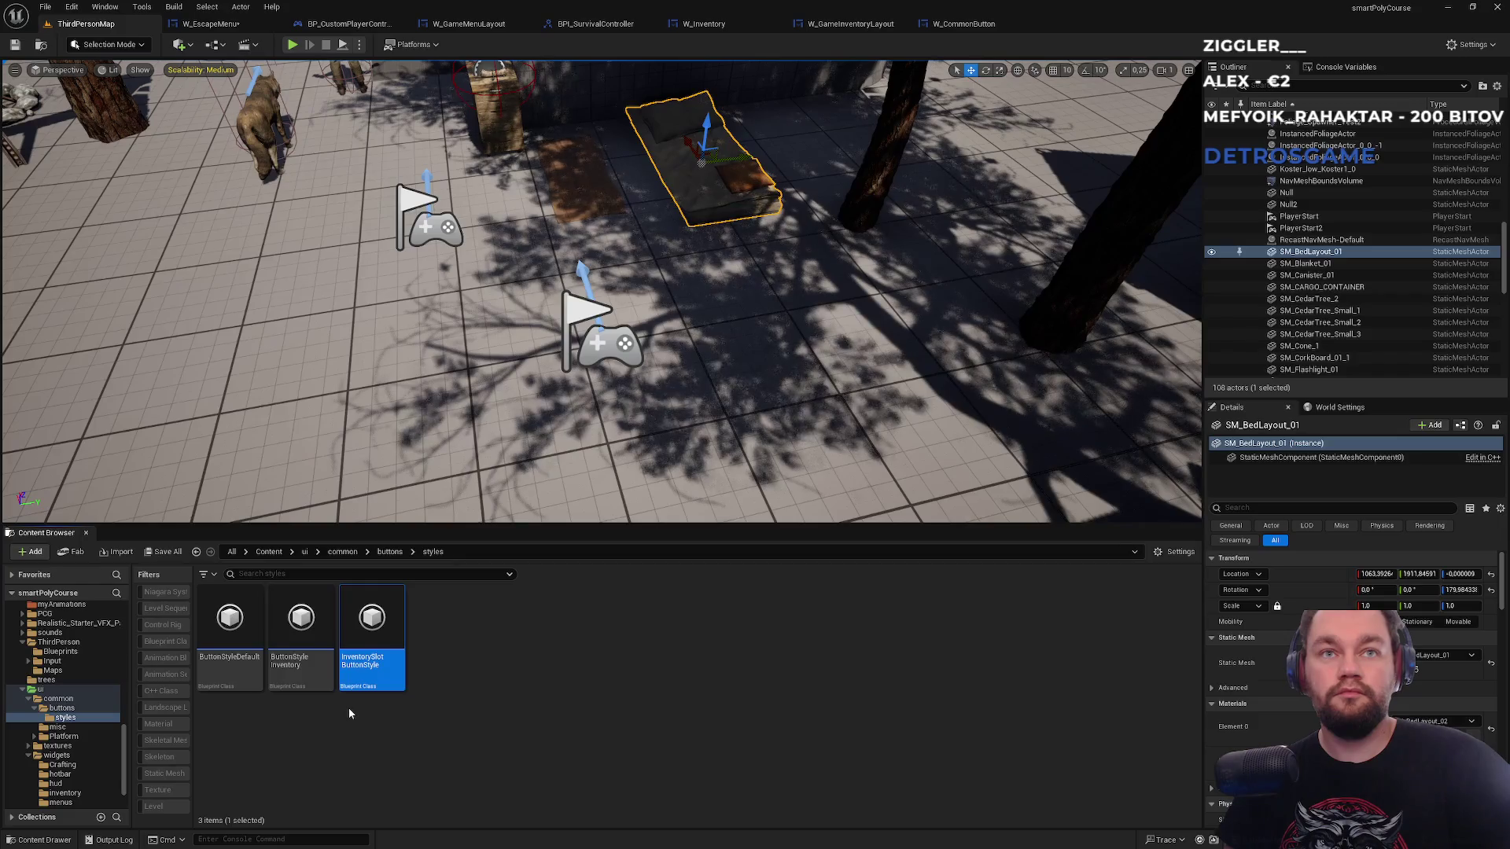
- Play-test the escape menu in the editor by pressing Back repeatedly, then stop the session
mouse_move(386, 689)
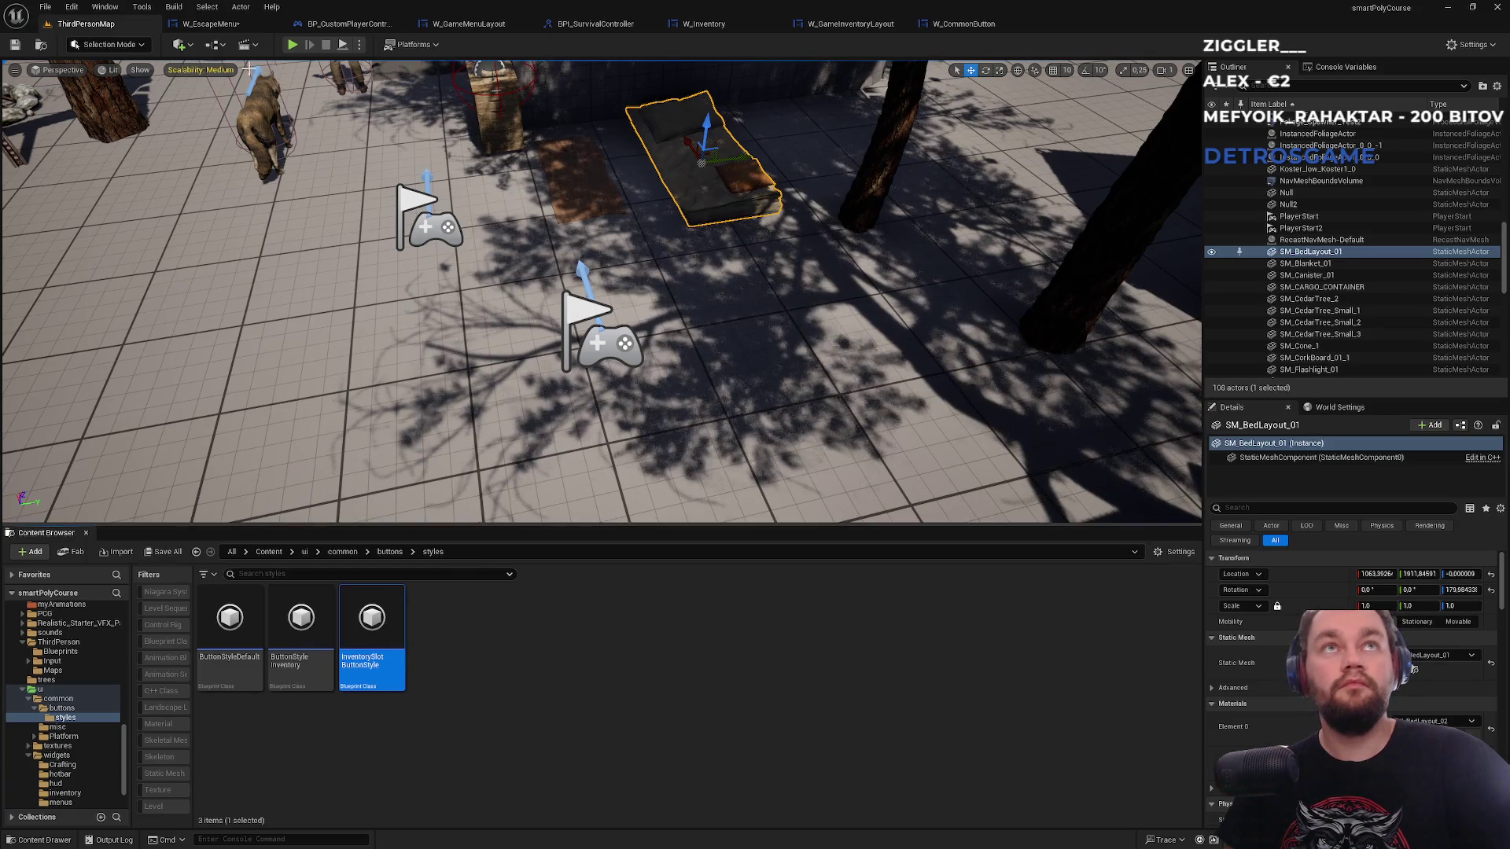
key("alt+p")
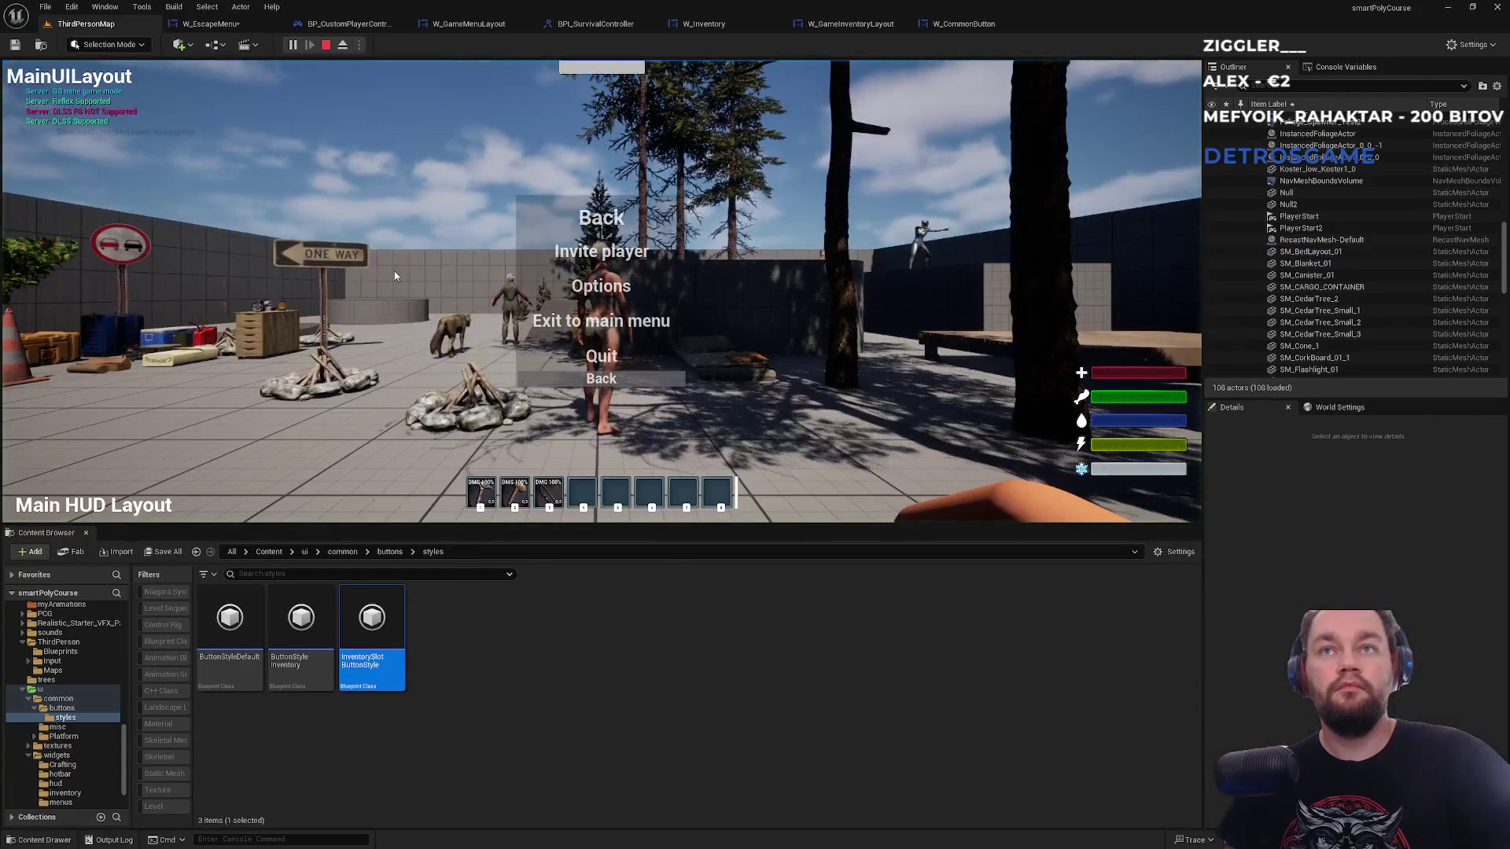
left_click(602, 380)
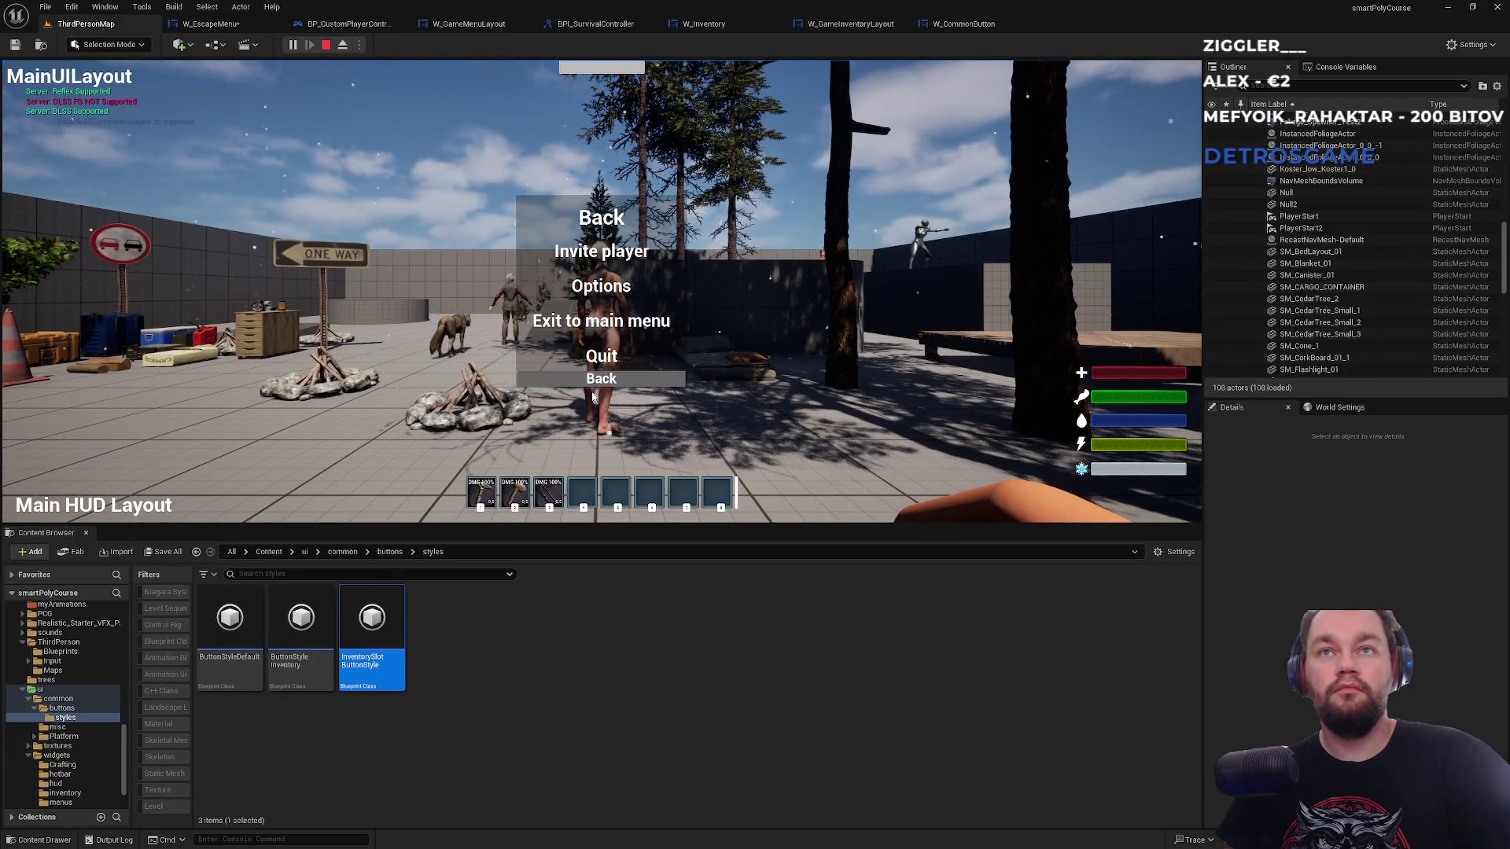
left_click(602, 380)
left_click(602, 380)
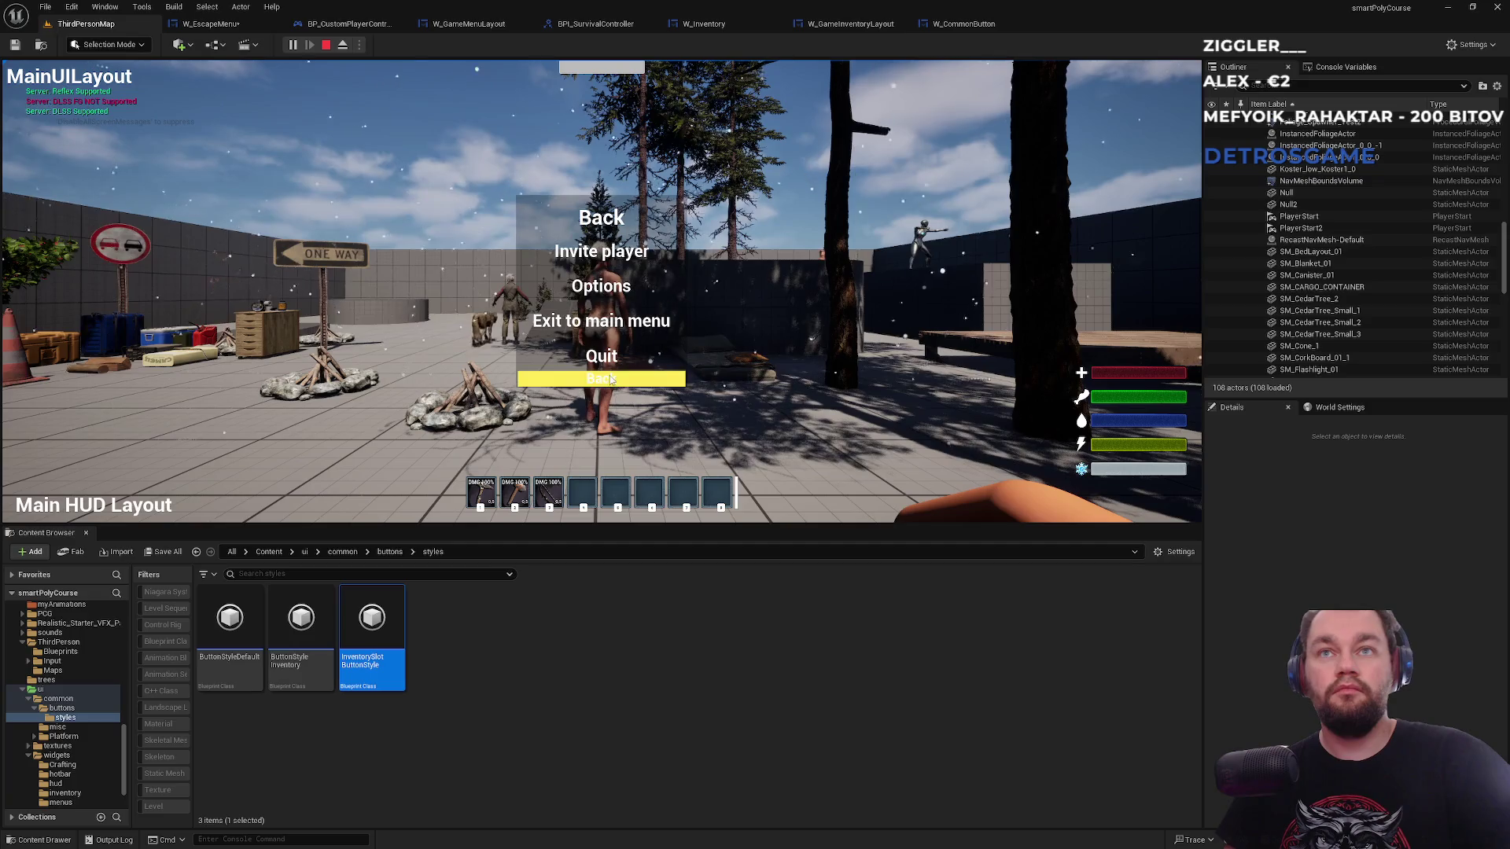
left_click(602, 217)
key("Escape")
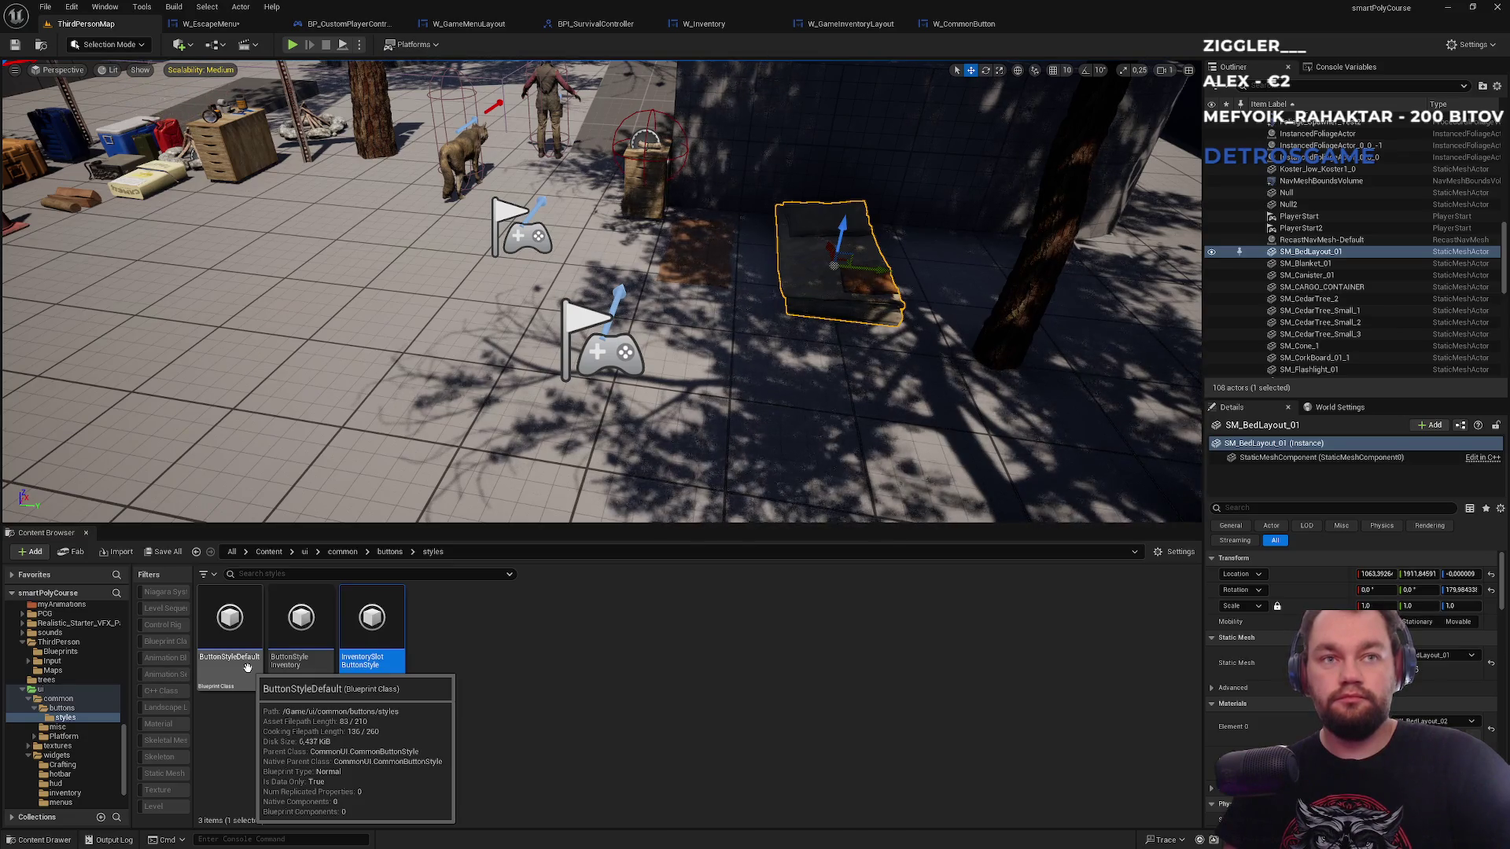
- Open the ButtonStyleDefault asset to inspect it, then close its editor
left_click(249, 671)
double_click(249, 671)
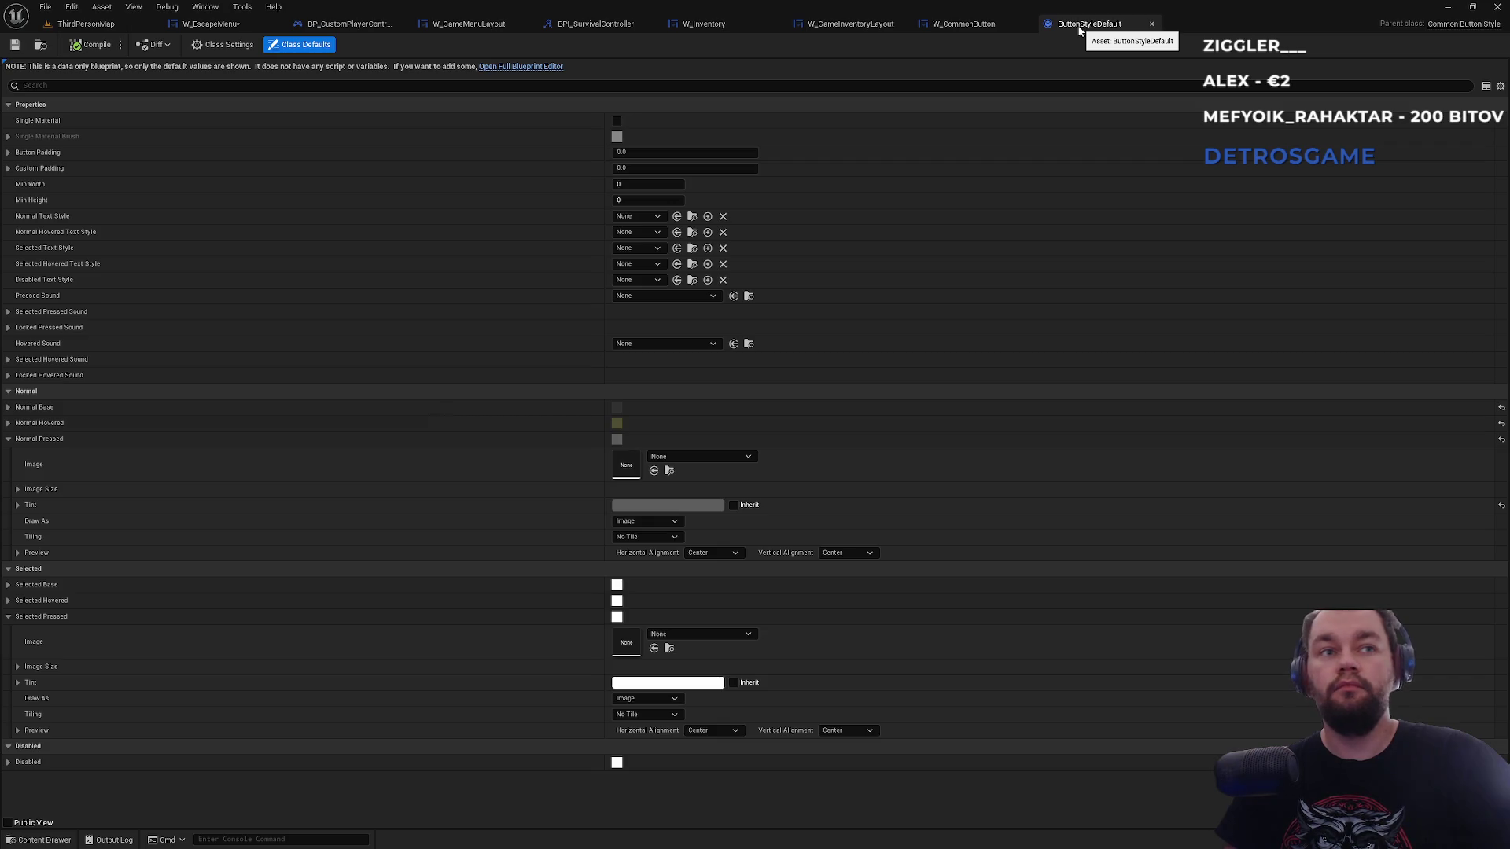
left_click(1152, 23)
left_click(83, 23)
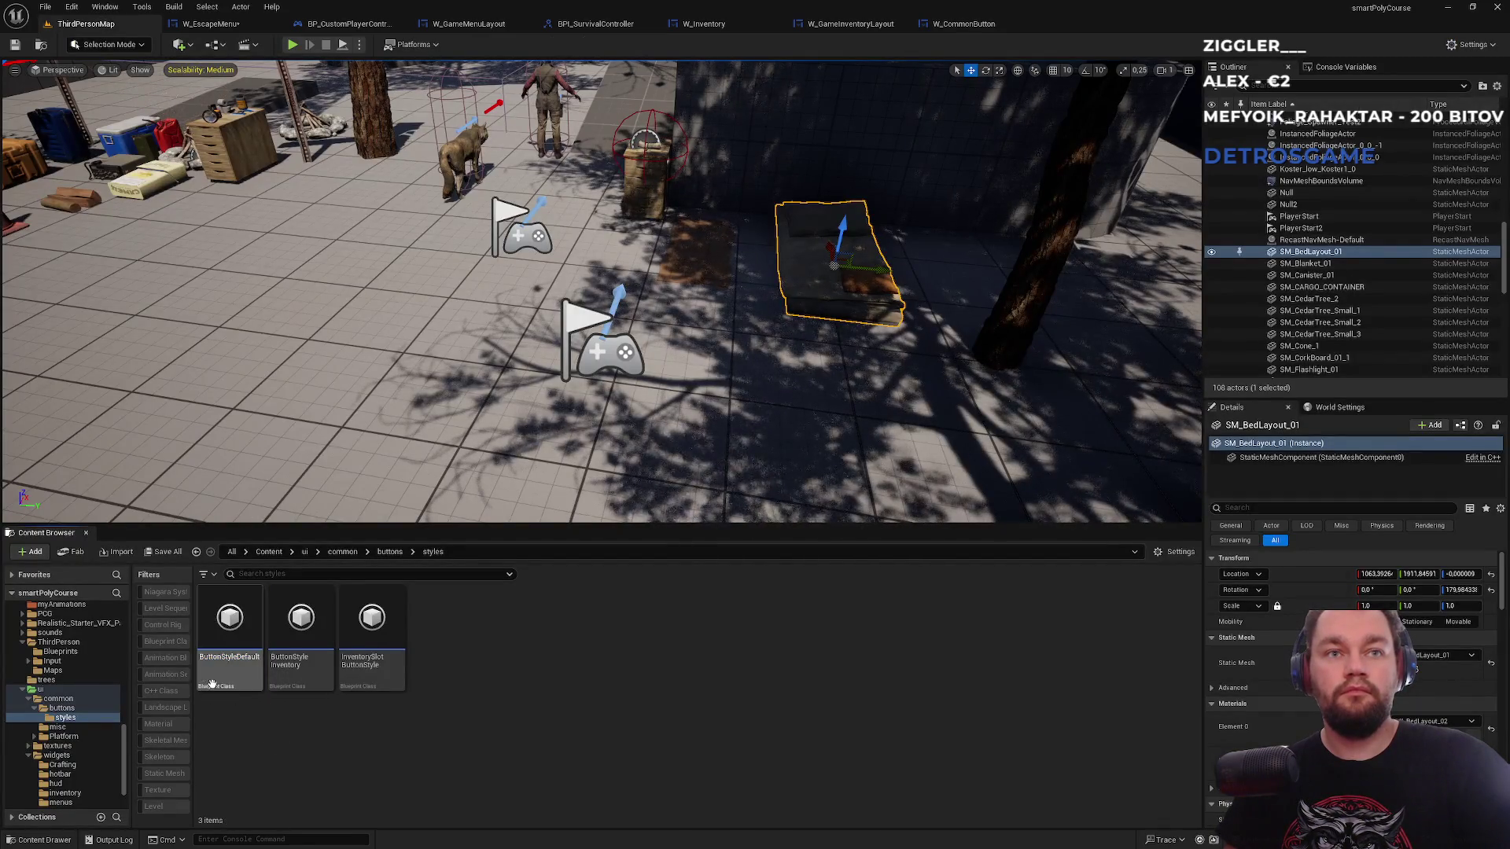
- Duplicate ButtonStyleDefault, name the copy ButtonStyleEscapeMenu, and open it
key("ctrl+d")
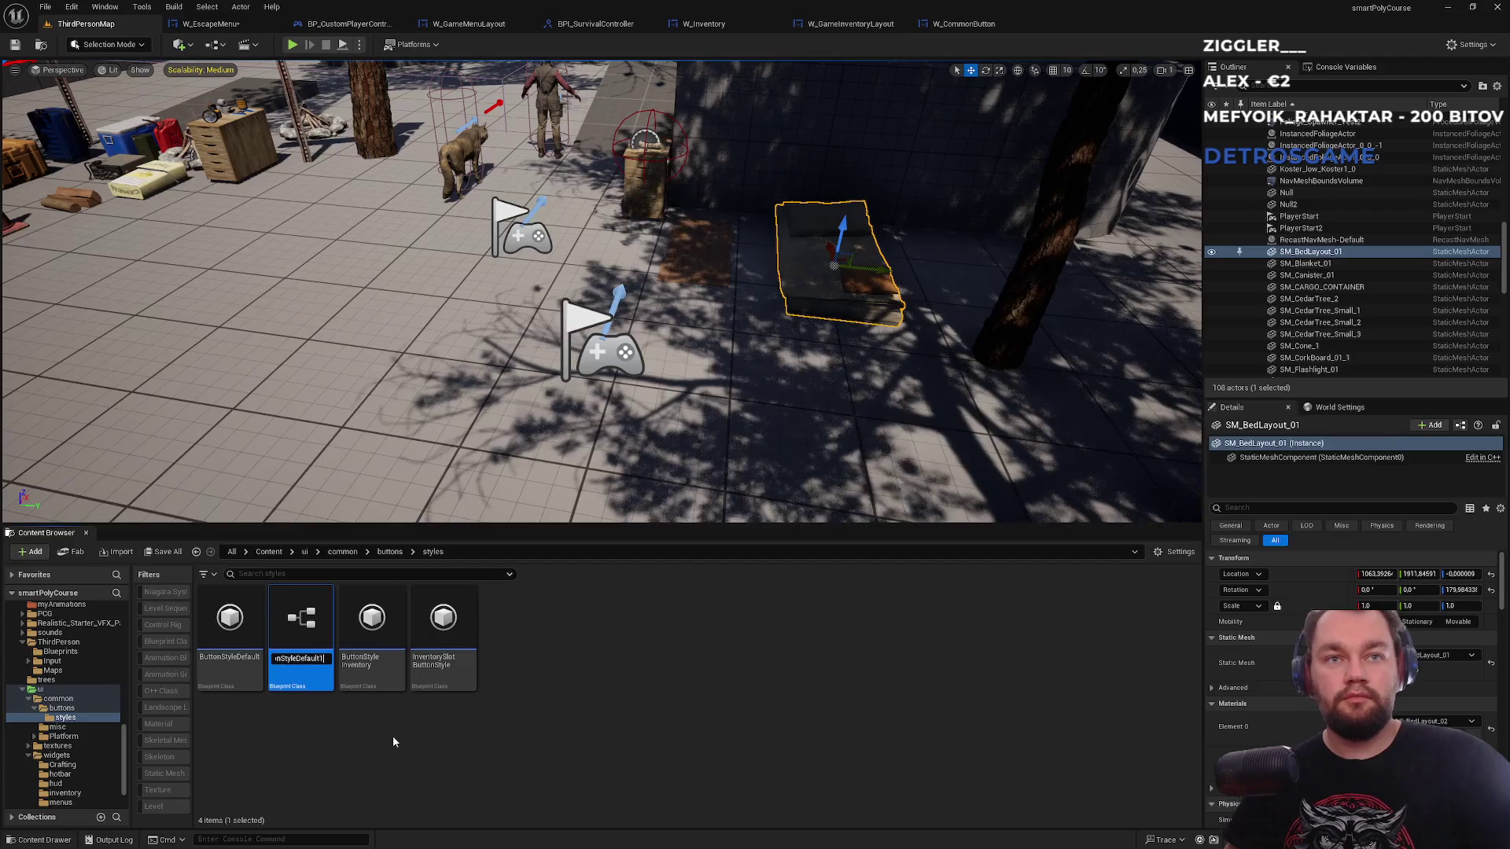
key("BackSpace")
key("BackSpace")
key("BackSpace")
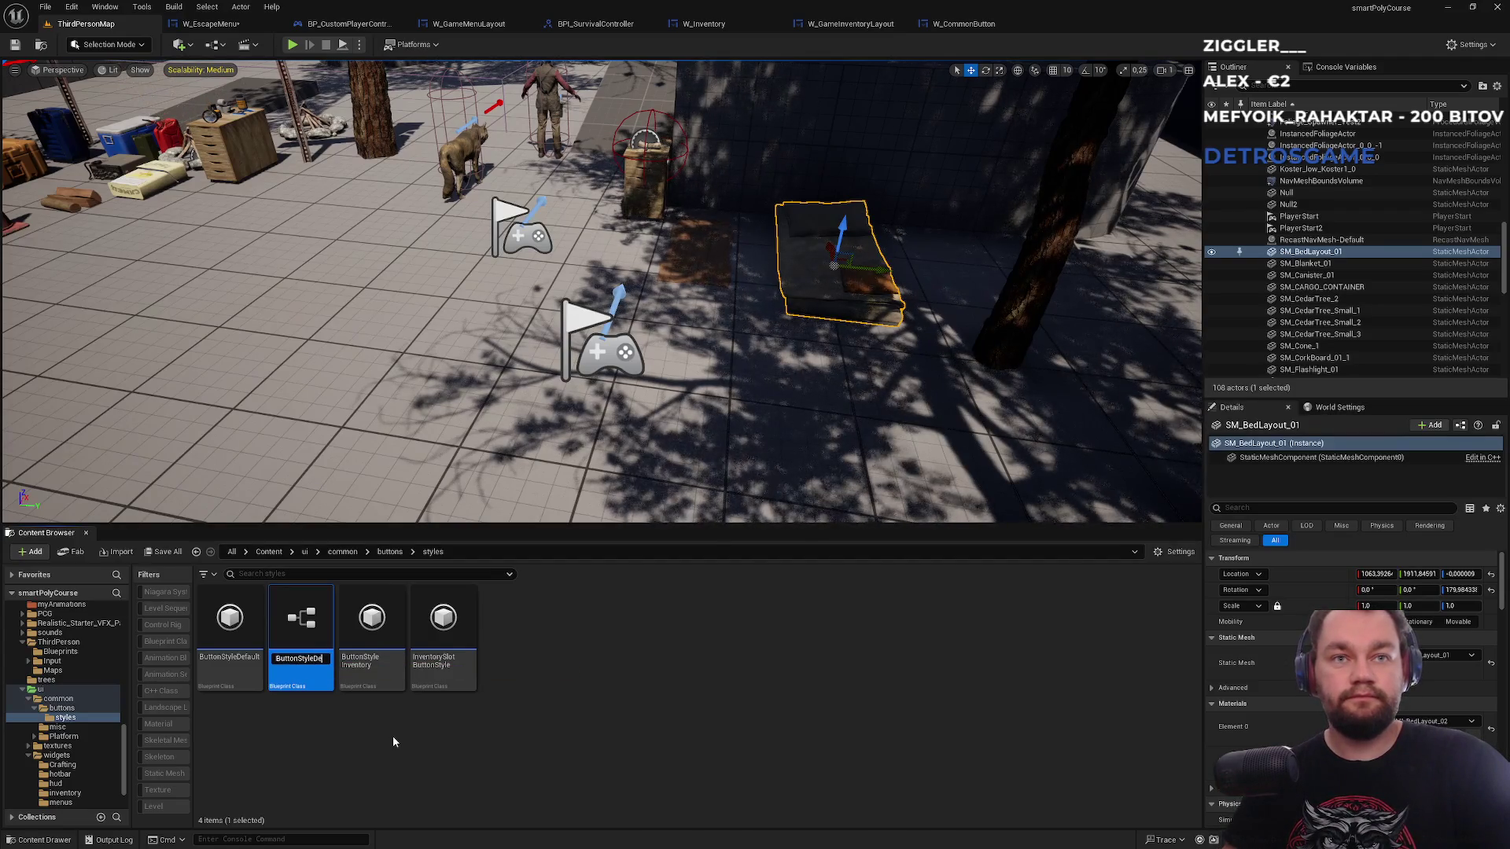
key("BackSpace")
type("Esca")
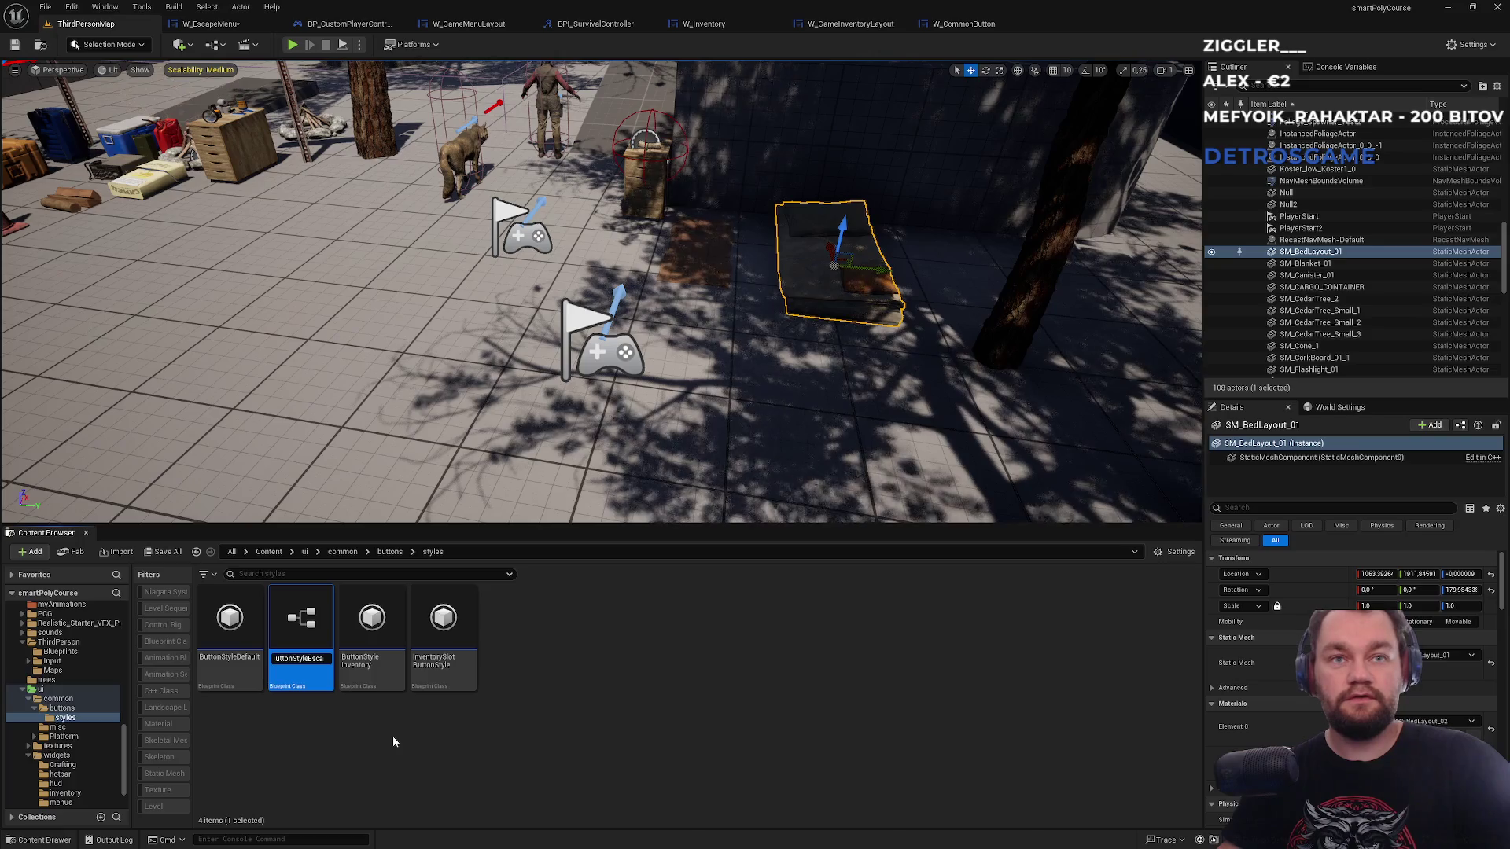
type("peMenu")
key("Return")
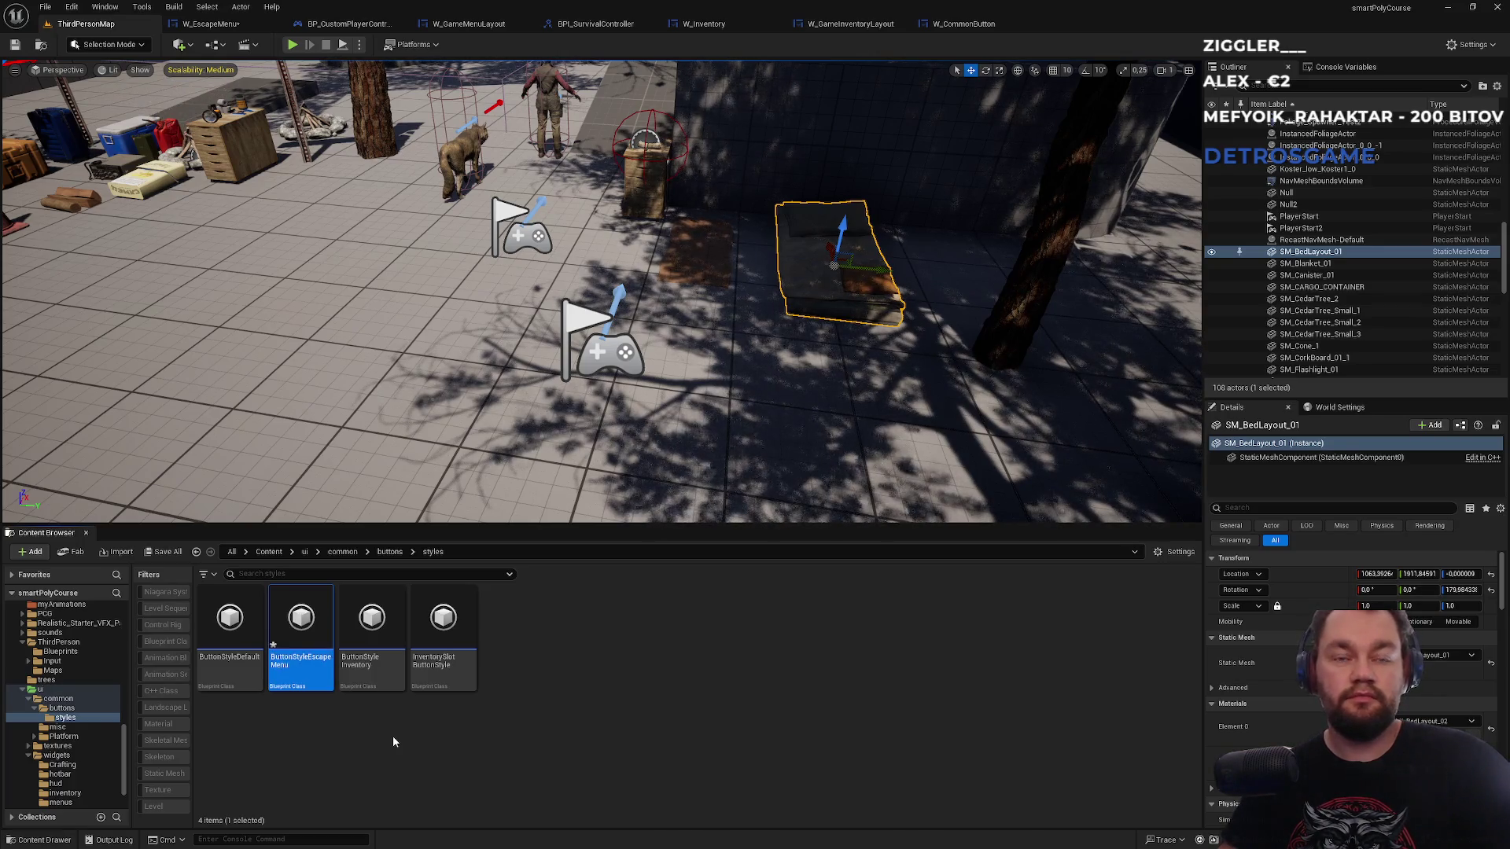
key("Return")
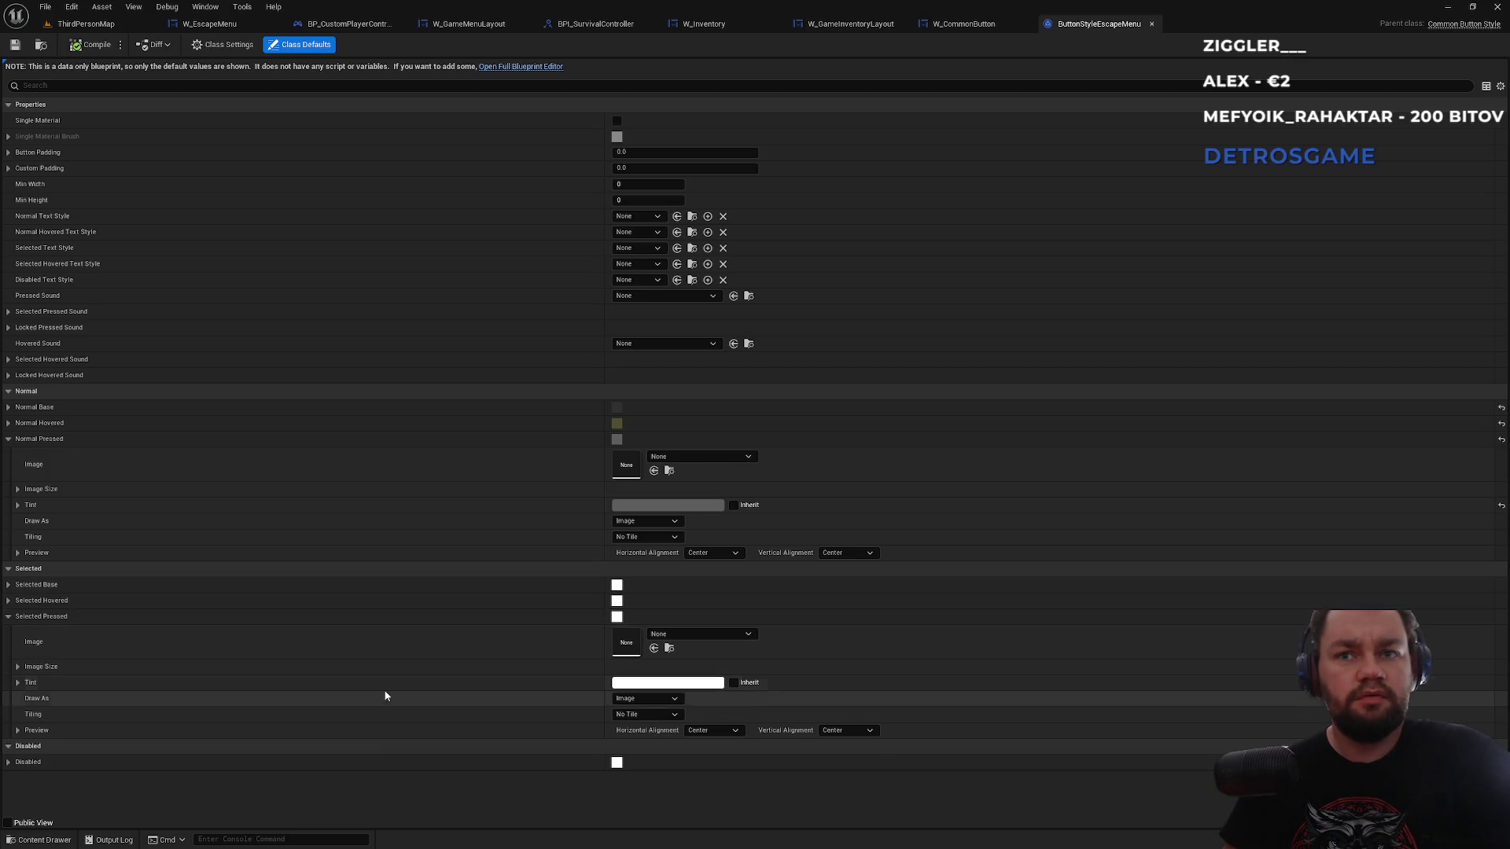
- Cancel the Selected Pressed tint picker unchanged, then collapse Selected Pressed, Normal Base and Normal Pressed
left_click(653, 683)
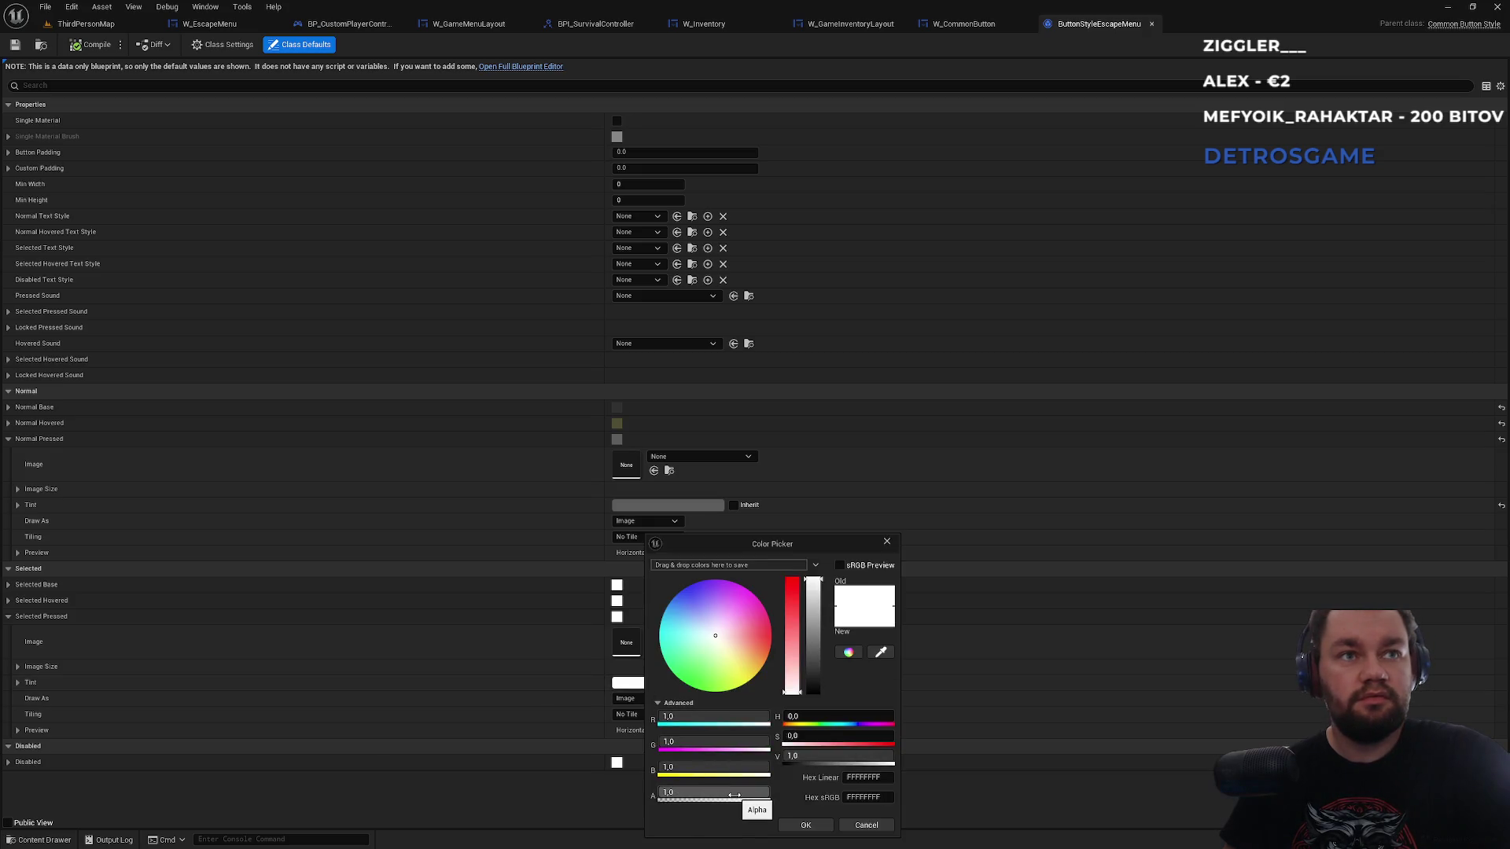
left_click(887, 541)
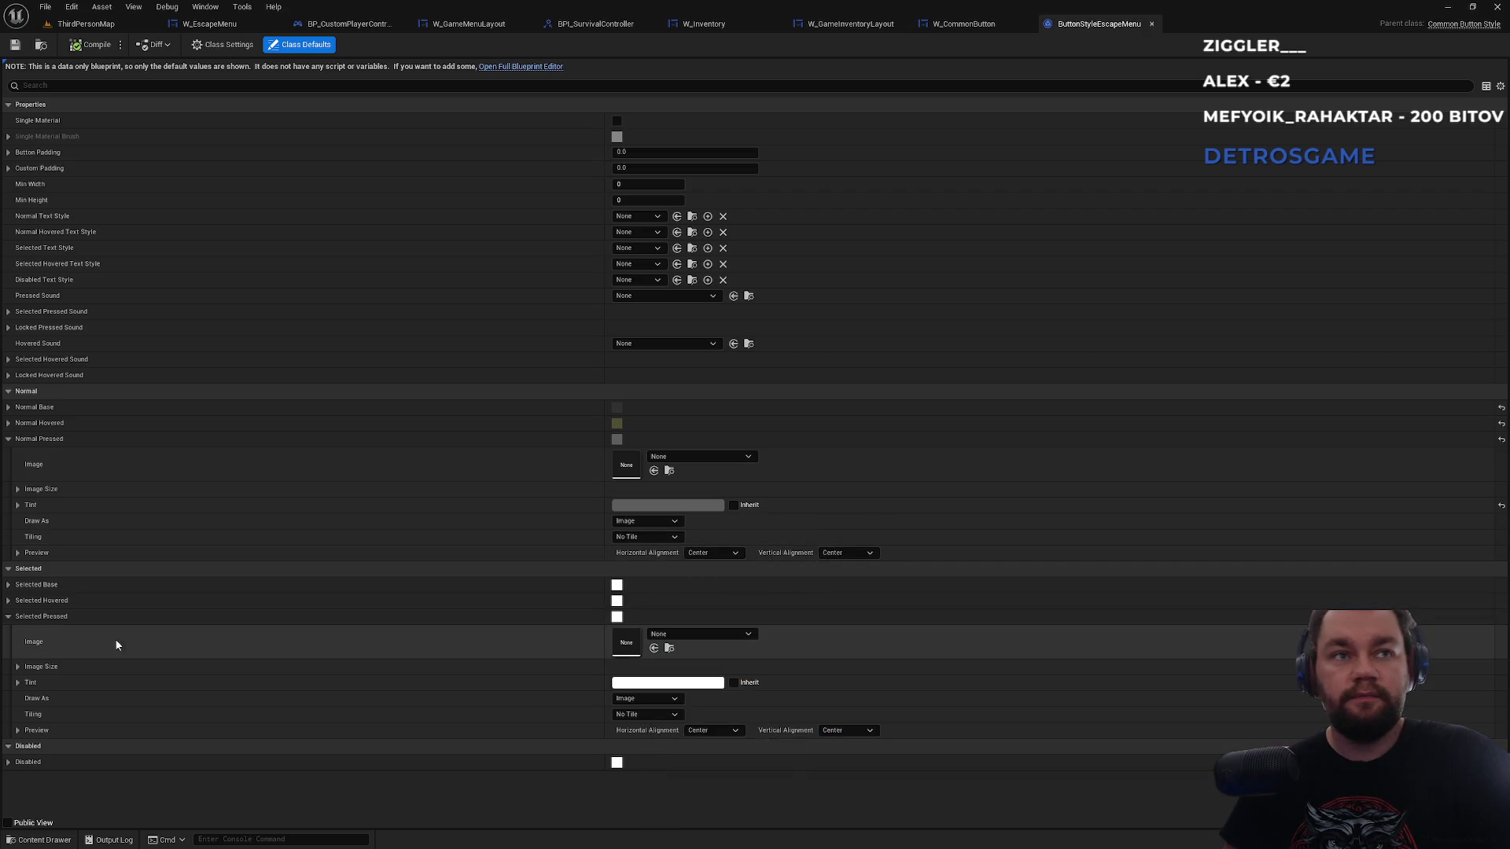
left_click(9, 618)
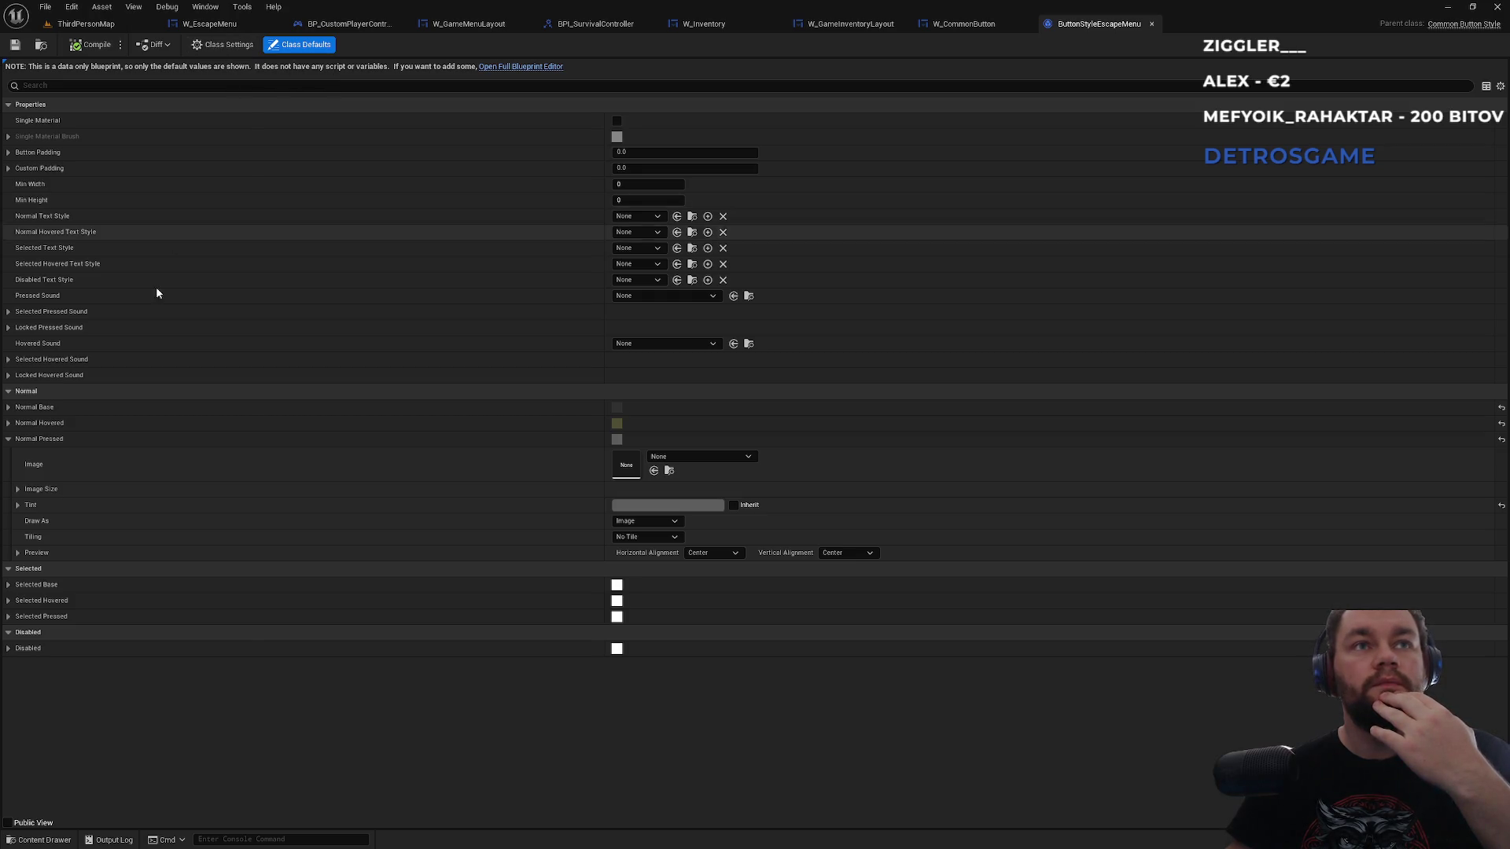
left_click(8, 408)
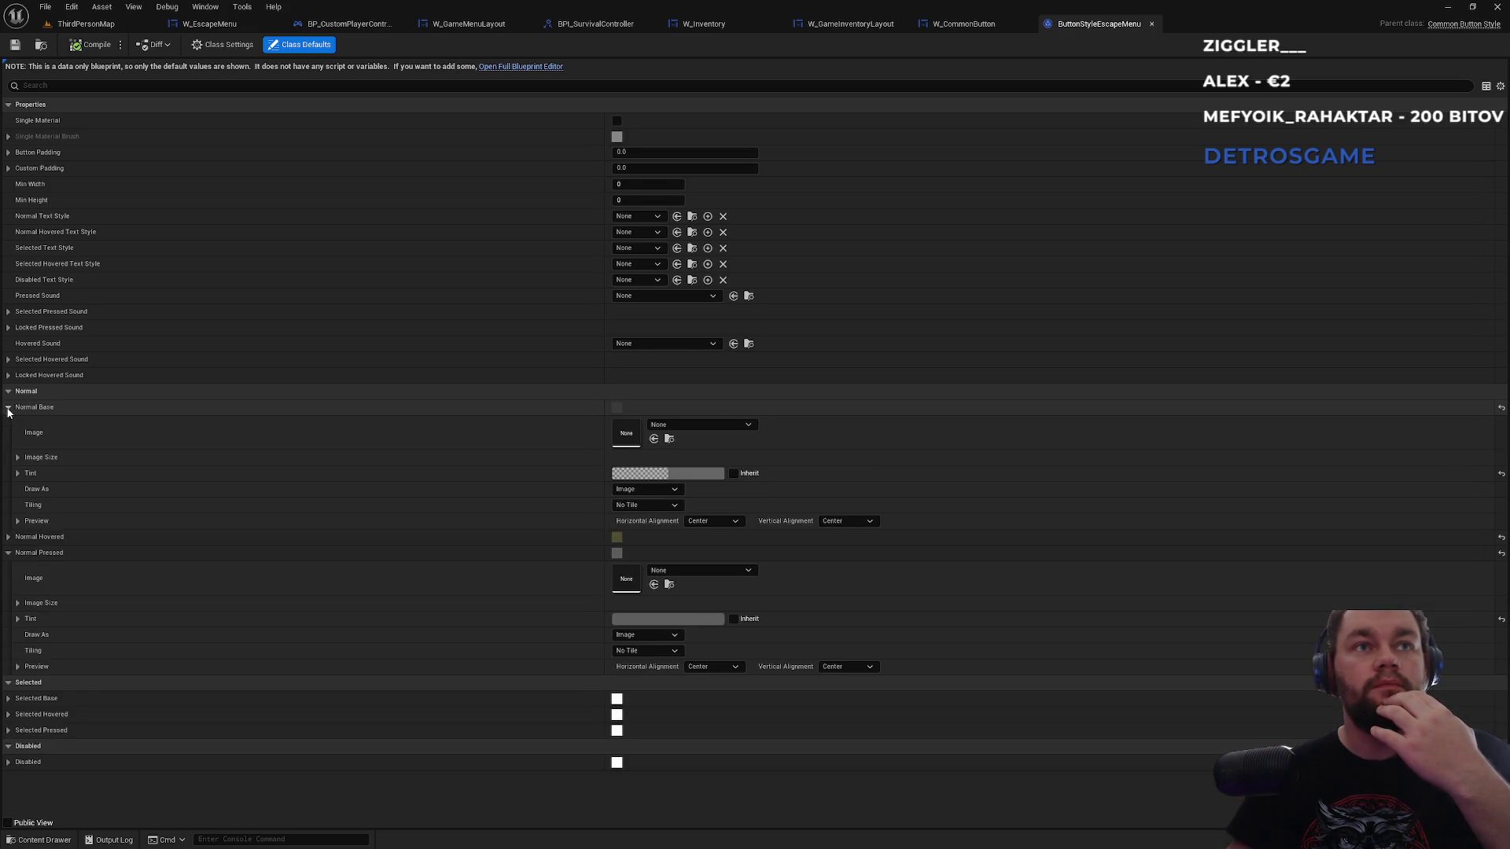
left_click(9, 408)
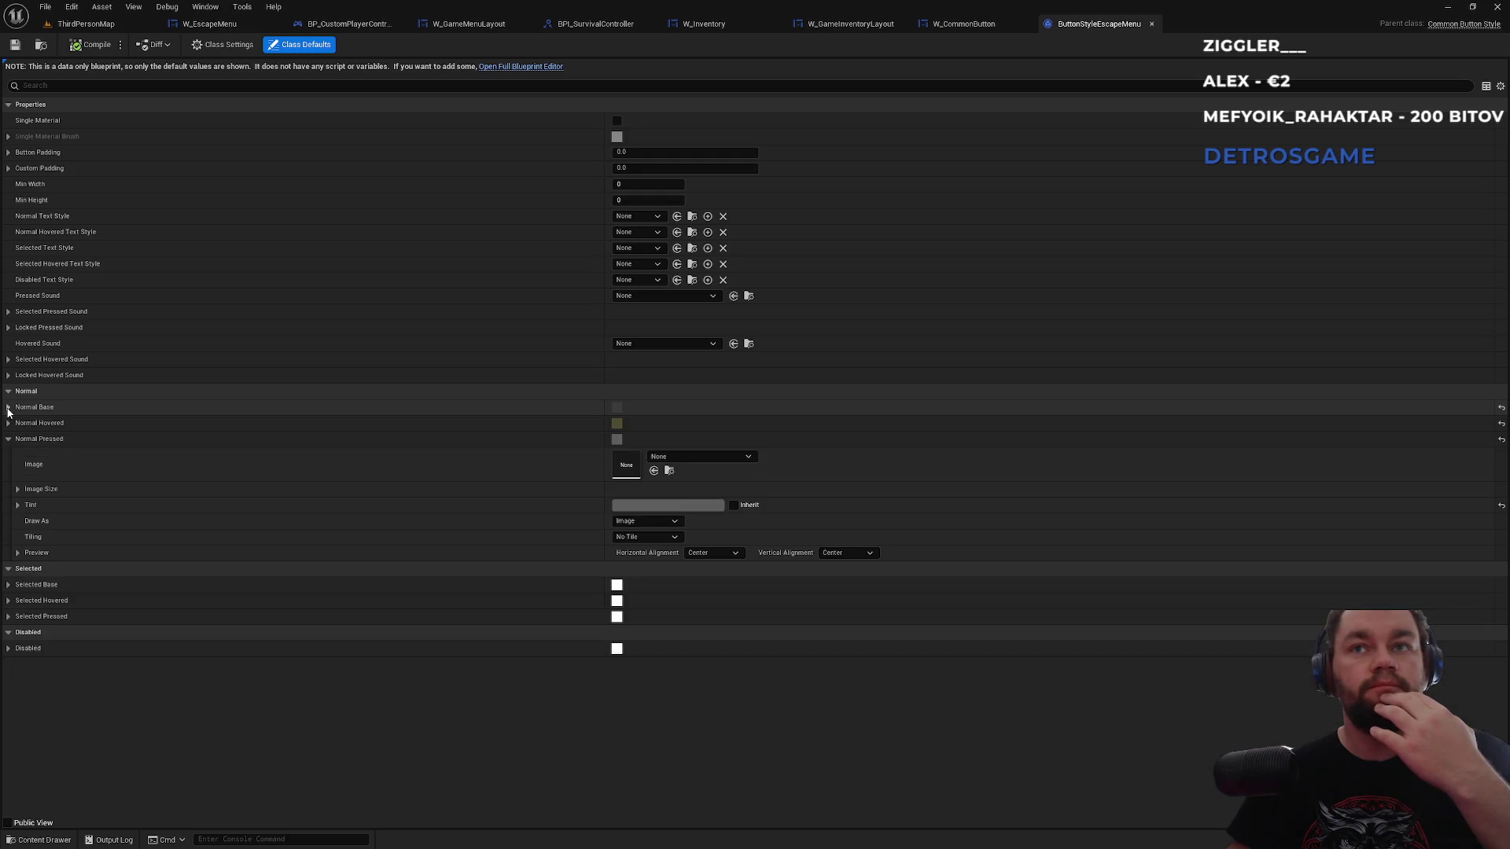
left_click(8, 439)
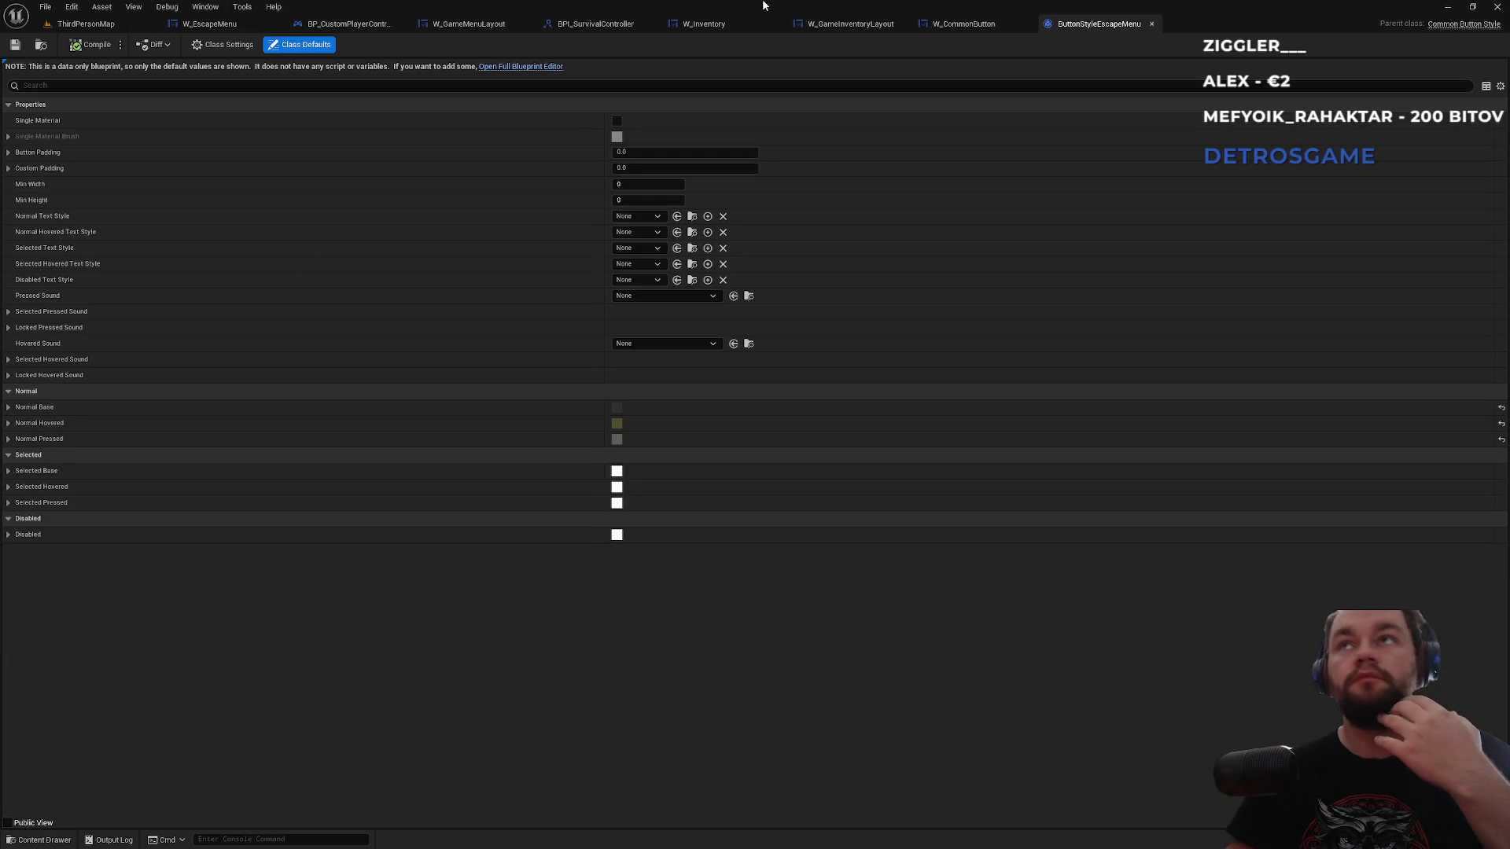
left_click(704, 24)
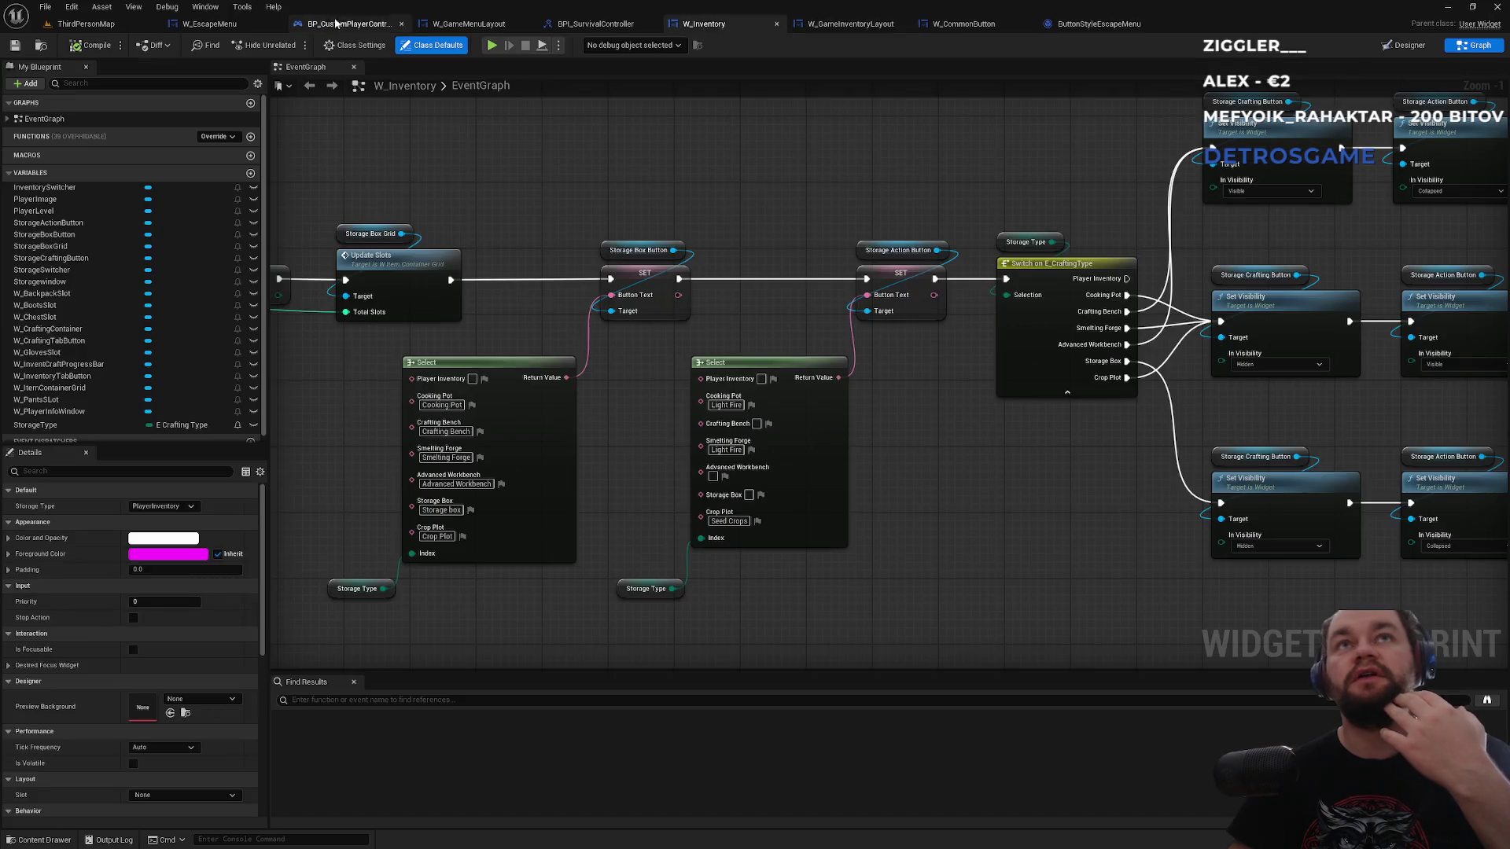
- Review the OptionsButton's Details in W_EscapeMenu, then return to the ButtonStyleEscapeMenu defaults
left_click(218, 25)
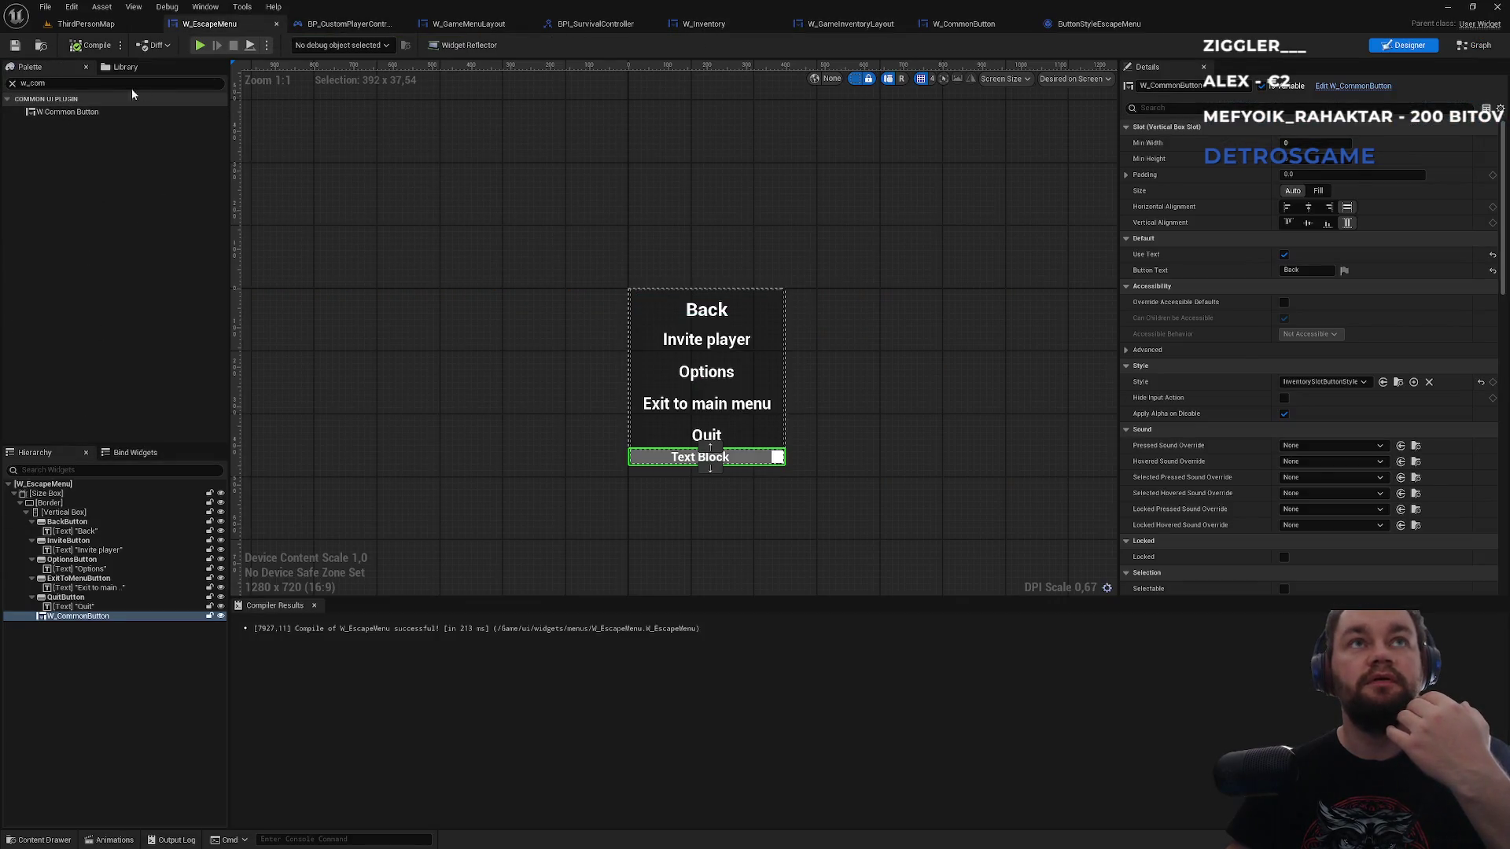
left_click(67, 114)
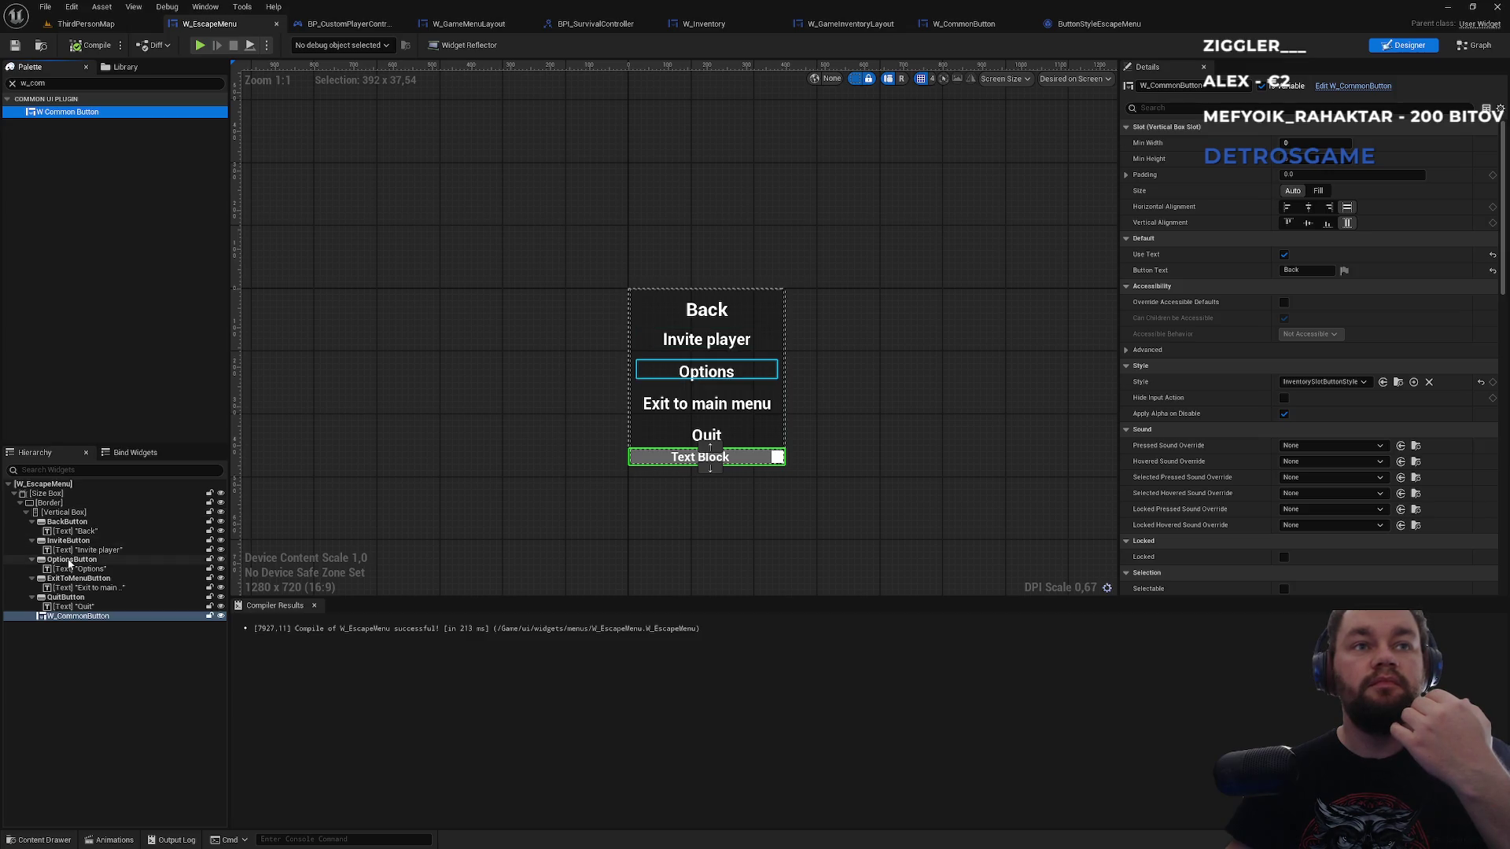
left_click(69, 560)
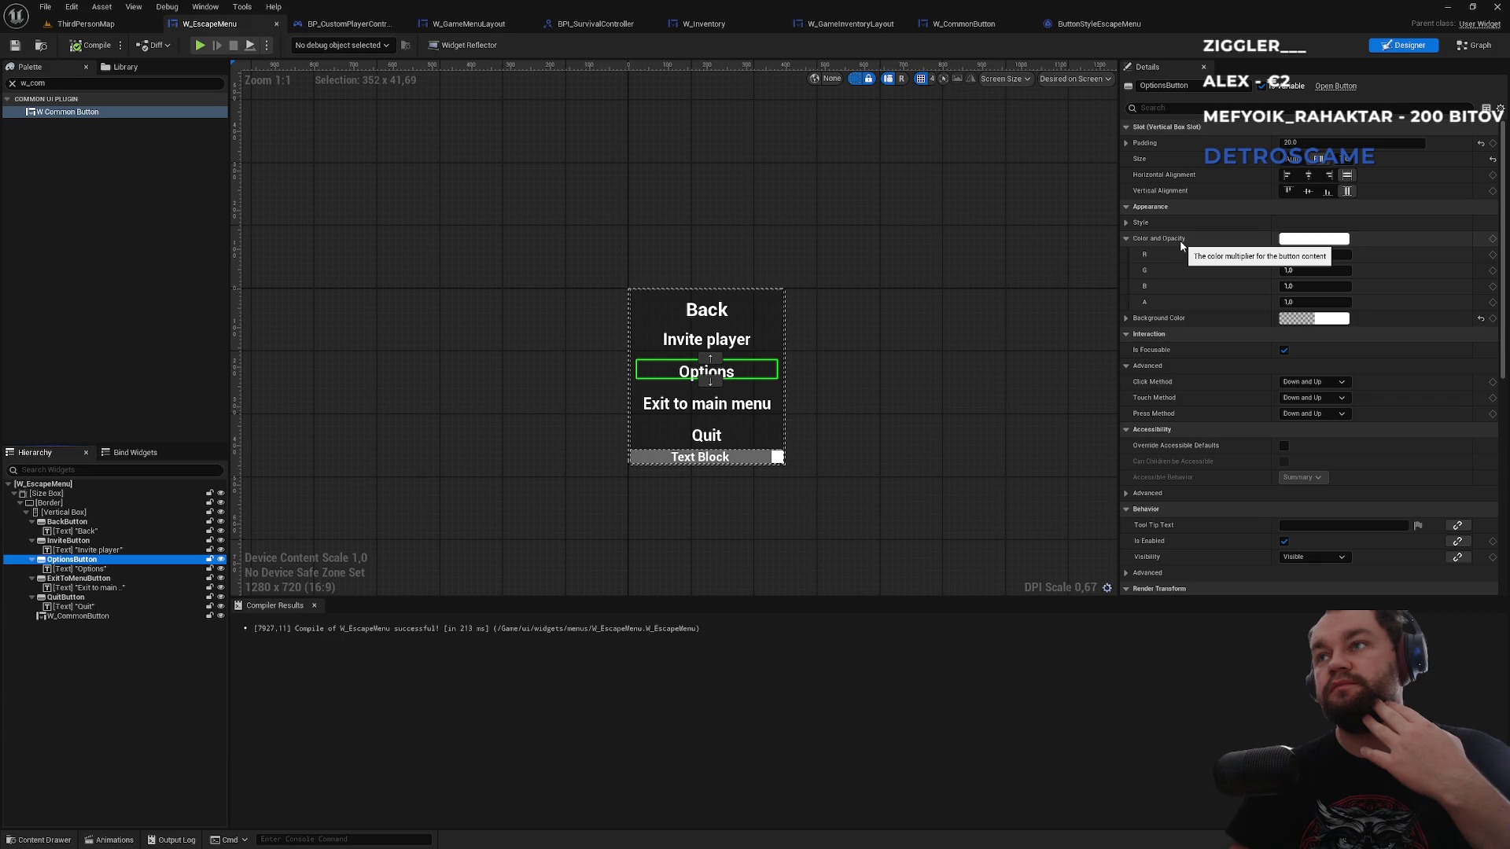
left_click(1100, 24)
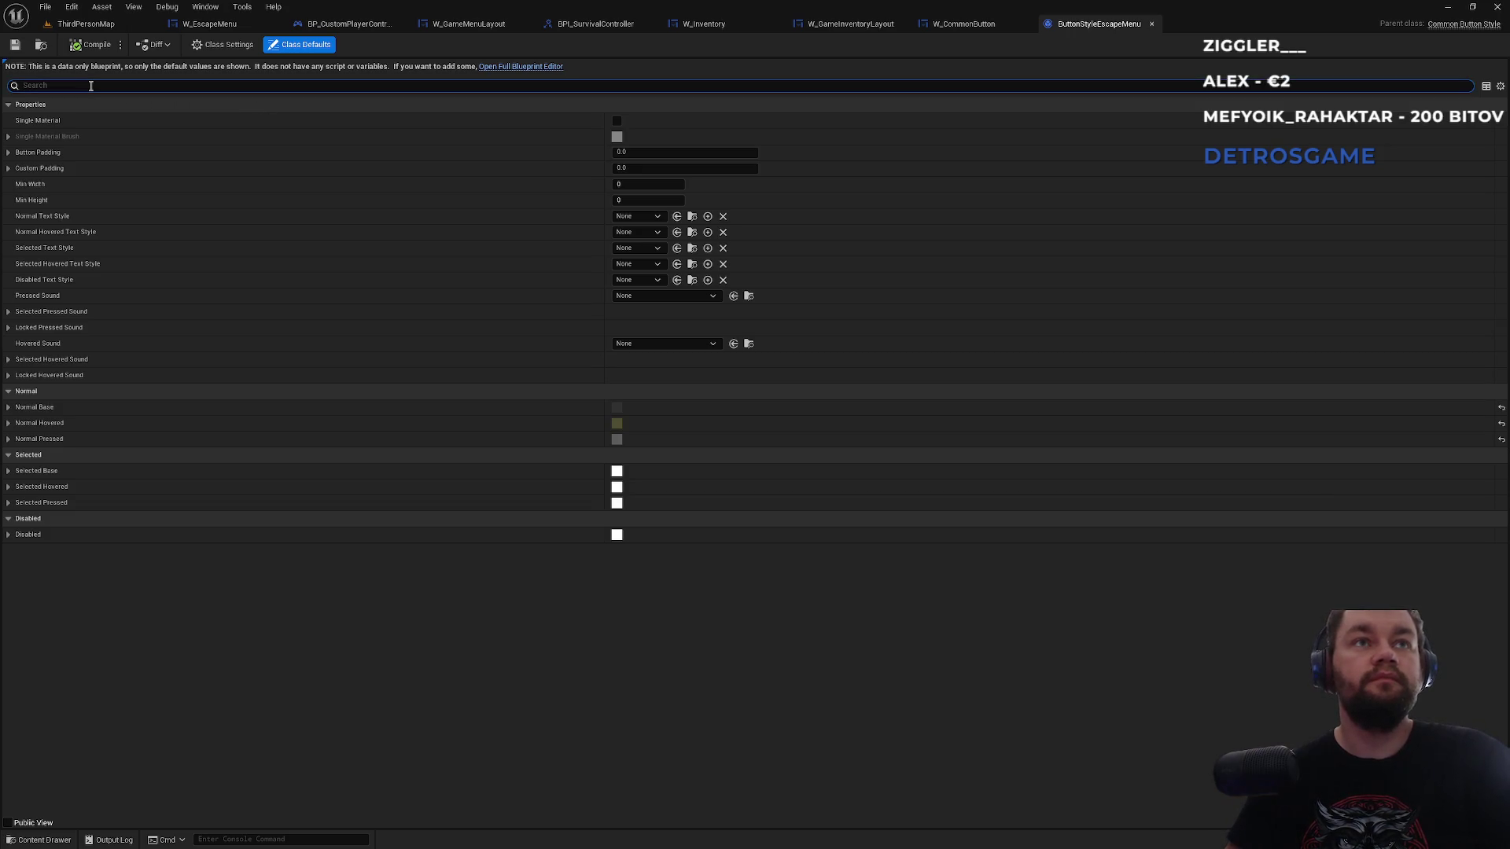
- Search ButtonStyleEscapeMenu's properties for 'back' and 'opa', then clear the filter
type("back")
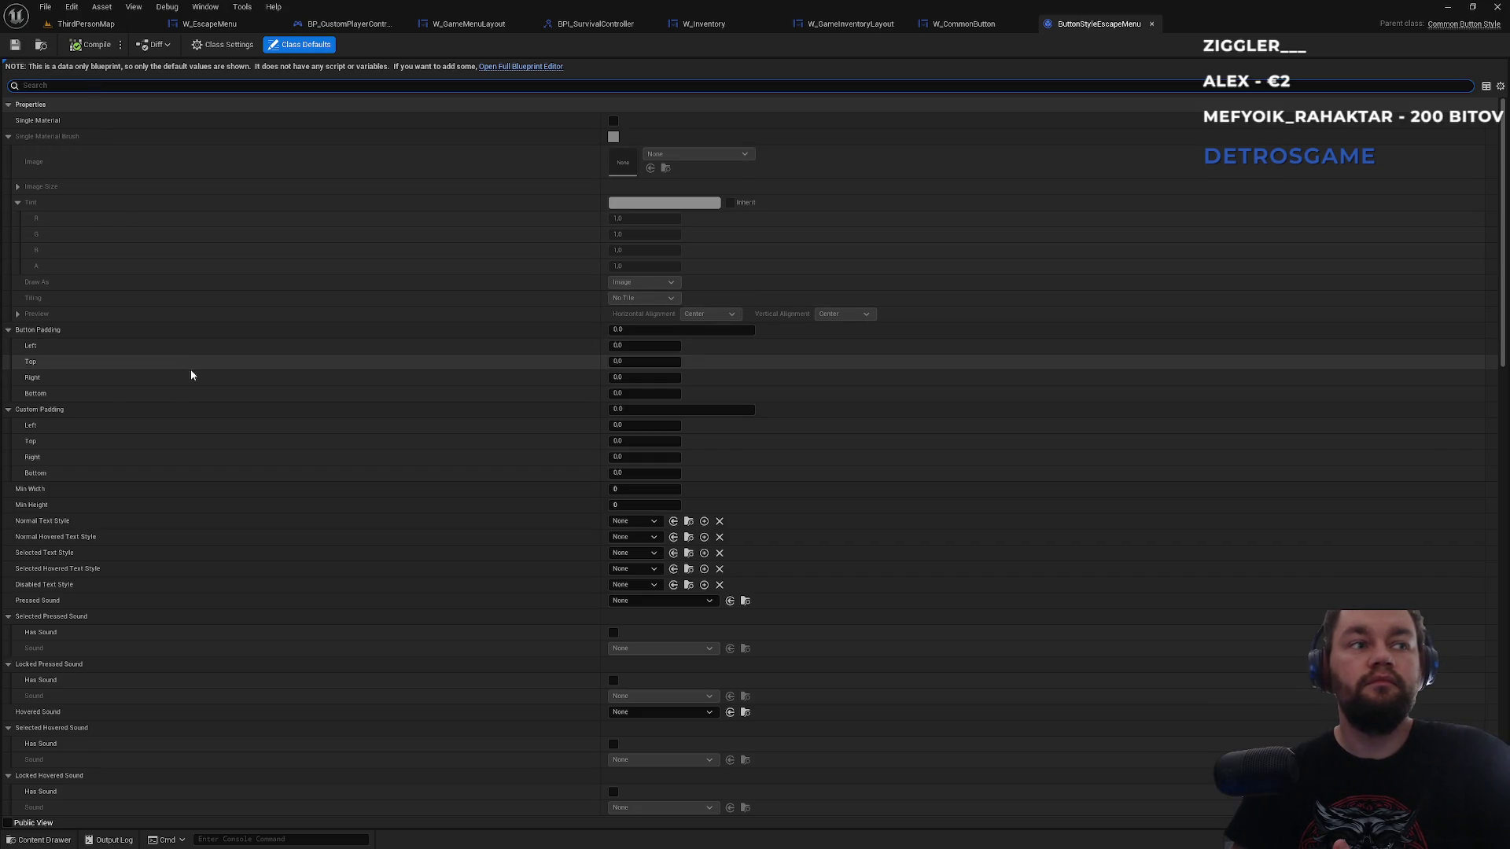
scroll(191, 369, "down", 5)
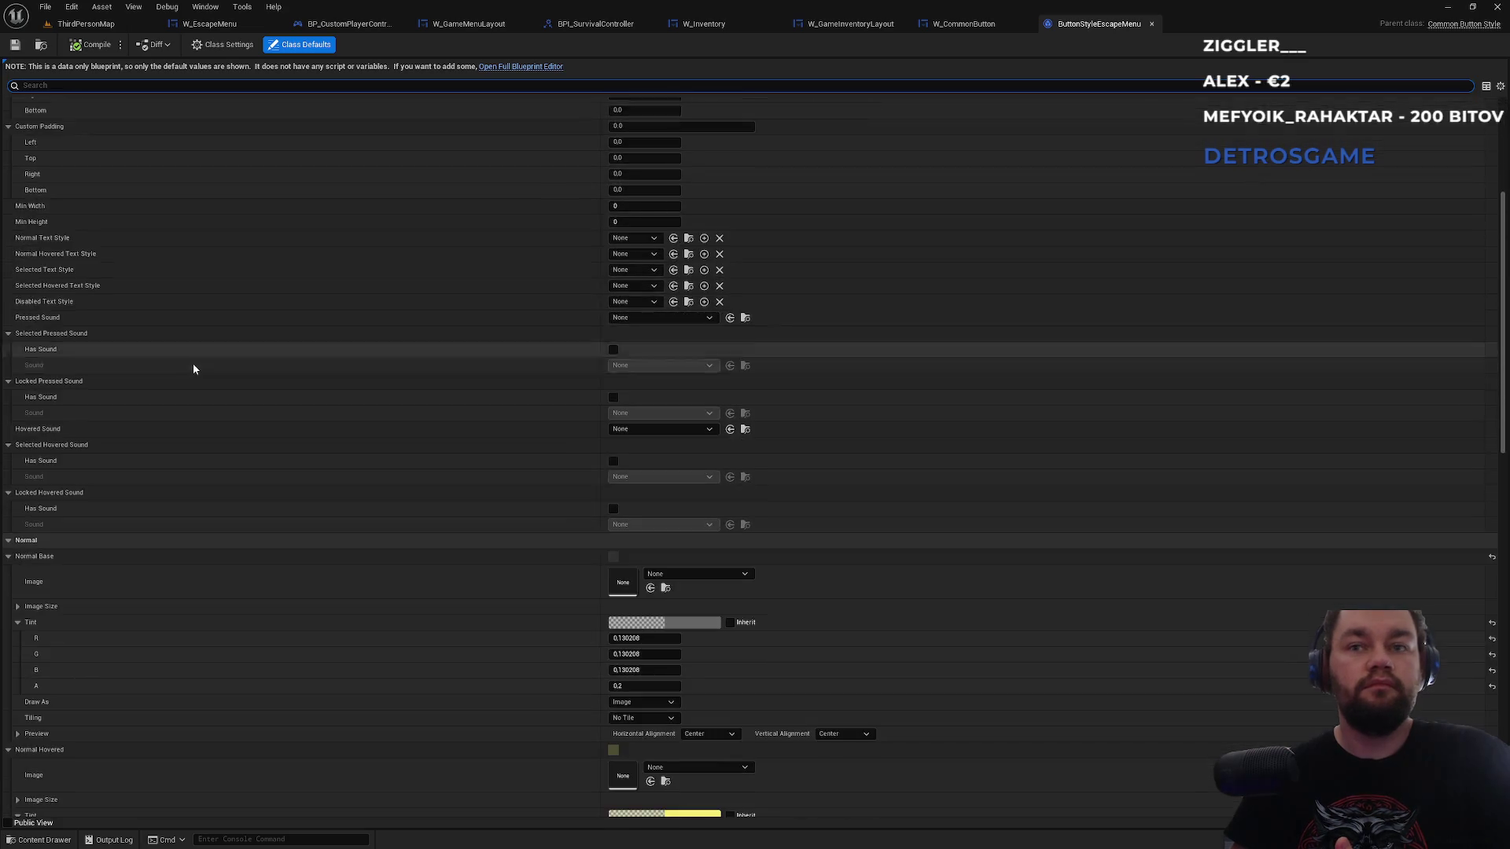
scroll(201, 338, "up", 5)
type("opa")
key("BackSpace")
key("BackSpace")
key("BackSpace")
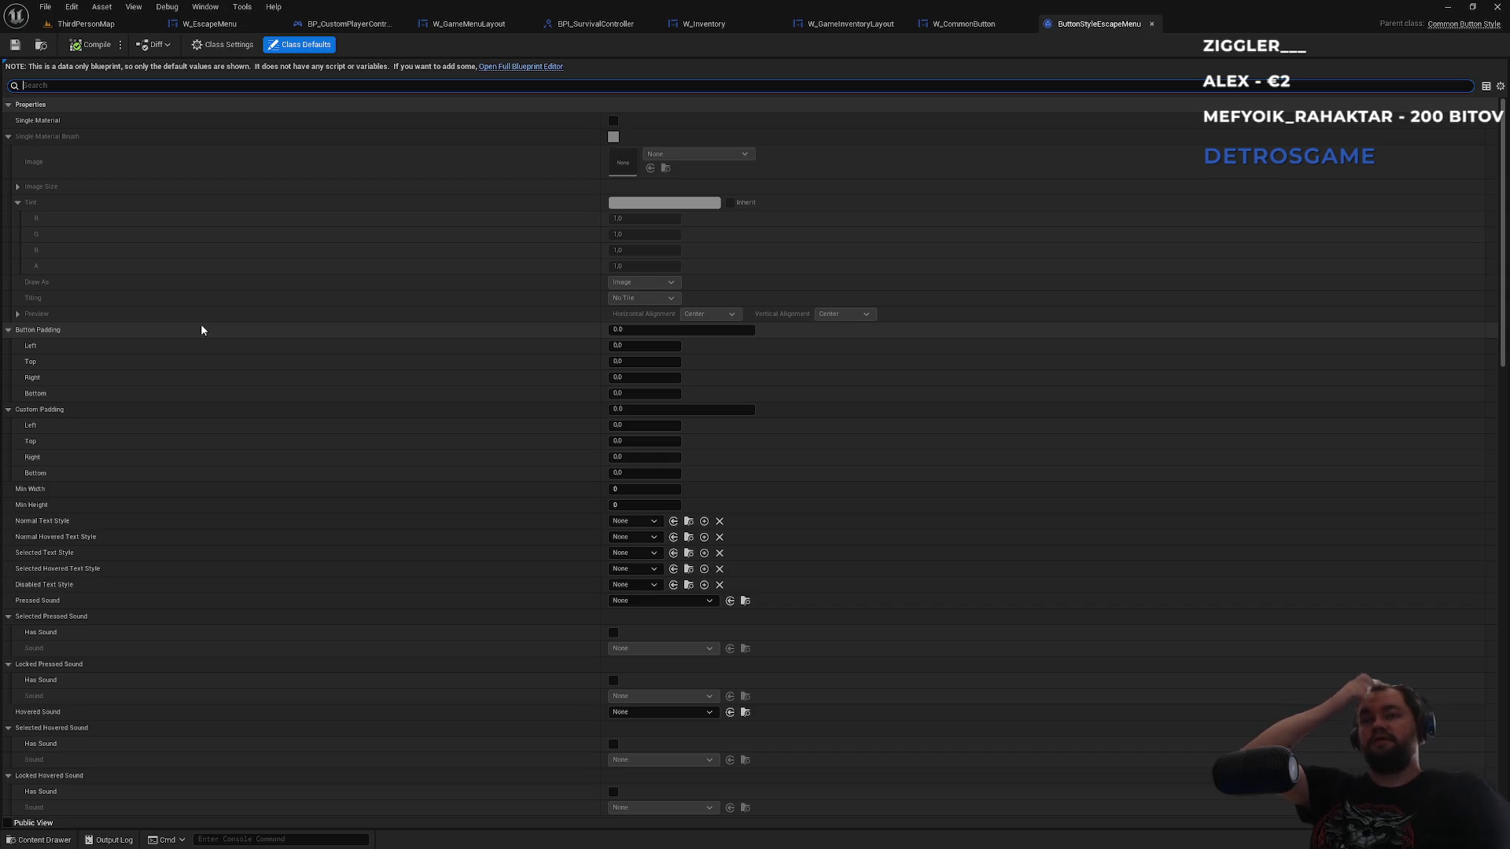
left_click(955, 25)
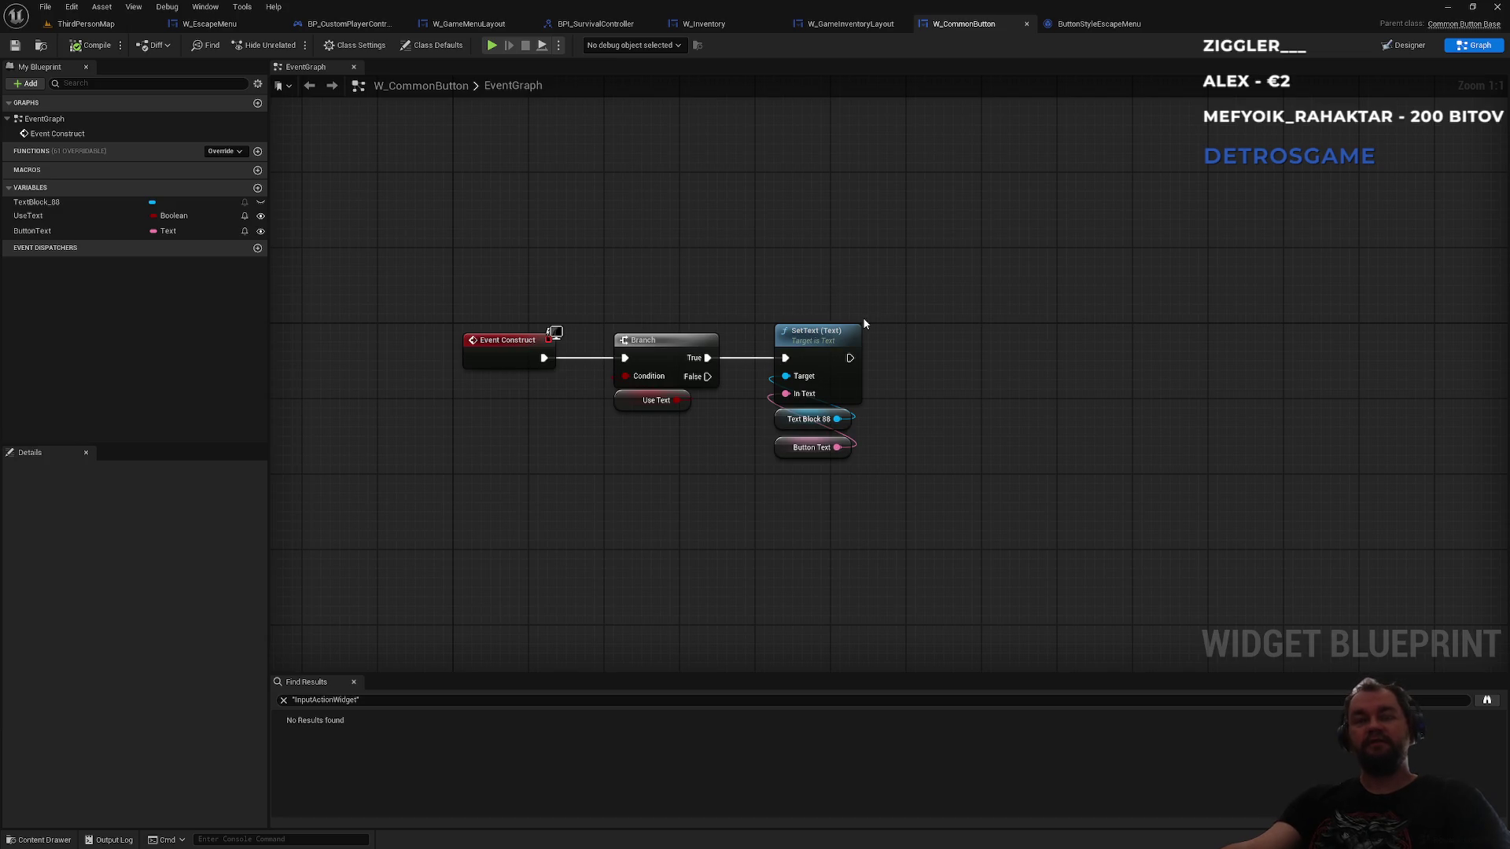
- Select BackButton in the W_EscapeMenu hierarchy and dismiss its right-click menu
left_click(1082, 25)
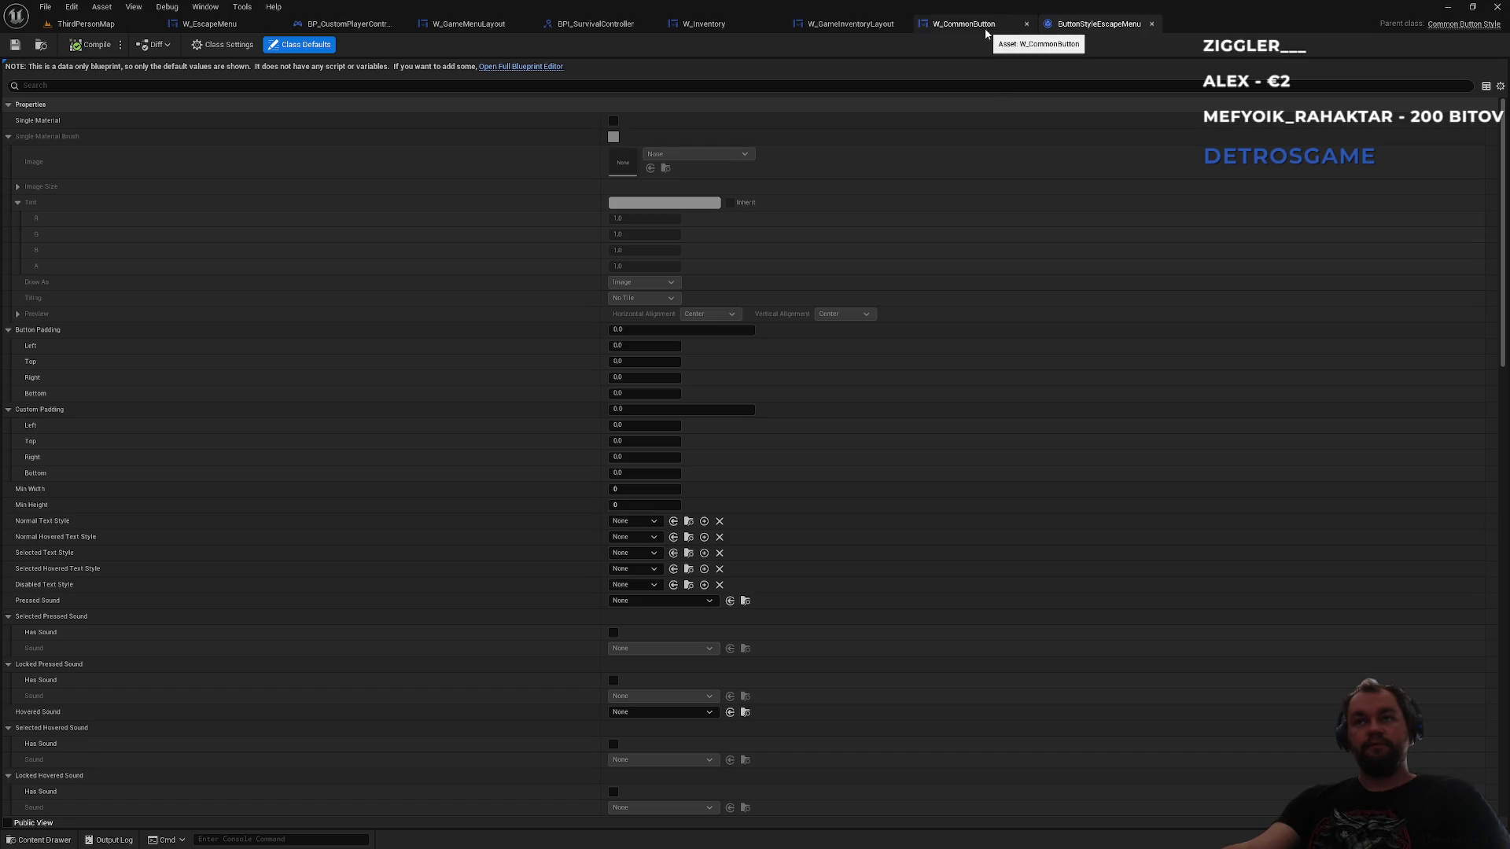
left_click(214, 26)
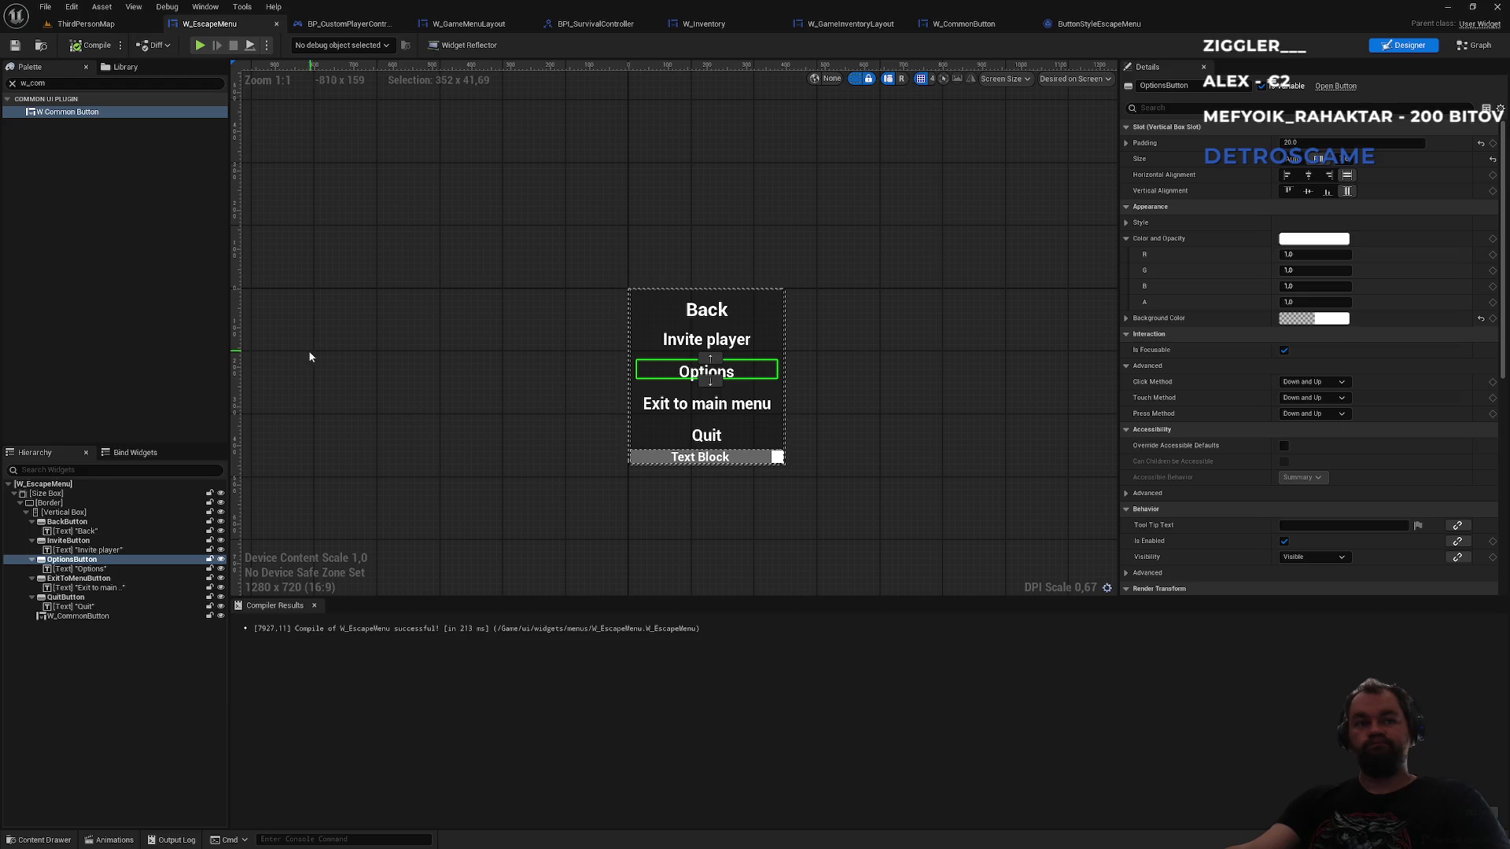
left_click(63, 523)
right_click(59, 525)
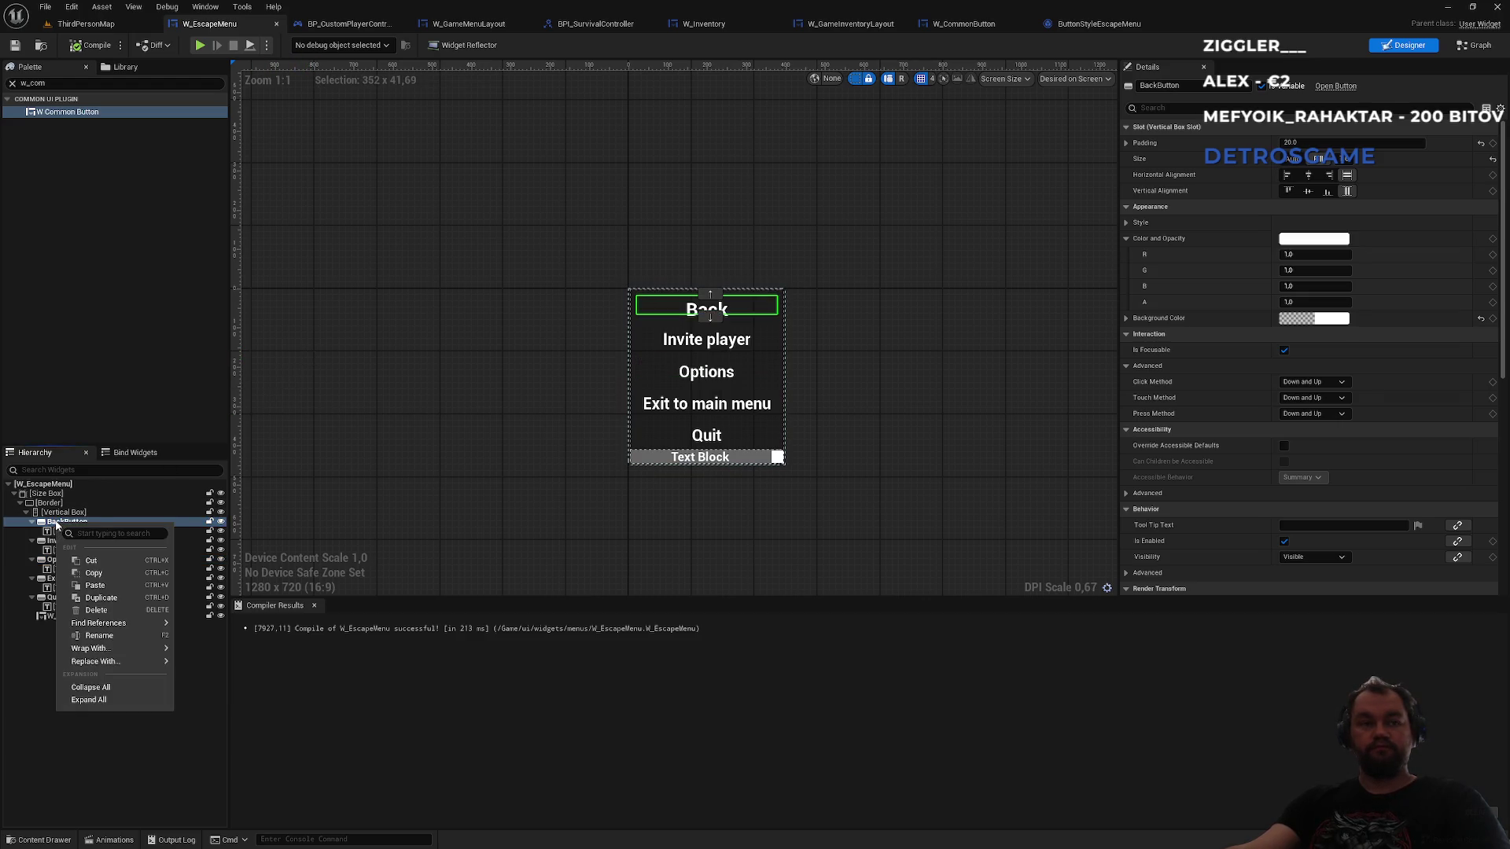
key("Escape")
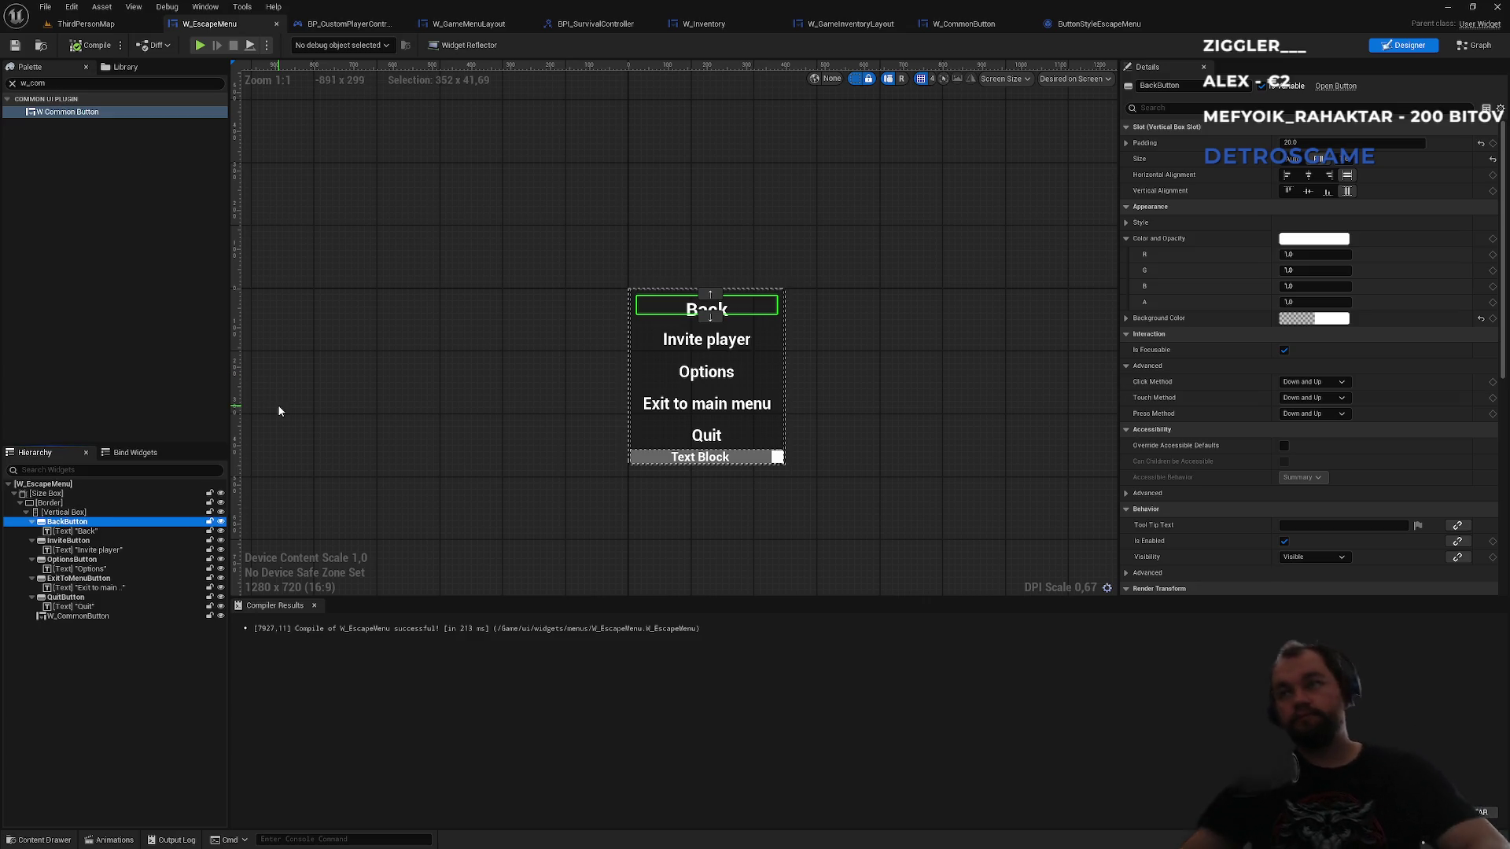
left_click(976, 22)
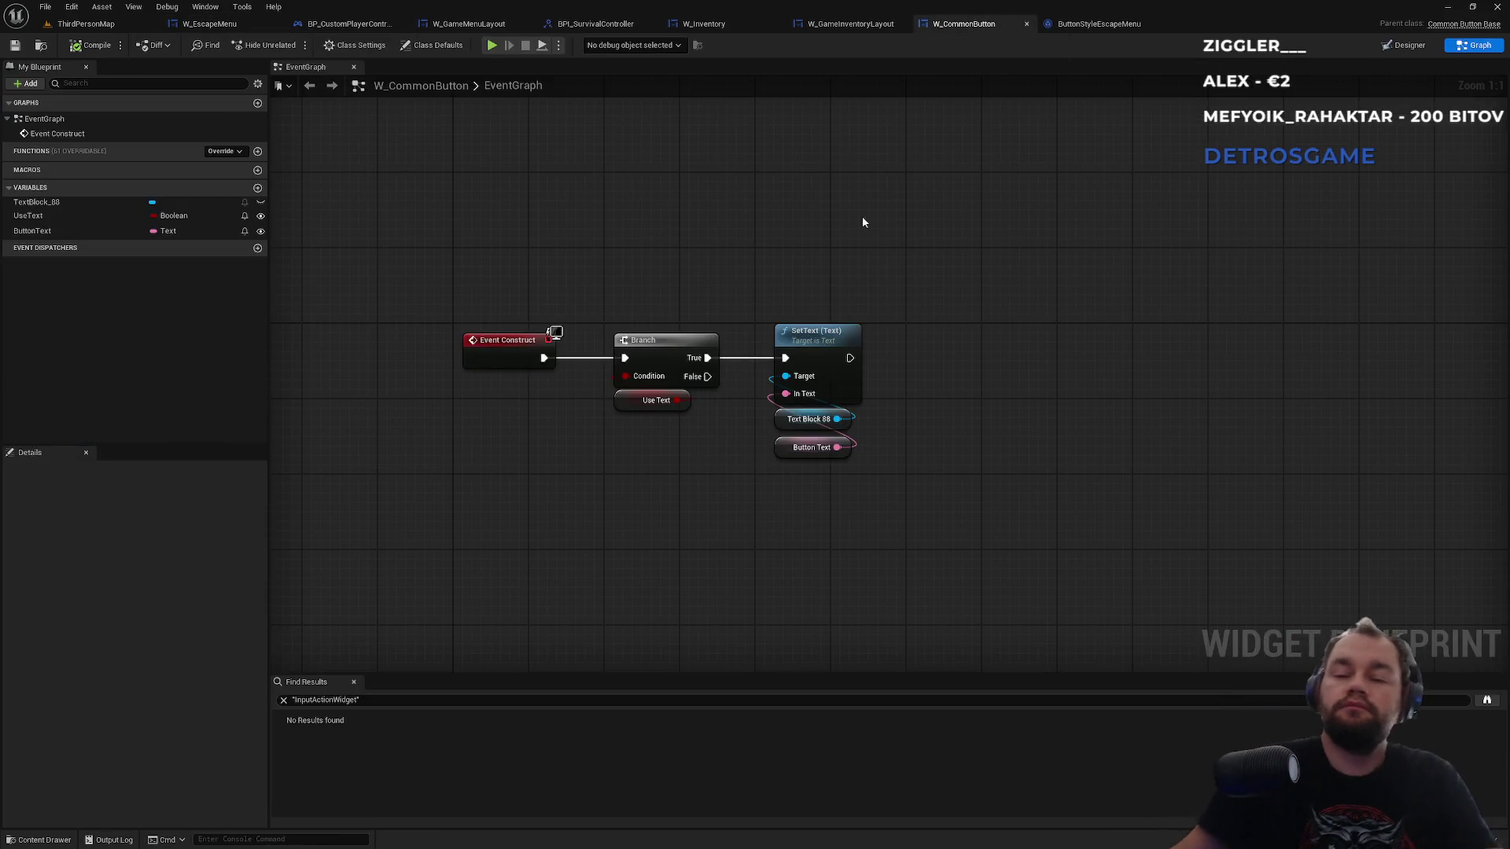
key("alt+Tab")
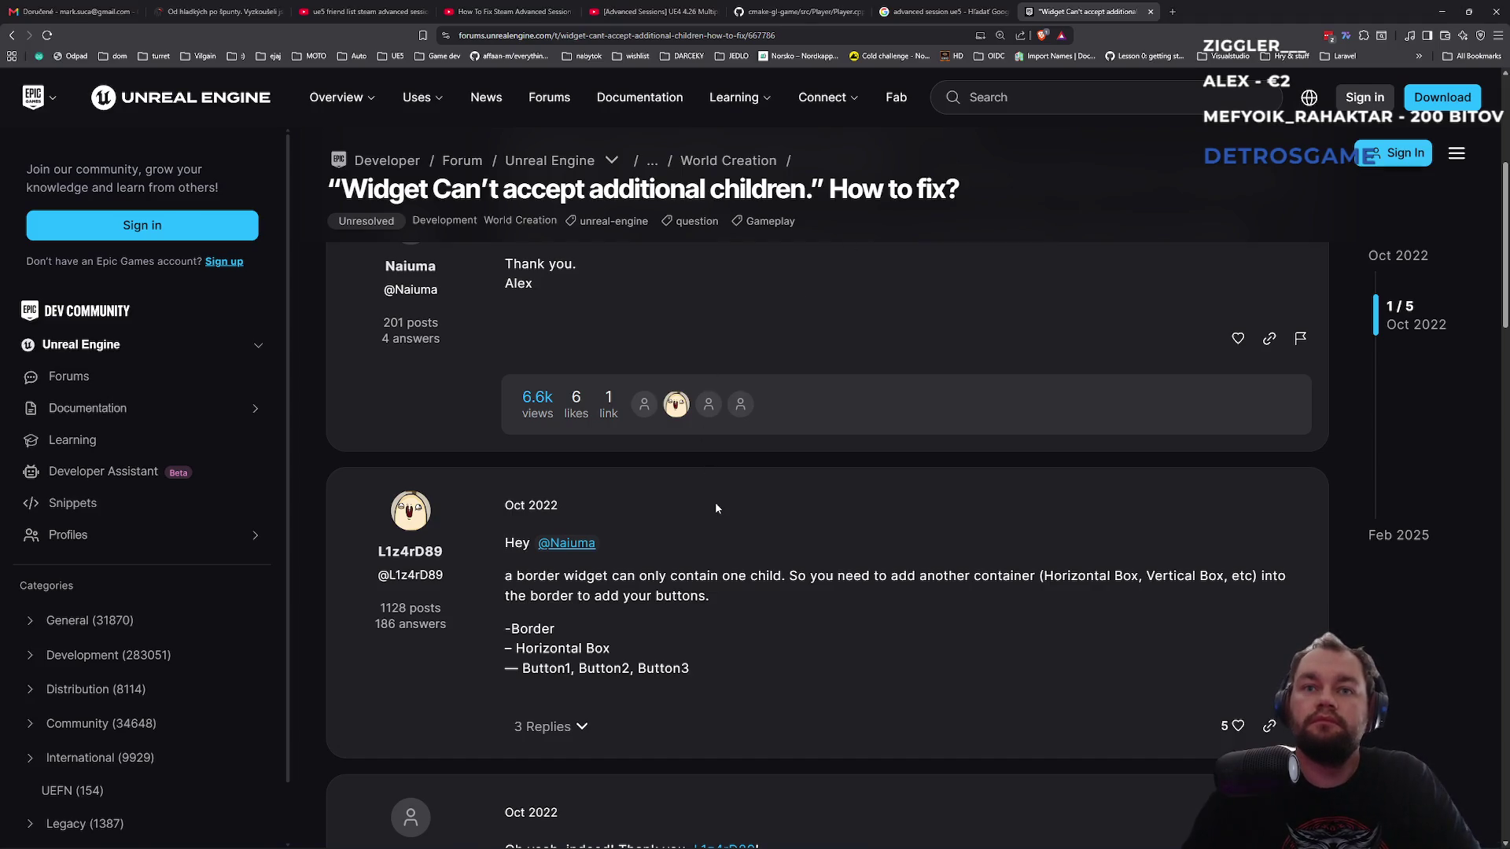
scroll(719, 475, "down", 2)
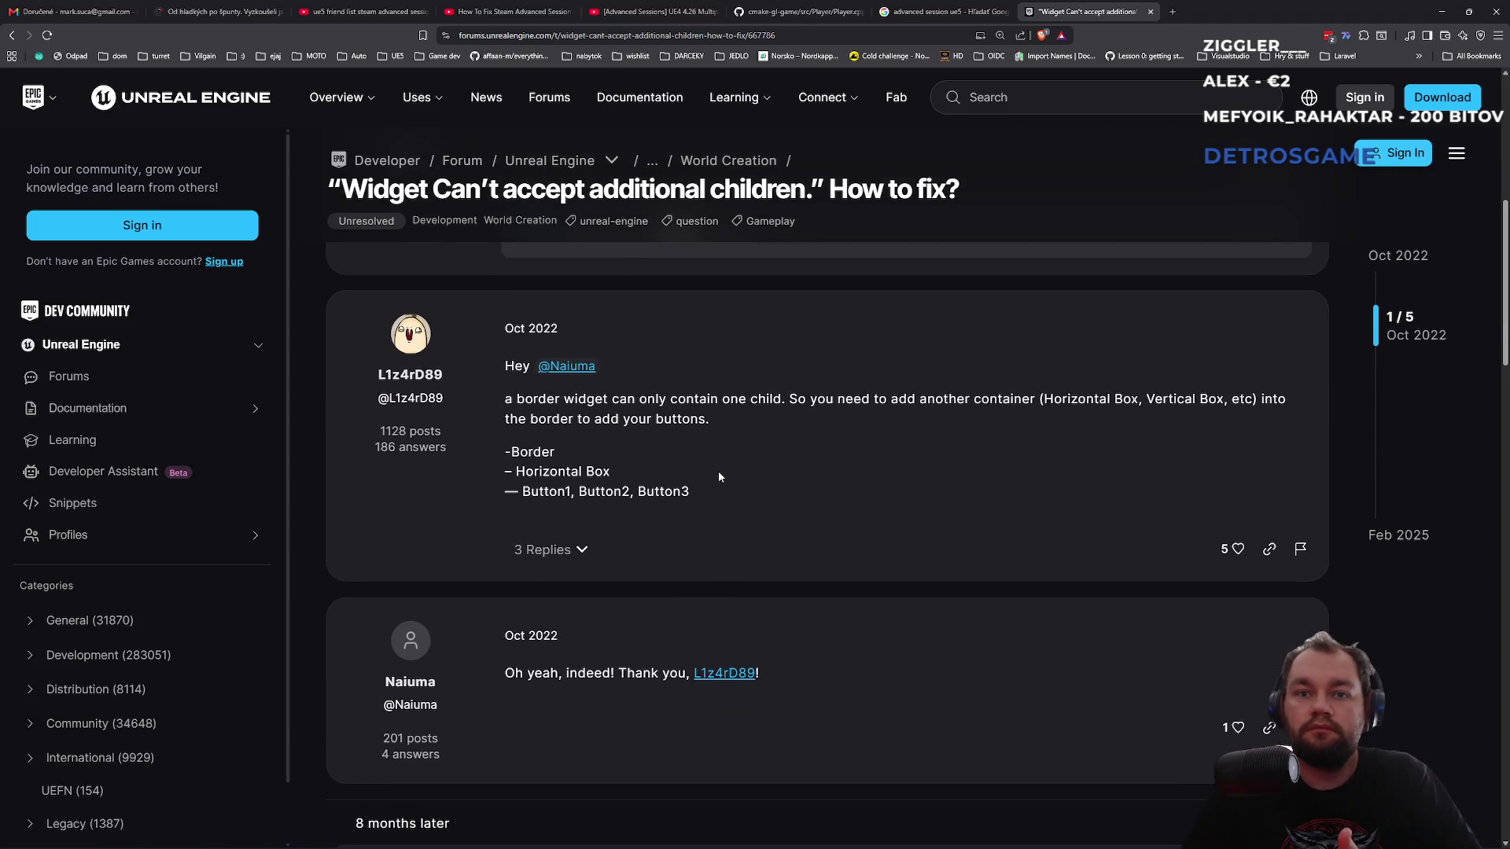
scroll(719, 476, "up", 2)
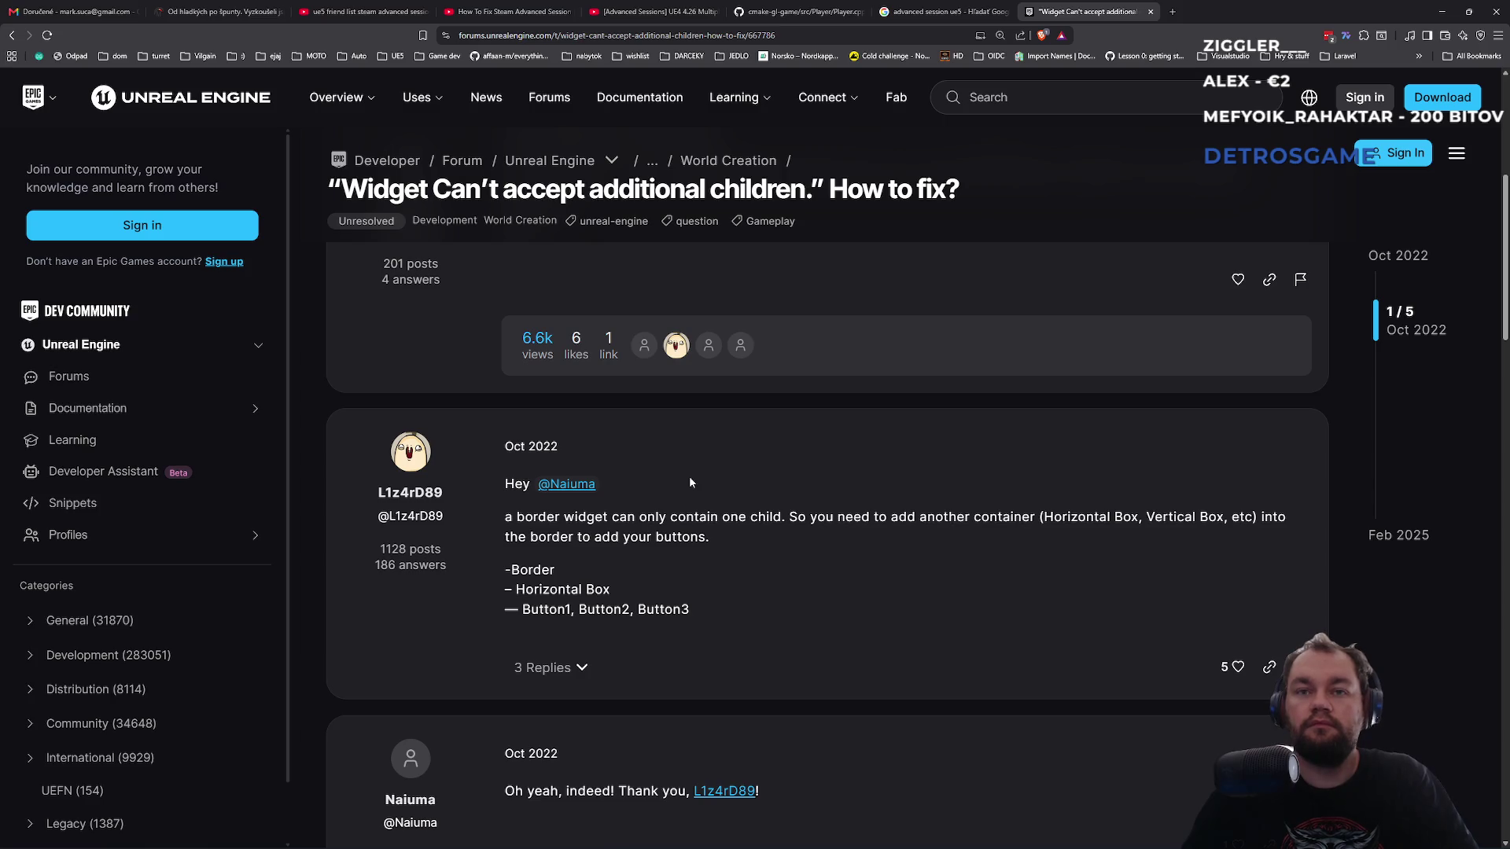
left_click(11, 36)
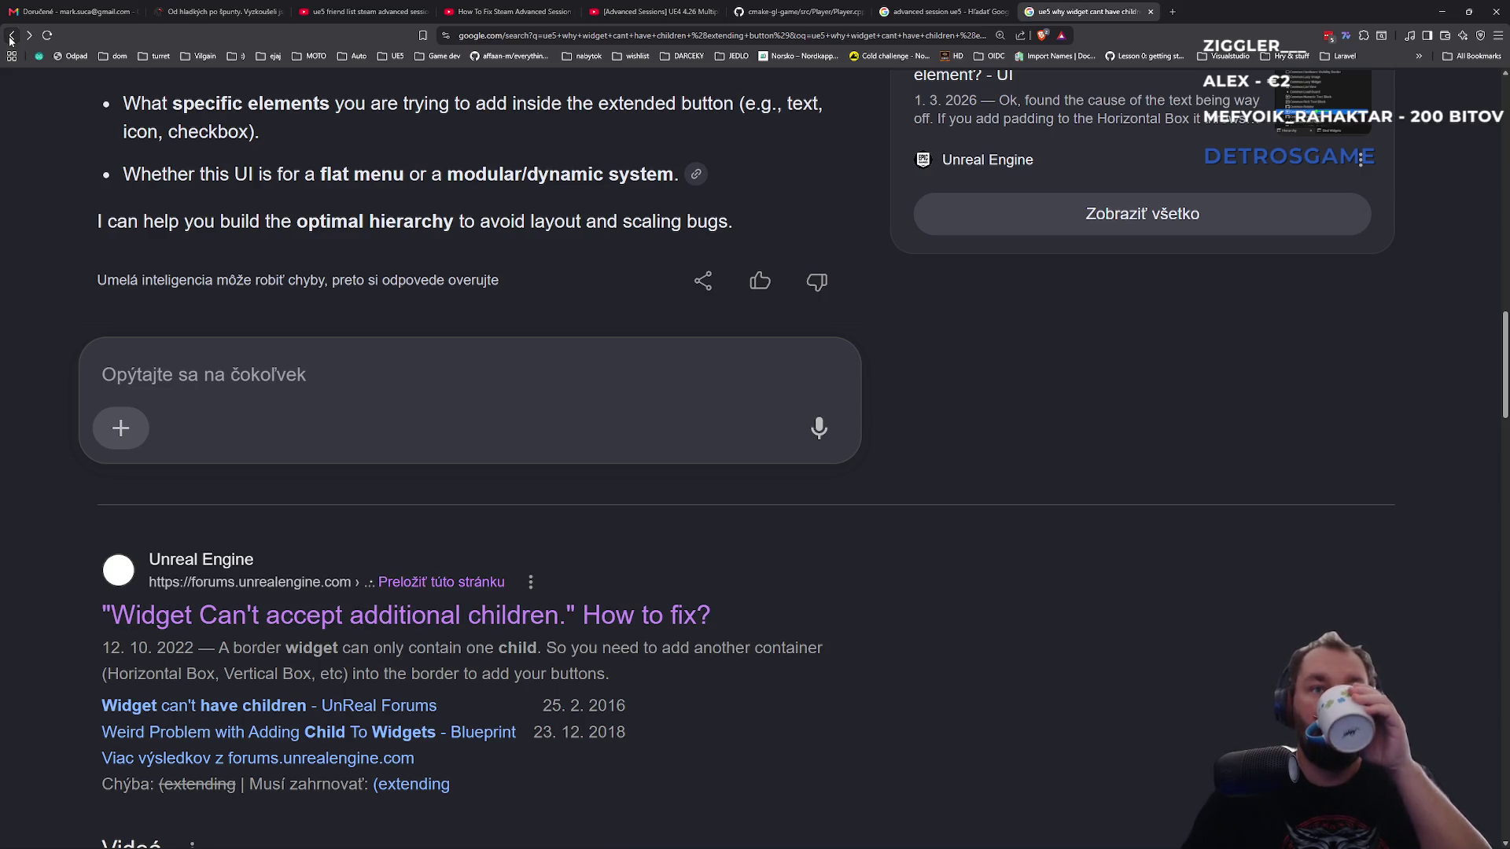
scroll(422, 510, "down", 3)
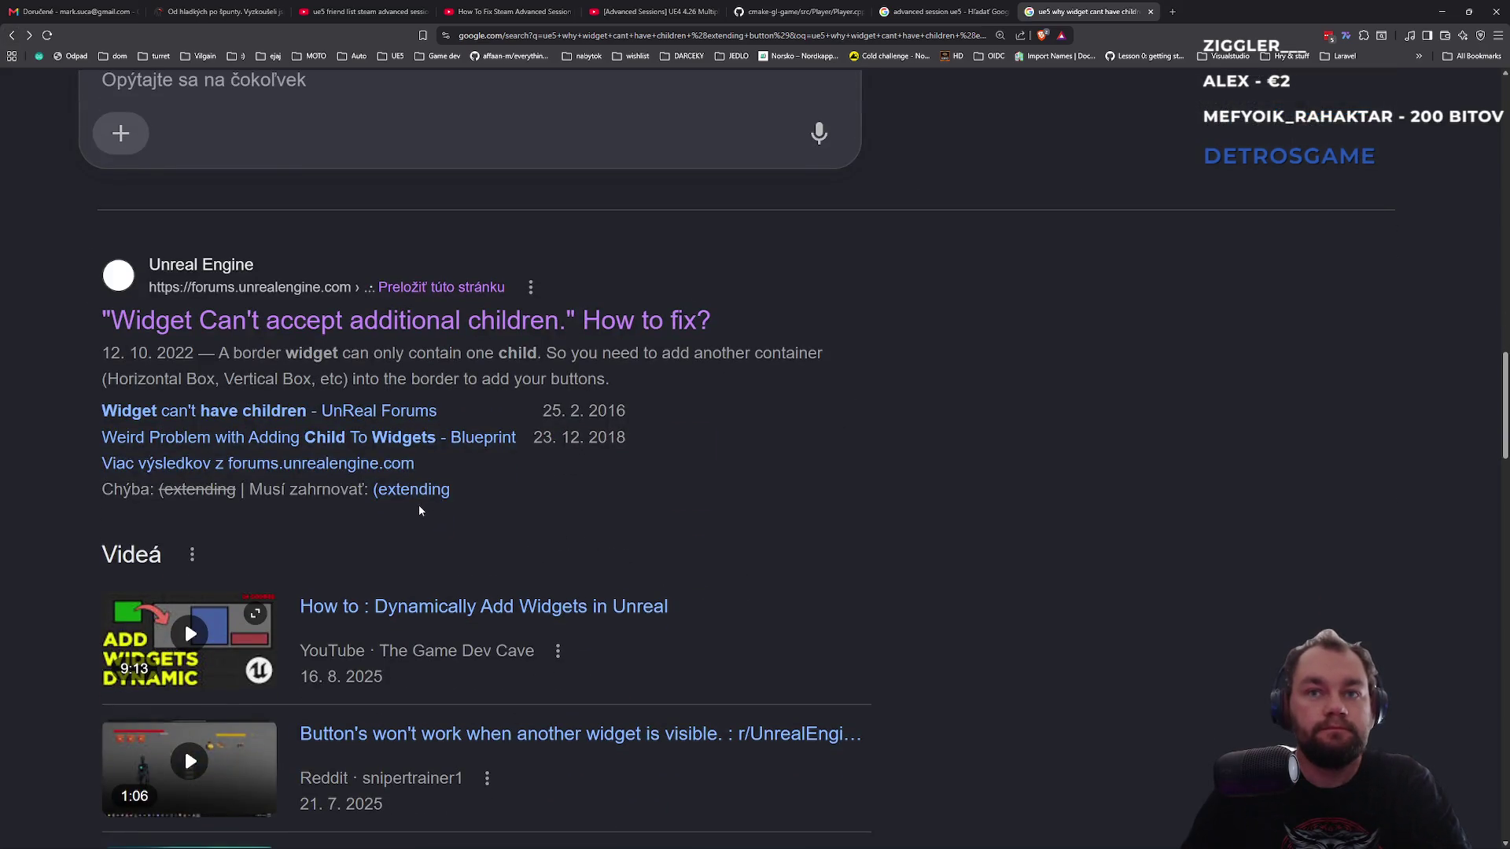
scroll(419, 508, "up", 6)
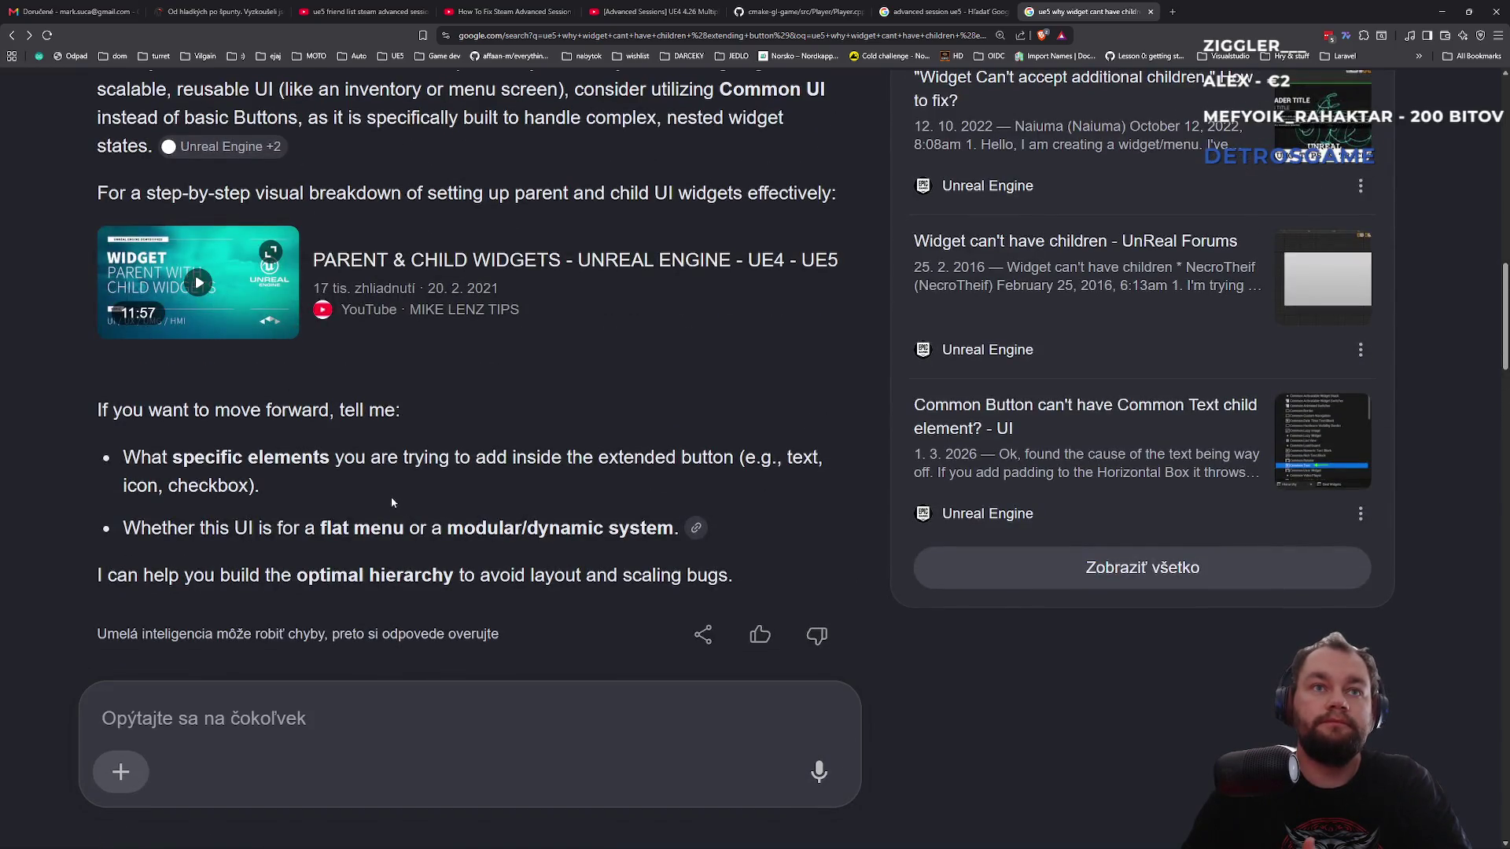
scroll(365, 496, "up", 12)
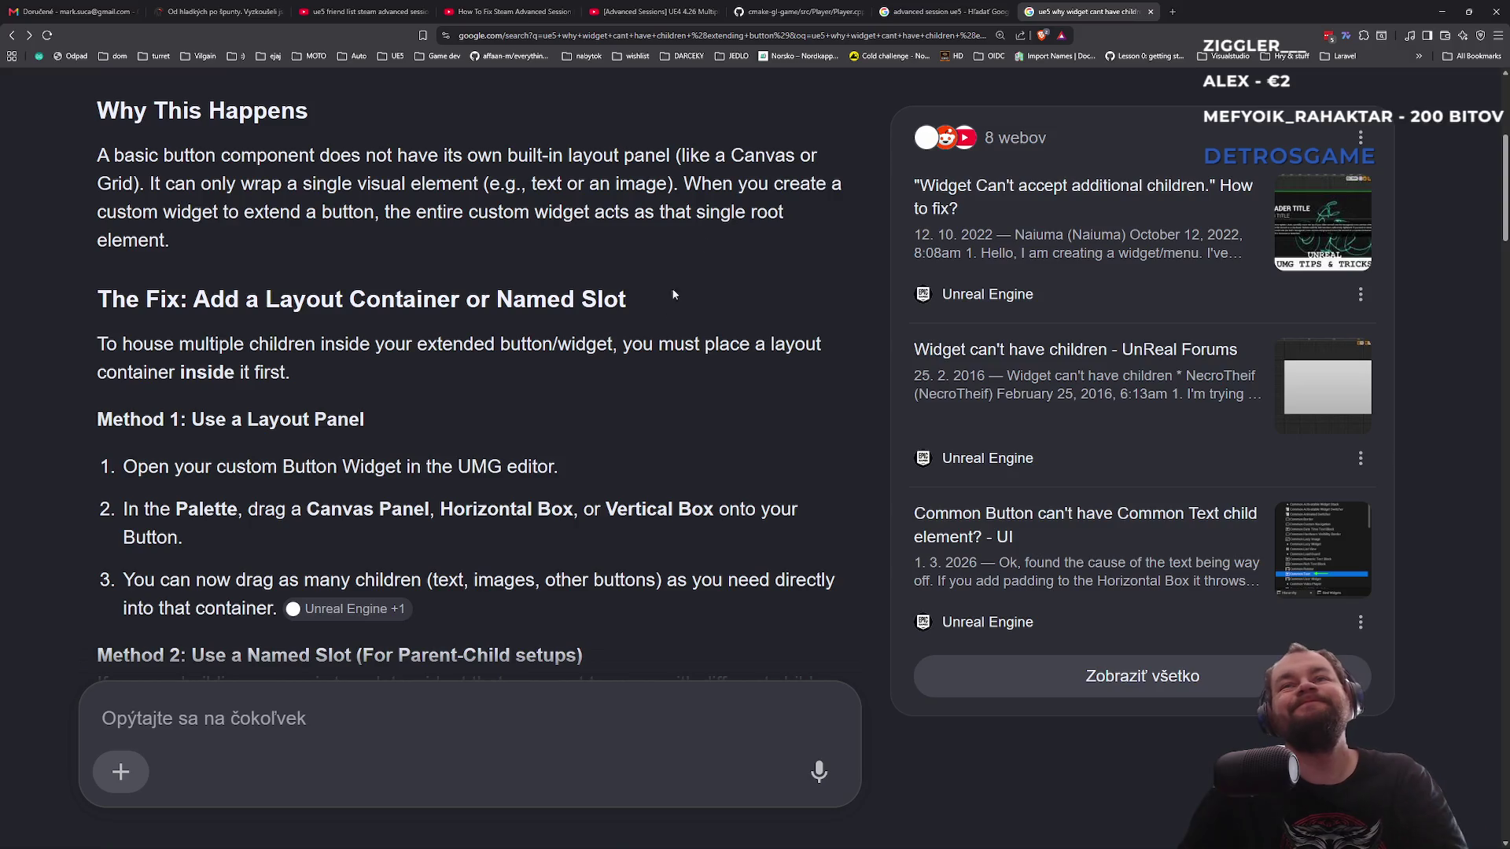
key("alt+Tab")
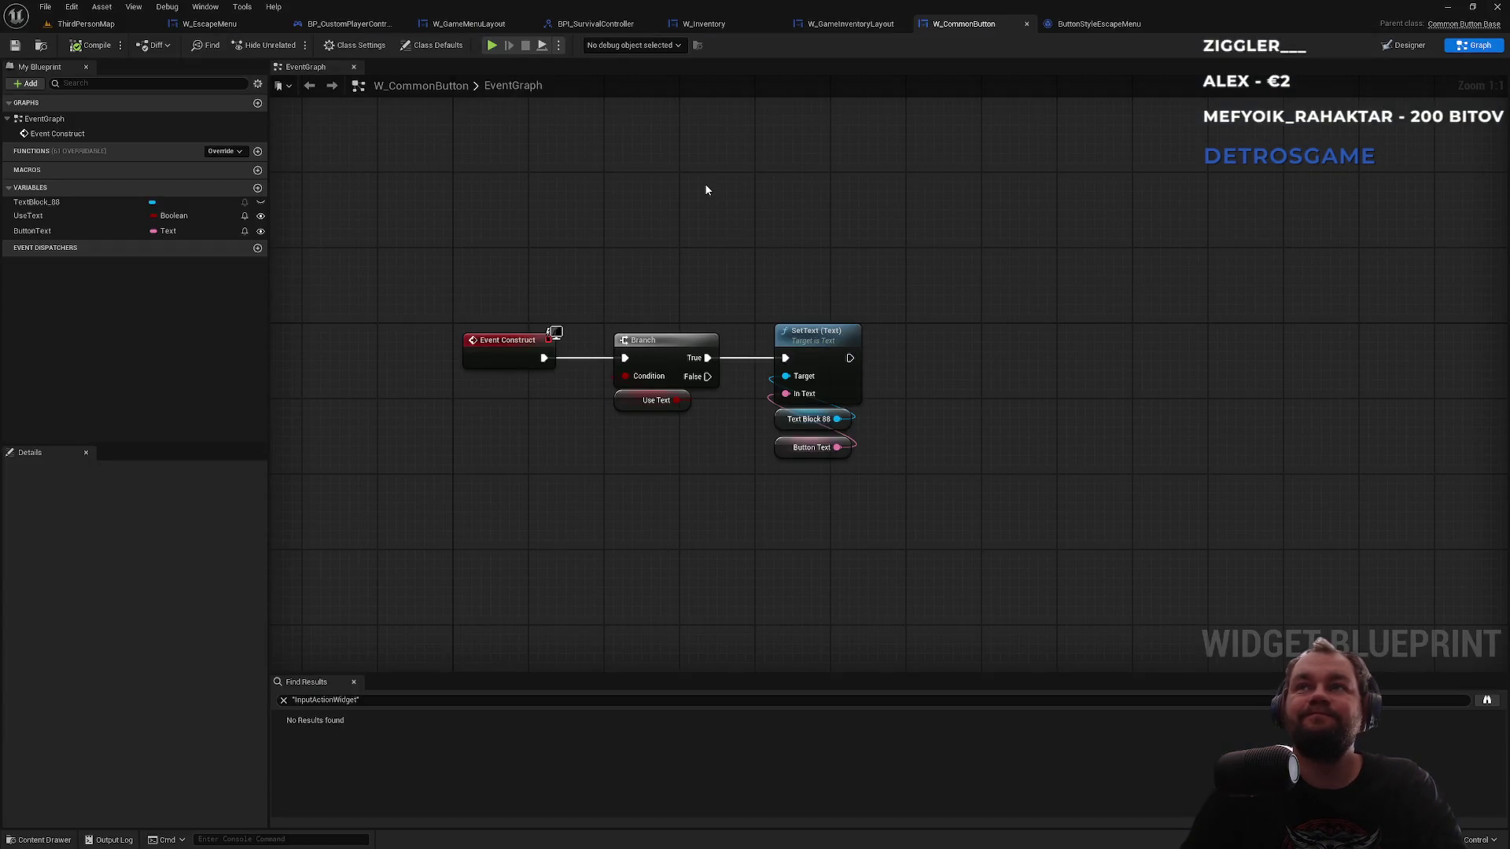
- Switch to the ButtonStyleEscapeMenu tab to view its Class Defaults
left_click(1079, 24)
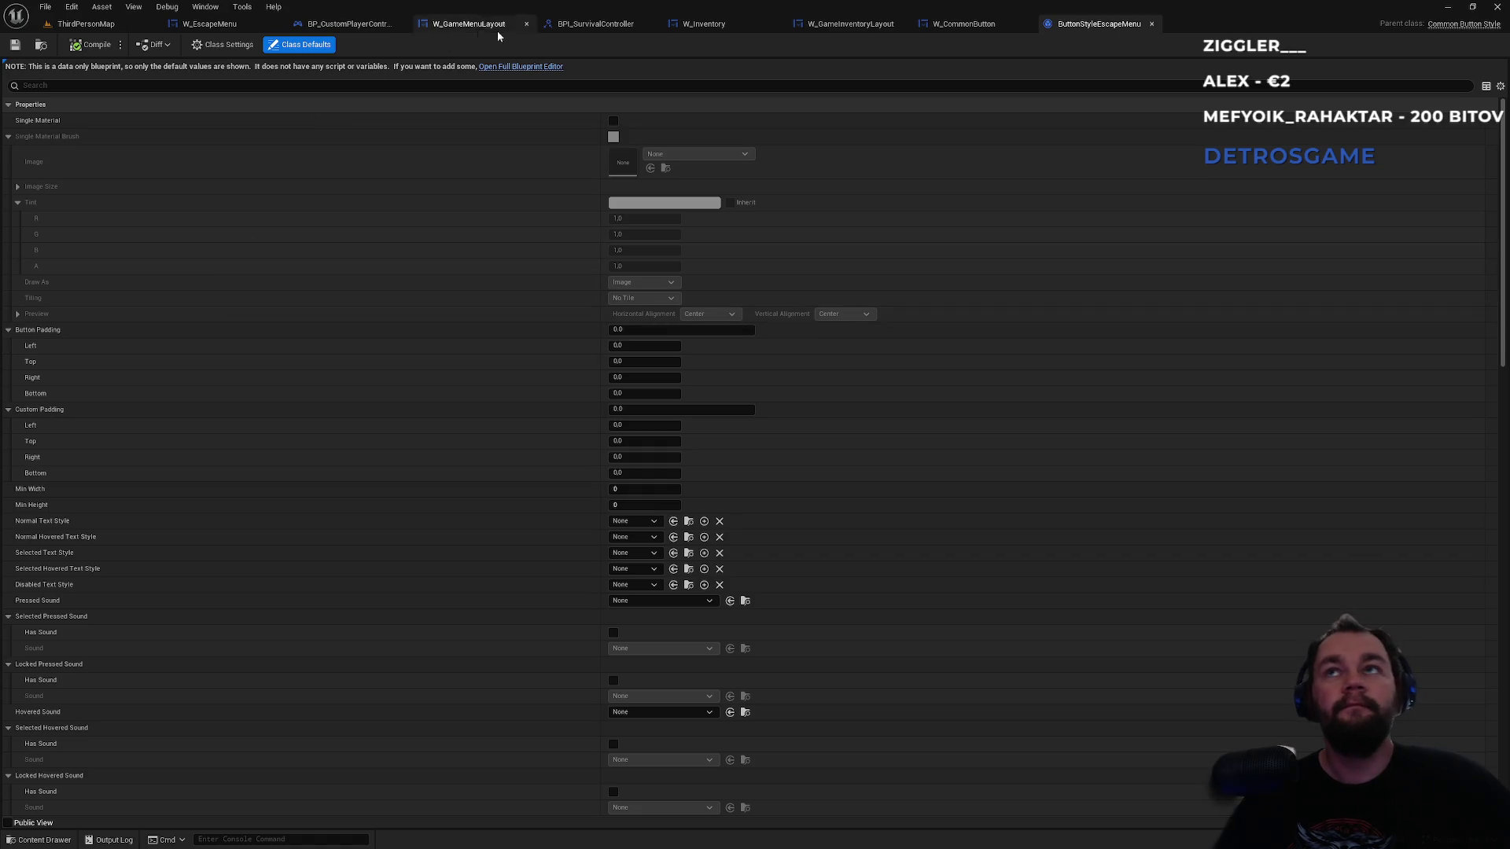
- Browse the W_CommonButton, W_GameInventoryLayout, W_Inventory, BP_CustomPlayerController and W_GameMenuLayout graphs, ending on W_EscapeMenu
left_click(964, 30)
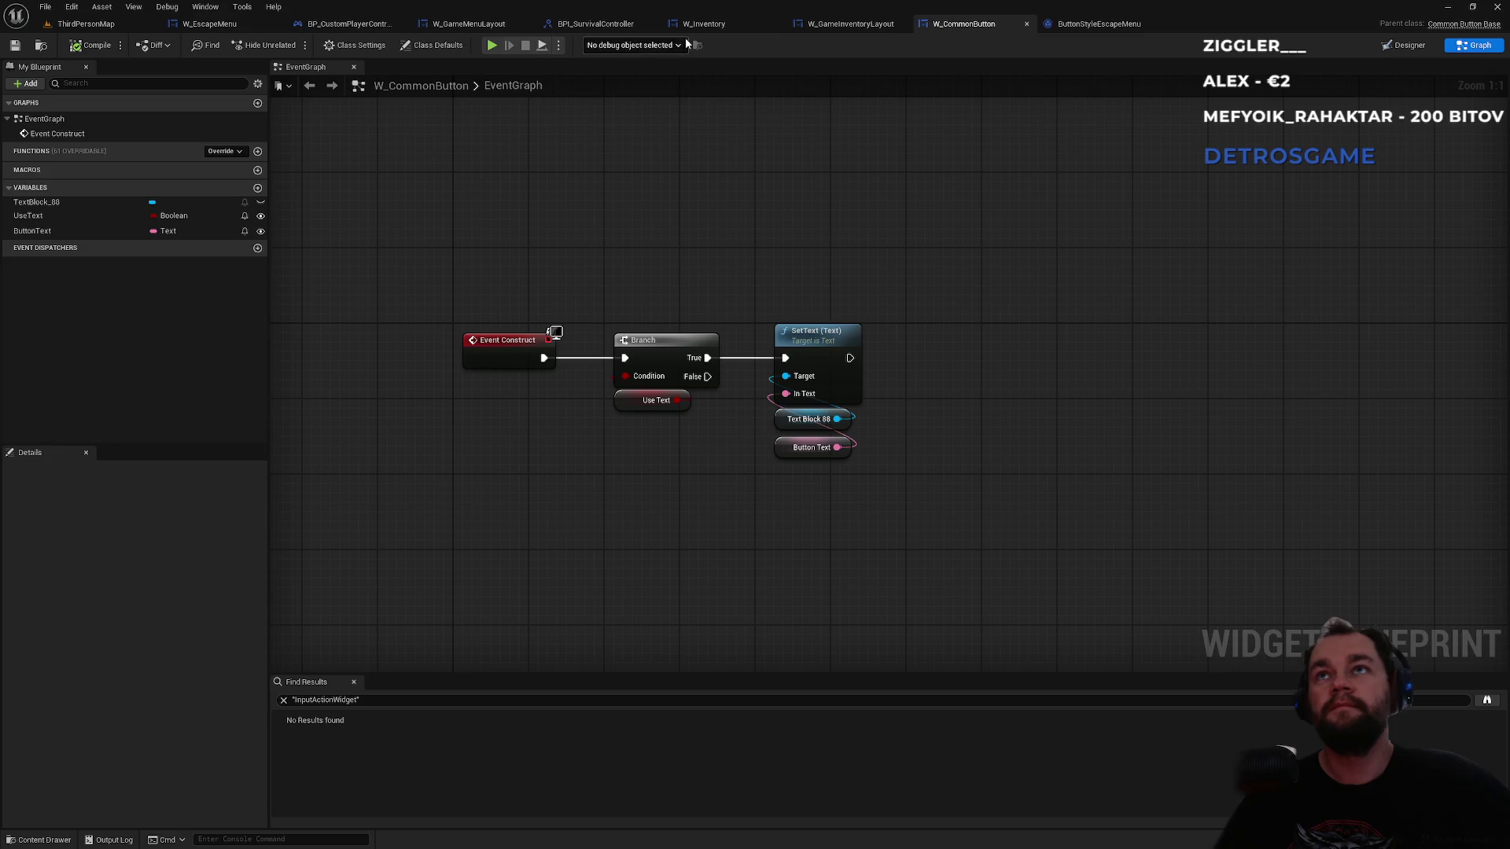
left_click(828, 29)
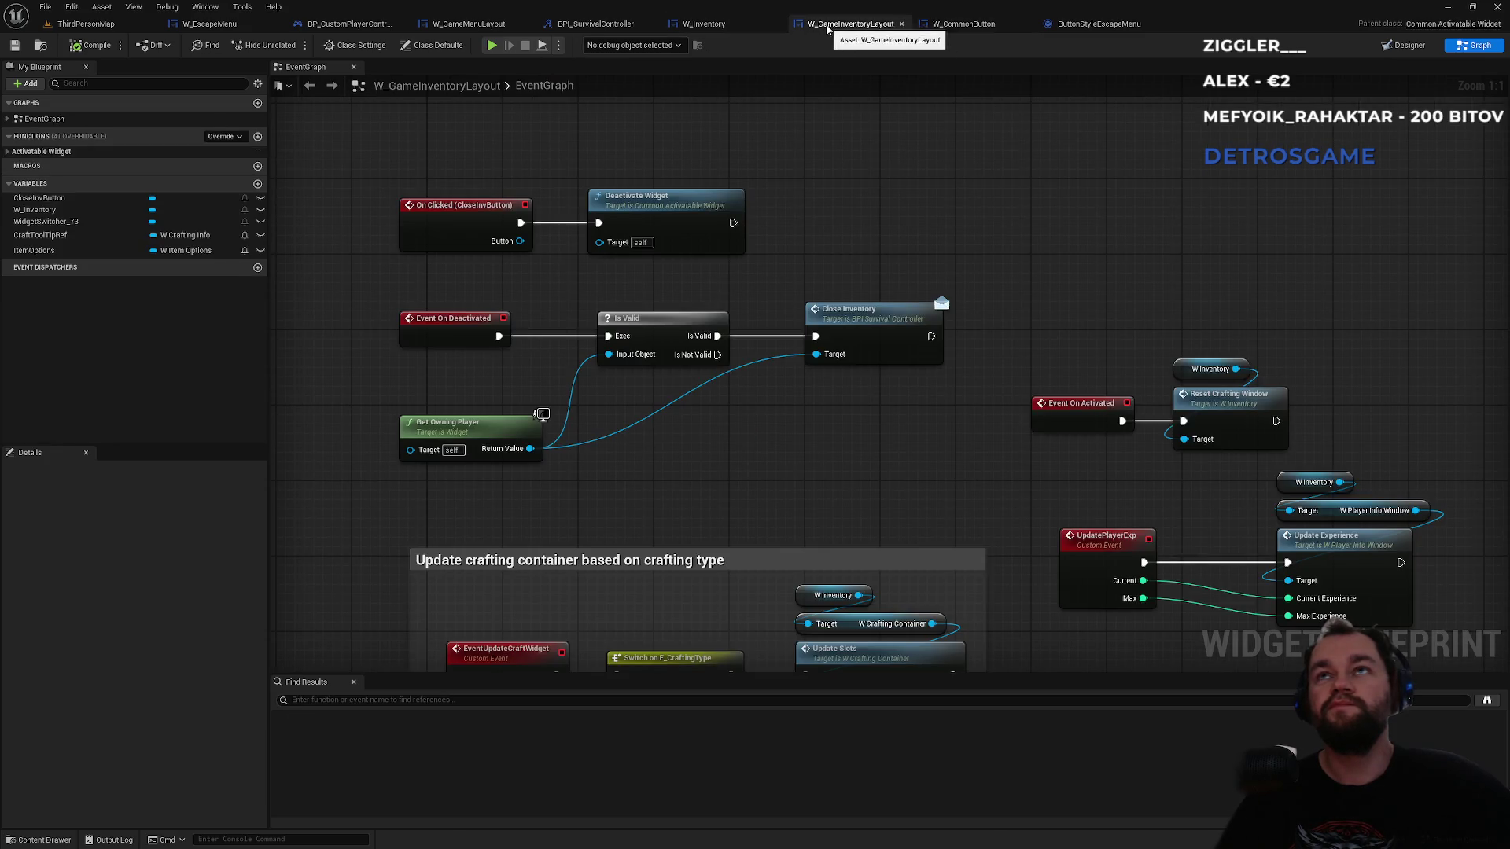
left_click(232, 29)
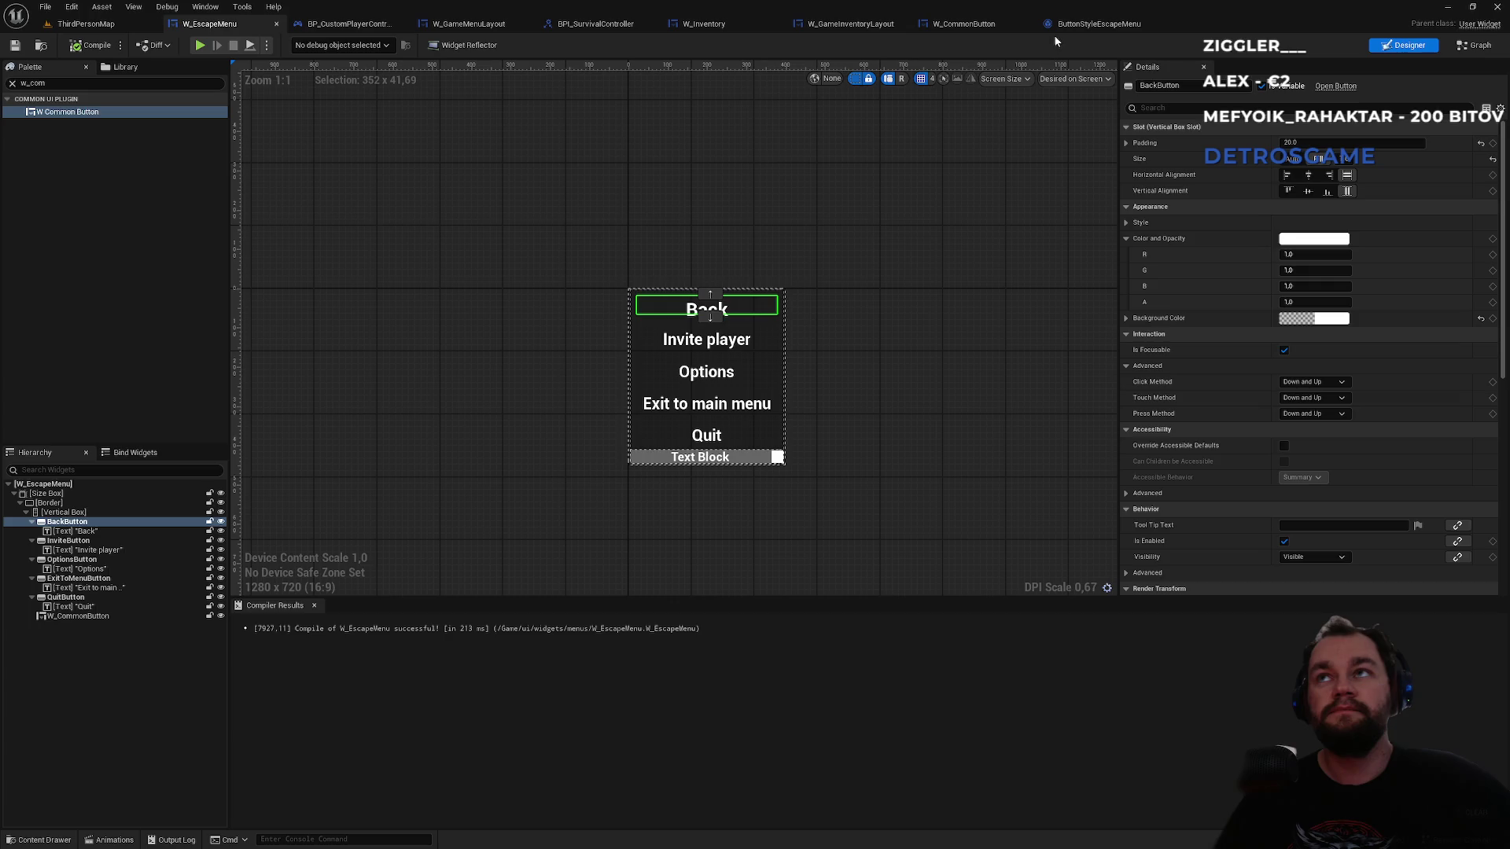
left_click(998, 30)
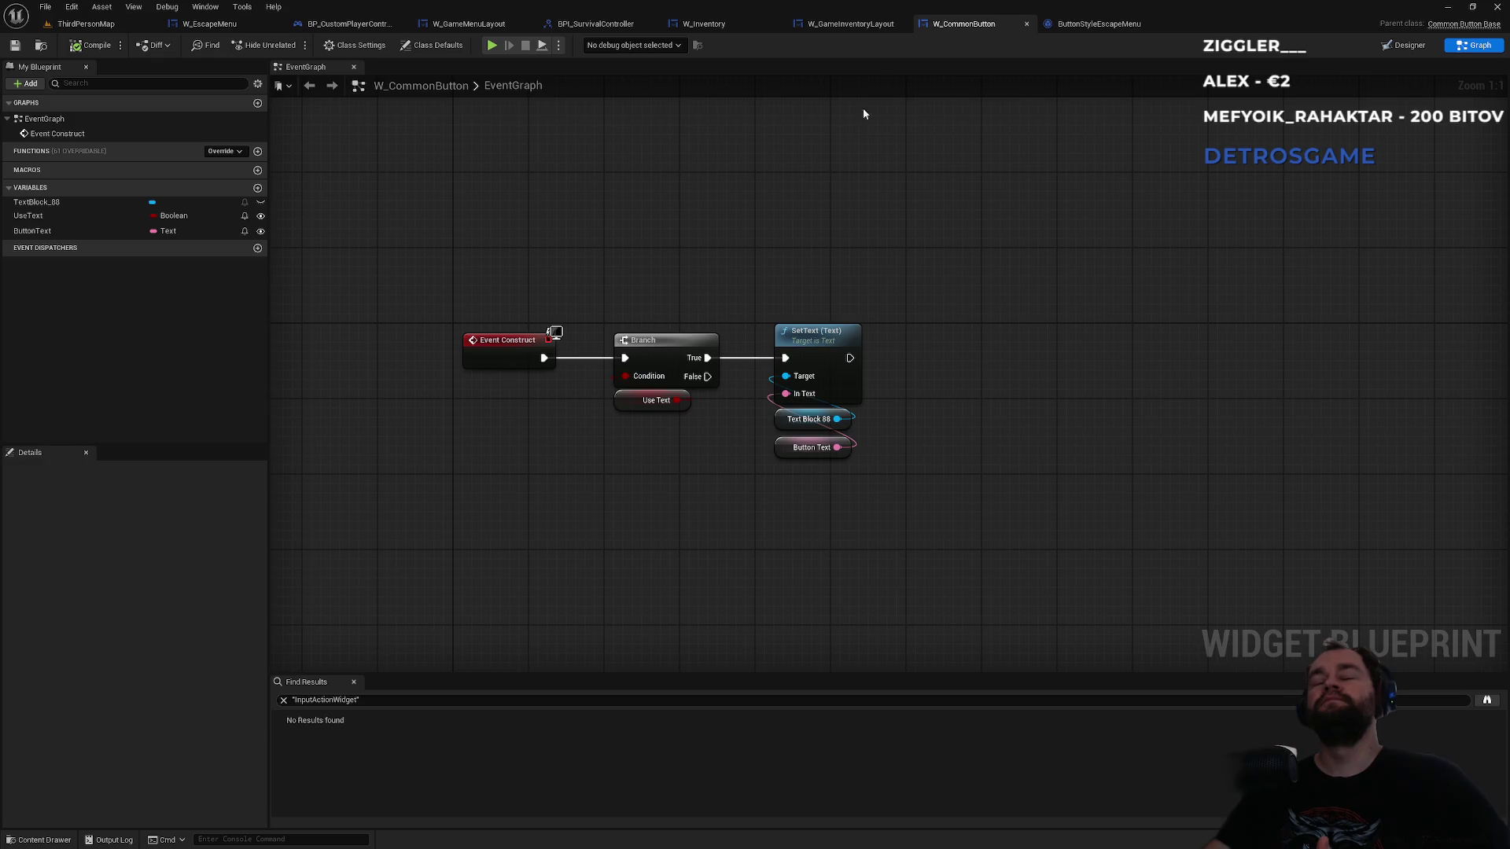
left_click(728, 25)
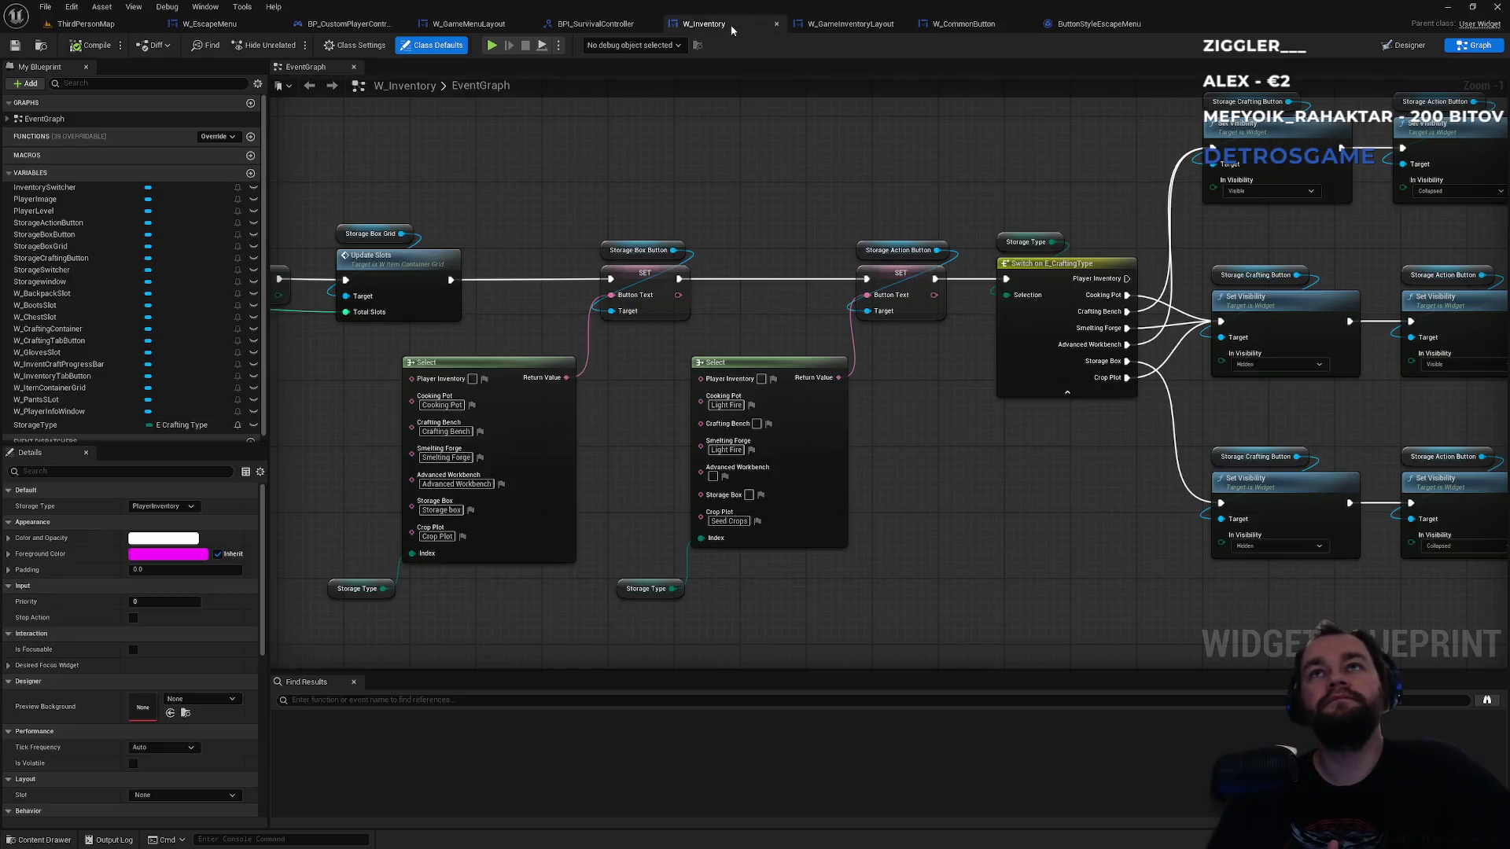
left_click(486, 87)
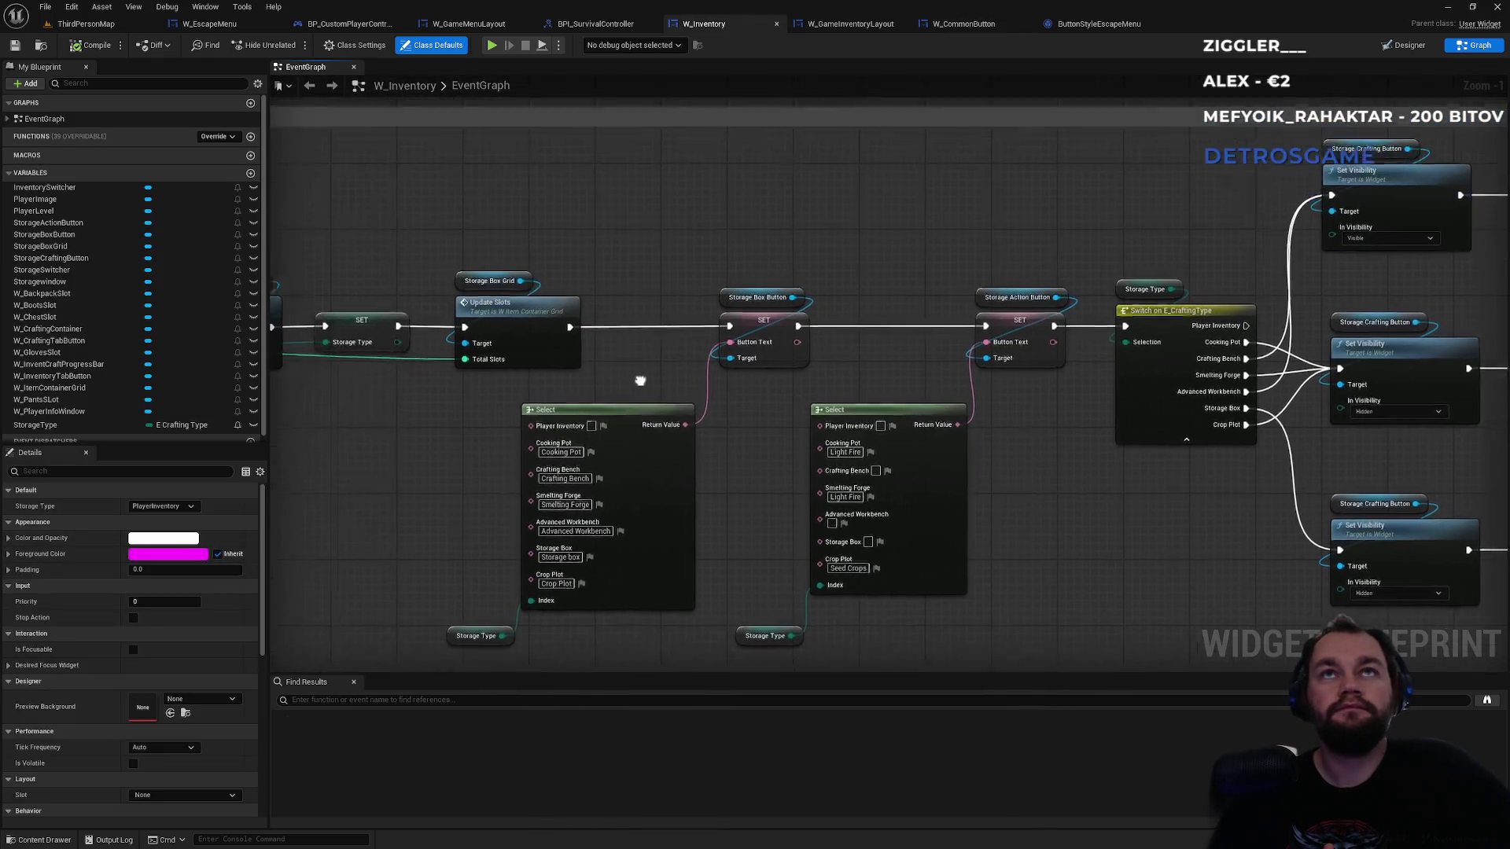
left_click(341, 25)
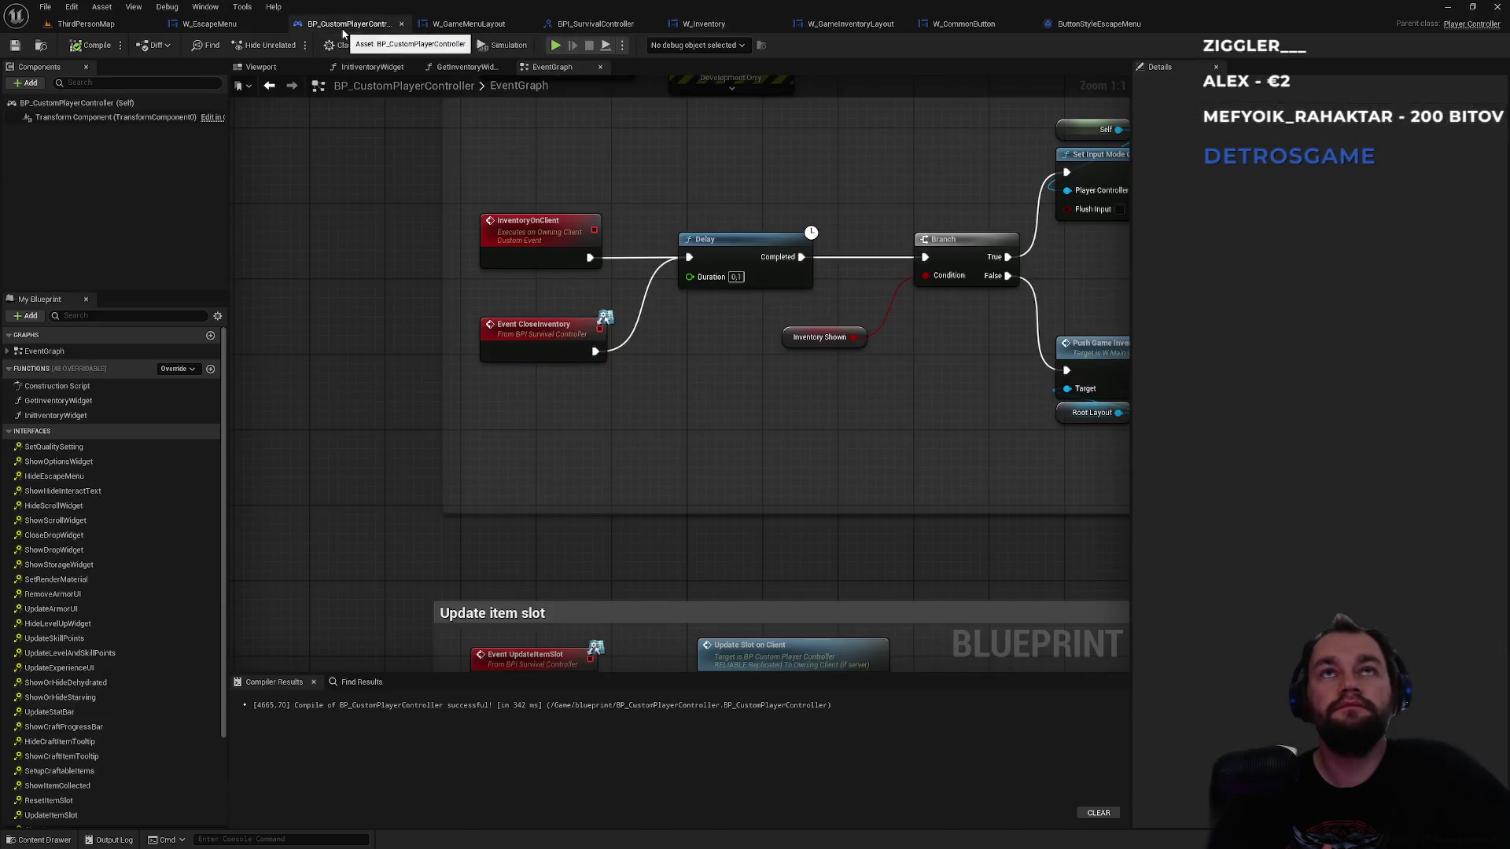
left_click(469, 24)
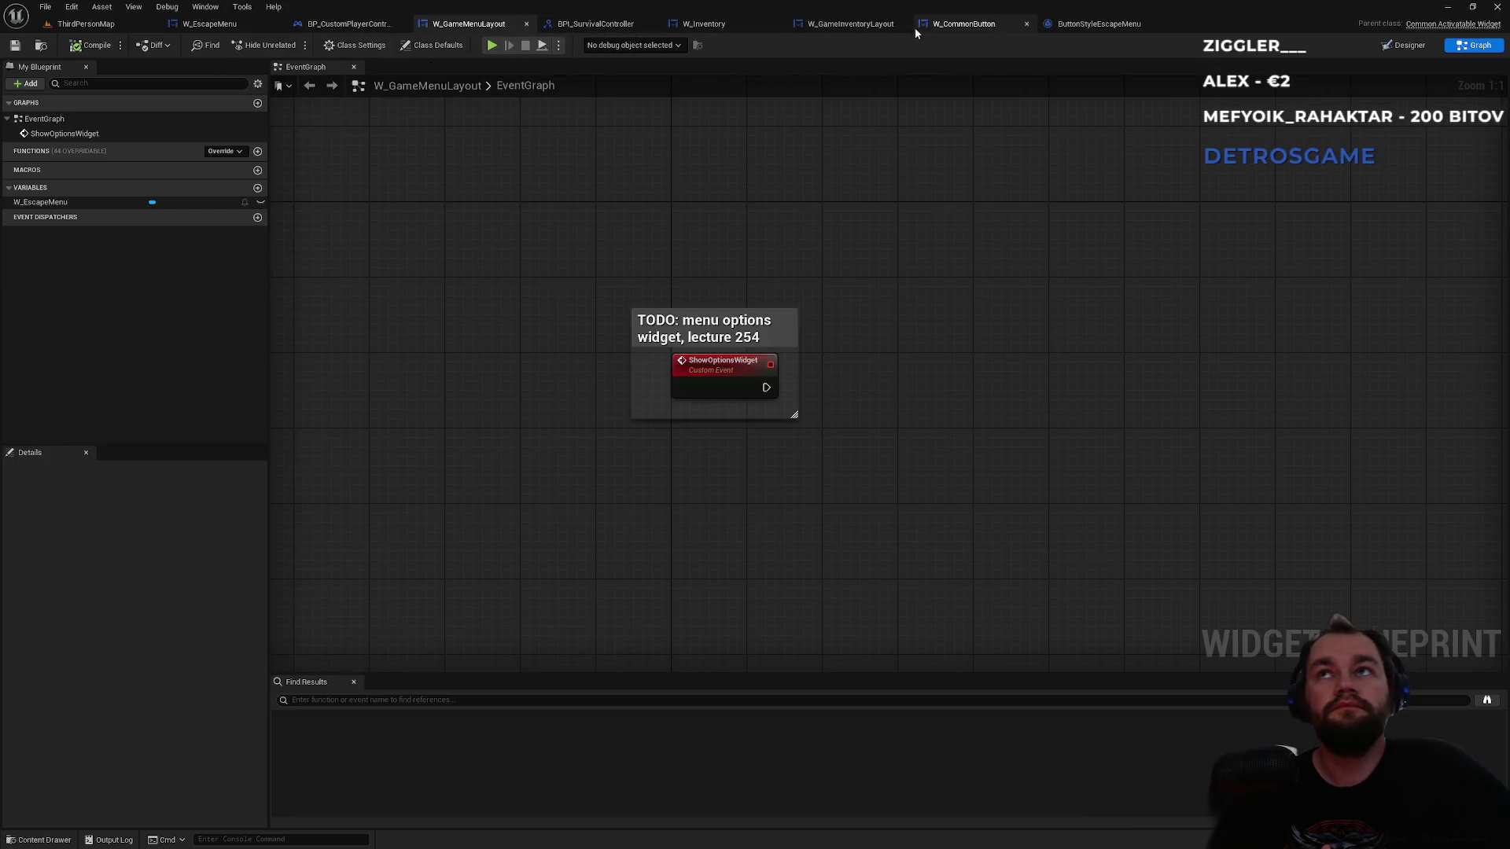
left_click(209, 24)
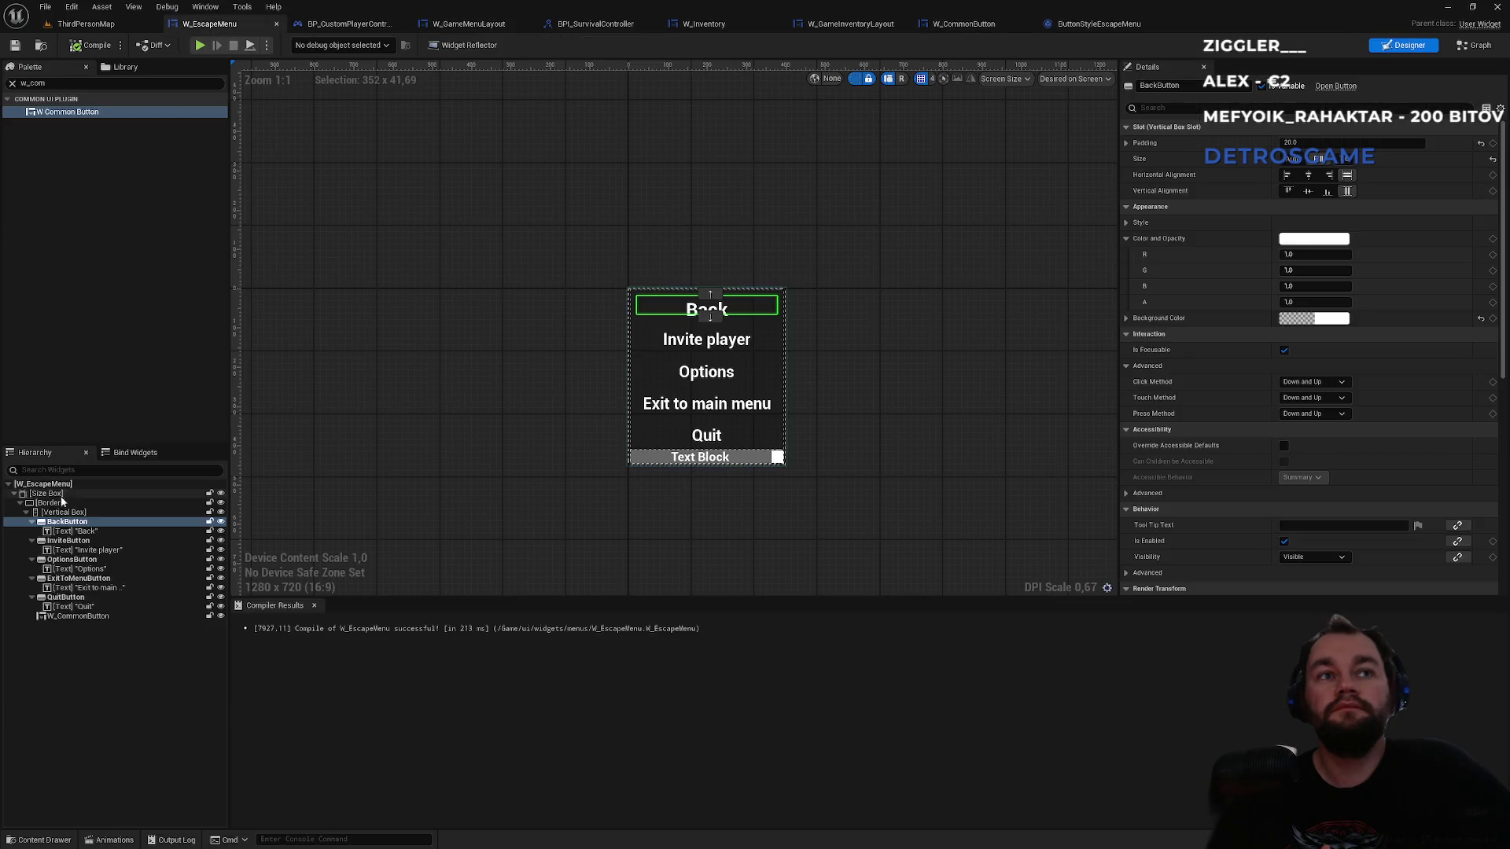
- Preview fading the escape menu's W_CommonButton via colour alpha and Render Opacity, restoring both to 1
left_click(83, 617)
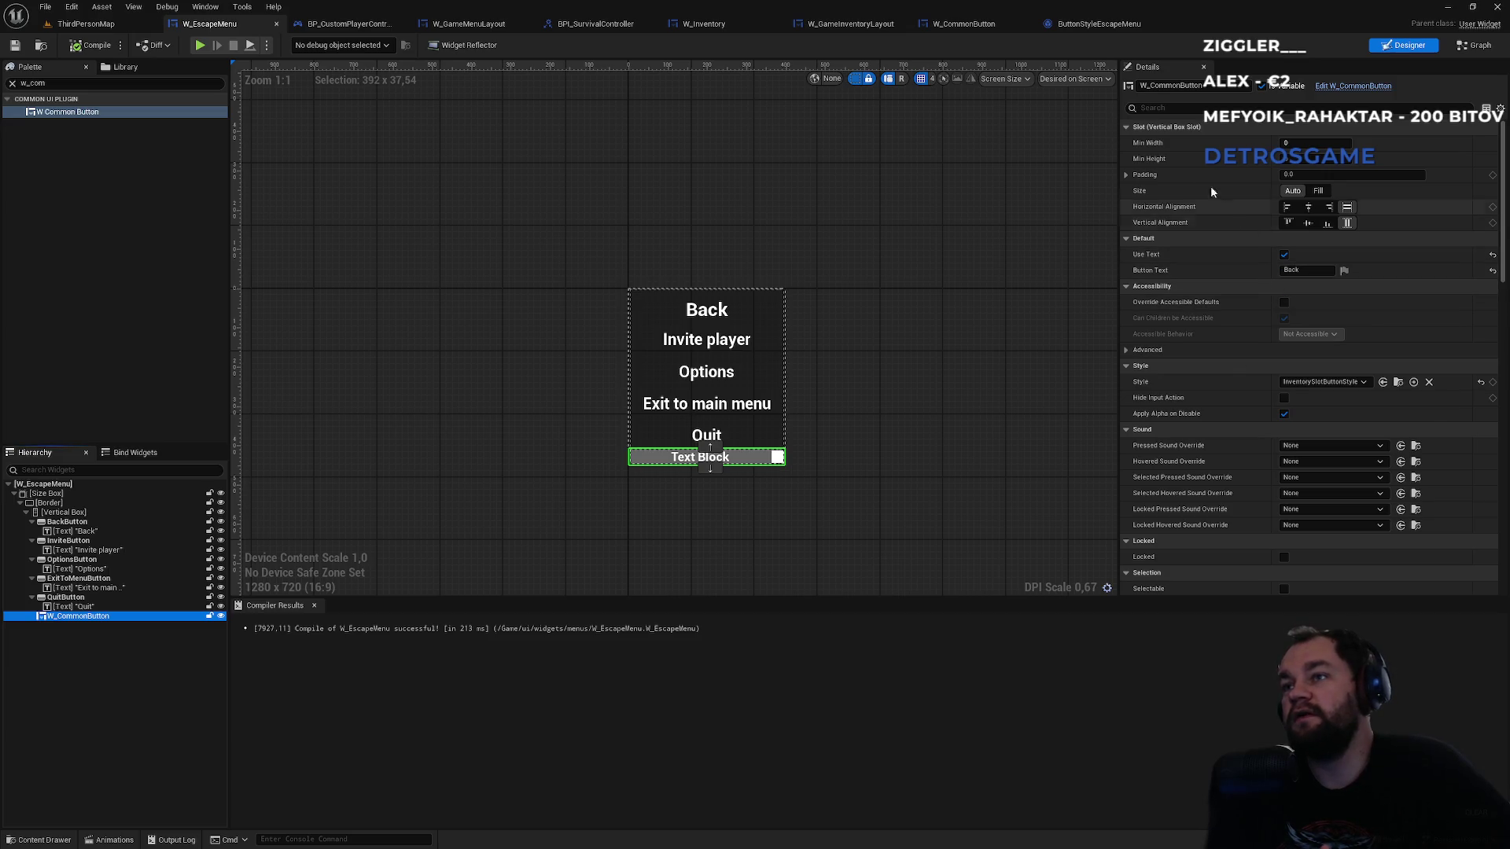
left_click(1162, 107)
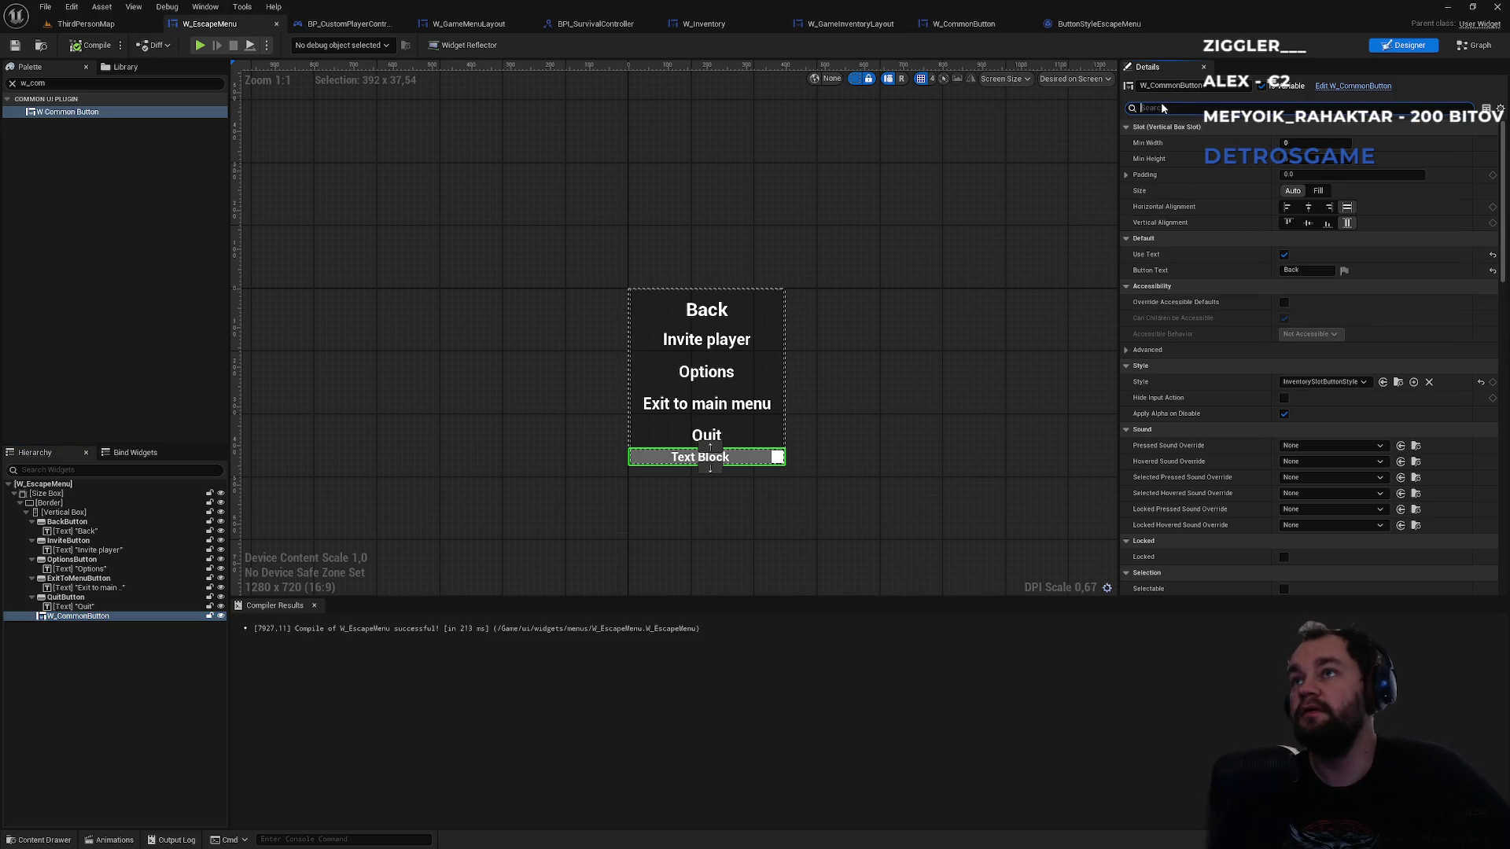
type("opa")
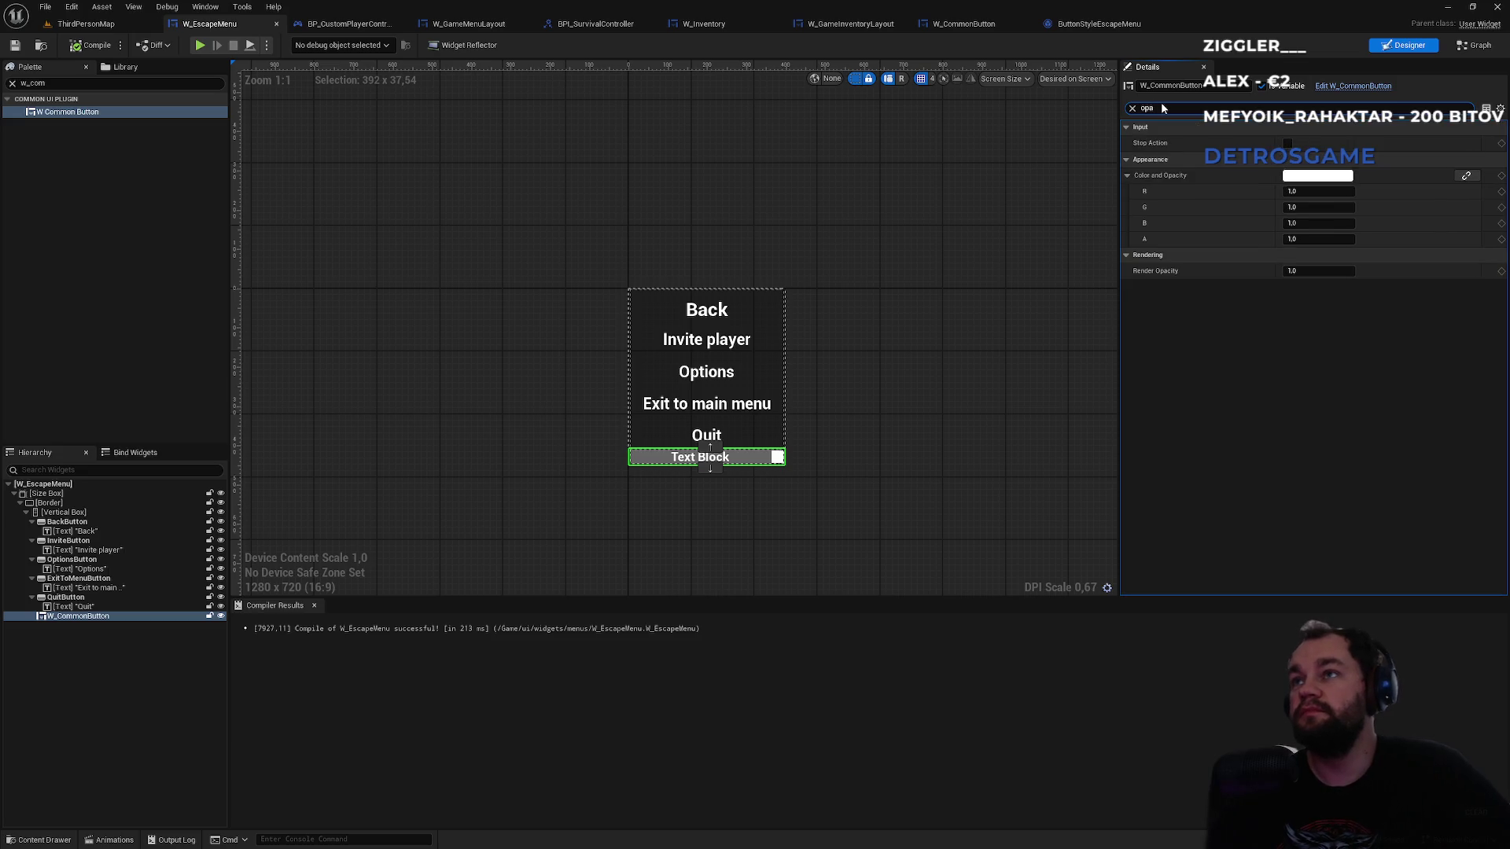
mouse_move(1318, 238)
left_mouse_down()
mouse_move(1290, 238)
mouse_move(1337, 251)
left_mouse_up()
type("1")
key("Return")
left_click_drag(1300, 269, 1311, 275)
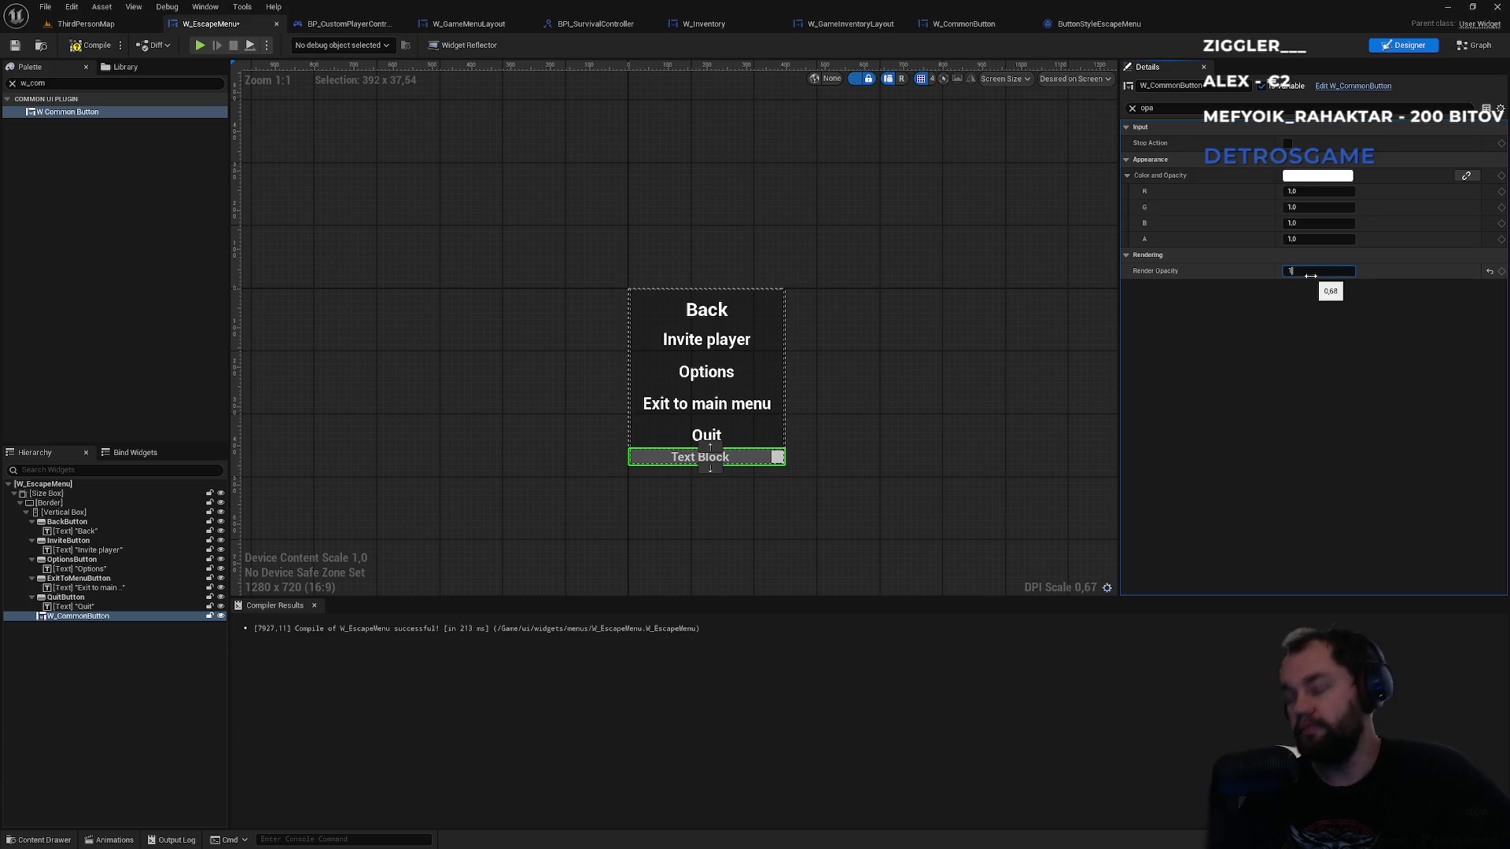
key("Return")
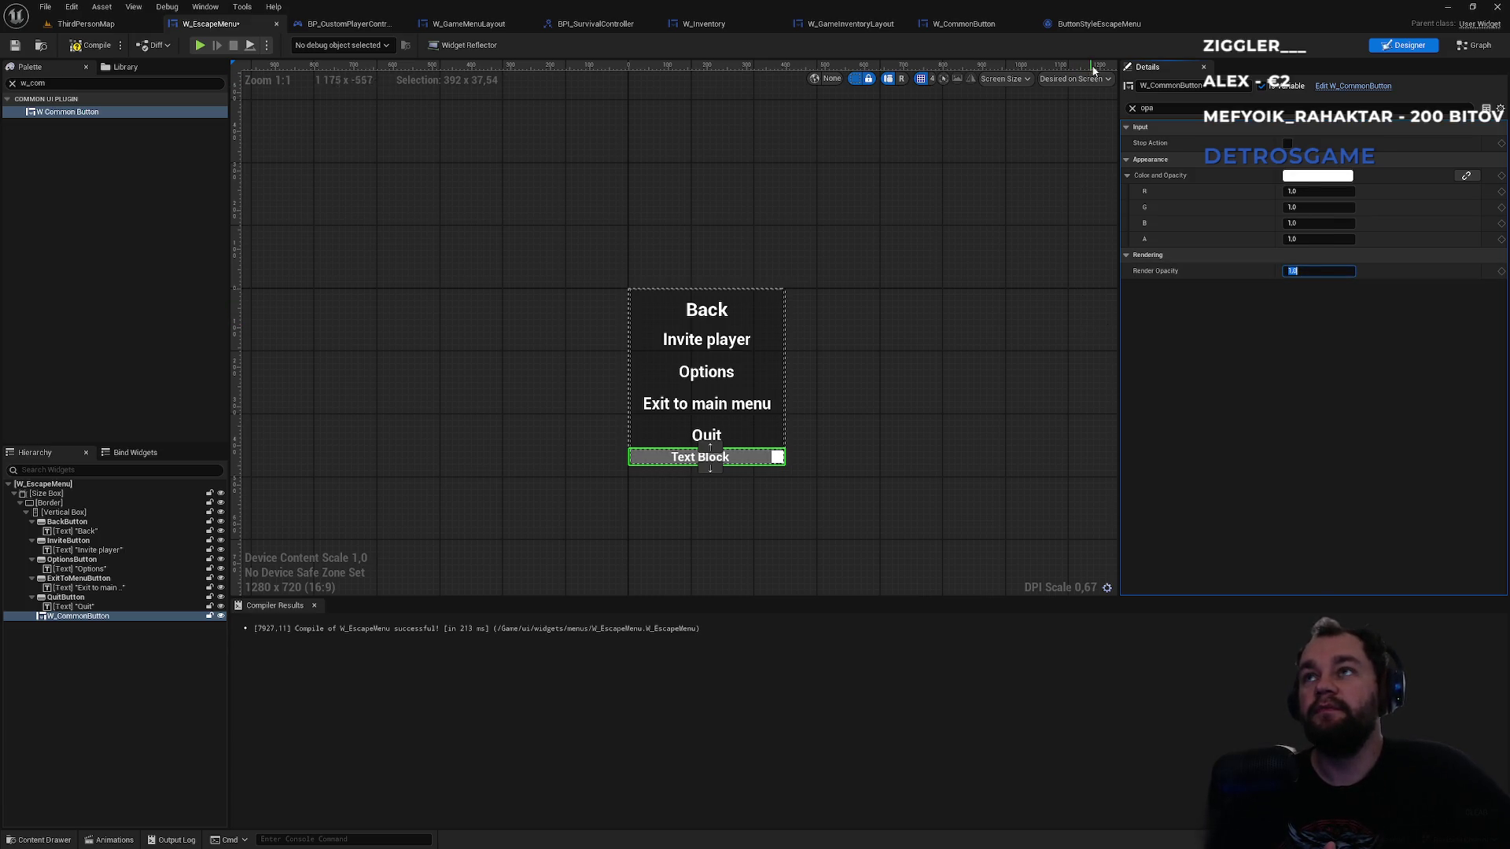
left_click(955, 24)
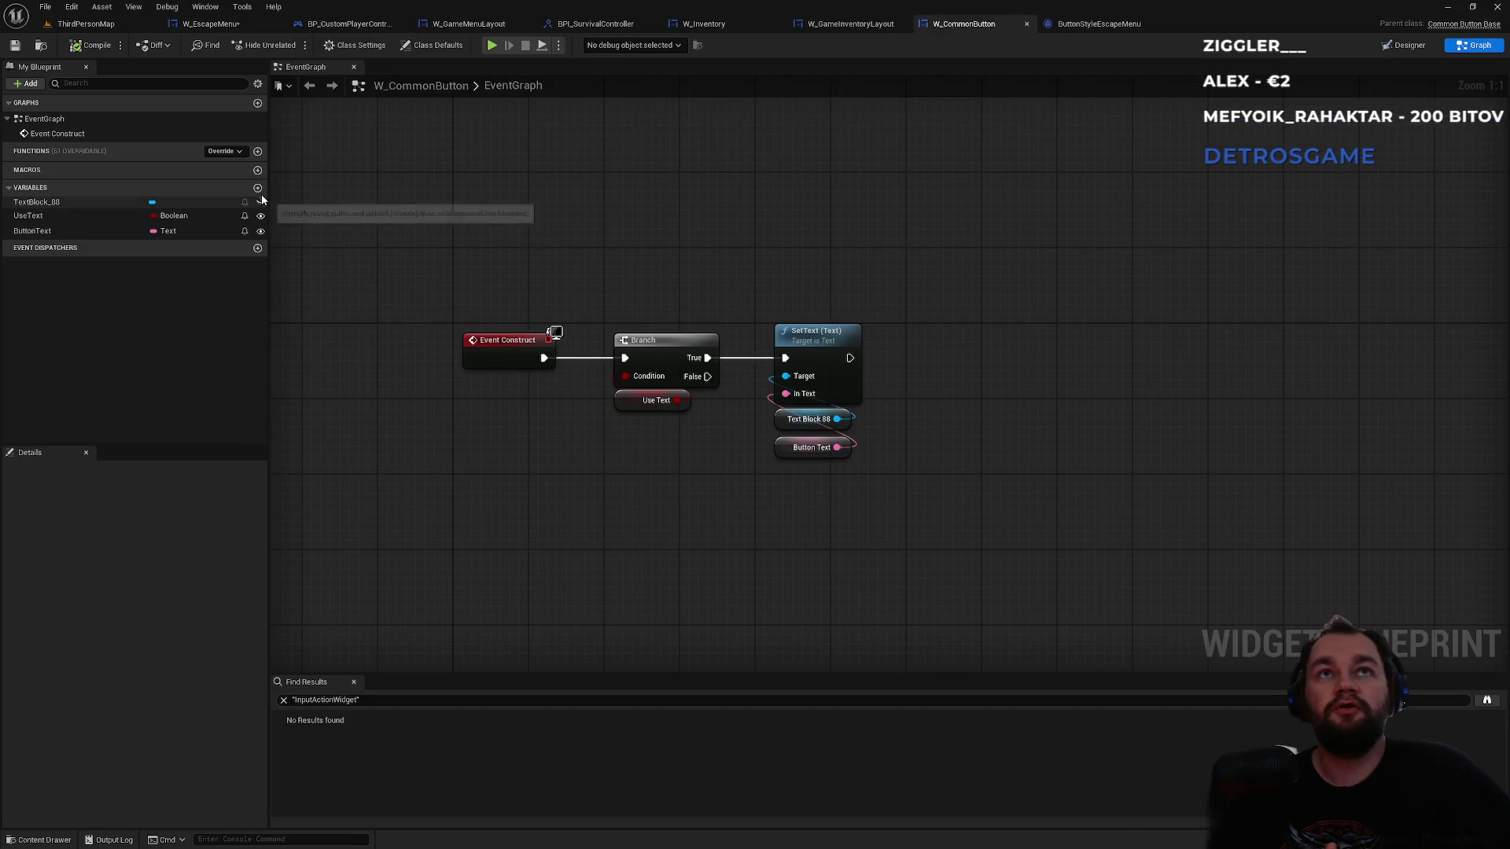
- Select the W_CommonButton root widget and test fading its colour alpha, restoring it to 1
left_click(1402, 45)
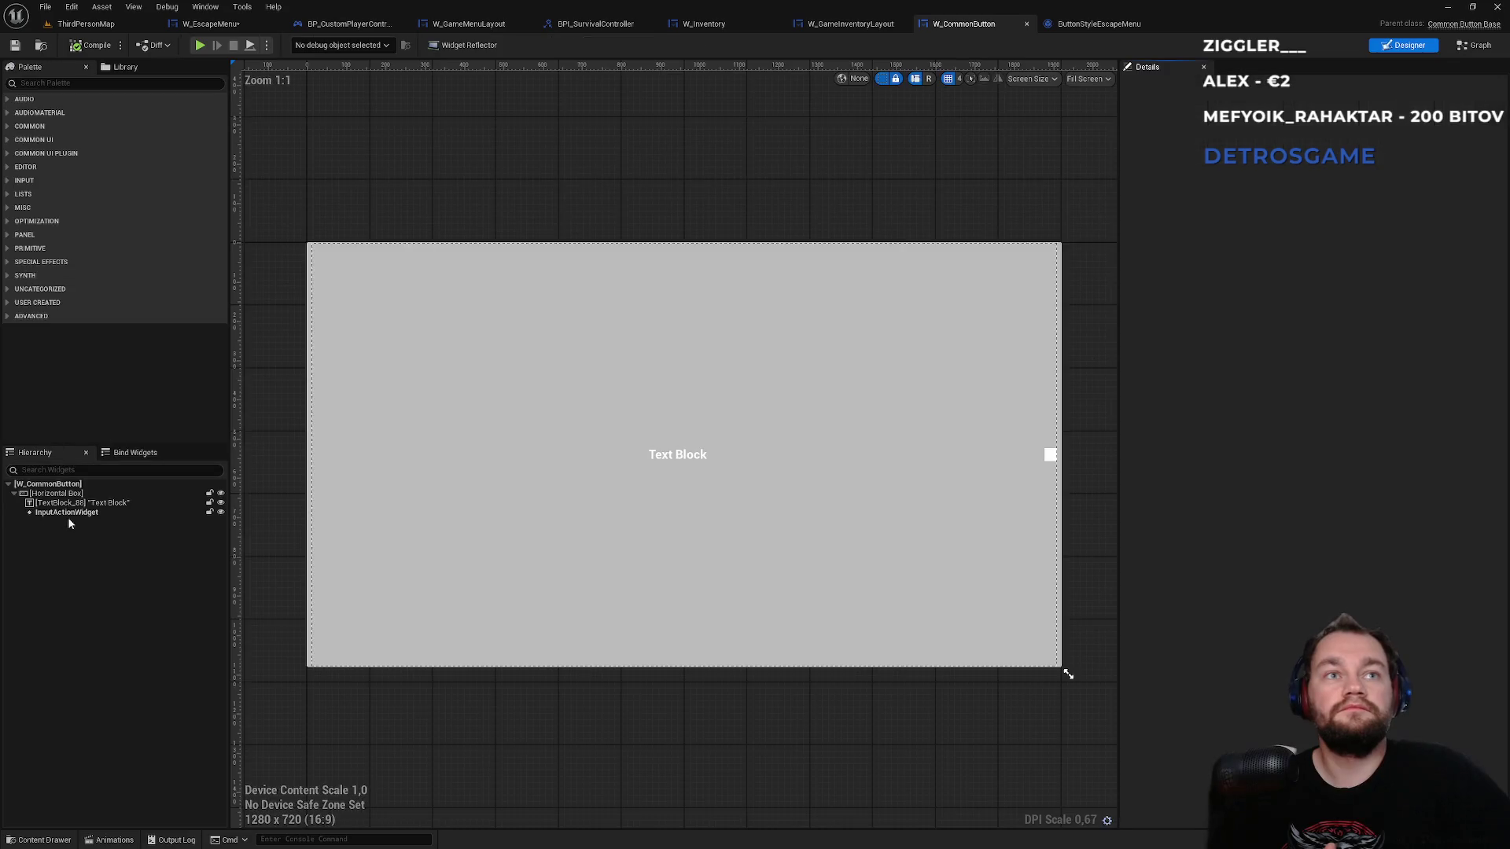
left_click(70, 487)
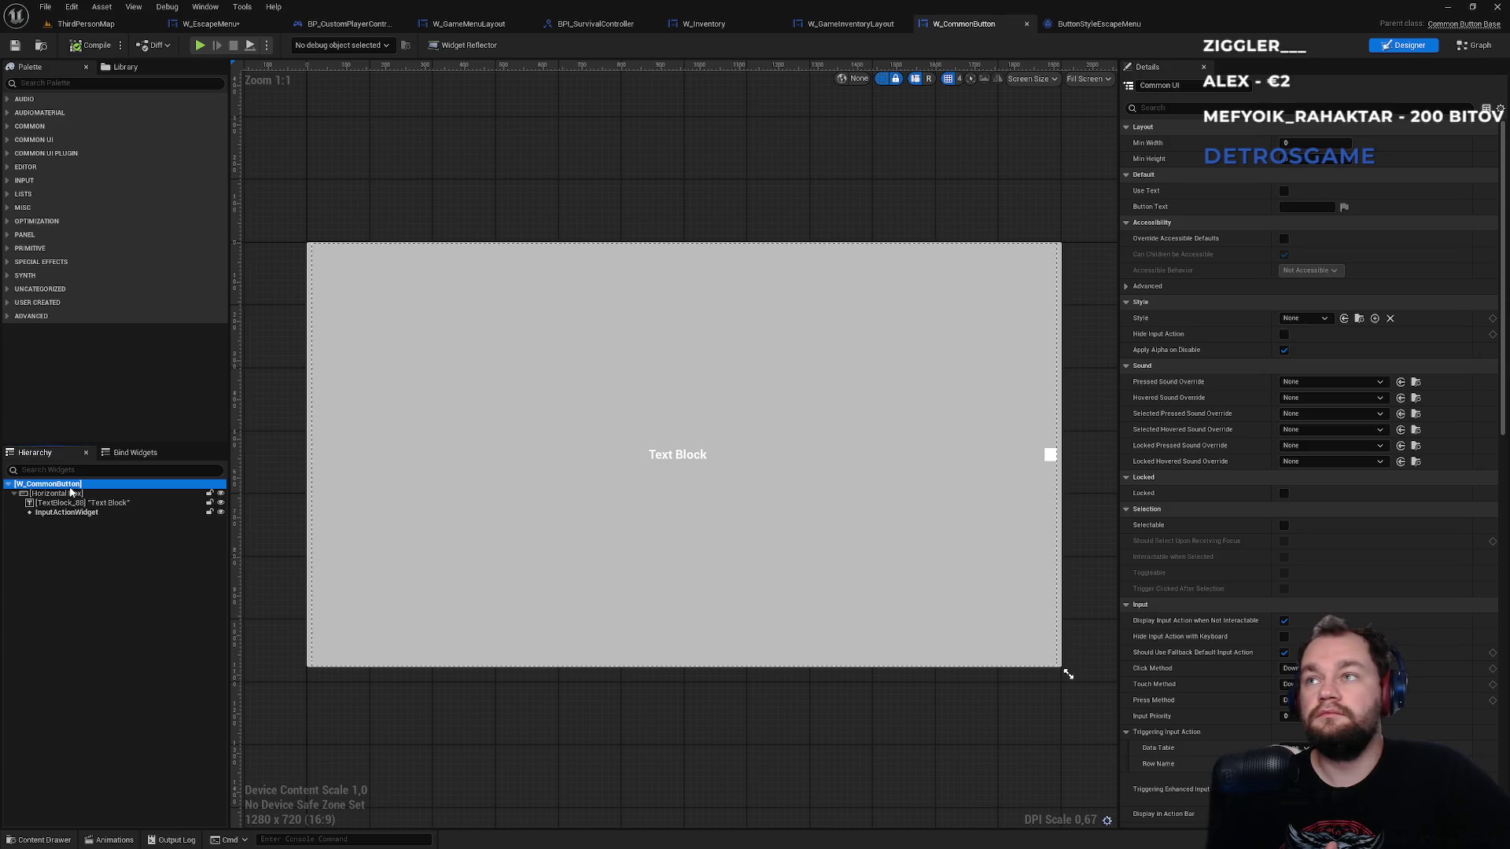
left_click(1161, 109)
type("opa")
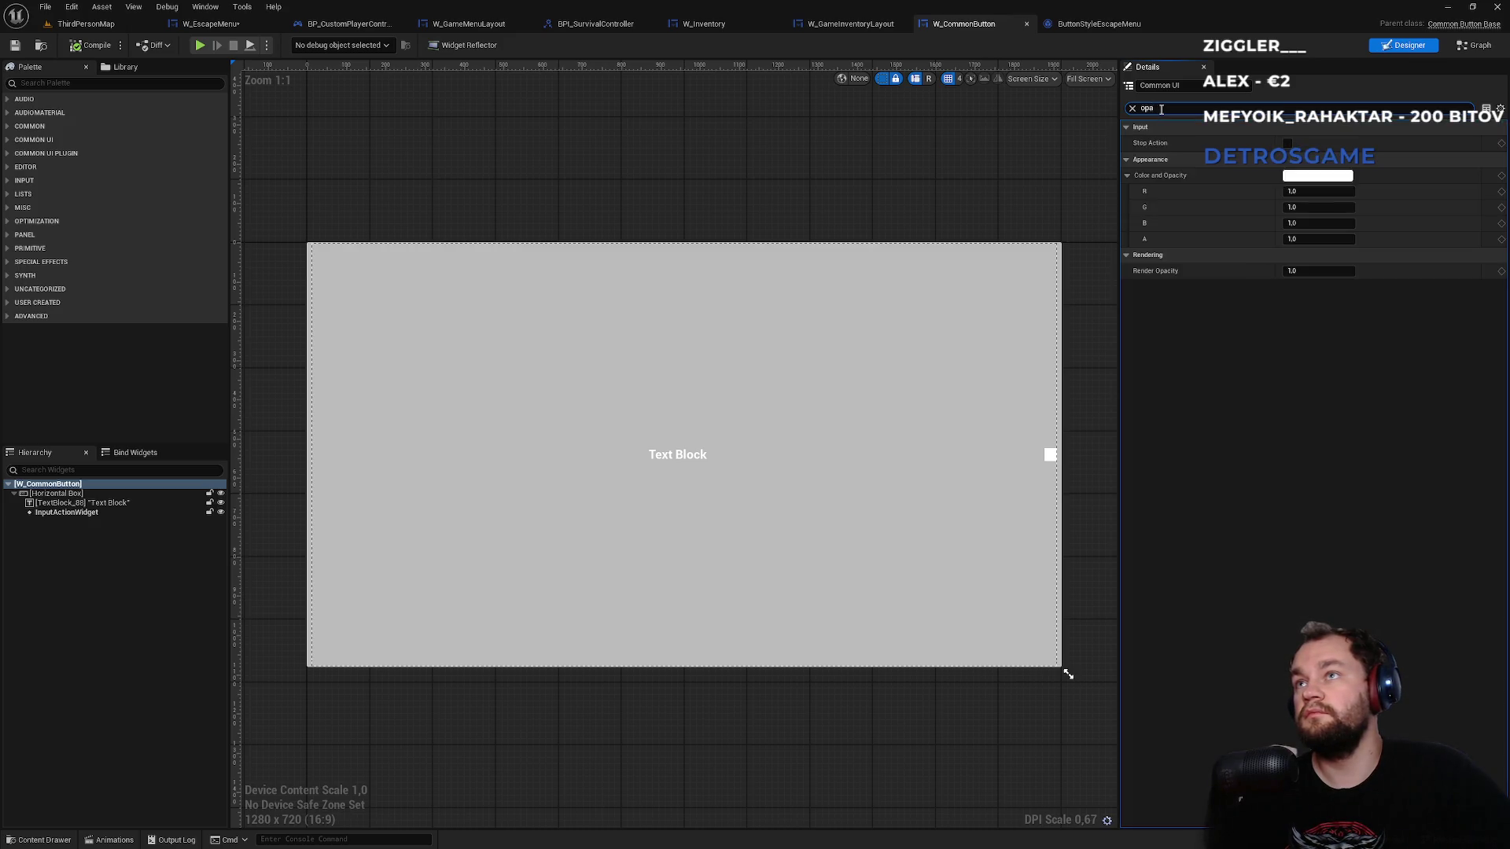
left_click(1307, 239)
mouse_move(1319, 239)
left_mouse_down()
mouse_move(1219, 239)
mouse_move(1312, 242)
left_mouse_up()
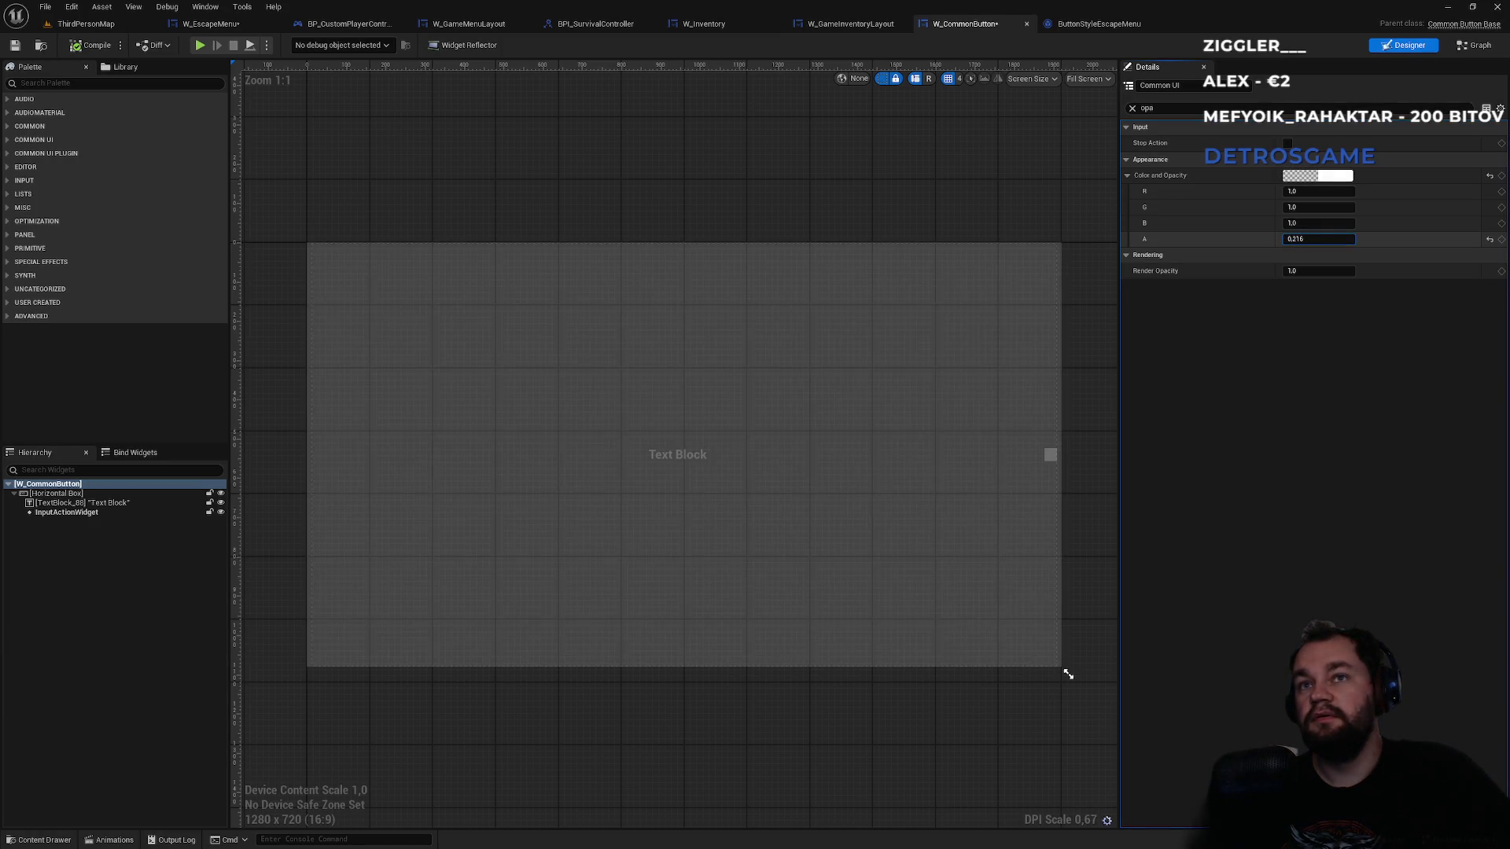
left_click(1313, 241)
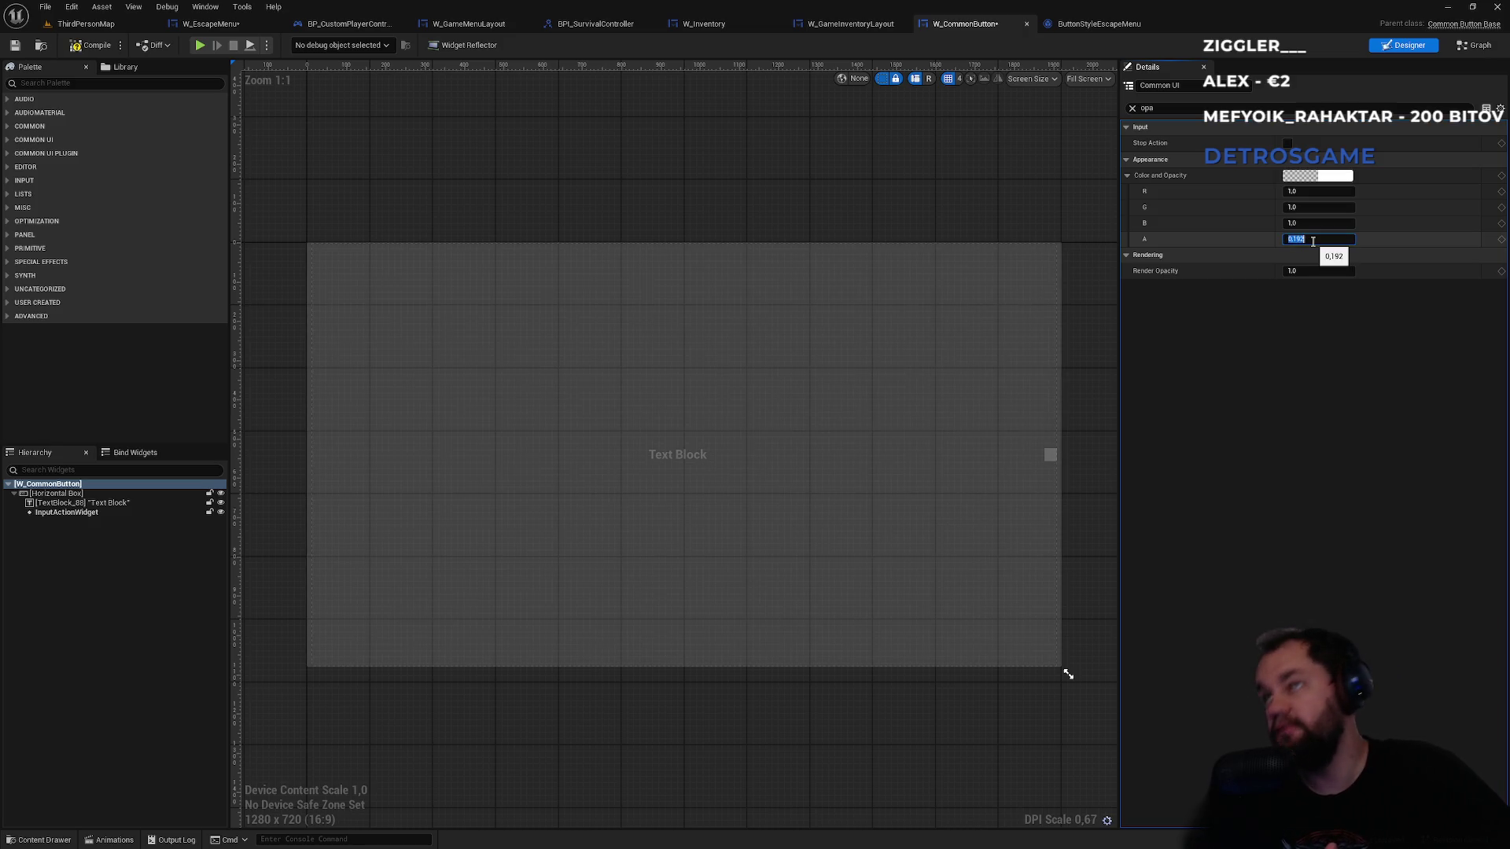
type("1")
key("Return")
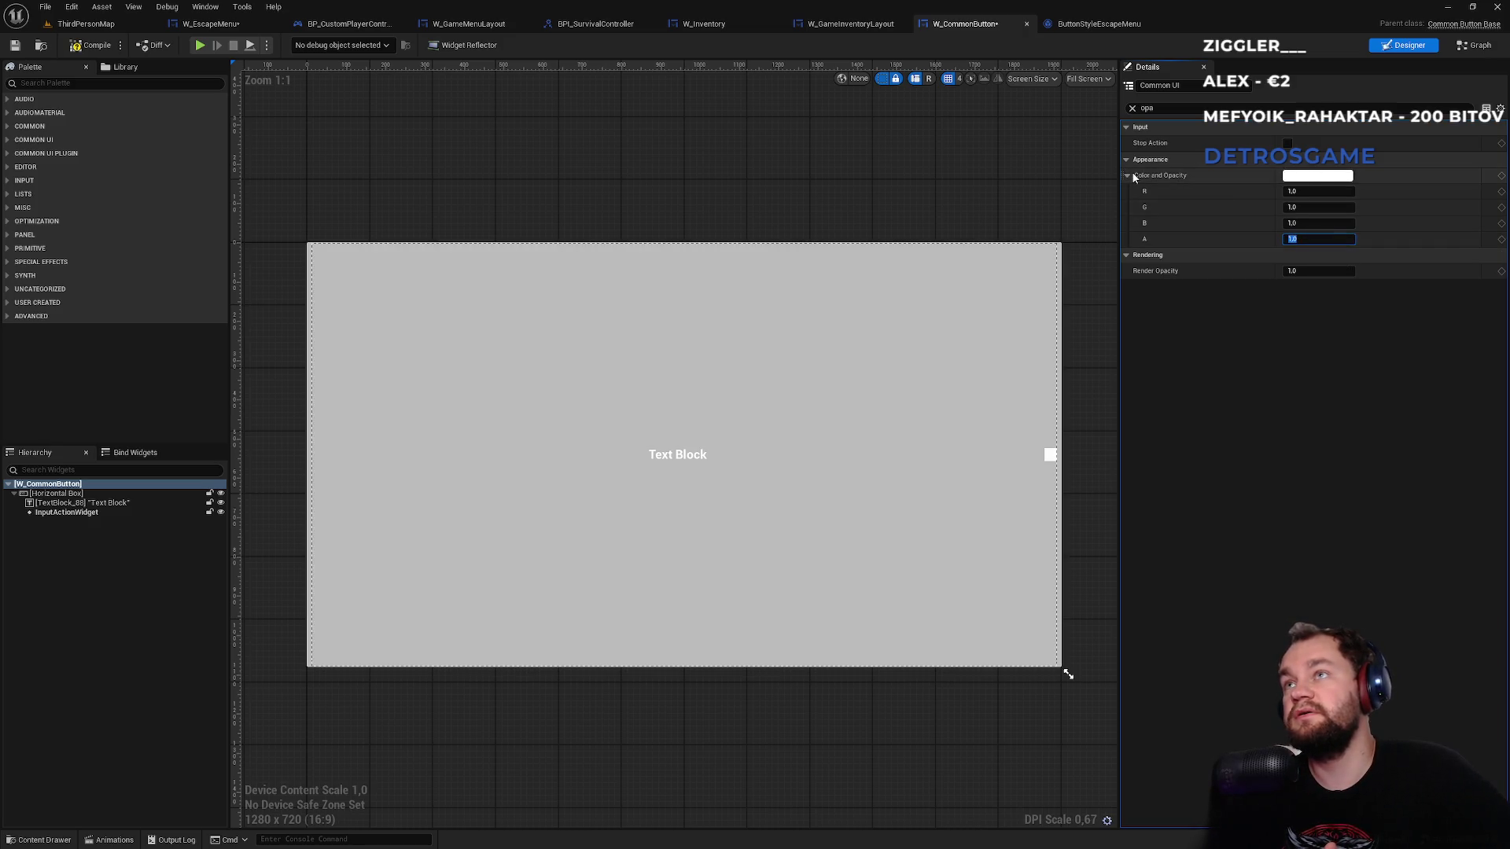
- Preview a lower Render Opacity on the root widget, then set it back to 1.0
left_click(1130, 175)
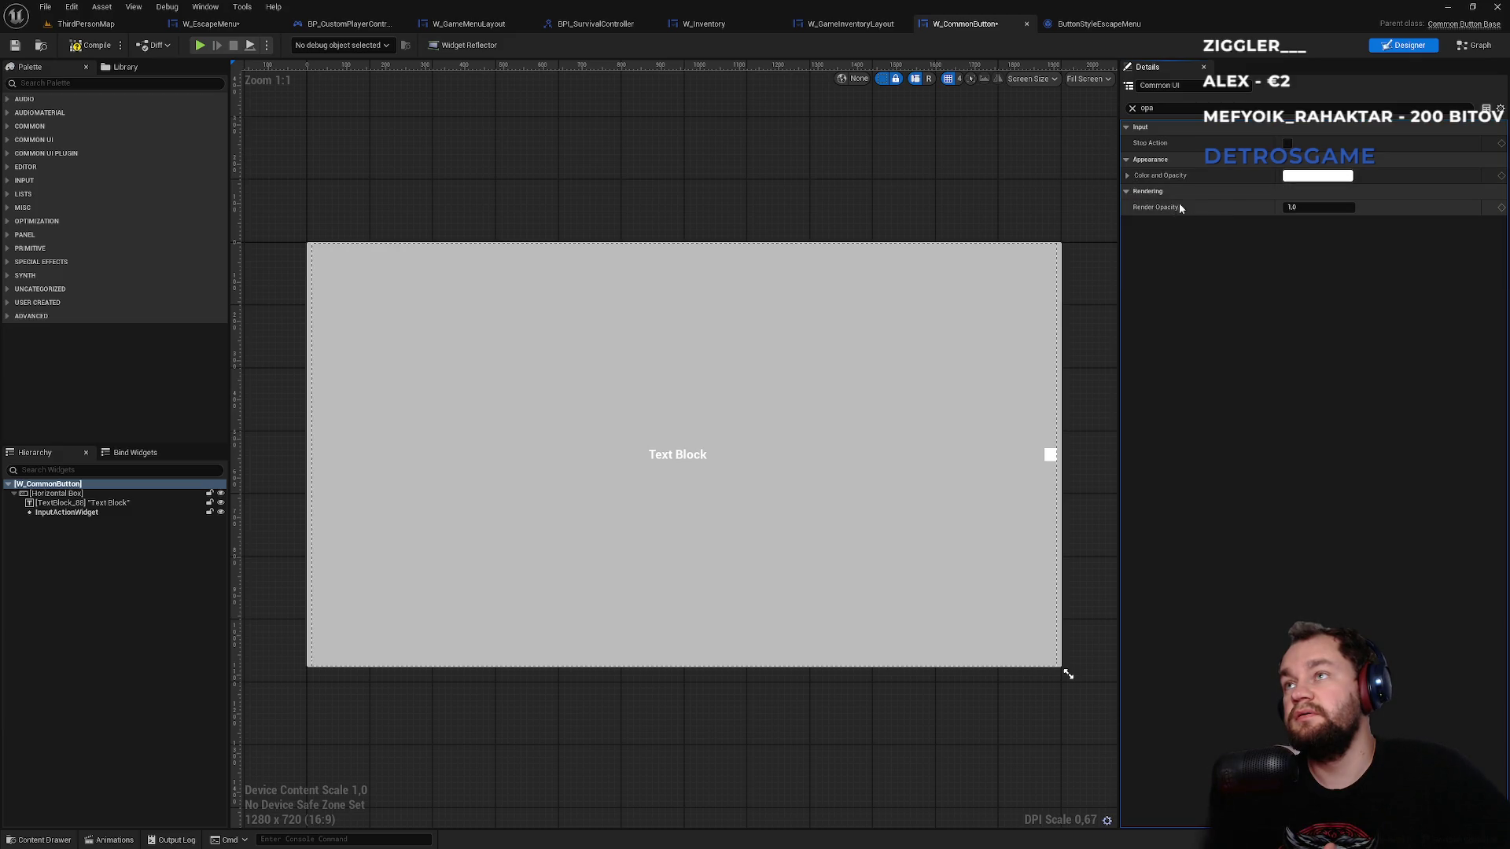
left_click_drag(1296, 205, 1270, 207)
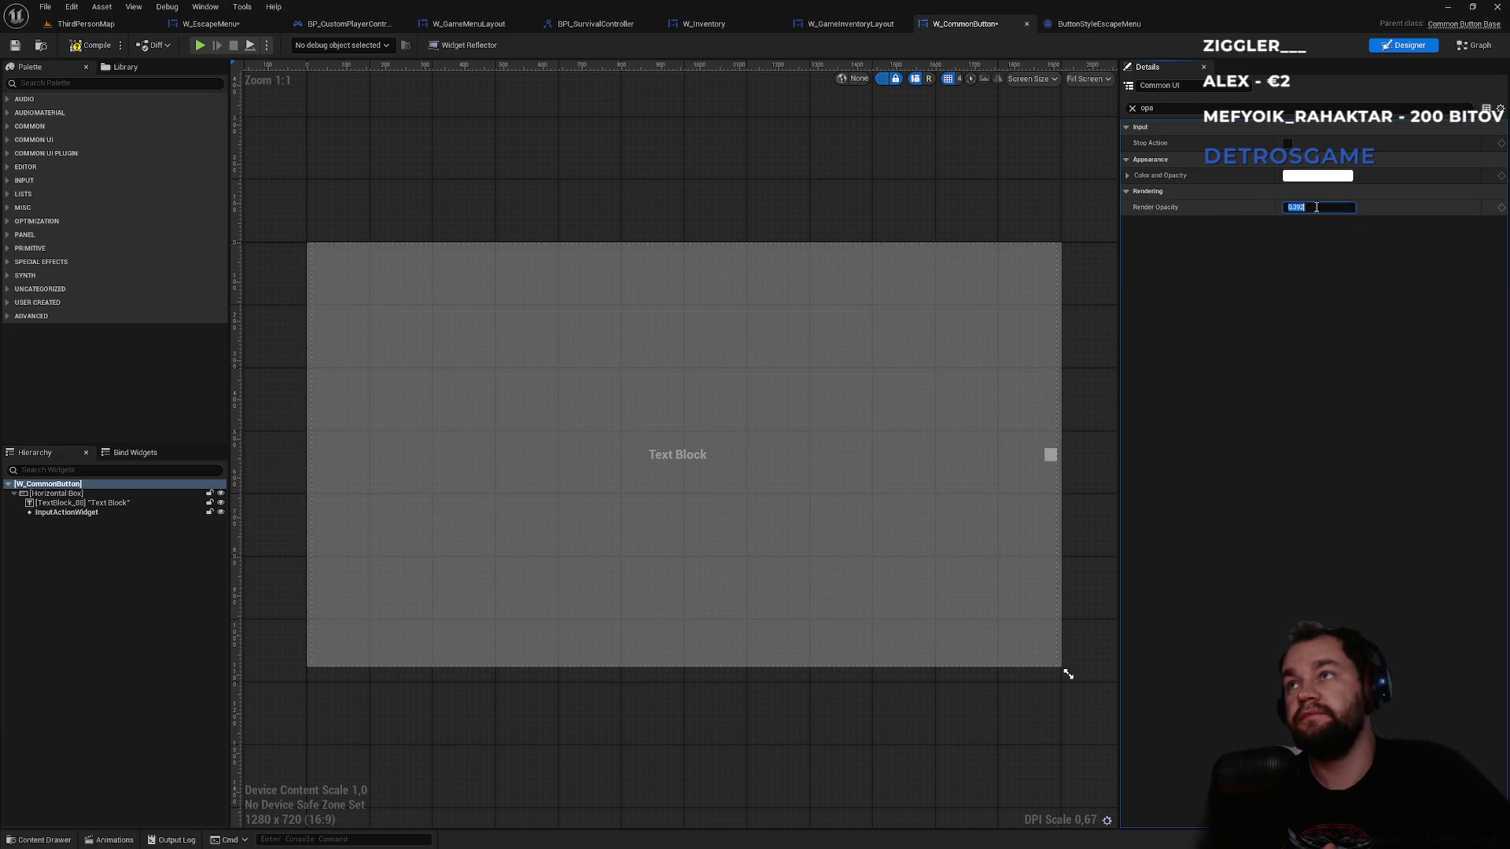
type("1")
key("Return")
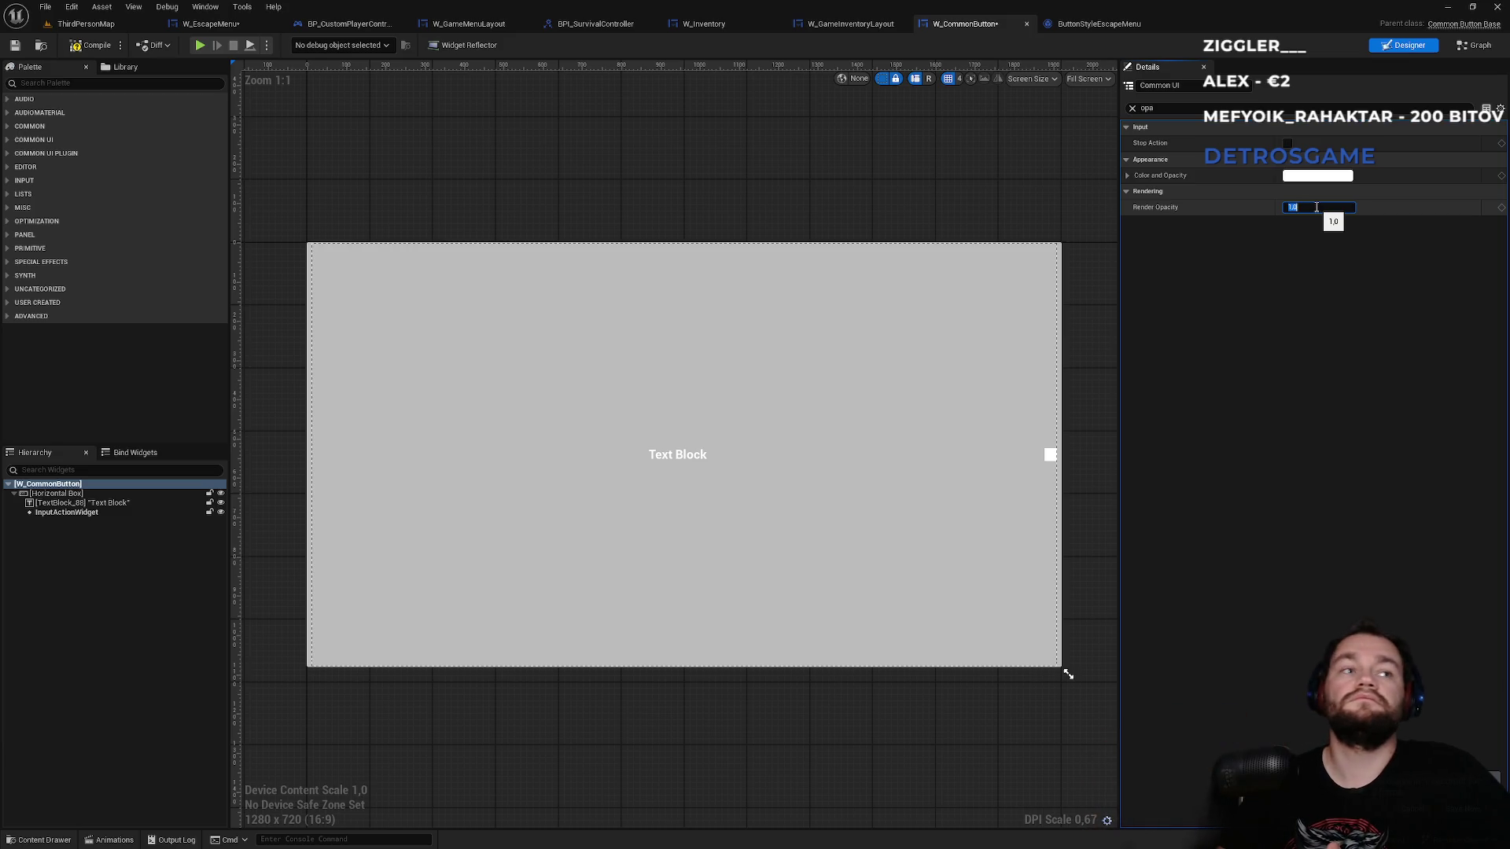
left_click(508, 159)
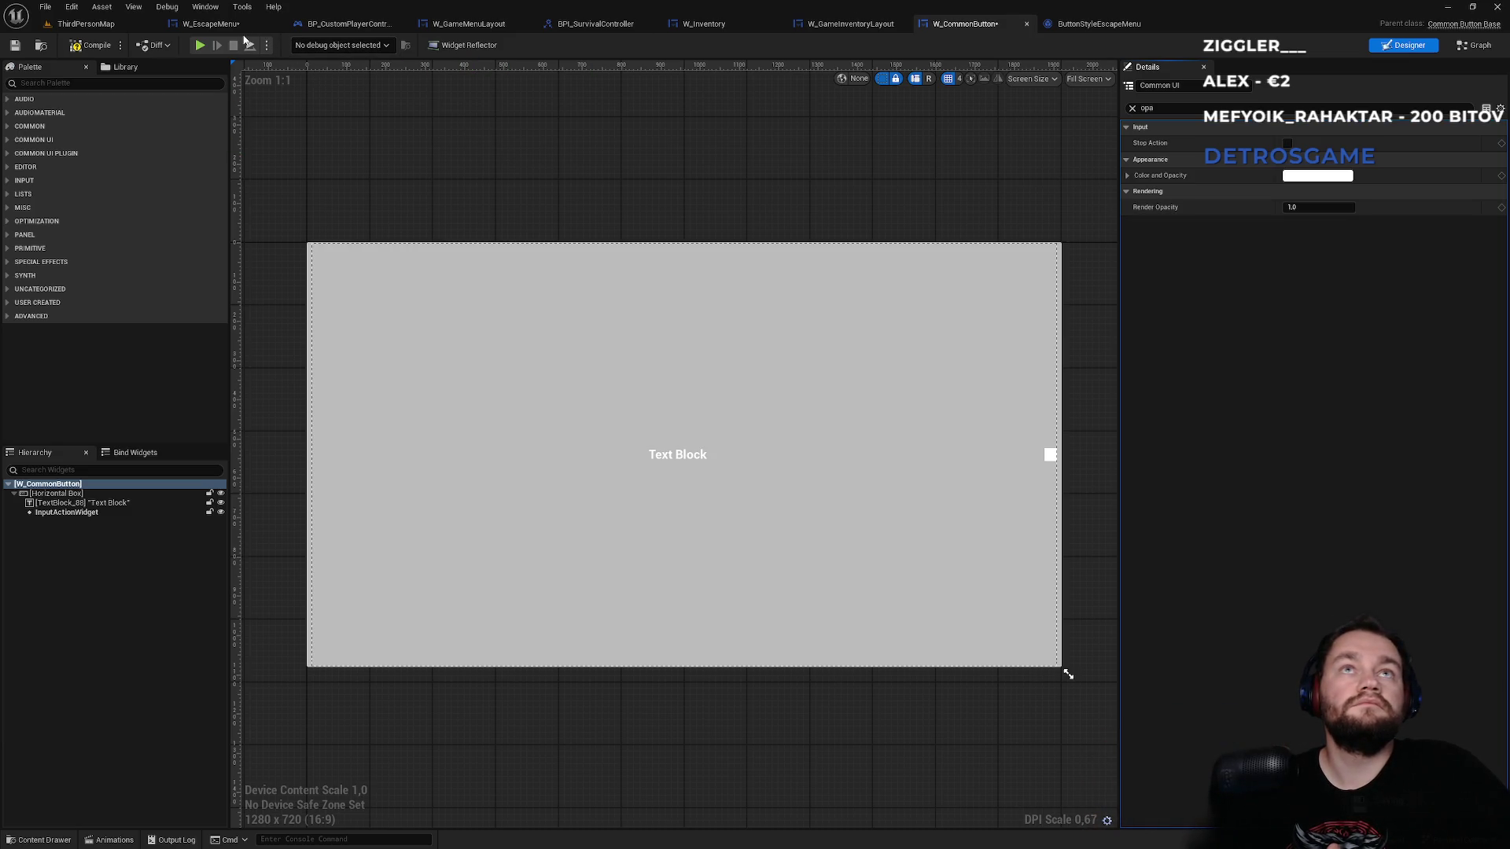
left_click(208, 24)
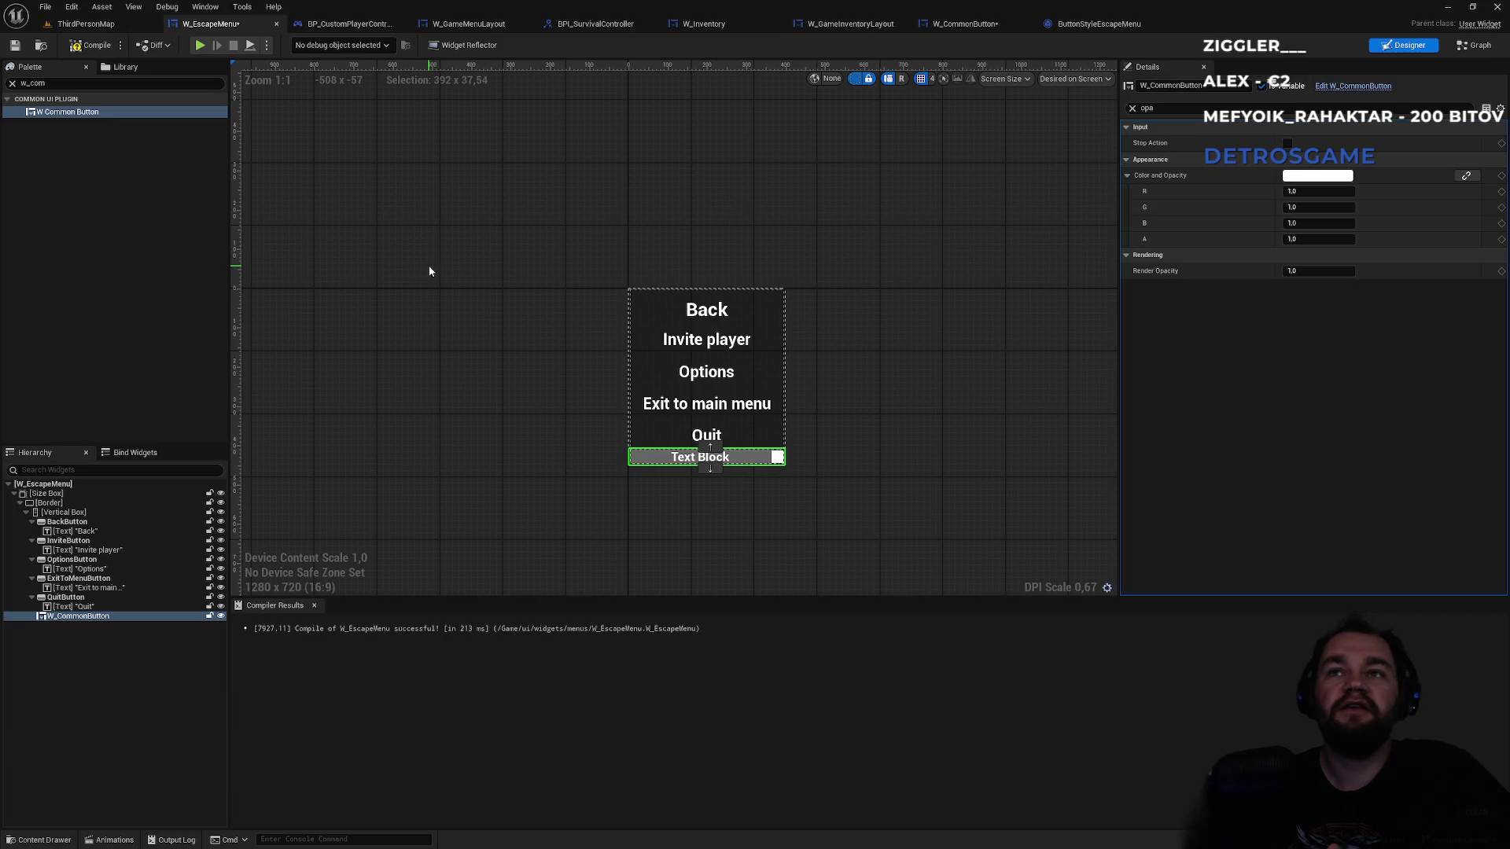
- Select BackButton and preview lowering its colour alpha, restoring it to 1
left_click(72, 522)
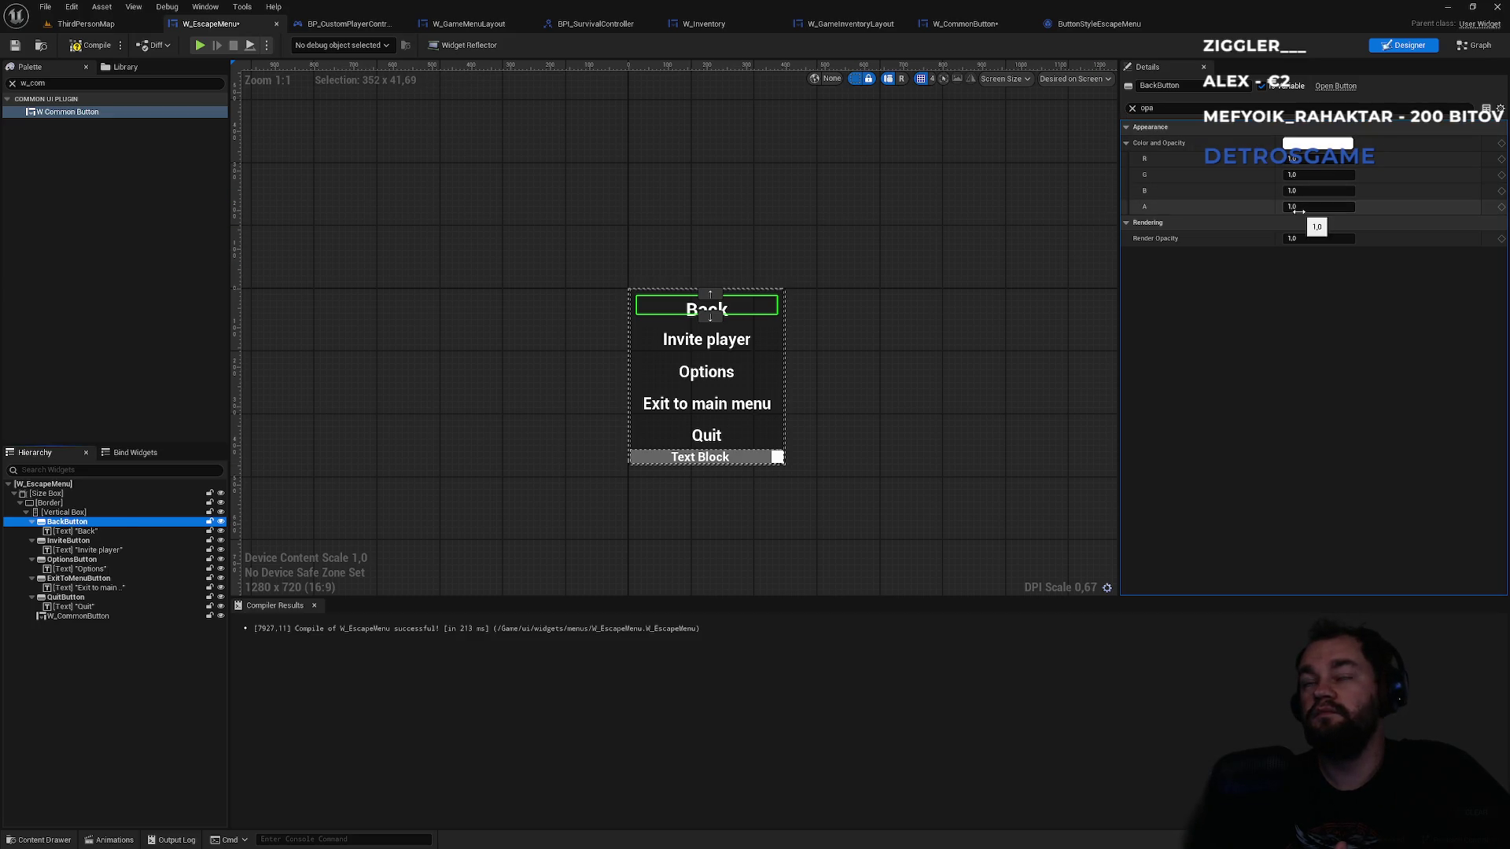
left_click_drag(1320, 204, 1315, 212)
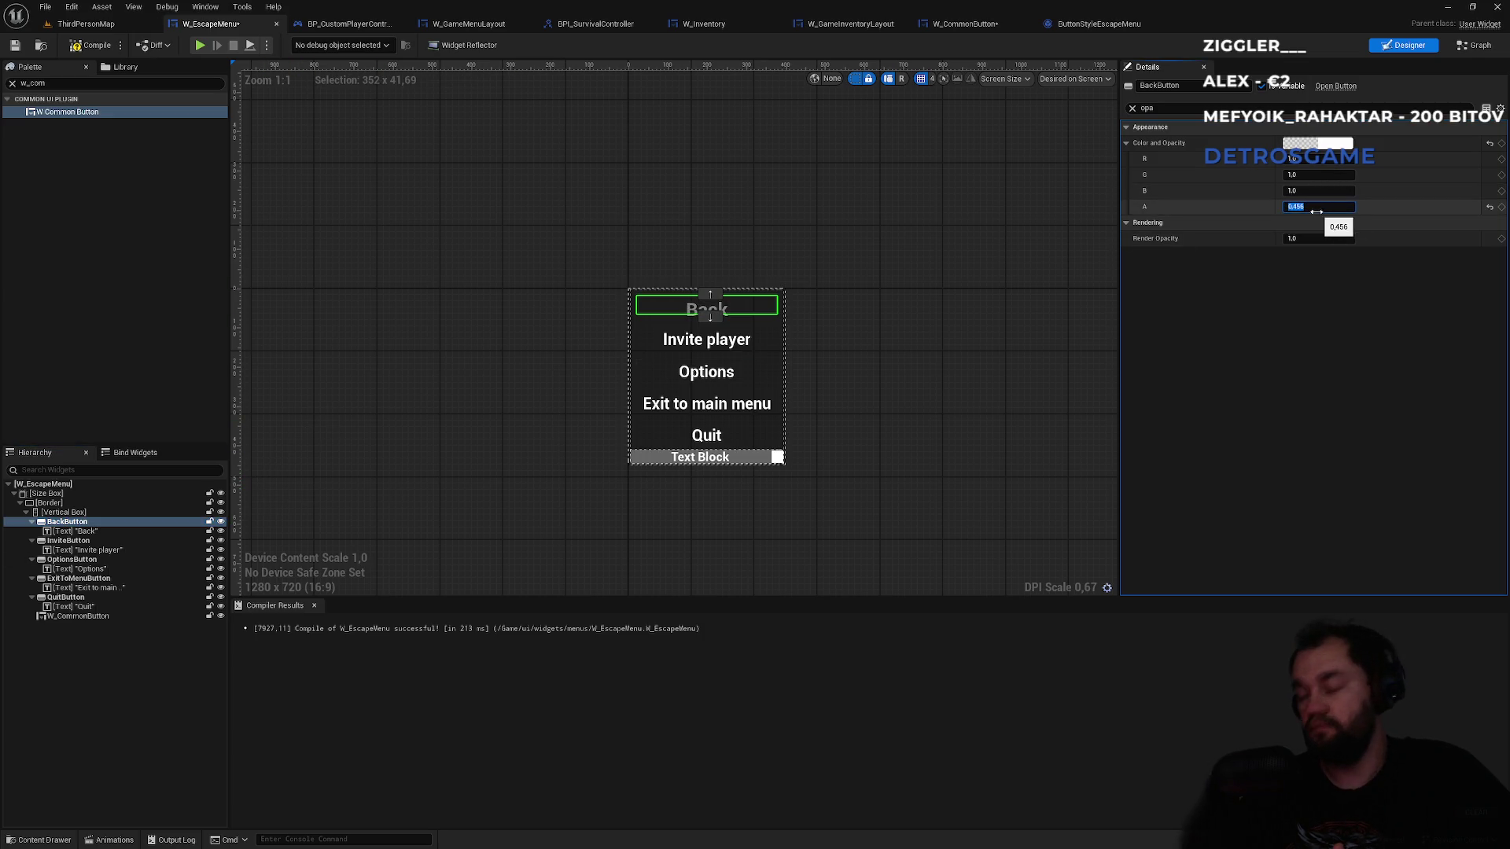
type("1")
key("Return")
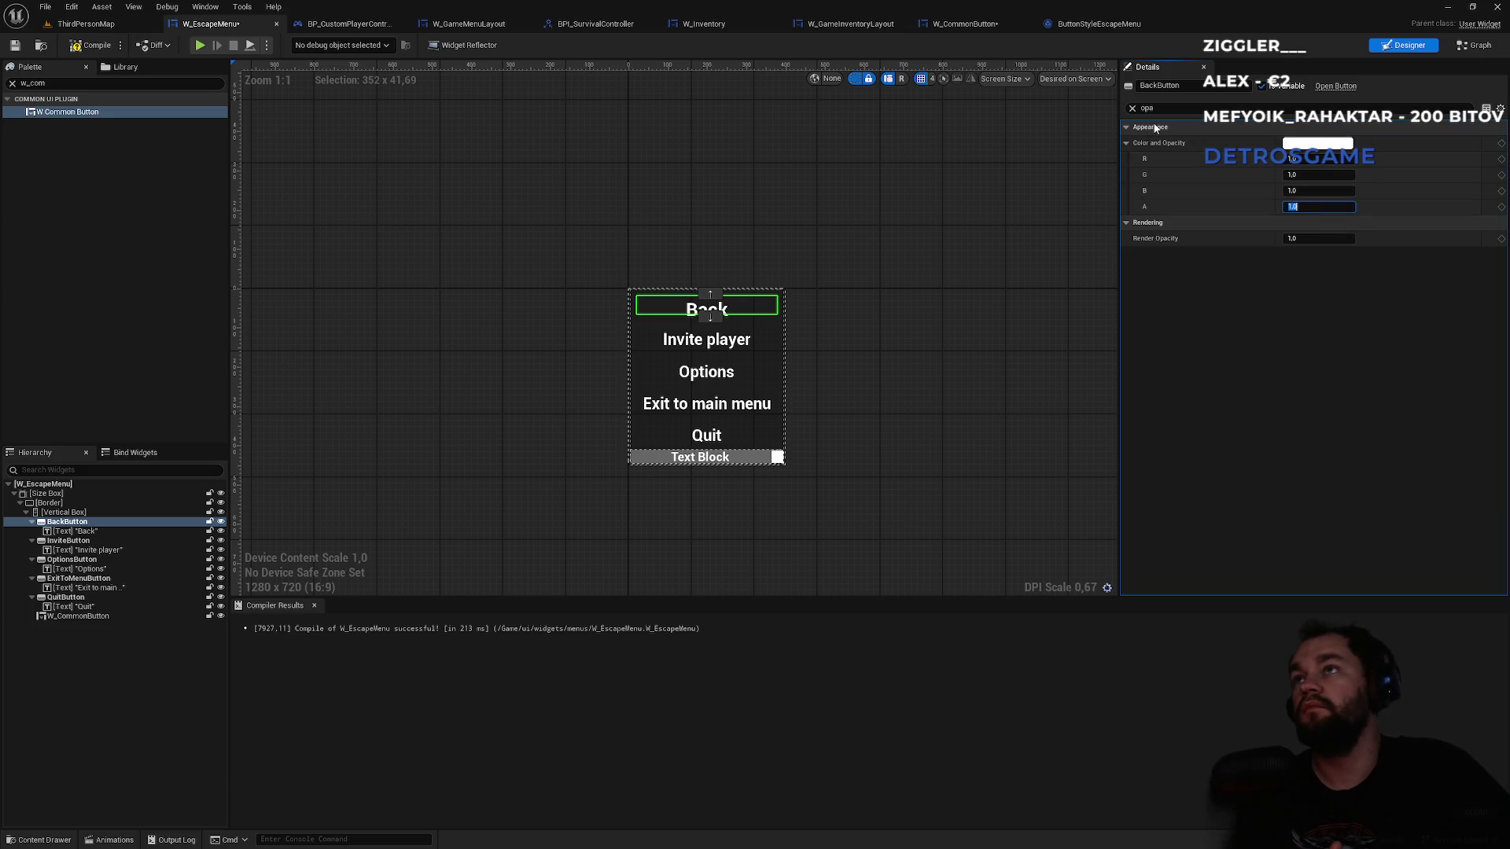
- Clear the property filter and expand Appearance to show the Background Color RGBA values
left_click(1133, 110)
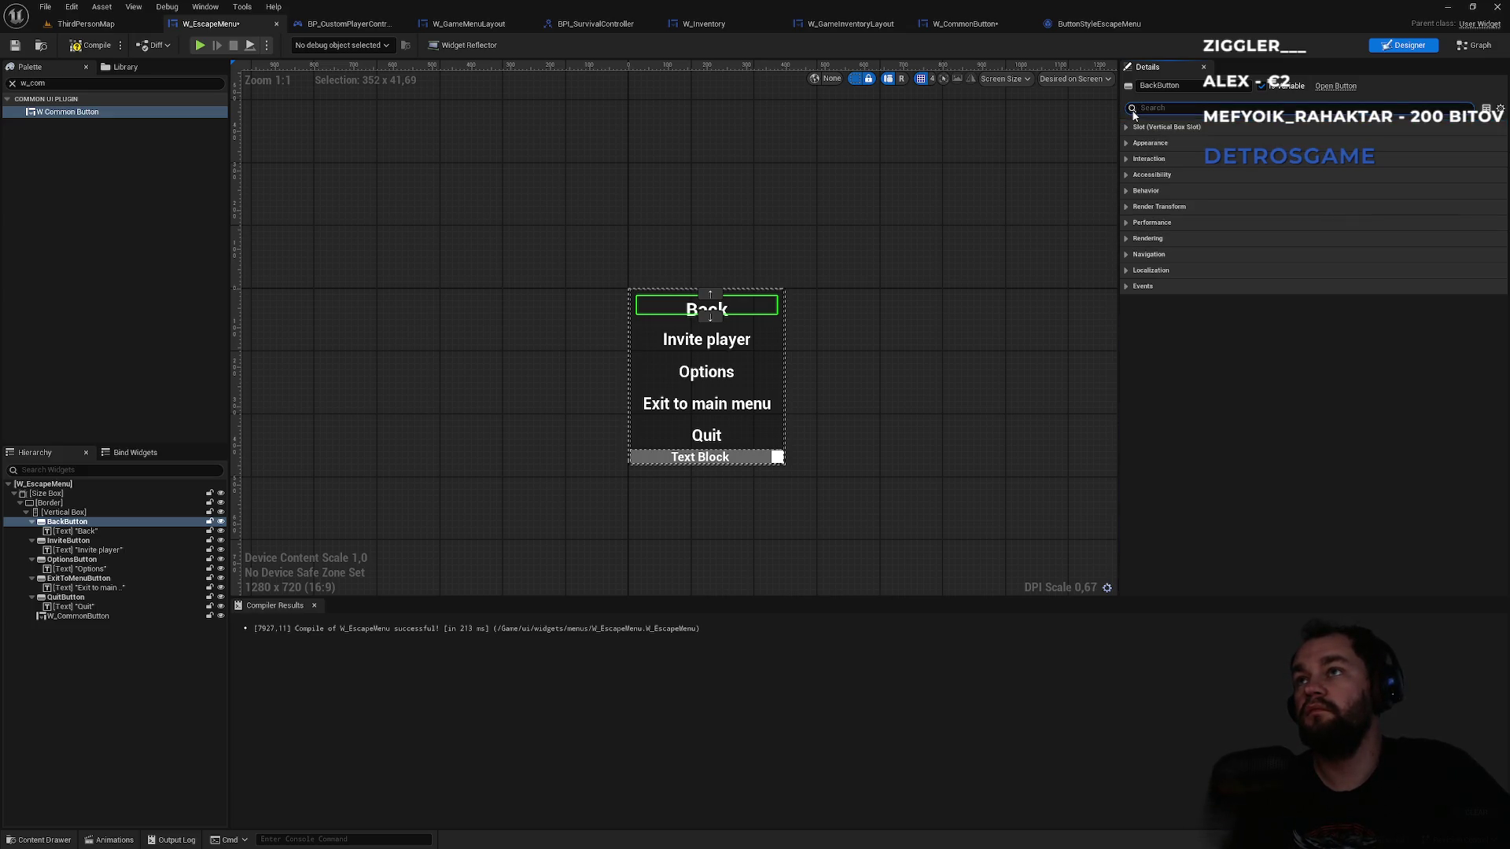
left_click(1126, 143)
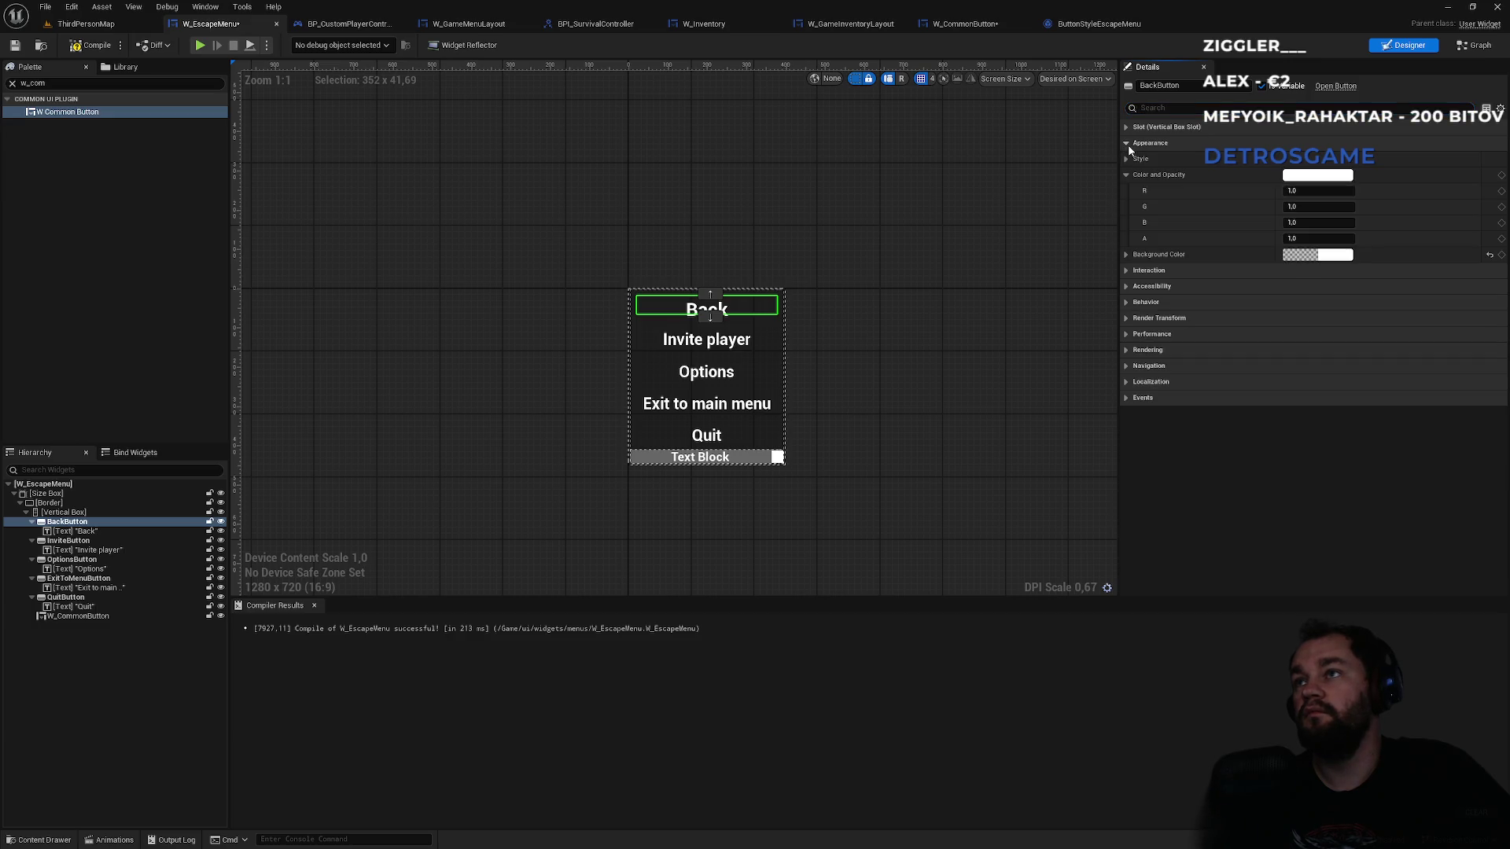
left_click(1125, 255)
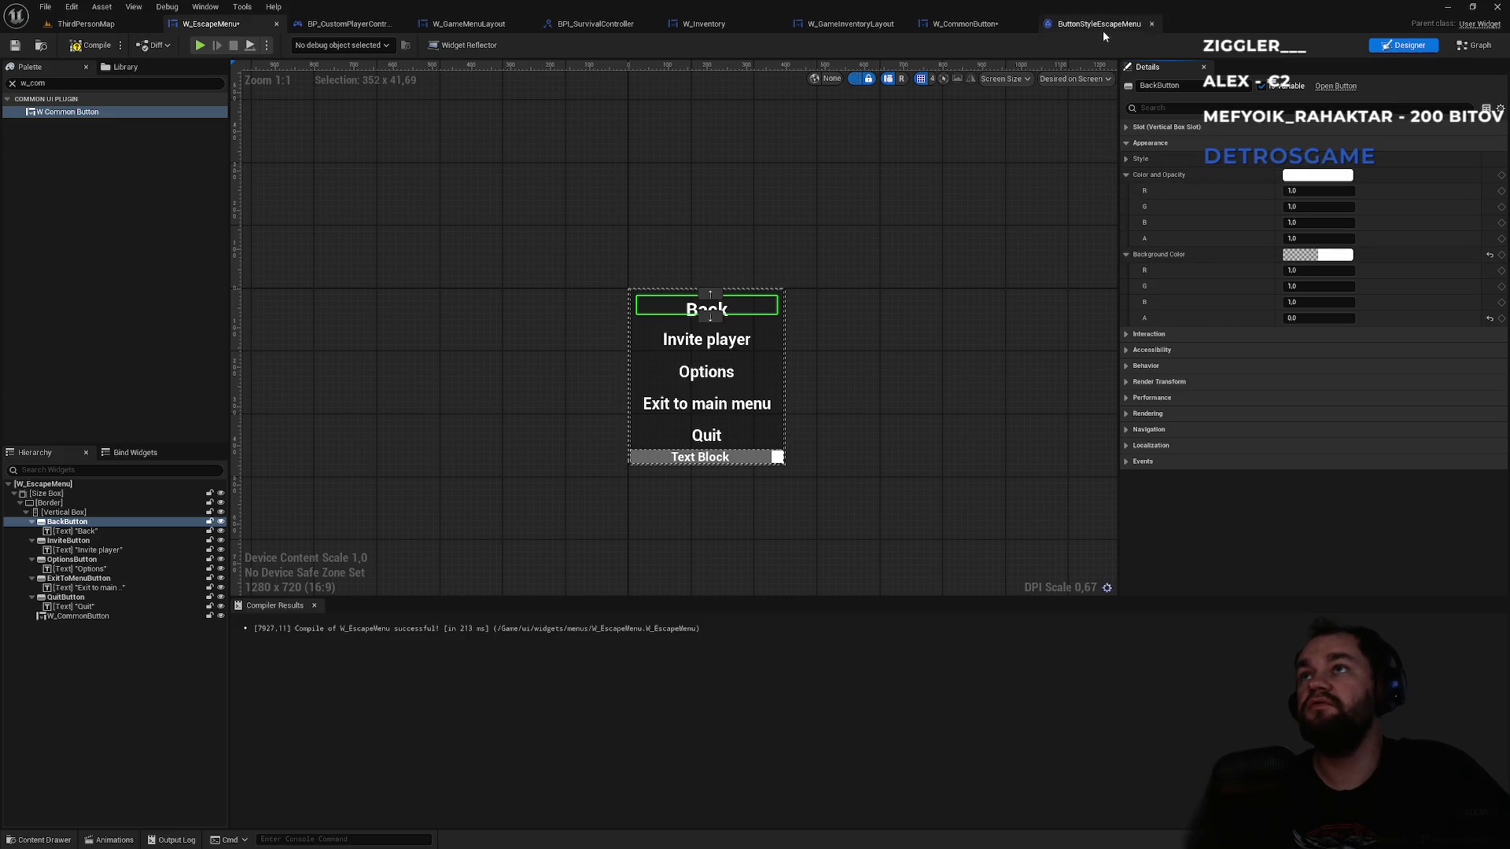
left_click(990, 27)
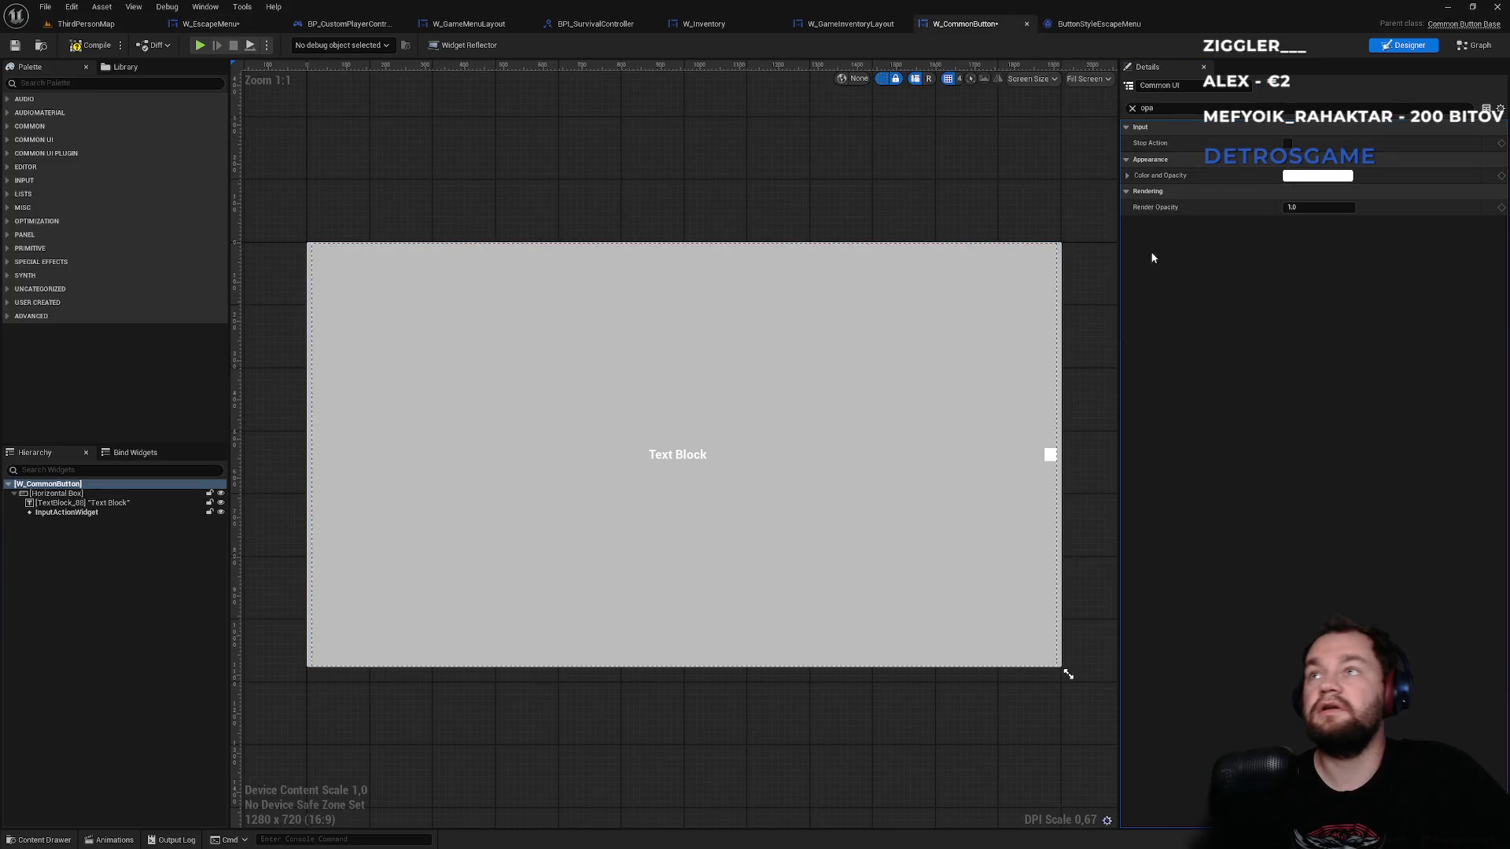
- Clear the property filter, preview a lower button alpha, then restore it to 1.0
left_click(1132, 108)
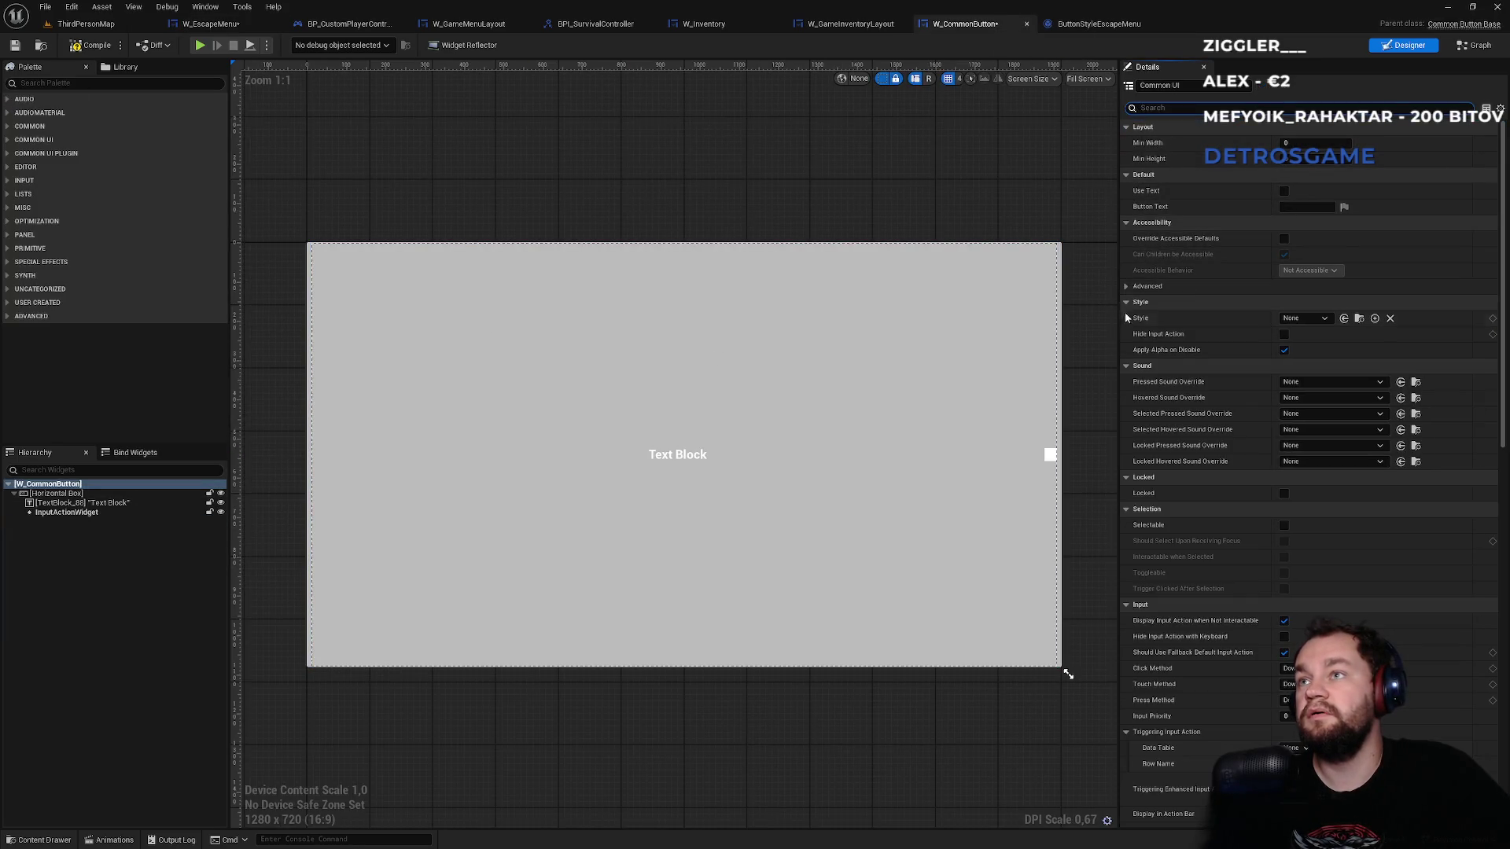
scroll(1164, 538, "down", 5)
scroll(1191, 541, "down", 3)
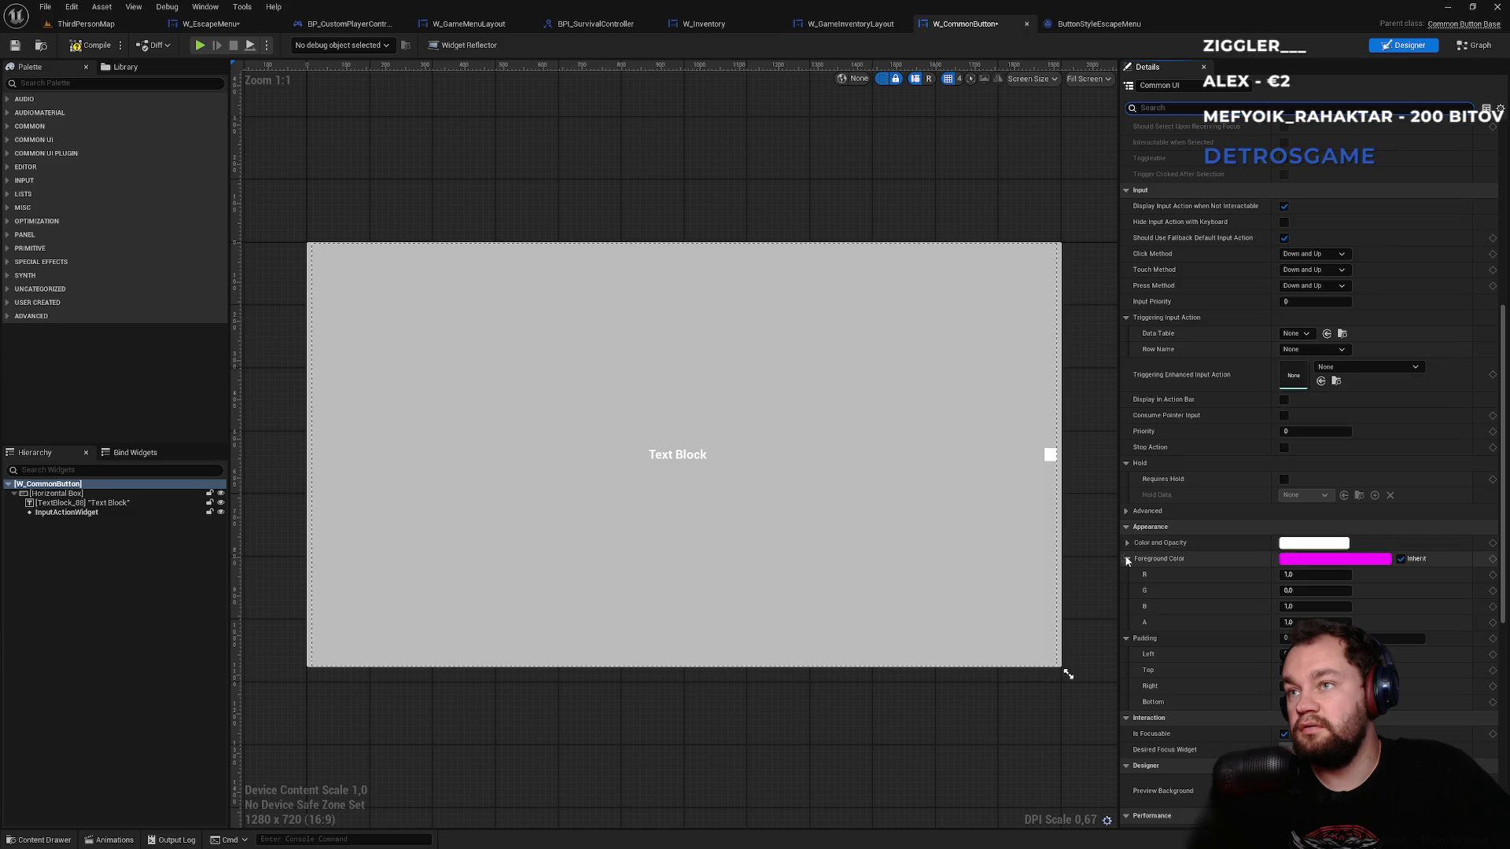
left_click(1126, 560)
left_click(1126, 575)
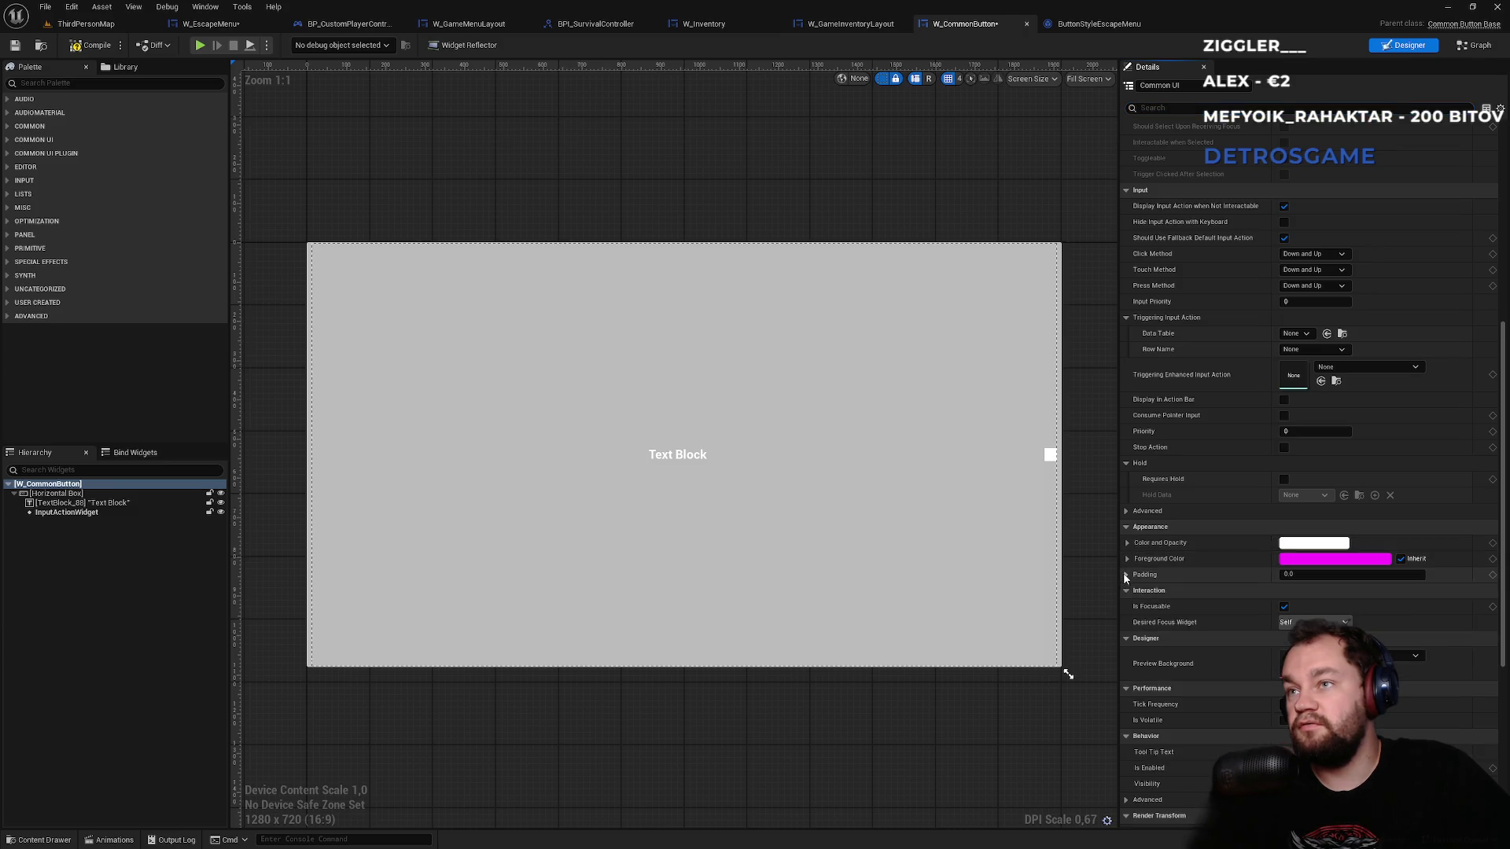
left_click(1128, 542)
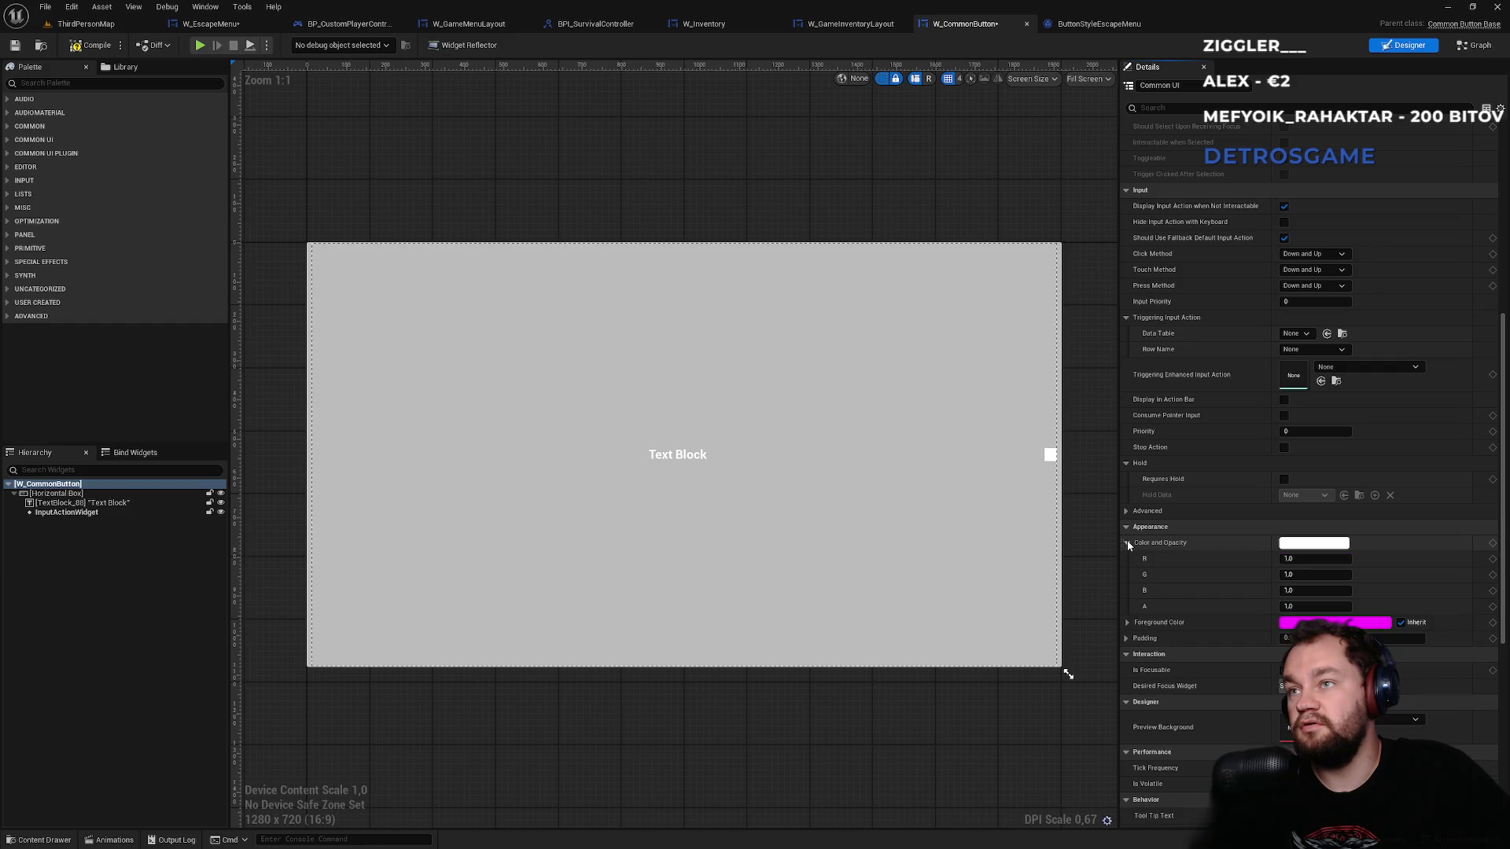
left_click_drag(1315, 607, 1294, 606)
left_click(1300, 605)
key("Return")
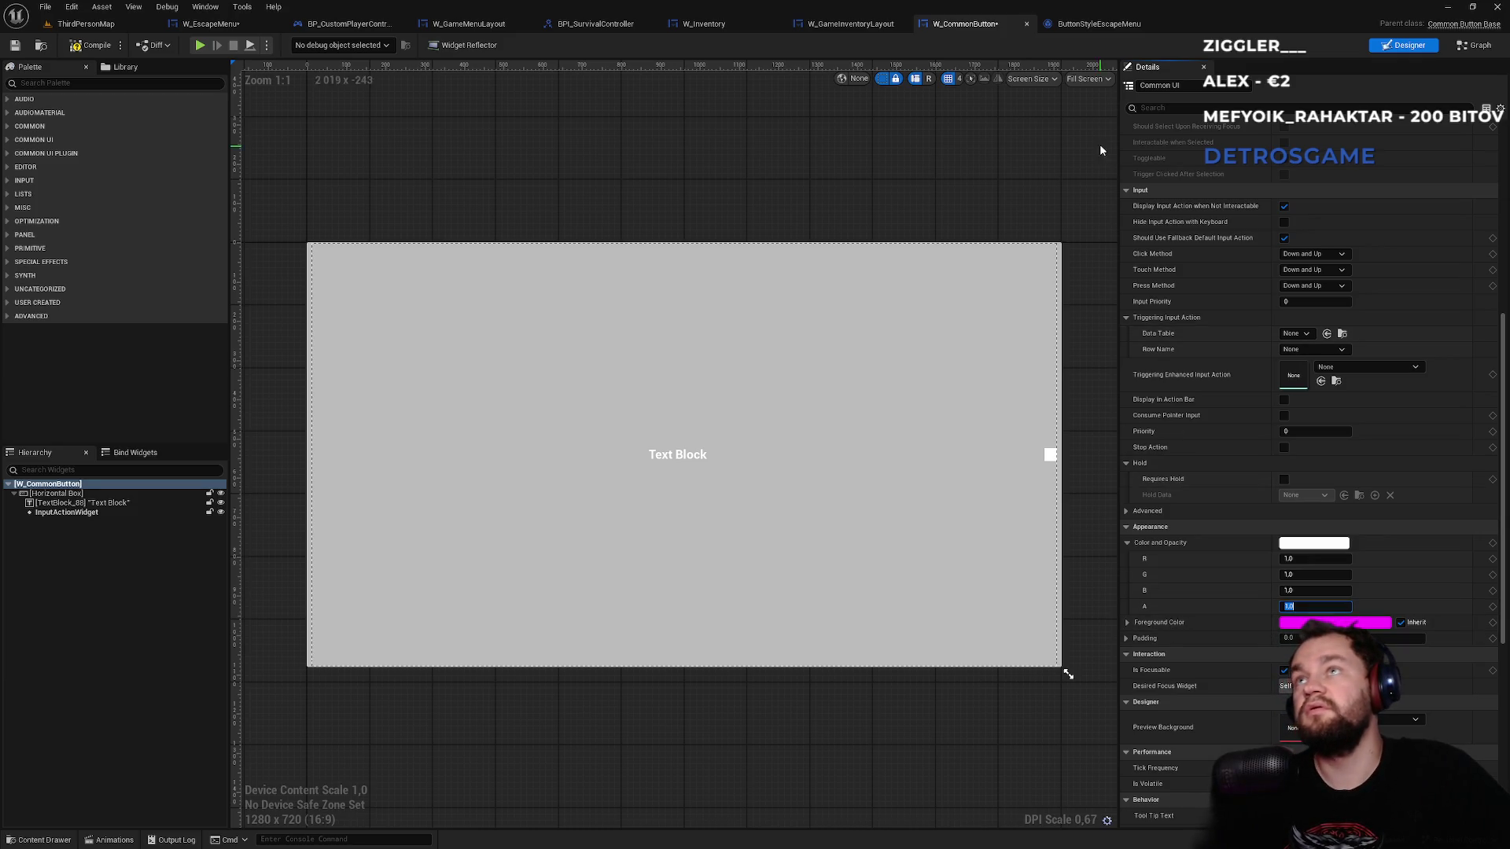
- In W_EscapeMenu, select the W_CommonButton and set its foreground colour alpha to 1
left_click(1098, 23)
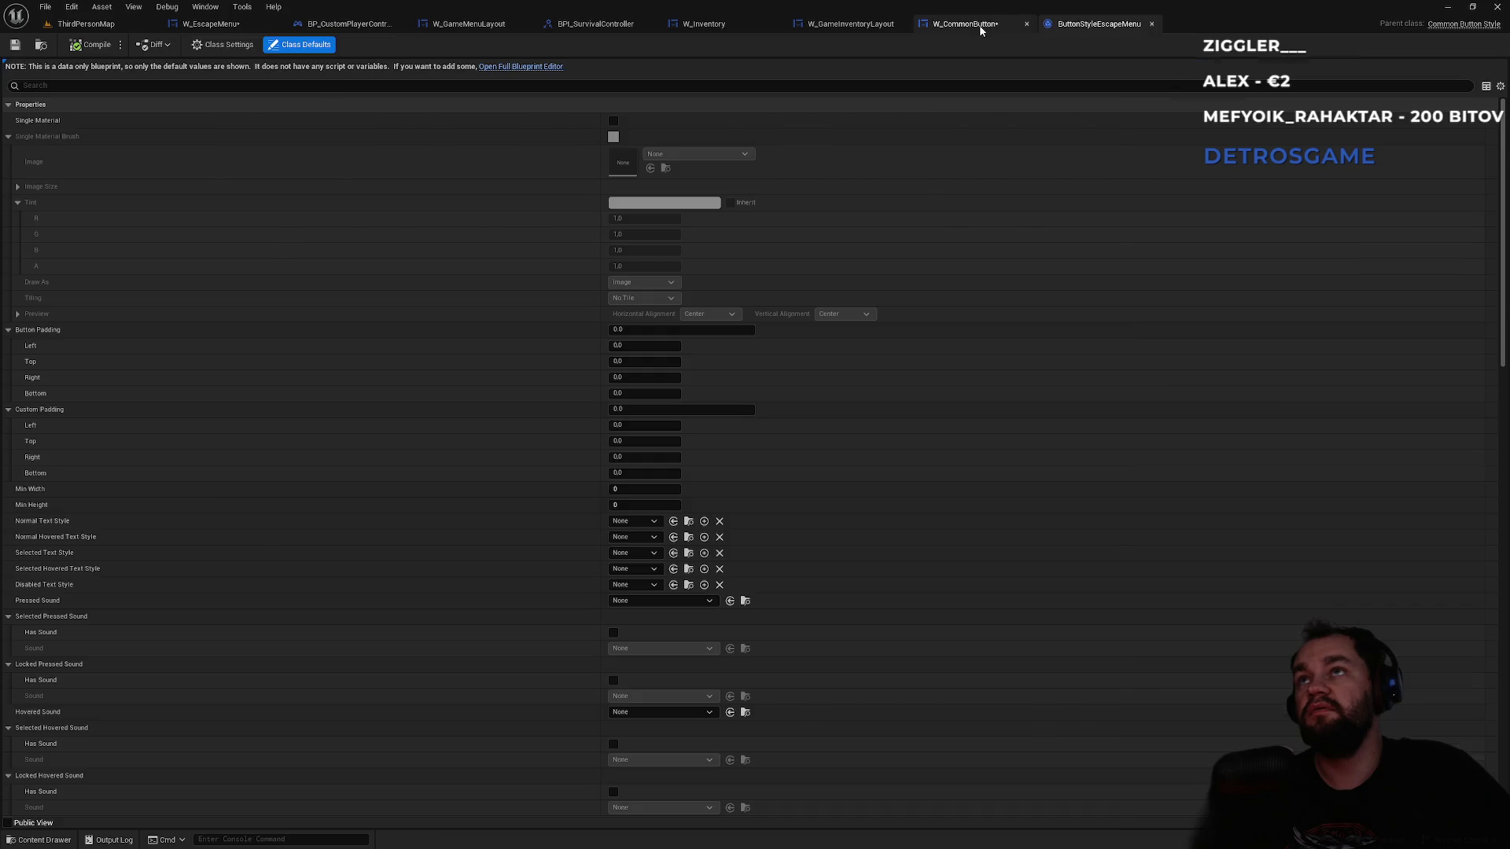
left_click(968, 24)
left_click(212, 23)
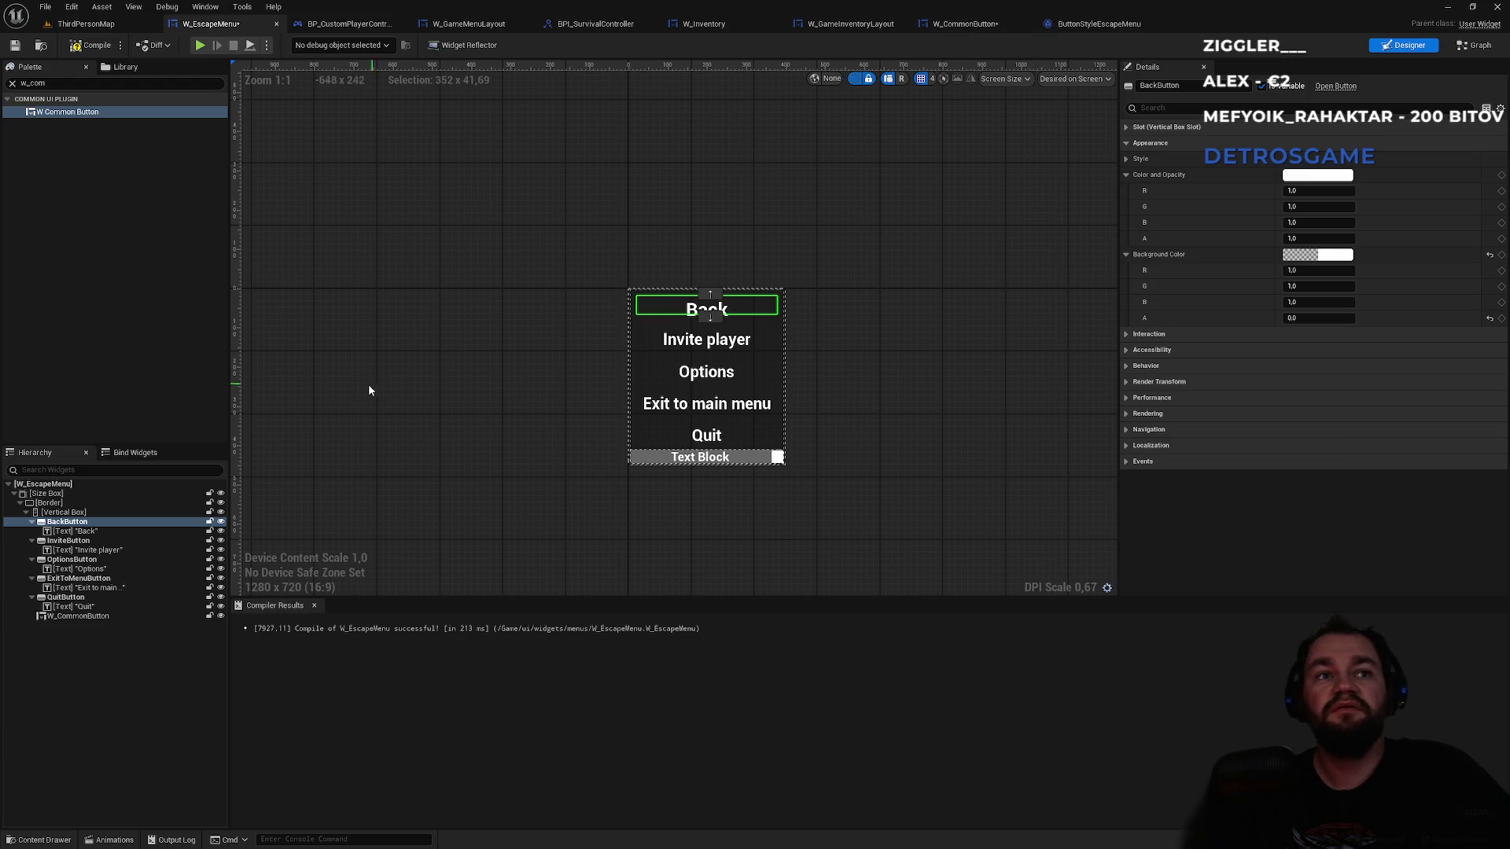
left_click(143, 618)
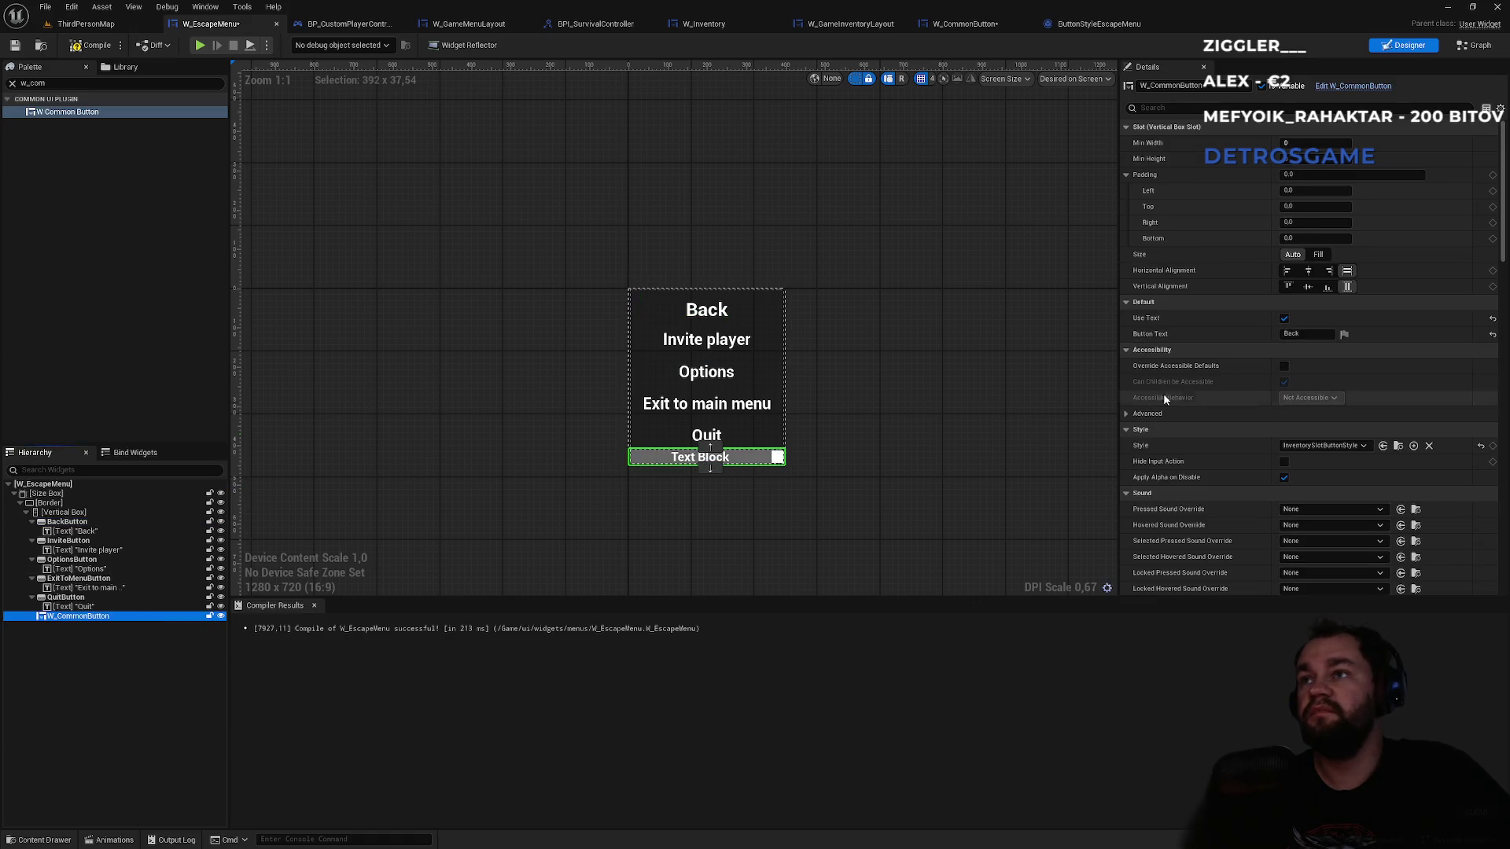
scroll(1186, 420, "down", 2)
scroll(1187, 426, "down", 10)
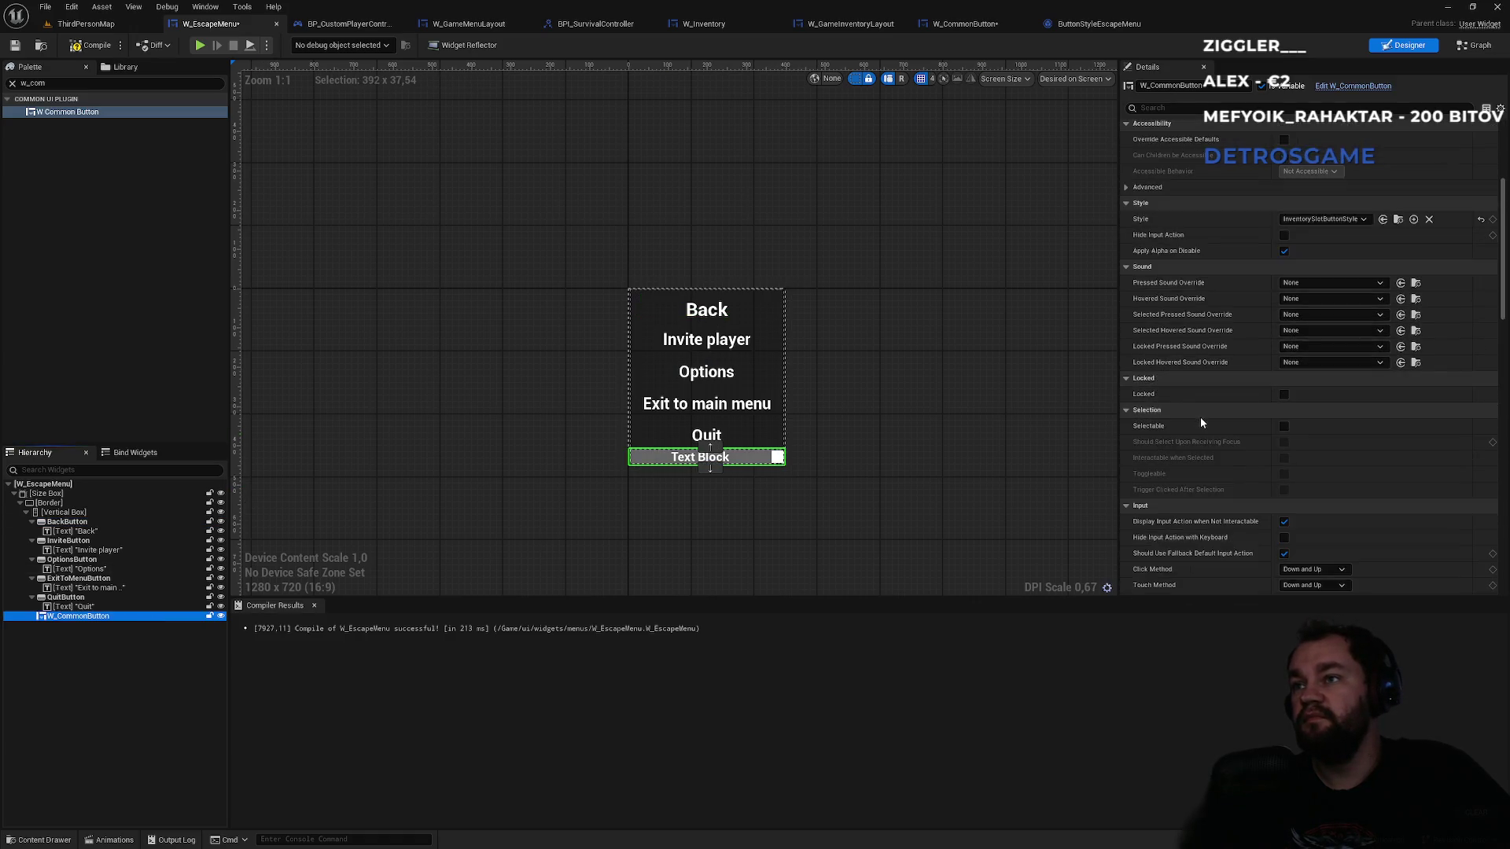
scroll(1211, 429, "down", 6)
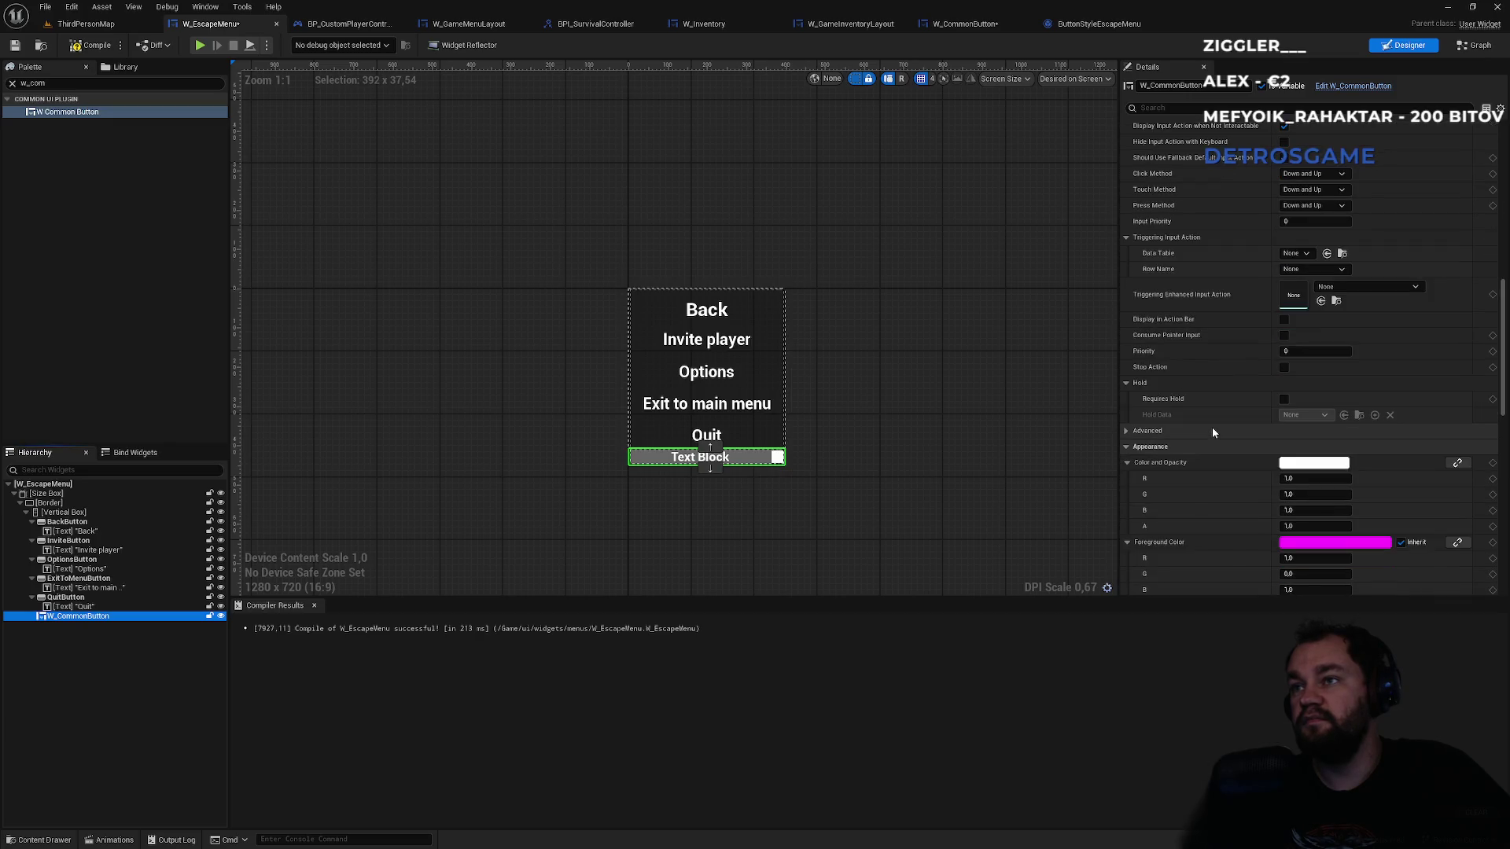
left_click_drag(1315, 492, 1187, 492)
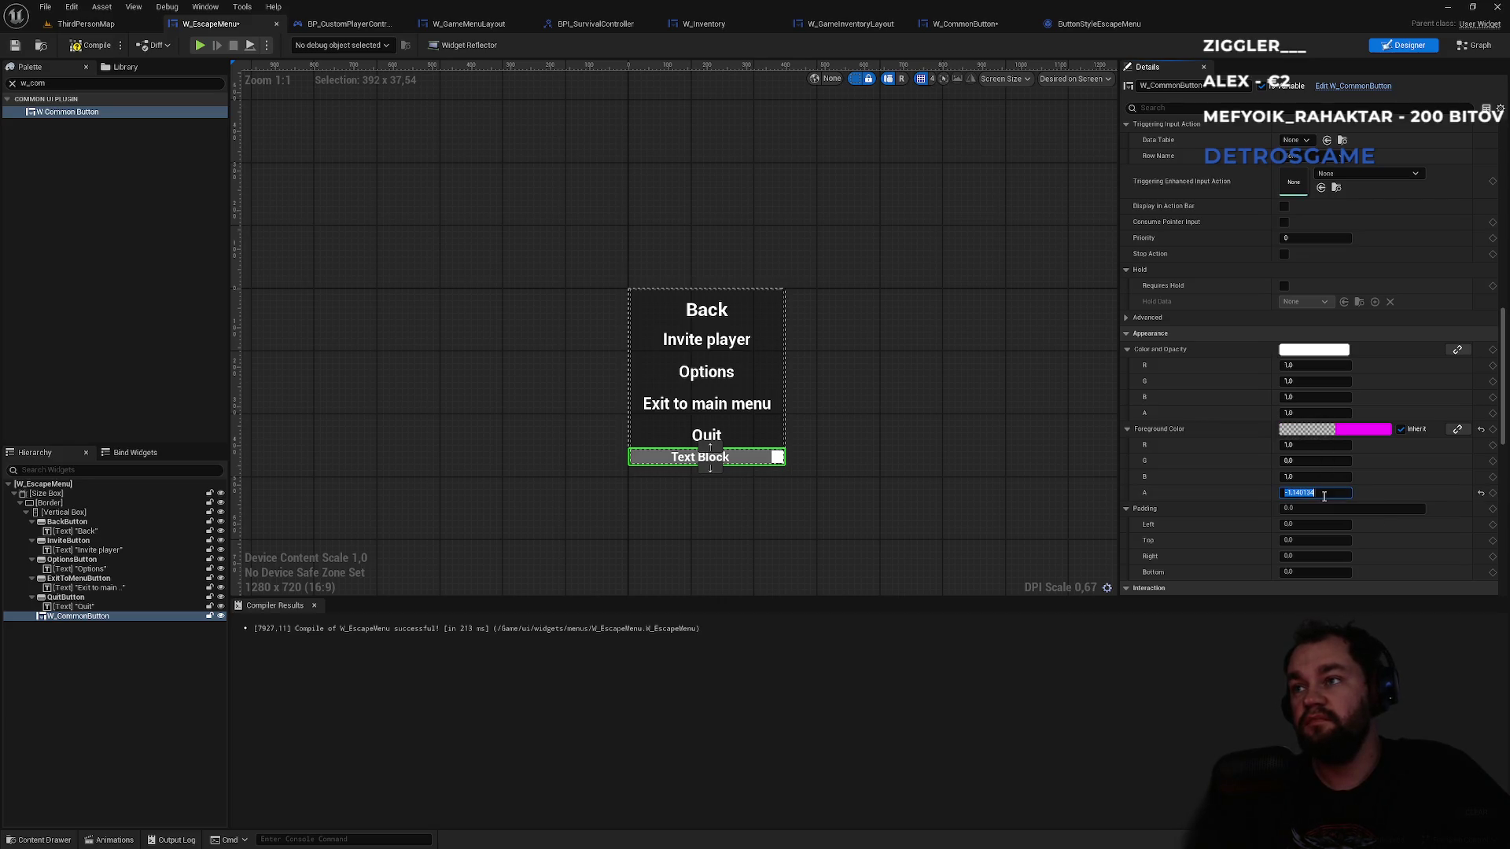
type("1")
key("Return")
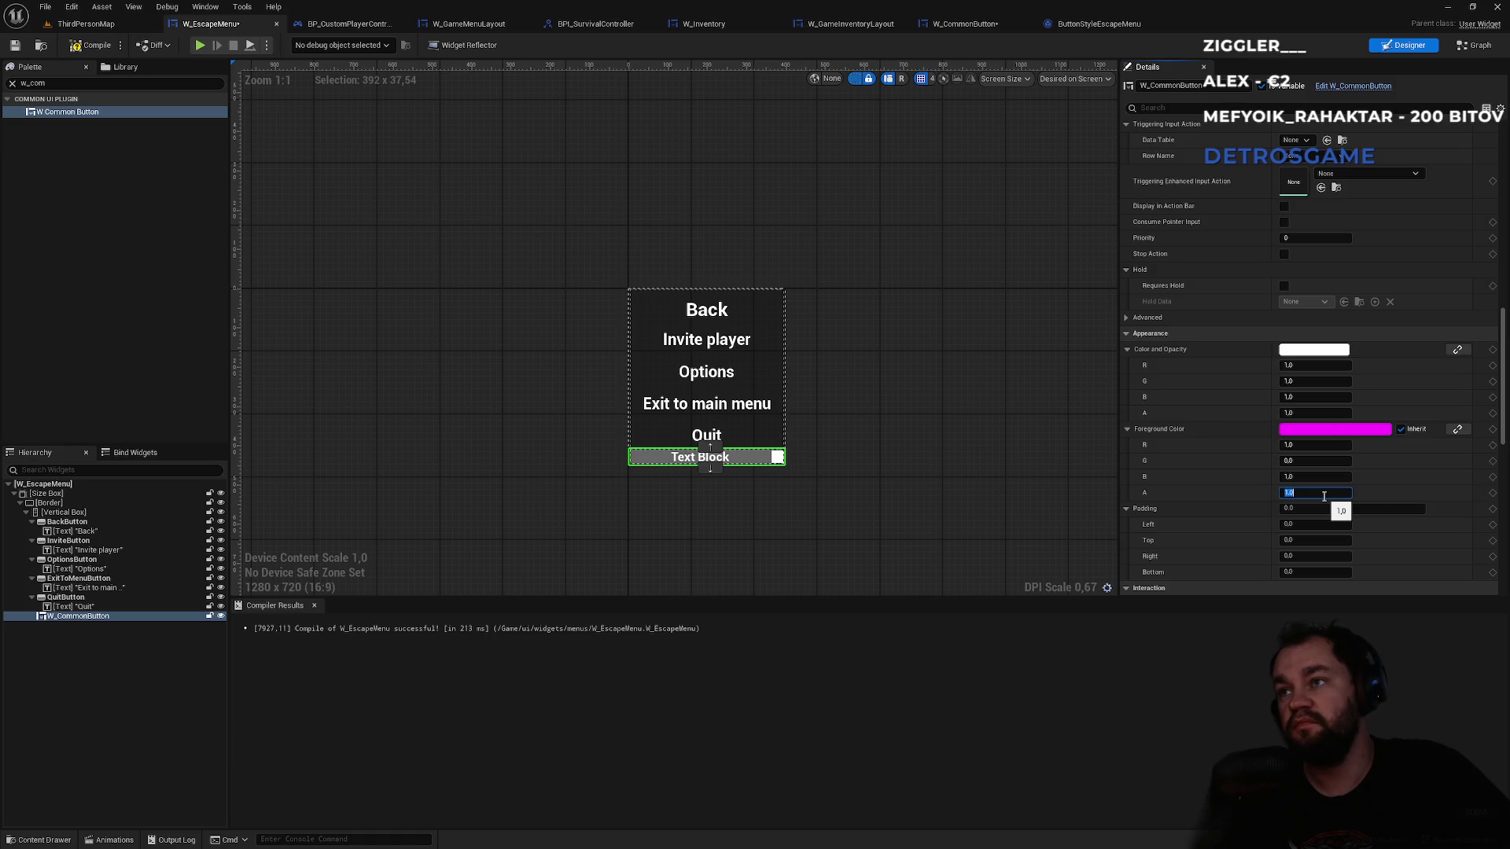
- Set the button's left padding to 2.0, then return to W_CommonButton's event graph
left_click(1316, 524)
type("2")
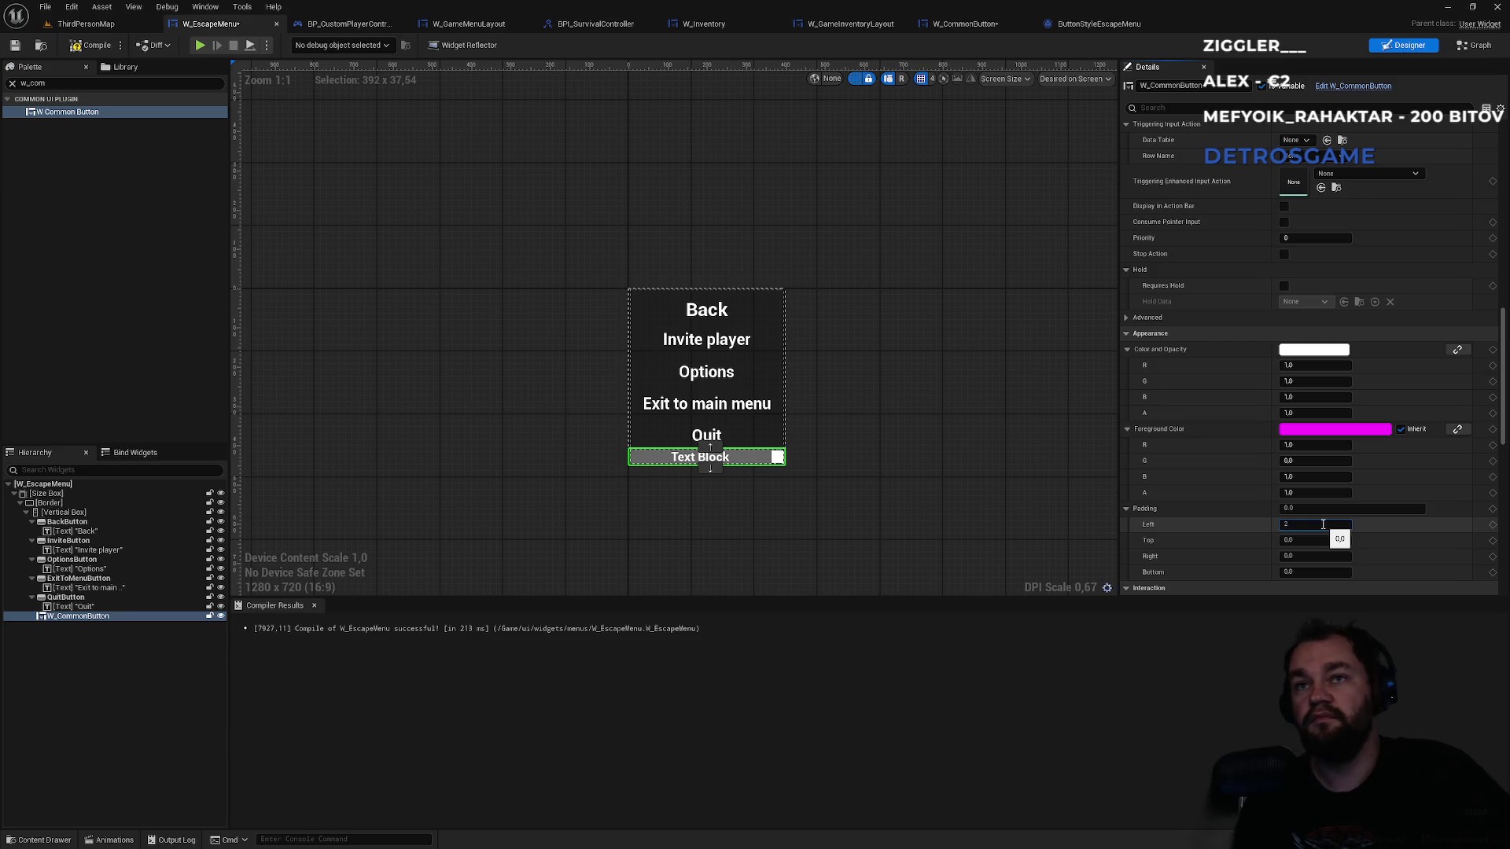
key("Return")
key("Return")
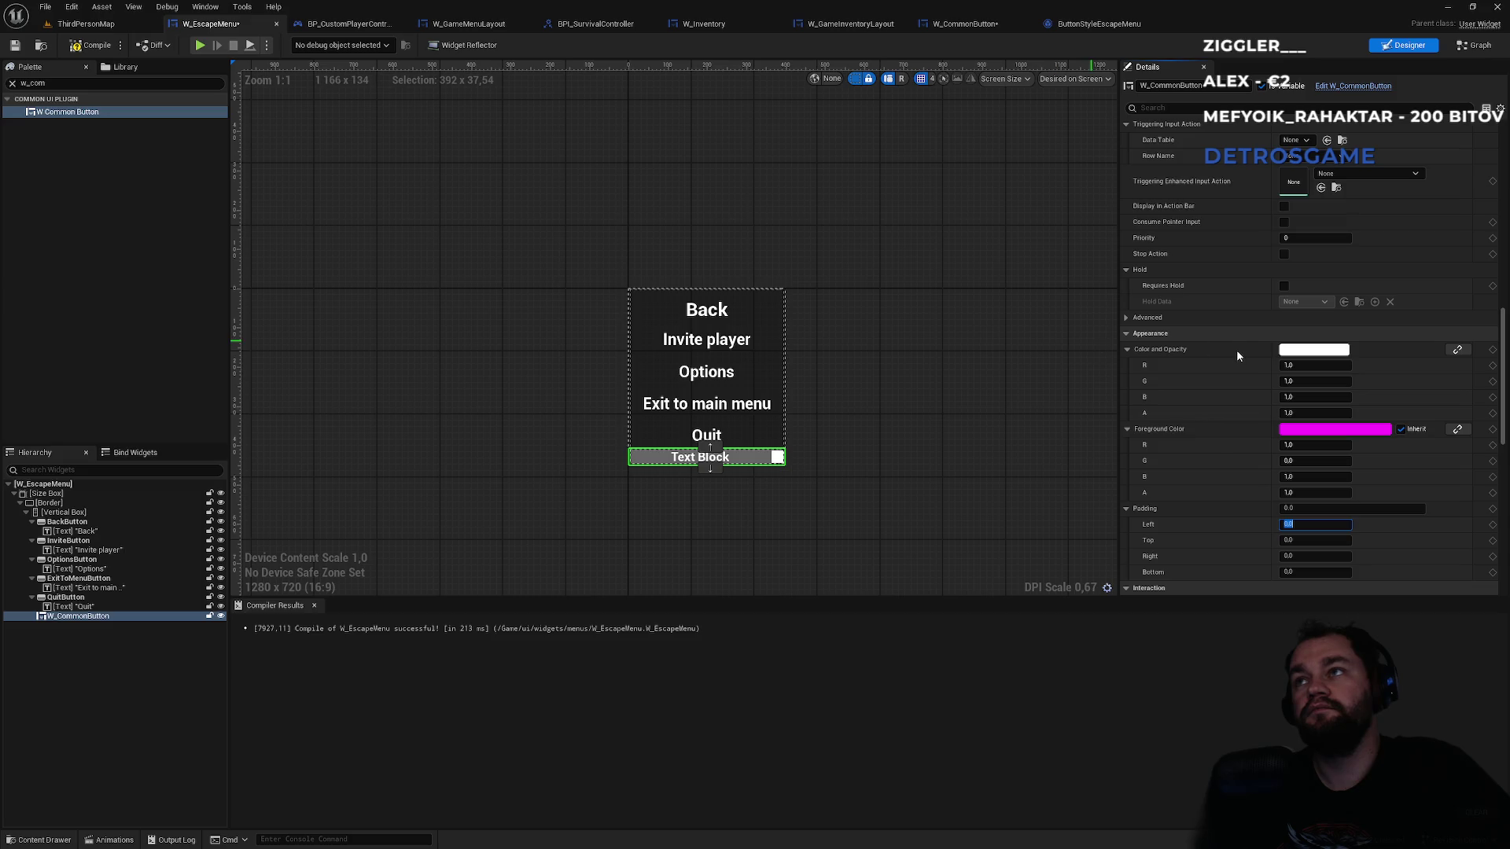
scroll(1247, 346, "up", 5)
scroll(1243, 291, "up", 6)
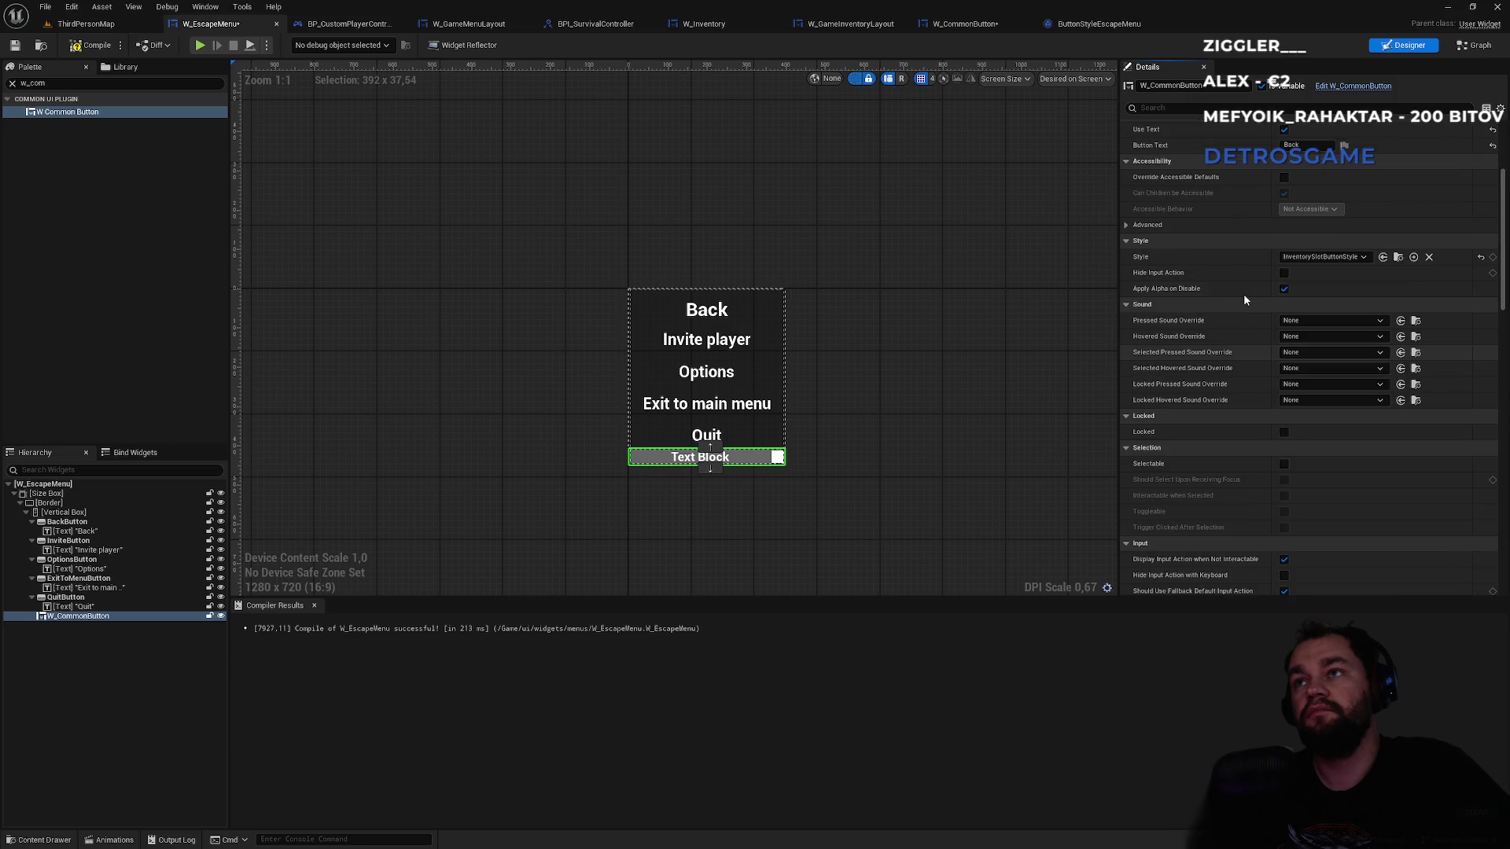
scroll(1244, 295, "up", 4)
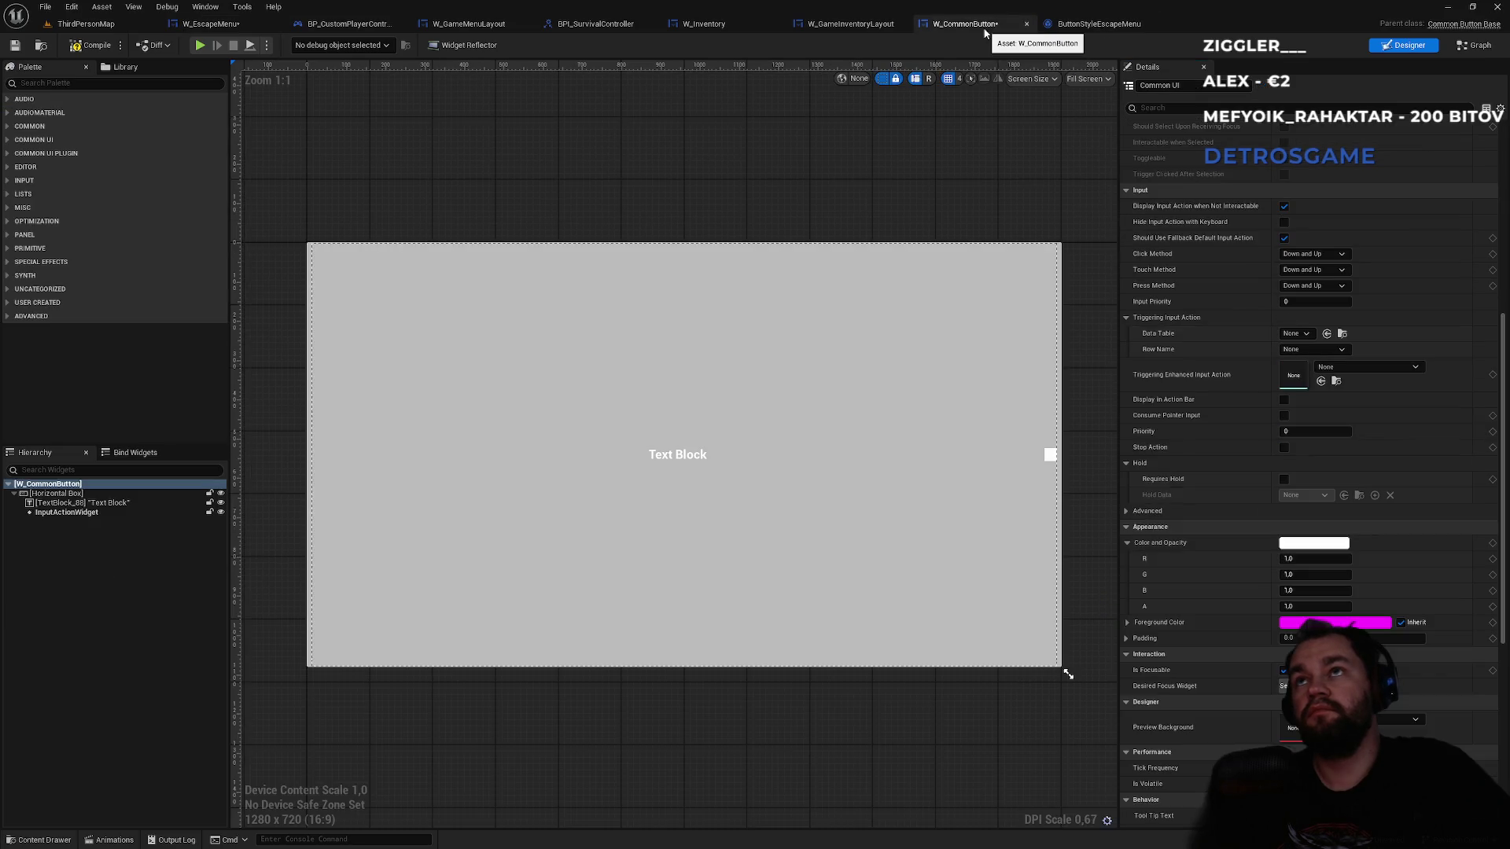
left_click(965, 24)
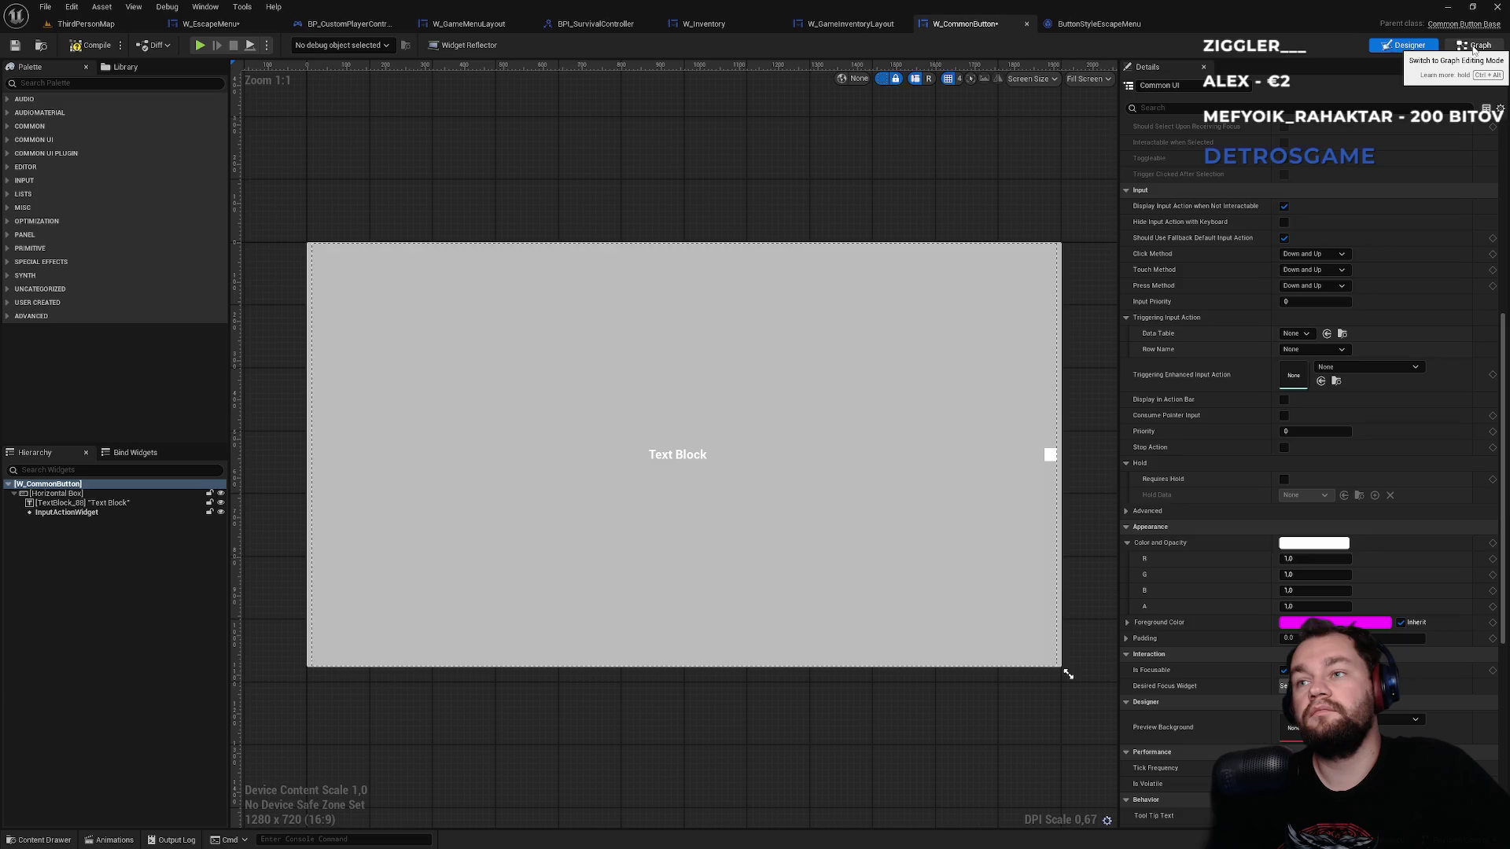
left_click(1473, 48)
- Search the graph's node actions for 'backgcolor', closing the list without adding anything
right_click(920, 443)
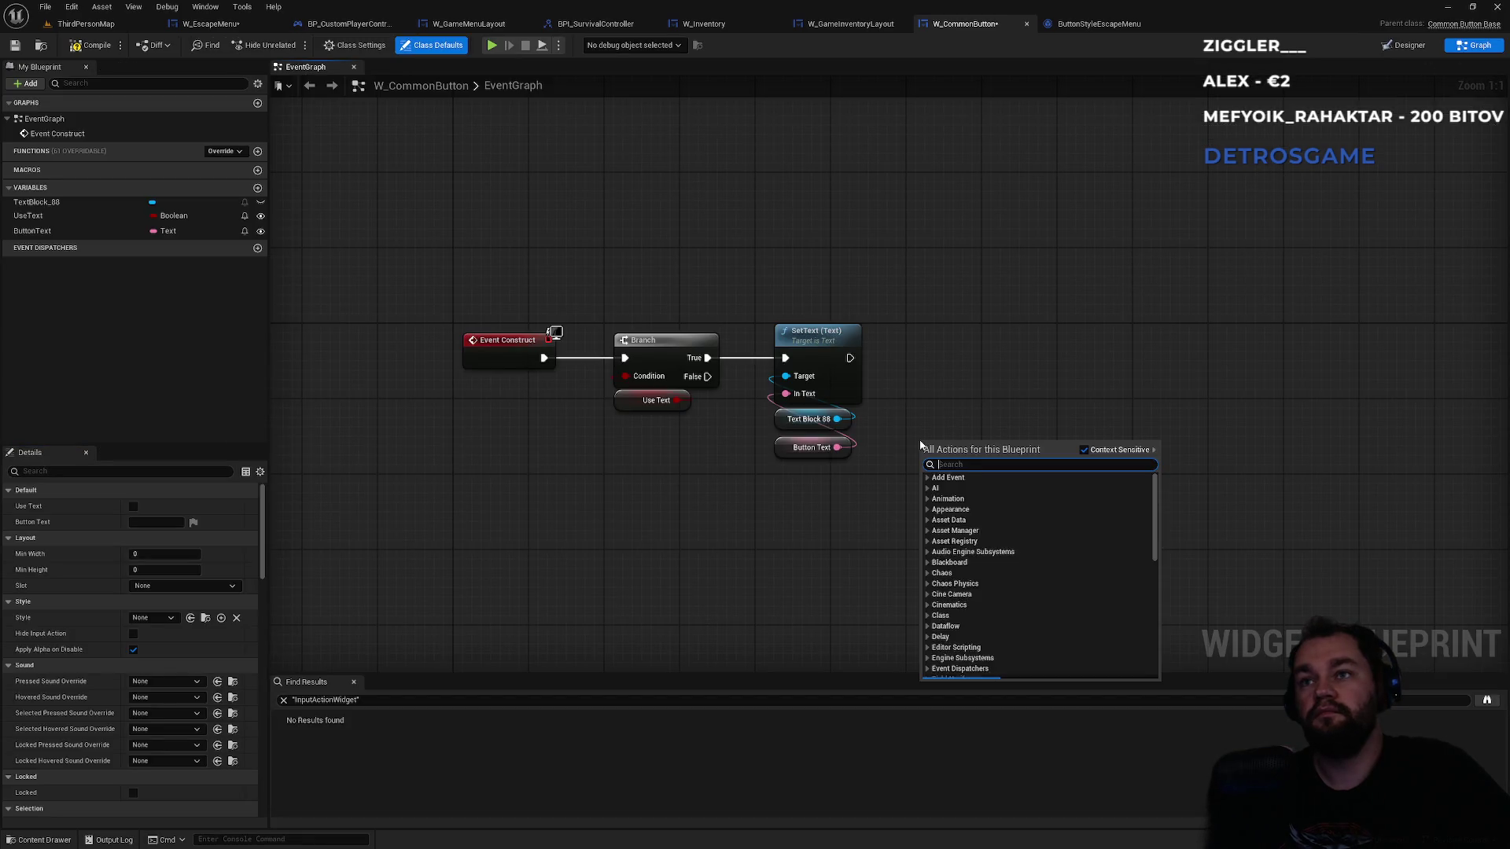
left_click(916, 409)
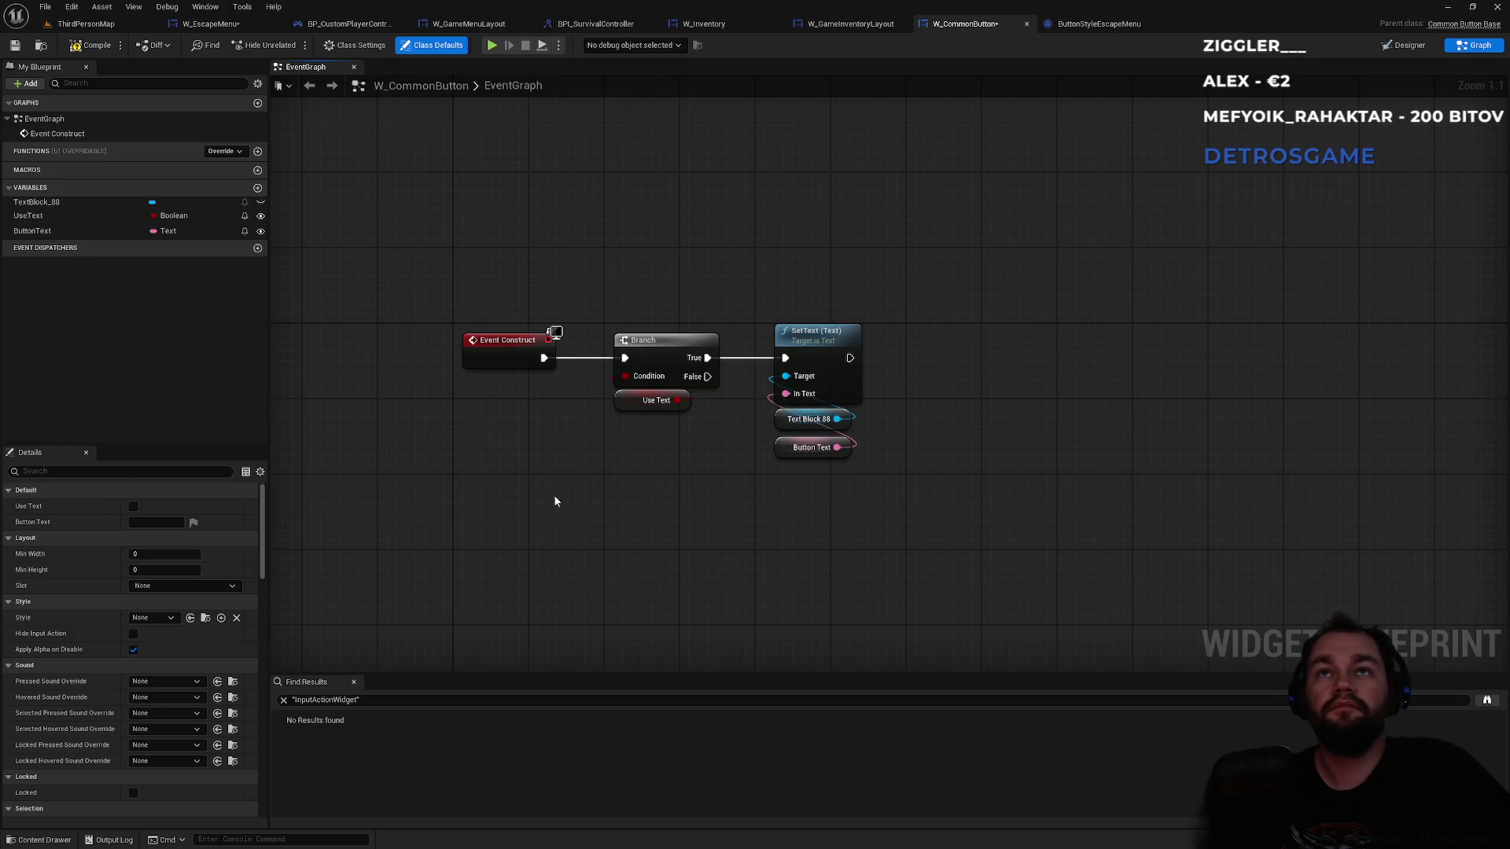
right_click(644, 549)
type("background")
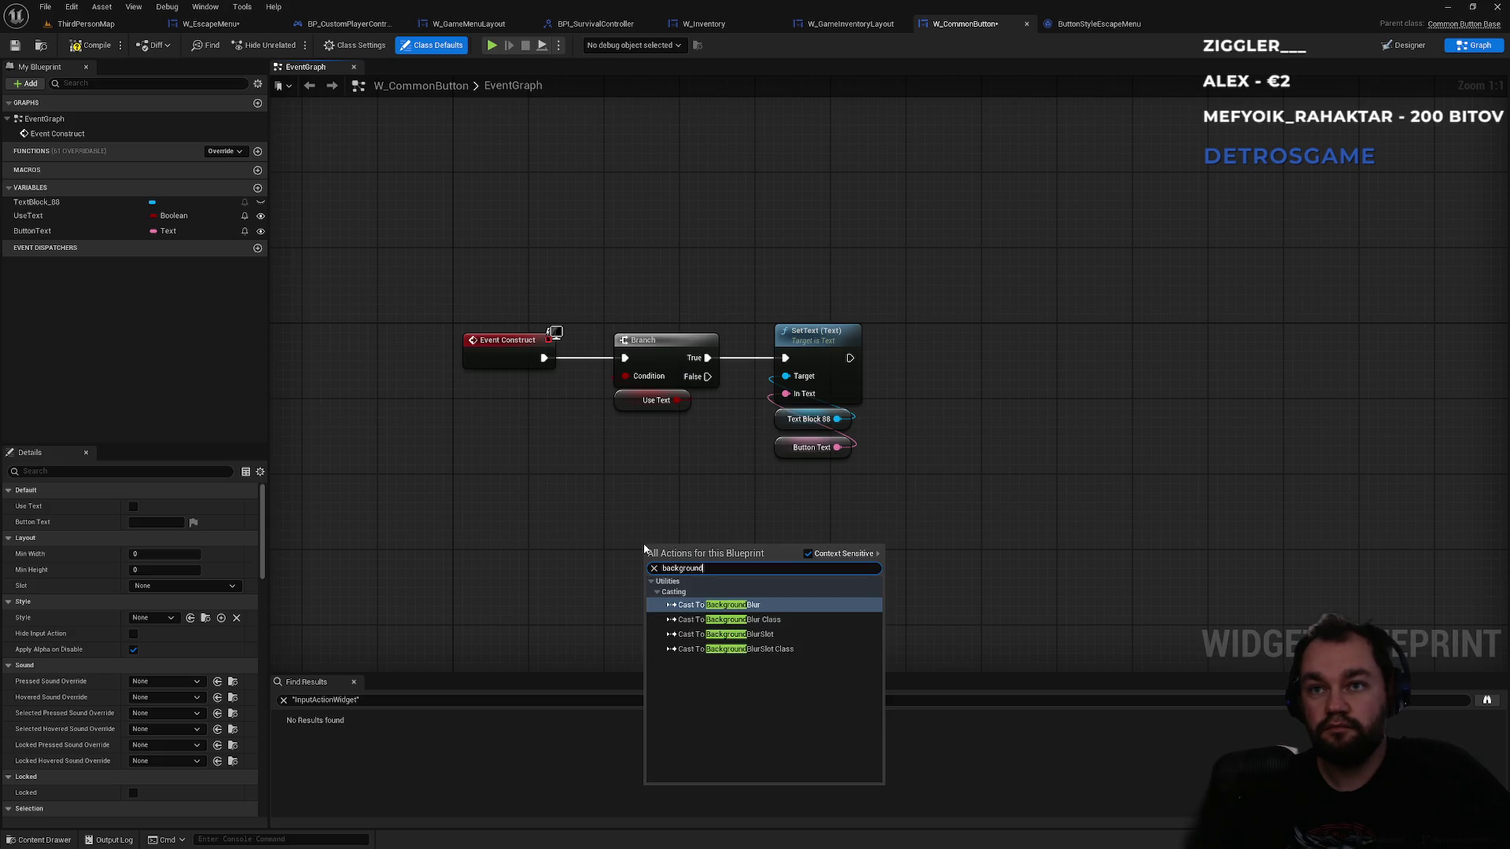
type("color")
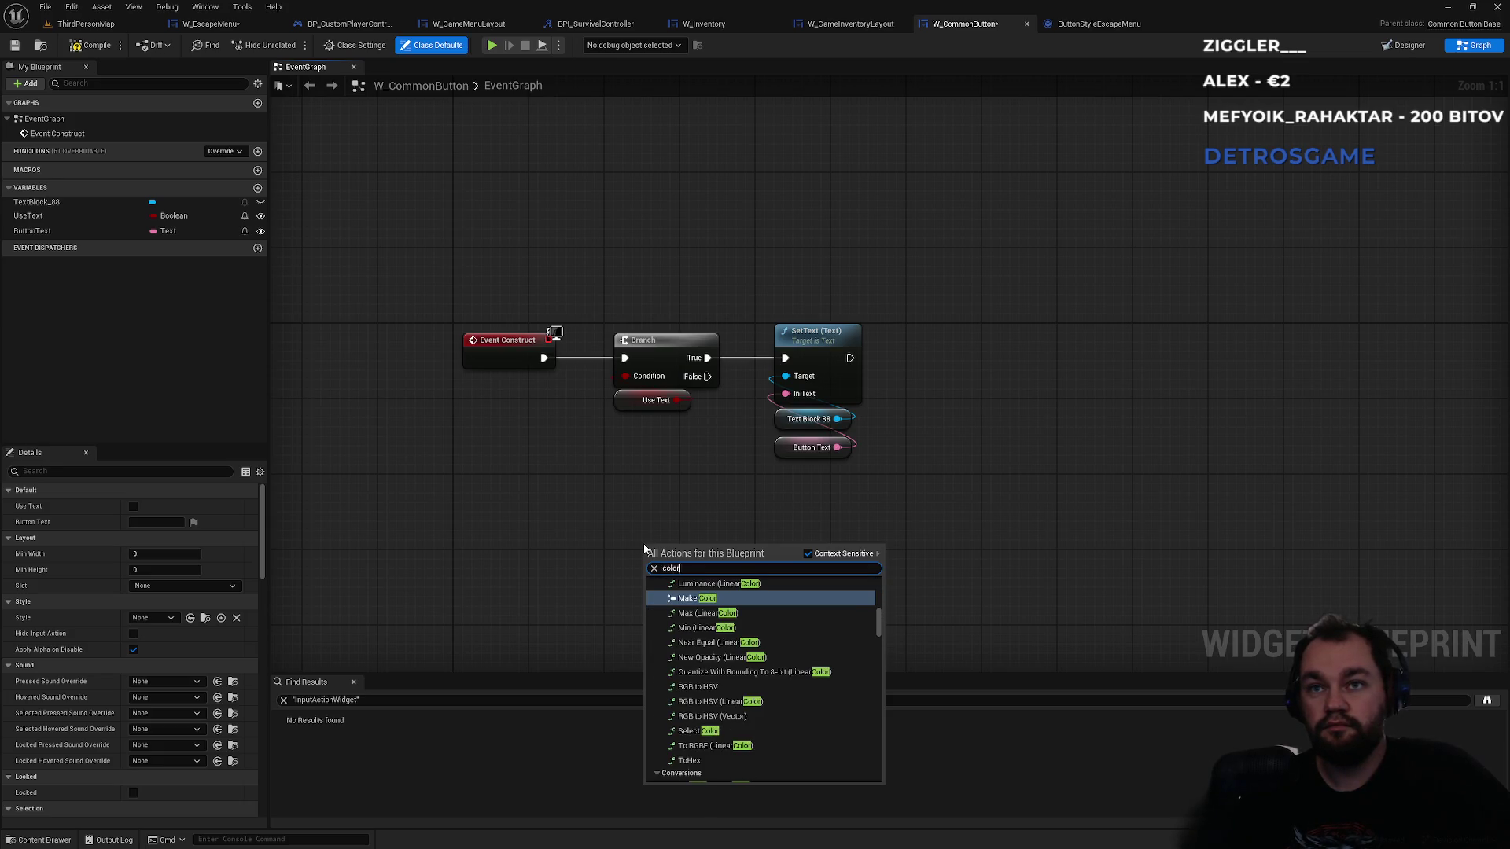
key("Escape")
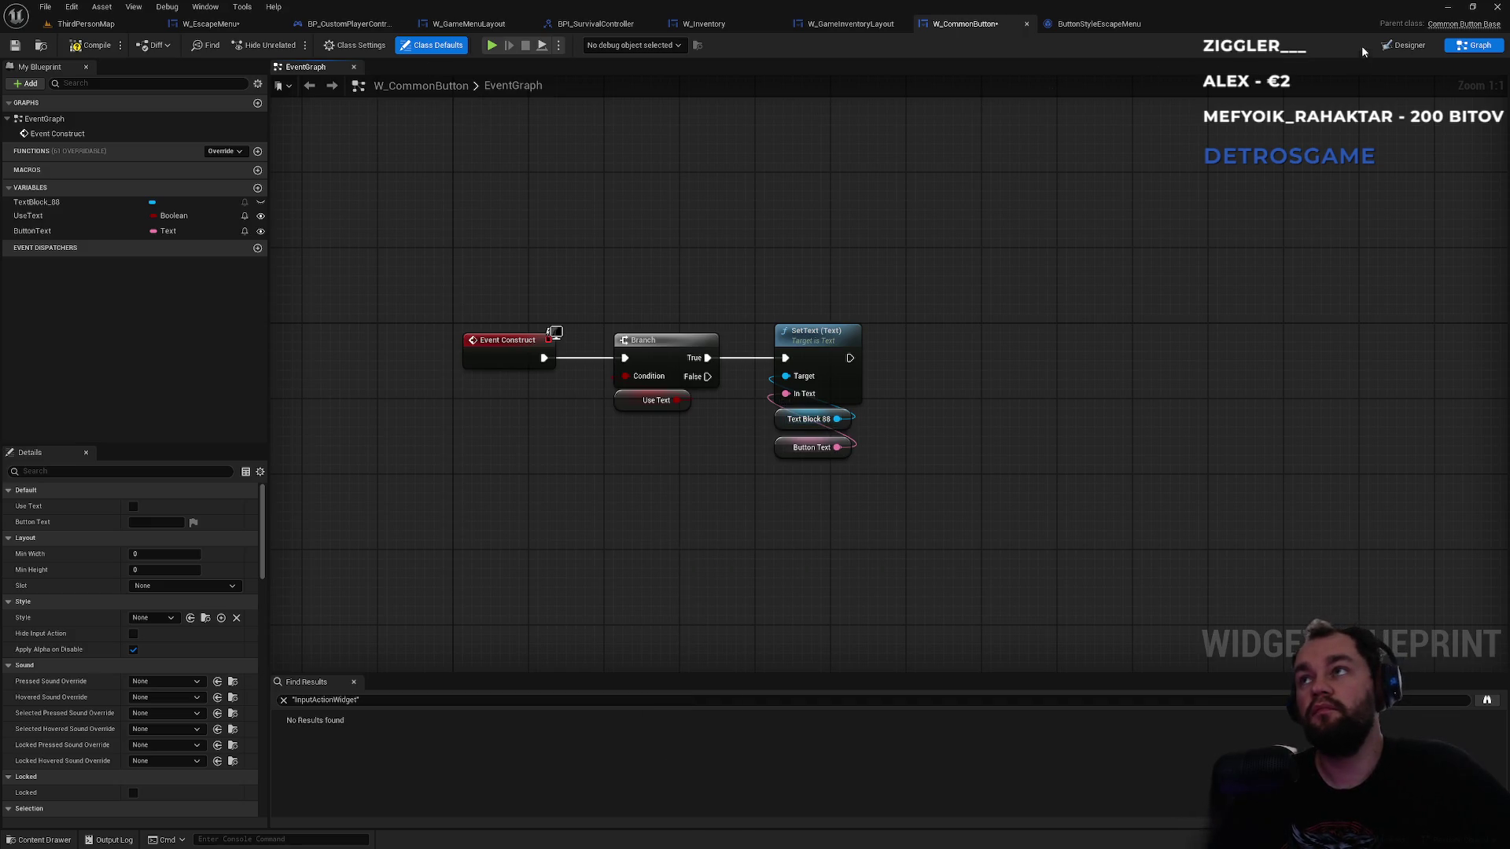
- In Designer, inspect the Details of TextBlock_88, the Horizontal Box and the W_CommonButton root
left_click(1404, 44)
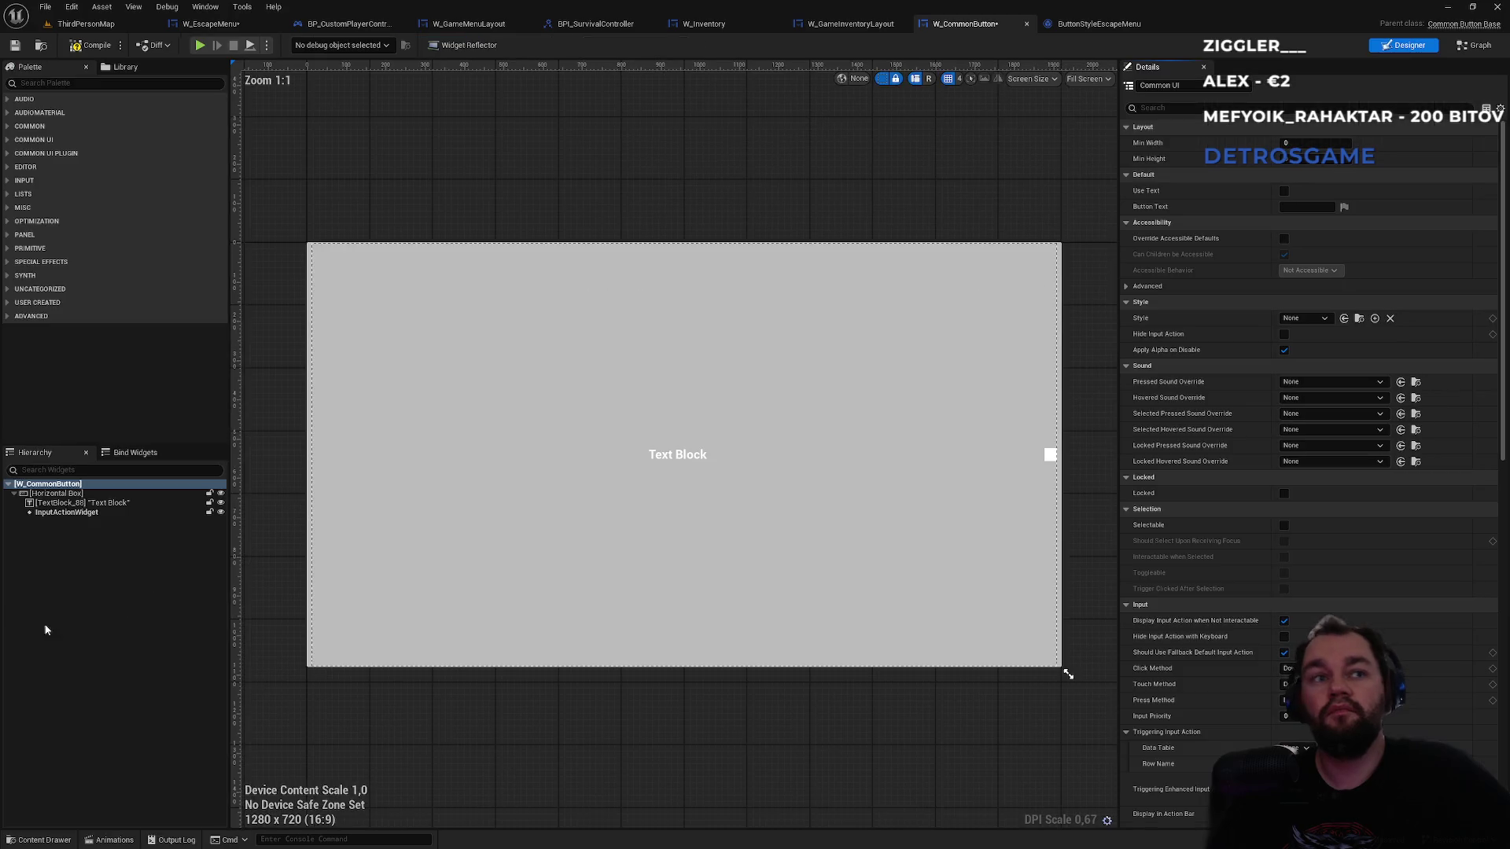
left_click(91, 507)
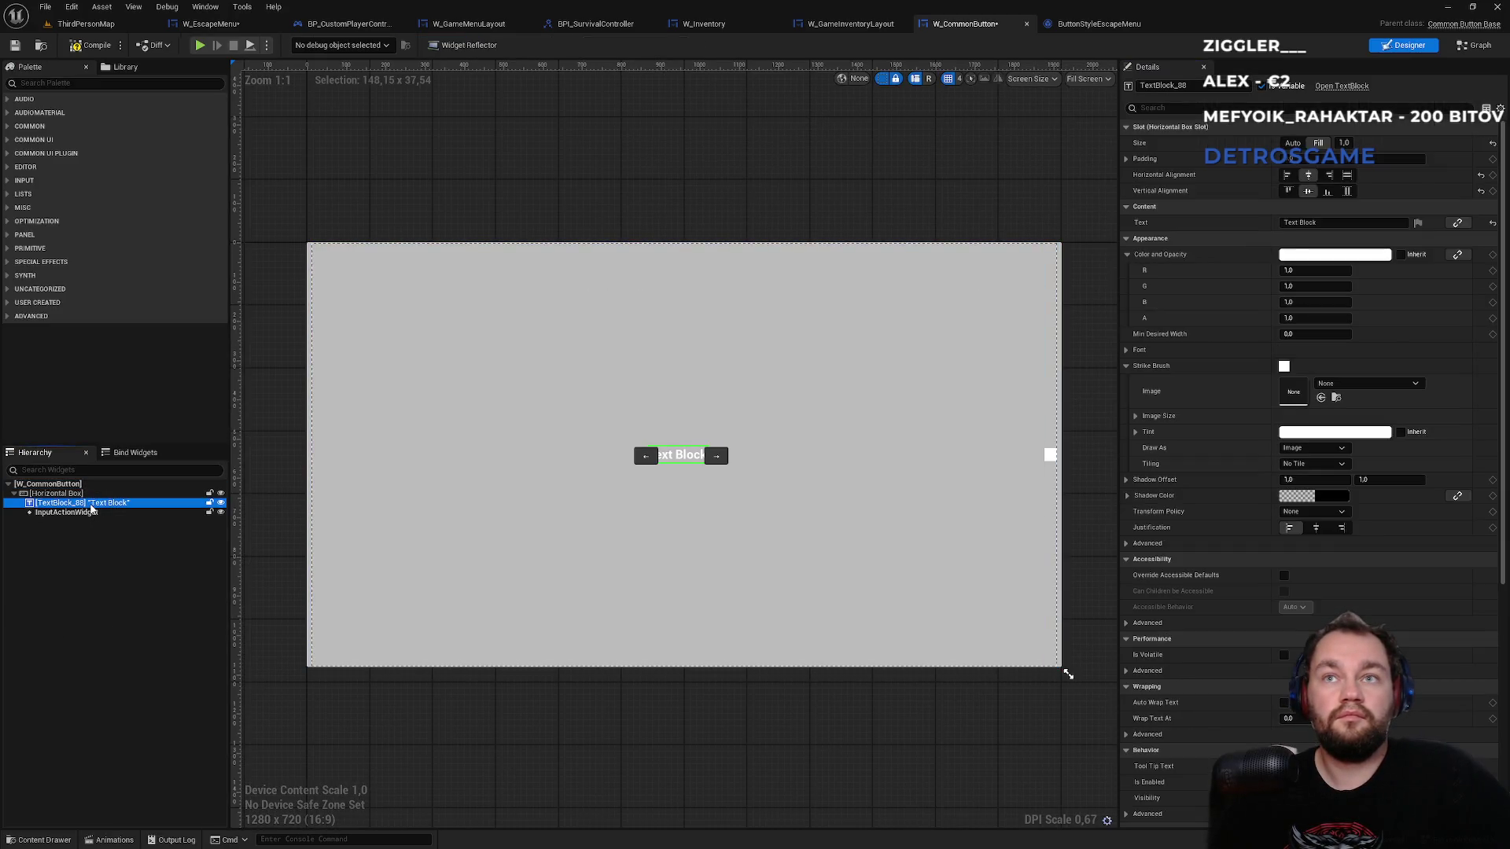
left_click(78, 493)
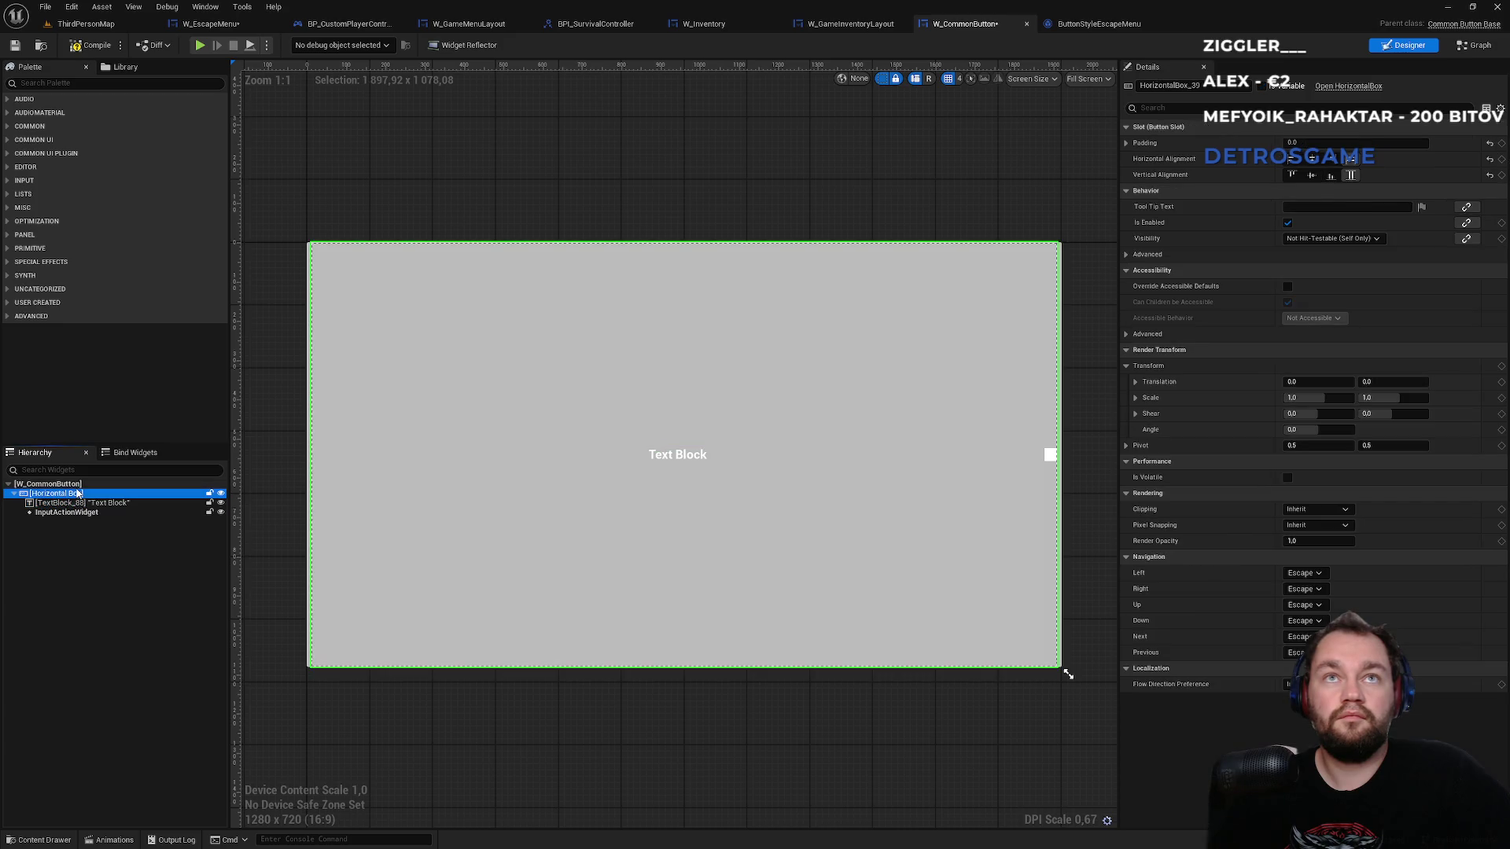
left_click(72, 484)
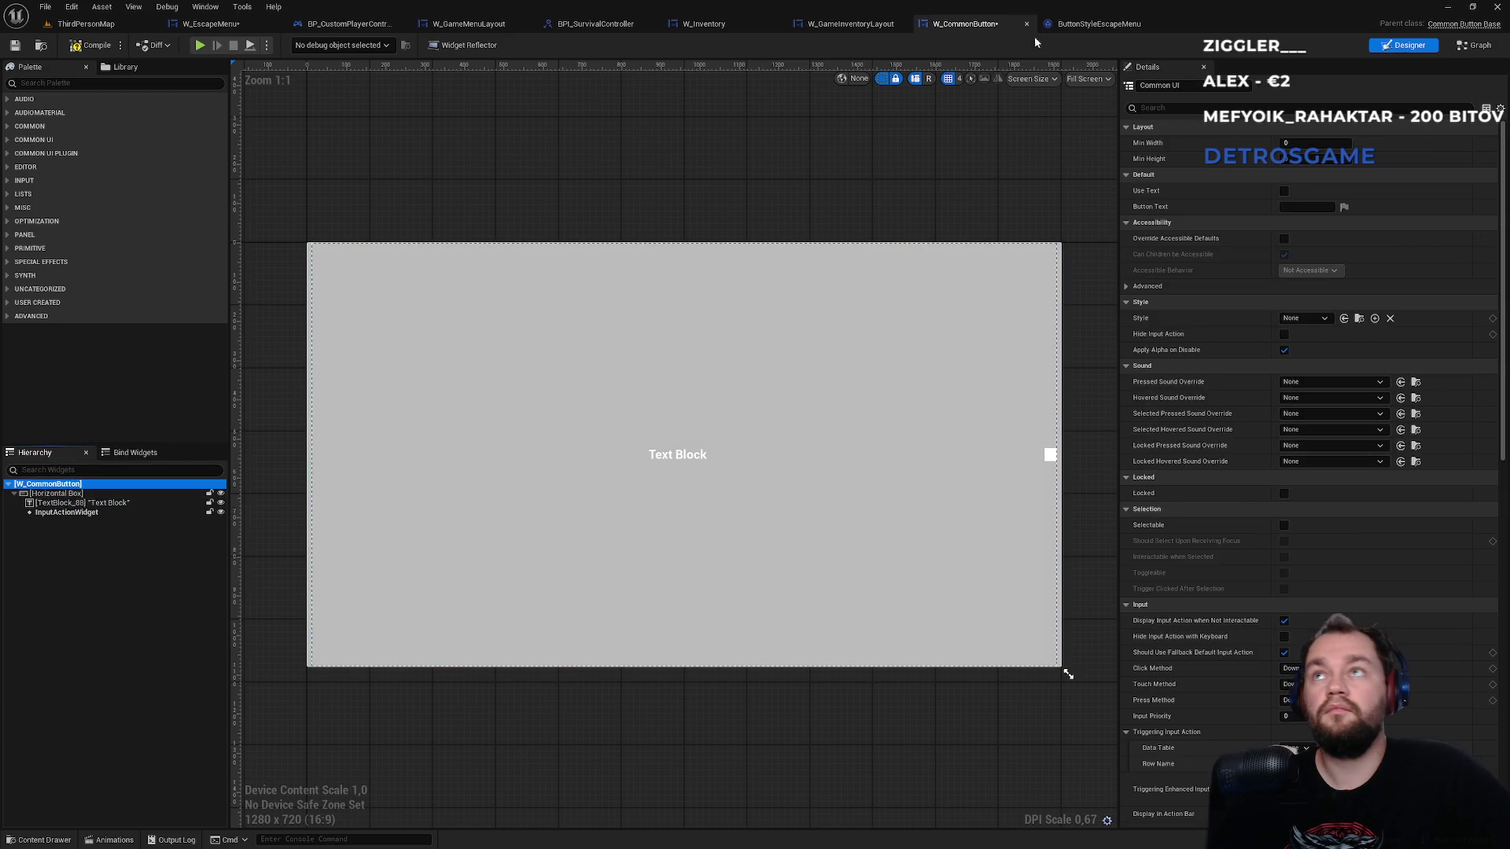
left_click(1072, 24)
left_click(965, 24)
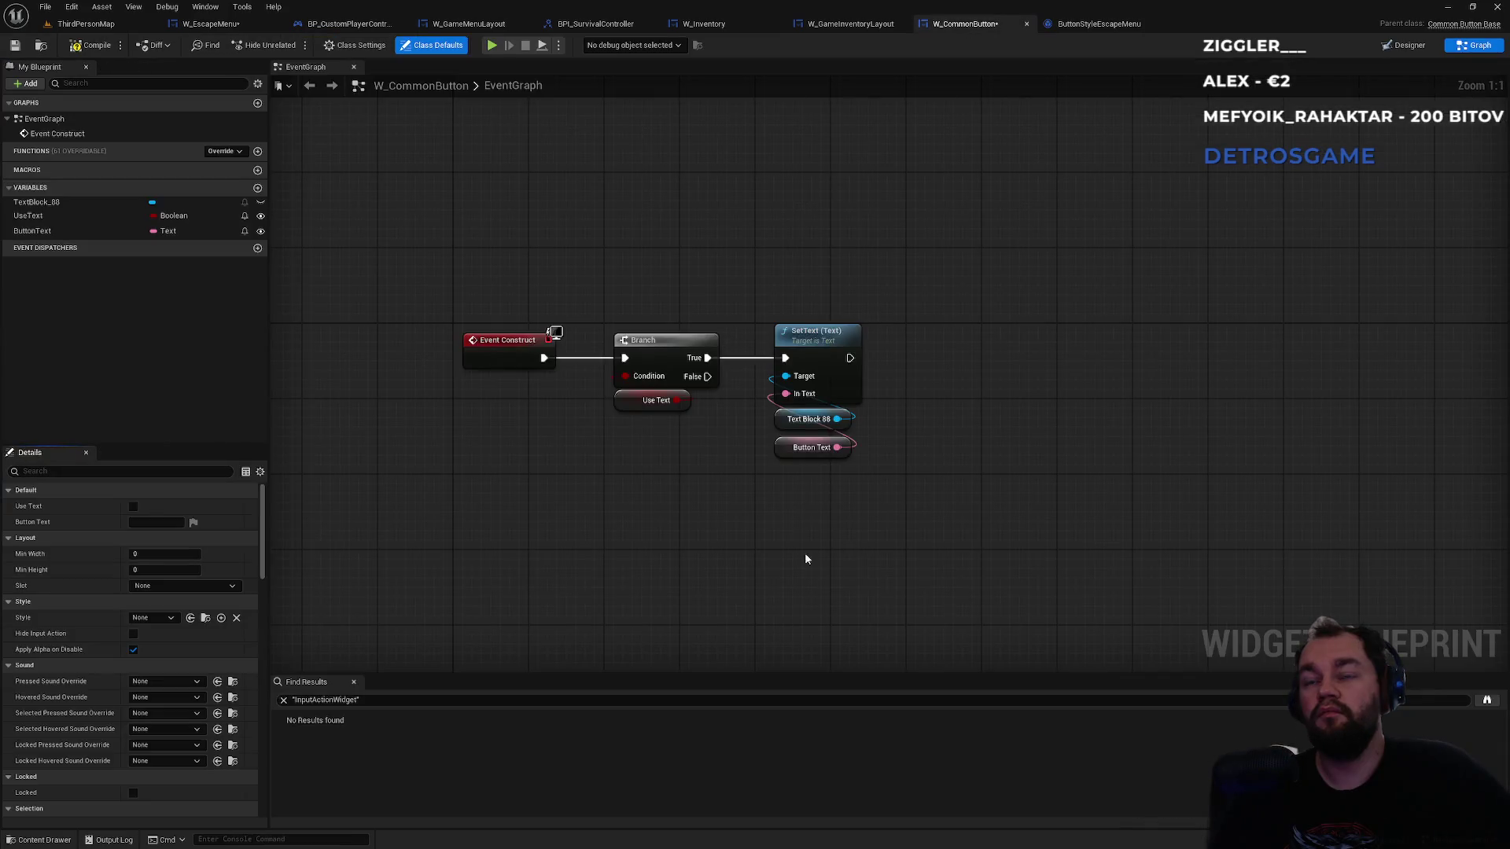
right_click(773, 560)
- Add a Self reference node via a 'self' search, then browse its 'color' actions without adding one
type("self")
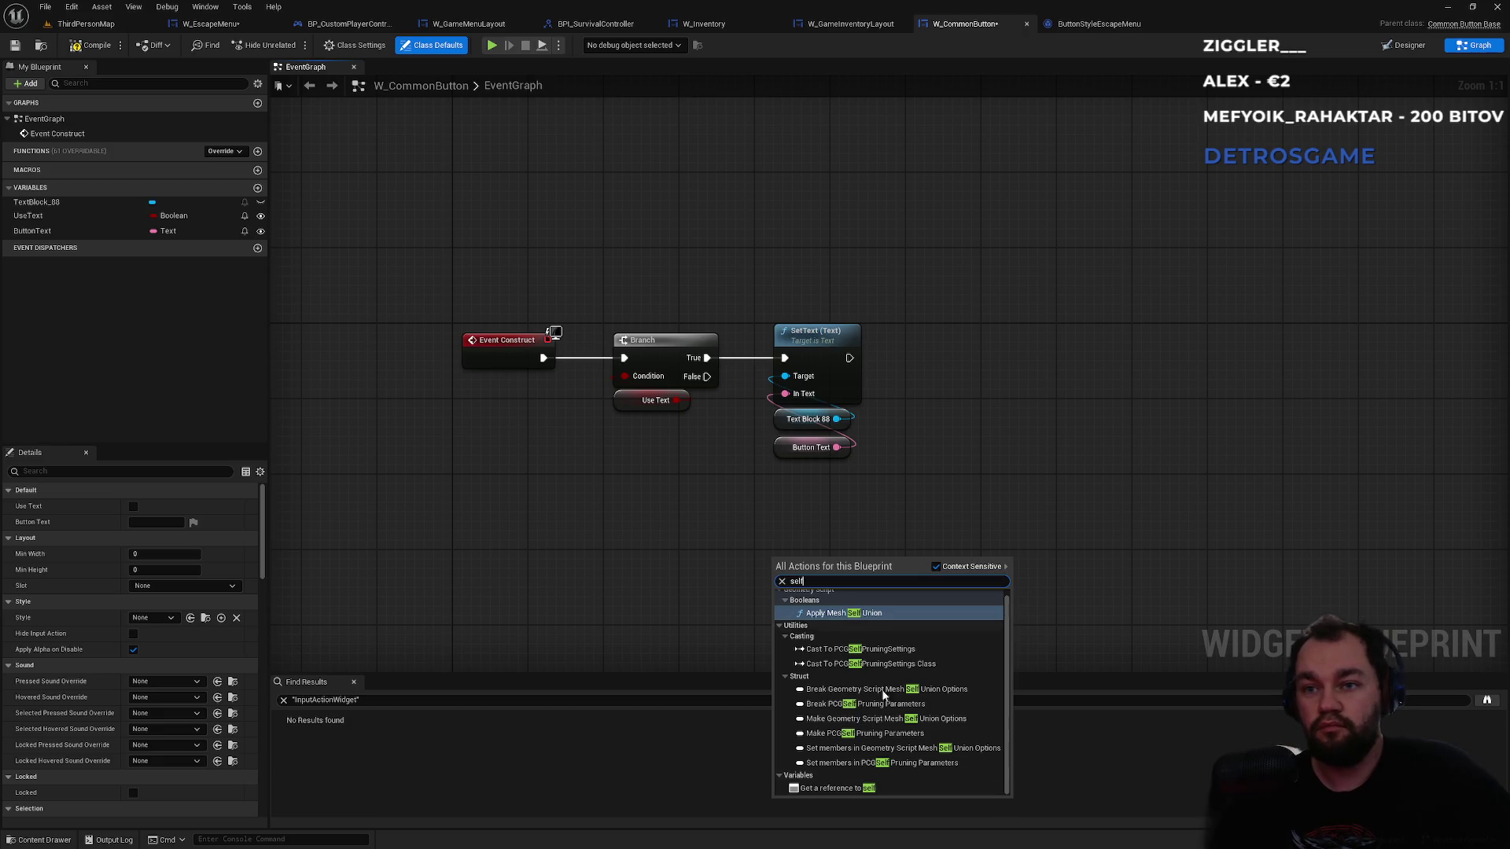
left_click(865, 788)
left_click_drag(830, 563, 915, 519)
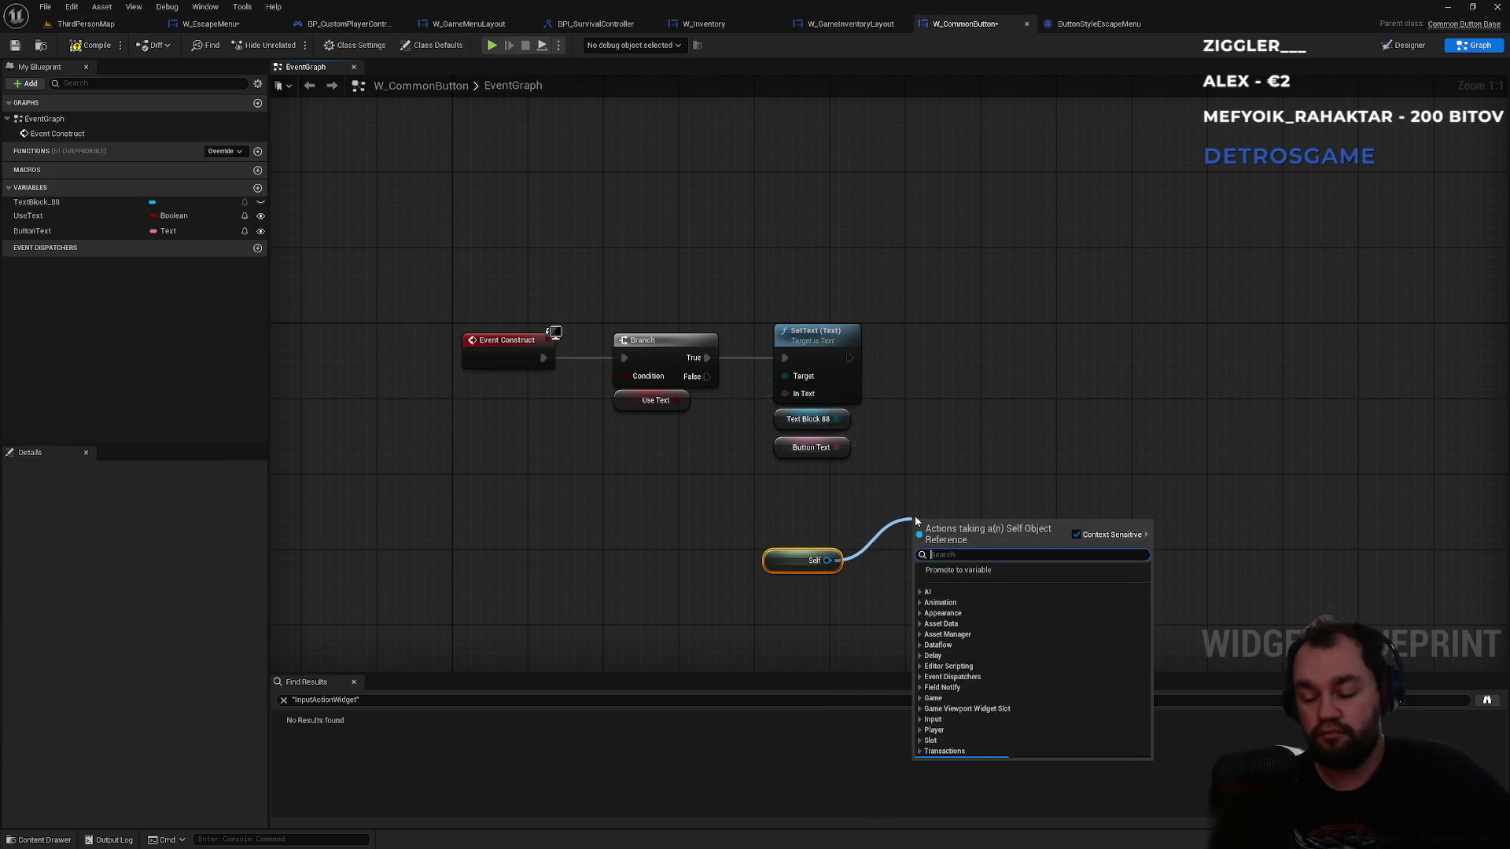
type("color")
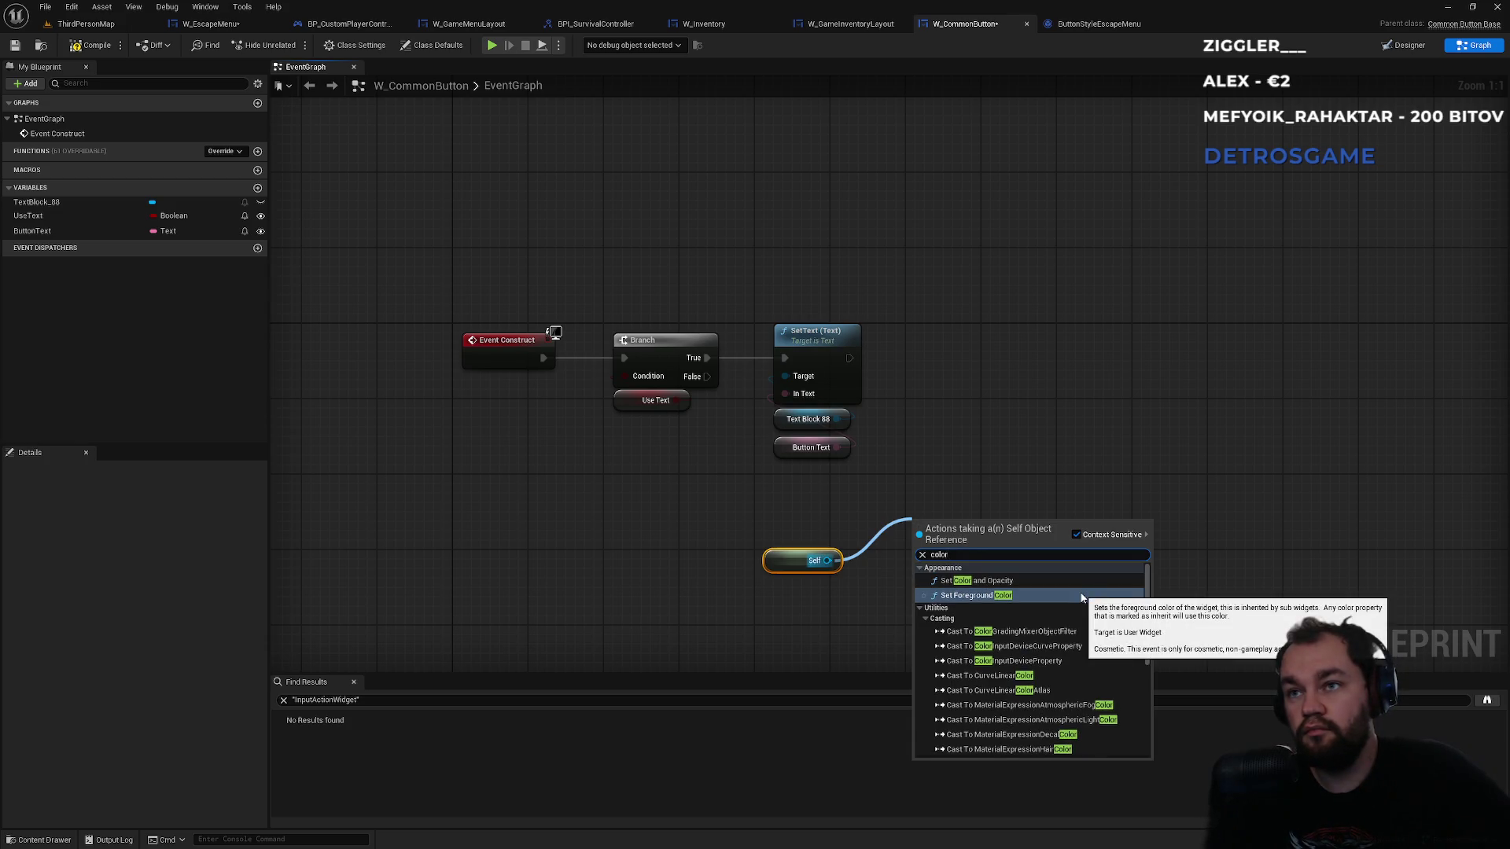
scroll(1109, 619, "down", 10)
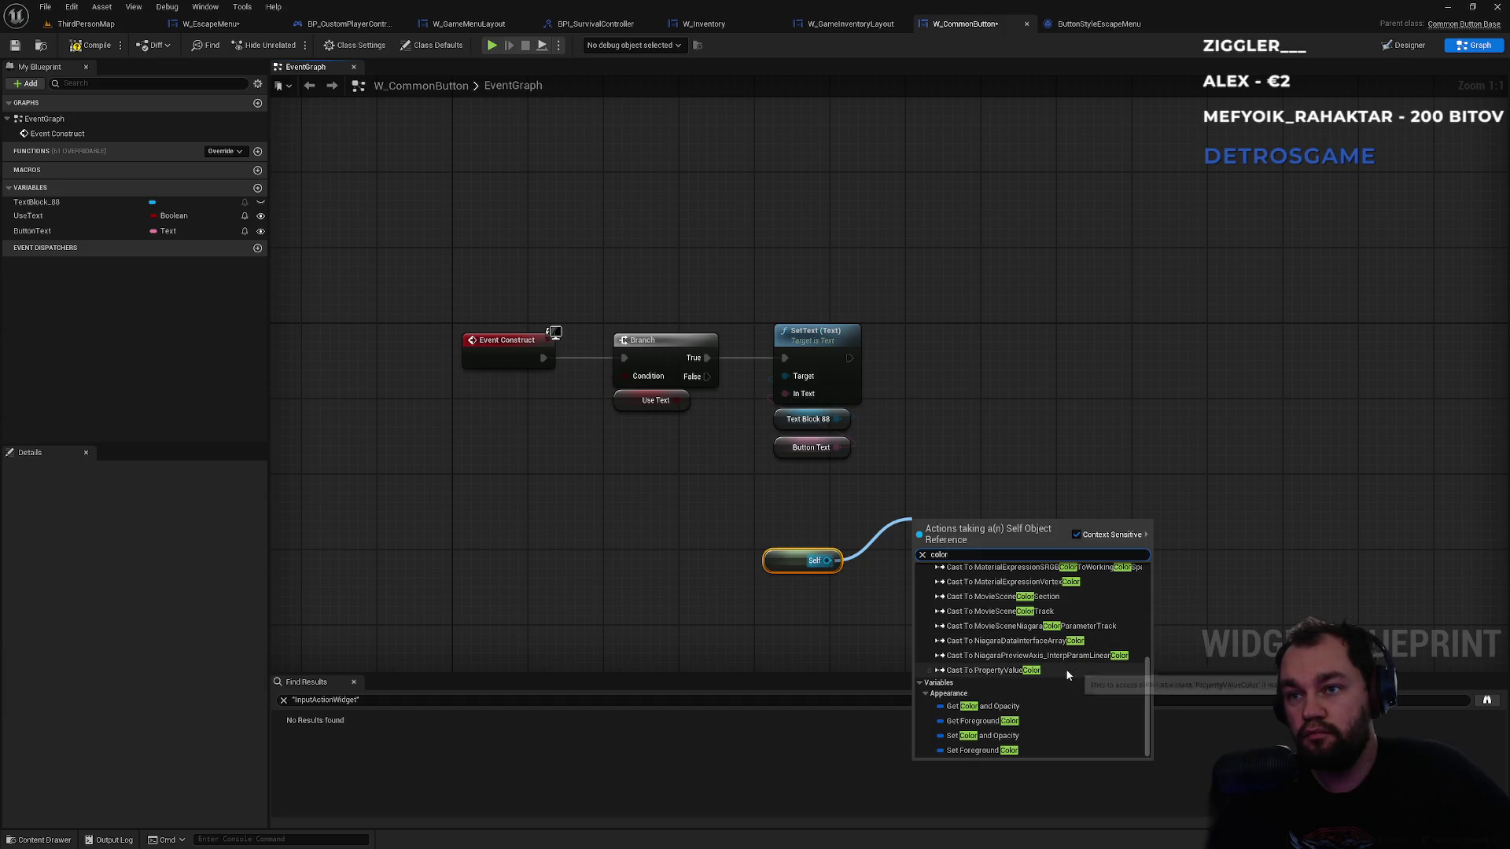
left_click(986, 434)
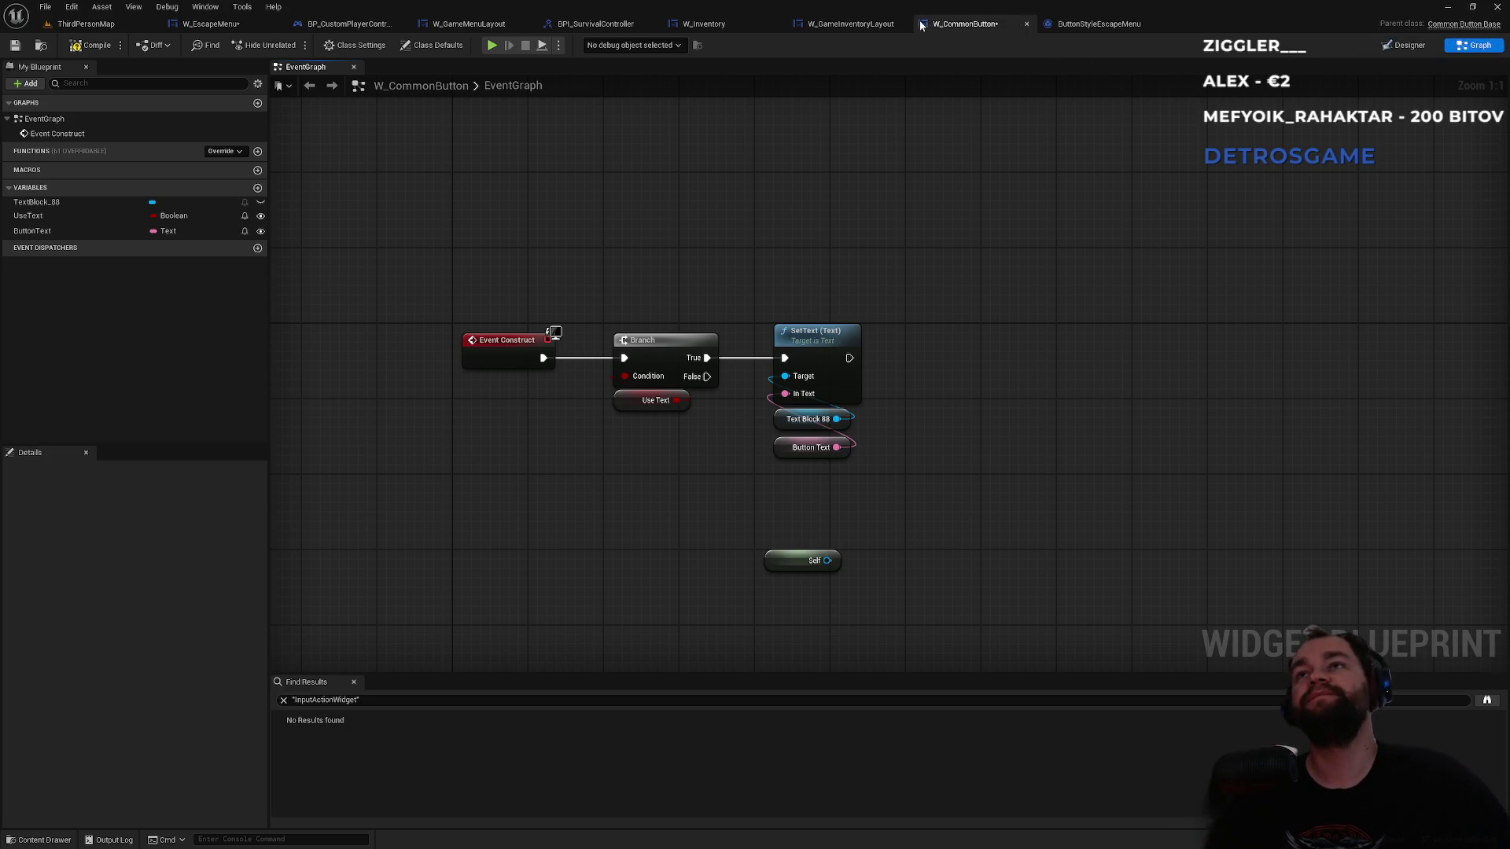
- In W_EscapeMenu's graph, pull out a Quit Button reference, search 'backgr', cancel, and return to ThirdPersonMap
left_click(250, 30)
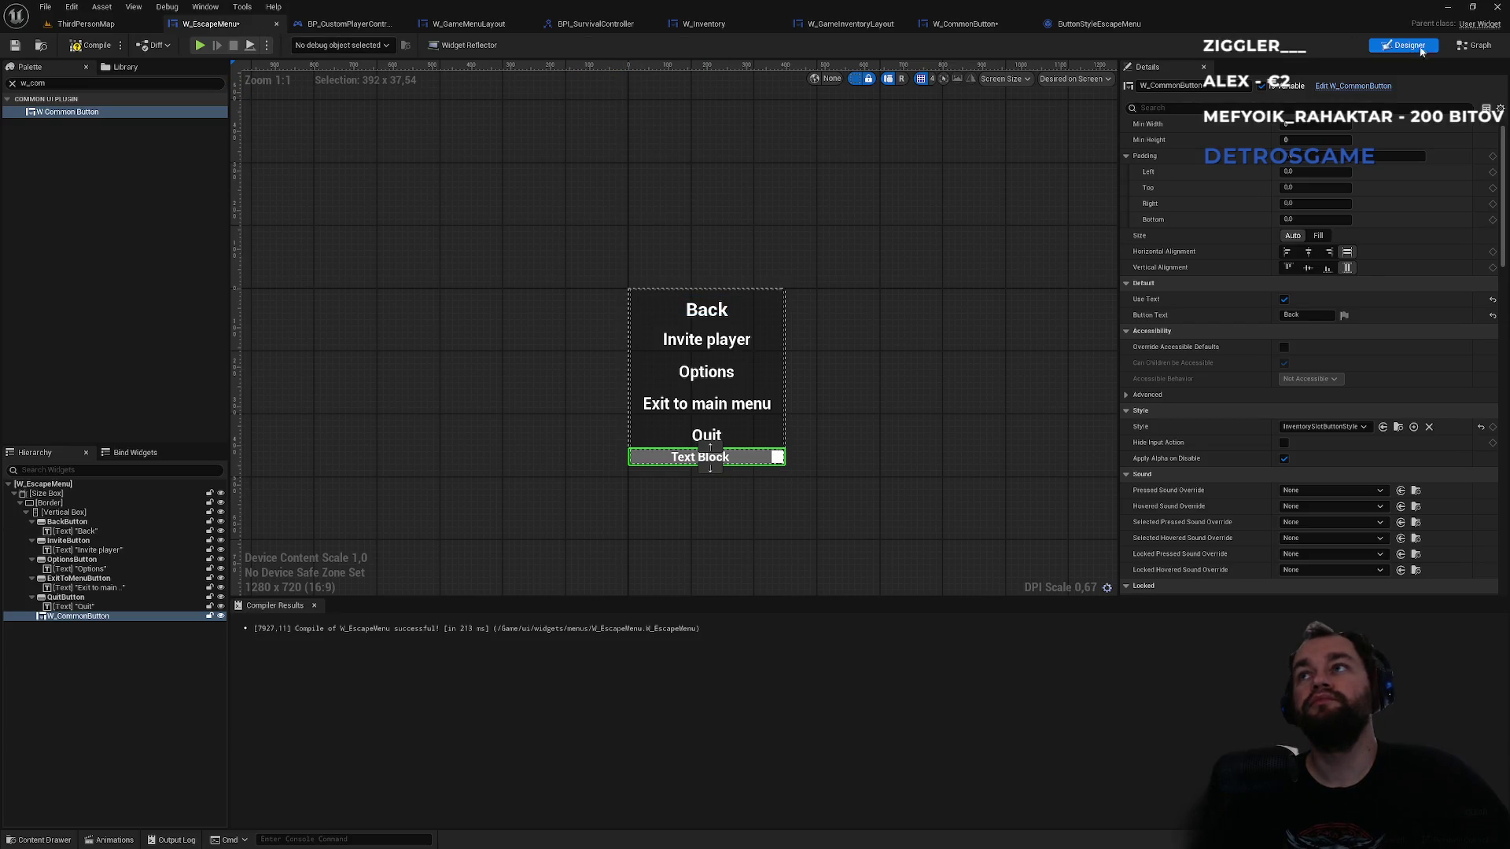
left_click(1482, 47)
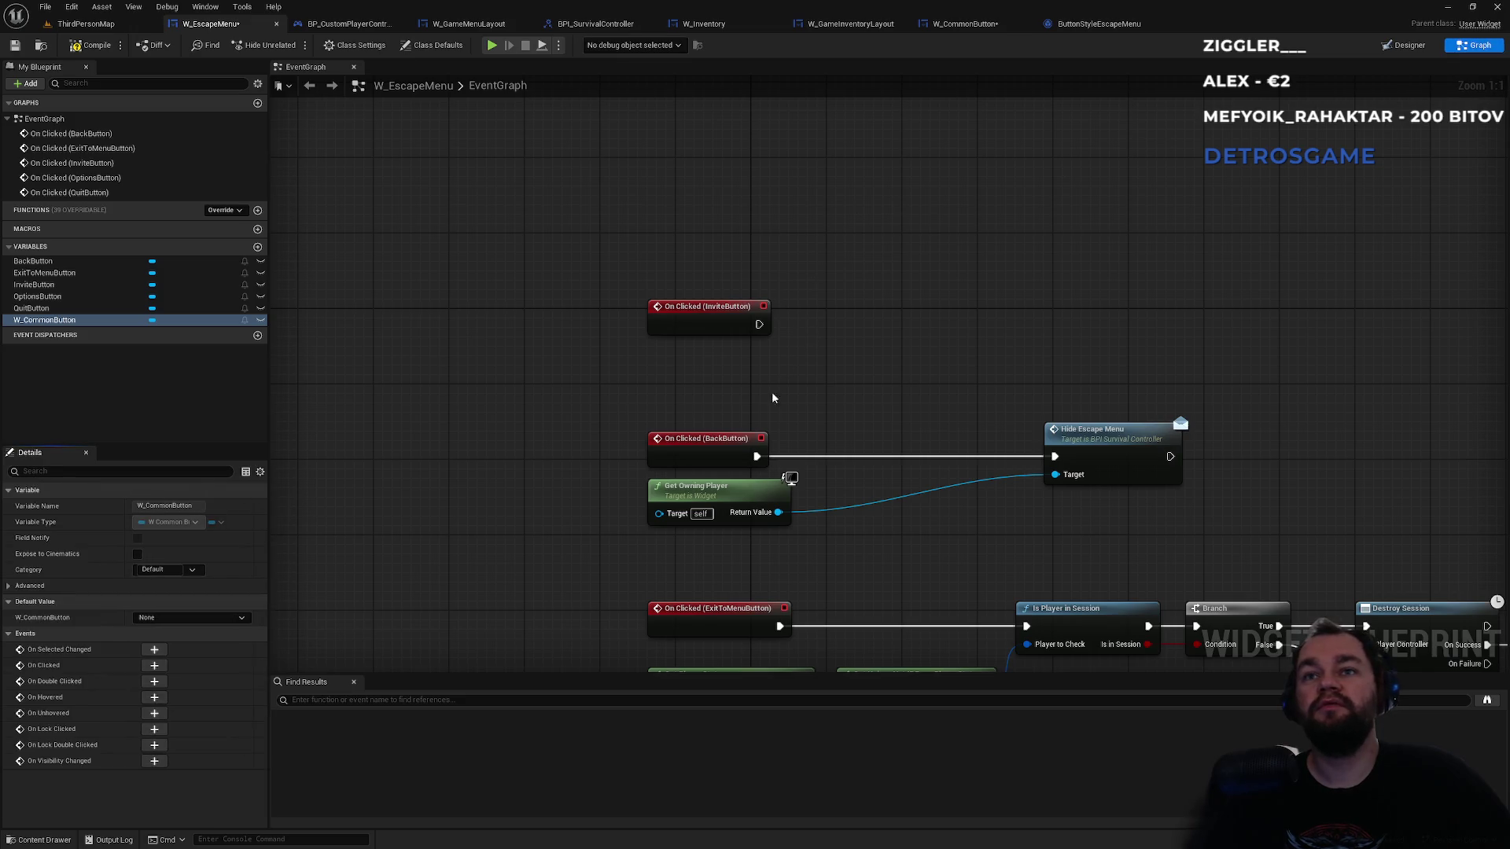
left_click_drag(893, 433, 742, 158)
left_click(28, 309)
mouse_move(774, 131)
left_mouse_down()
mouse_move(722, 337)
mouse_move(316, 451)
mouse_move(765, 343)
mouse_move(751, 303)
mouse_move(966, 286)
left_mouse_up()
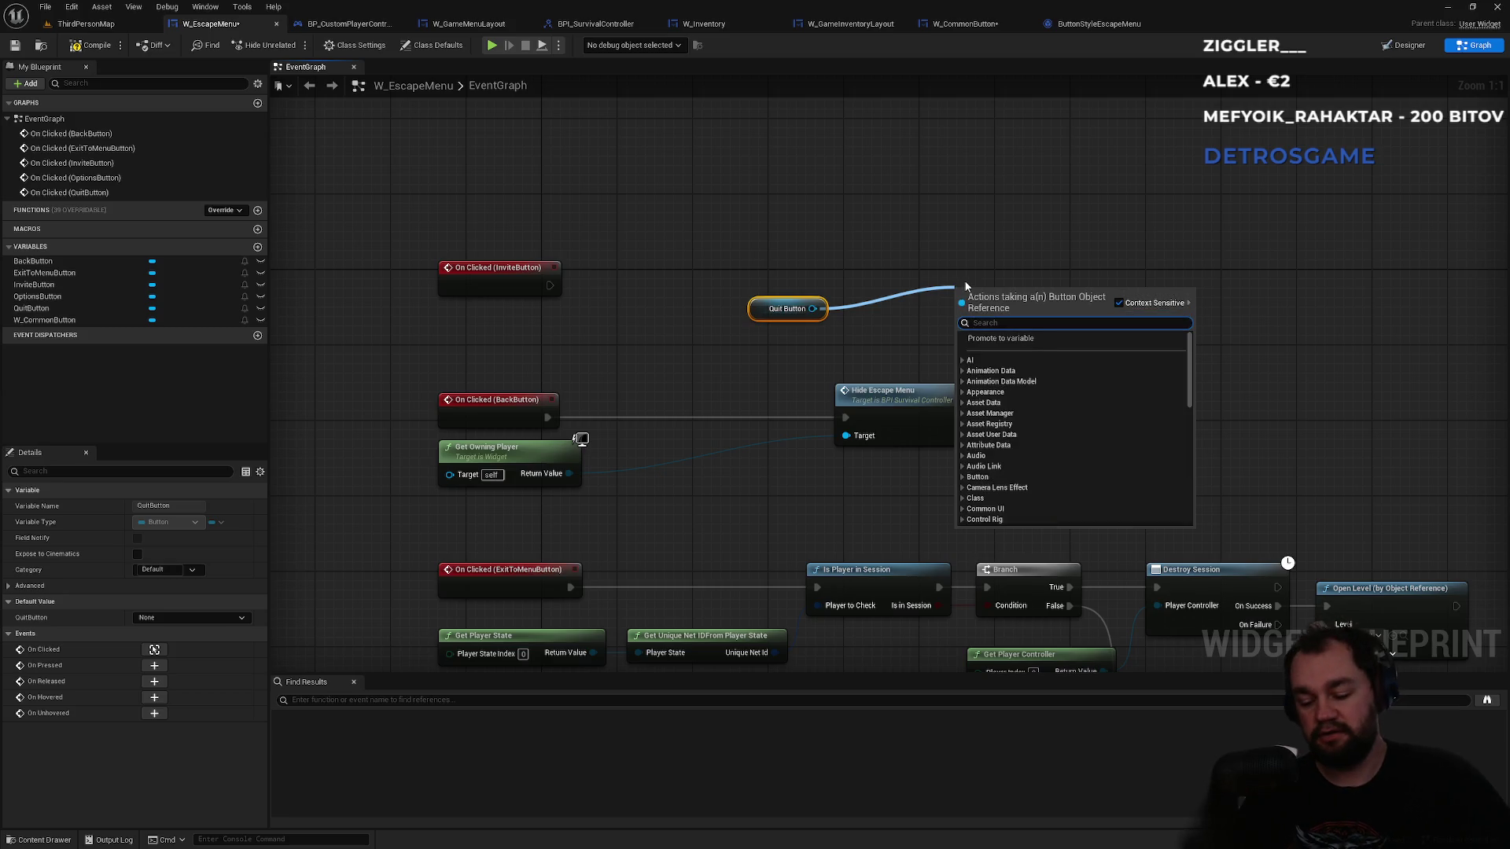
type("backgr")
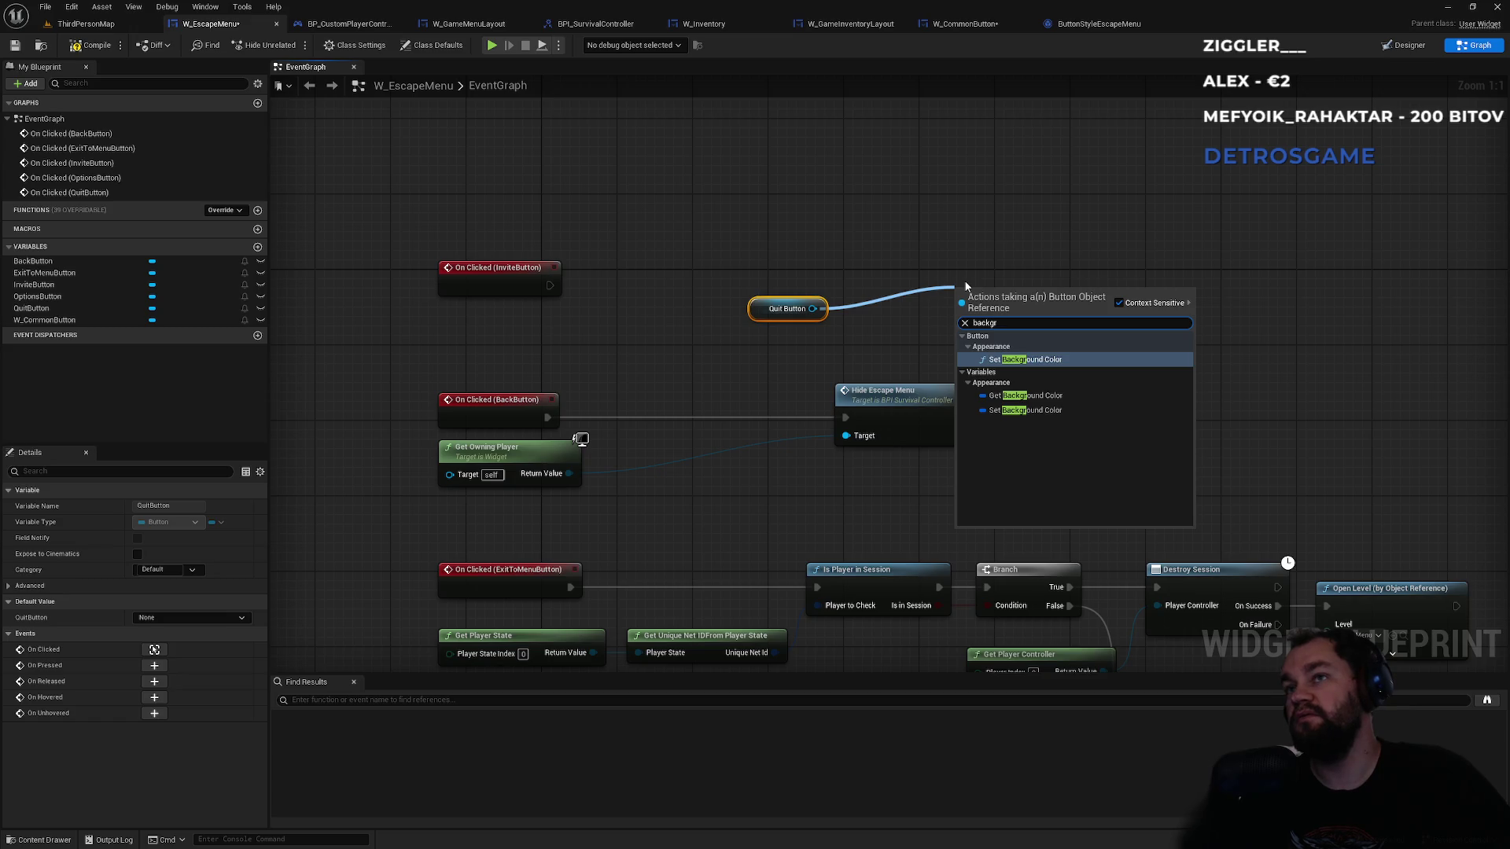
left_click_drag(880, 262, 845, 303)
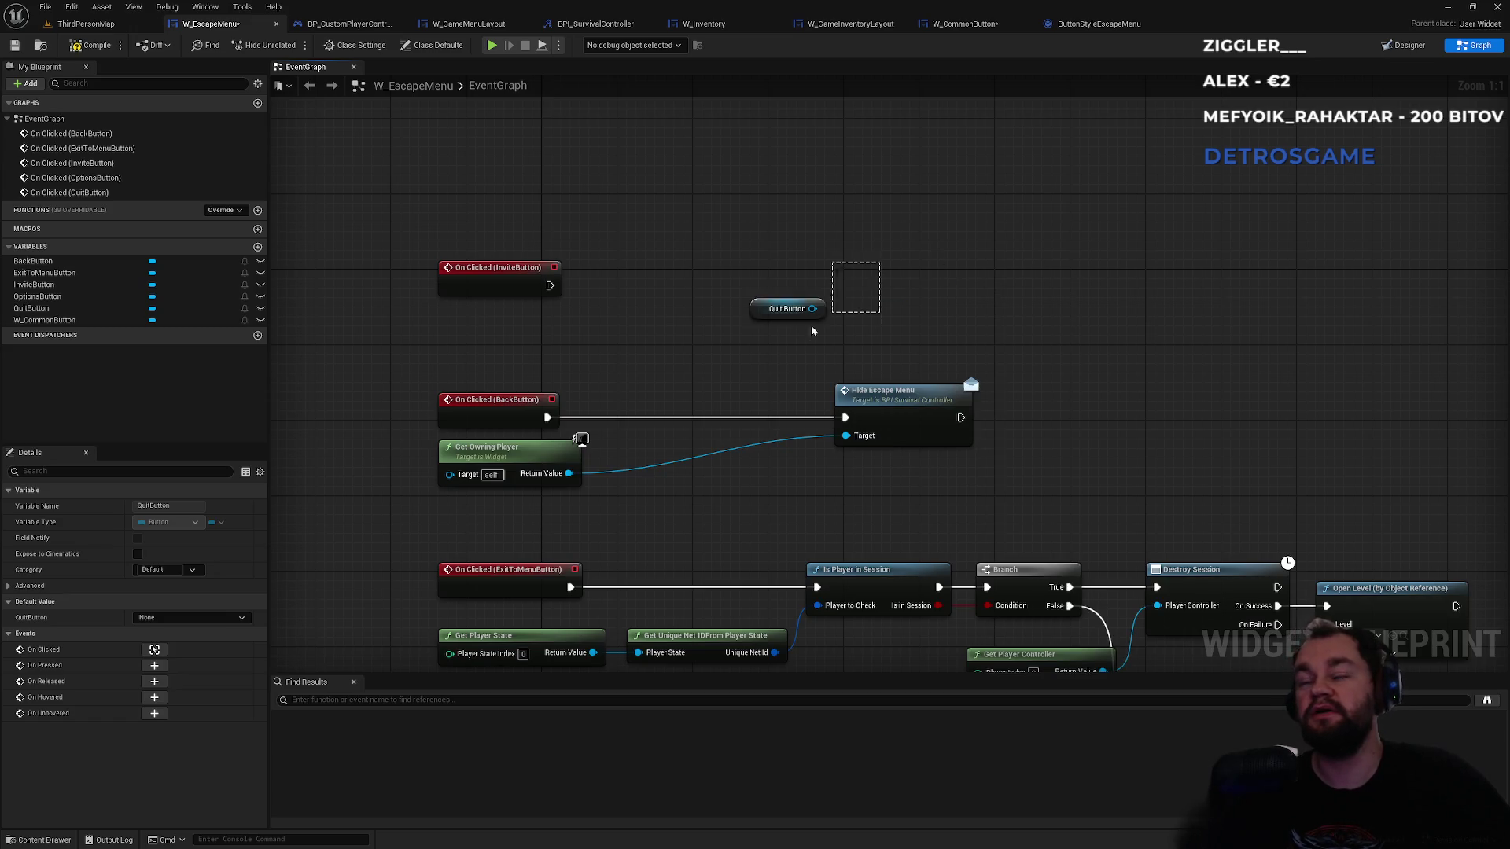
left_click(85, 23)
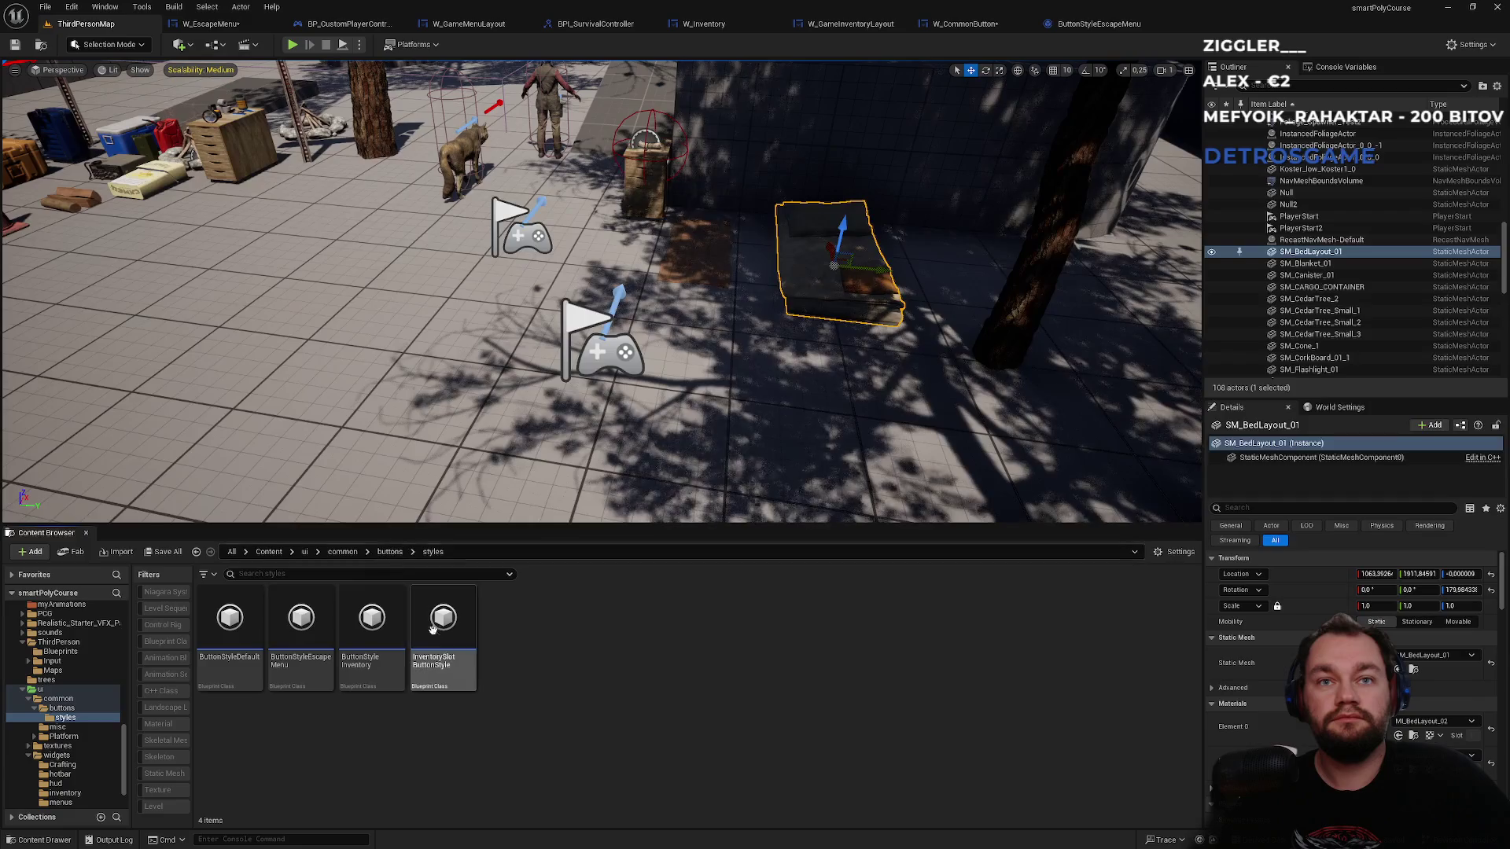
- Move up to the common content folder, briefly rechecking the W_CommonButton graph
left_click(376, 553)
left_click(332, 554)
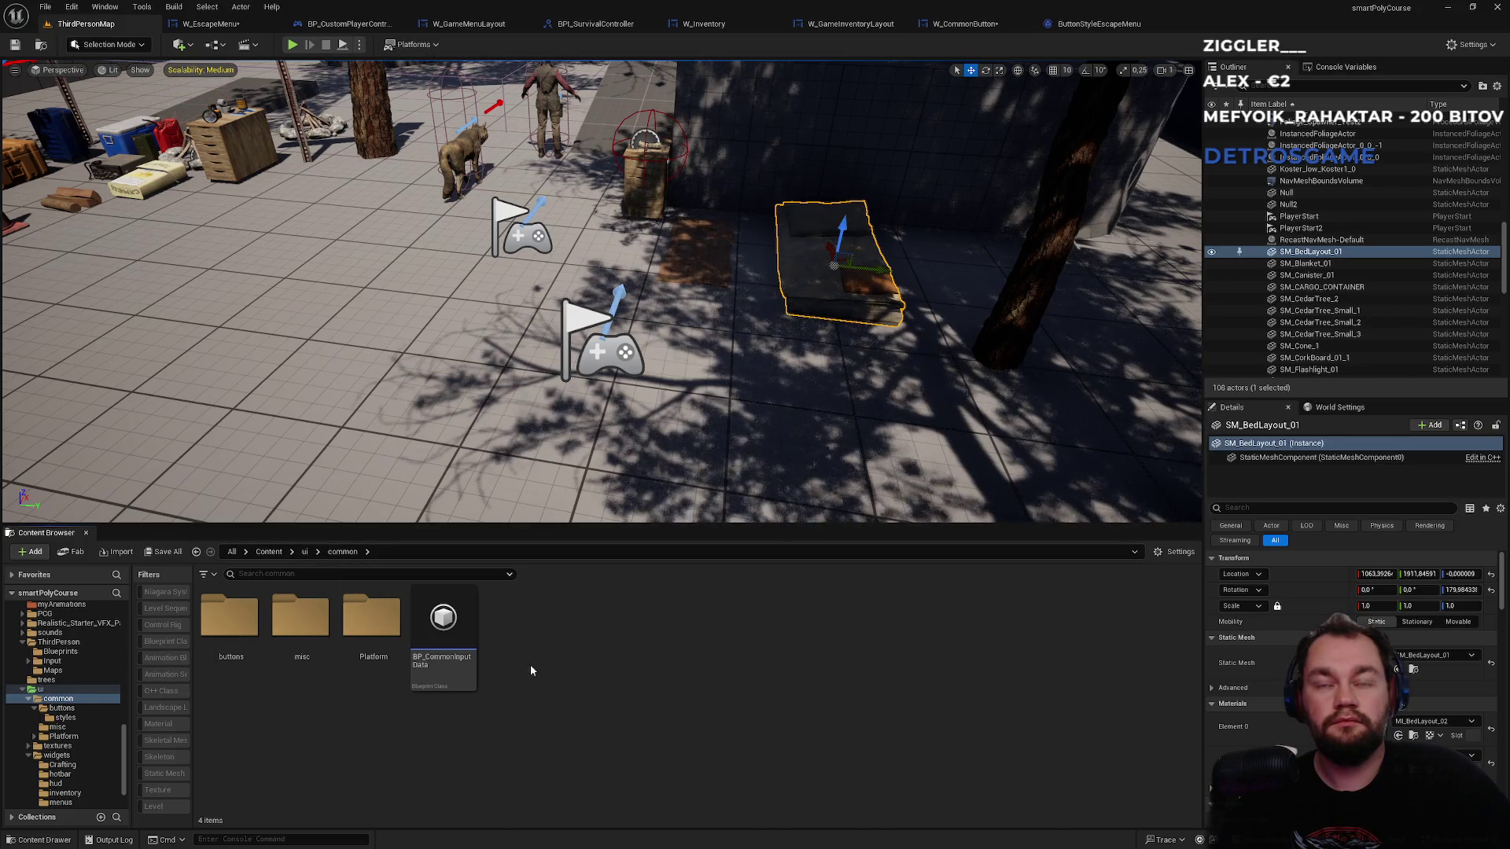
left_click(970, 25)
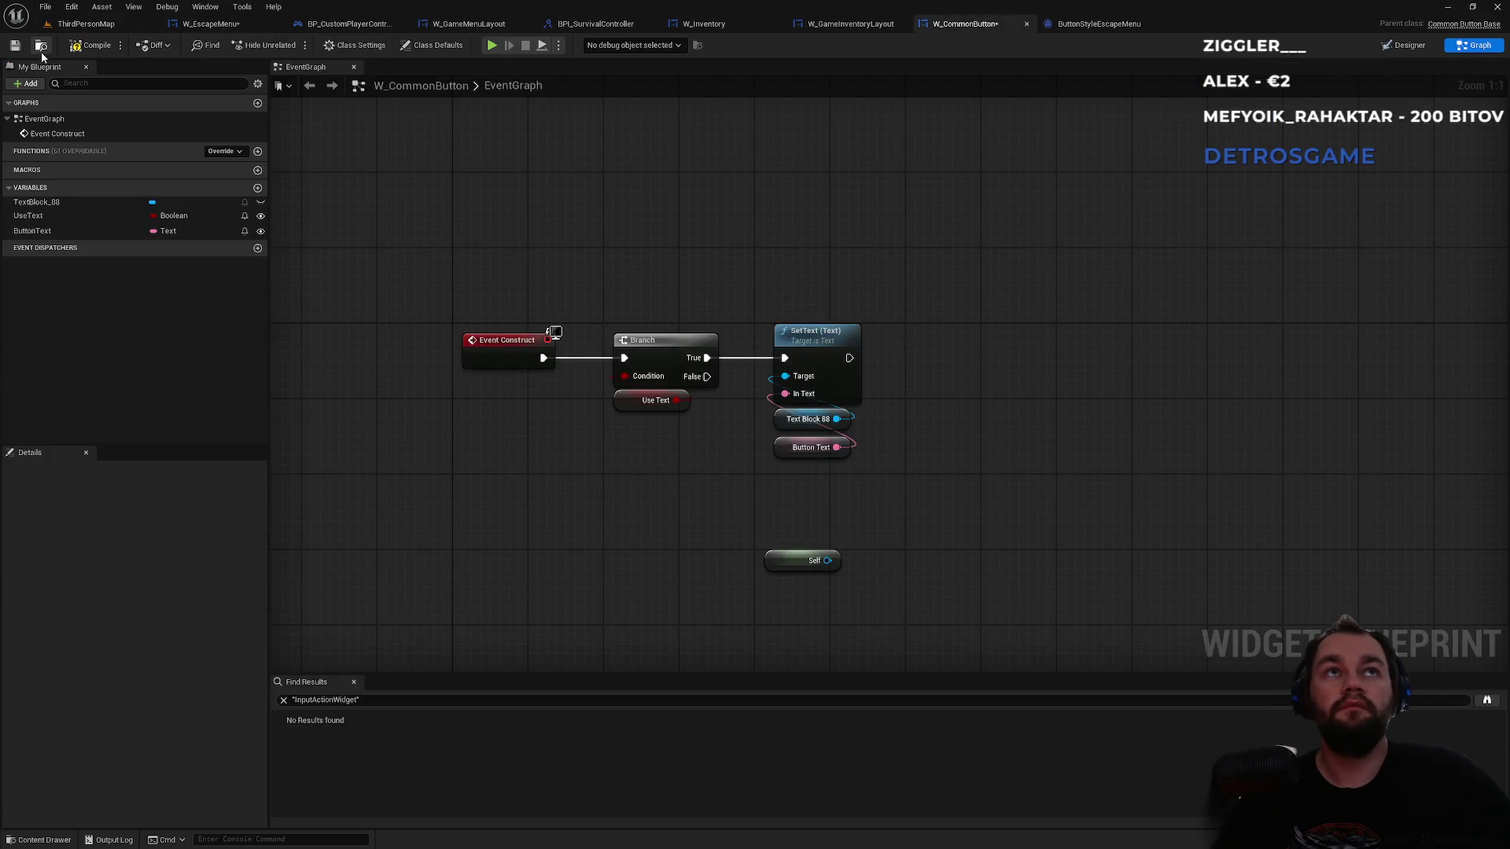
left_click(86, 24)
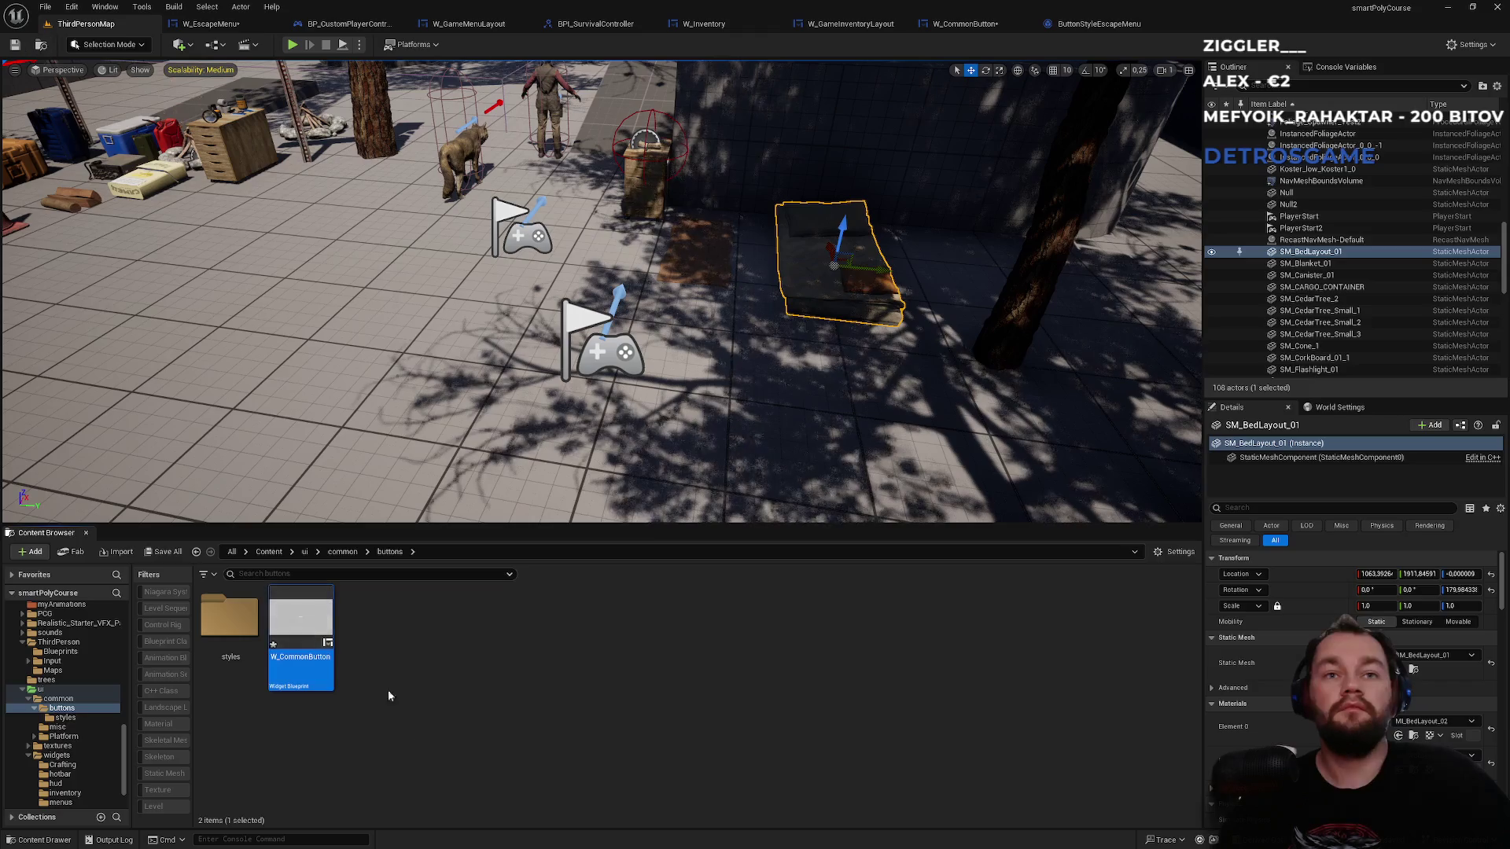
- Create a new Blueprint Class, searching 'ton' and choosing Button as its parent
right_click(394, 737)
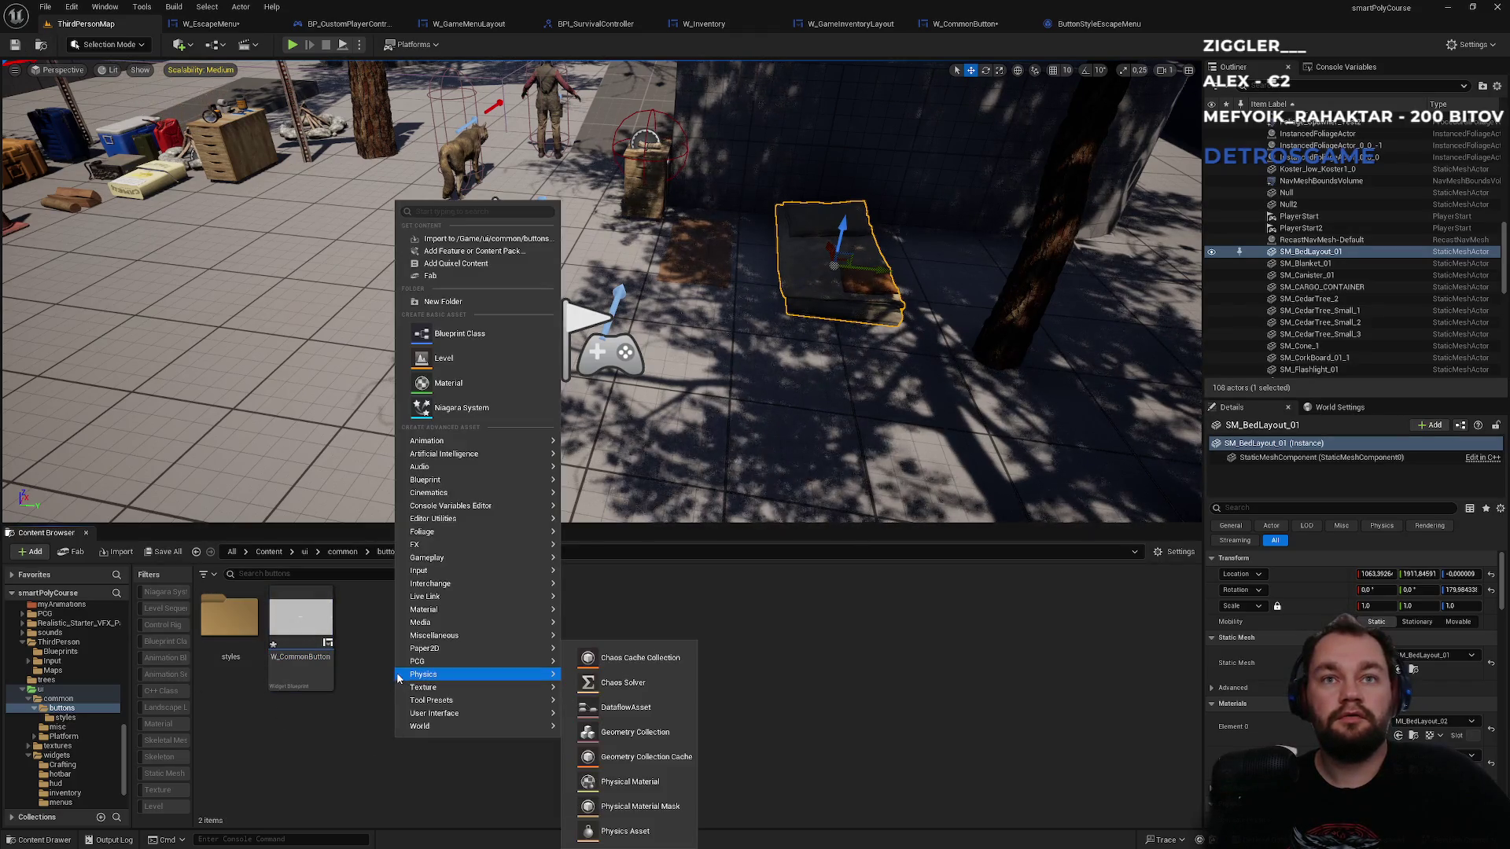
left_click(465, 337)
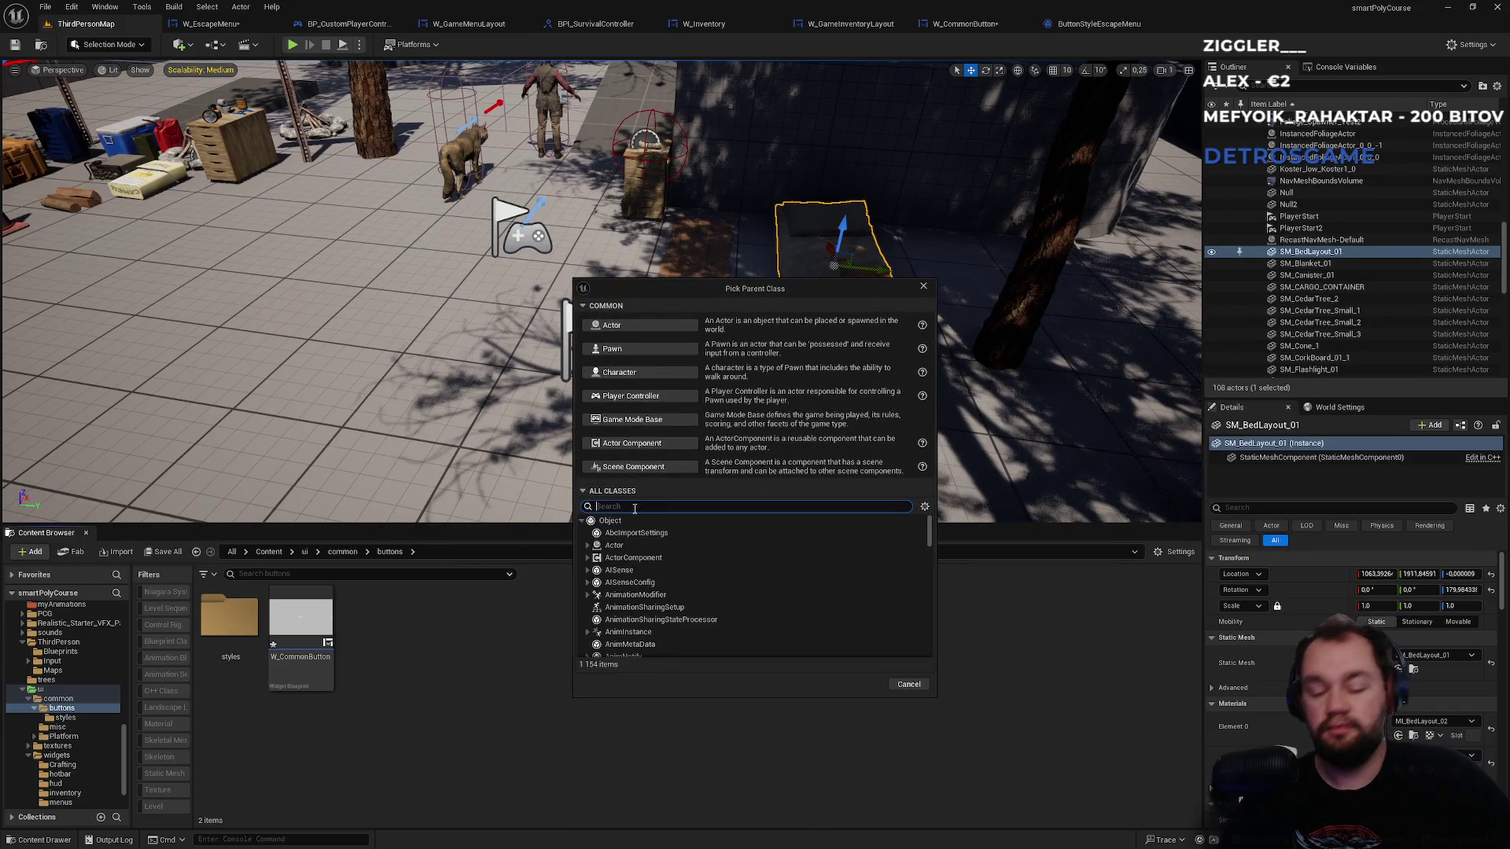
type("buto")
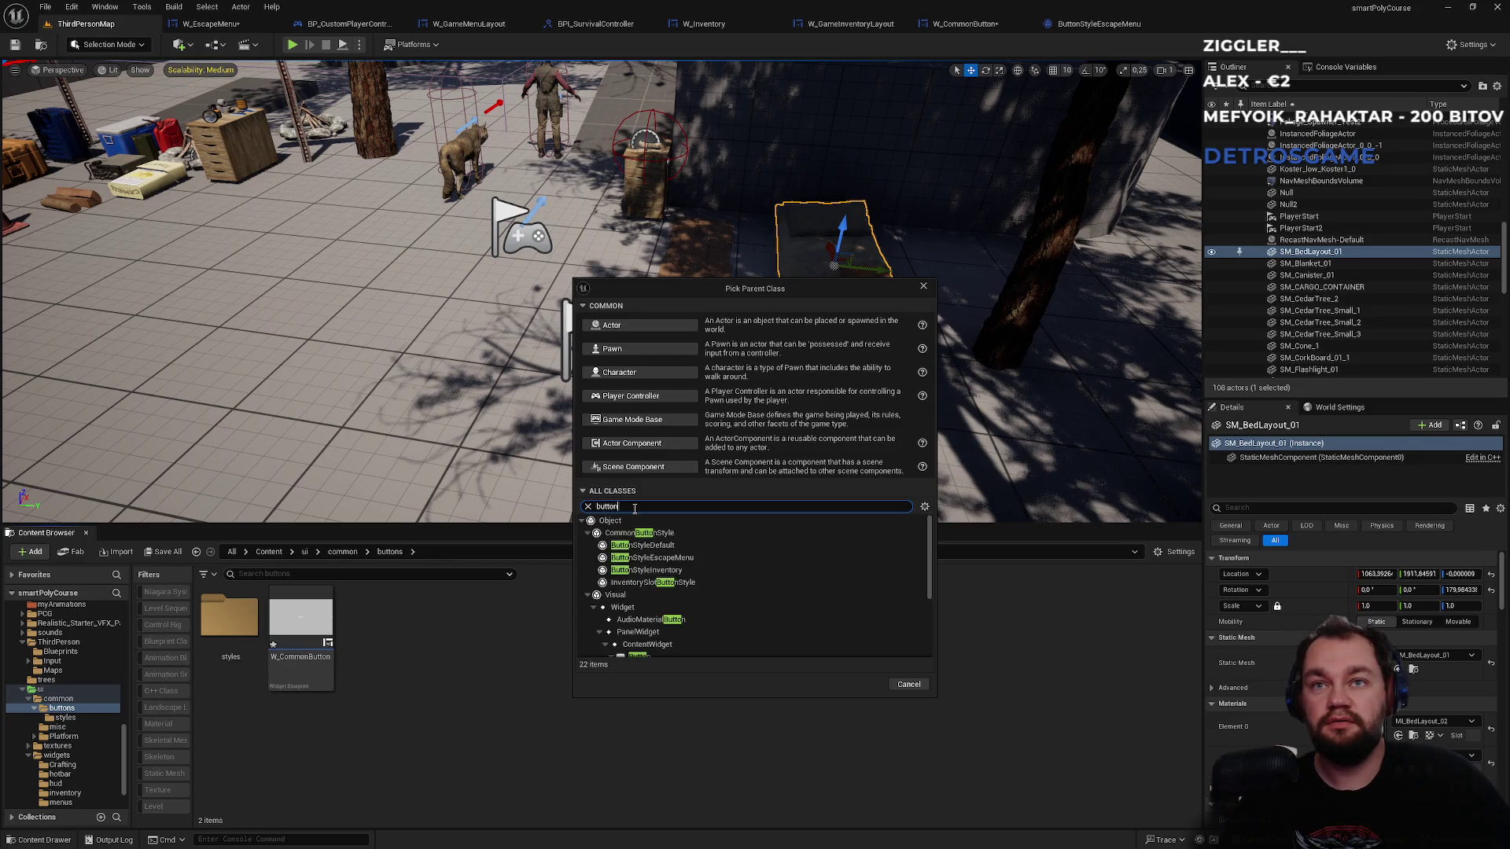
type("n")
scroll(673, 583, "down", 3)
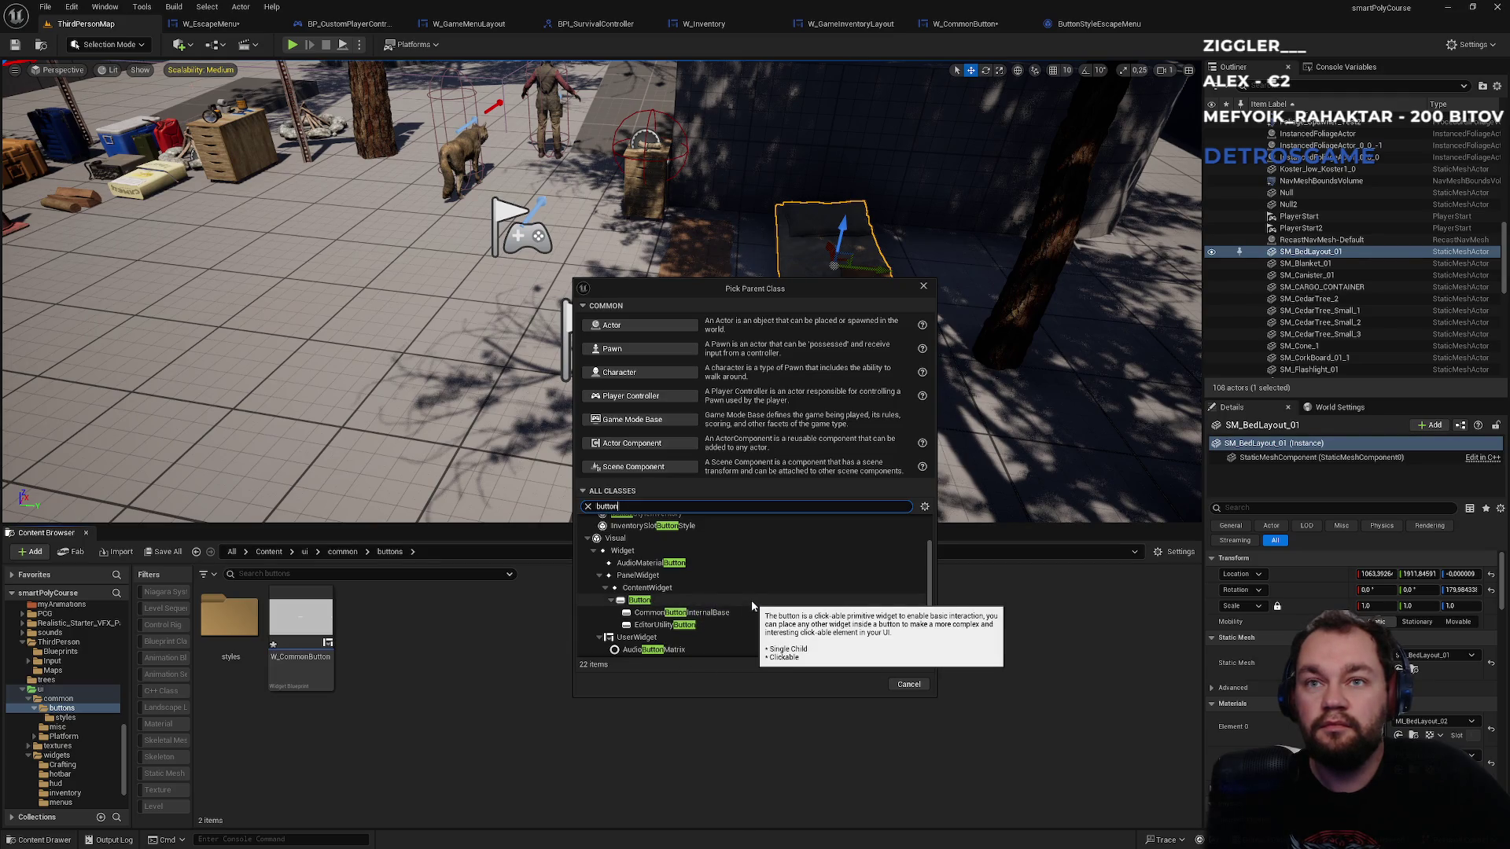
scroll(752, 601, "down", 3)
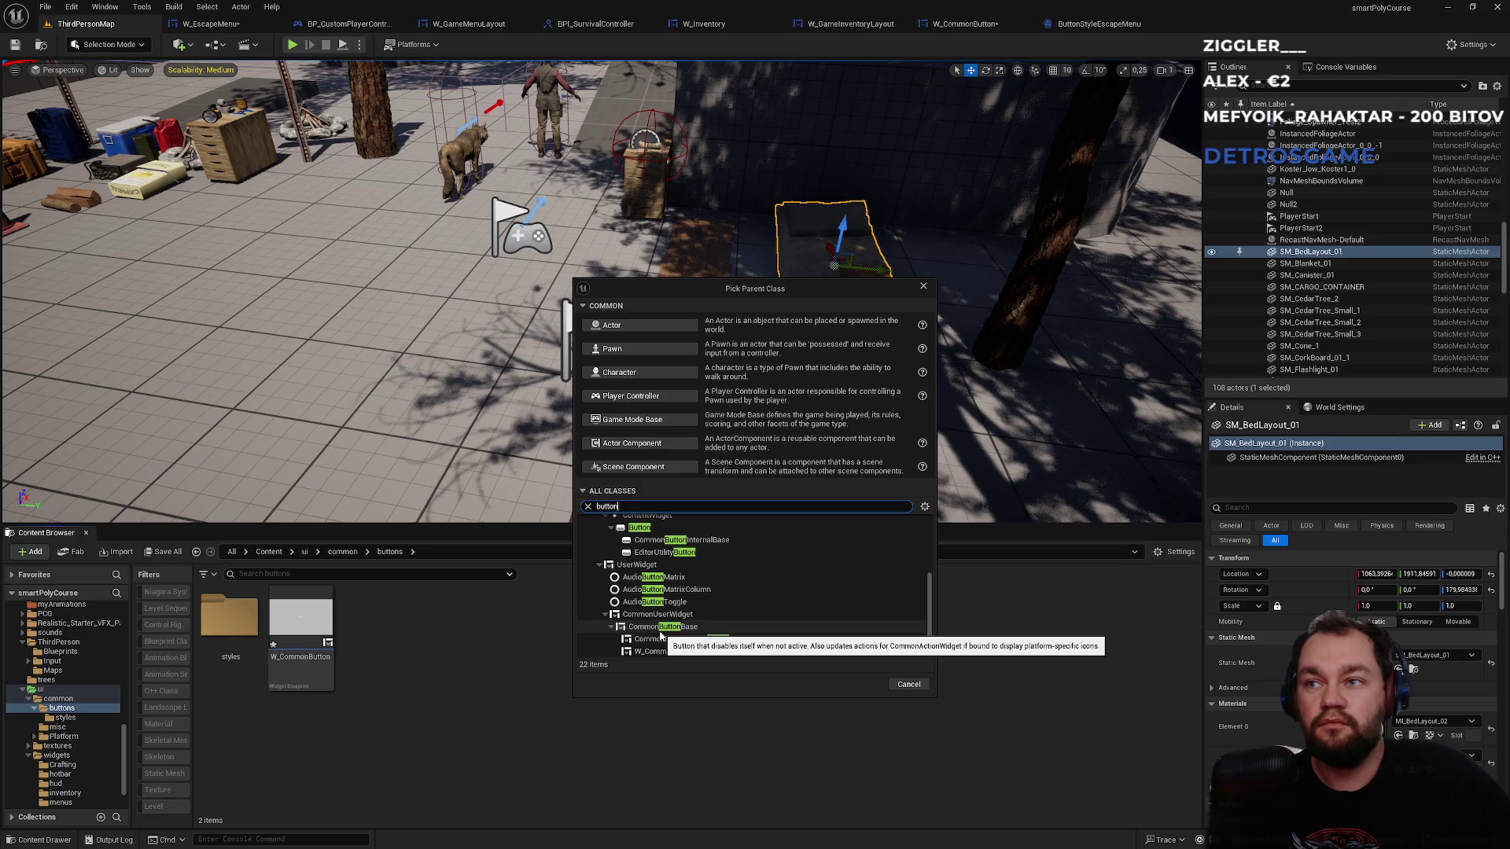
scroll(659, 636, "up", 1)
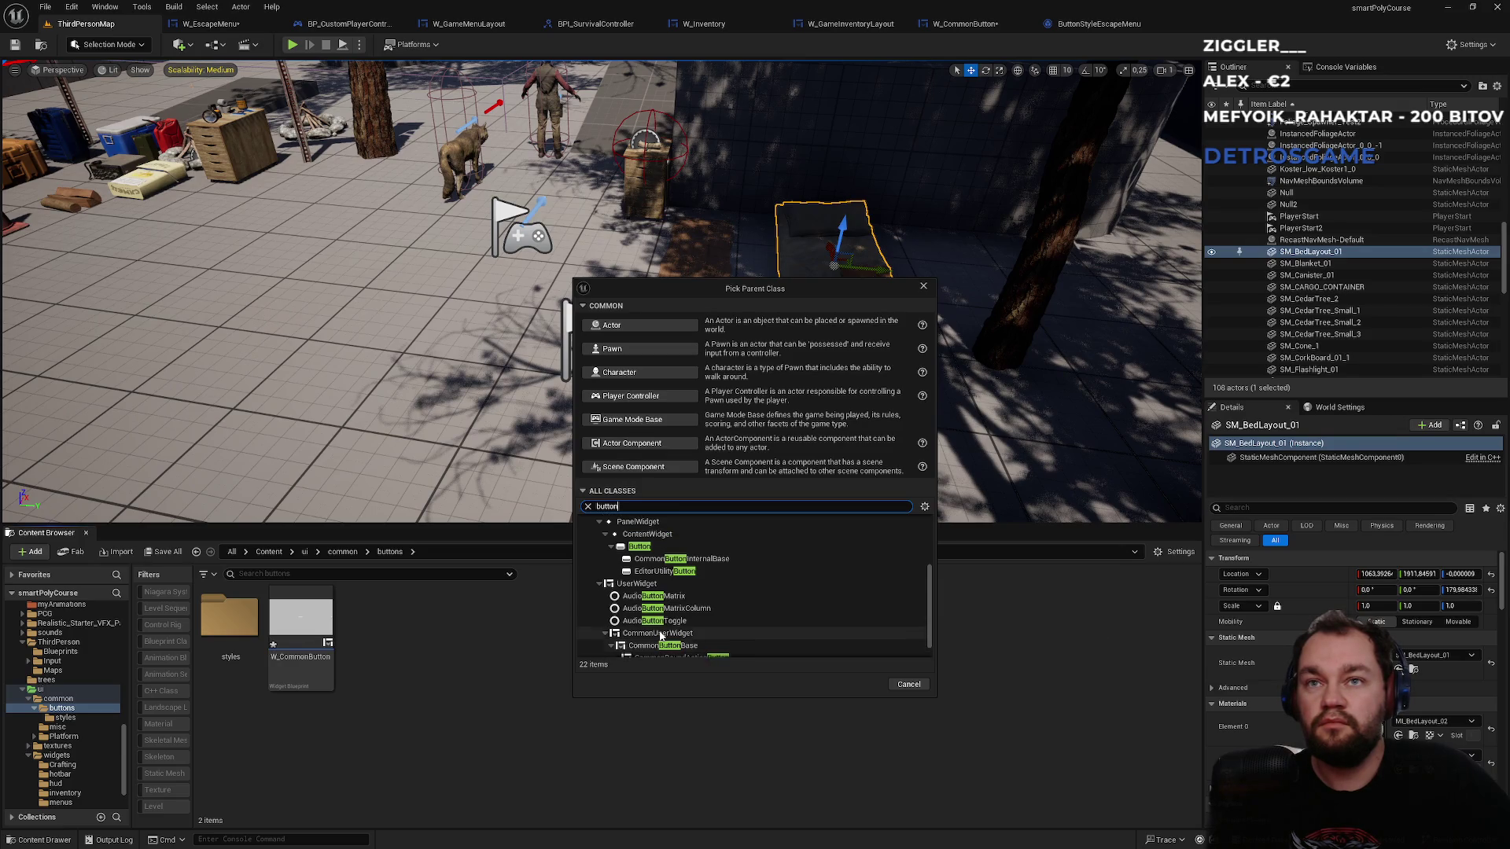
left_click(657, 548)
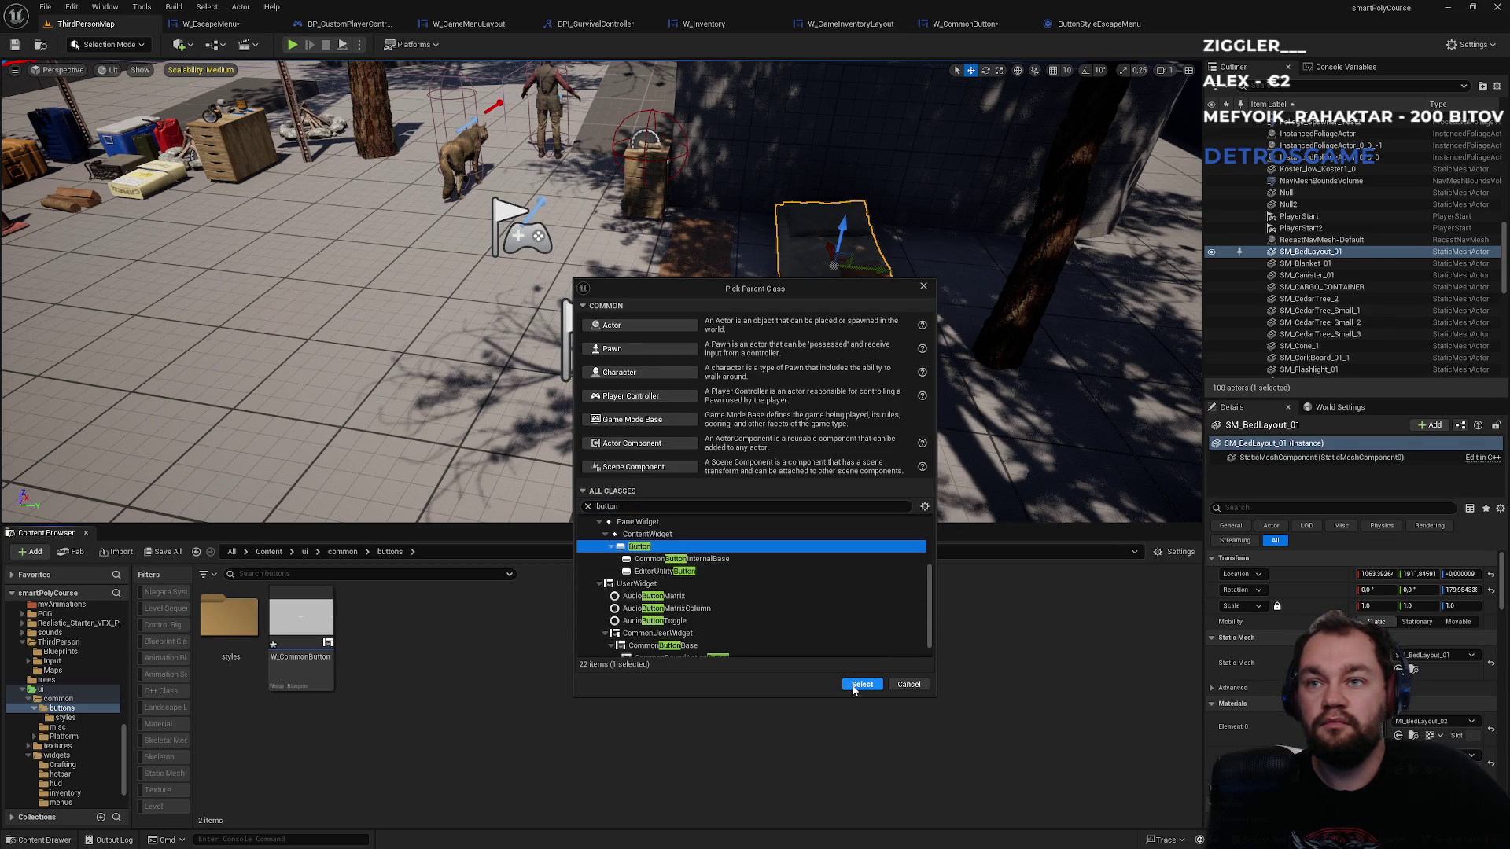
left_click(861, 685)
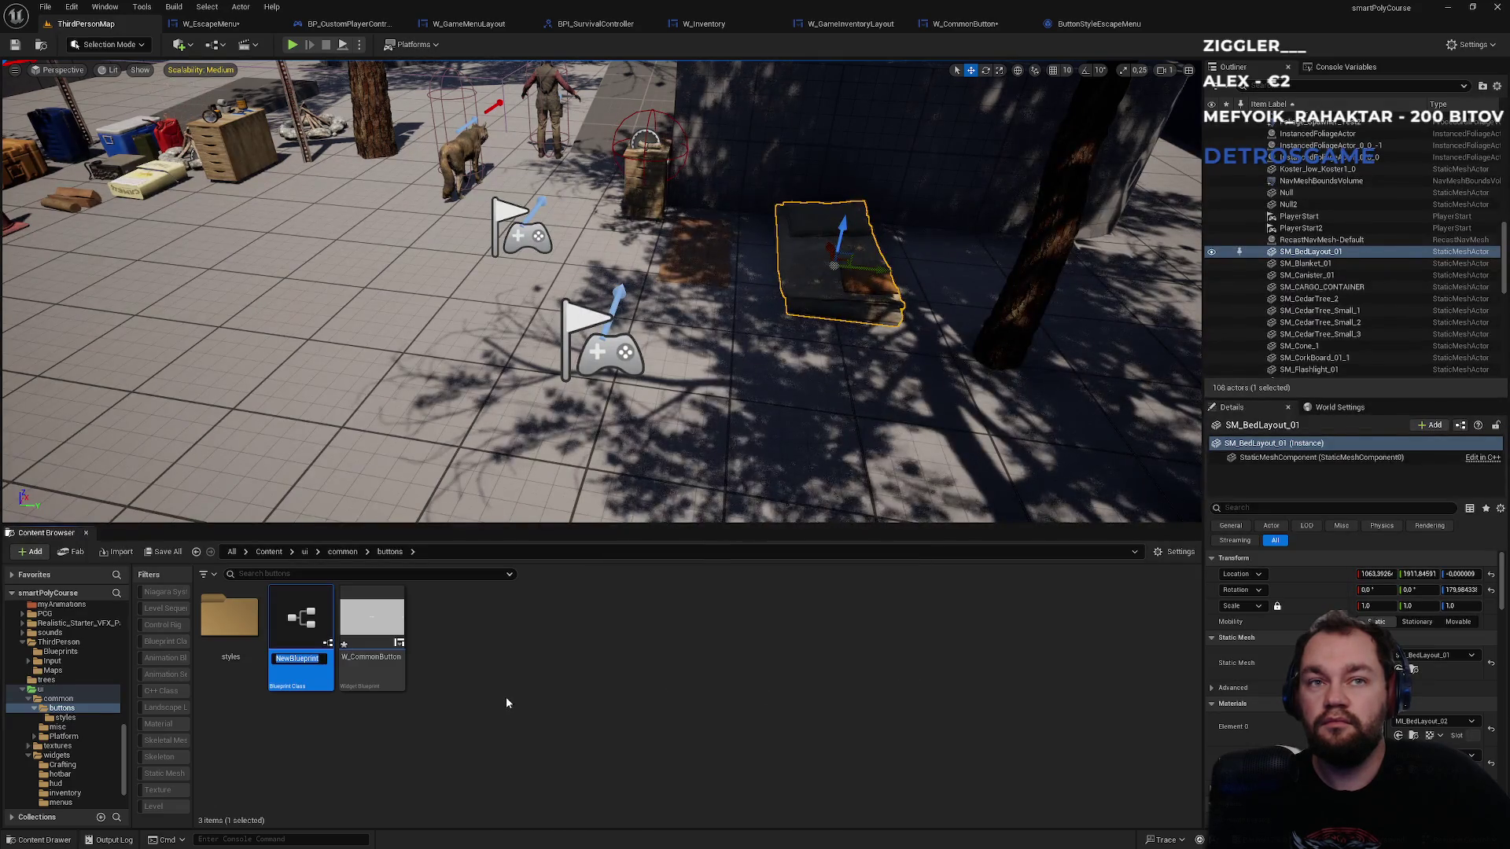
- Name the new Button blueprint W_CustomButton
type("W_Custo")
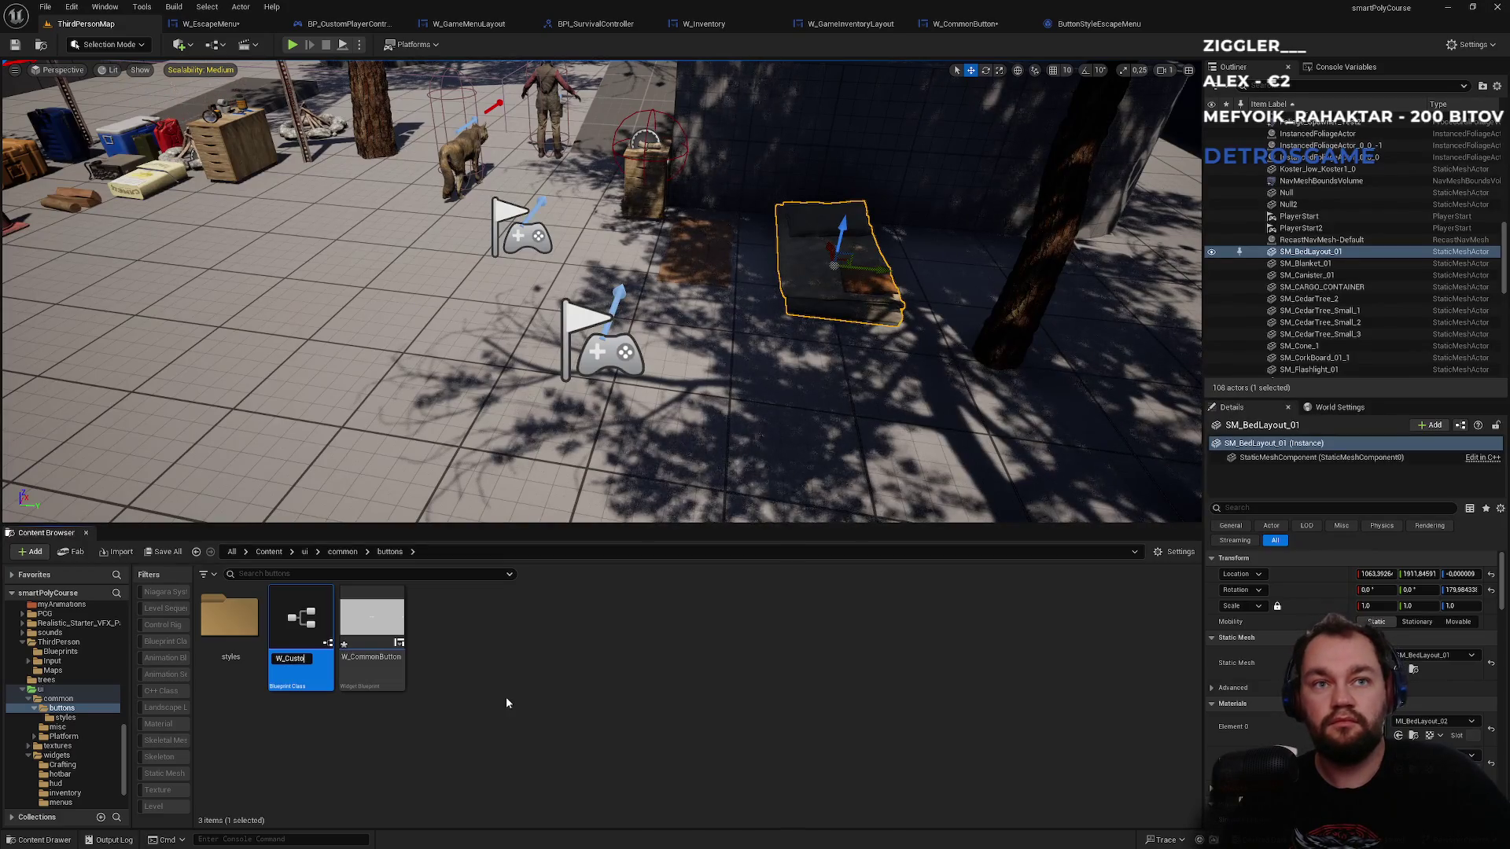
type("mButton")
key("Return")
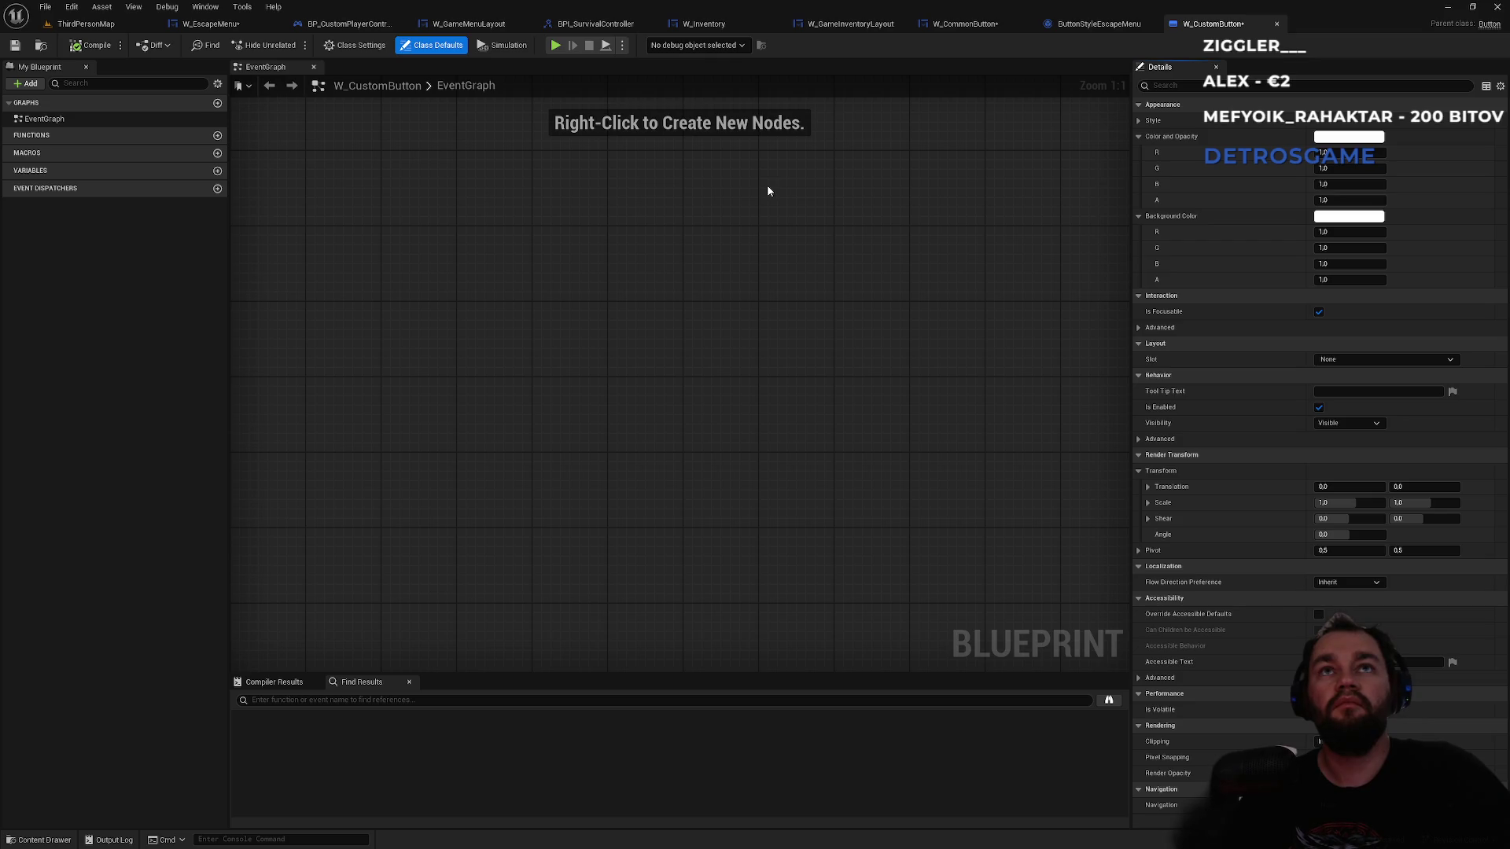
- Search ButtonStyleEscapeMenu's properties for 'opa', then clear the search filter
left_click(1094, 30)
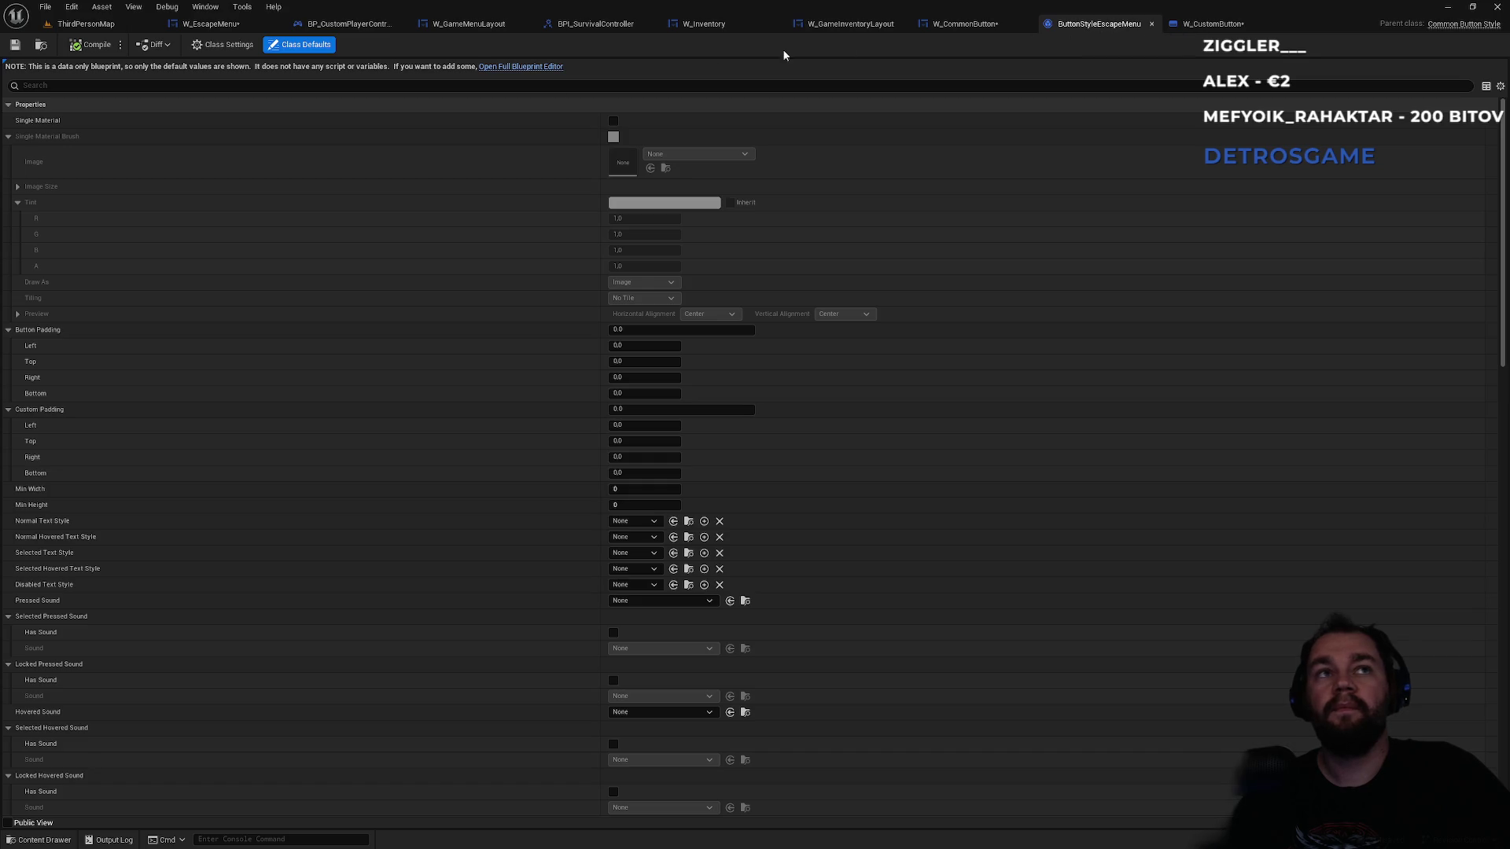
left_click(111, 88)
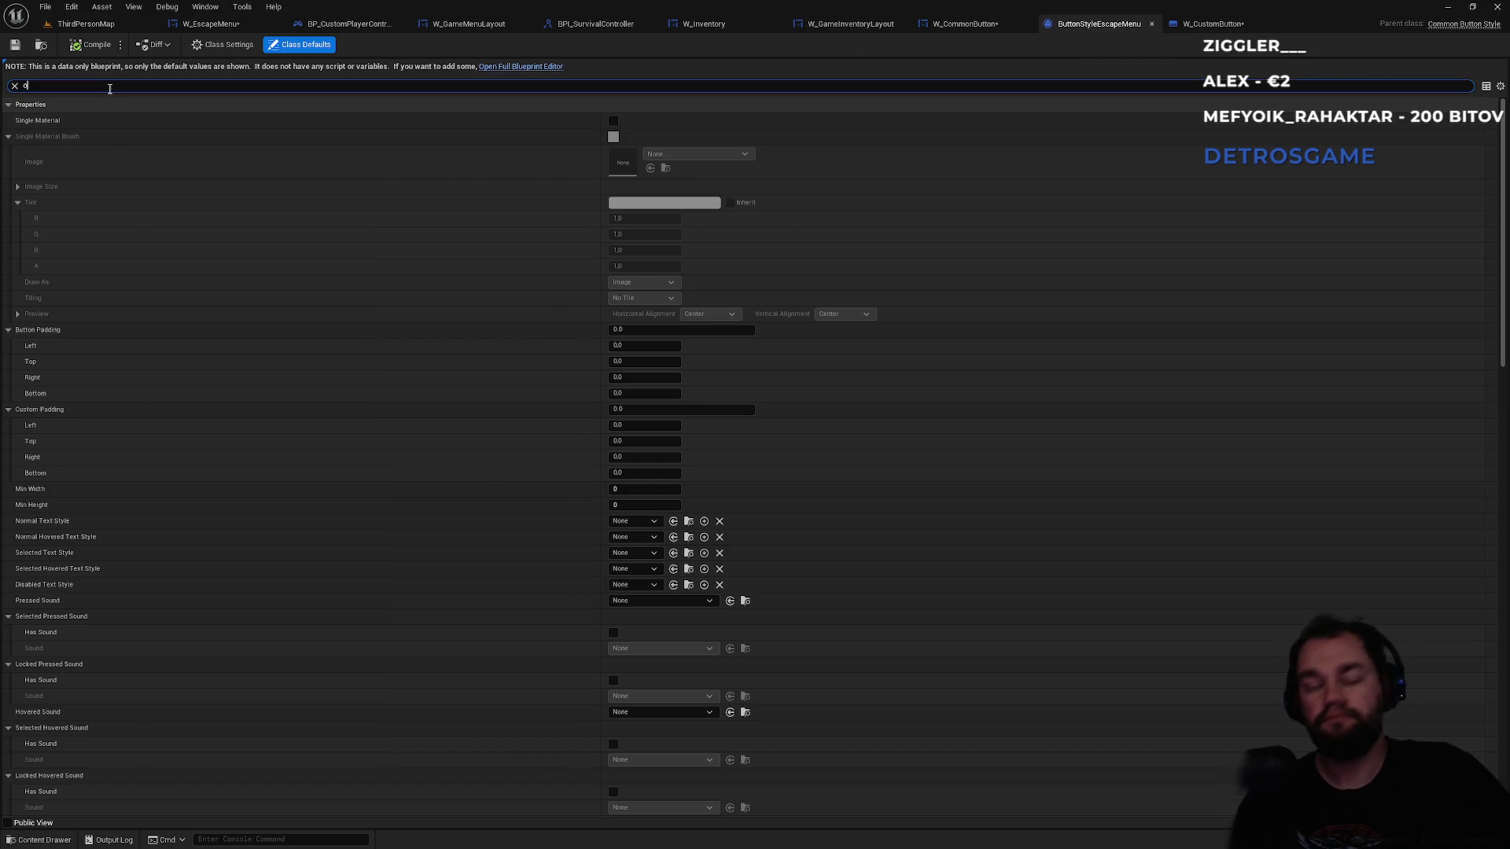
type("opa")
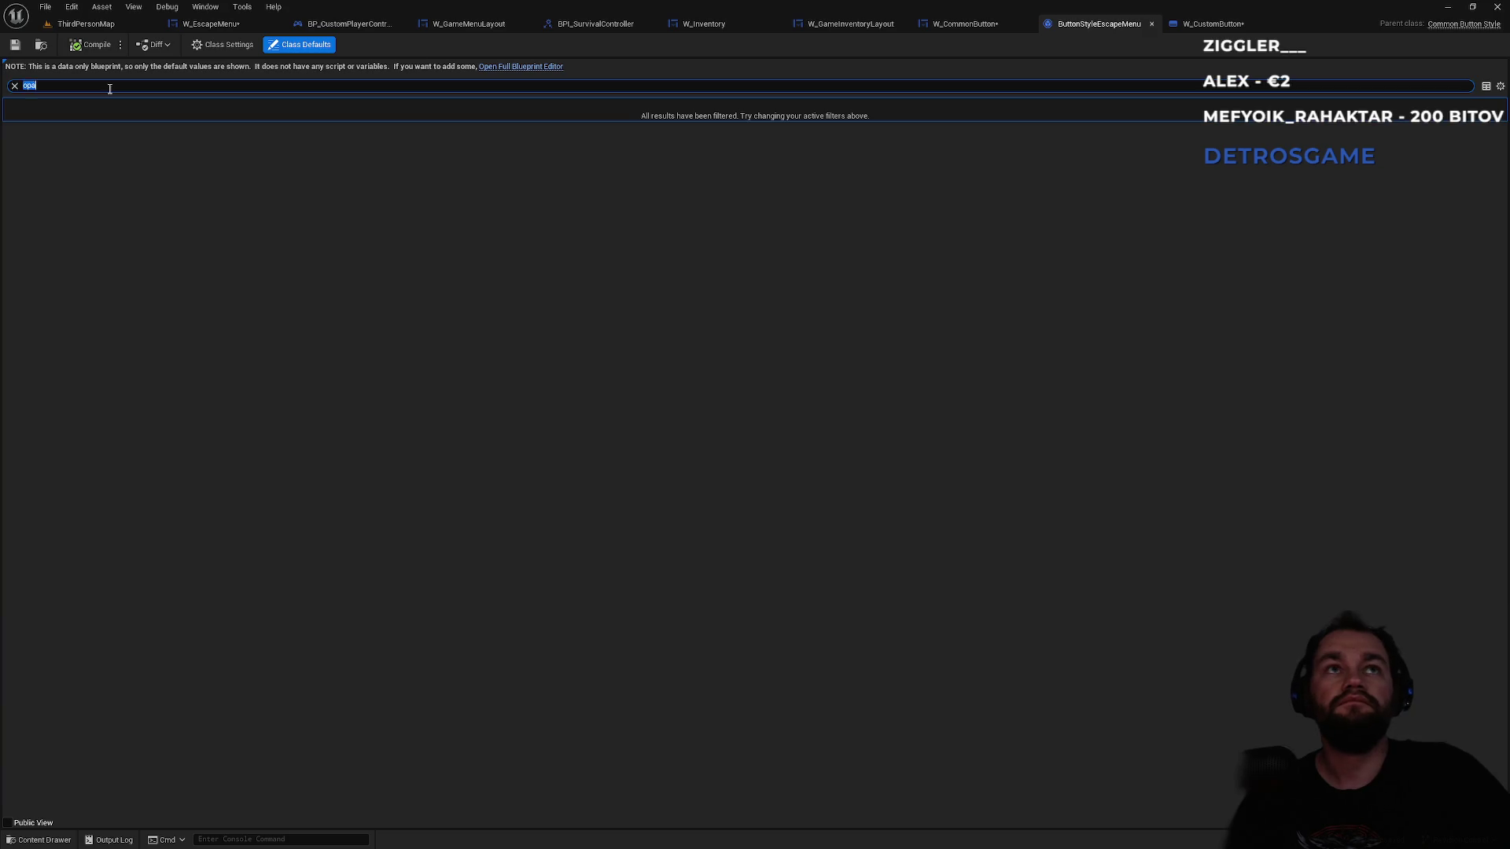
key("BackSpace")
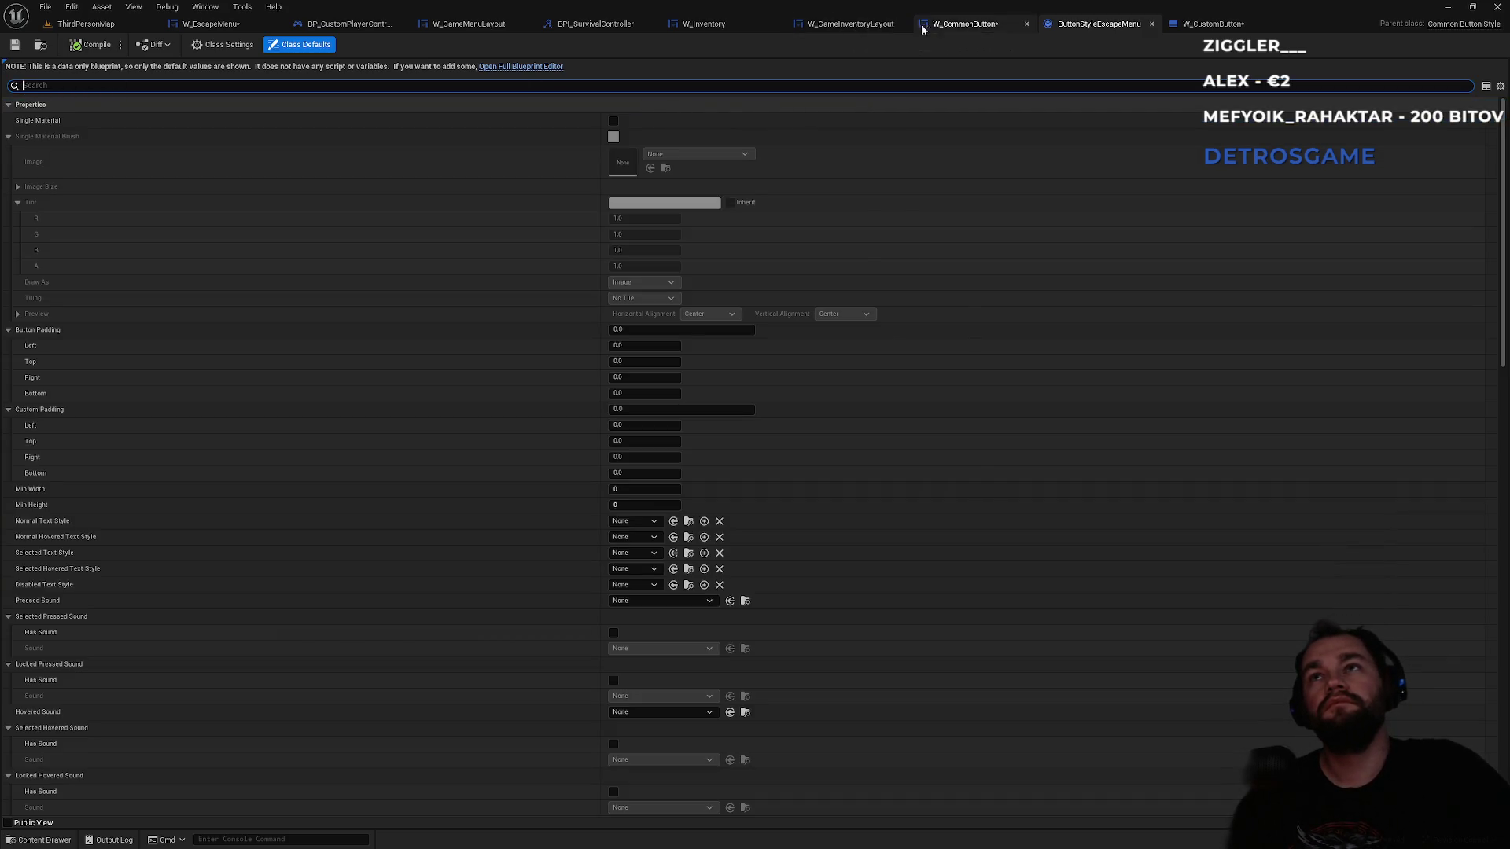
- In W_CommonButton's Designer, inspect the root widget's Style list, leaving it None
left_click(961, 24)
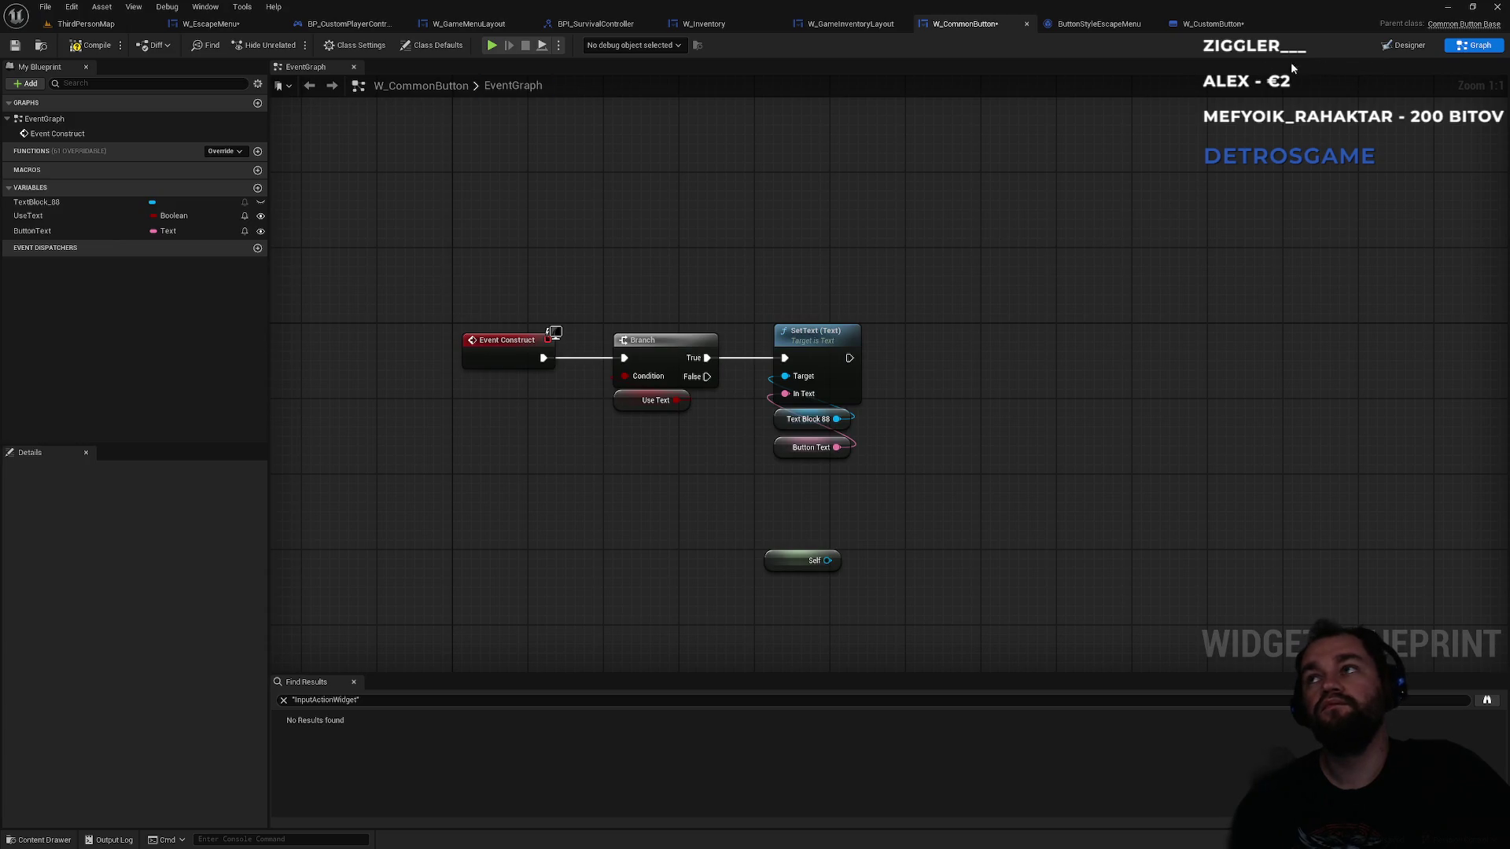
left_click(1407, 46)
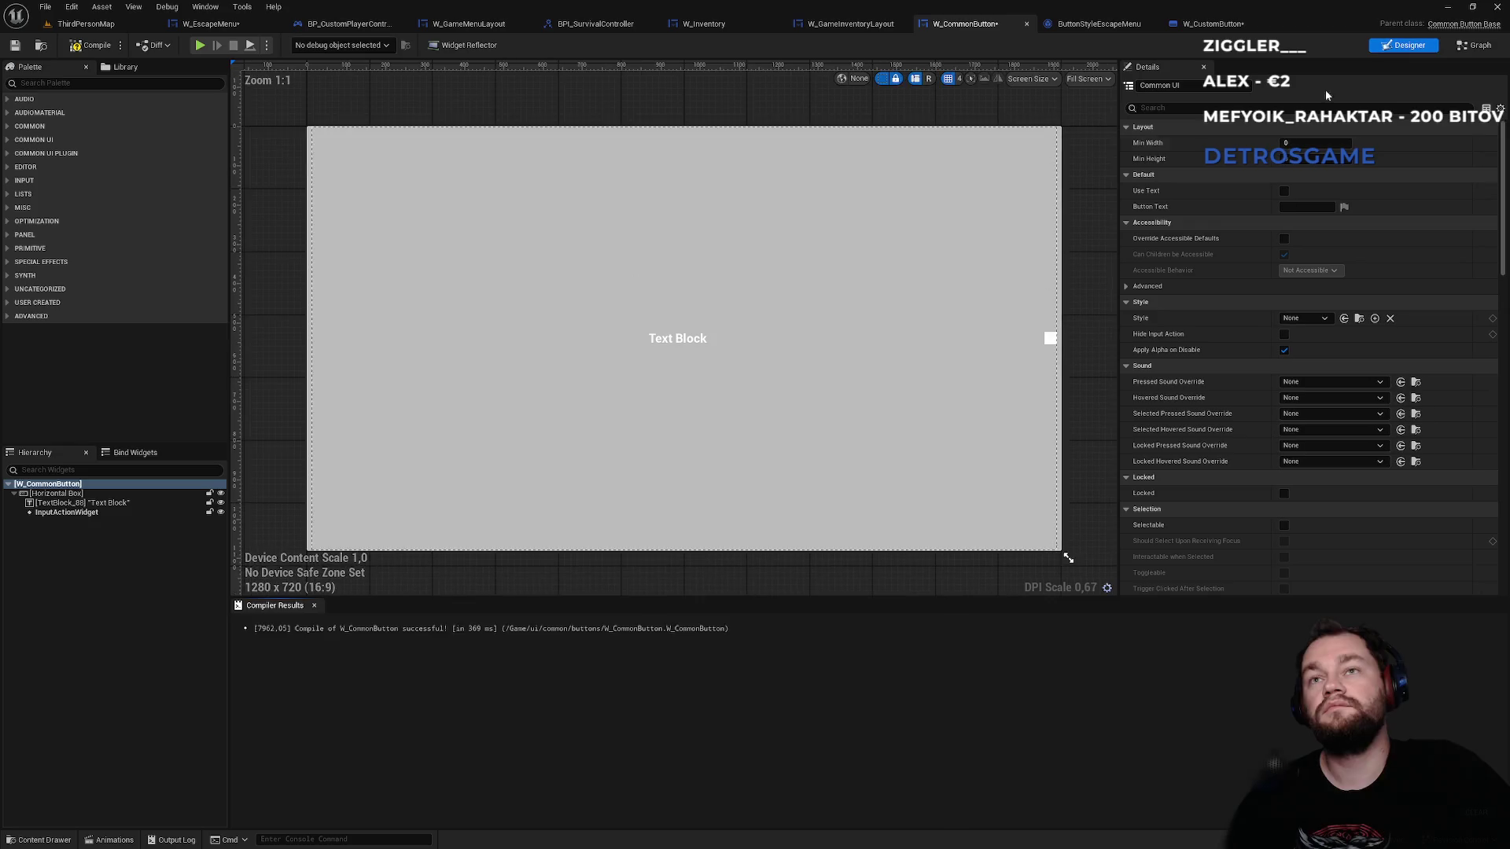
left_click(815, 346)
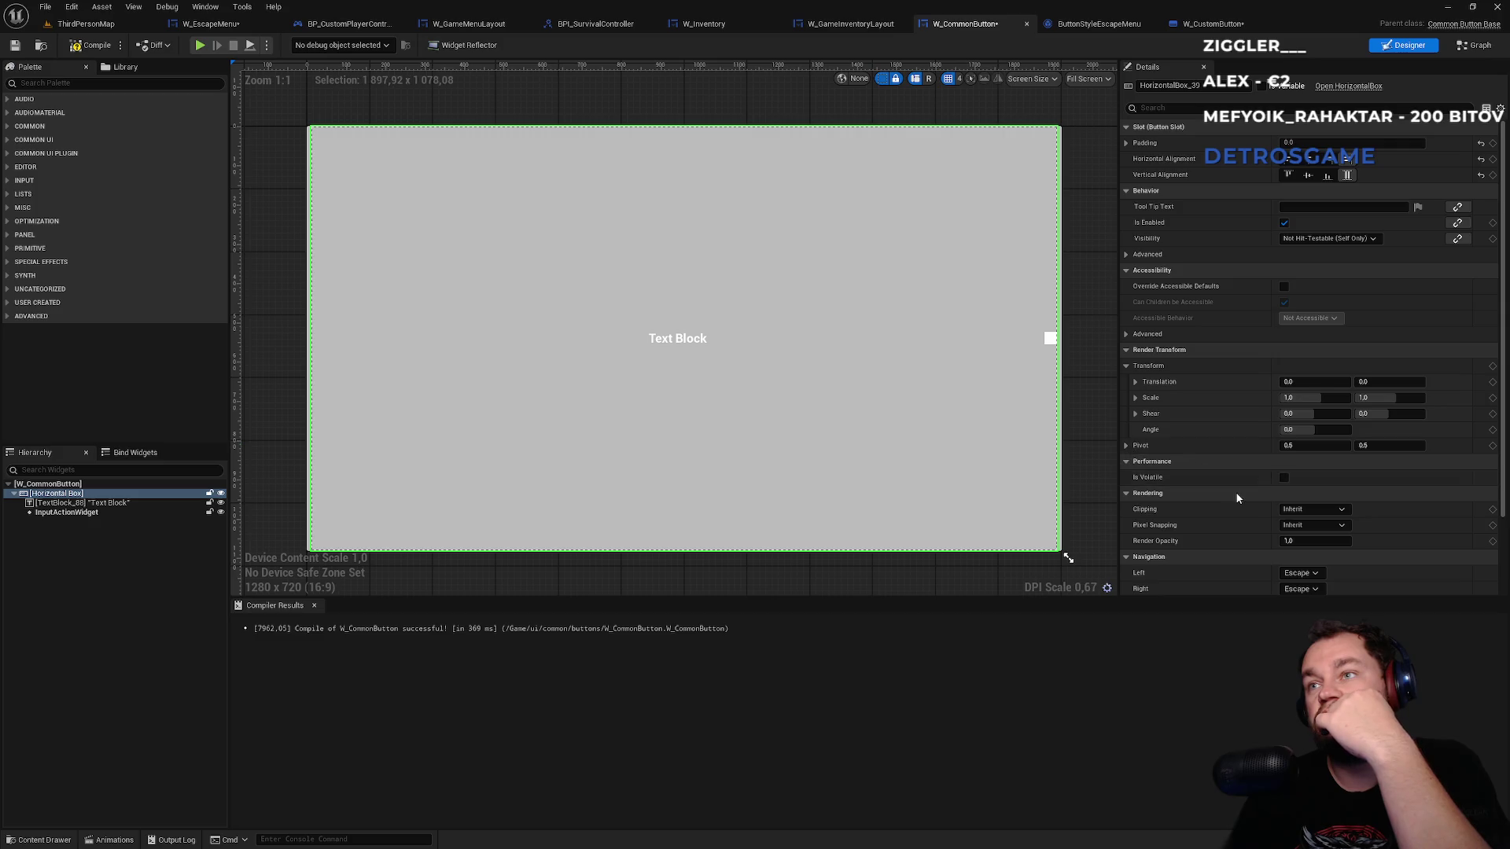
scroll(1262, 489, "down", 3)
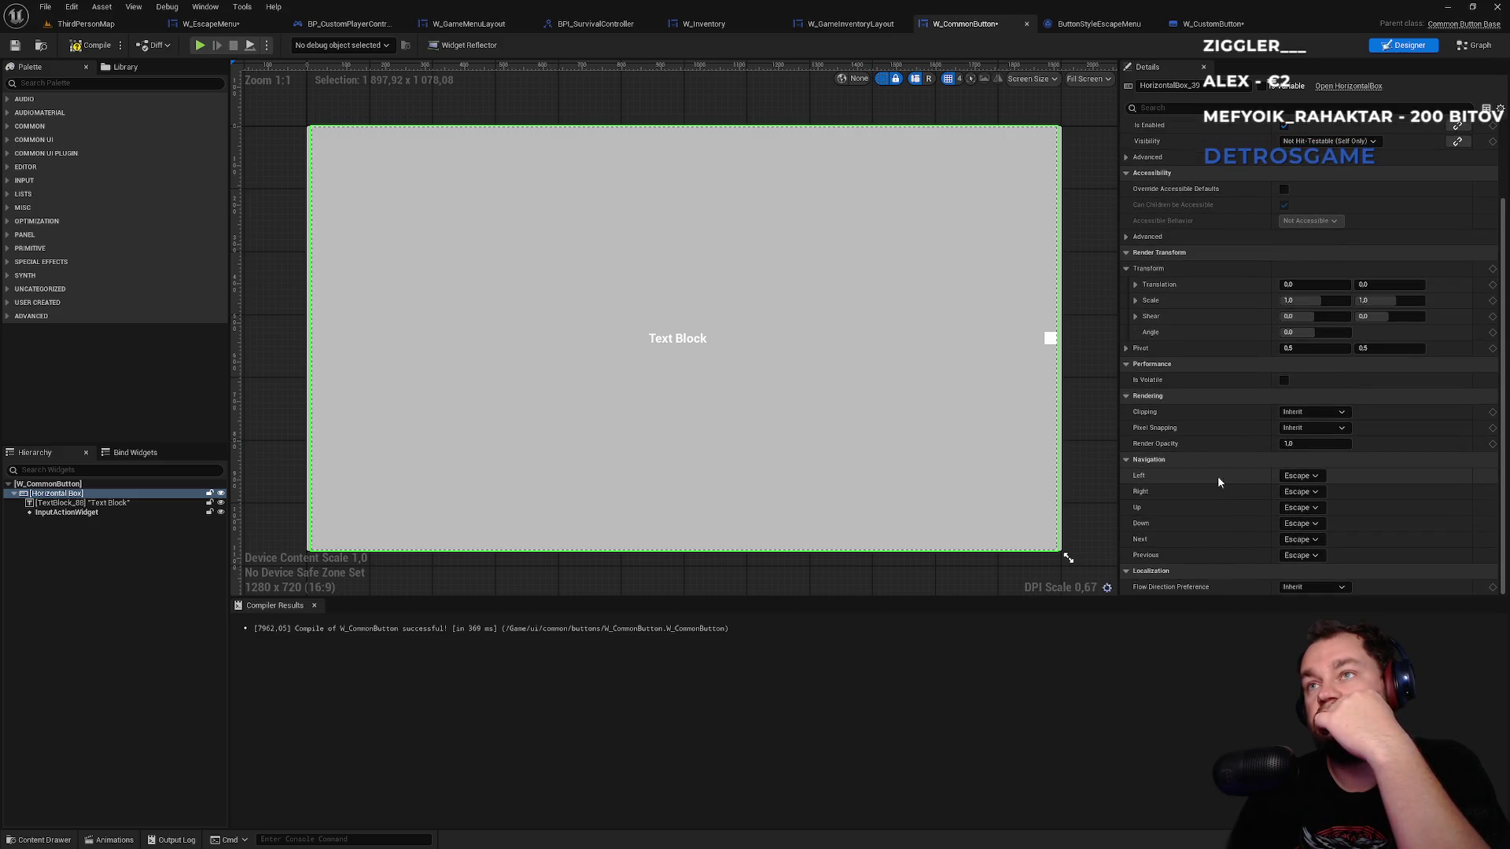
left_click(57, 486)
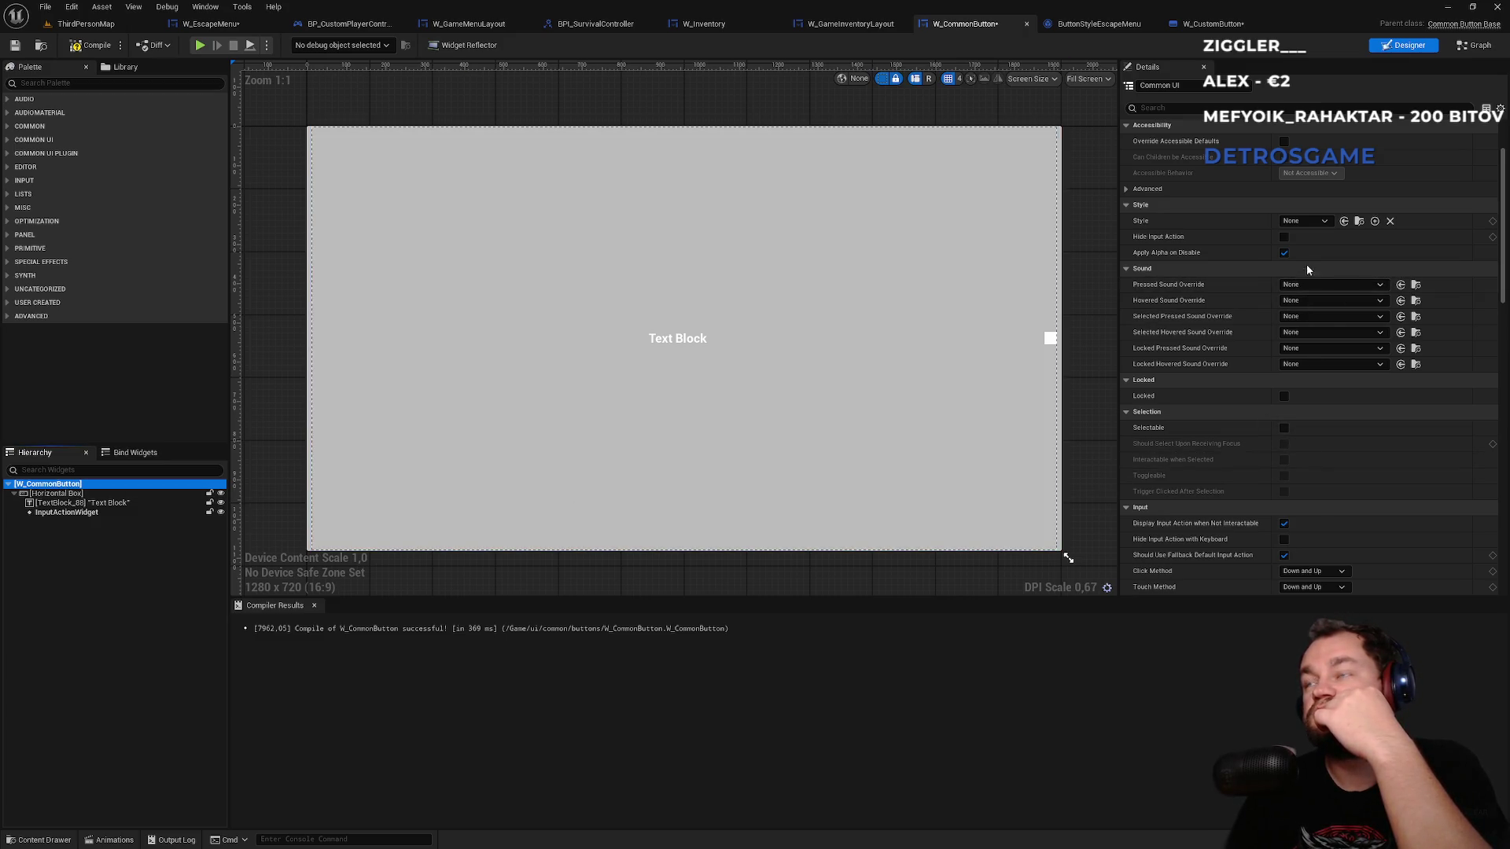
left_click(1307, 223)
left_click(1313, 223)
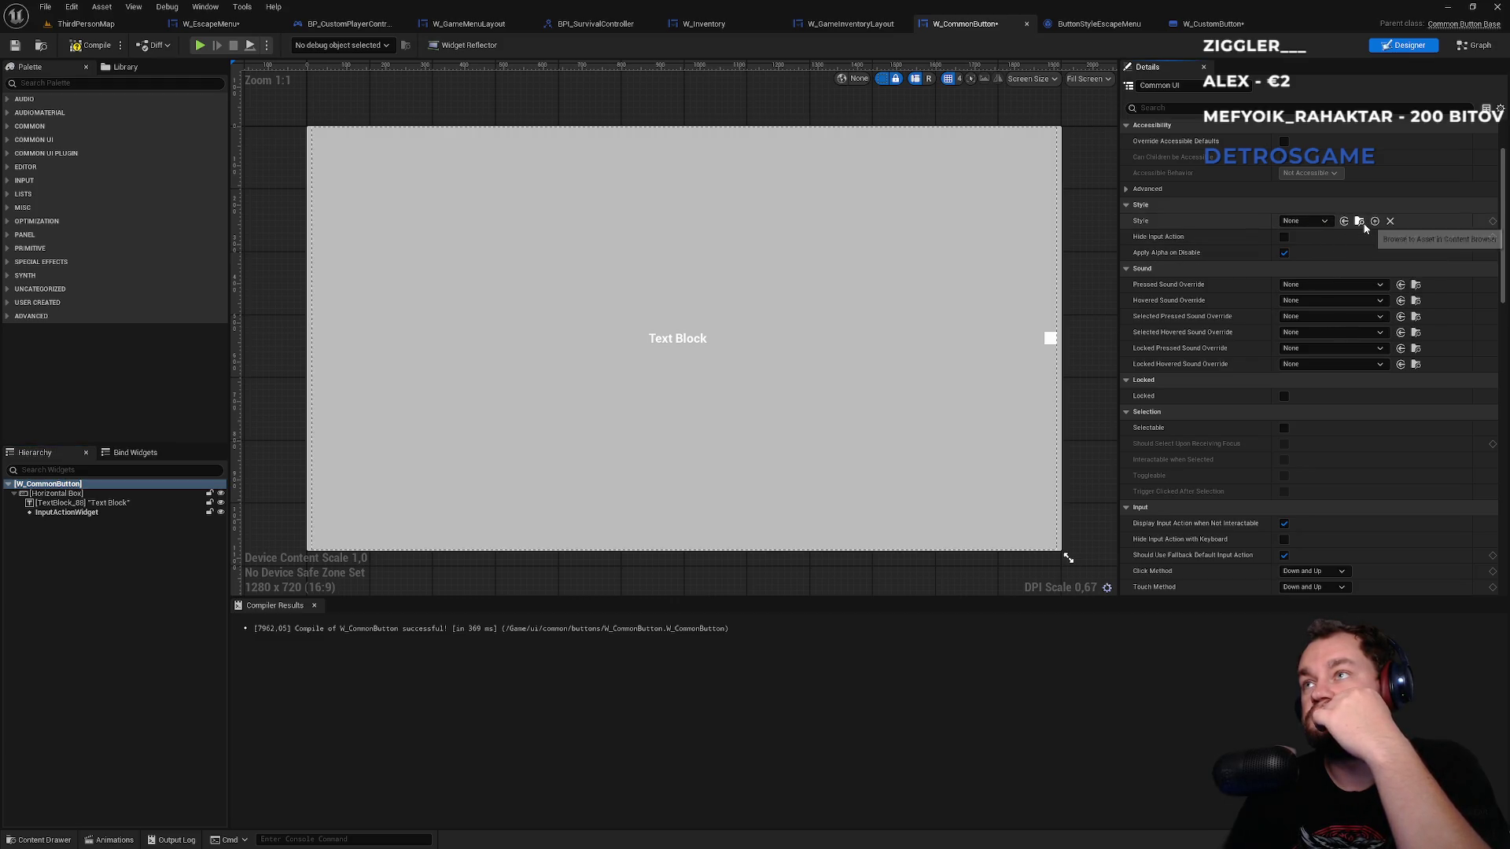
left_click(1324, 223)
left_click(1322, 222)
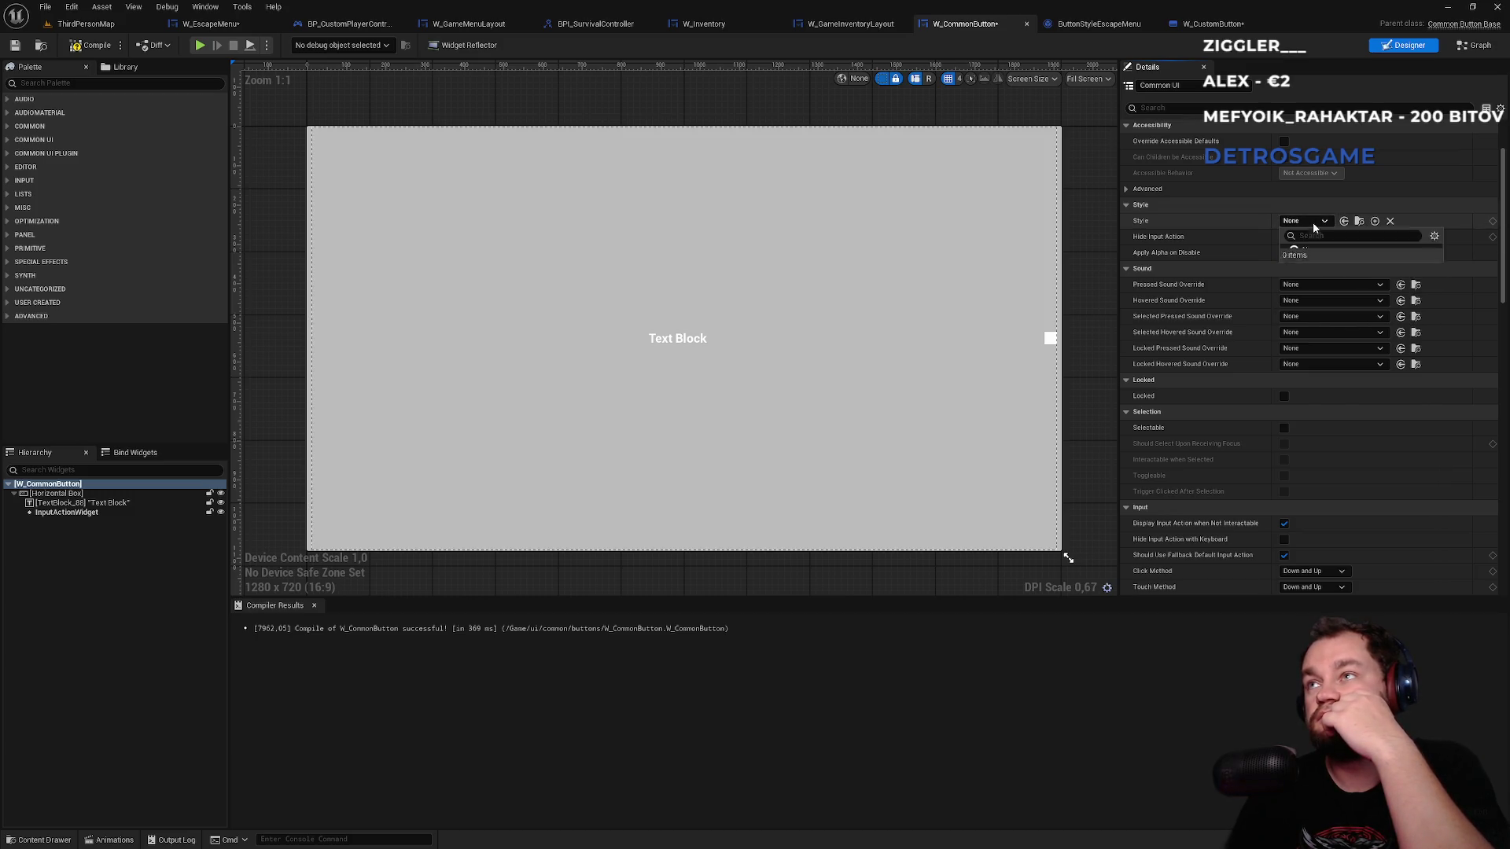
left_click(1313, 223)
left_click(1313, 224)
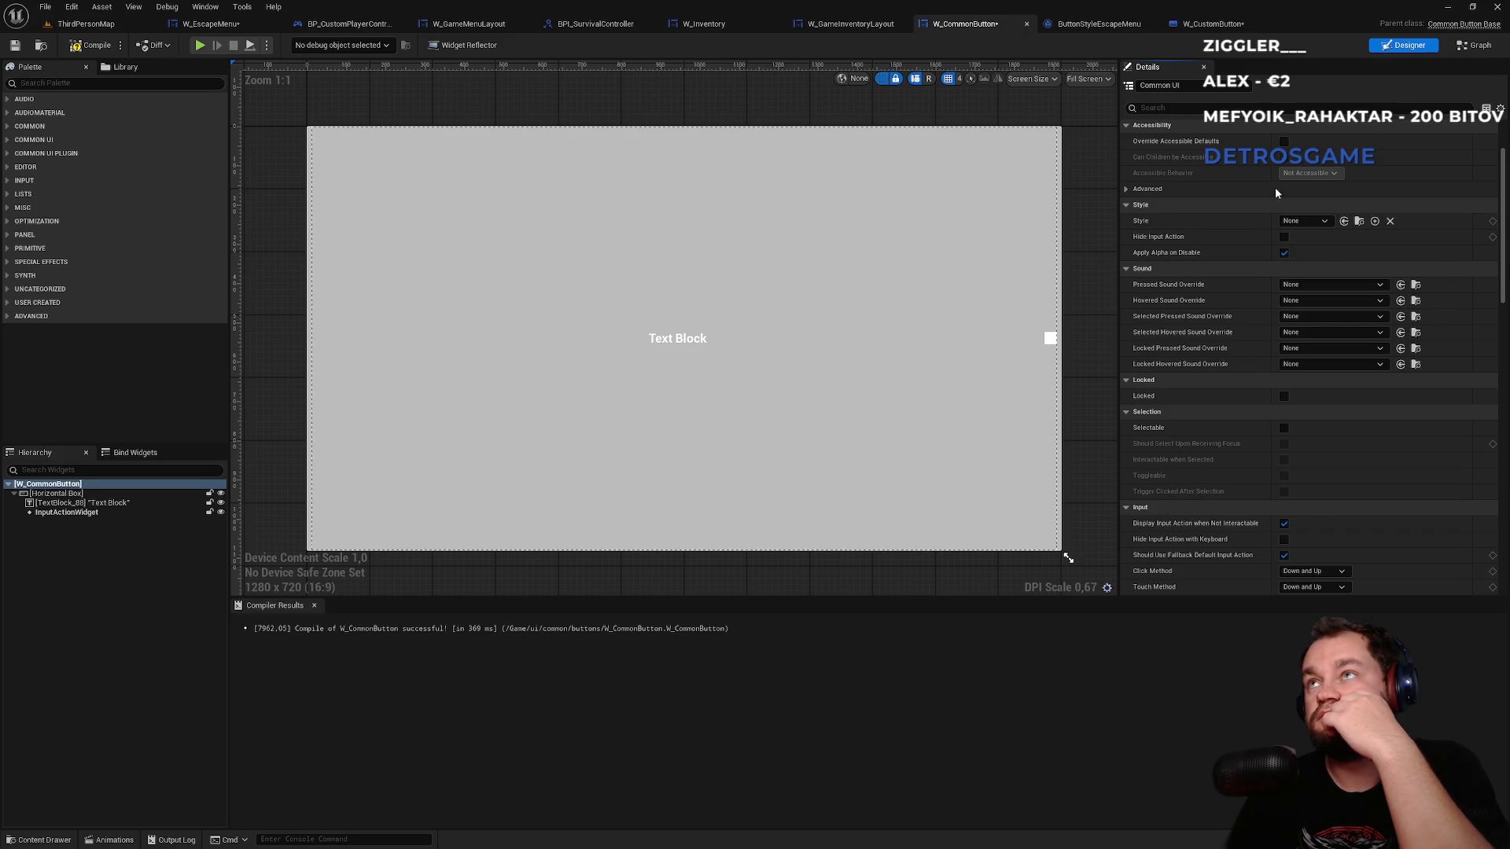
left_click(1097, 24)
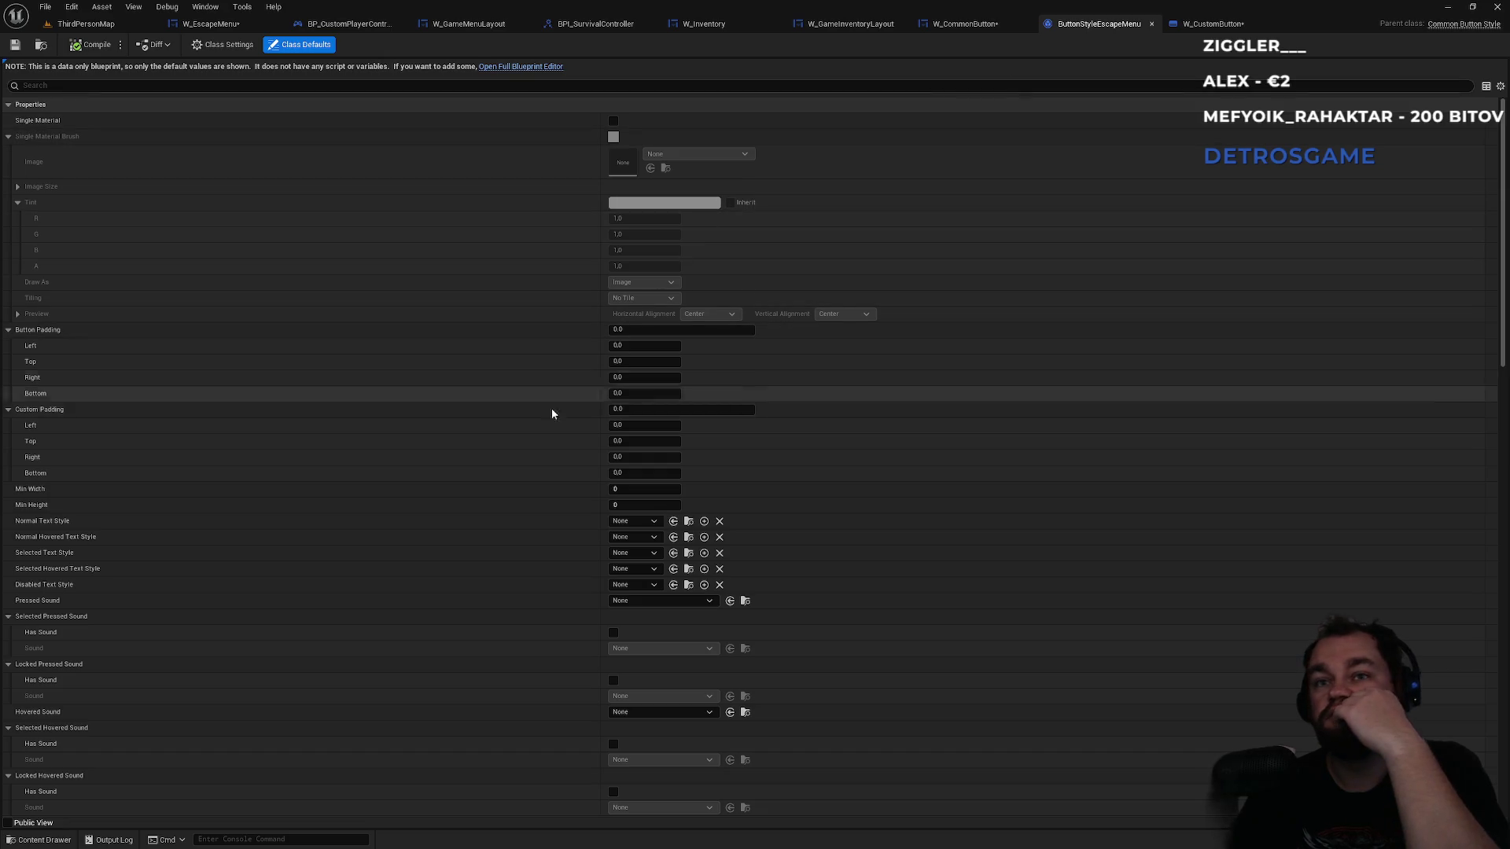
- Collapse the state groups and set the Normal Base tint alpha to 0
scroll(520, 475, "down", 2)
scroll(94, 586, "down", 6)
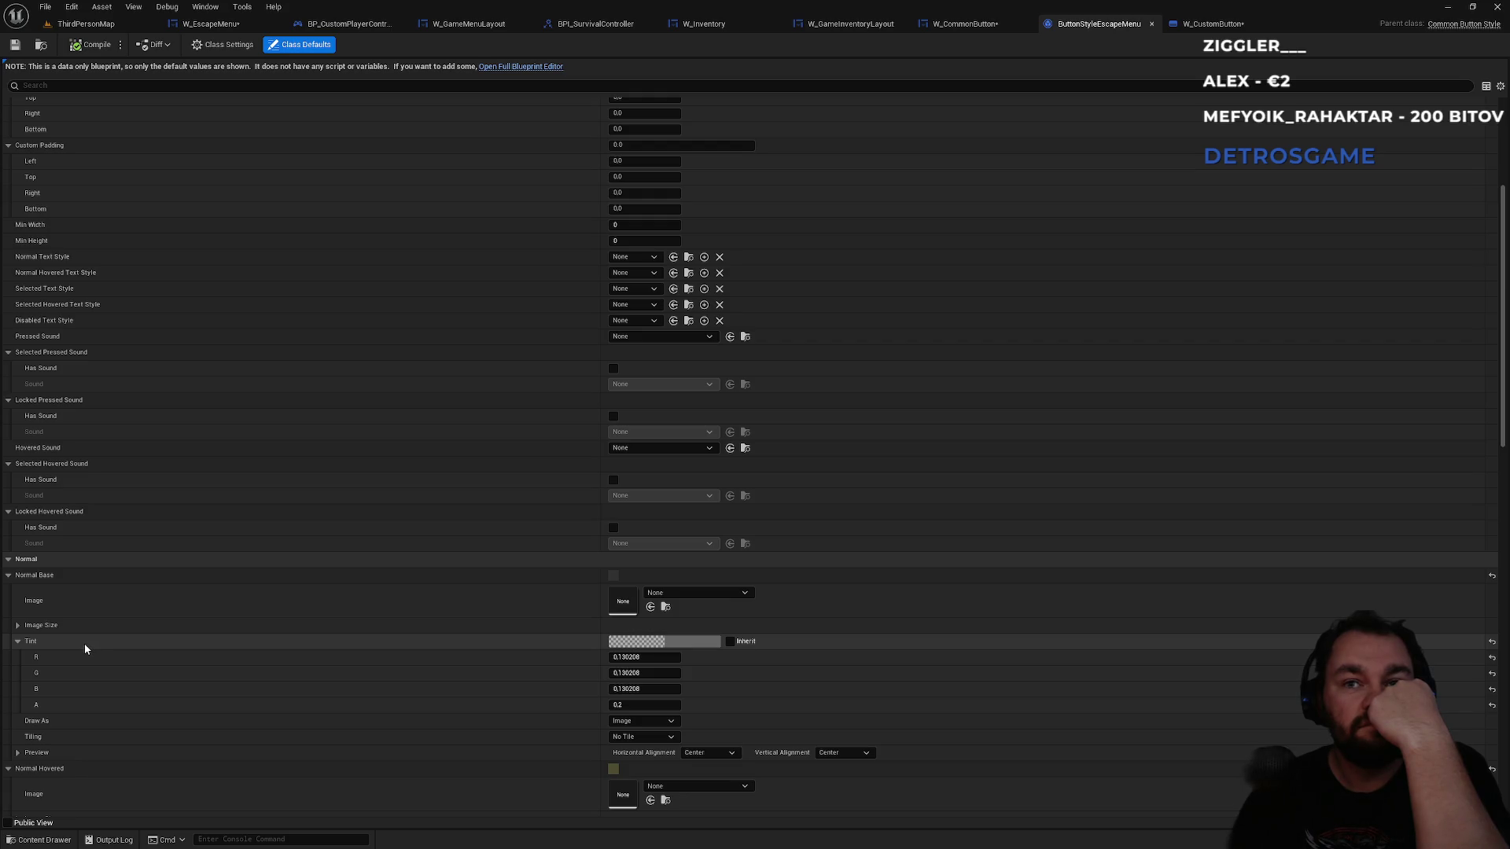
left_click(9, 576)
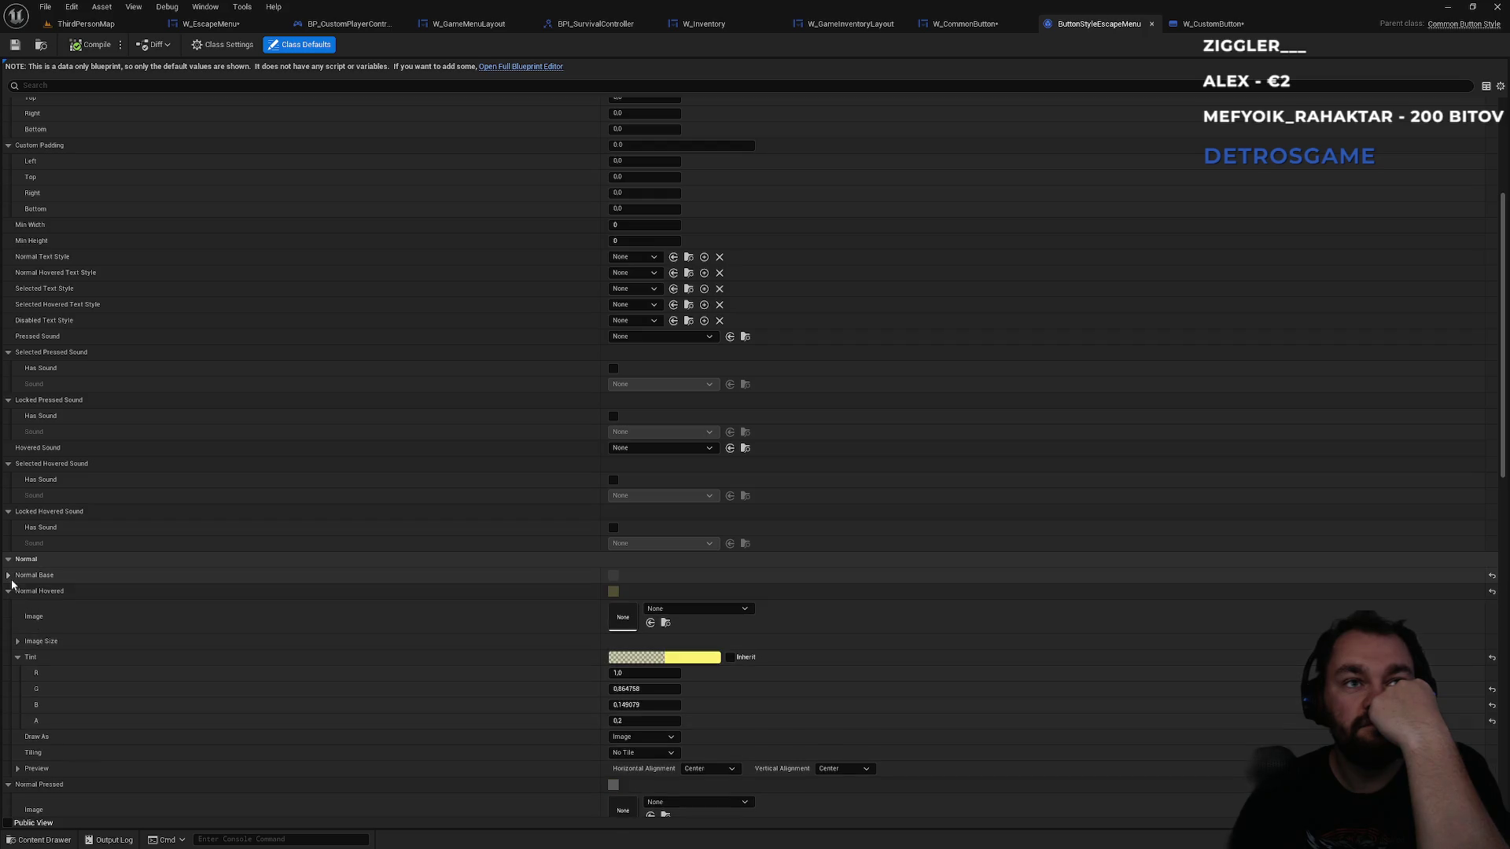
left_click(9, 591)
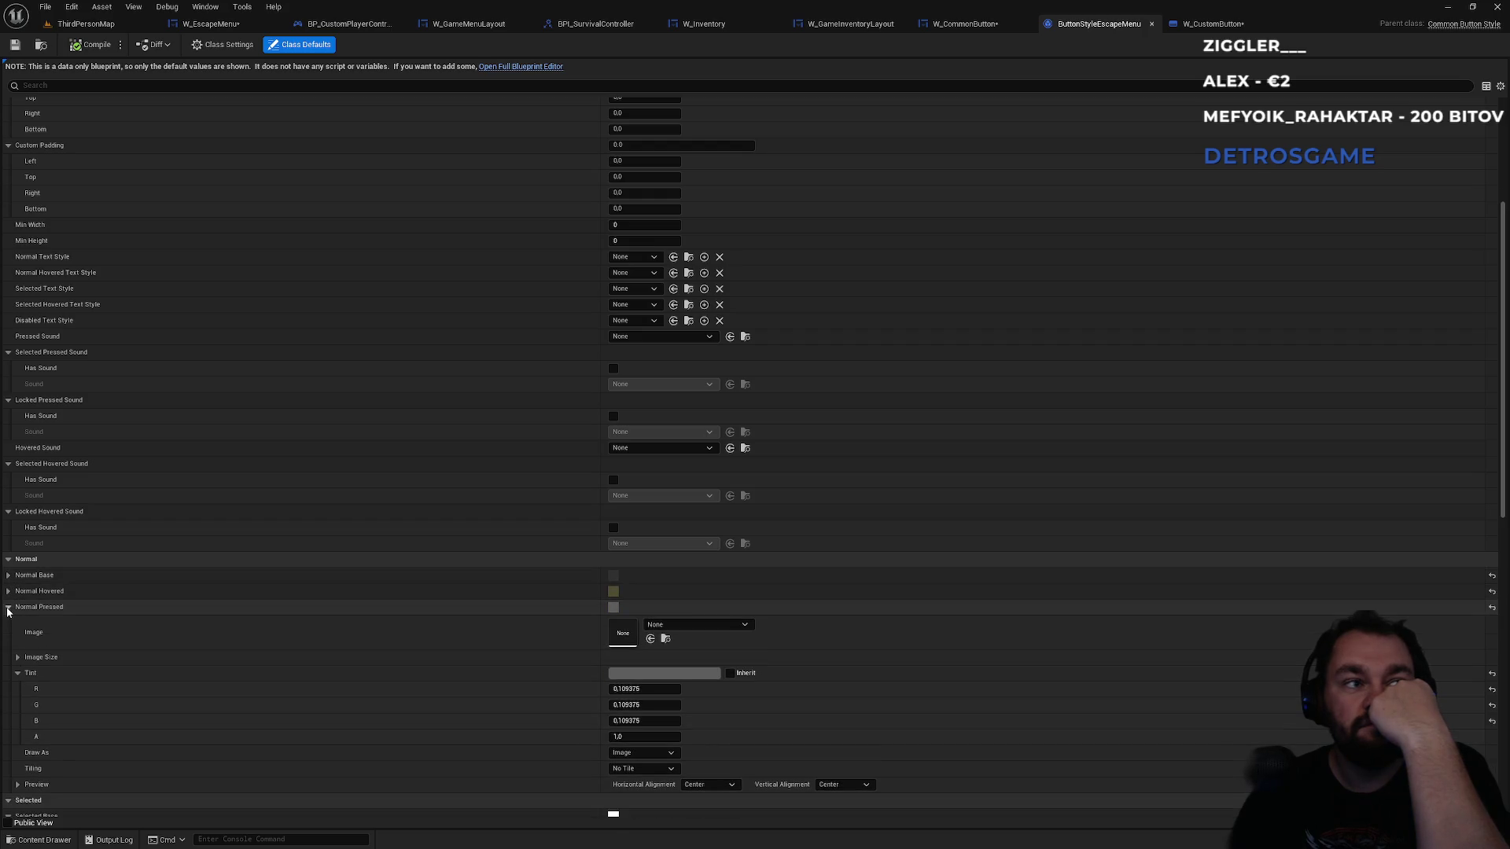
left_click(7, 607)
left_click(8, 623)
left_click(7, 639)
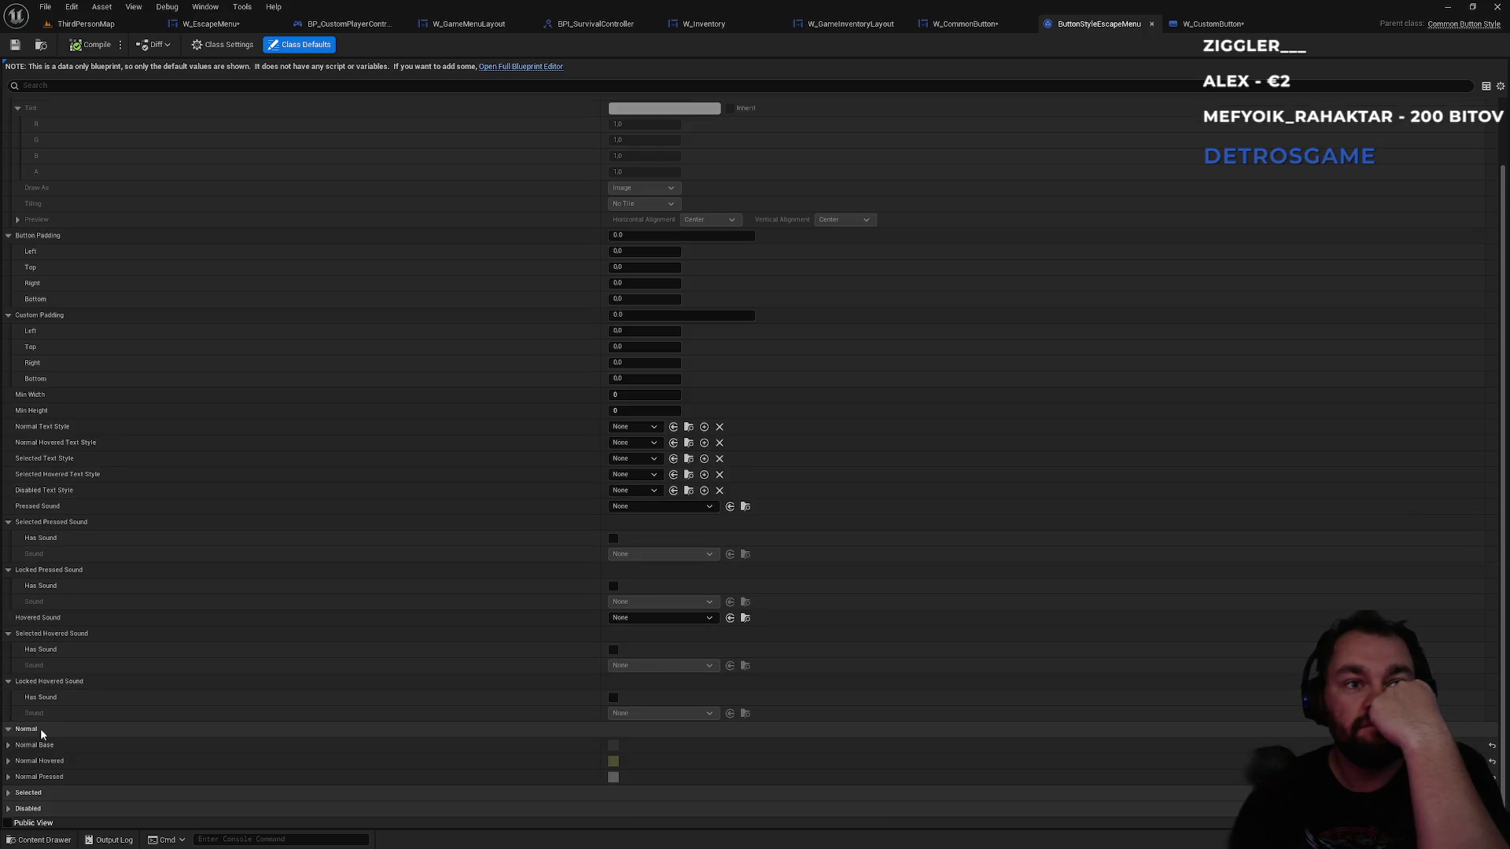
left_click(8, 745)
scroll(82, 749, "down", 3)
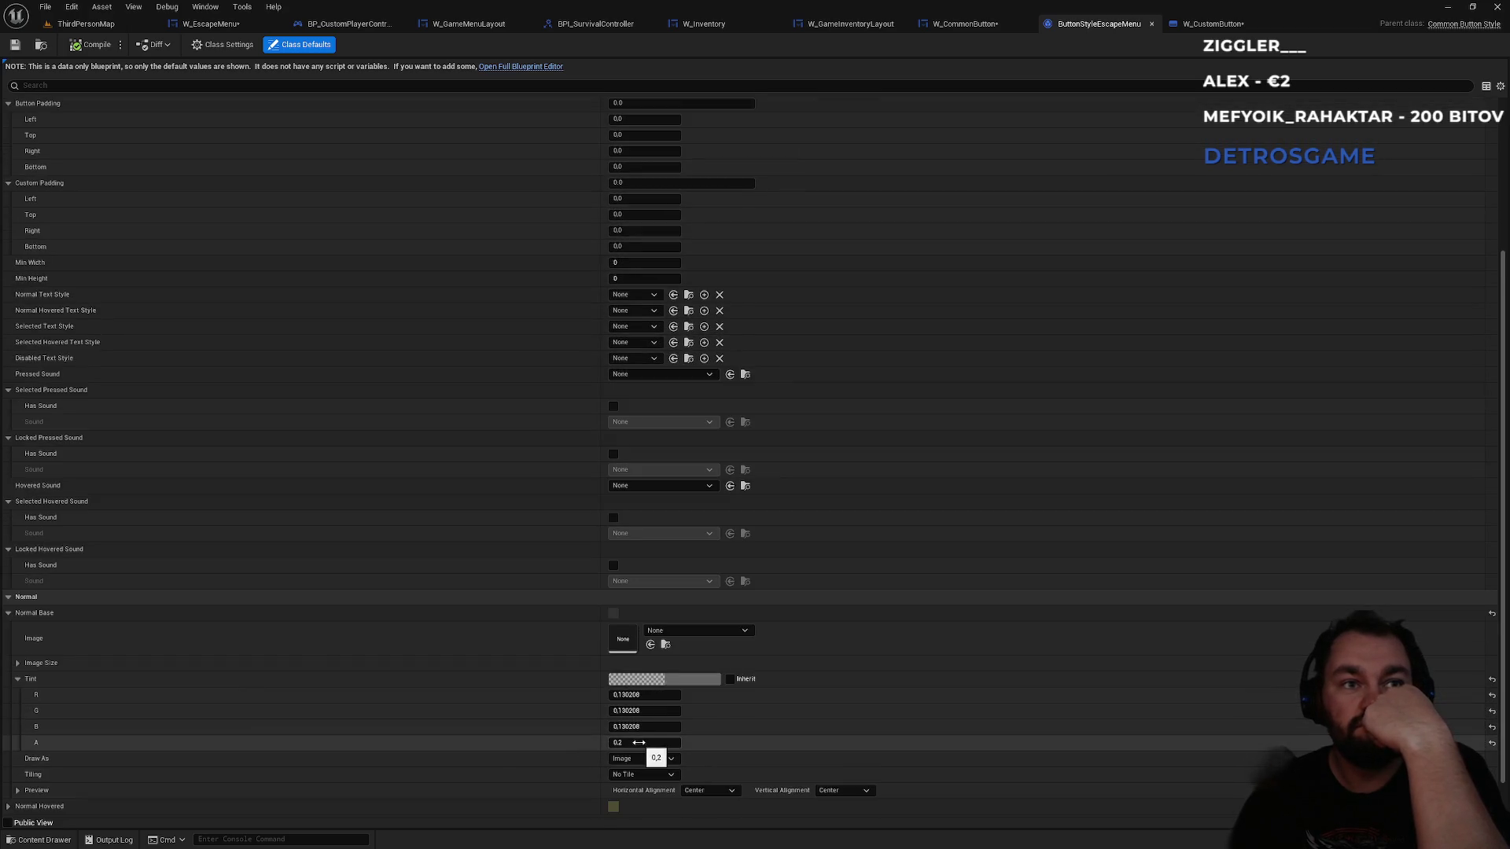
left_click(642, 743)
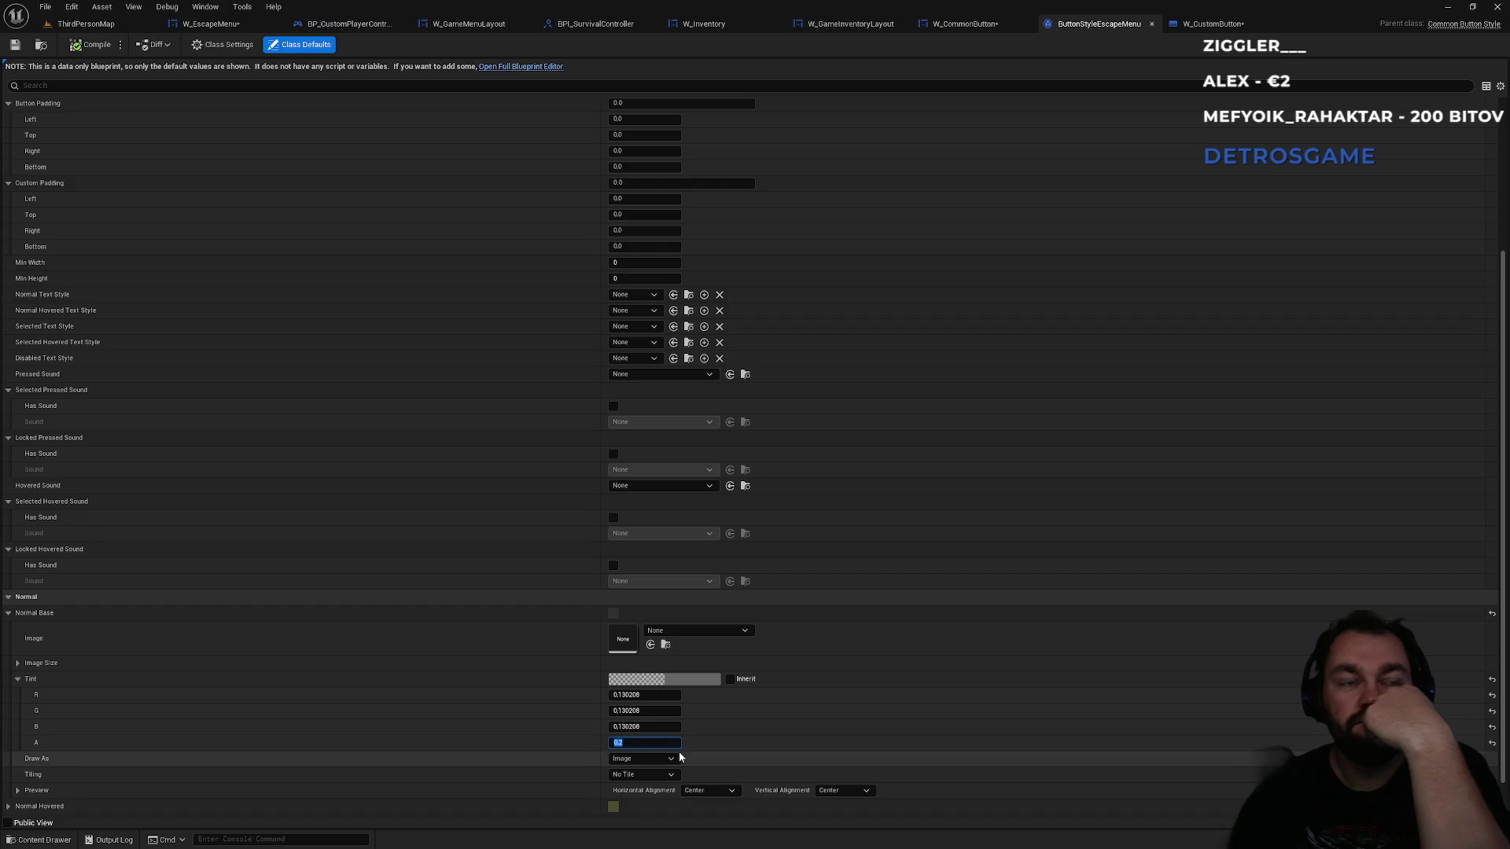
type("0")
key("Return")
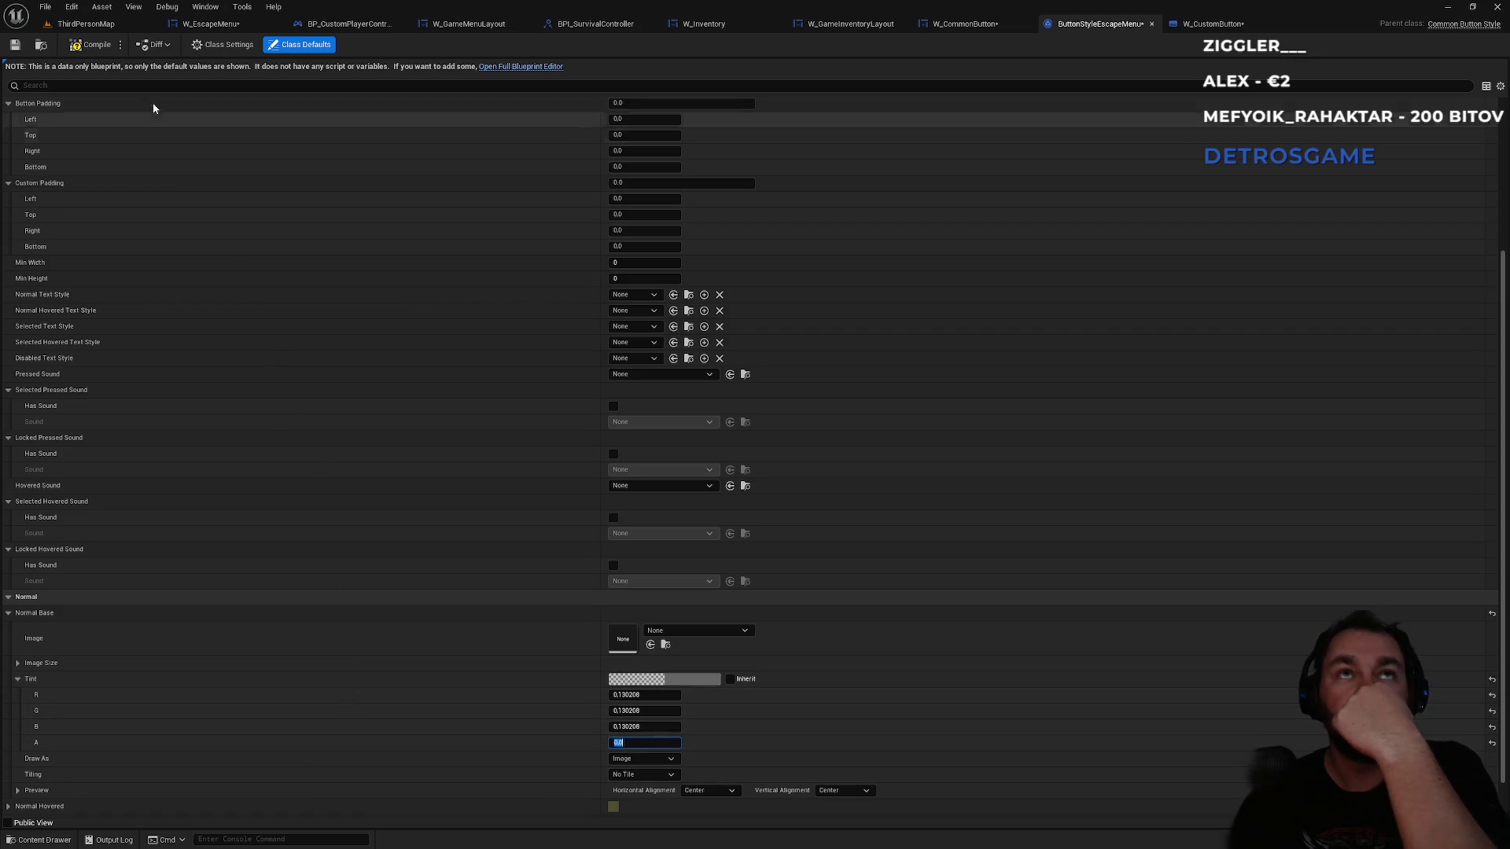
- Compile ButtonStyleEscapeMenu and glance at the Selected state properties
left_click(87, 50)
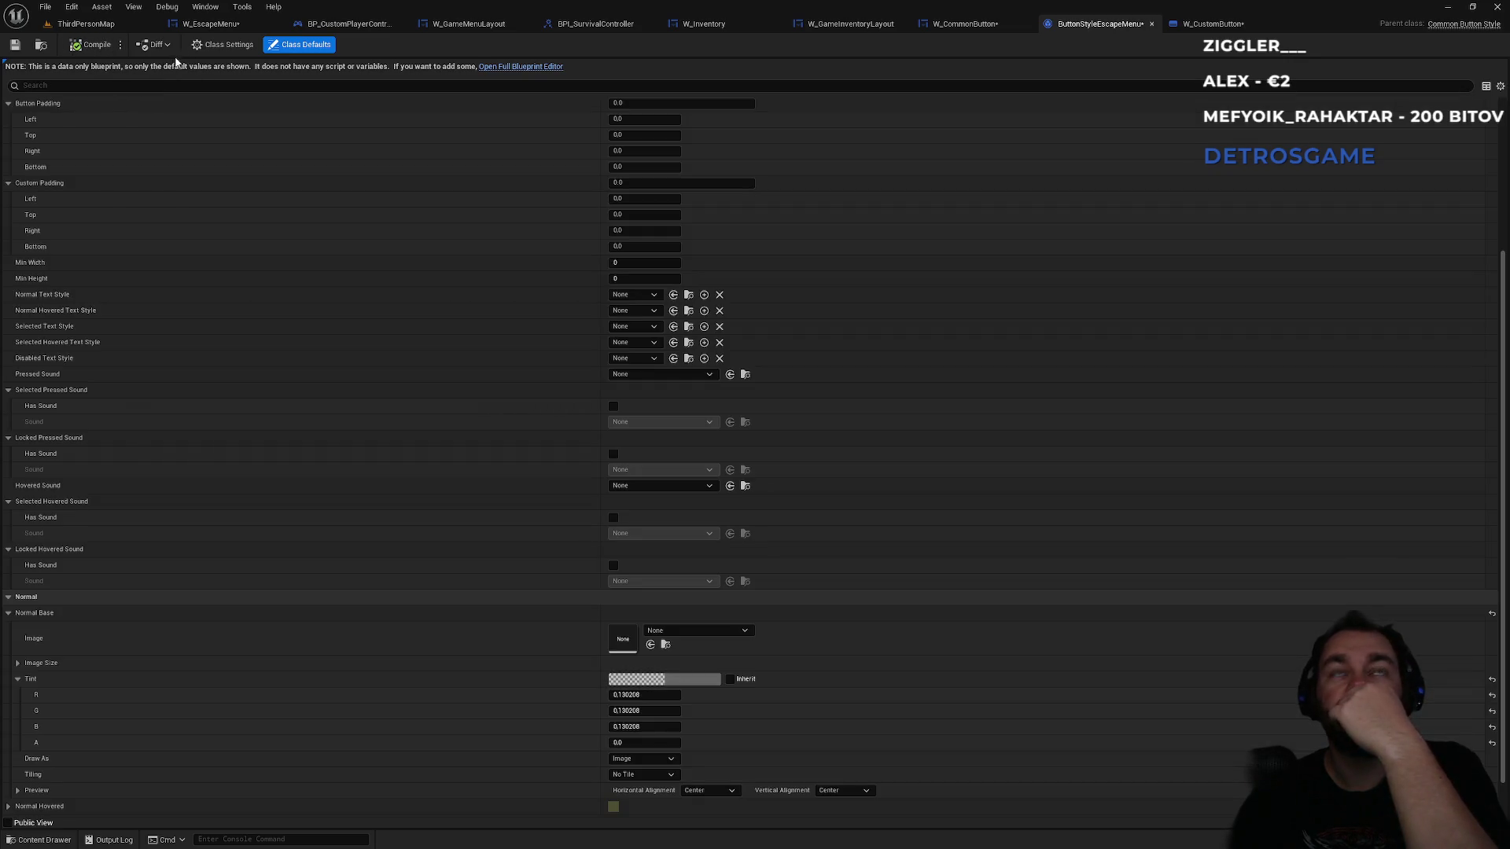
left_click(9, 613)
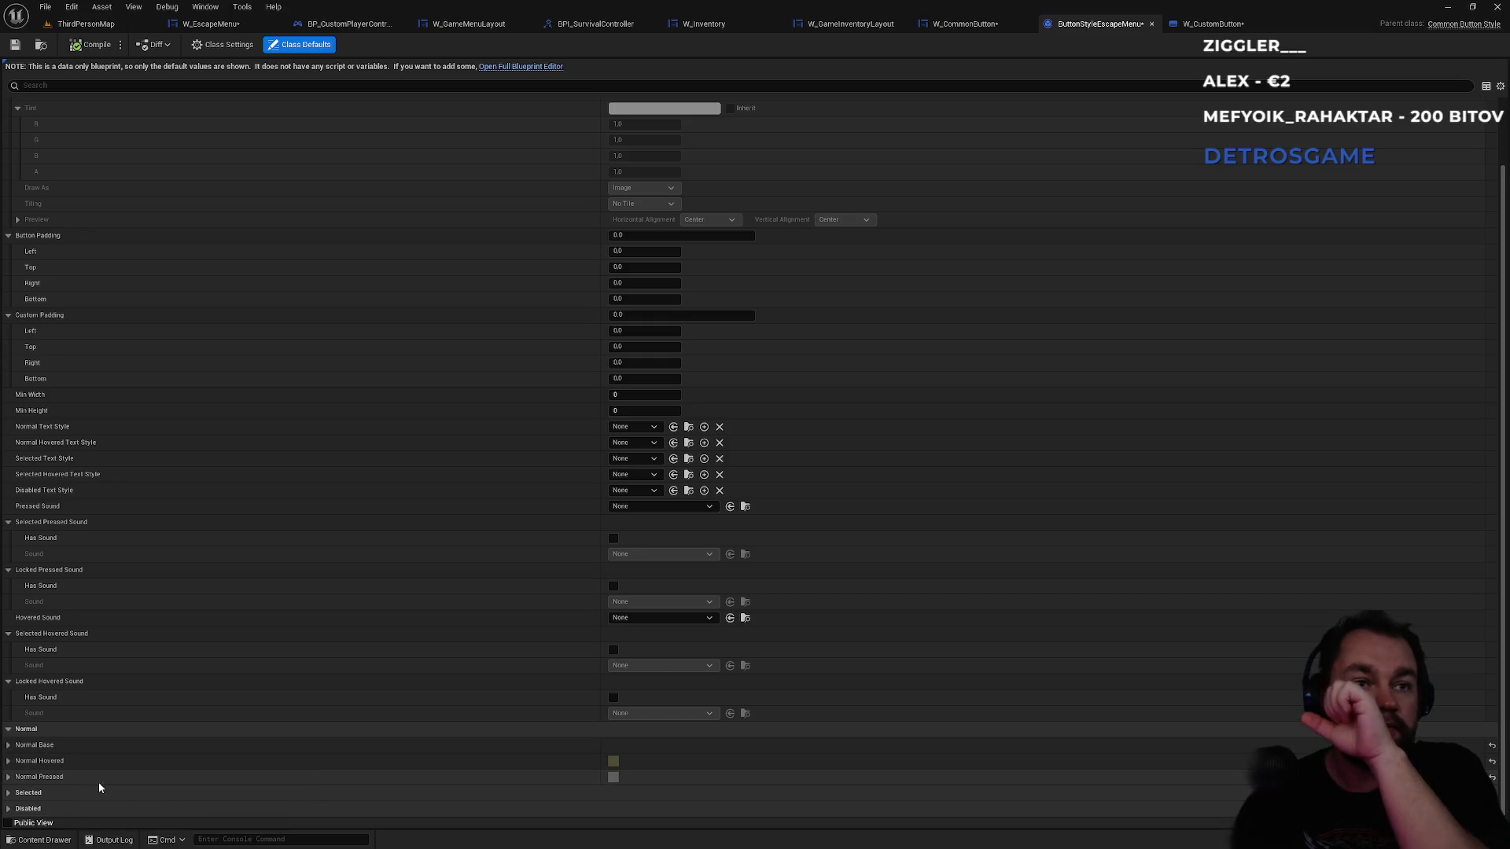
left_click(8, 793)
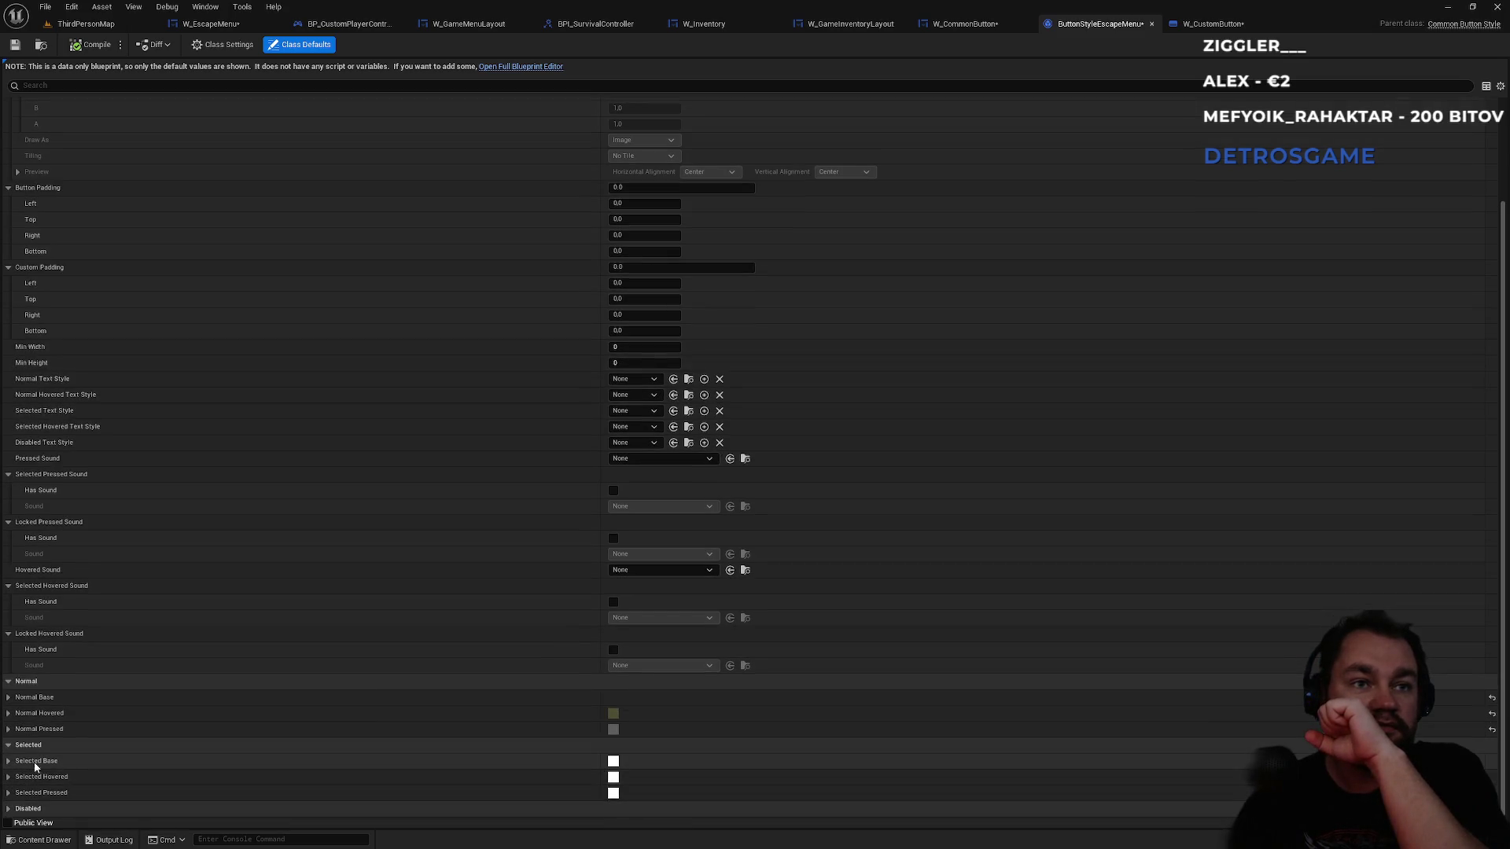
left_click(8, 793)
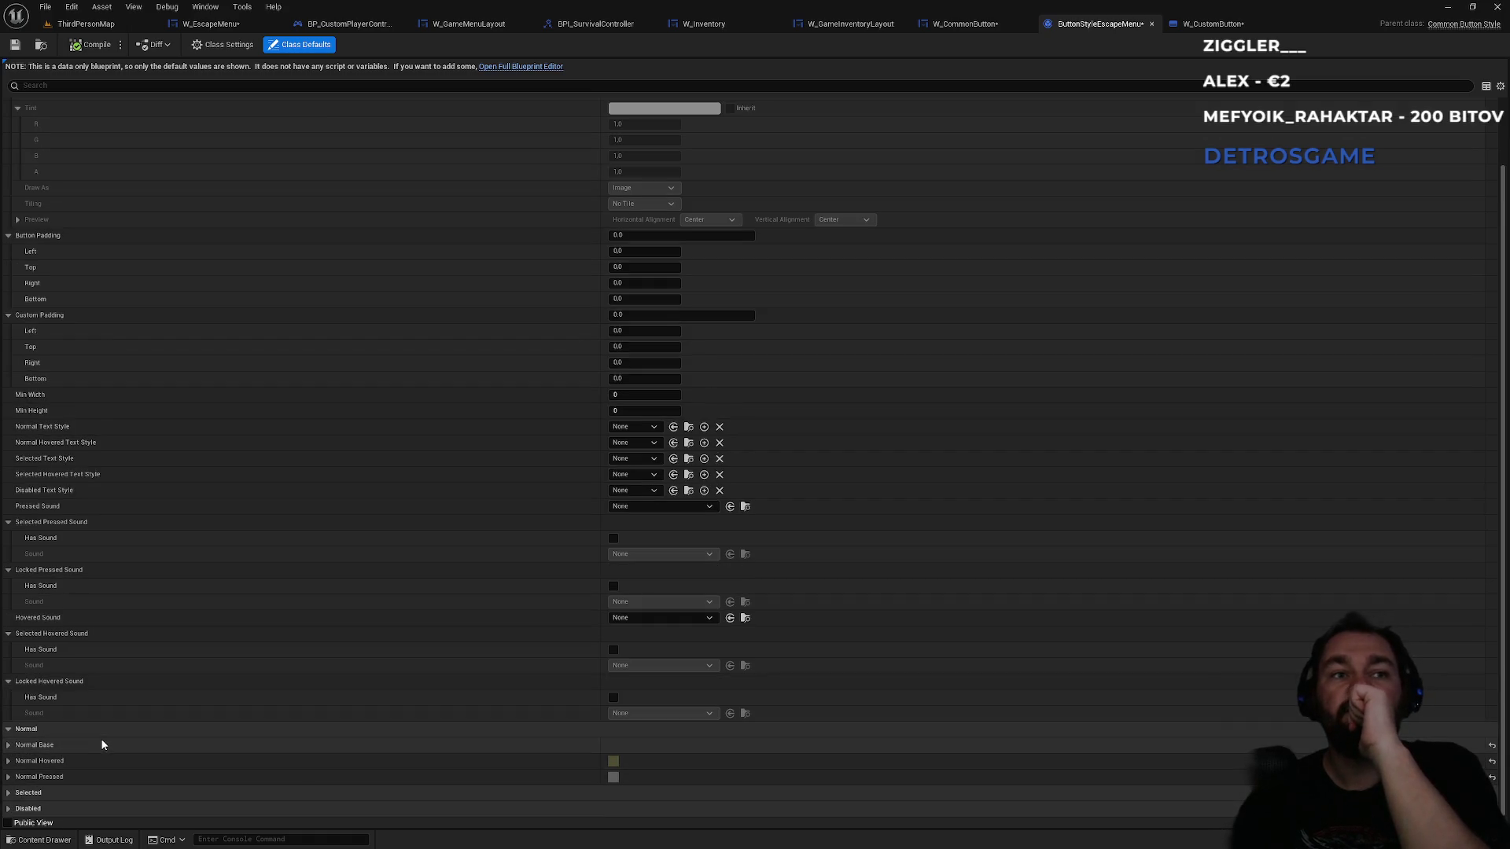
left_click(214, 28)
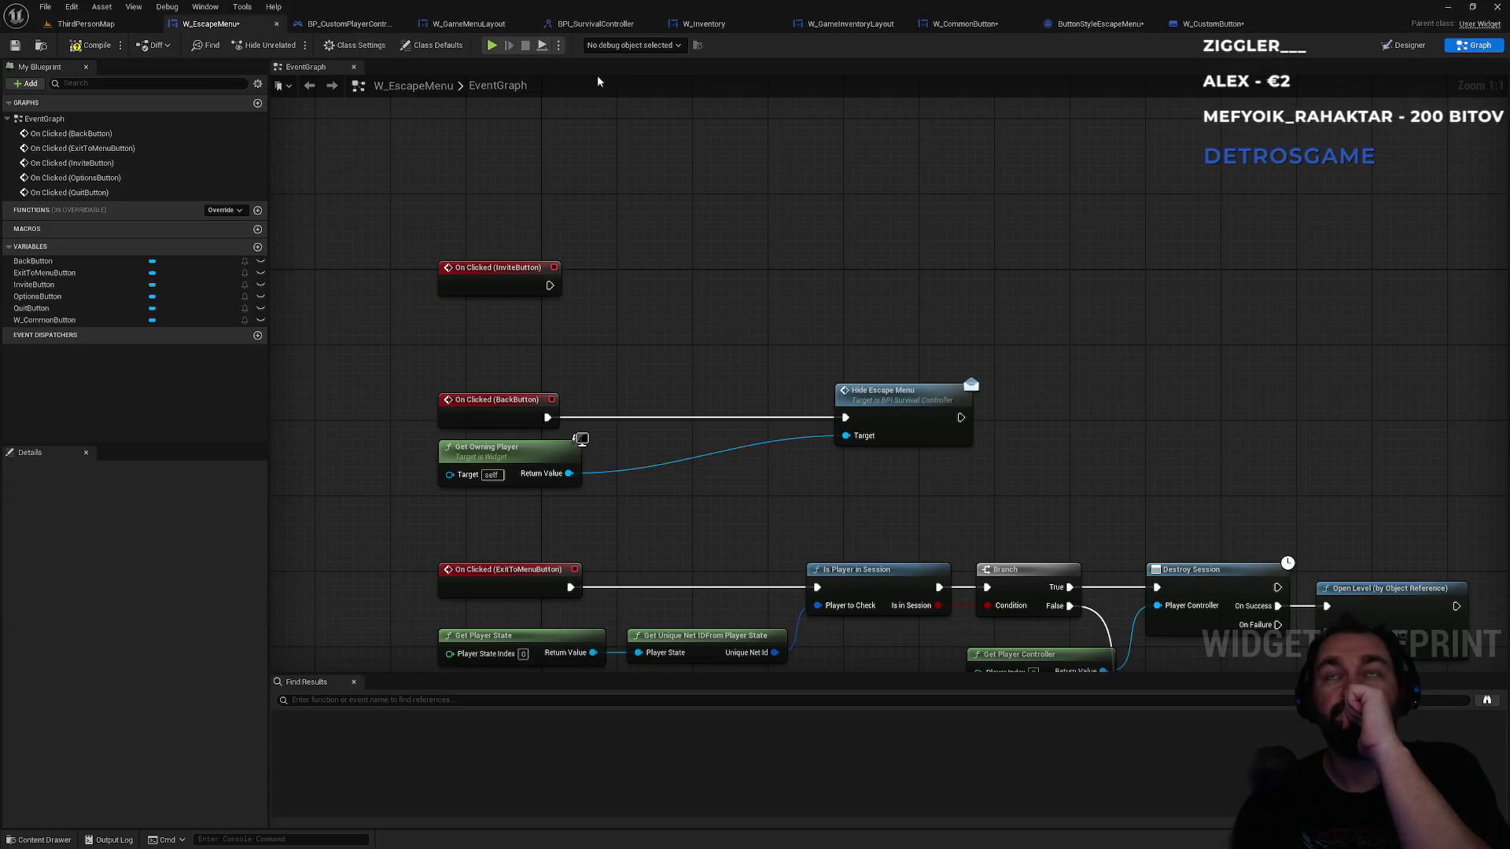
- In Designer, set the W_CommonButton's Style to ButtonStyleEscapeMenu
left_click(1399, 45)
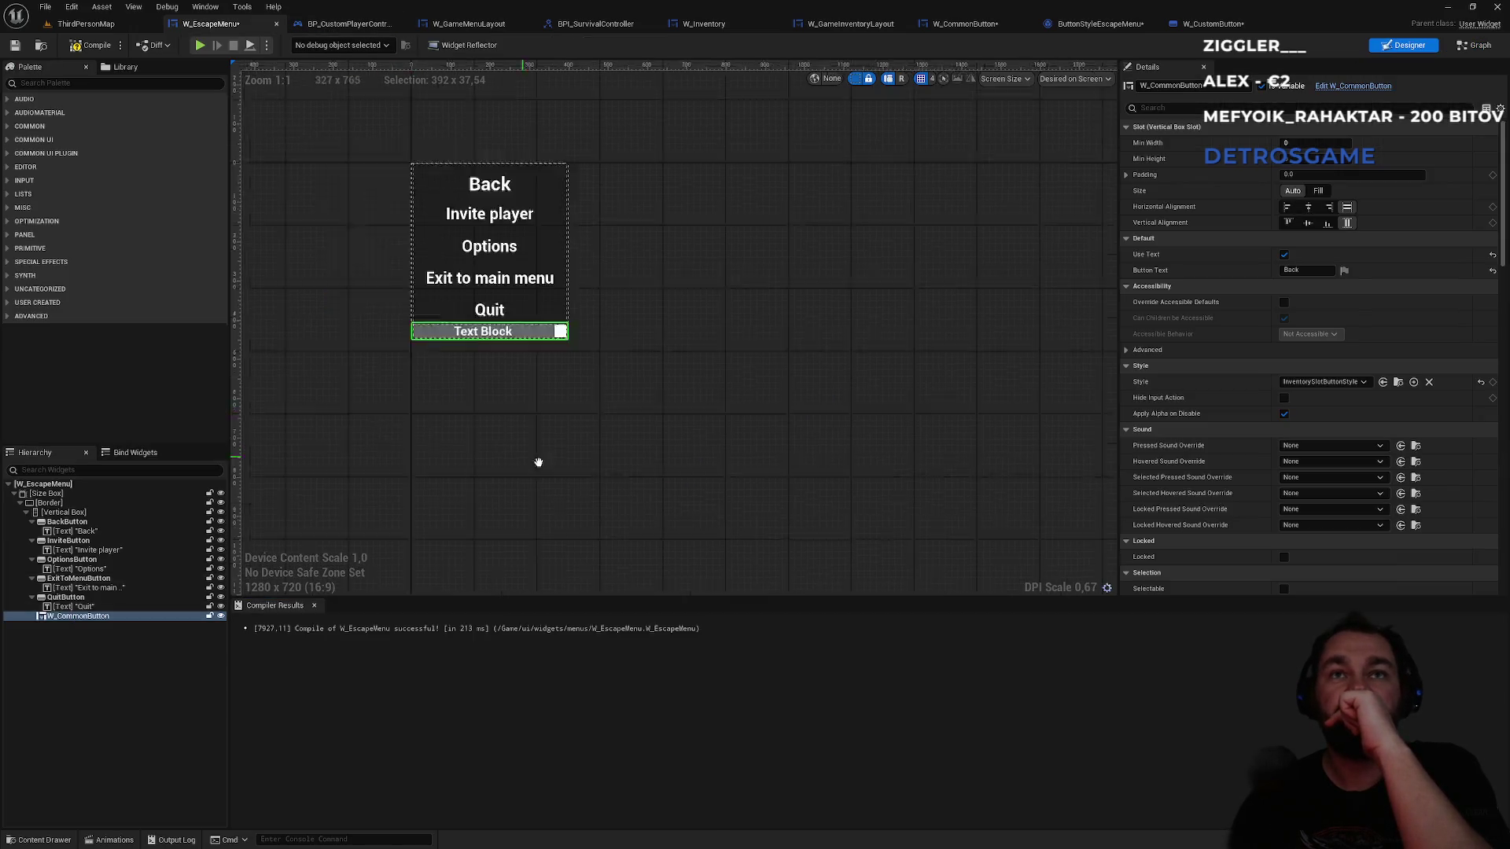
left_click(1353, 383)
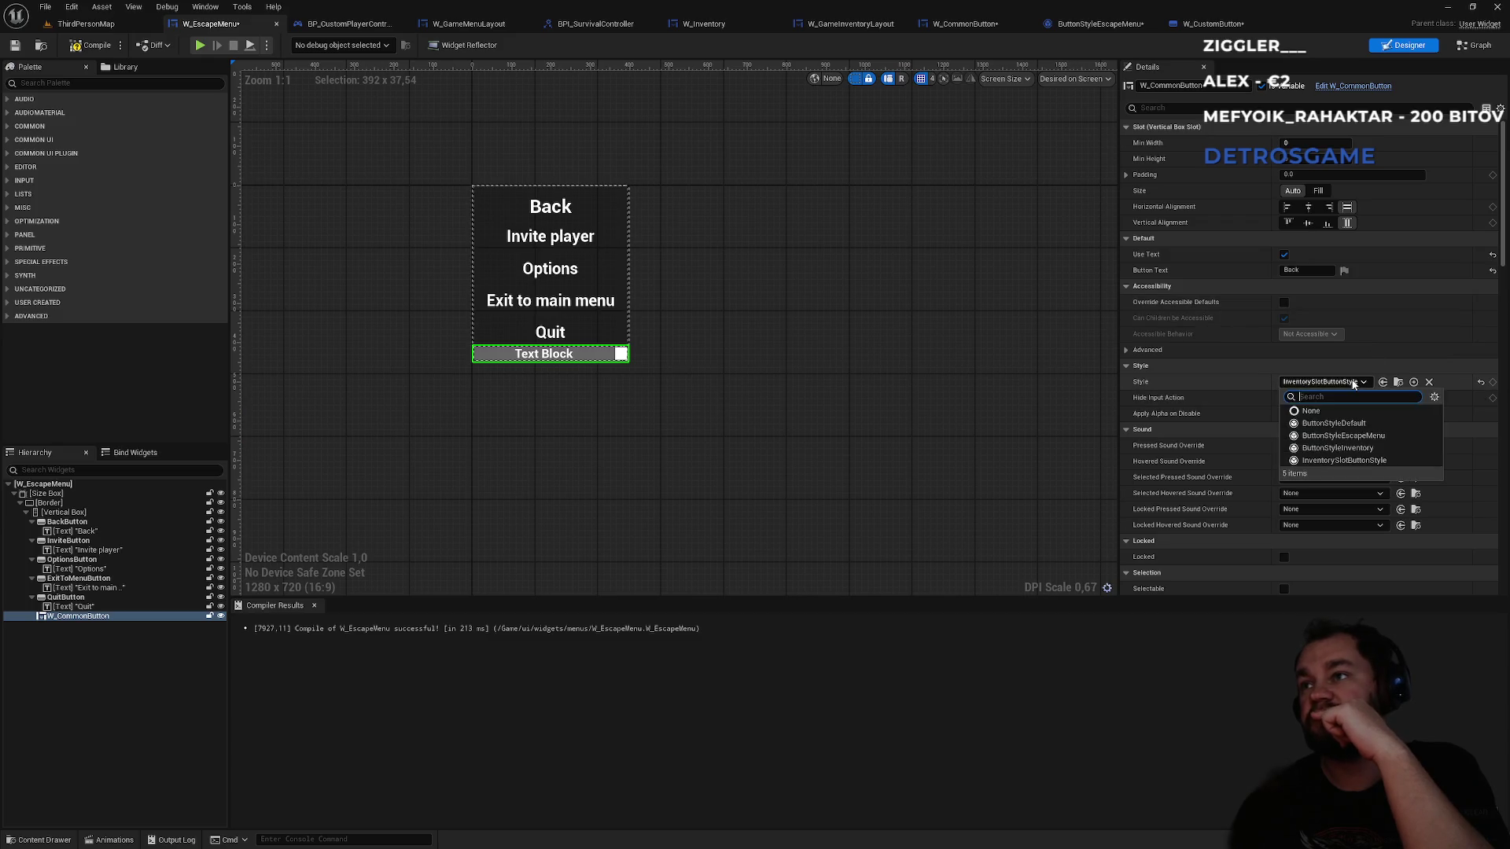
left_click(1345, 436)
left_click(678, 359)
scroll(492, 393, "up", 5)
left_click_drag(513, 324, 541, 363)
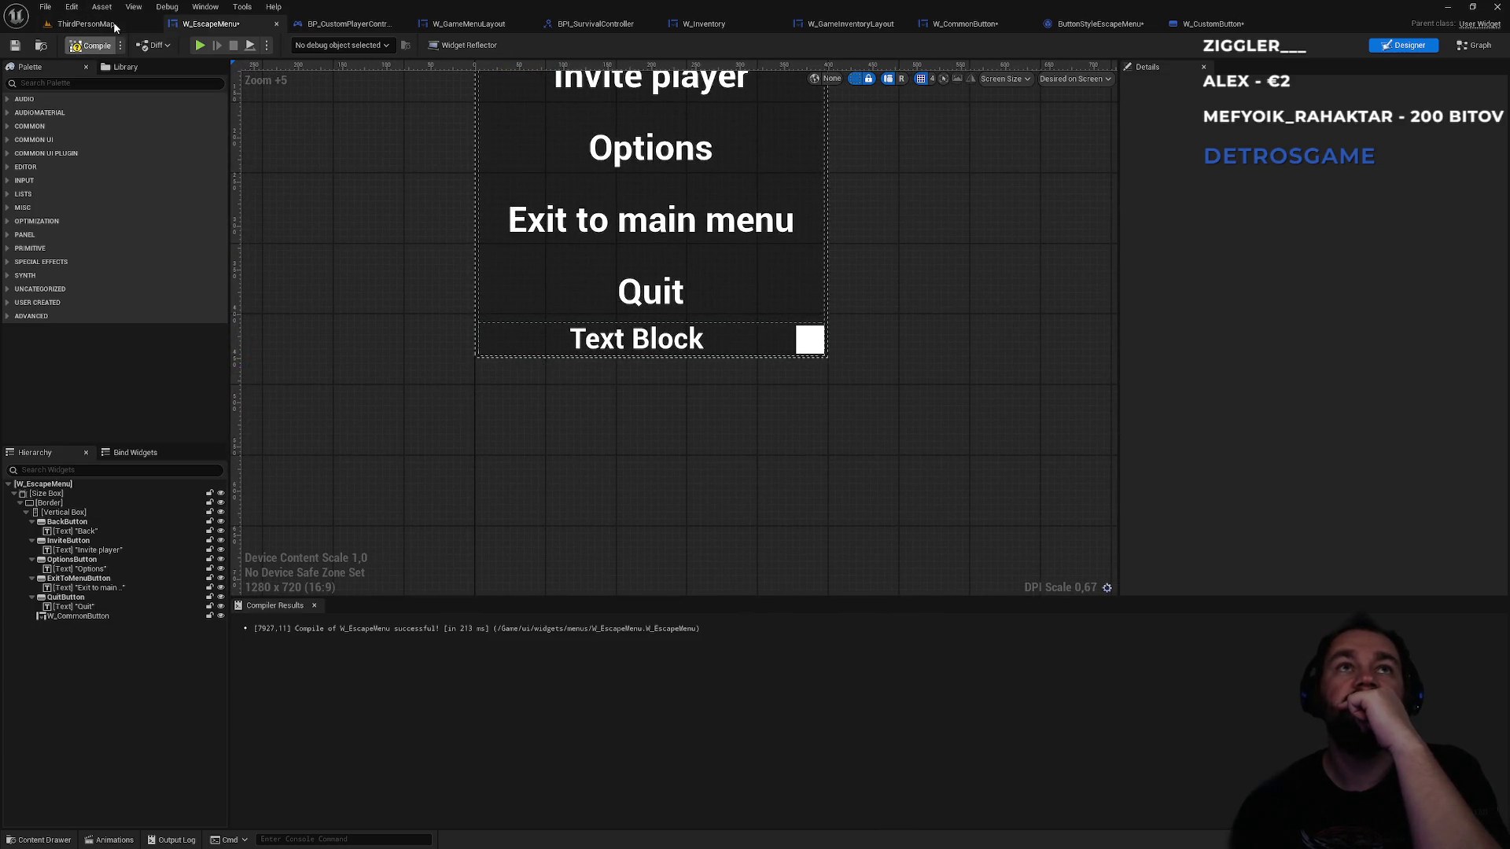
left_click(114, 25)
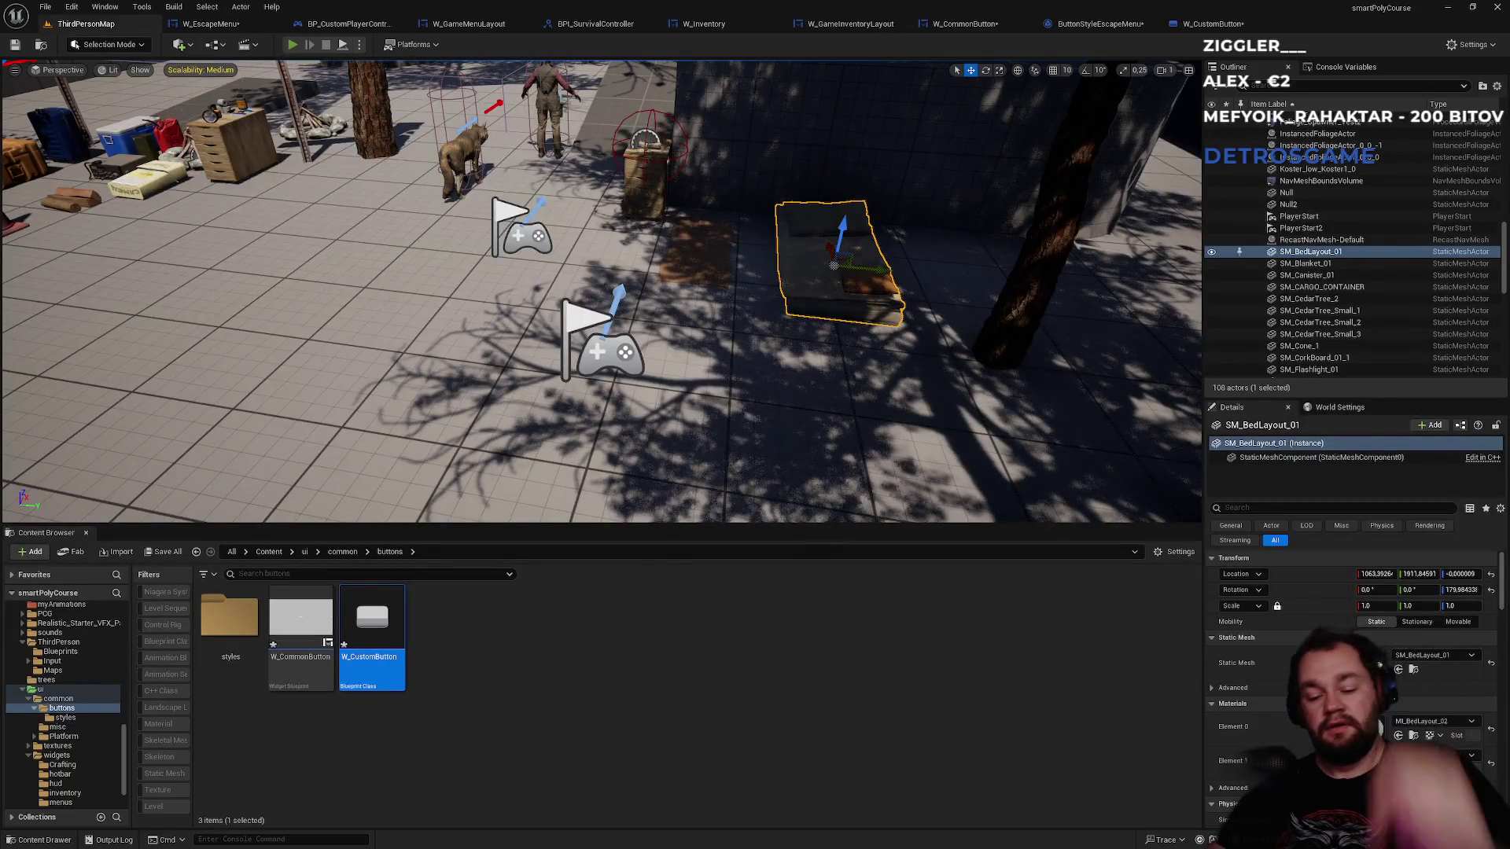
- Play in editor, open and close the escape menu to check the restyled button, then stop
left_click(293, 45)
key("Escape")
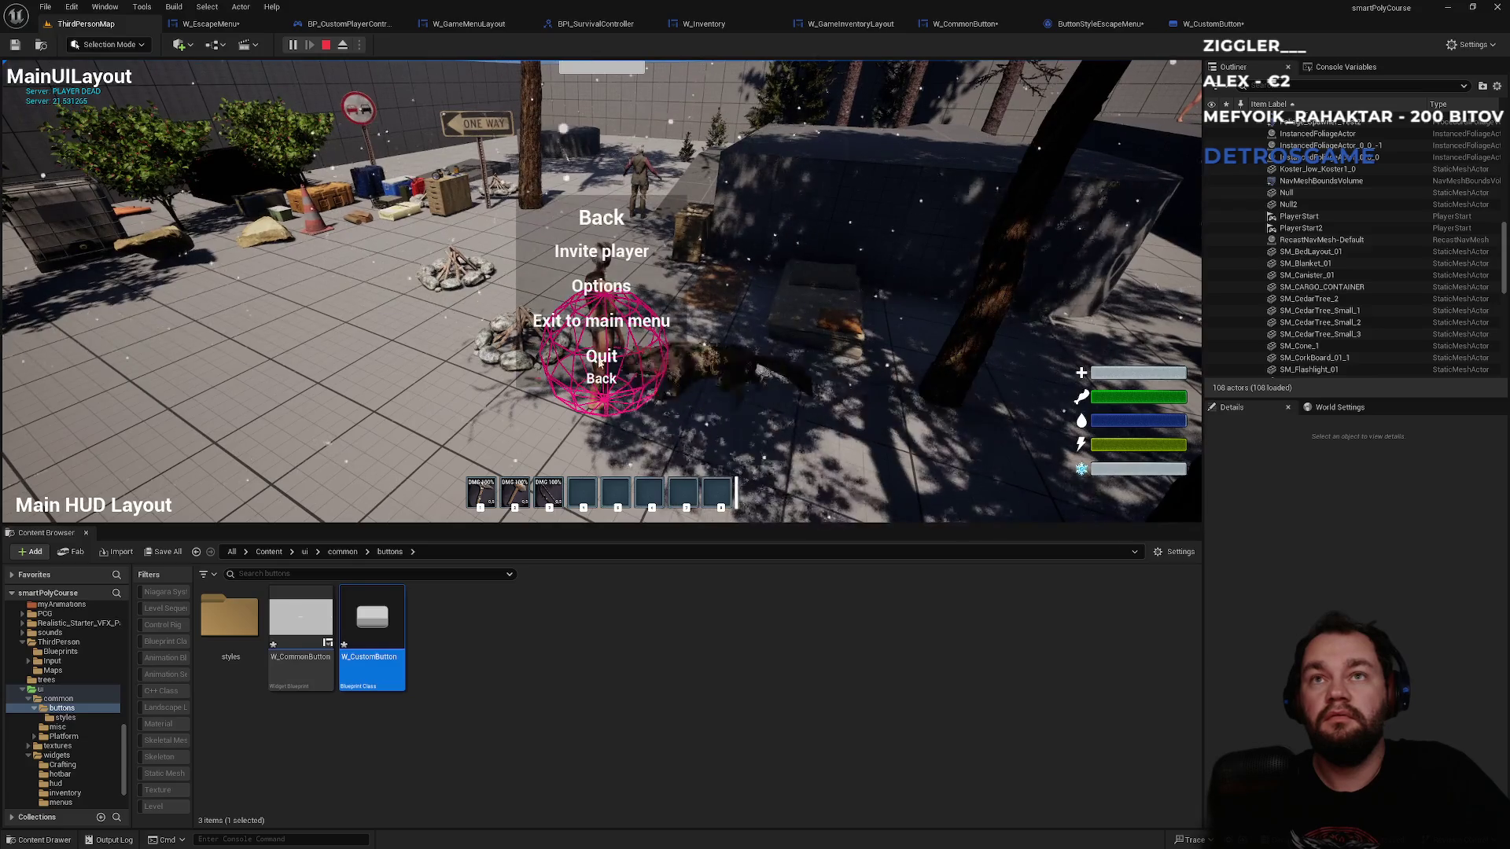
left_click(620, 223)
key("Escape")
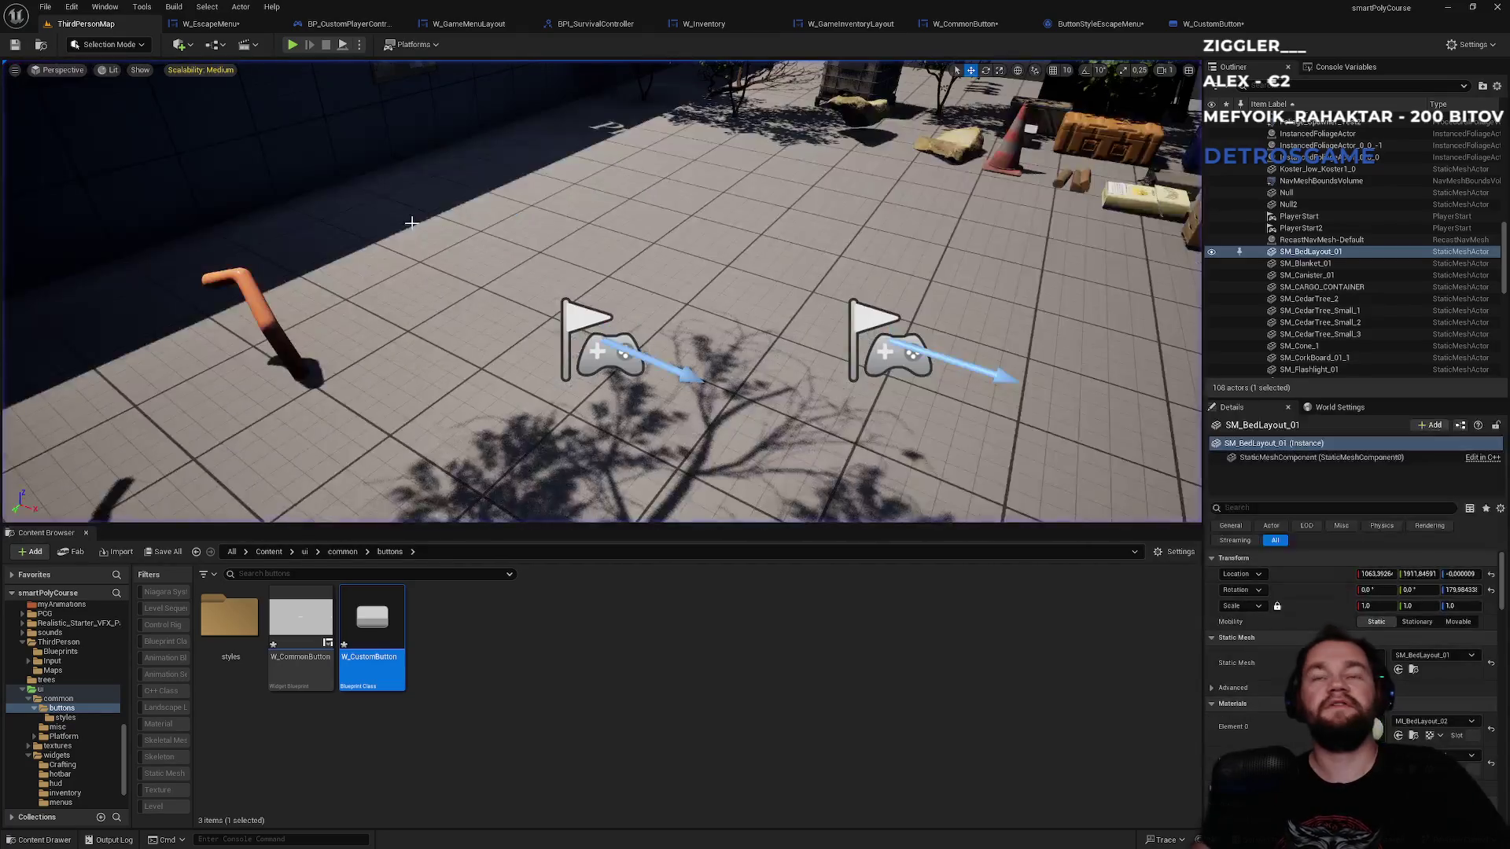
left_click(1188, 27)
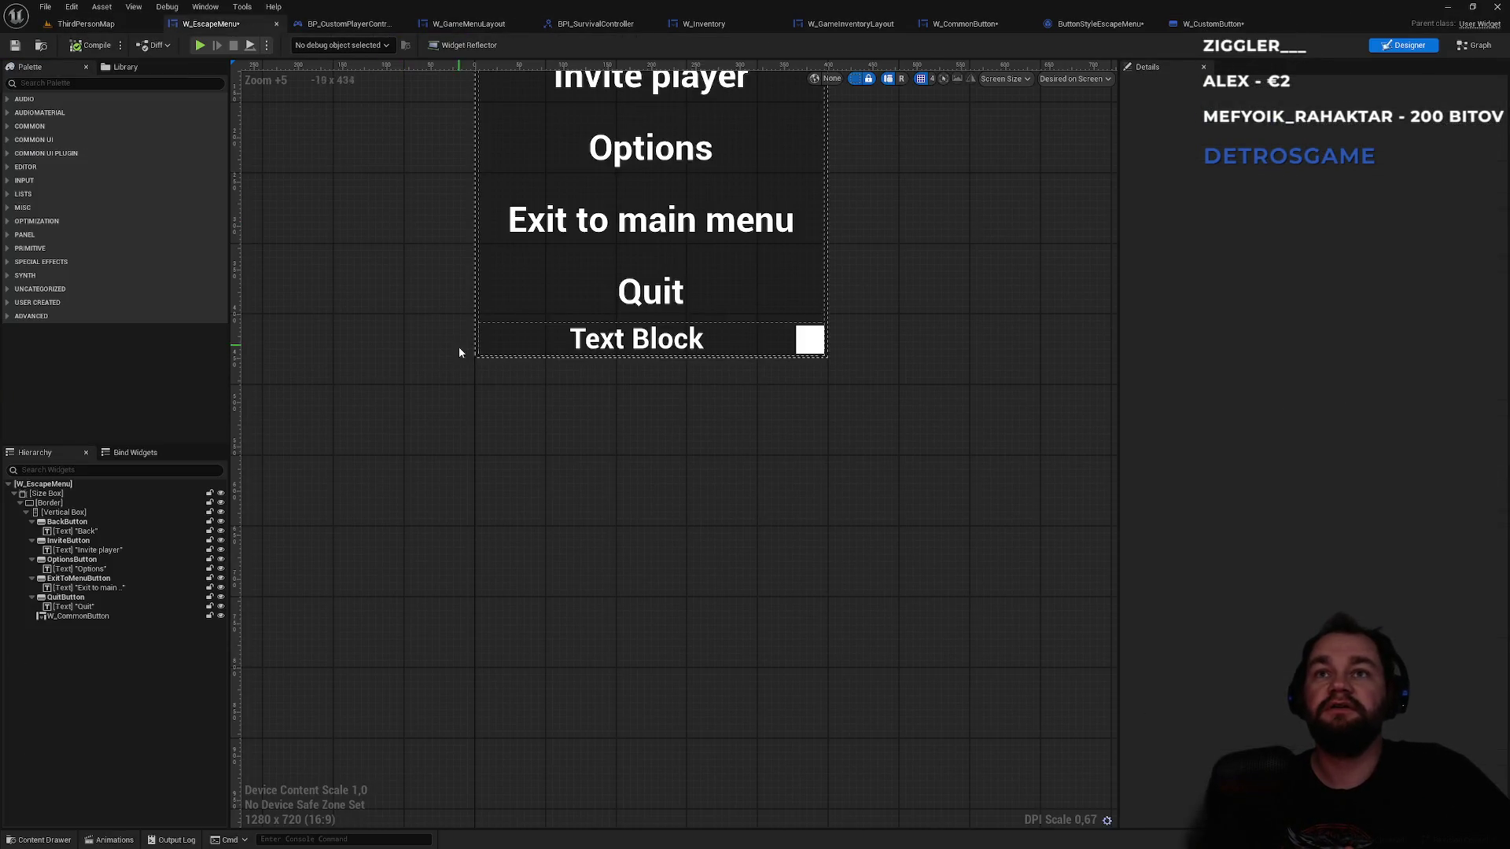
- Select W_CommonButton in the escape menu, check ButtonStyleEscapeMenu's class defaults, then return to ThirdPersonMap
left_click_drag(404, 475, 501, 596)
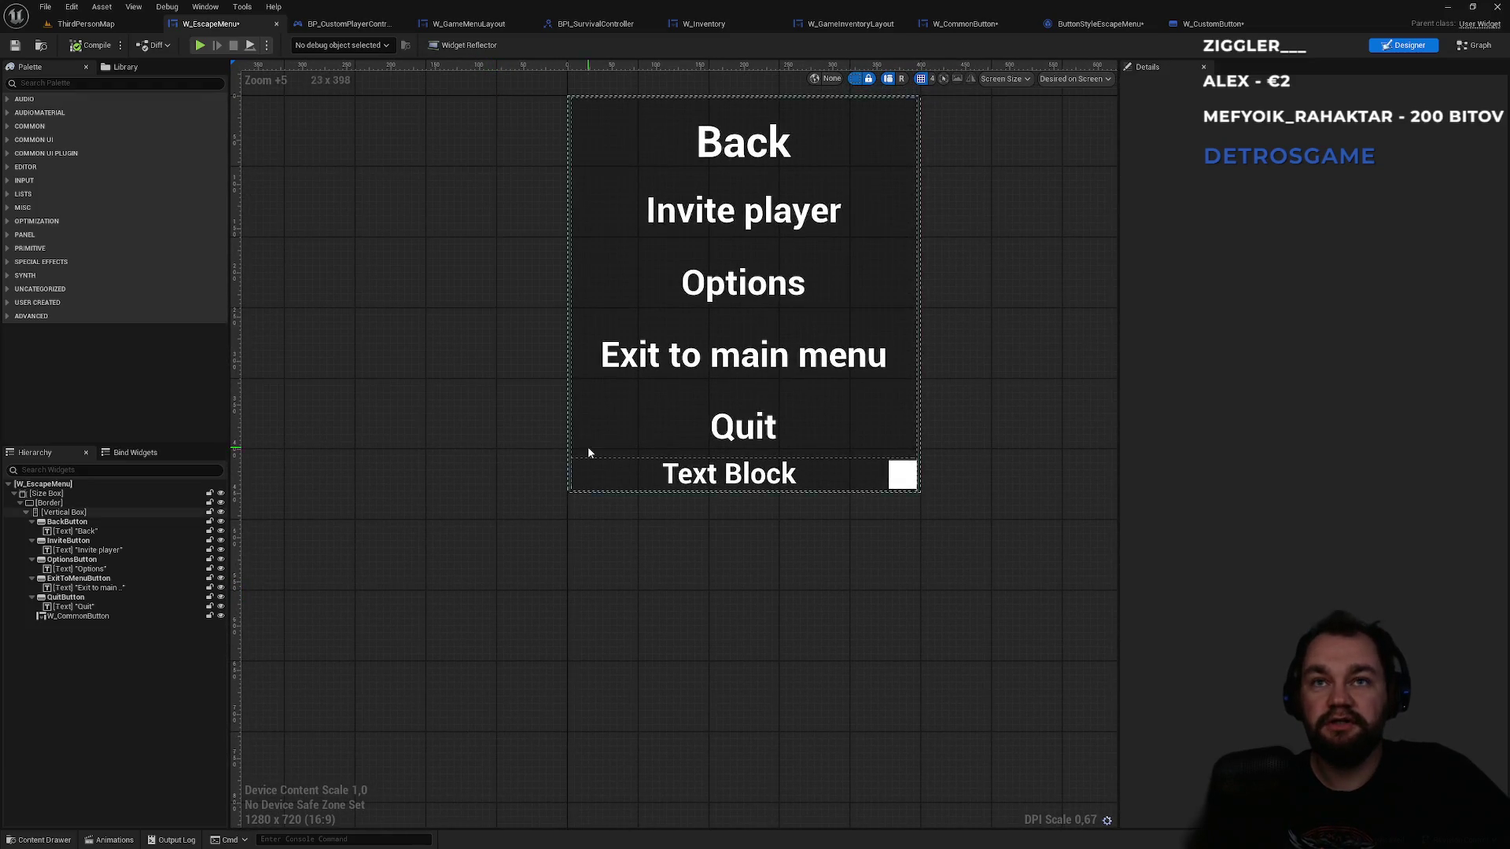
scroll(563, 486, "up", 4)
scroll(563, 486, "up", 4)
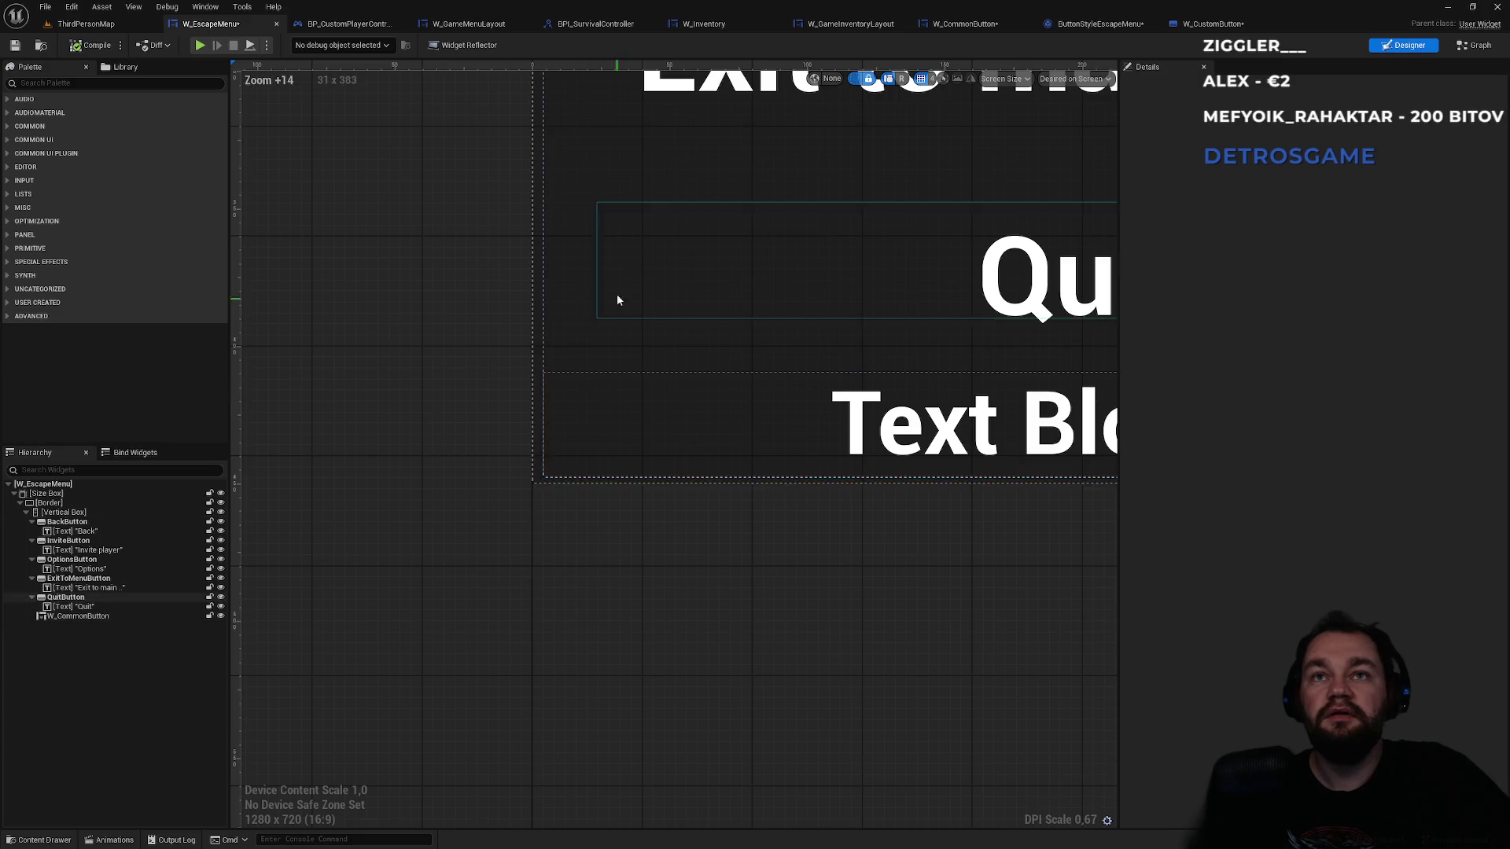
scroll(433, 252, "down", 2)
left_click_drag(380, 223, 418, 493)
scroll(419, 493, "down", 3)
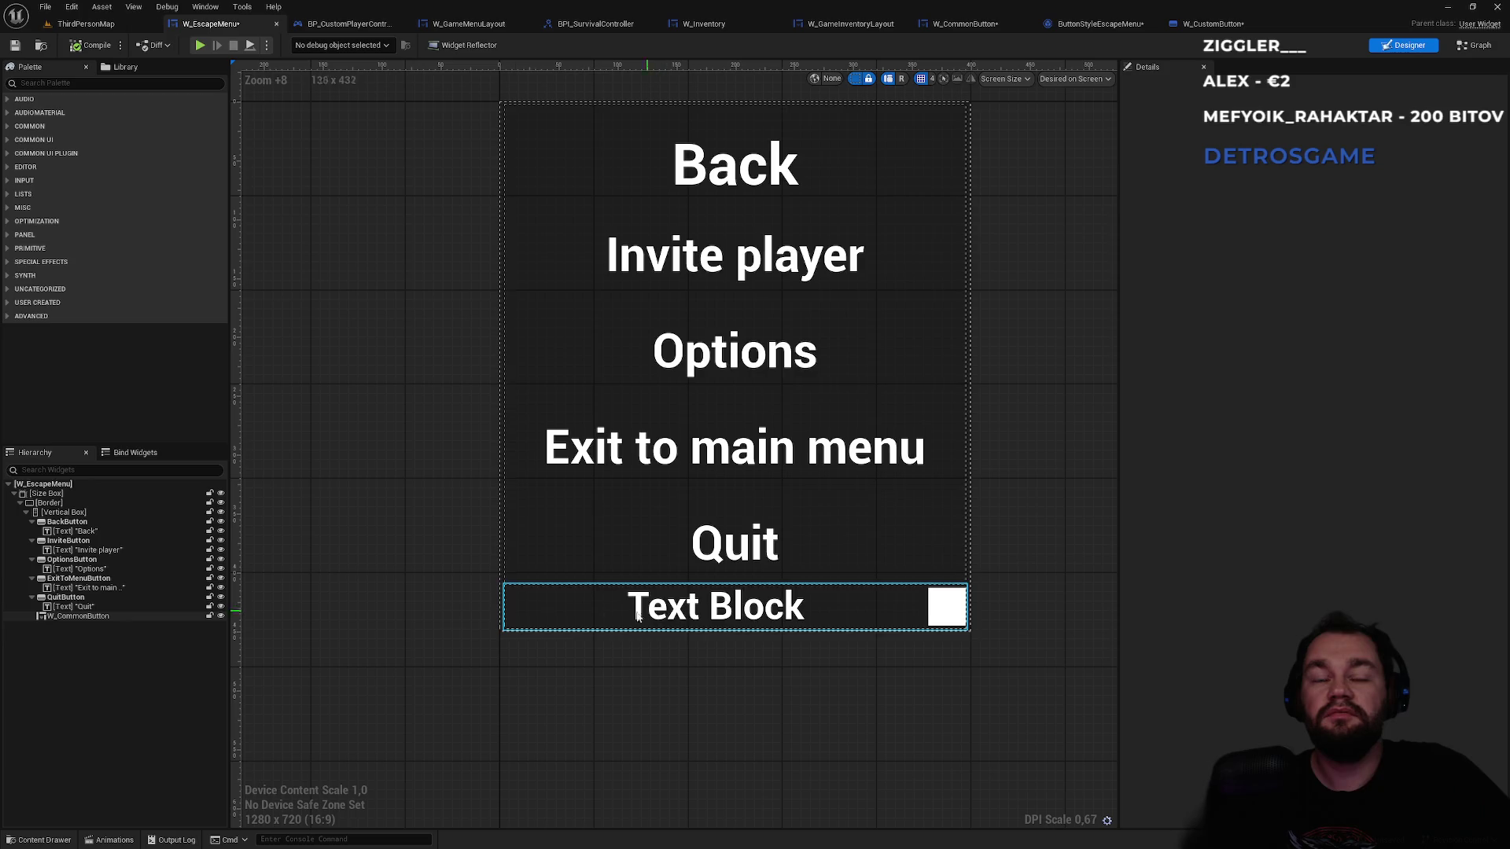
left_click(97, 617)
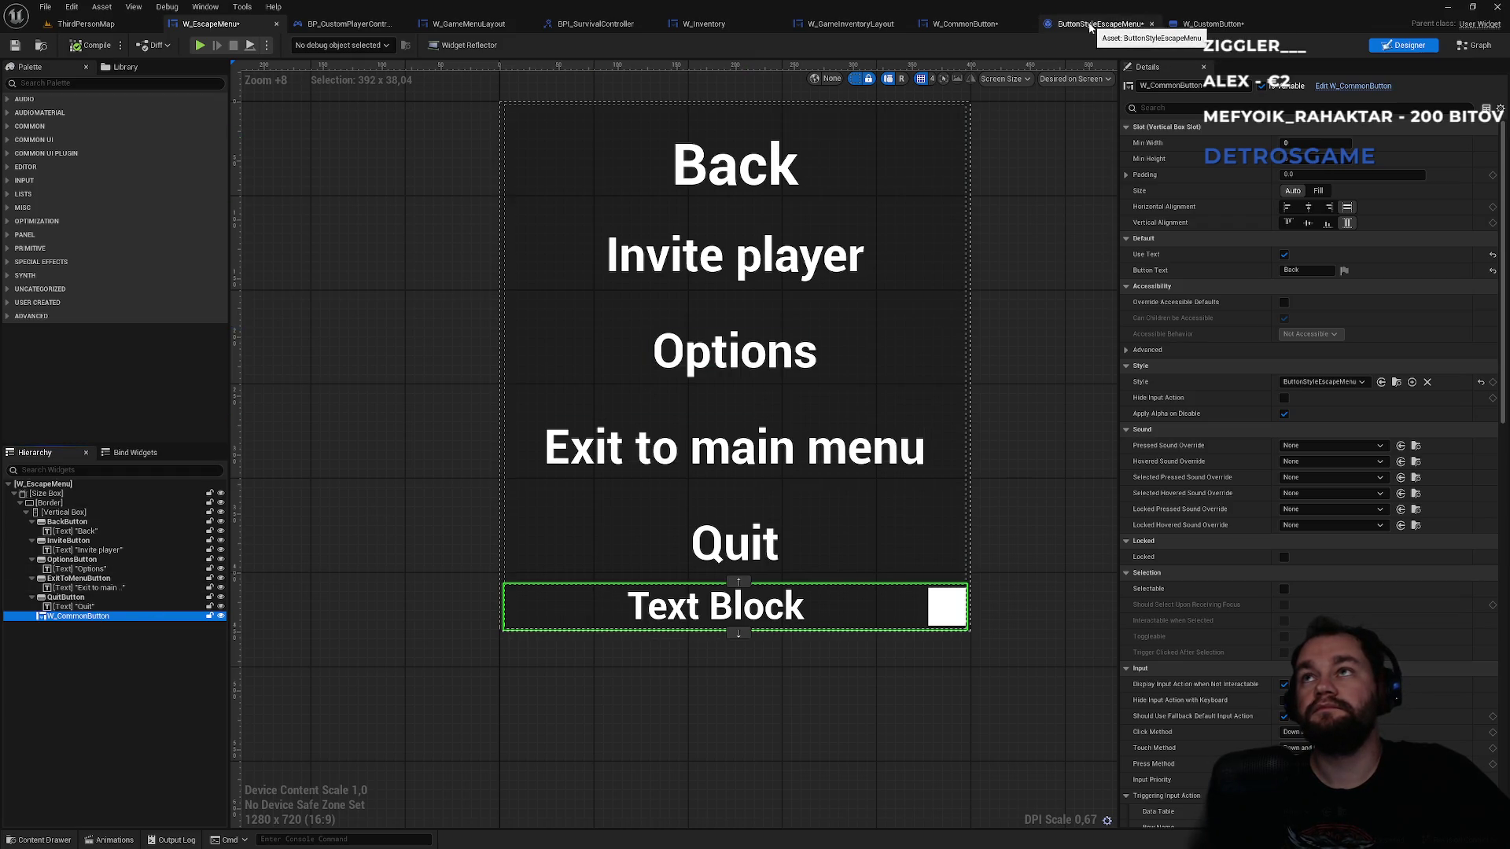
left_click(1090, 28)
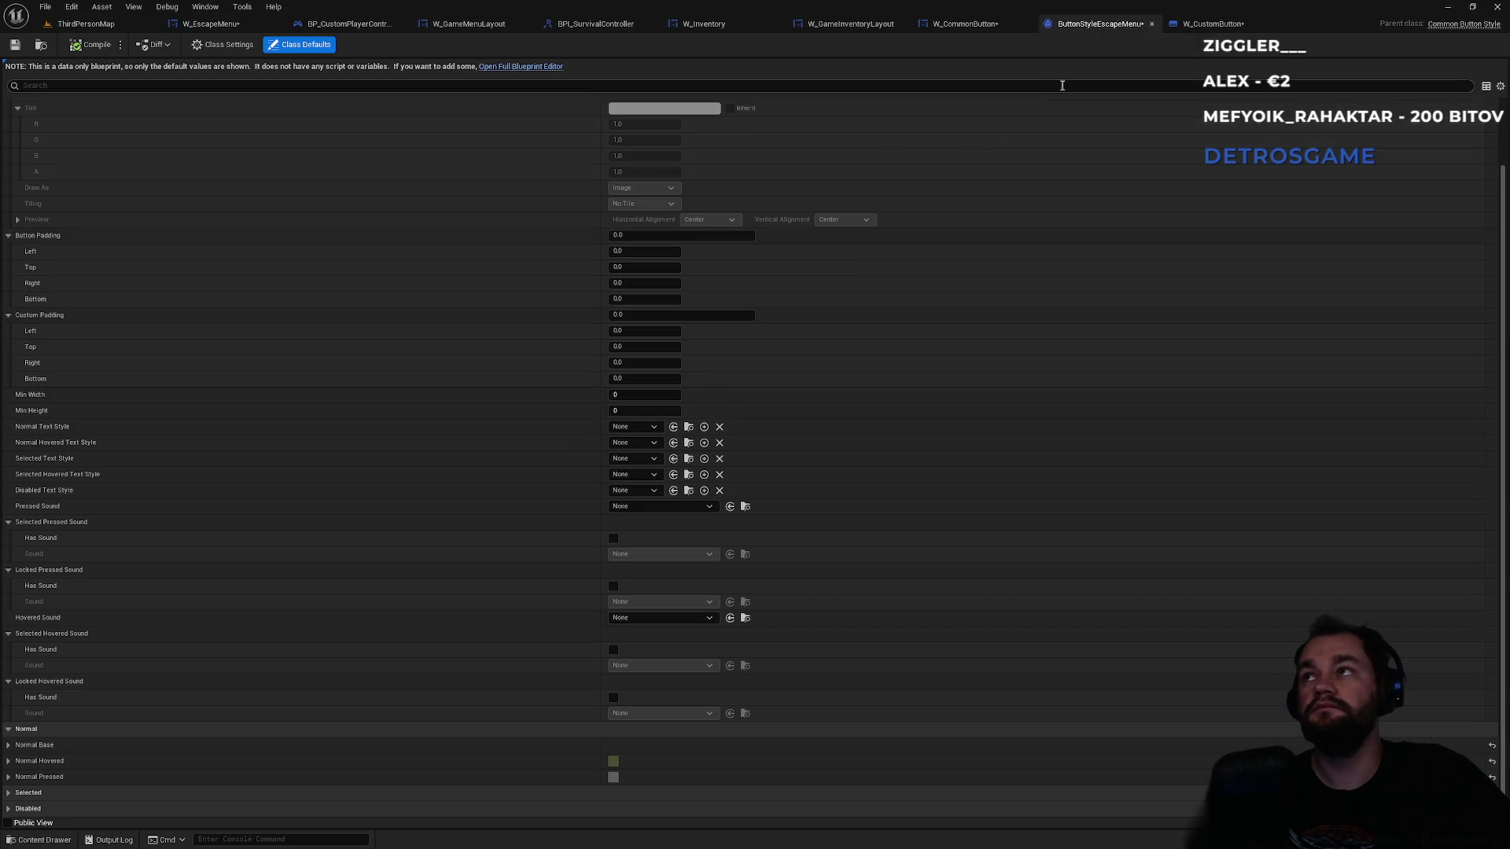
left_click(126, 28)
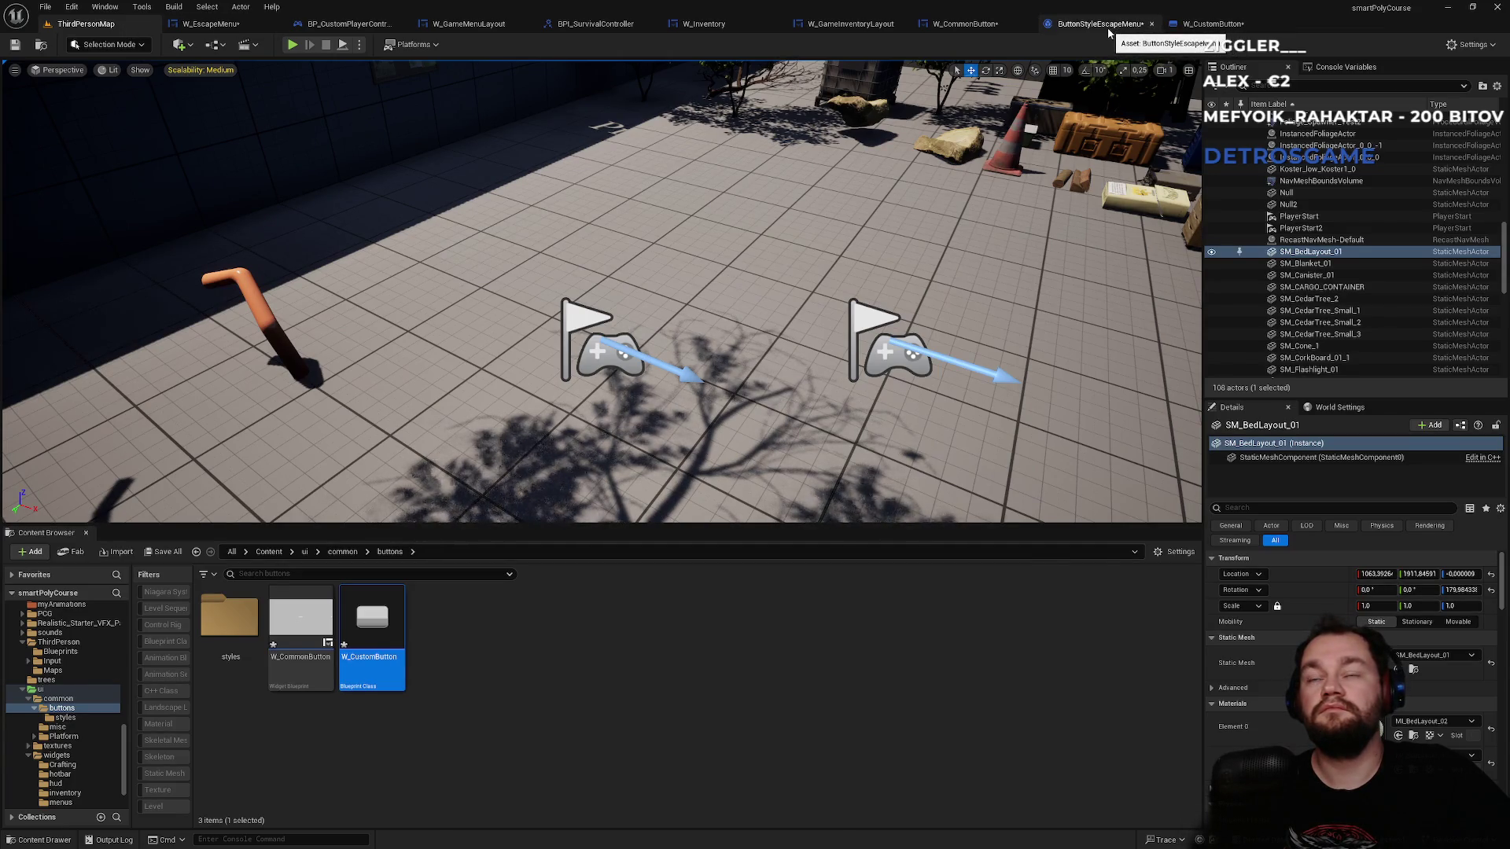
- In the styles folder, create a CommonButtonStyle blueprint class named BtnStyleEscapeMenu
left_click(1105, 25)
left_click(39, 47)
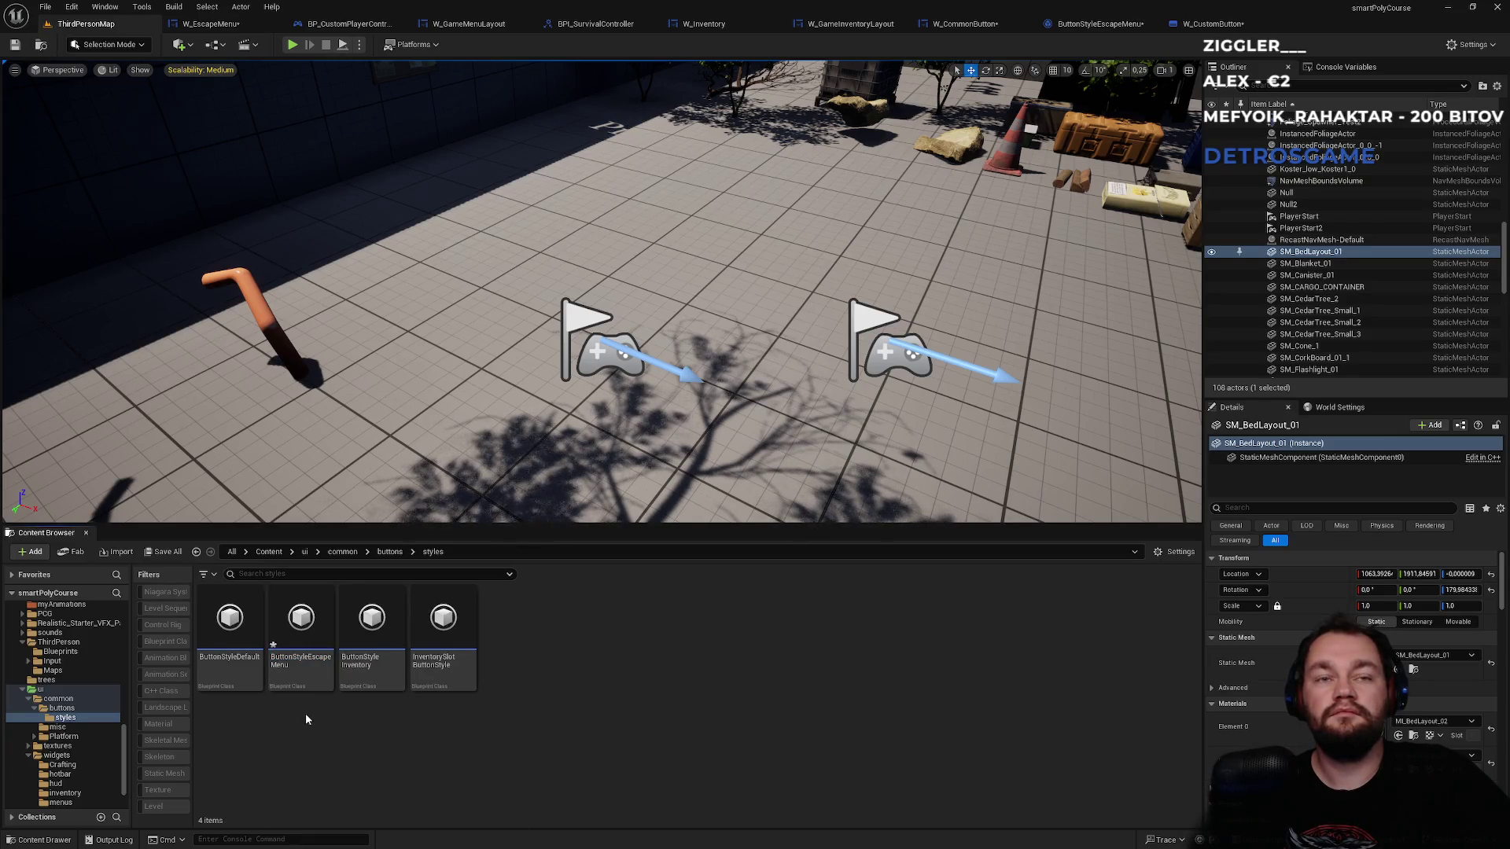
right_click(454, 760)
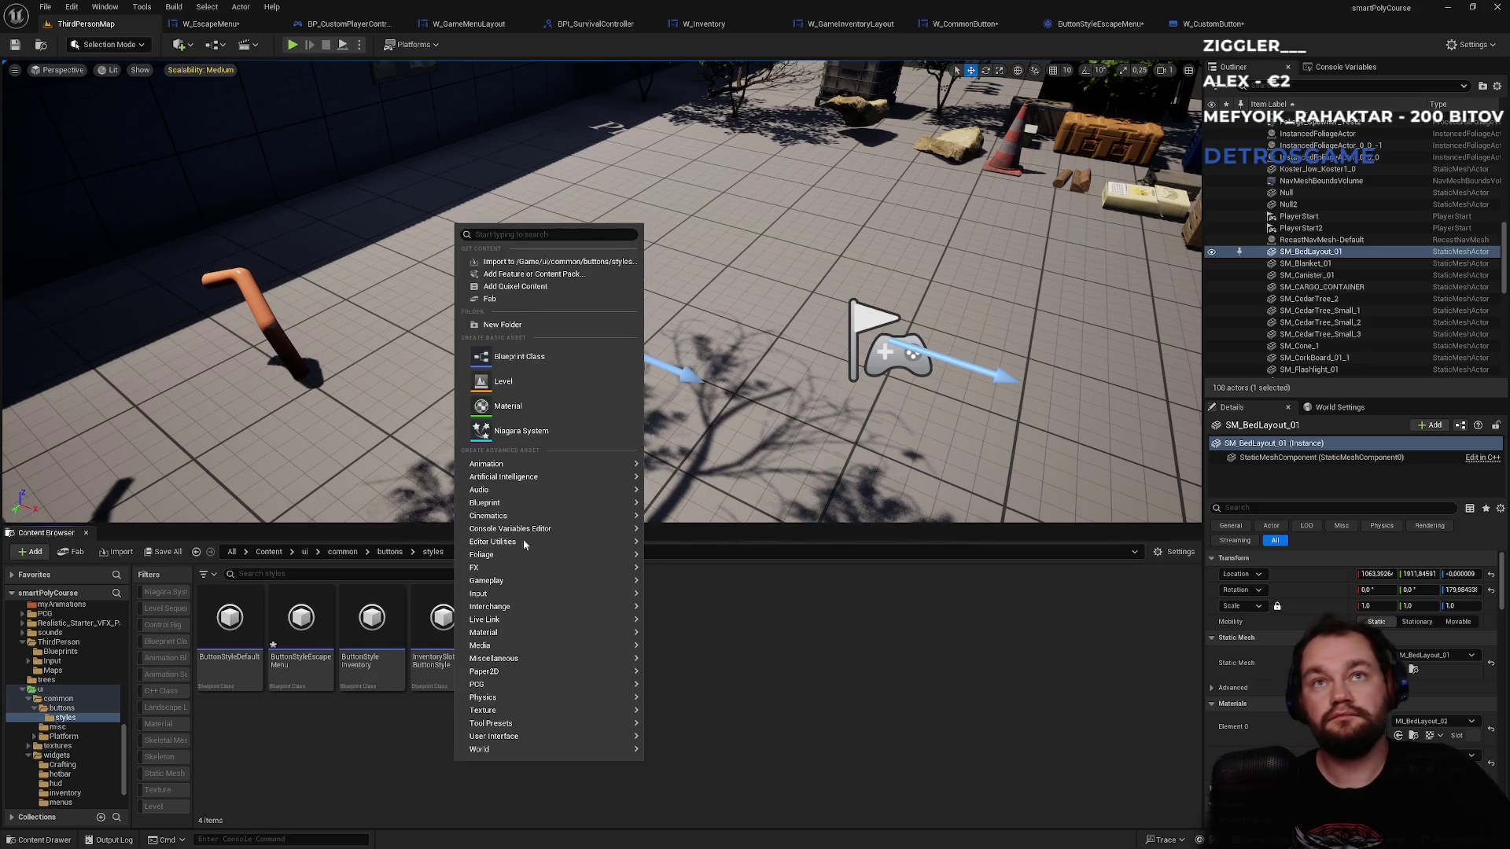
left_click(582, 357)
type("c")
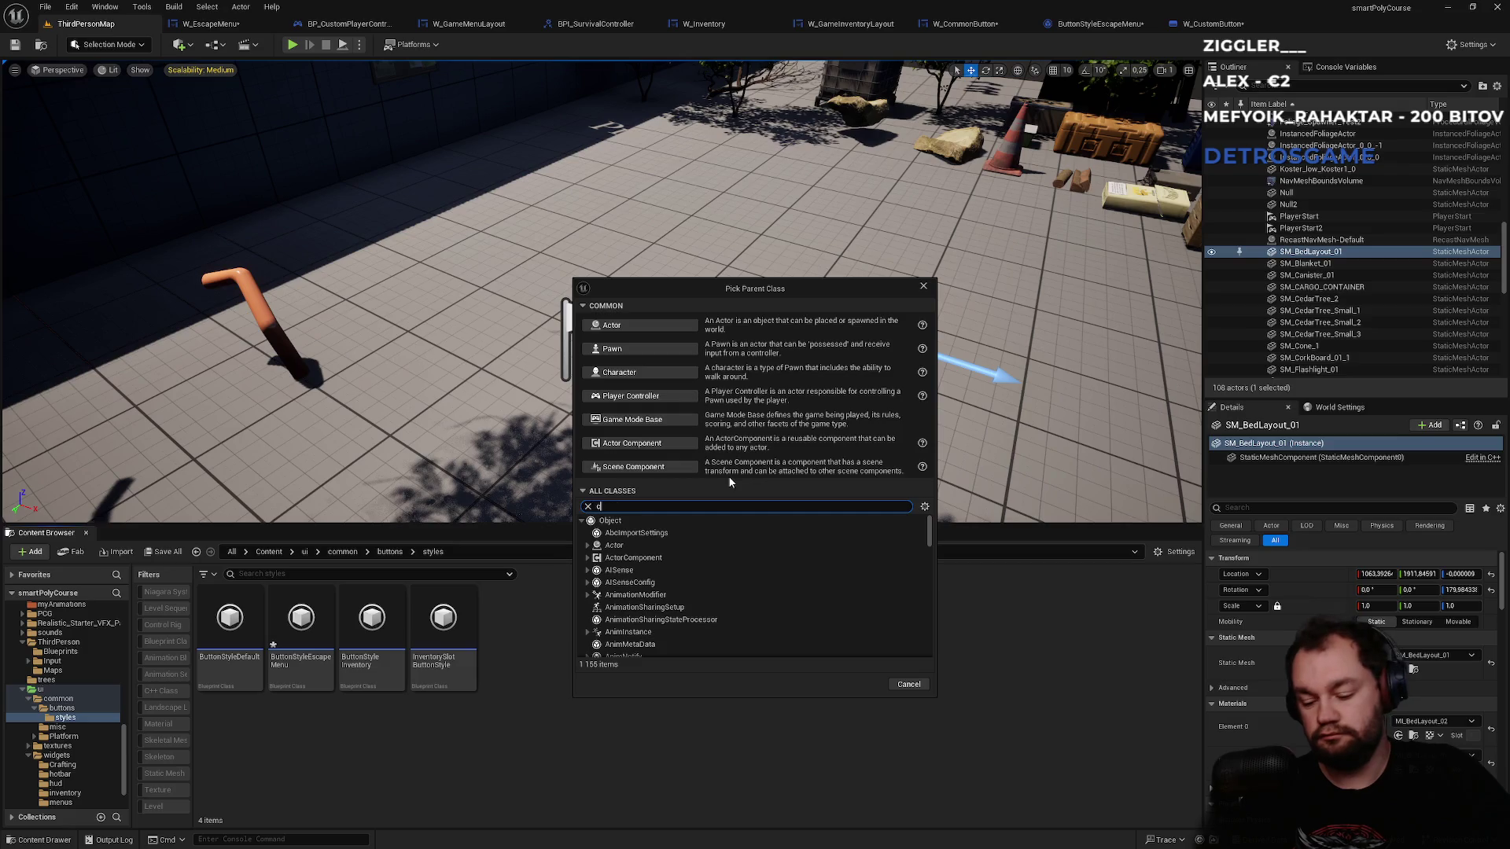
type("ommonbuttonstyle")
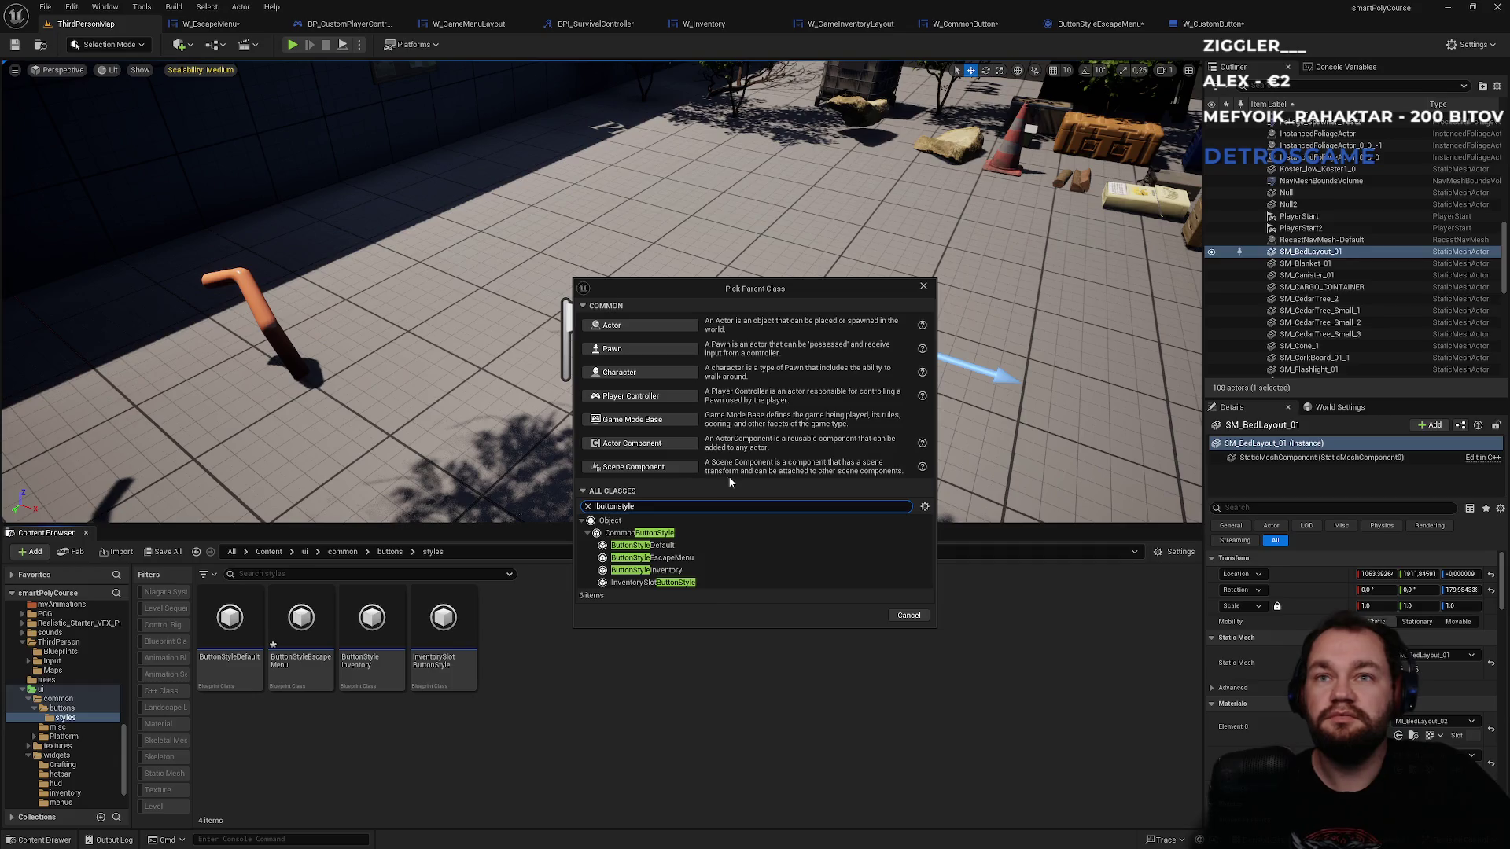
left_click(659, 535)
left_click(862, 615)
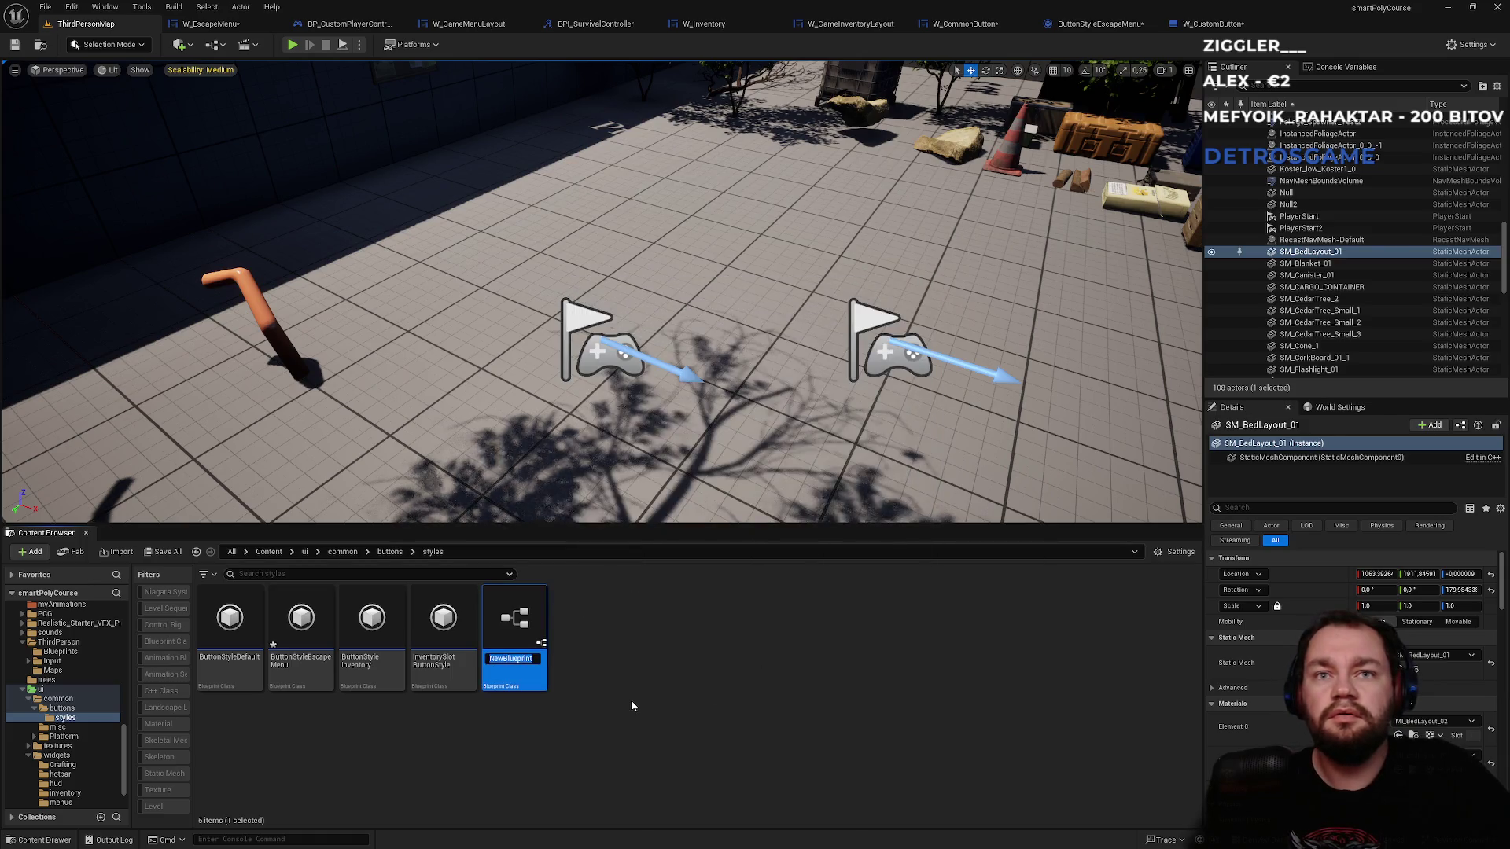
type("B")
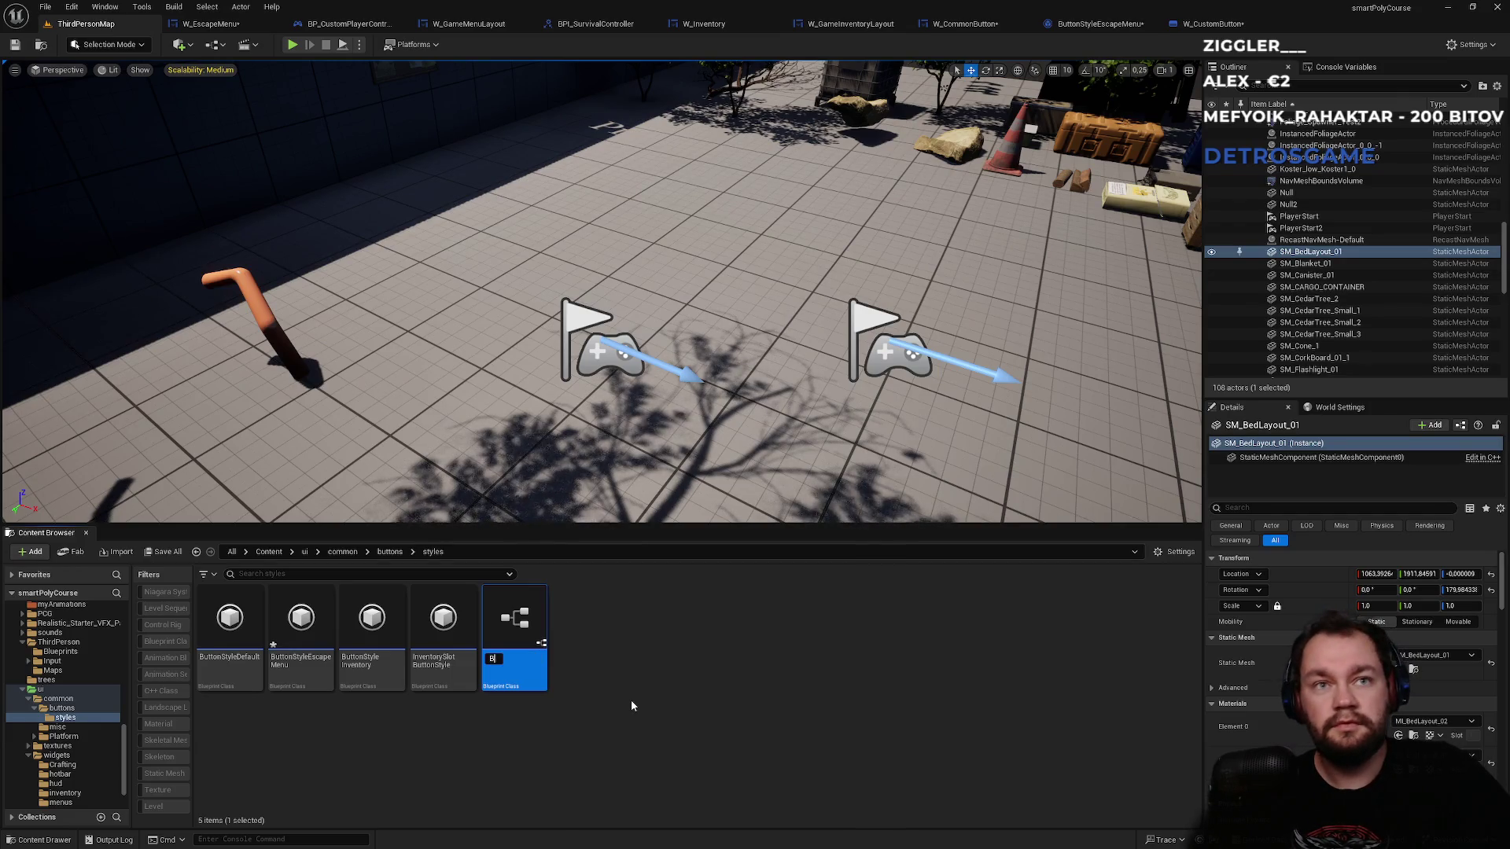
type("tnStyleEs")
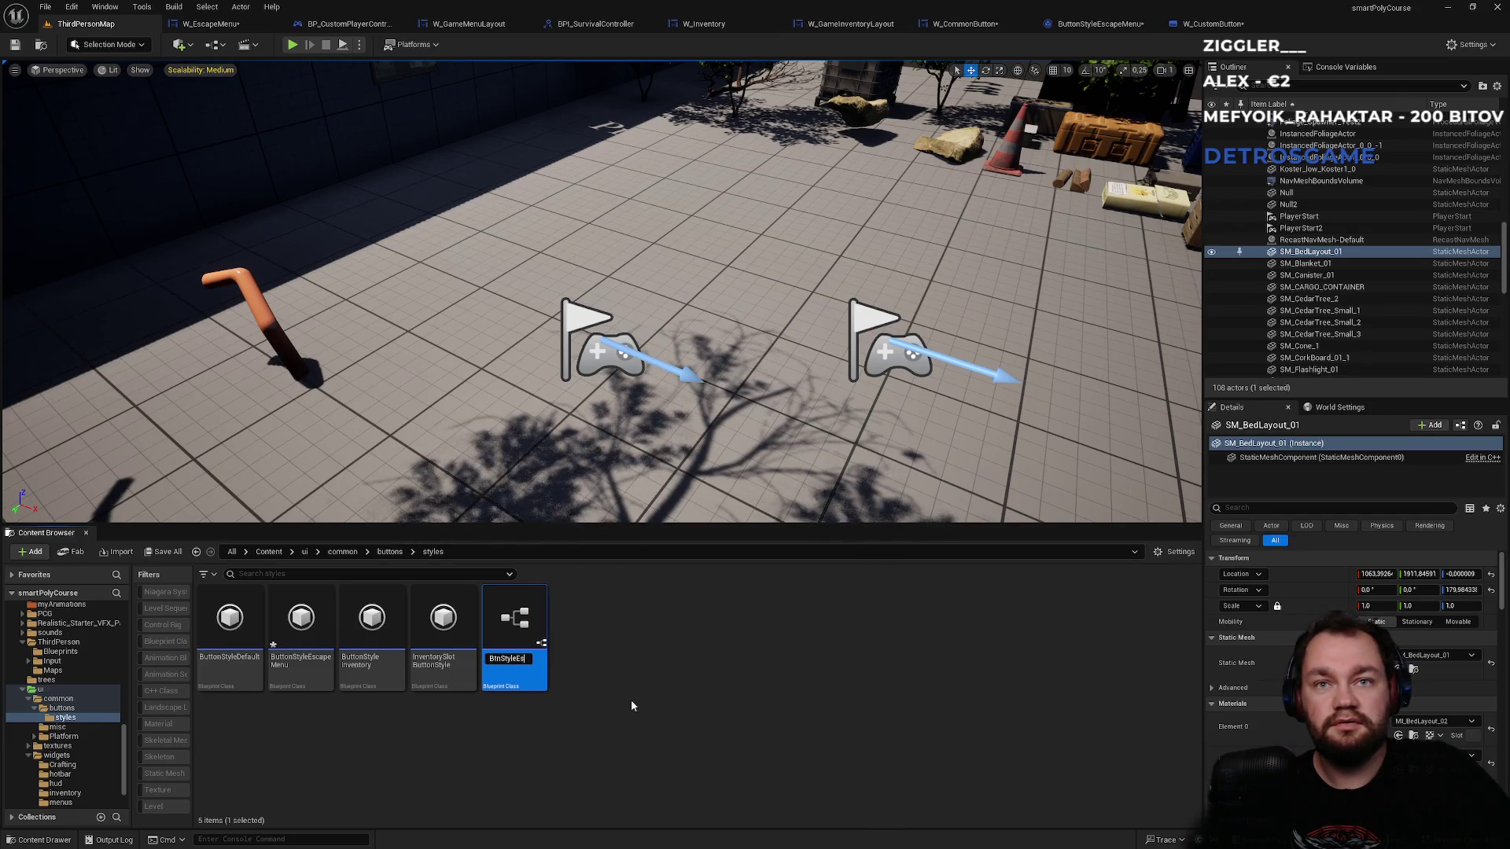
type("capeMenu")
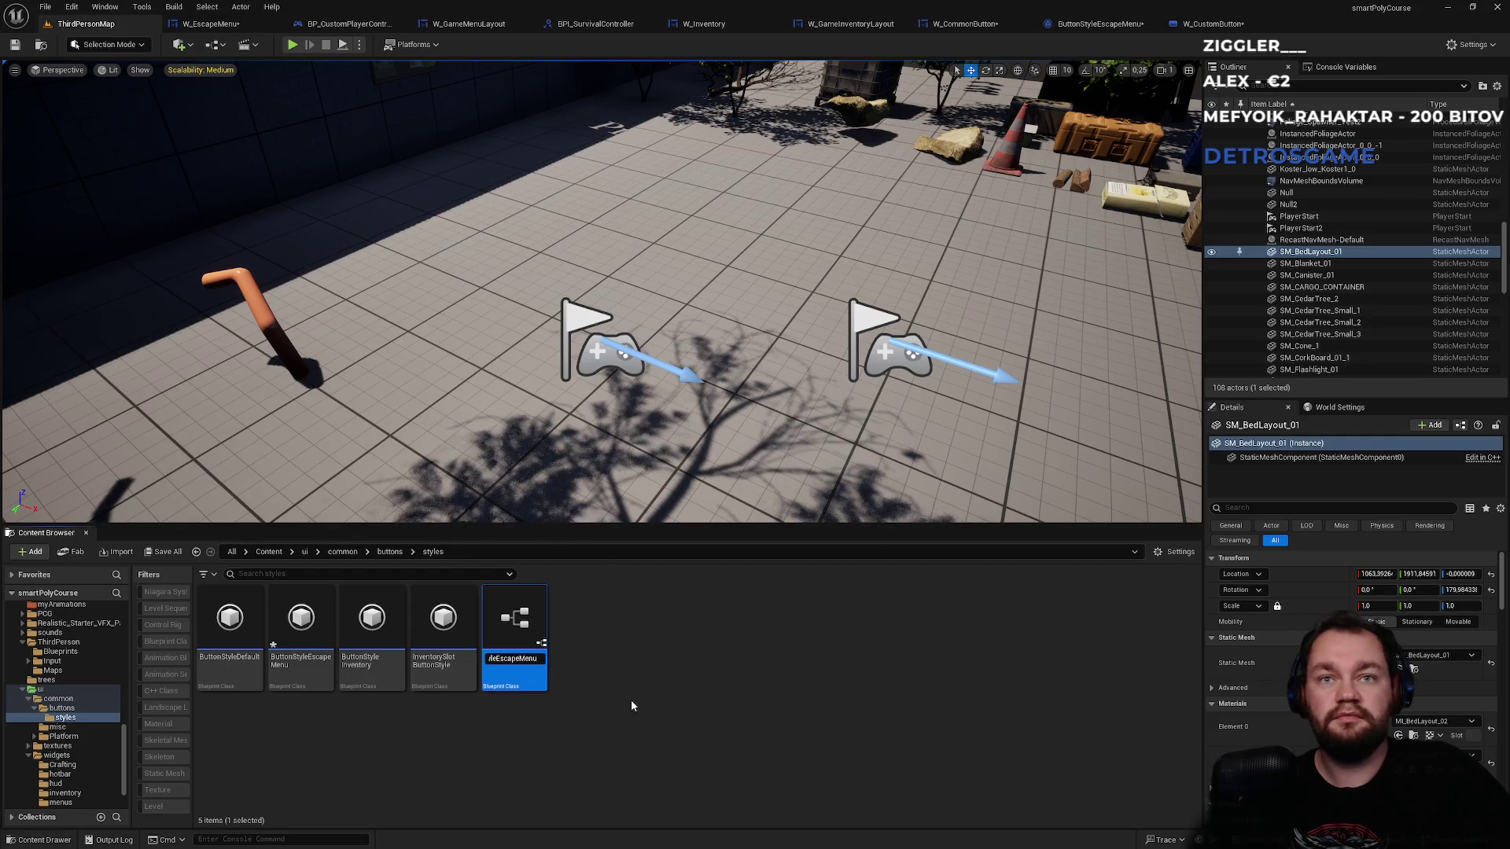
key("Return")
key("Return")
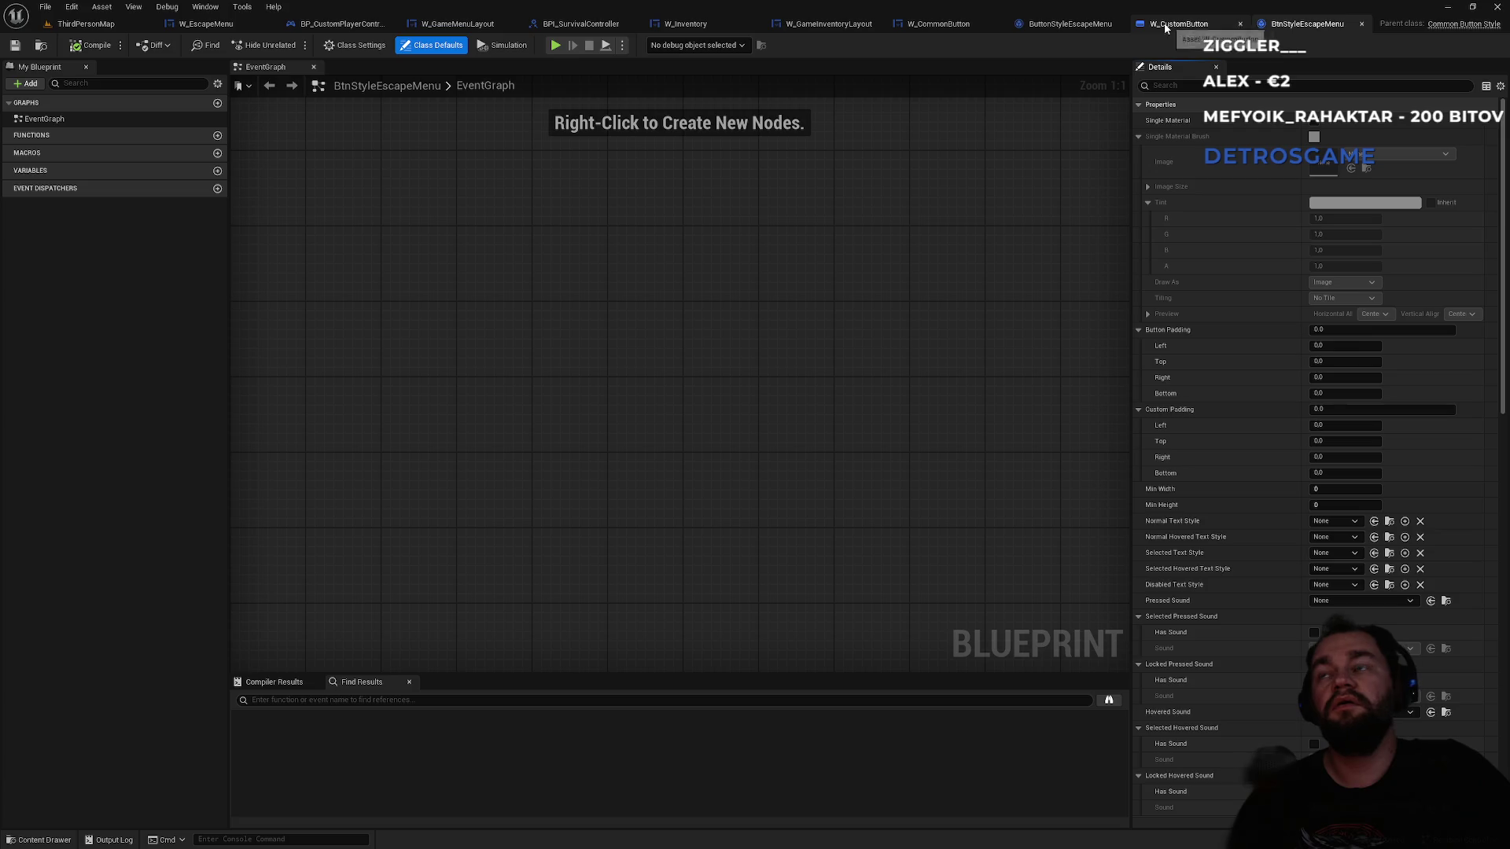
- In BtnStyleEscapeMenu's class defaults, set the Normal Base tint alpha to 0.0
left_click(357, 47)
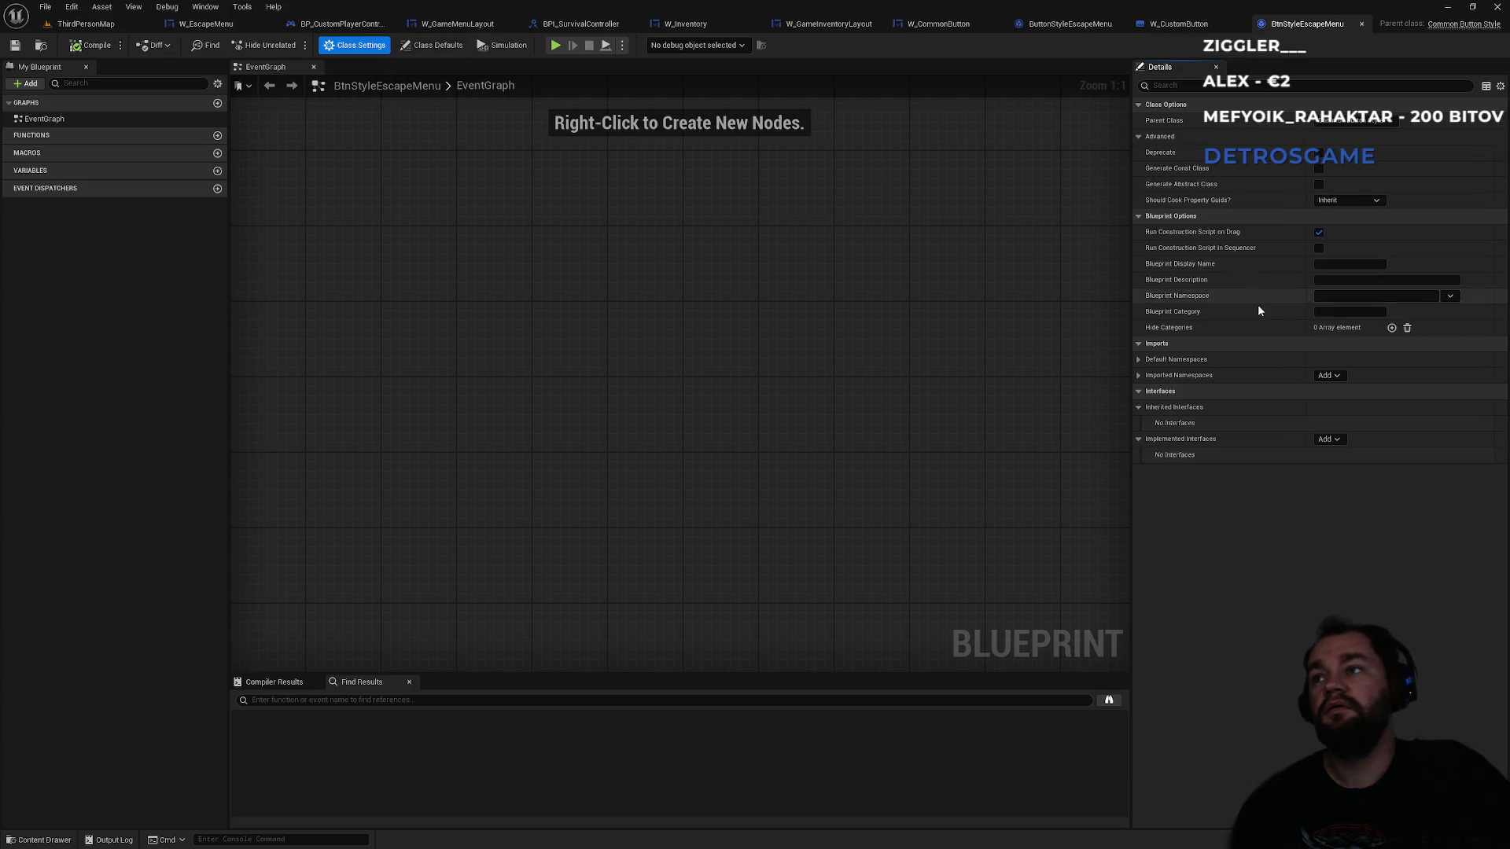
left_click(427, 49)
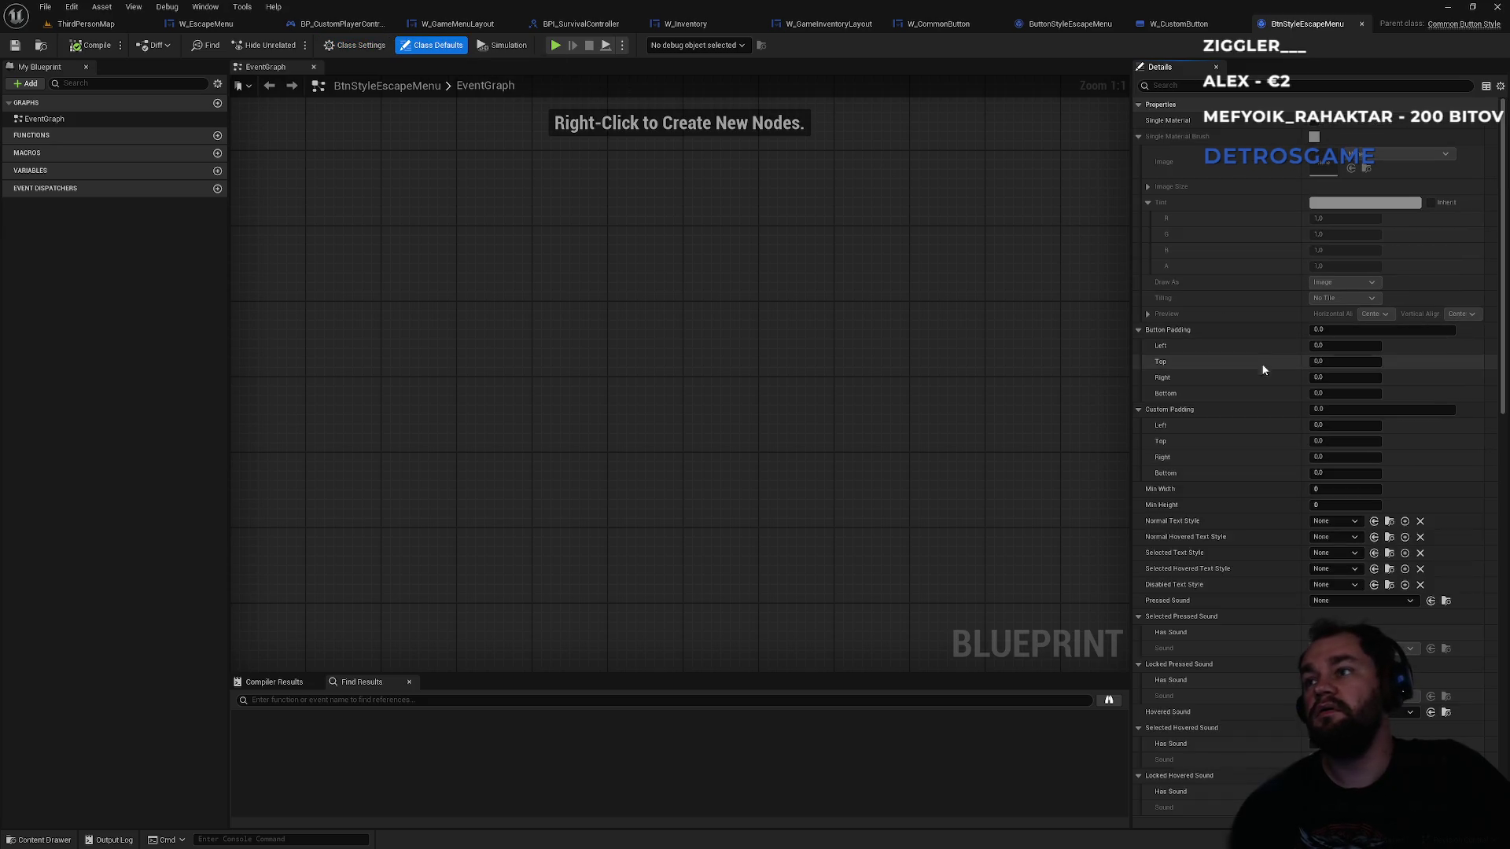
scroll(1262, 362, "down", 6)
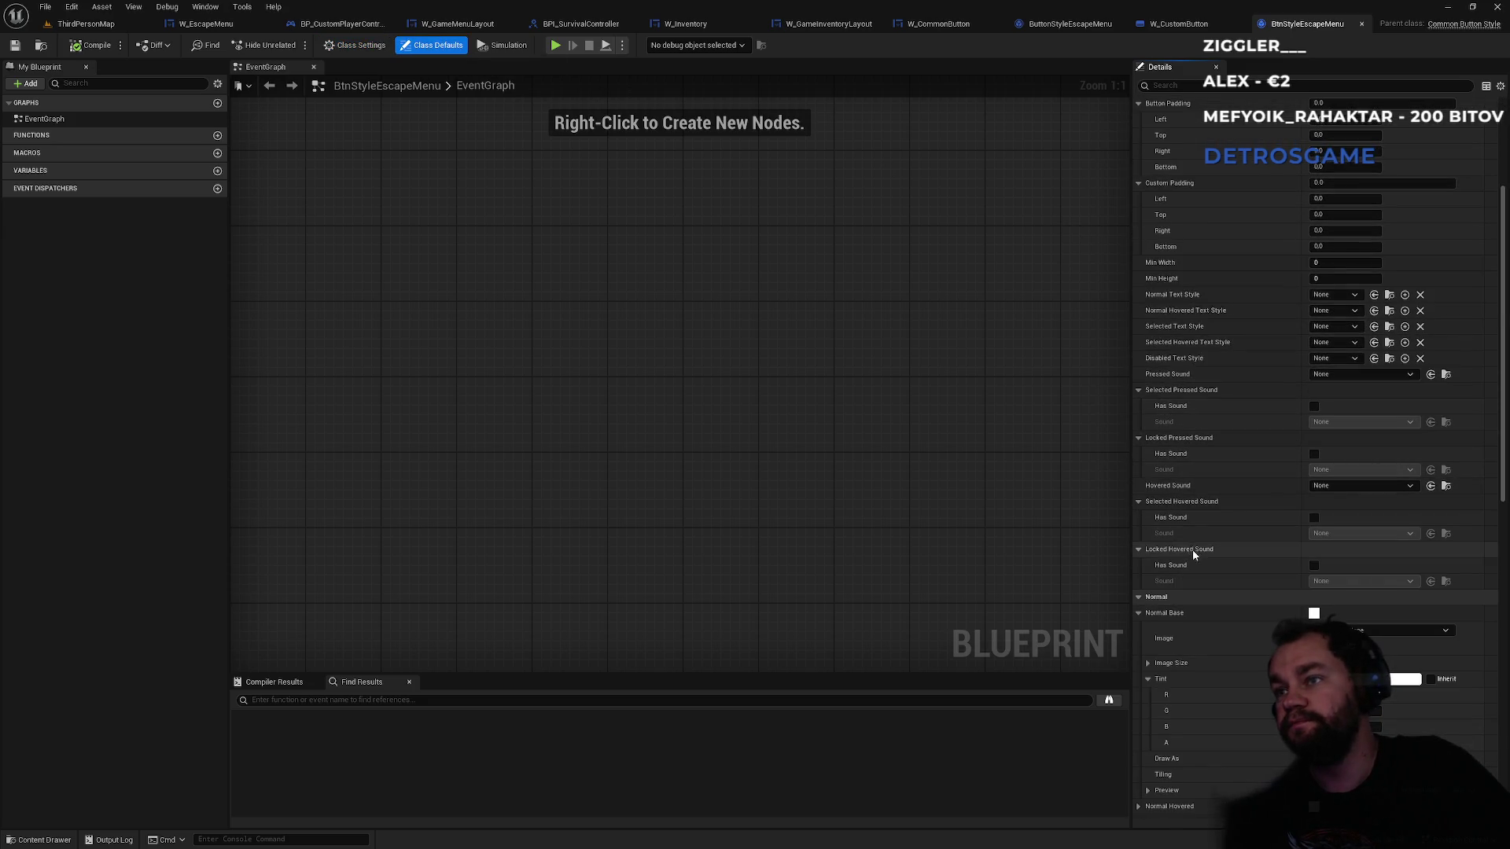
scroll(1192, 548, "down", 5)
scroll(1215, 578, "down", 3)
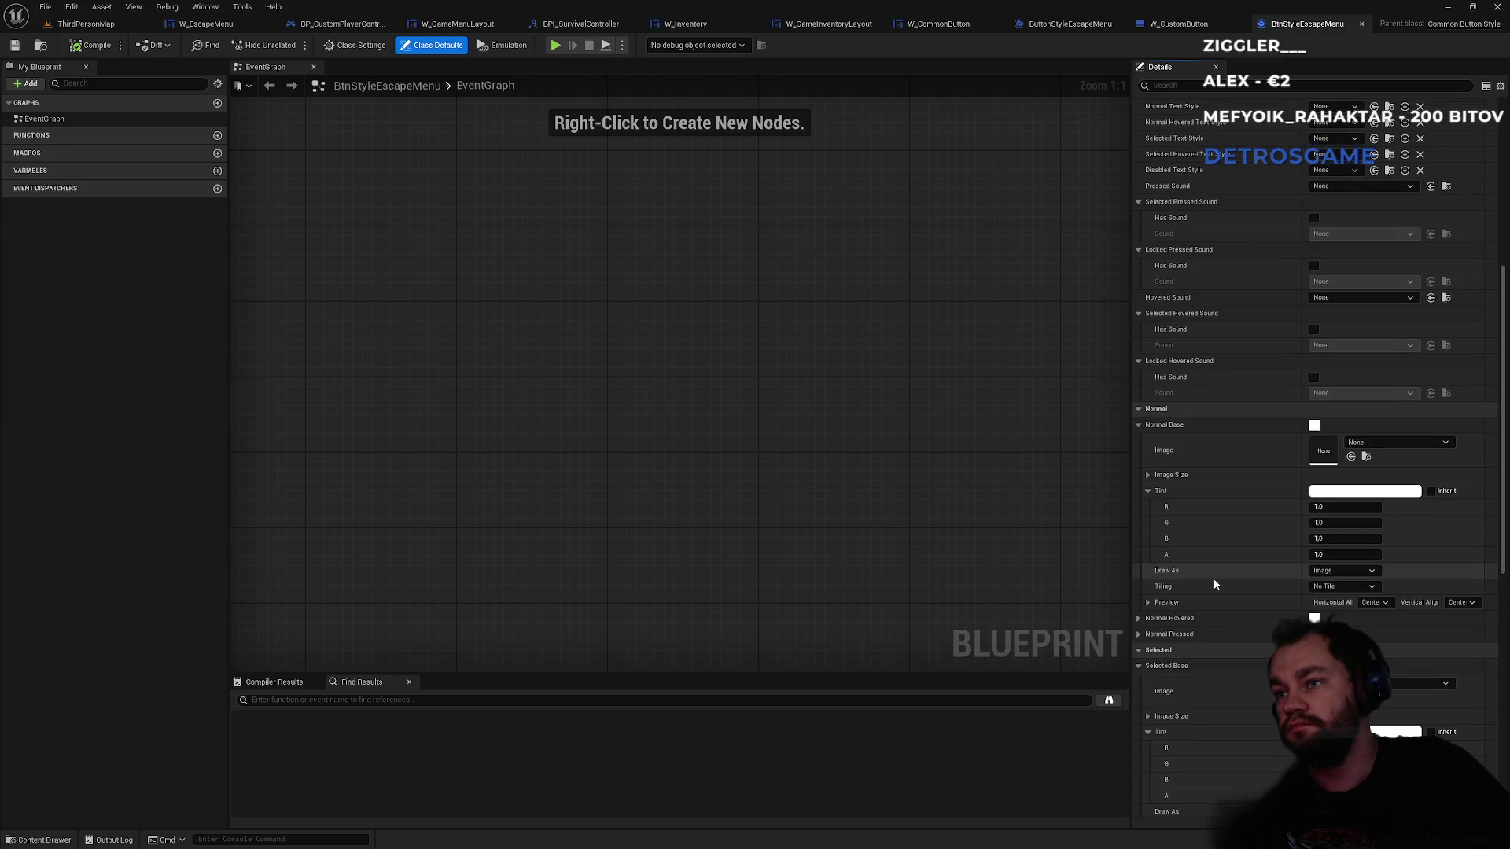
left_click(1139, 576)
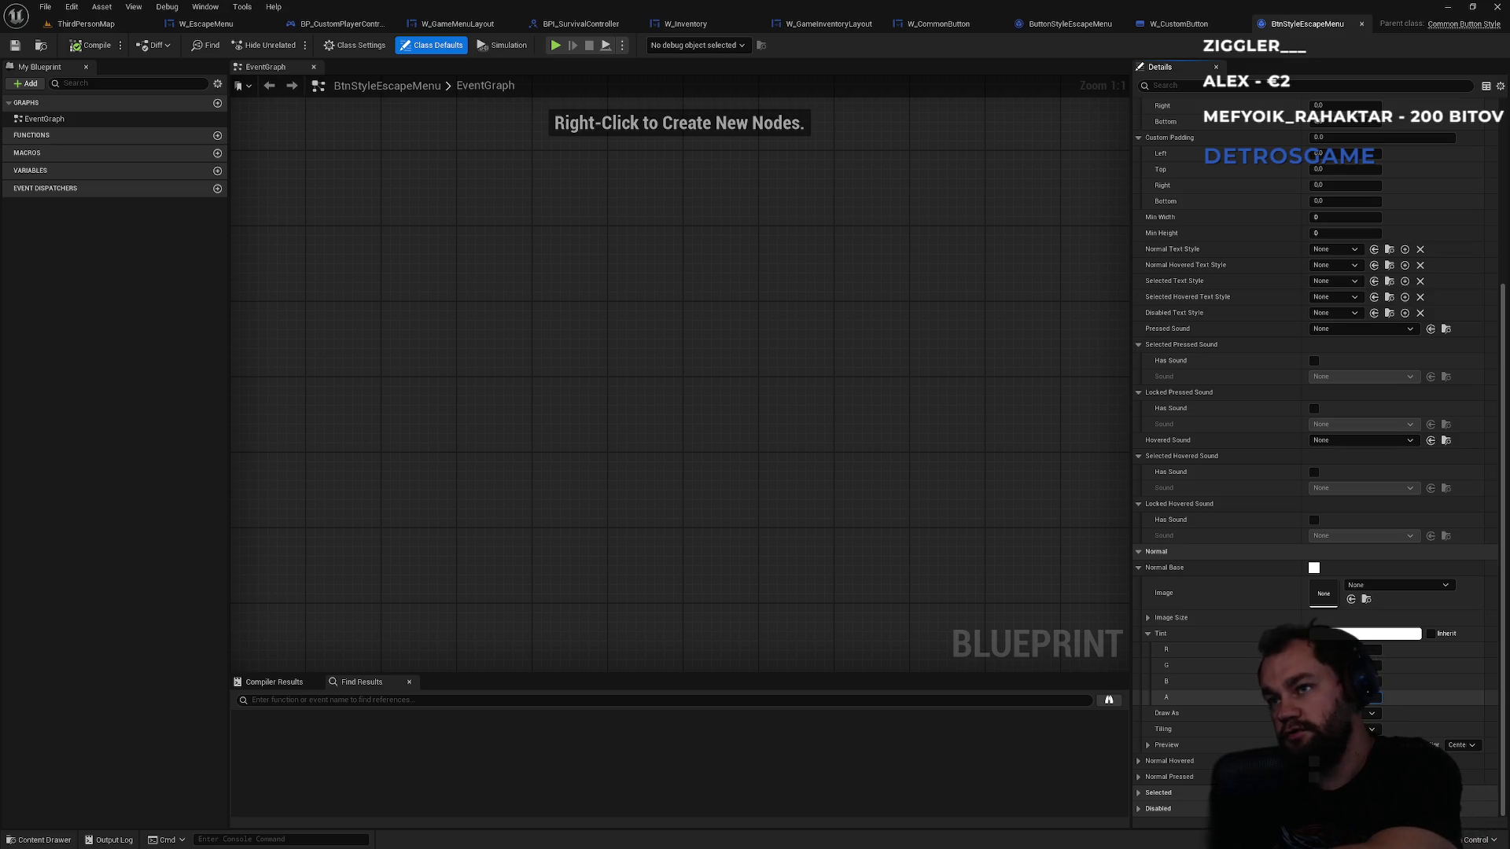
key("Return")
- Expand the Normal Hovered and Normal Pressed tint values for review
left_click(1139, 761)
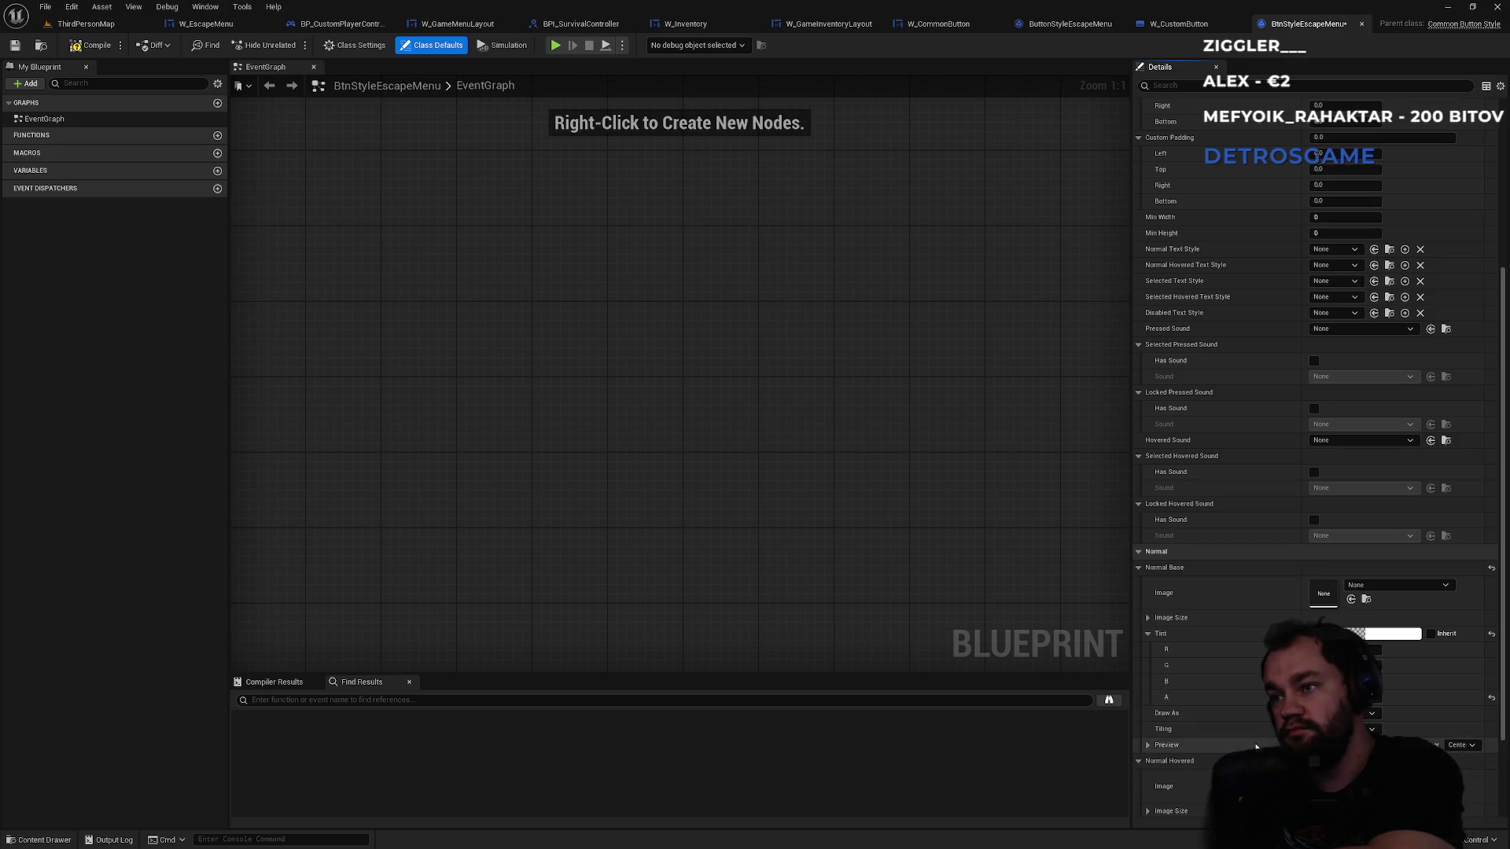
scroll(1156, 755, "down", 3)
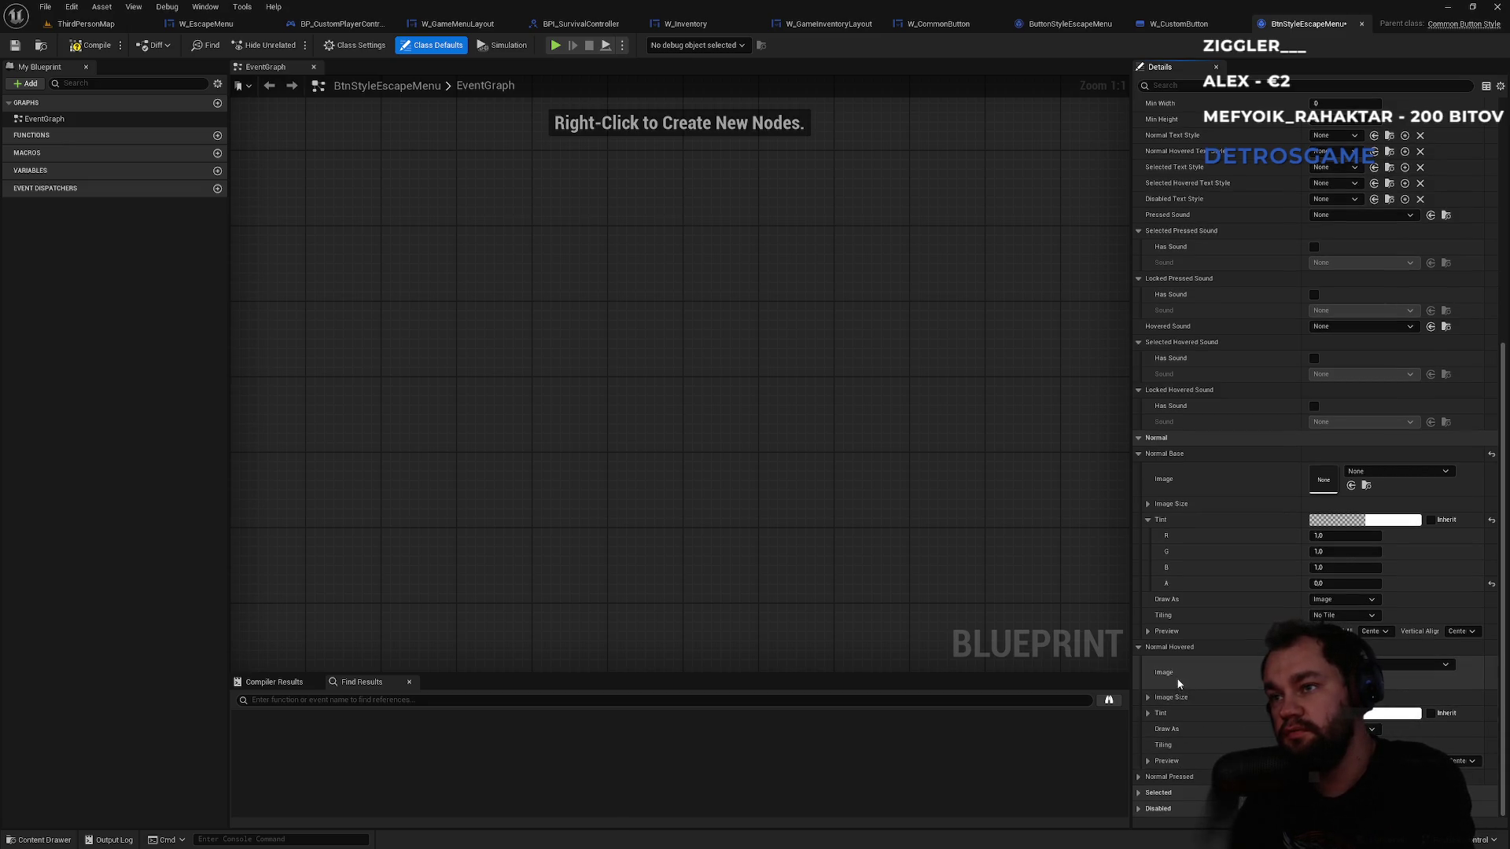
left_click(1142, 715)
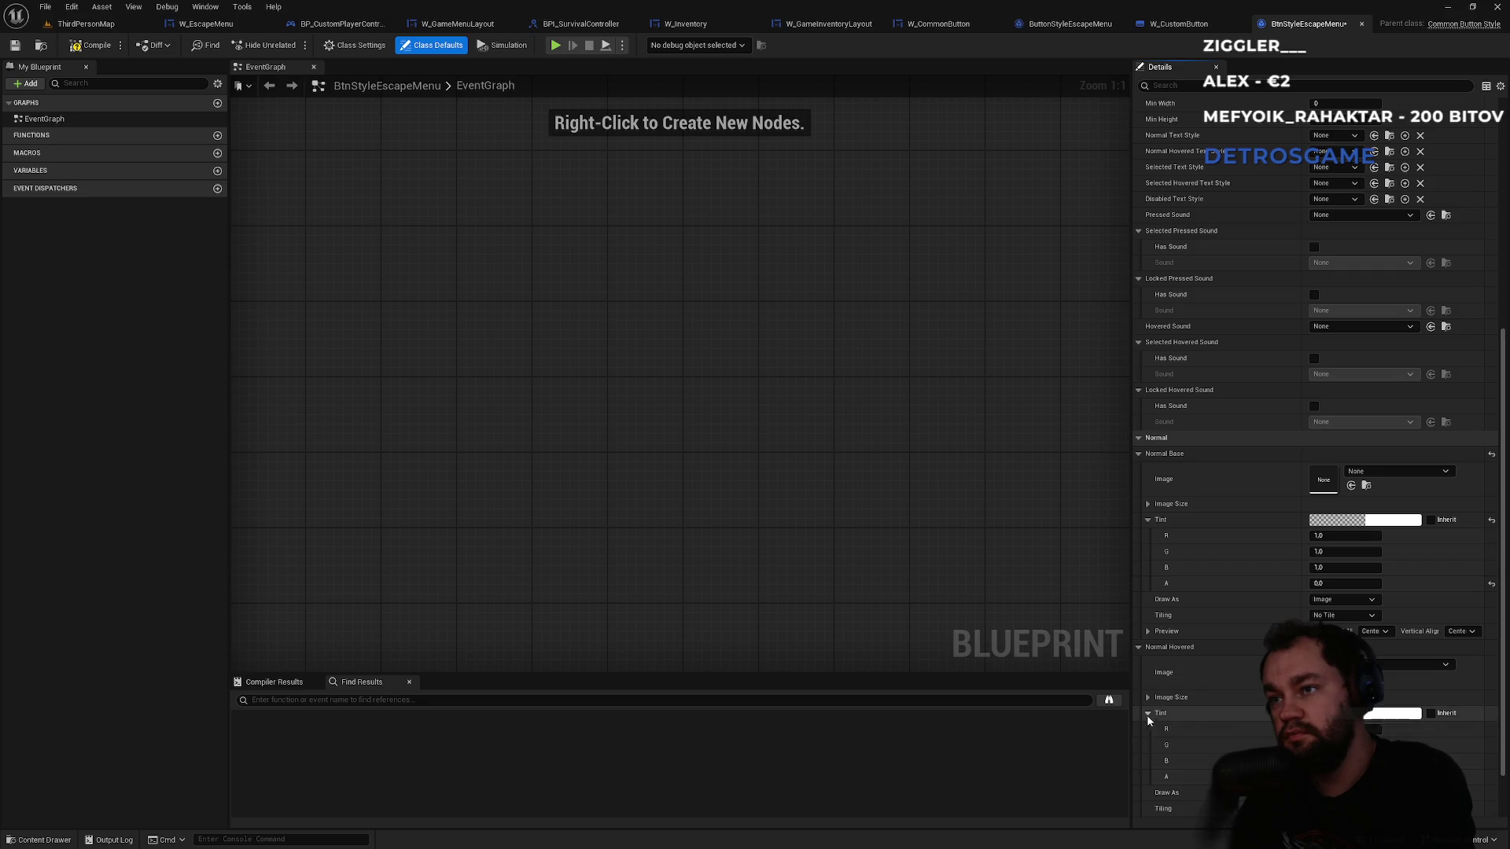
scroll(1142, 717, "down", 2)
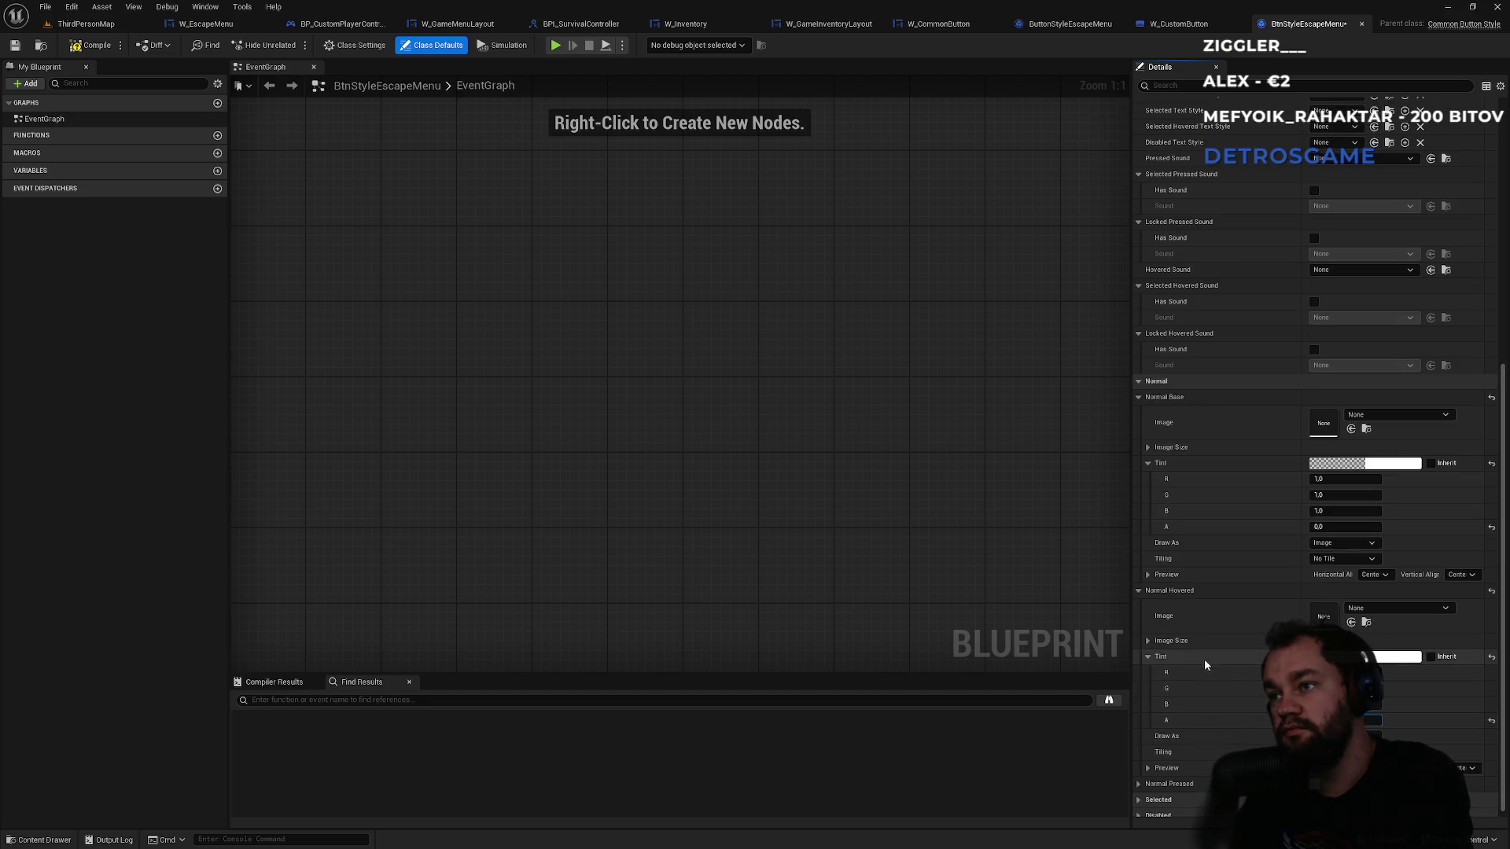
left_click(1140, 592)
left_click(1138, 779)
scroll(1140, 771, "down", 3)
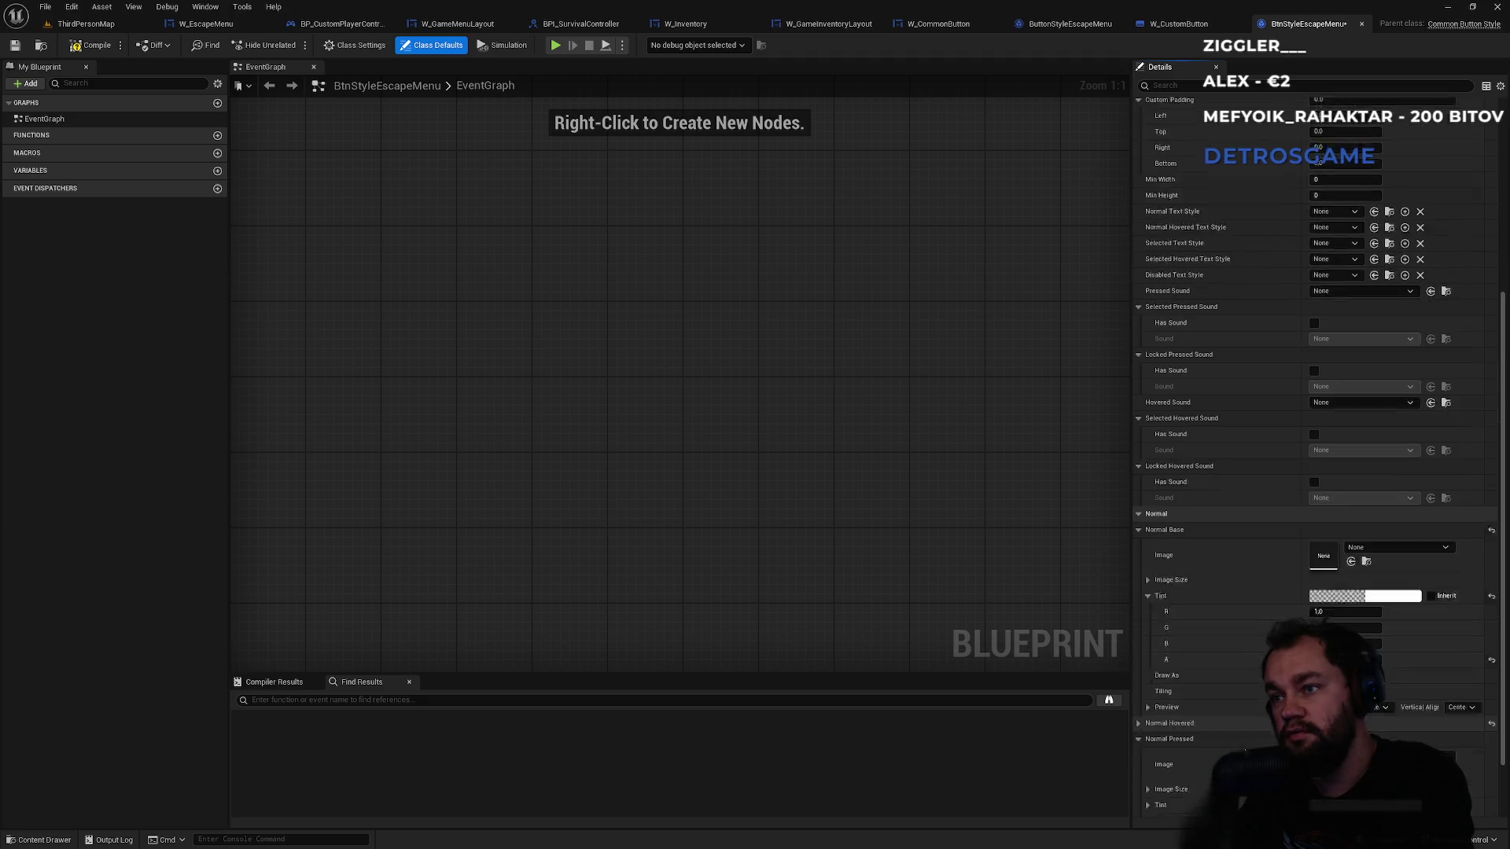
left_click(1148, 730)
scroll(1152, 735, "down", 2)
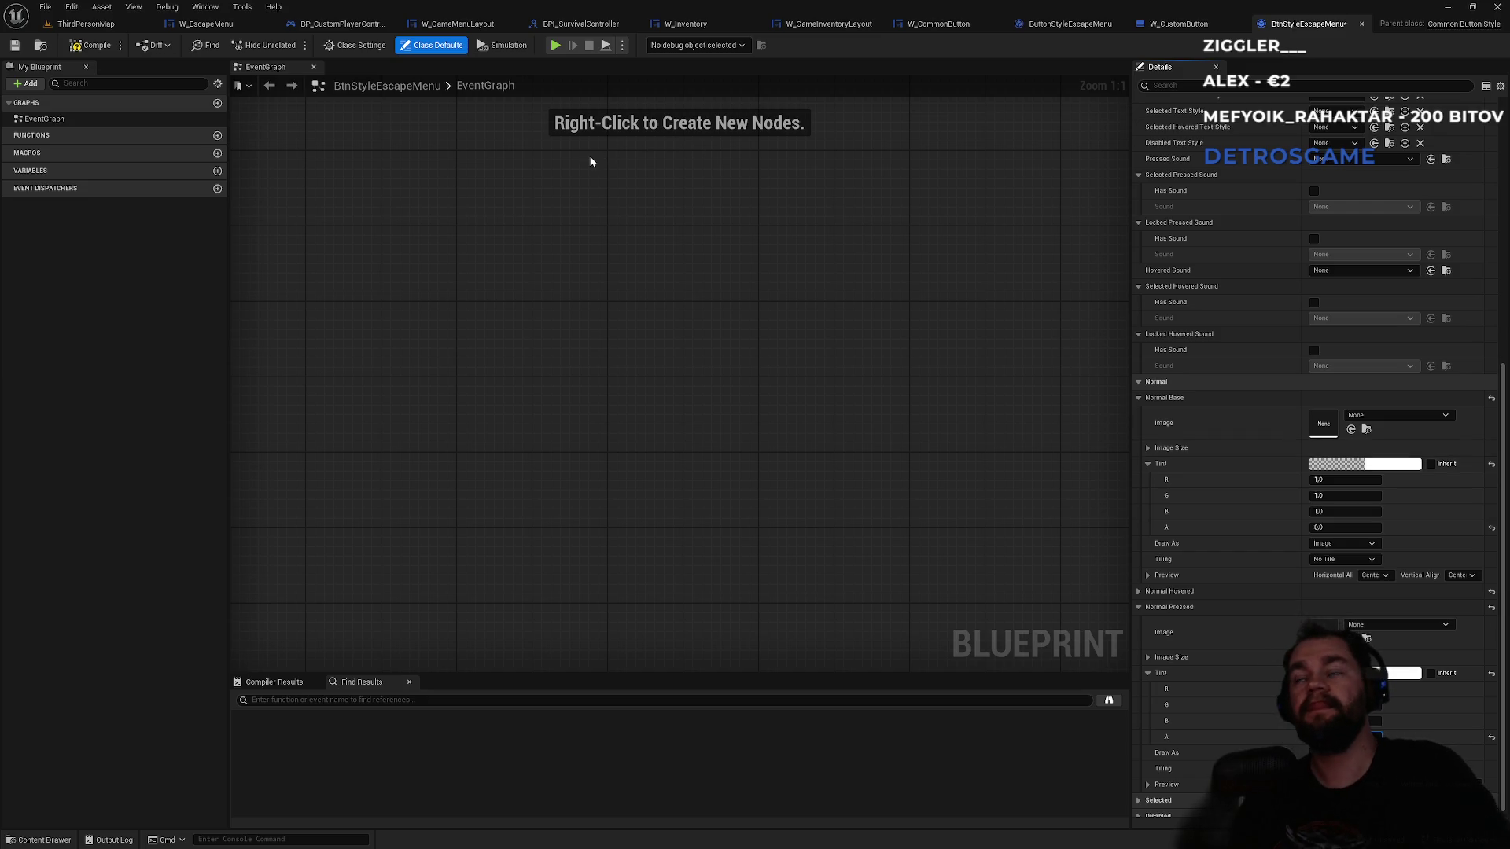
- Save the new BtnStyleEscapeMenu asset
left_click(85, 24)
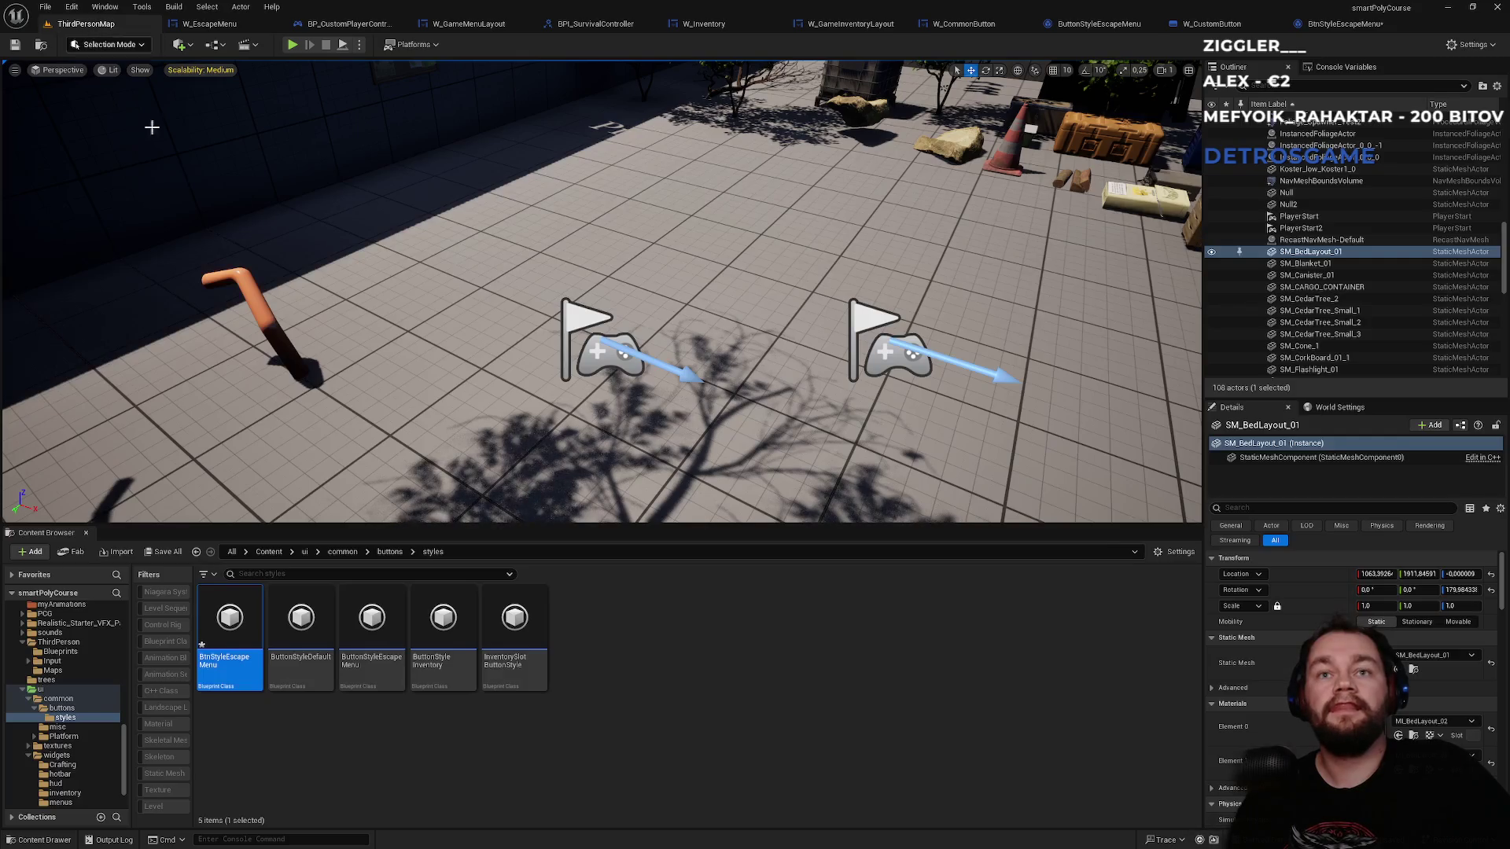
key("ctrl+s")
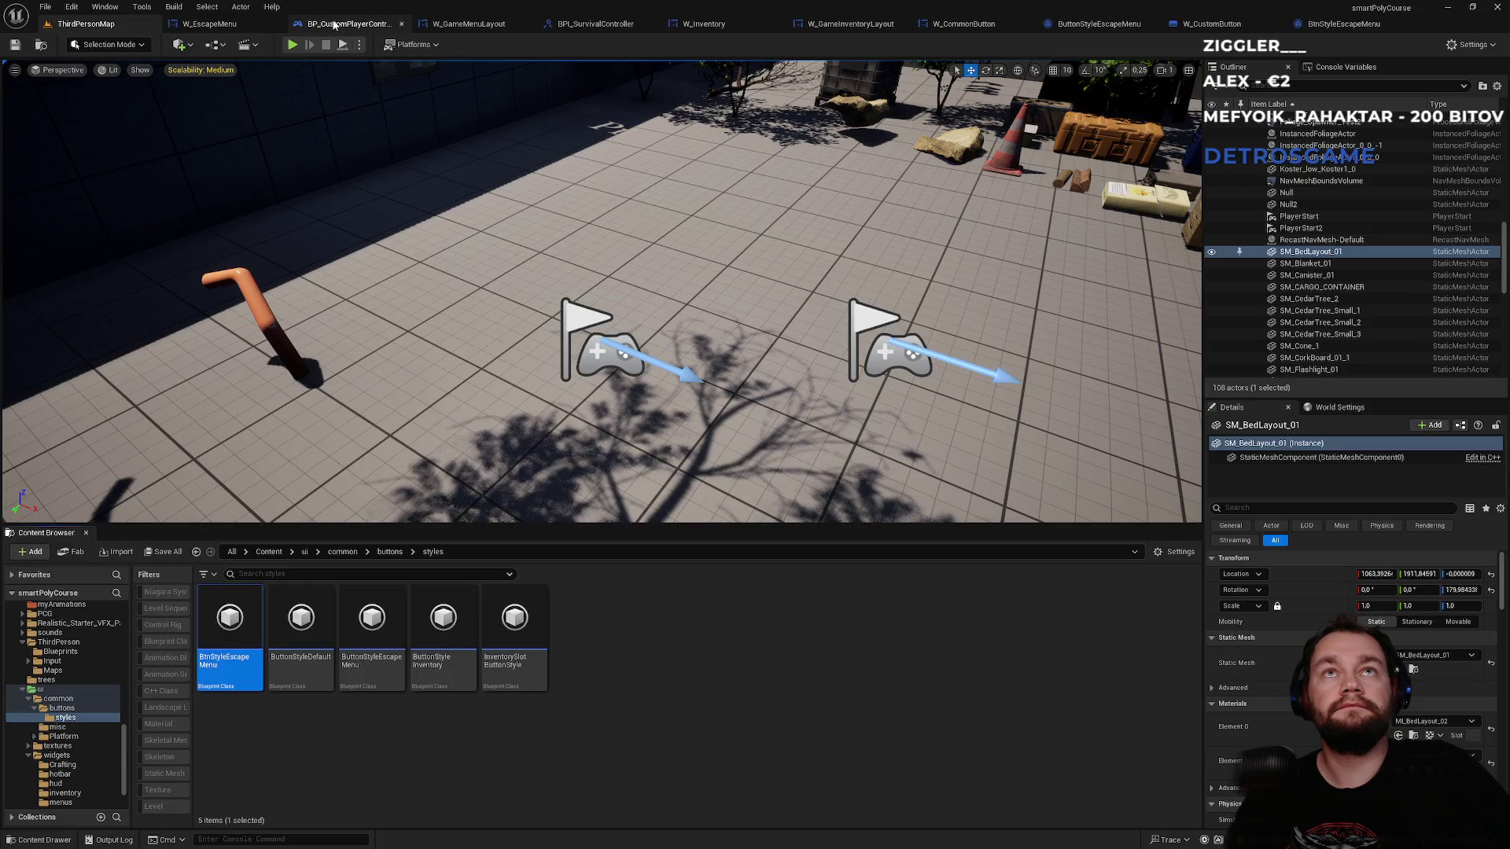
left_click(290, 24)
- Move W_CommonButton to the top of W_EscapeMenu's Vertical Box and play-test the level
left_click(207, 24)
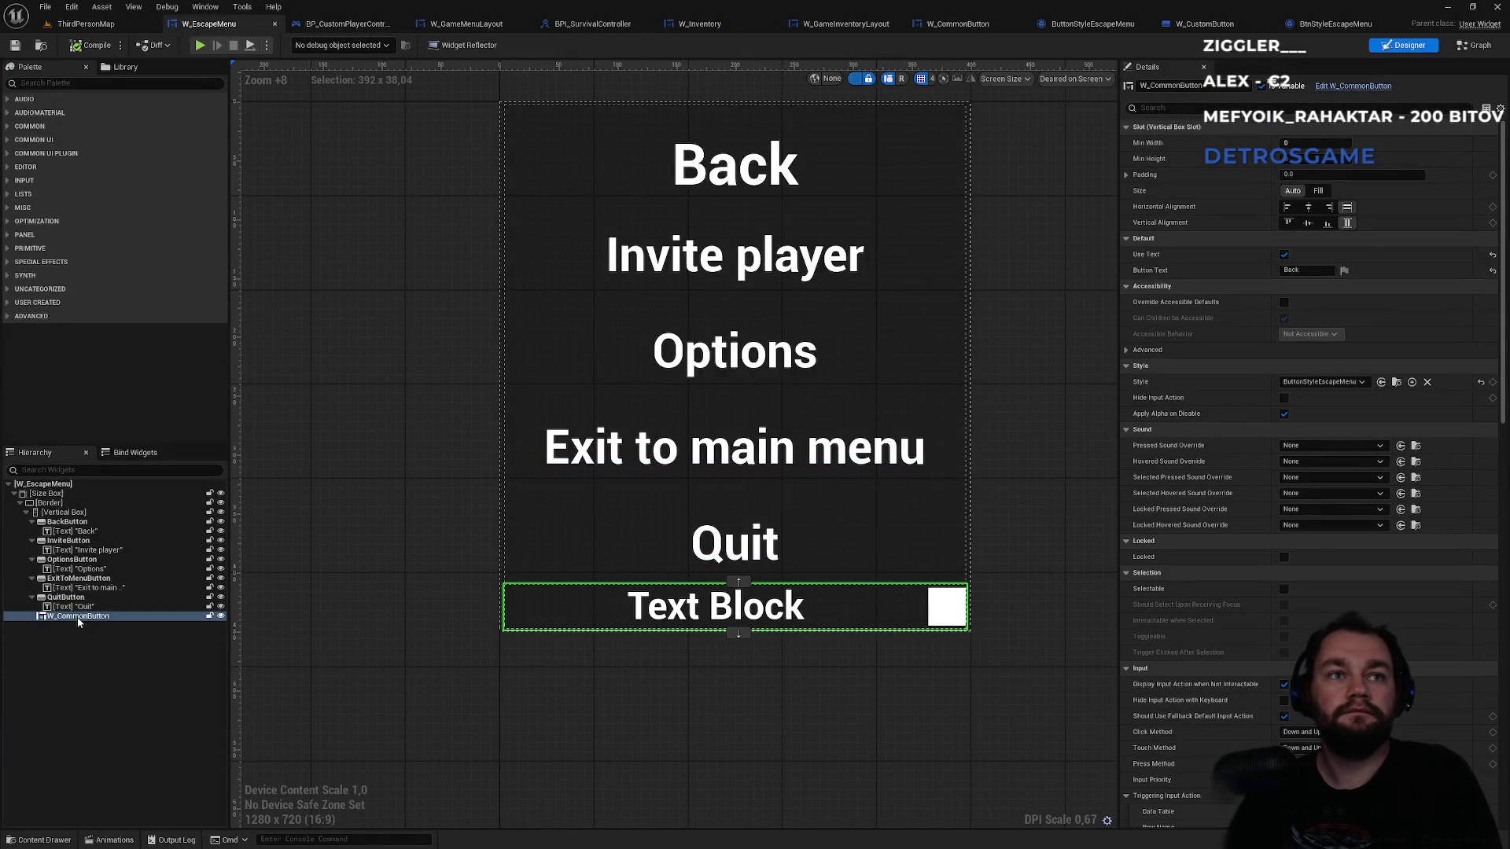
left_click_drag(70, 540, 72, 524)
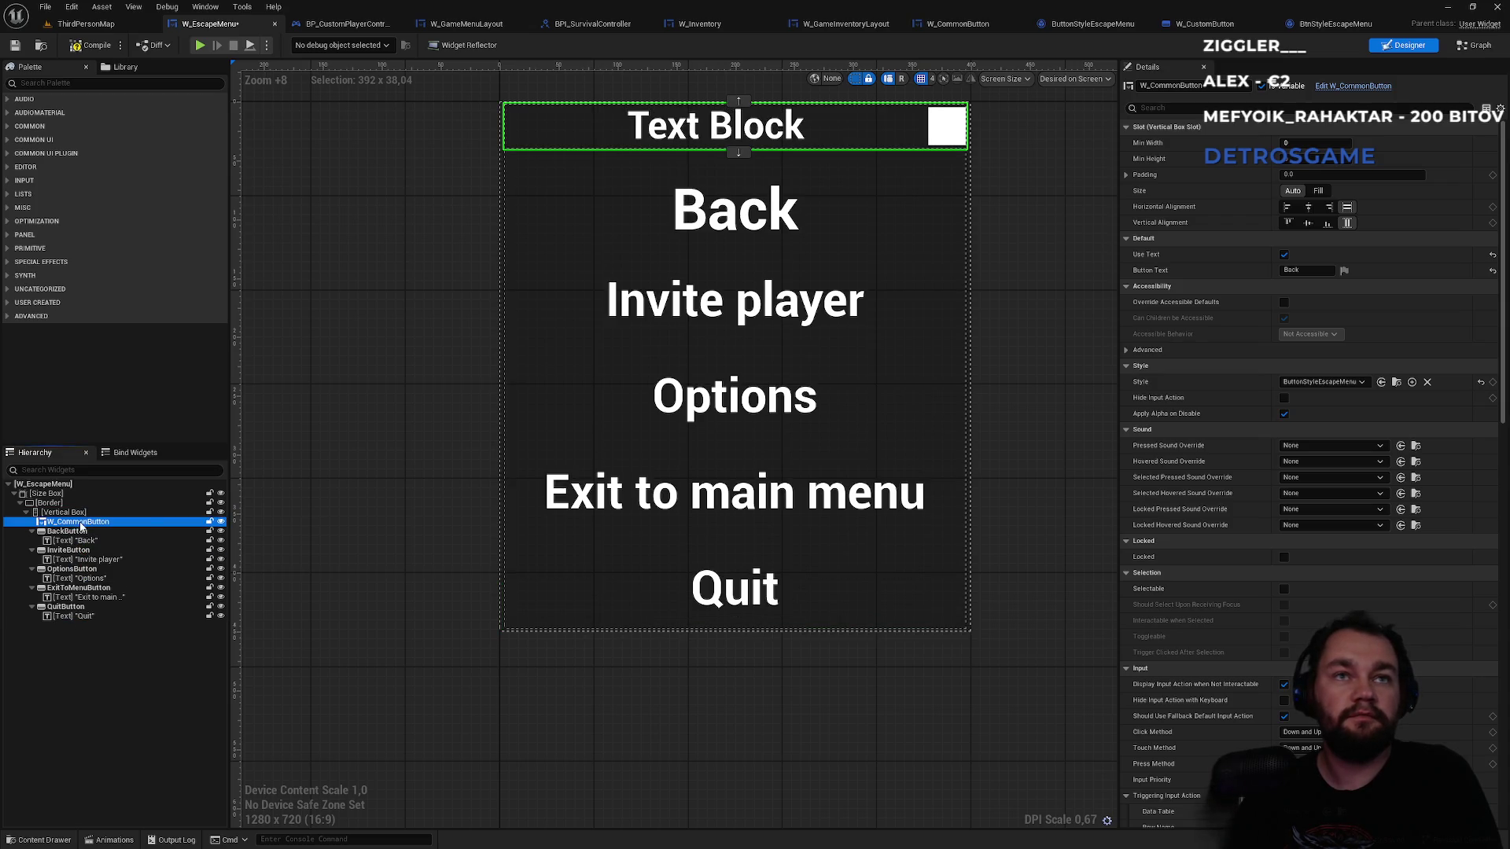
left_click(1296, 270)
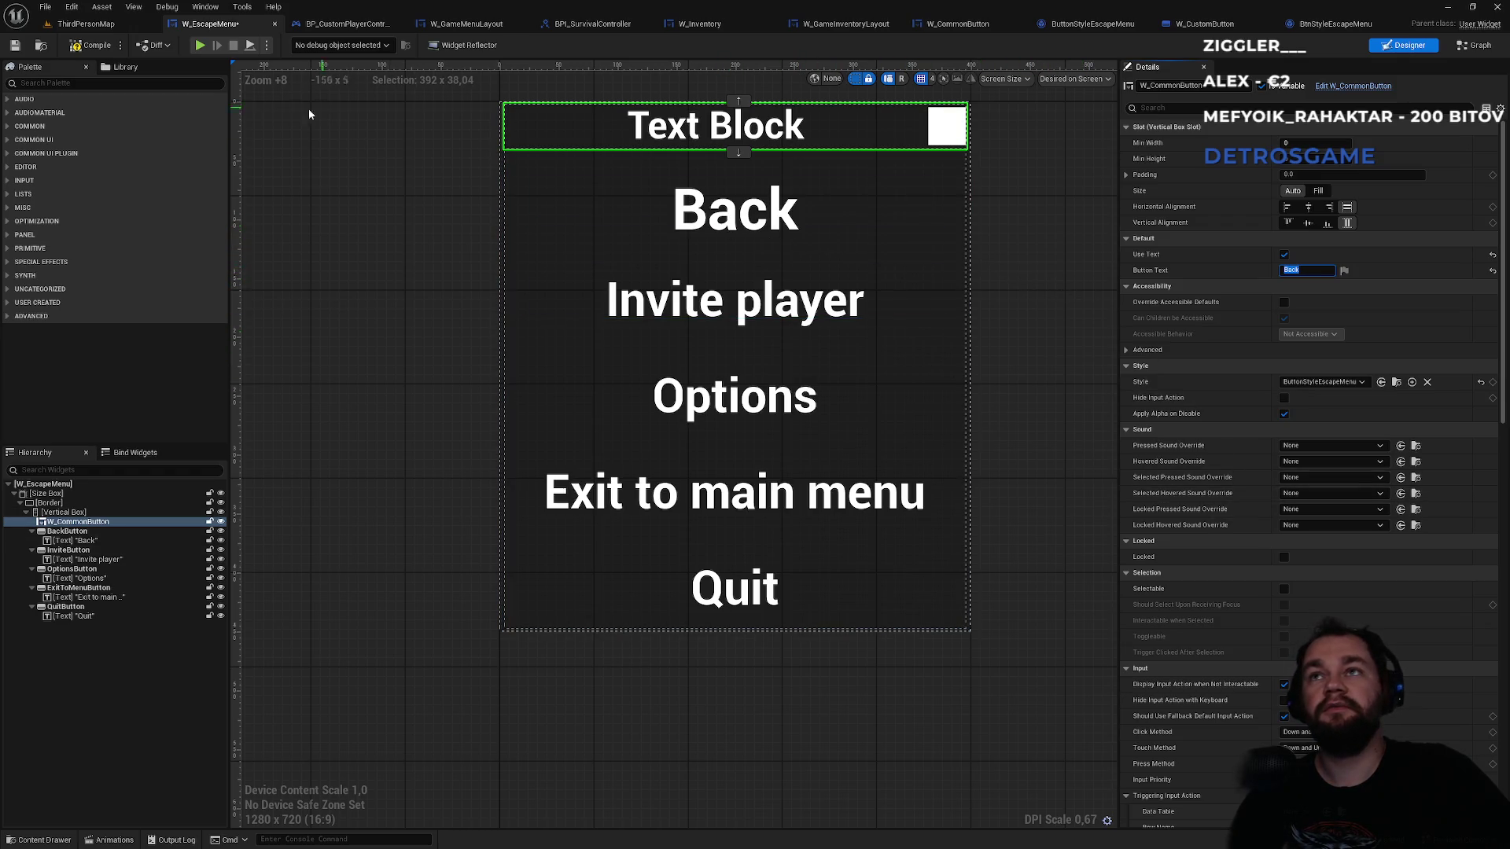
left_click(118, 25)
key("alt+p")
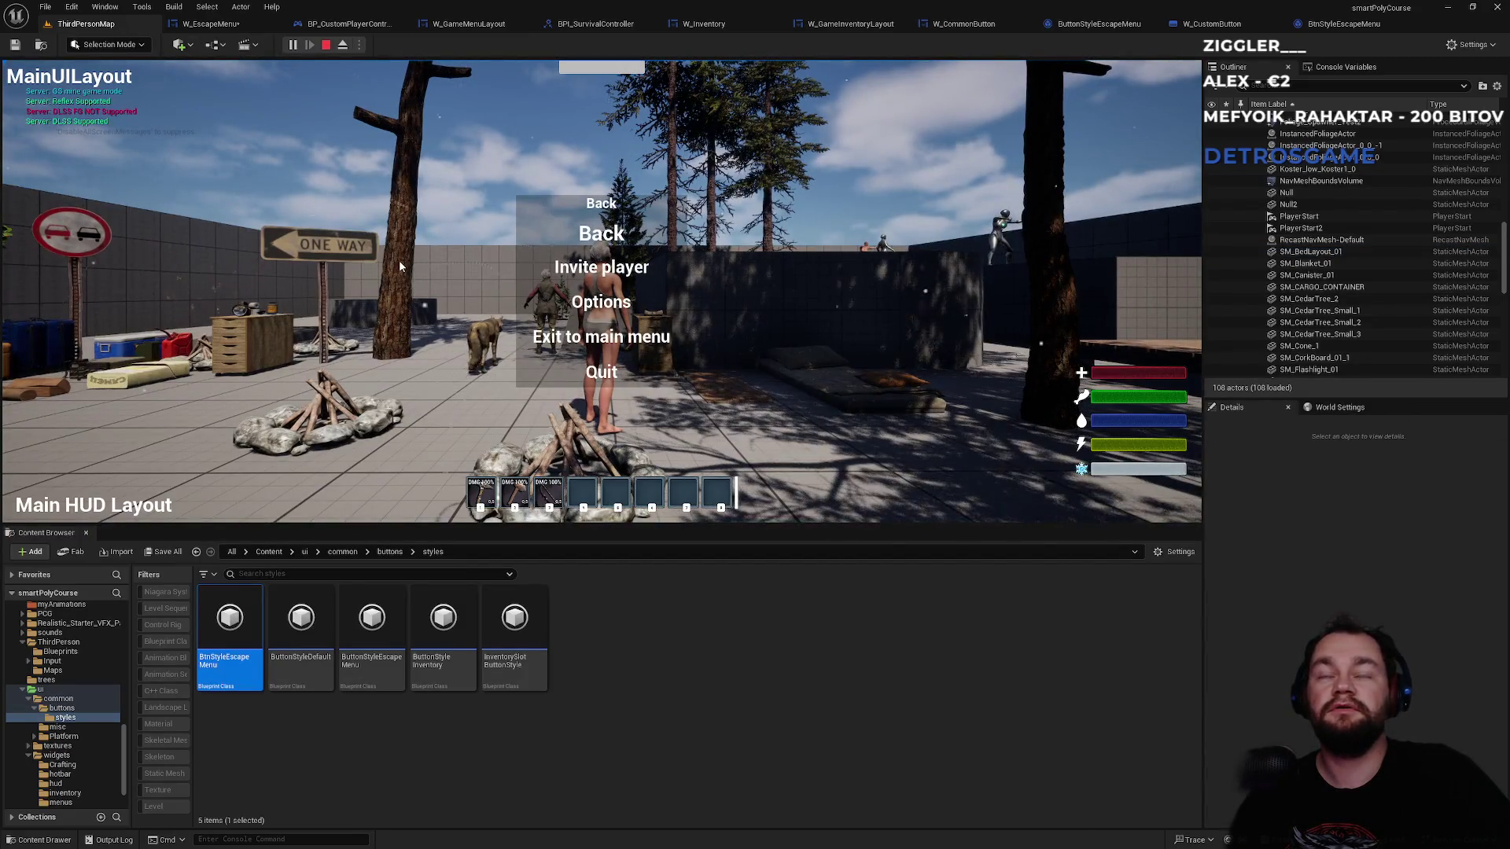
- Stop the game and check the W_CustomButton and W_EscapeMenu tabs before returning to the map
key("Escape")
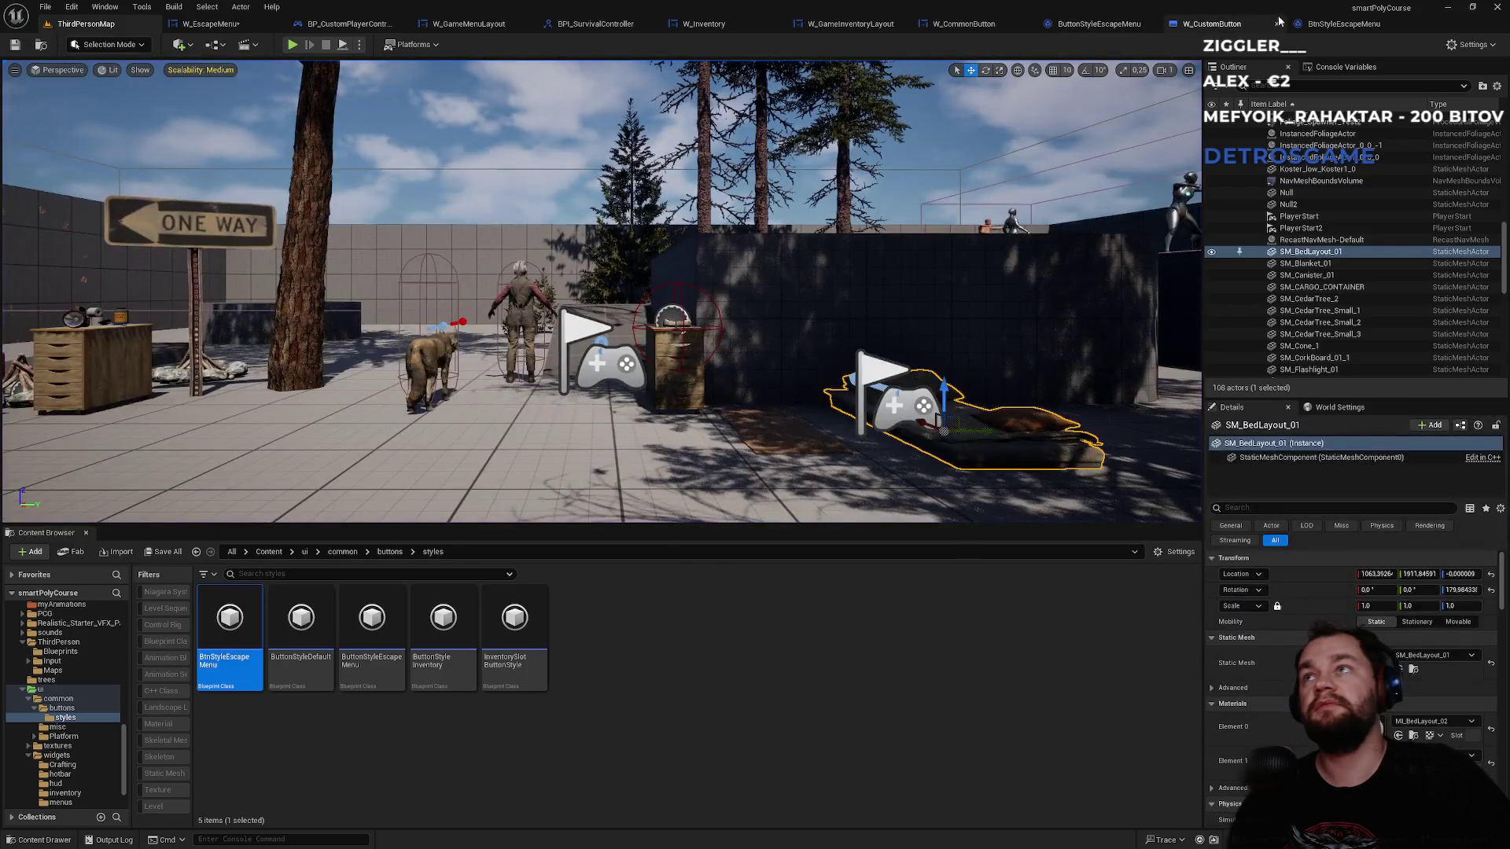
left_click(1274, 22)
left_click(119, 25)
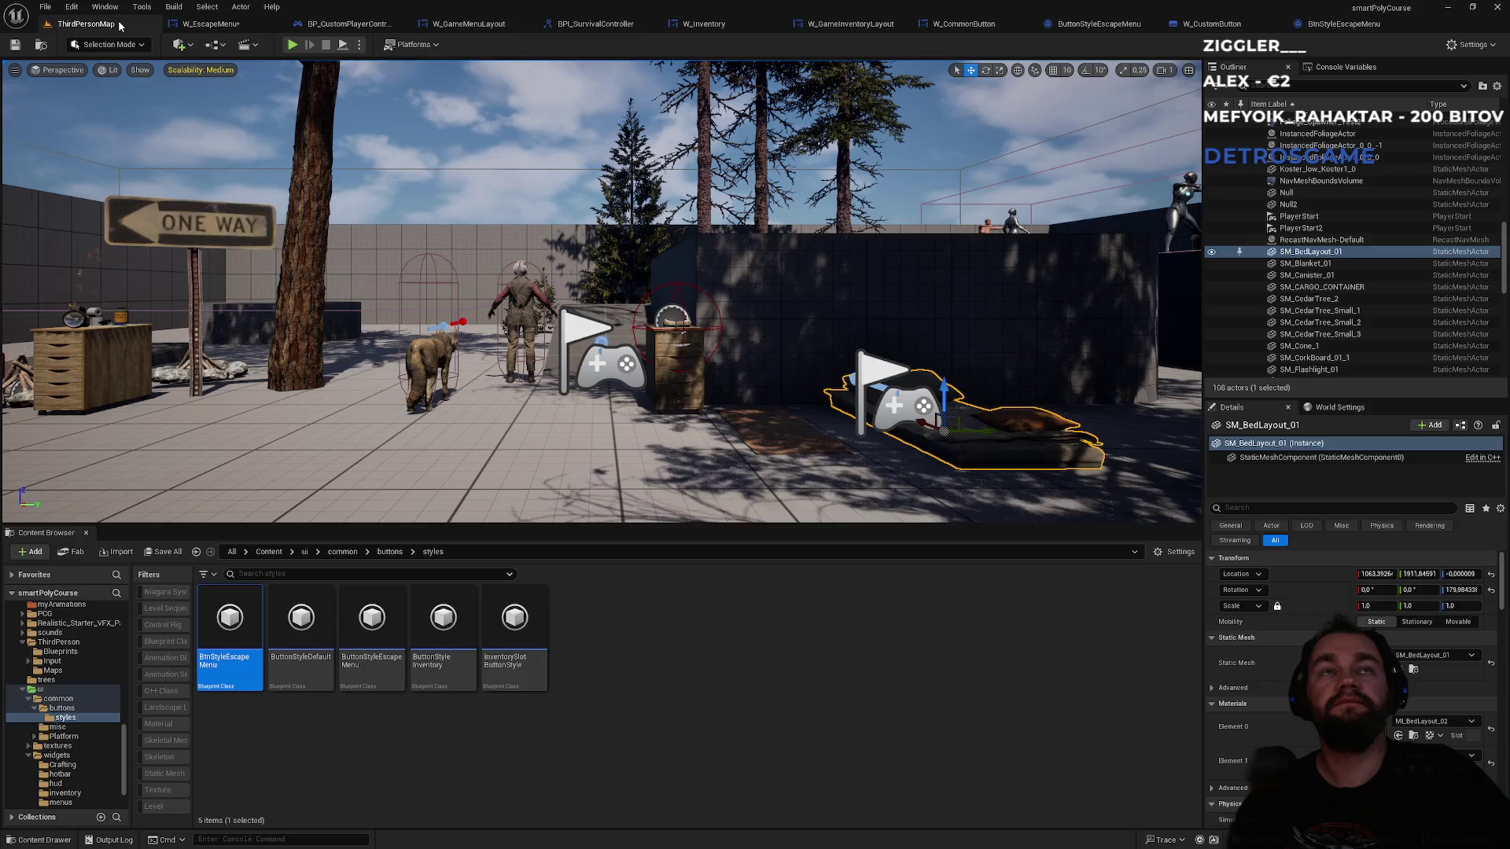
left_click(208, 24)
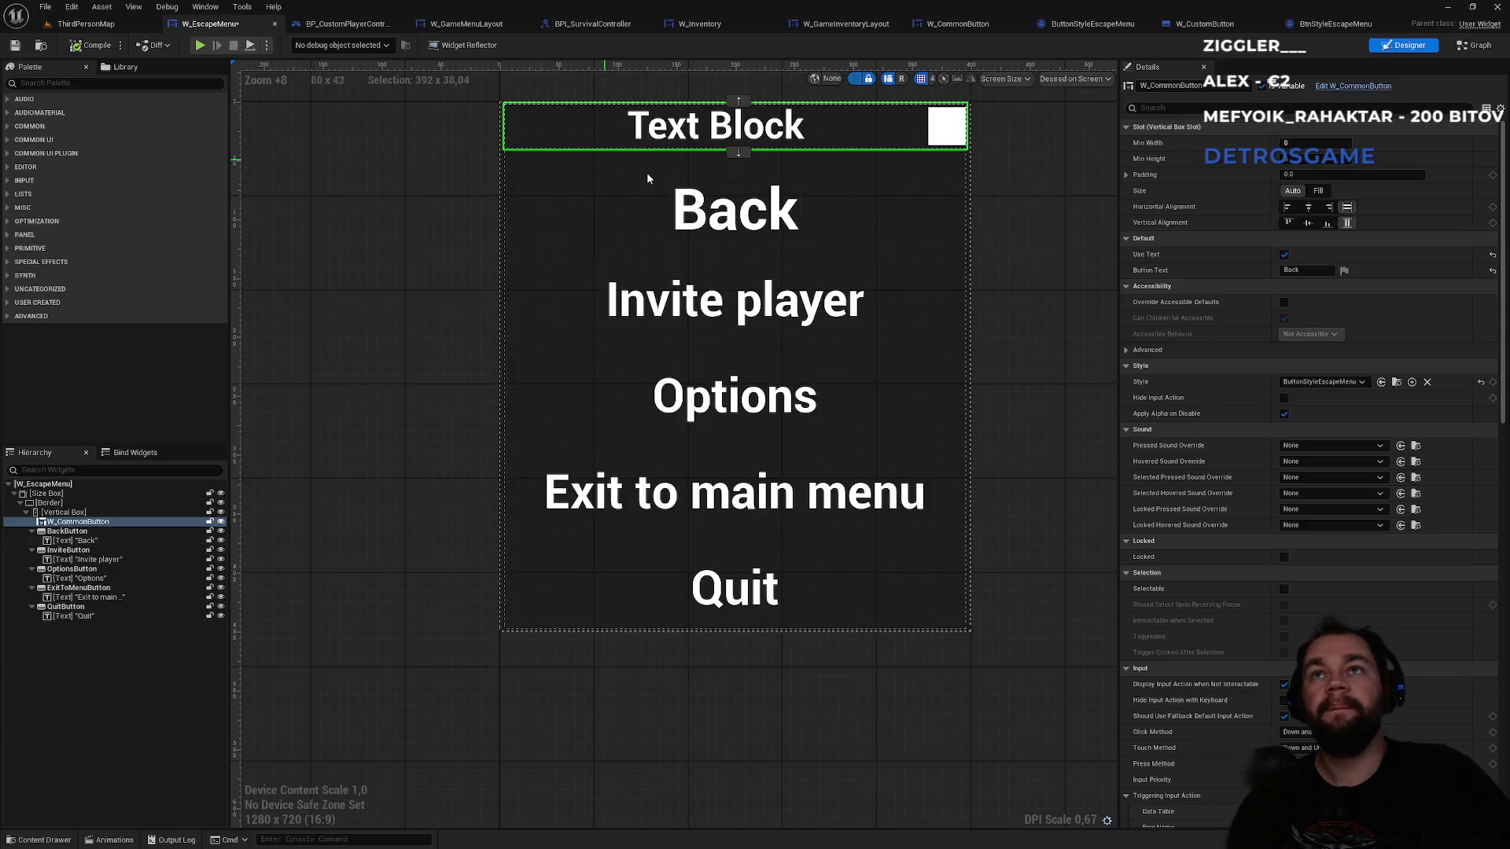
left_click(135, 26)
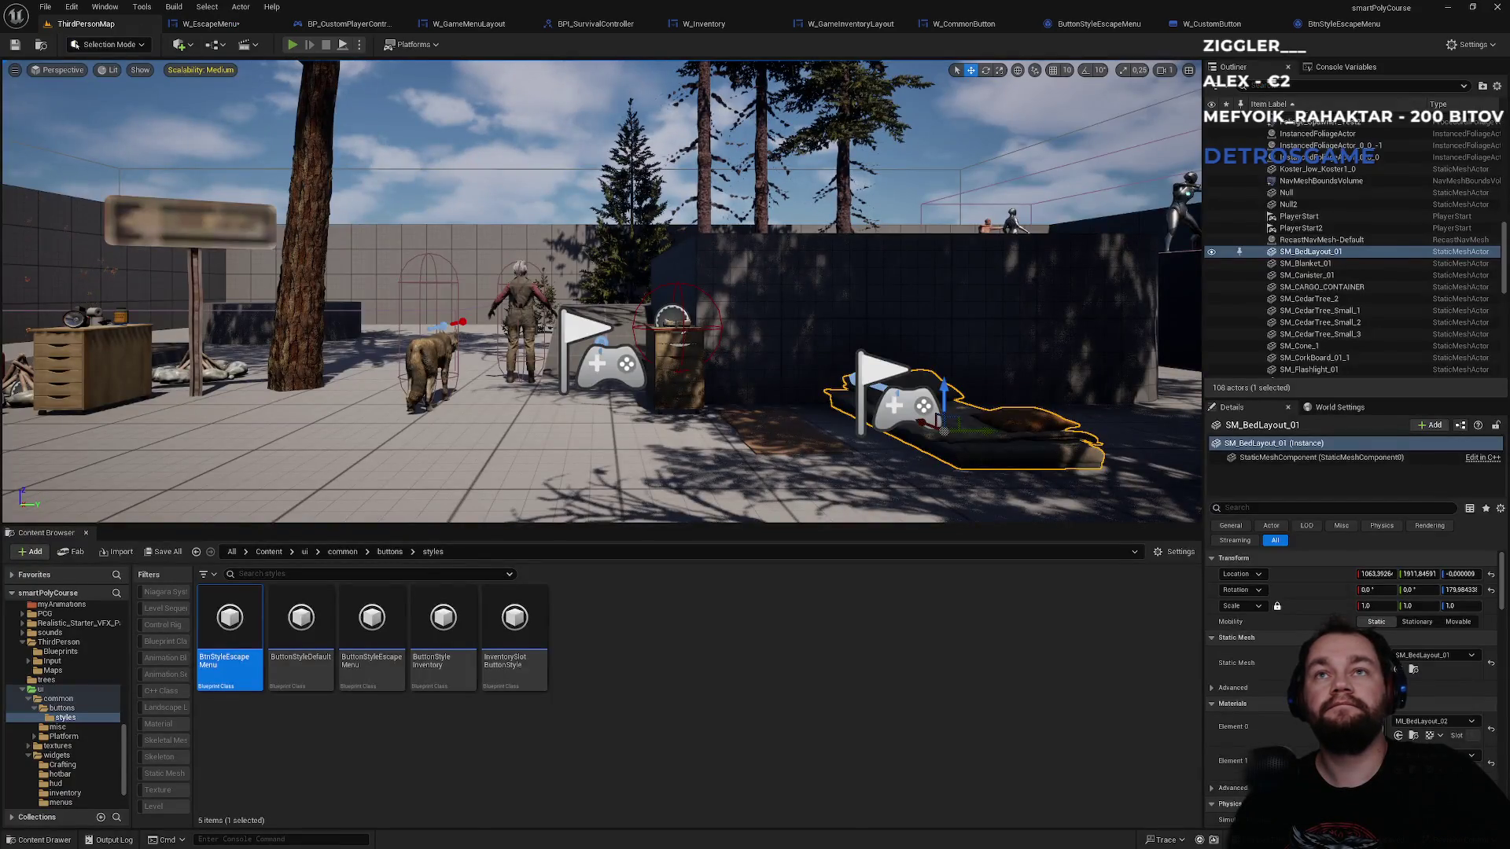
- Play-test again, close the in-game escape menu, stop, and bring up BtnStyleEscapeMenu
key("alt+p")
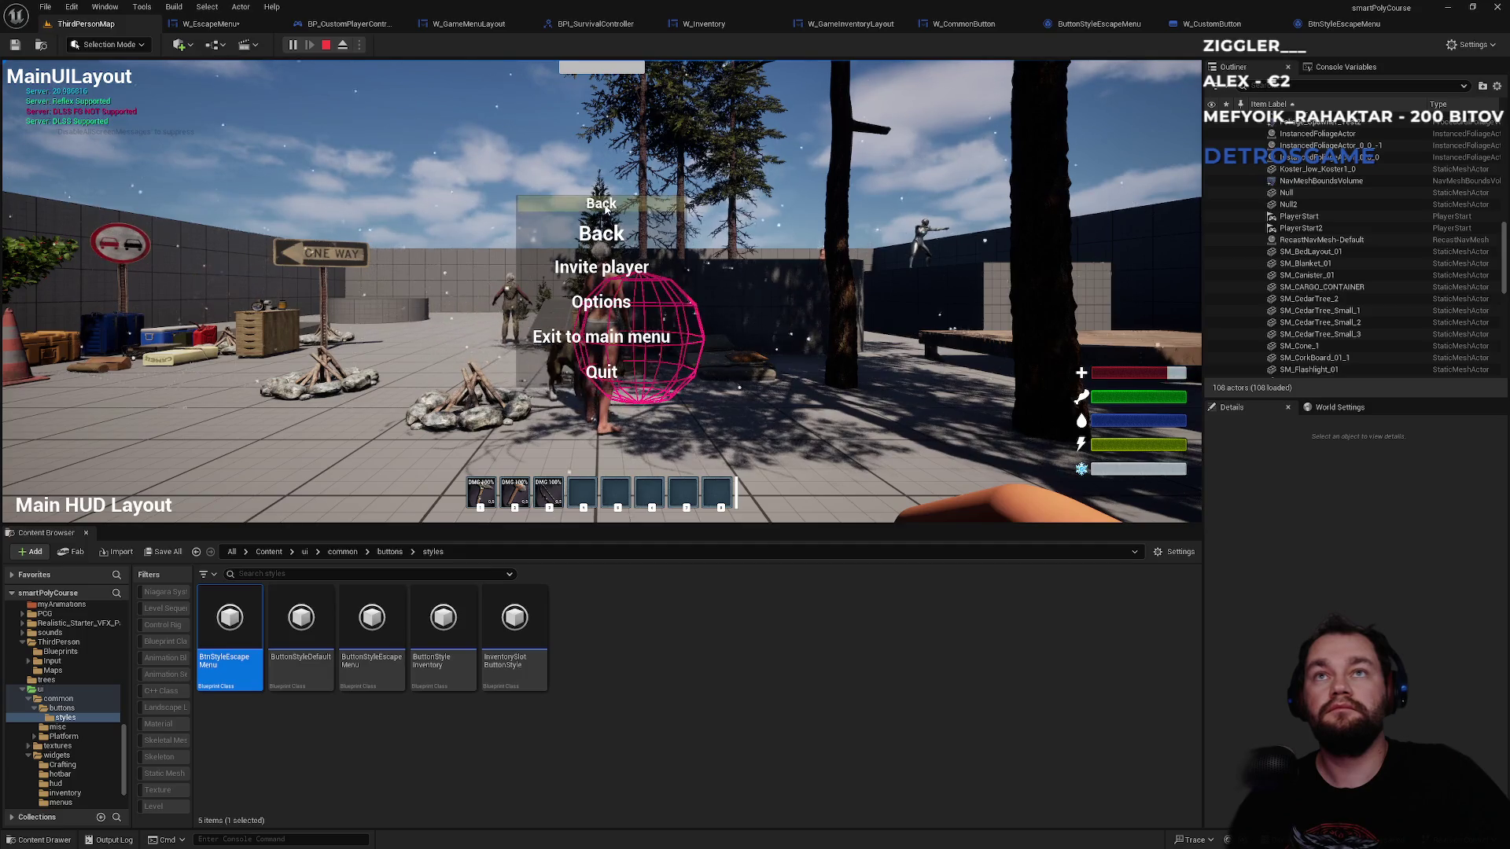
left_click(604, 204)
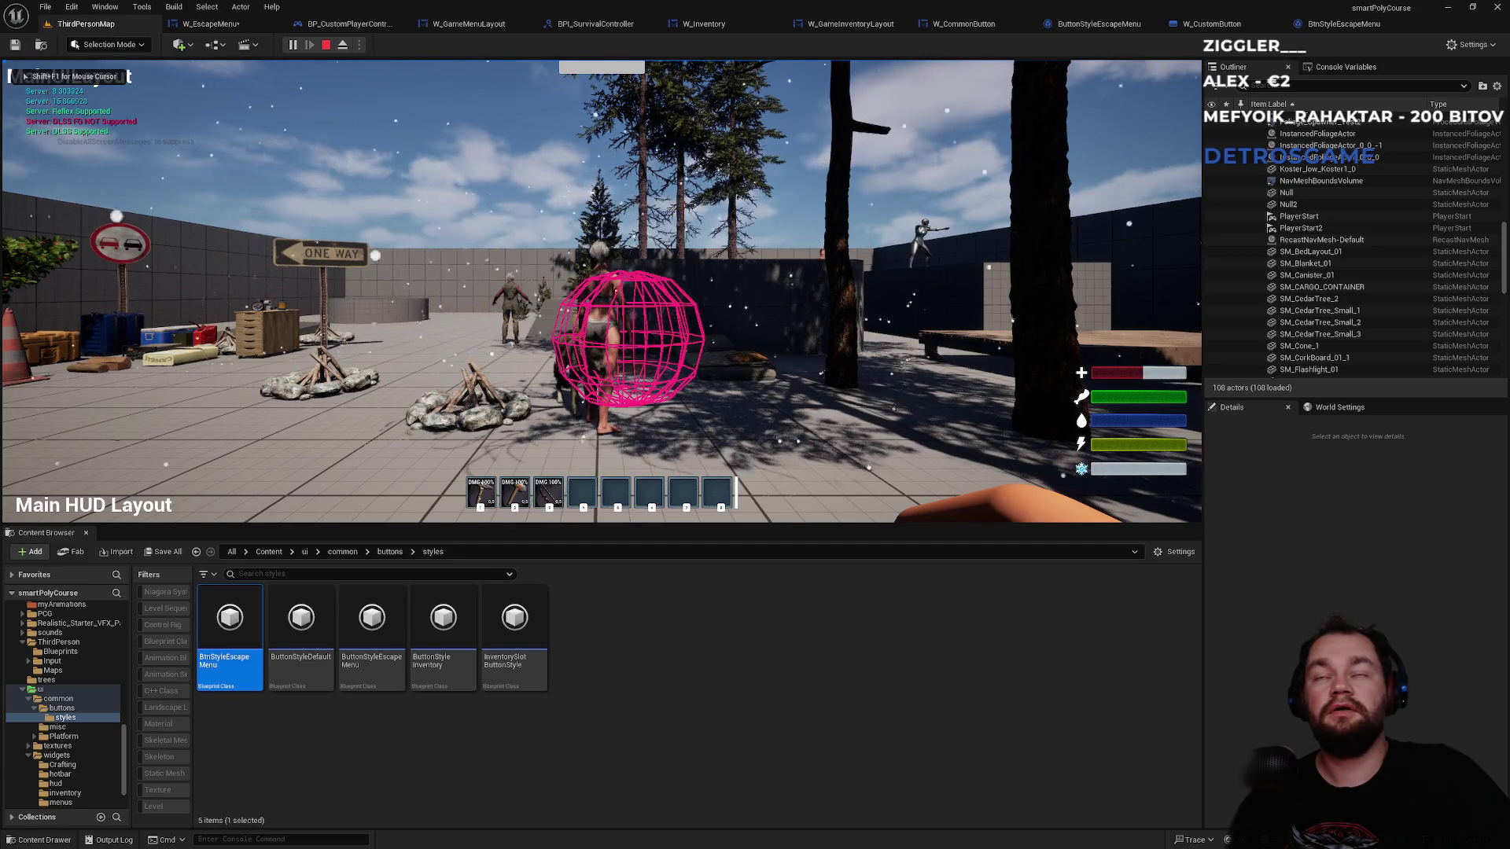
key("Escape")
left_click(1337, 24)
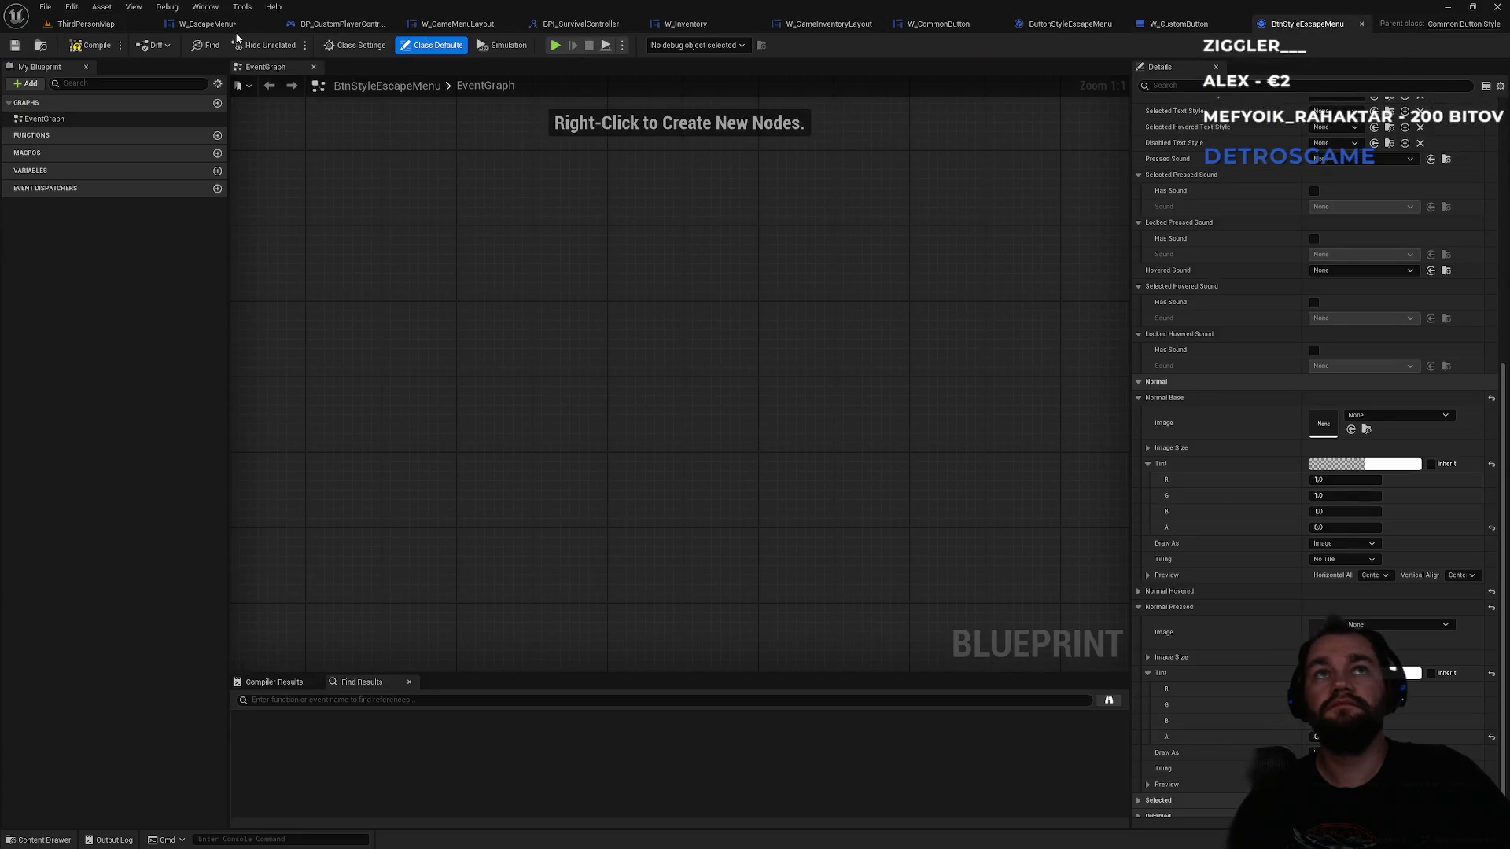
- Review W_EscapeMenu and BtnStyleEscapeMenu, then show W_CustomButton in the Content Browser's buttons folder
left_click(228, 26)
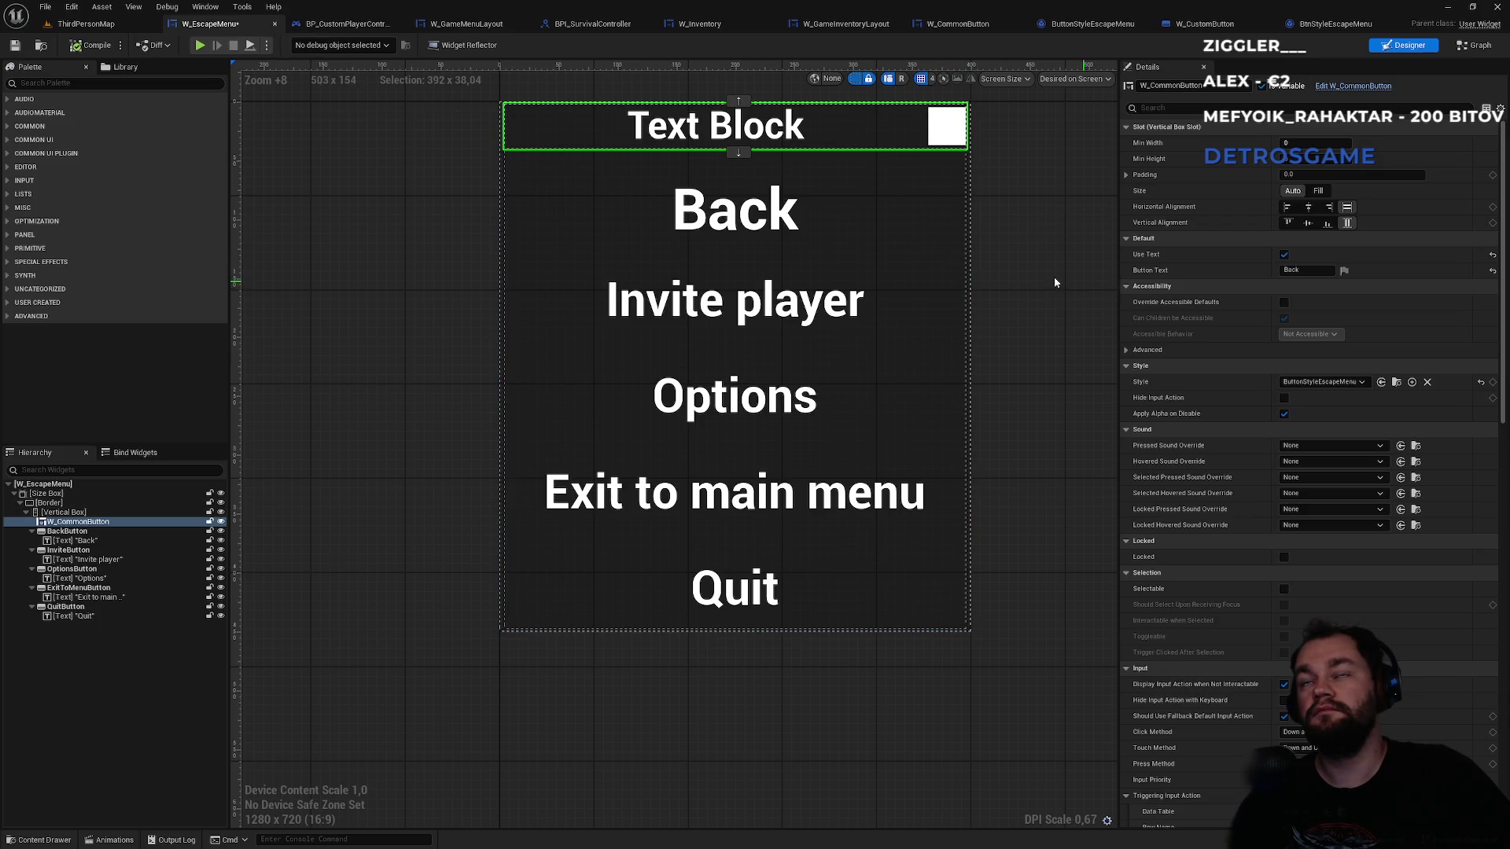
left_click(1330, 29)
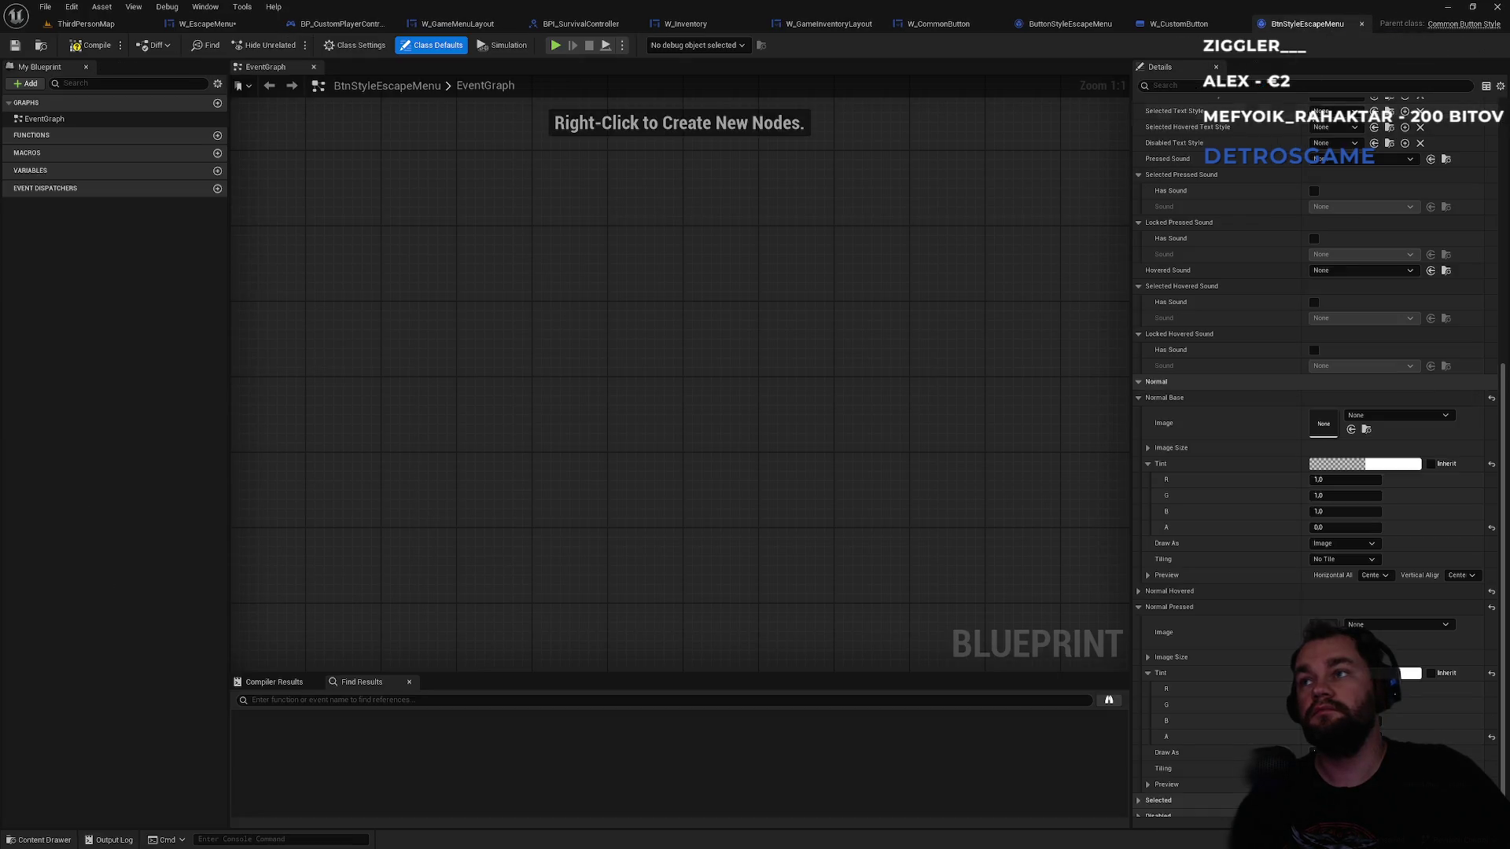
scroll(1366, 258, "up", 5)
scroll(1363, 258, "up", 5)
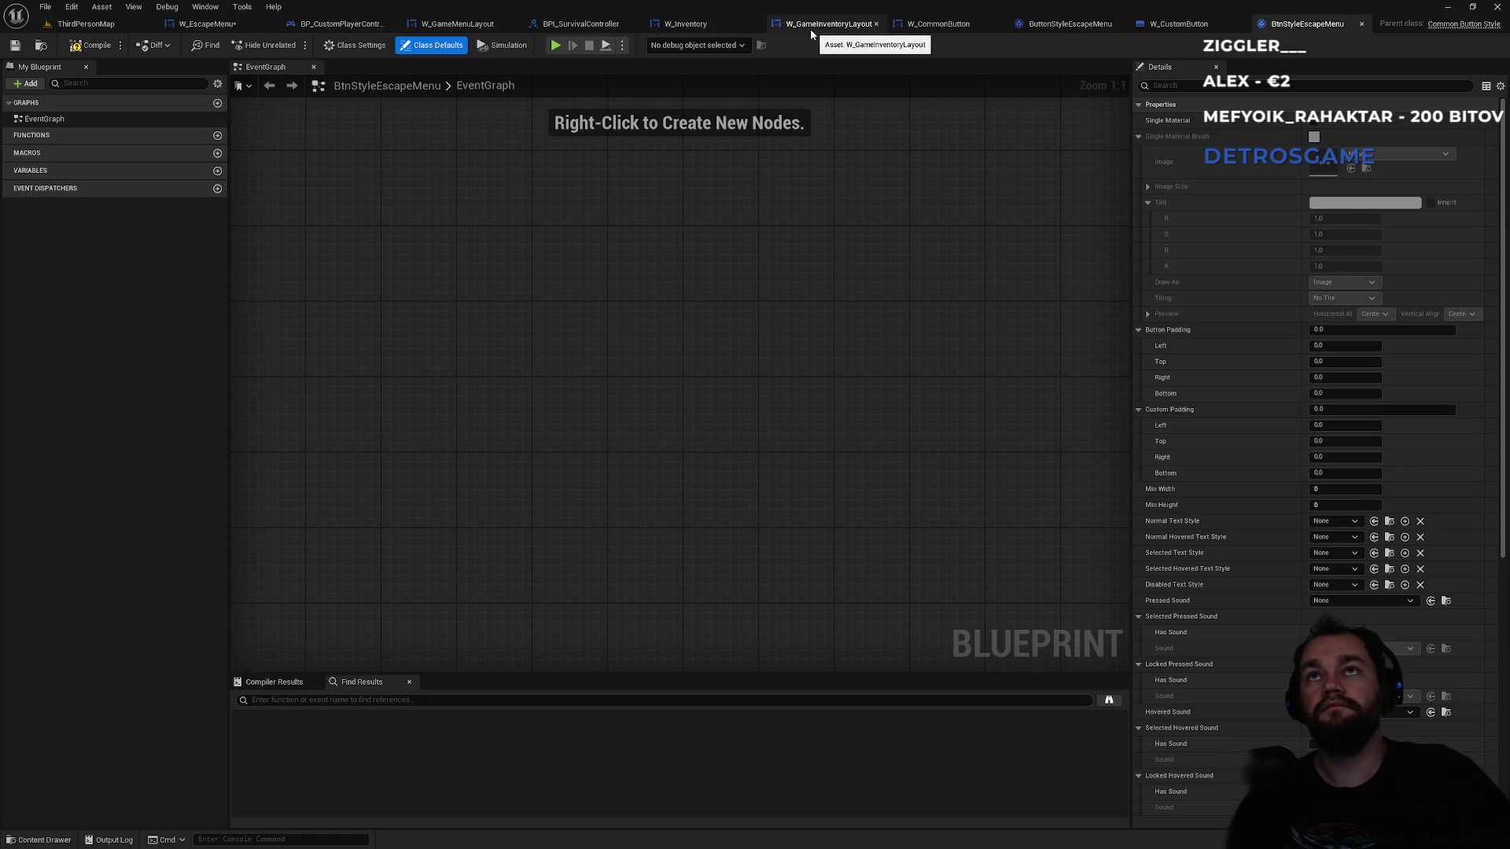
left_click(1169, 31)
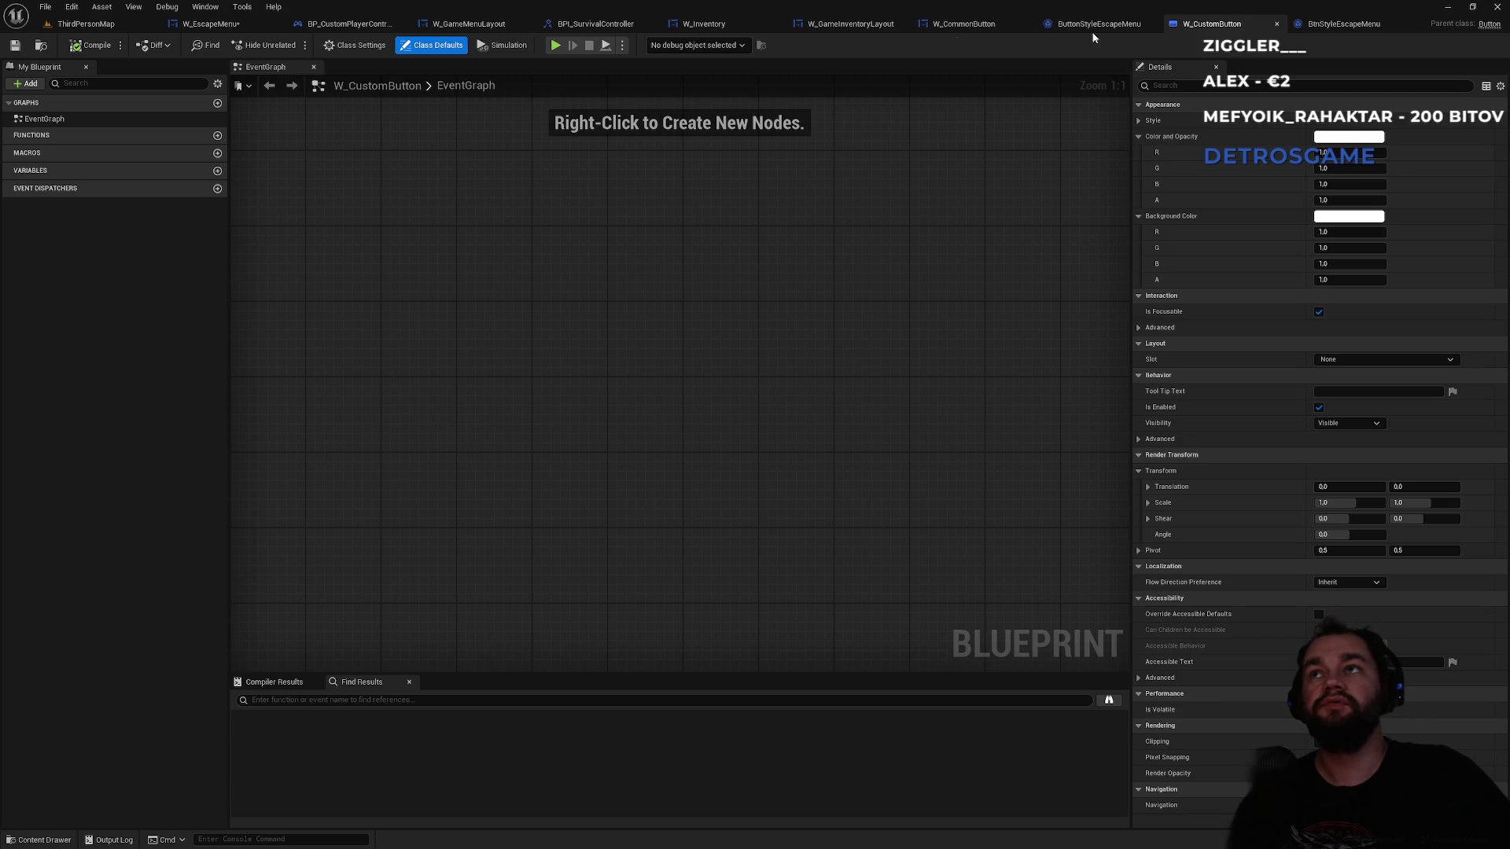
left_click(48, 46)
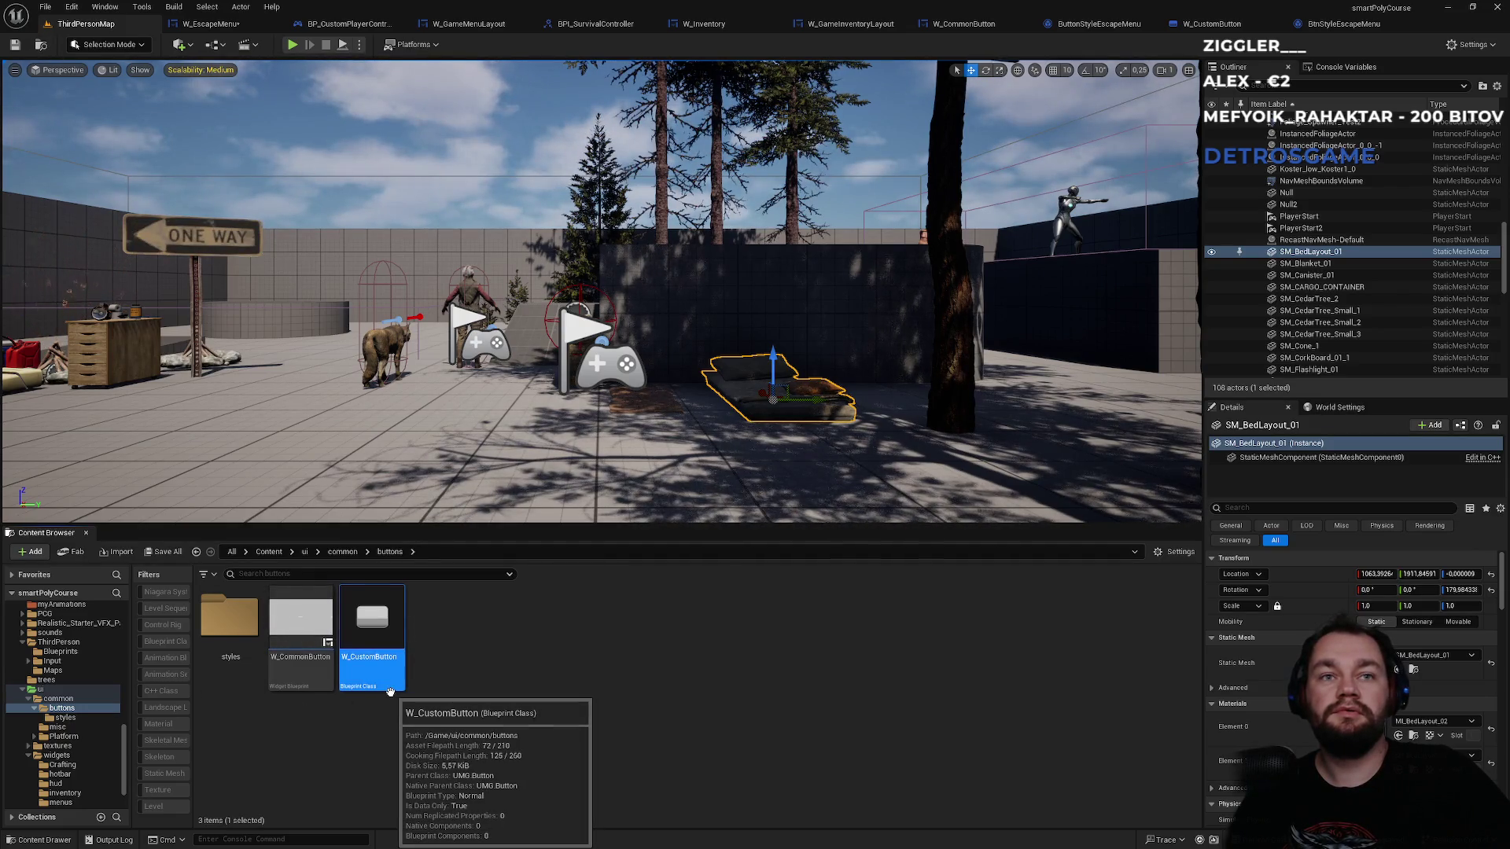
- Close the W_CustomButton editor and delete the W_CustomButton asset
left_click(413, 717)
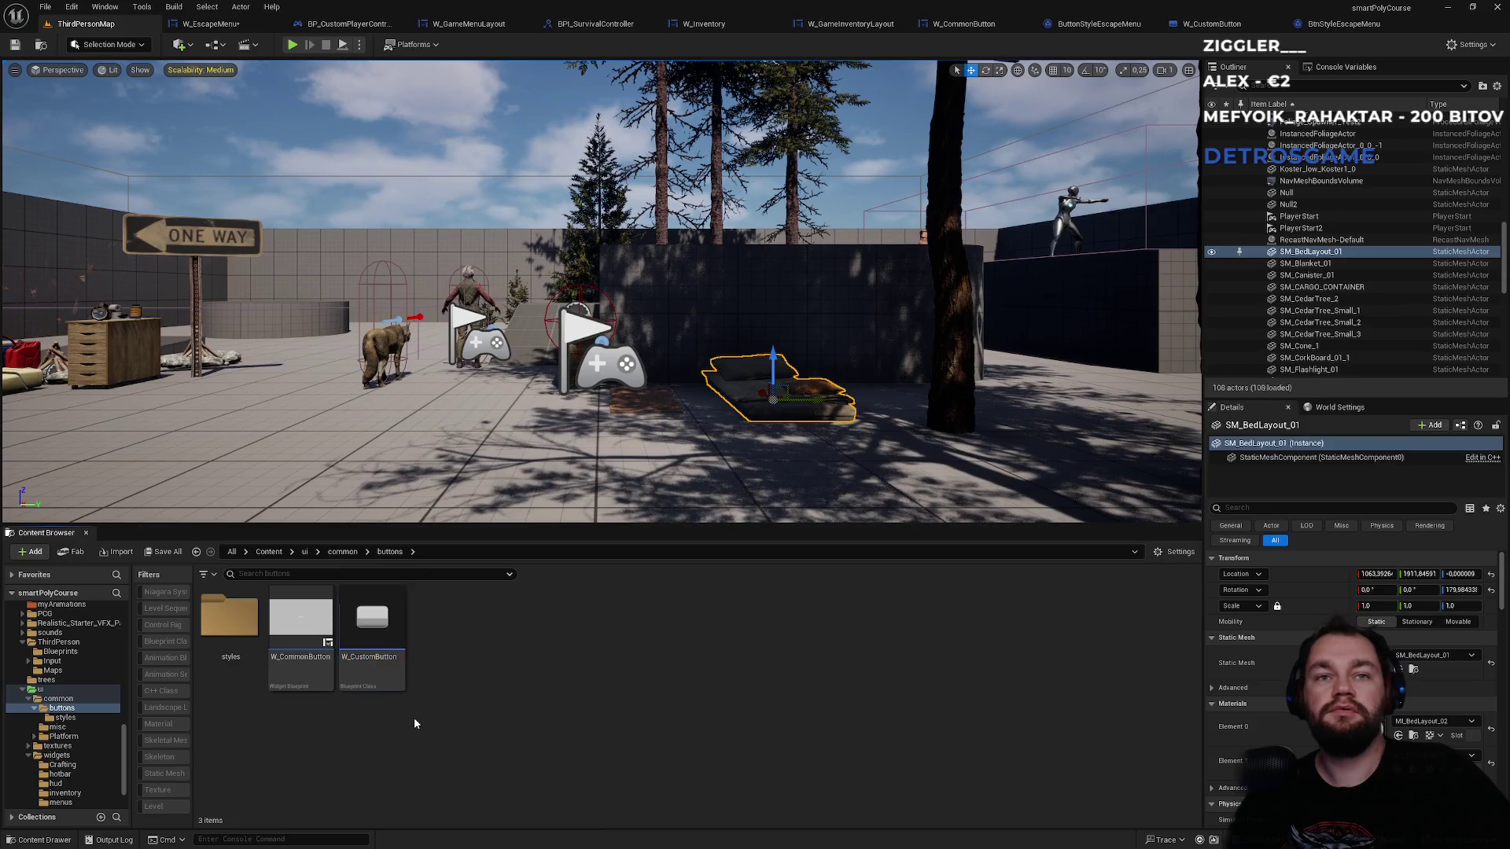
left_click(1252, 23)
left_click(358, 652)
key("Delete")
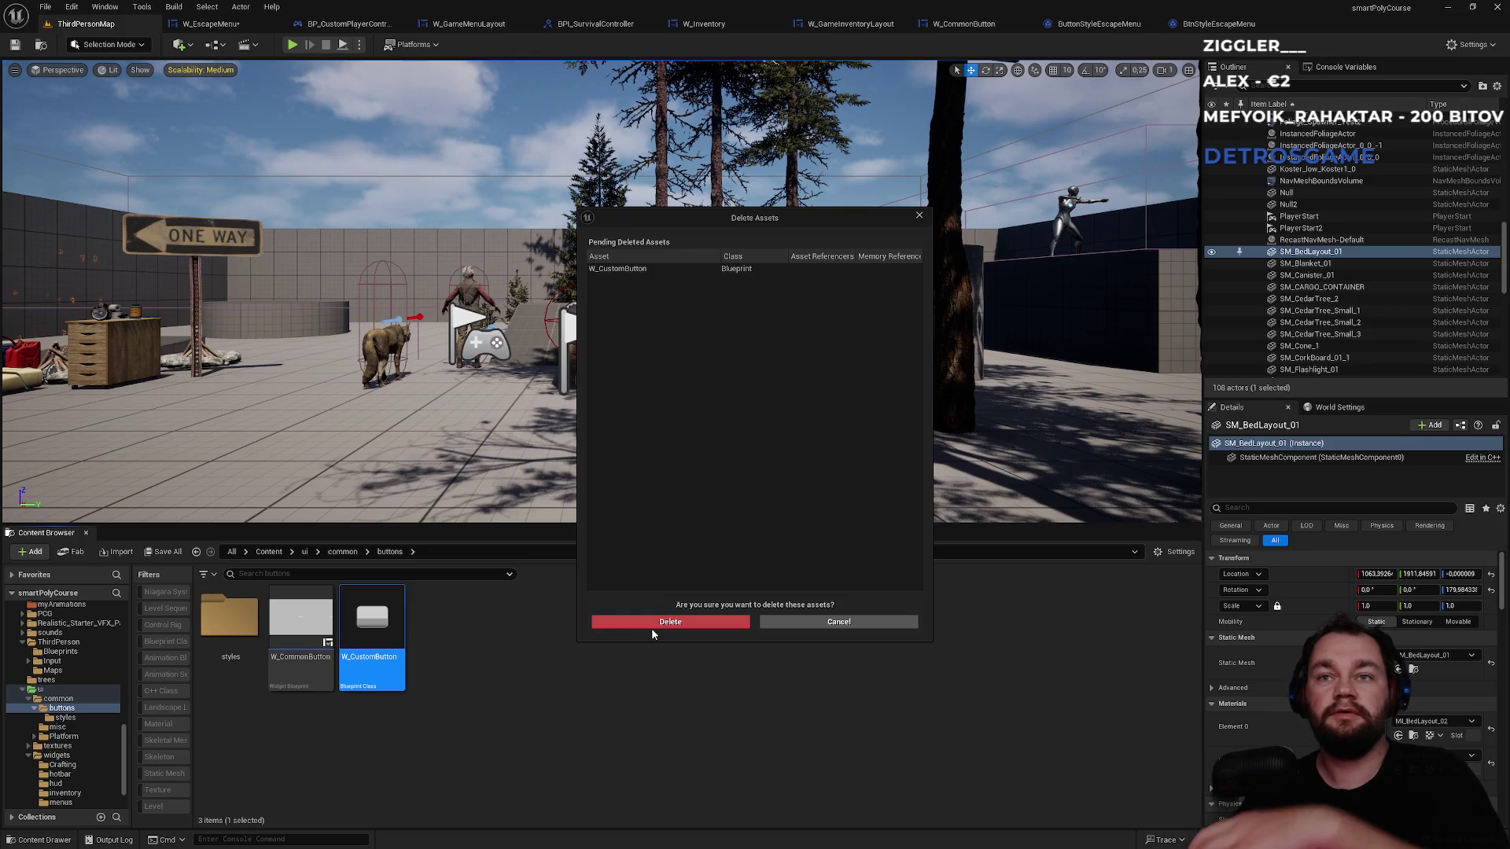
left_click(651, 627)
- Locate ButtonStyleEscapeMenu in the Content Browser and cancel its deletion
left_click(1097, 25)
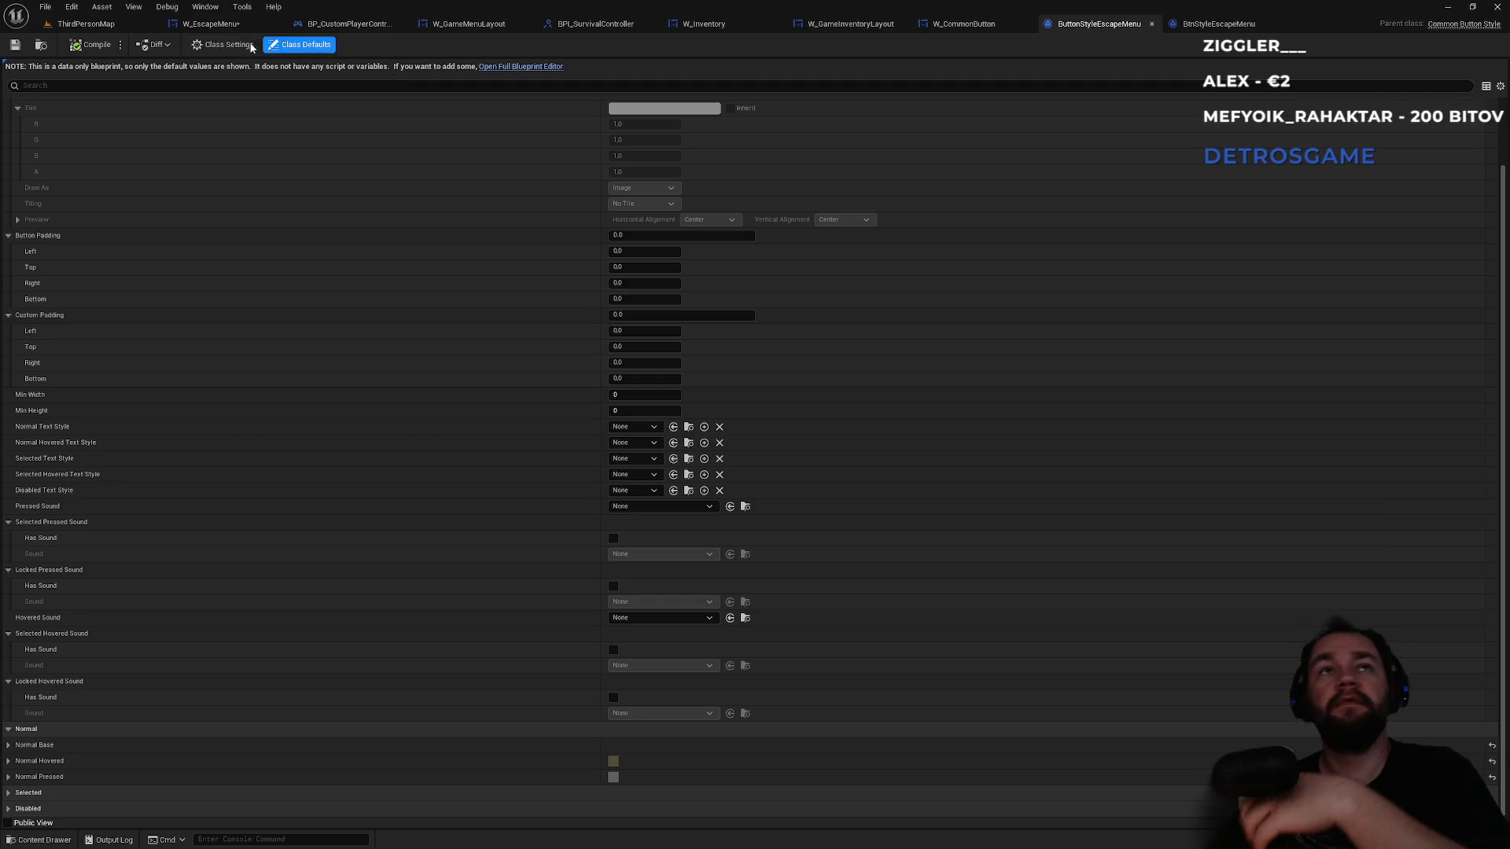
left_click(45, 49)
key("Delete")
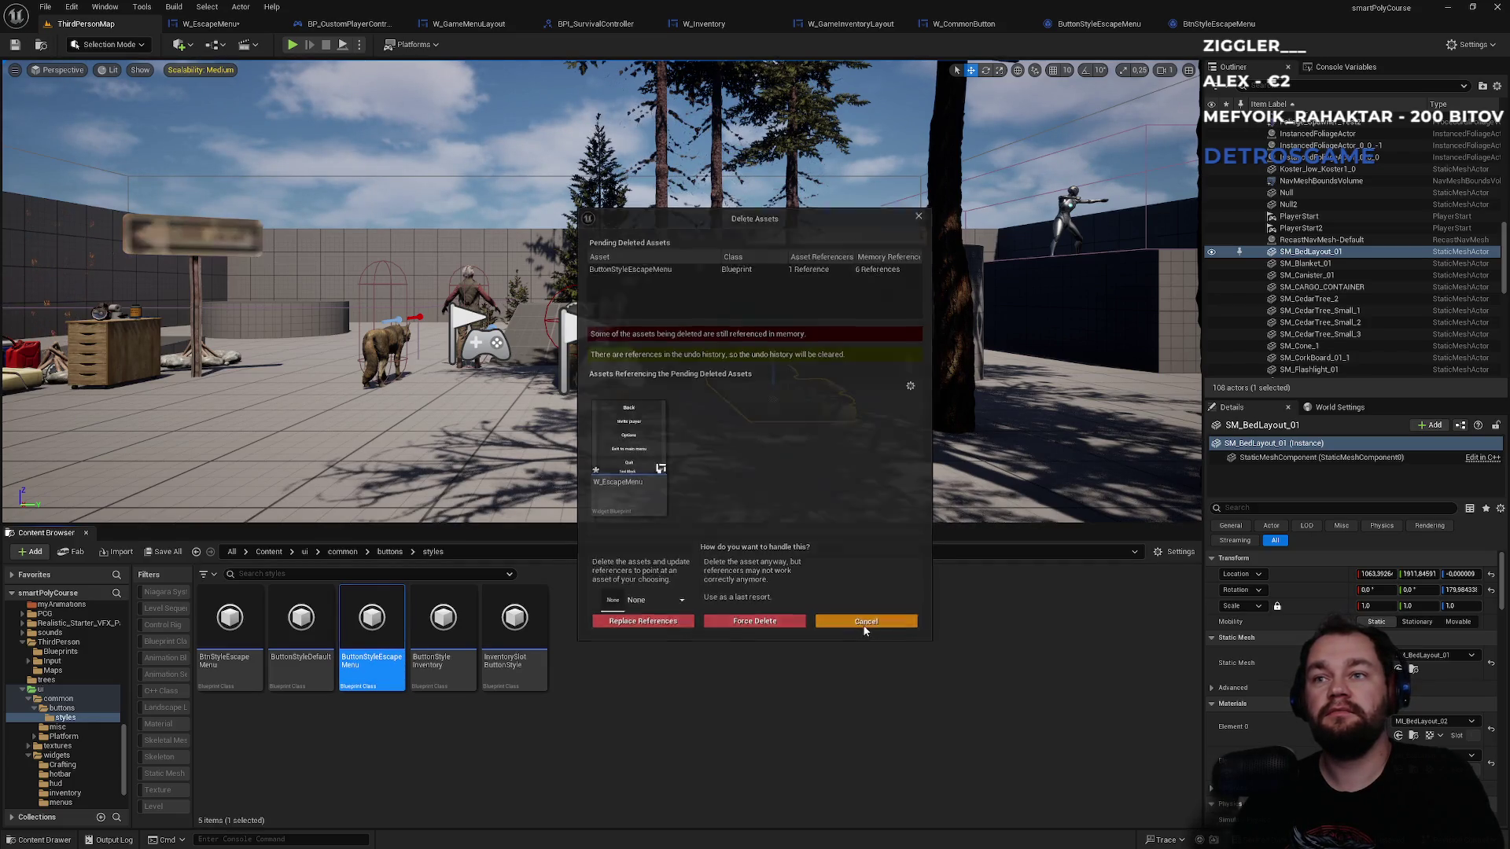
left_click(865, 623)
- Set the escape menu's common button Style to BtnStyleEscapeMenu in W_EscapeMenu
left_click(964, 24)
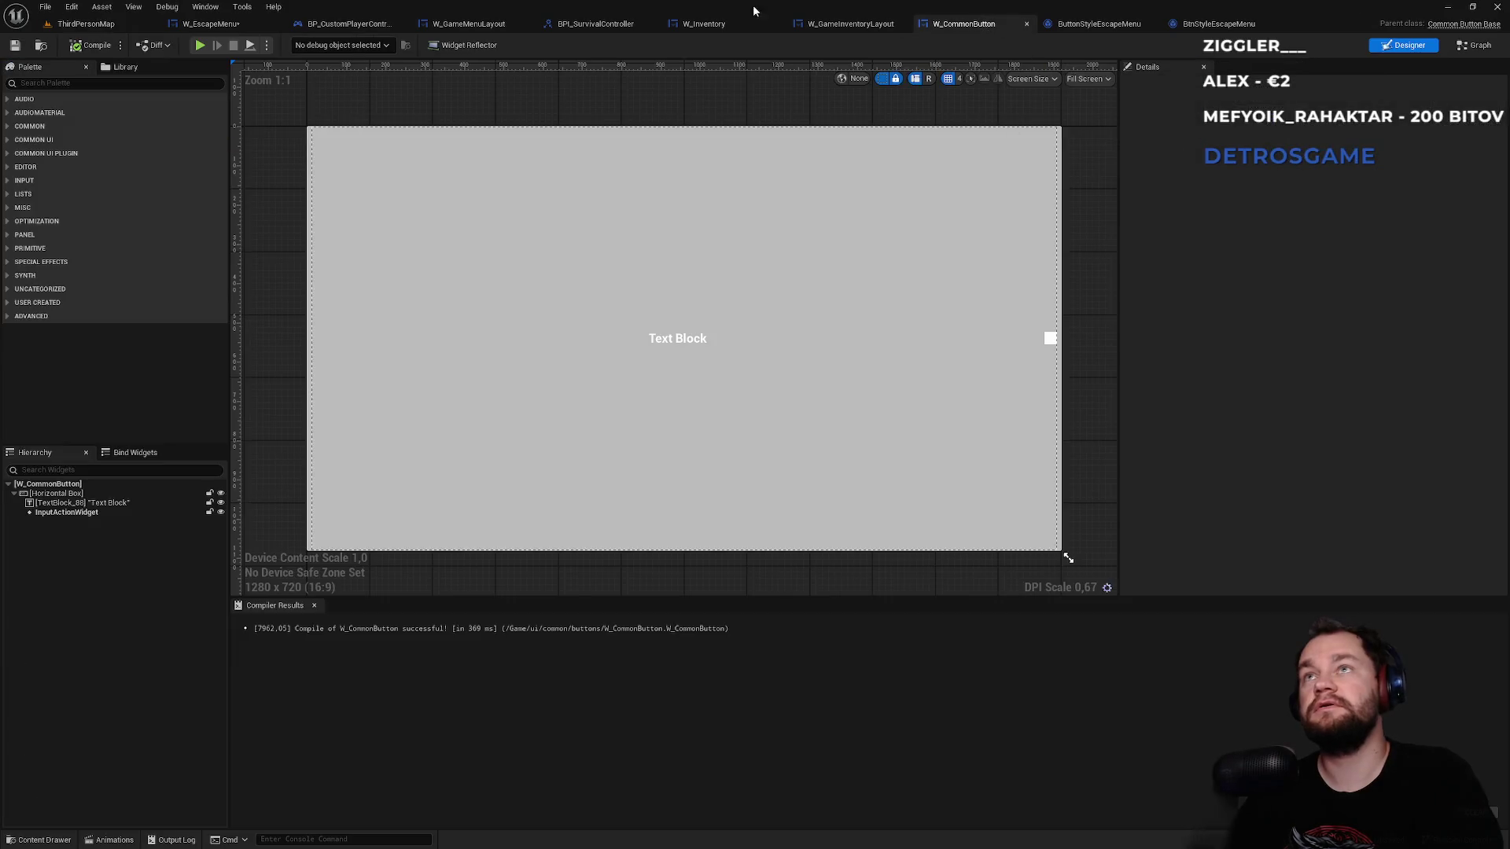
left_click(227, 27)
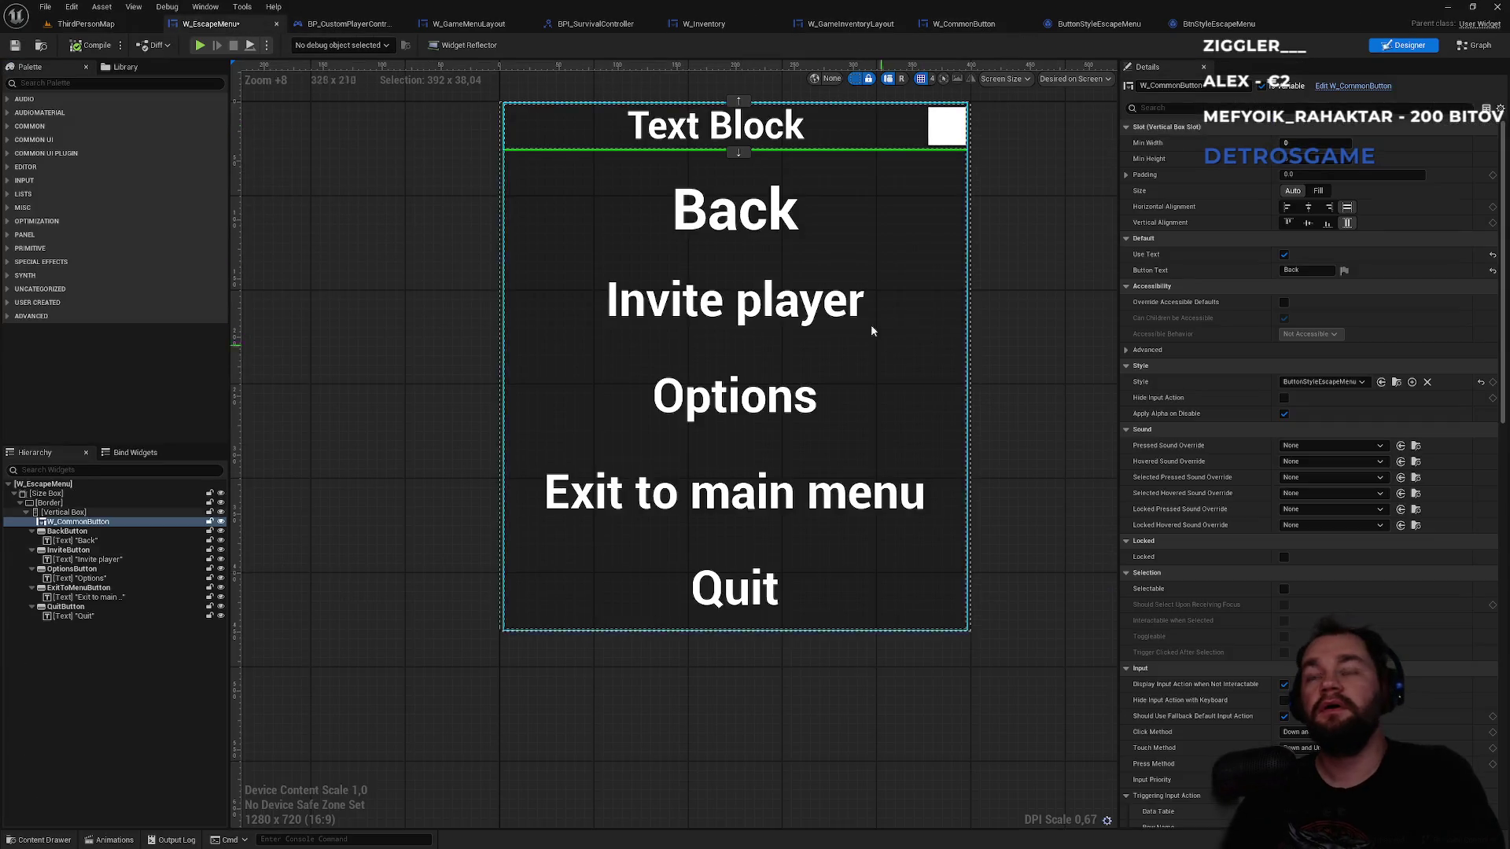
left_click(1302, 384)
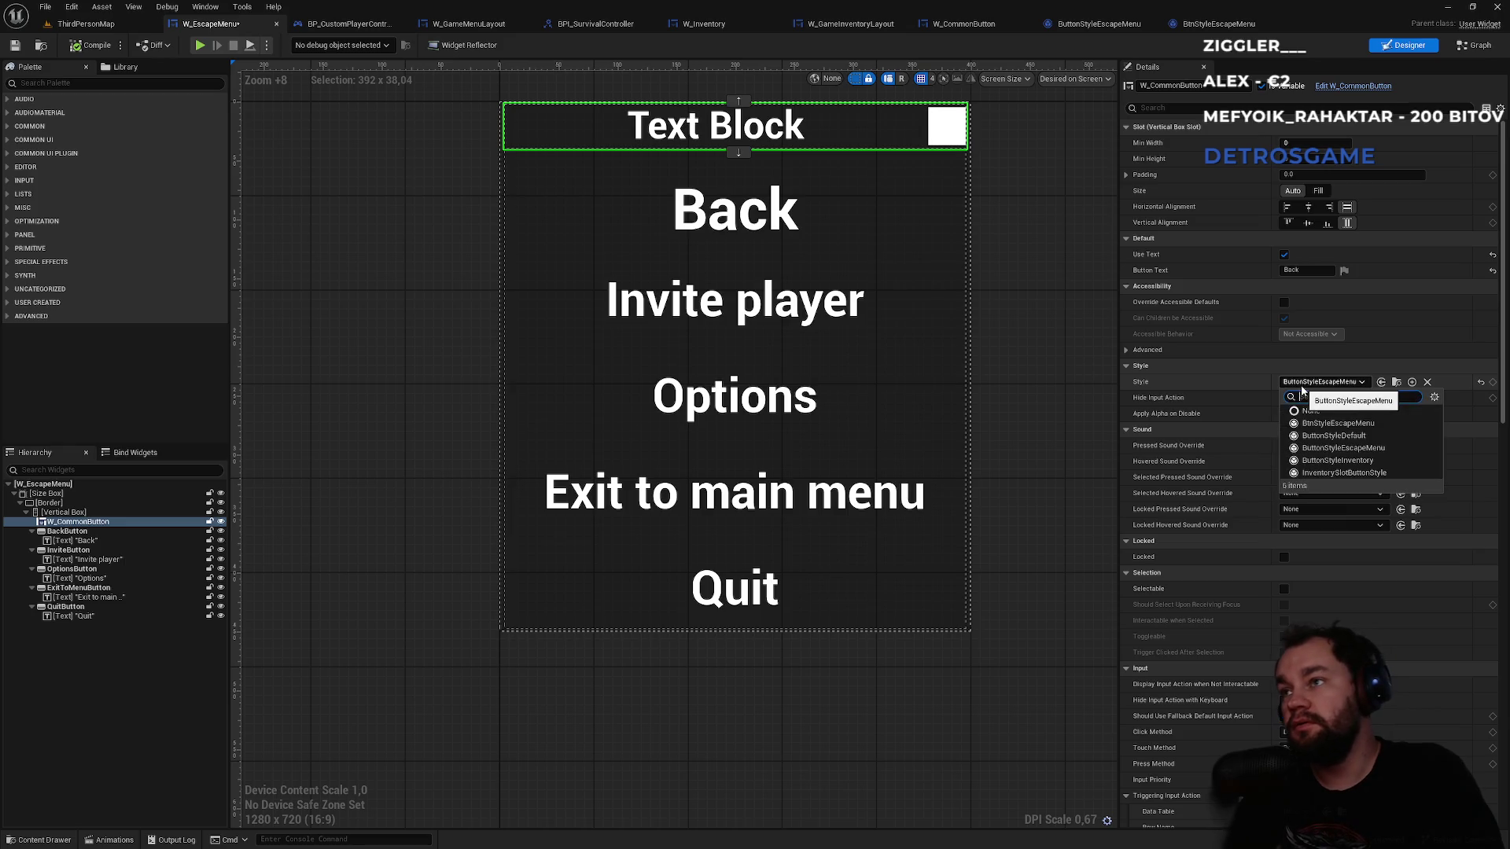
left_click(1330, 424)
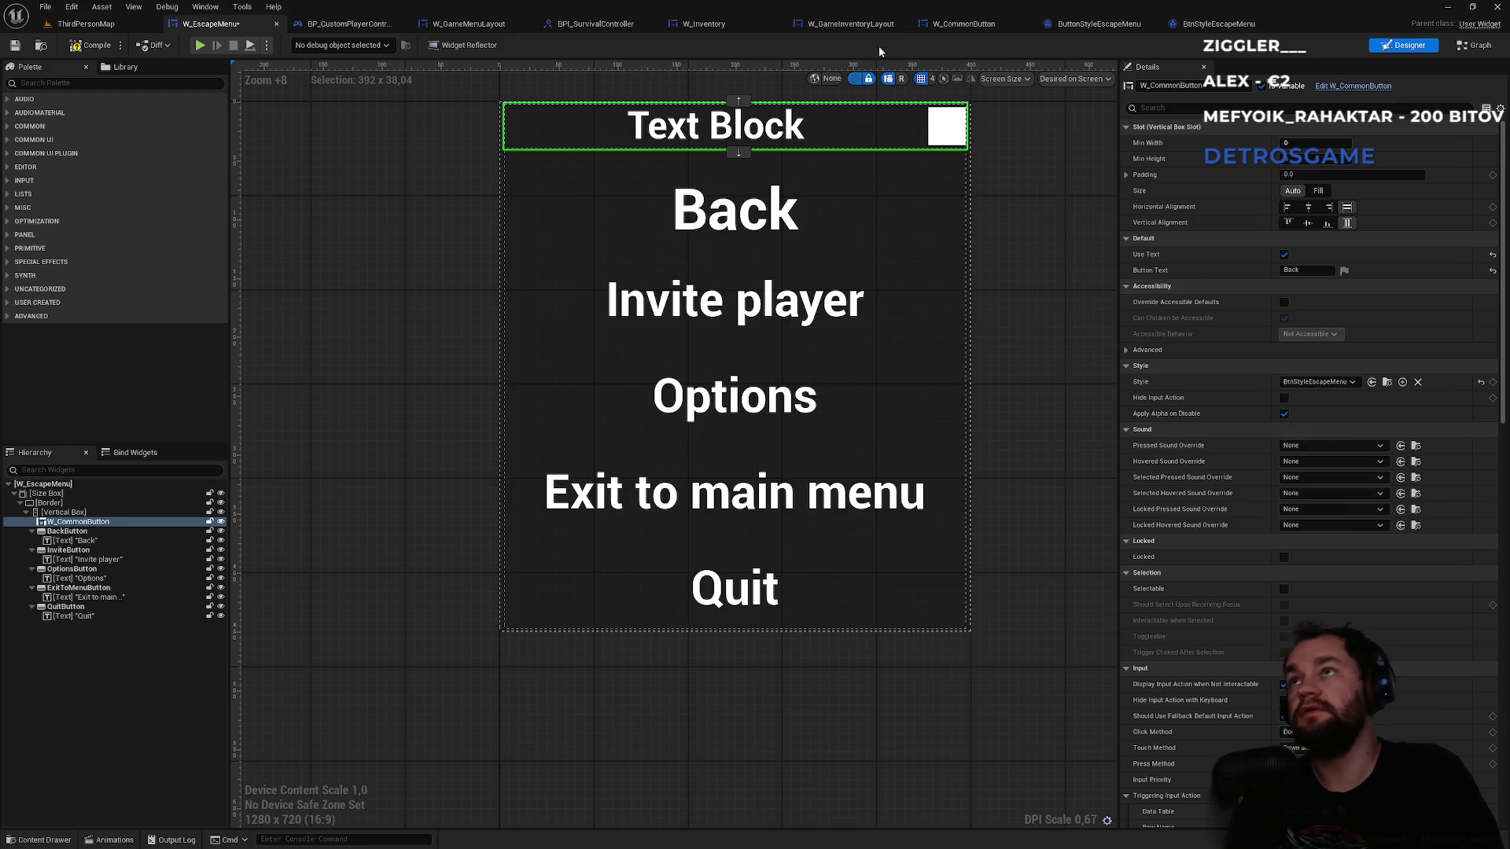
left_click(118, 25)
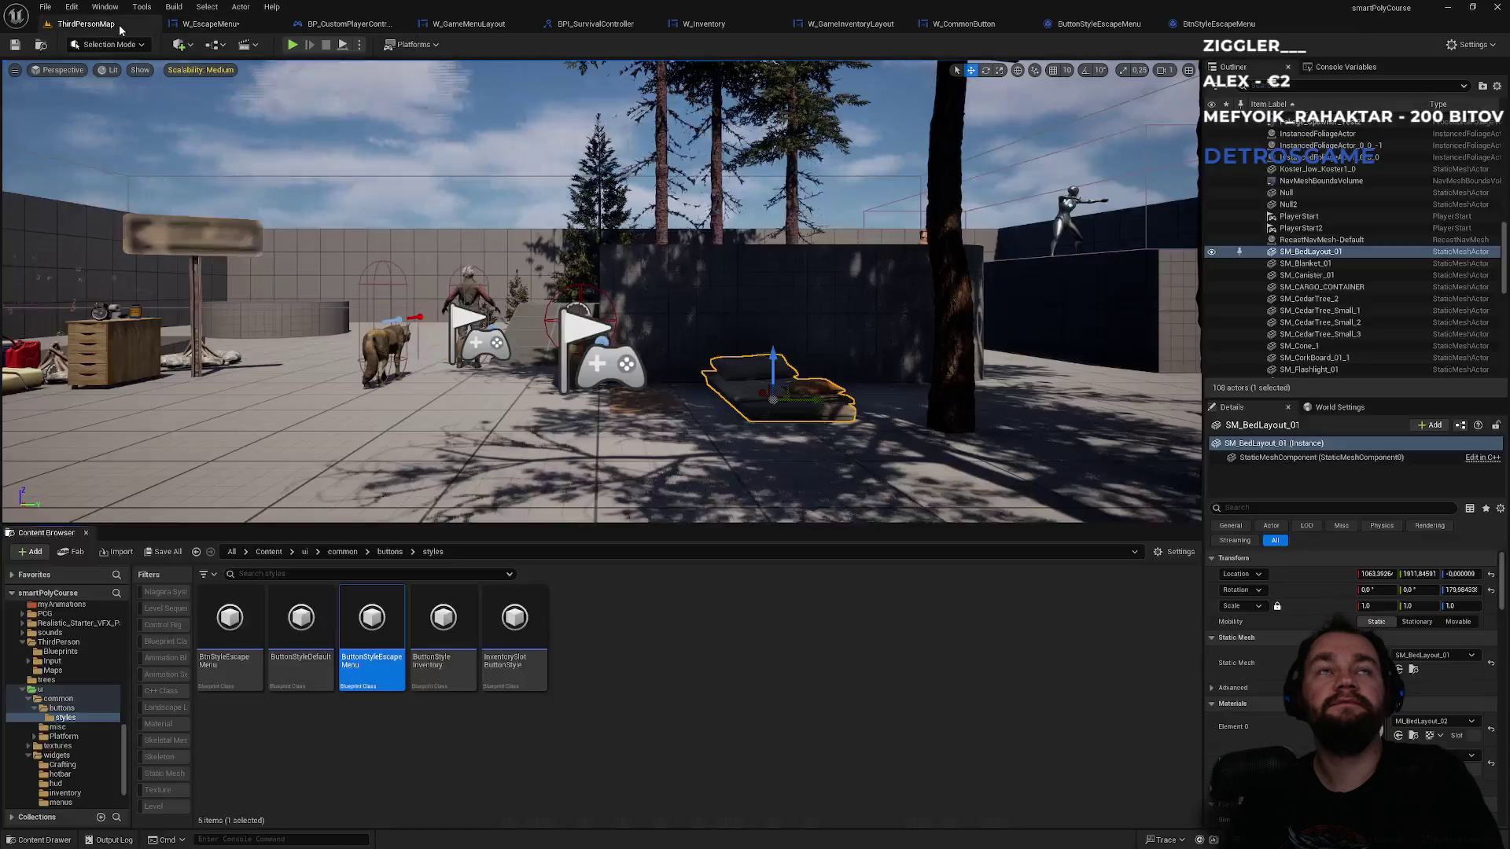
- Force delete the old ButtonStyleEscapeMenu asset despite its references
left_click(365, 684)
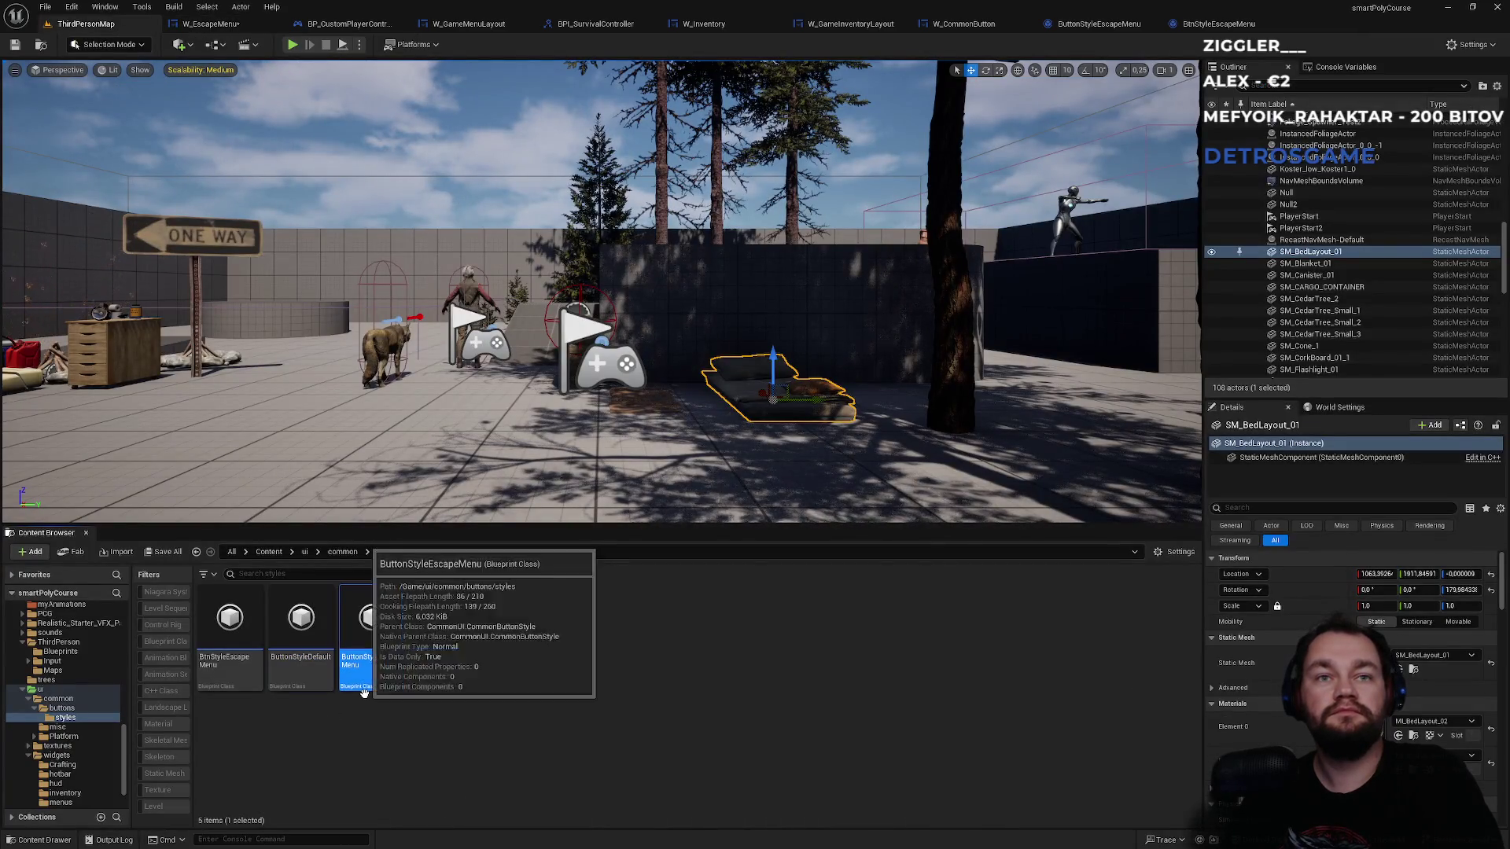
key("Delete")
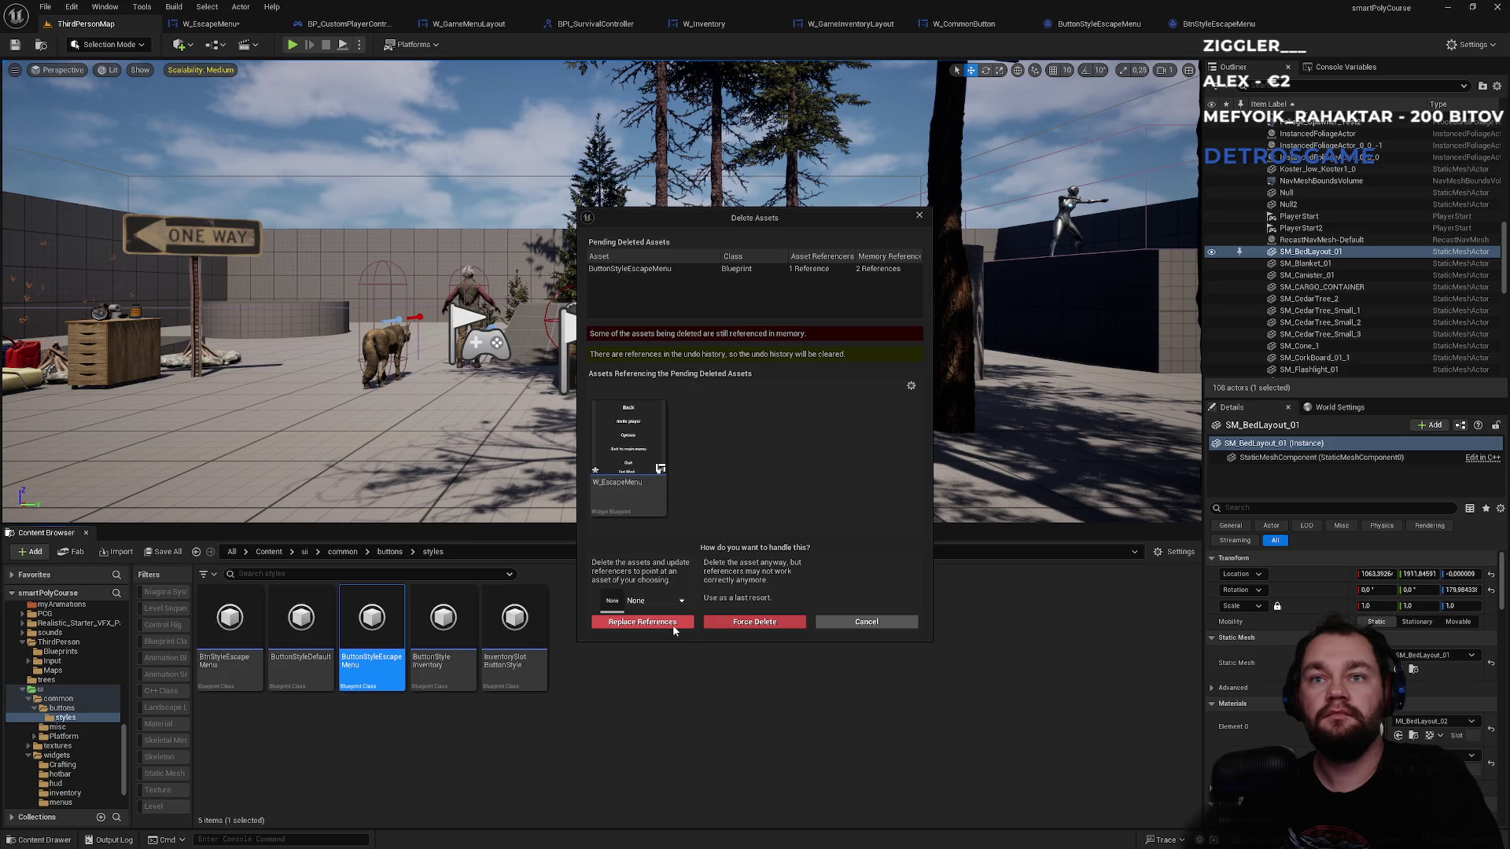
left_click(727, 621)
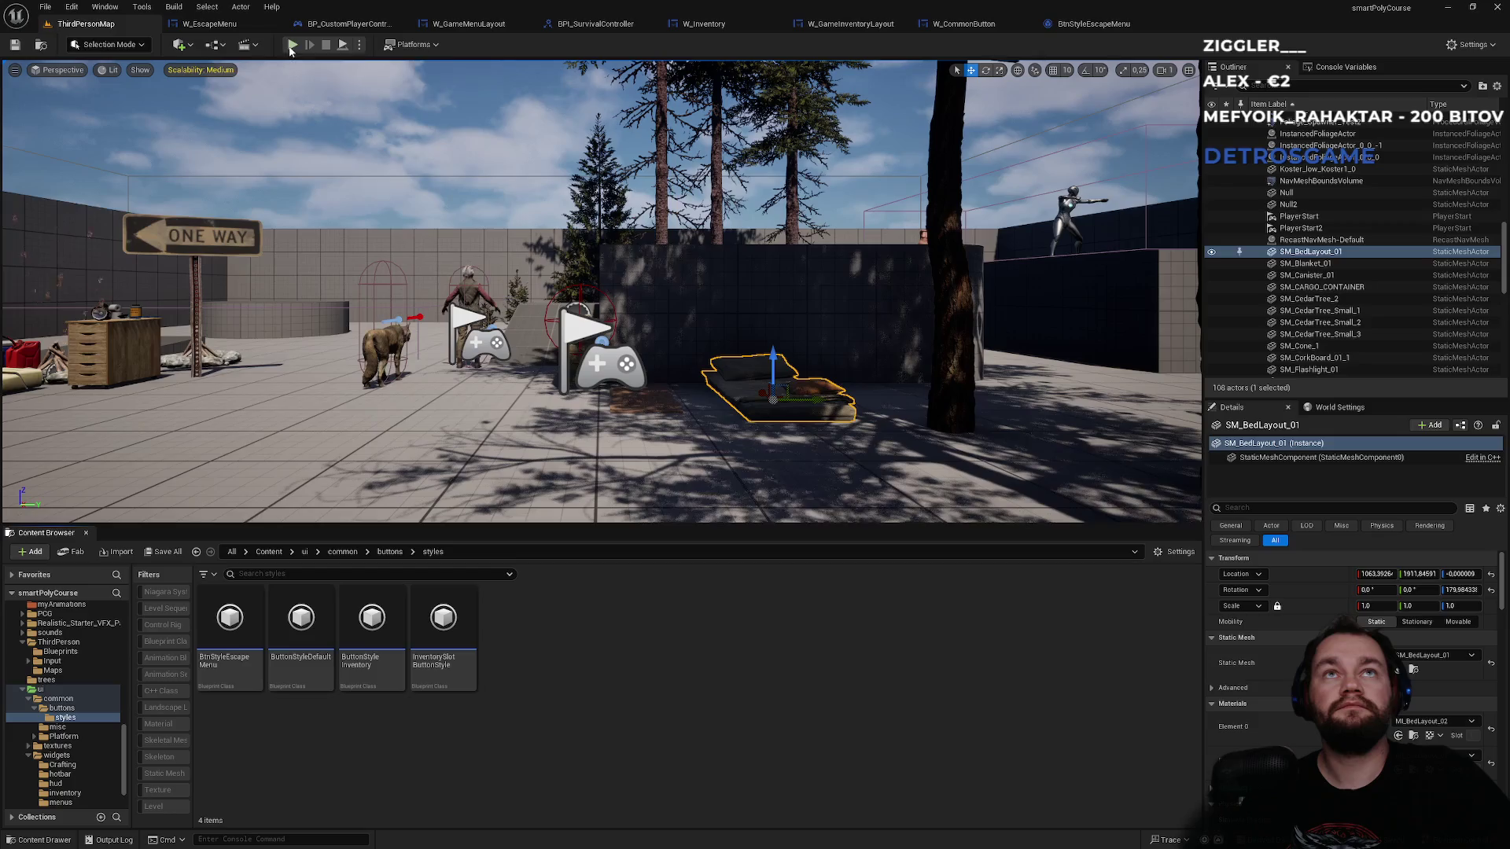
- Play-test the escape menu, then go back to the W_EscapeMenu layout
left_click(291, 49)
key("Escape")
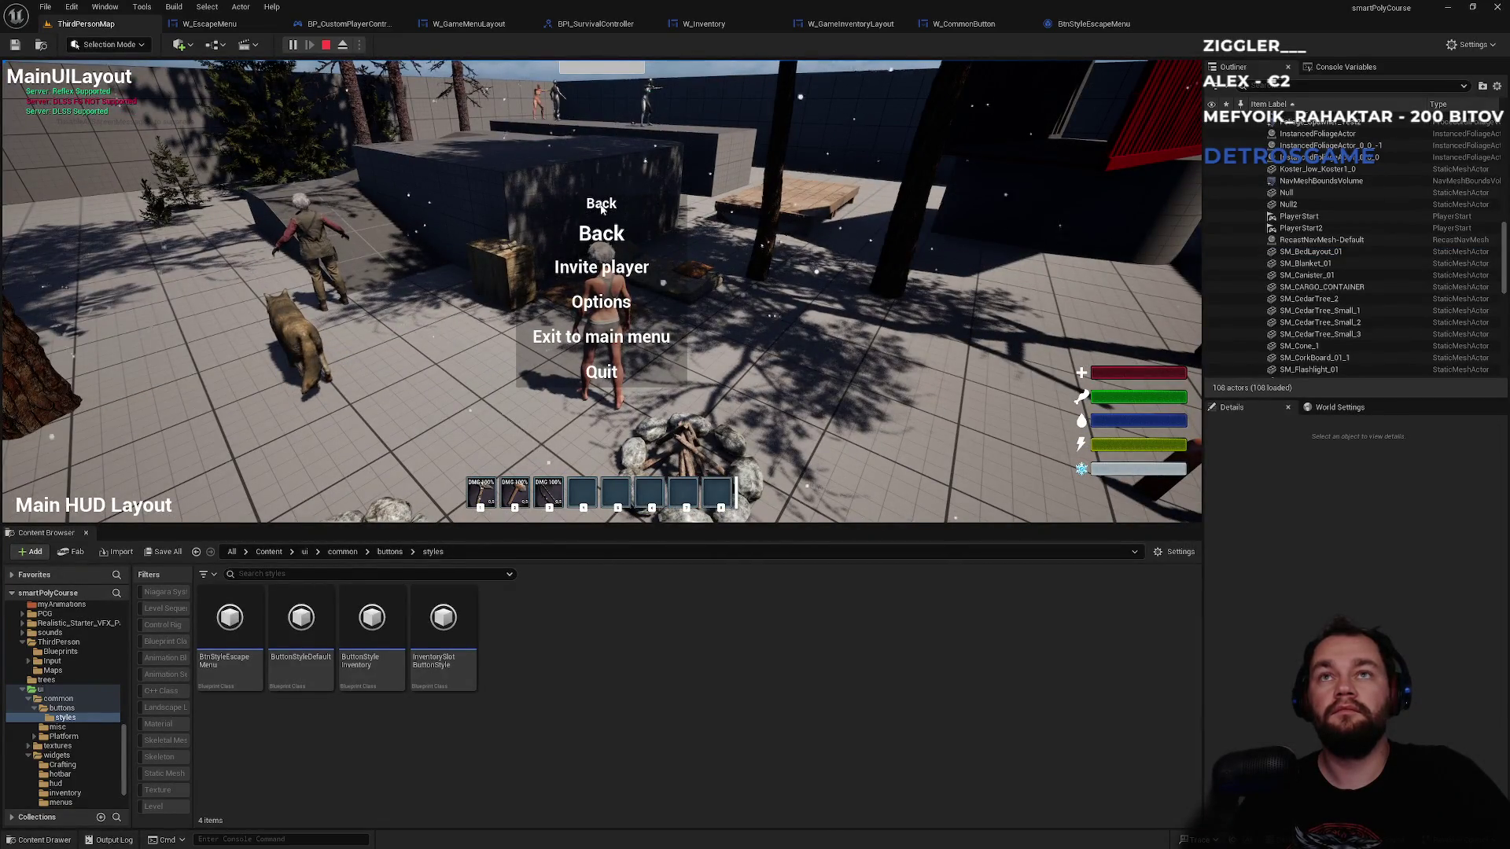
key("Escape")
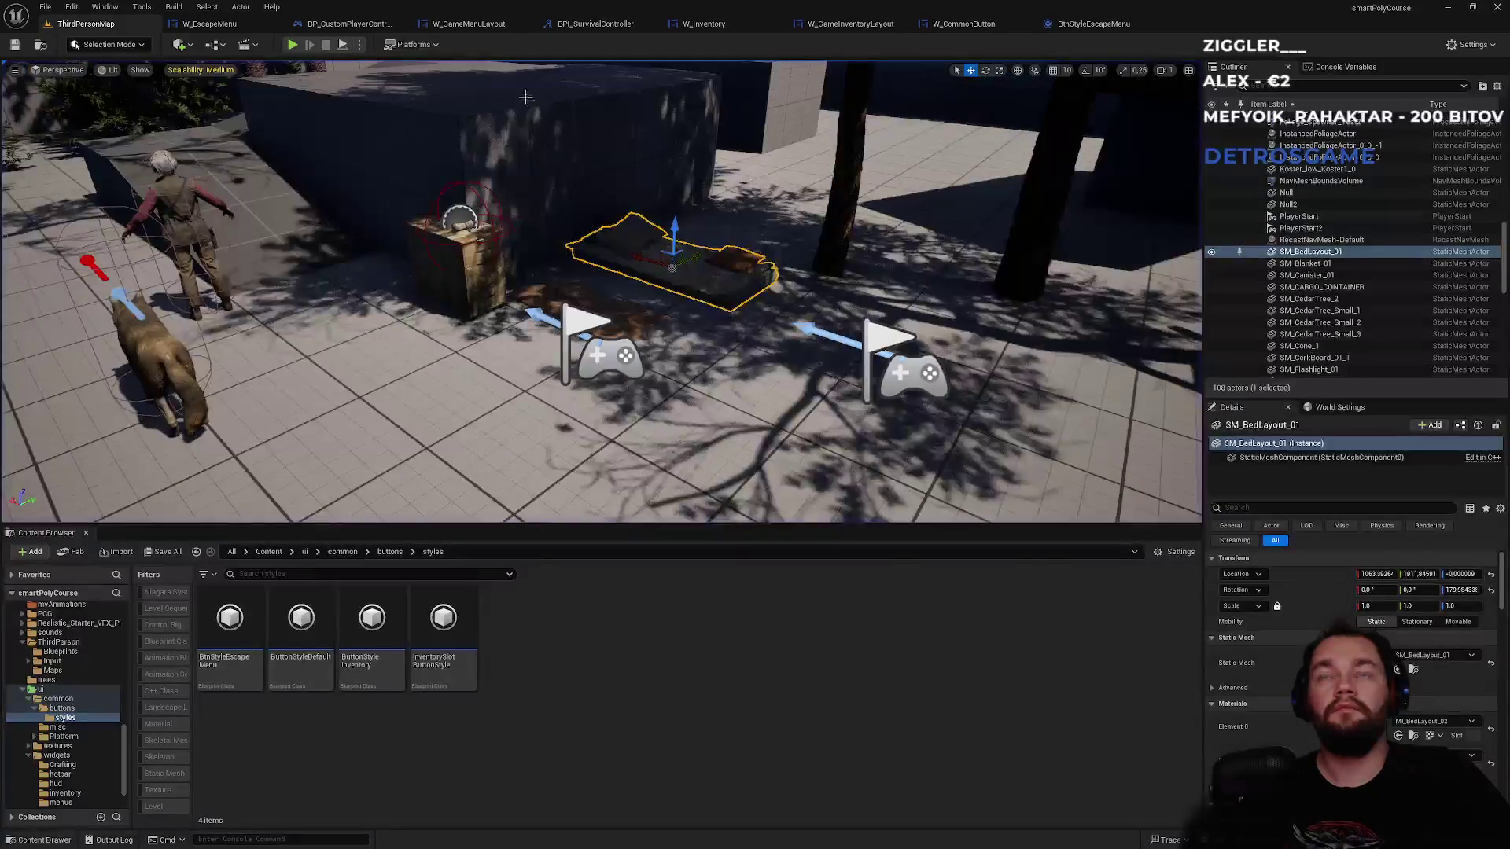
left_click(209, 23)
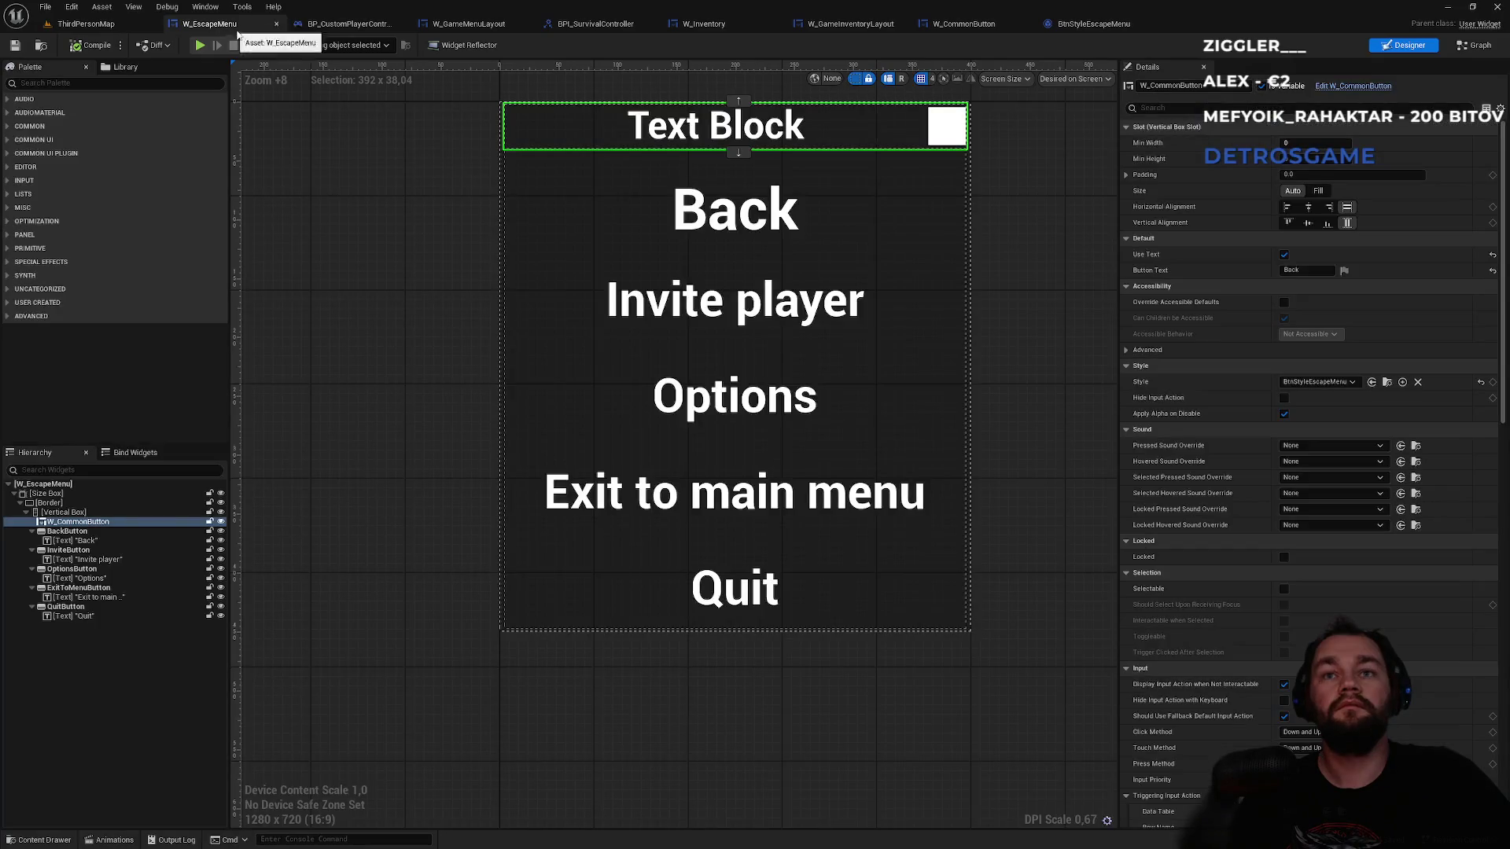
- Tidy the editor tabs, closing the BPI_SurvivalController and W_Inventory editors
left_click(352, 24)
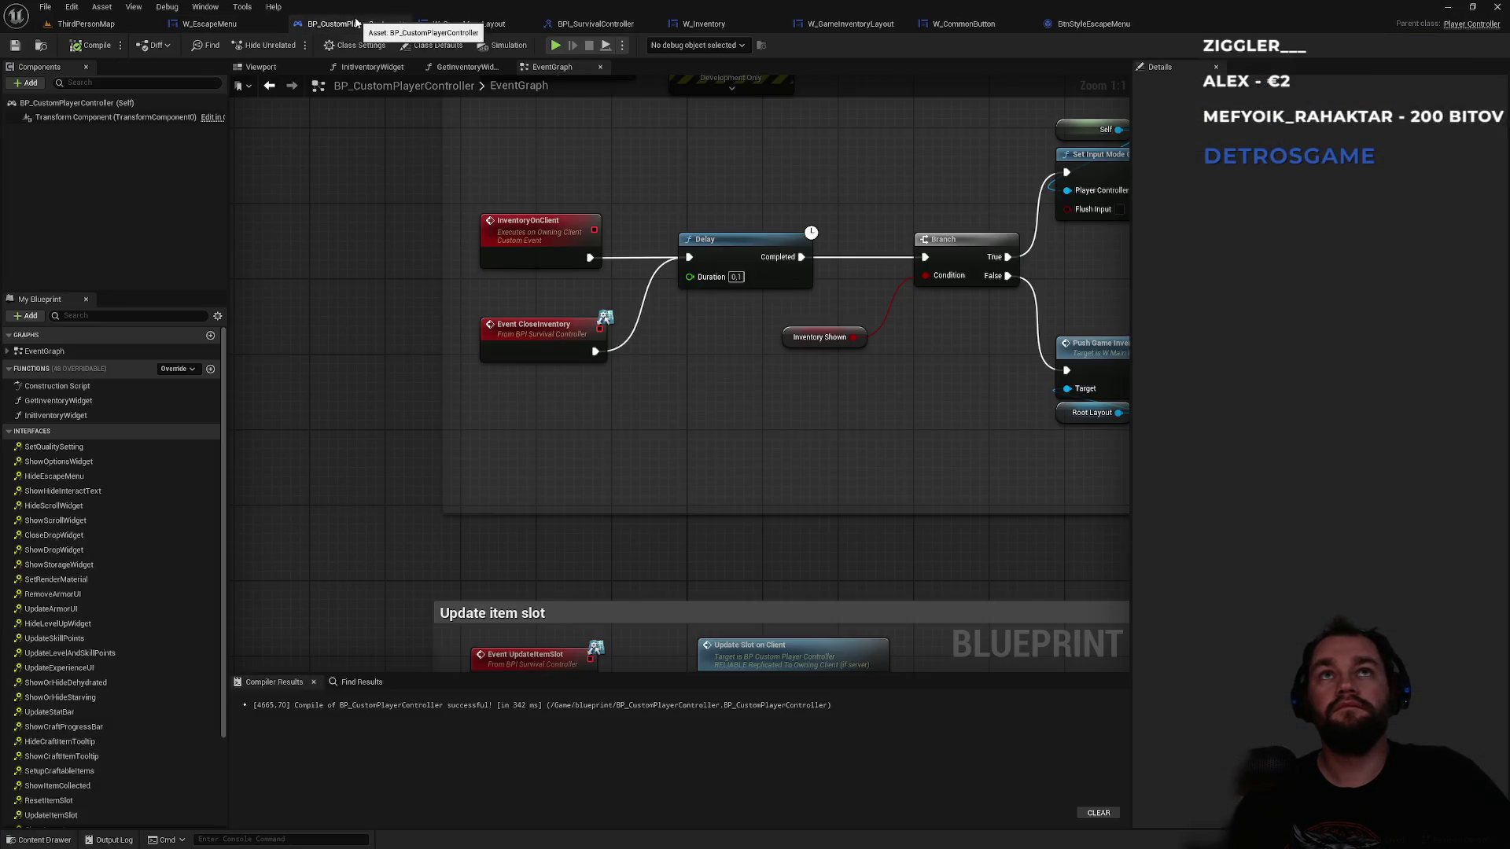
left_click(468, 24)
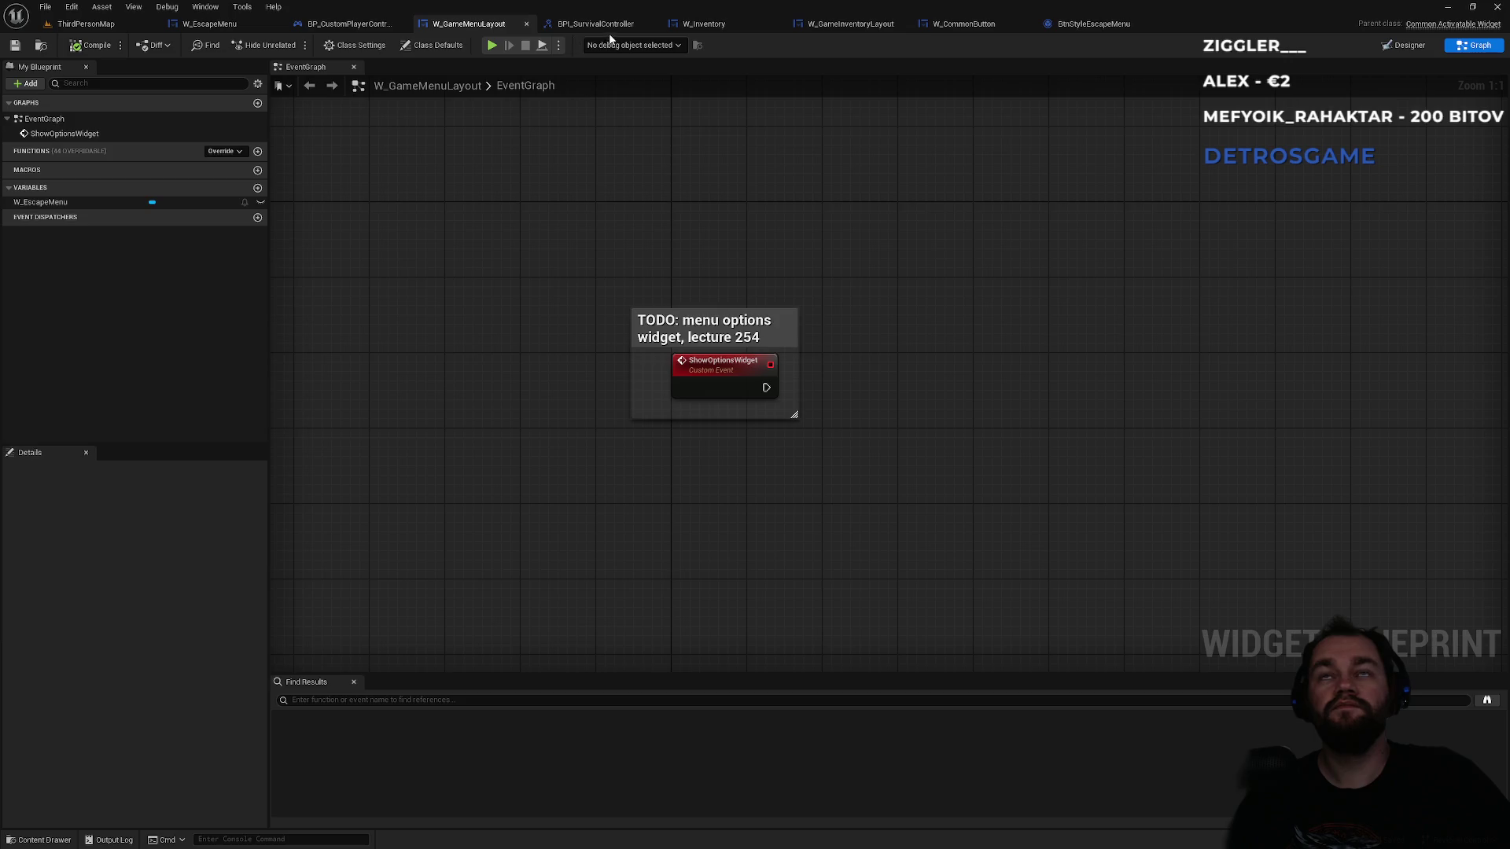
left_click(611, 26)
left_click(762, 27)
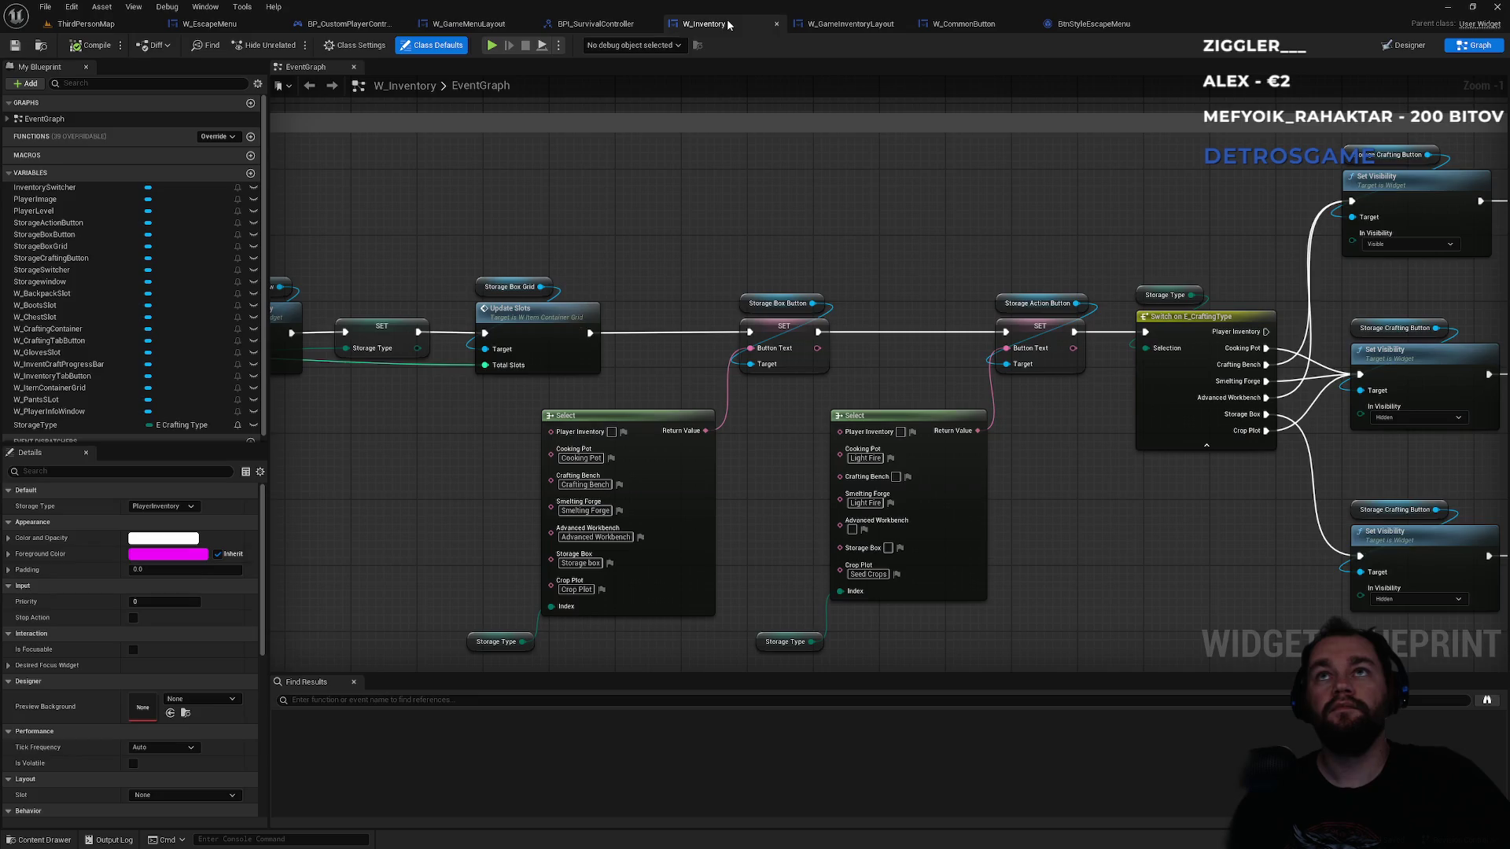
middle_click(600, 26)
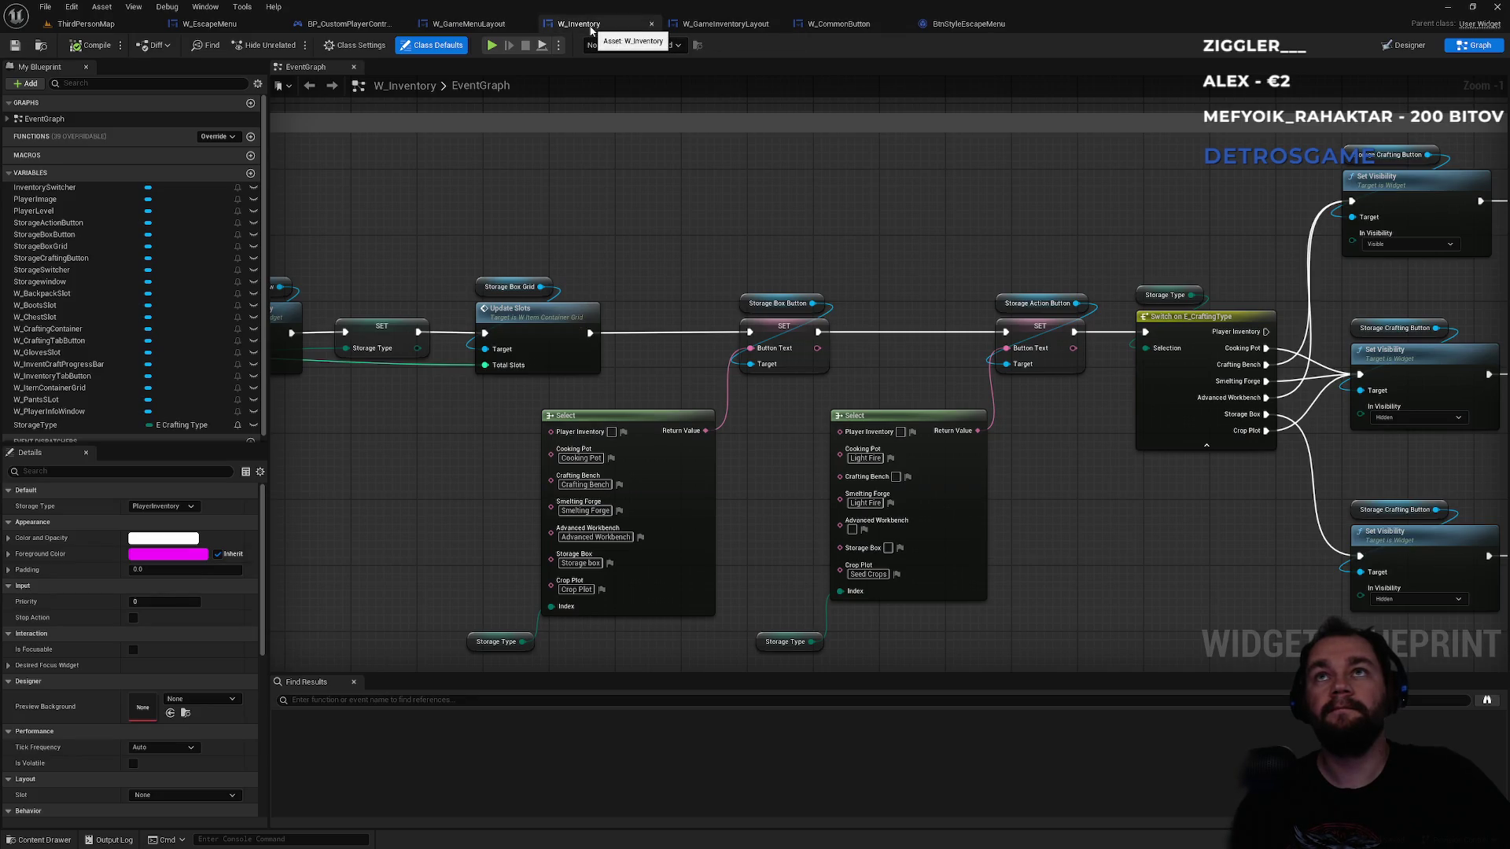
middle_click(600, 26)
left_click(602, 26)
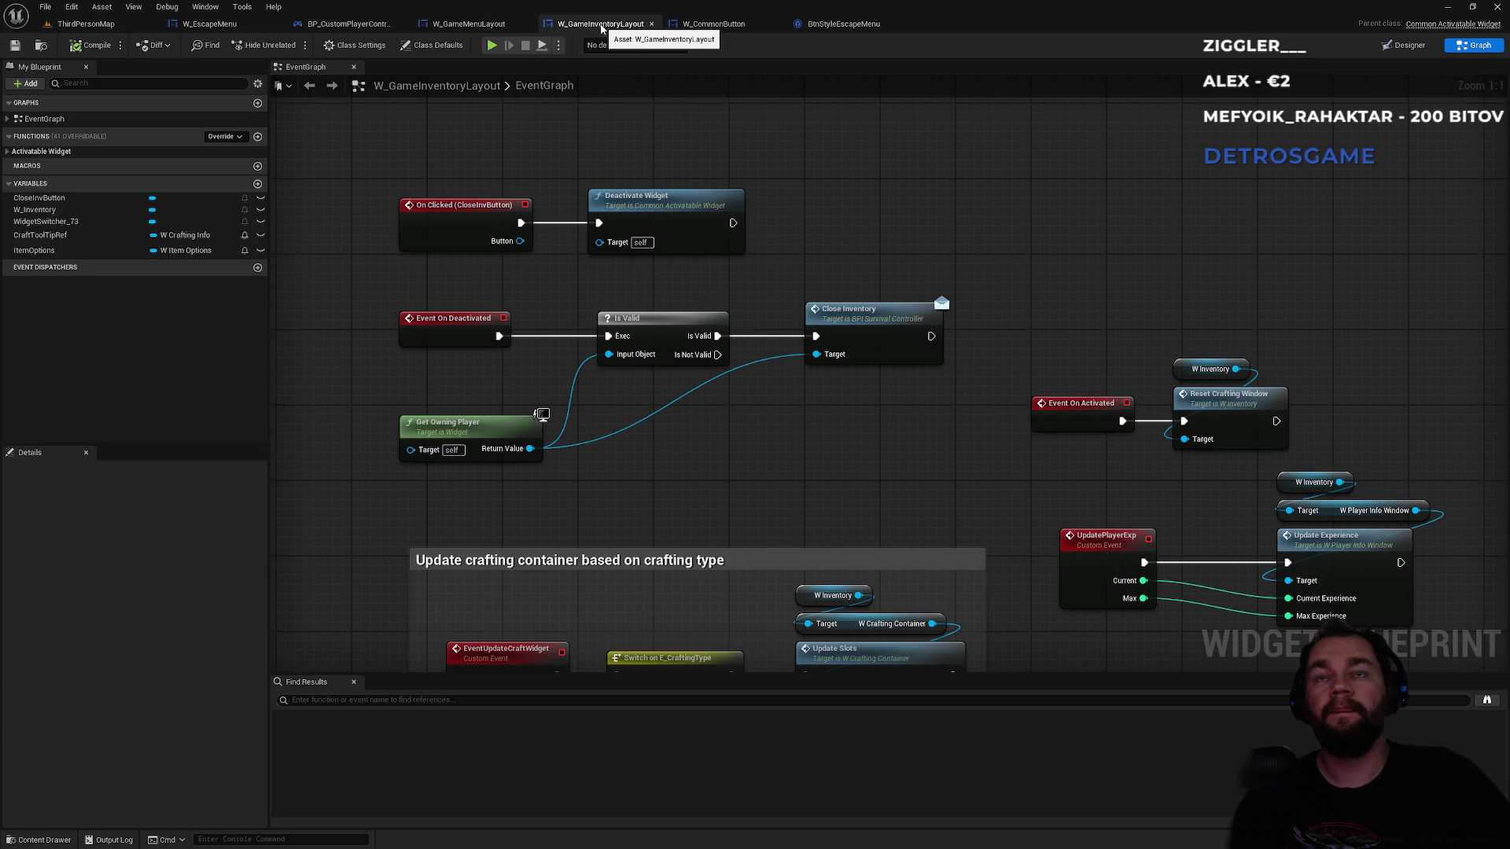
- Bring up W_CommonButton and switch it to its EventGraph
left_click(704, 26)
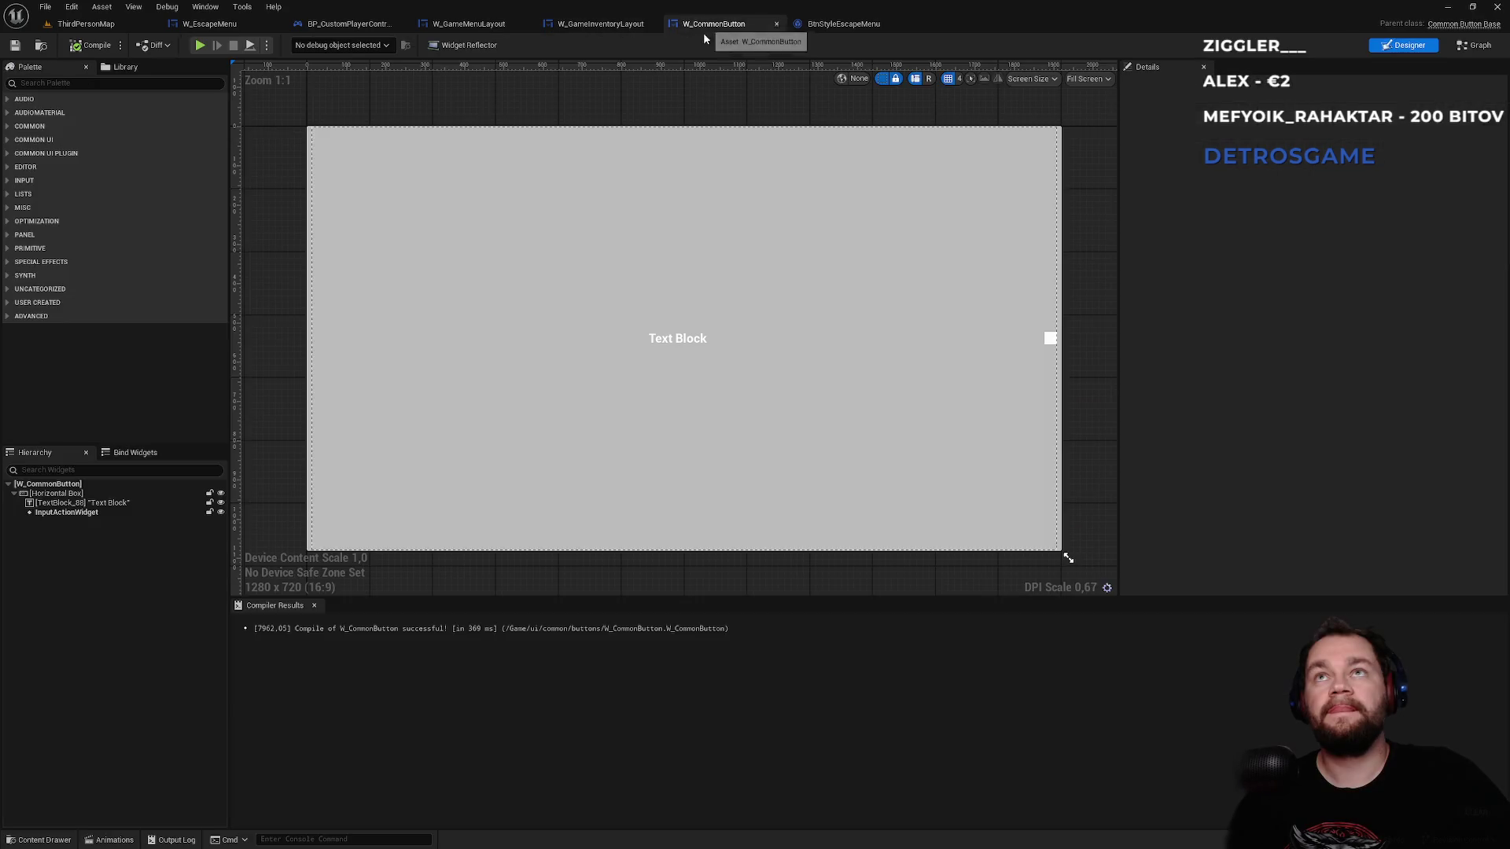
left_click(873, 26)
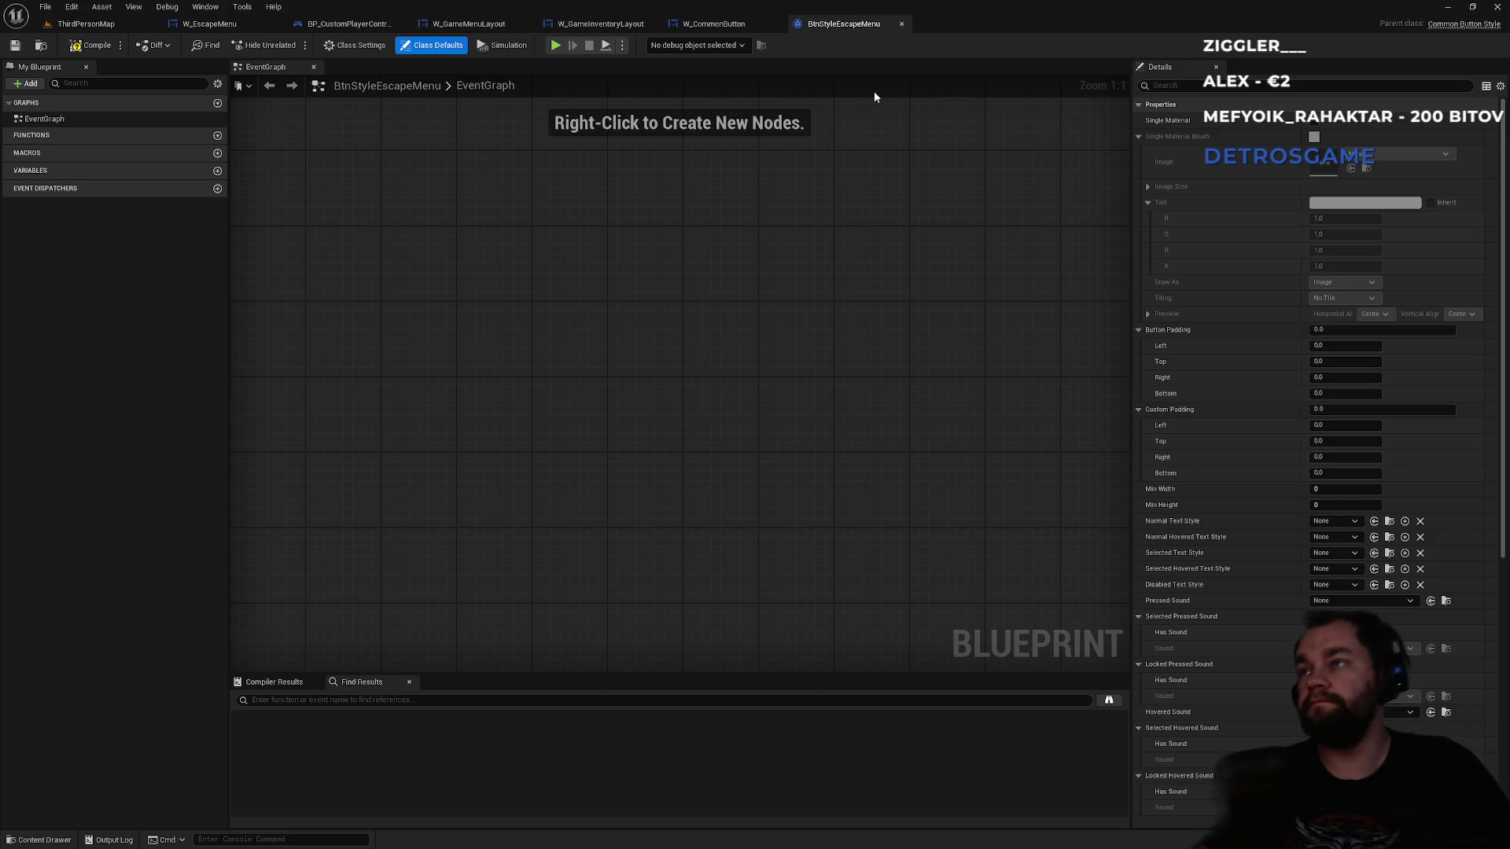
left_click(712, 24)
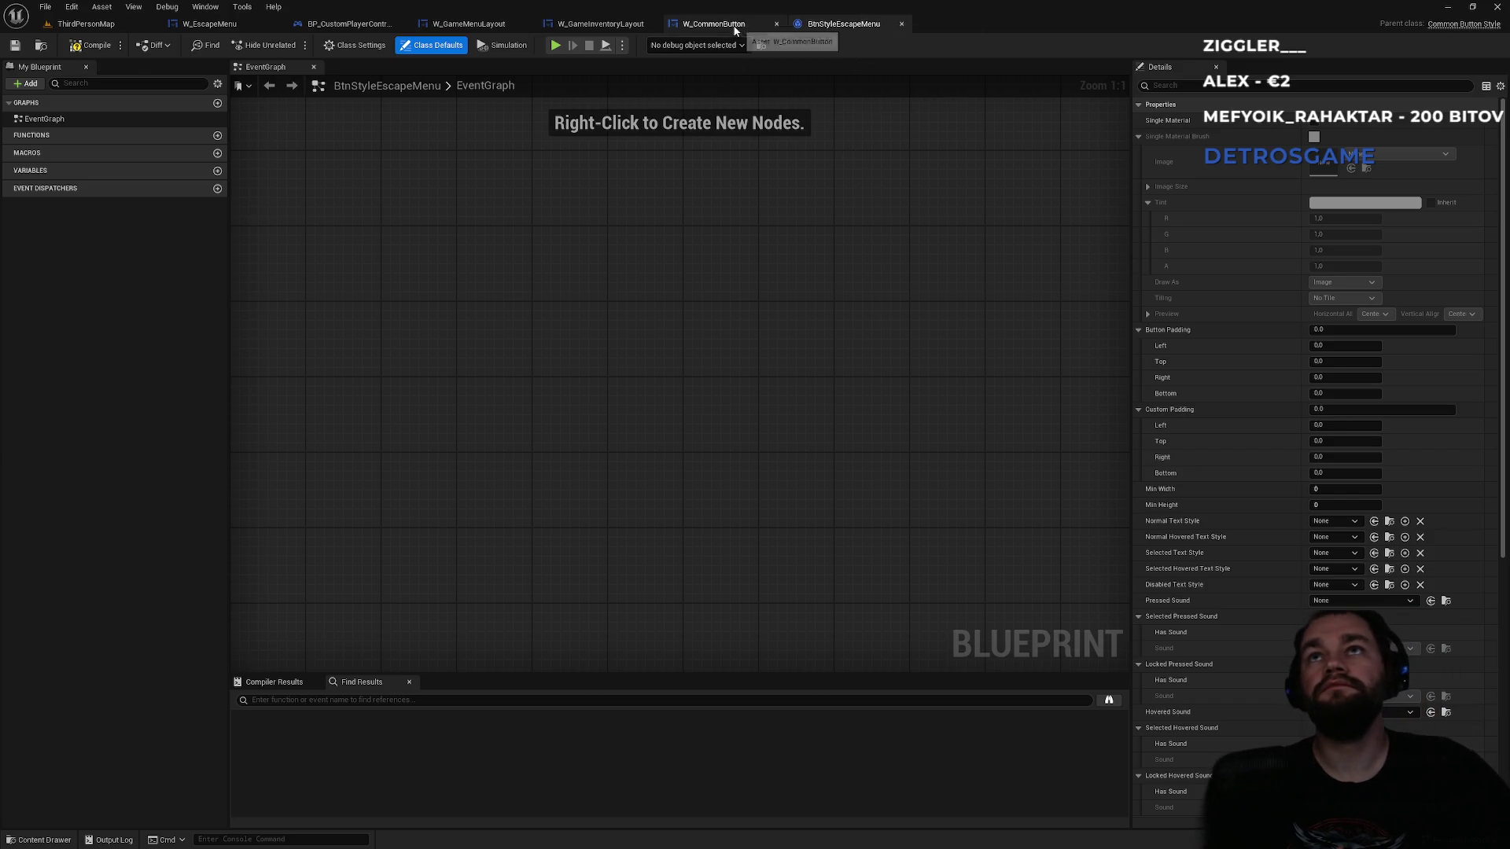
left_click(1475, 45)
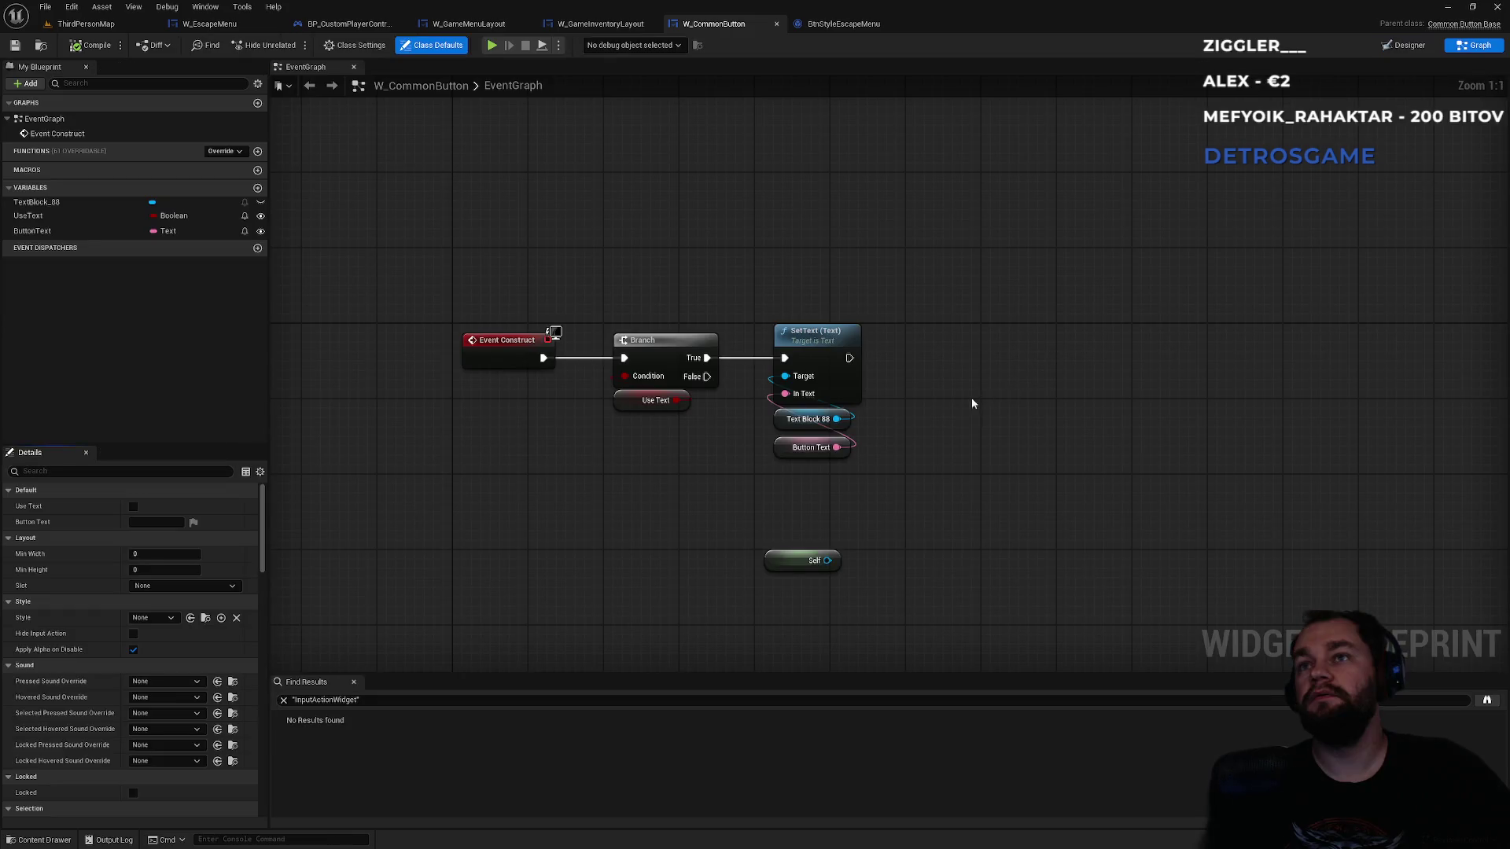
- Delete the loose Self node, then search Text Block 88's actions for font and size without adding any
left_click_drag(745, 524, 728, 517)
key("Delete")
left_click_drag(791, 338, 884, 307)
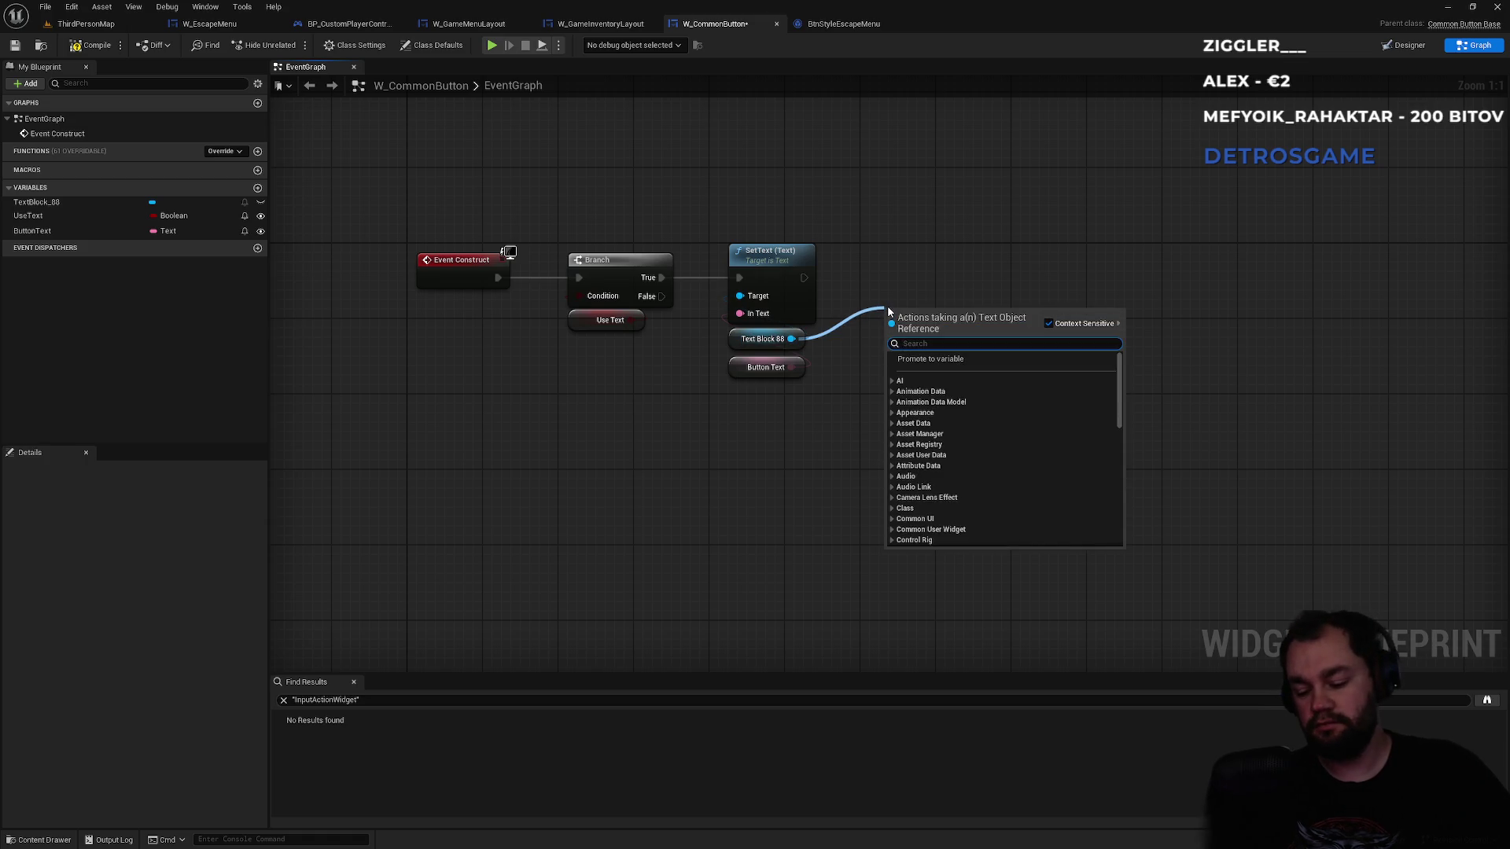
type("font")
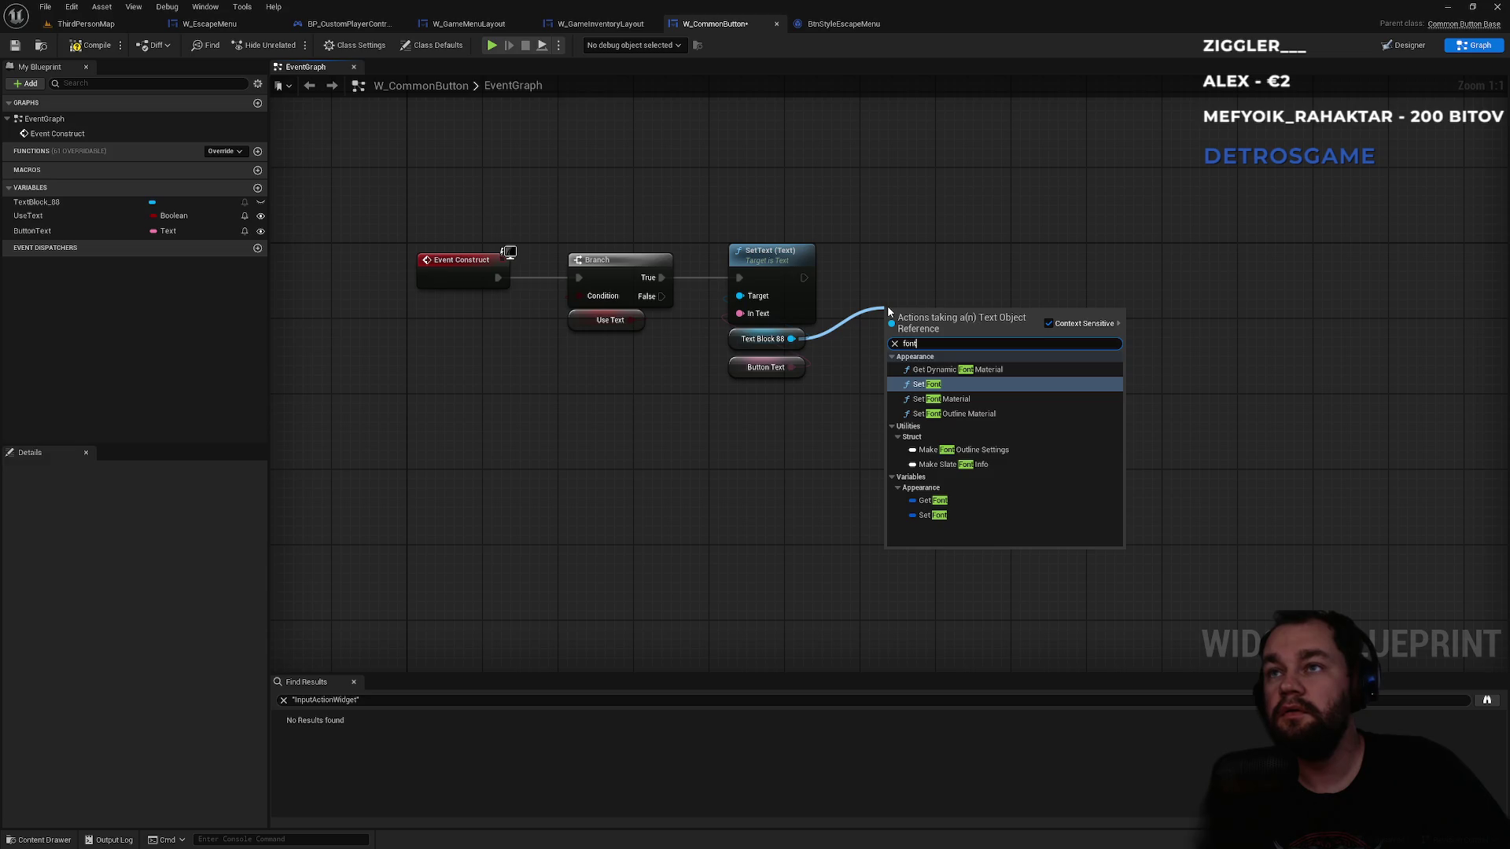
key("BackSpace")
key("BackSpace")
key("BackSpace")
type("size")
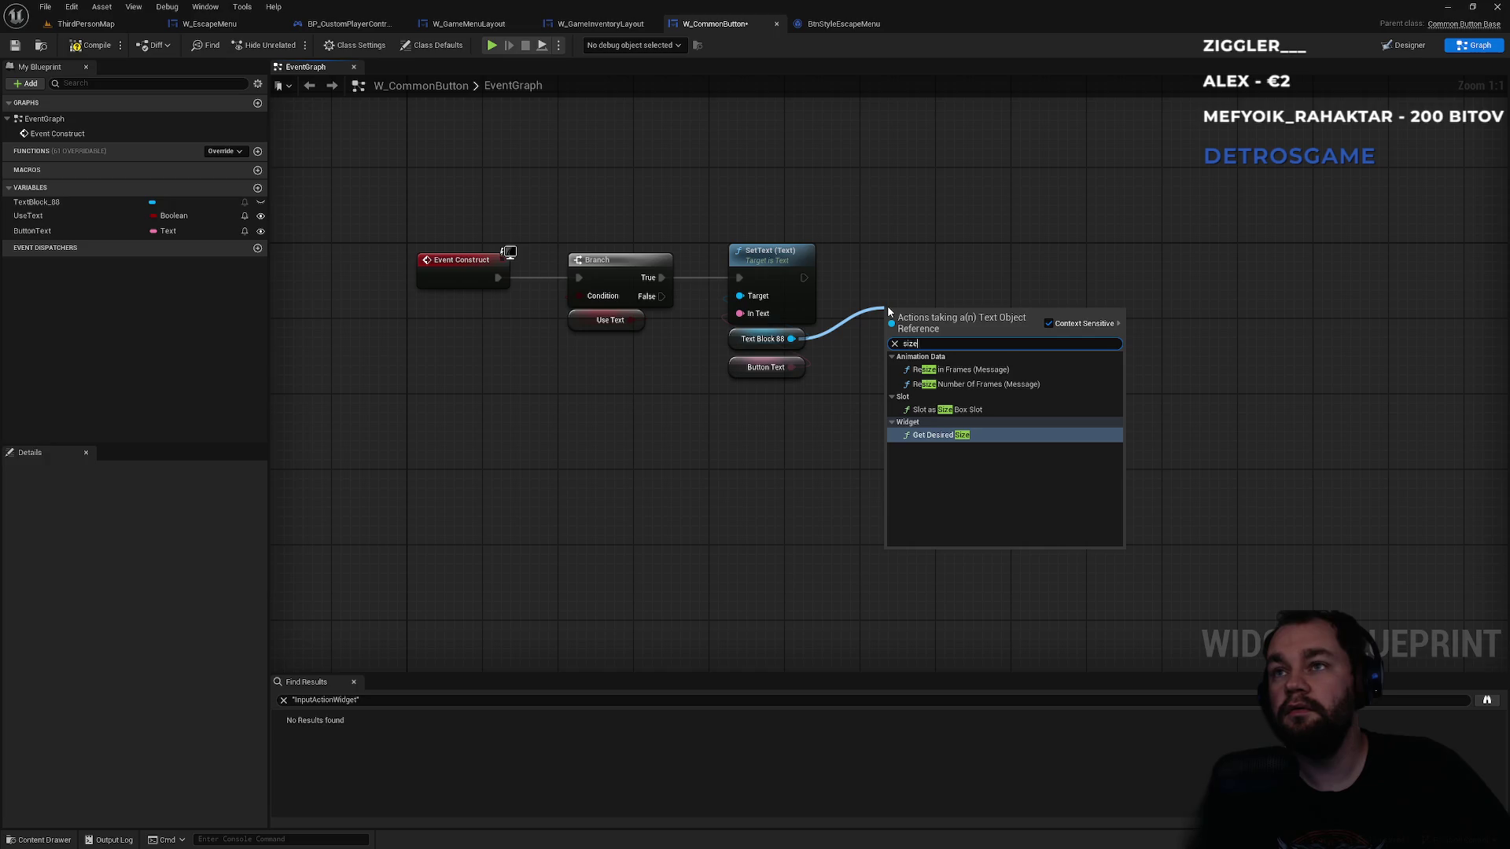
key("Escape")
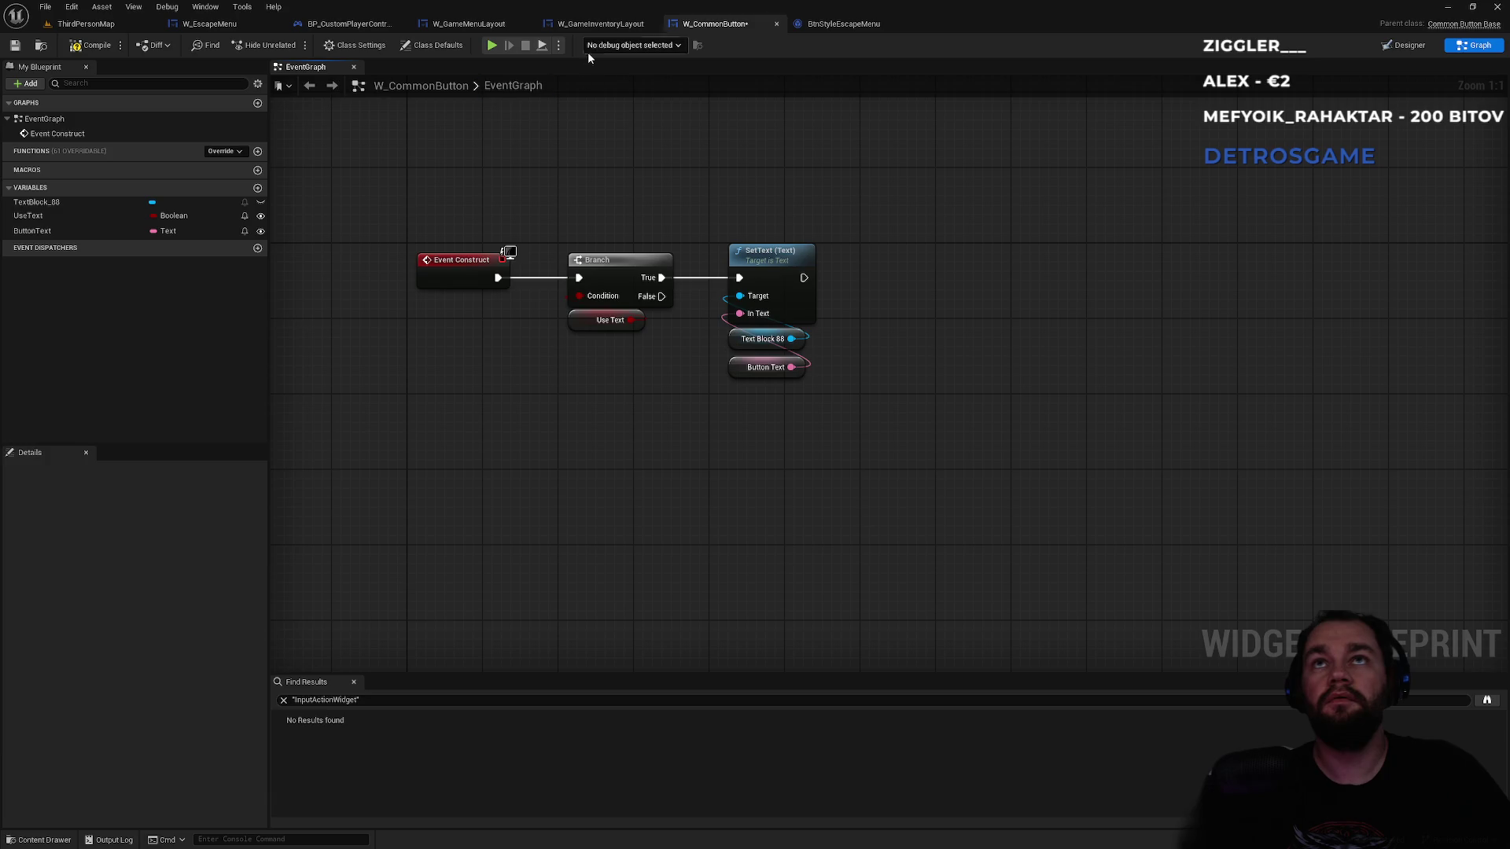
- Check TextBlock_88's font size (24) in the Designer by filtering its Details for 'size', then return to the graph
left_click(1394, 44)
left_click(85, 503)
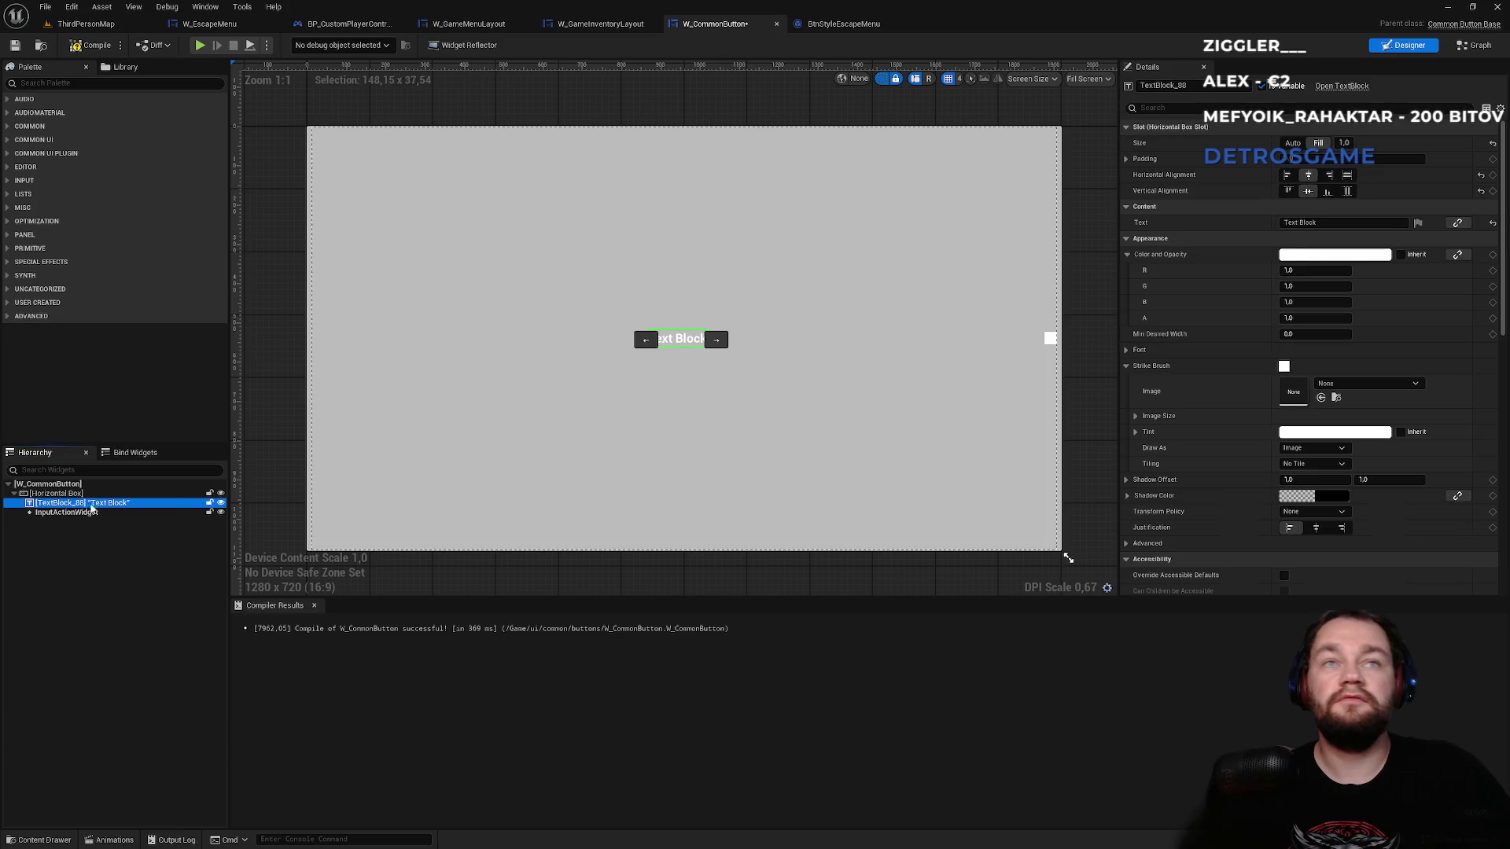
scroll(1249, 268, "down", 2)
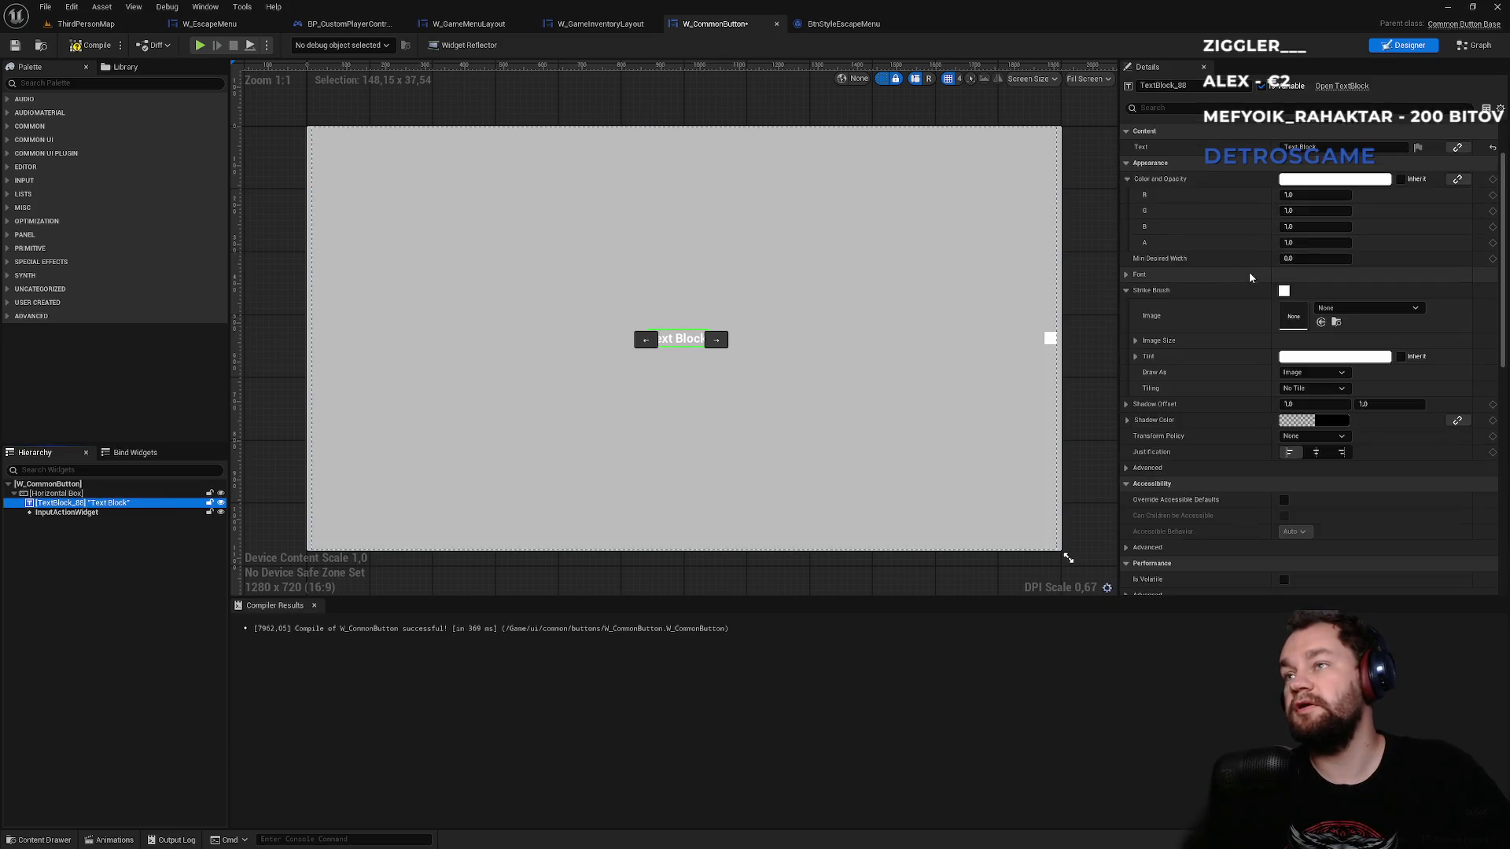
scroll(1251, 275, "up", 2)
left_click(1186, 107)
type("size")
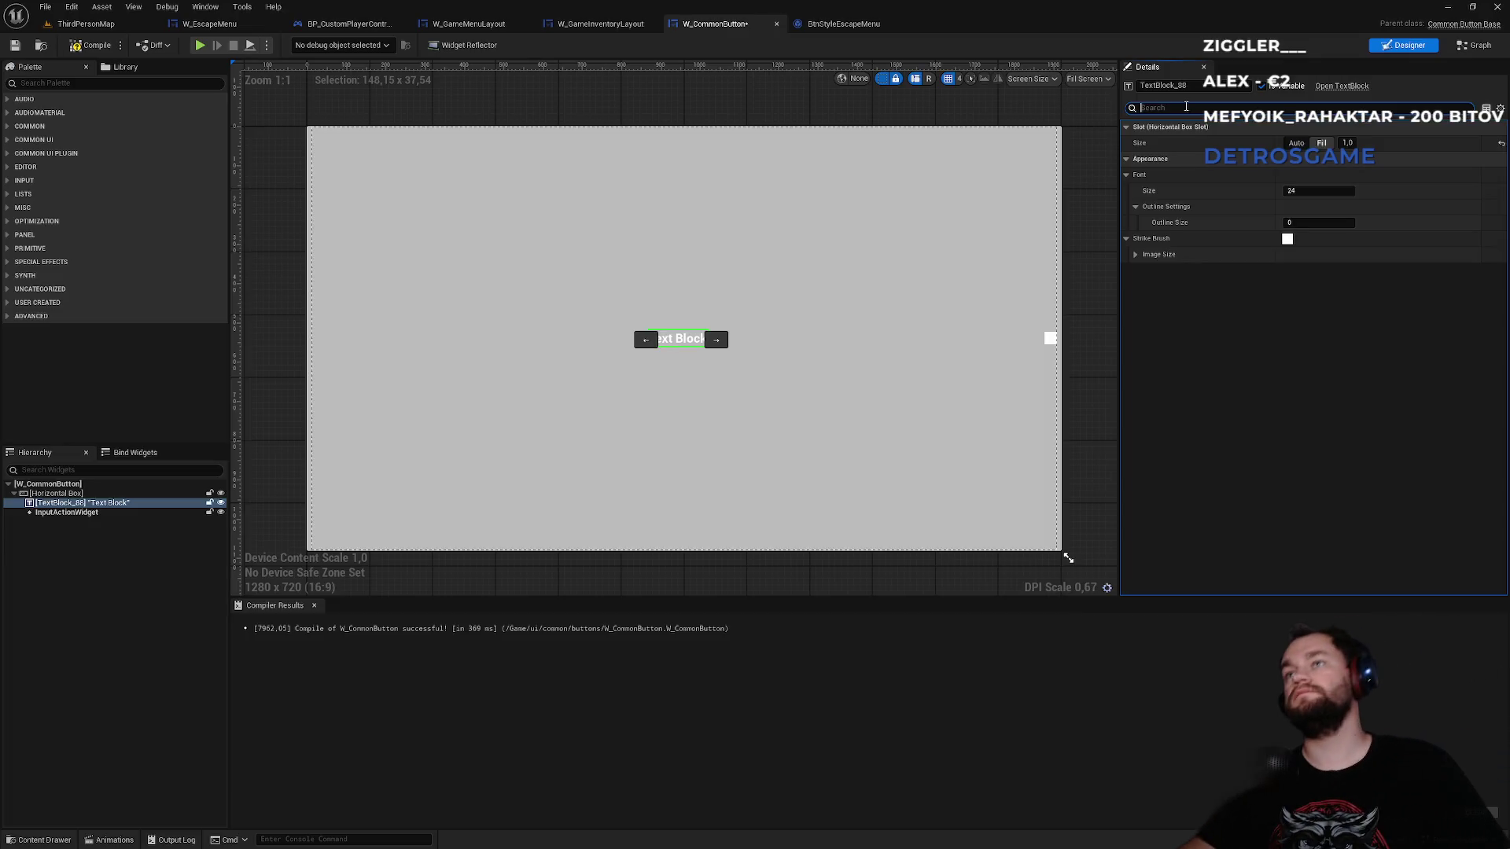
key("BackSpace")
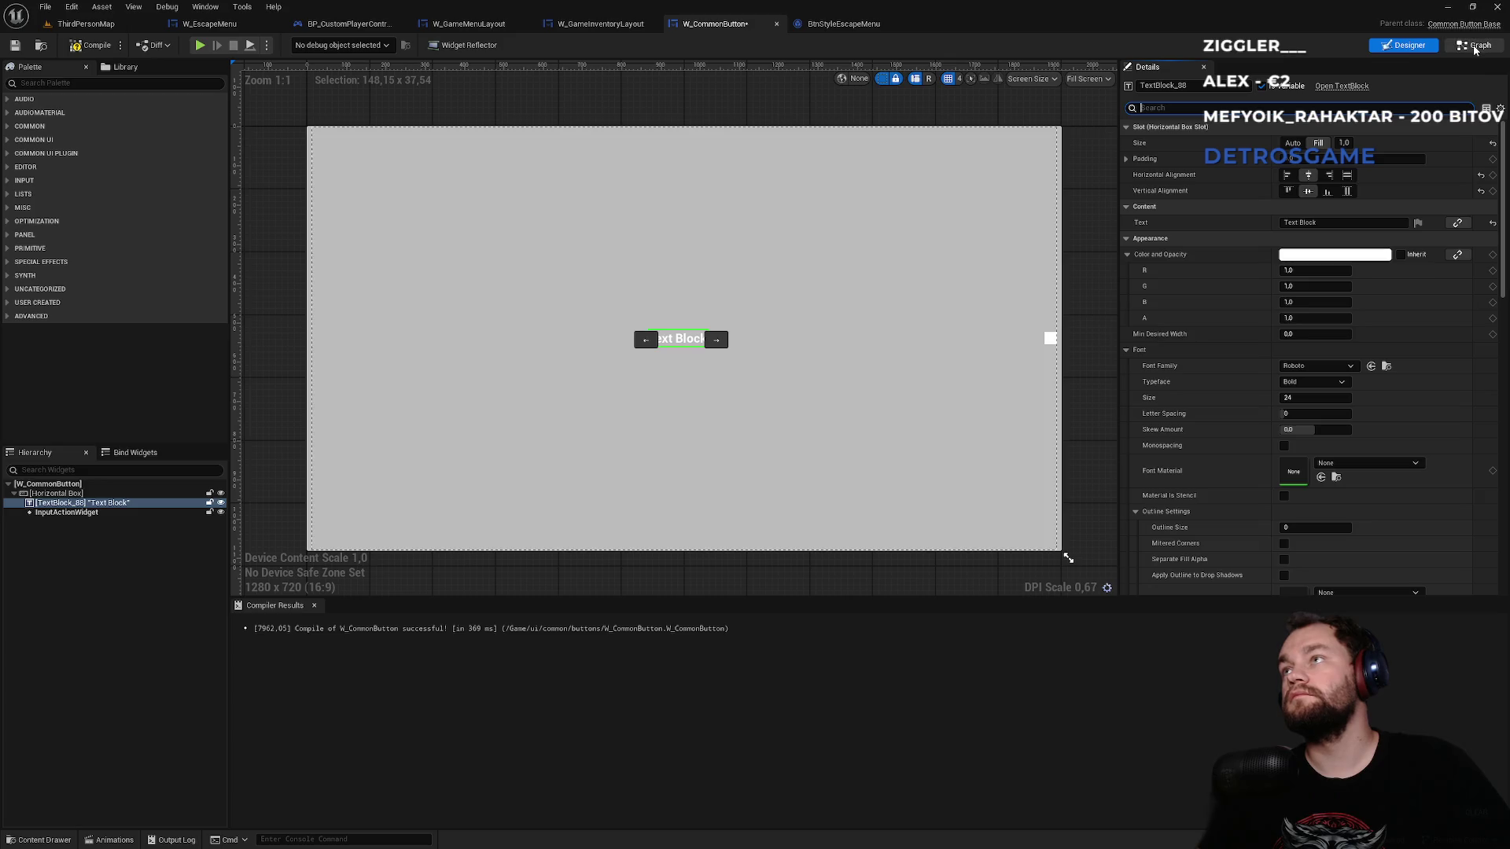
left_click(1475, 45)
- Add a Get Font node from Text Block 88 and a Set Font node fed by its Font
left_click_drag(784, 341, 882, 333)
type("font")
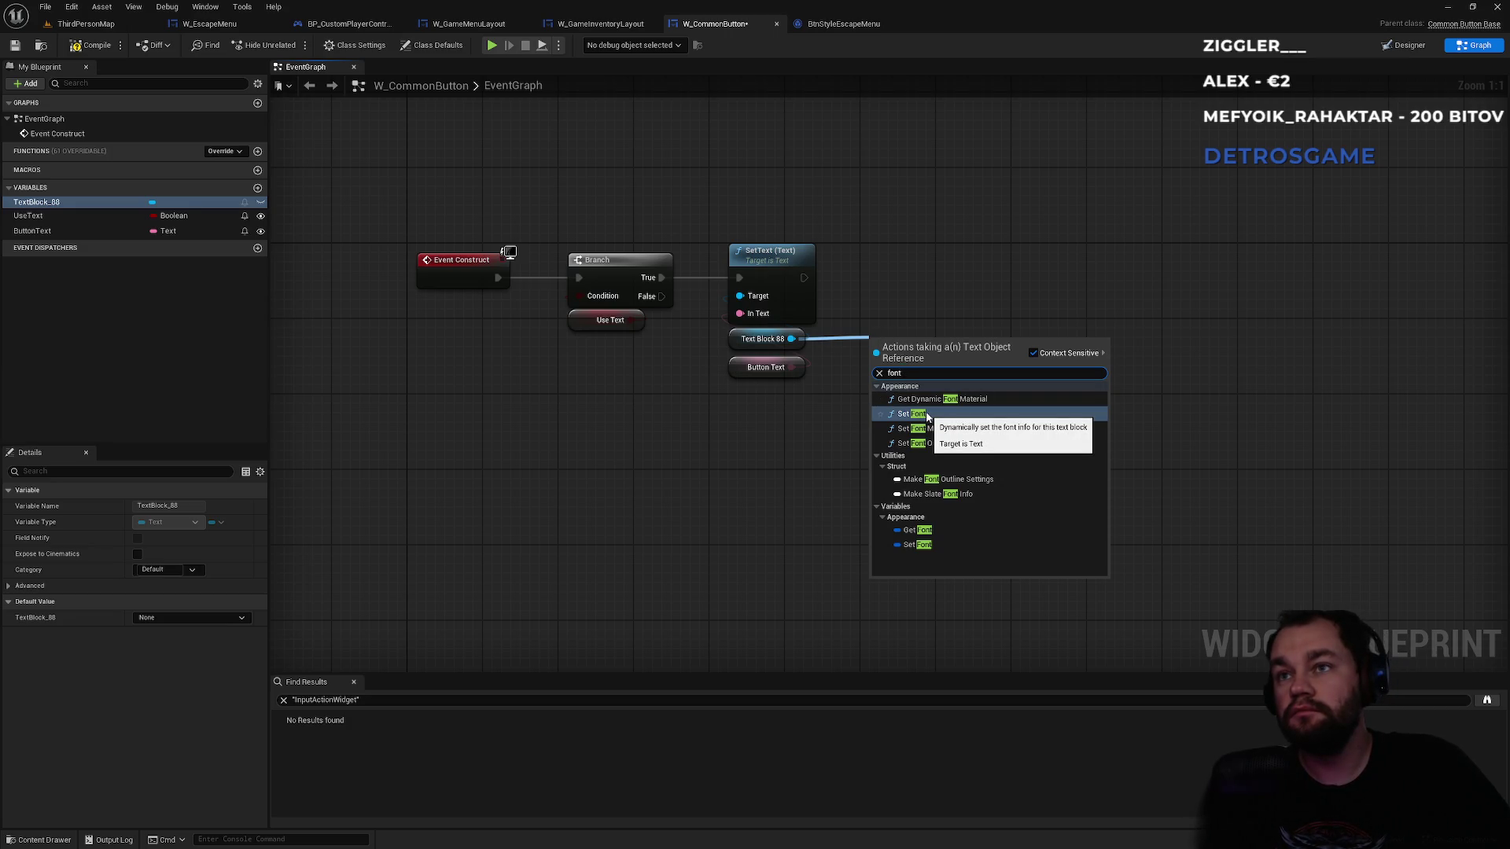
left_click(939, 531)
left_click_drag(945, 348, 996, 323)
type("size")
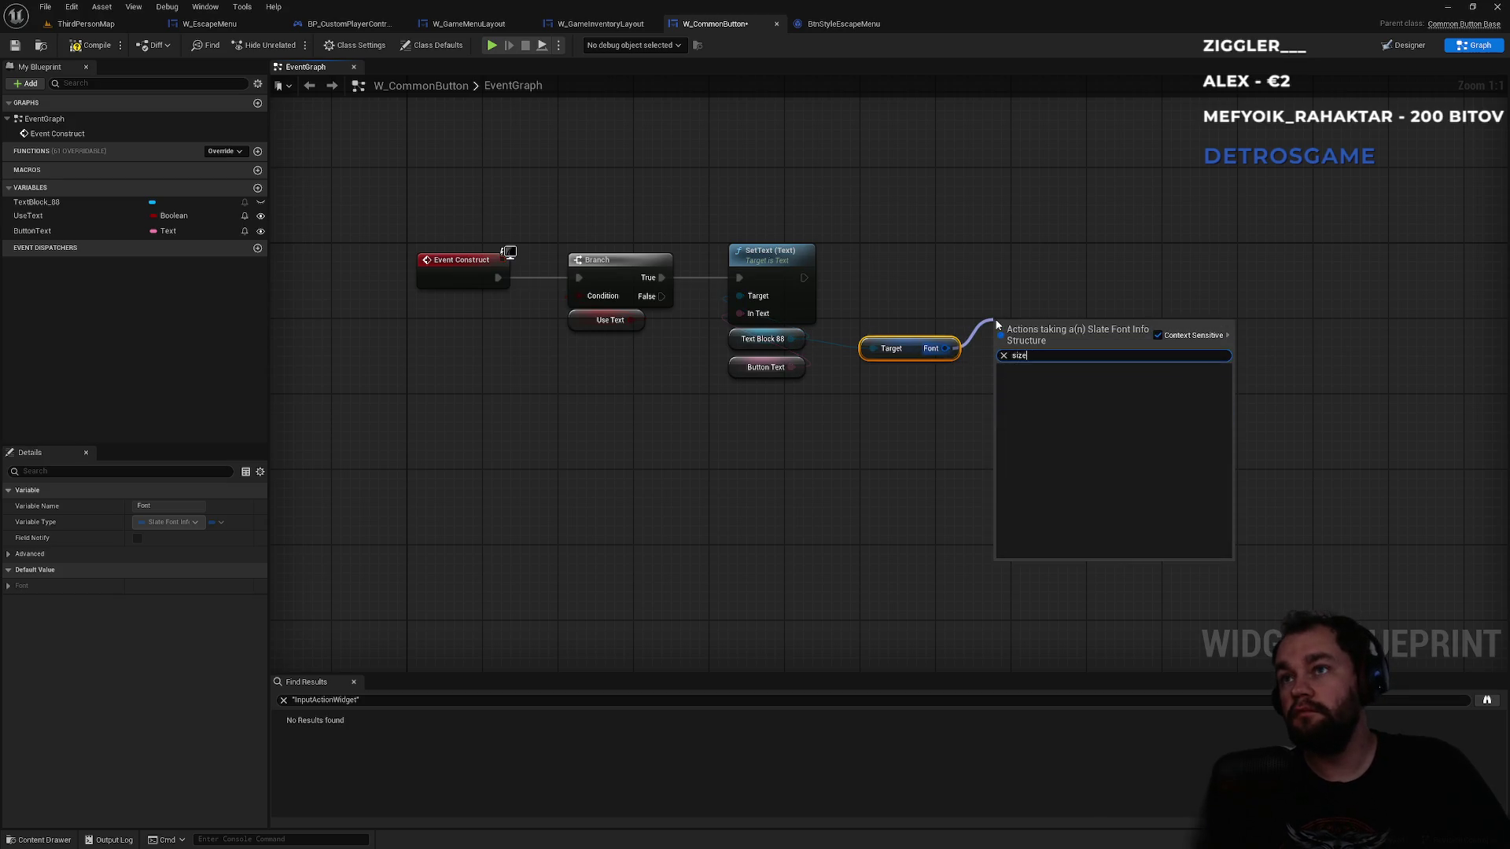
key("BackSpace")
key("BackSpace")
key("BackSpace")
type("font")
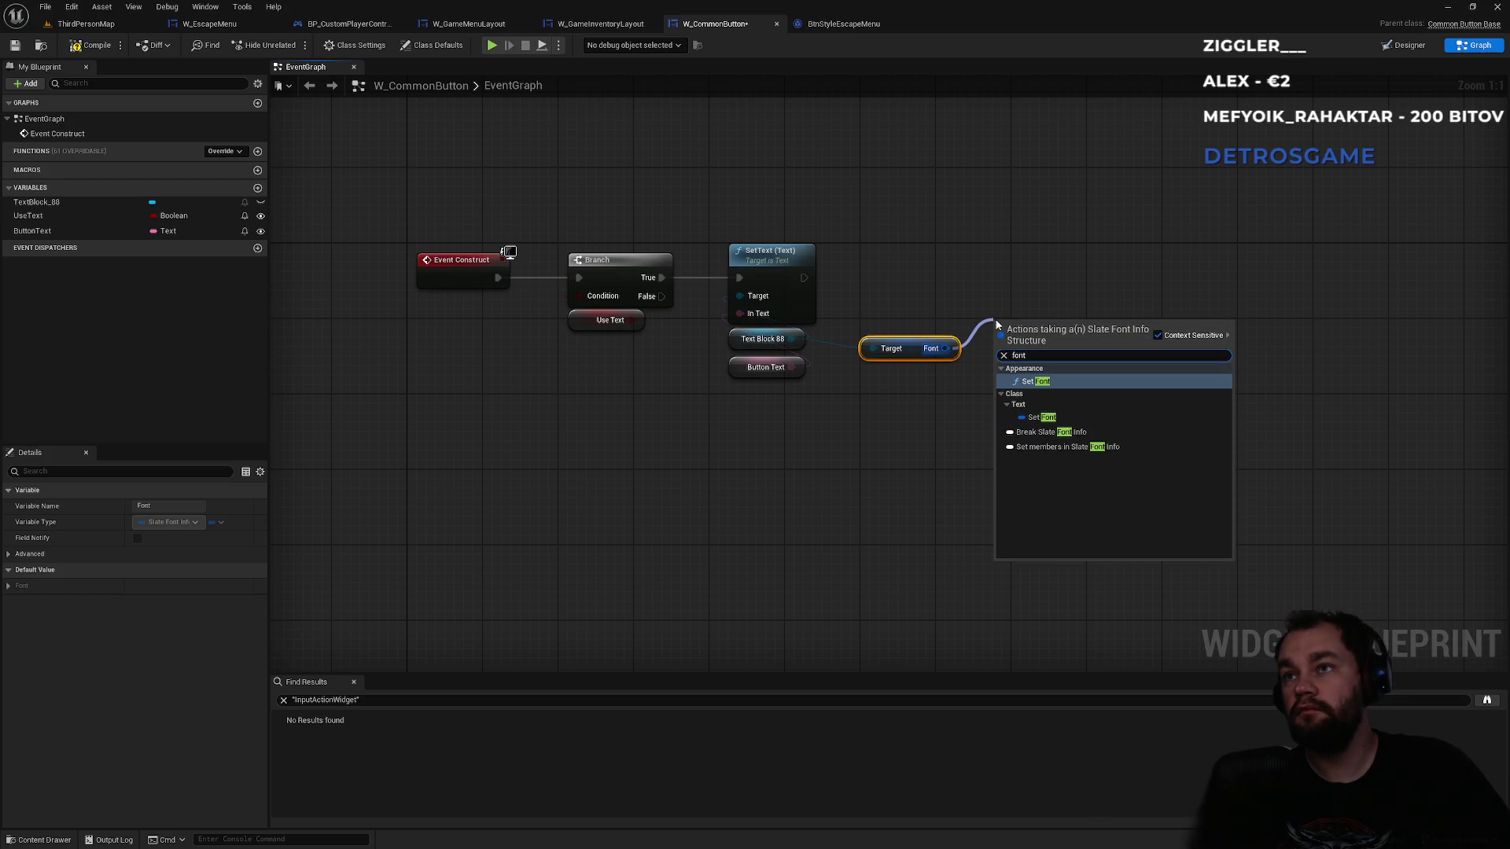
key("BackSpace")
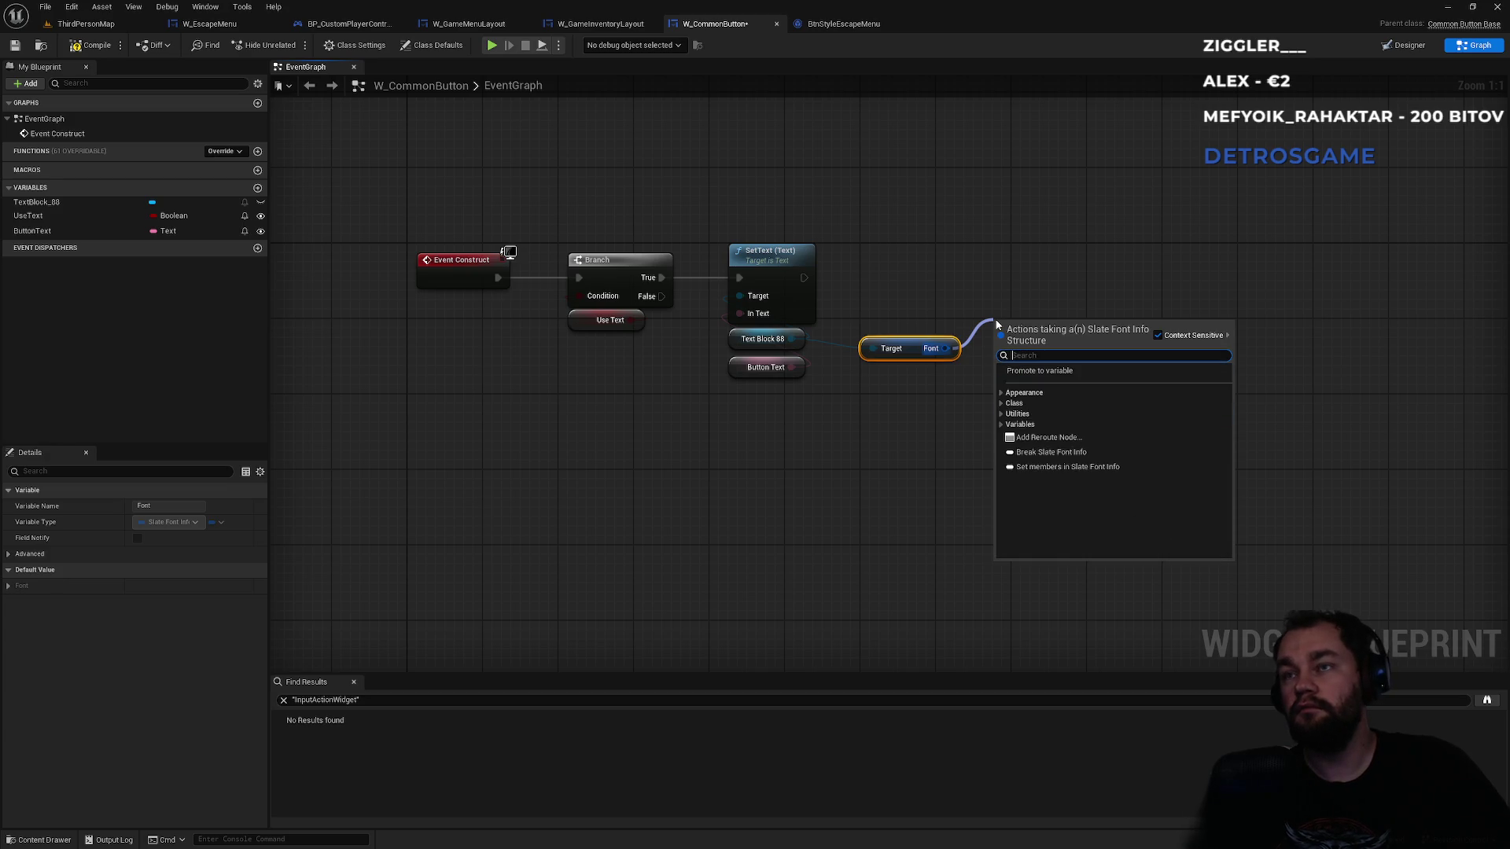
type("font")
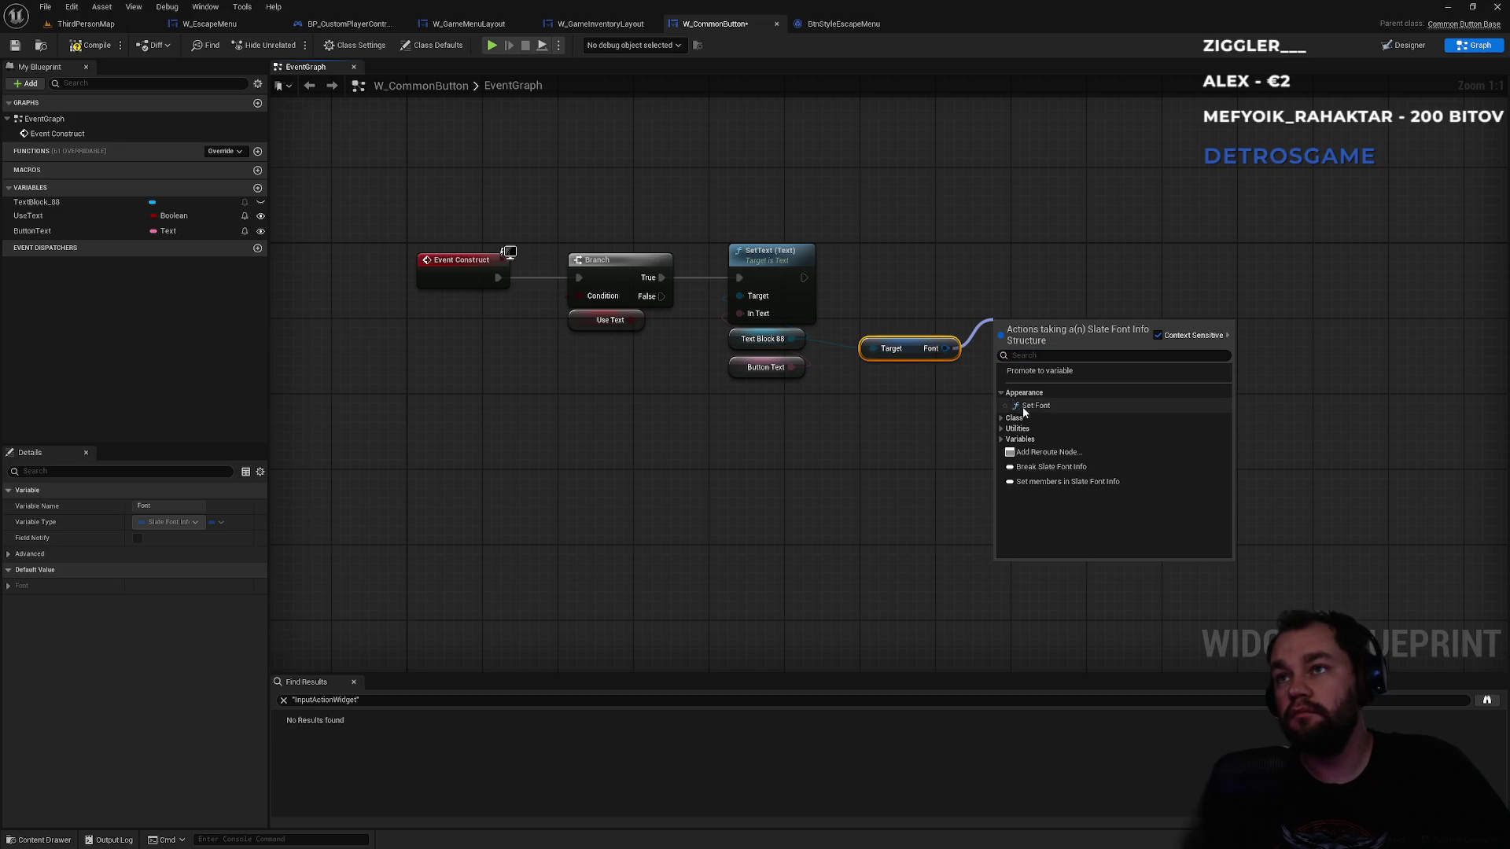
left_click(1024, 410)
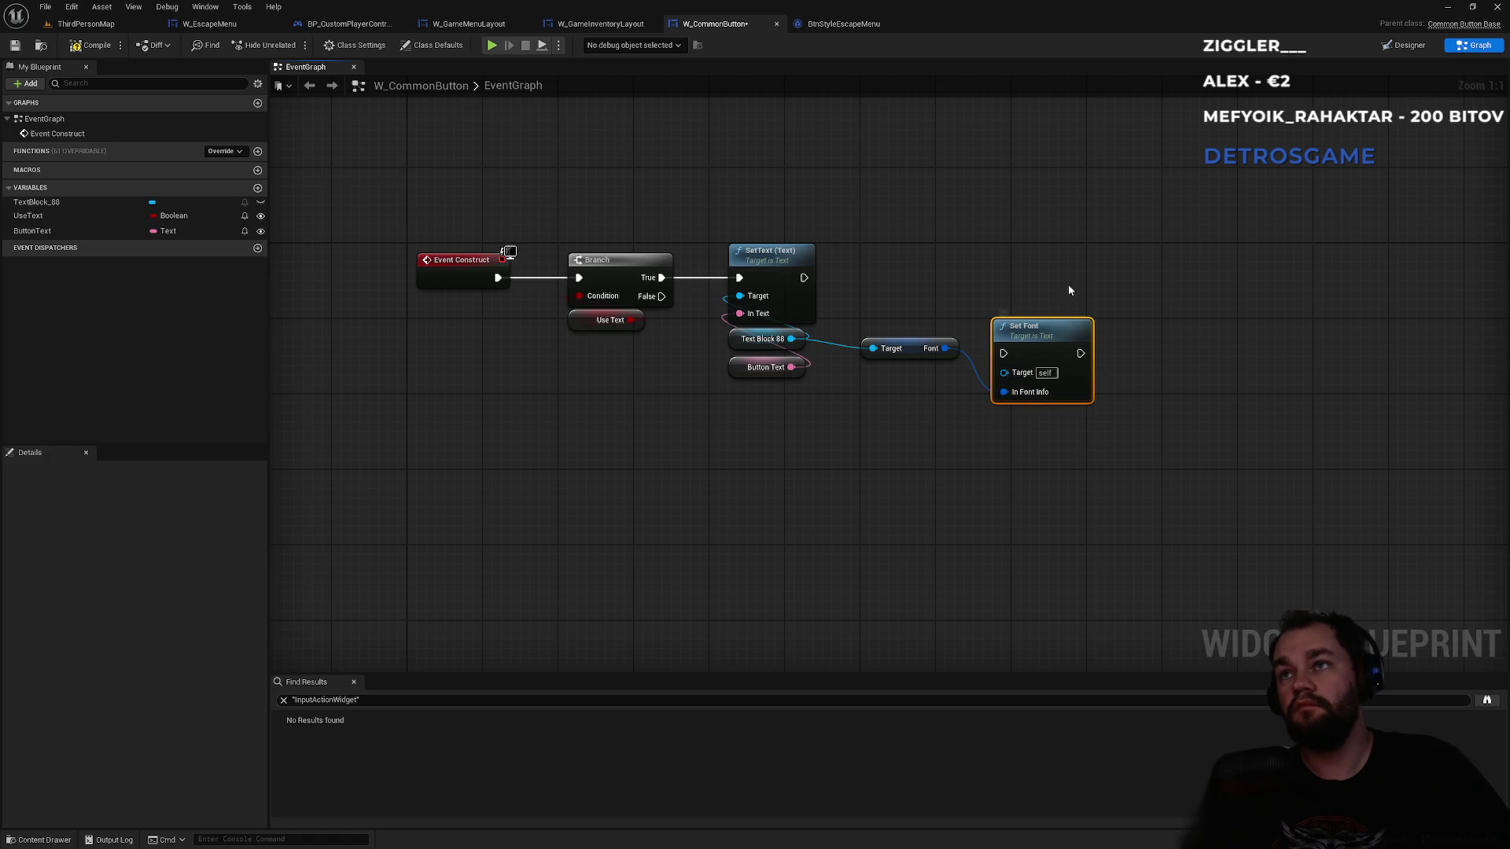
- Move Set Font up, disconnect its In Font Info and split it into separate font fields
left_click_drag(1028, 331, 1084, 255)
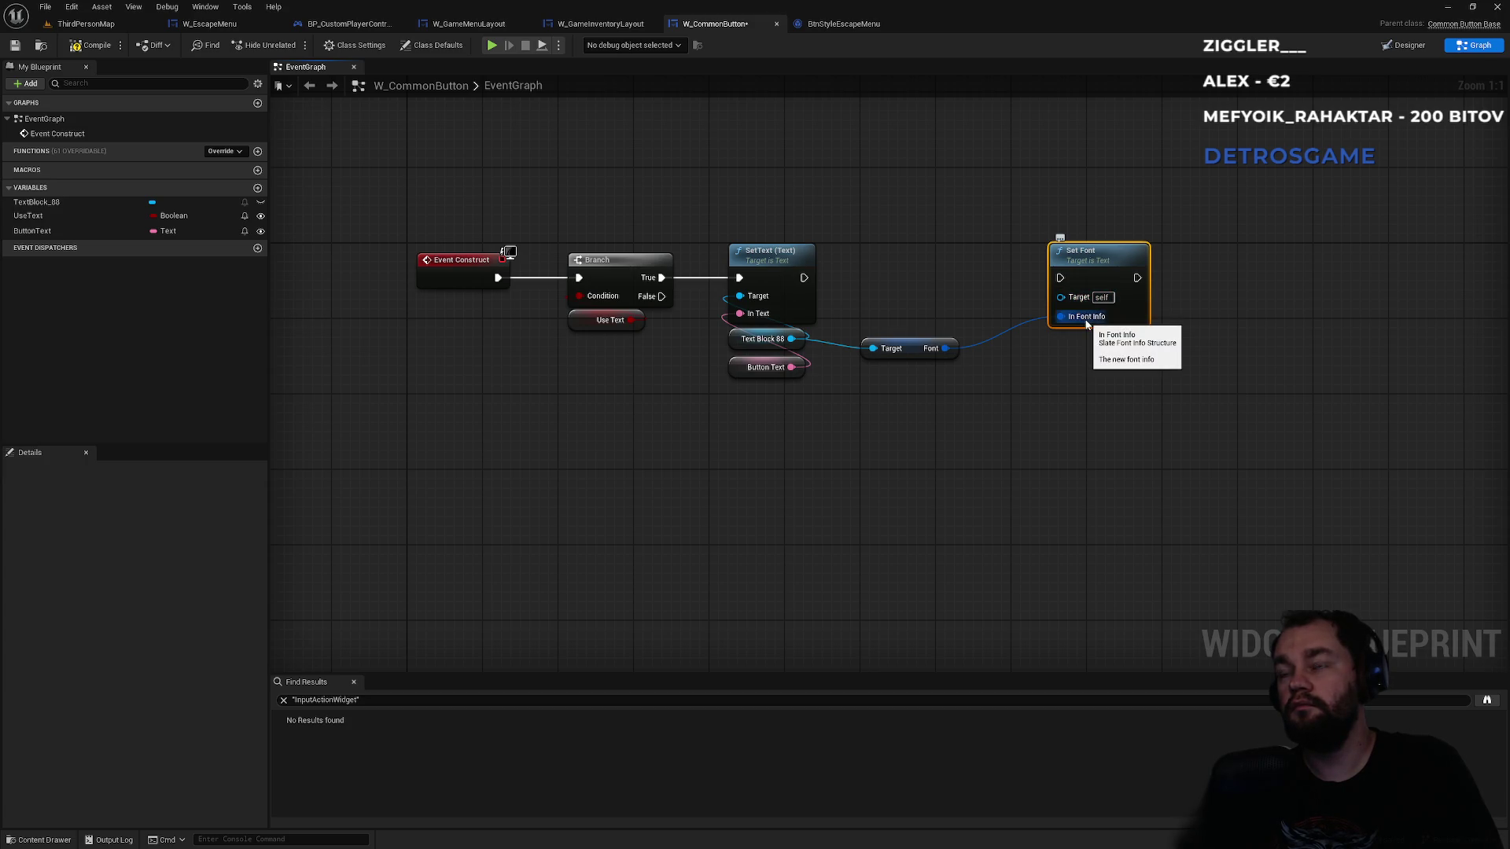
left_click(1084, 315, "alt")
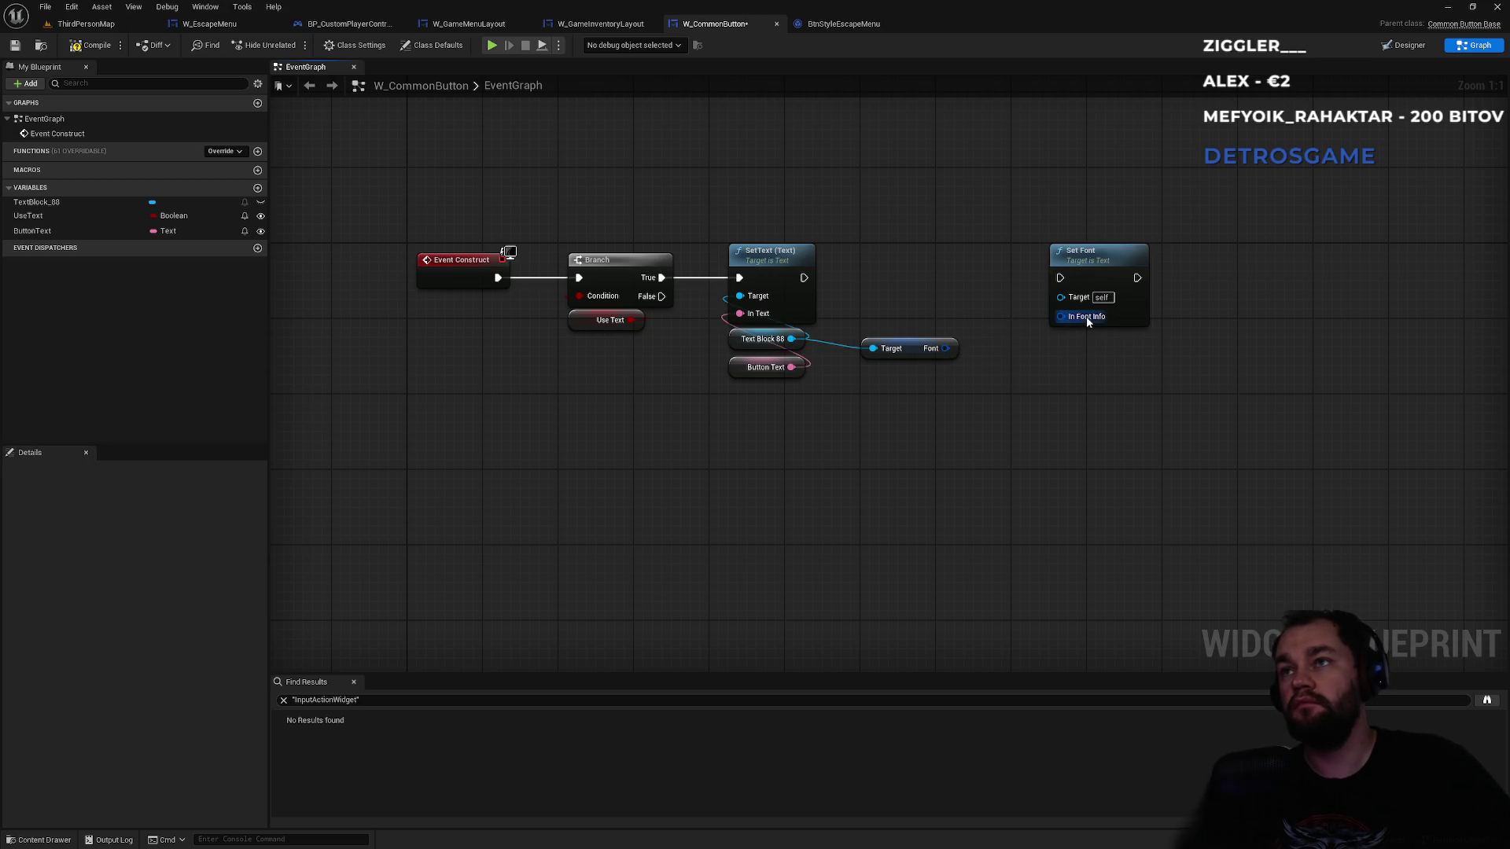
right_click(1086, 315)
left_click(1133, 367)
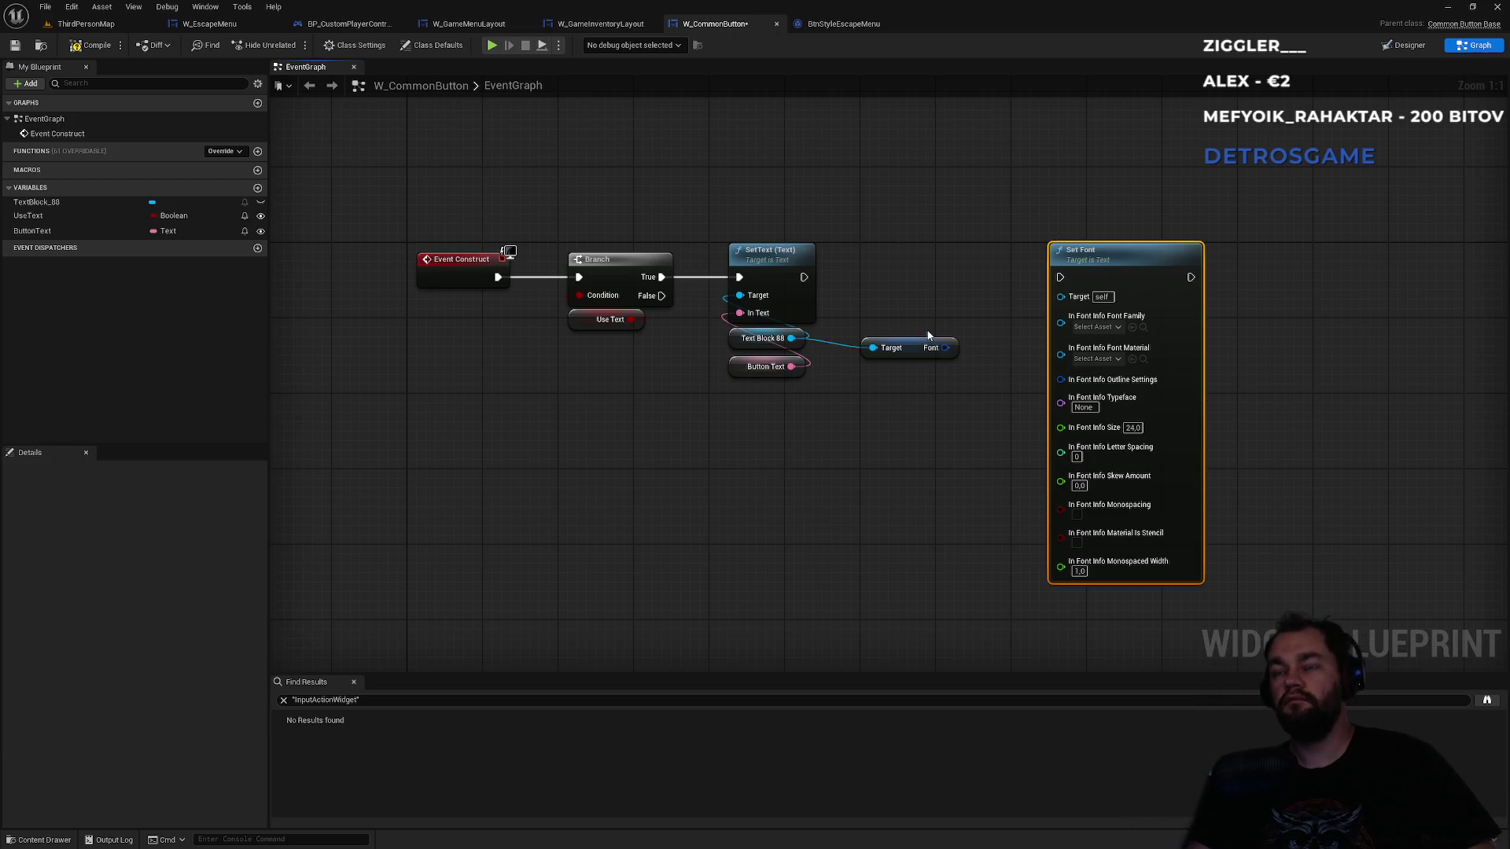
left_click_drag(946, 349, 921, 425)
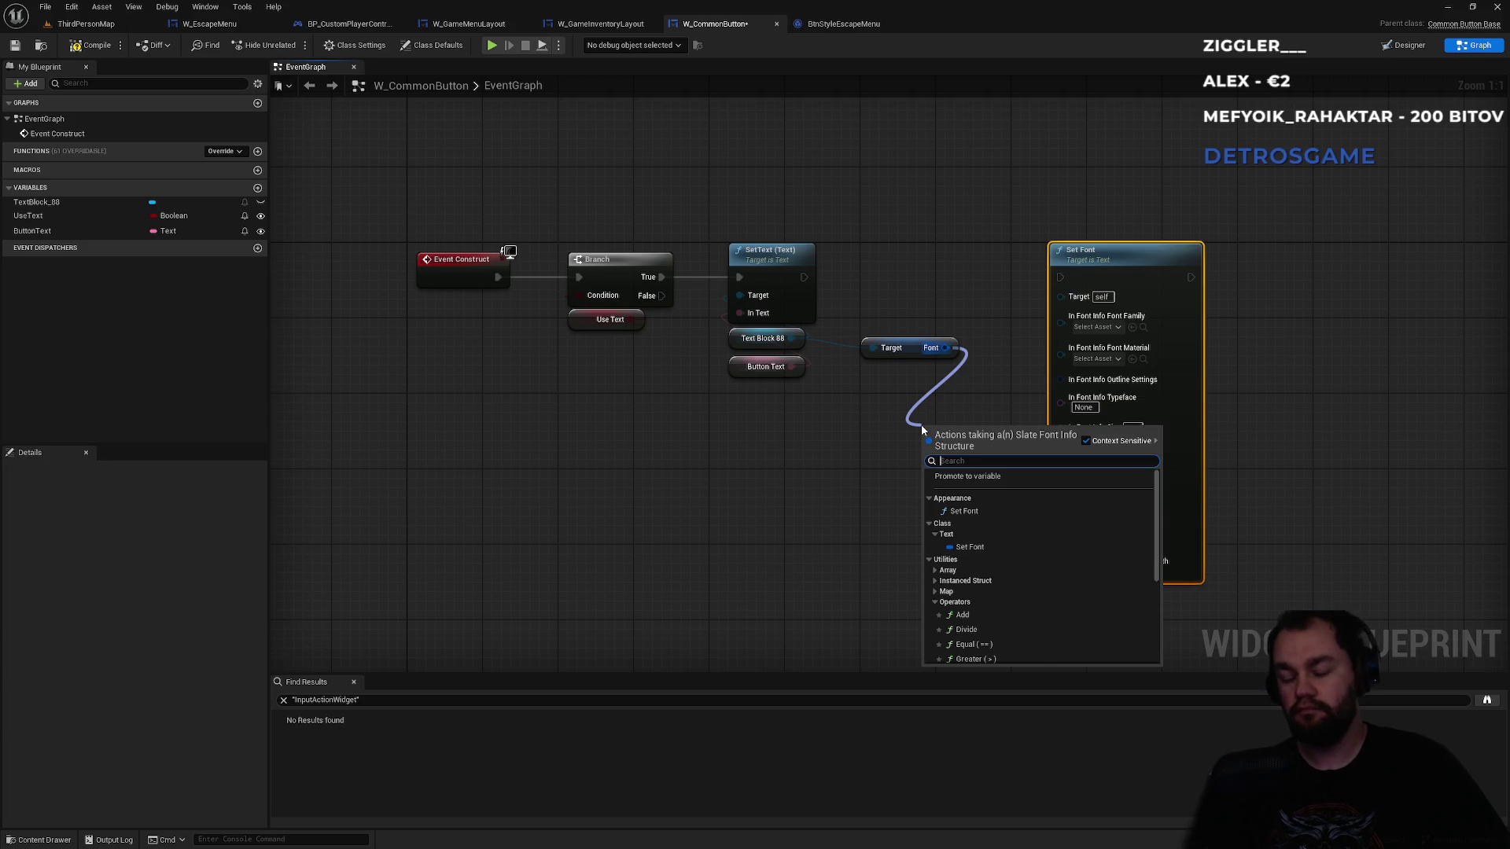
- Delete the accidental extra Set Font node and the old Get Font node
type("fon")
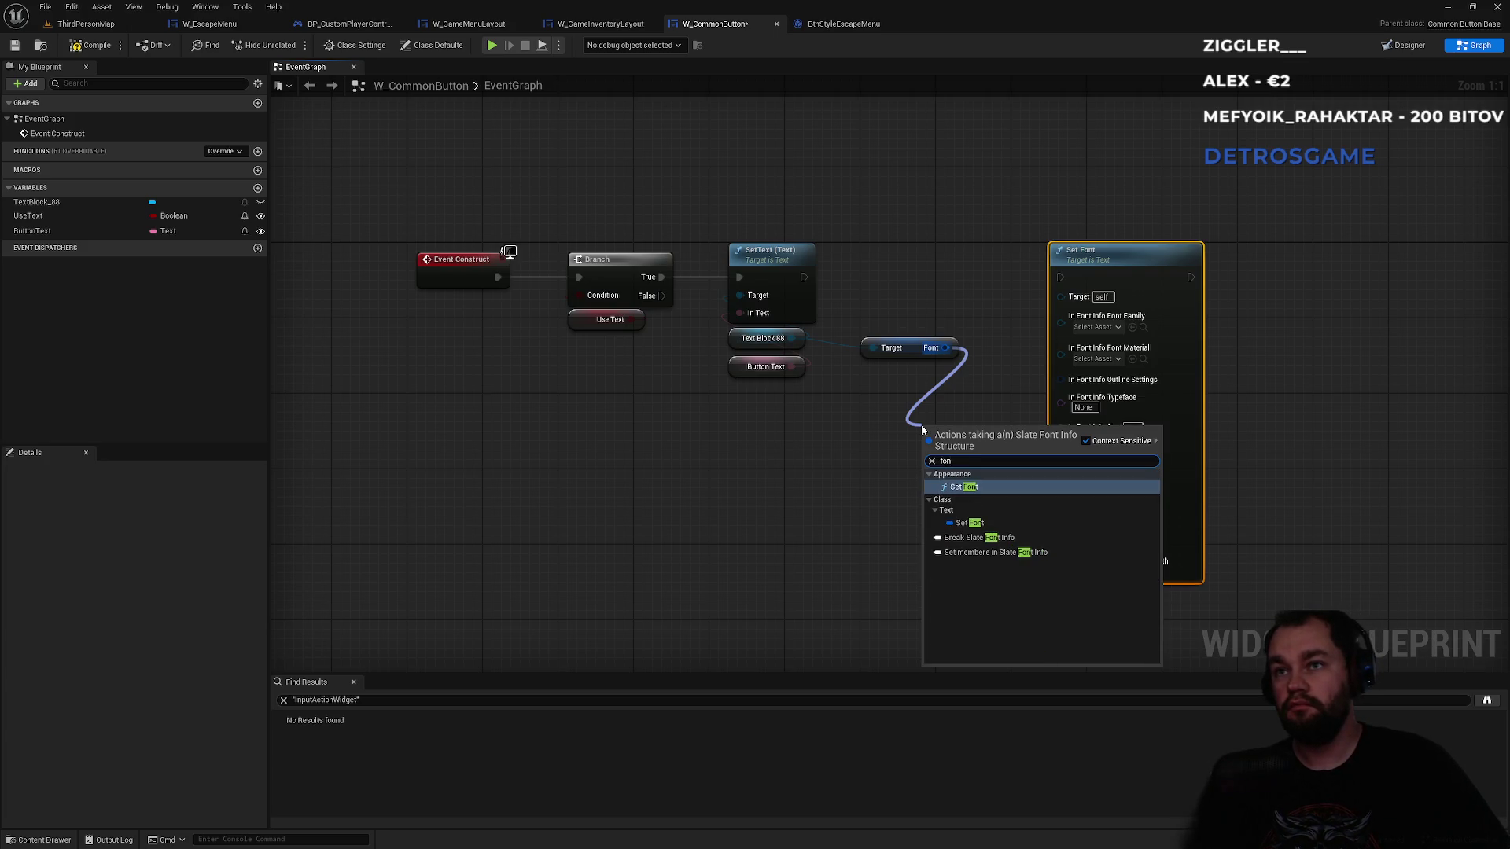
key("Return")
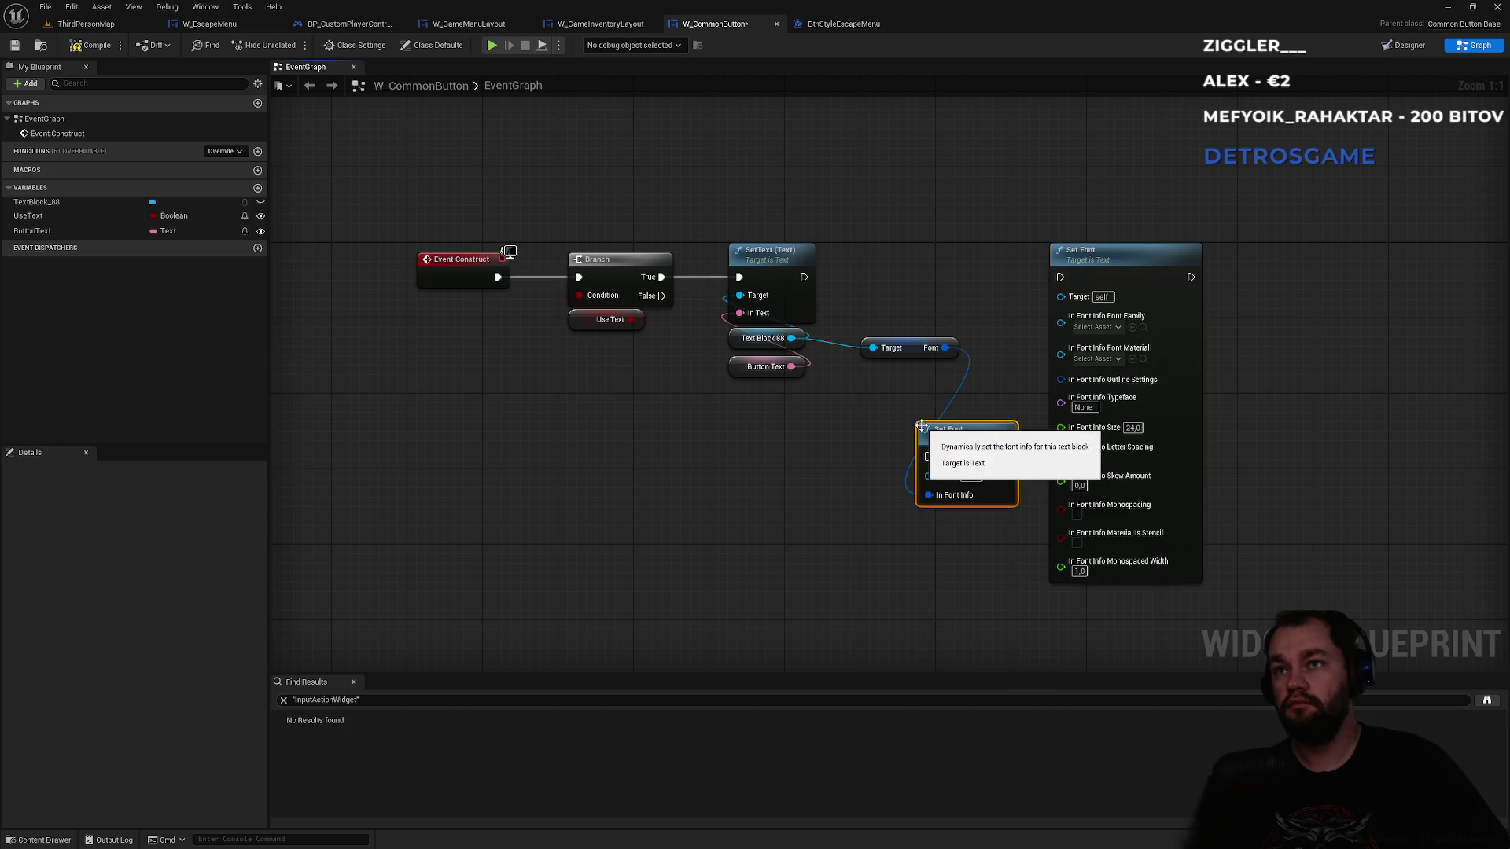
key("Delete")
left_click_drag(917, 306, 908, 405)
key("Delete")
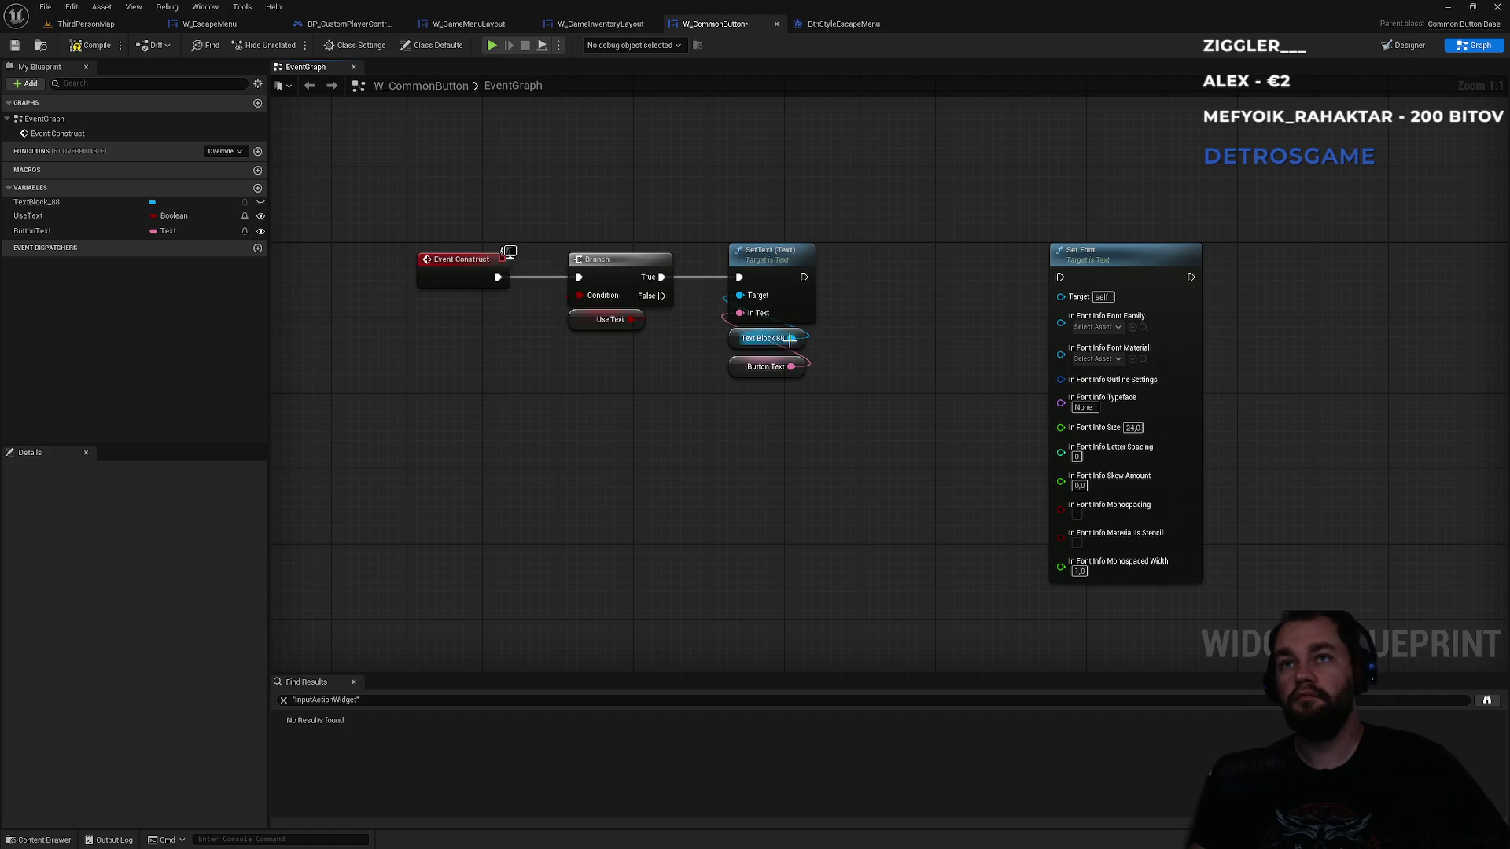
- Re-add a Get Font node from Text Block 88 using the Variables 'font' action
left_click_drag(791, 338, 854, 405)
type("font")
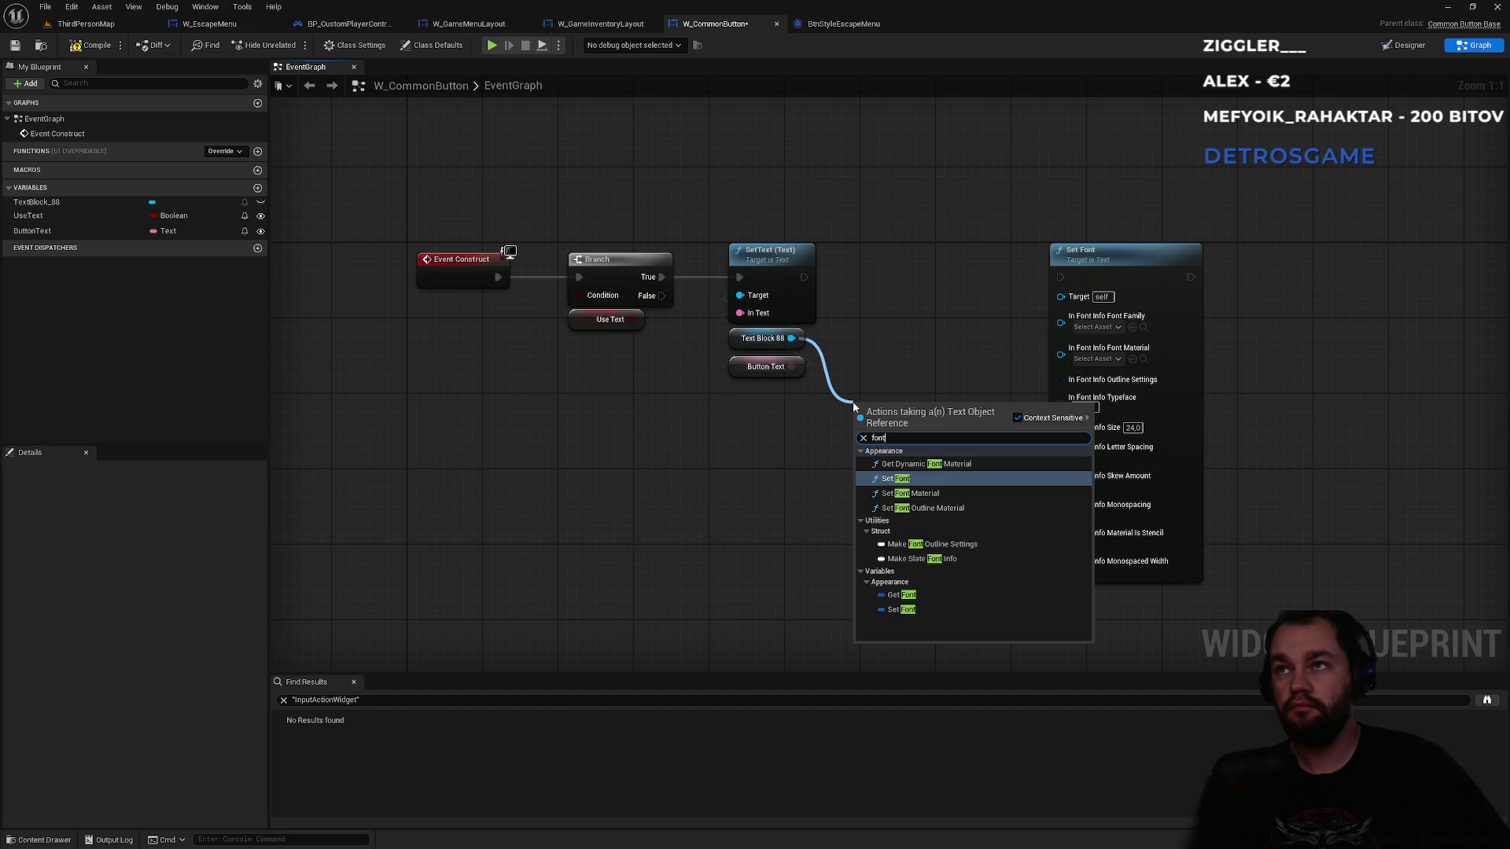
key("Down")
key("Down")
key("Down")
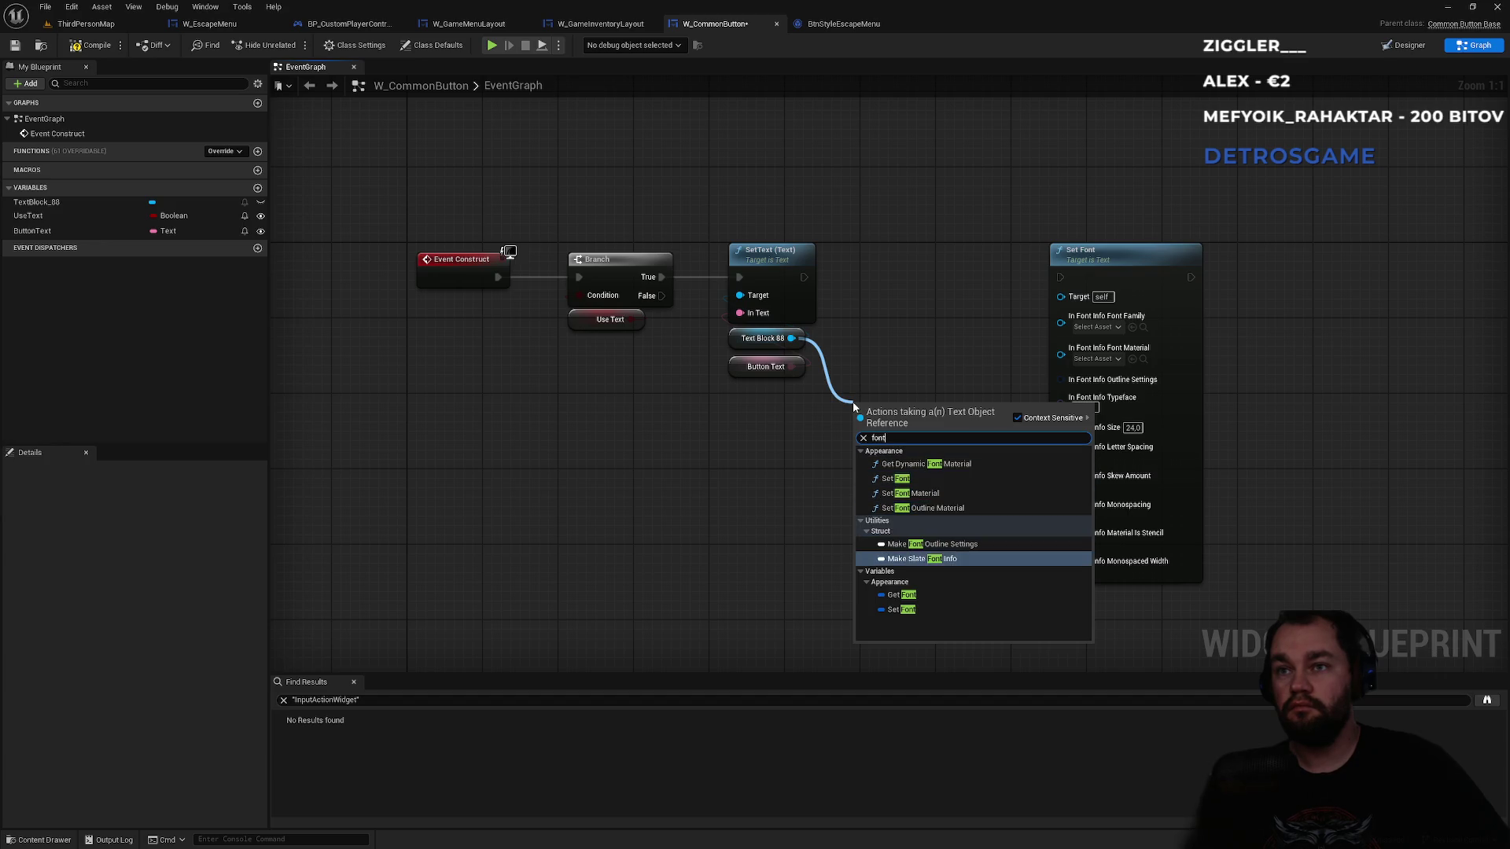
key("Up")
key("Return")
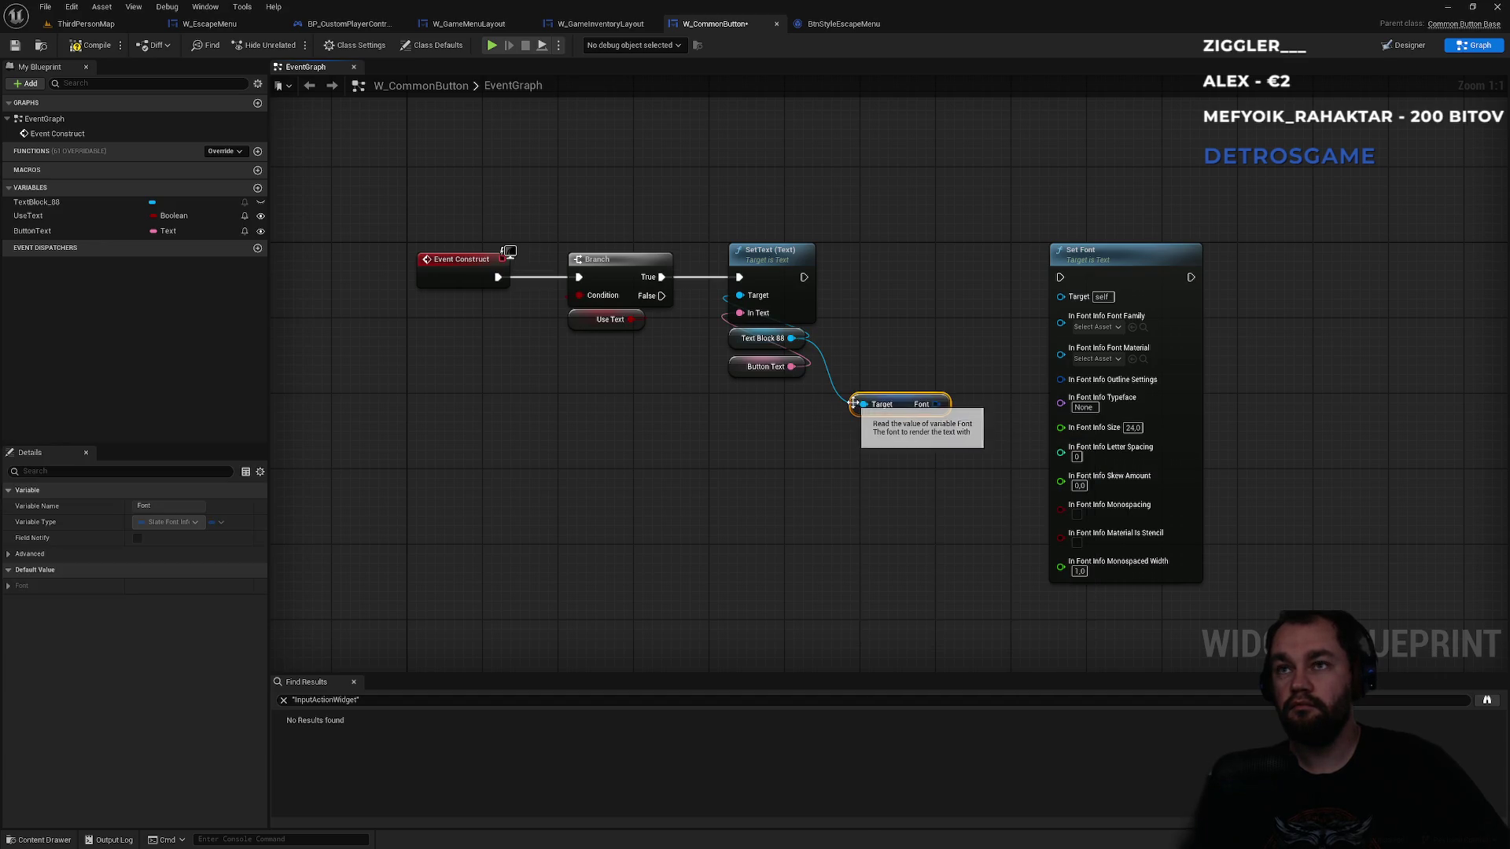
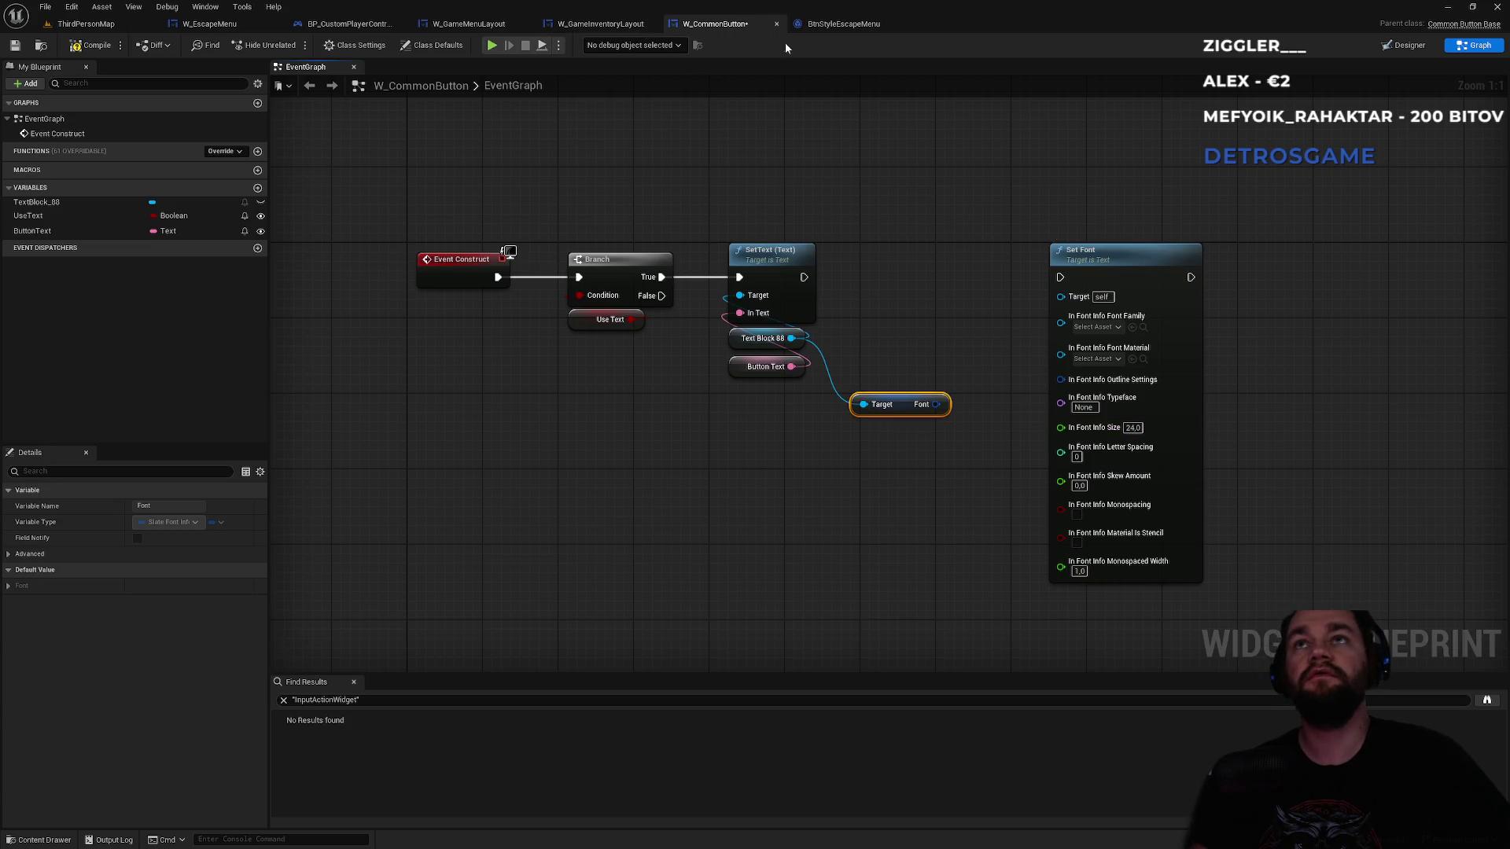
- Inspect the Back text's font settings in W_EscapeMenu and the BtnStyleEscapeMenu button style
left_click(209, 24)
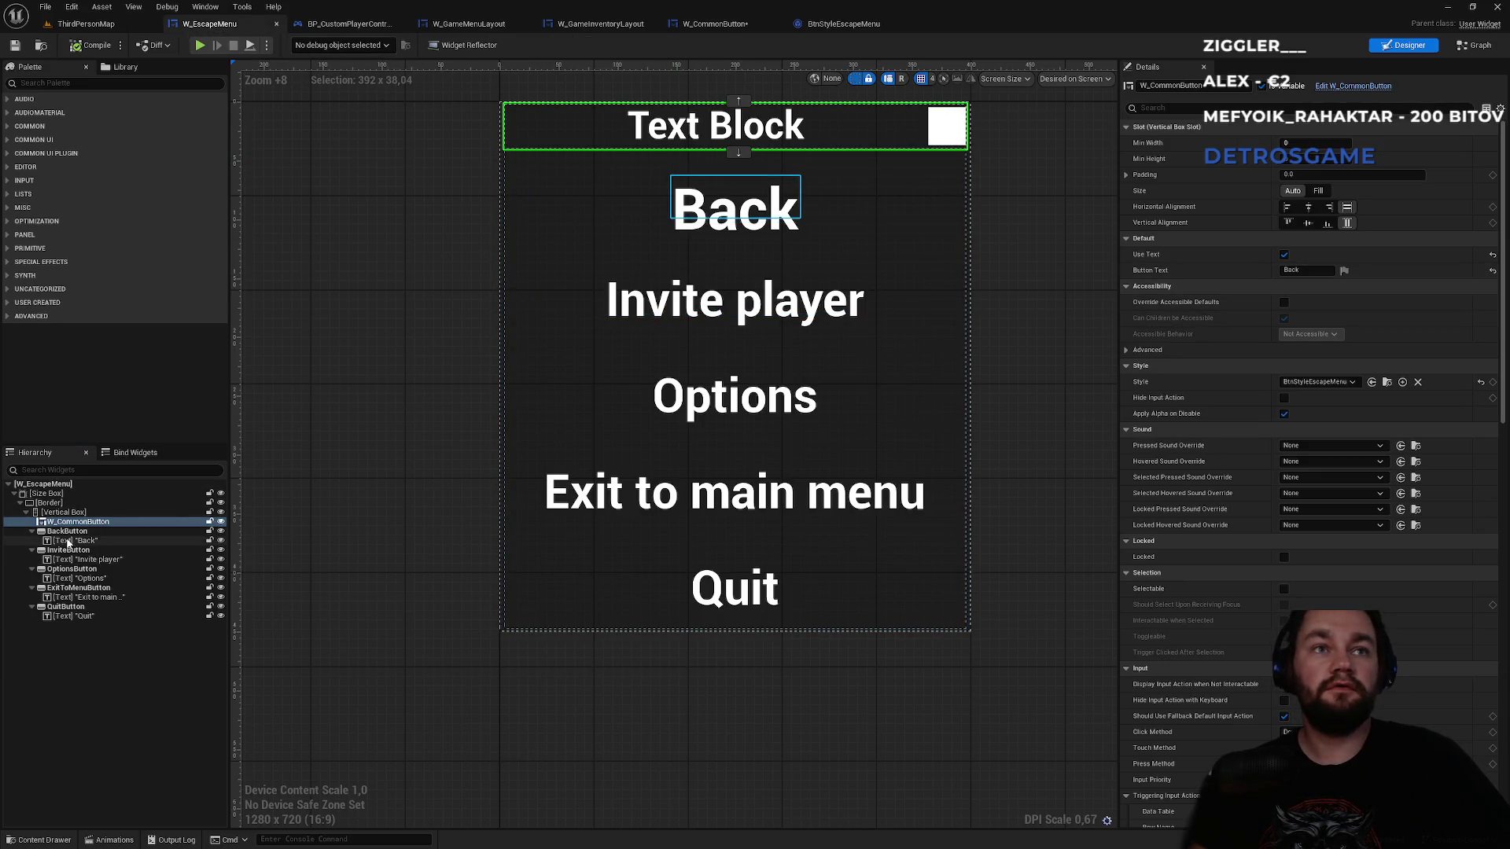
left_click(69, 541)
left_click(1126, 334)
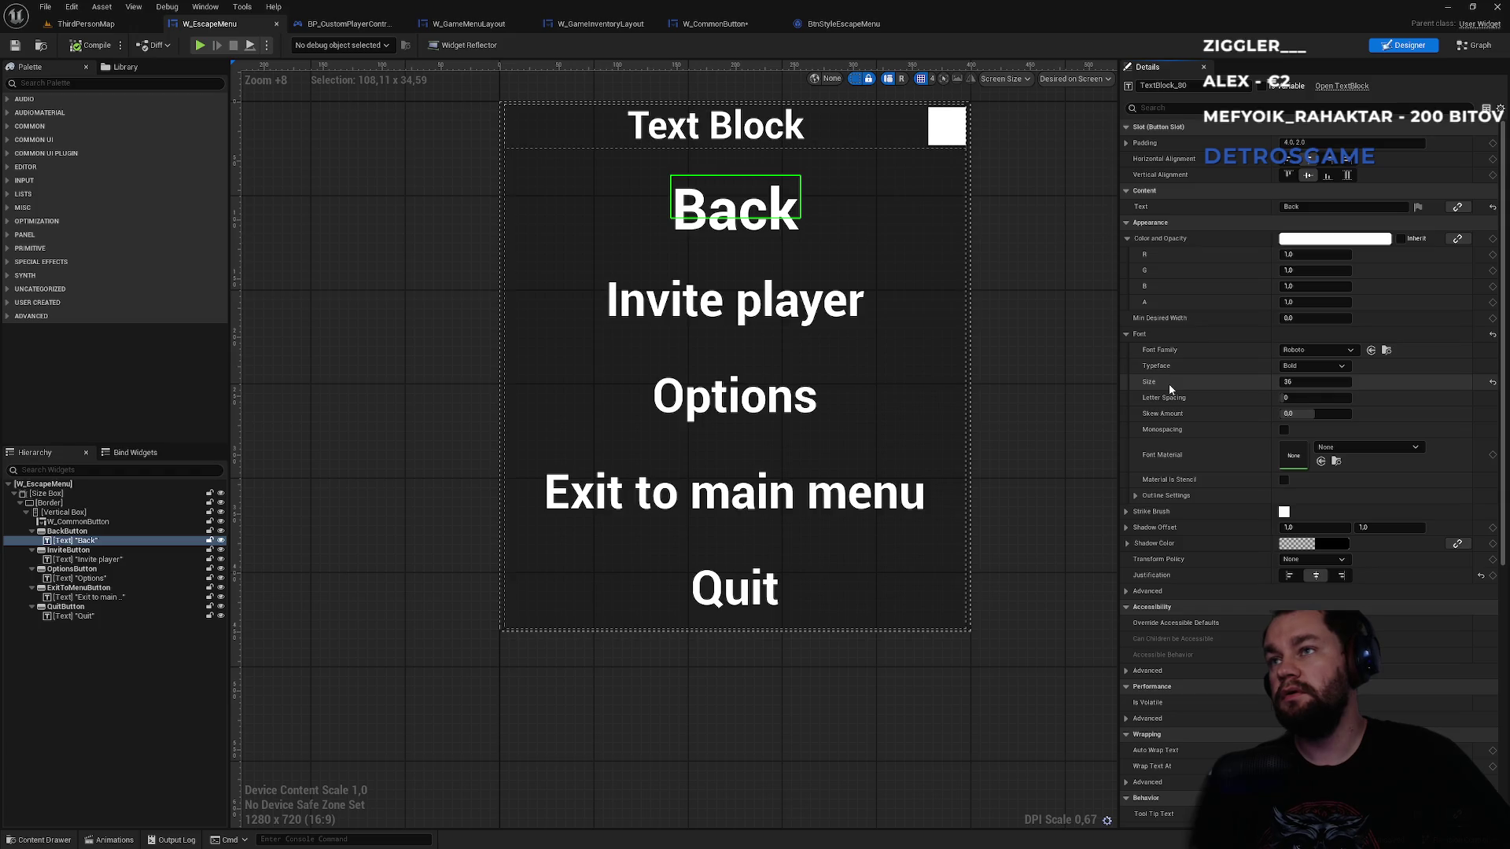
left_click(862, 30)
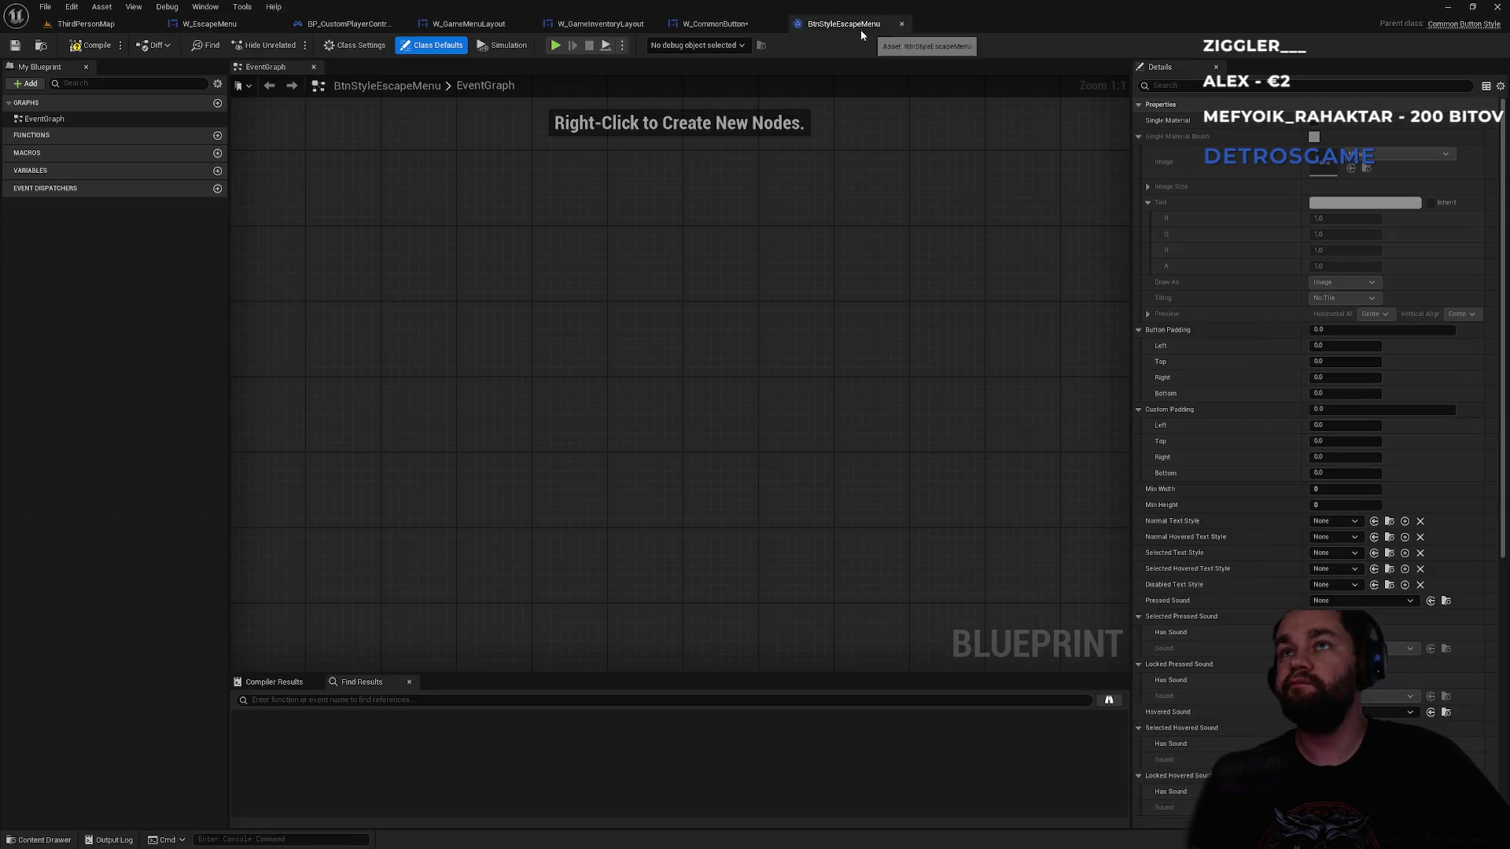
left_click(715, 24)
- Move Set Font up-right, then try a split Set members in Slate Font Info node and delete it
left_click(1098, 263)
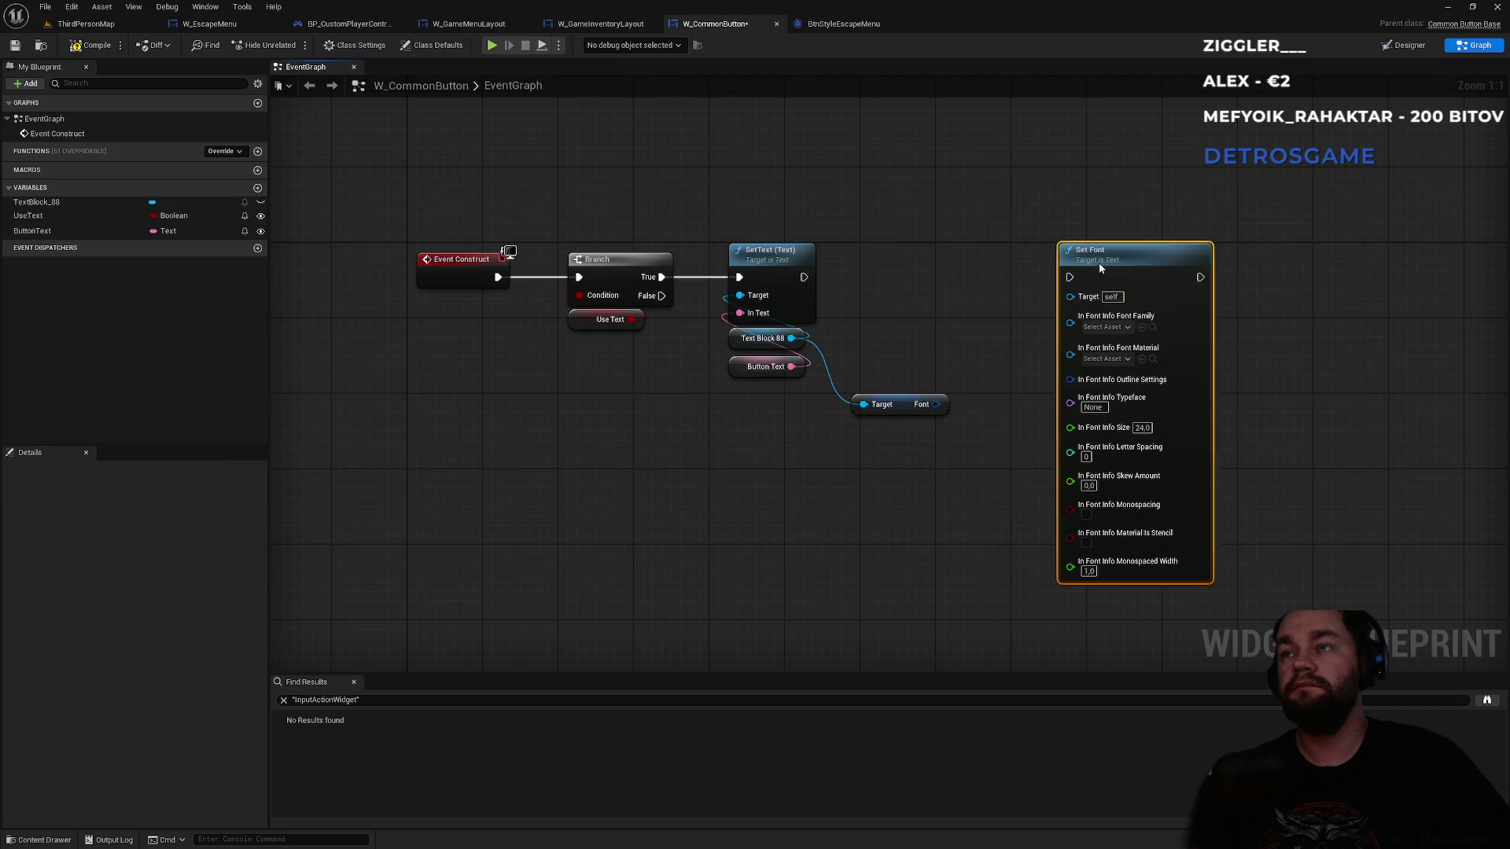
left_click_drag(1100, 269, 1191, 229)
left_click_drag(936, 405, 958, 476)
type("fon")
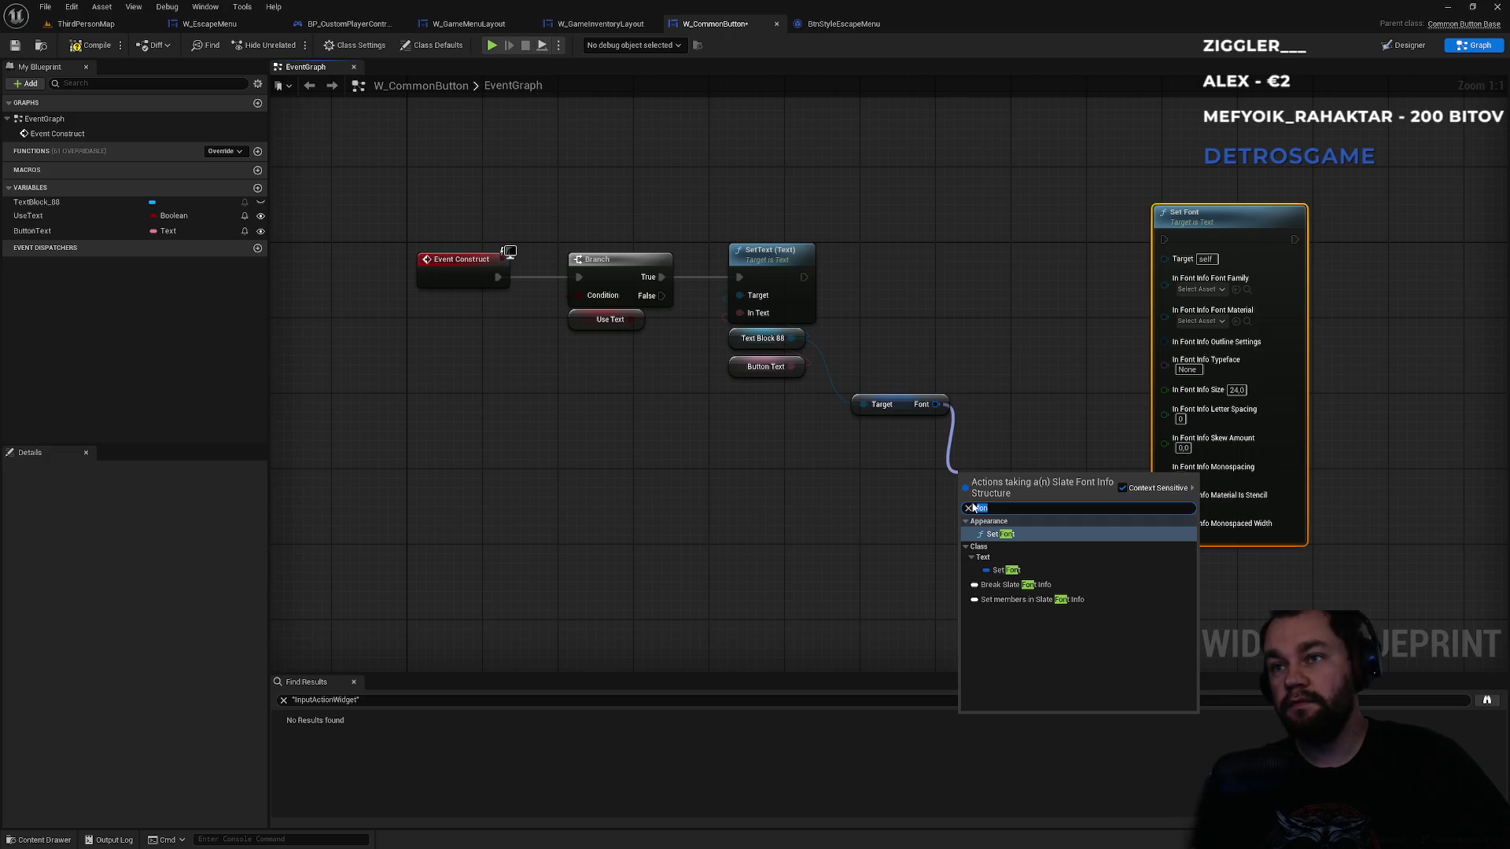
left_click(999, 601)
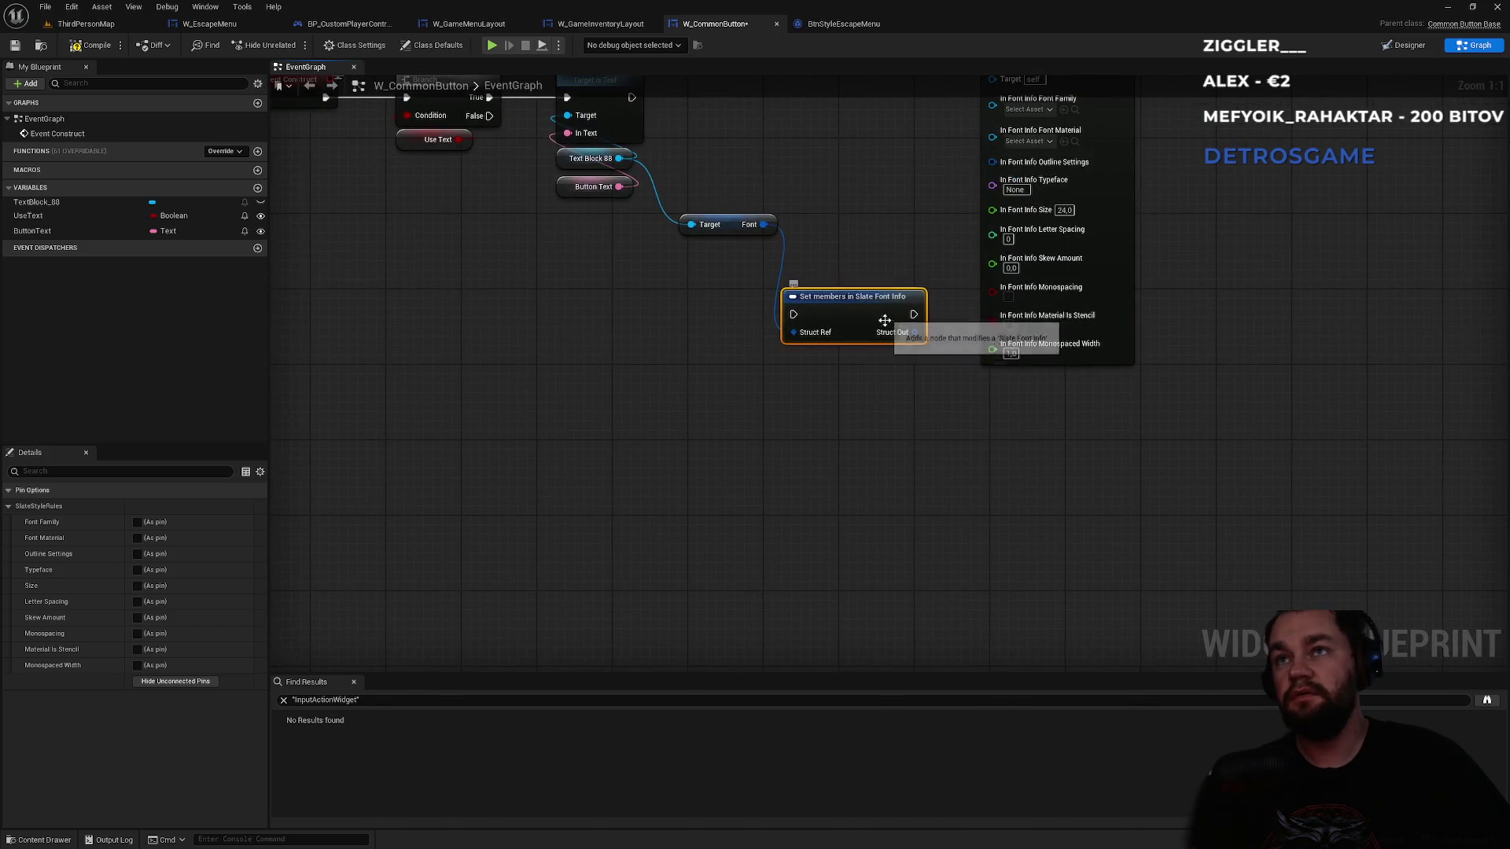
right_click(894, 333)
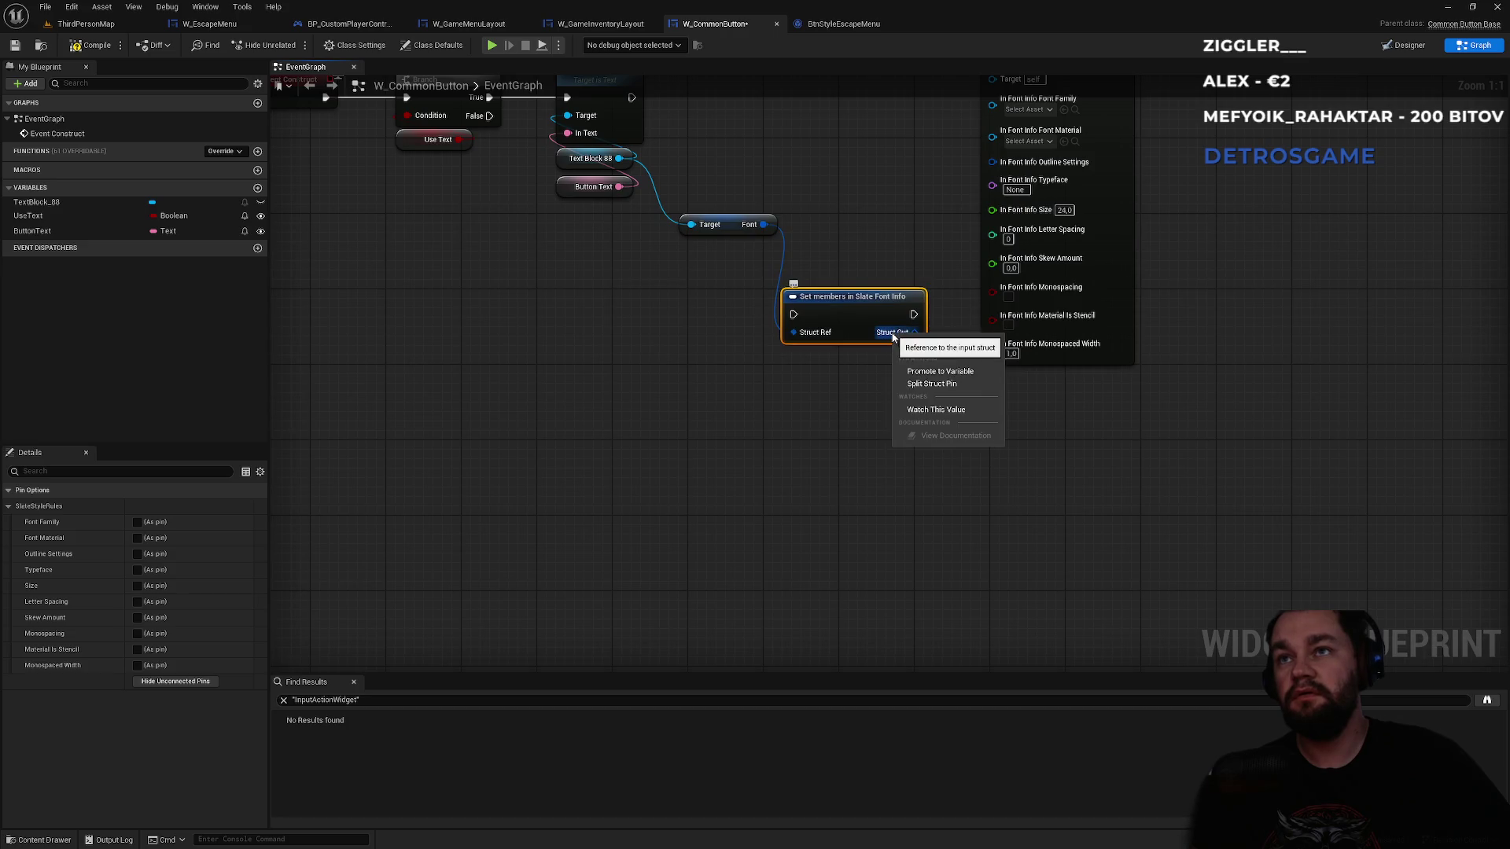
left_click(922, 385)
mouse_move(859, 224)
left_mouse_down()
mouse_move(818, 440)
mouse_move(774, 263)
left_mouse_up()
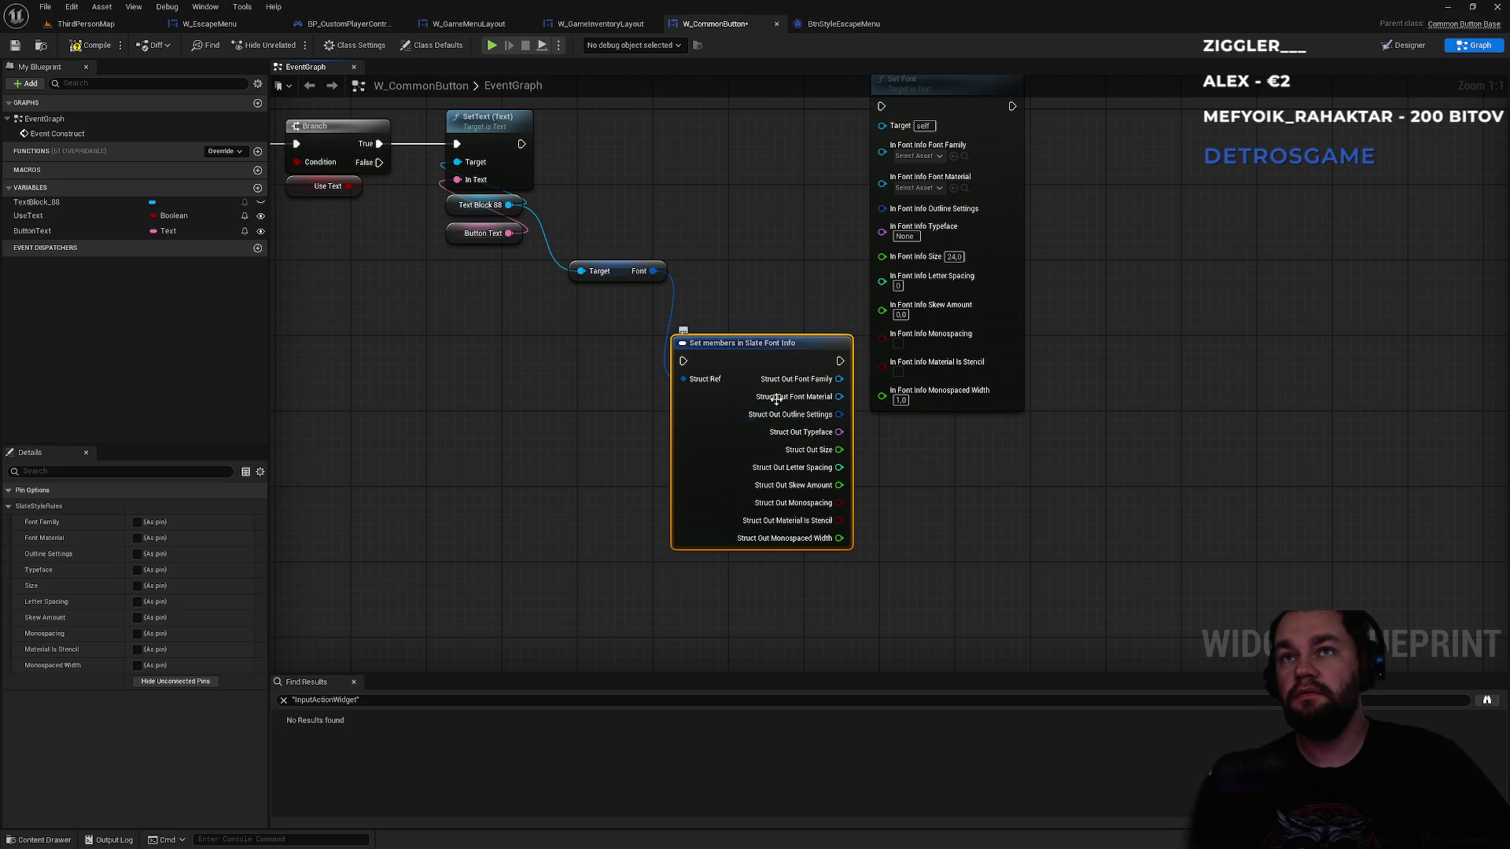
key("Delete")
- Try a Break Slate Font Info node off Font, delete it, and cancel a 'set sl' search
left_click_drag(653, 271, 686, 338)
scroll(776, 460, "down", 2)
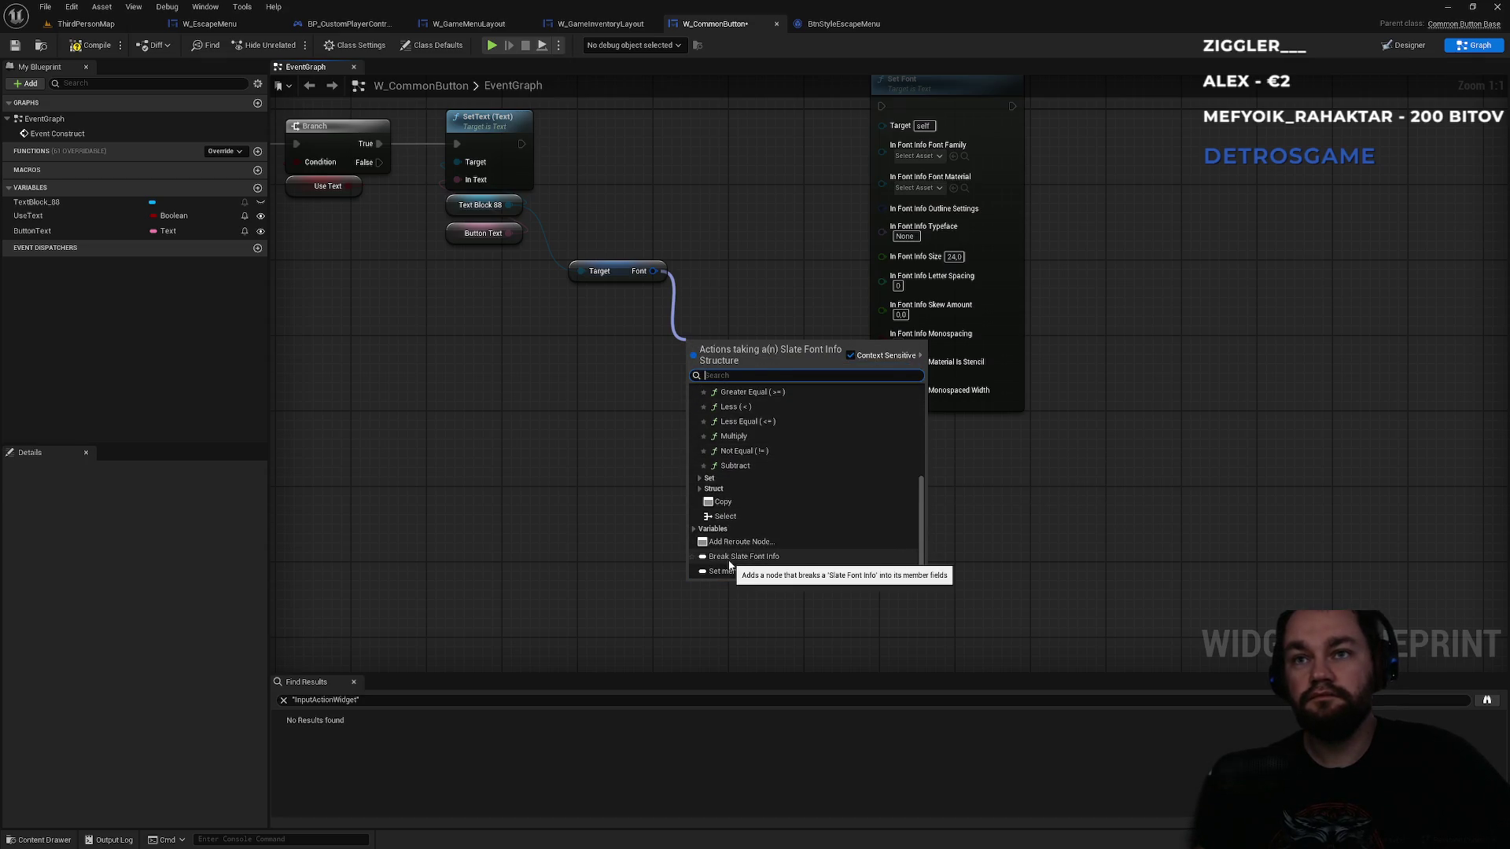
left_click(730, 556)
left_click(778, 396)
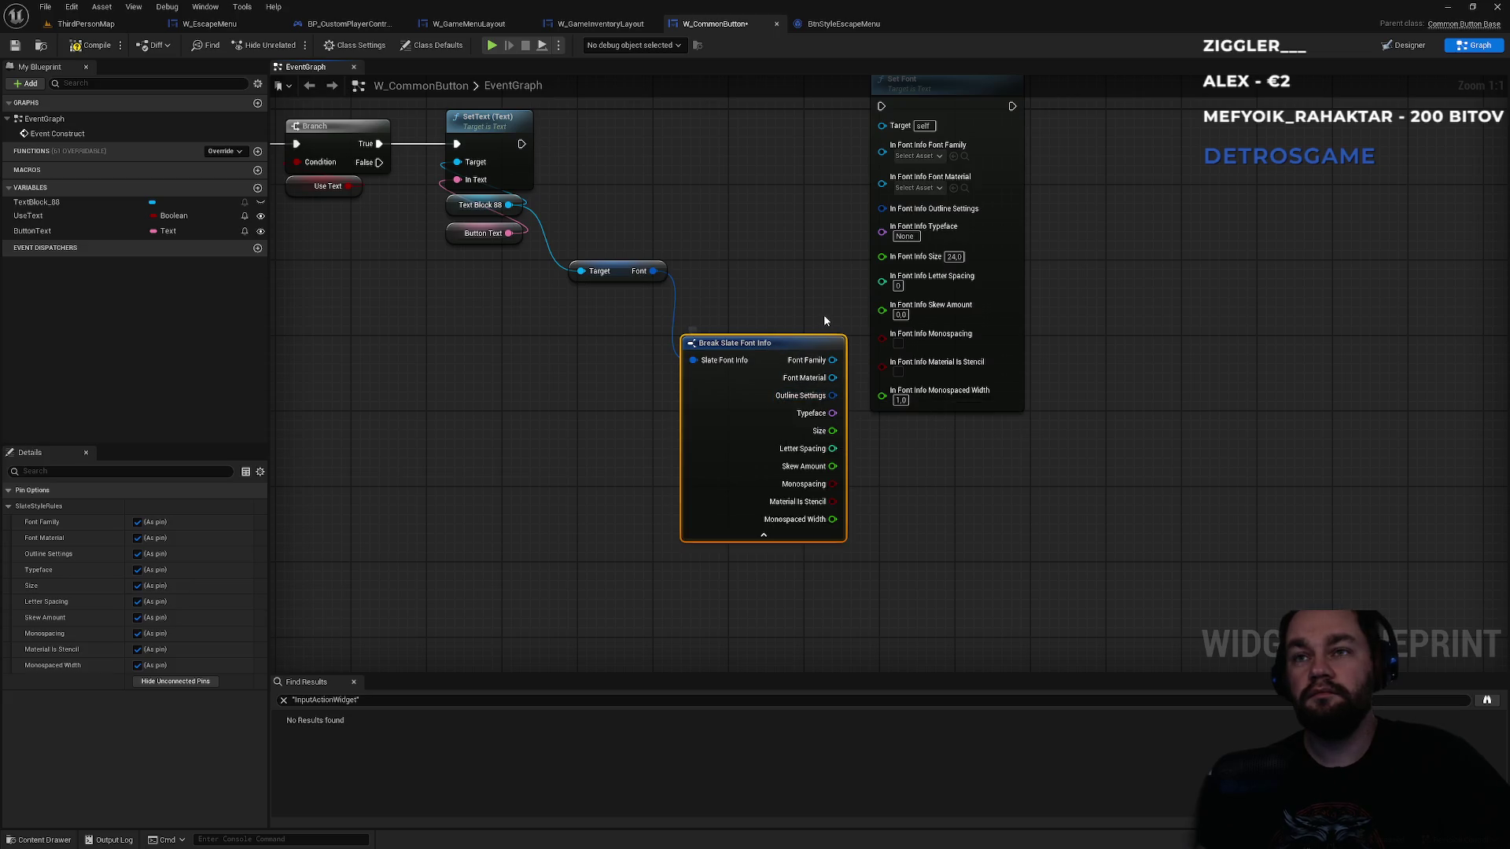
left_click_drag(807, 271, 866, 342)
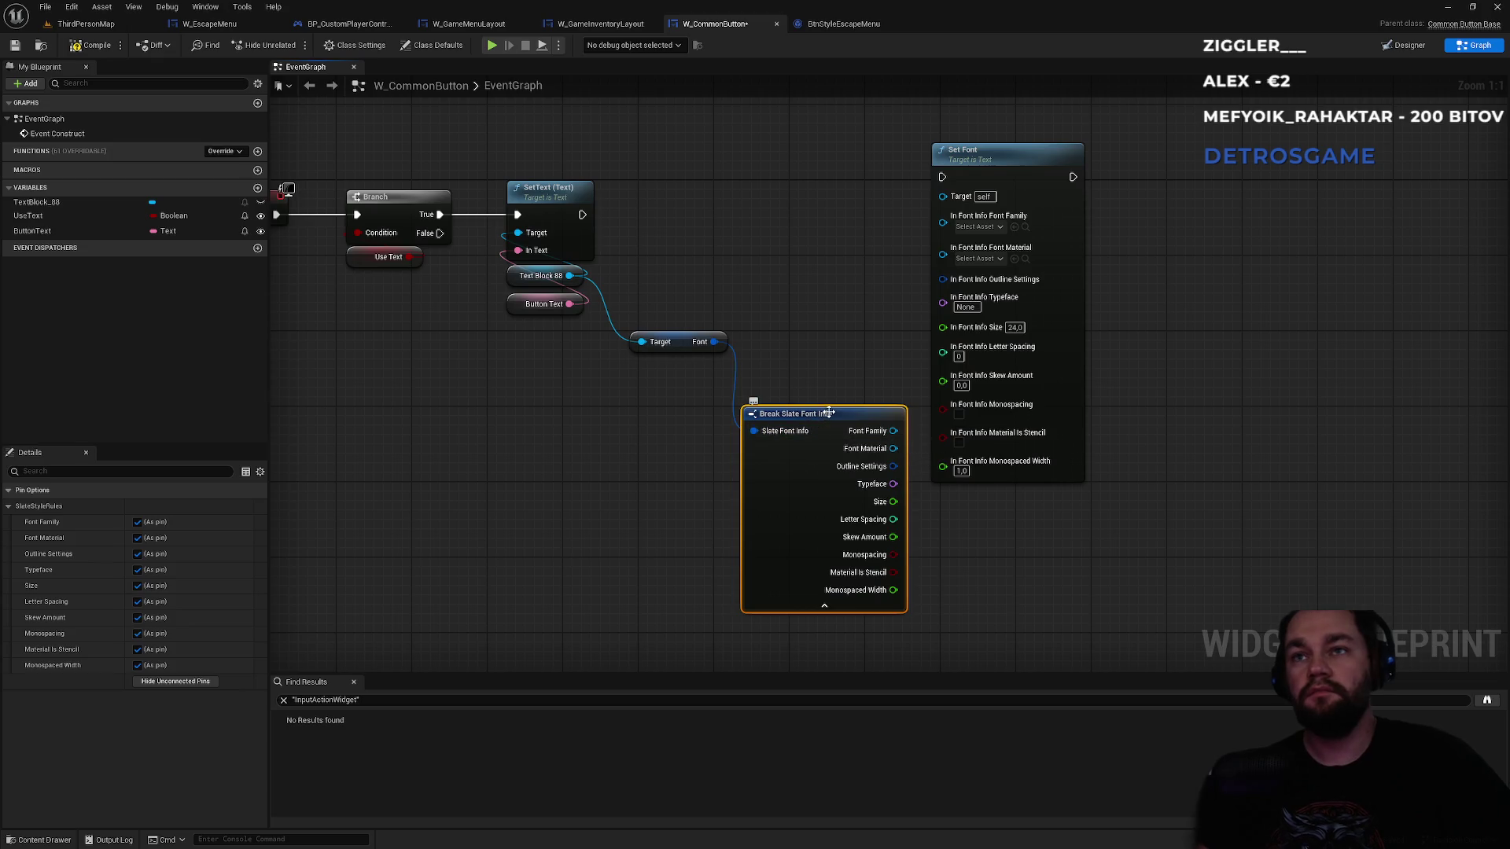
key("Delete")
left_click_drag(707, 347, 754, 415)
type("set sla")
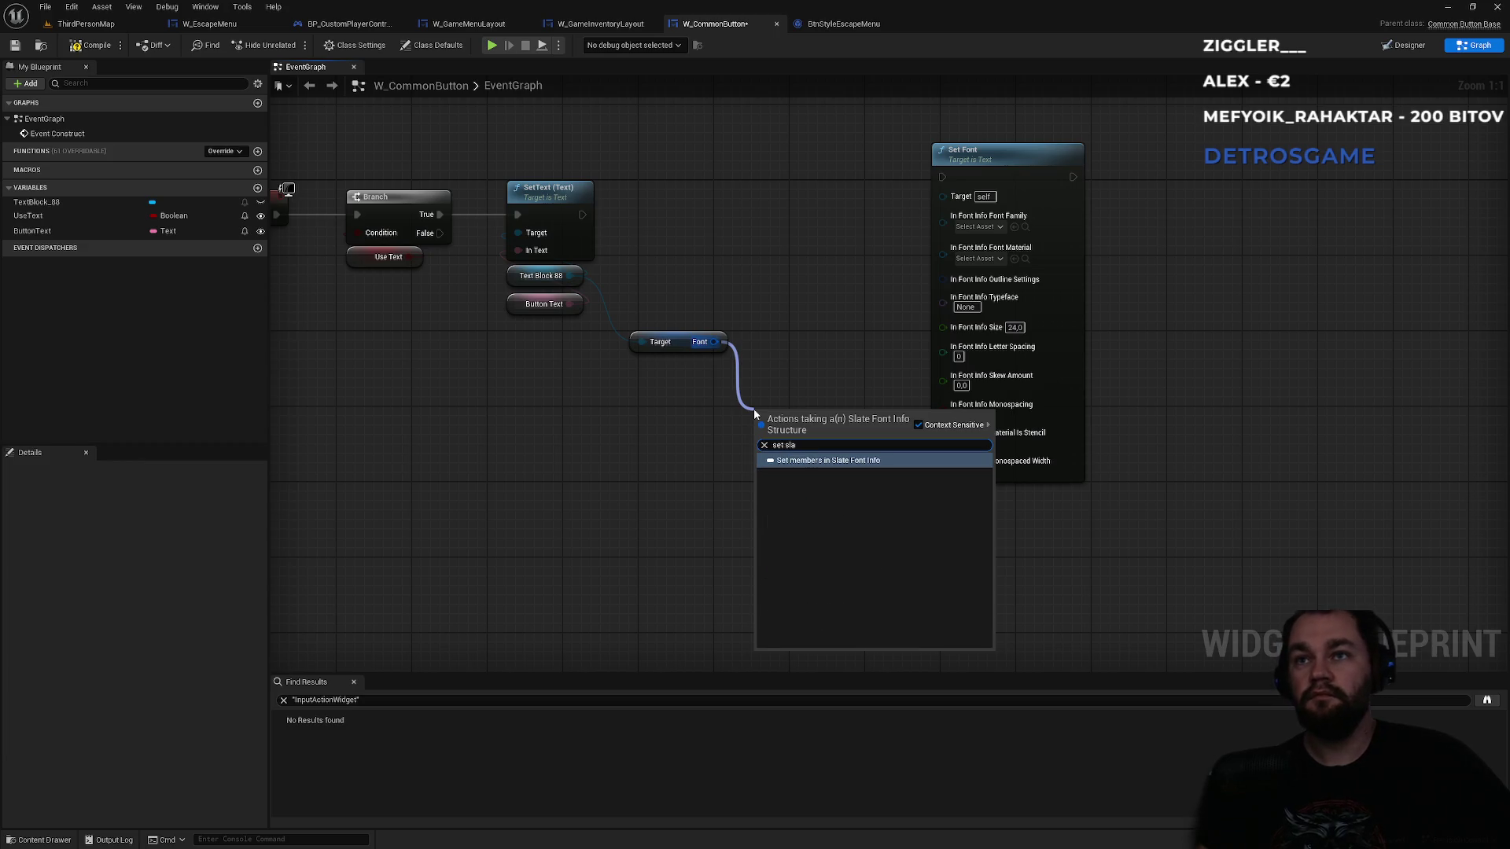
key("Escape")
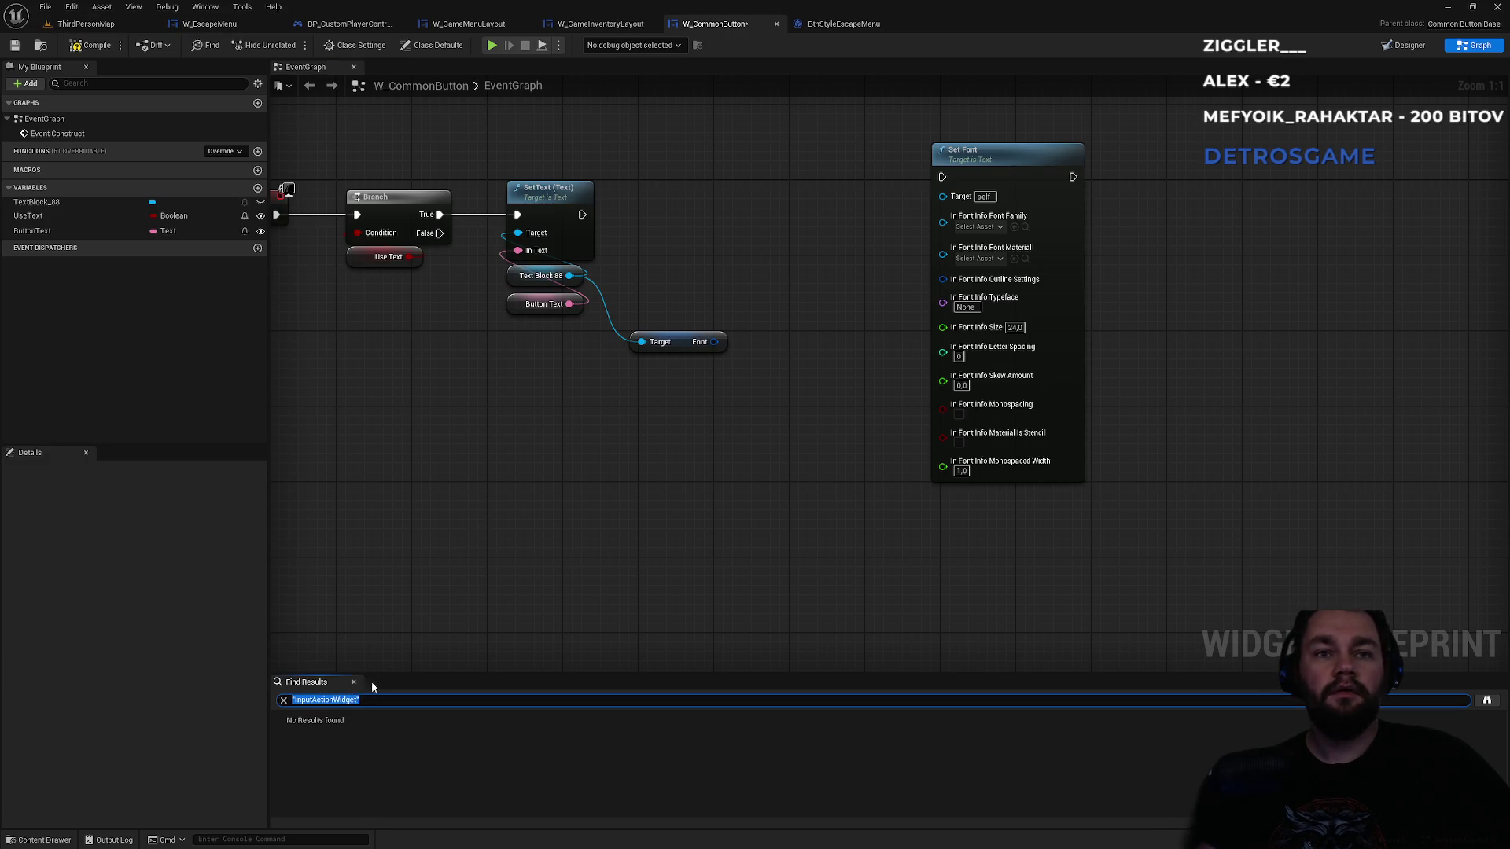
- Search all blueprints for 'Set member' and open the Set members in S Player Stat Struct result
key("ctrl+f")
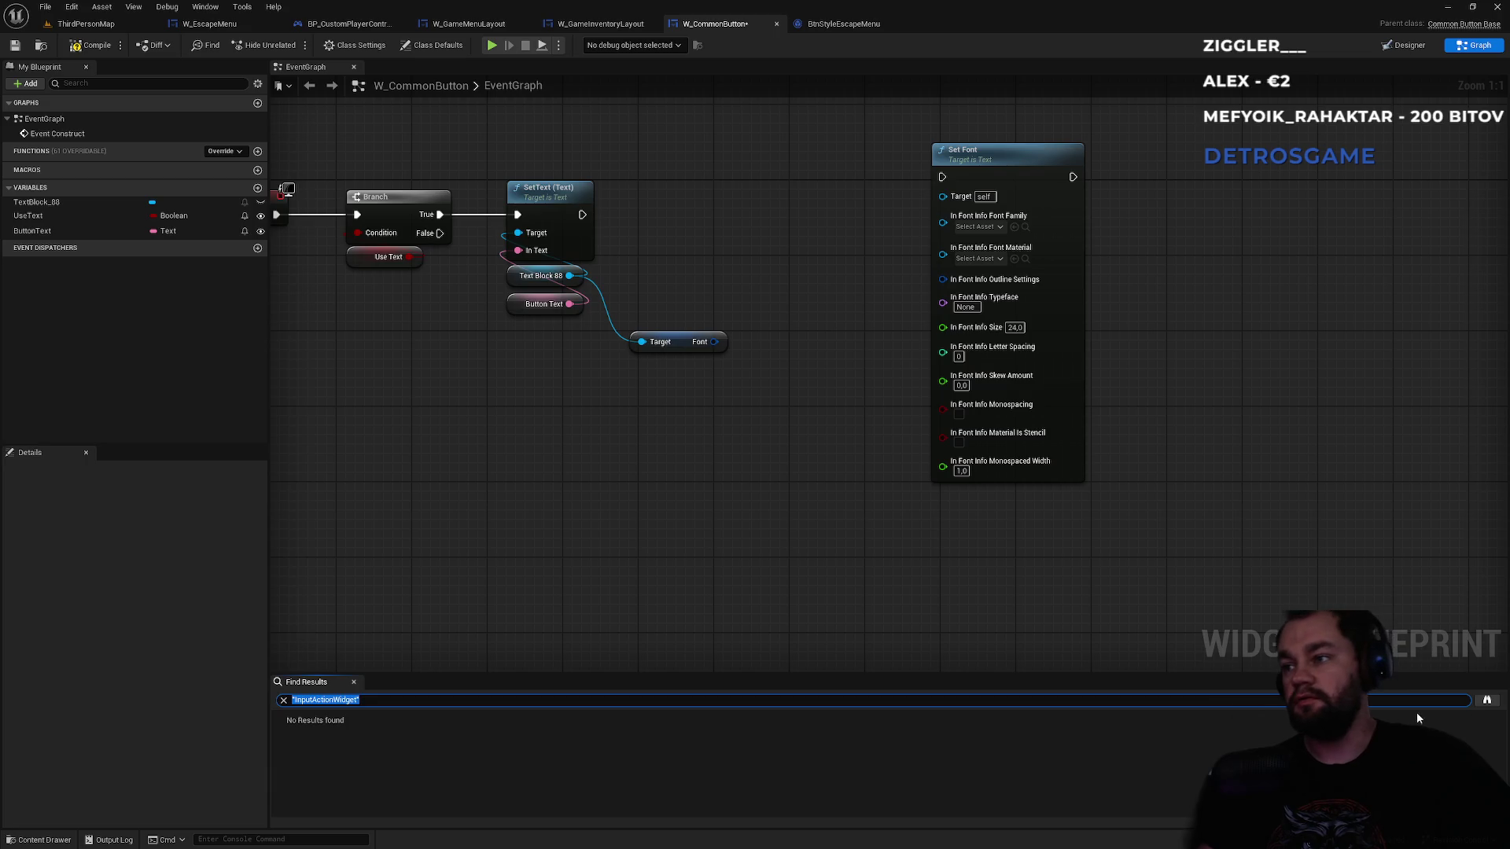
left_click(1487, 701)
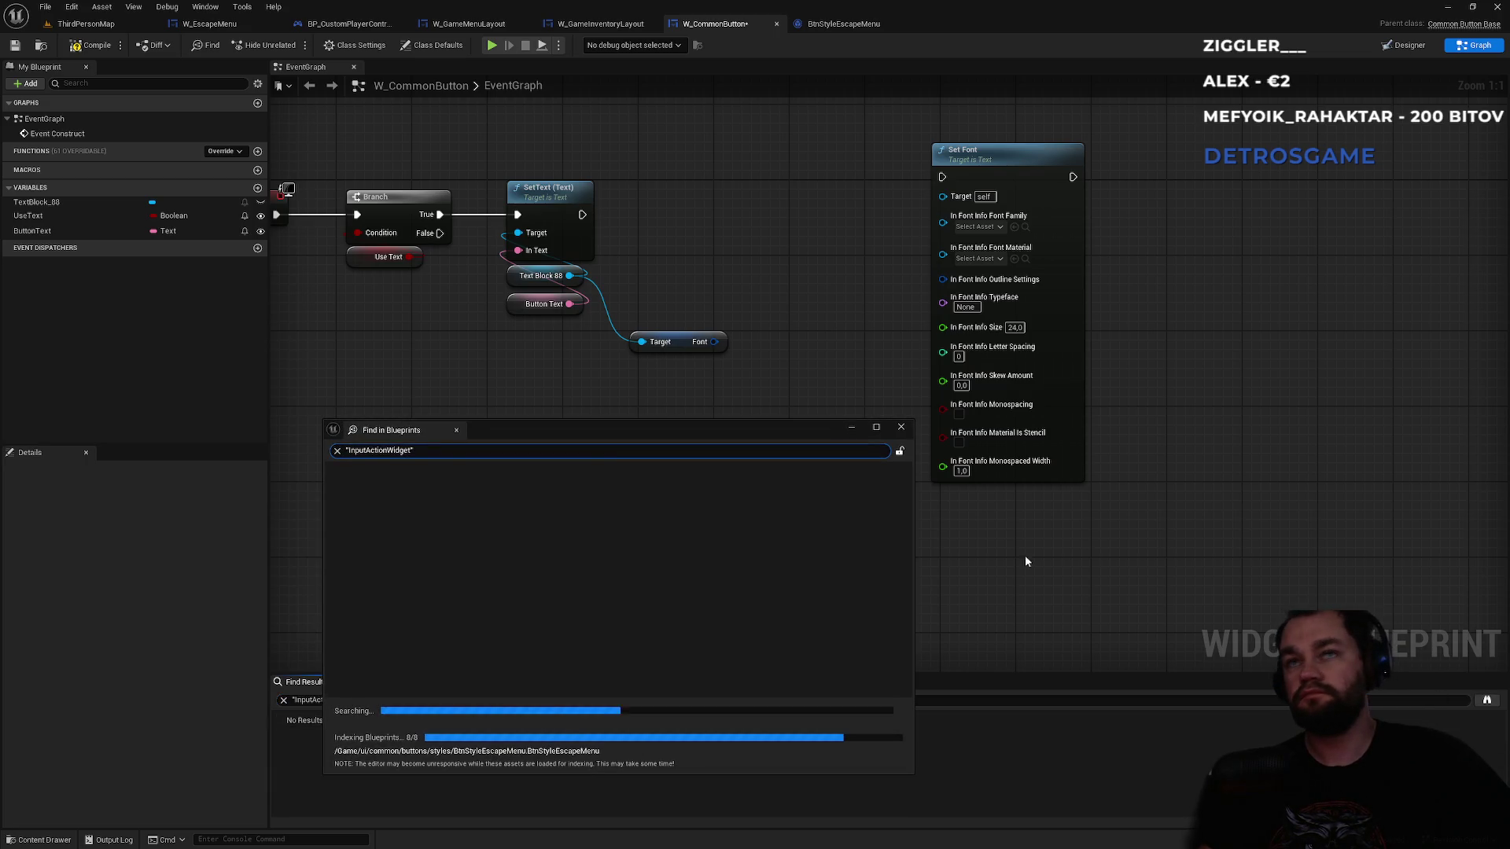
type("Set member")
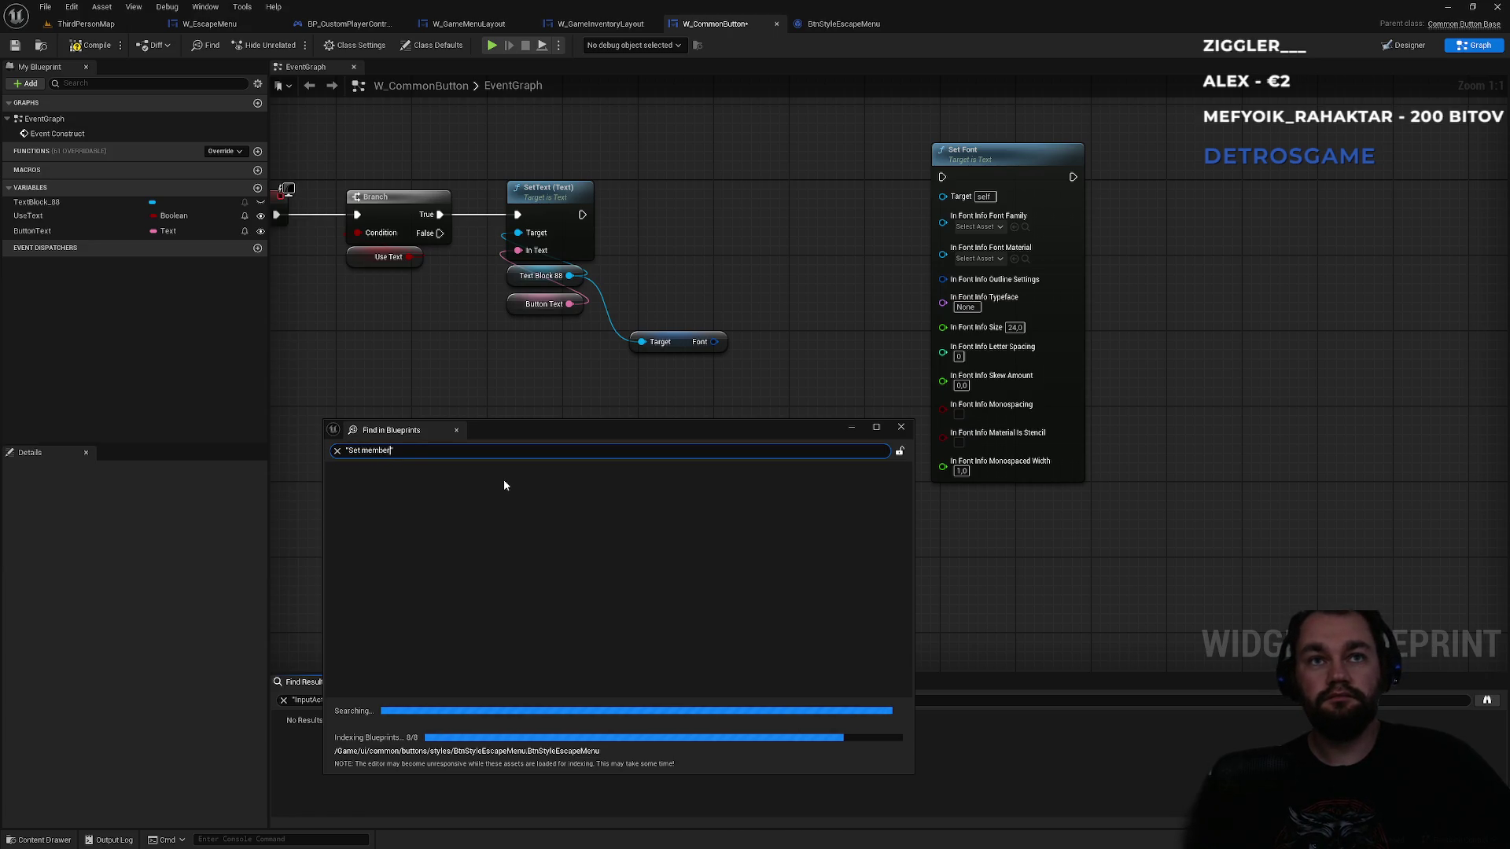
type("\"")
key("Return")
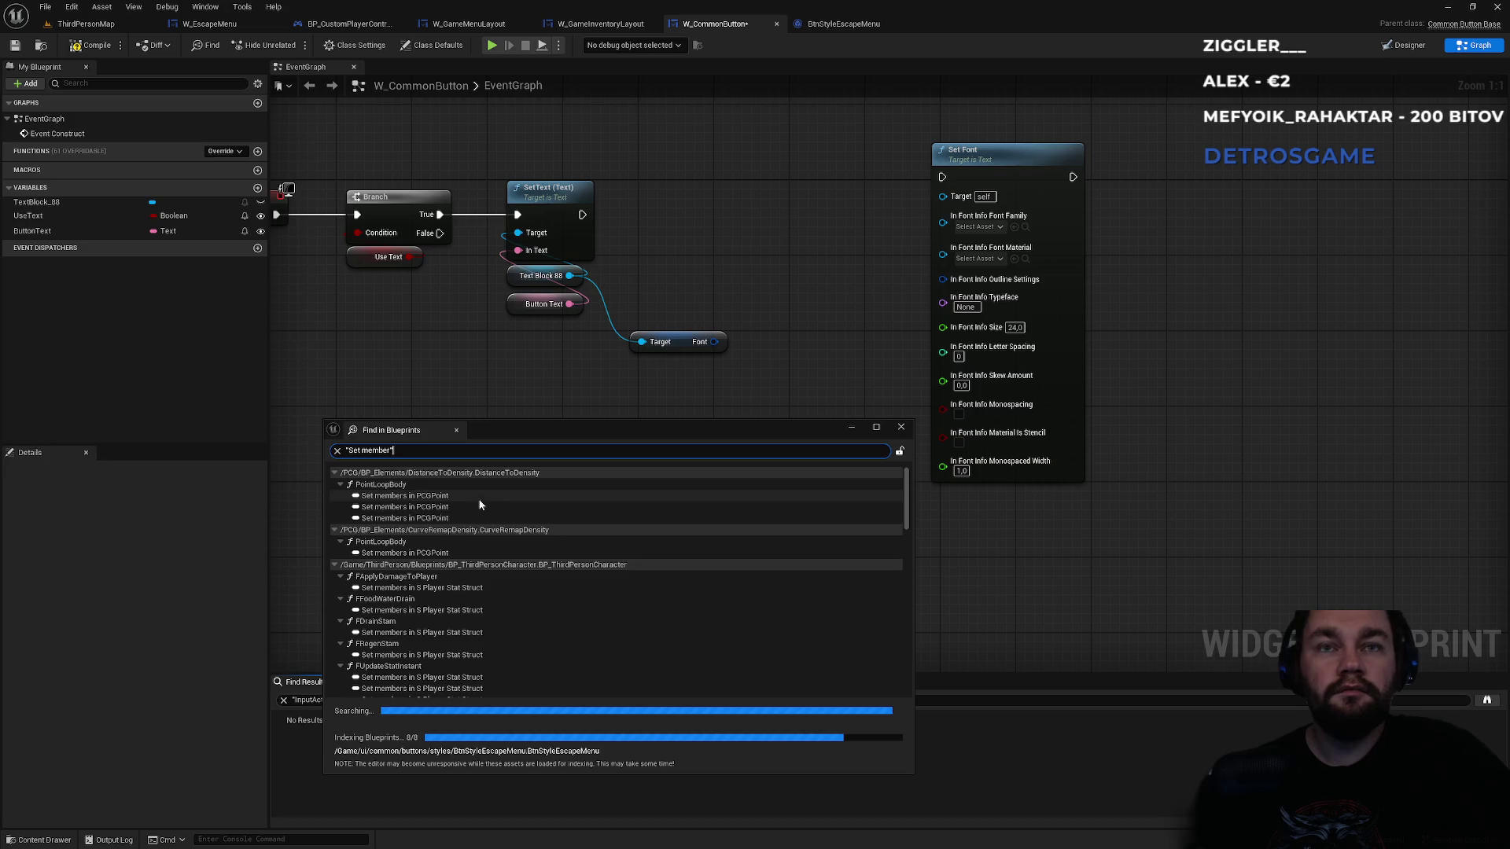
left_click(438, 589)
double_click(438, 590)
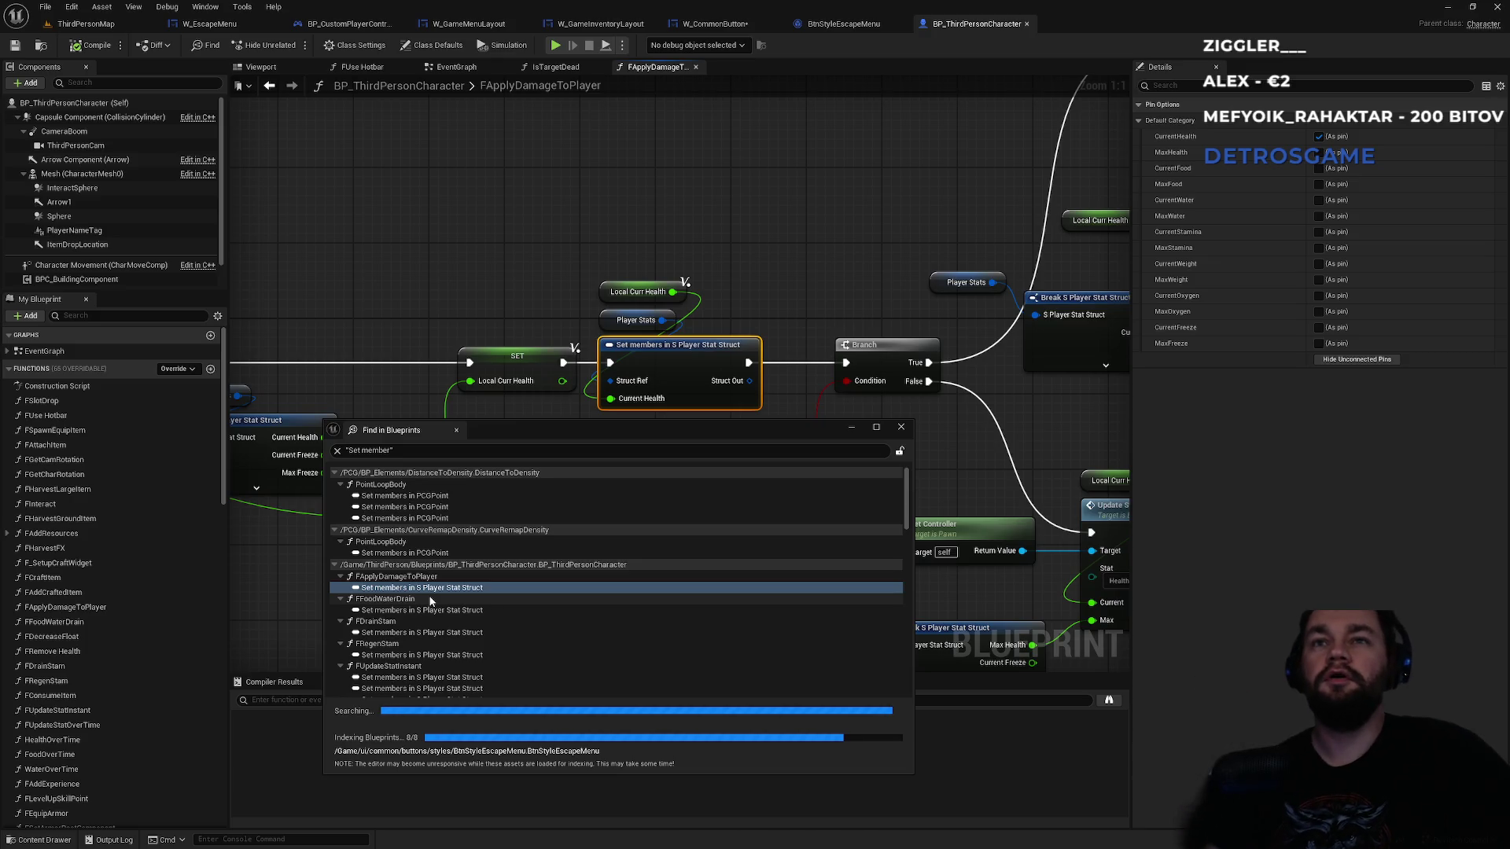
- Review the FFoodWaterDrain Set members example, then go back to W_CommonButton's graph
left_click(448, 612)
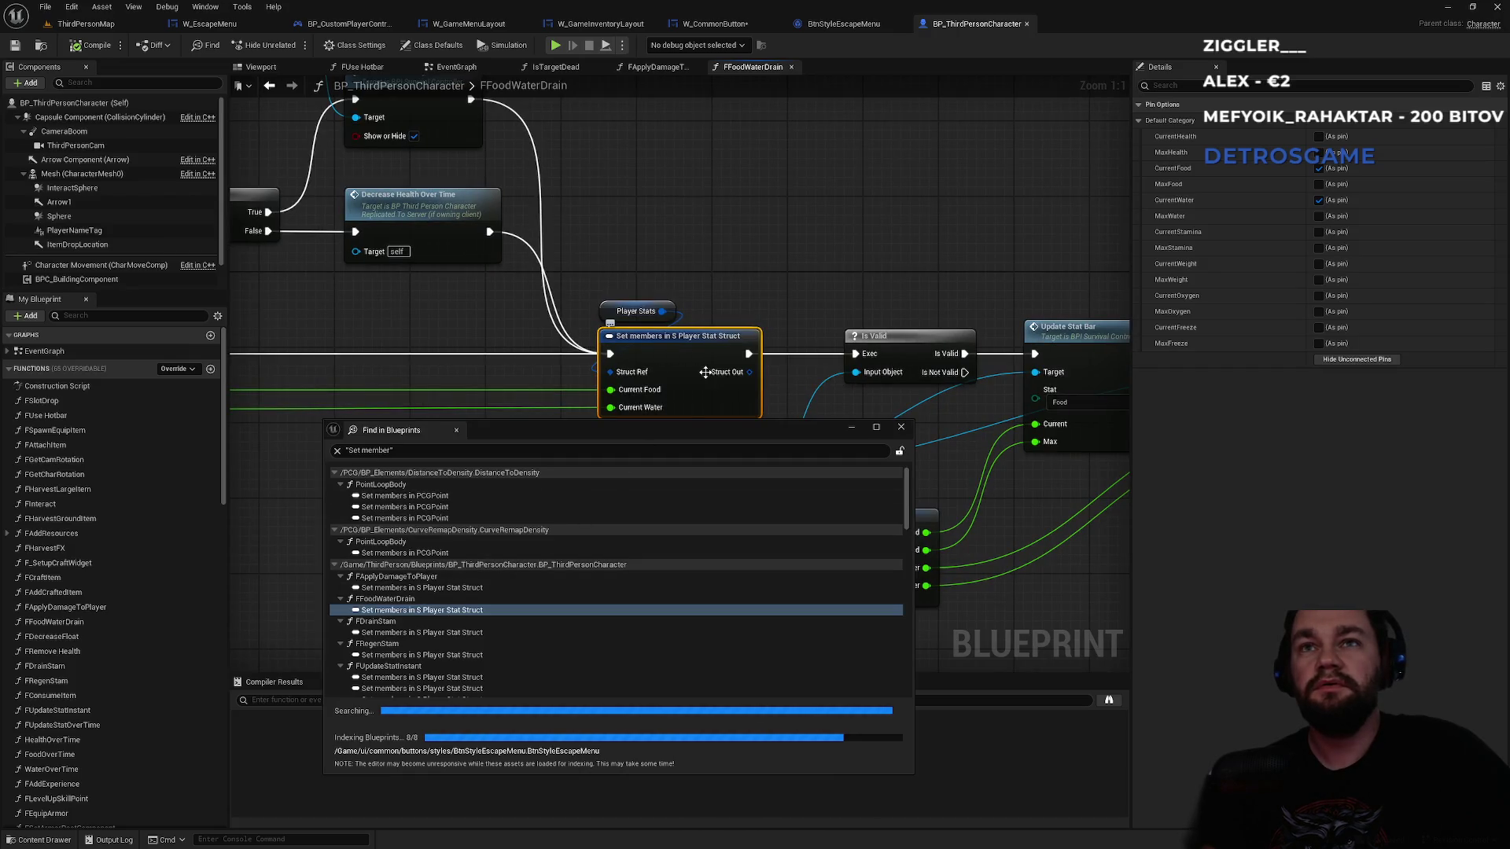
left_click(901, 428)
left_click(844, 24)
left_click(749, 25)
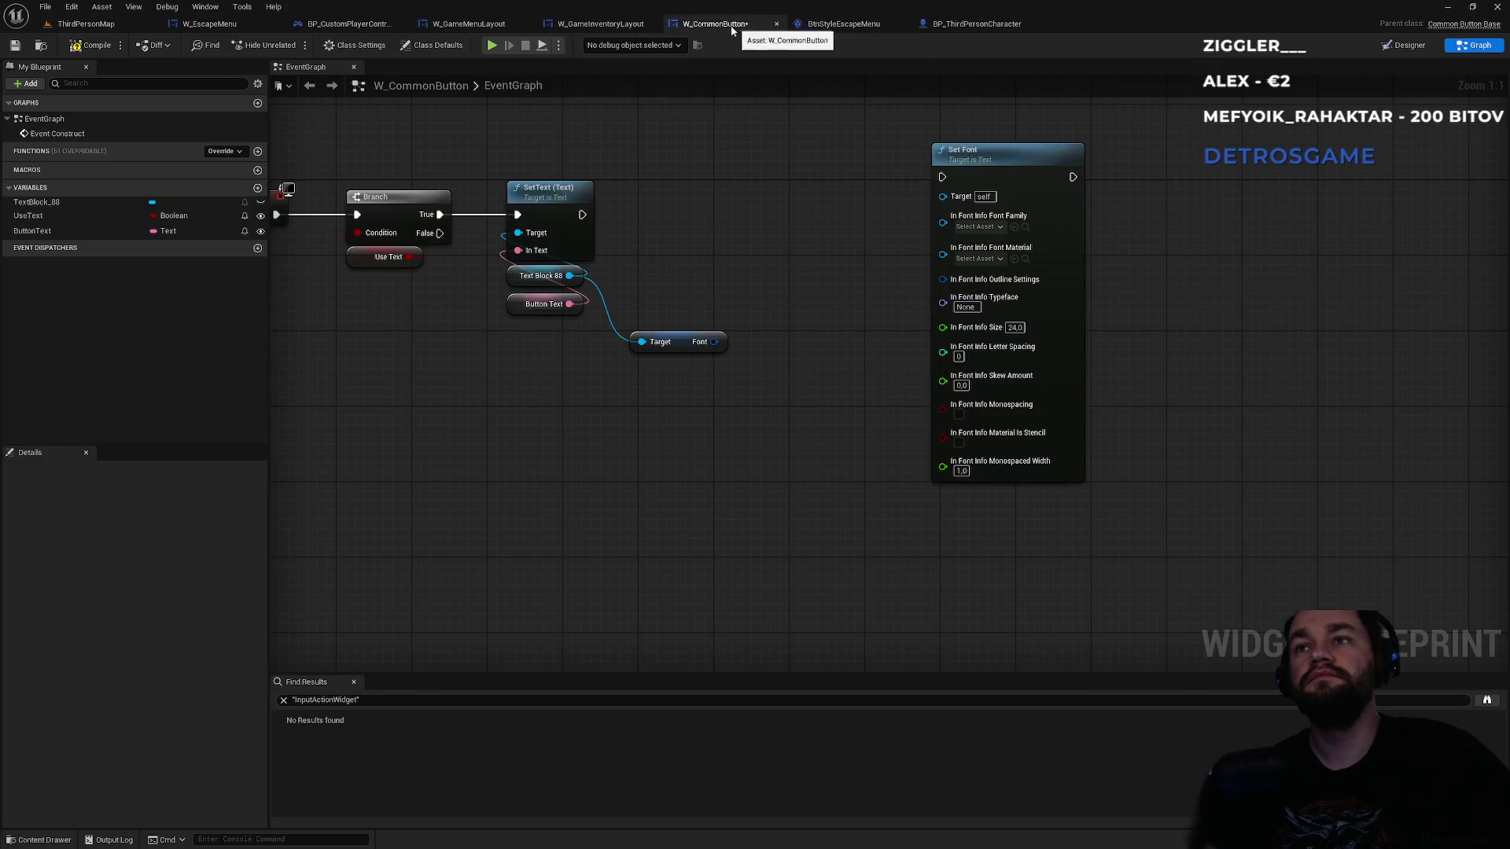
left_click_drag(715, 341, 737, 401)
type("set")
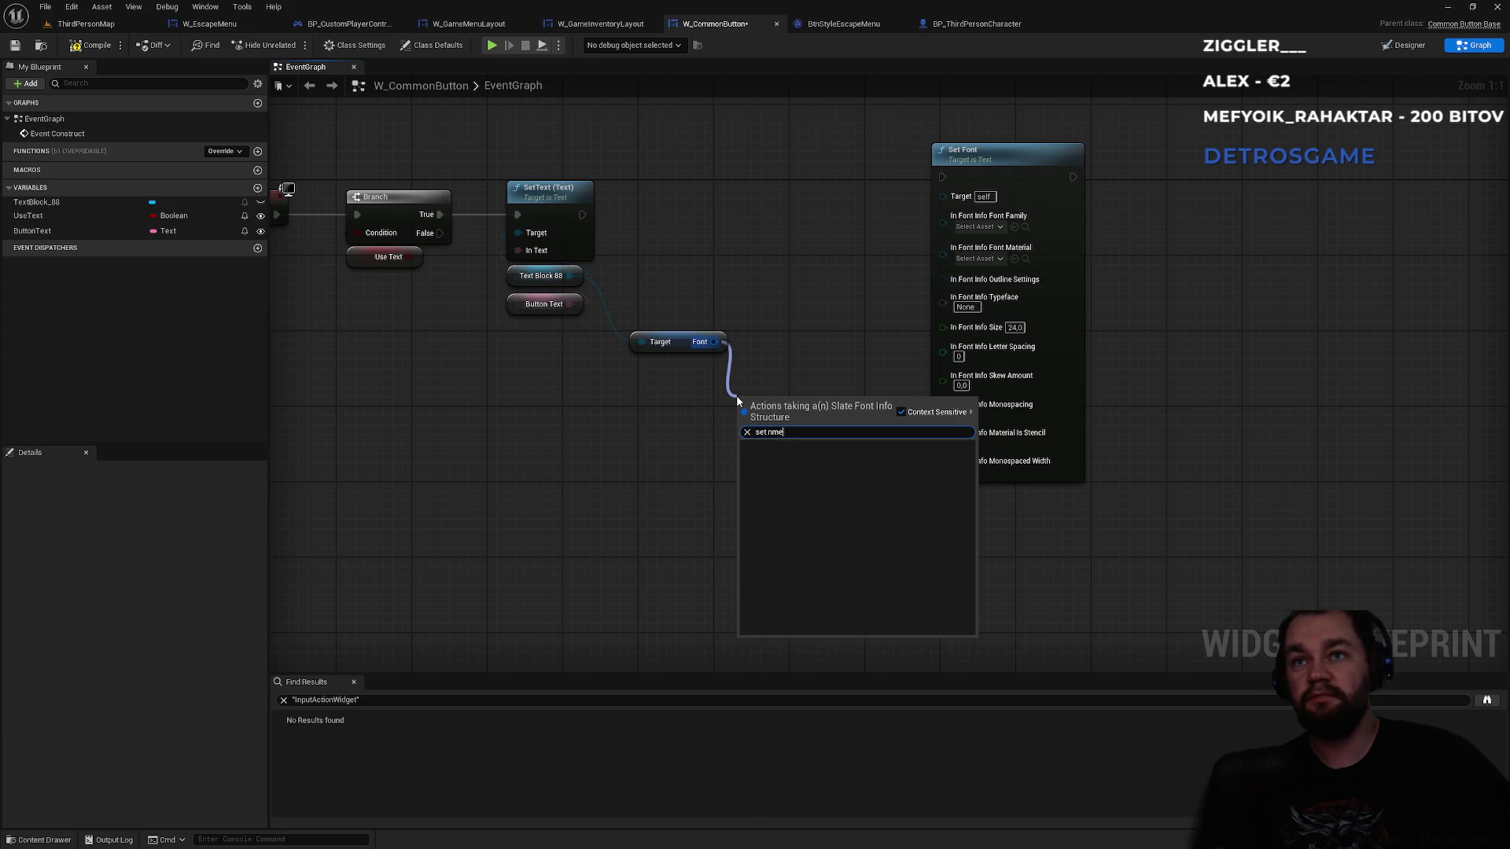
type(" members")
key("Return")
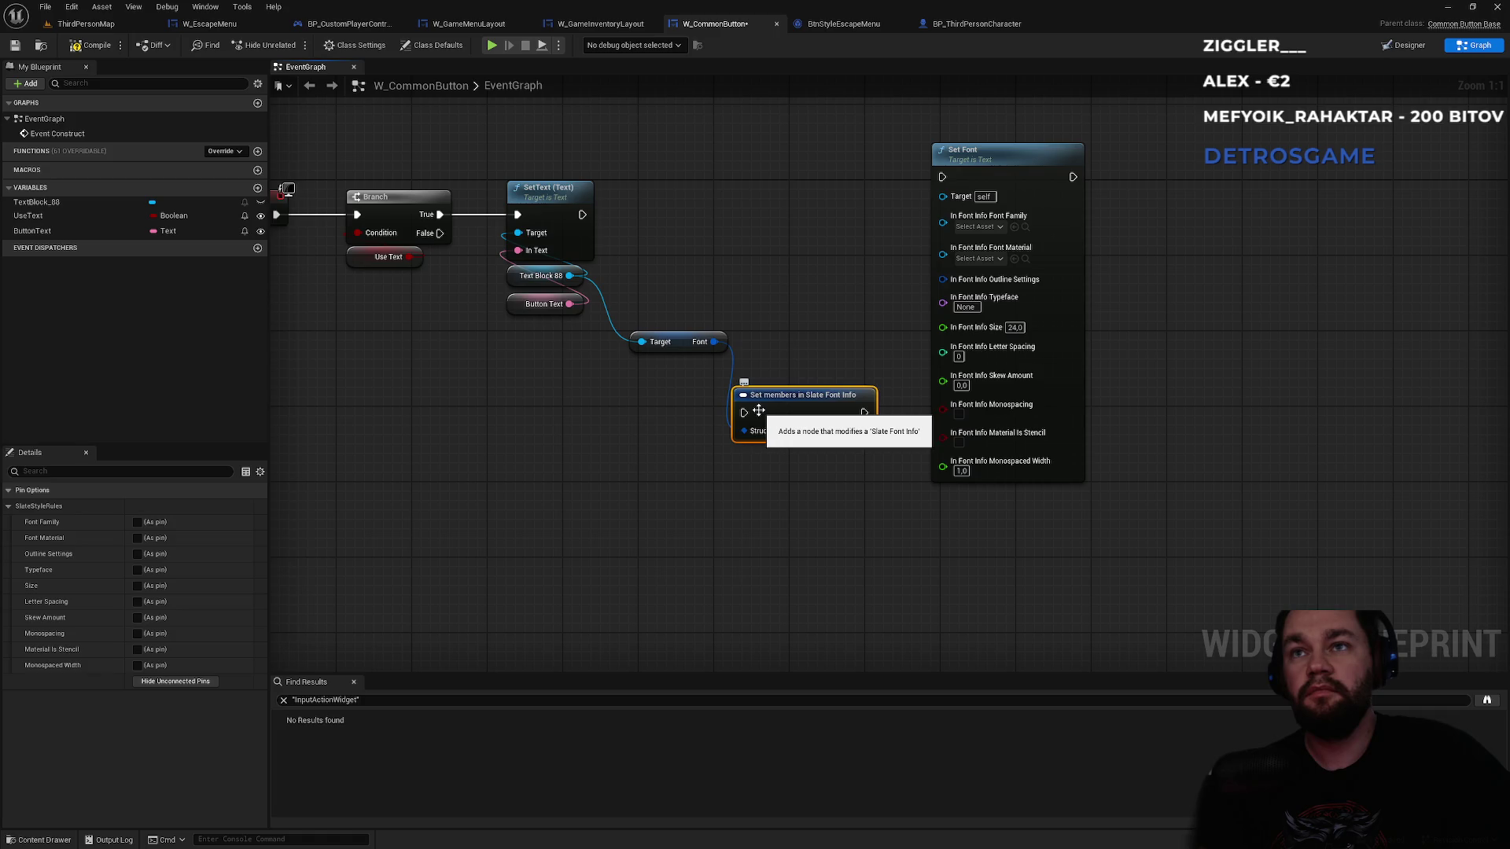
right_click(763, 438)
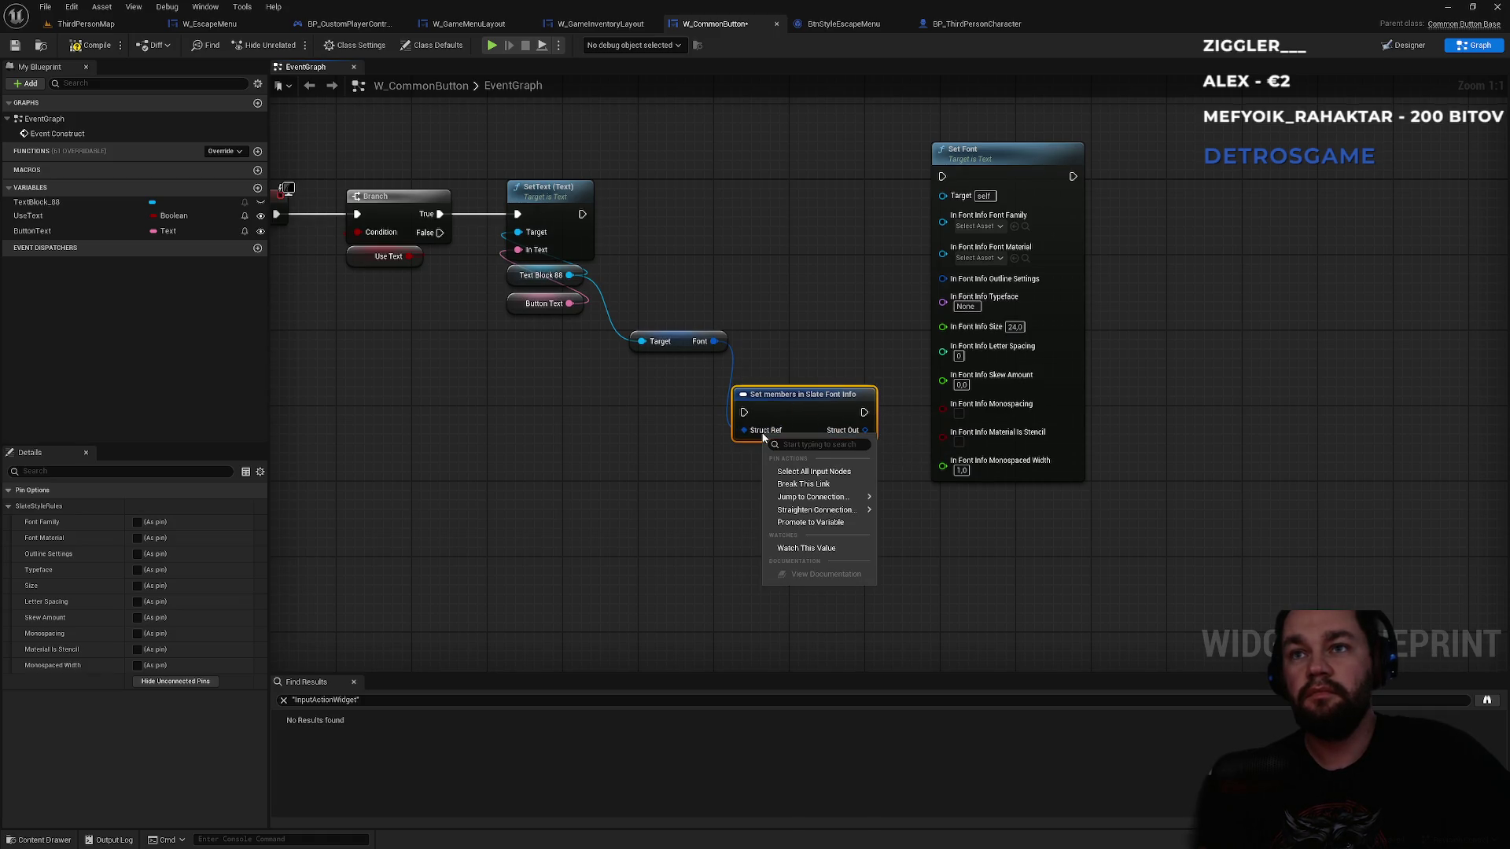
left_click(807, 487)
right_click(762, 438)
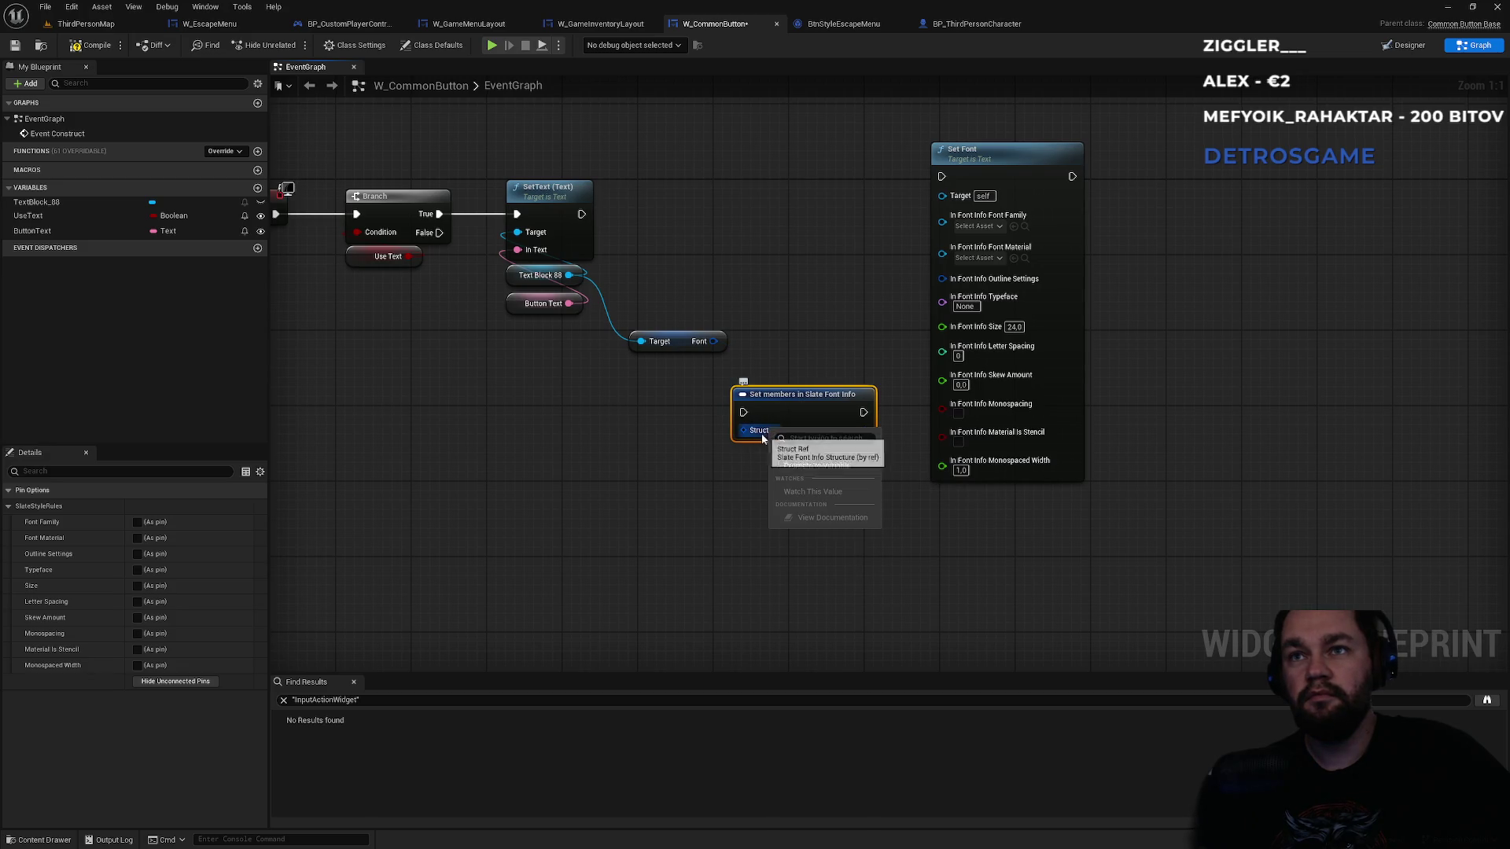
left_click(815, 466)
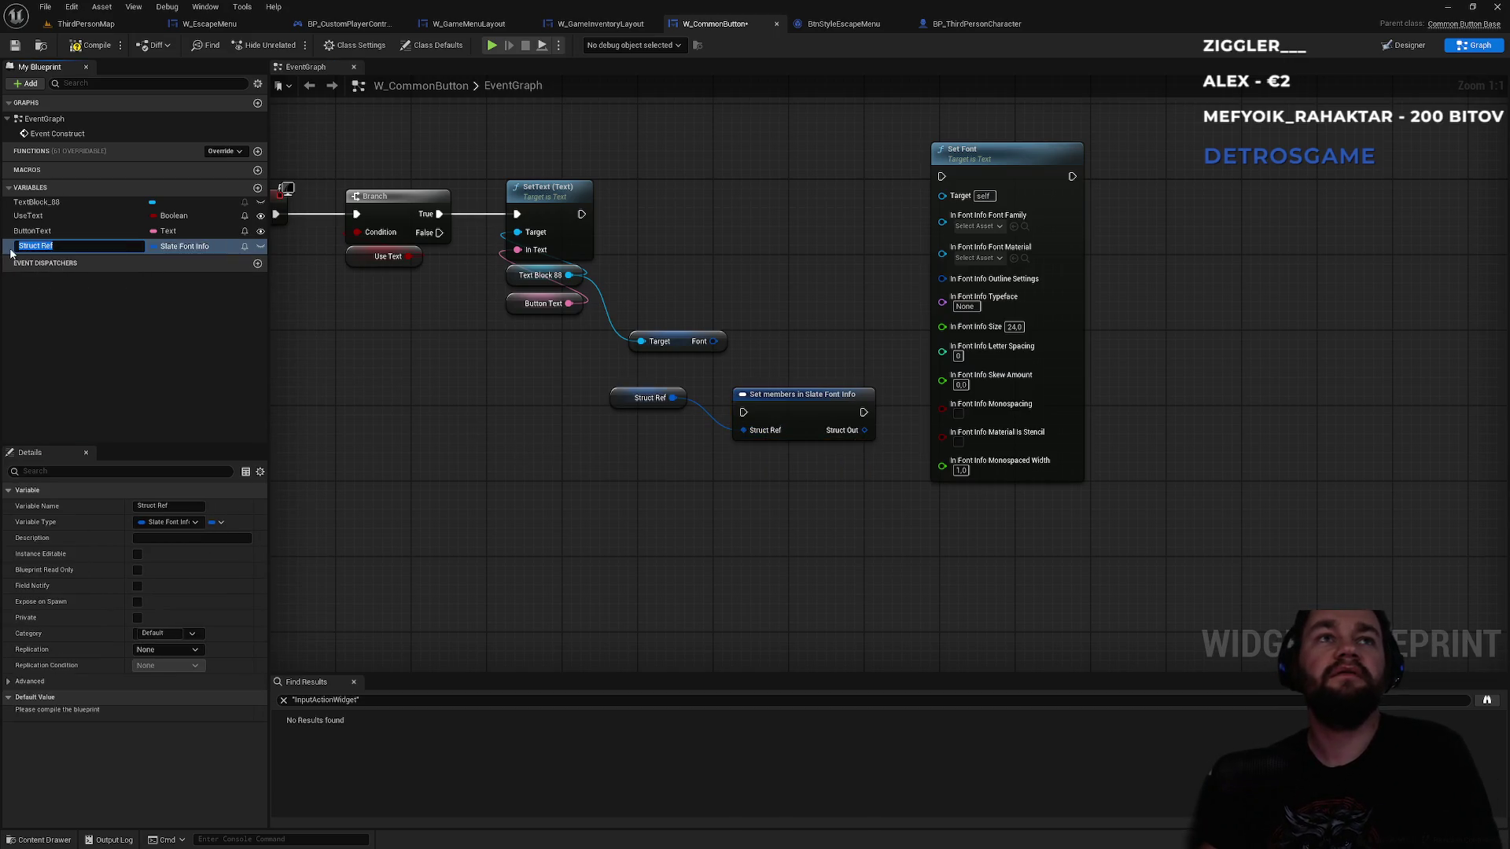
key("Return")
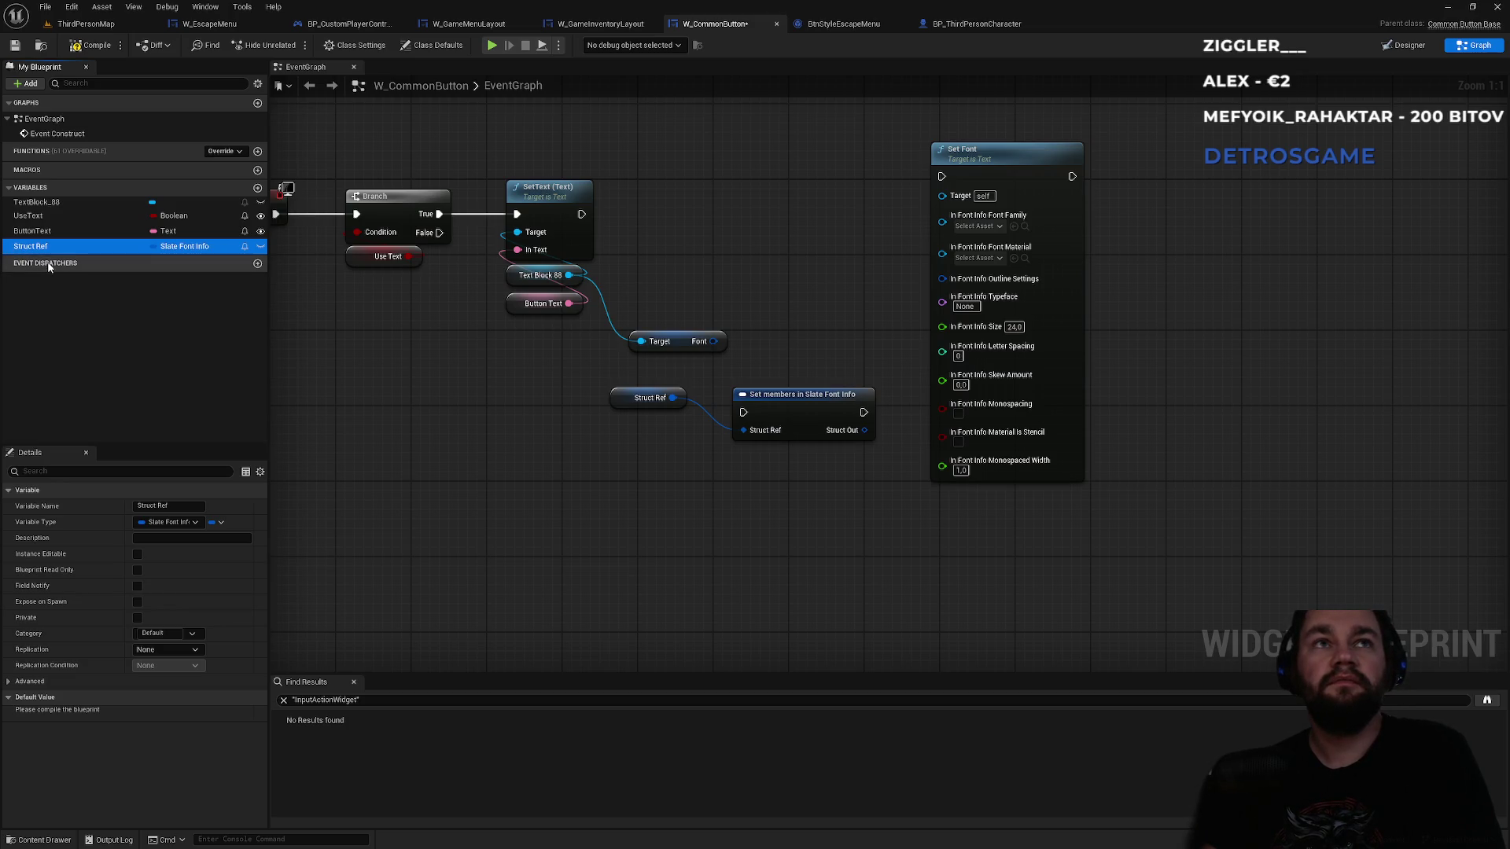
key("Delete")
left_click(819, 453)
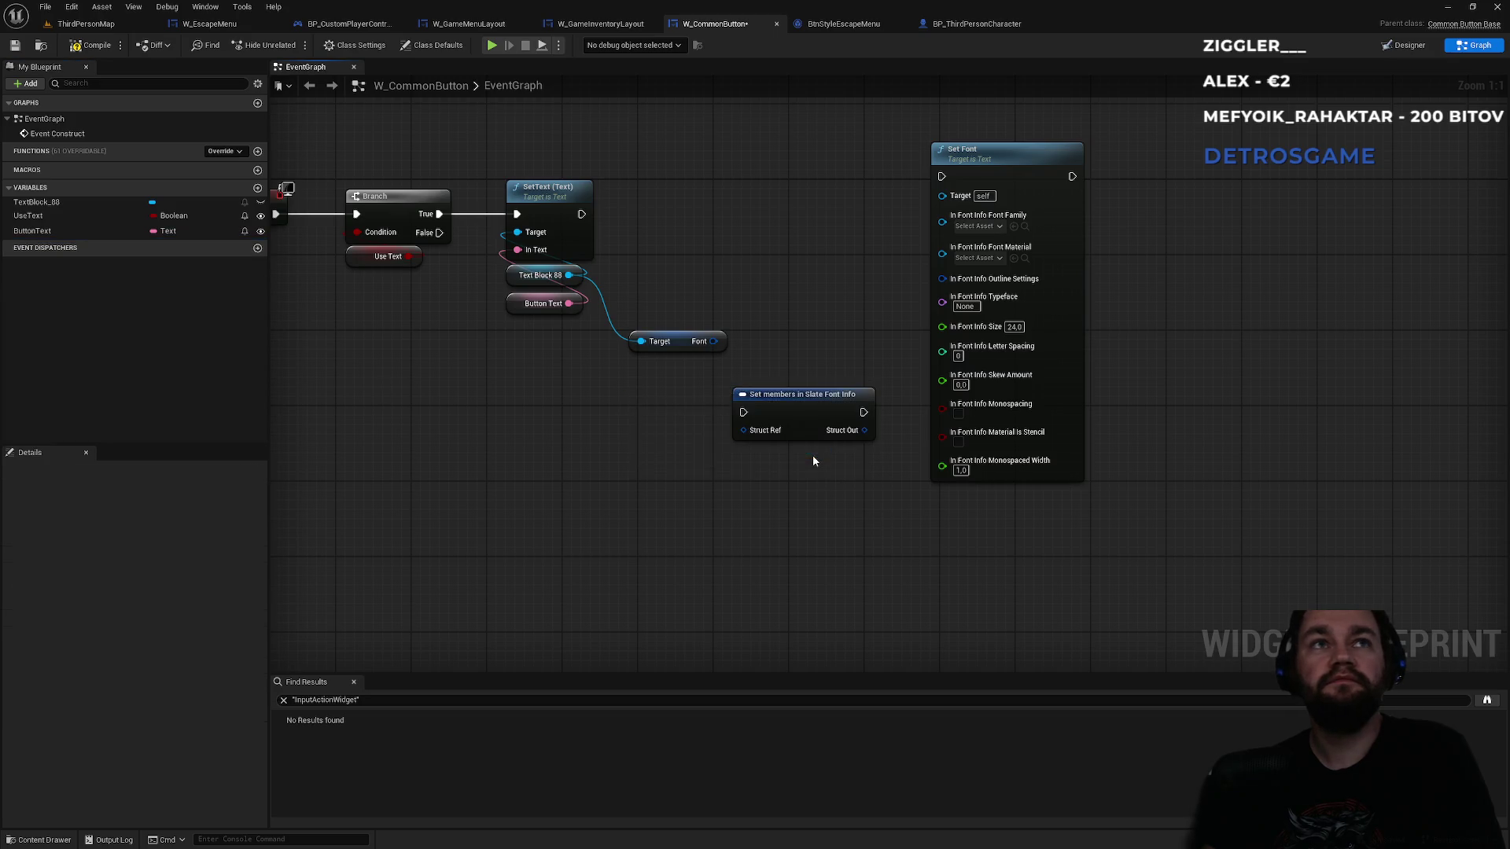
left_click(776, 402)
key("Delete")
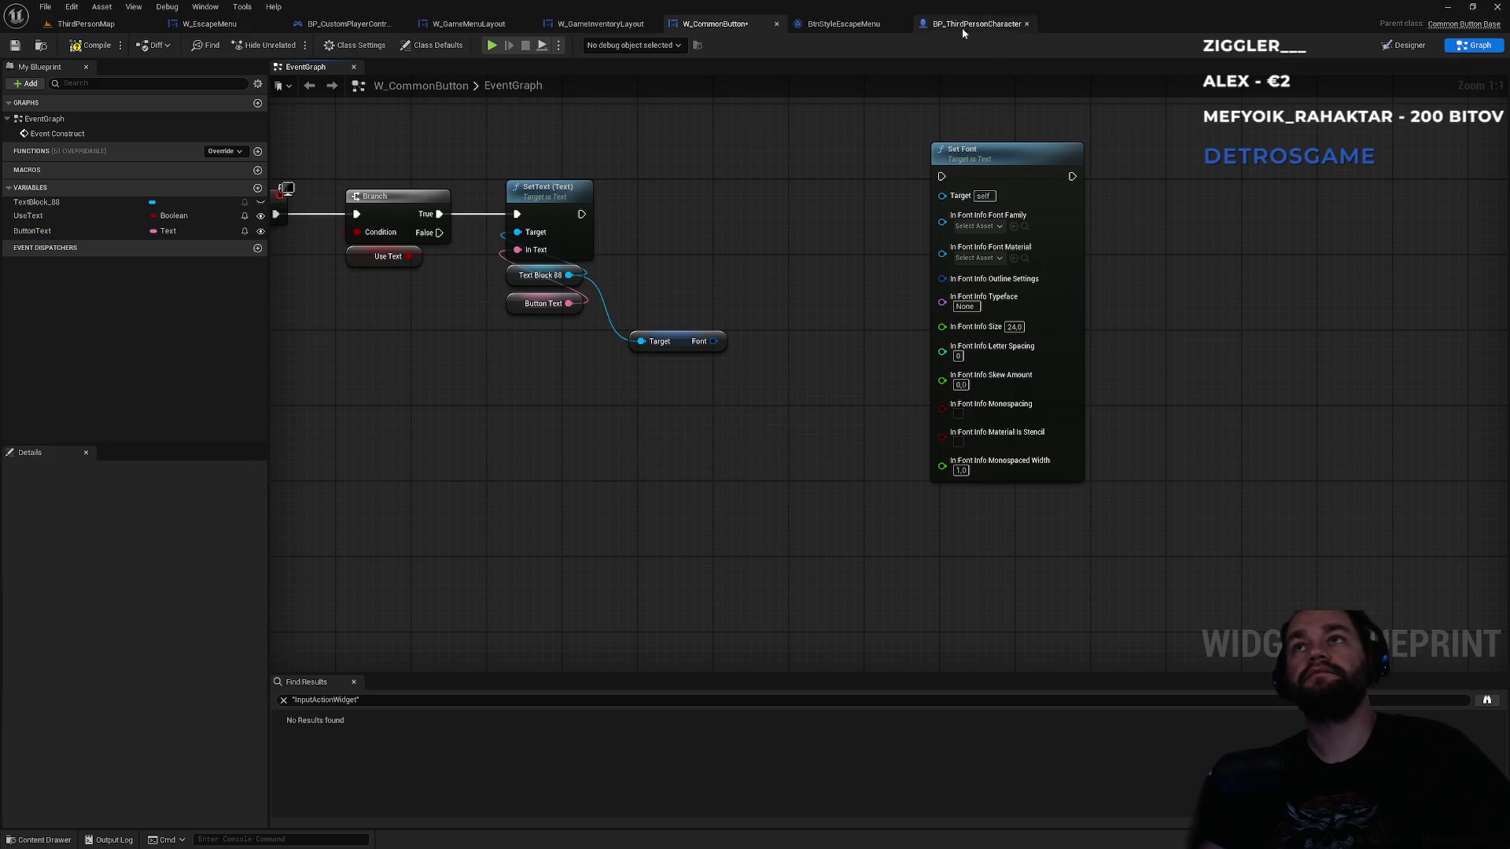
left_click(1485, 701)
type("\"Set member\"")
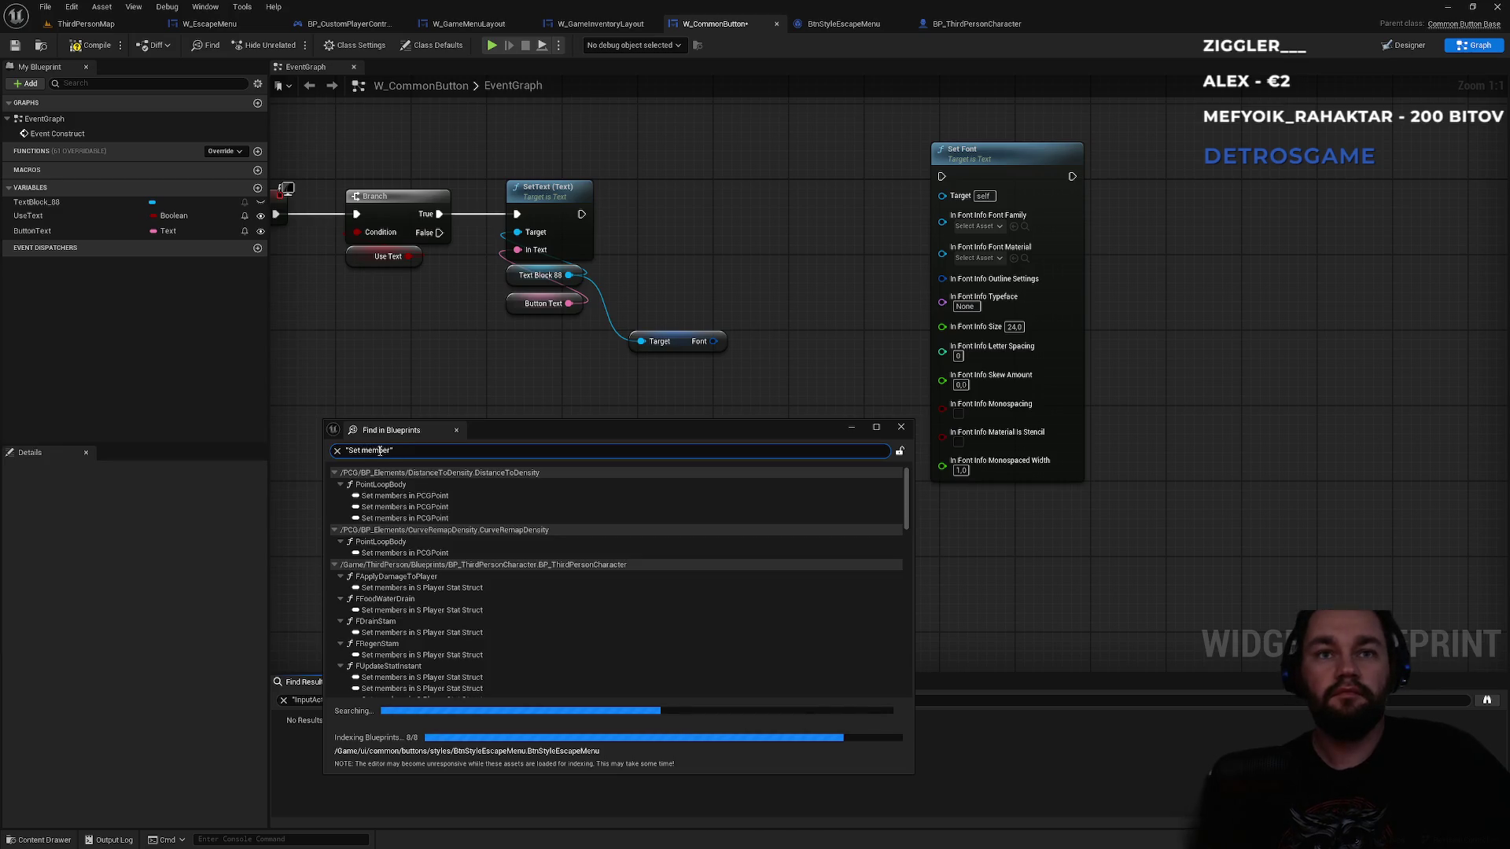
left_click(475, 589)
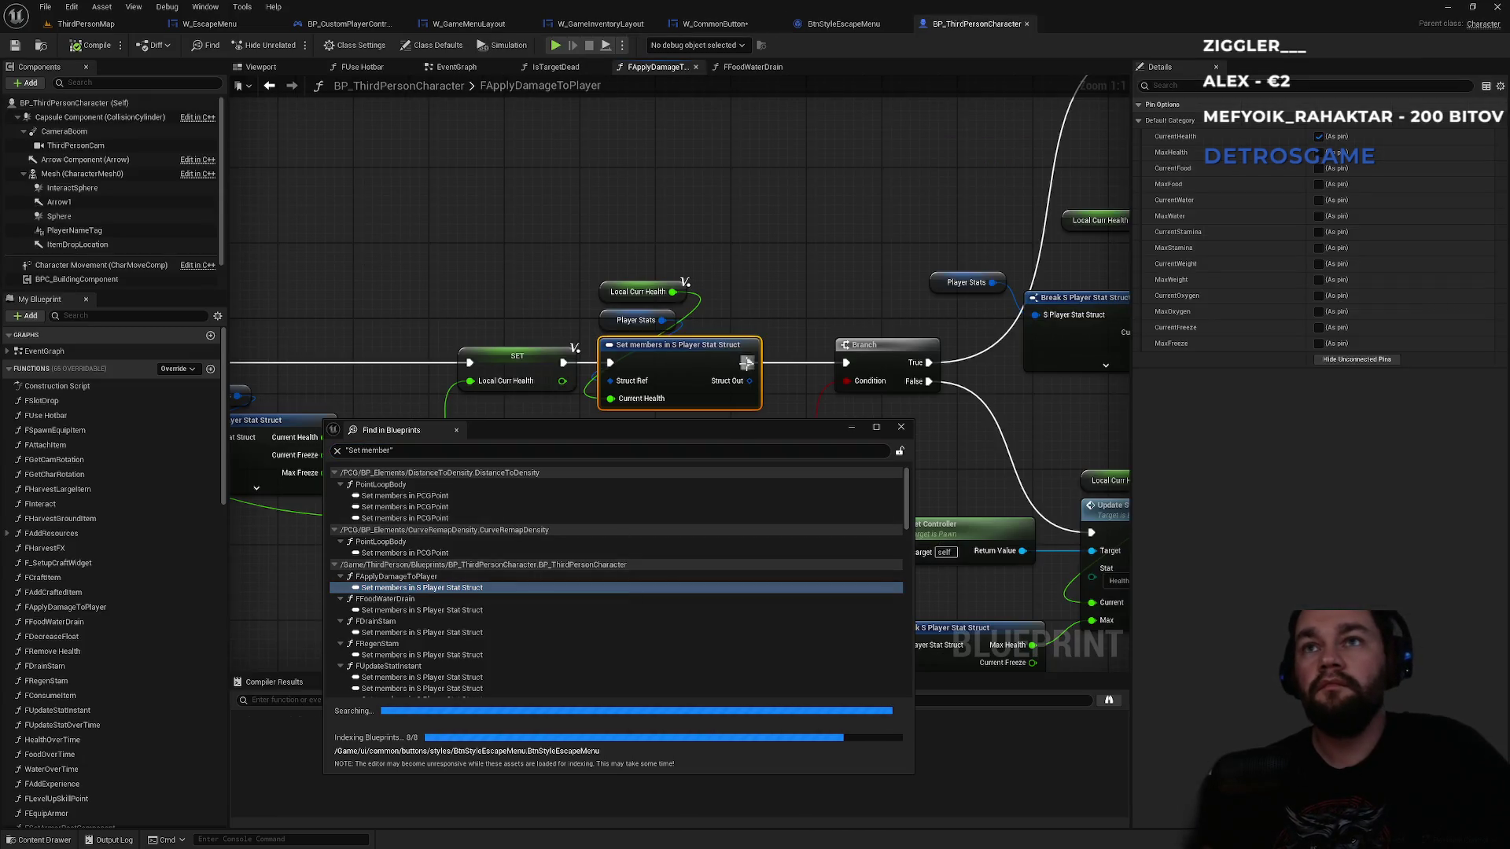
left_click(901, 428)
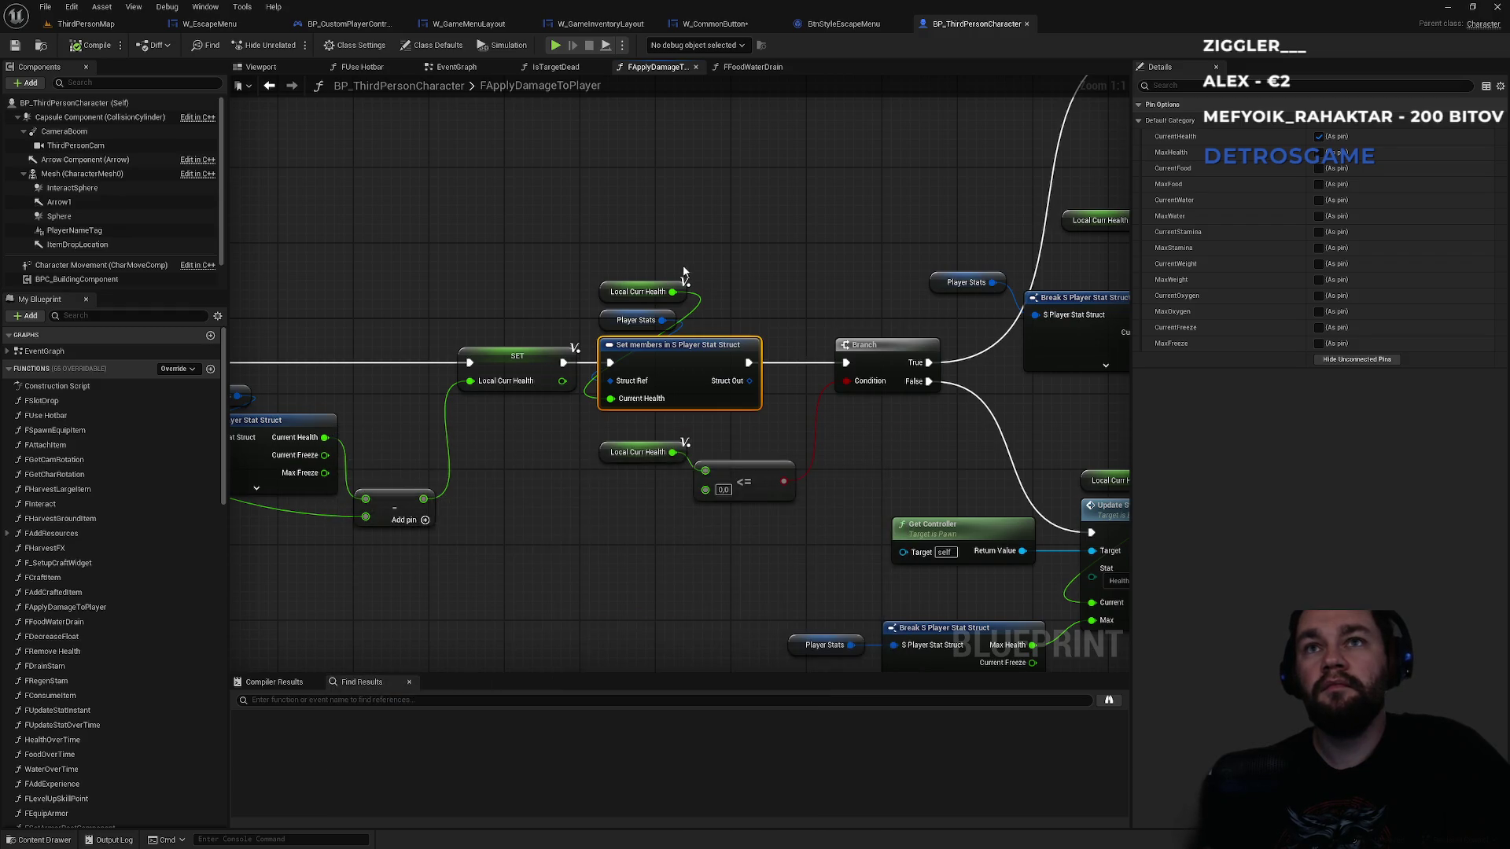
left_click(606, 320)
key("ctrl+c")
key("ctrl+v")
left_click_drag(644, 264, 696, 324)
type("set mem")
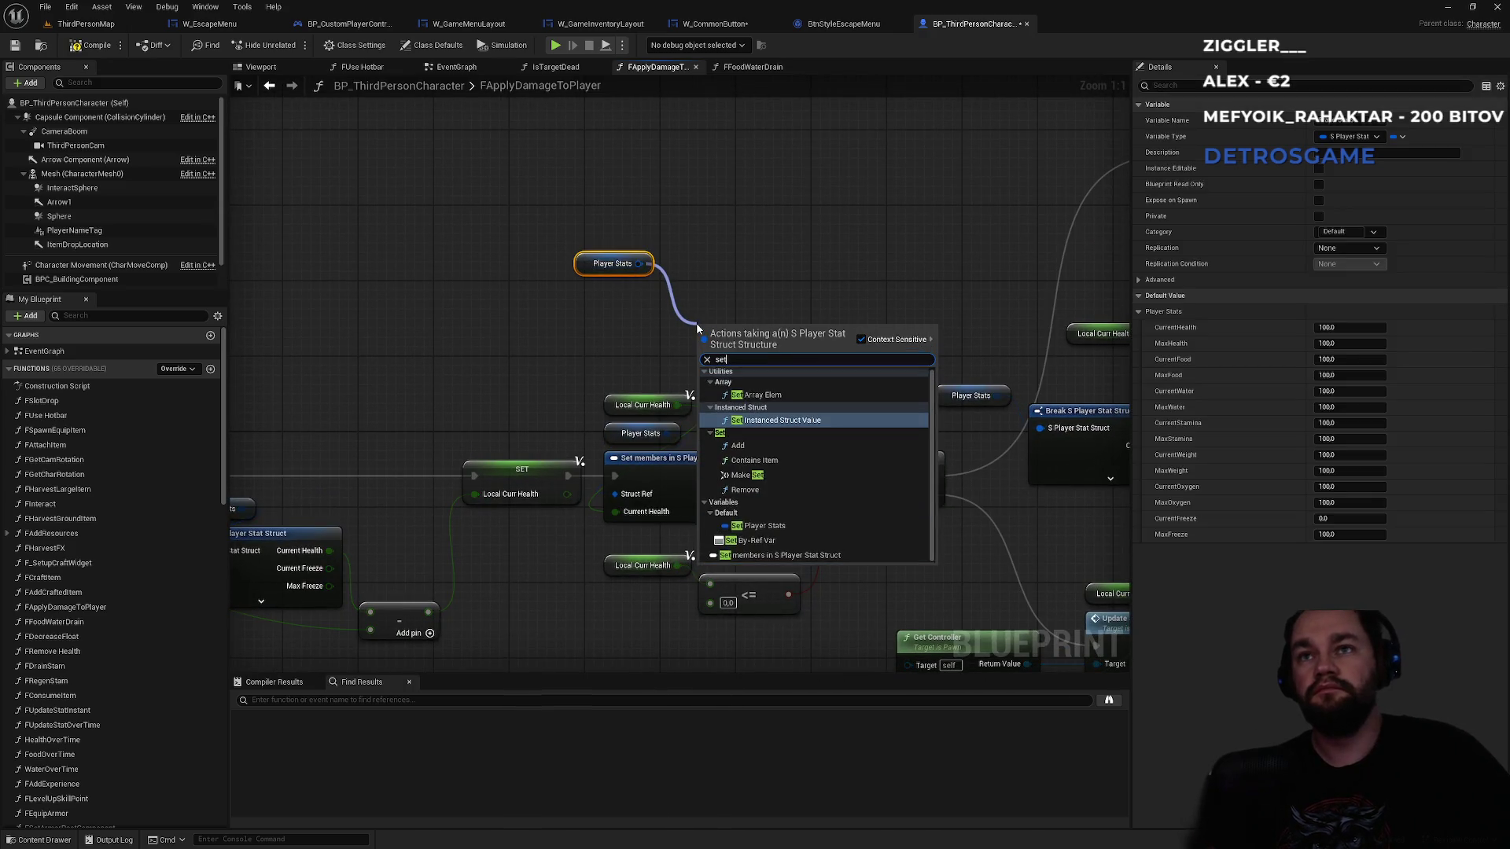
key("Return")
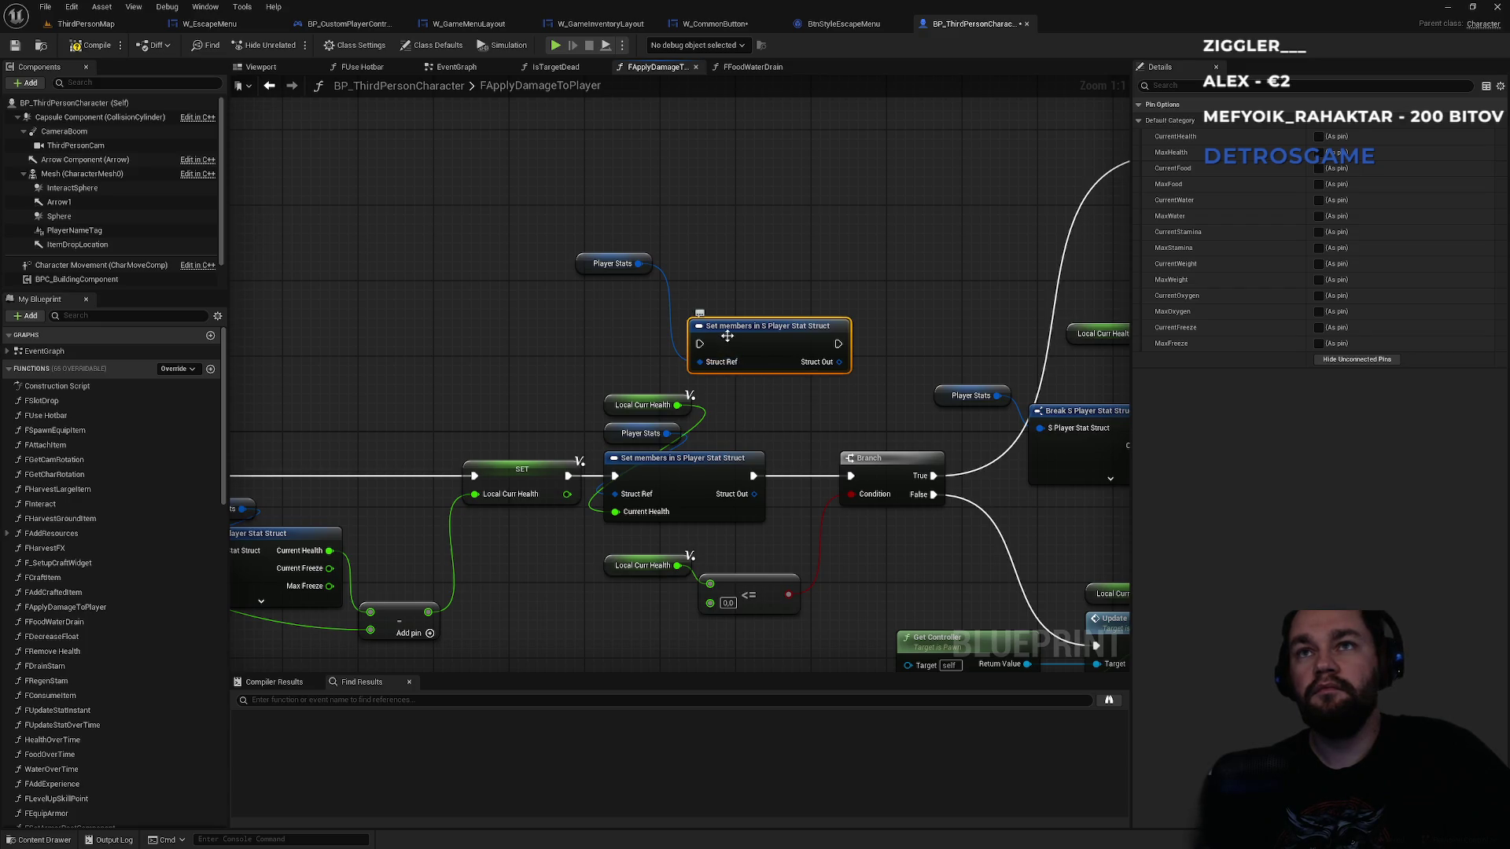
left_click_drag(726, 333, 754, 275)
mouse_move(677, 405)
left_mouse_down()
mouse_move(779, 432)
mouse_move(787, 305)
left_mouse_up()
left_click(799, 240)
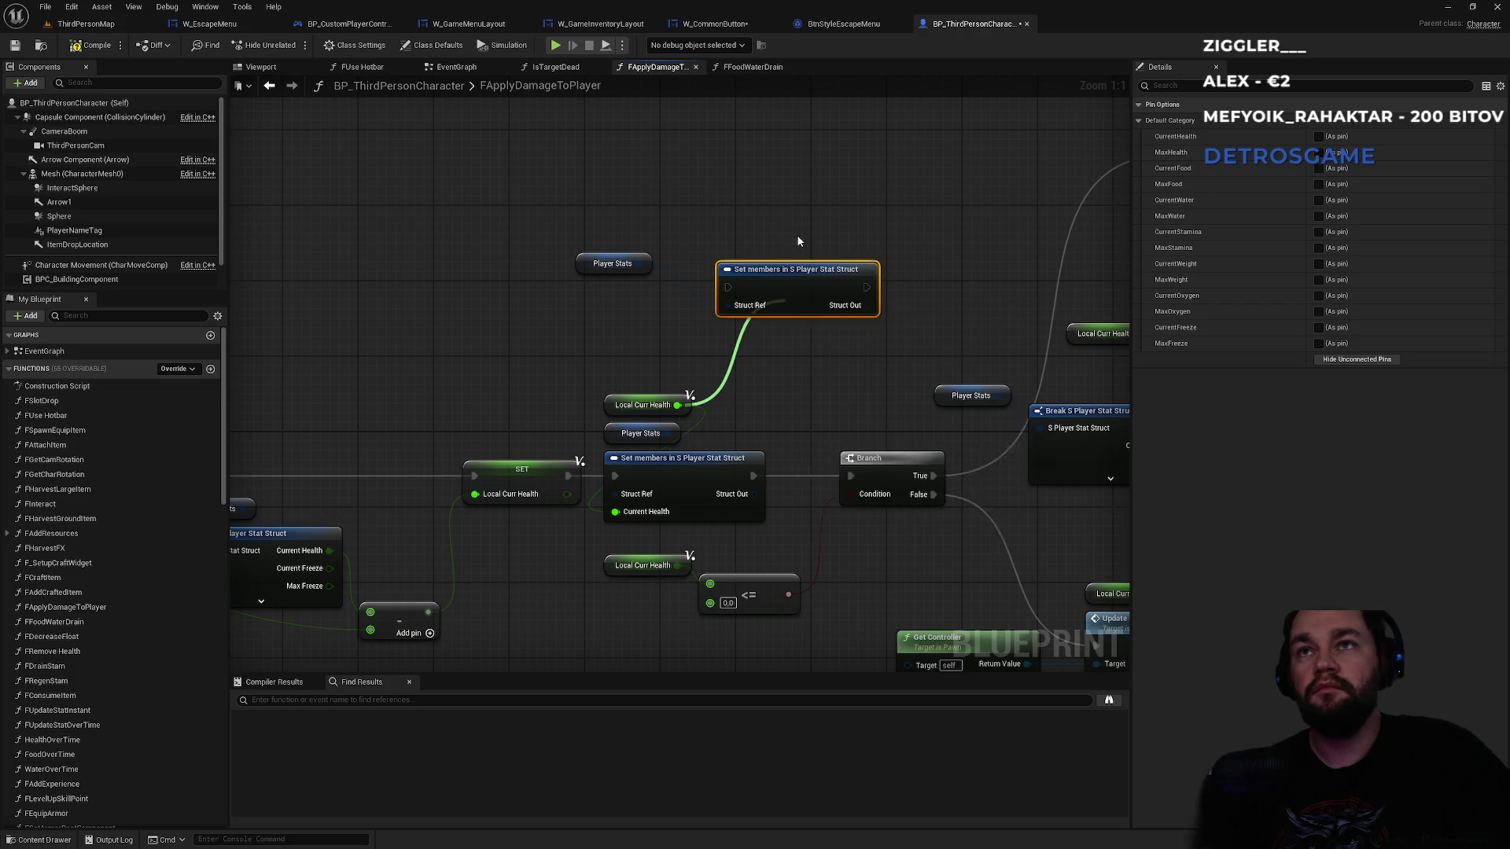
left_click_drag(702, 295, 748, 309)
right_click(768, 300)
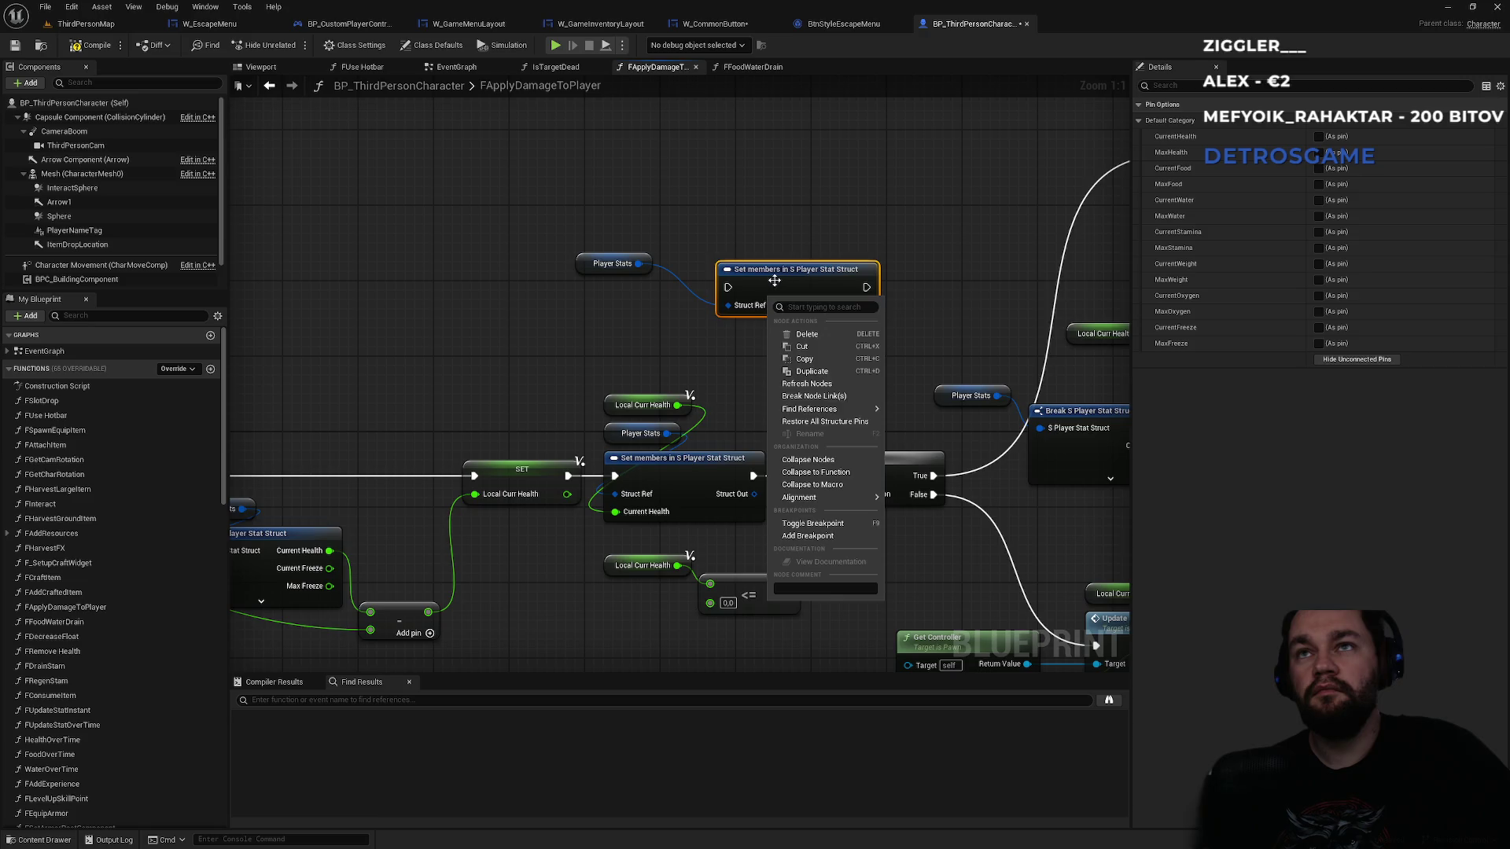
left_click(769, 283)
left_click_drag(698, 303, 700, 303)
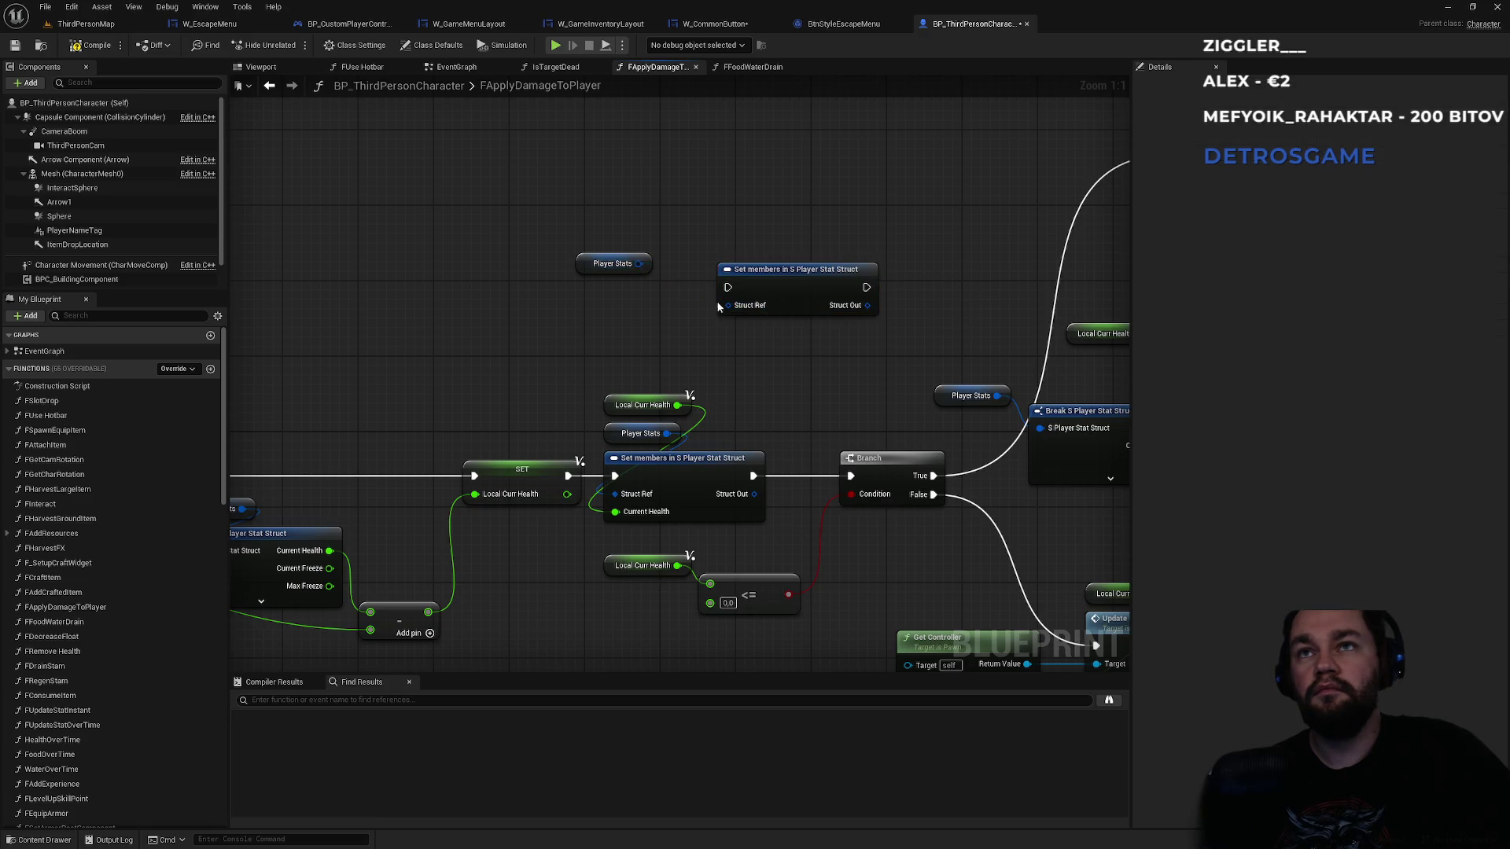
right_click(777, 301)
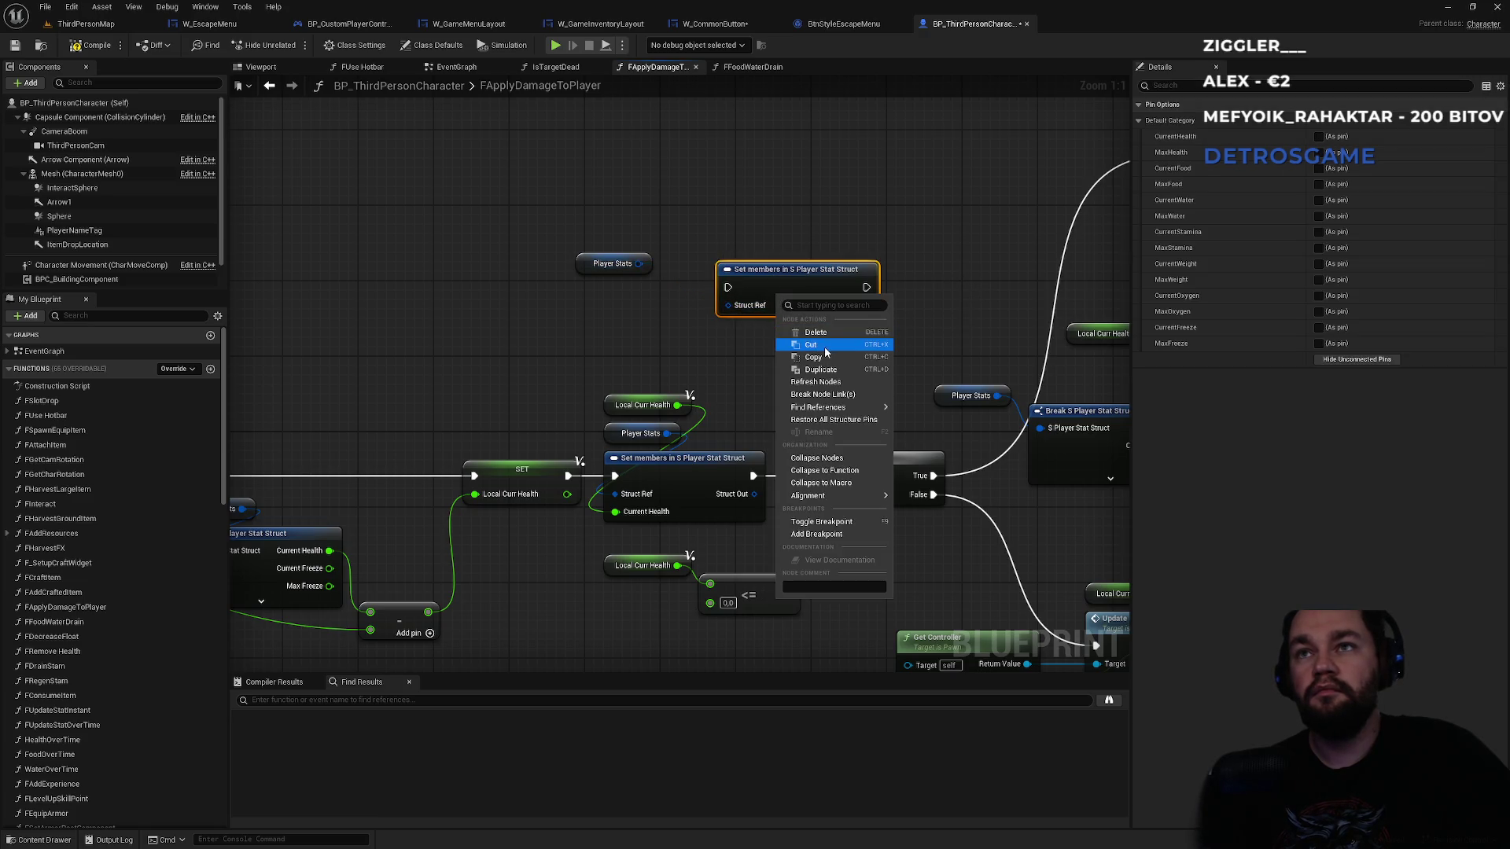
mouse_move(836, 407)
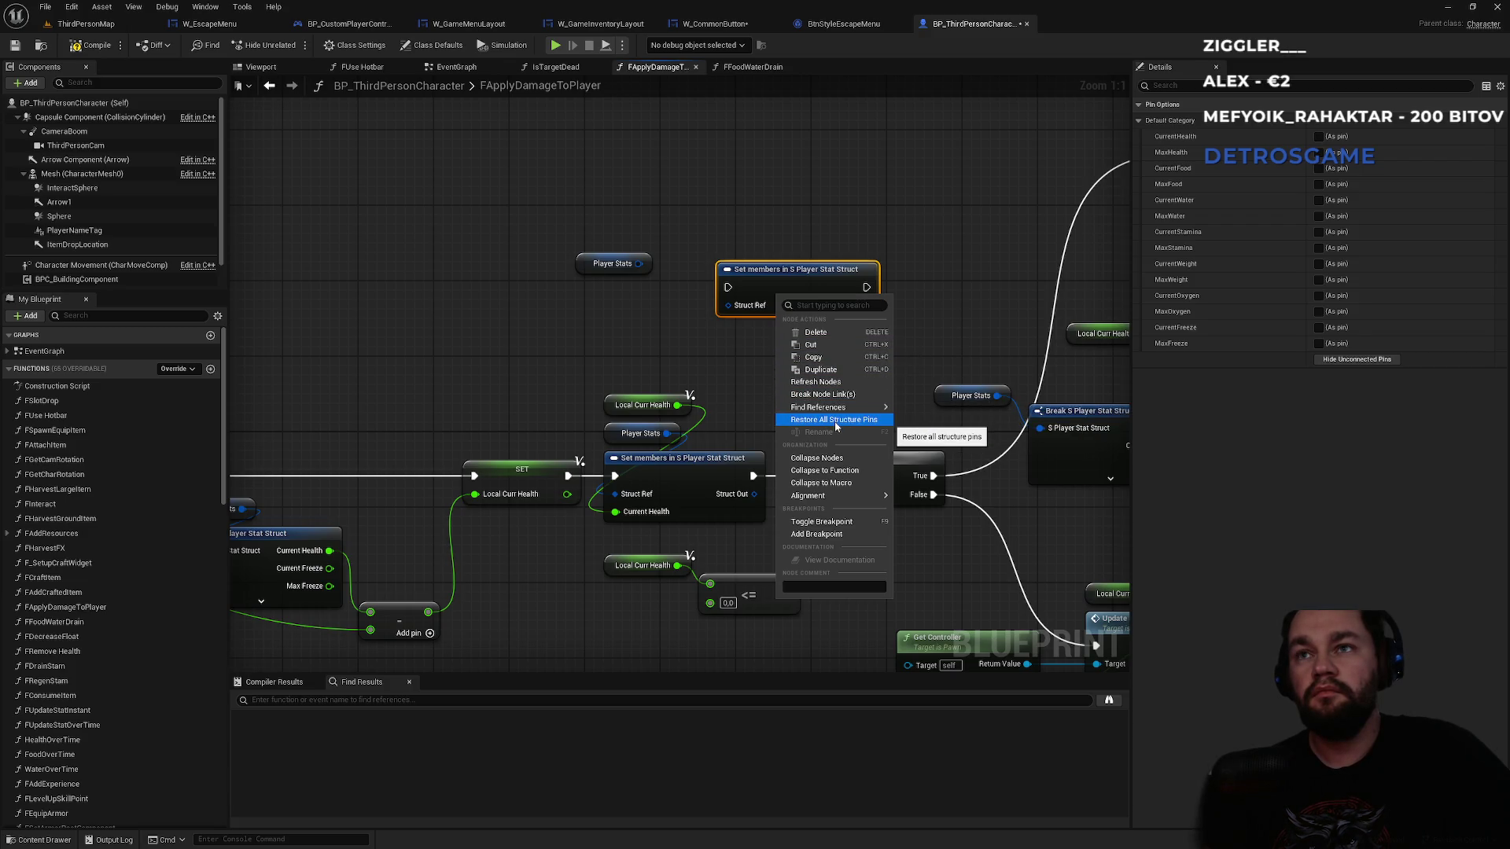
left_click(837, 420)
left_click_drag(791, 288, 781, 183)
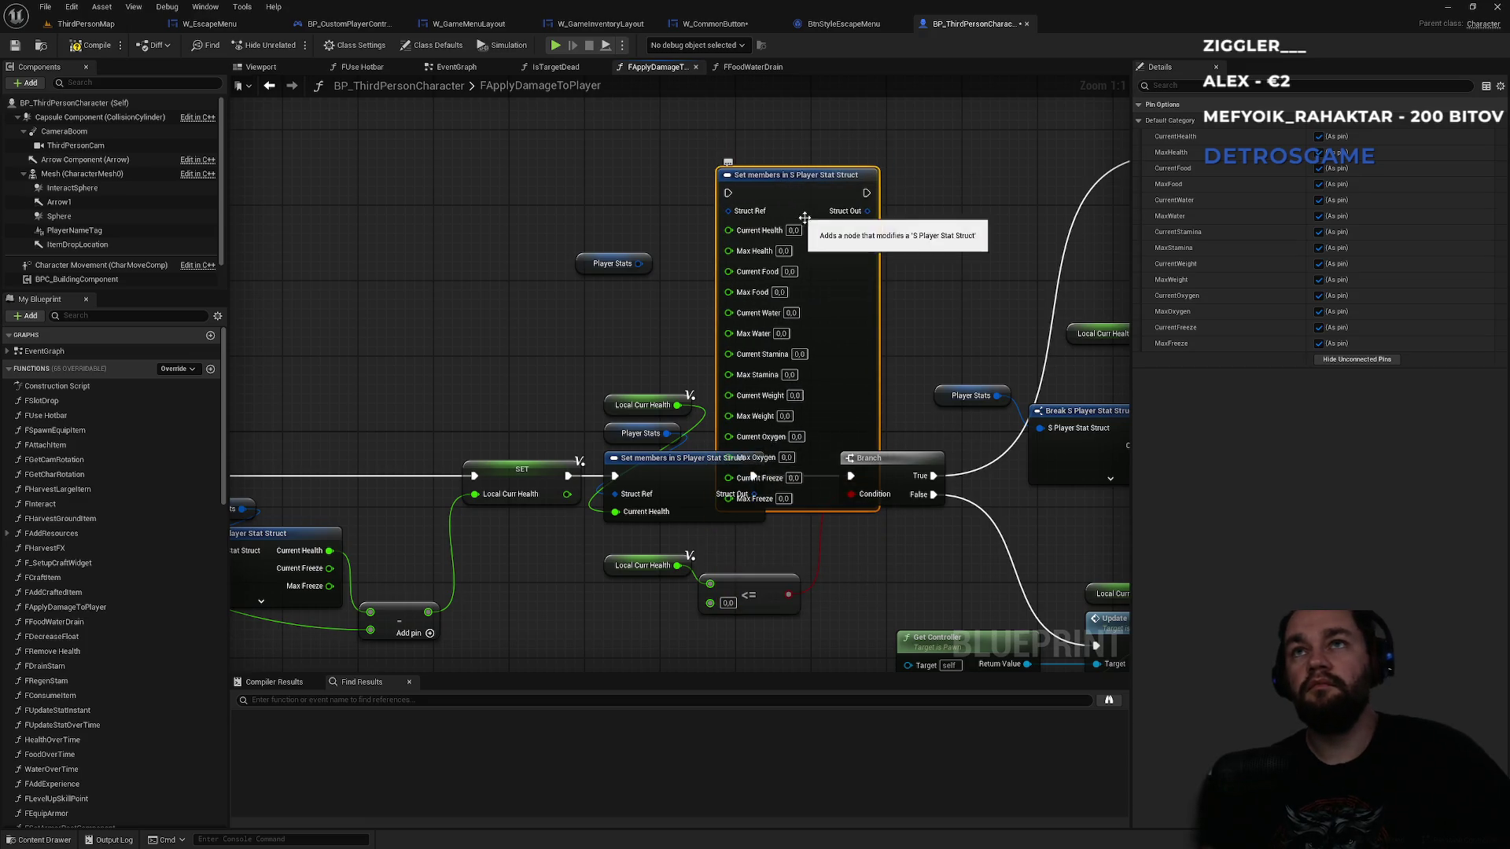
key("Delete")
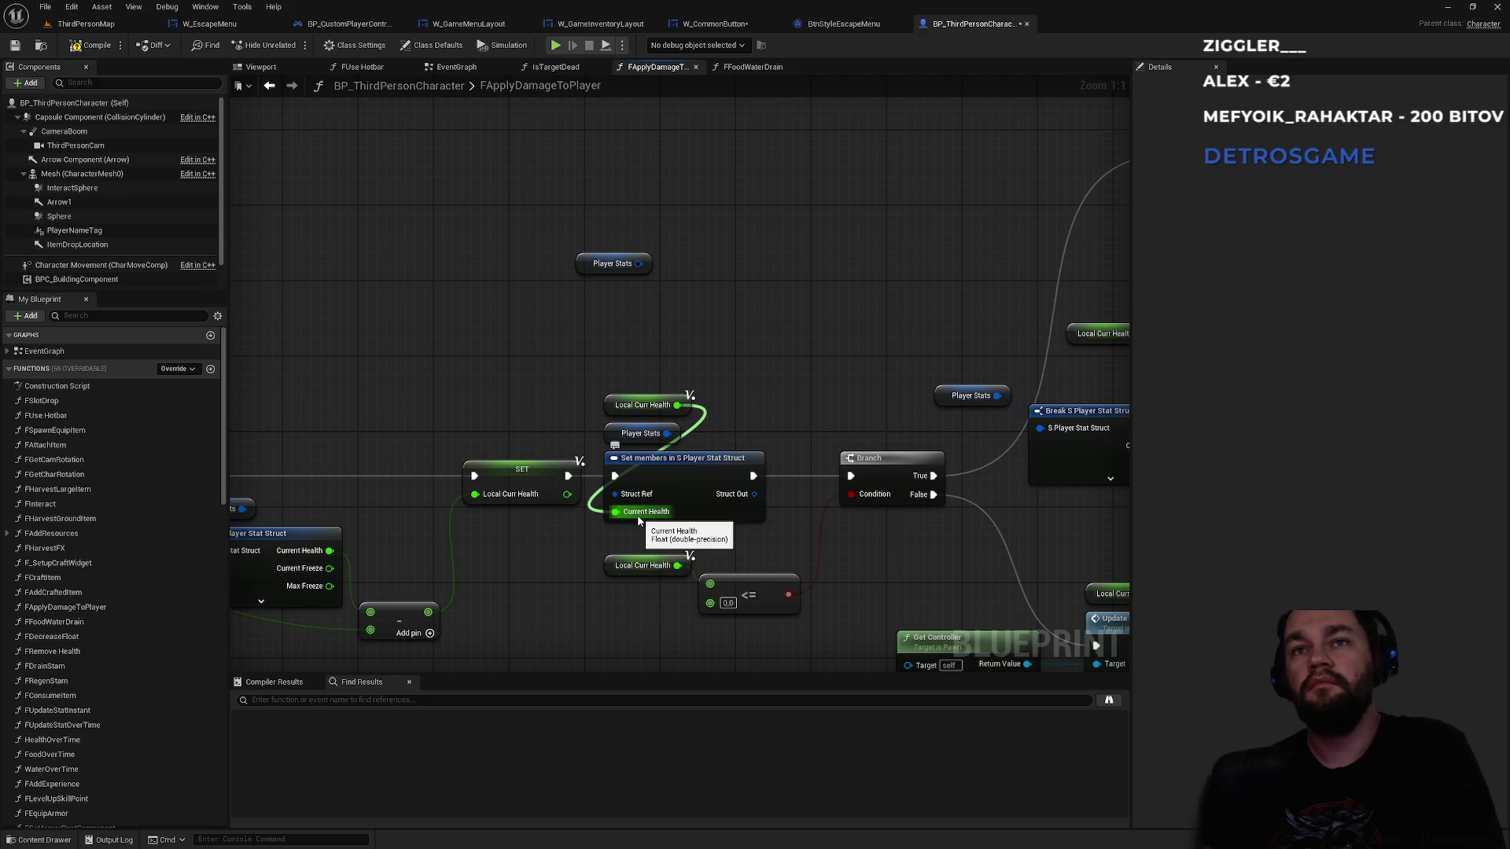
left_click(691, 464)
key("ctrl+c")
key("ctrl+v")
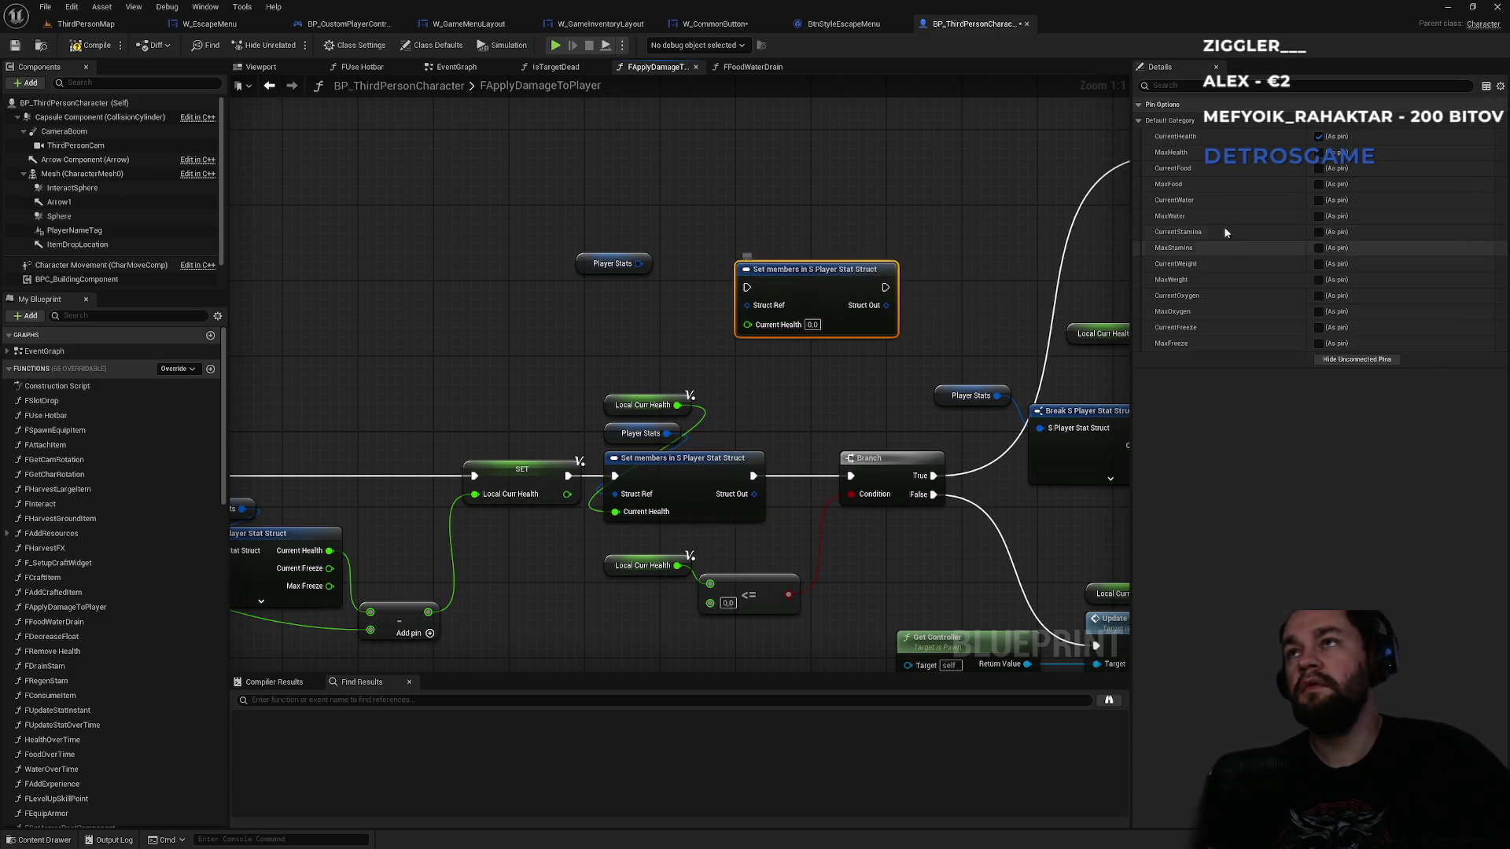
key("Delete")
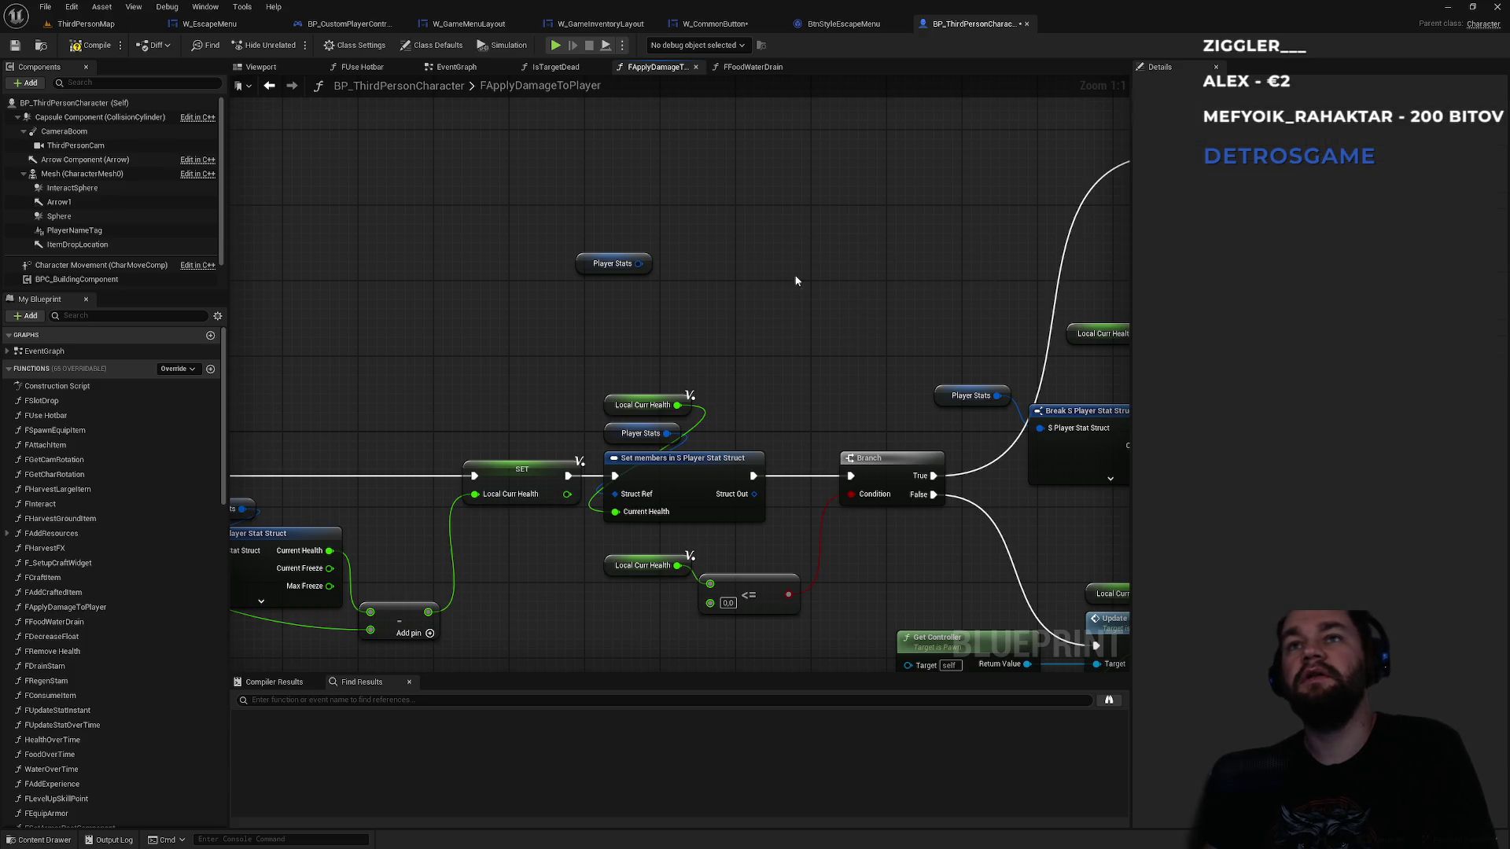
left_click(851, 30)
left_click(209, 24)
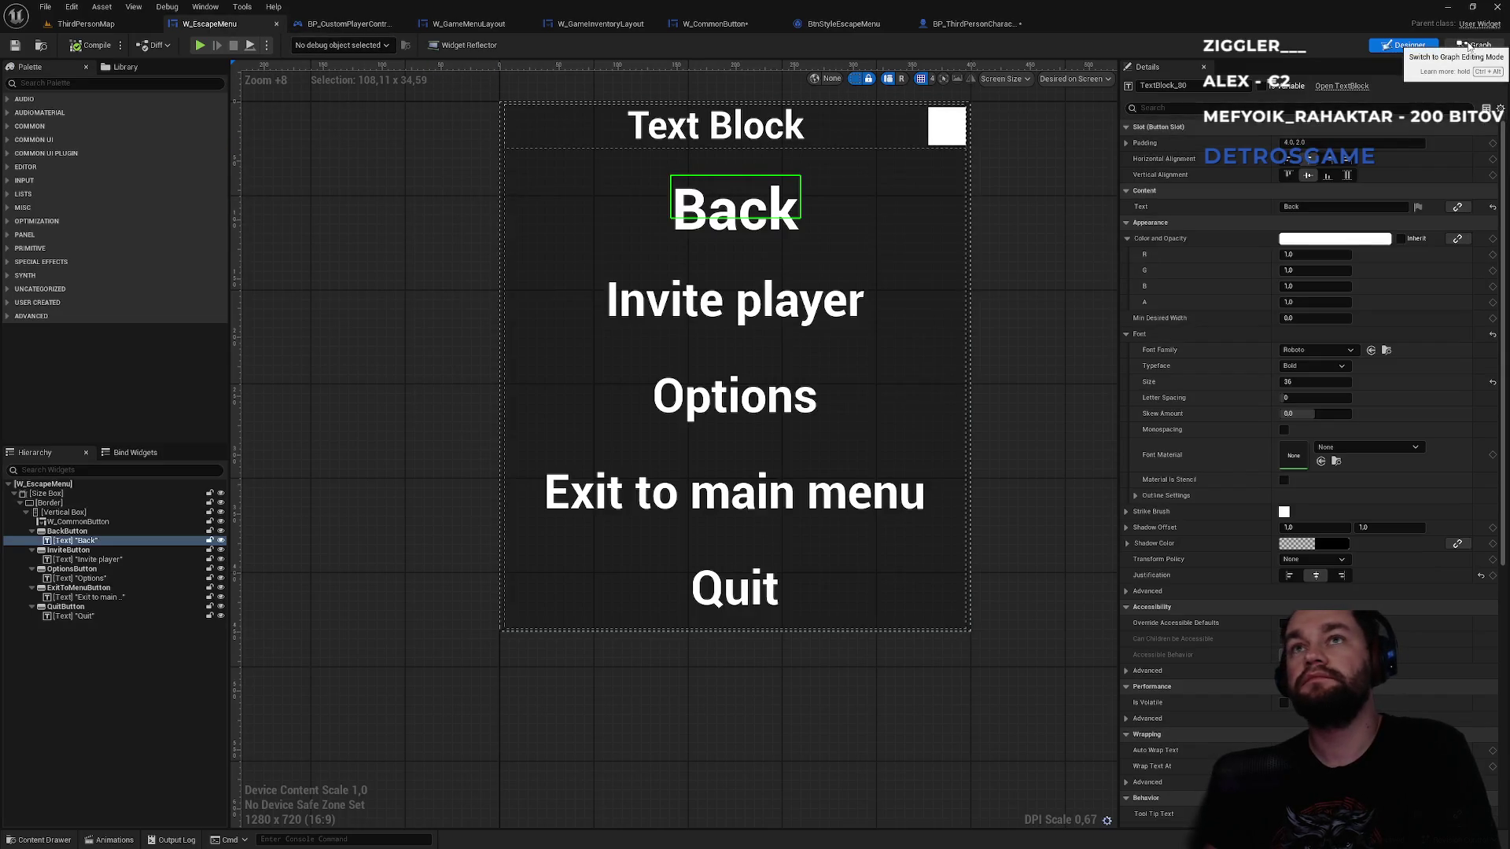
- Add a Set members in Slate Font Info node from the Font getter with the Size pin exposed
left_click(712, 24)
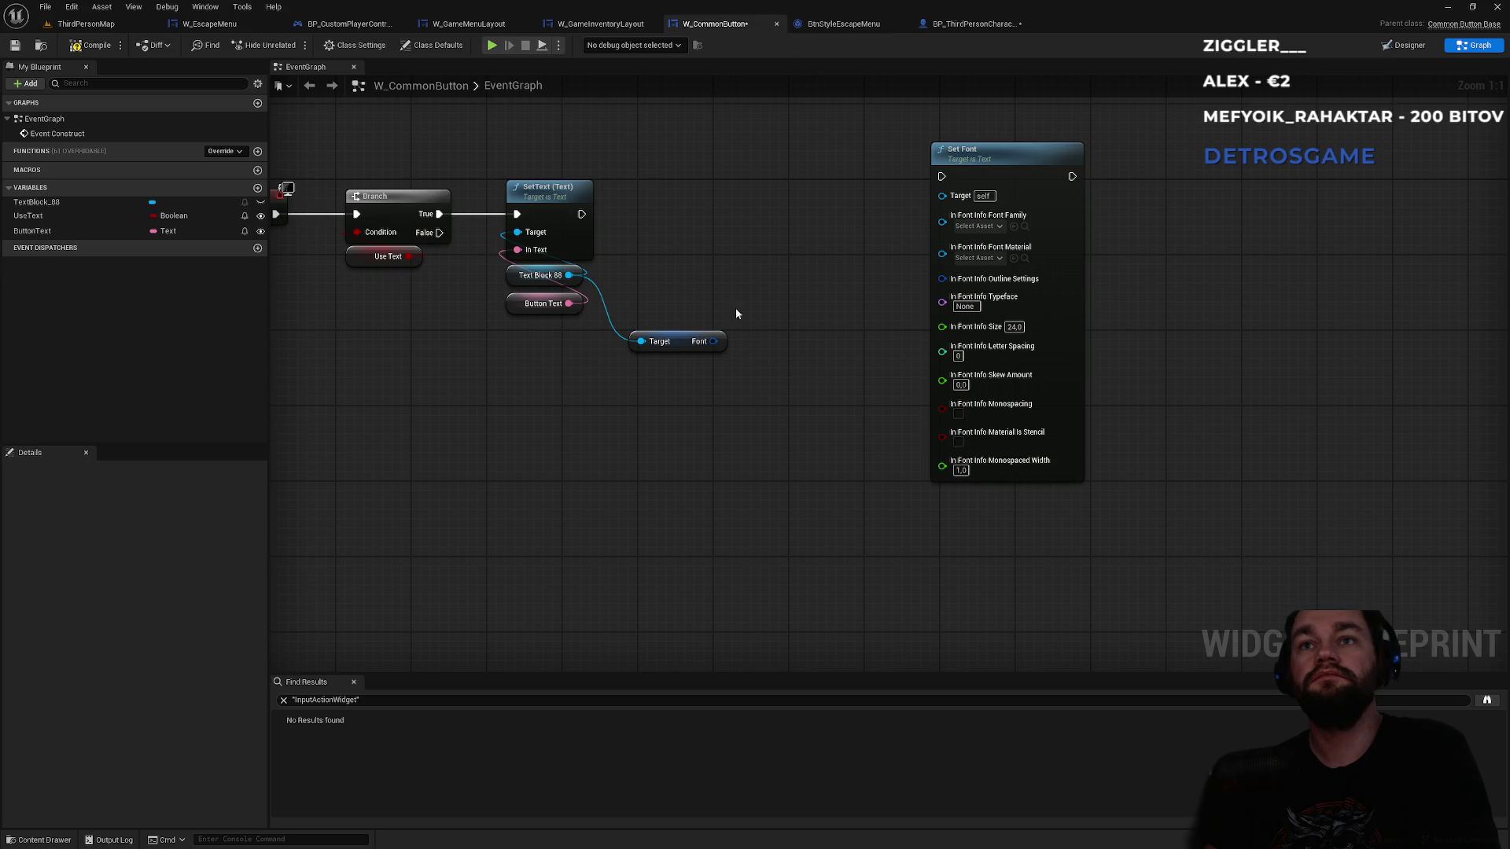
left_click(680, 353)
left_click_drag(713, 342, 751, 409)
type("set members")
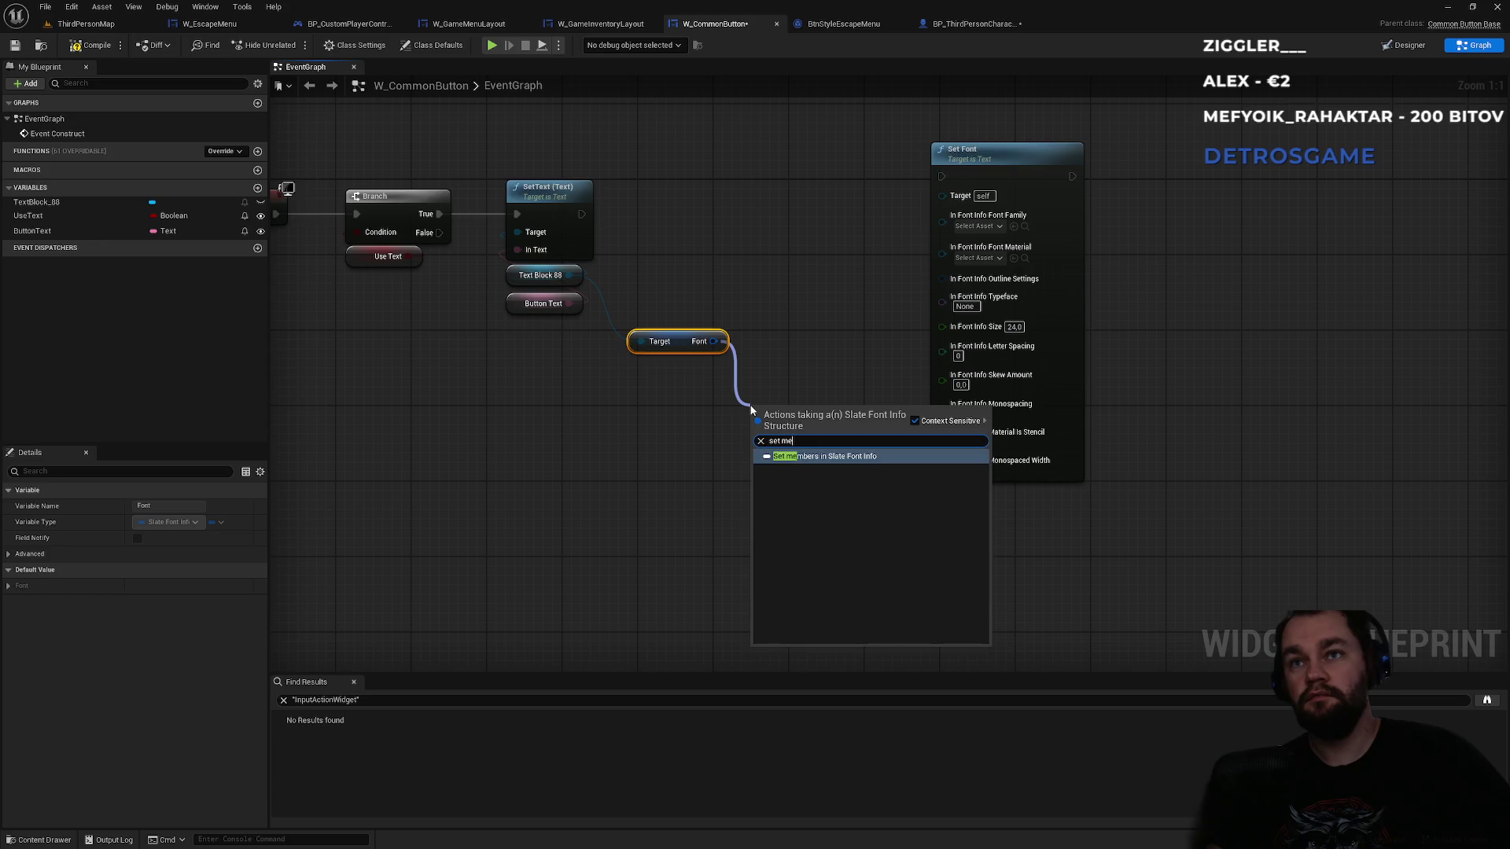
left_click(800, 455)
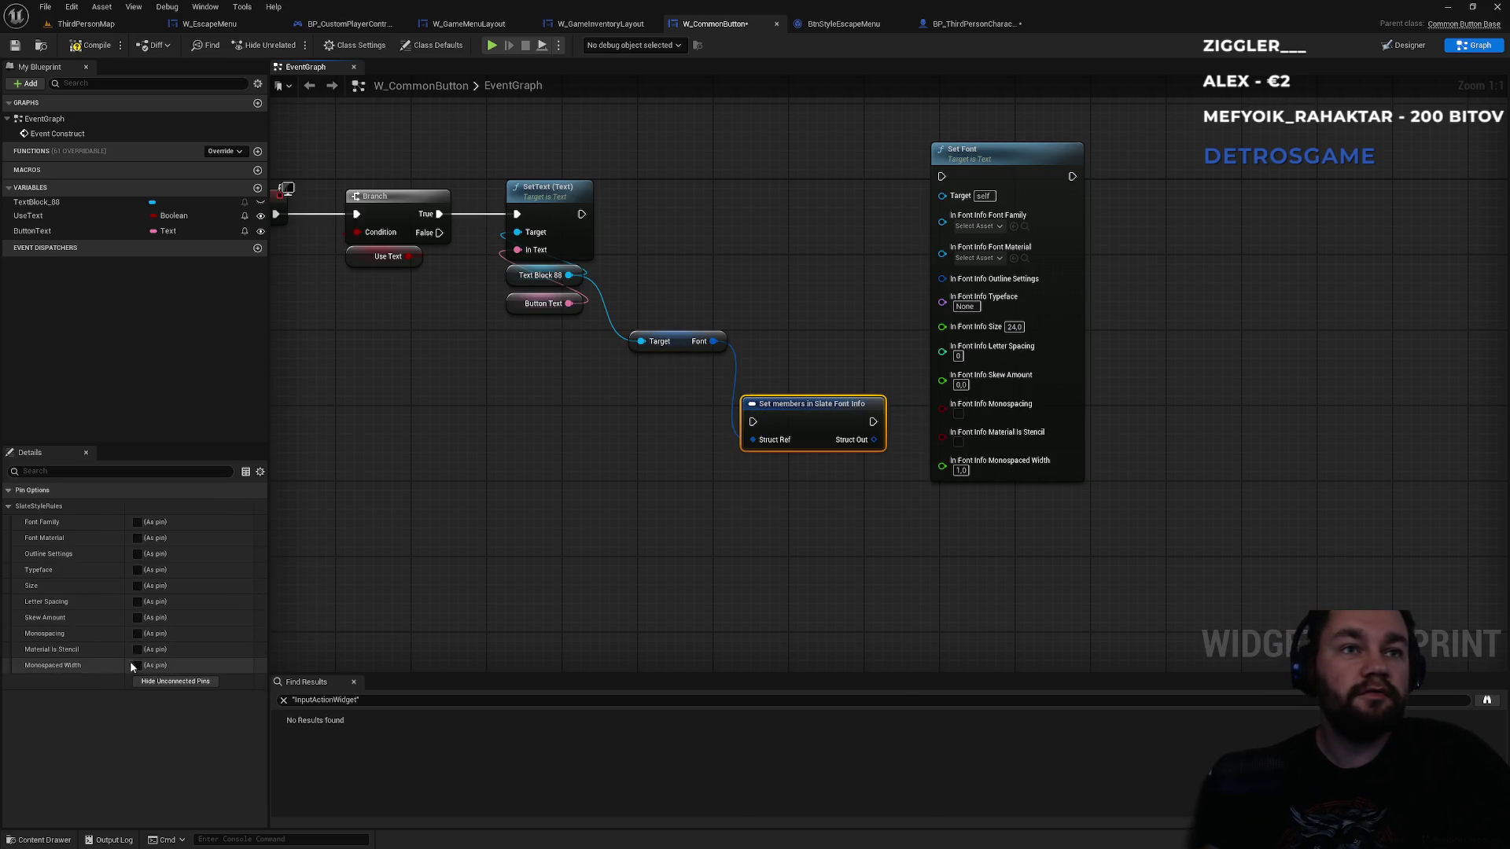
left_click(138, 587)
left_click(637, 502)
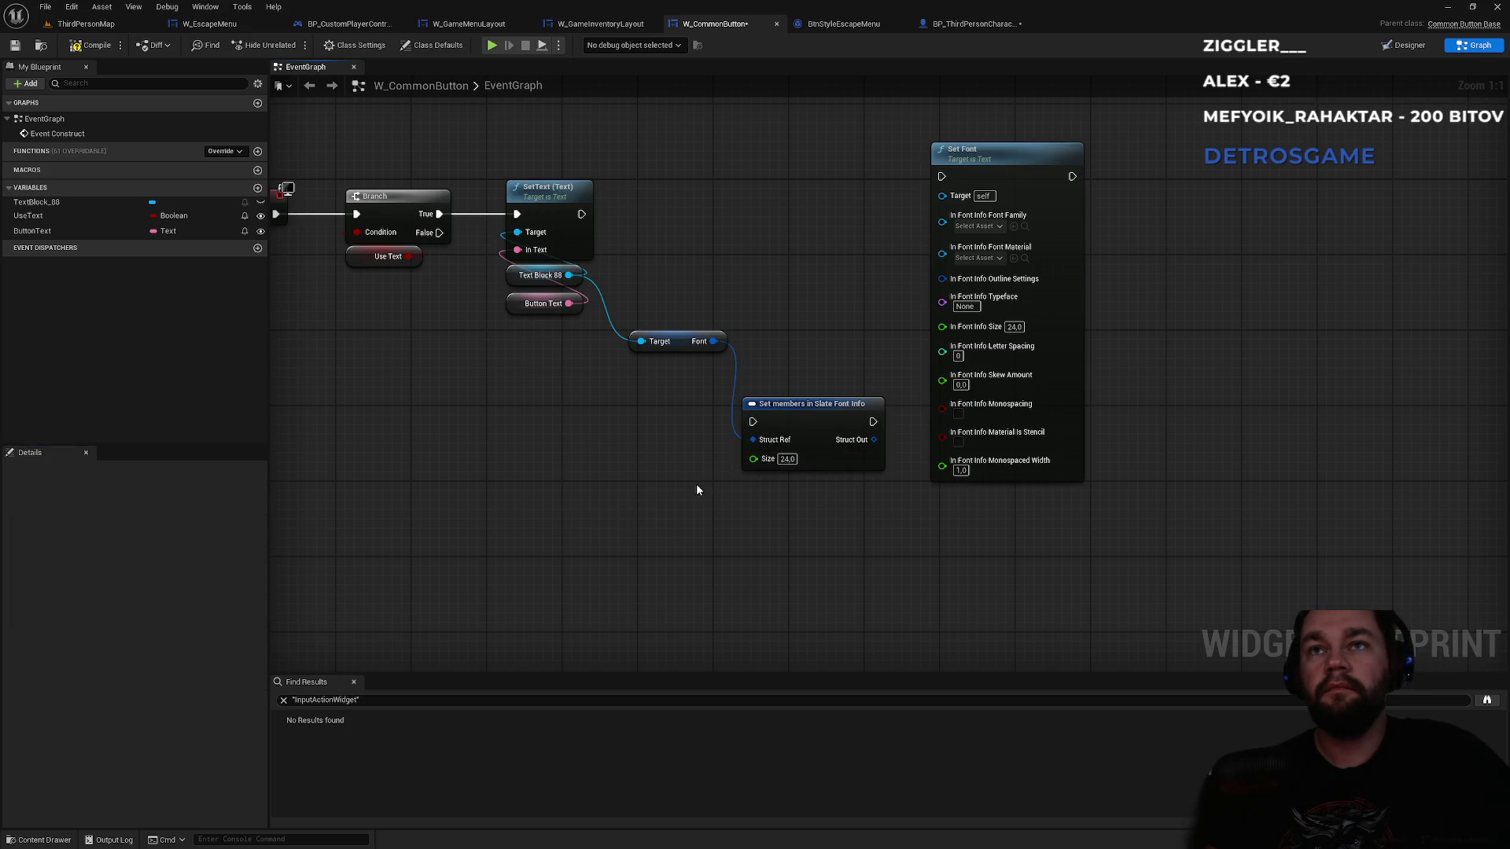
left_click_drag(643, 445, 729, 464)
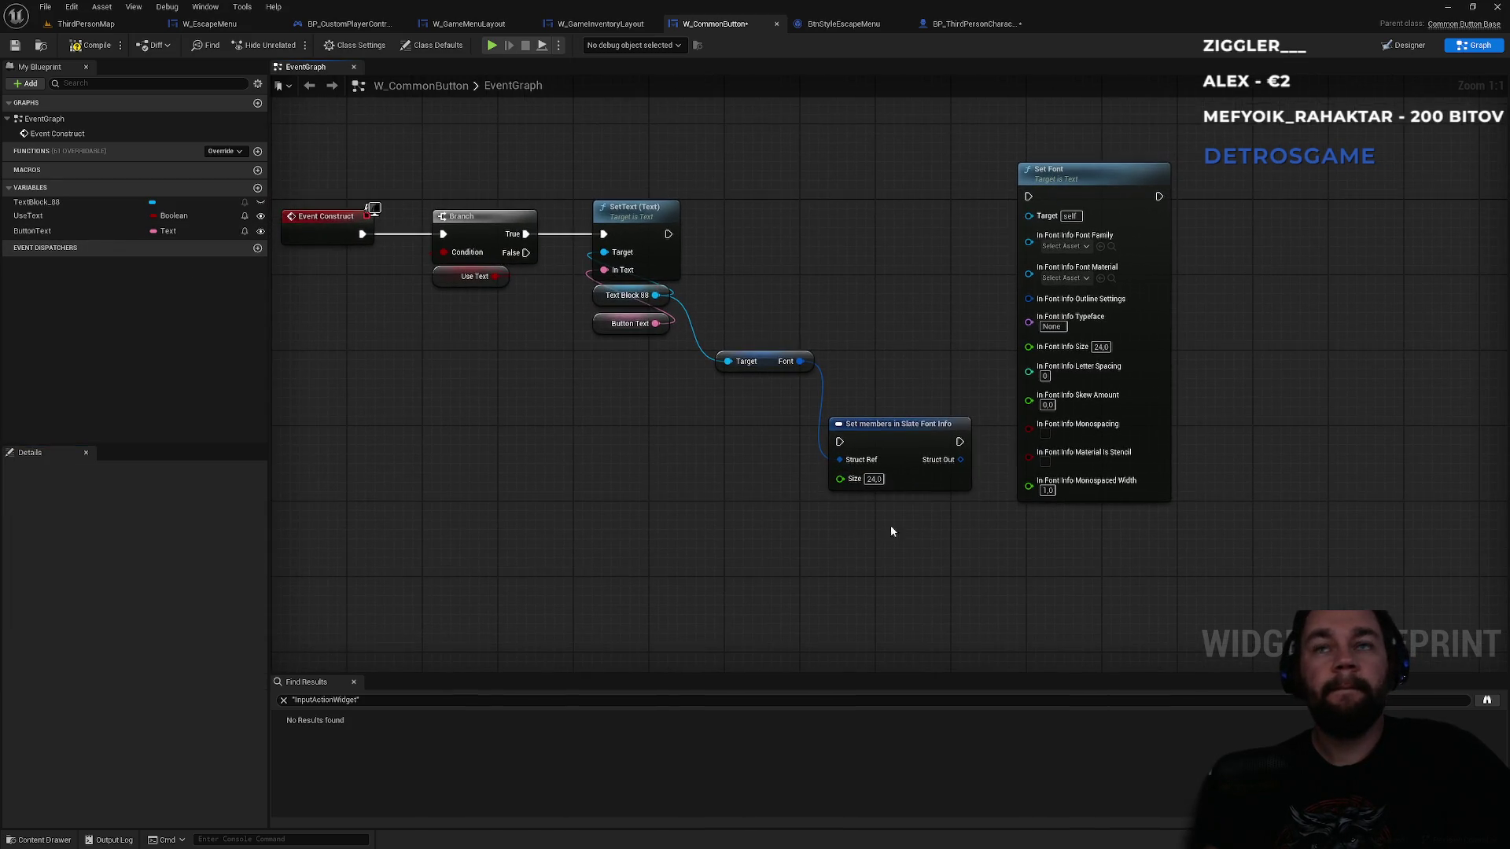
- Promote the Size pin to a Size variable that is Instance Editable and Exposed on Spawn
right_click(842, 480)
left_click(713, 530)
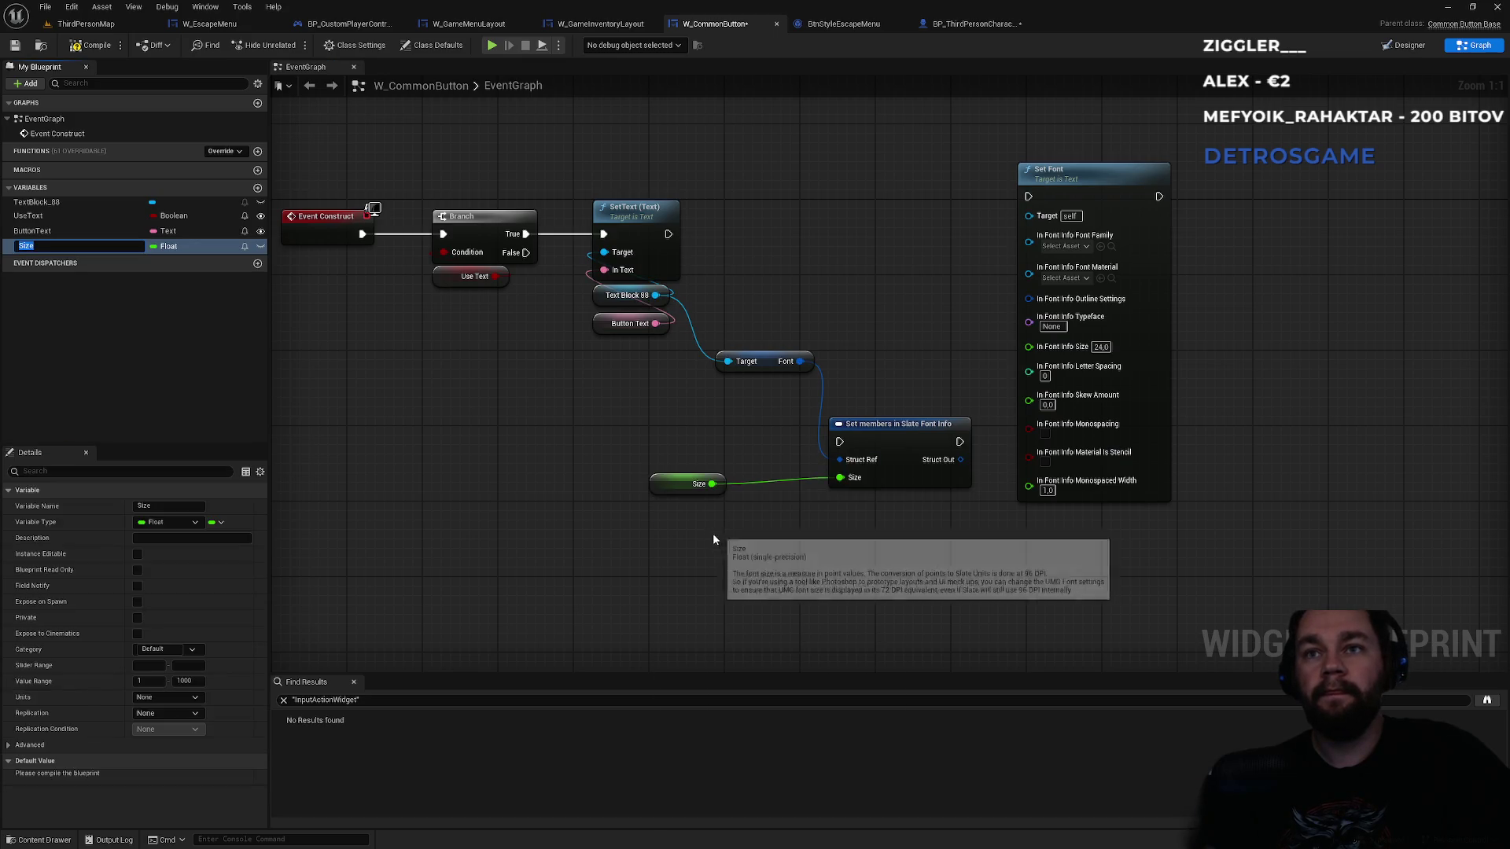
key("Return")
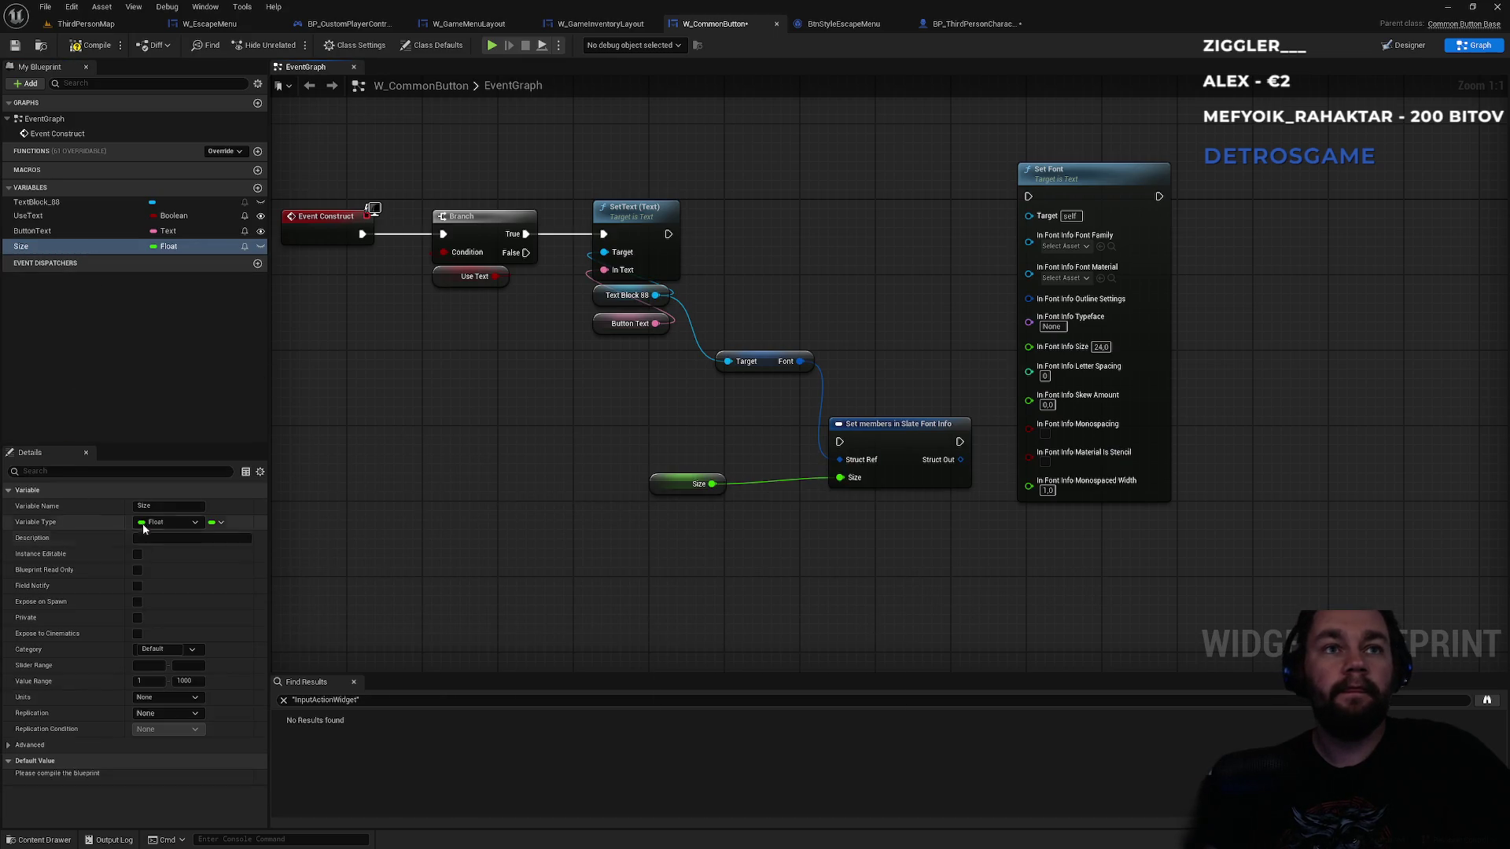
left_click(137, 555)
left_click(138, 602)
- Run Set members after SetText, tidy the nodes, delete the old Set Font, and save all
left_click_drag(668, 484, 848, 405)
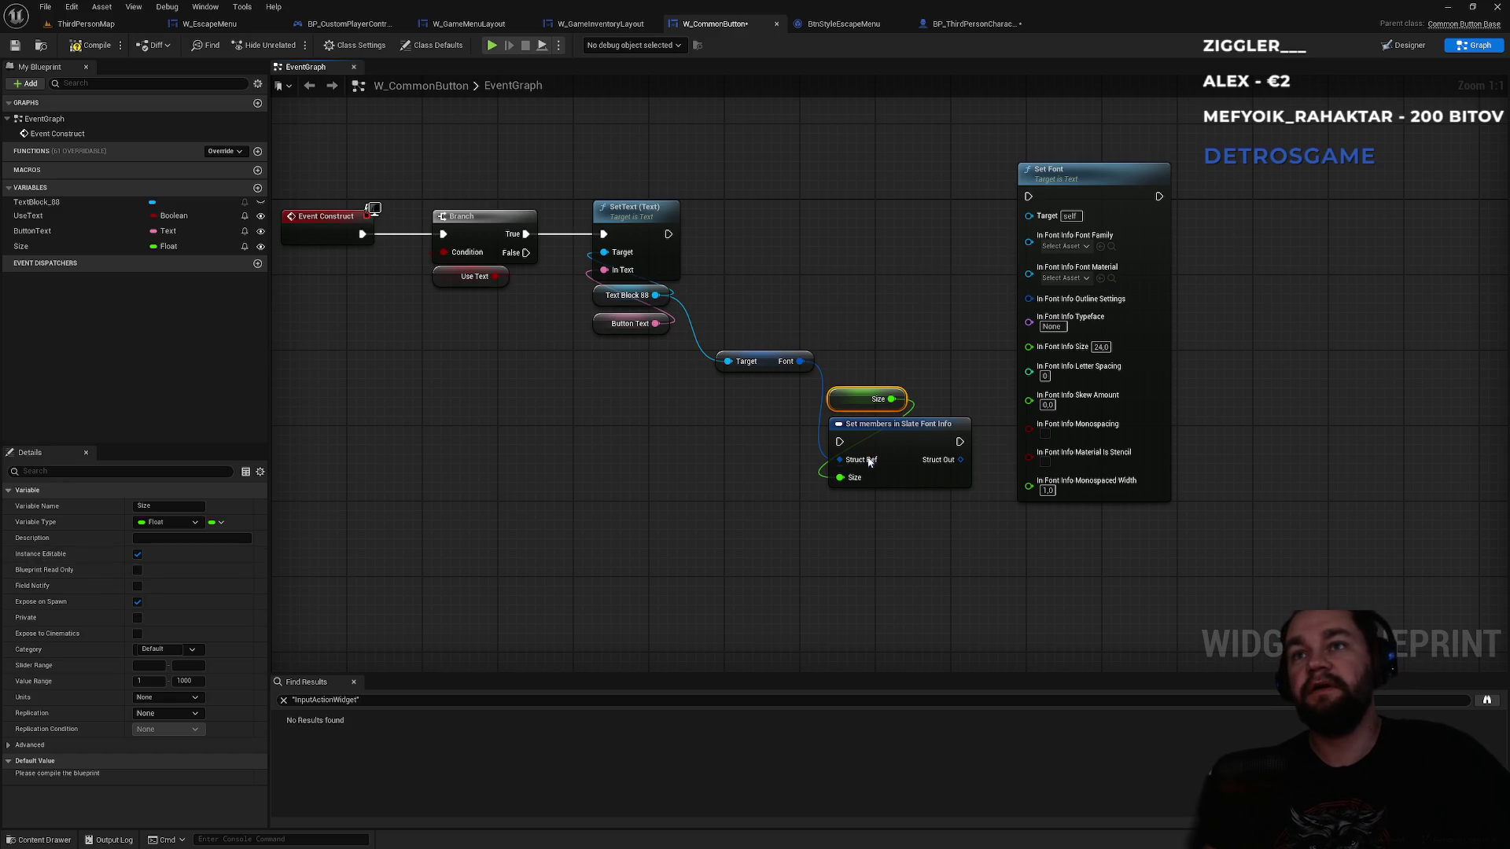
mouse_move(840, 442)
left_mouse_down()
mouse_move(672, 220)
mouse_move(669, 234)
left_mouse_up()
mouse_move(896, 441)
left_mouse_down()
mouse_move(851, 223)
mouse_move(894, 223)
left_mouse_up()
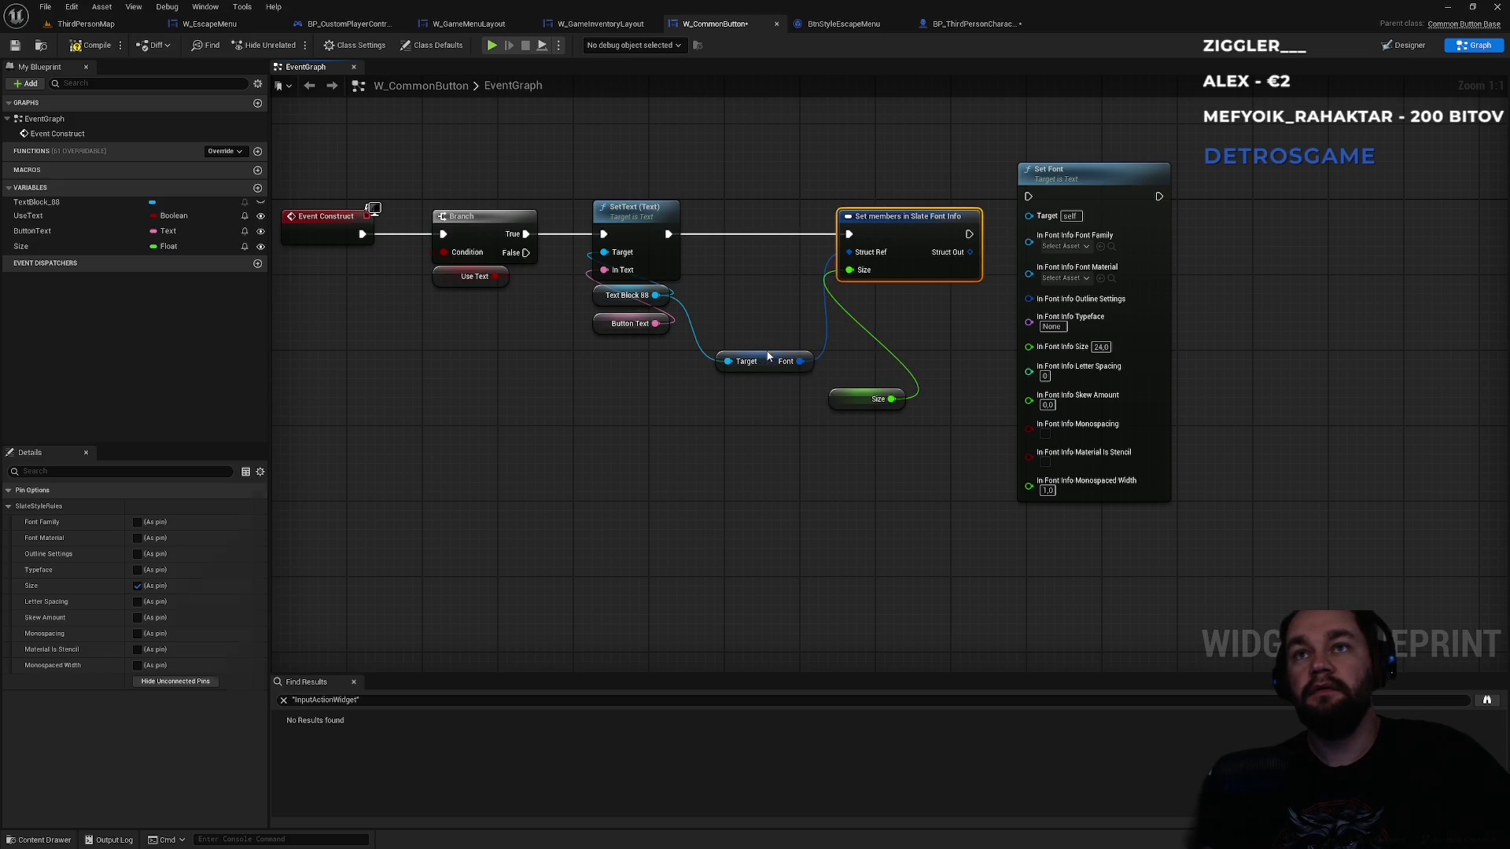
left_click_drag(770, 361, 761, 323)
left_click_drag(853, 391, 863, 184)
left_click_drag(1065, 108, 1089, 196)
key("Delete")
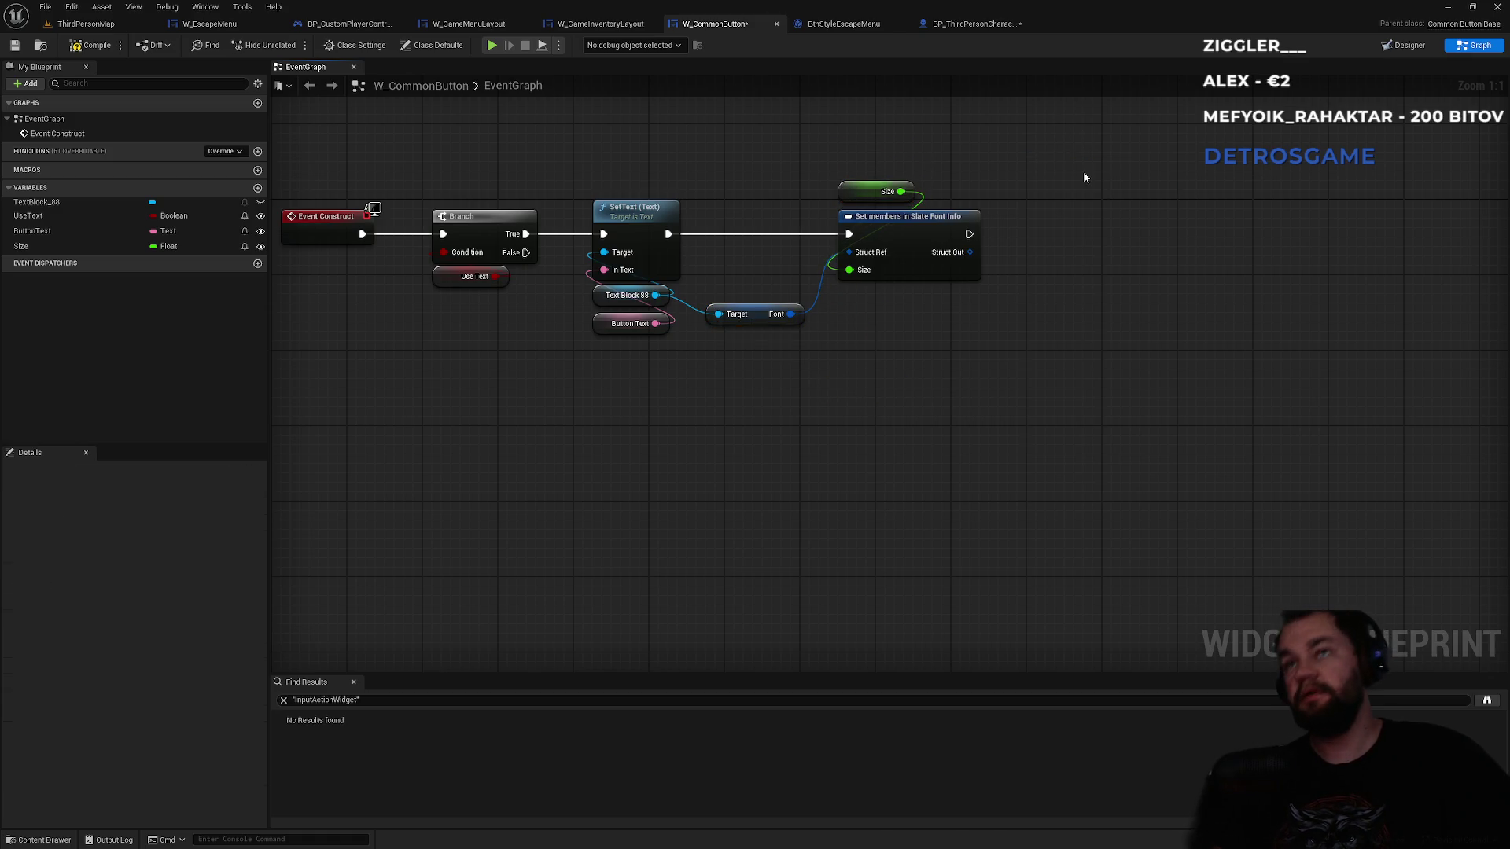
key("ctrl+shift+s")
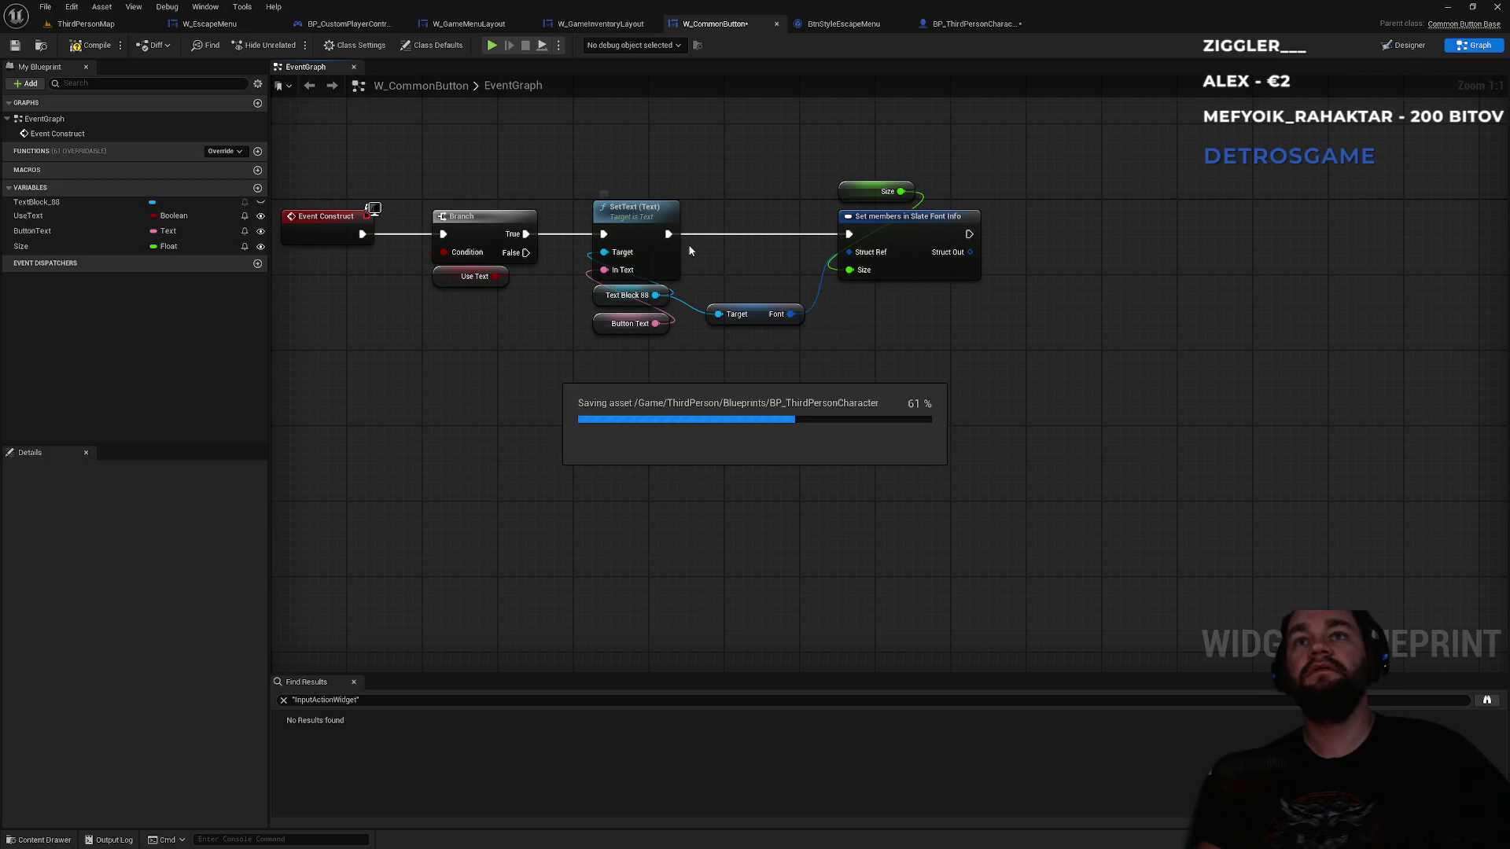
left_click(841, 190)
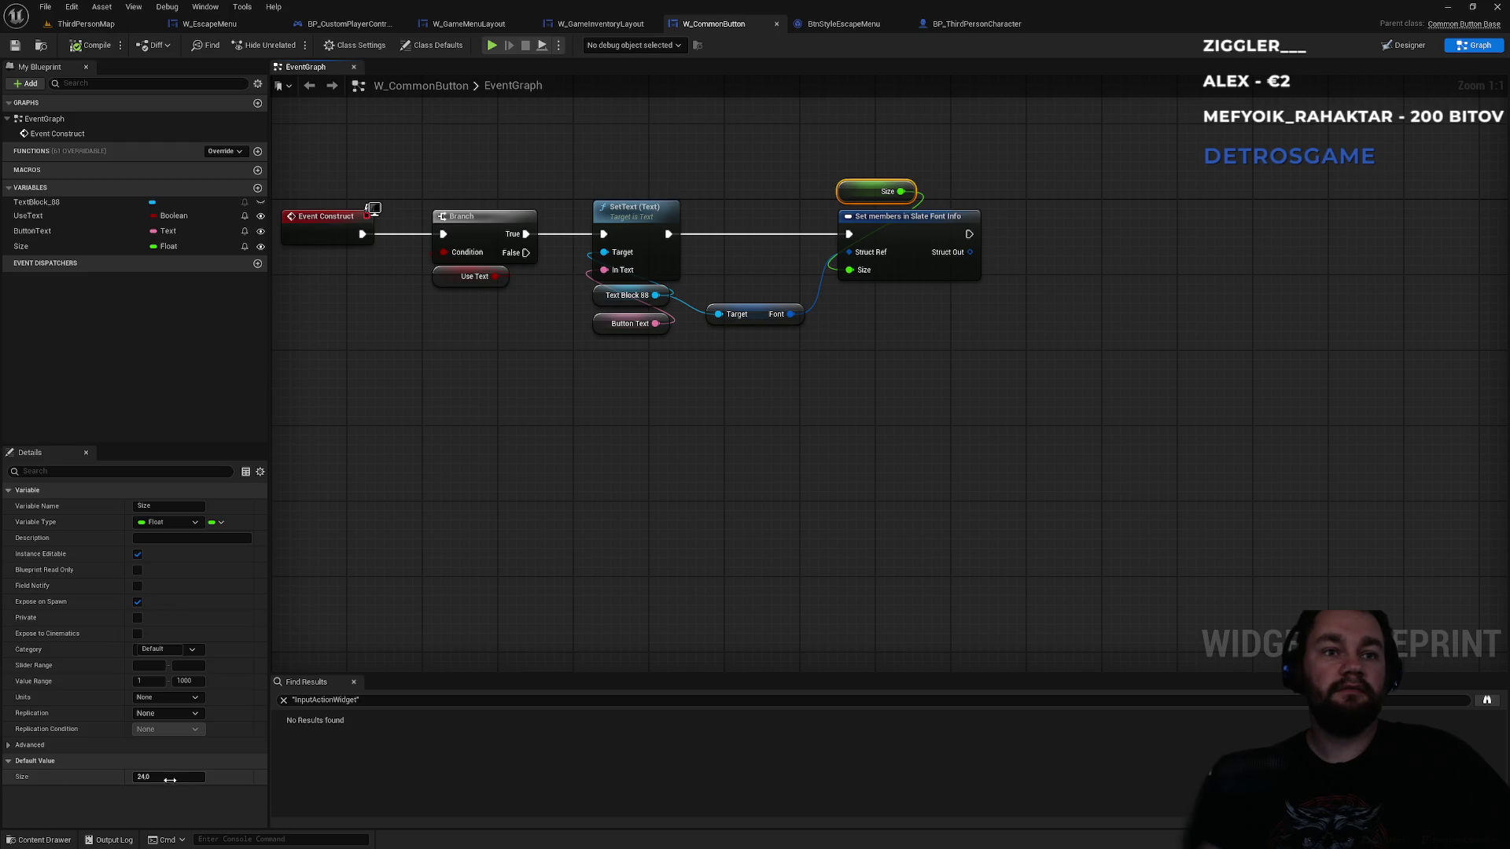
left_click(233, 29)
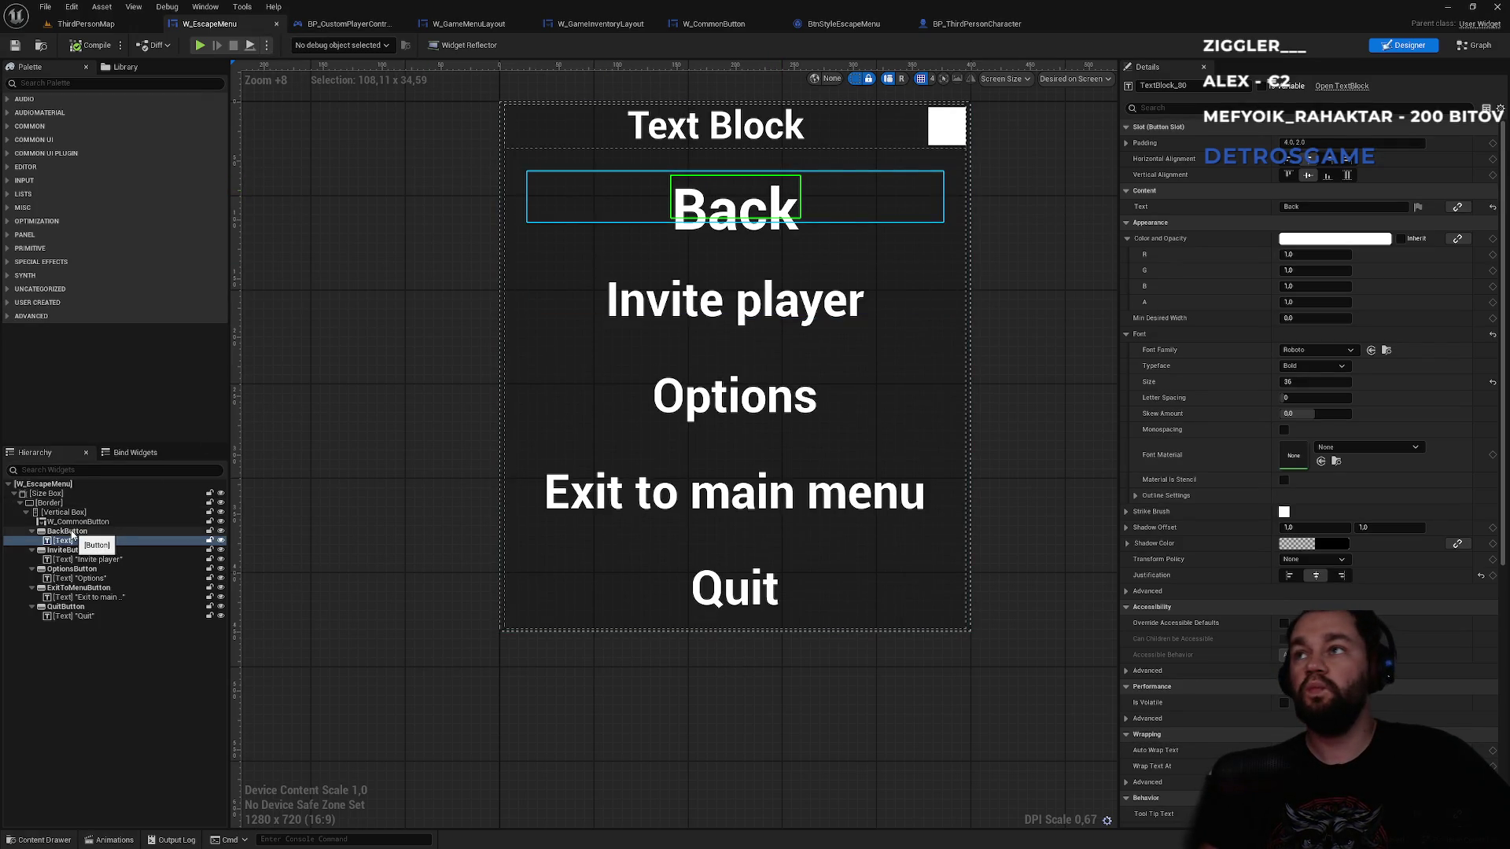
- Select the W_CommonButton widget and run a quick play test of the escape menu
left_click(76, 521)
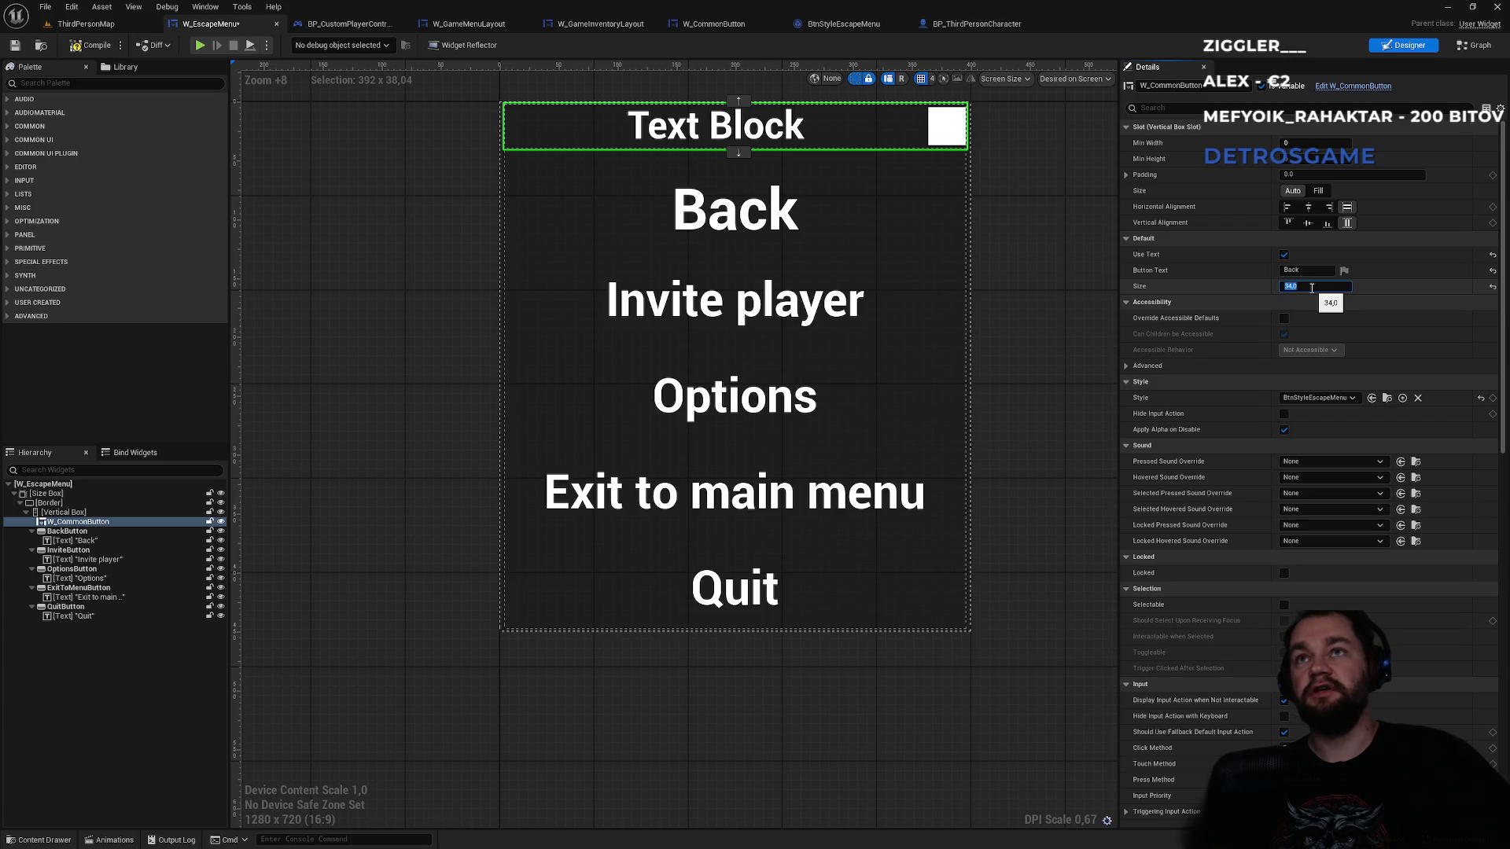
left_click(86, 23)
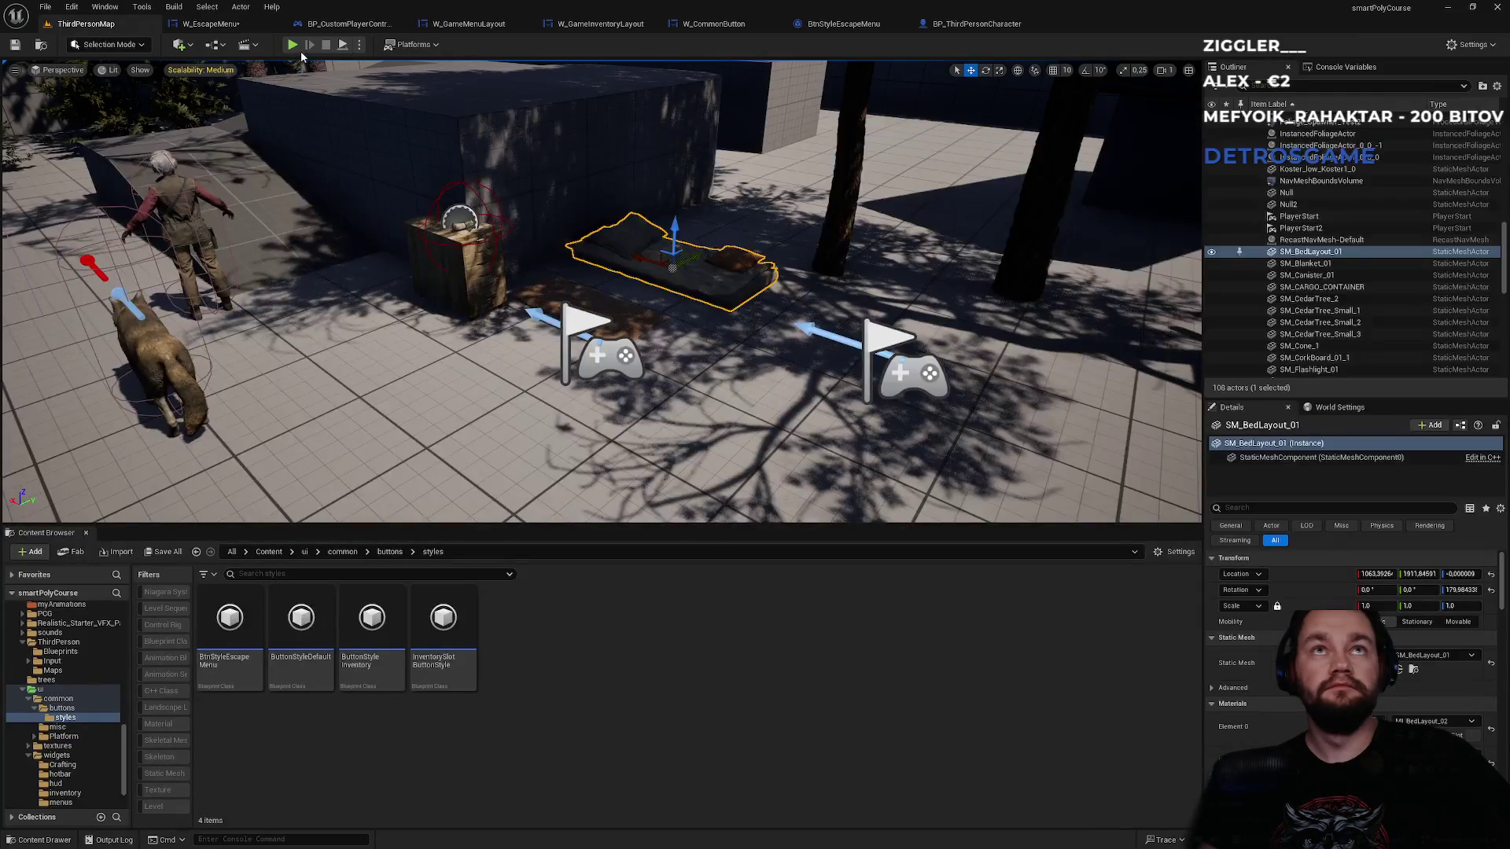
left_click(297, 47)
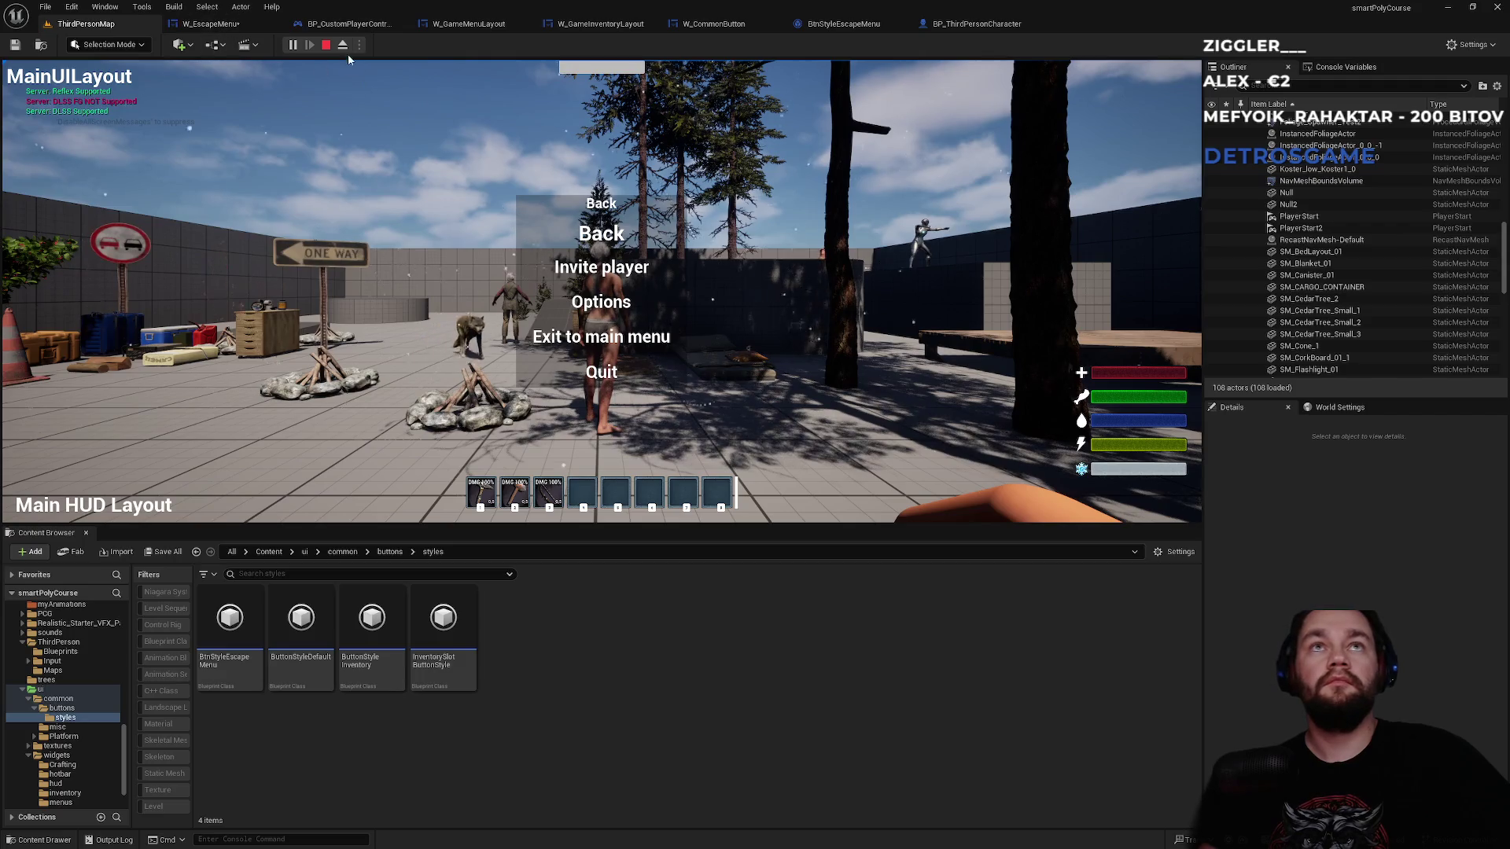
left_click(325, 45)
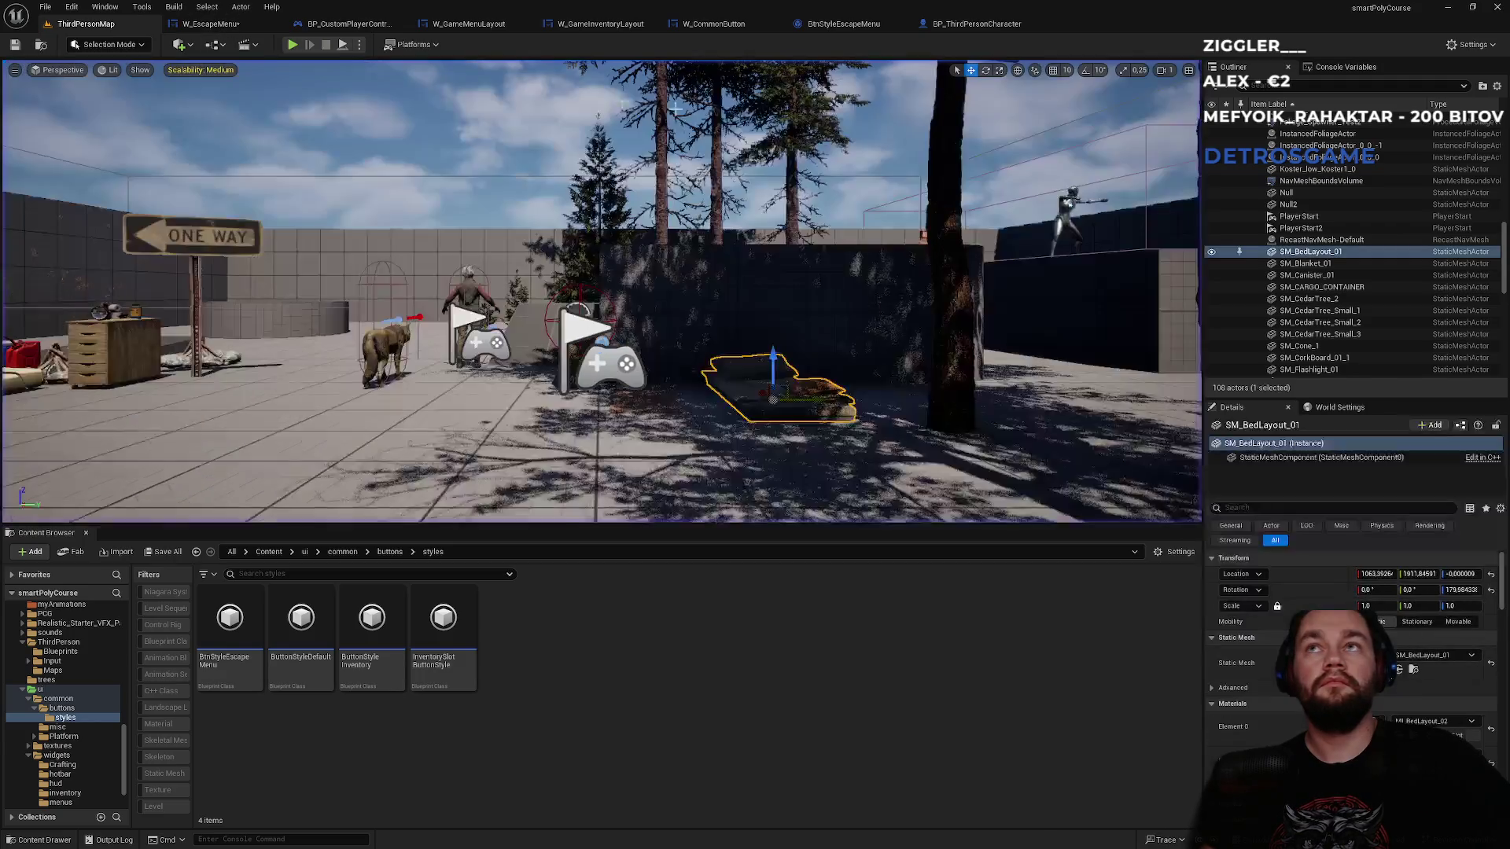
- Delete the leftover Player Stats node in BP_ThirdPersonCharacter, then go back to W_CommonButton
left_click(955, 26)
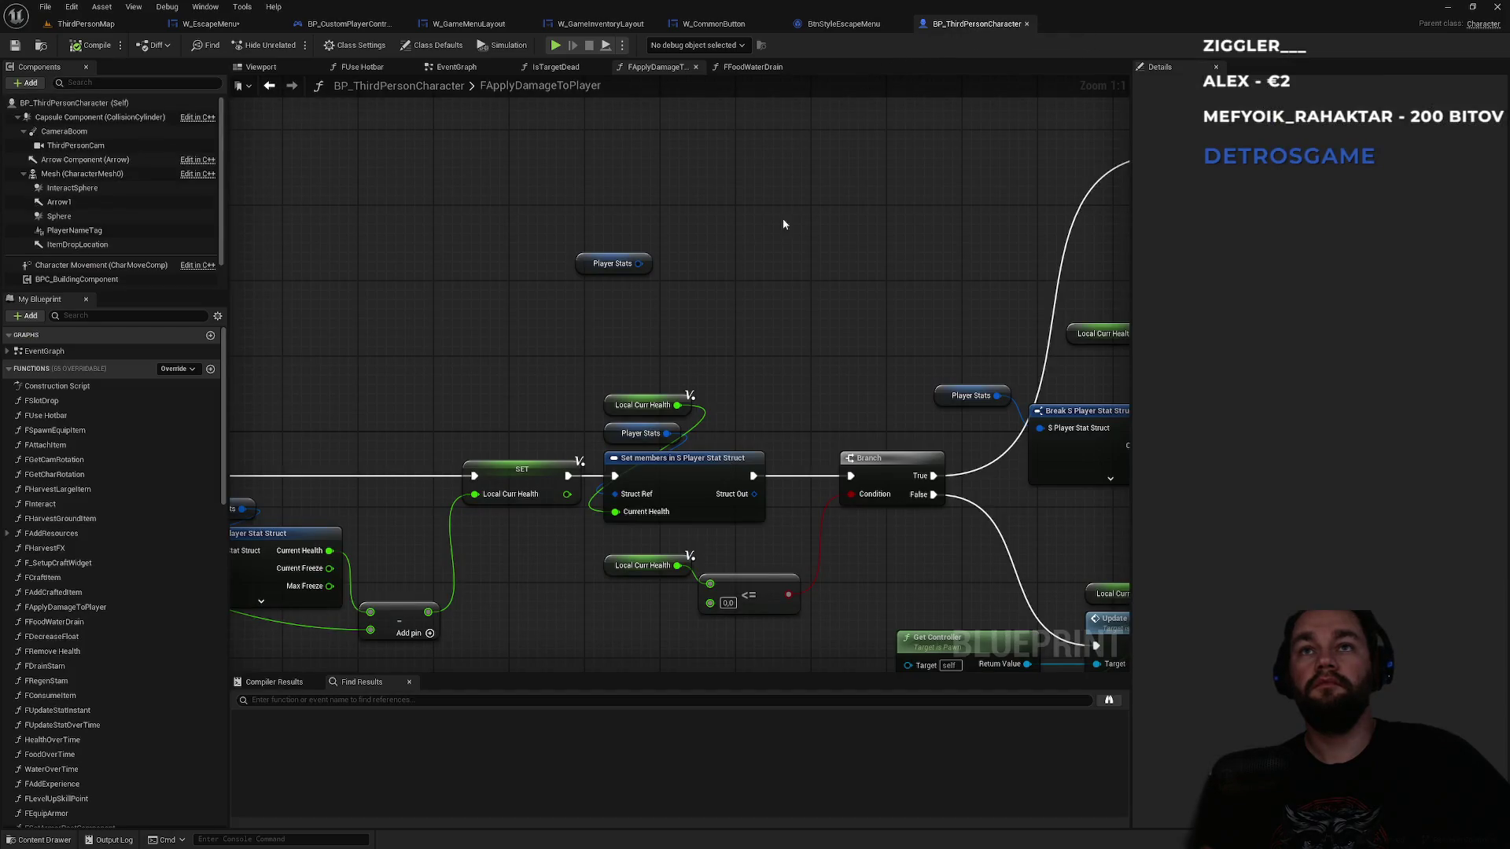
left_click_drag(571, 323, 572, 324)
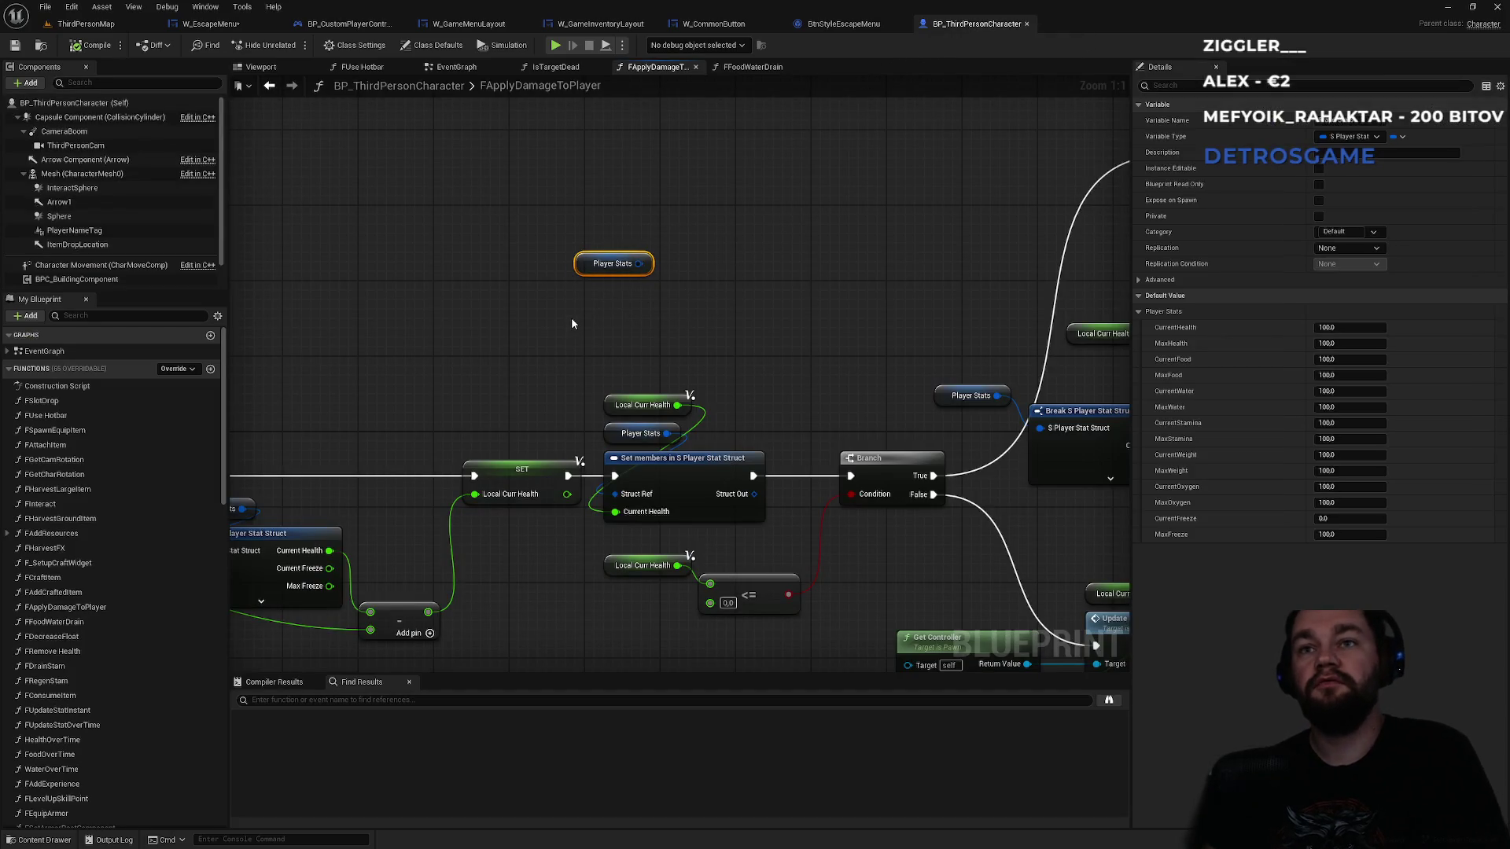
key("Delete")
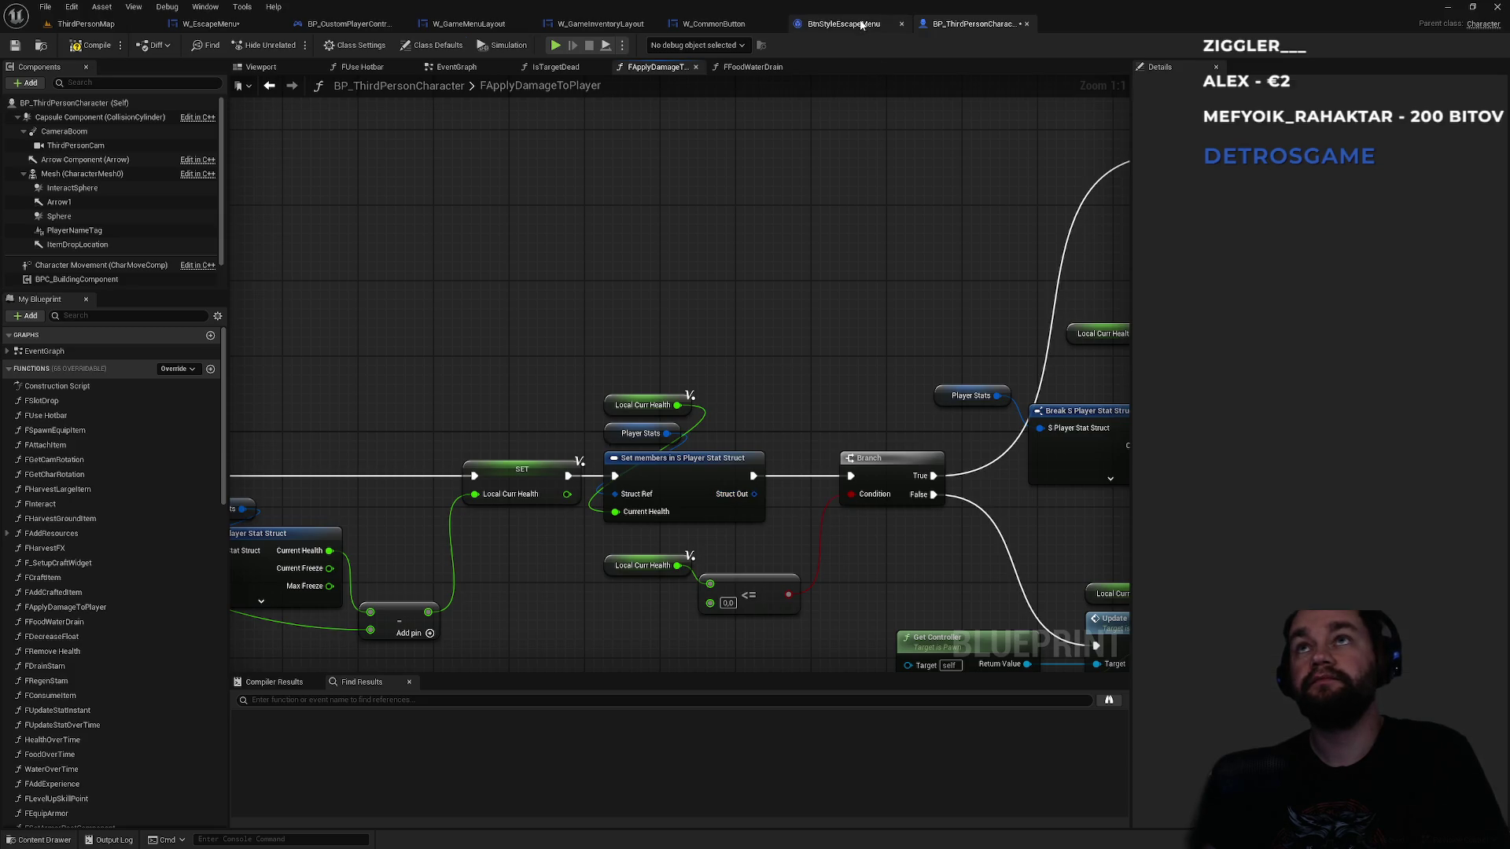
left_click(845, 23)
left_click(740, 23)
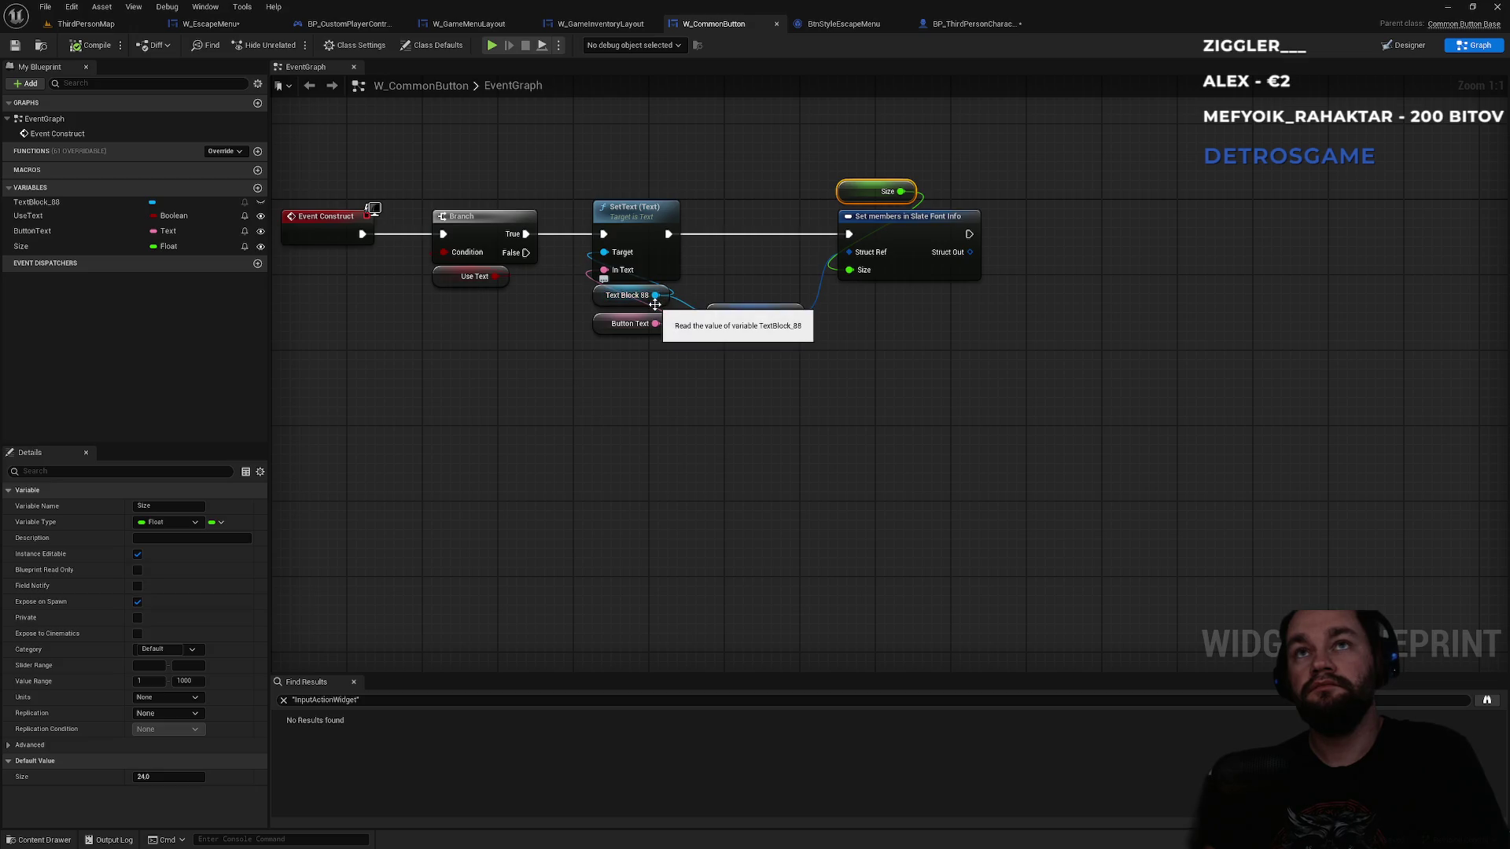
- Create a Set Font node targeting Text Block 88 via a 'set font' search
left_click_drag(654, 296, 753, 384)
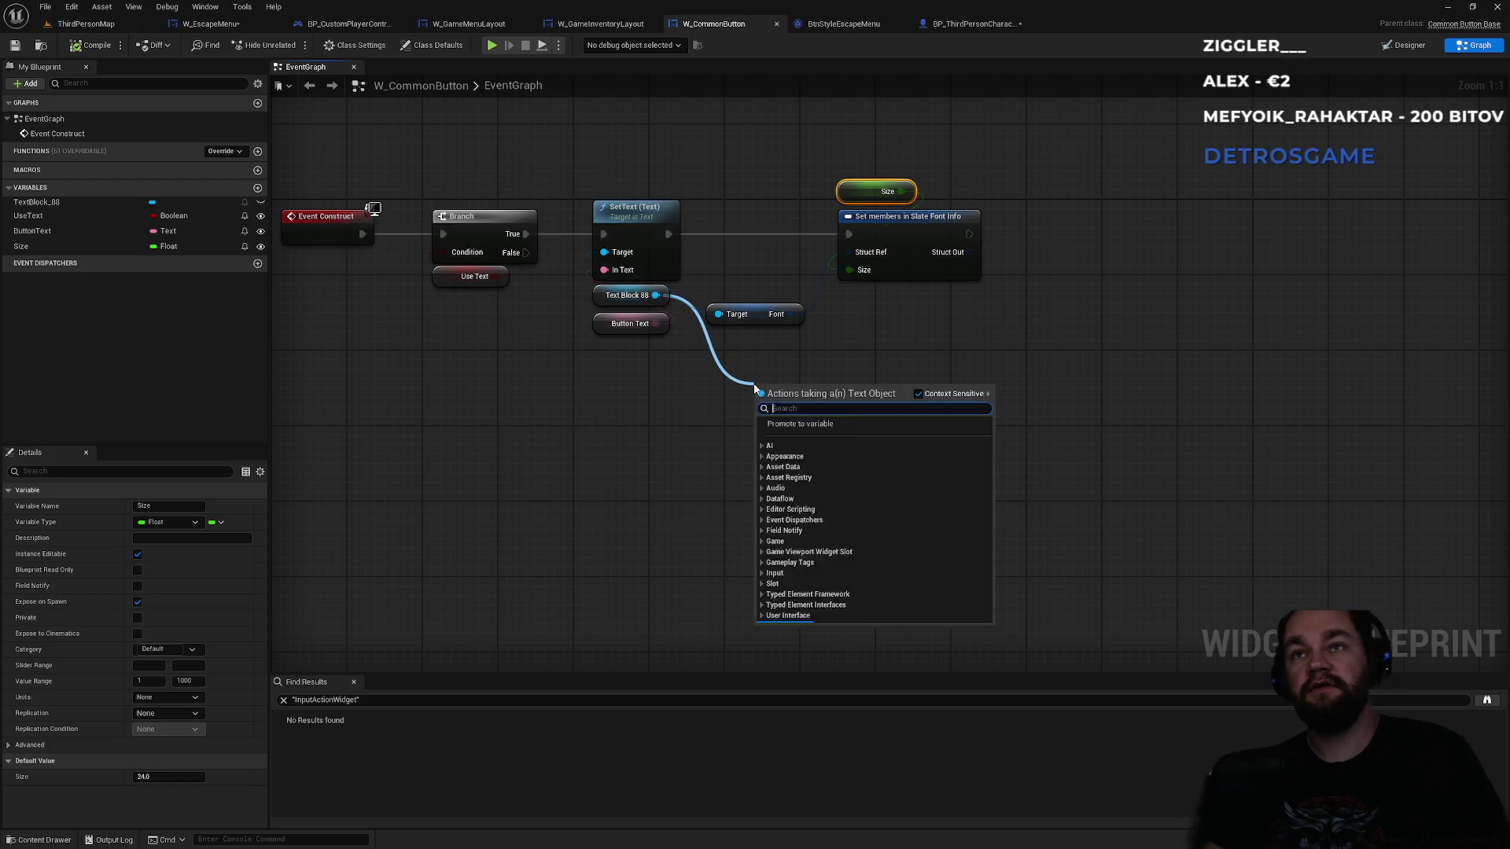
type("get font")
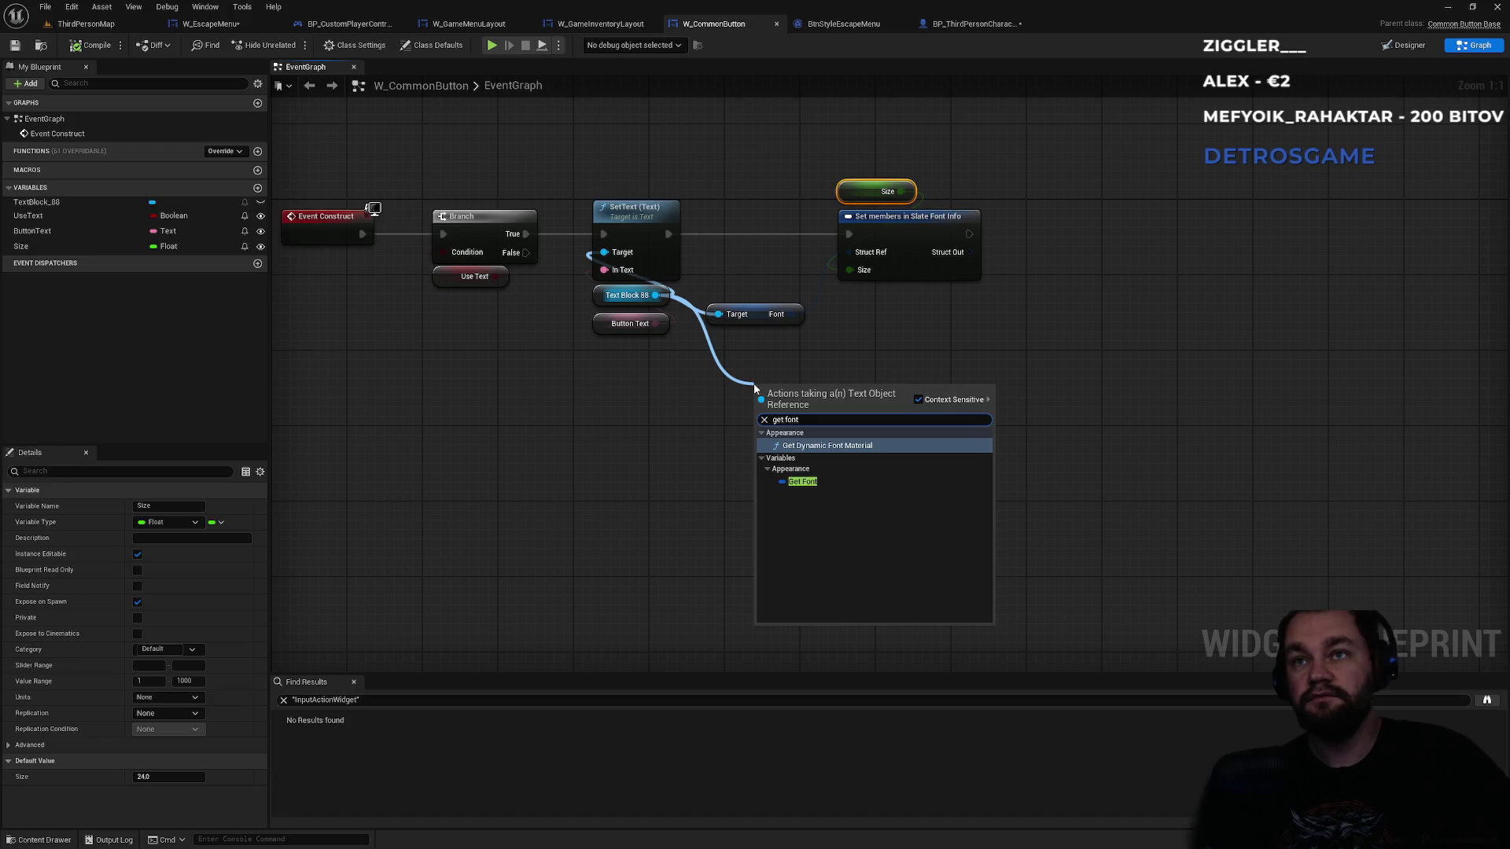
key("BackSpace")
key("BackSpace")
key("BackSpace")
type("set font")
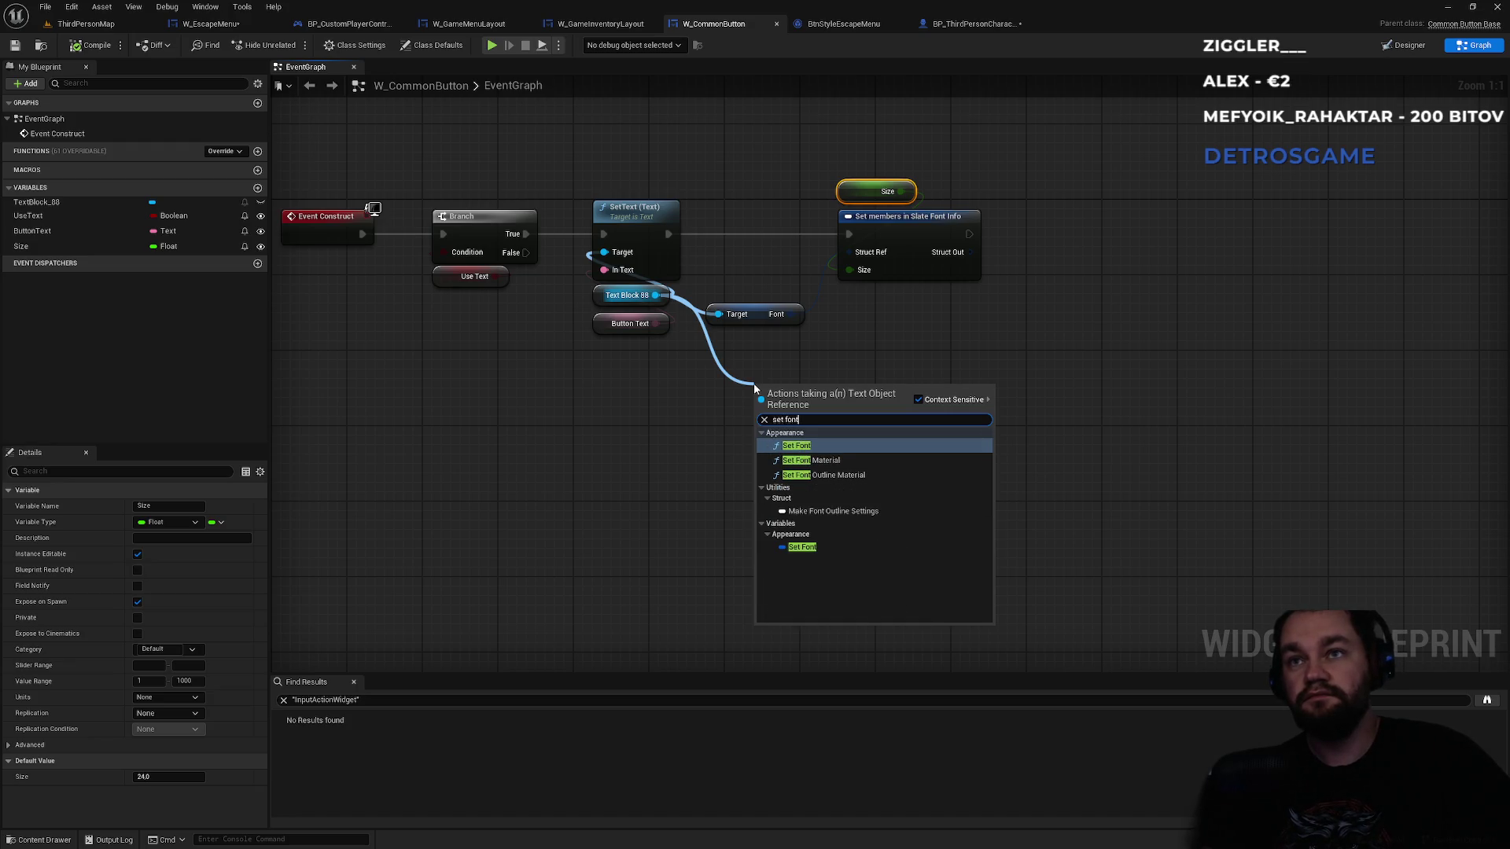
key("Down")
key("Down")
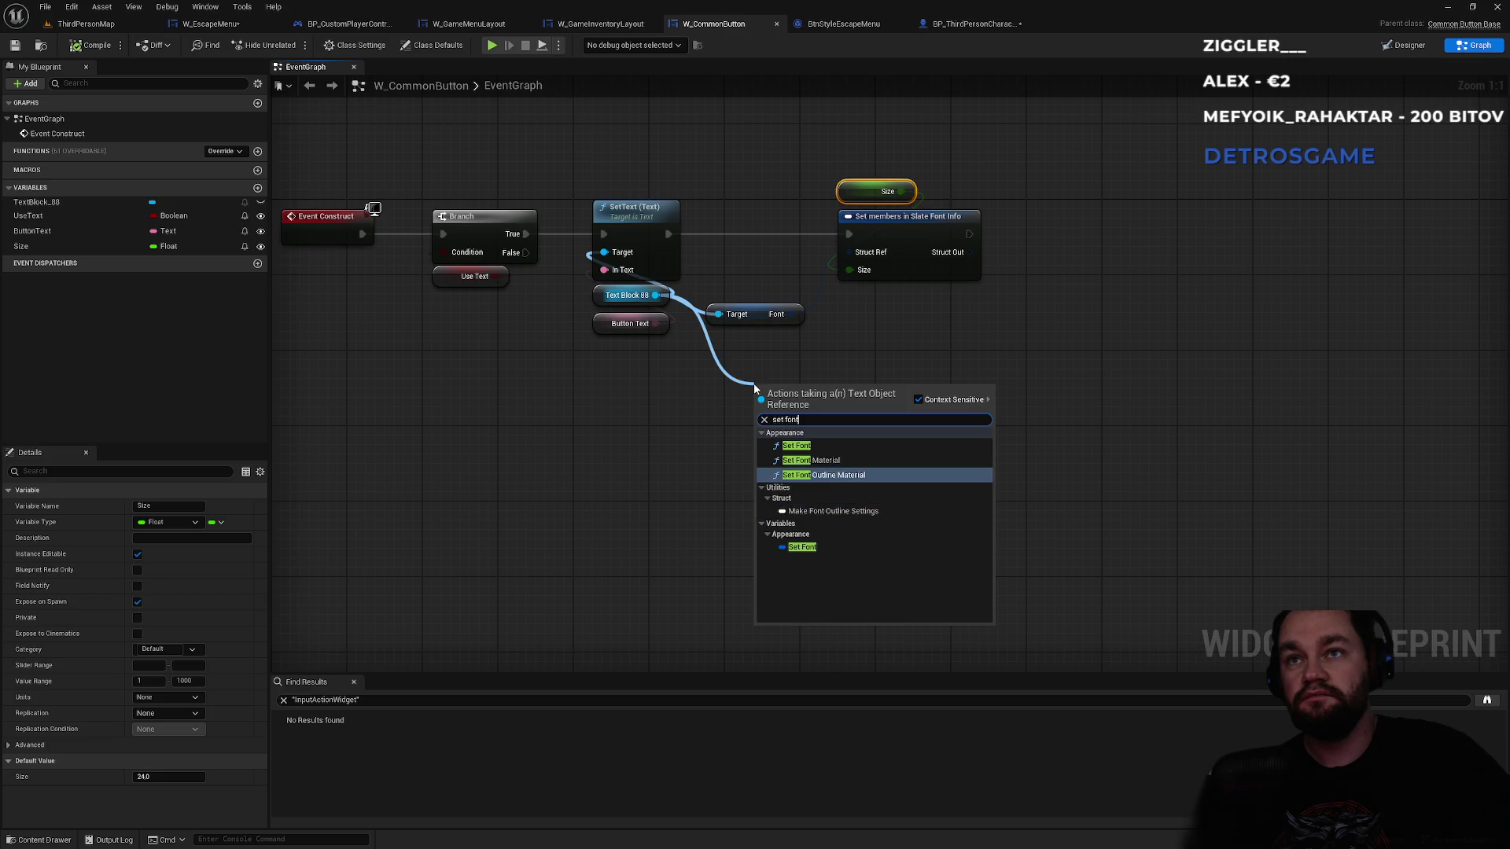
key("Up")
key("Up")
key("Return")
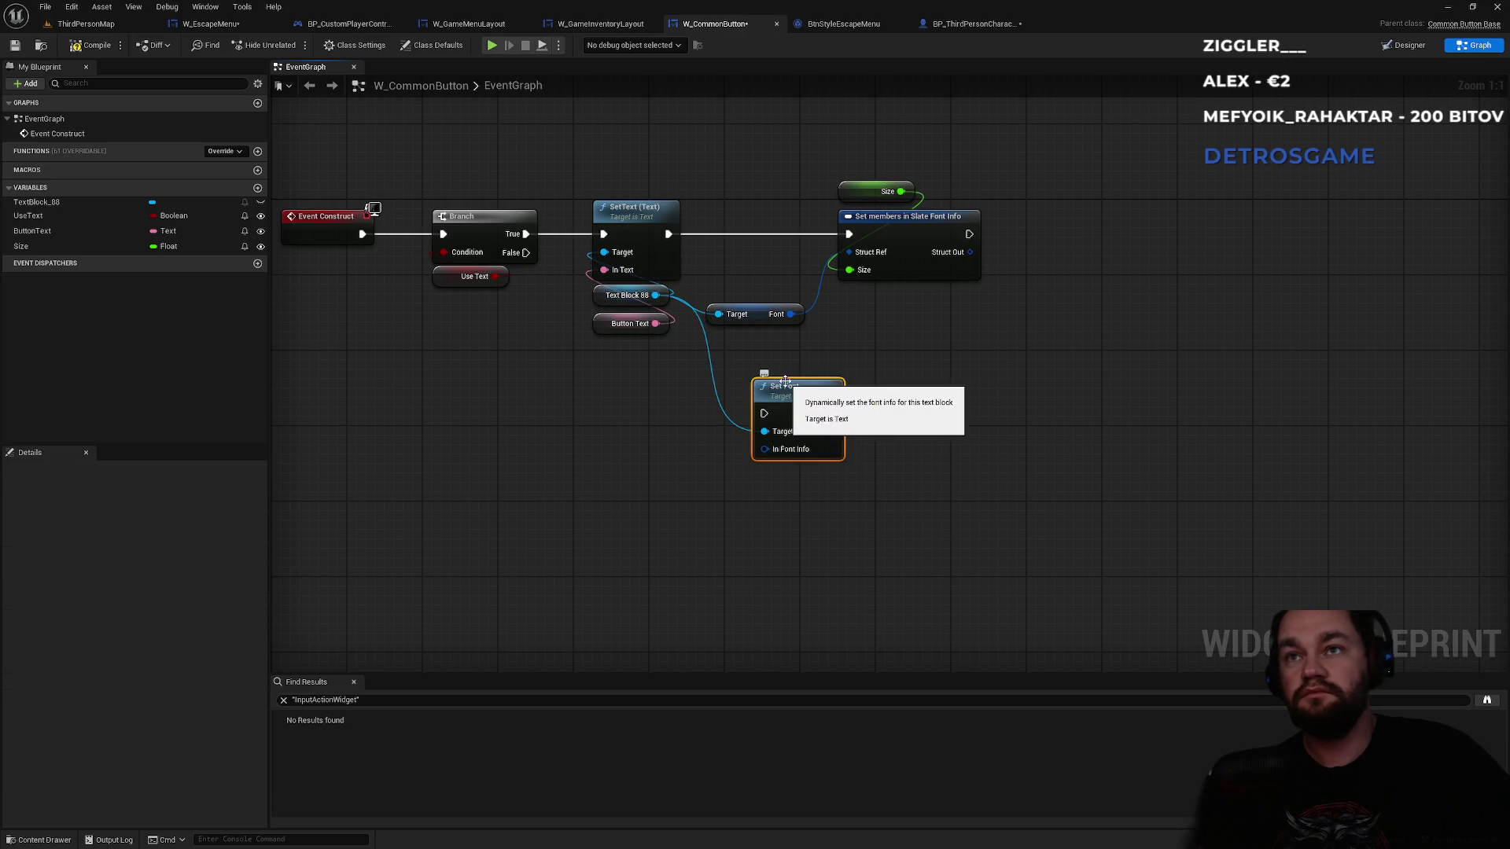
- Feed Struct Out into Set Font's In Font Info and execute it right after Set members
left_click_drag(779, 384, 1015, 348)
mouse_move(970, 252)
left_mouse_down()
mouse_move(1012, 462)
mouse_move(1008, 417)
left_mouse_up()
mouse_move(1027, 353)
left_mouse_down()
mouse_move(1074, 289)
mouse_move(1065, 221)
left_mouse_up()
mouse_move(969, 233)
left_mouse_down()
mouse_move(1038, 243)
mouse_move(1057, 219)
left_mouse_up()
left_click(1019, 184)
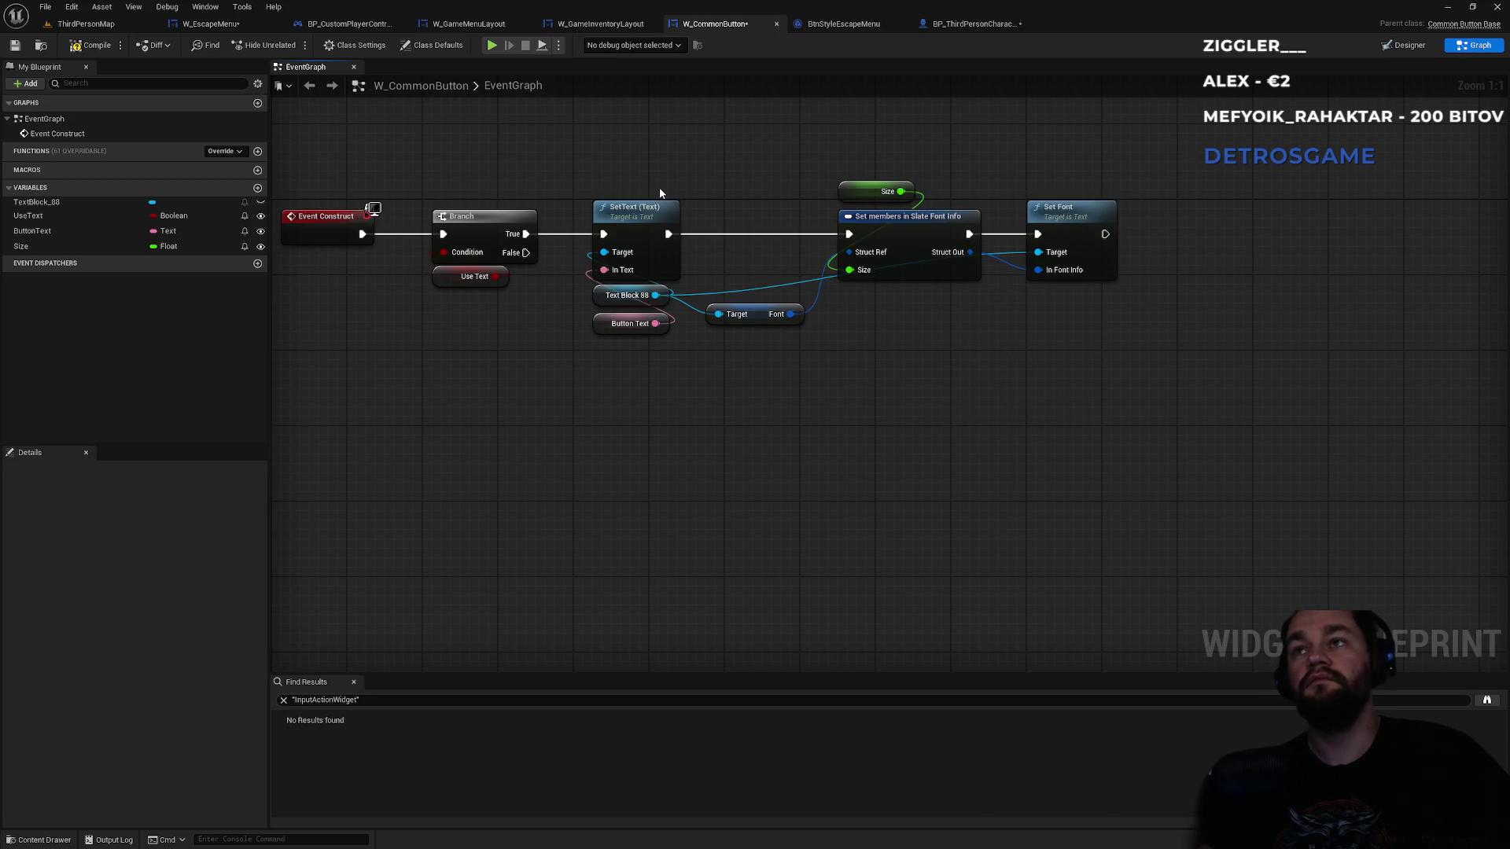
left_click(86, 24)
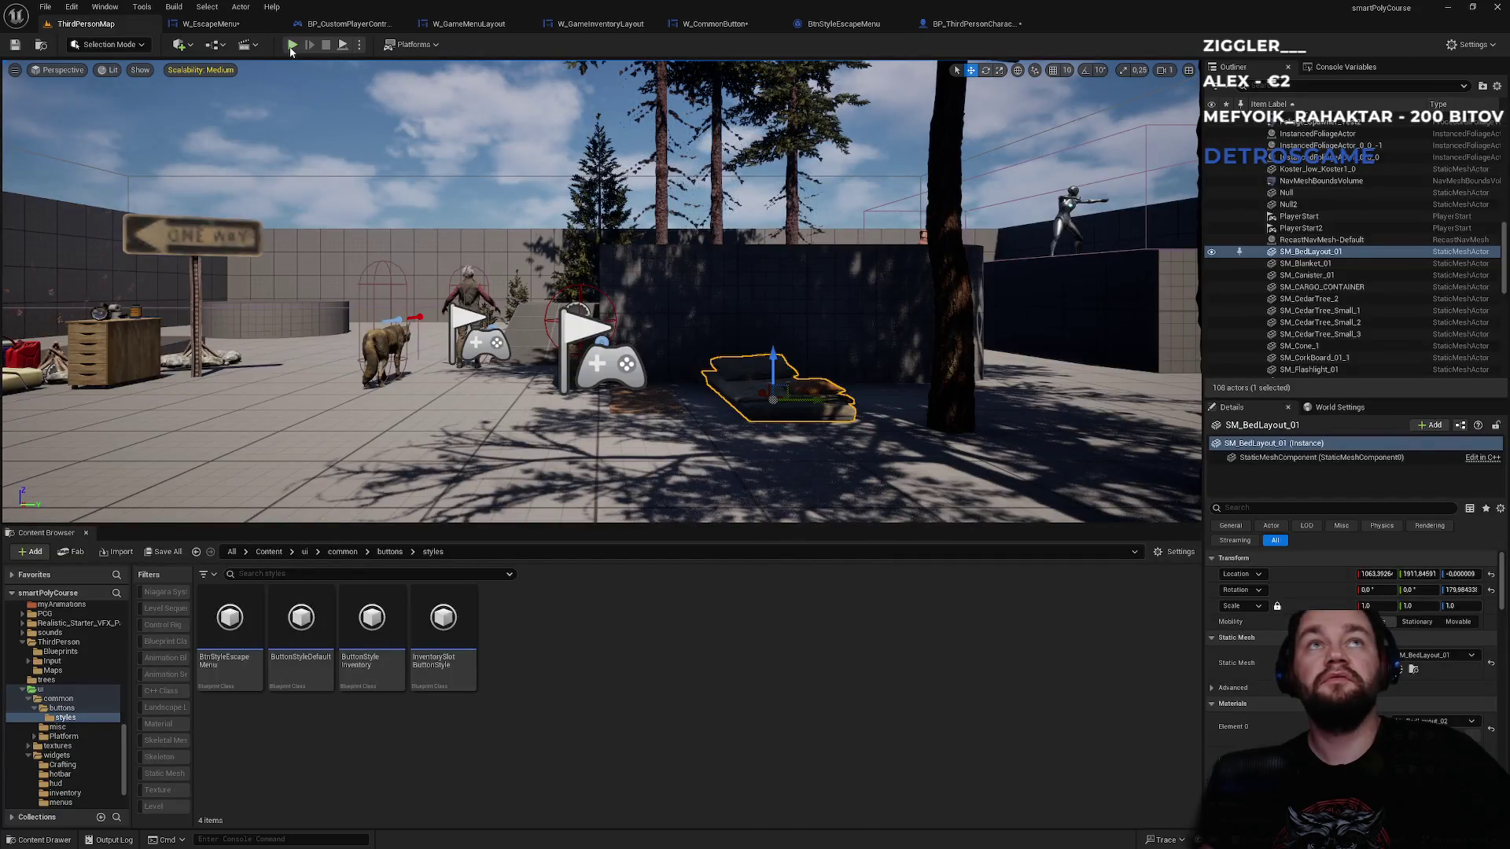
- Play the level, open and close the in-game escape menu, stop, then open W_EscapeMenu
left_click(292, 46)
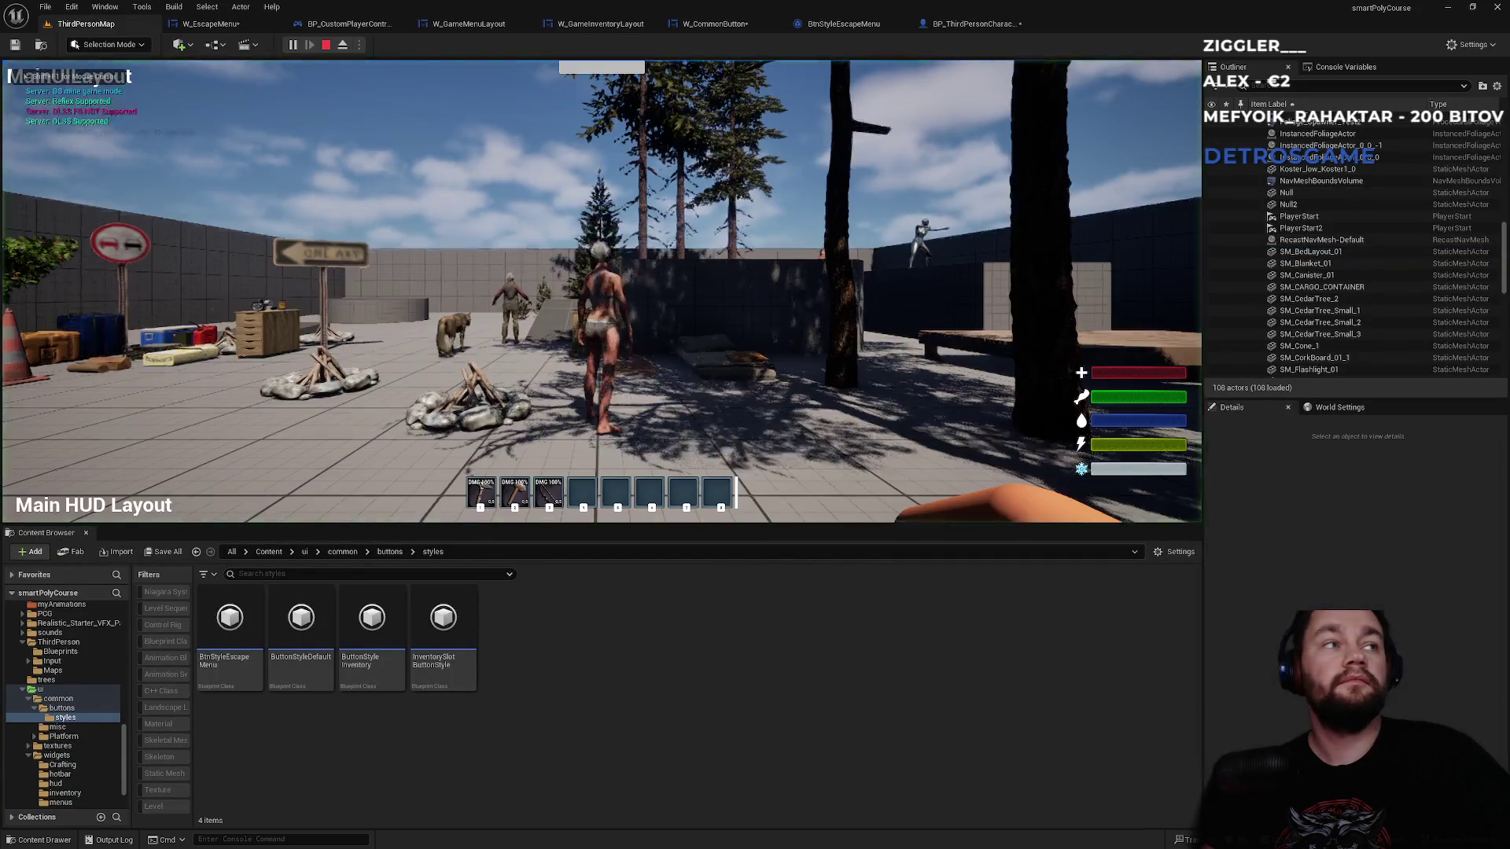
key("Escape")
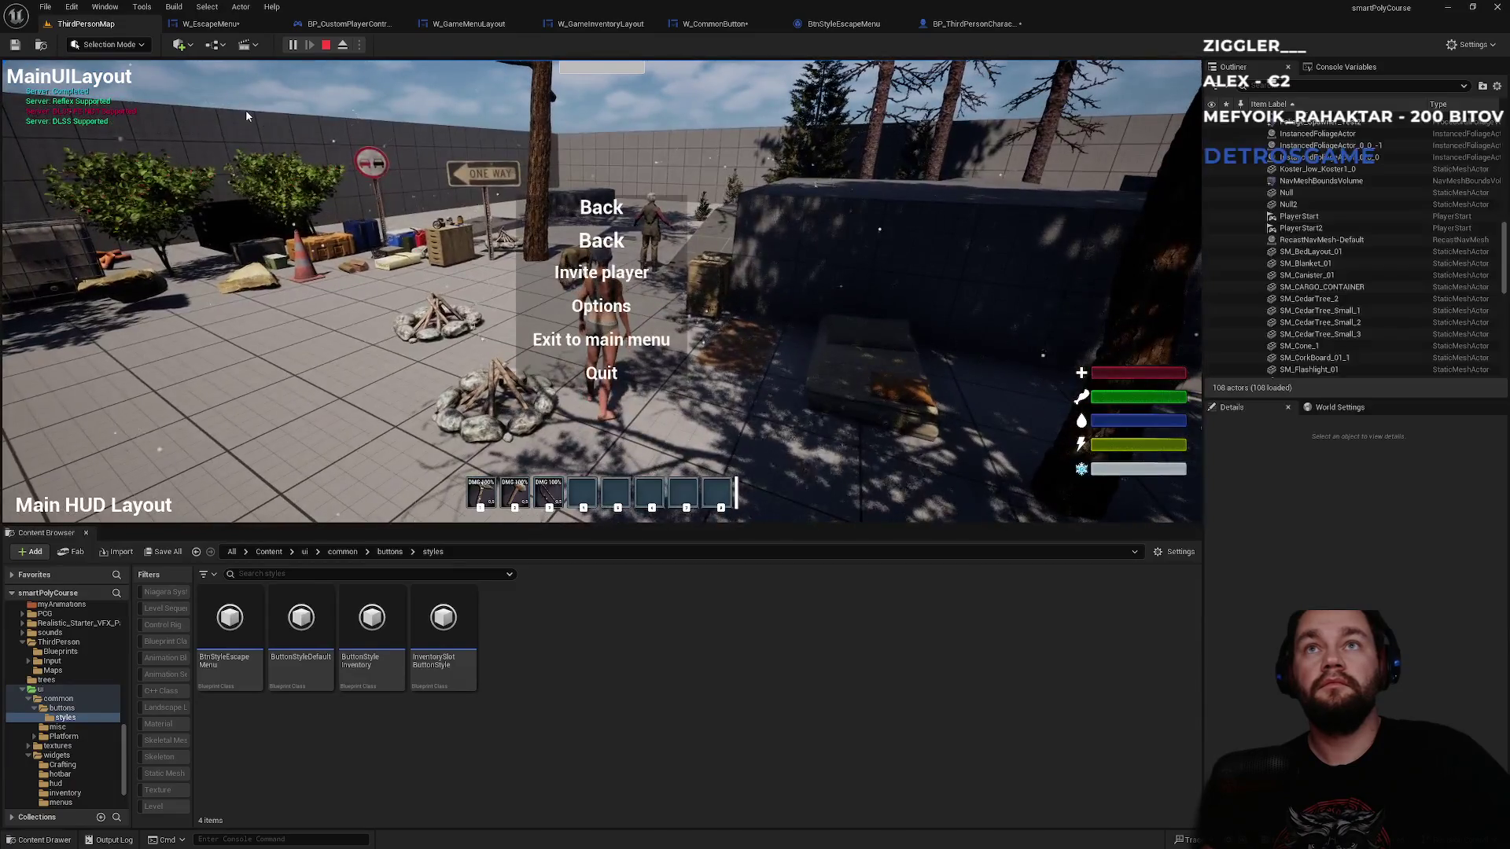
left_click(607, 214)
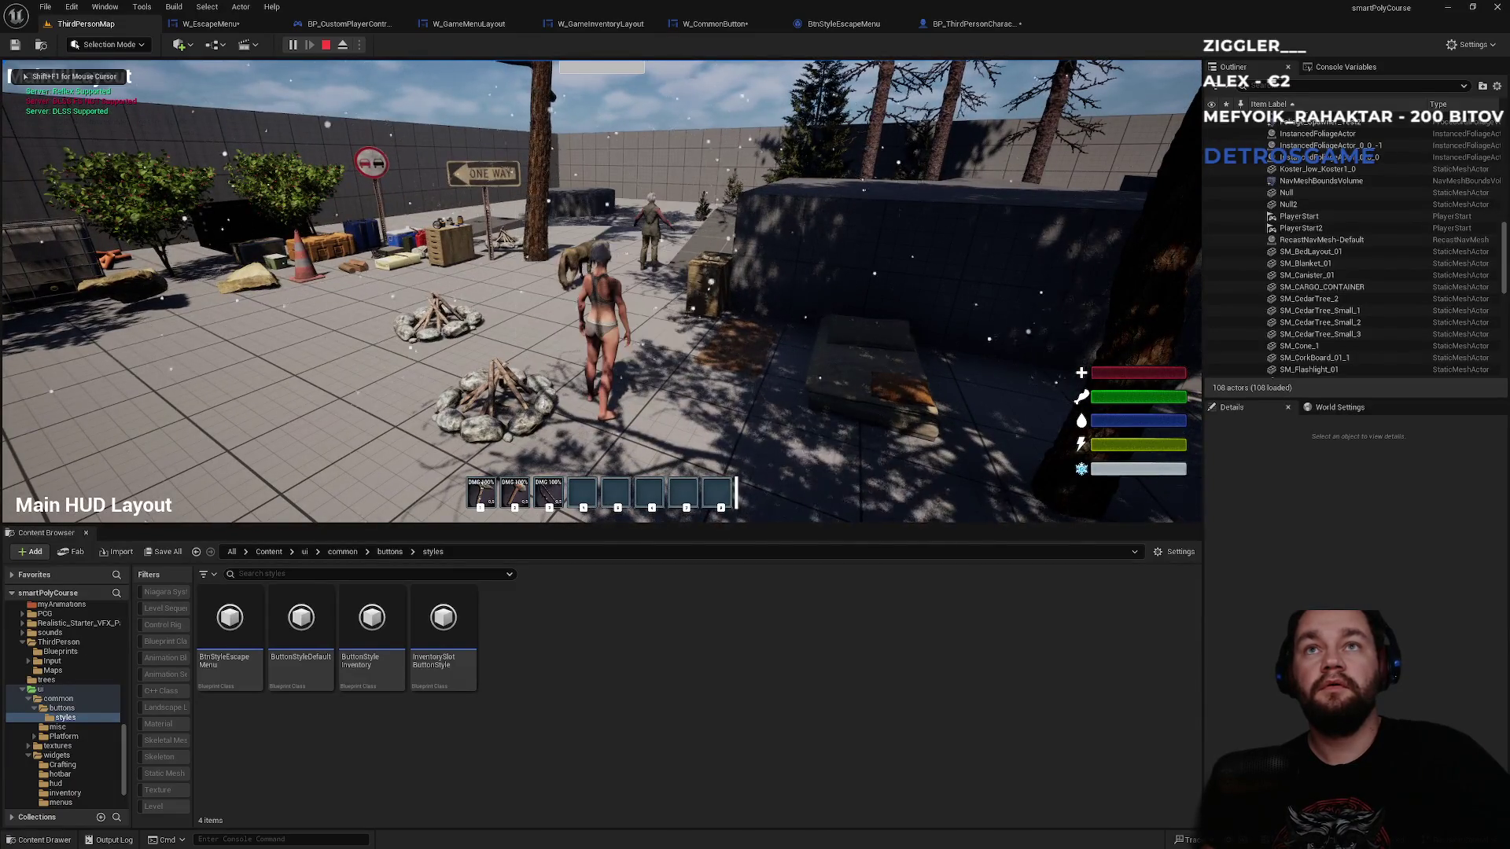
key("Escape")
left_click(211, 24)
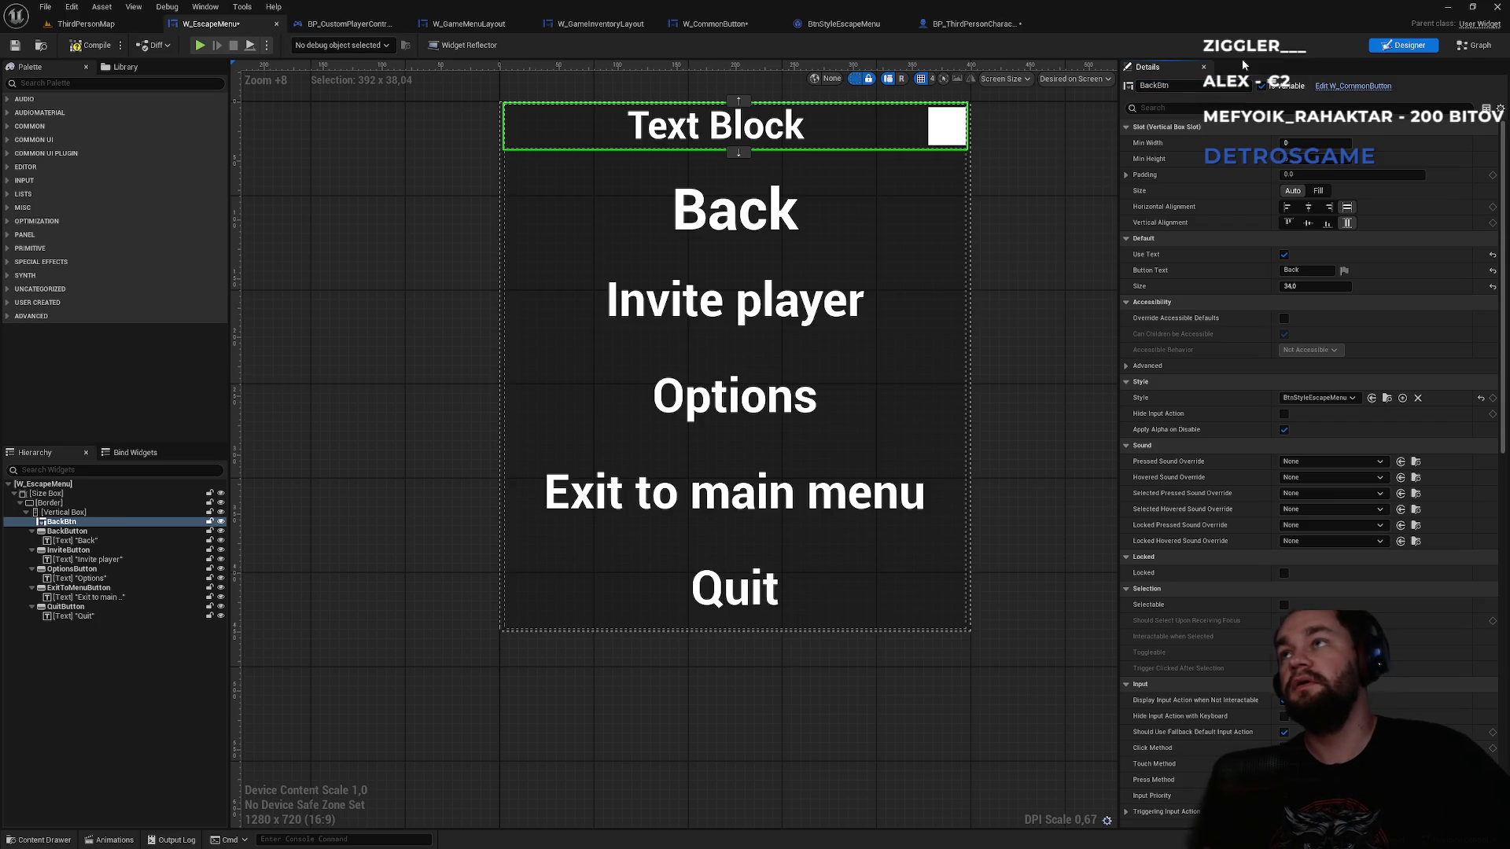
- Replace On Clicked (BackButton) with an On Clicked (BackBtn) event wired to Hide Escape Menu
left_click(1461, 49)
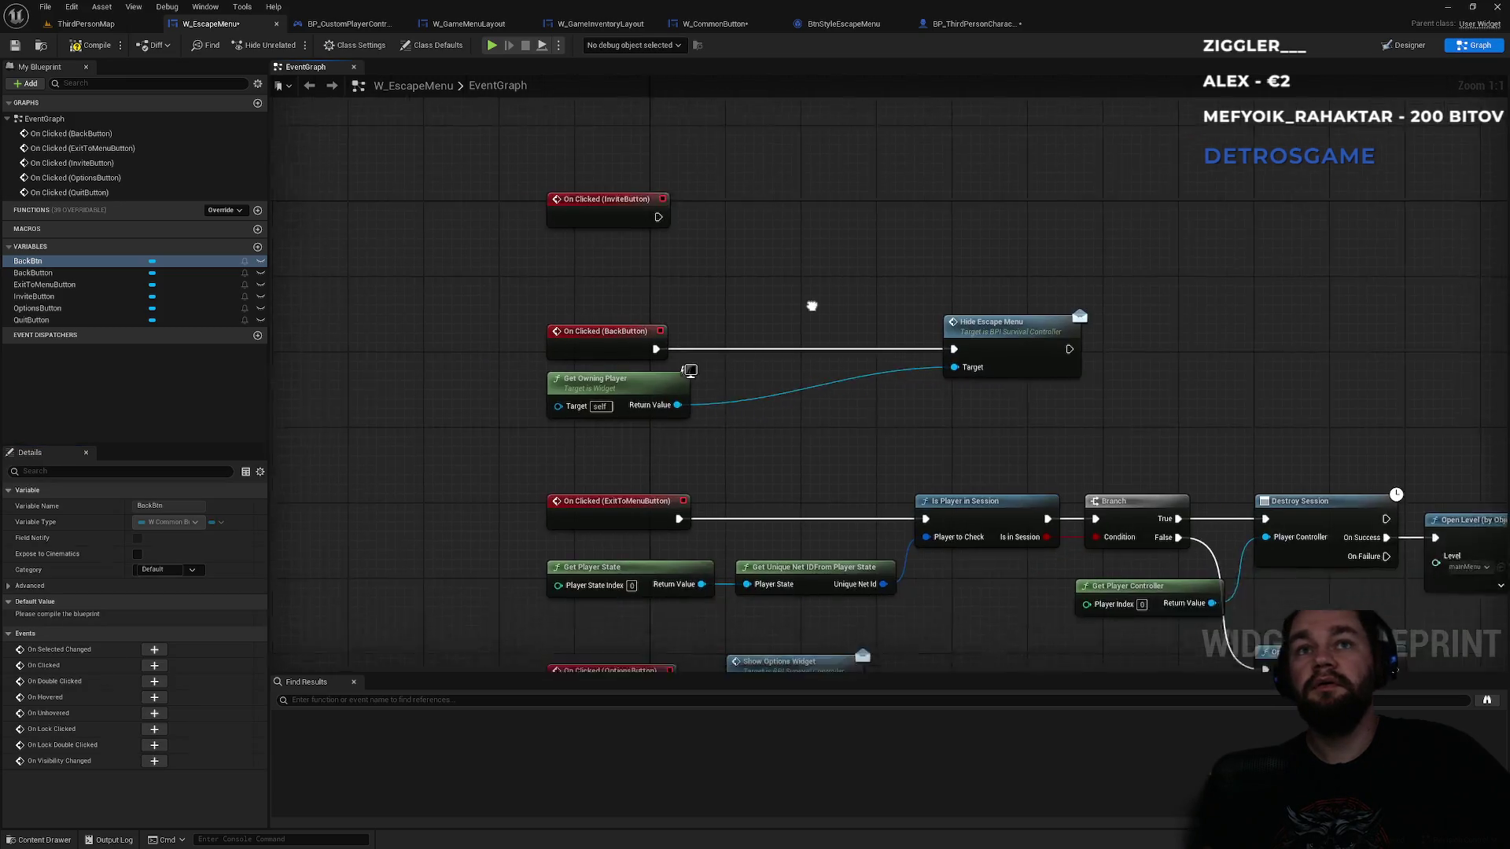
left_click(633, 335)
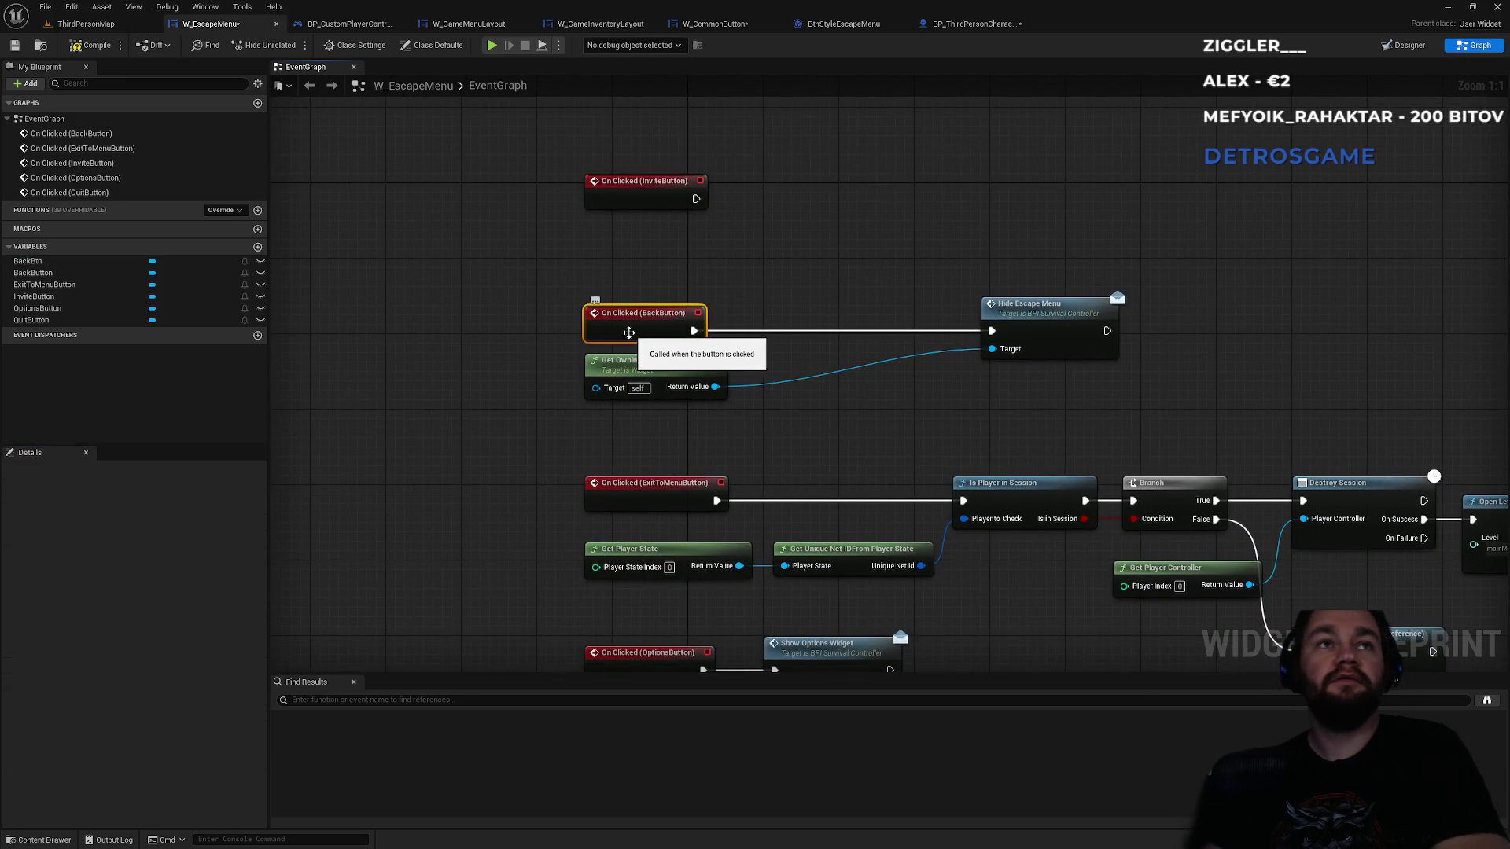
key("Delete")
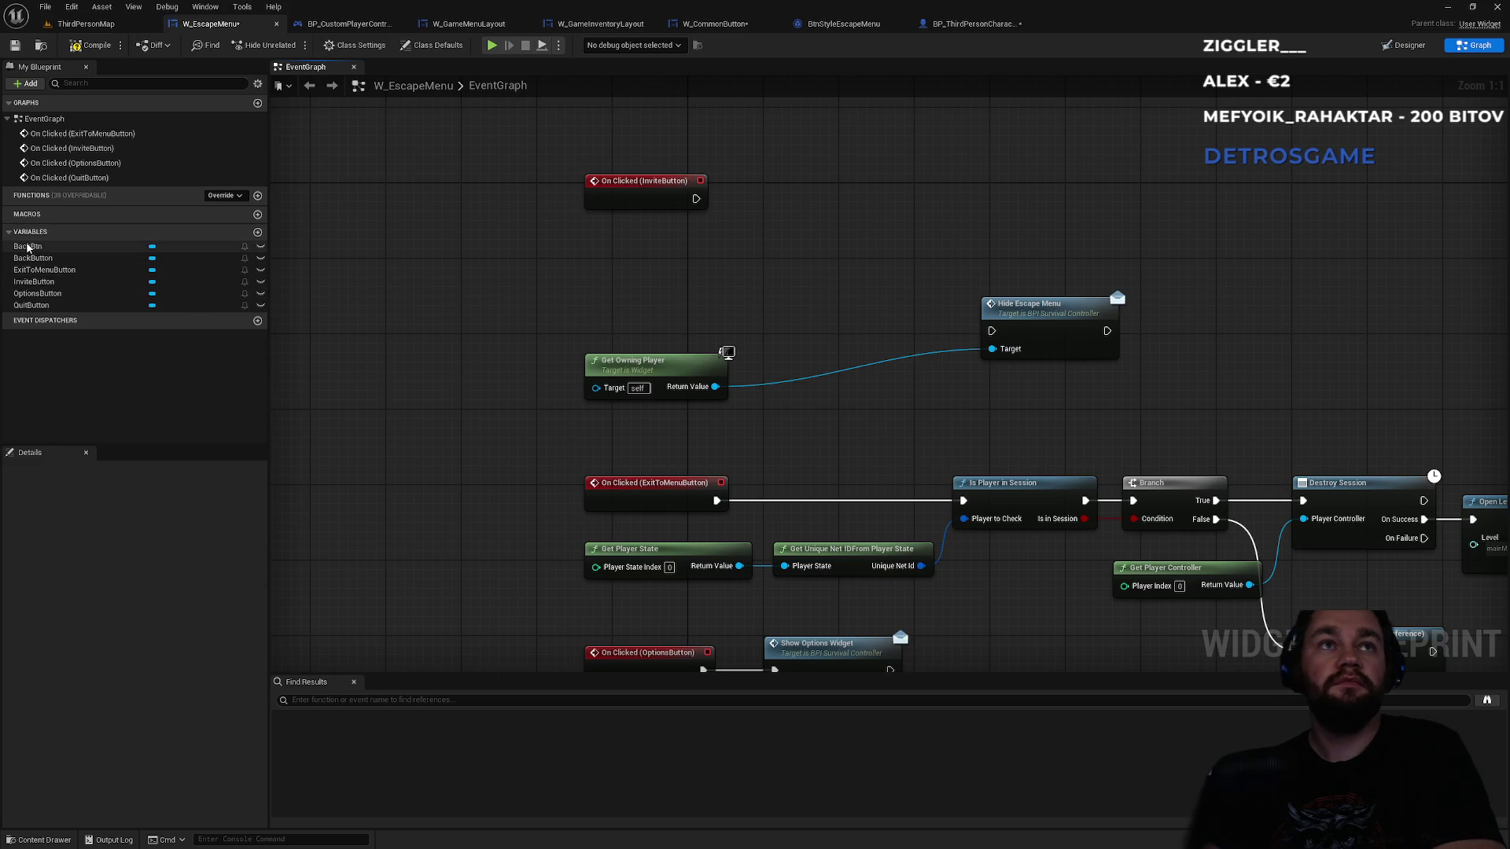
left_click(27, 246)
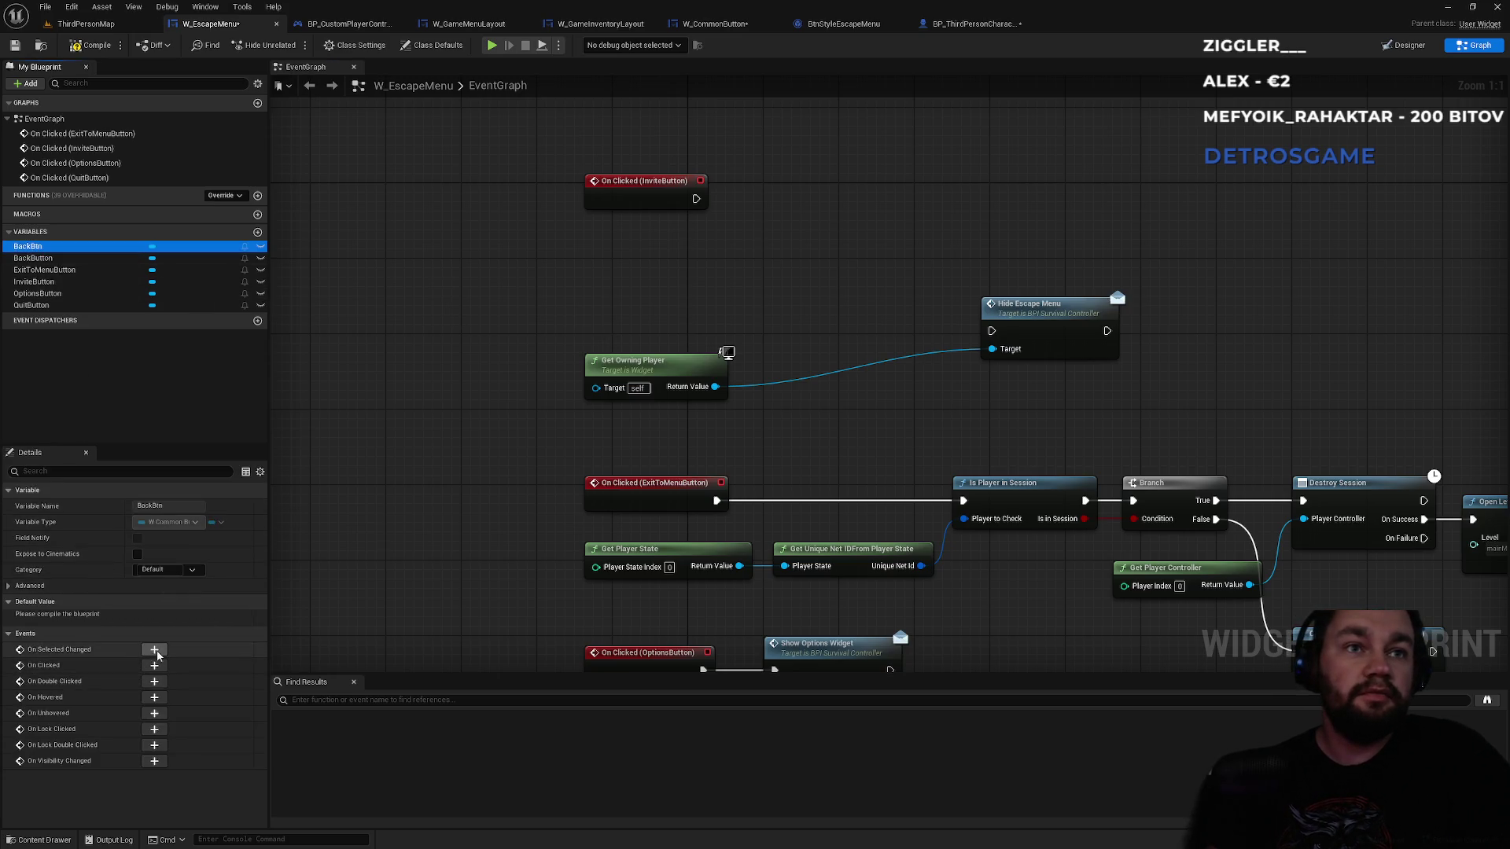
left_click(154, 665)
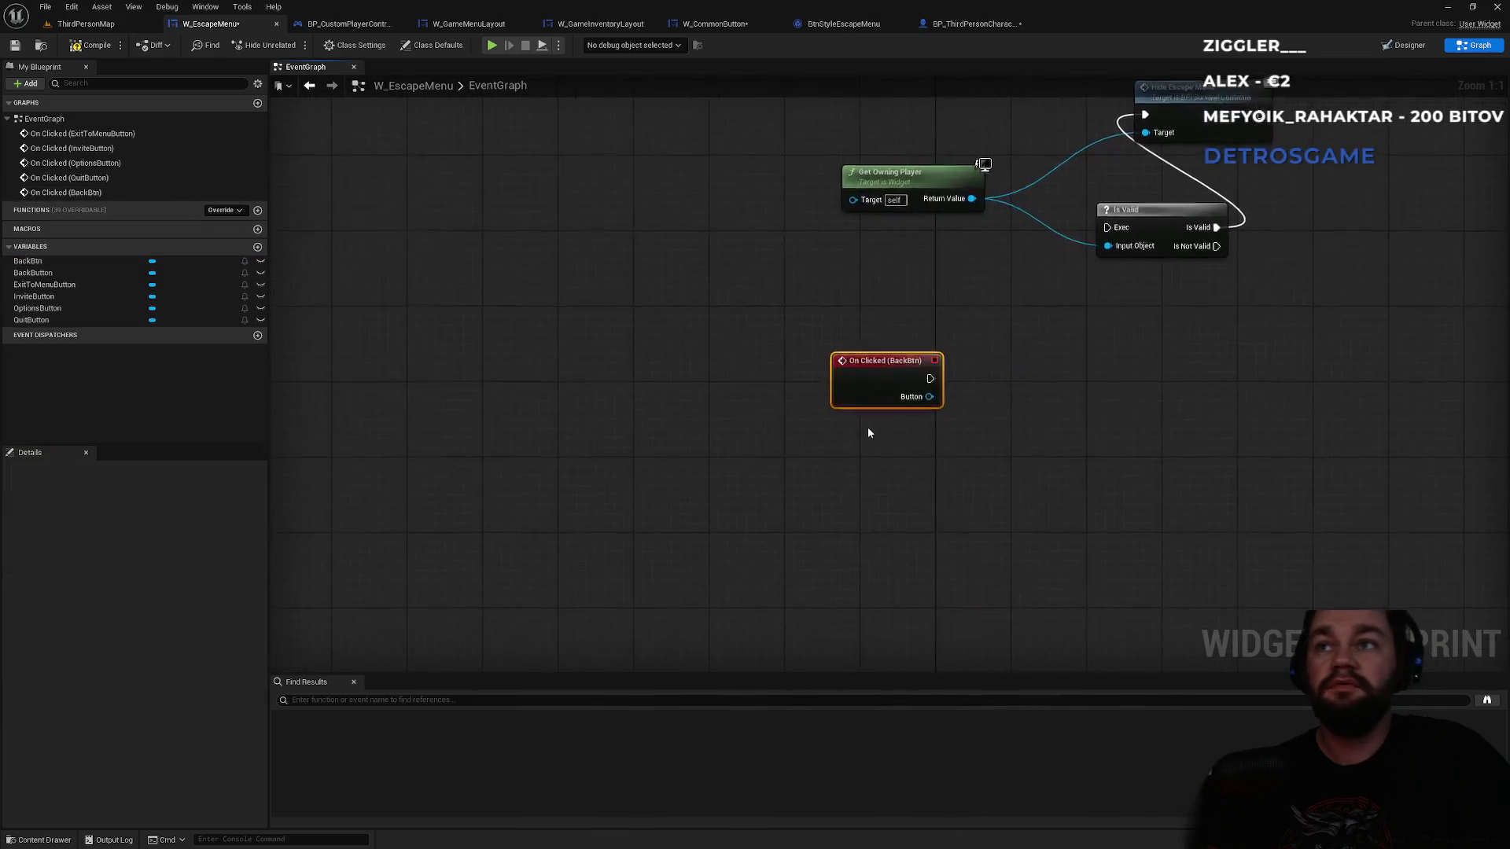
mouse_move(773, 275)
left_mouse_down()
mouse_move(701, 483)
mouse_move(977, 487)
left_mouse_up()
left_click_drag(1007, 483, 871, 475)
left_click(873, 551)
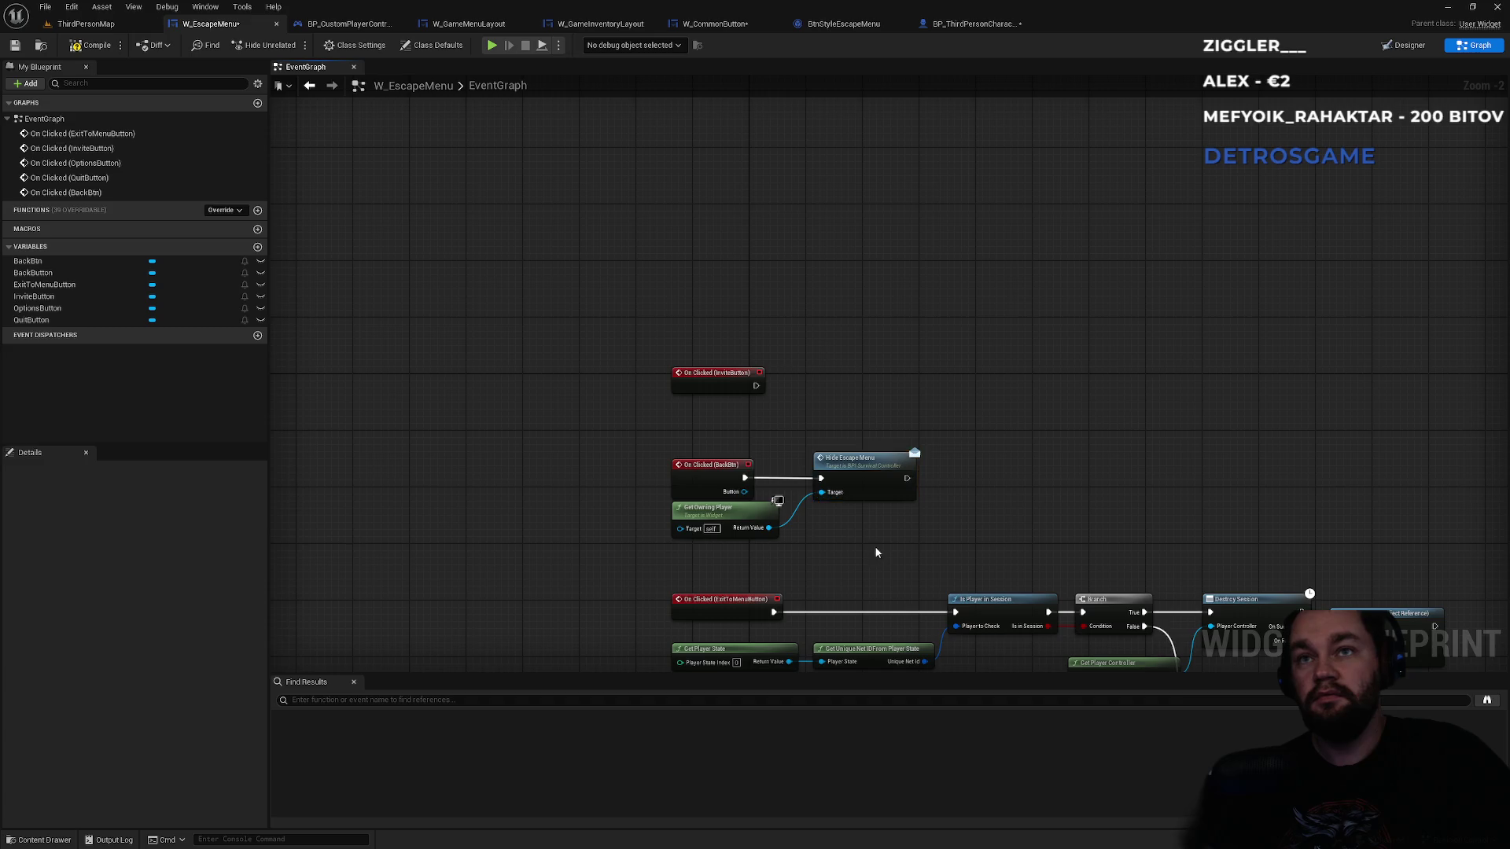
- Nudge Get Owning Player under the BackBtn event and review the other click events
left_click_drag(875, 546, 887, 311)
left_click_drag(767, 272, 767, 285)
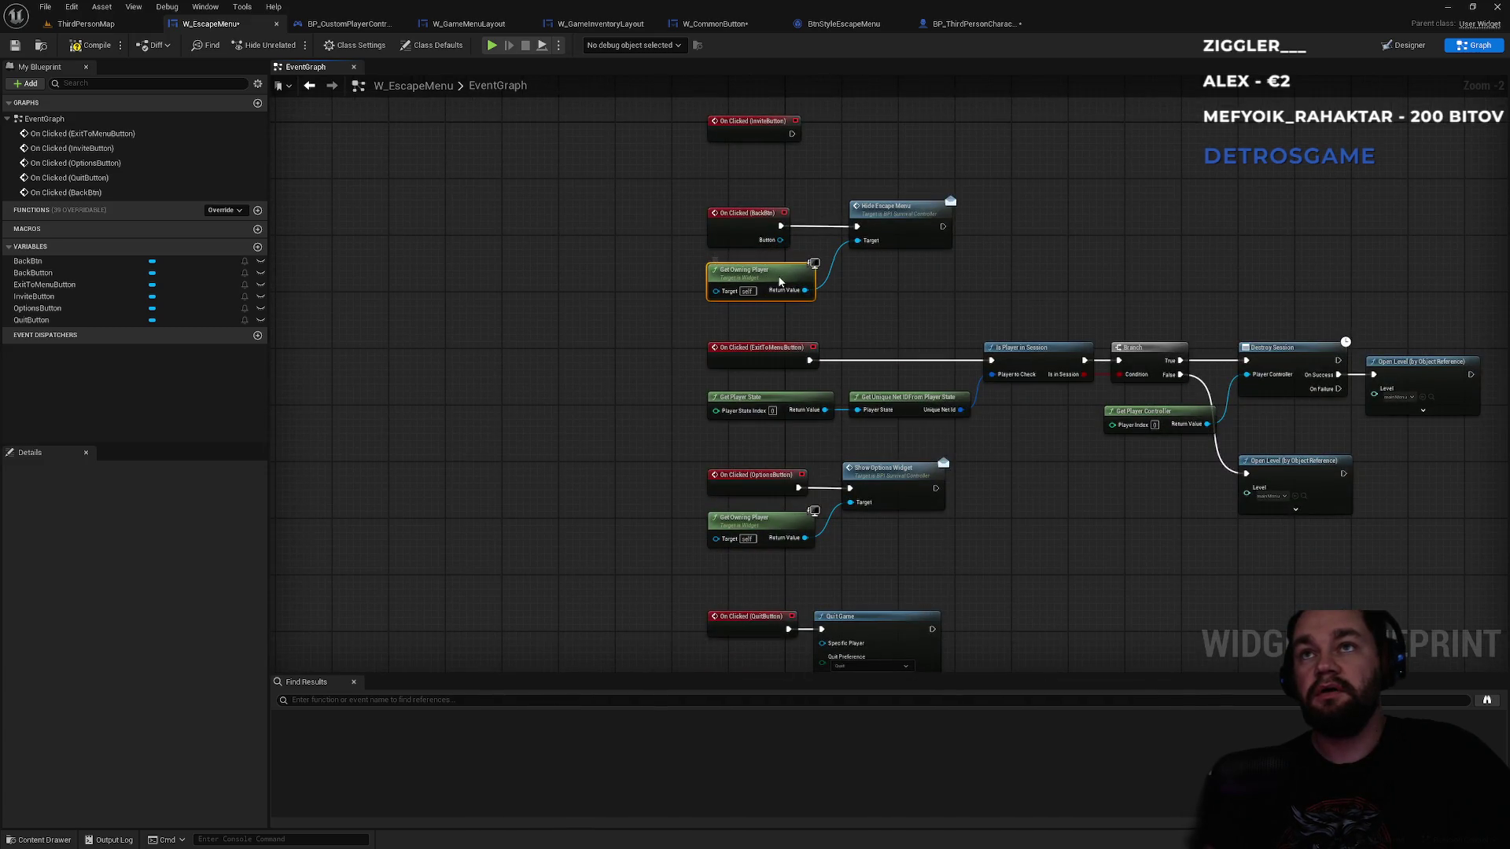
mouse_move(972, 570)
left_mouse_down()
mouse_move(997, 229)
mouse_move(948, 336)
left_mouse_up()
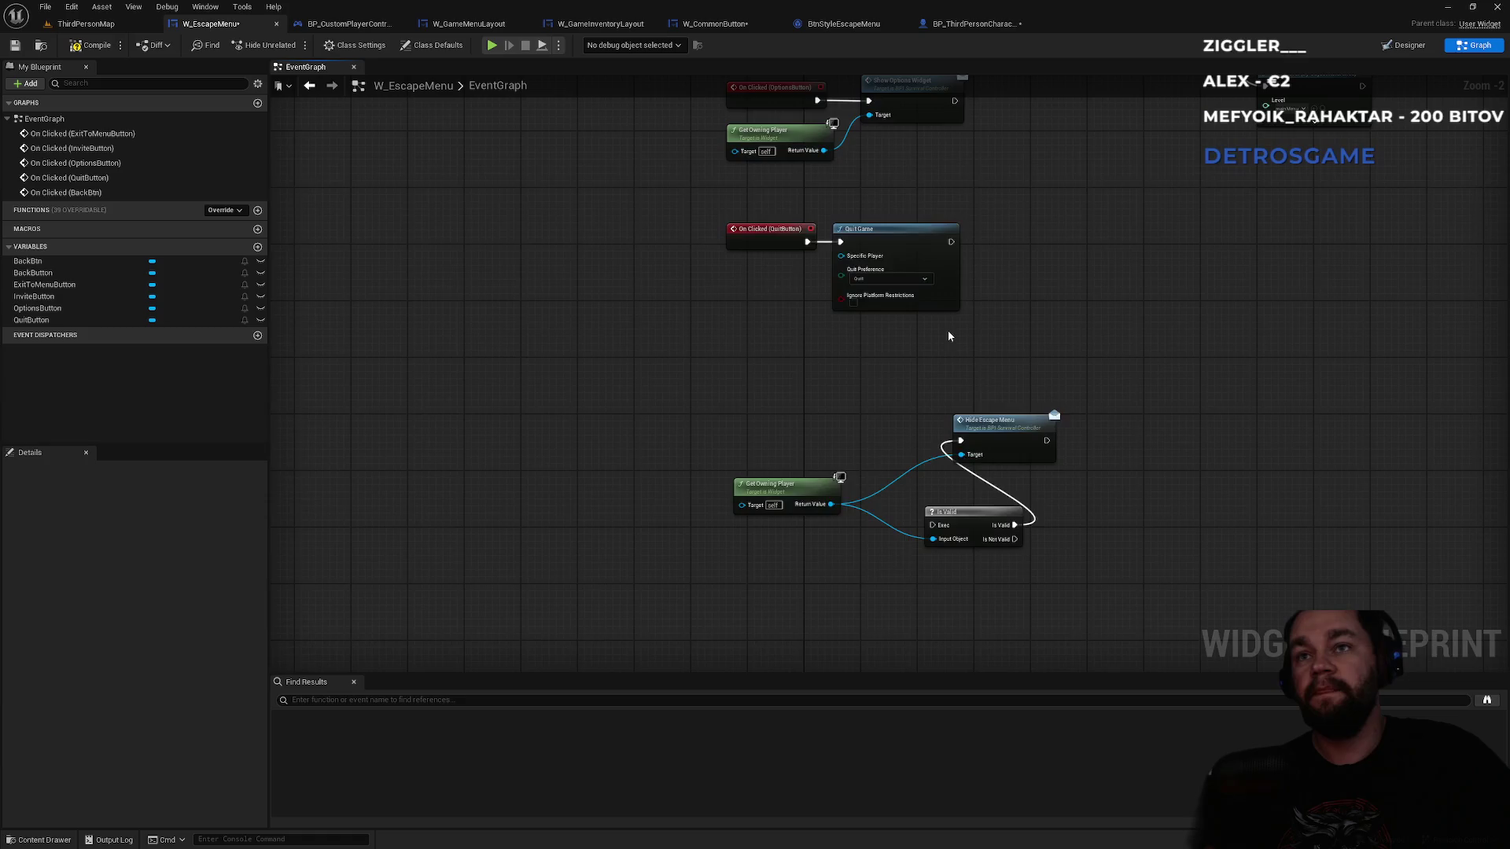
left_click_drag(1011, 266, 951, 609)
left_click_drag(882, 248, 891, 386)
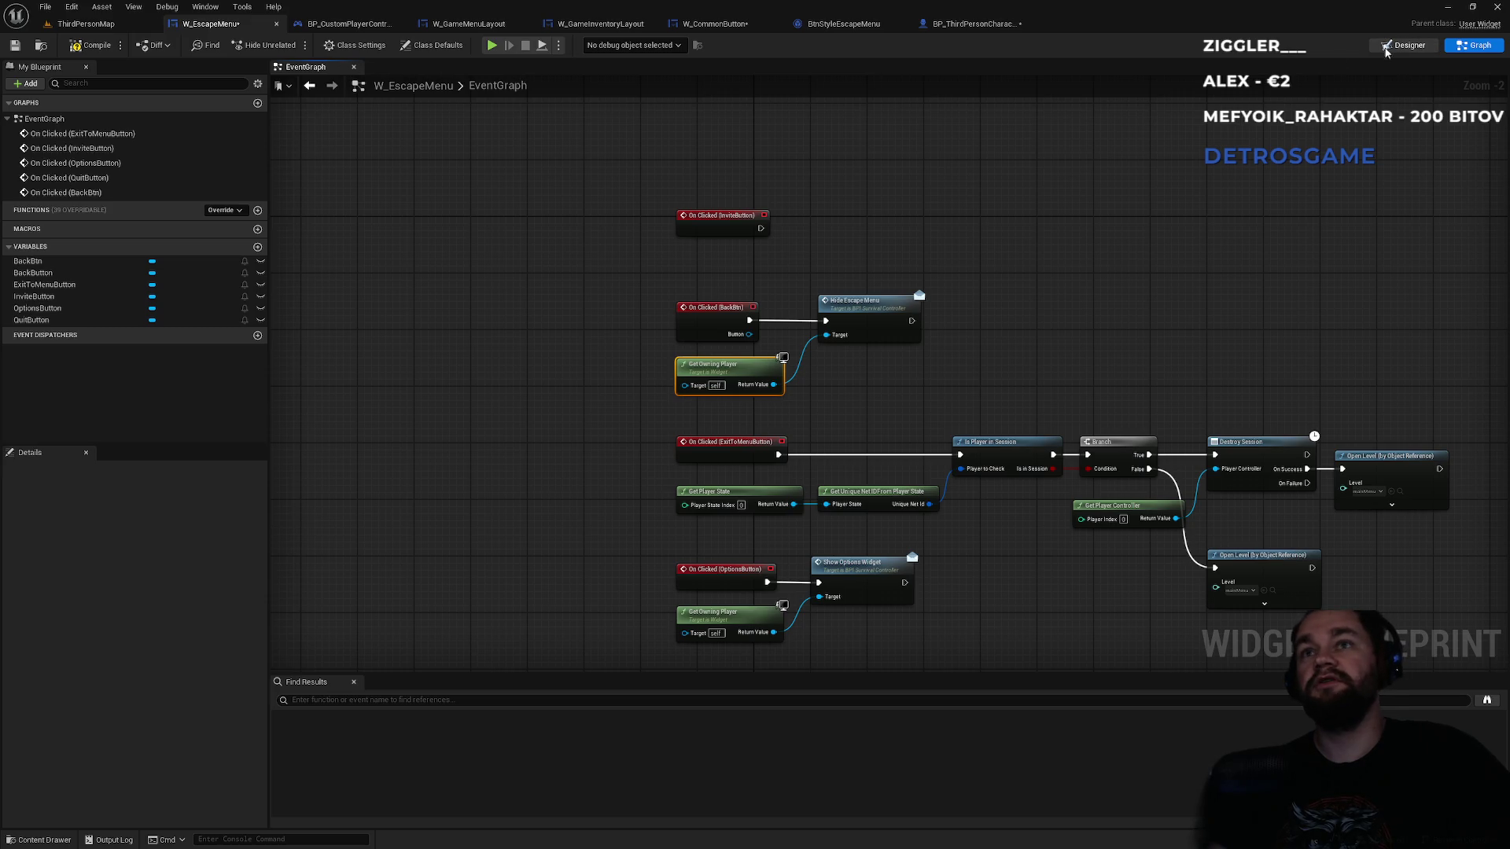
left_click(1387, 47)
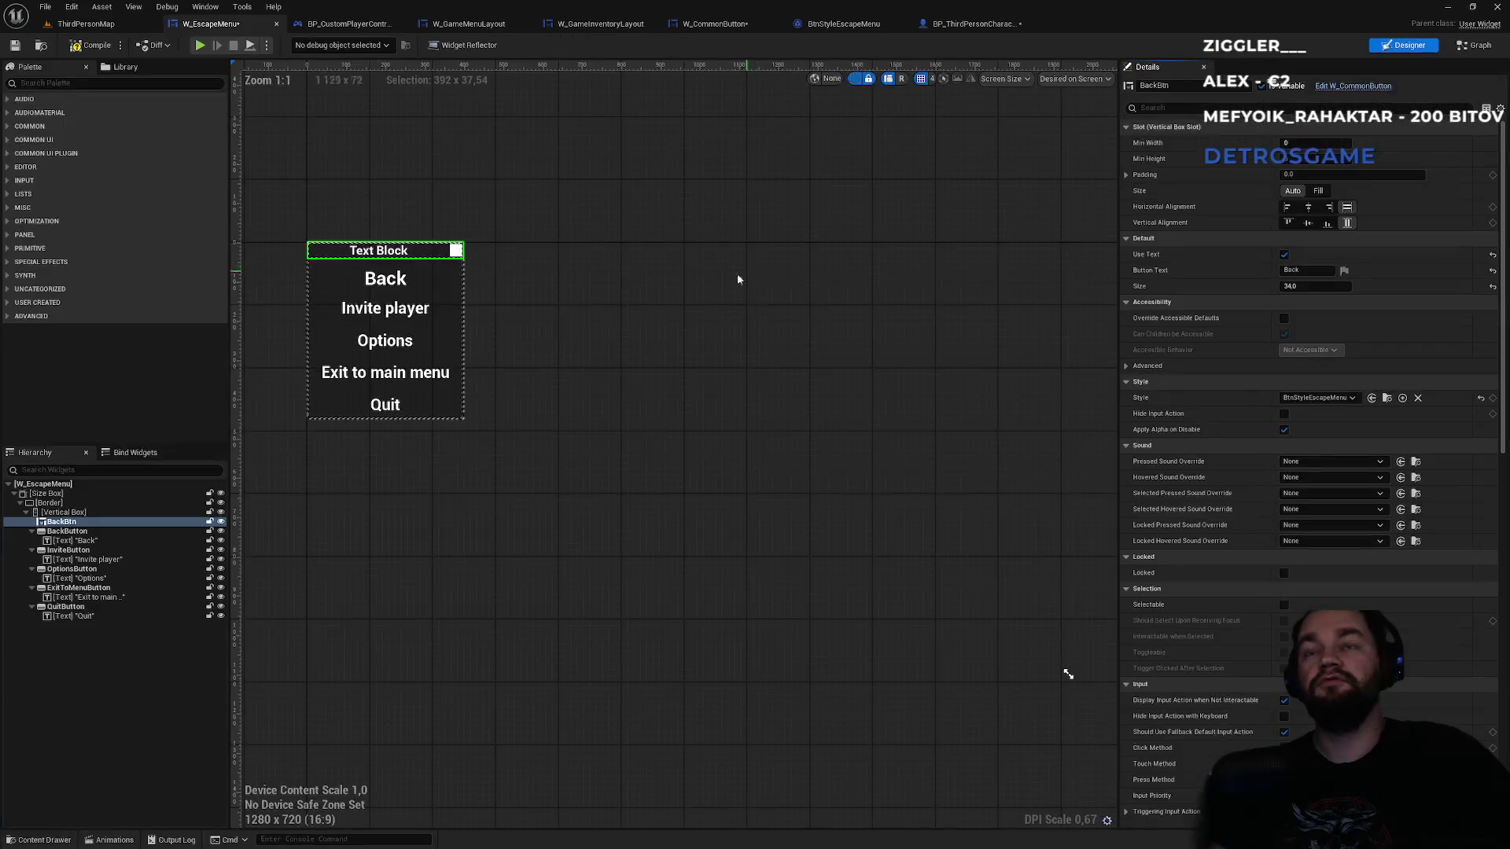
- Delete the old BackButton with its Back text, then play-test toggling the escape menu
left_click(71, 531)
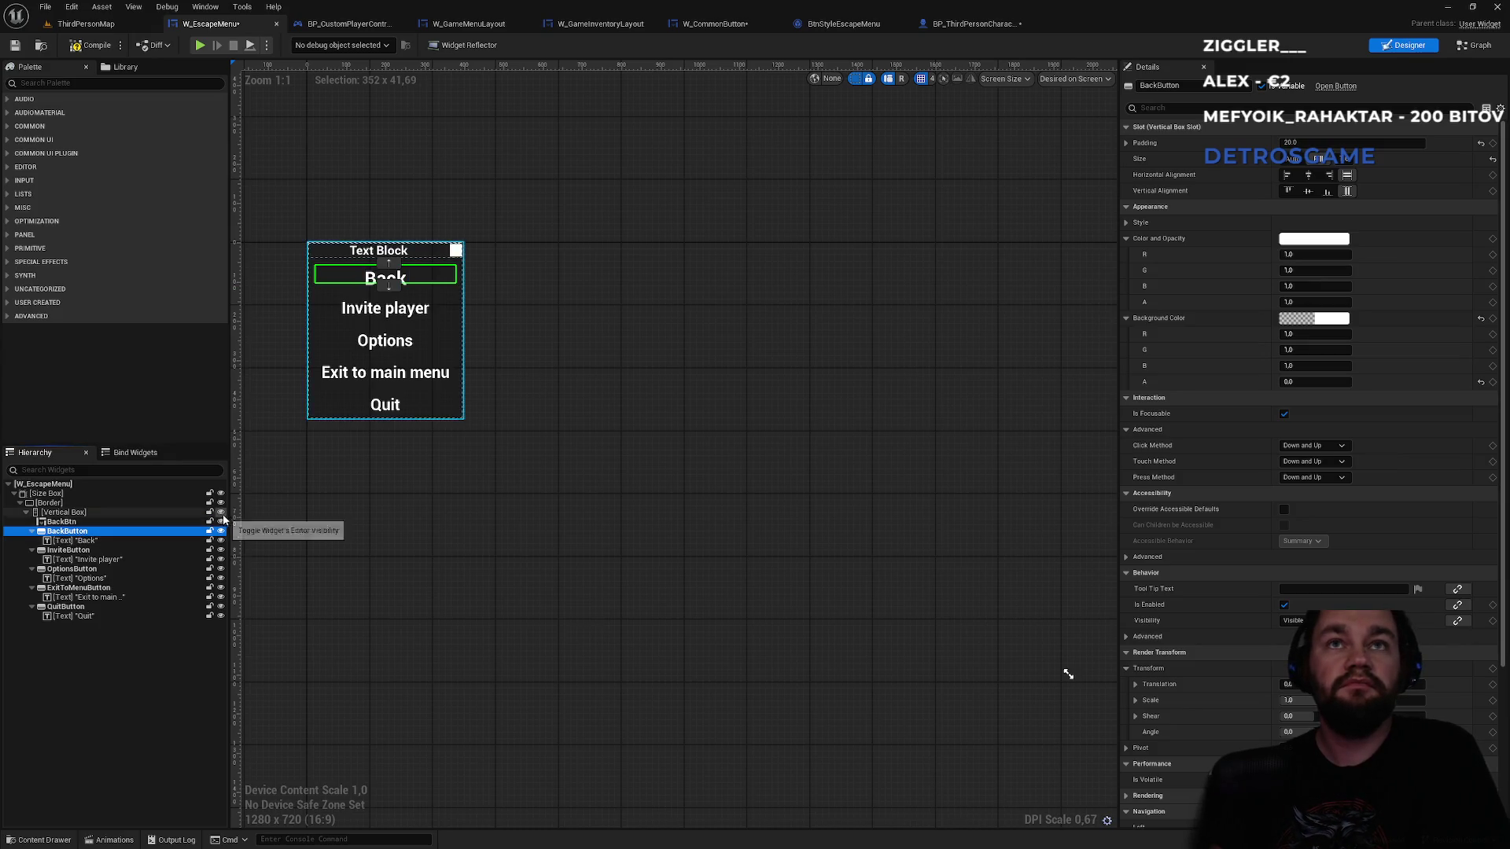
key("Delete")
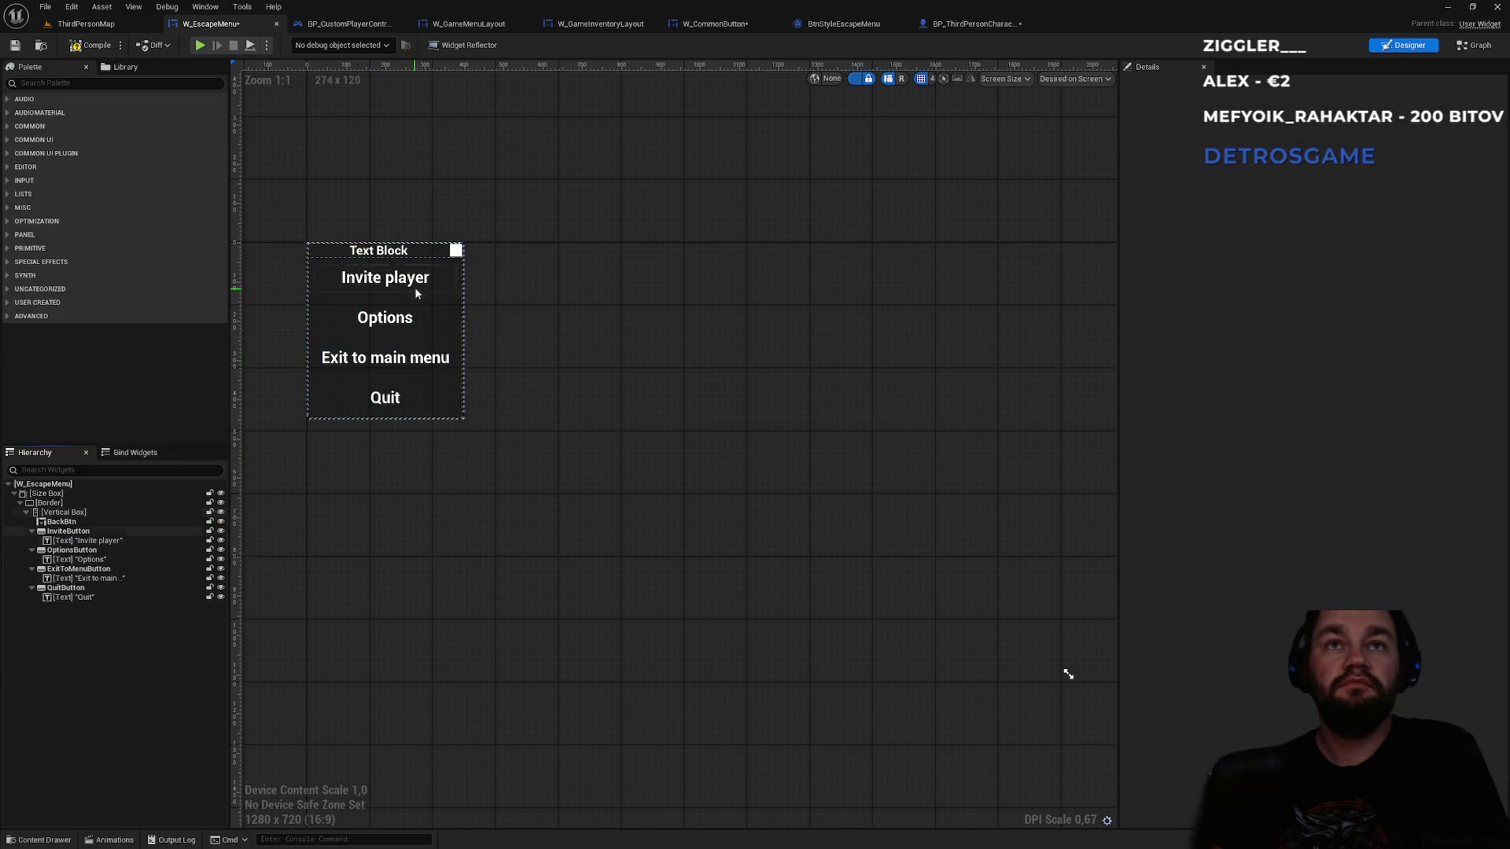
scroll(467, 272, "up", 3)
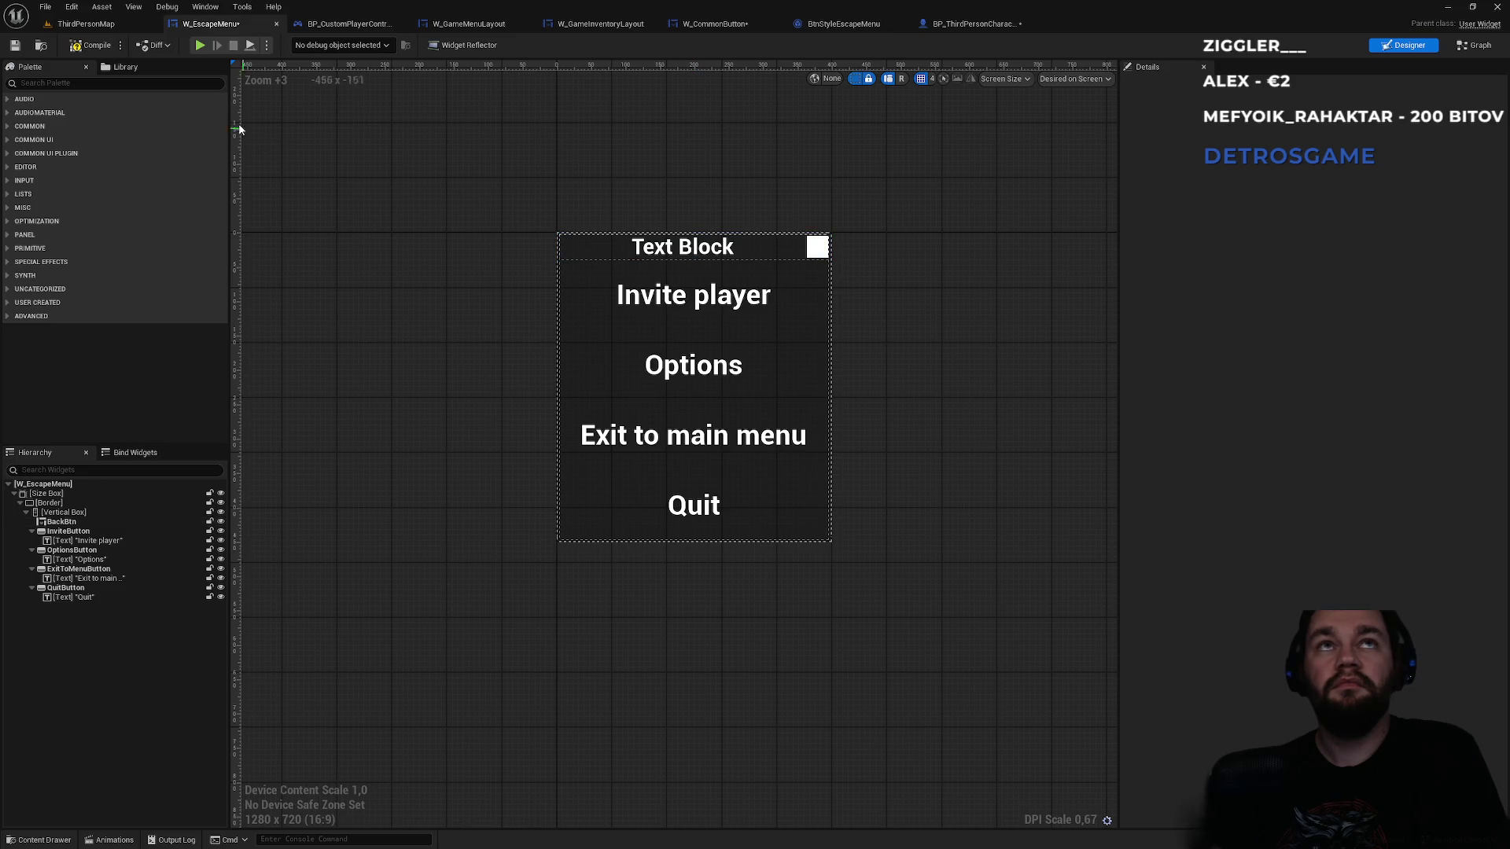
left_click(86, 23)
left_click(292, 45)
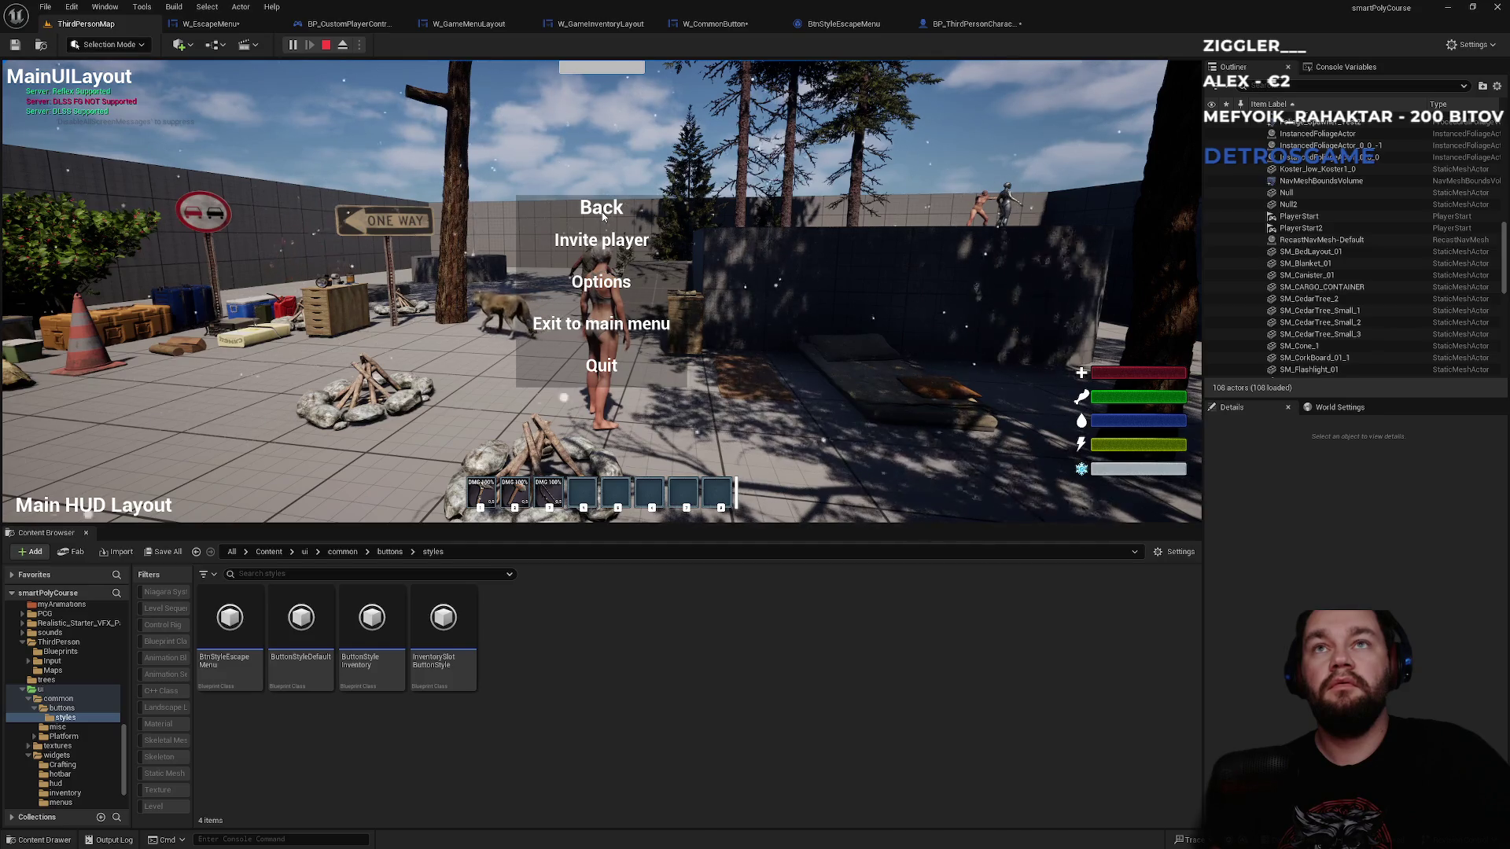
left_click(599, 211)
key("Escape")
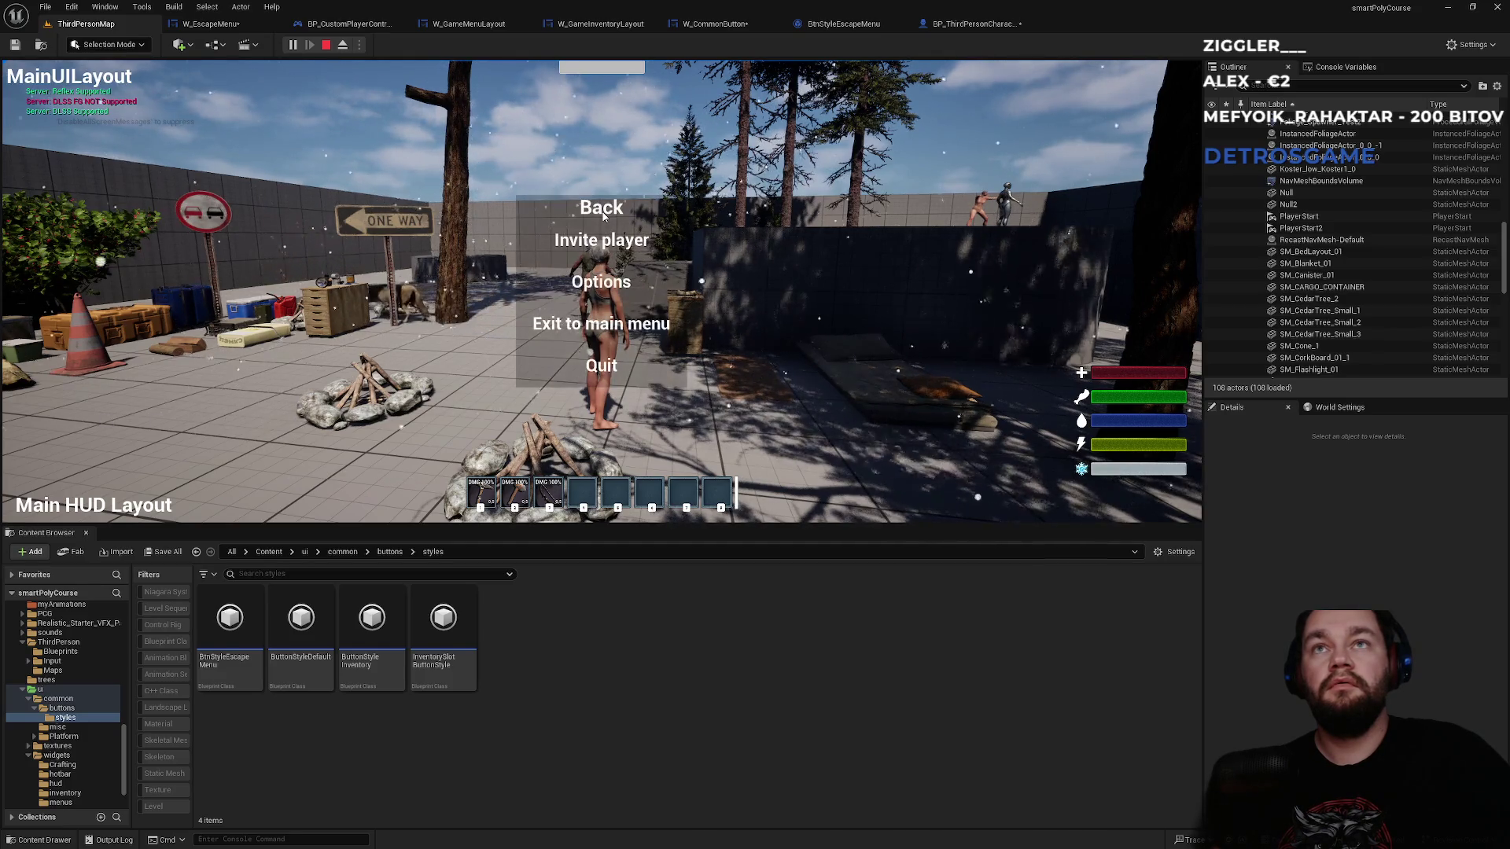
left_click(601, 210)
key("Escape")
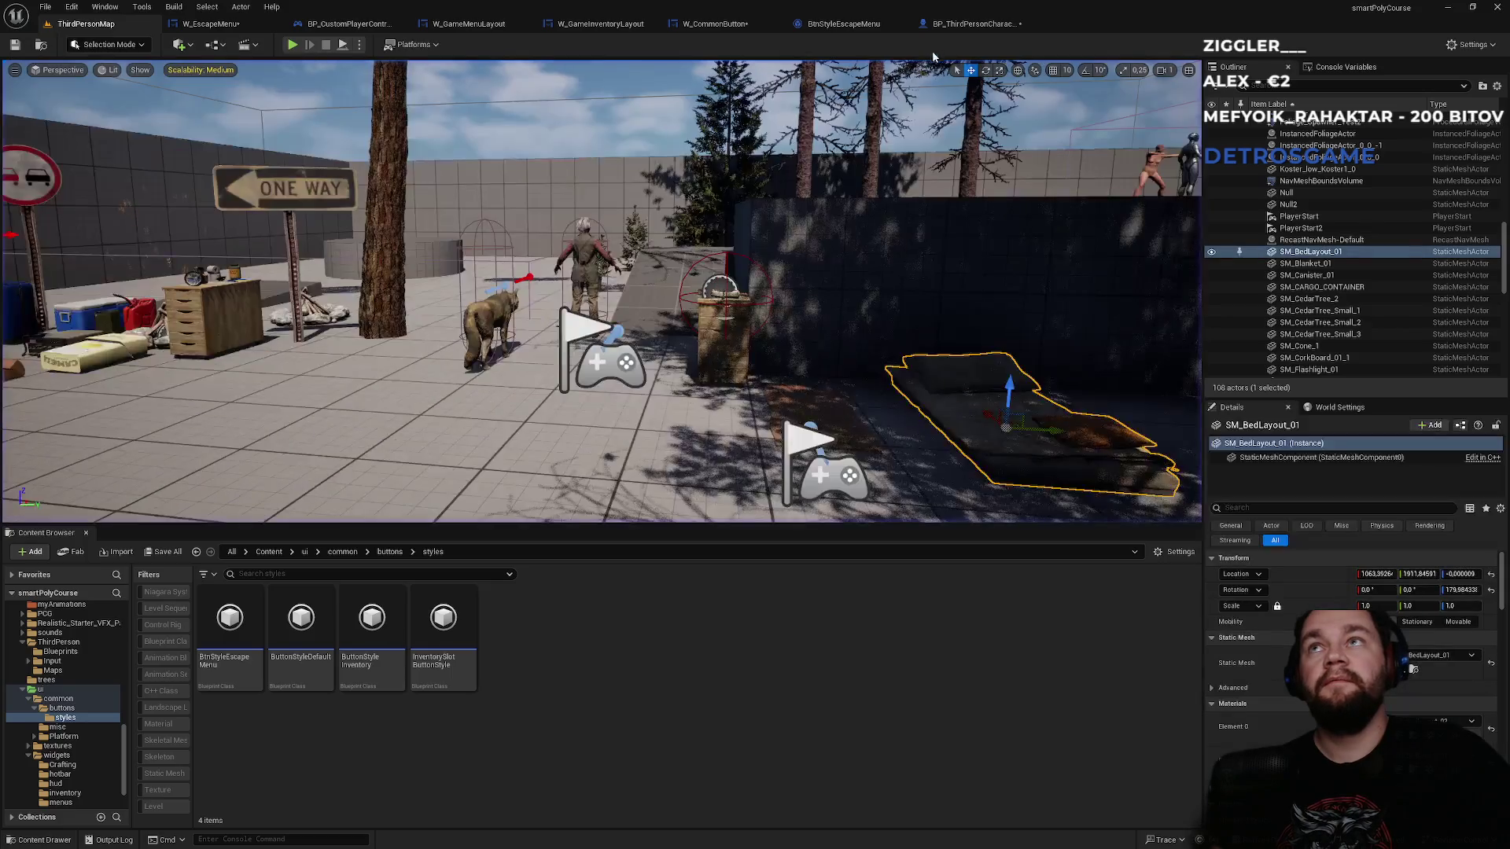
- Set BackBtn's triggering input action to IA_EscapeMenu
left_click(965, 27)
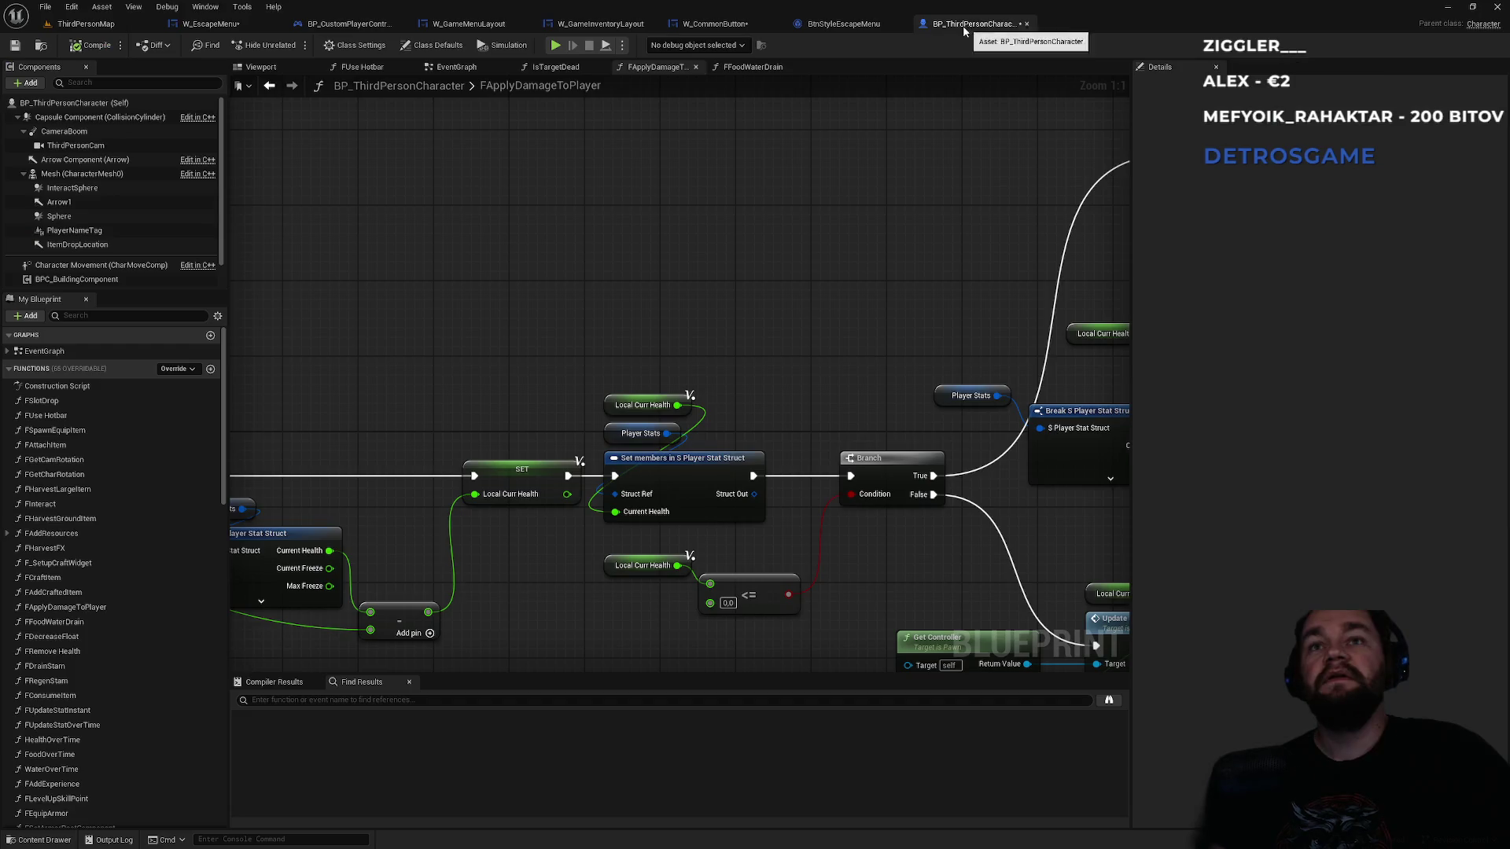
left_click(204, 26)
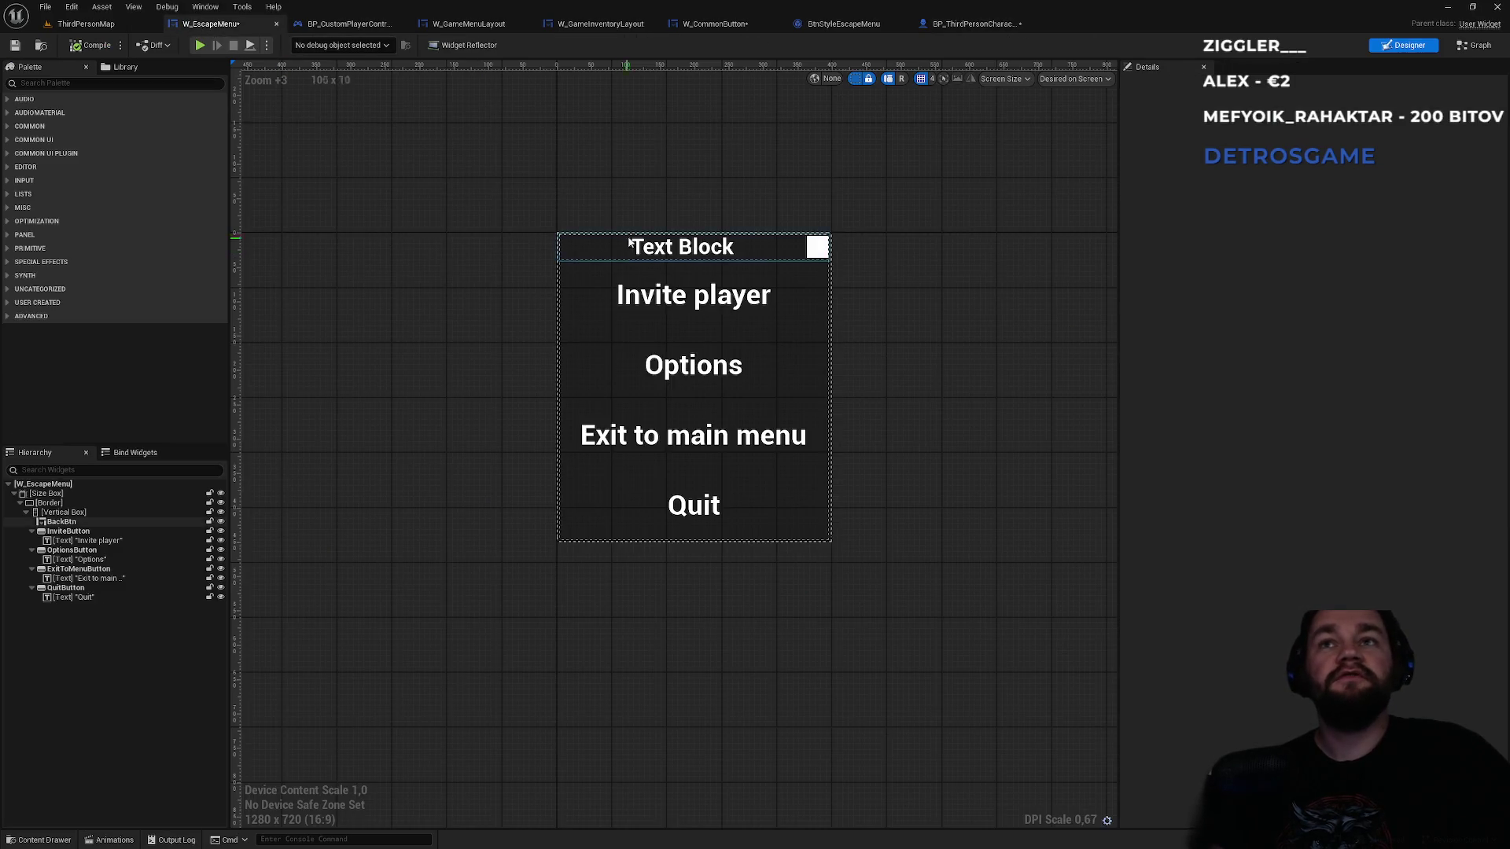
left_click(86, 522)
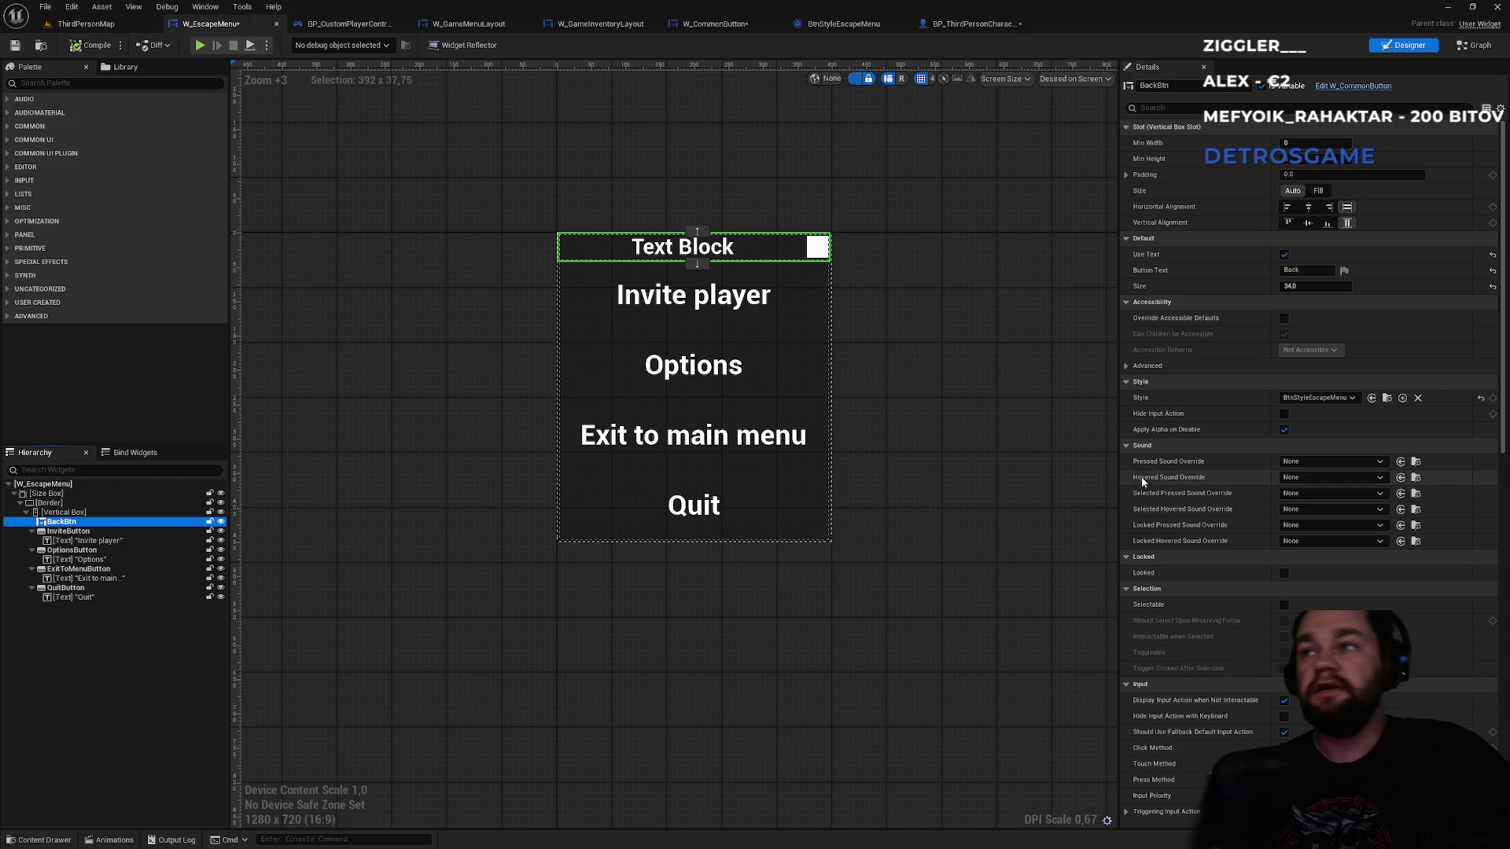
scroll(1335, 606, "down", 2)
left_click(1356, 604)
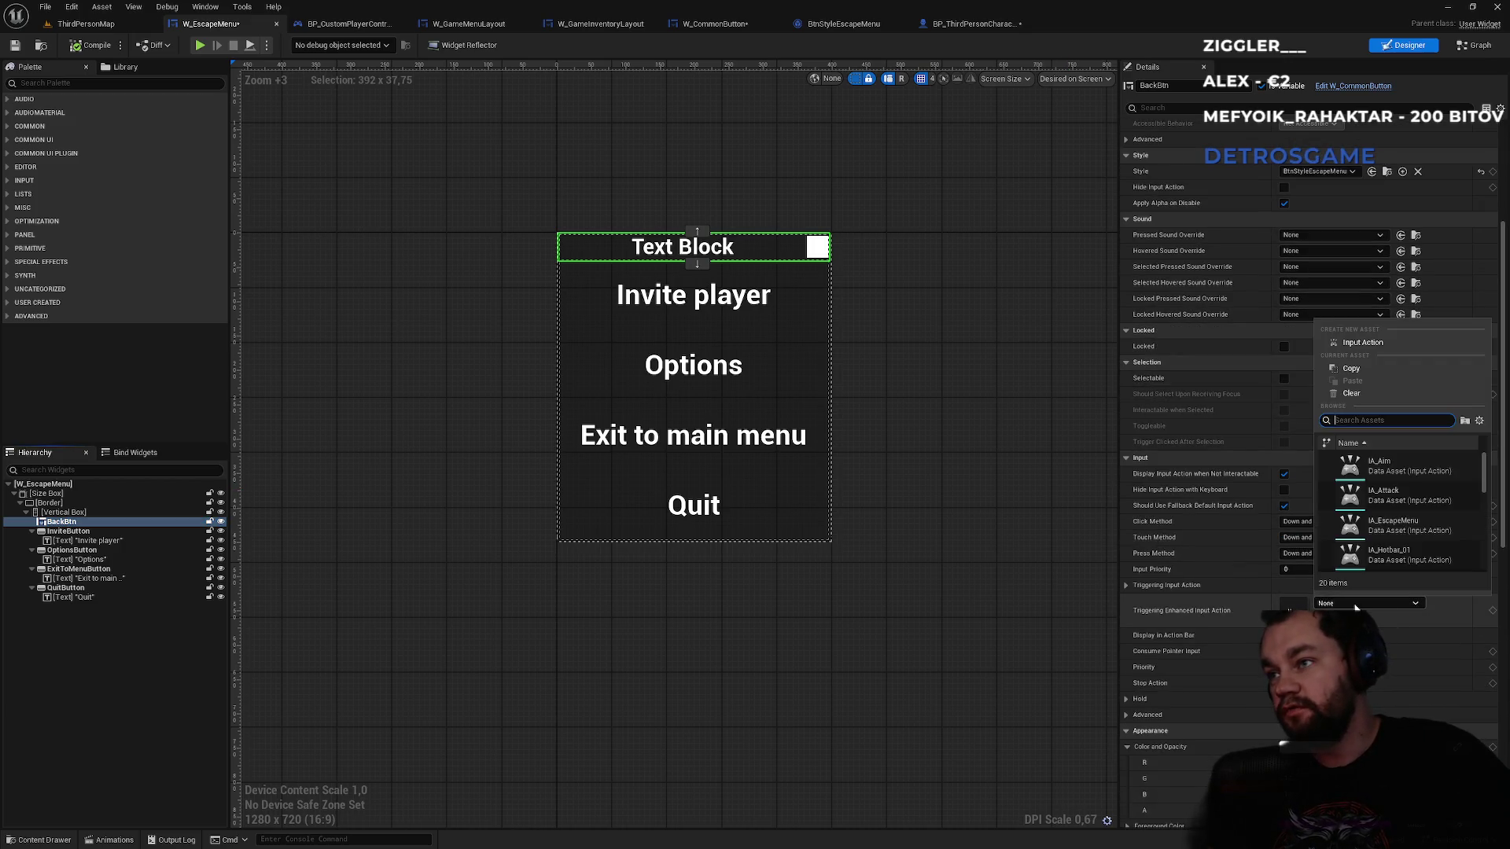
type("esca")
left_click(1392, 465)
left_click(553, 197)
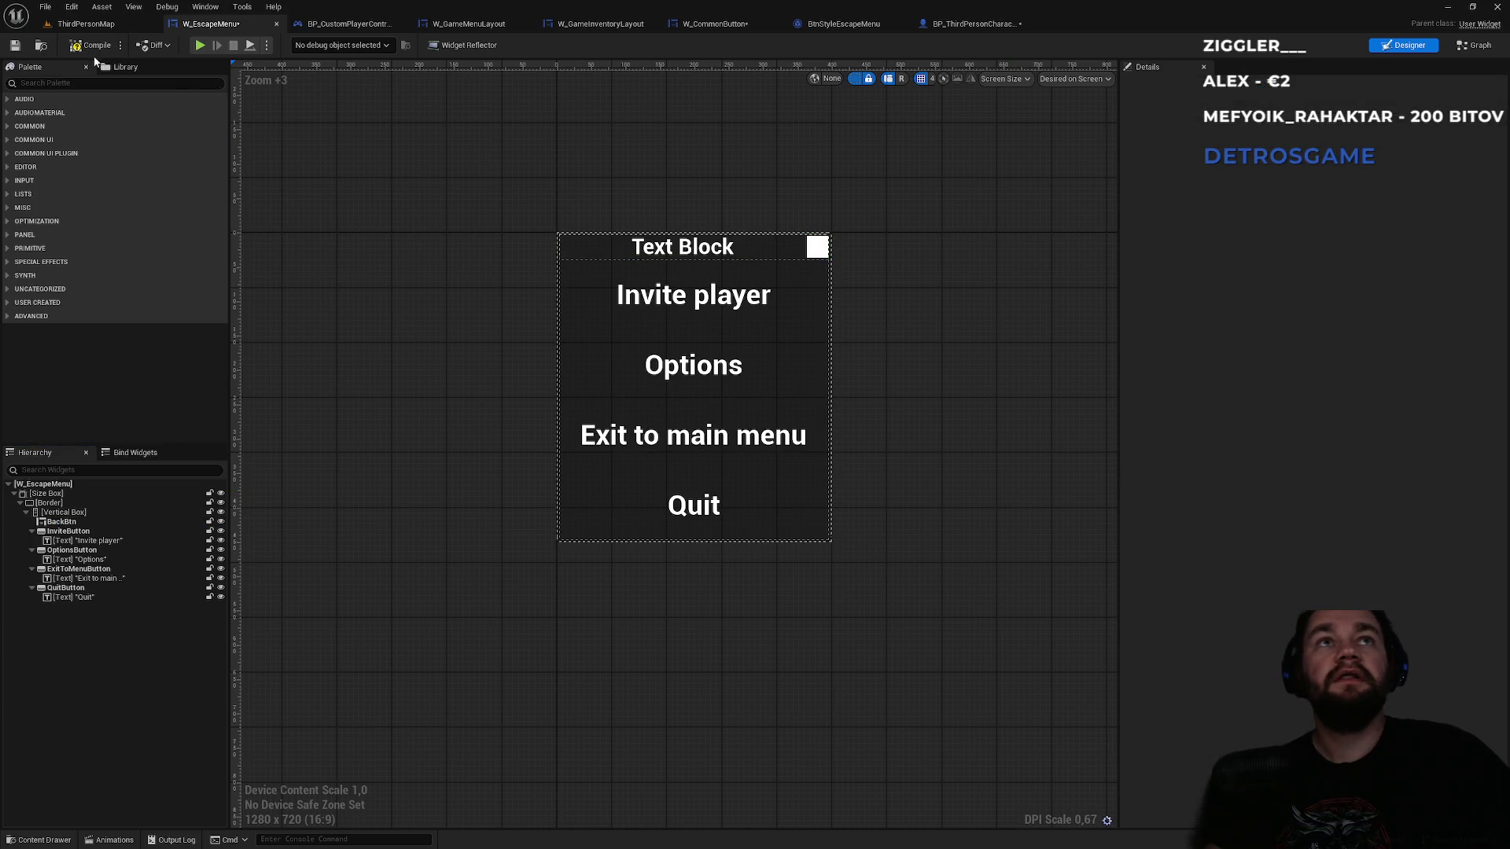
- Play the level with Alt+P, toggle the escape menu with Esc, then reselect the back button
left_click(106, 25)
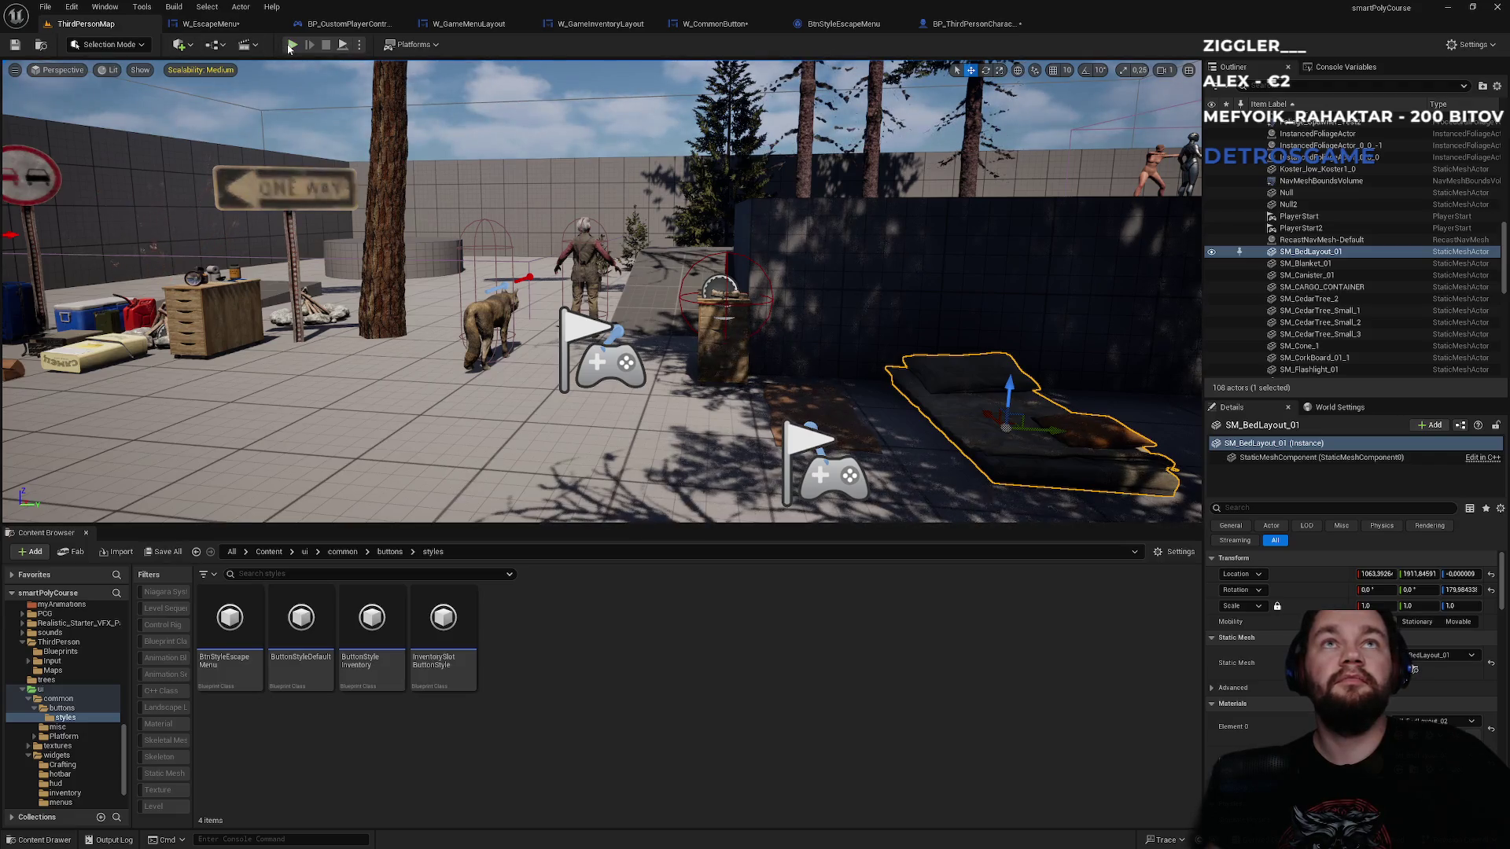
key("alt+p")
key("Escape")
key("Escape")
key("Escape")
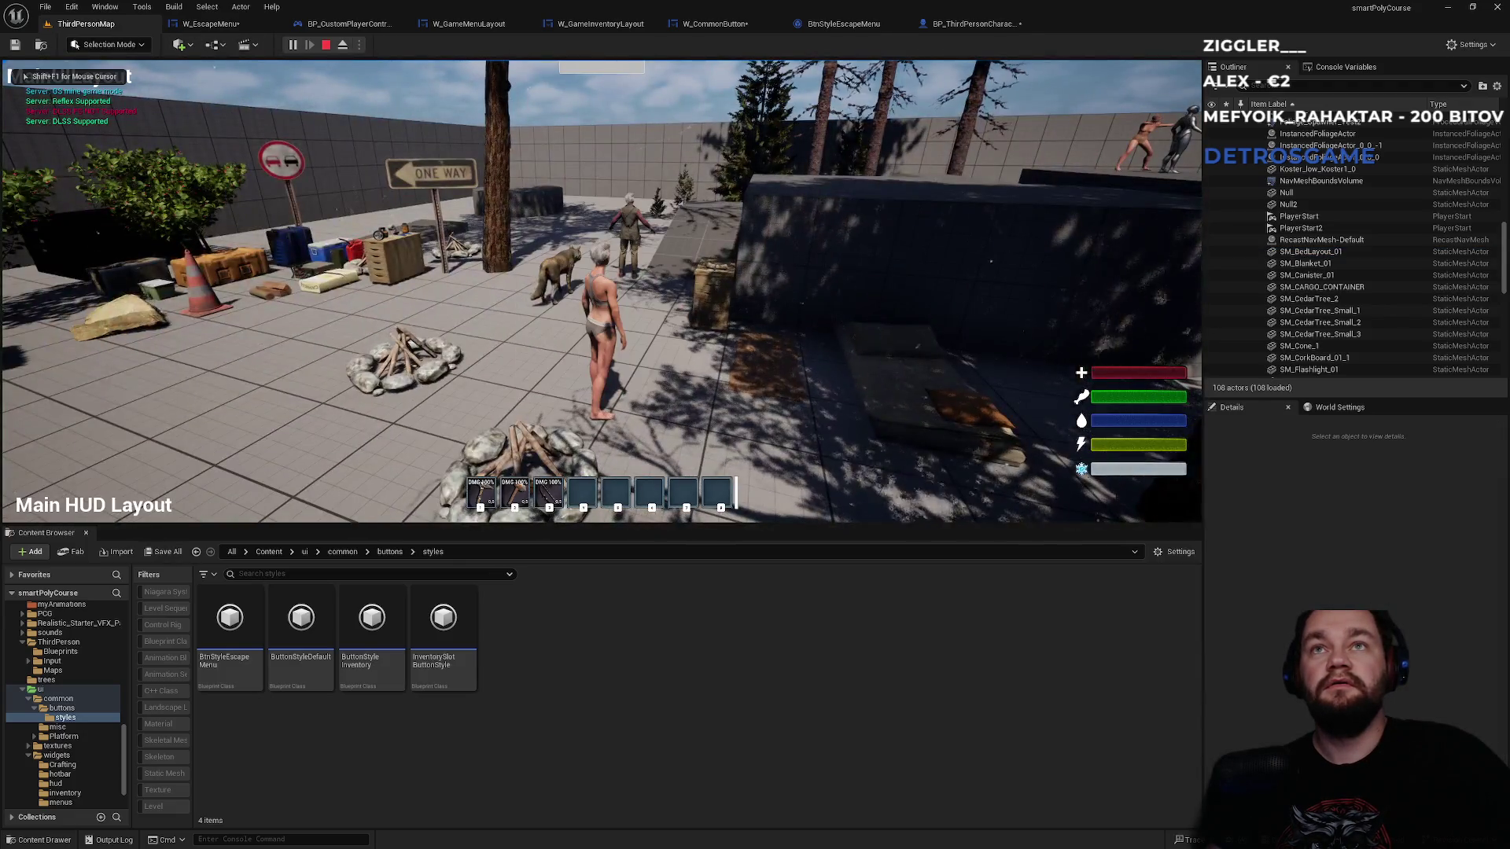
key("Escape")
key("Escape")
key("Escape")
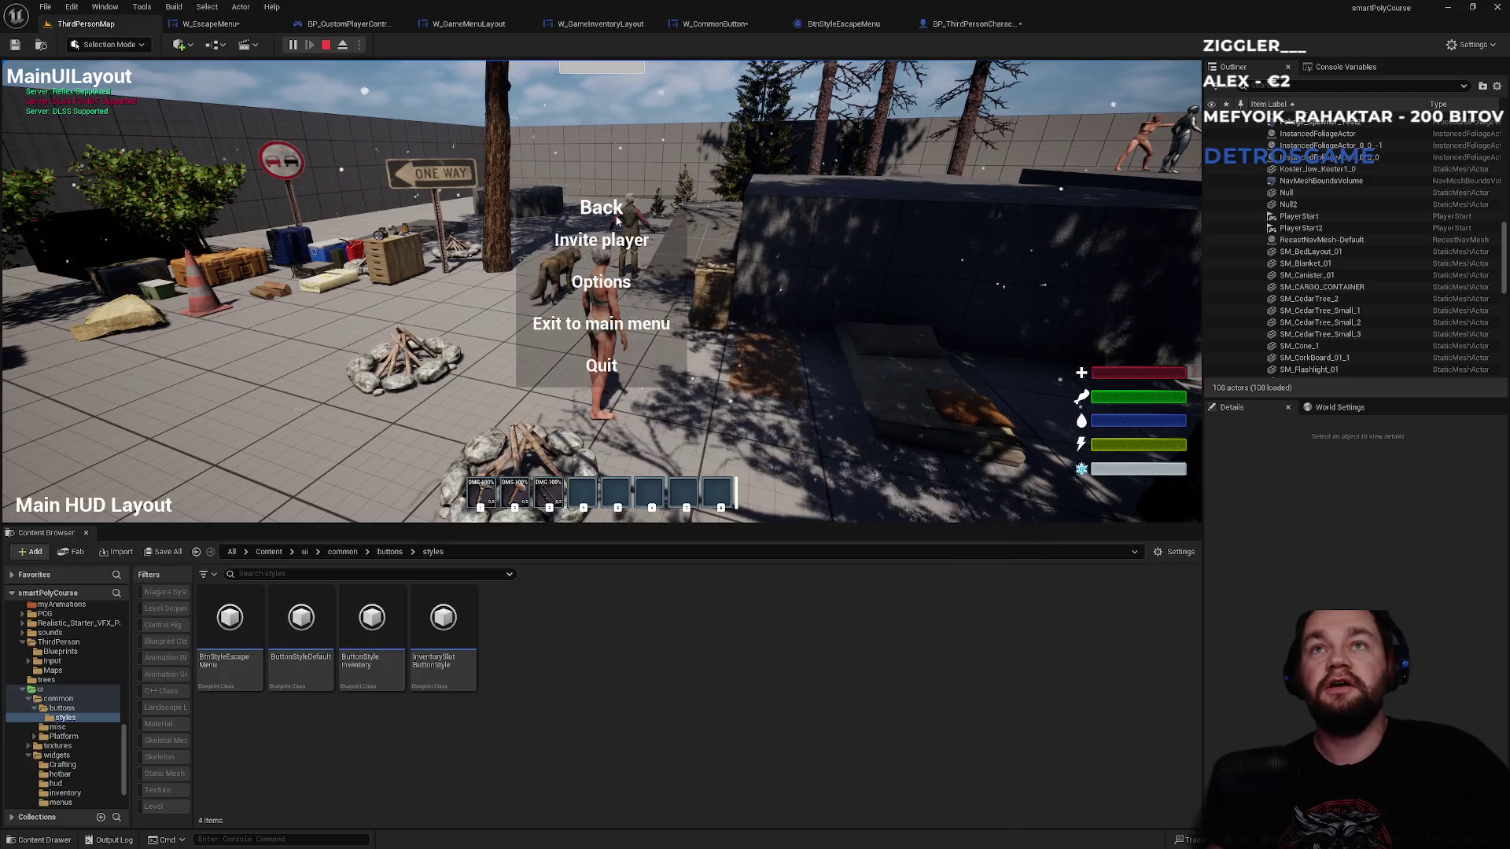
key("Escape")
key("Escape")
key("Escape")
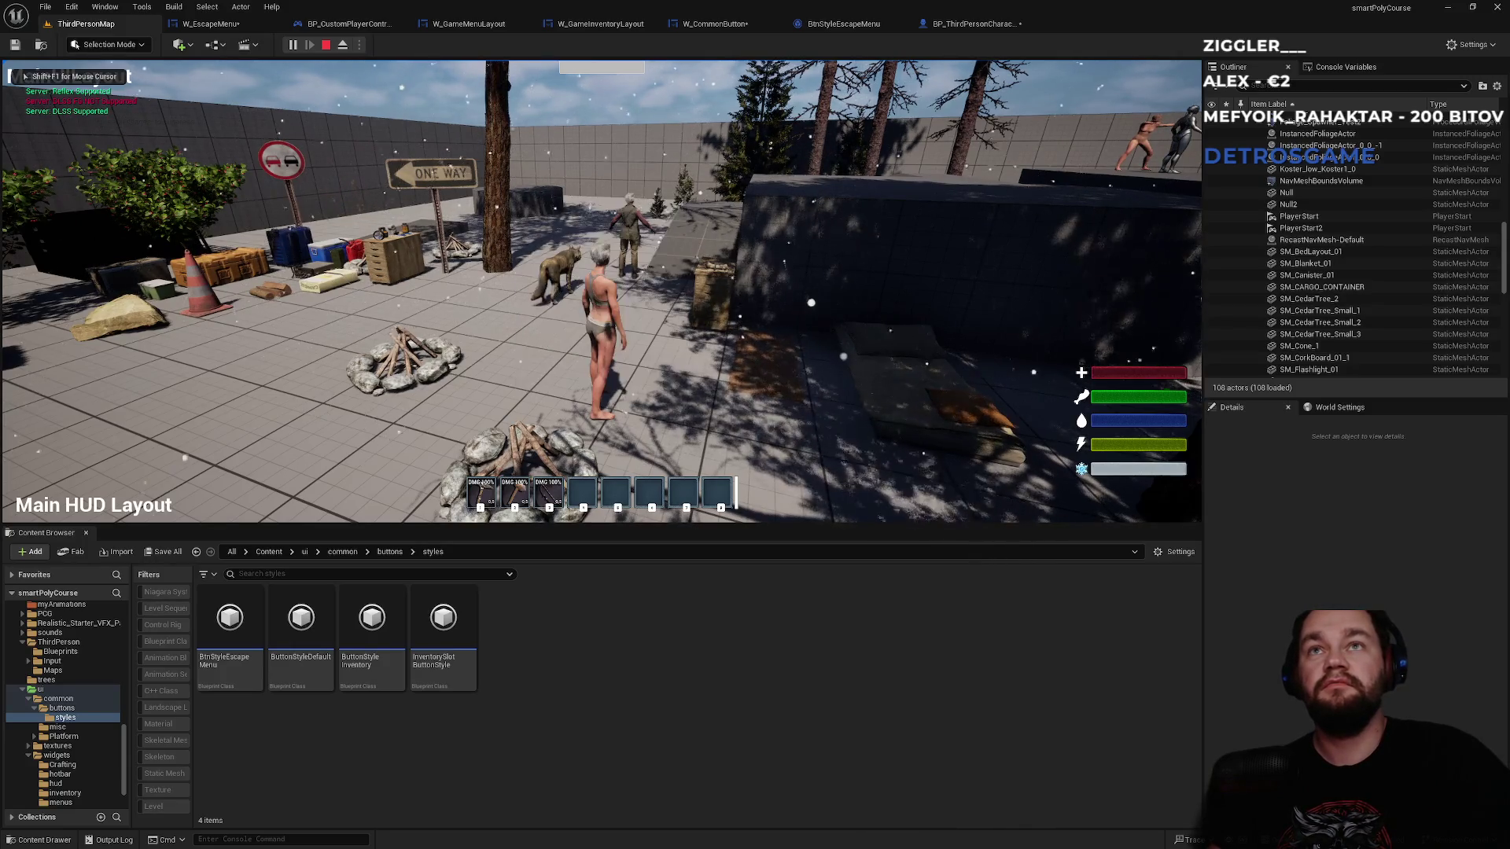
left_click(611, 211)
key("Escape")
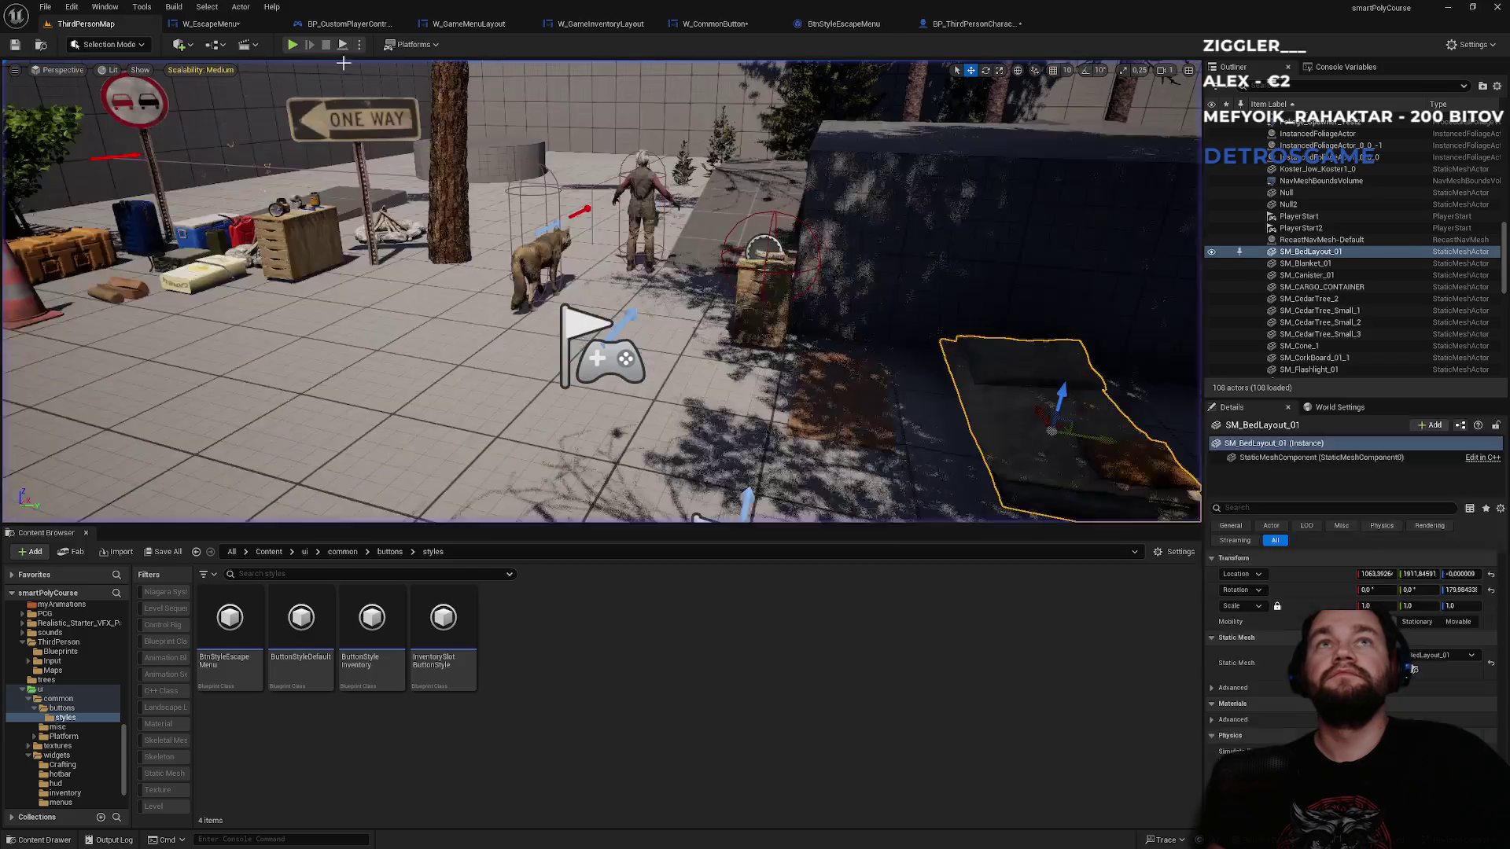
left_click(216, 24)
left_click(691, 249)
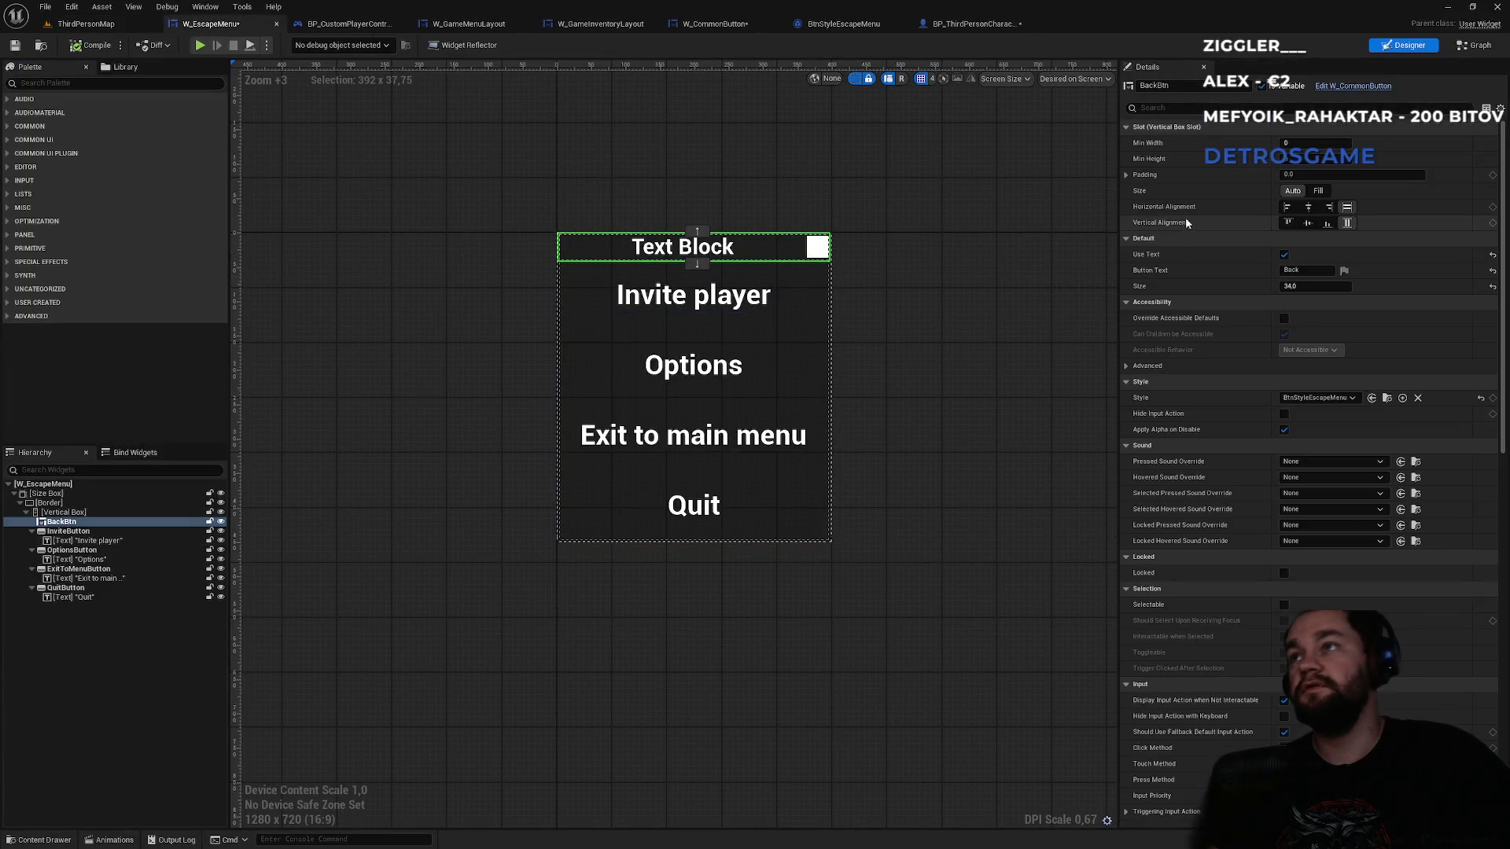
- Set the back button's slot padding to 20
left_click(800, 298)
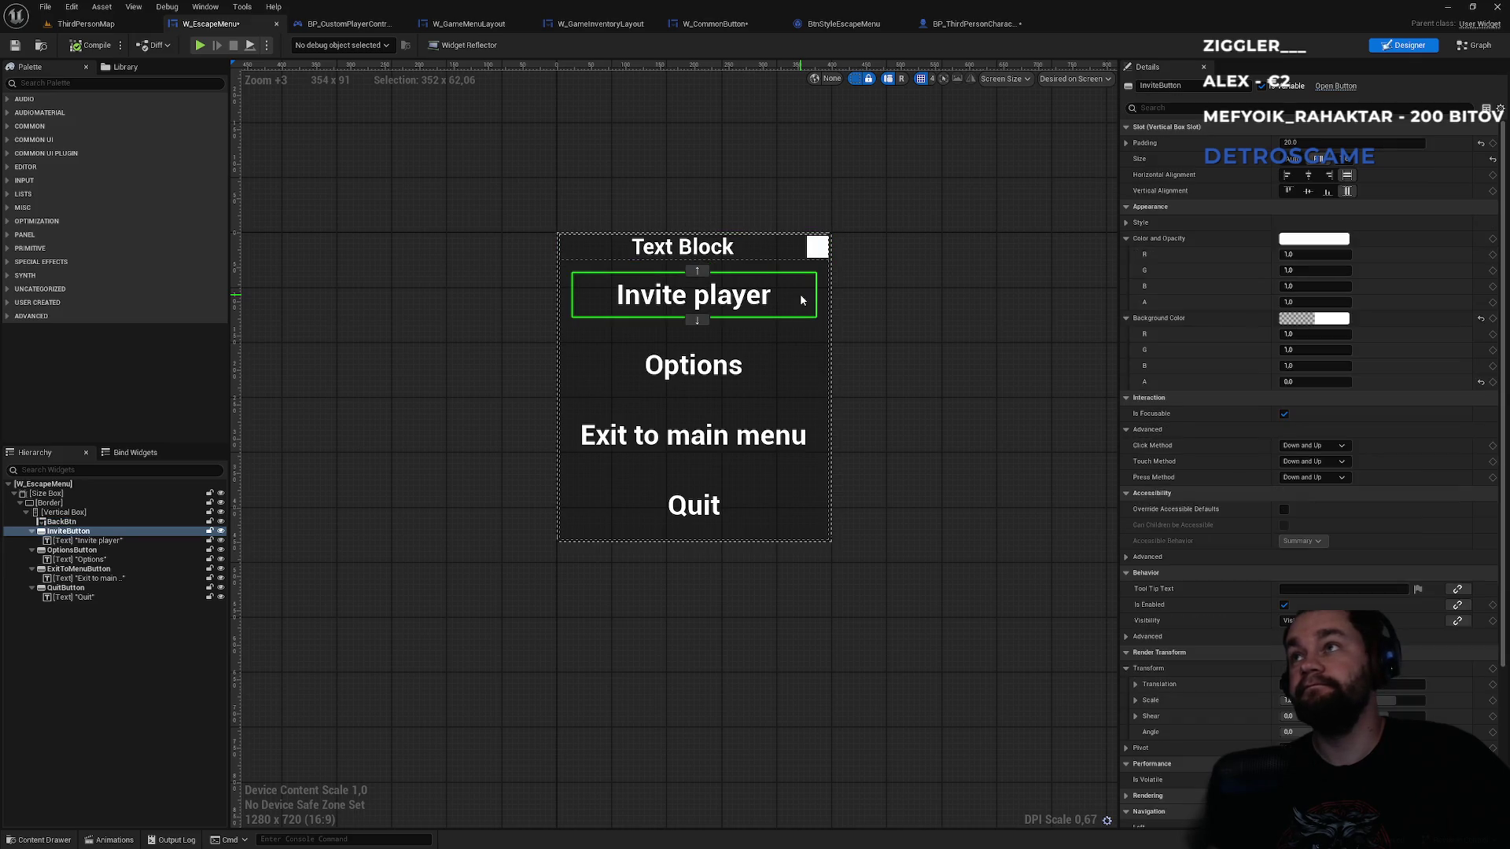
left_click(755, 247)
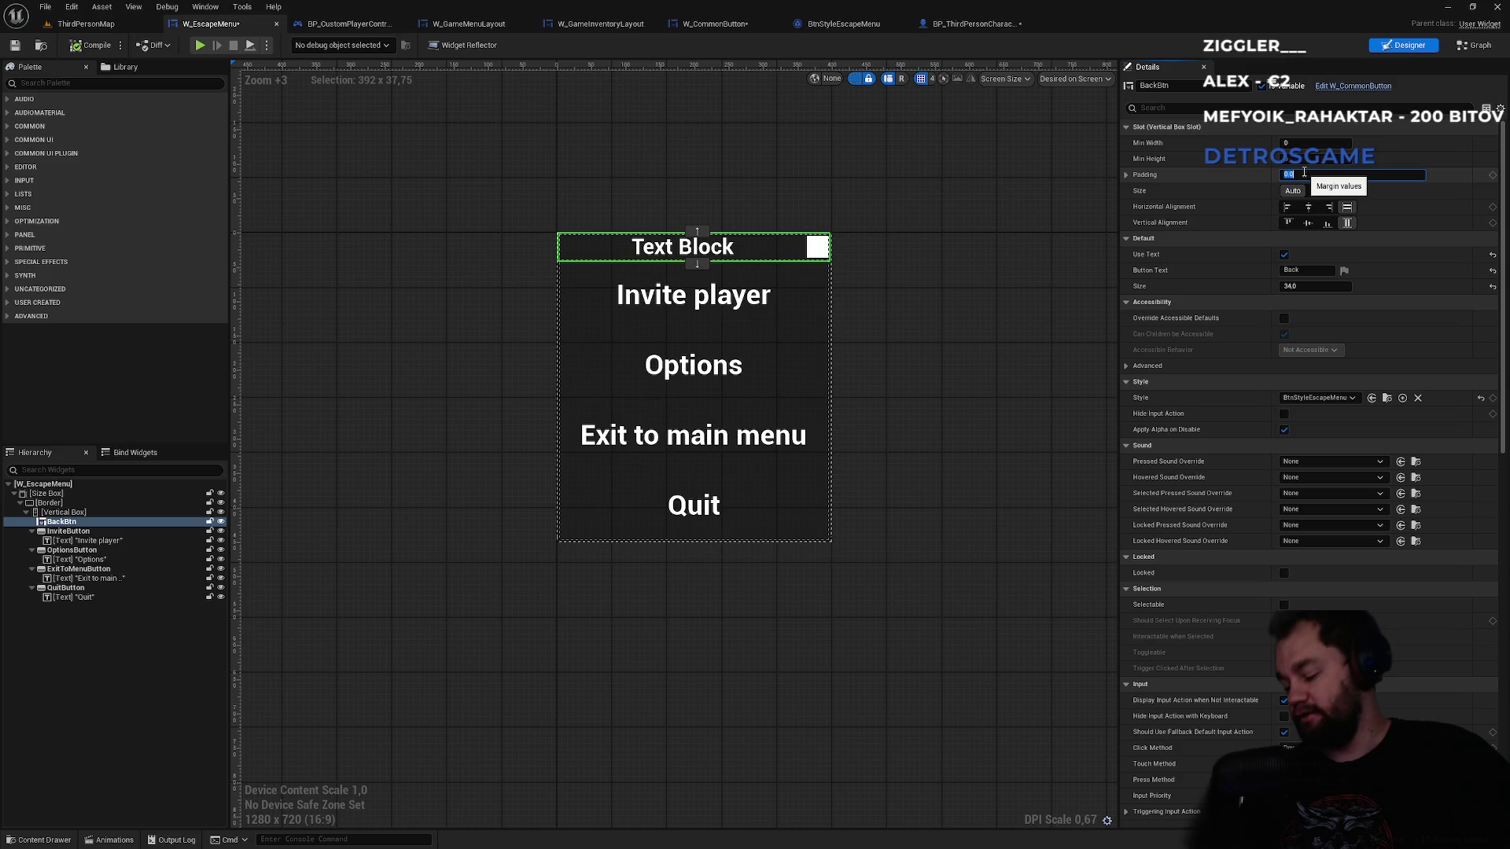
type("20")
key("Return")
left_click(960, 428)
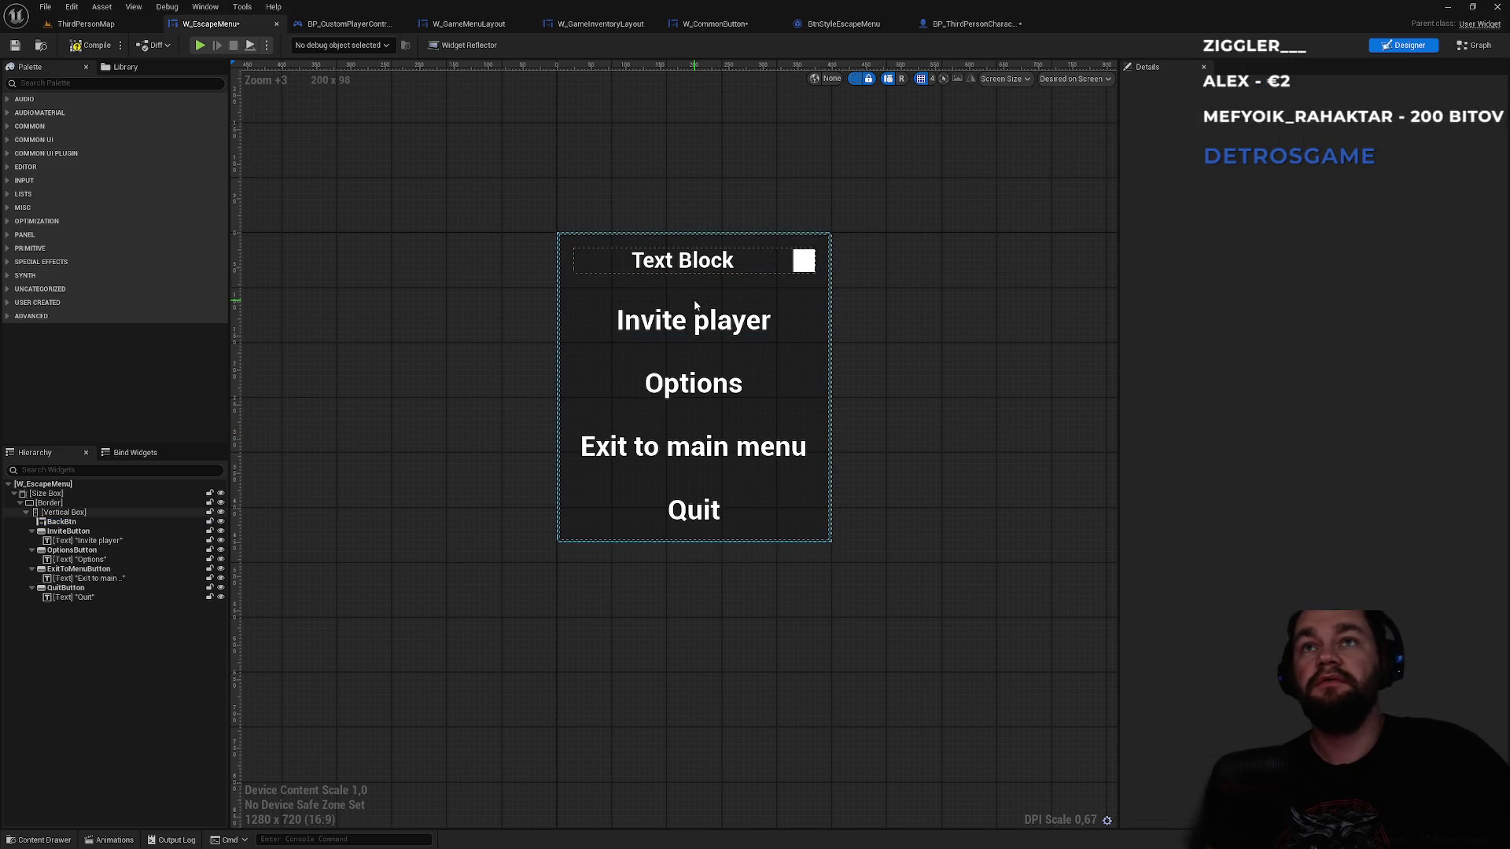
- Play-test twice, toggling the escape menu with Esc to check the padded Back button
left_click(118, 29)
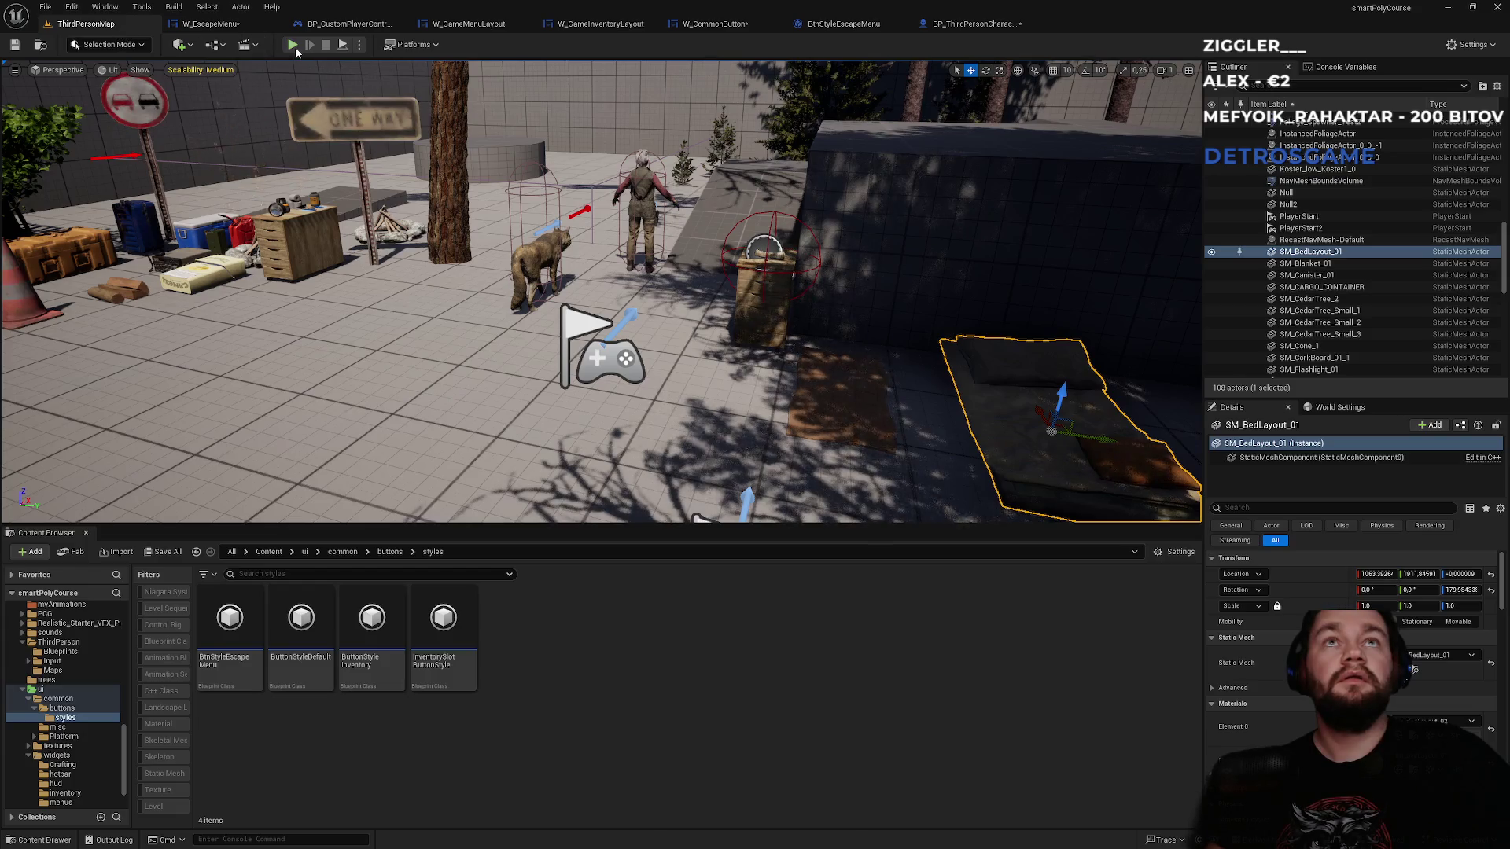
key("Escape")
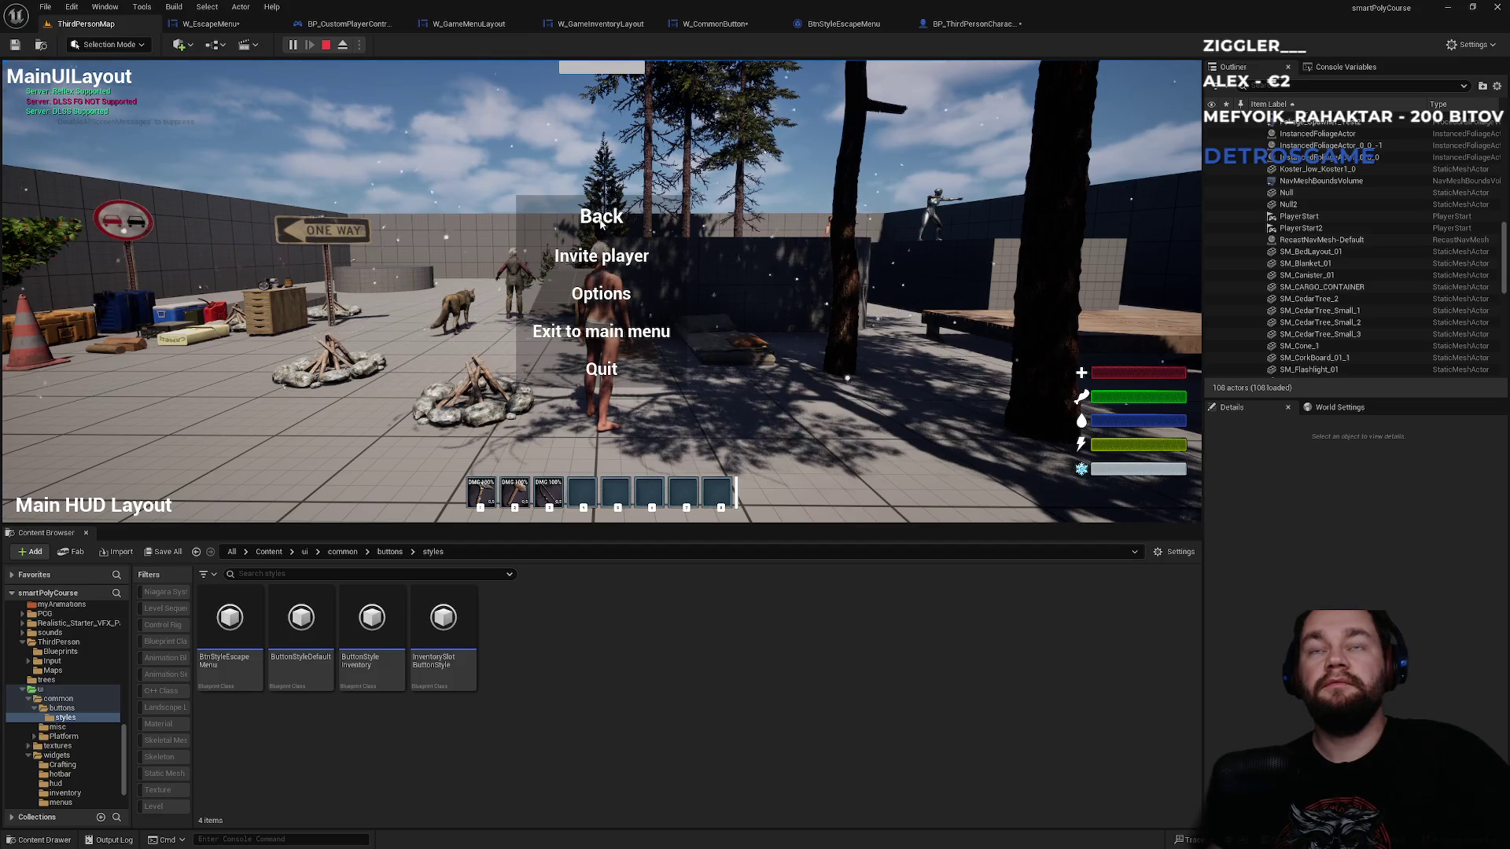
left_click(601, 220)
key("Escape")
left_click(601, 220)
key("Escape")
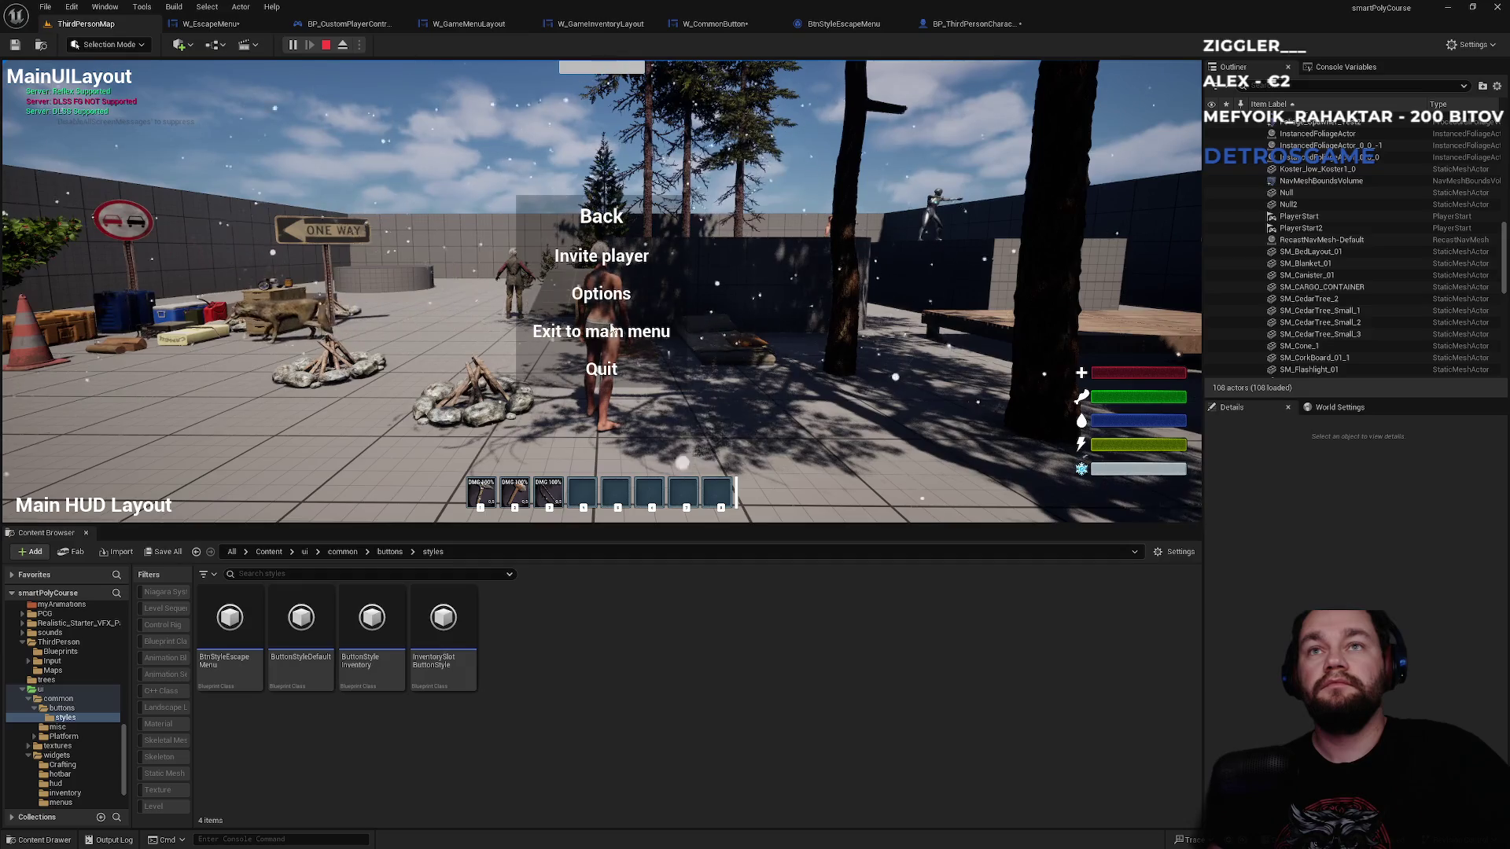
key("Escape")
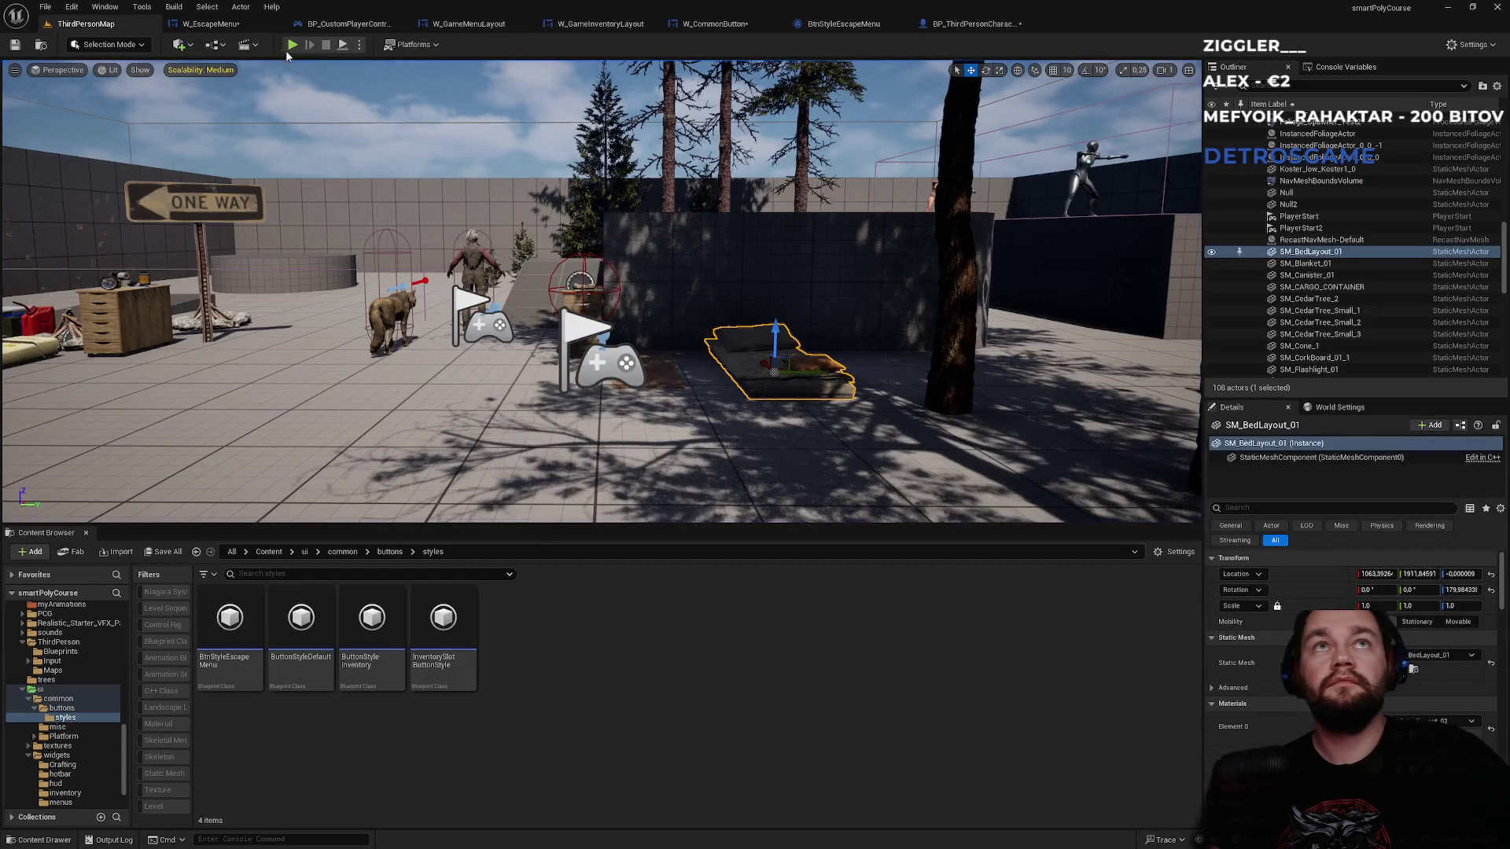
left_click(291, 46)
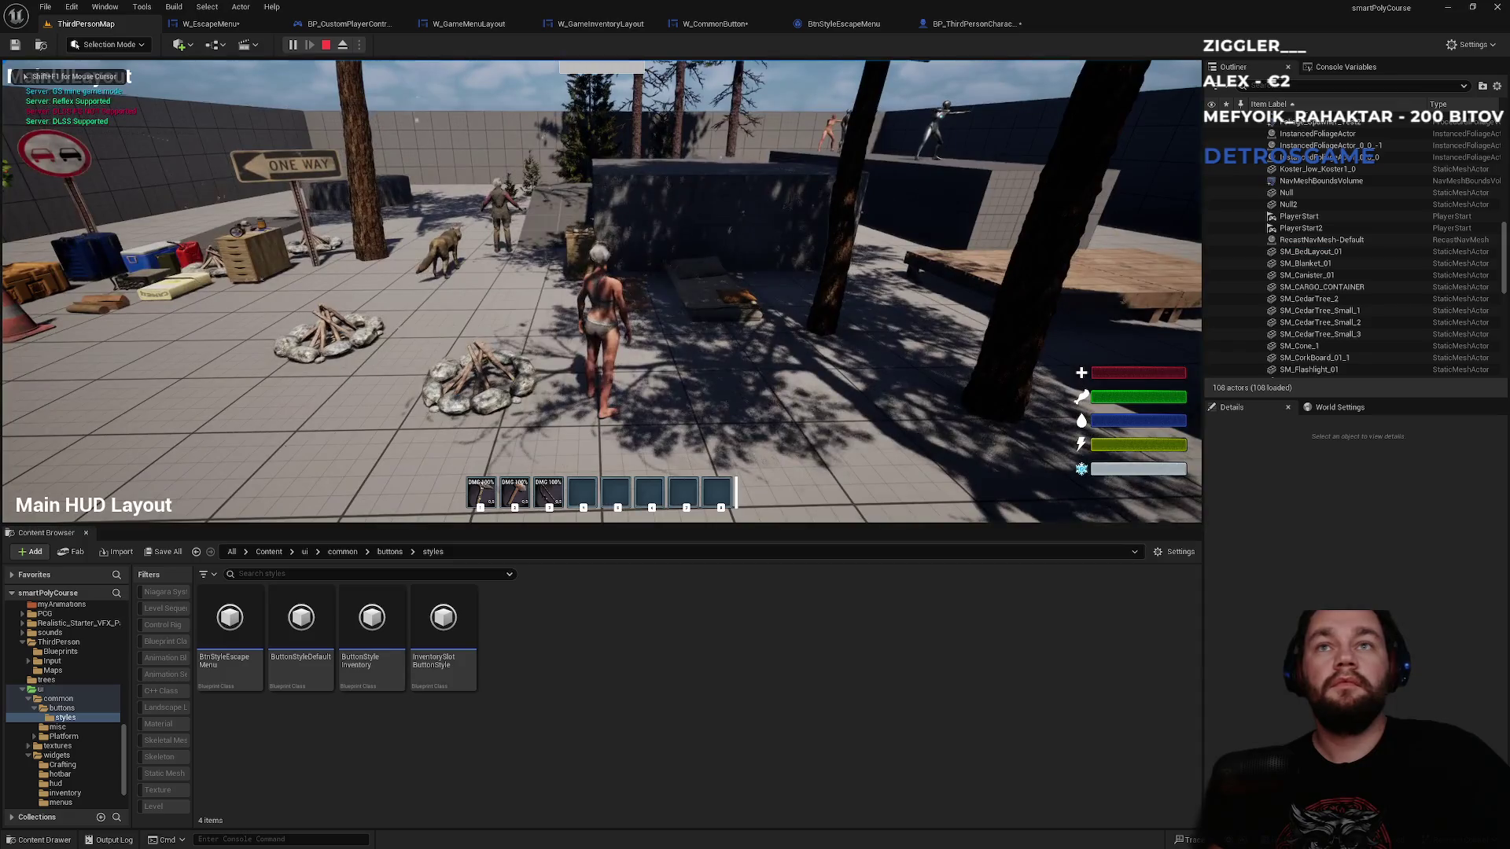
key("Escape")
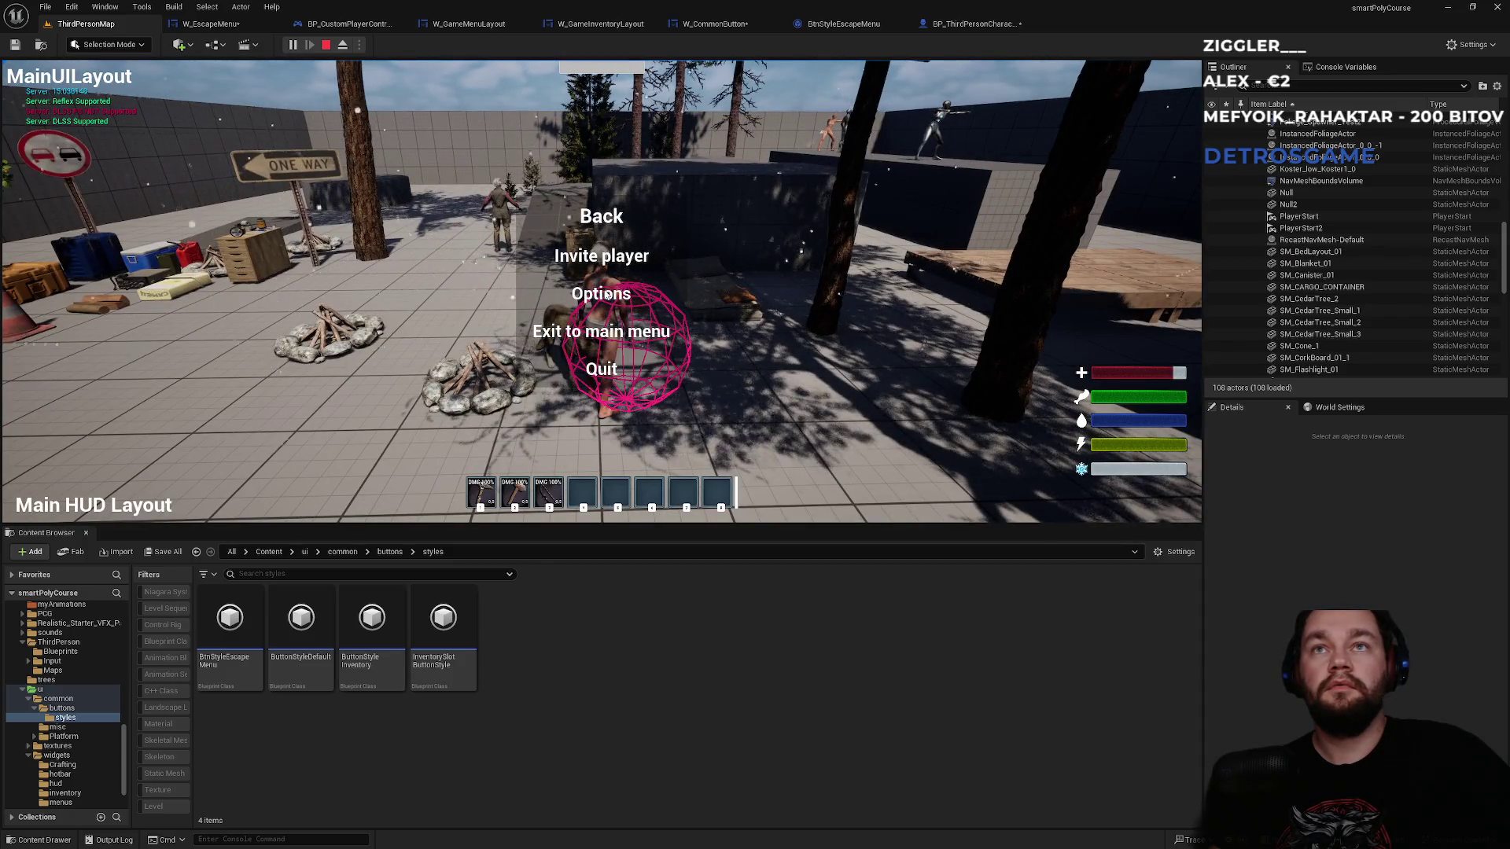
key("Escape")
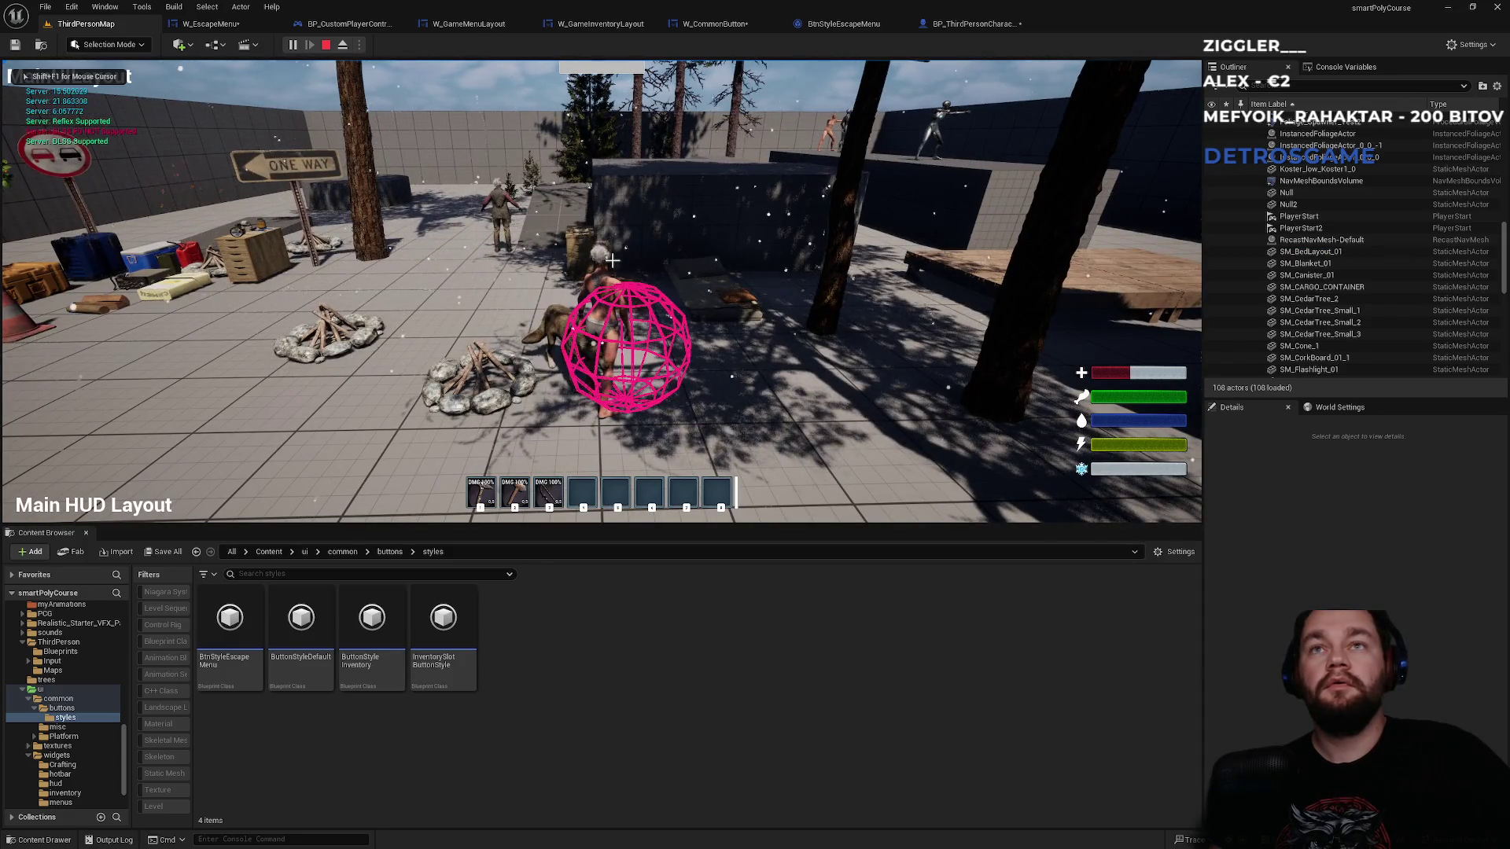
key("Escape")
left_click(975, 24)
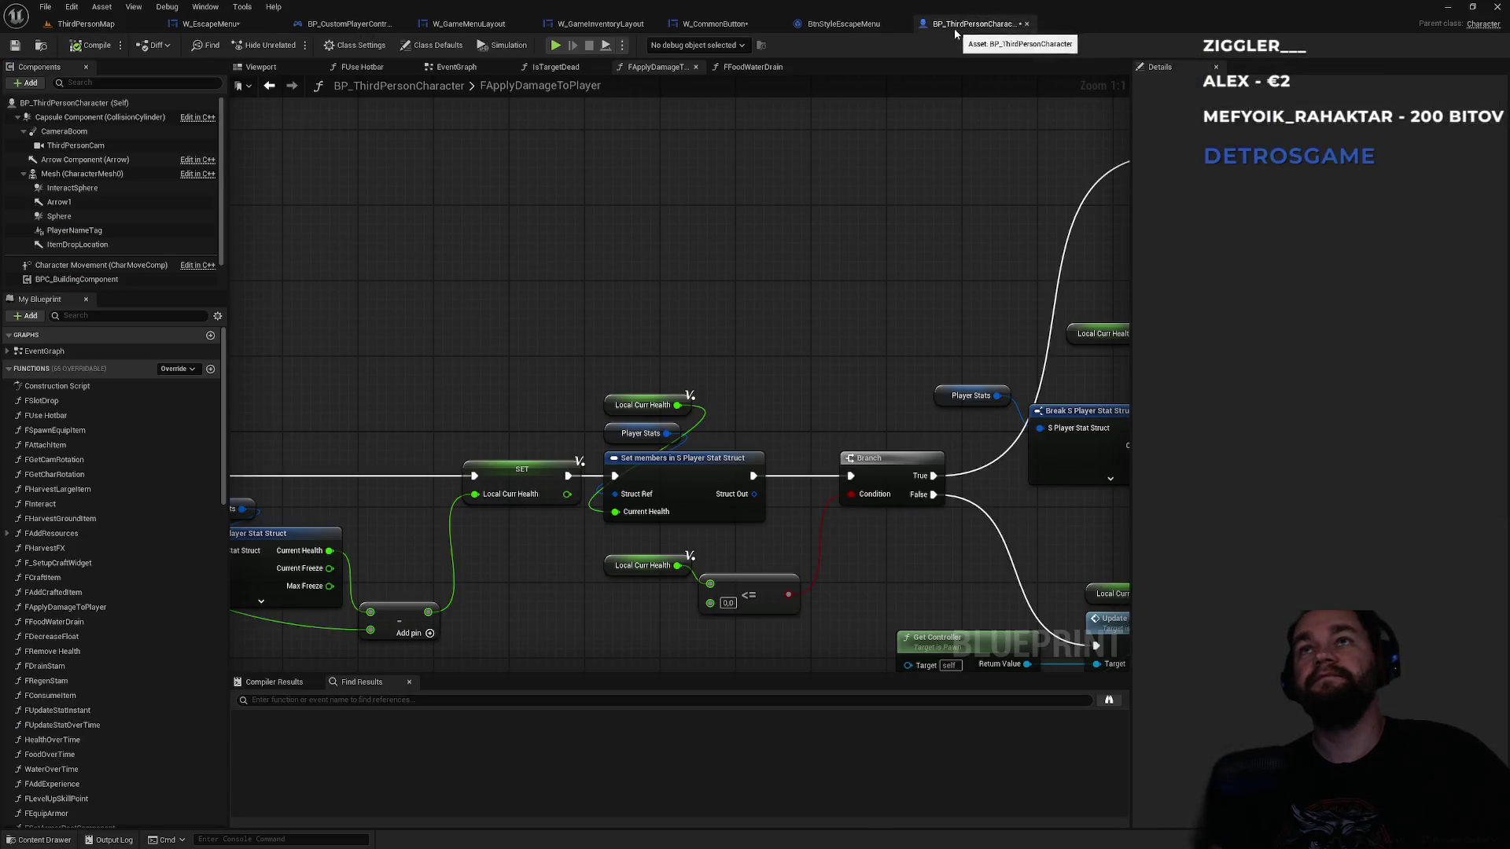
- Review BtnStyleEscapeMenu, W_CommonButton, W_GameInventoryLayout, W_GameMenuLayout and BP_CustomPlayerController, ending on W_EscapeMenu
left_click(850, 27)
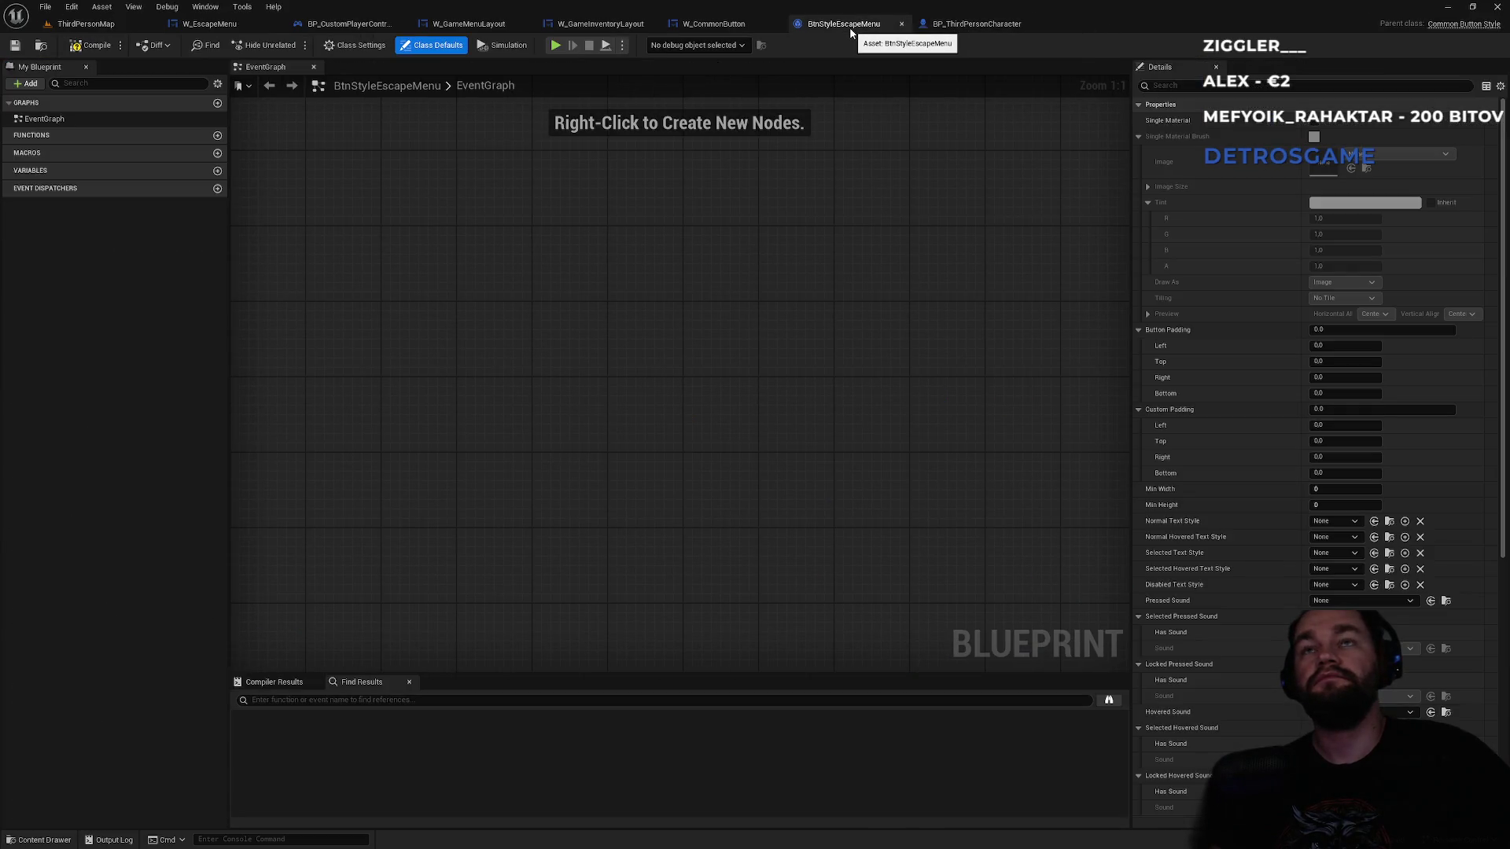
left_click(724, 23)
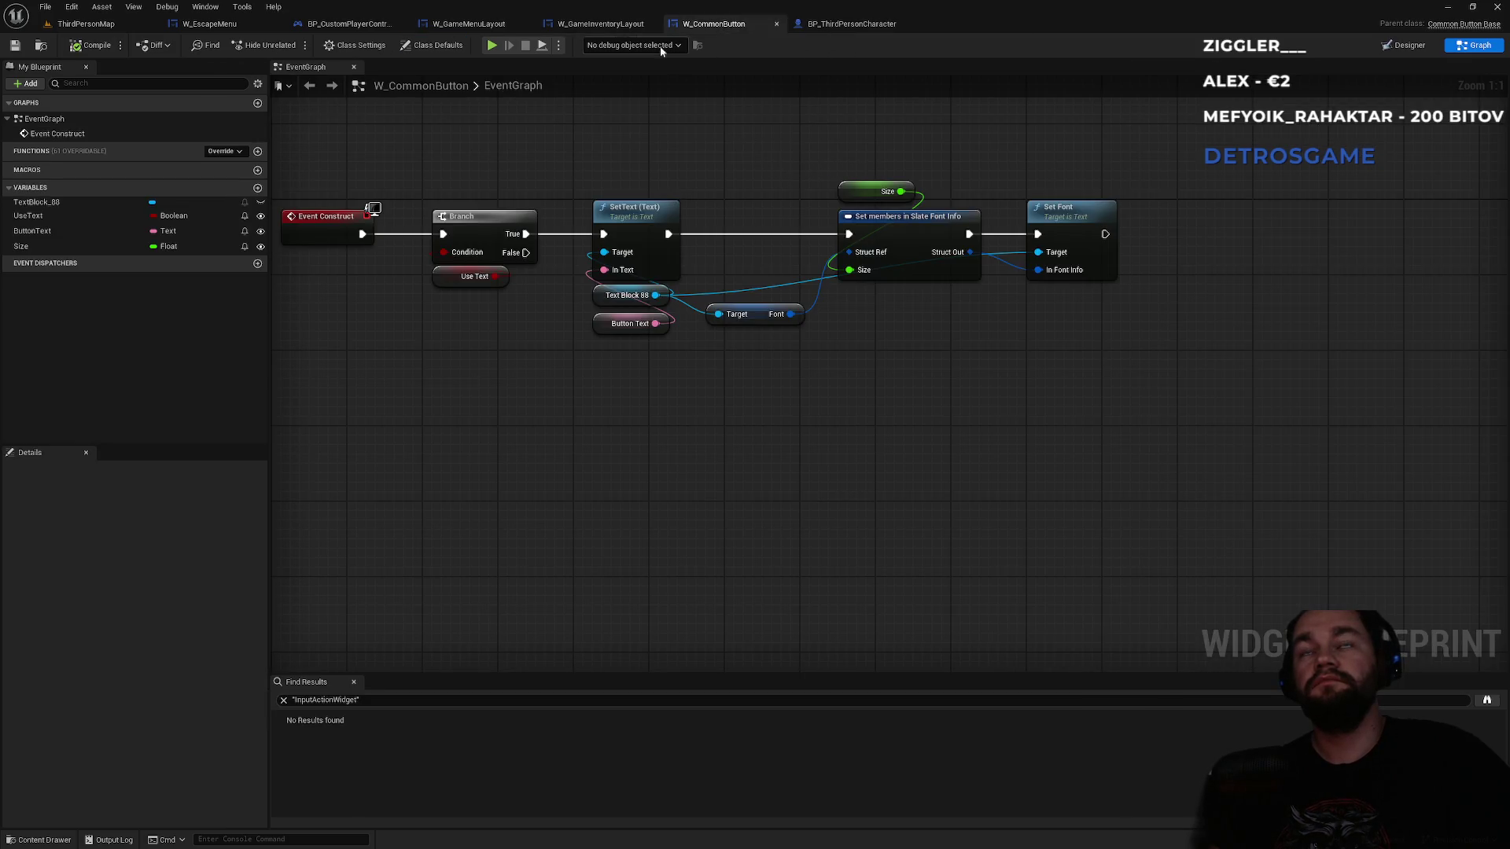
left_click(593, 24)
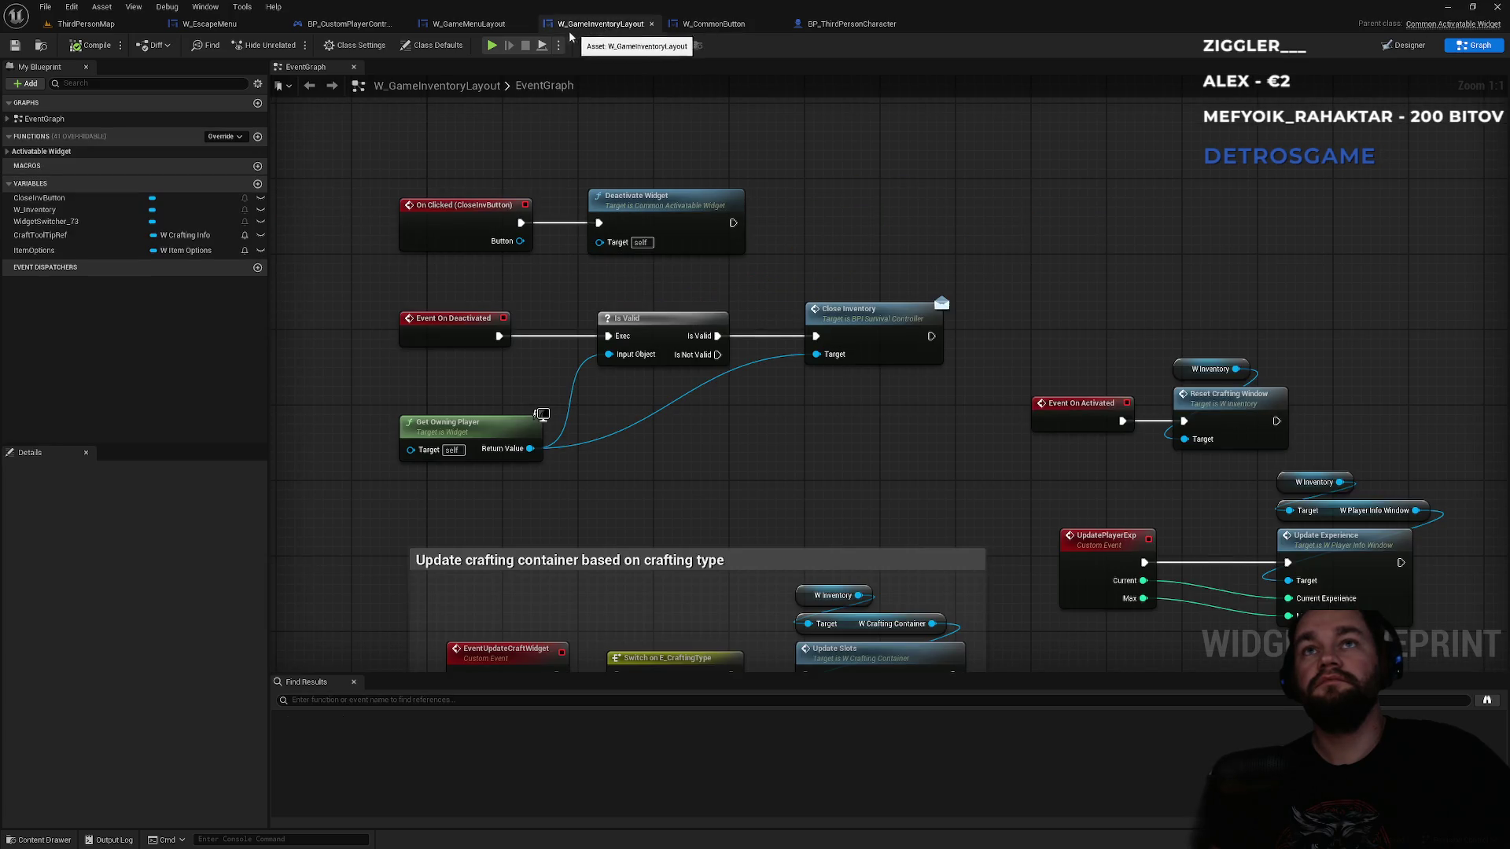
left_click(477, 26)
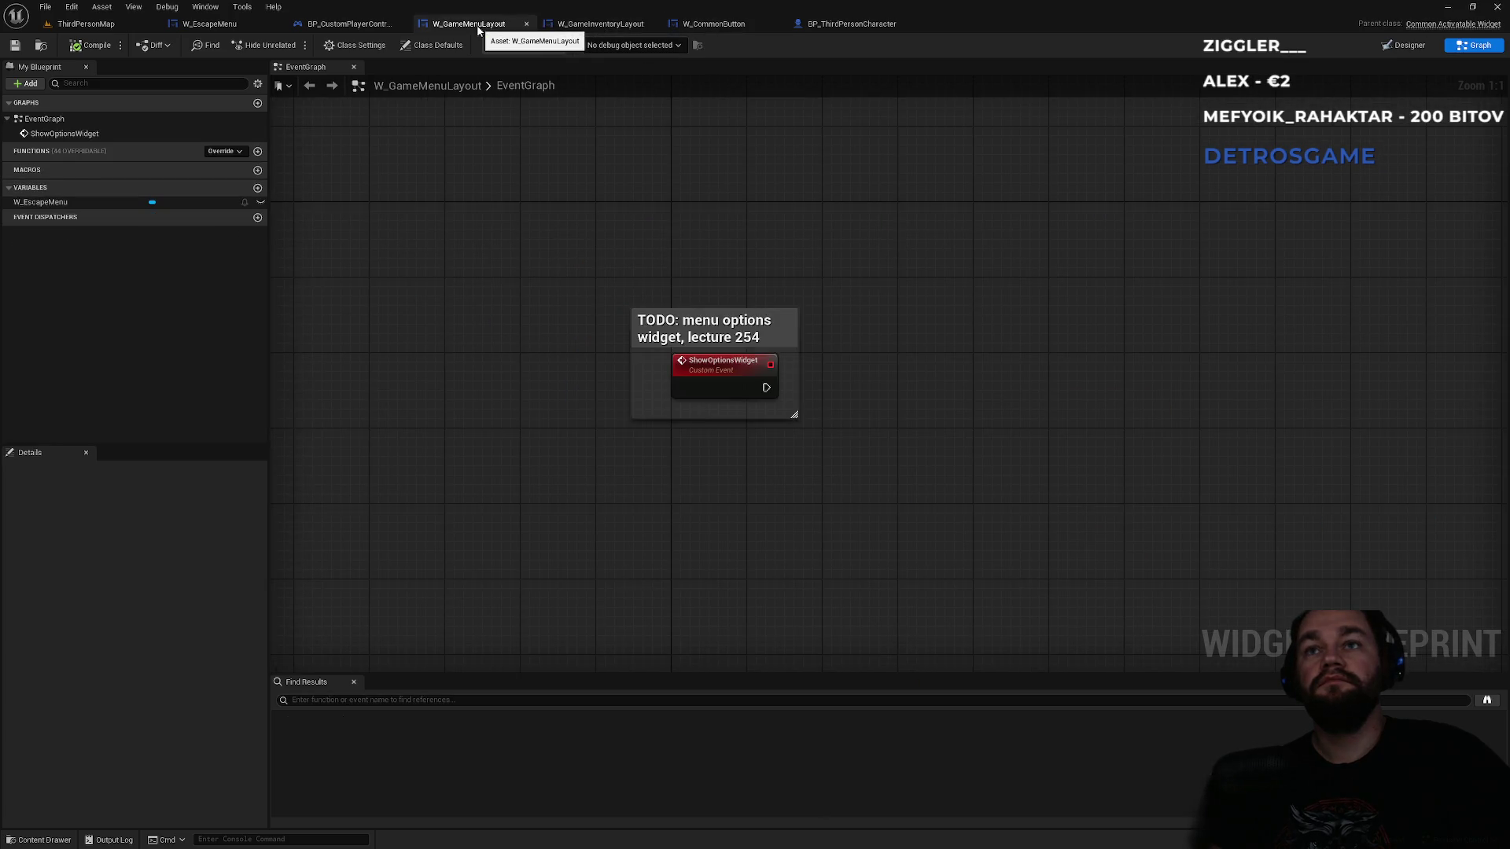
left_click(358, 25)
left_click(206, 23)
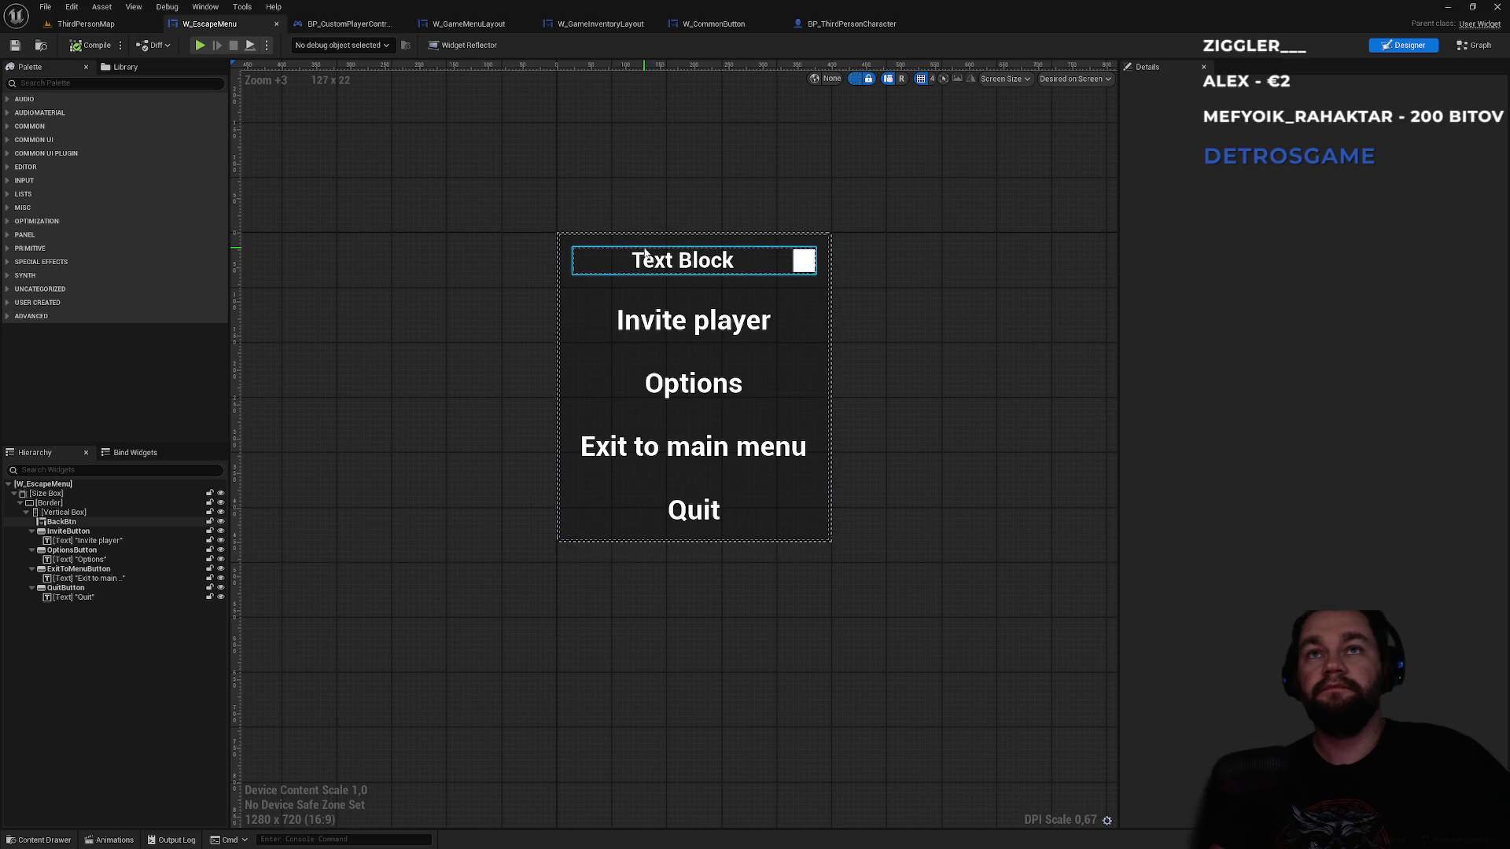
- Inspect the Invite player, Options, Exit to main menu, Quit and Back entries in the escape menu
left_click(651, 325)
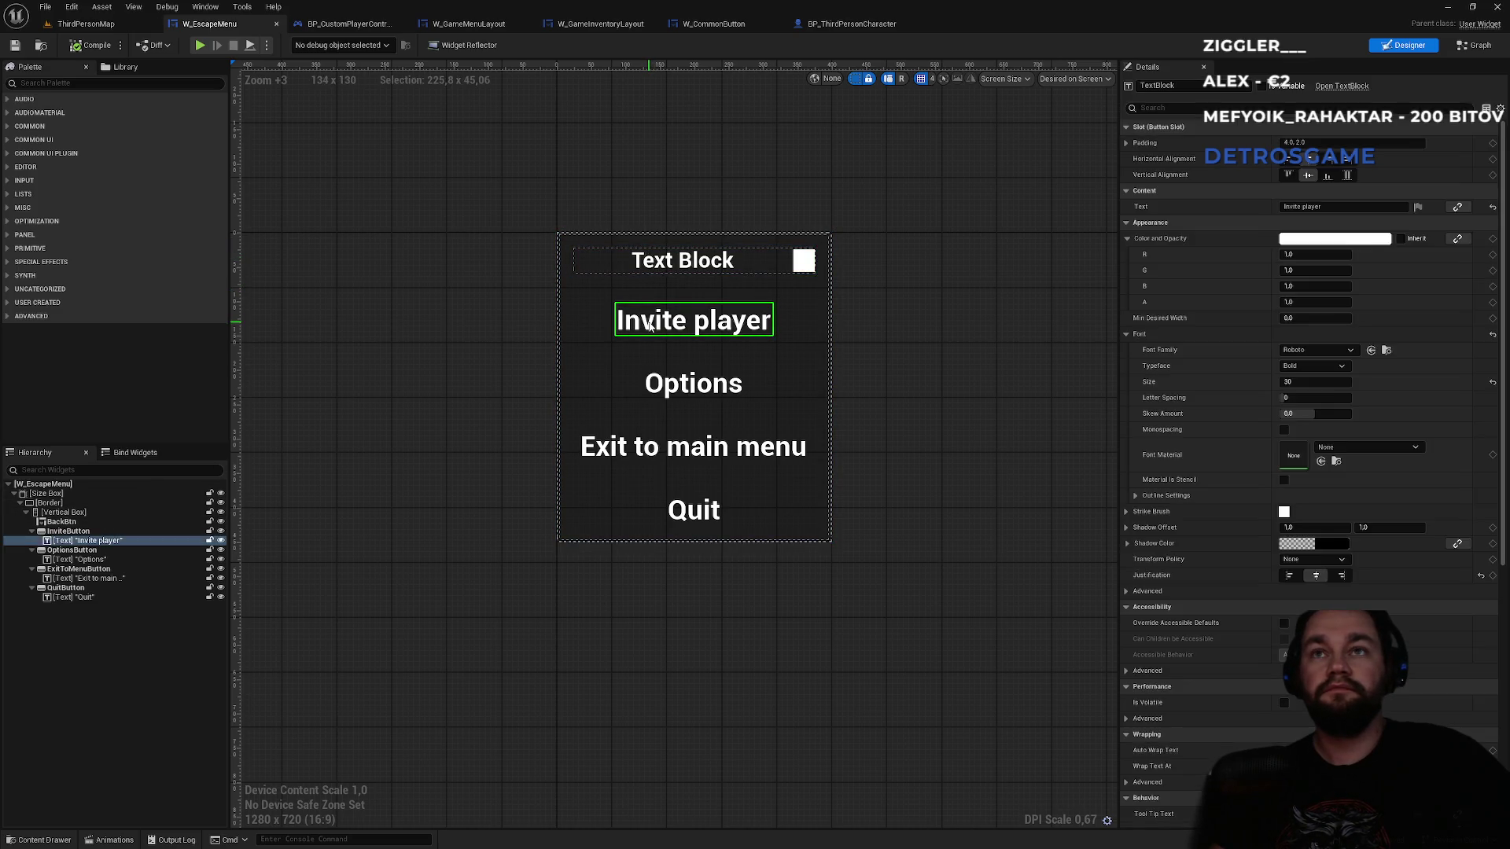
left_click(594, 314)
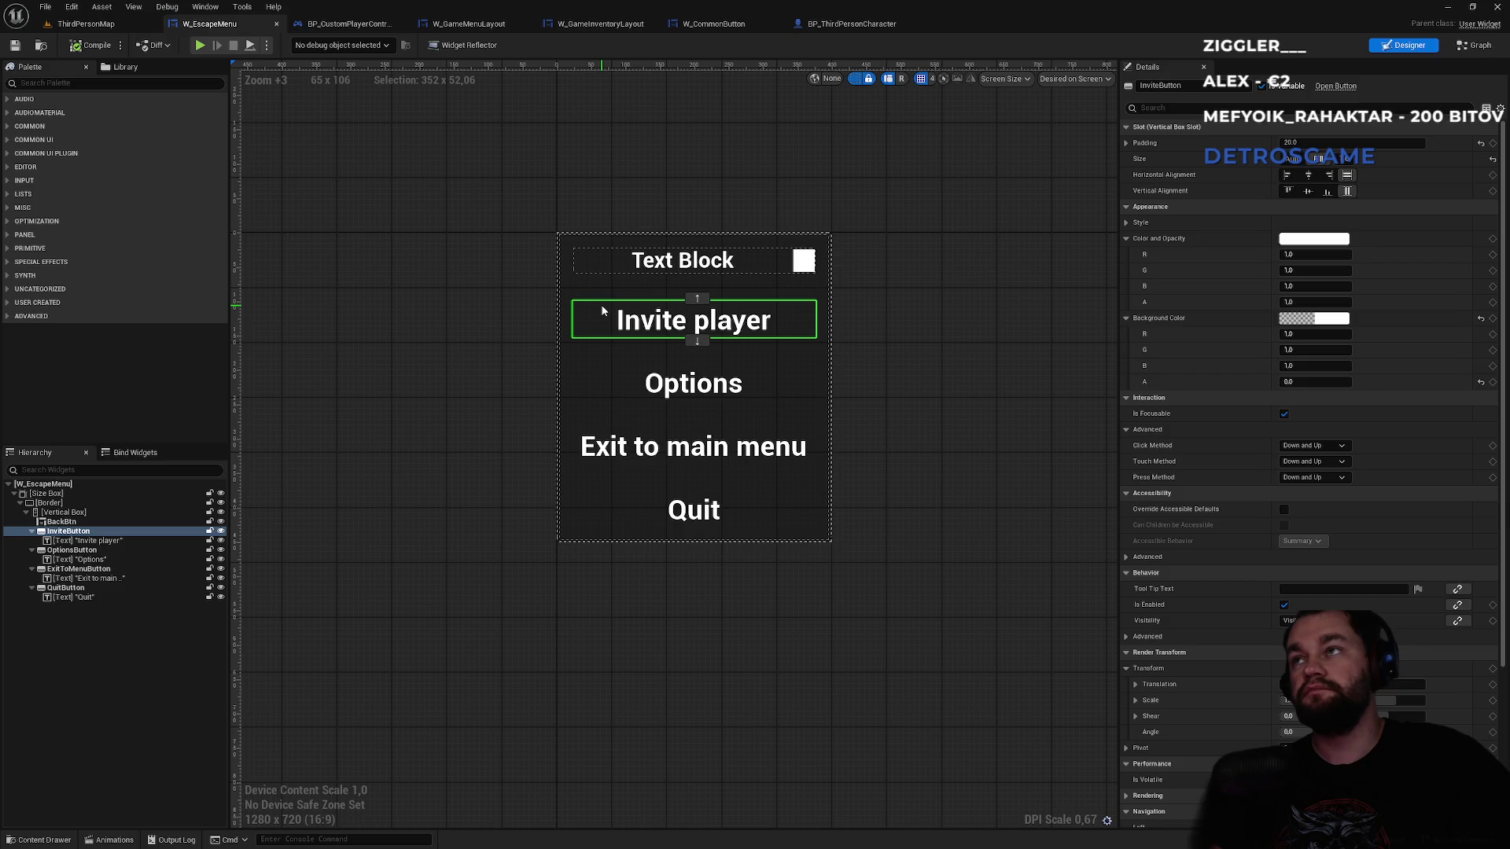
left_click(649, 323)
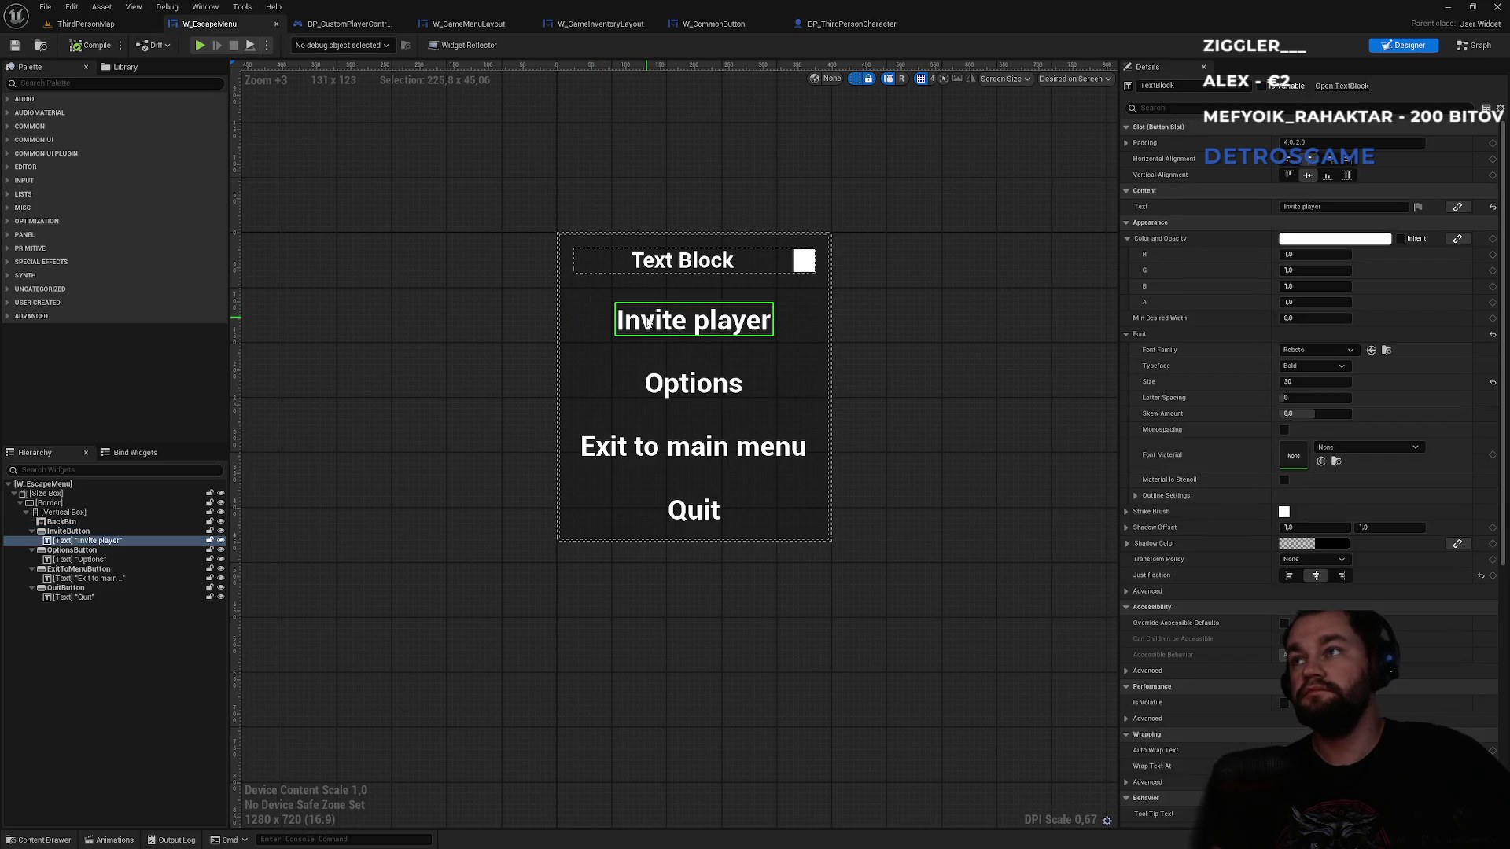
left_click(667, 382)
left_click(695, 448)
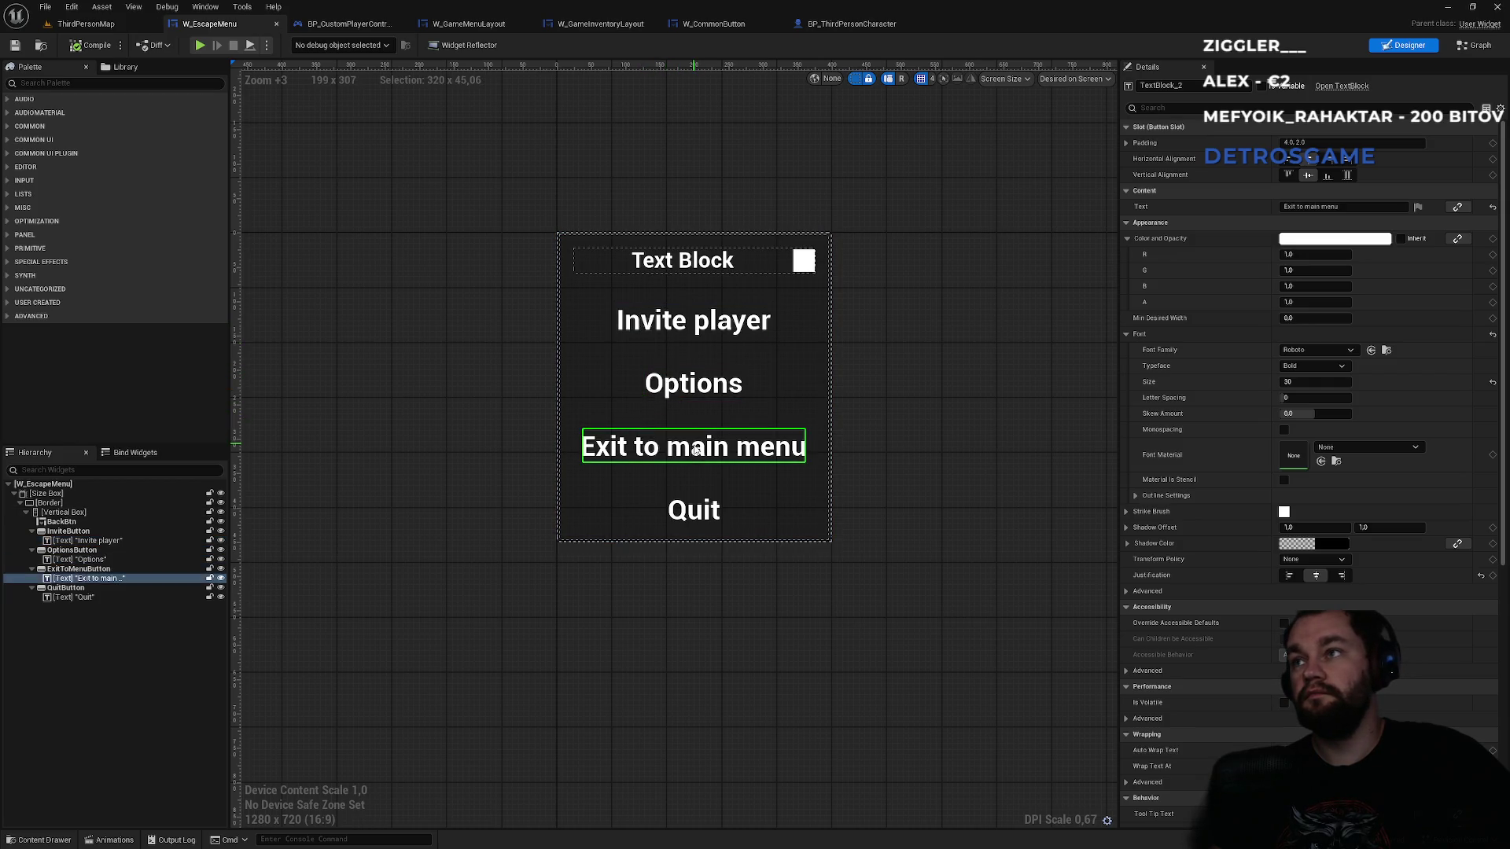
left_click(711, 512)
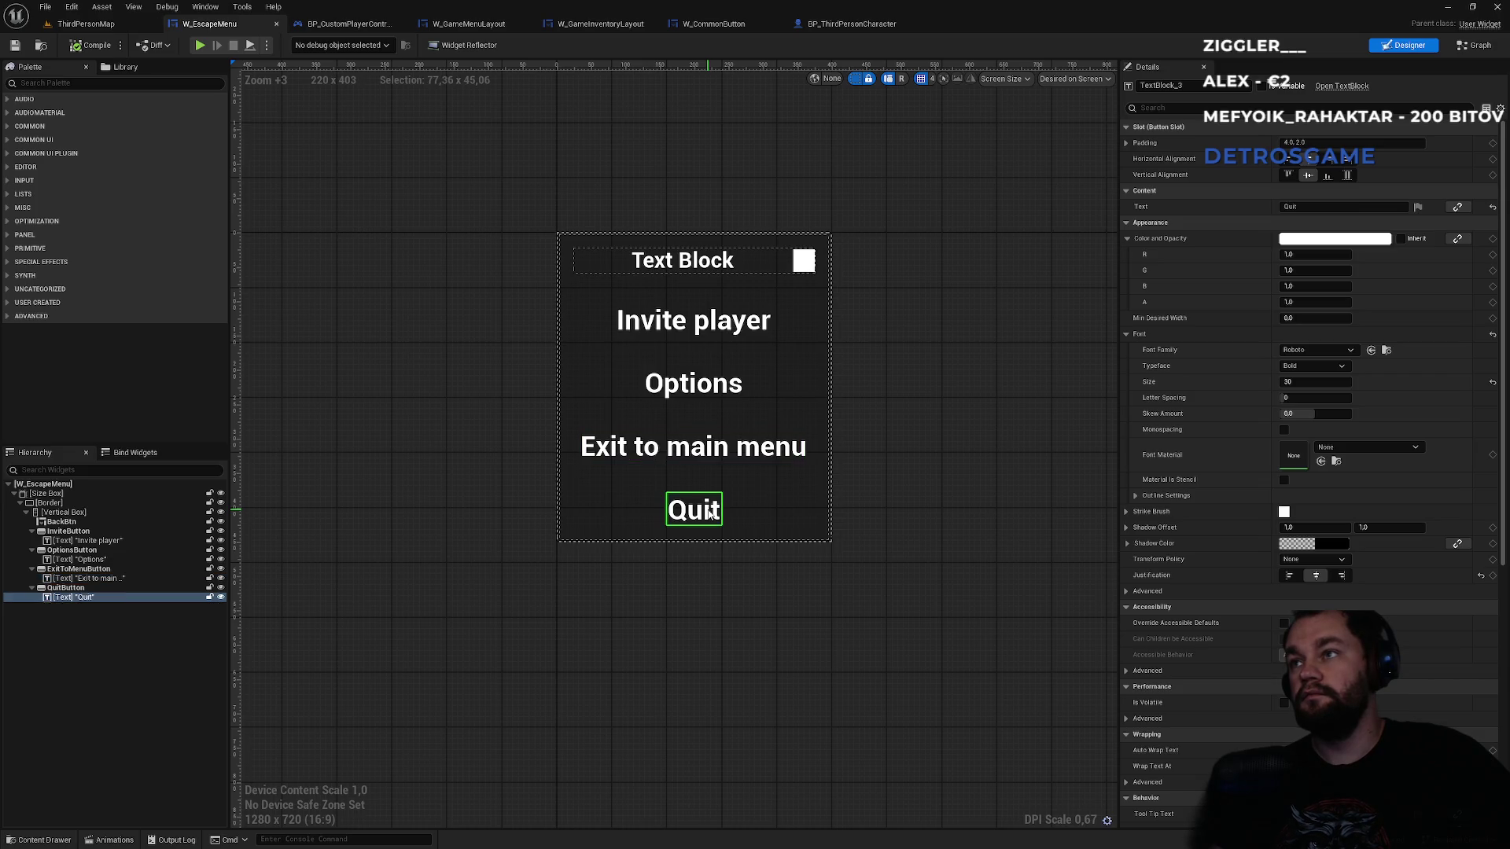
left_click(691, 266)
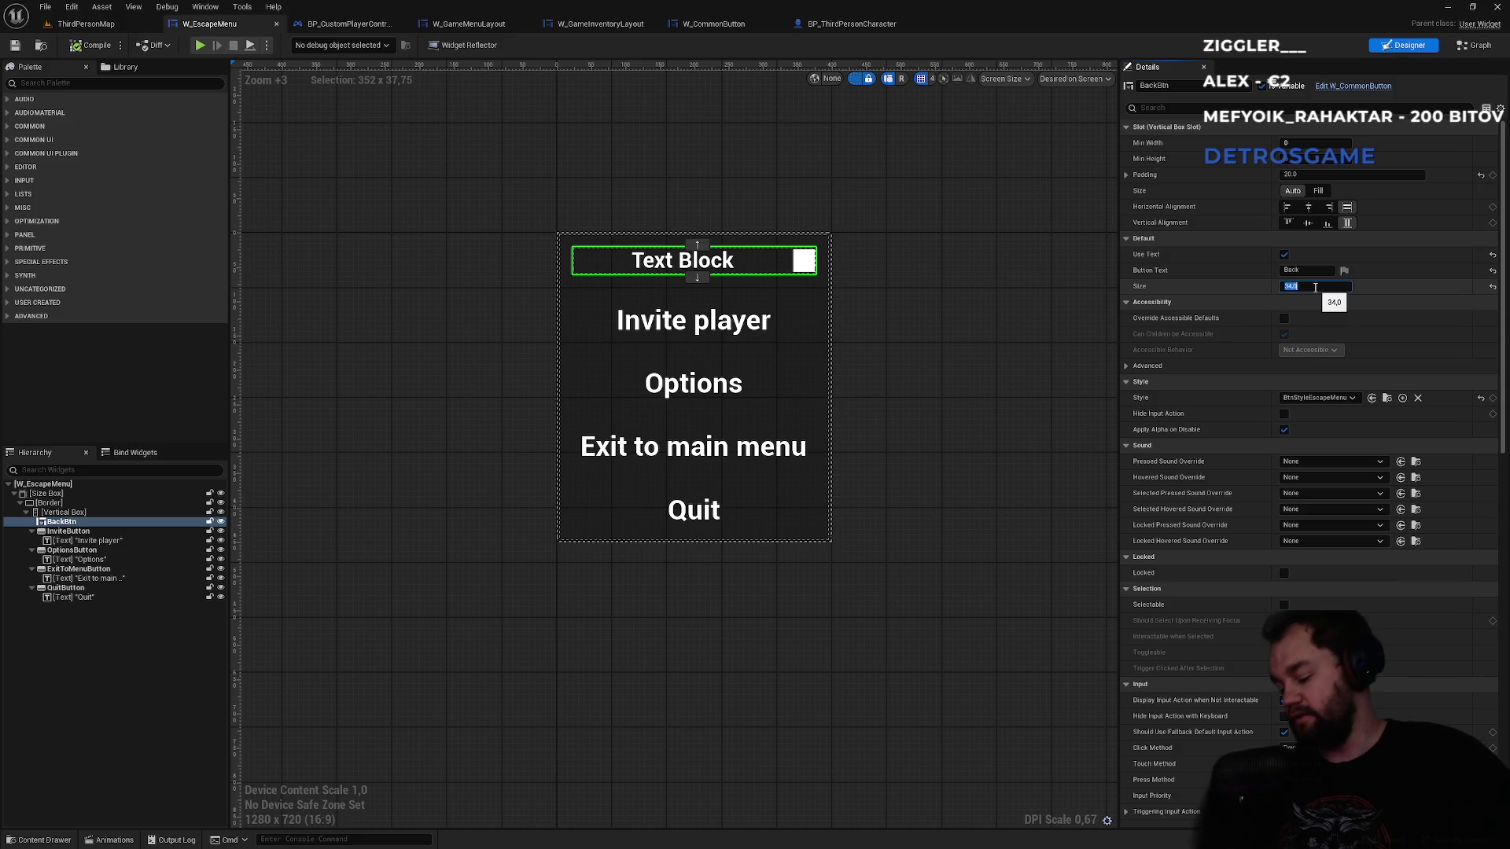
- Play-test the level's escape menu with Esc, then stop and return to W_EscapeMenu
left_click(85, 24)
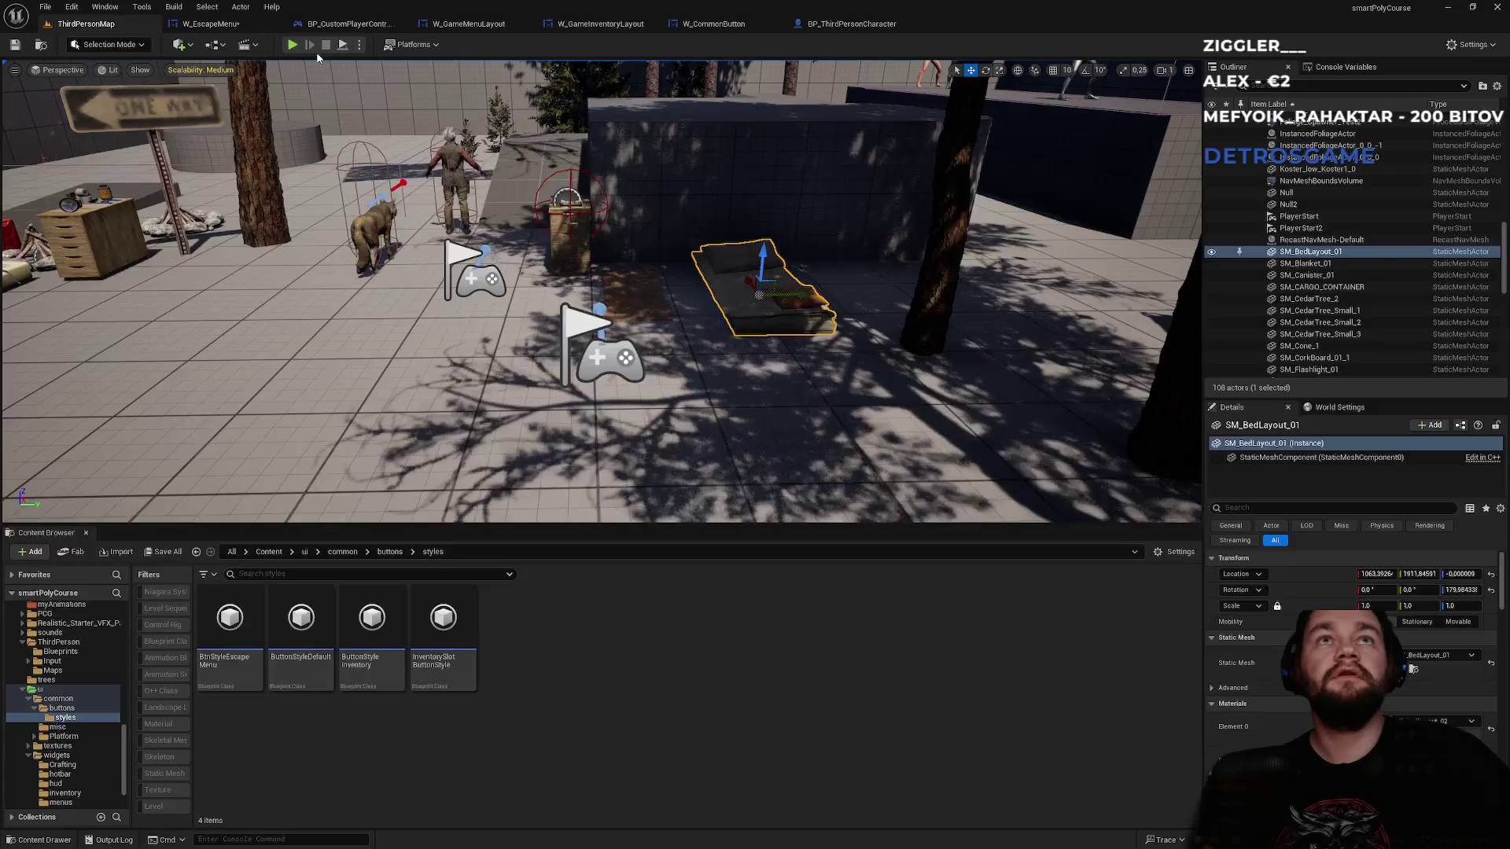
left_click(291, 50)
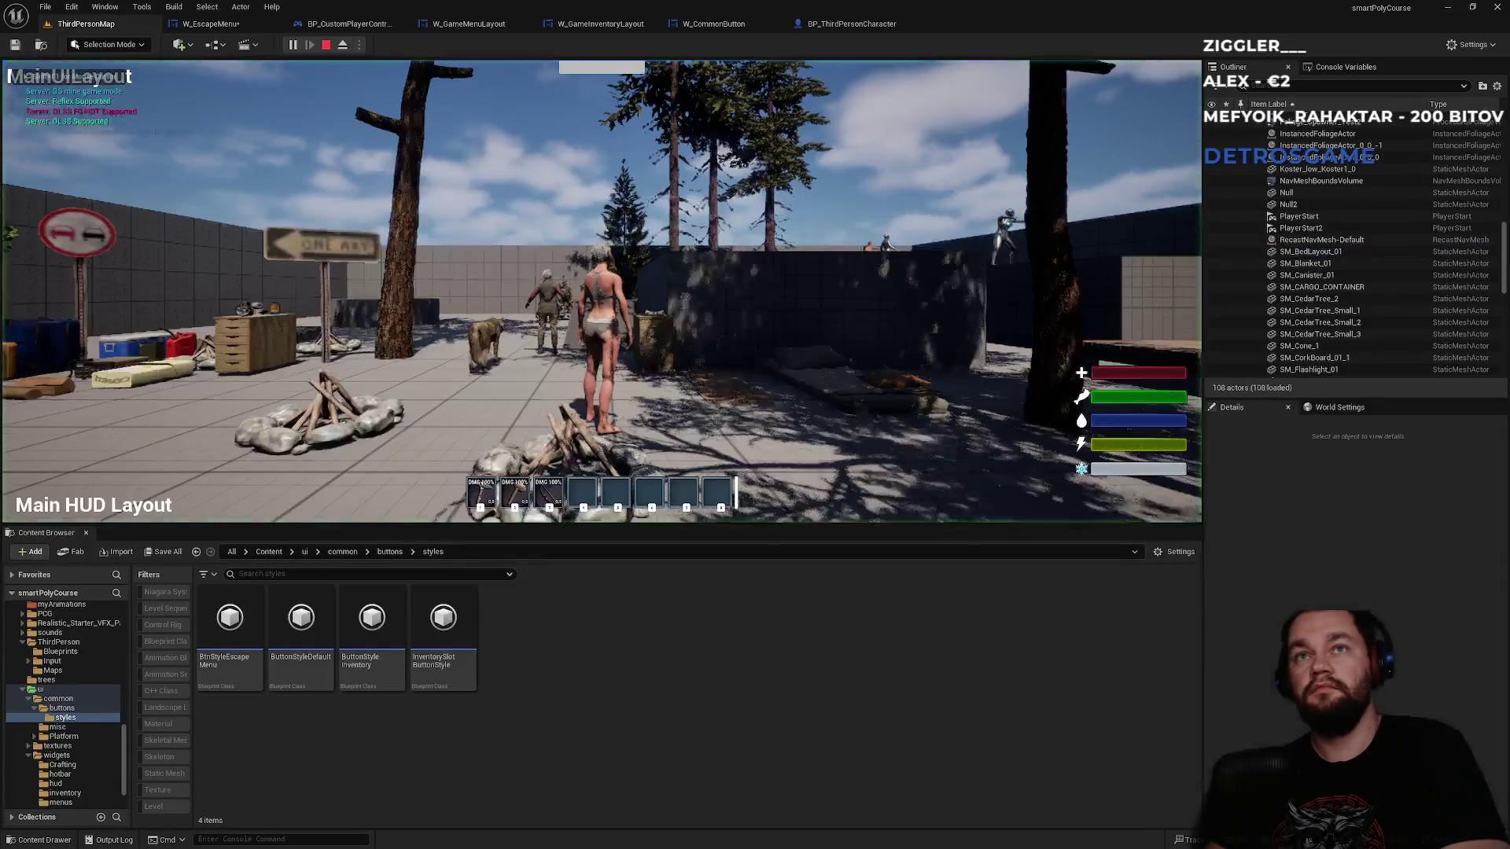
key("Escape")
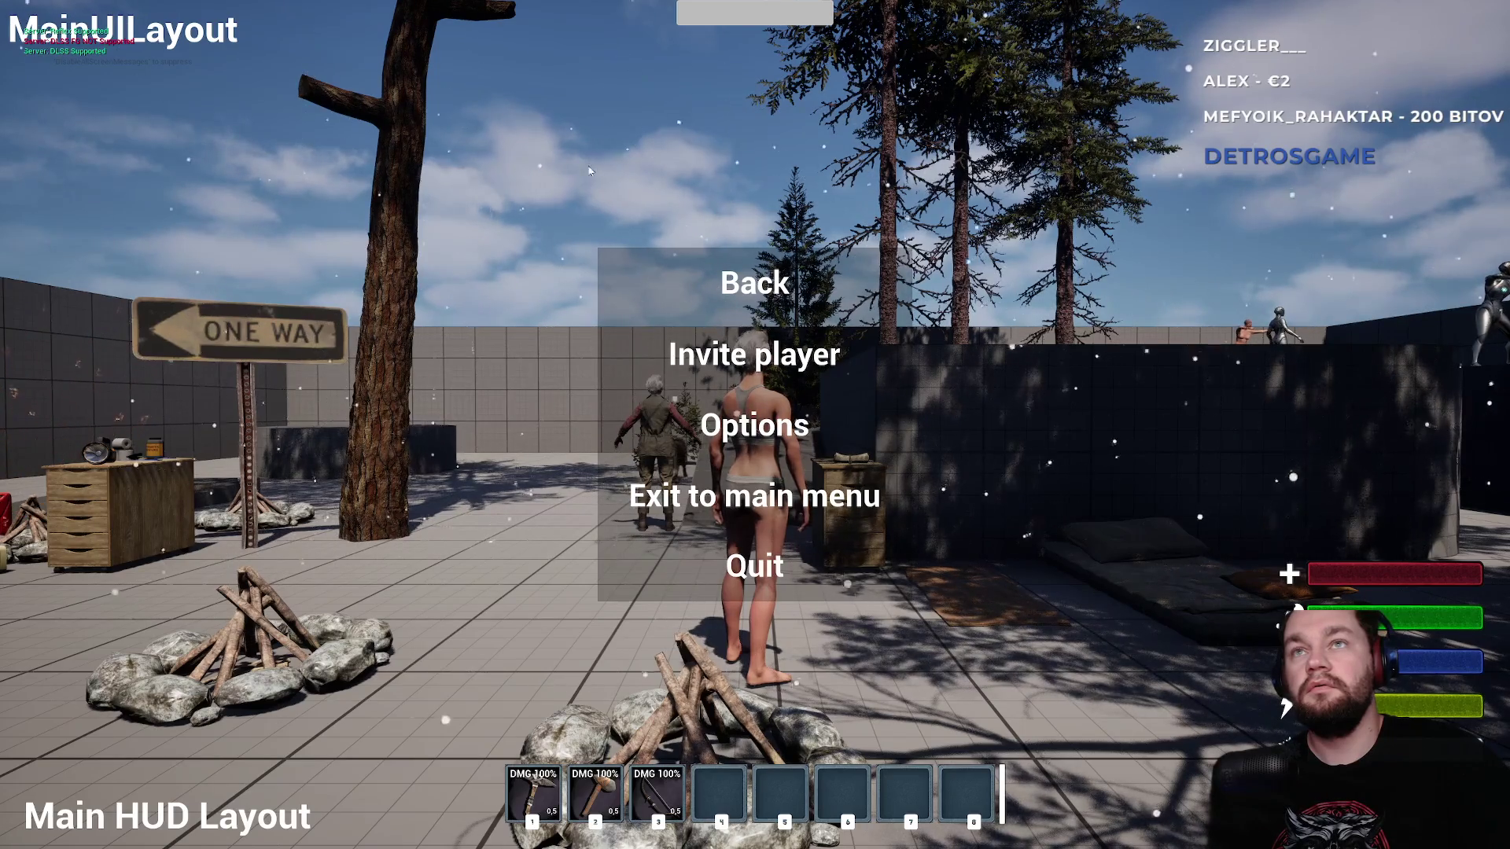
key("v")
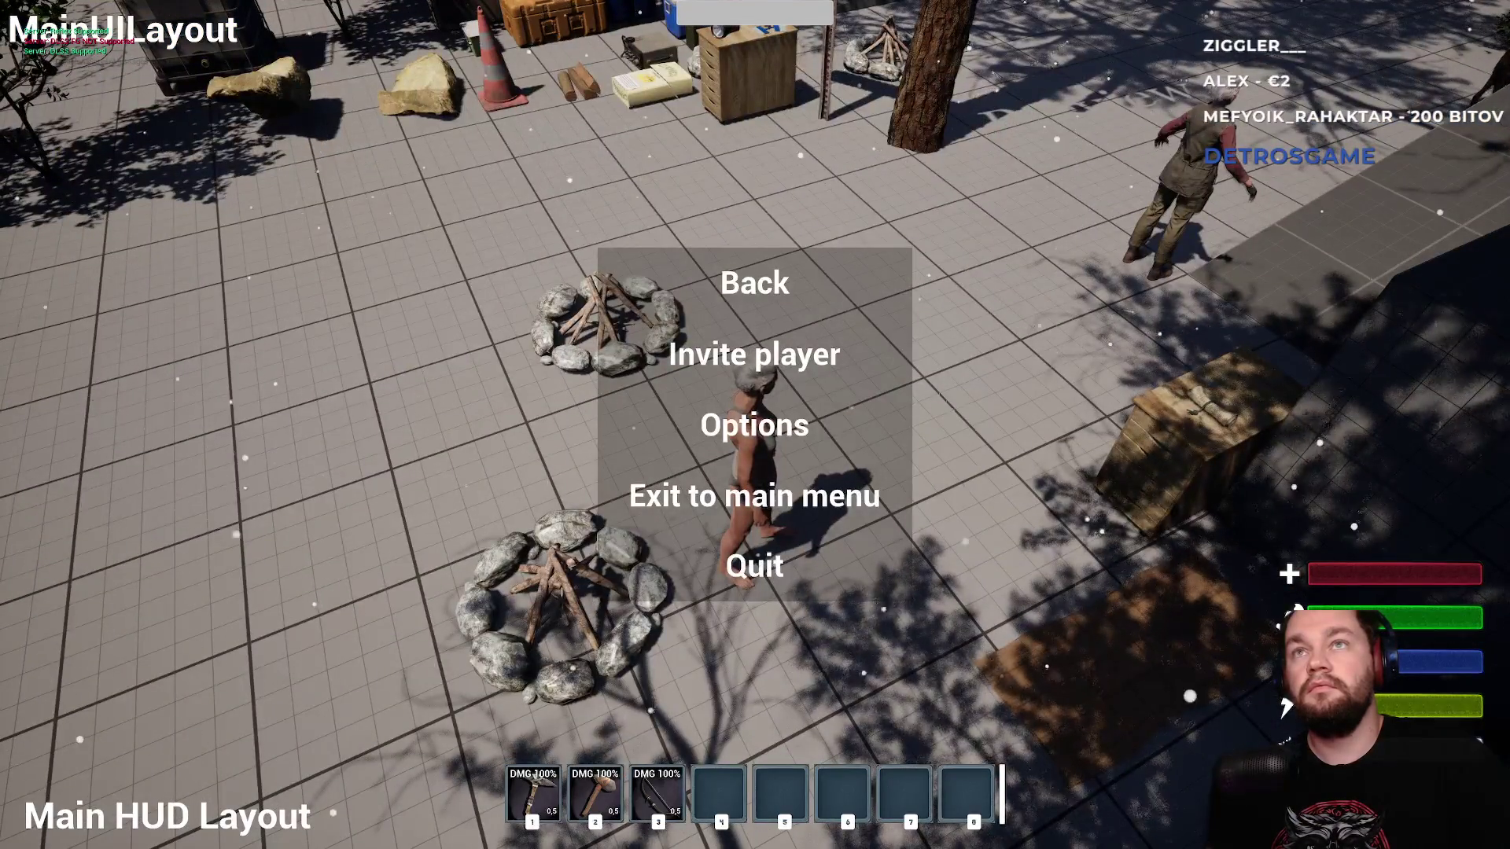
key("Escape")
key("Escape")
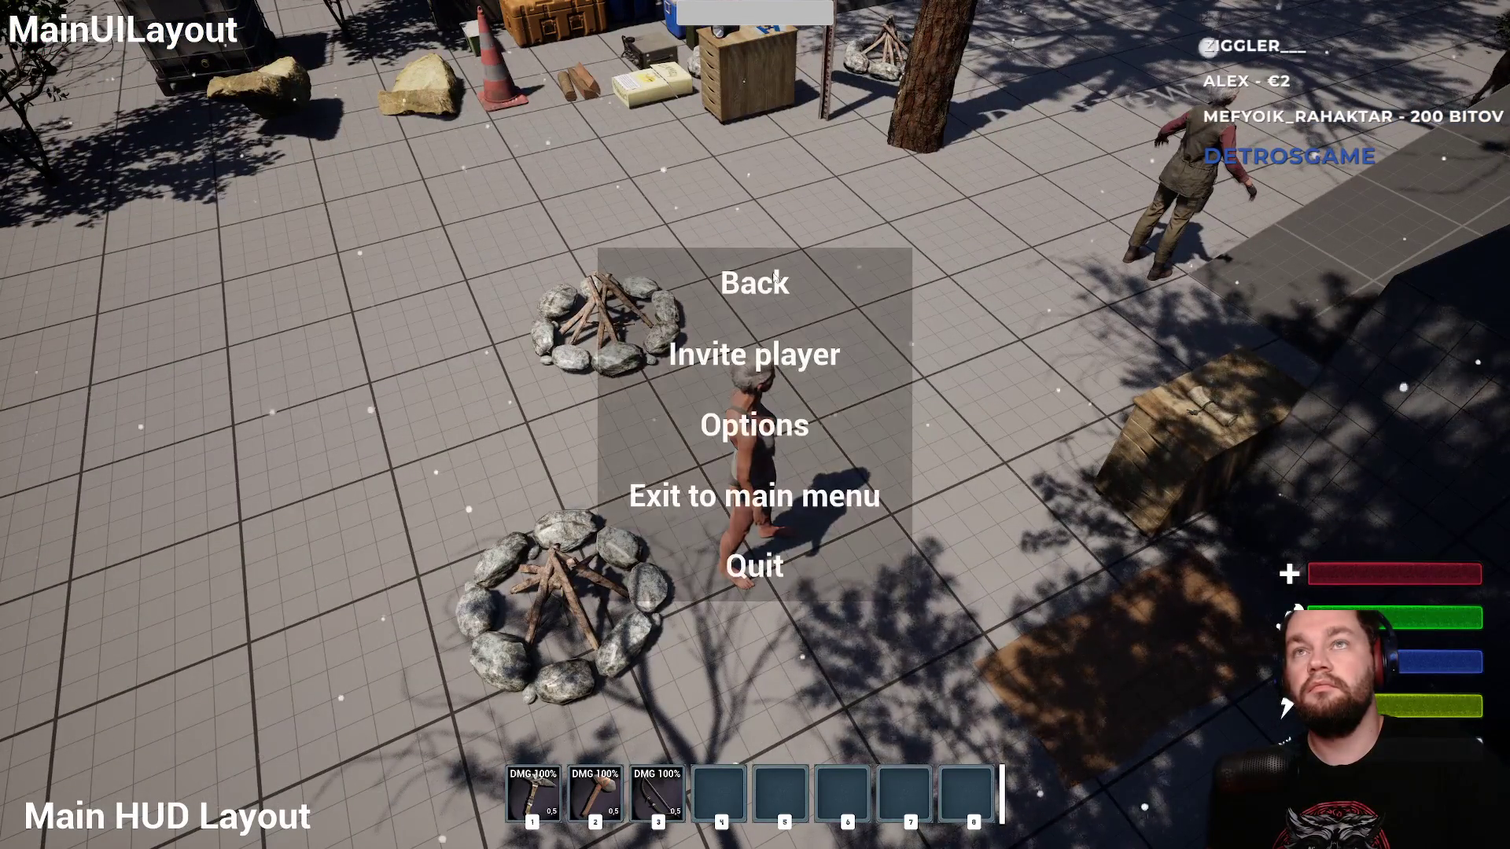
key("Escape")
key("v")
key("Escape")
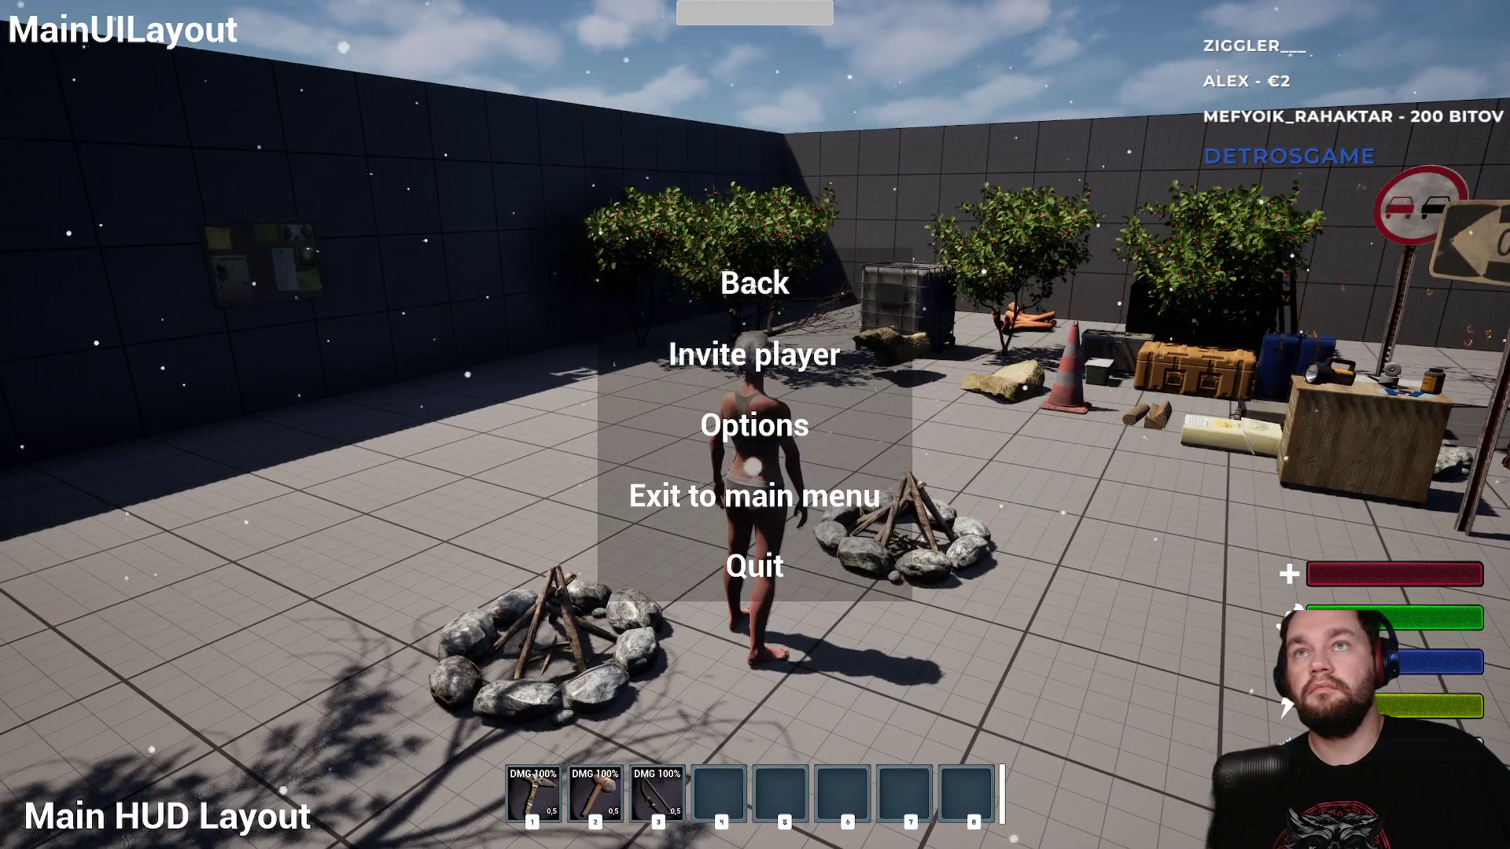
left_click(748, 293)
key("Escape")
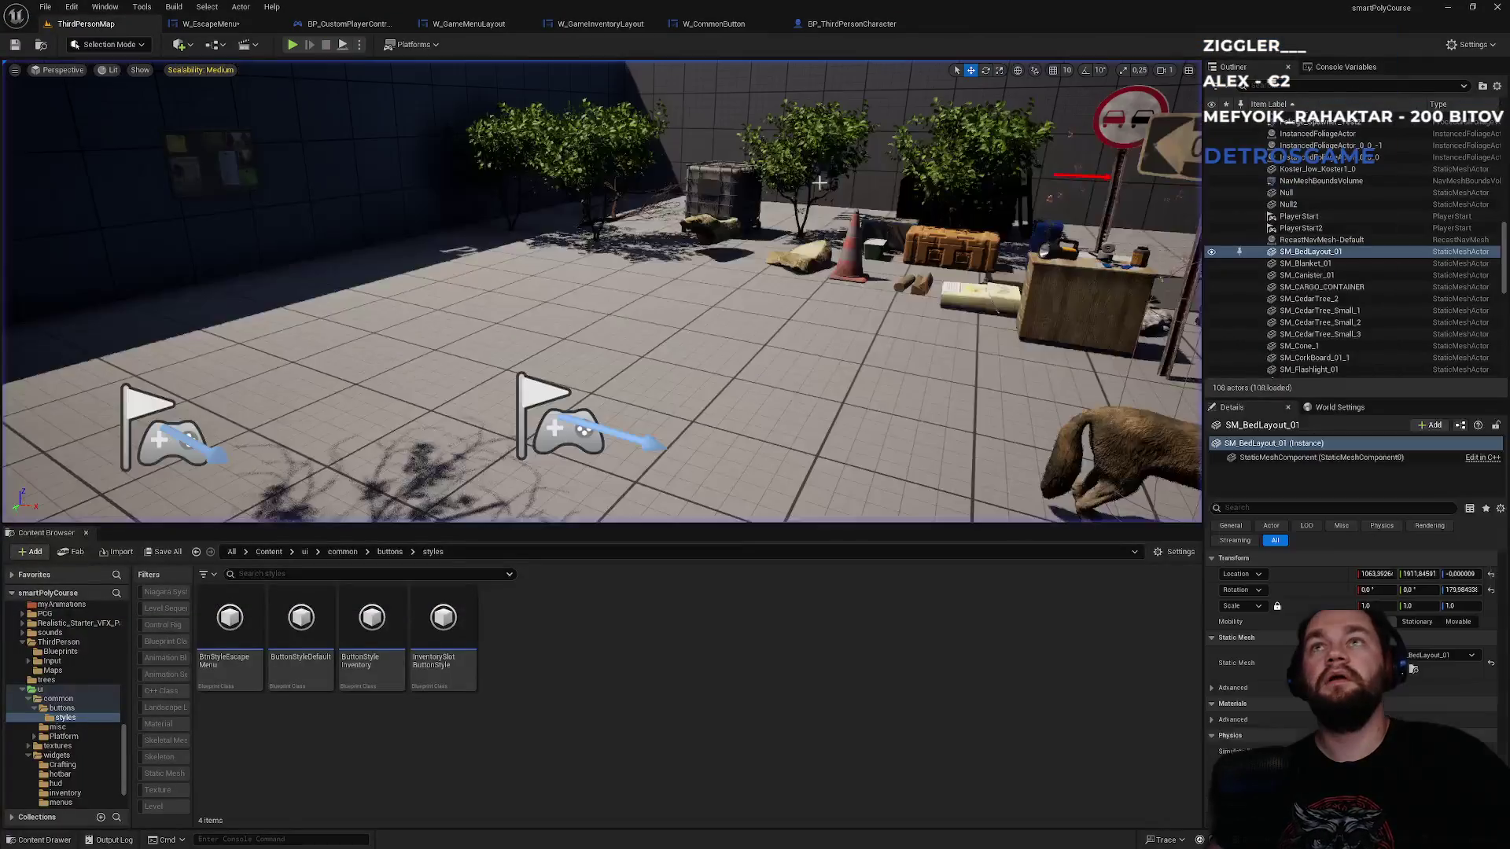
left_click(210, 25)
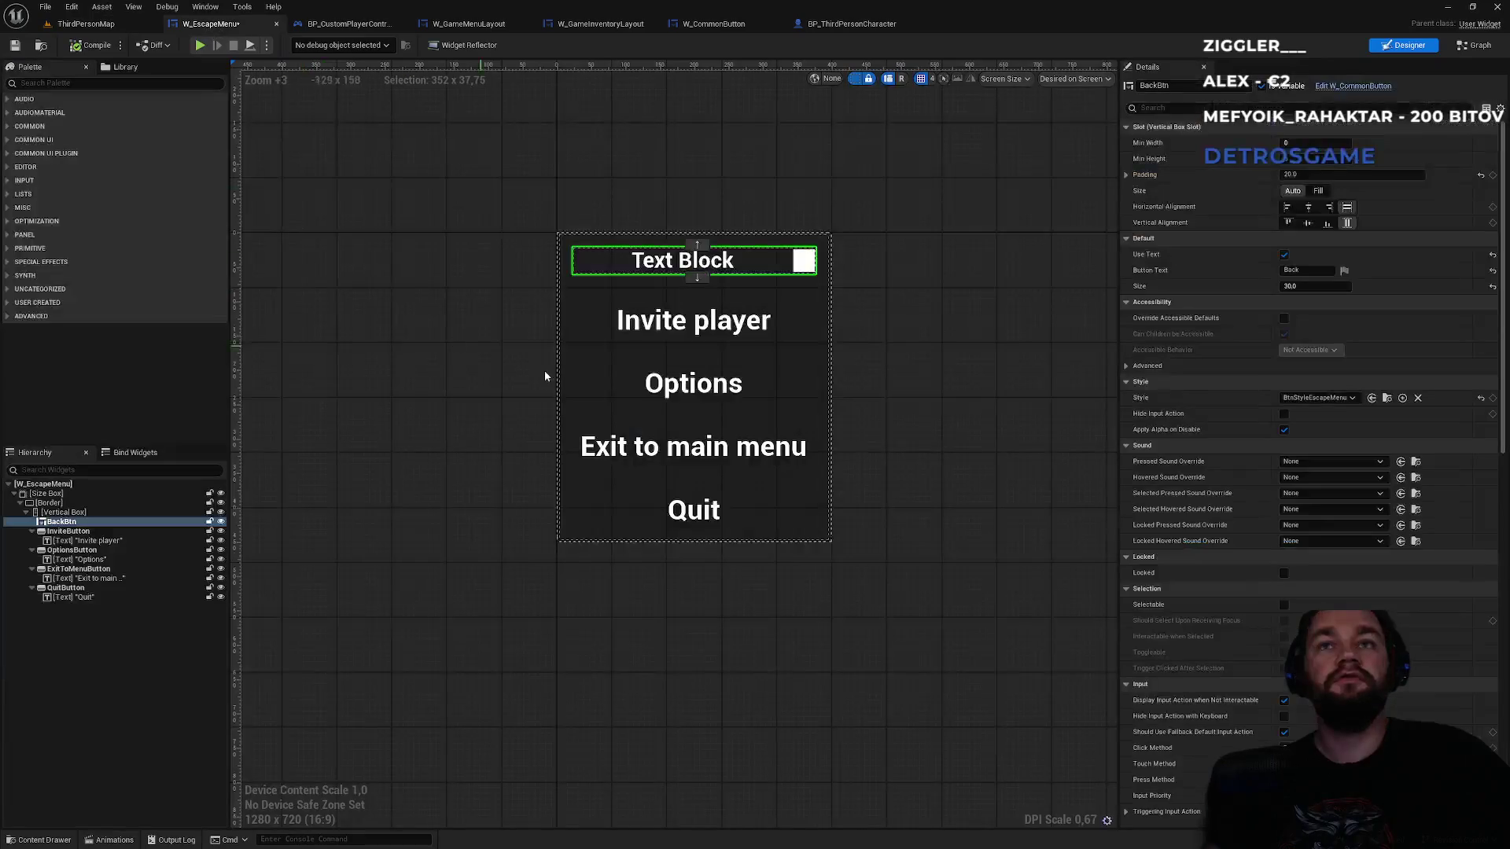
- Select the menu's Border and check its tint opacity (A) value
left_click(791, 335)
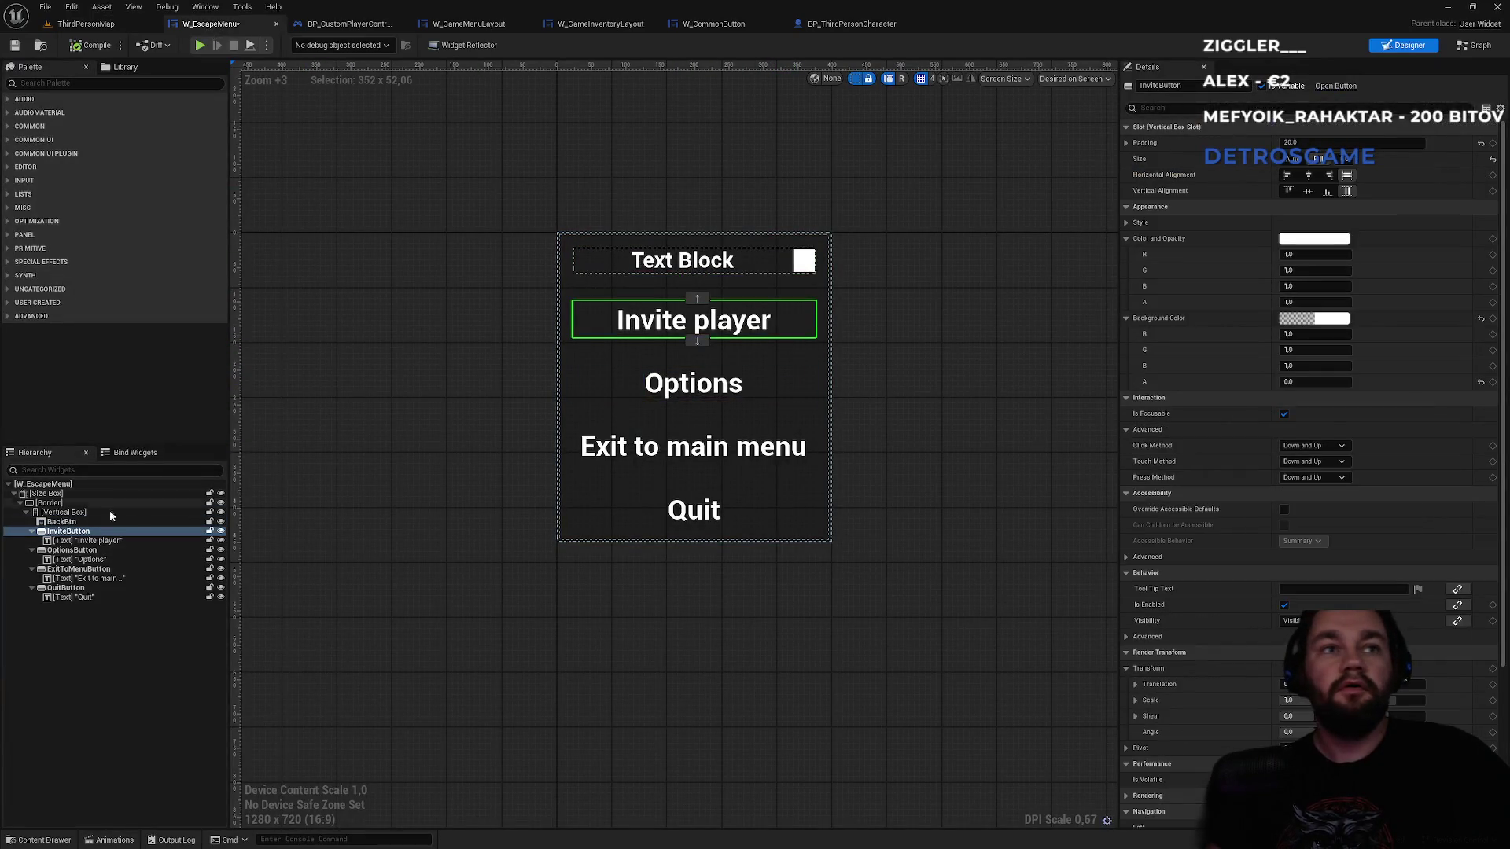
left_click(49, 502)
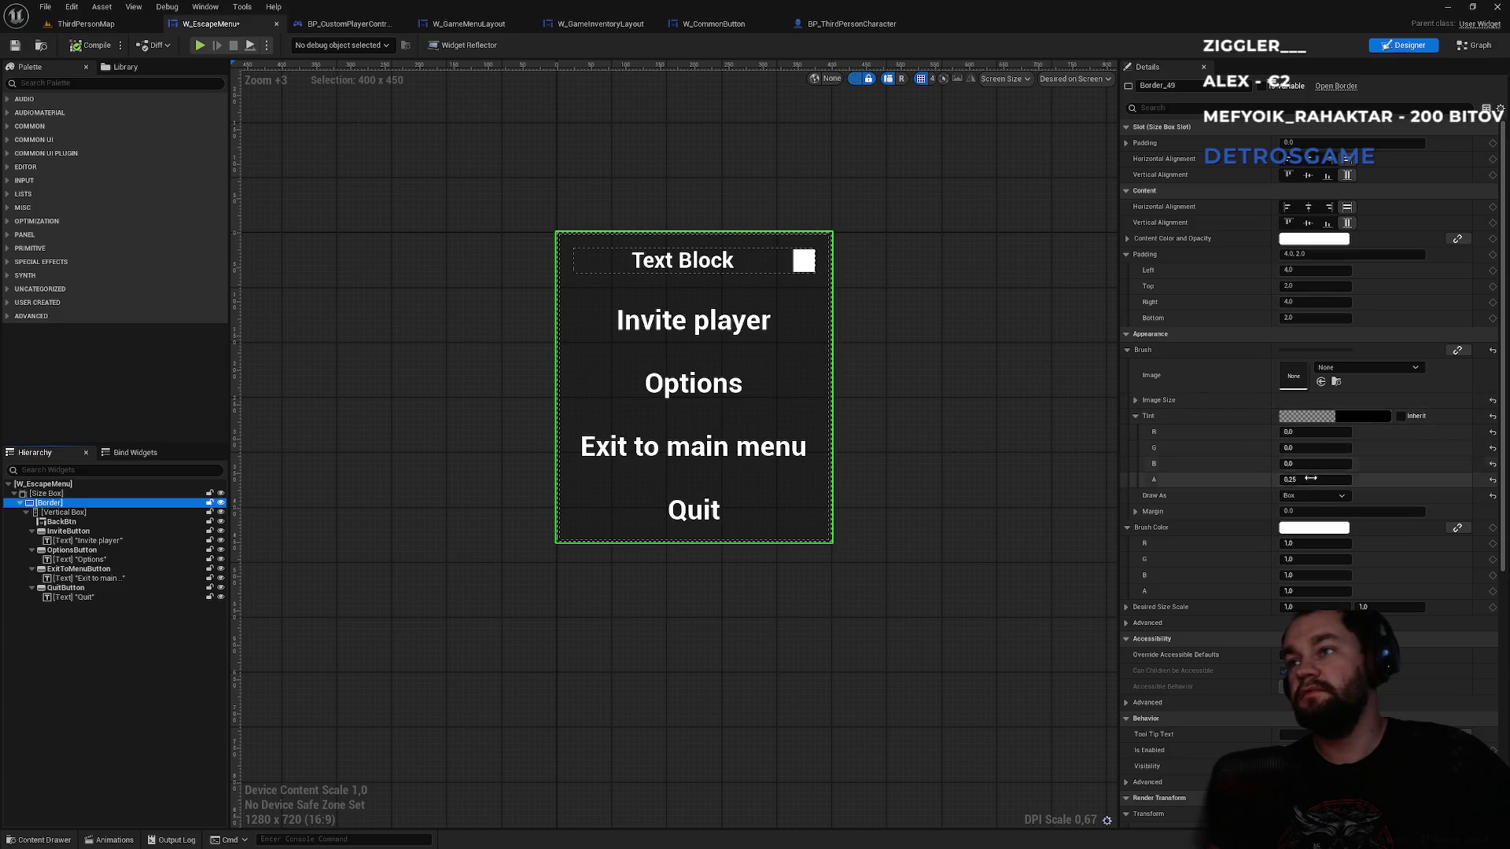
left_click(1319, 480)
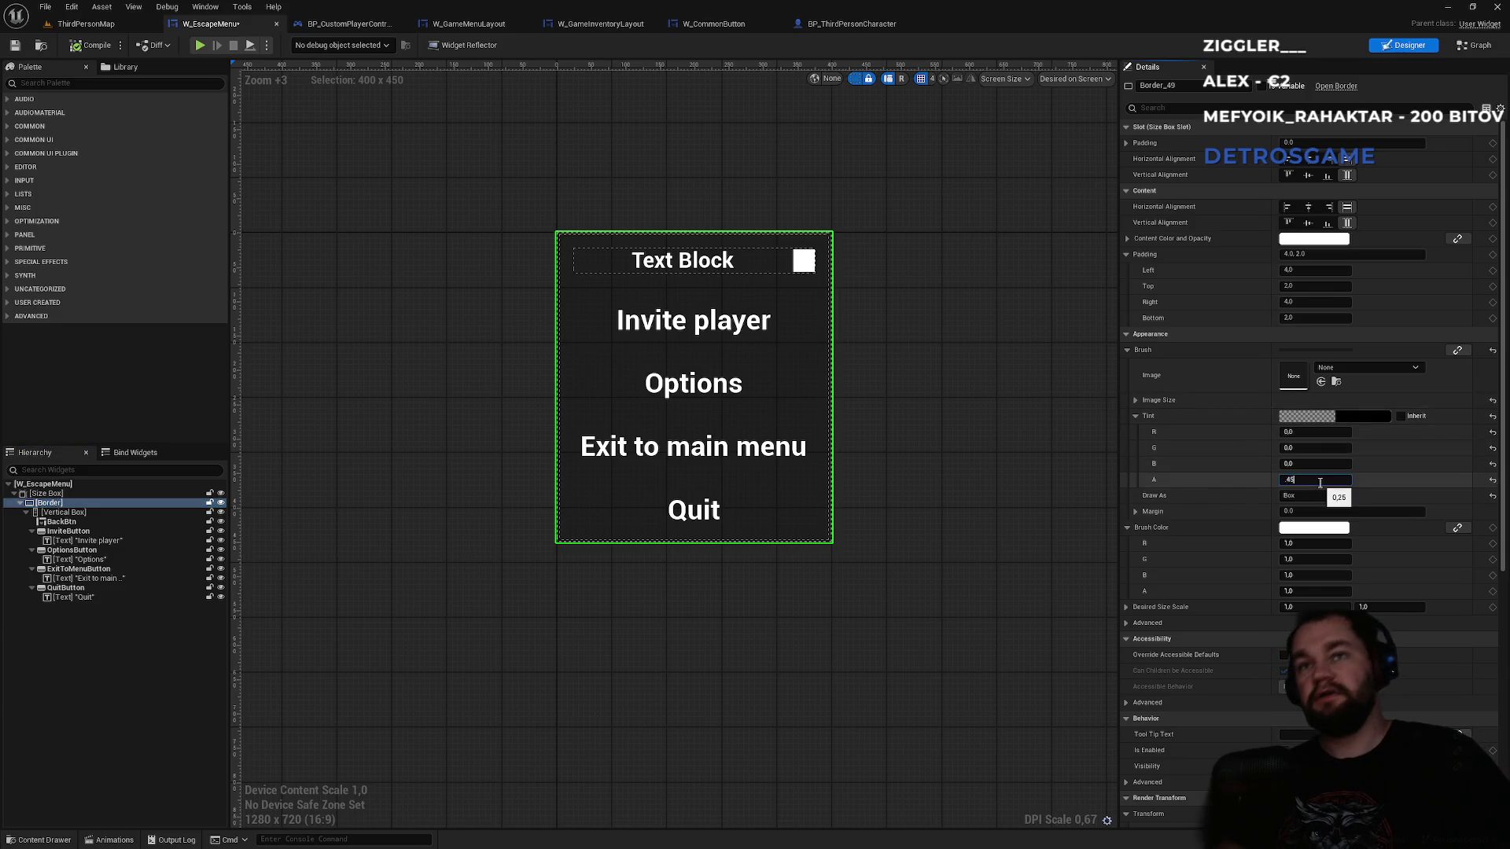
- Play ThirdPersonMap full screen and toggle the escape menu several times
left_click(86, 24)
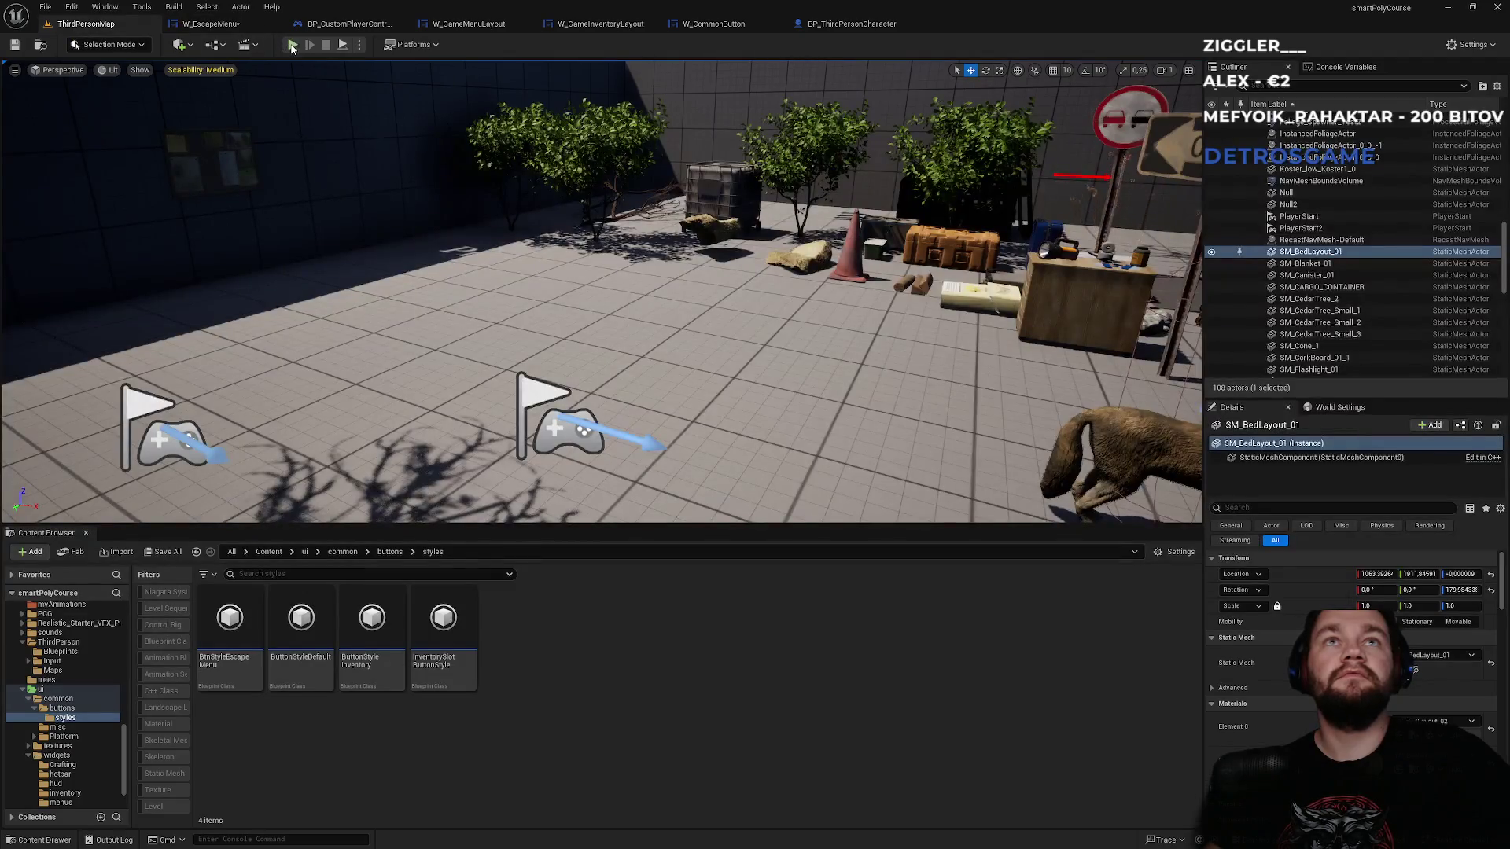
key("alt+p")
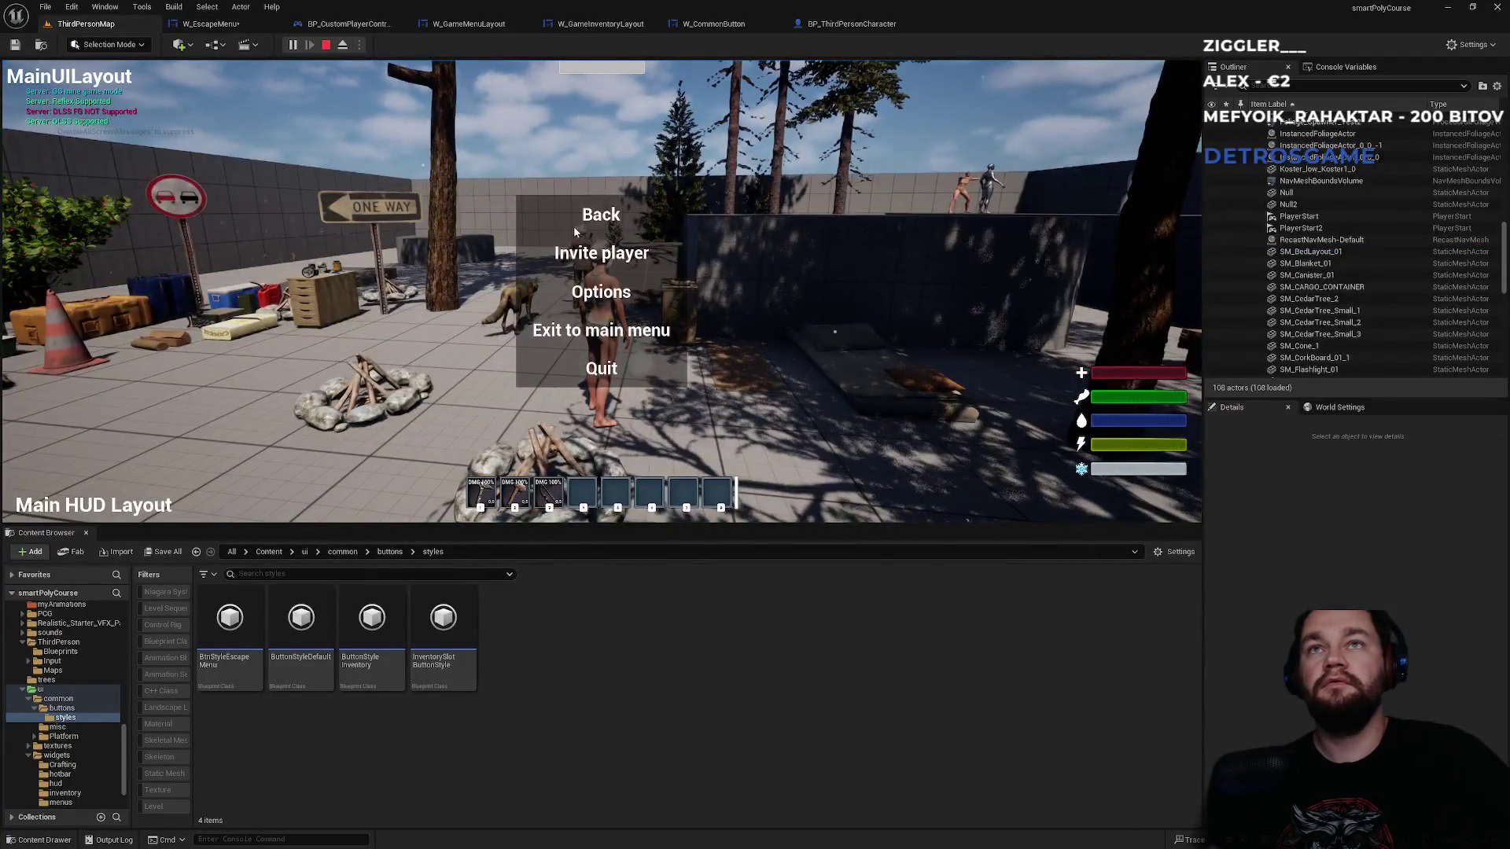
left_click(602, 216)
key("F11")
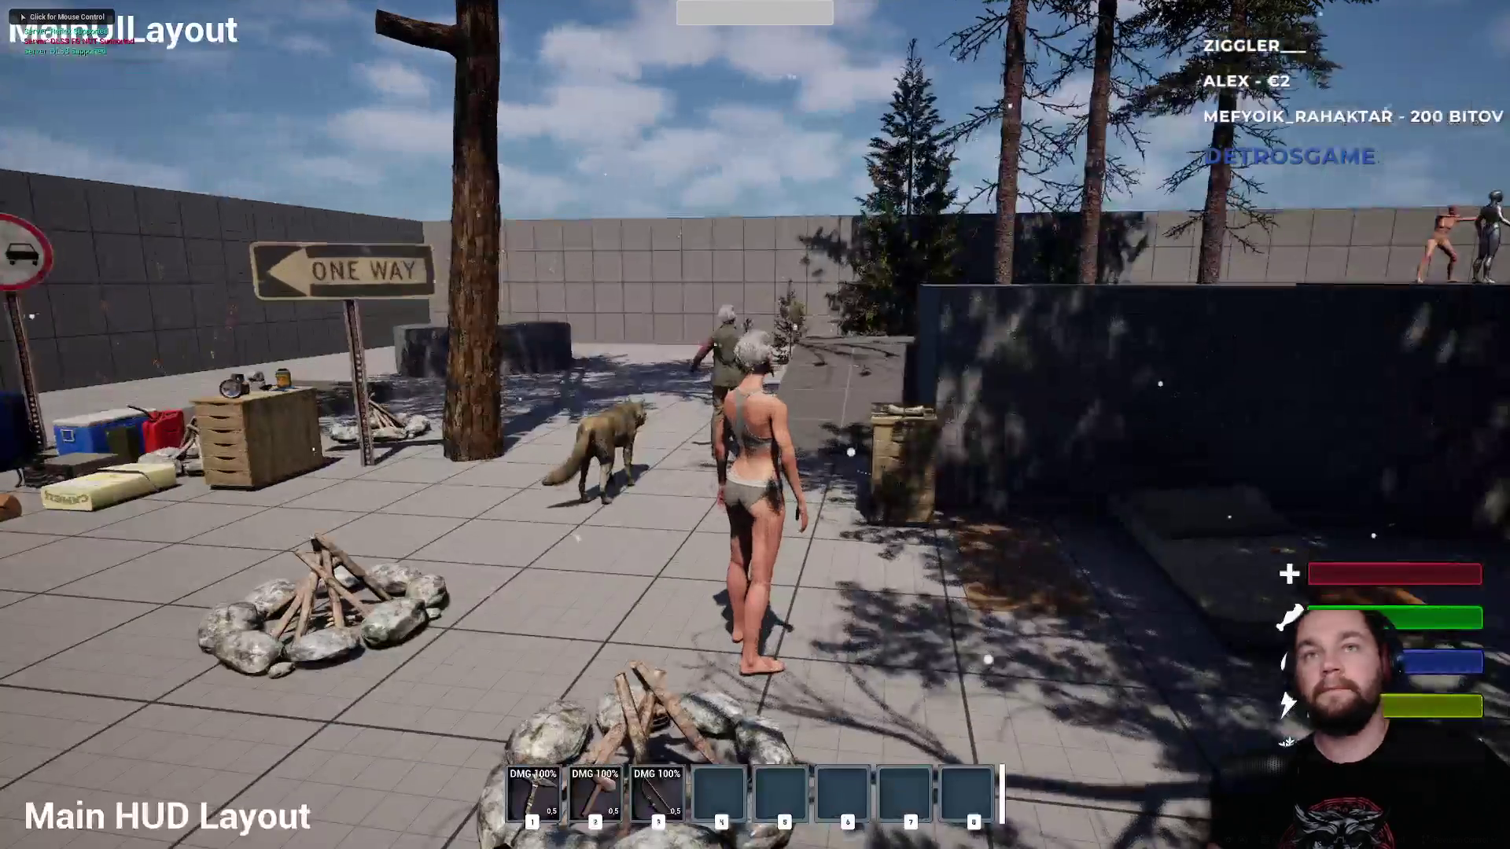
key("Escape")
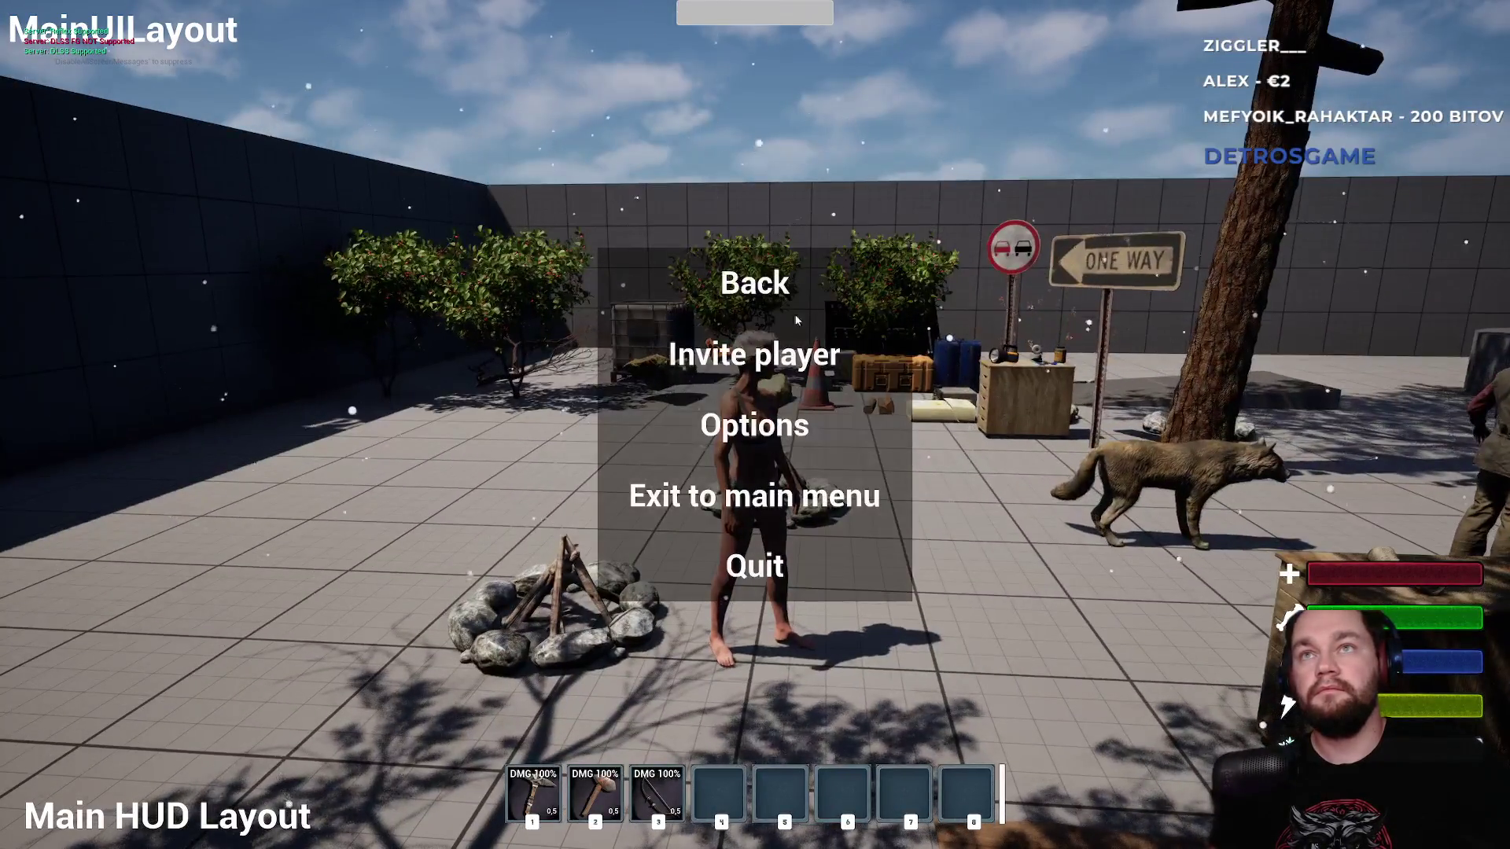
key("Escape")
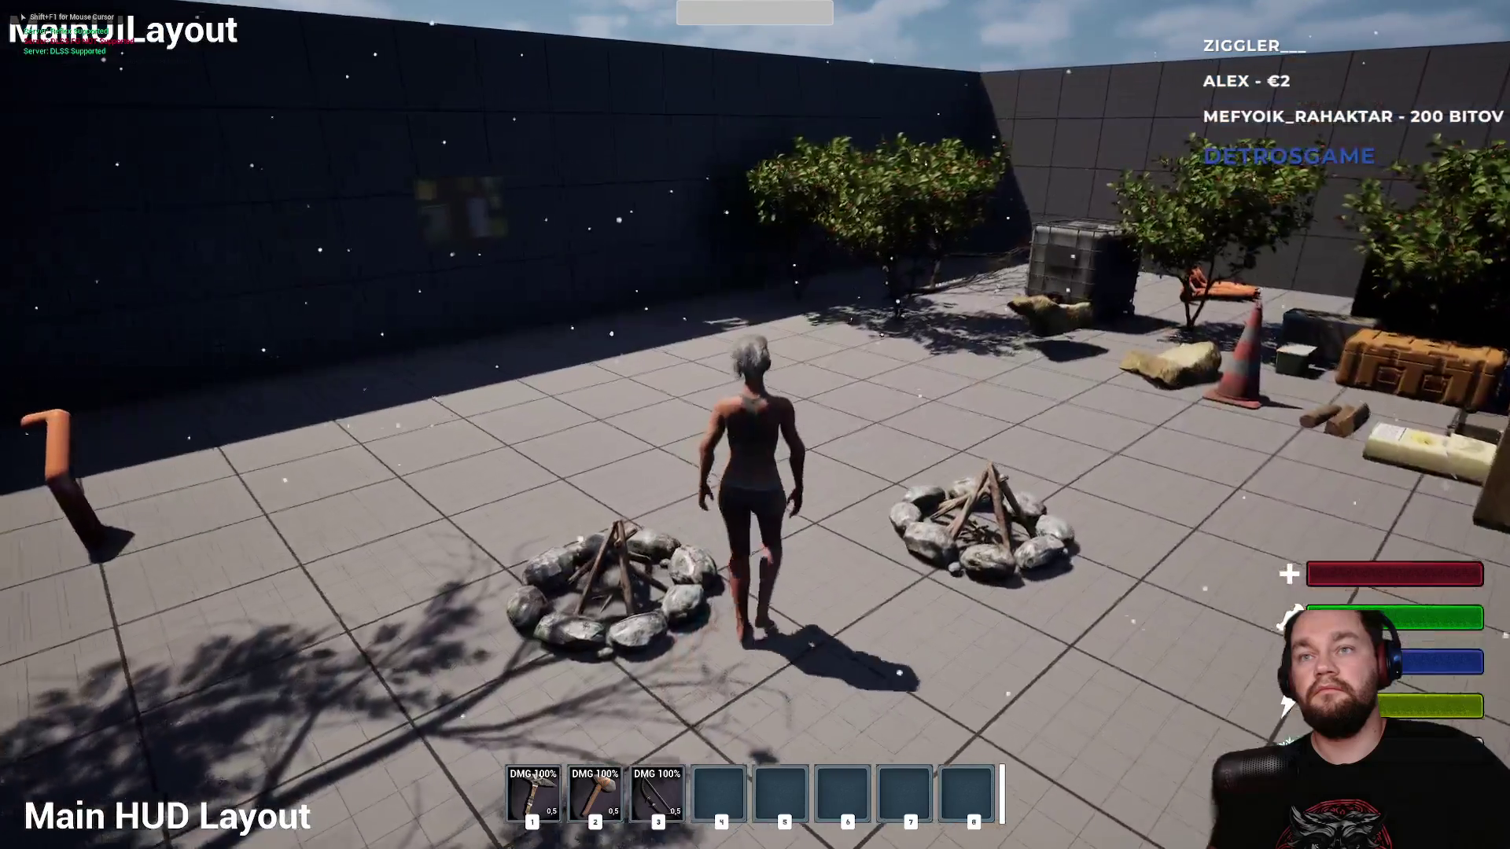
key("Escape")
key("Escape")
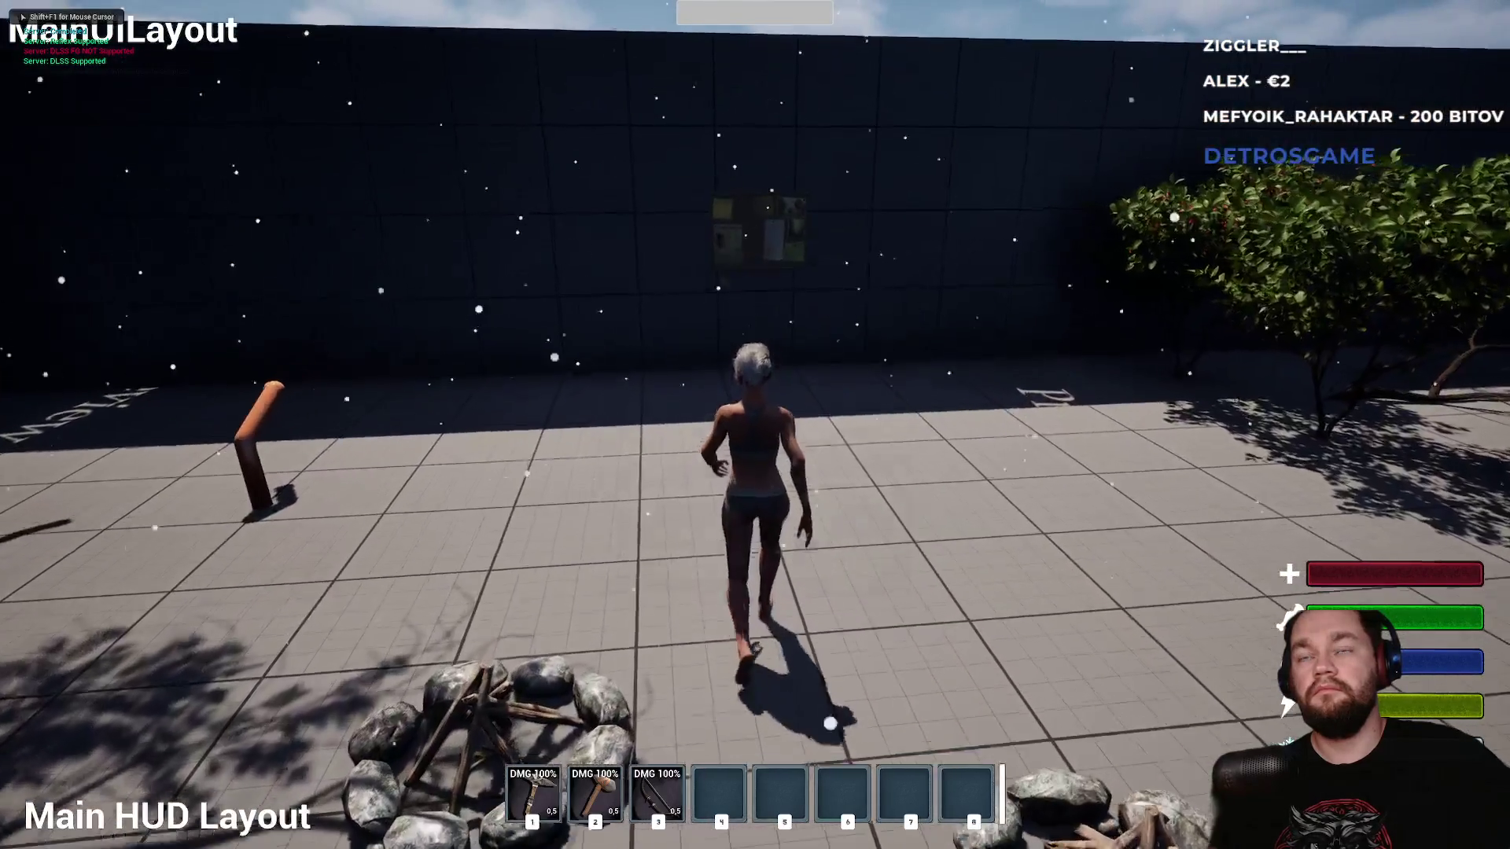
key("Escape")
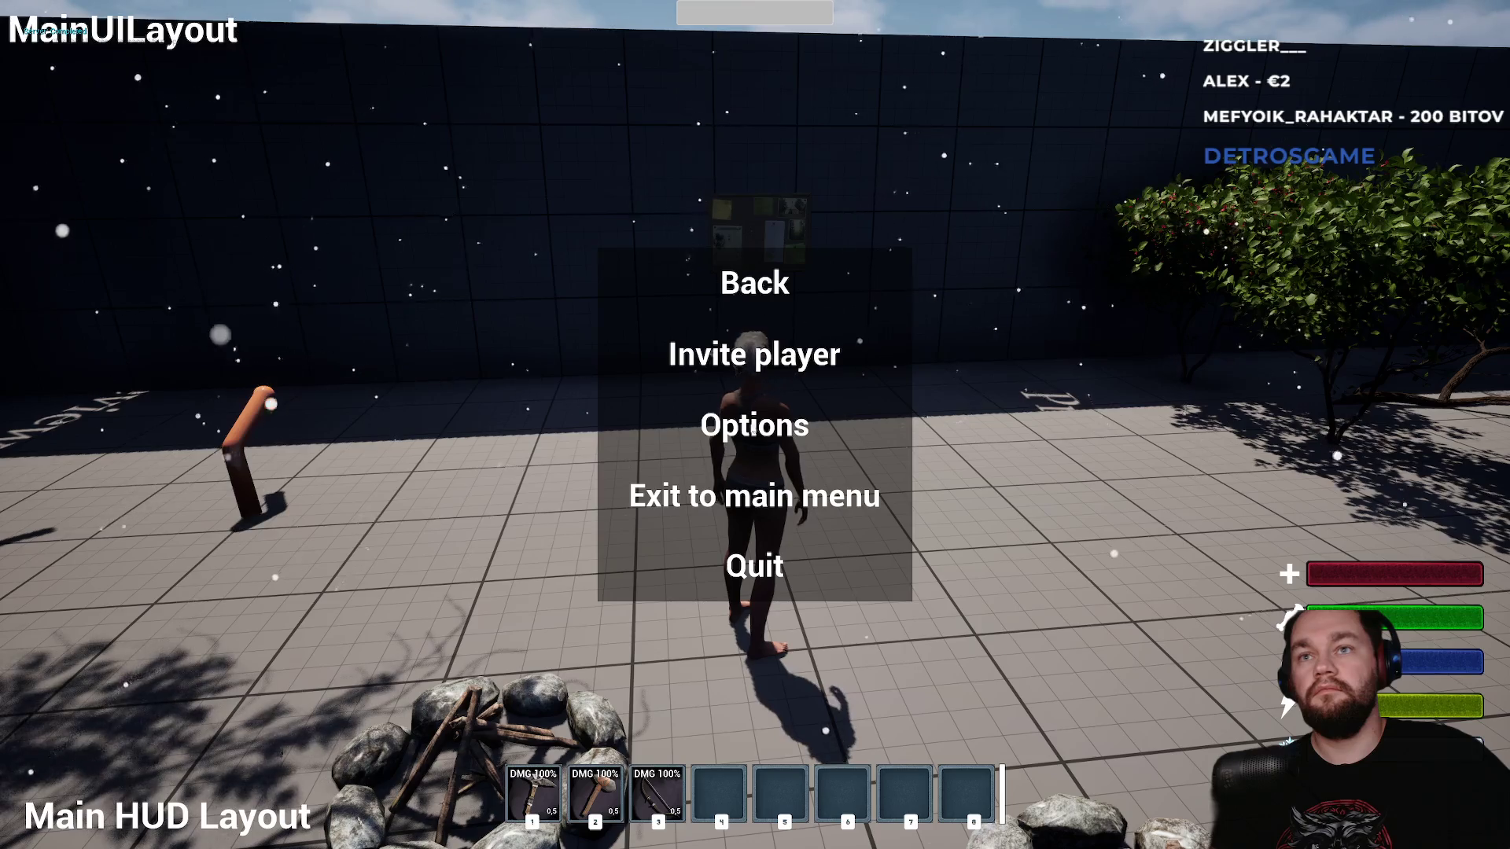
- Keep opening and closing the escape menu, then exit full screen and stop the session
left_click(753, 294)
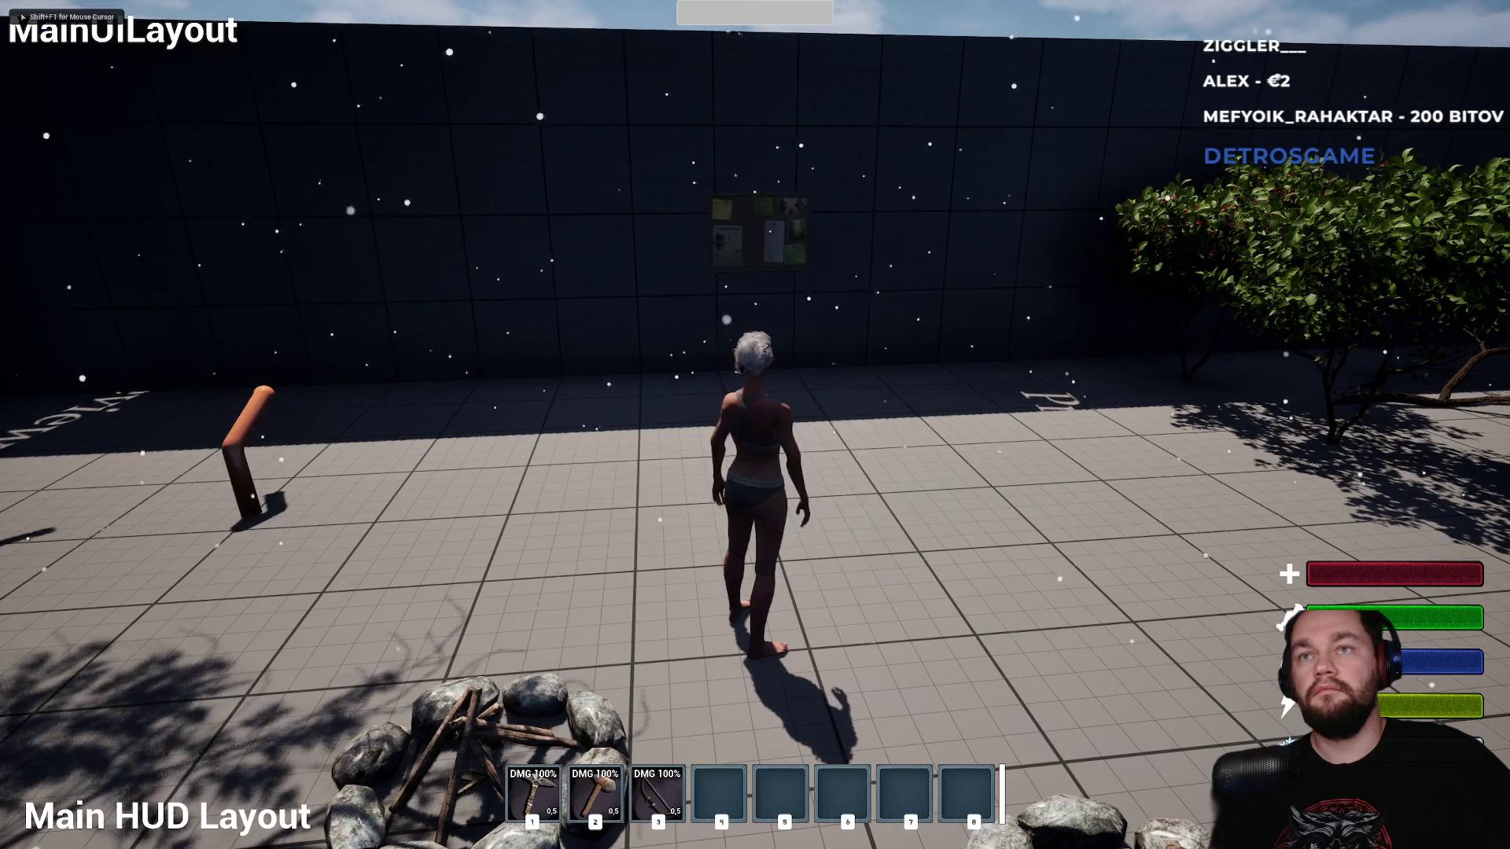
key("Escape")
left_click(758, 287)
key("Escape")
left_click(757, 287)
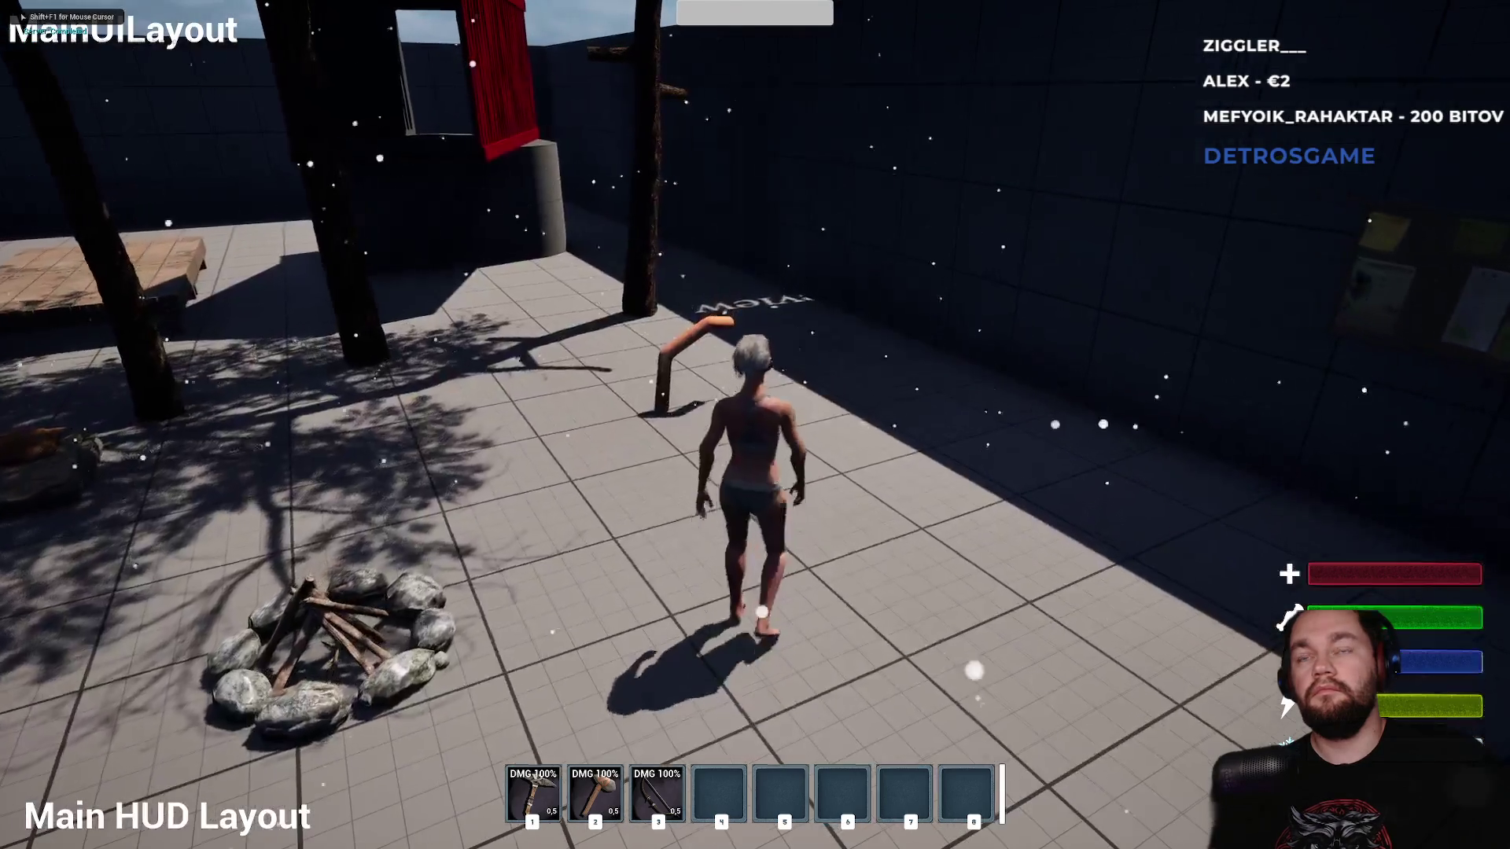
key("Escape")
left_click(755, 285)
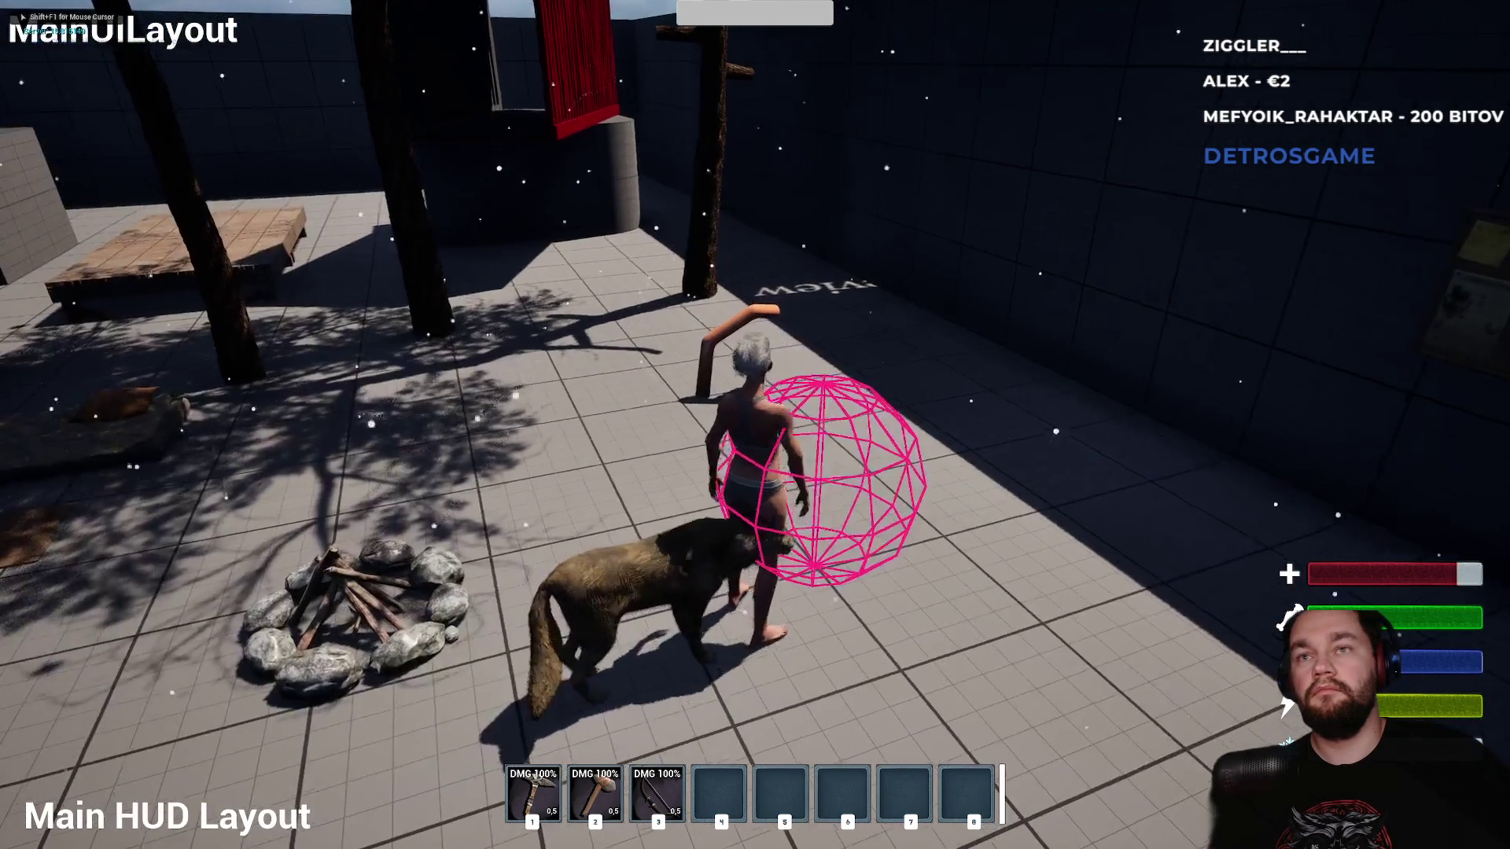
key("Escape")
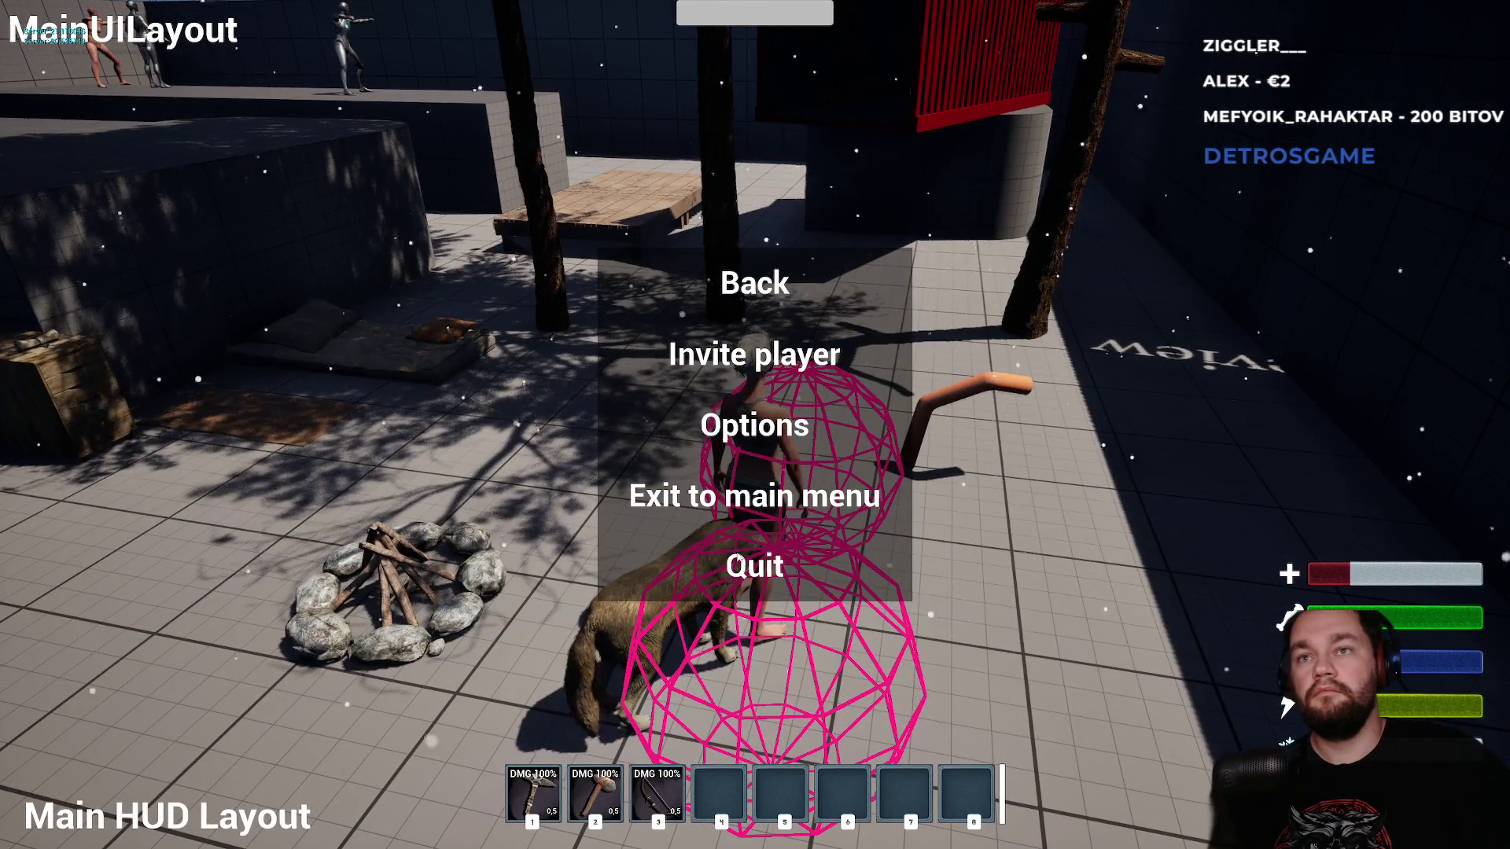
key("Escape")
key("F11")
key("Escape")
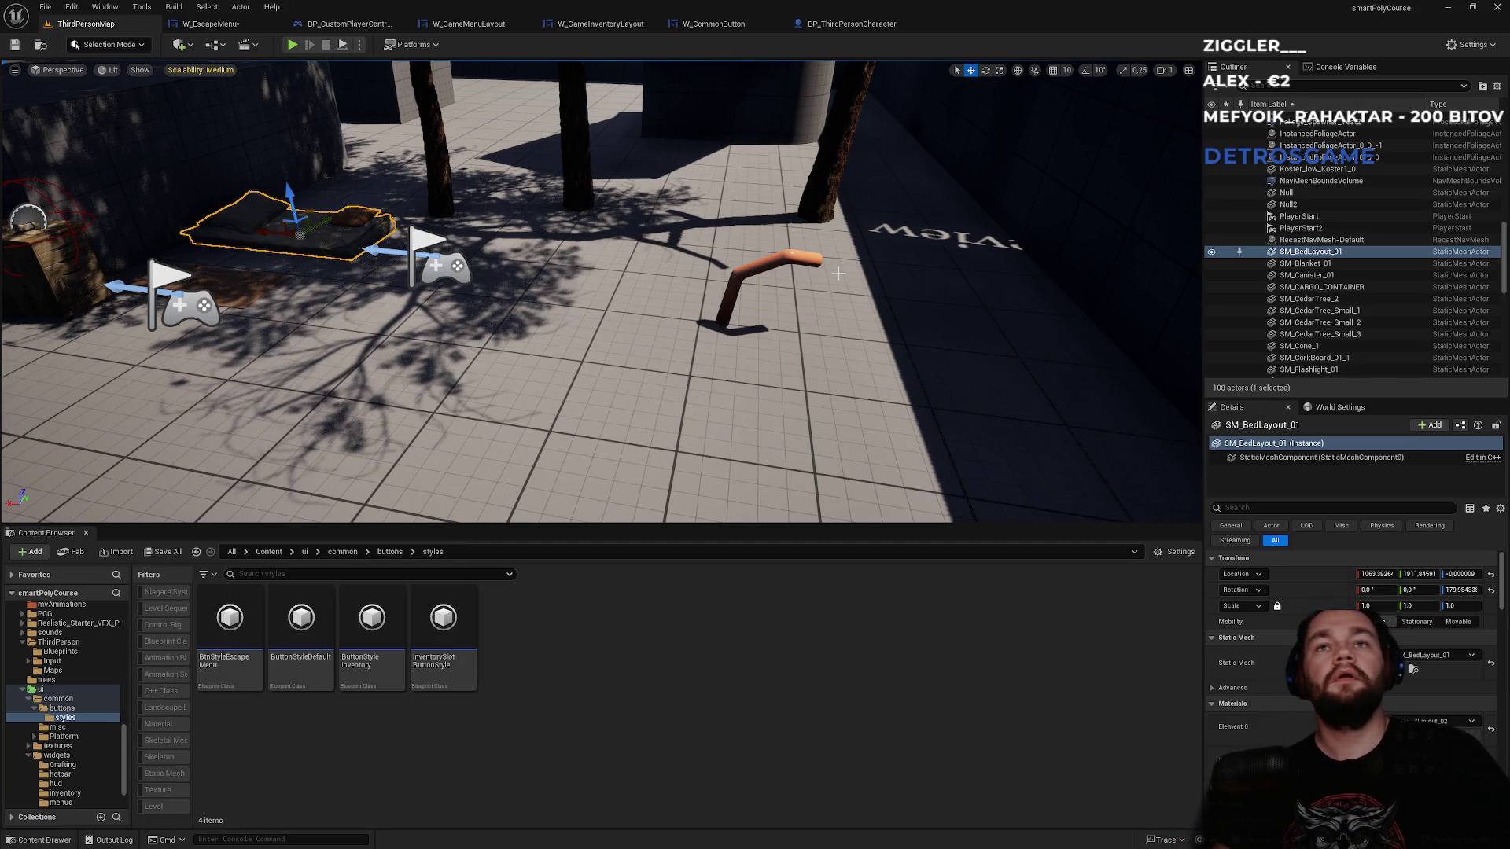
- Pull the level camera back, dismiss the Windows Start menu, and return to the W_EscapeMenu designer
left_click_drag(838, 273, 818, 330)
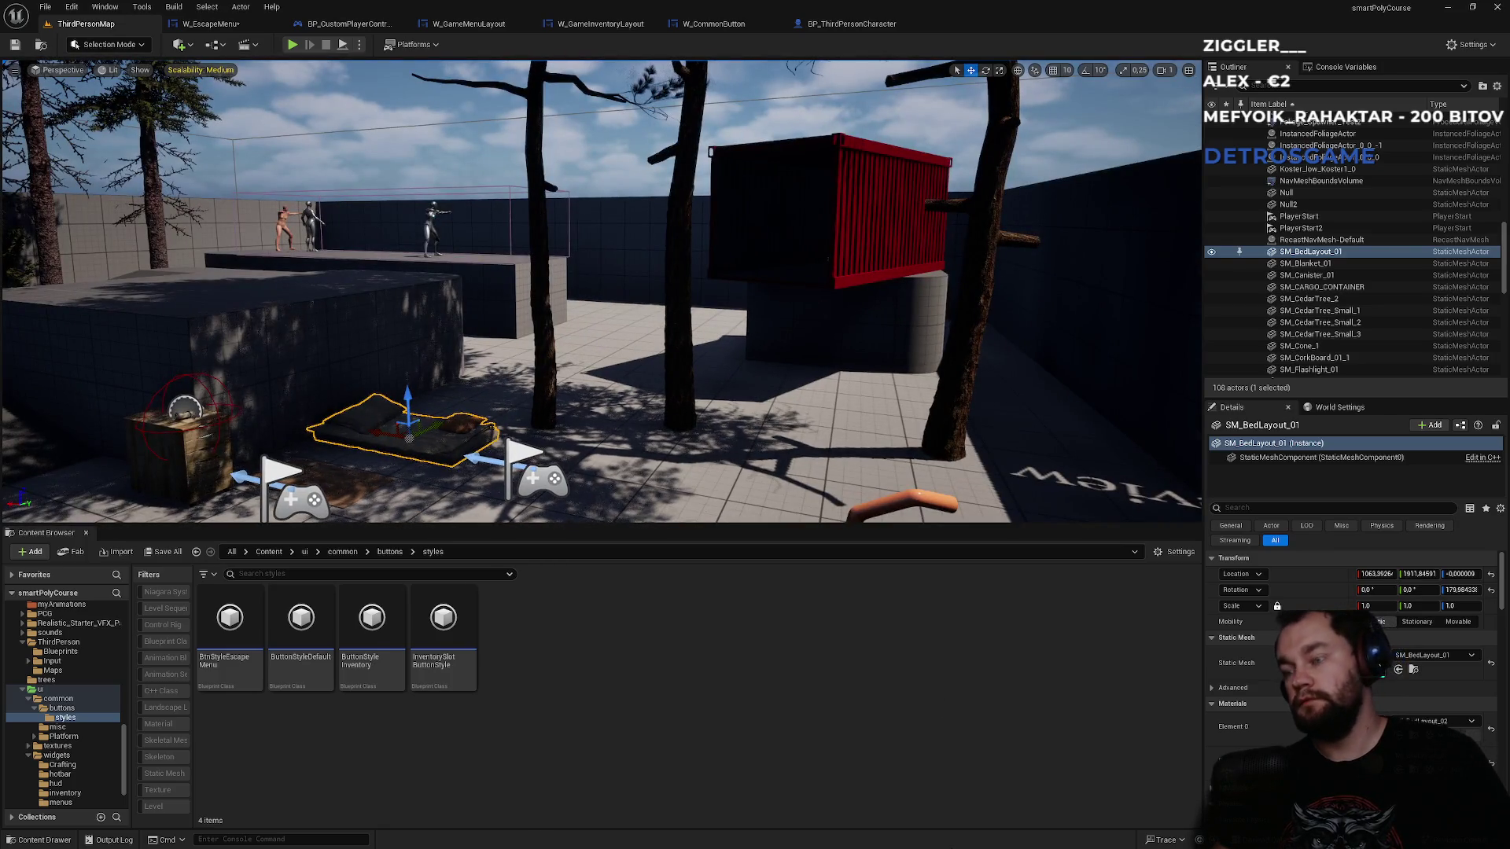
key("super")
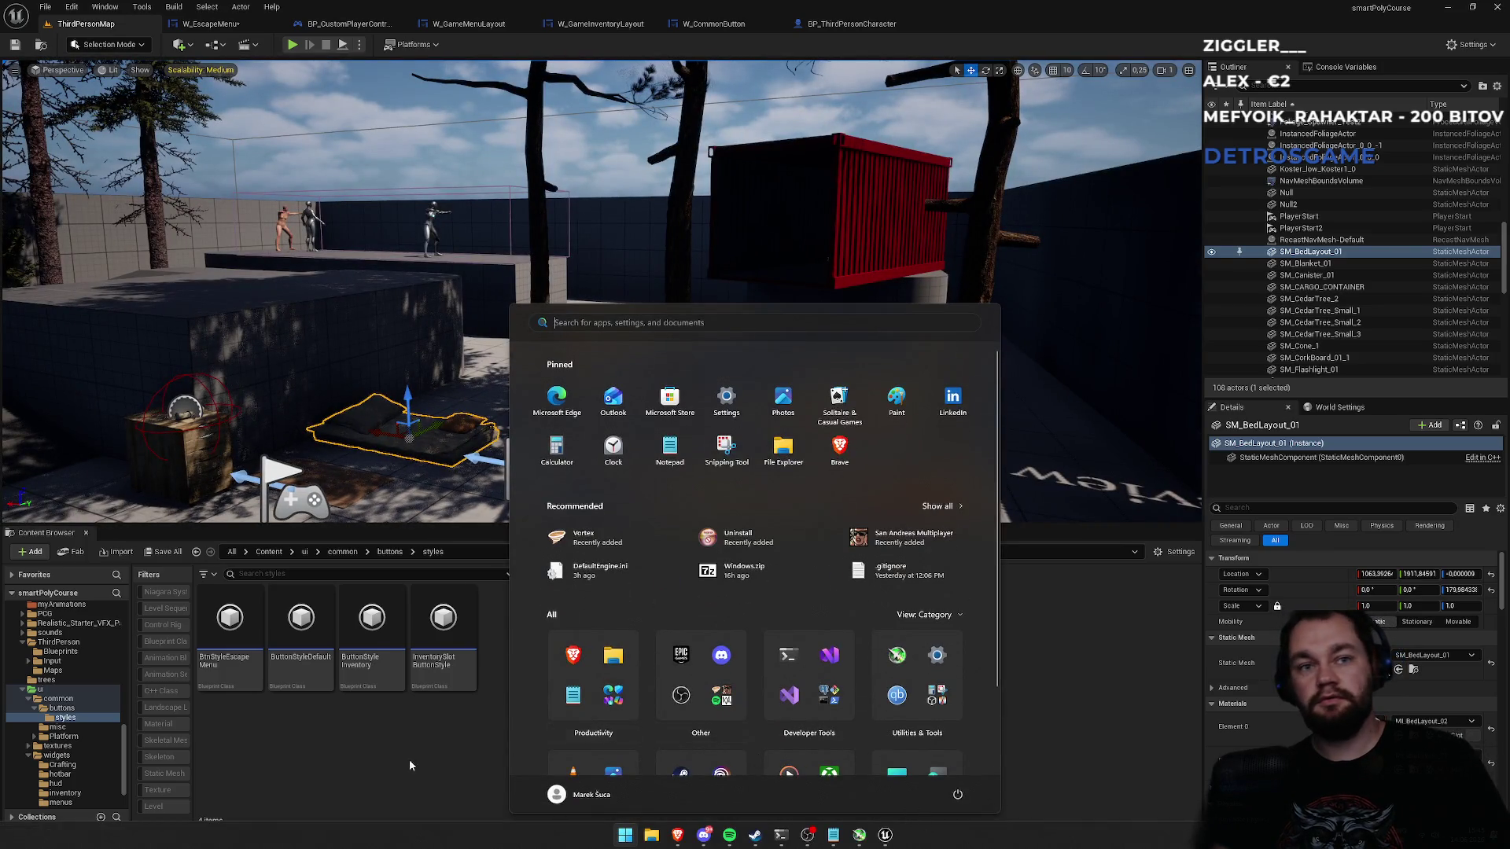
key("Escape")
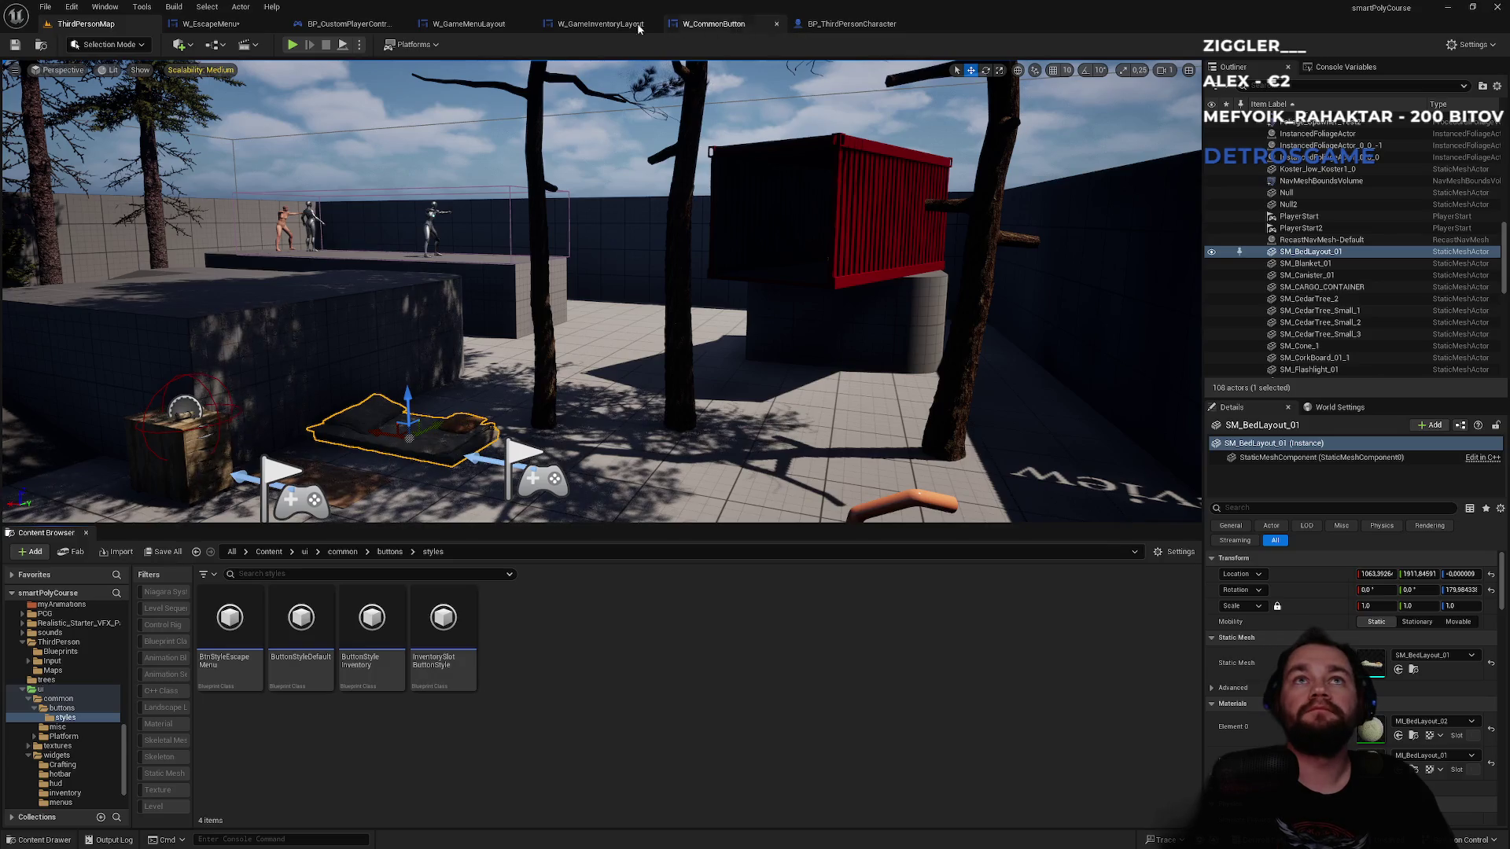
left_click(258, 26)
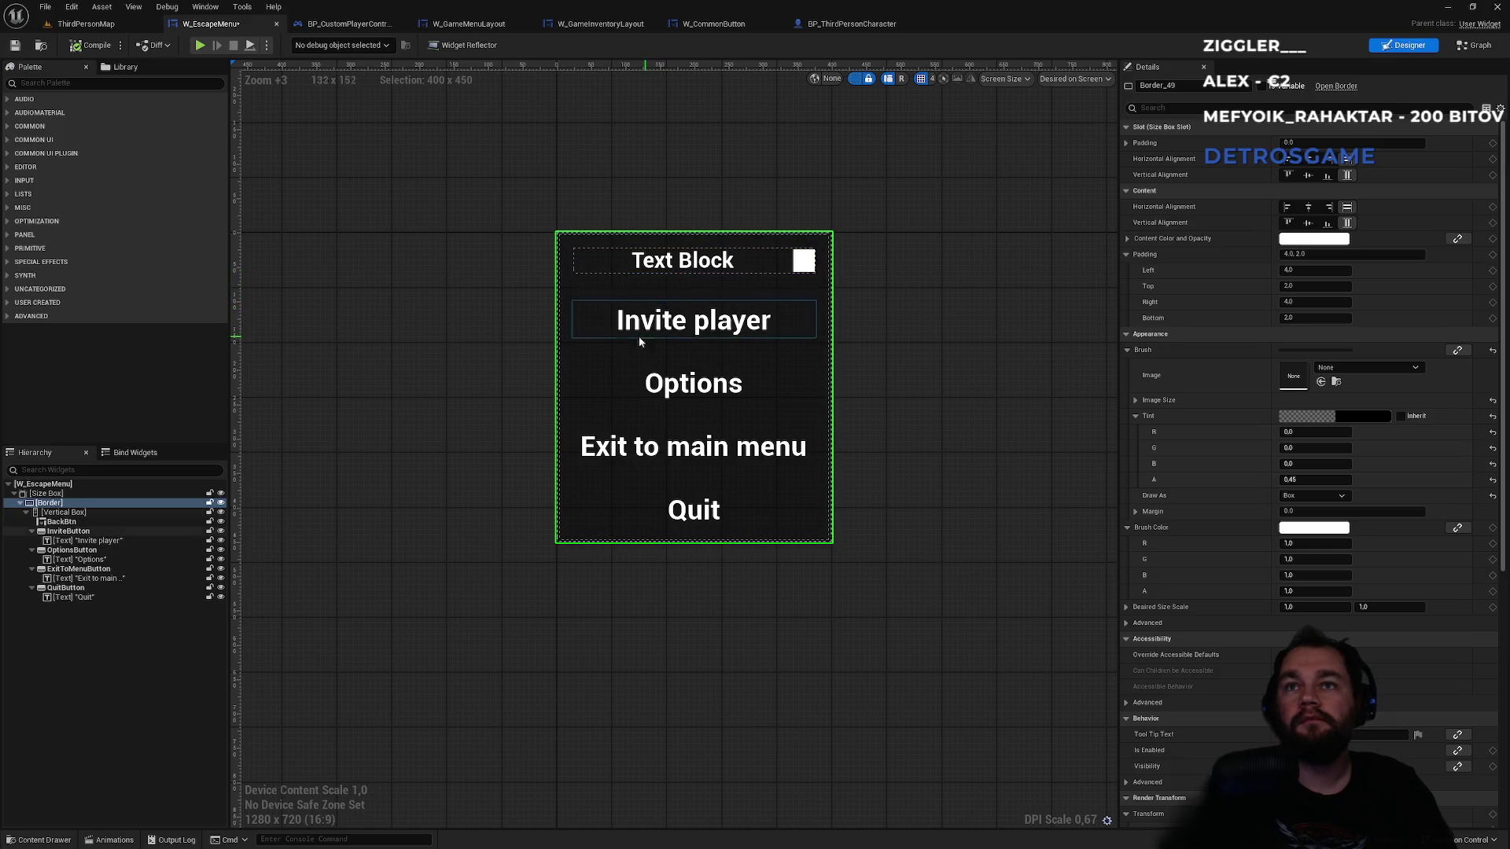
left_click(86, 23)
left_click(291, 45)
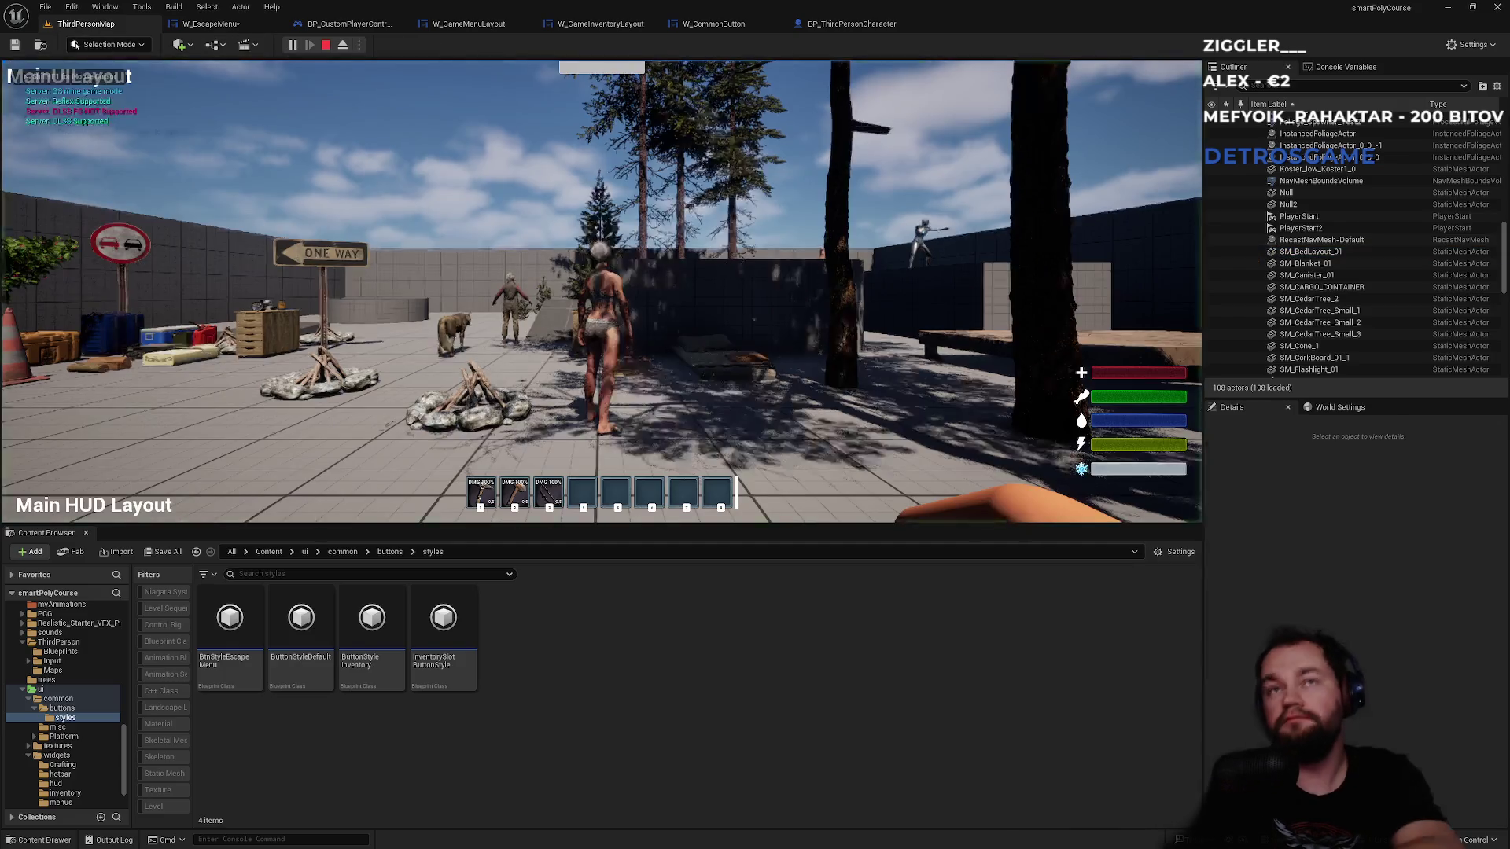
key("Escape")
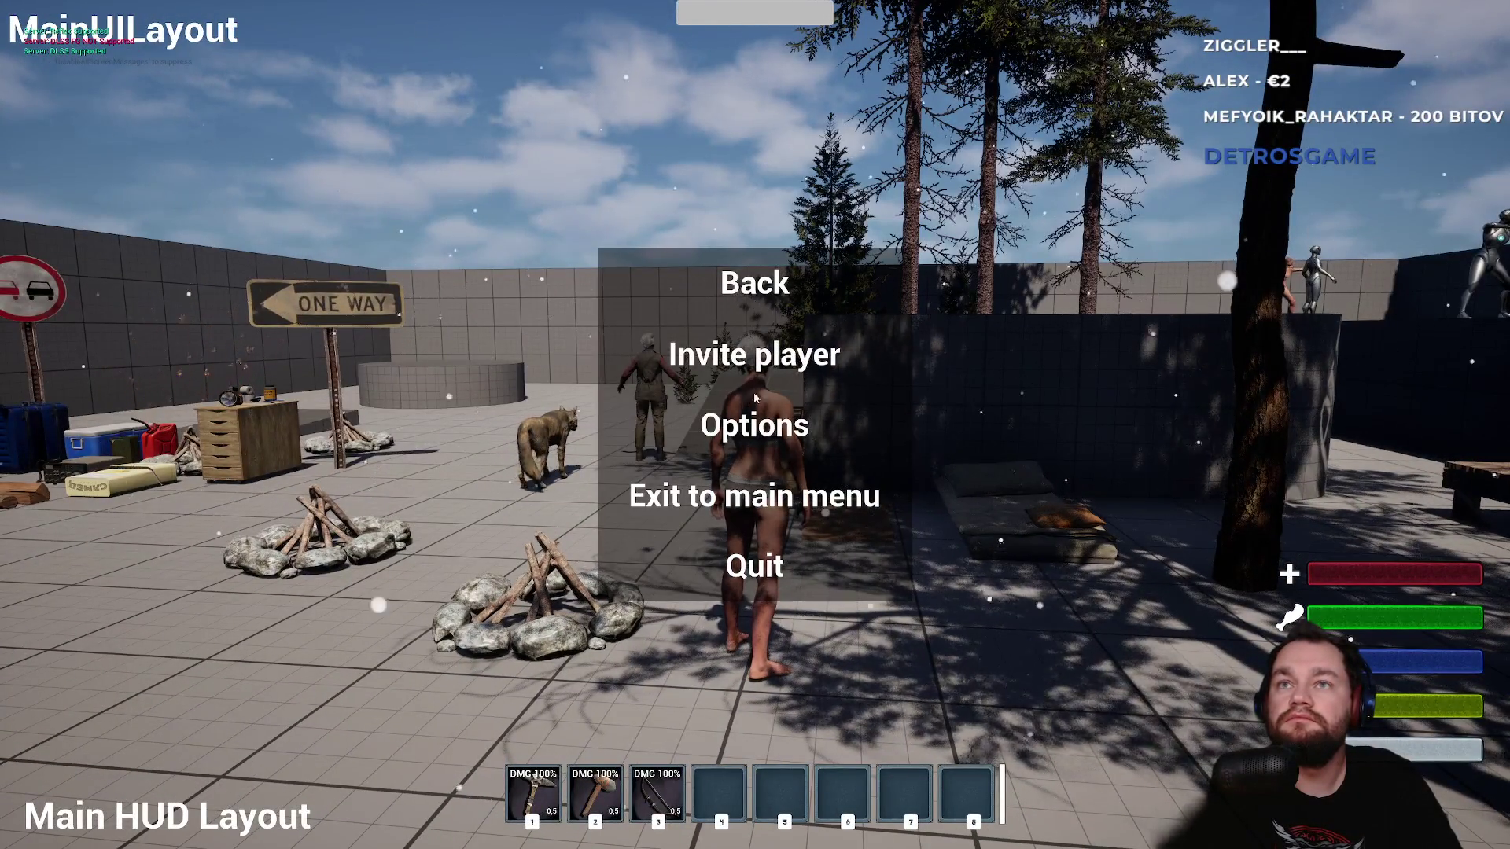
left_click(743, 317)
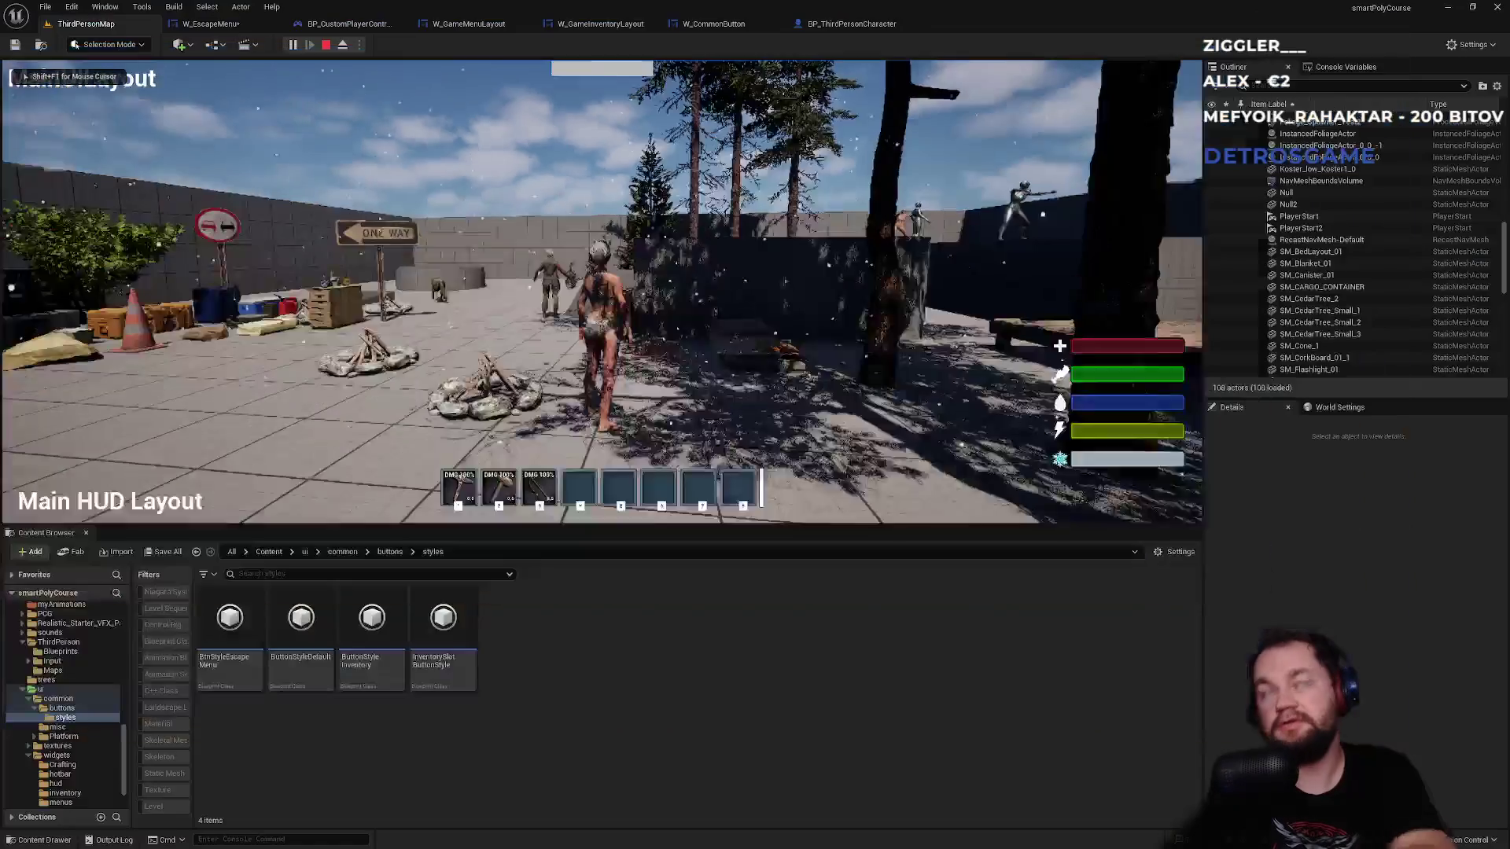
key("Escape")
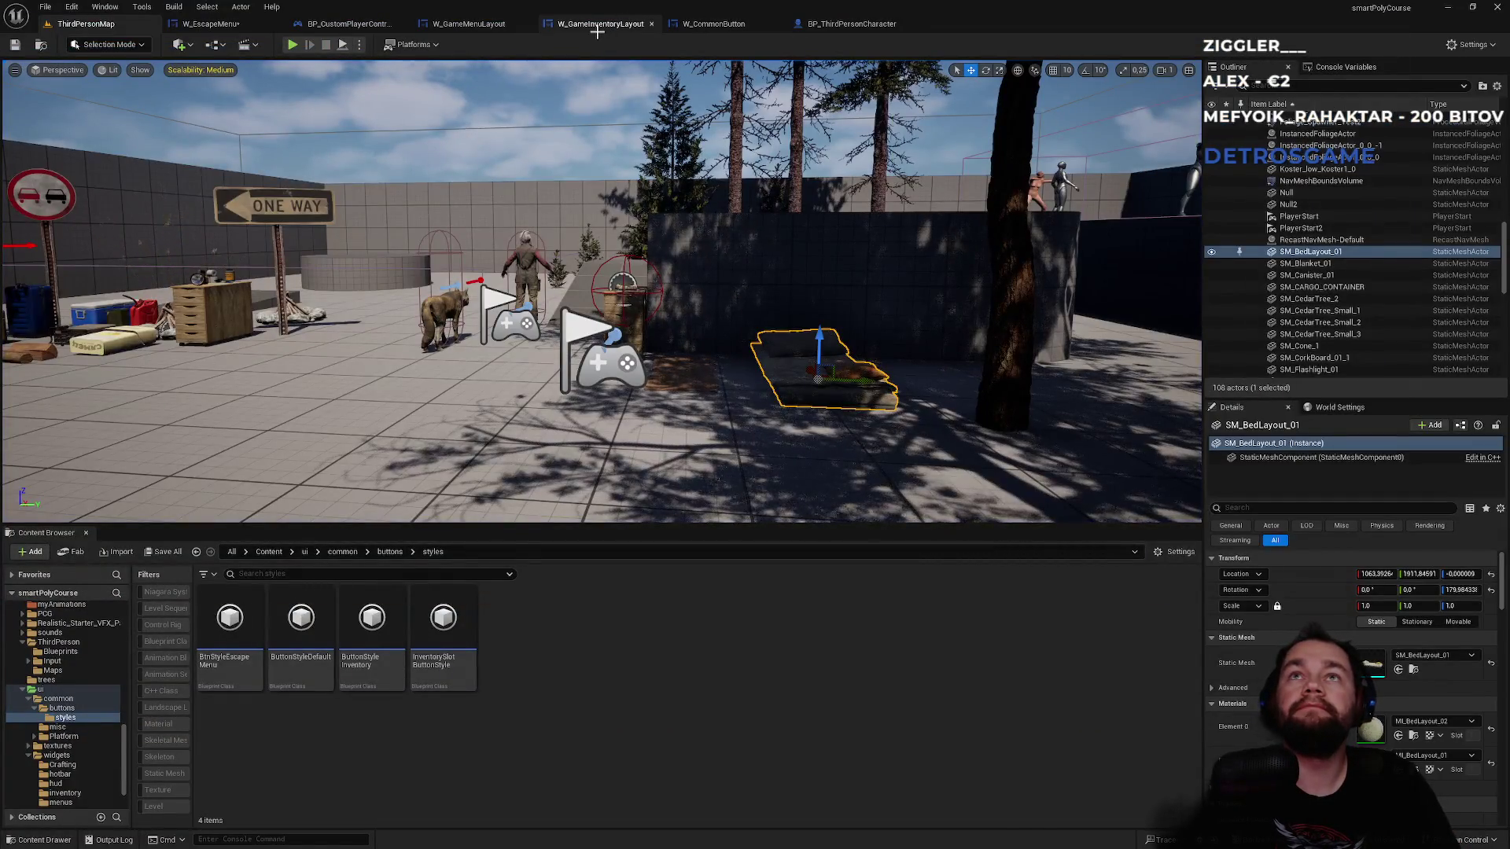
left_click(610, 24)
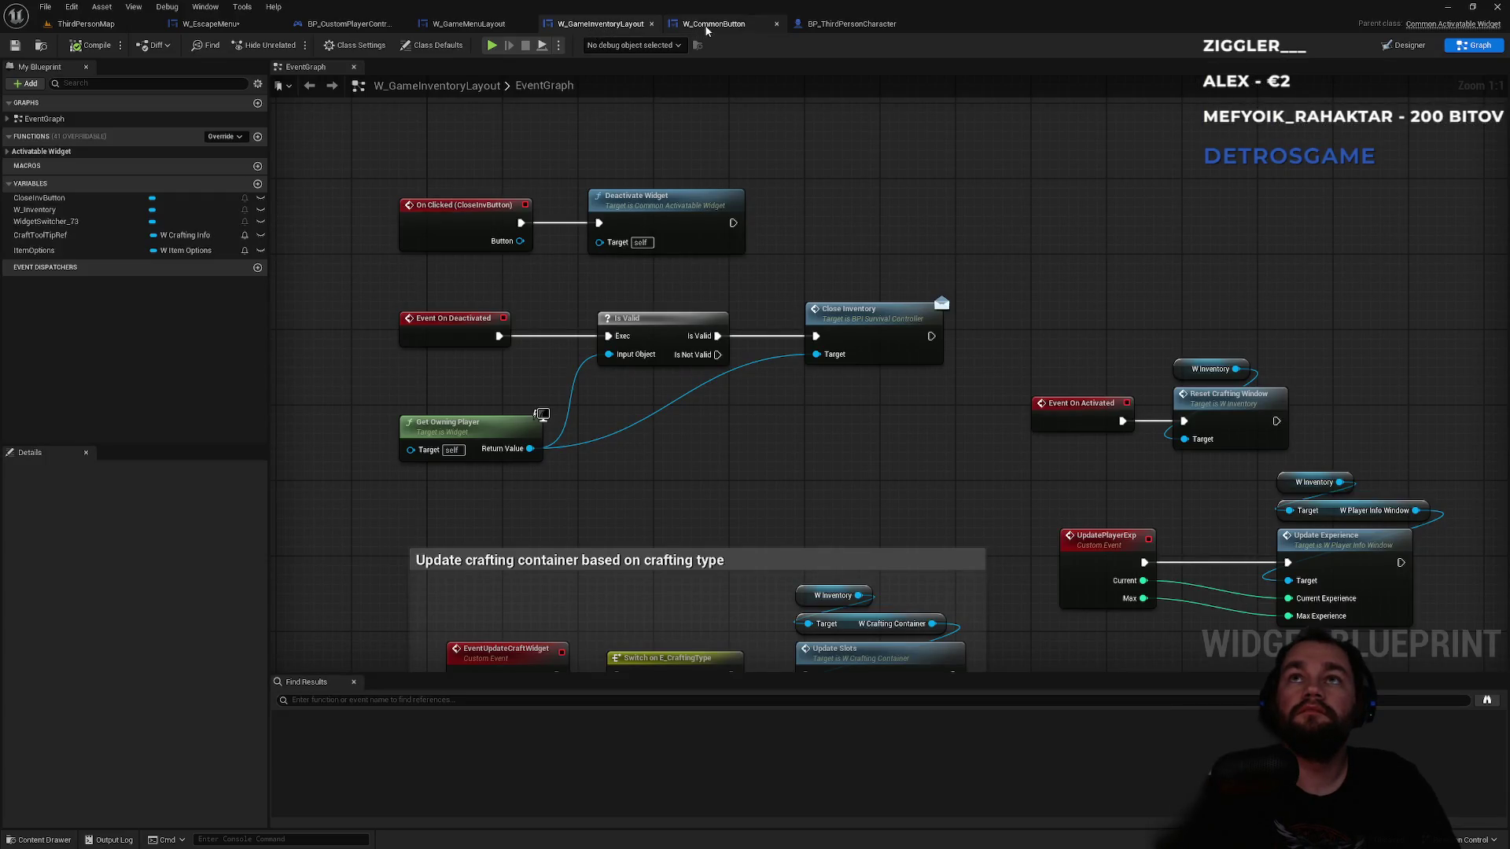
left_click(467, 25)
left_click(209, 25)
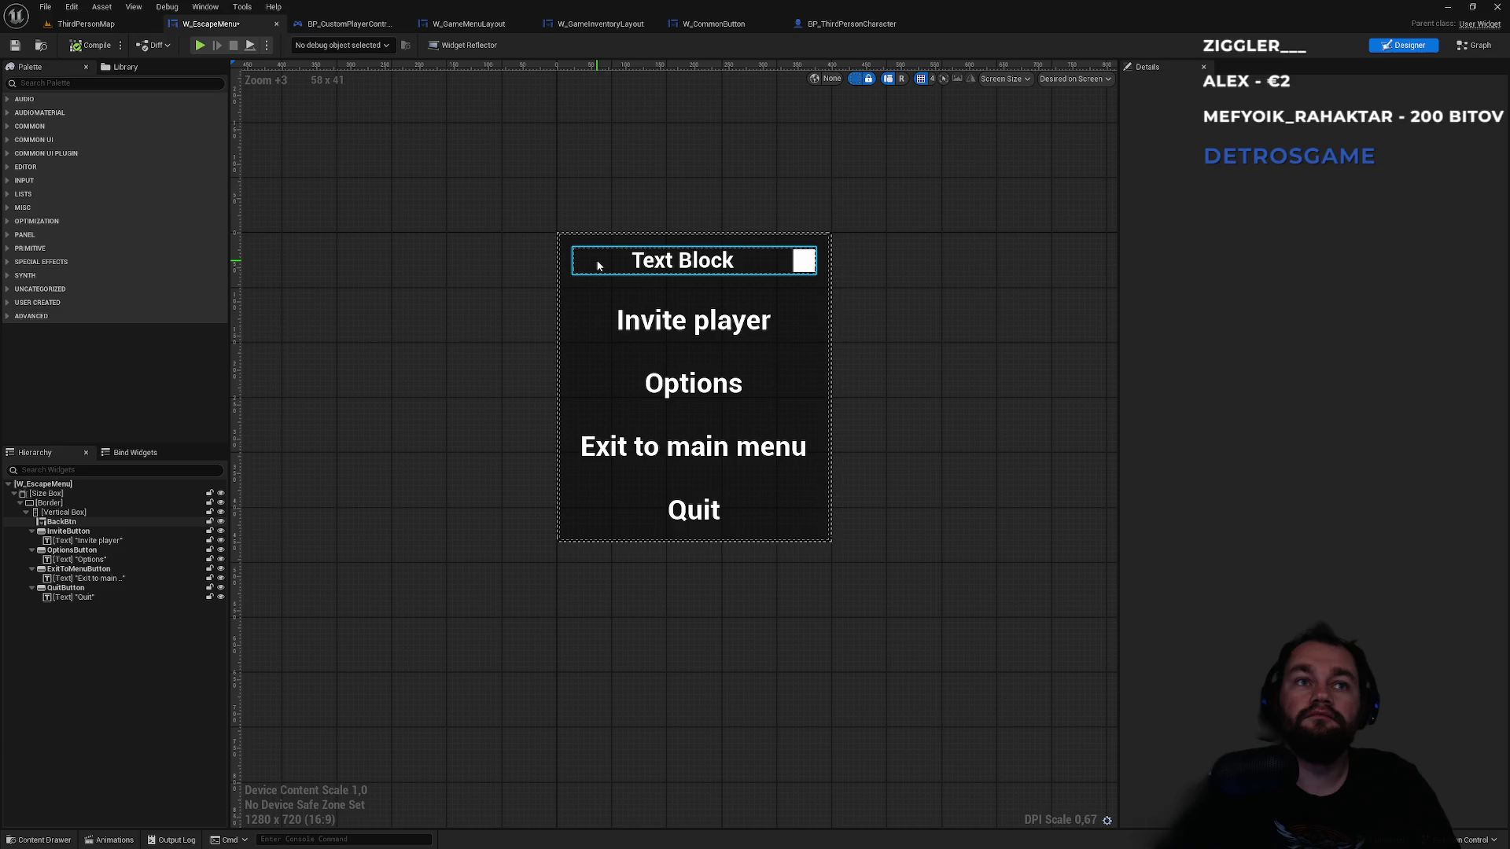
- Select the Back button and make its slot fill the available space
left_click(598, 266)
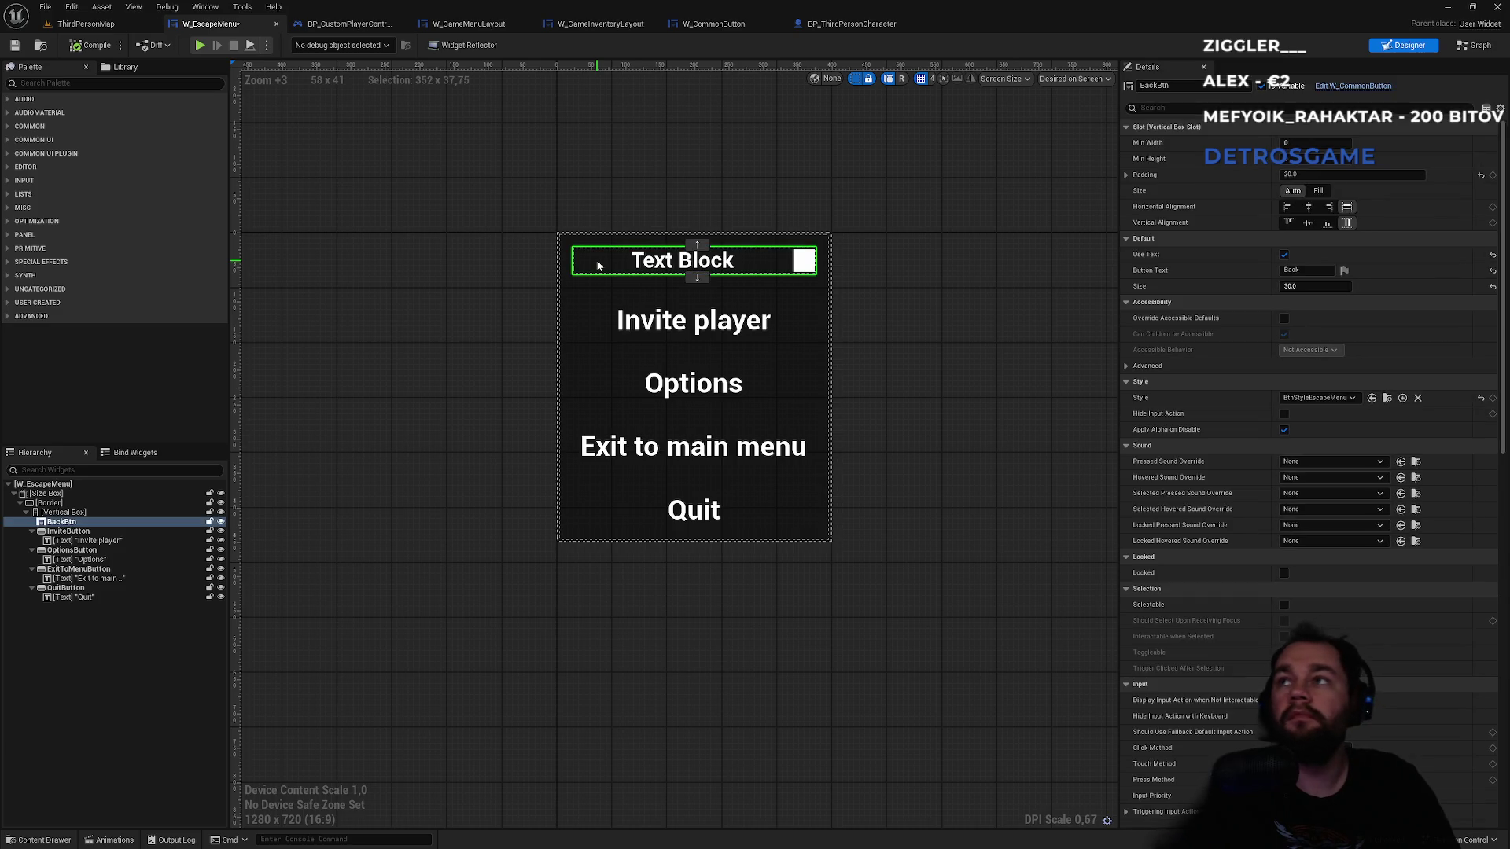
left_click(66, 533)
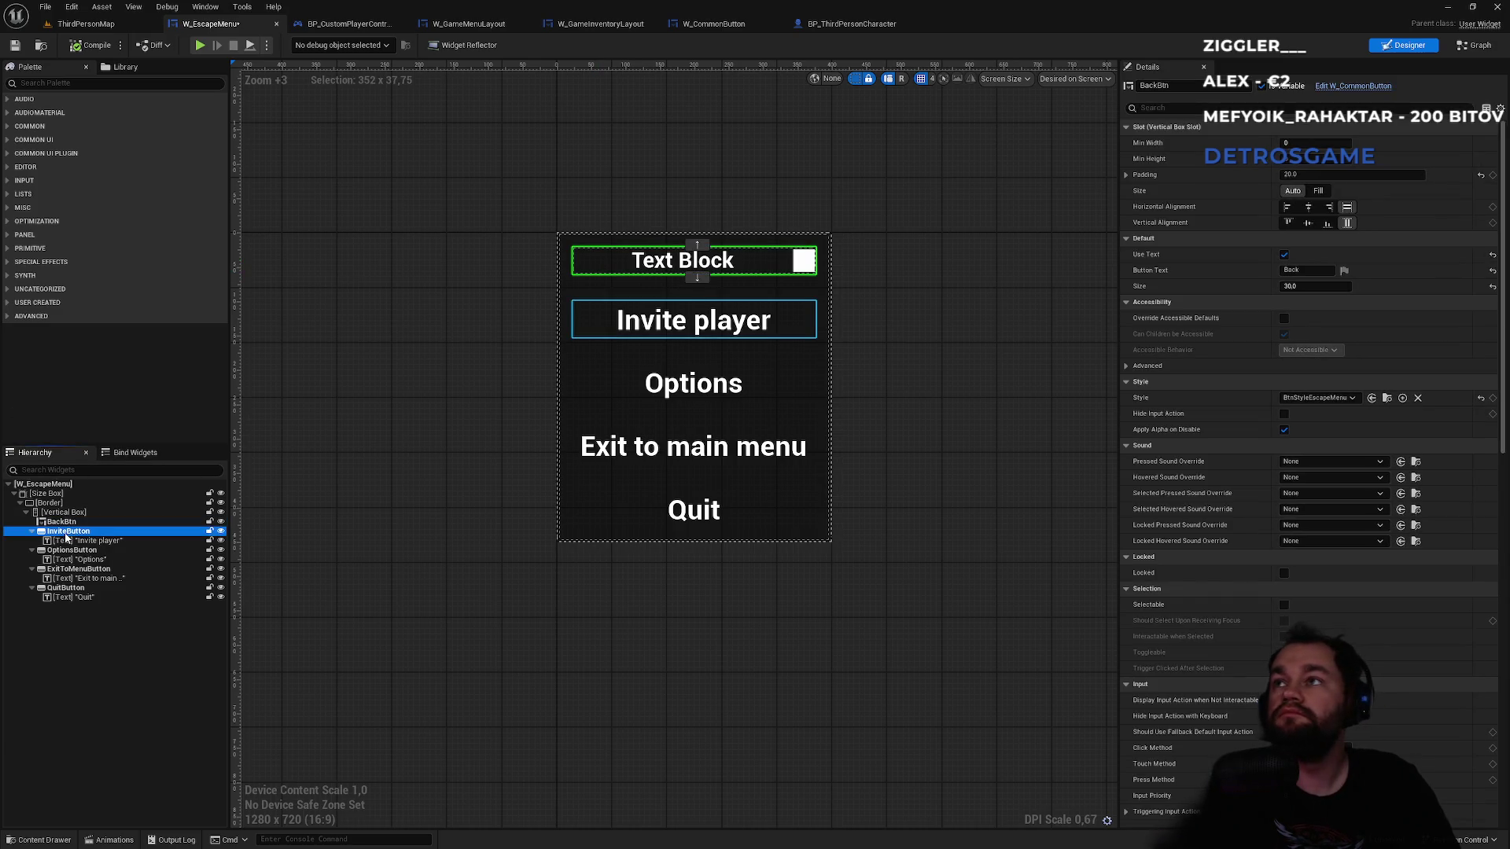
left_click(61, 521)
left_click(1318, 192)
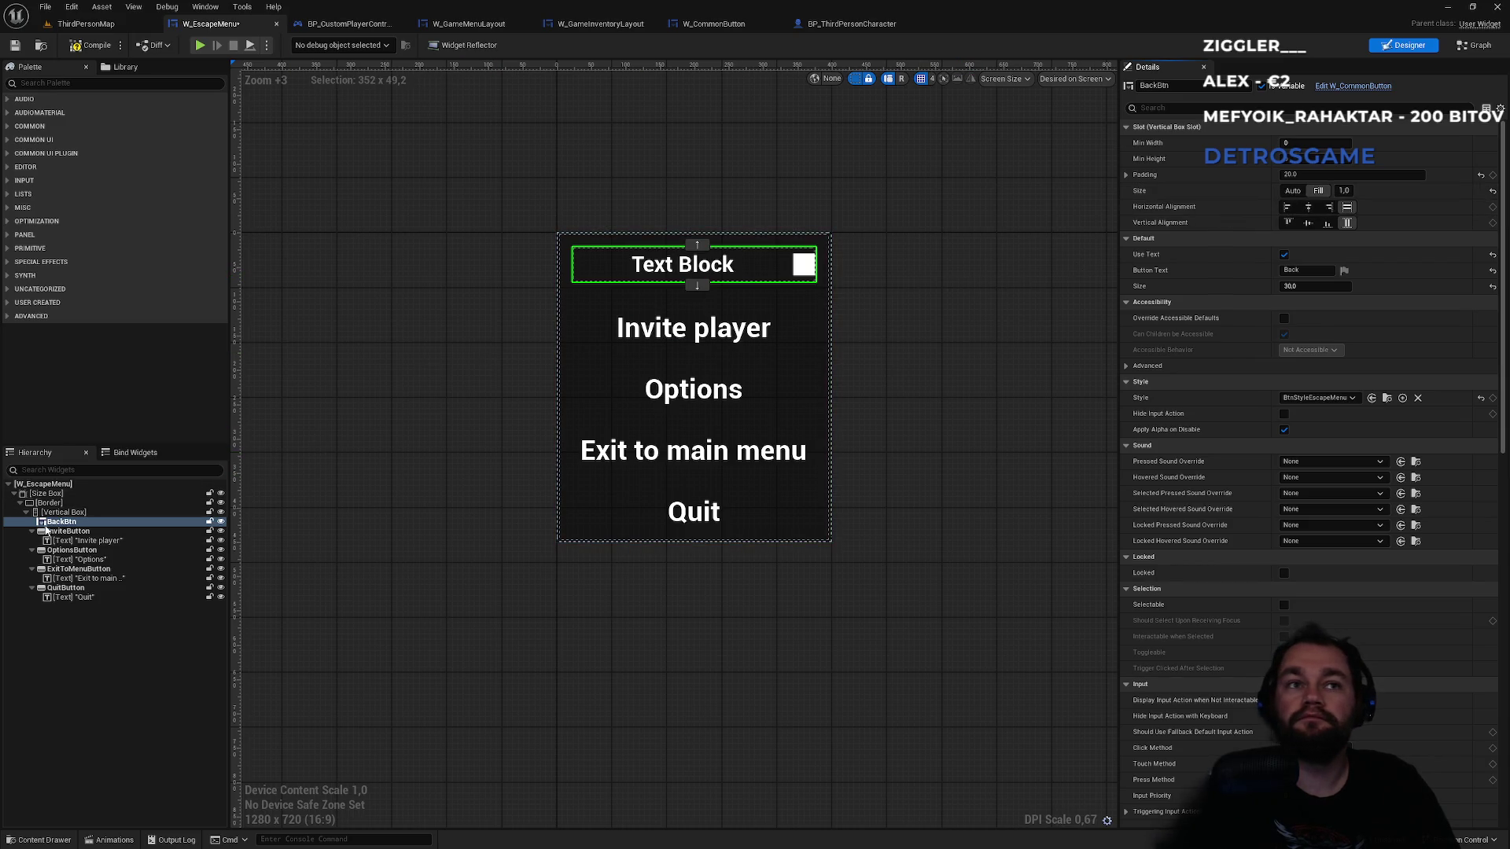
- Compare InviteButton and BackBtn properties, clear the selection, and return to ThirdPersonMap
left_click(48, 531)
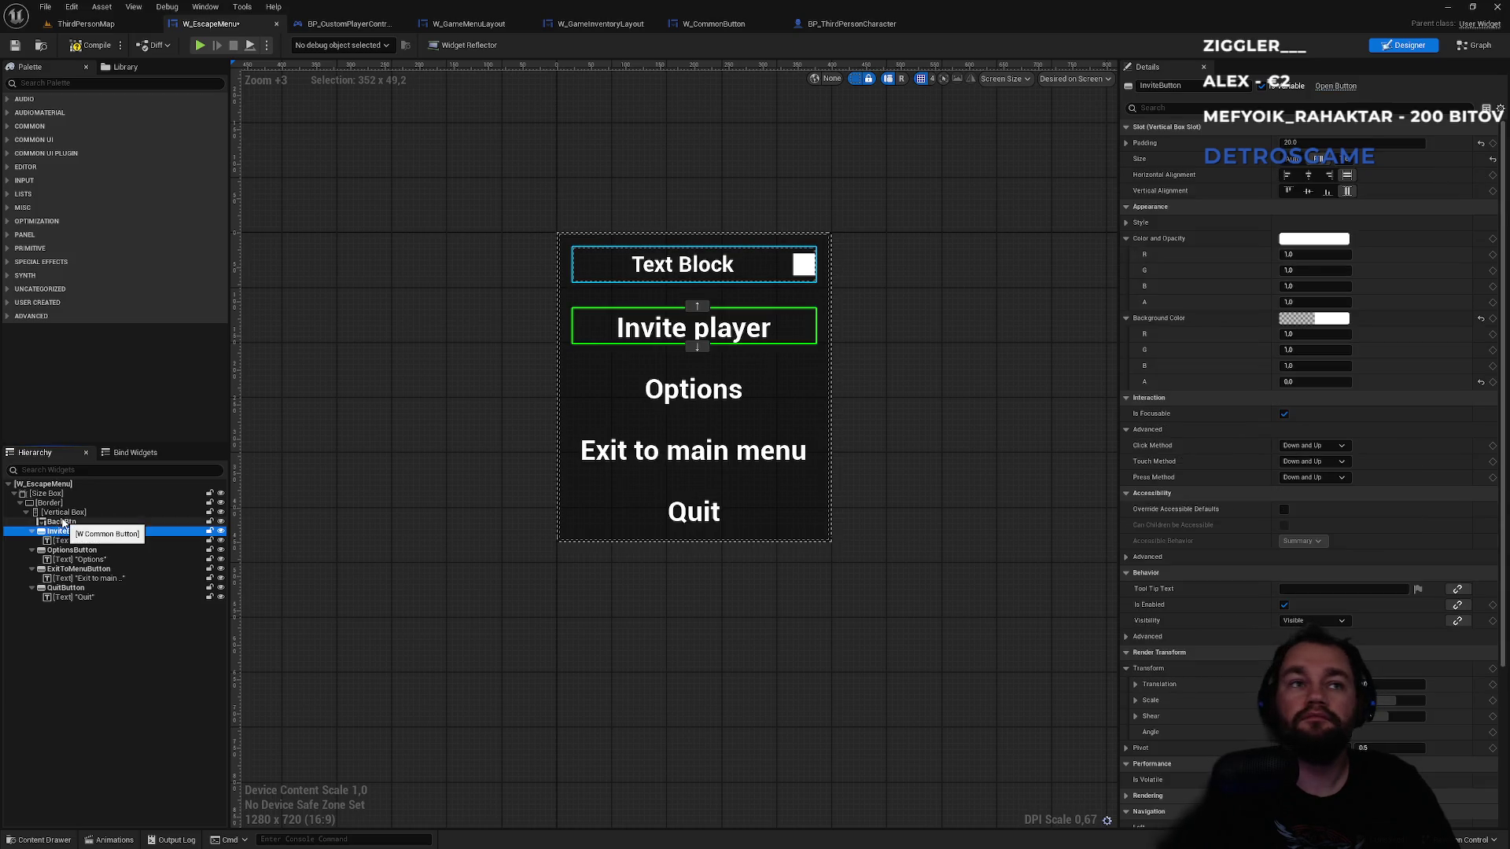
left_click(64, 523)
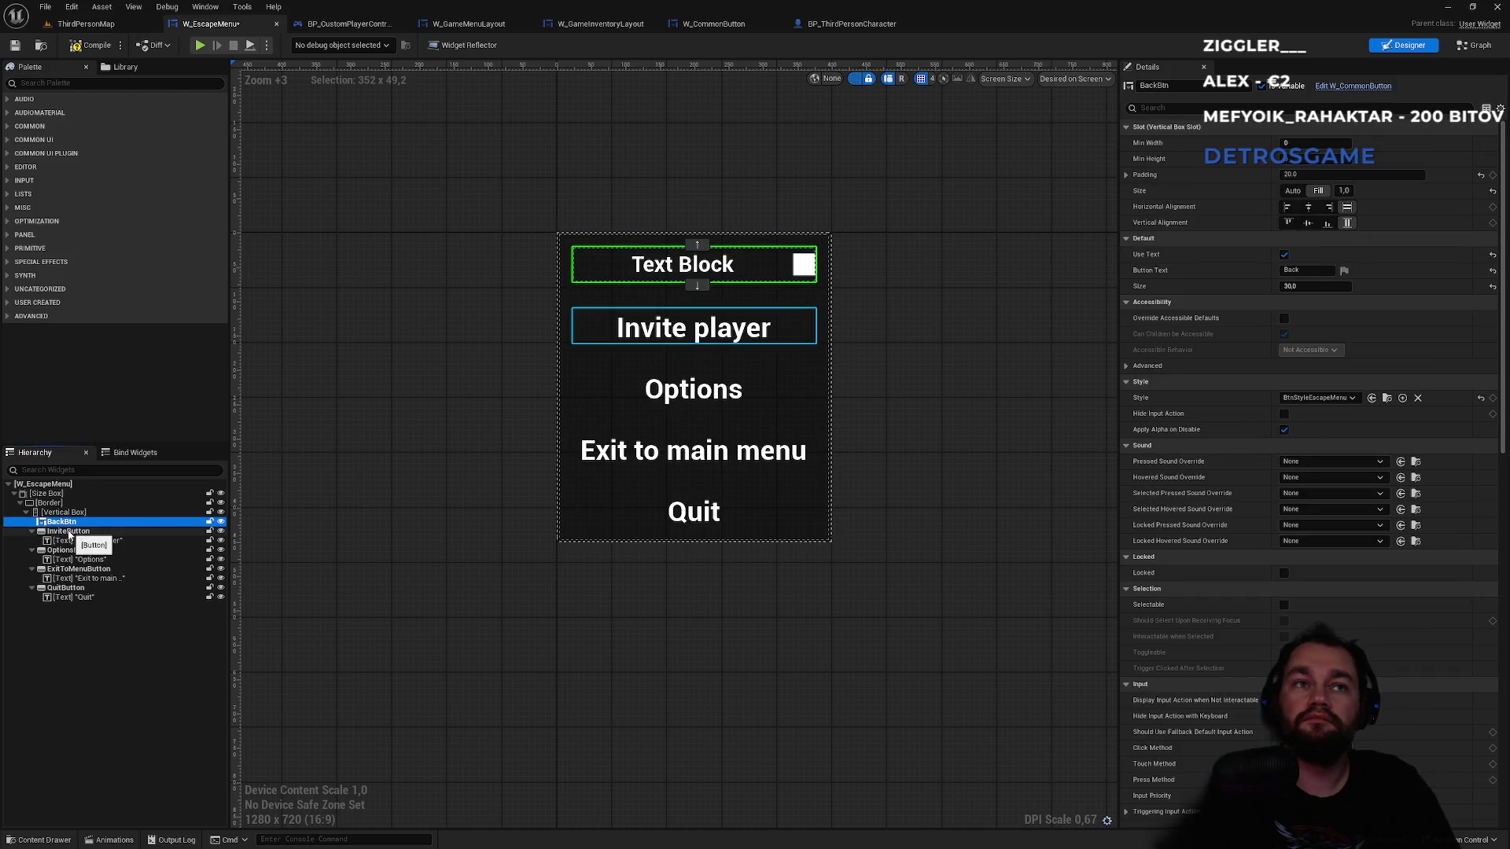
left_click(991, 425)
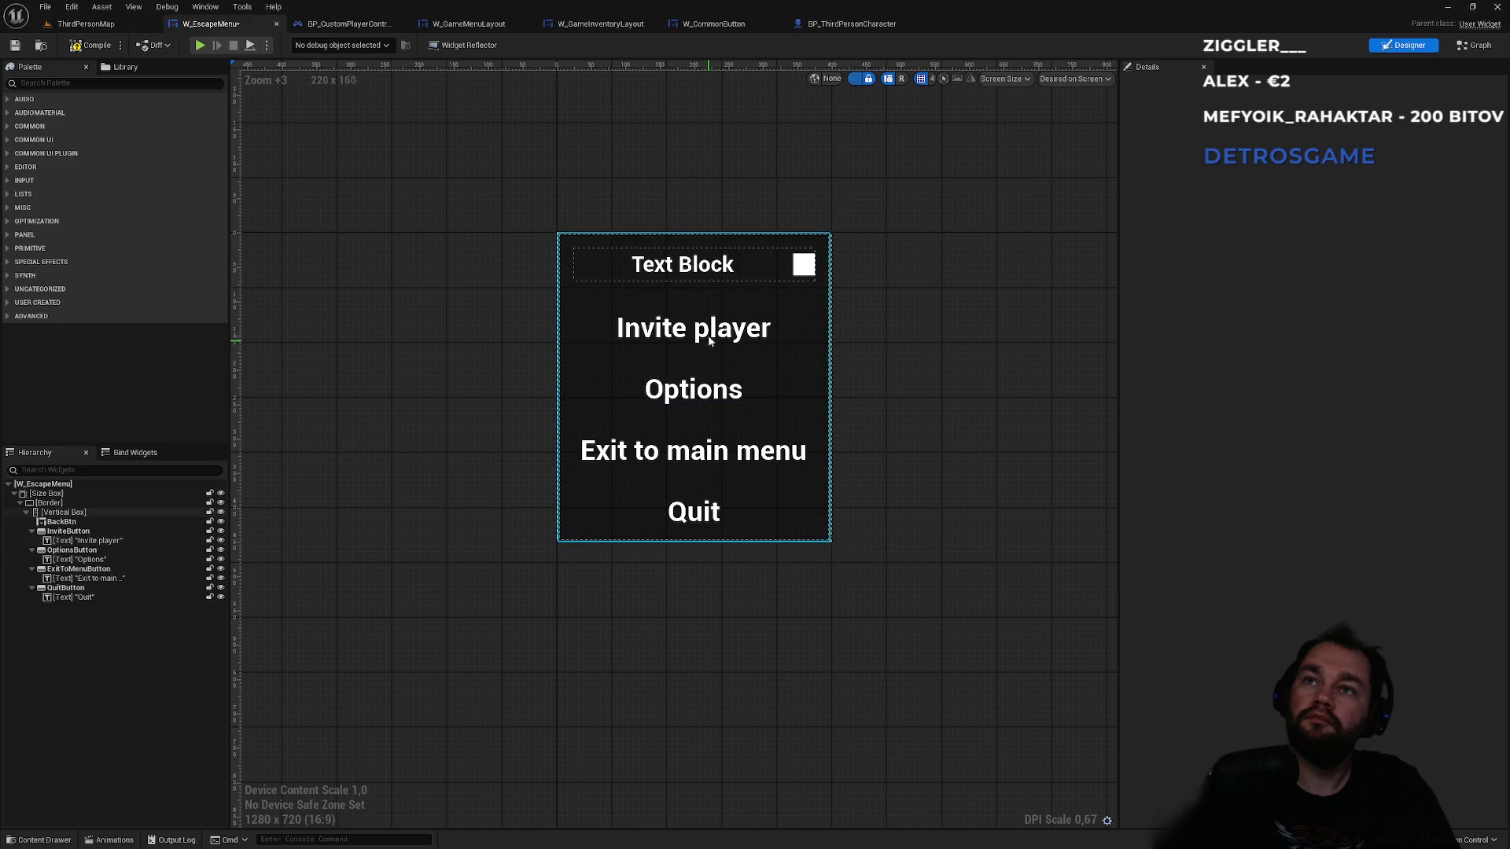
left_click(82, 23)
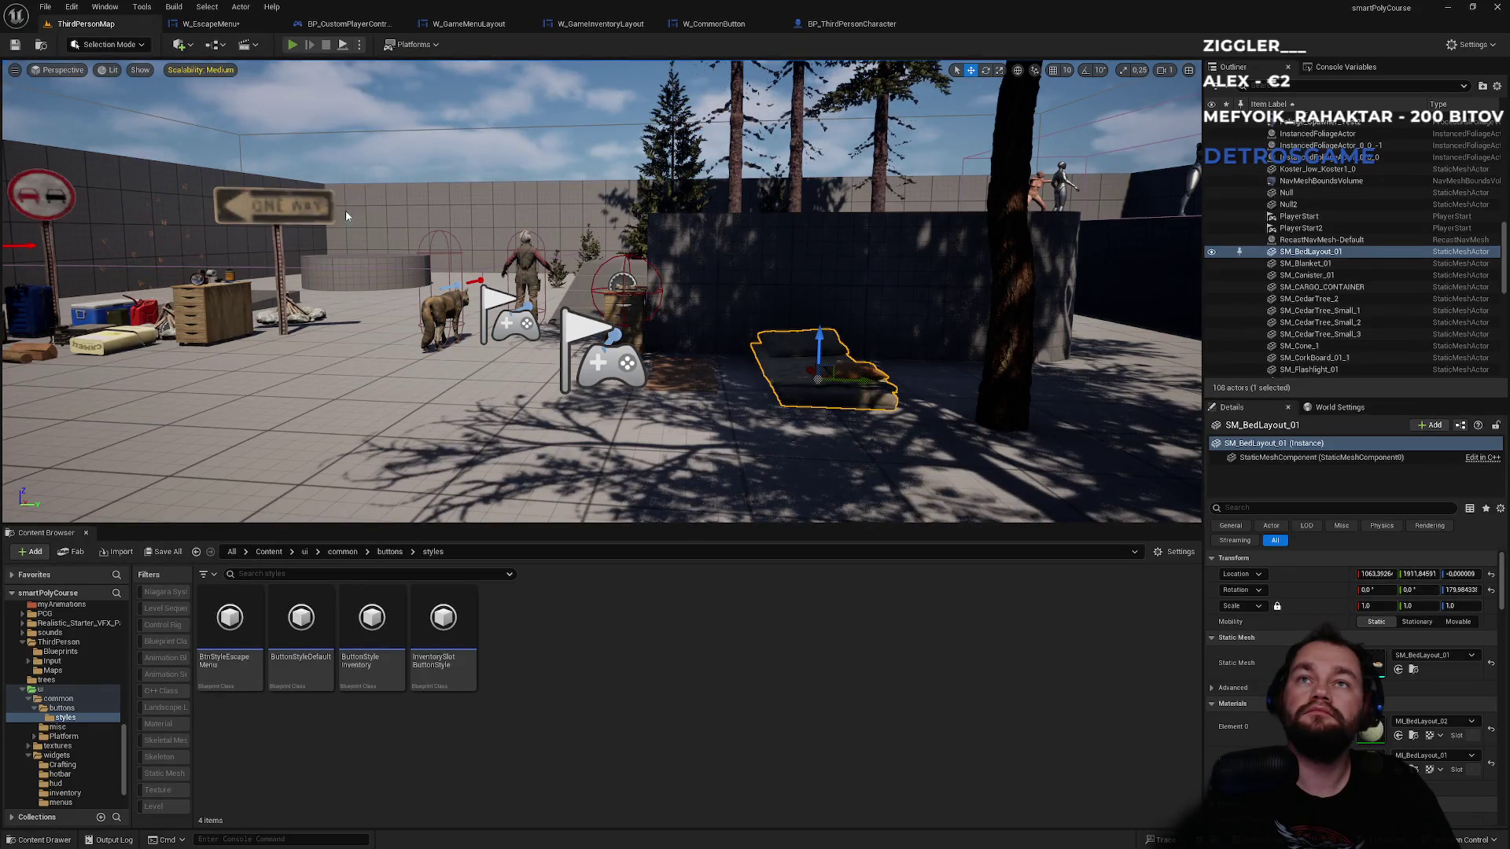
key("alt+p")
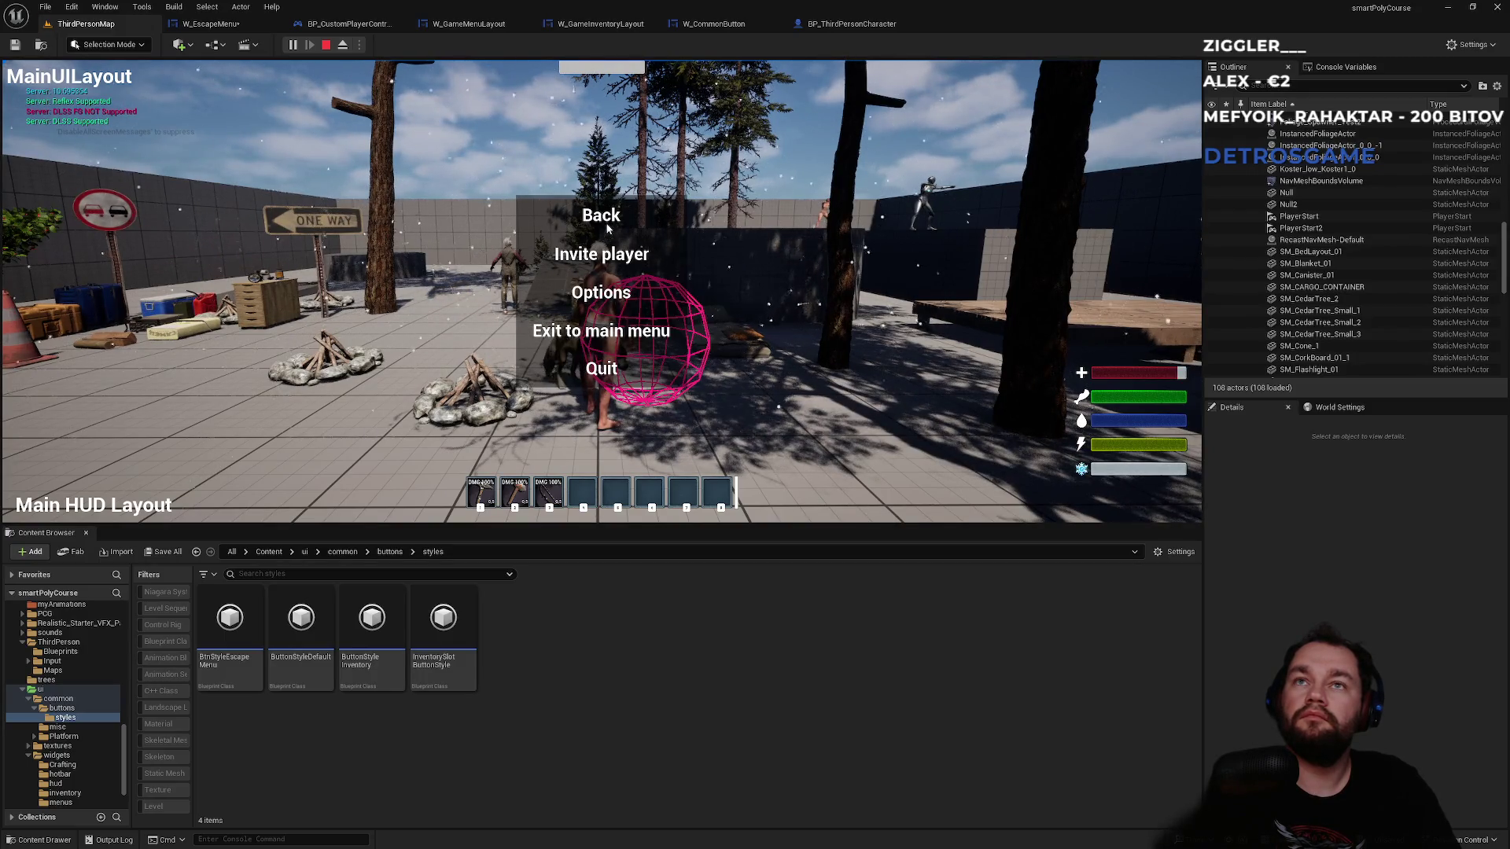
left_click(607, 224)
key("Escape")
key("Escape")
key("Escape")
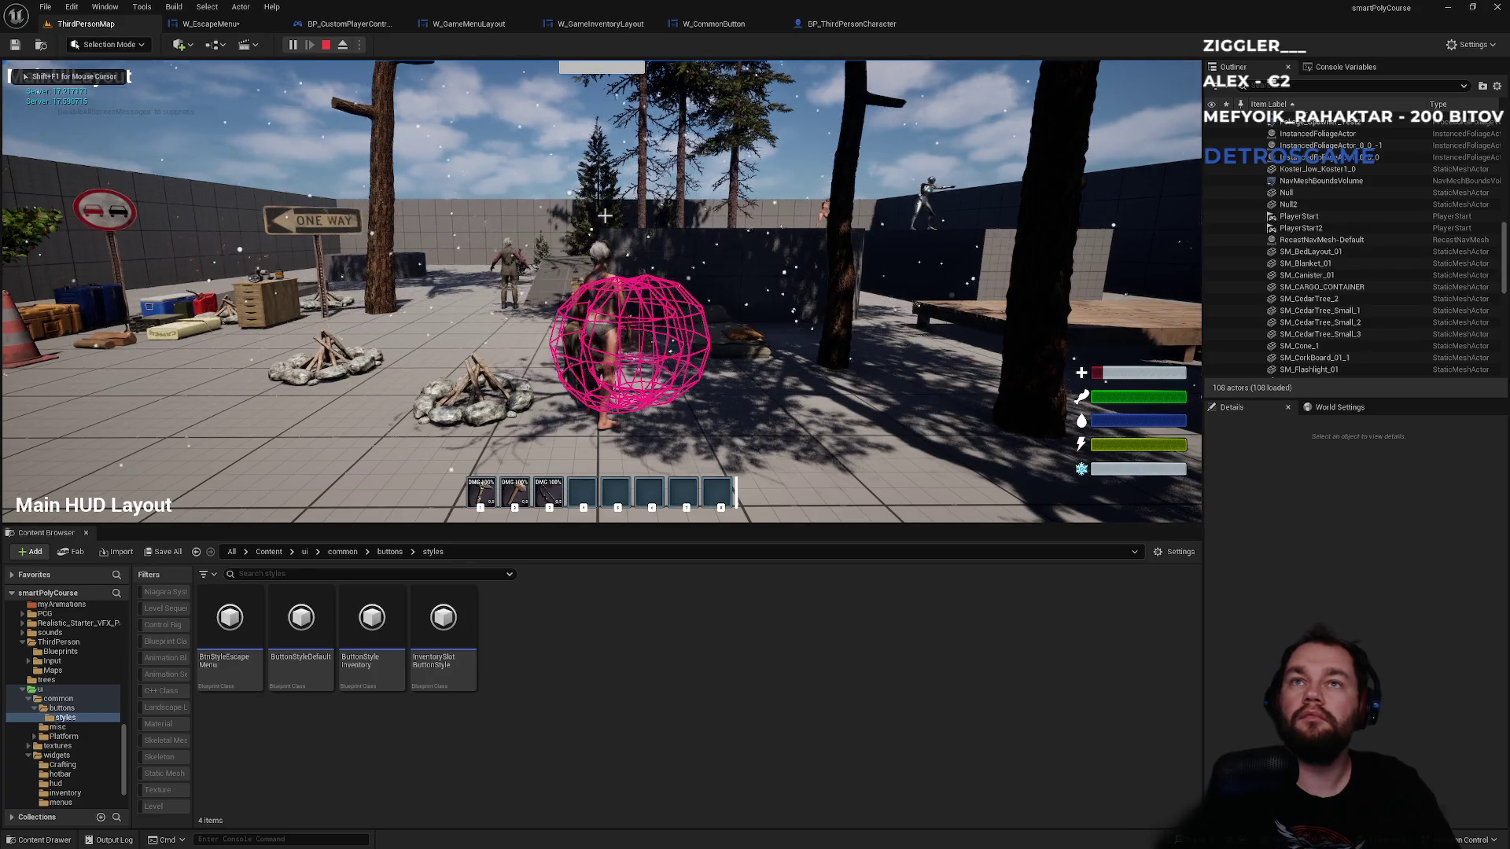
key("Escape")
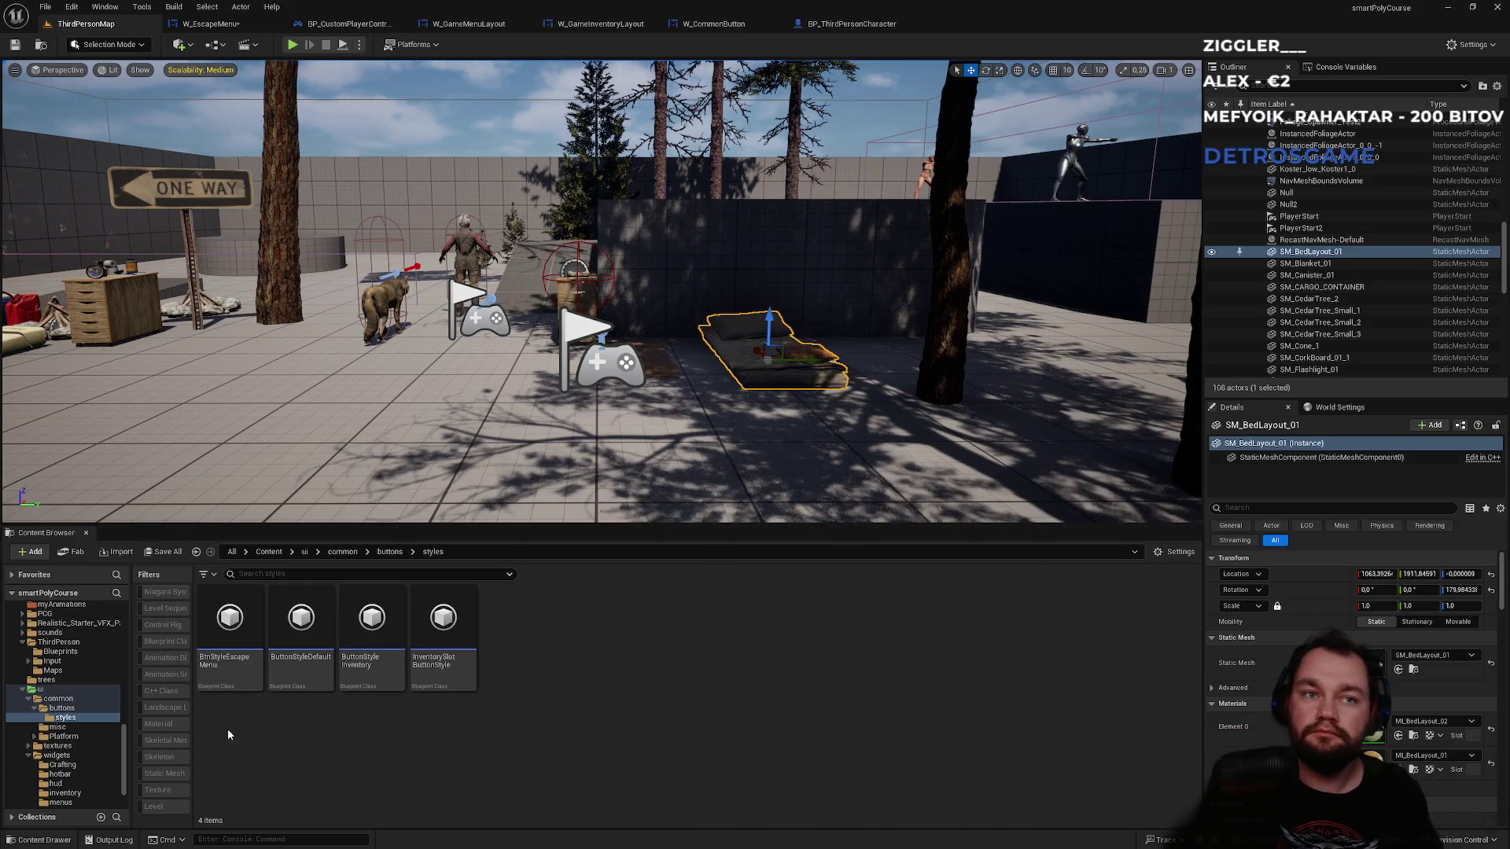
- Drag the Content Browser filters panel wider and check its filter options menu
left_click_drag(193, 744, 236, 744)
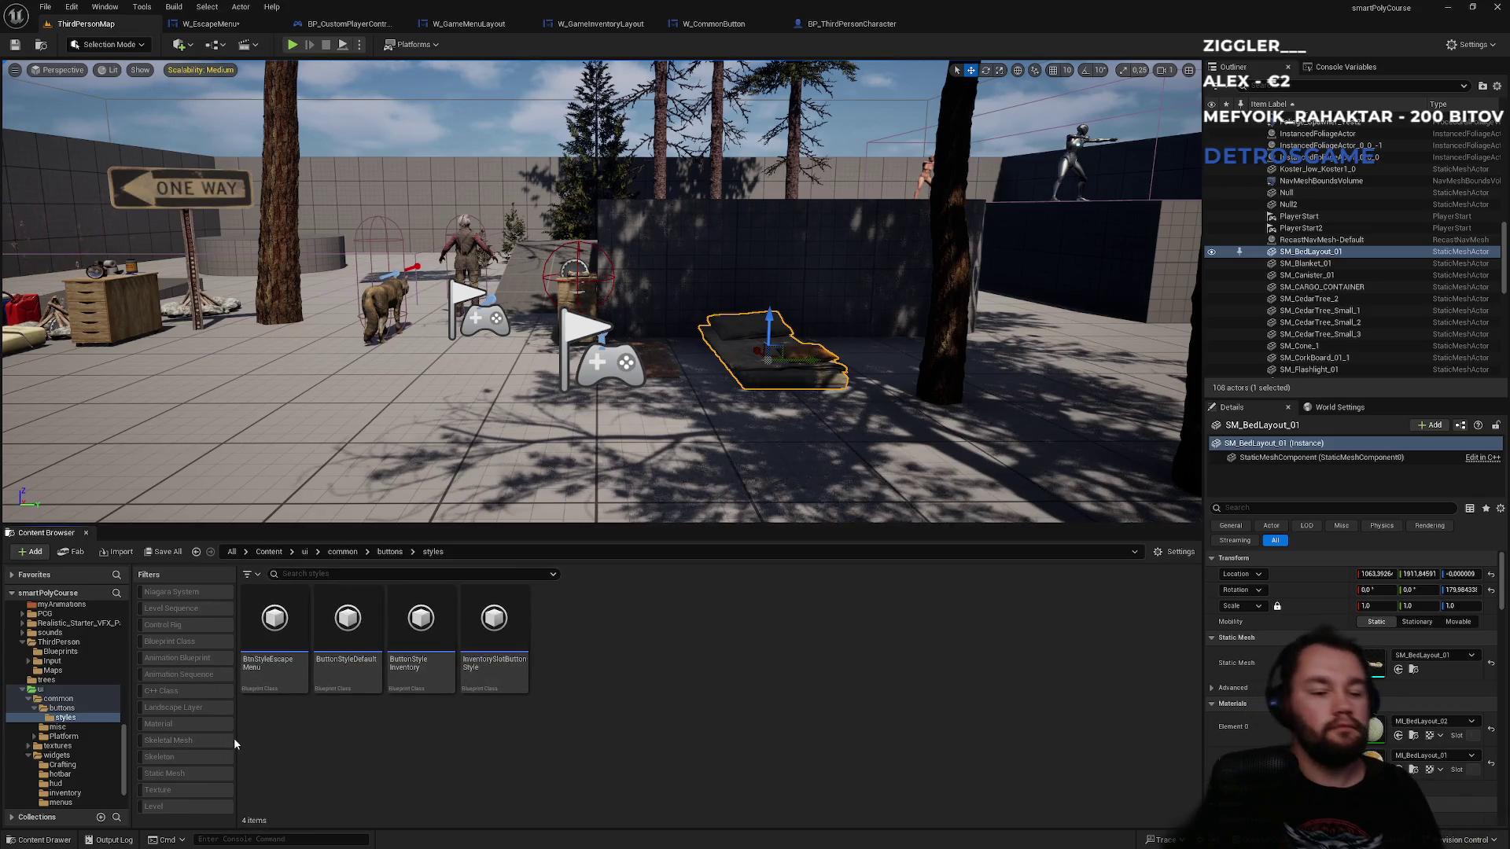
right_click(235, 740)
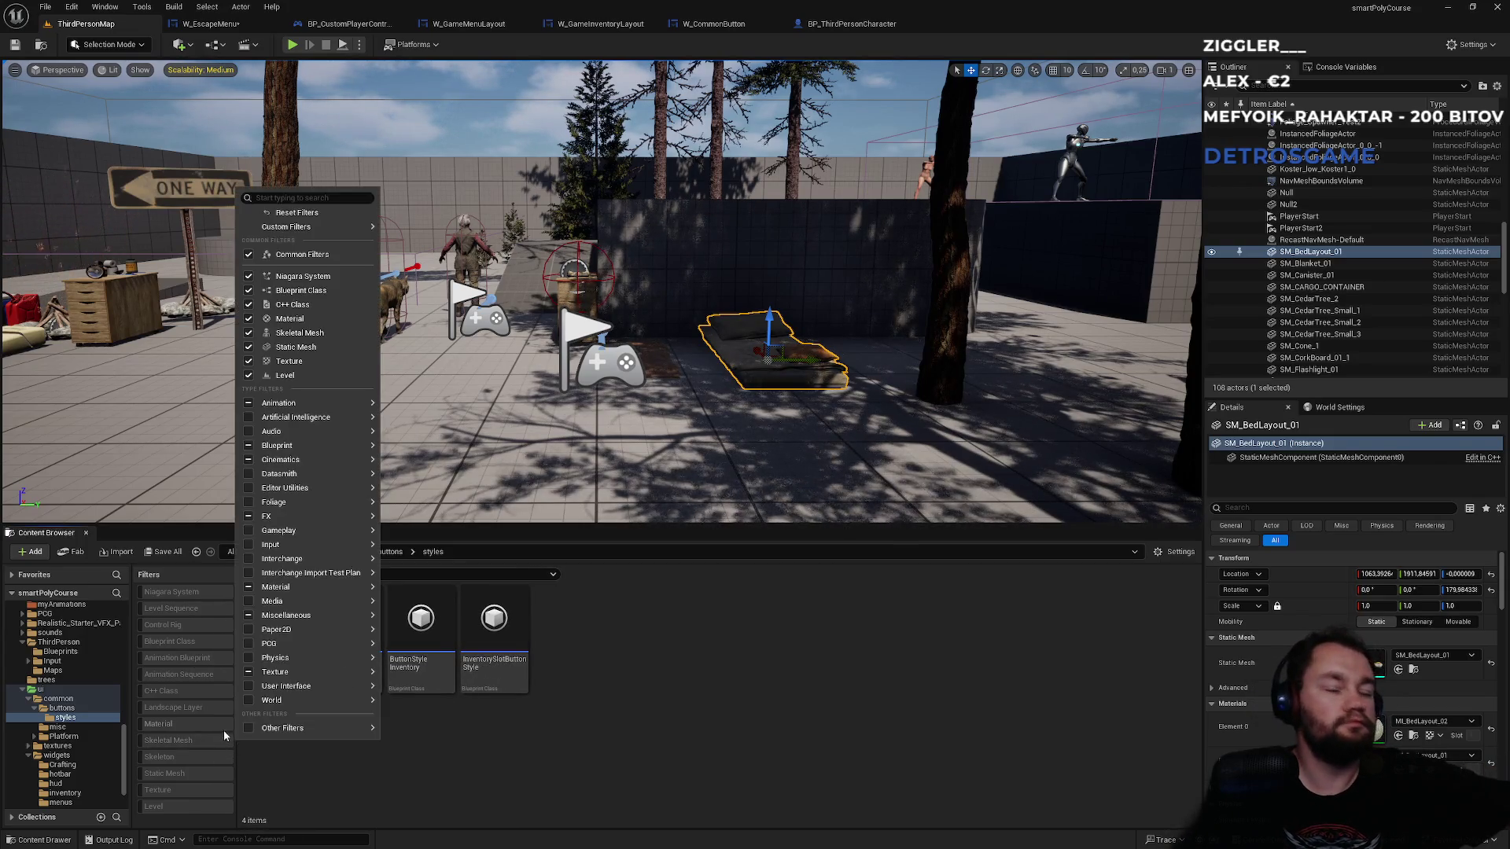
left_click(664, 792)
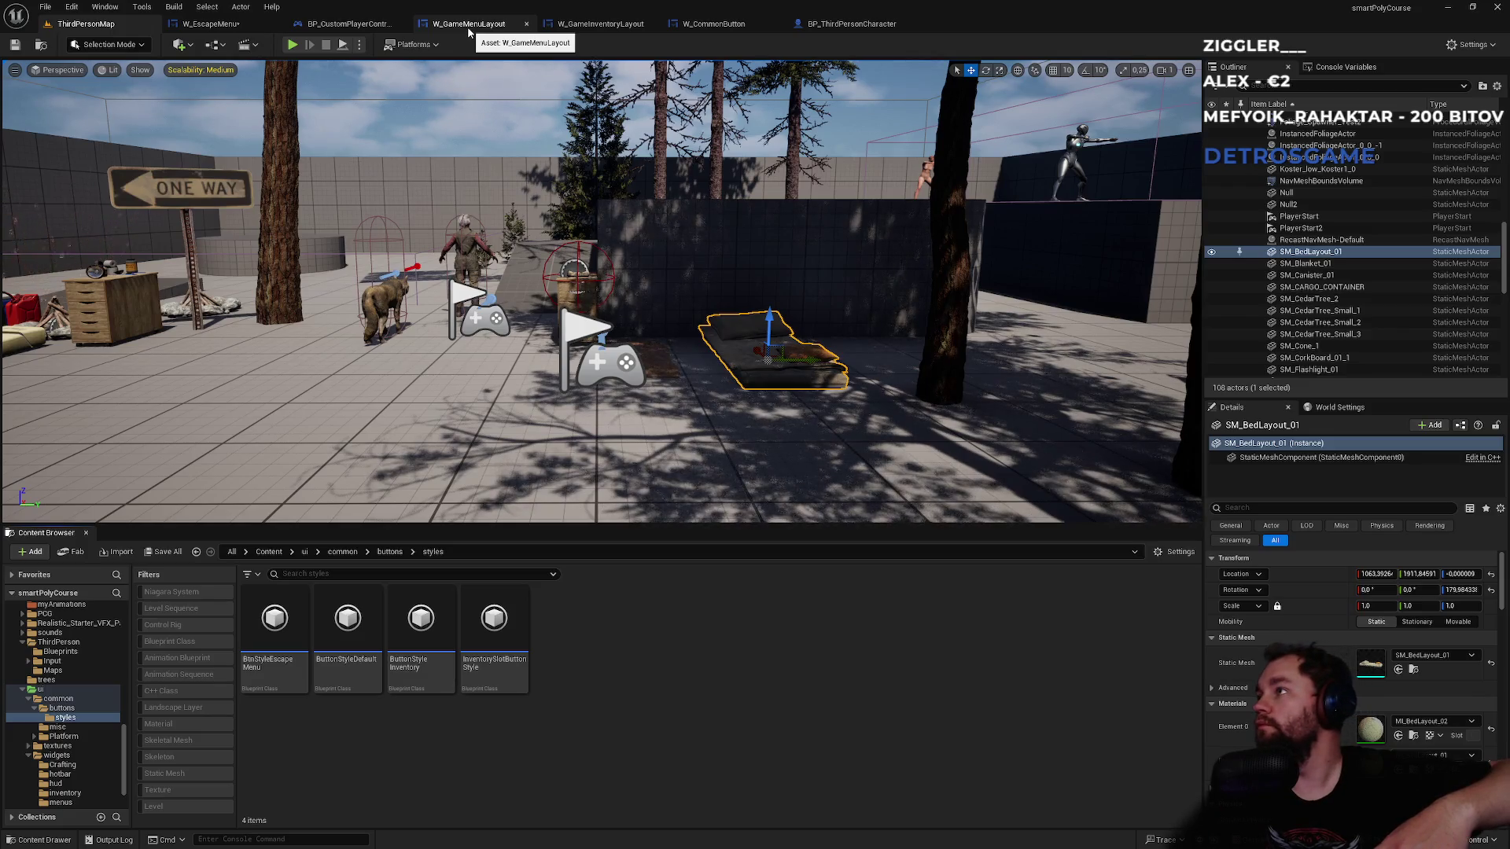
- Open W_GameMenuLayout, look over its Designer layout, then switch to its Graph
left_click(469, 30)
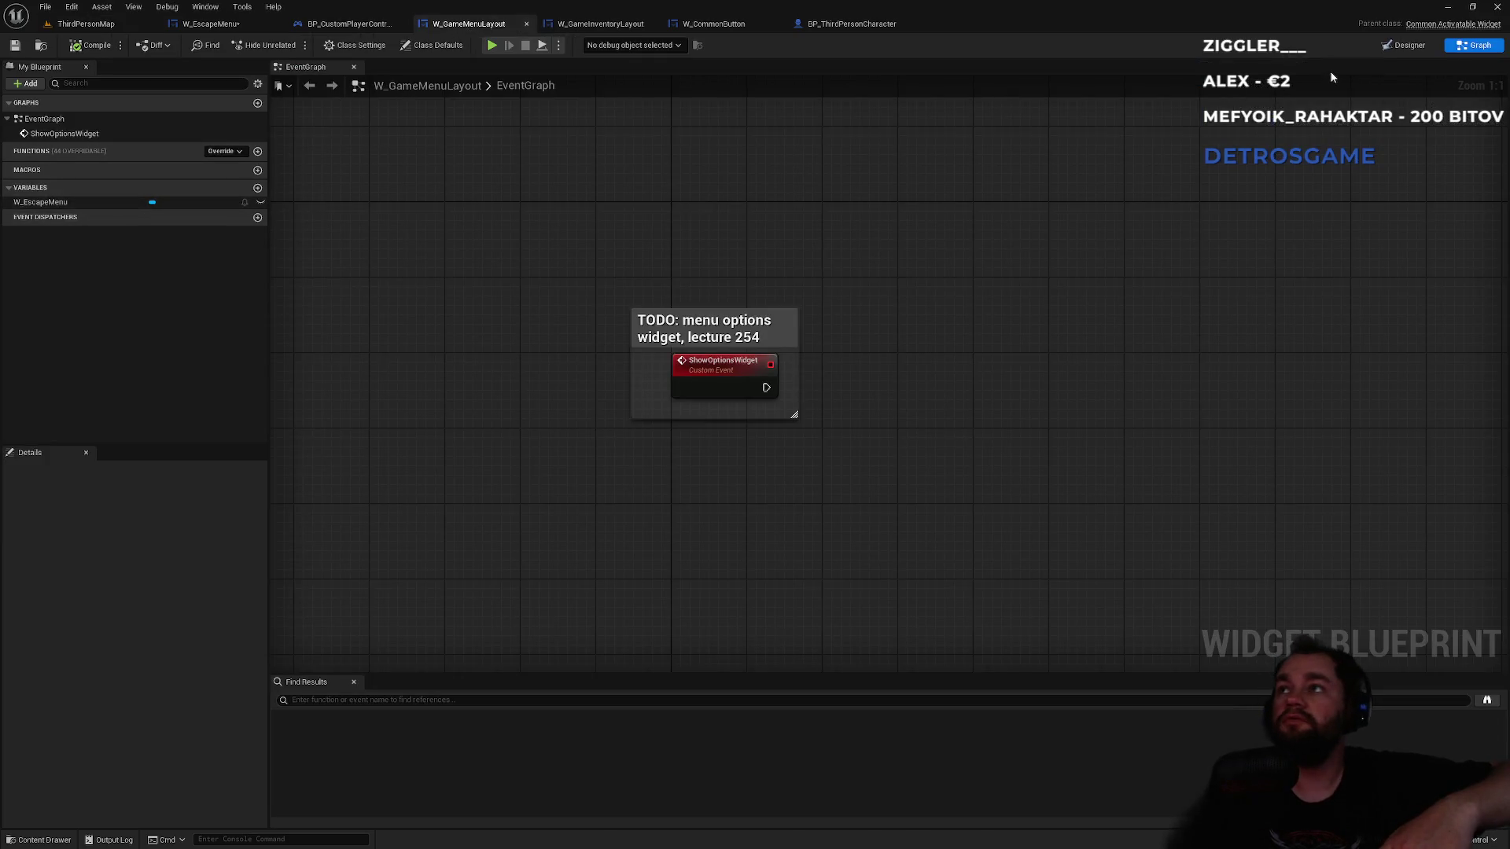
left_click(1390, 48)
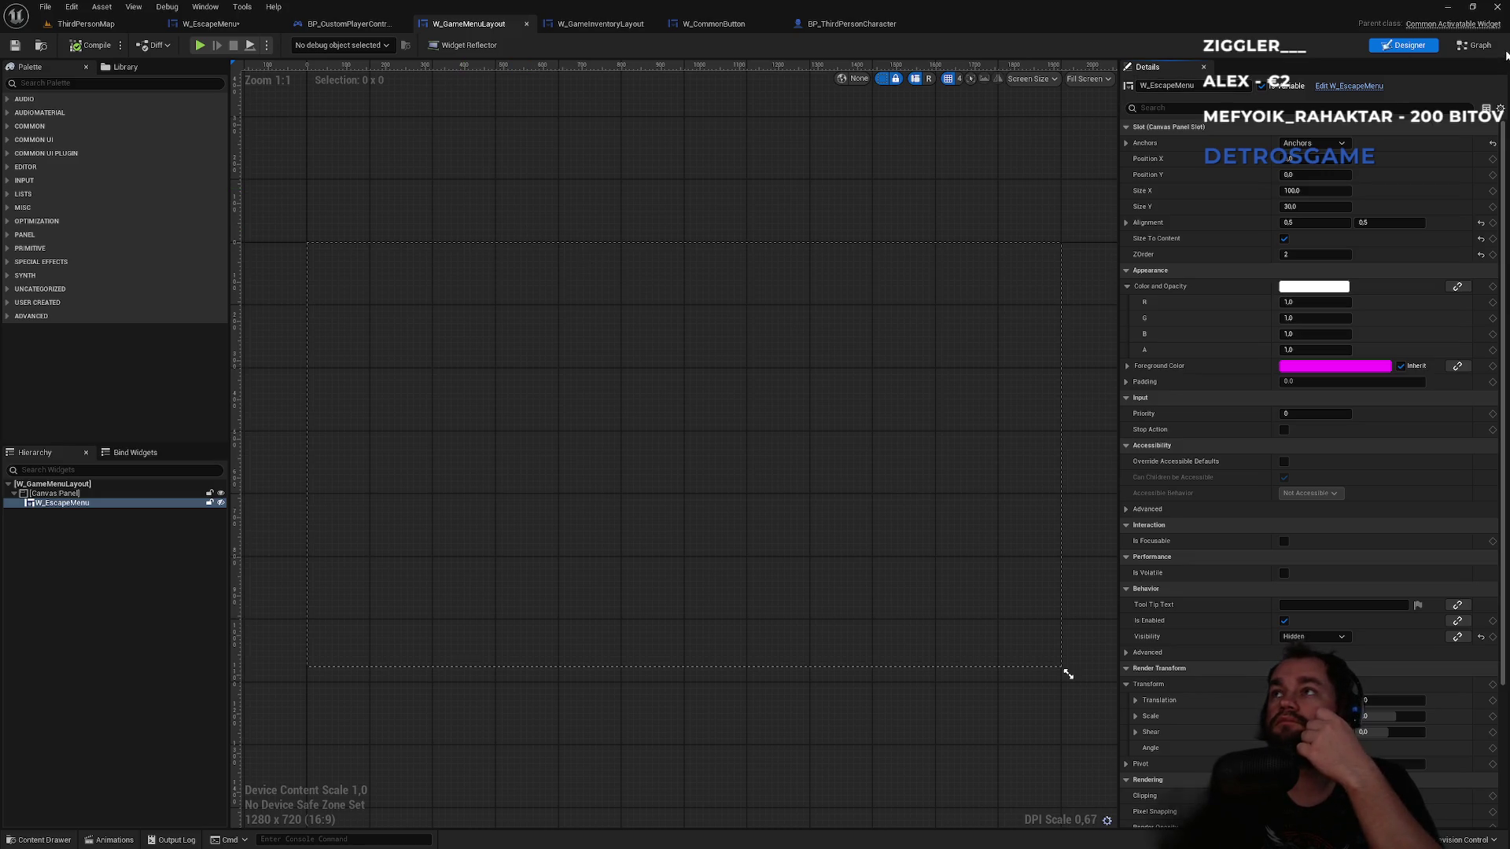
left_click(1476, 44)
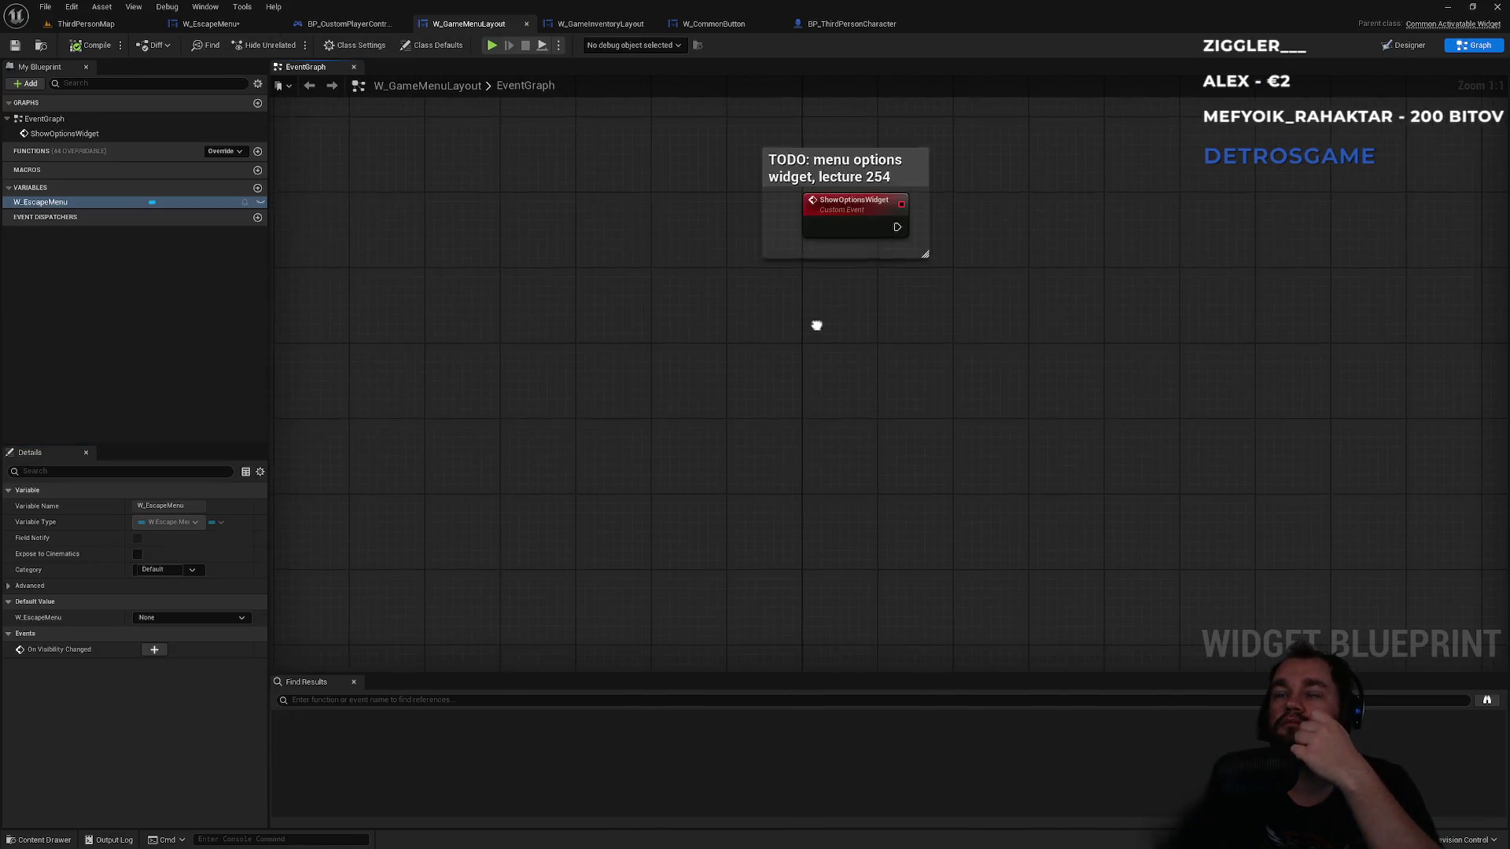
- Add a custom event named ShowInvitesWidget to the graph and reposition it
right_click(776, 526)
type("custo")
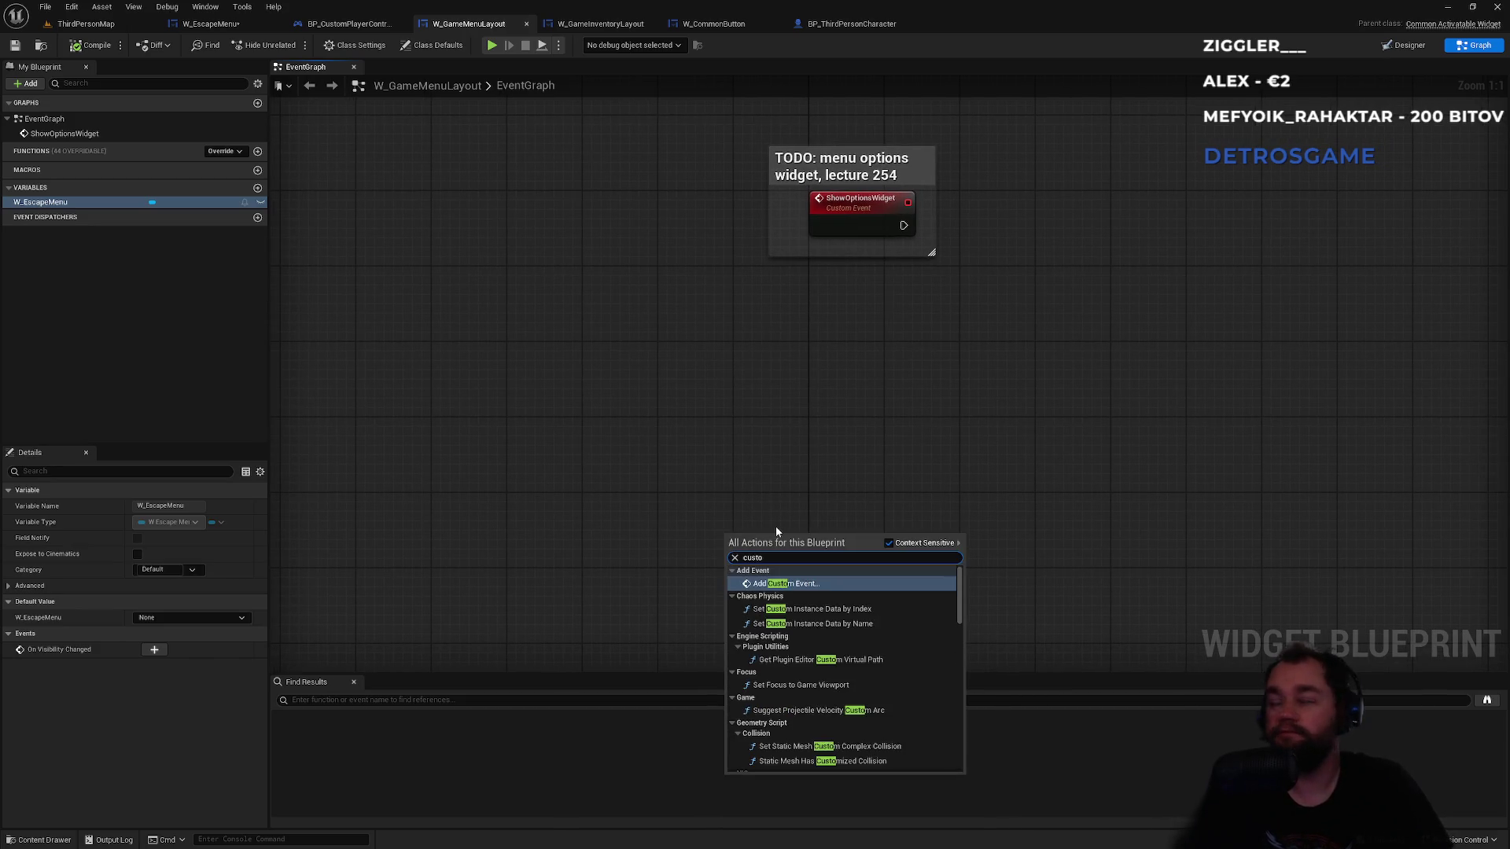
key("Return")
type("Show")
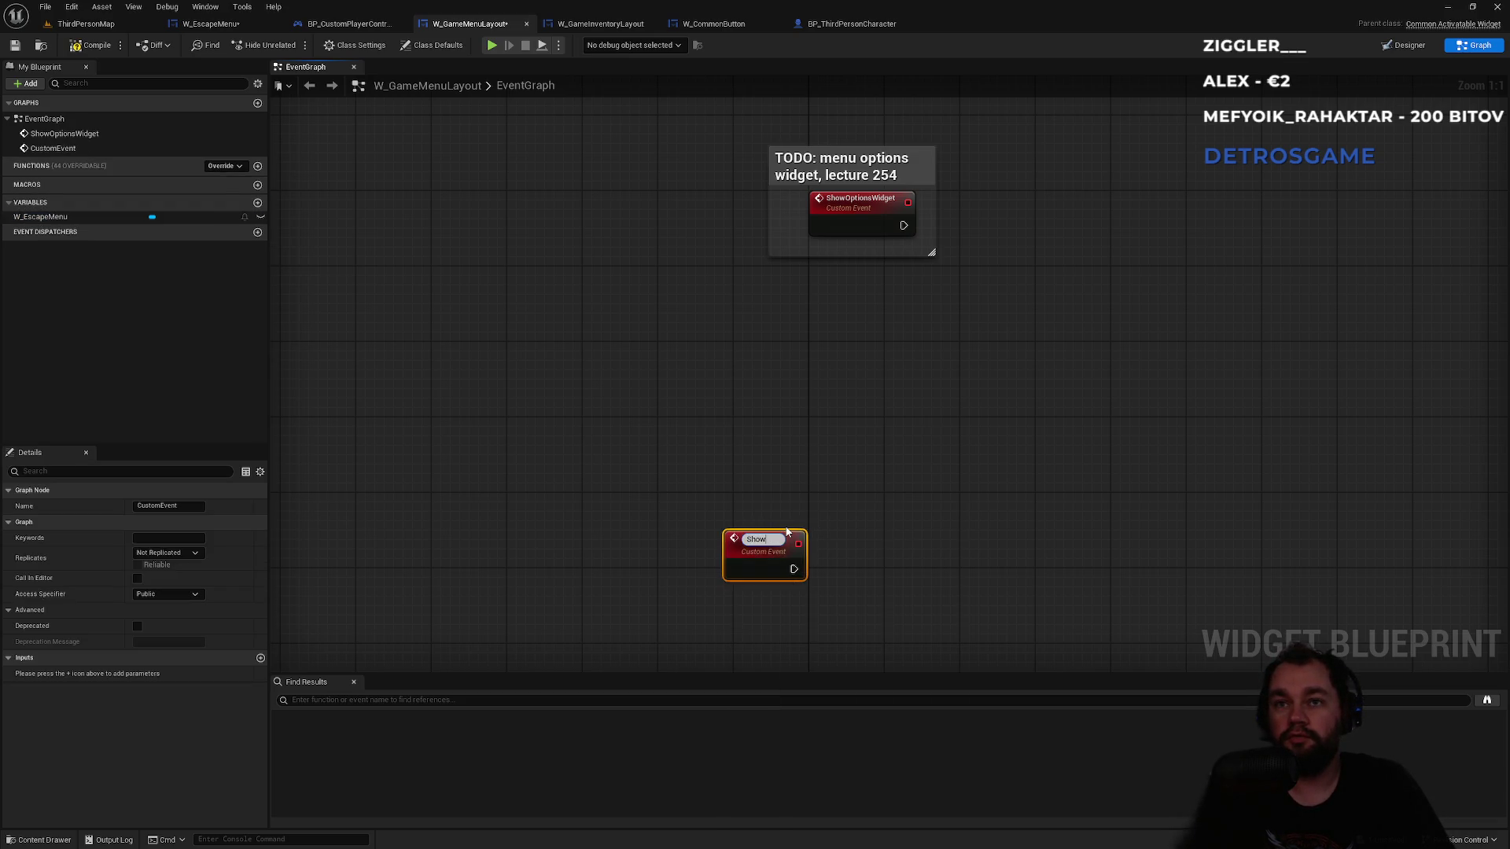
type("Invites")
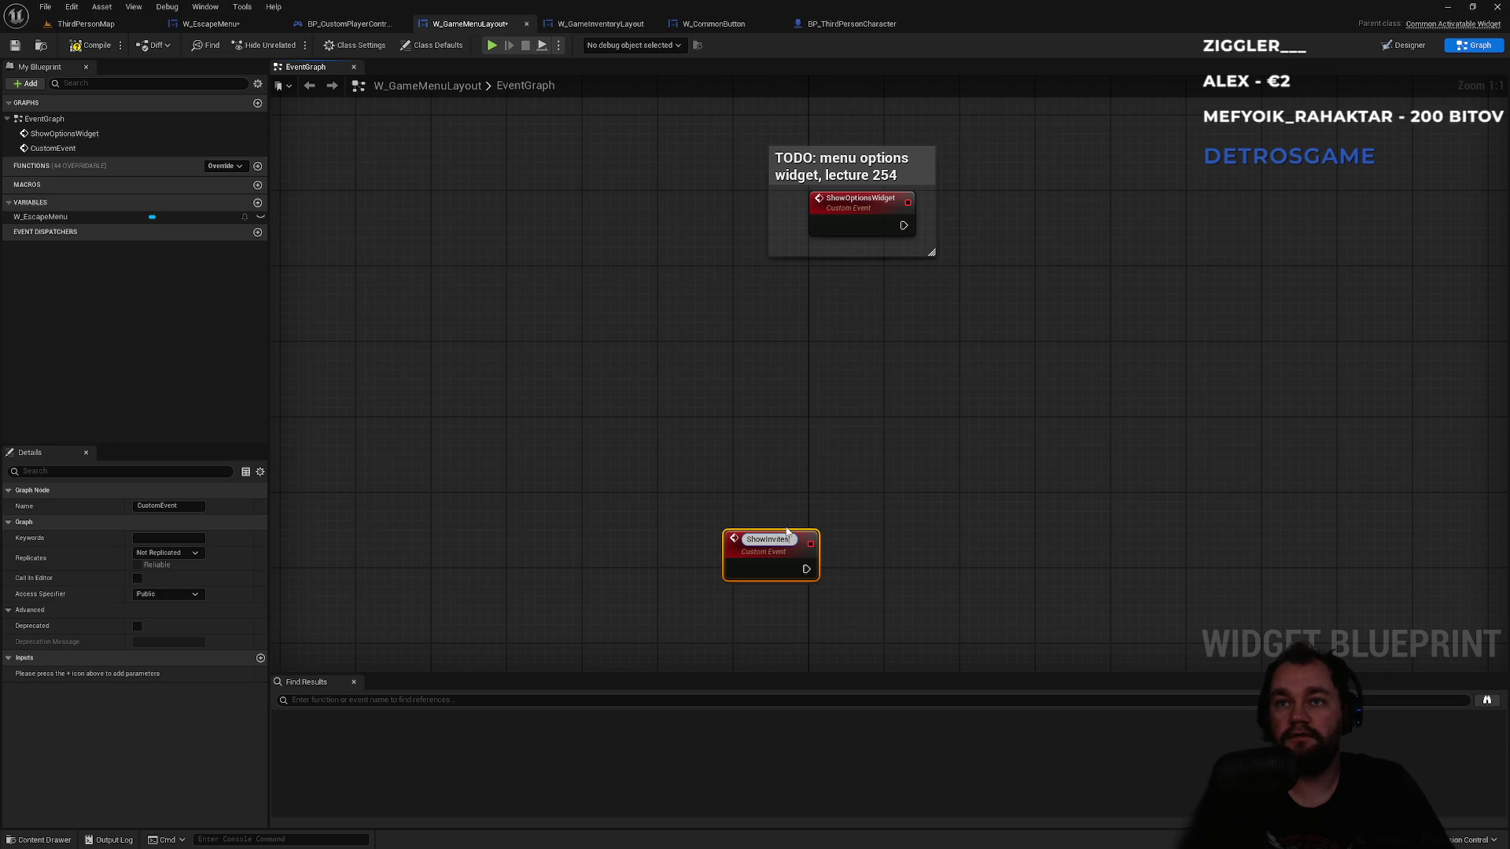
type("Widget")
key("Return")
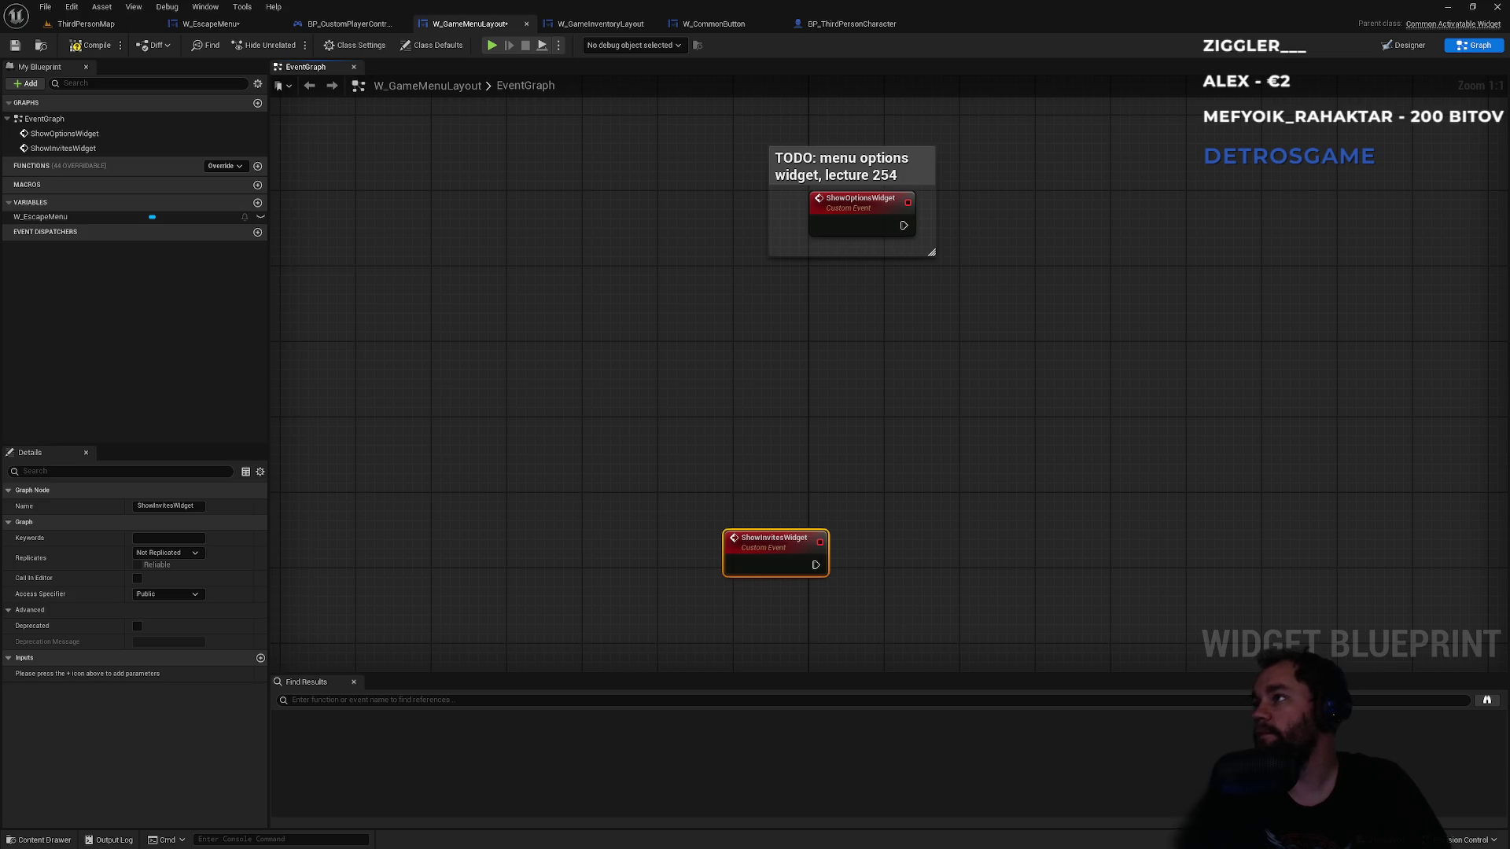
mouse_move(784, 554)
left_mouse_down()
mouse_move(851, 479)
mouse_move(832, 498)
left_mouse_up()
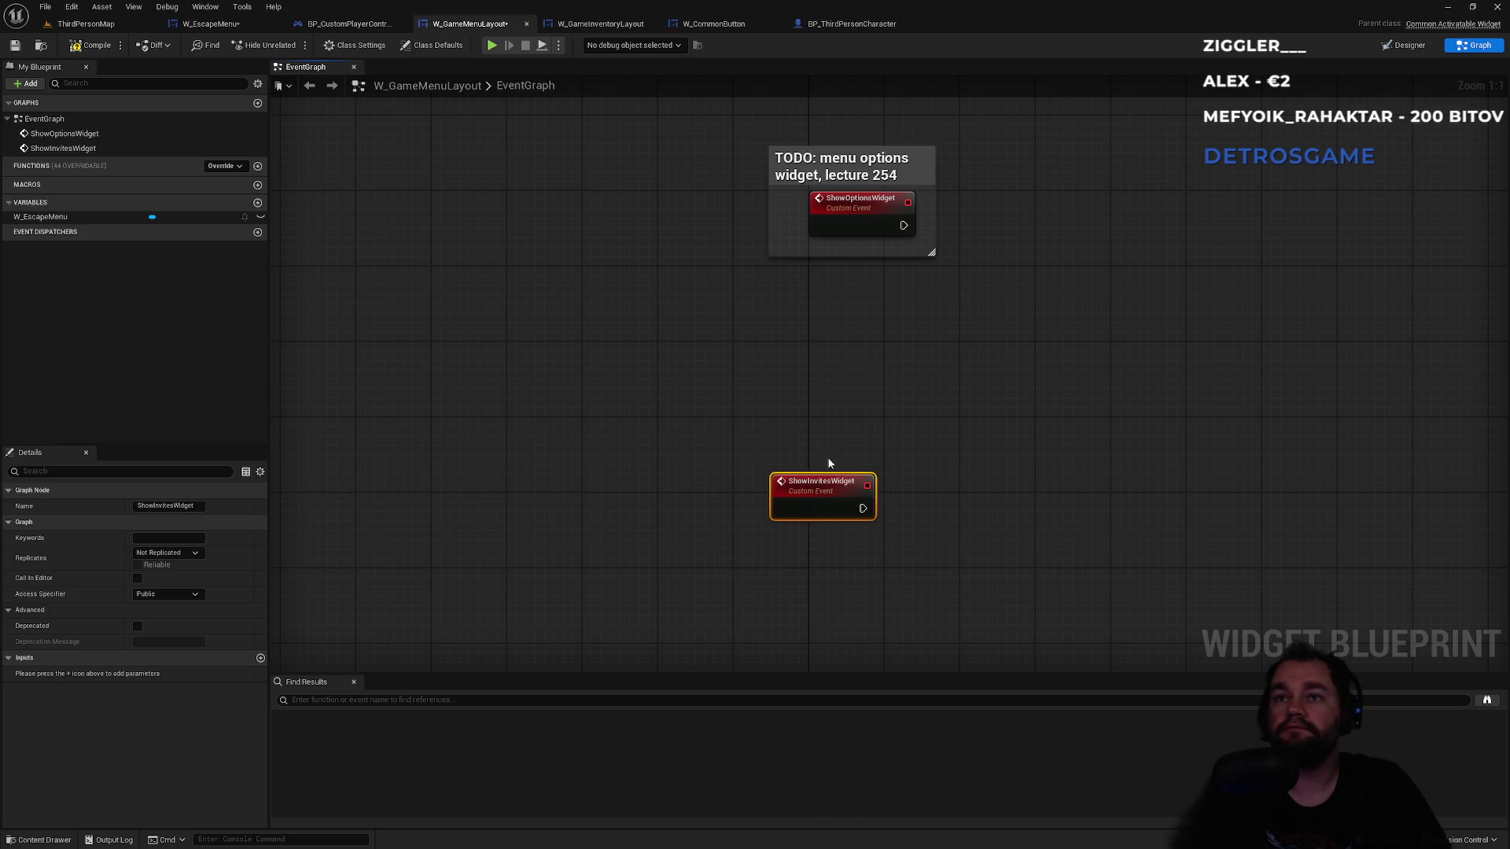
left_click(822, 464)
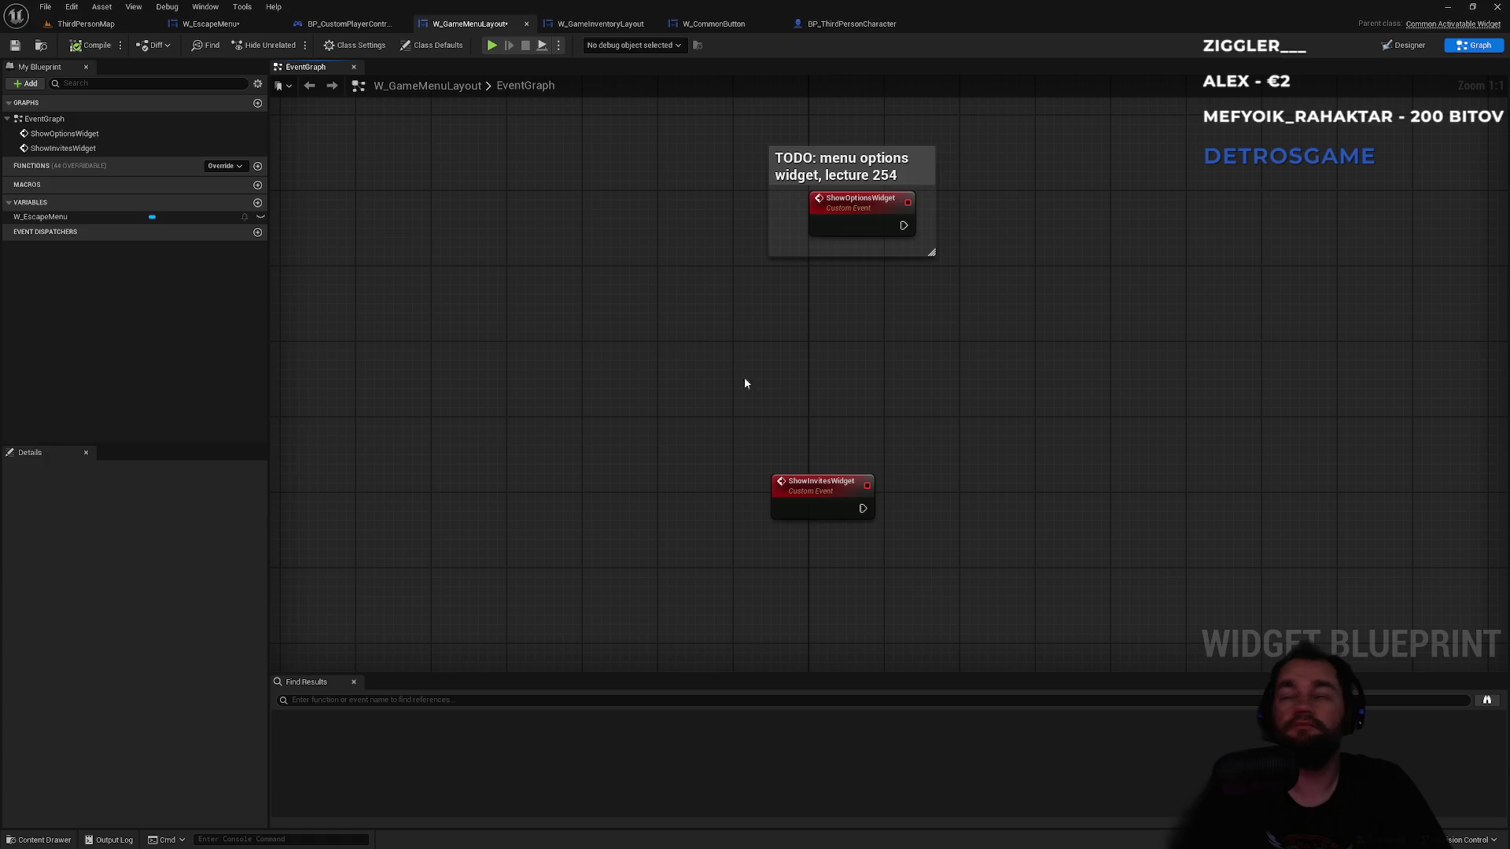
- Place a Create Widget node beside it, then return to the ThirdPersonMap level
right_click(957, 553)
type("create widget")
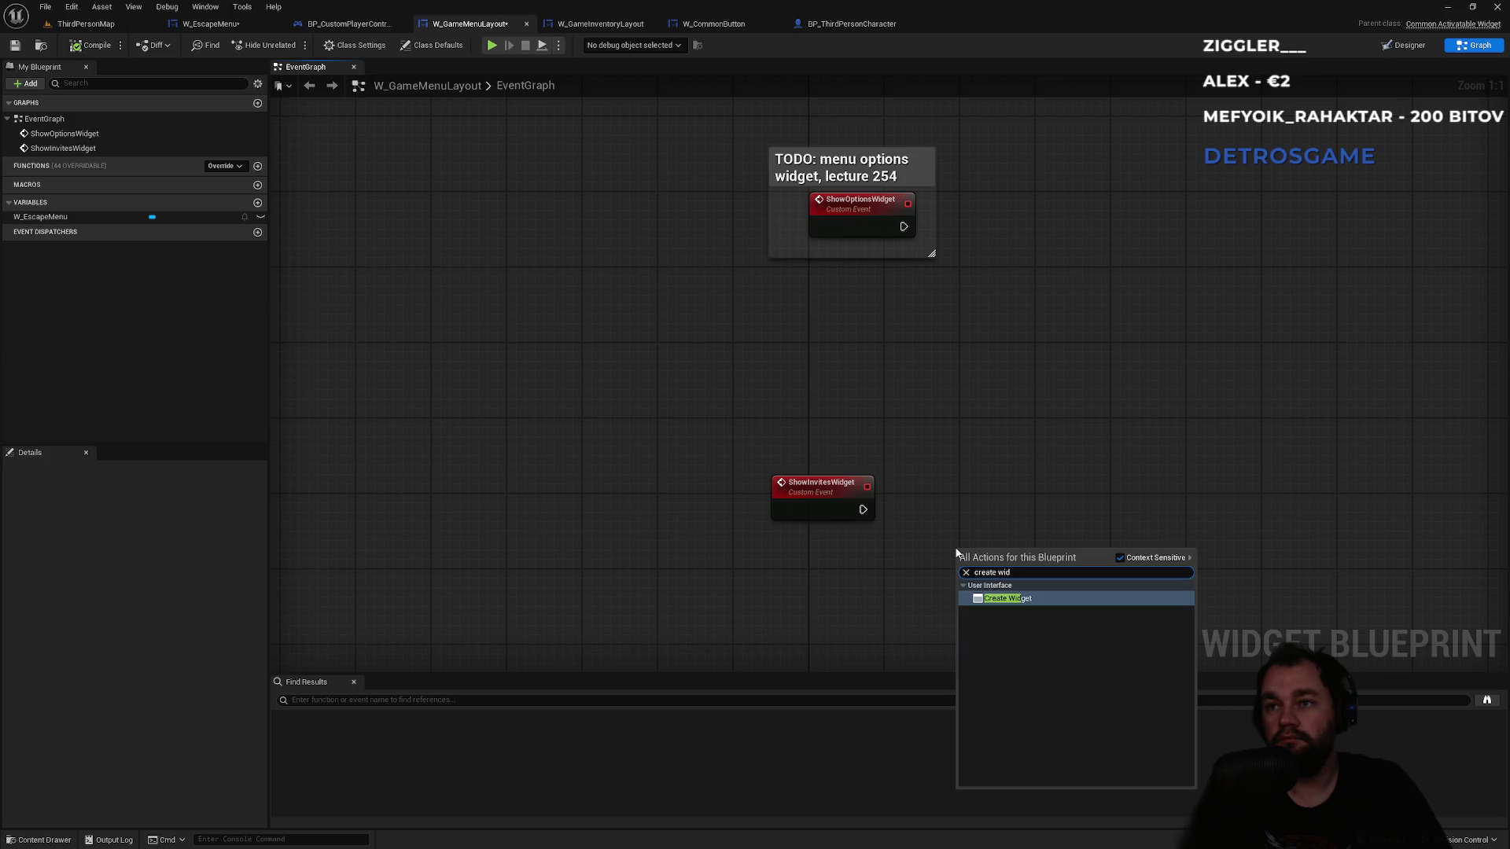
key("Return")
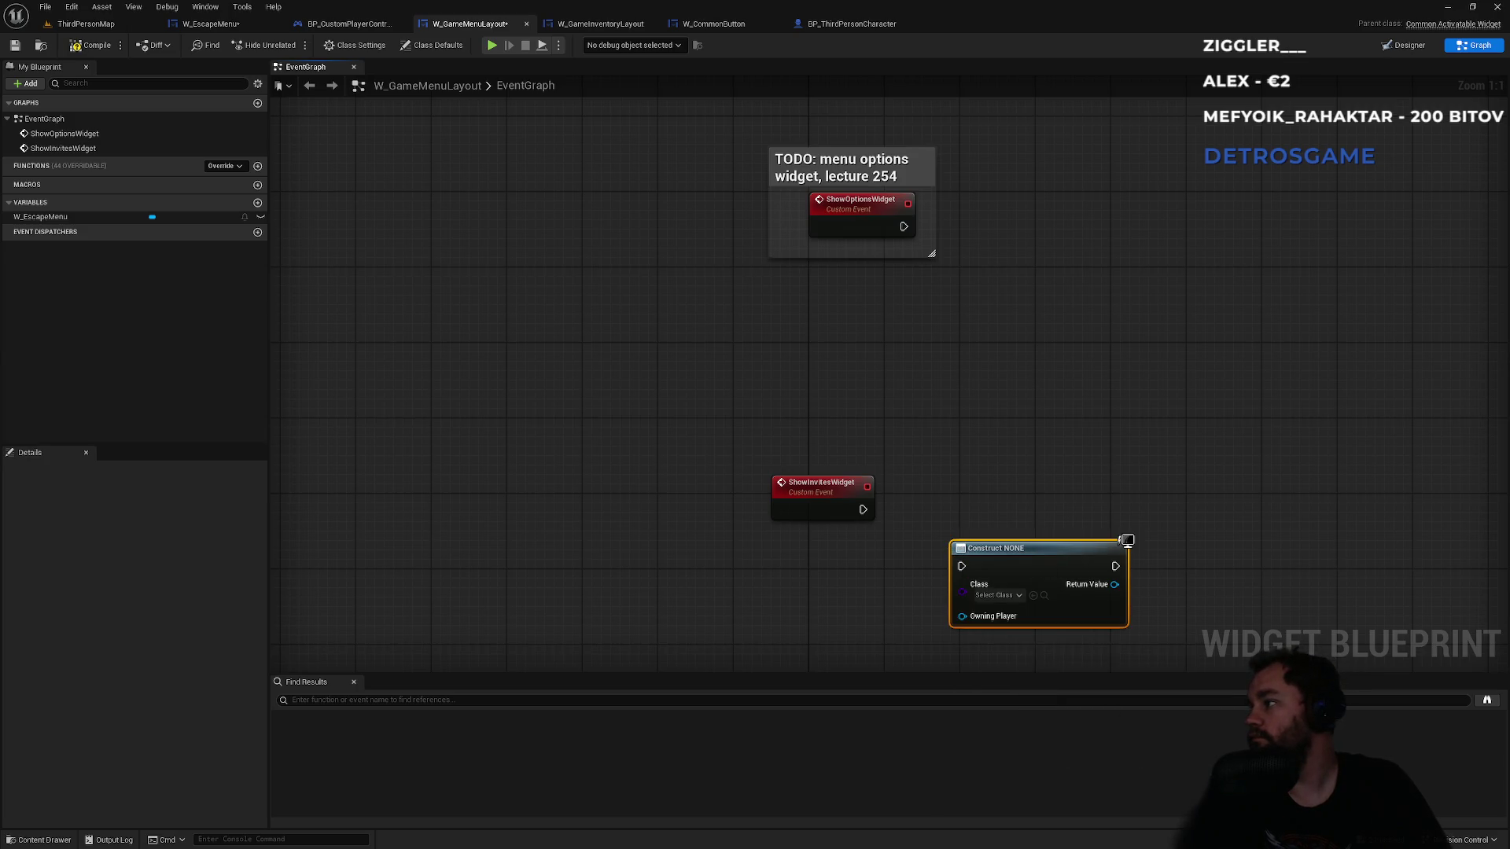
left_click_drag(1022, 546, 1023, 505)
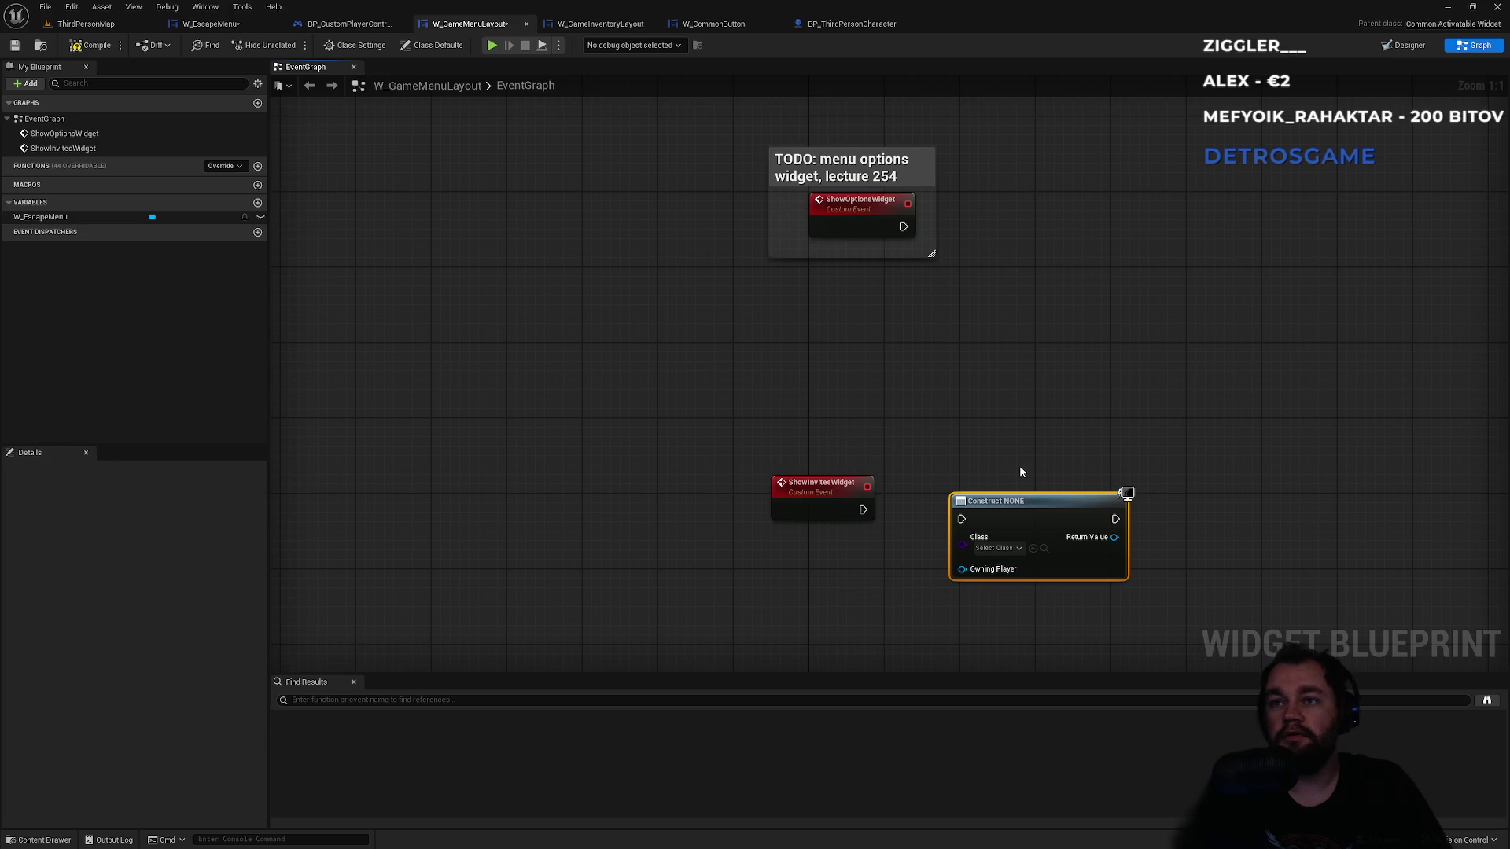
left_click(1021, 470)
left_click(85, 23)
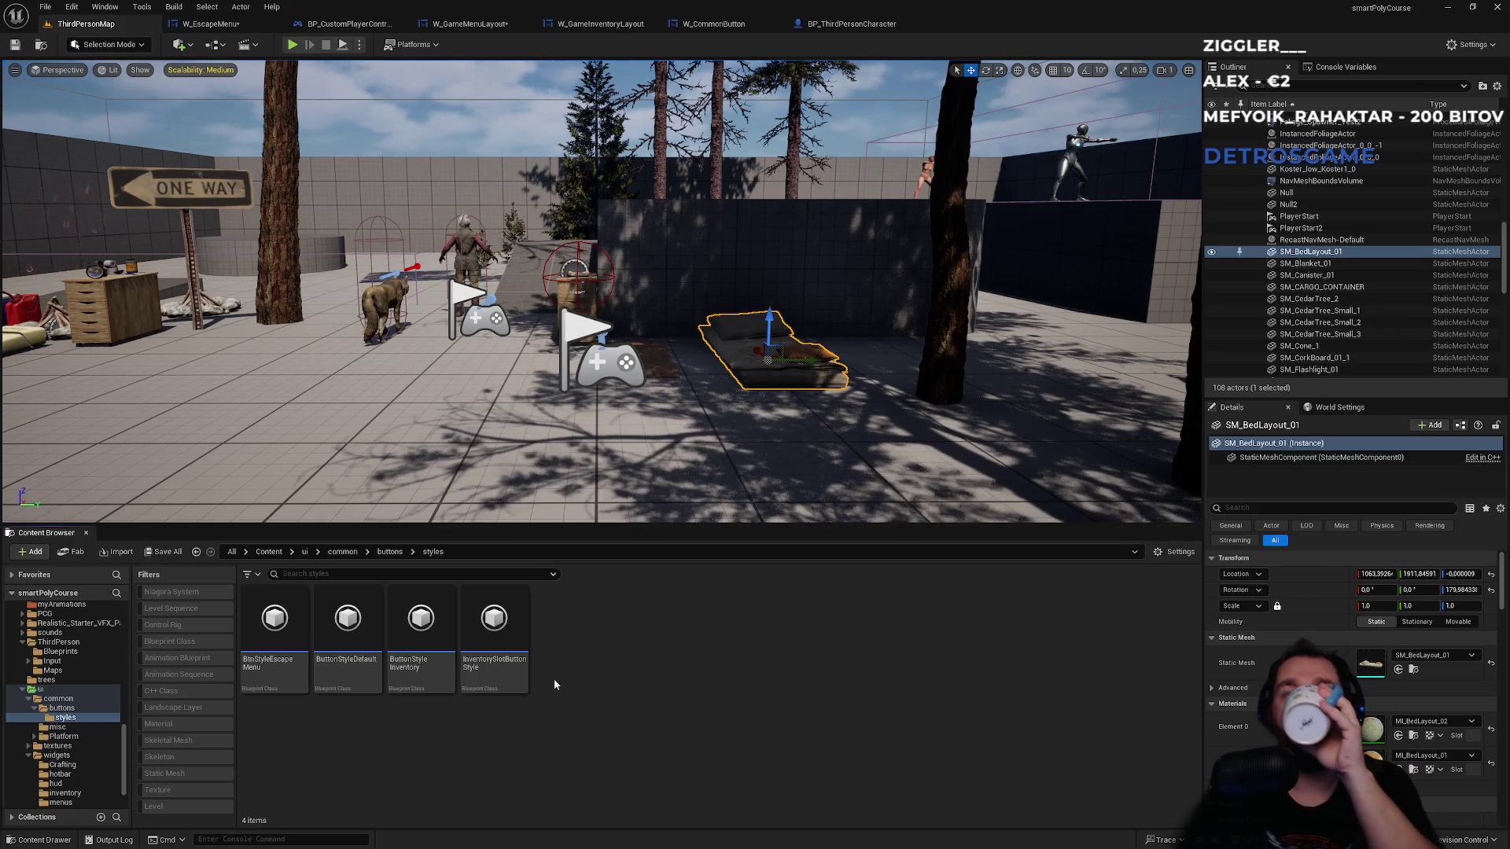
- Go up from common to ui, then into widgets and PlayerWidgets
left_click(344, 552)
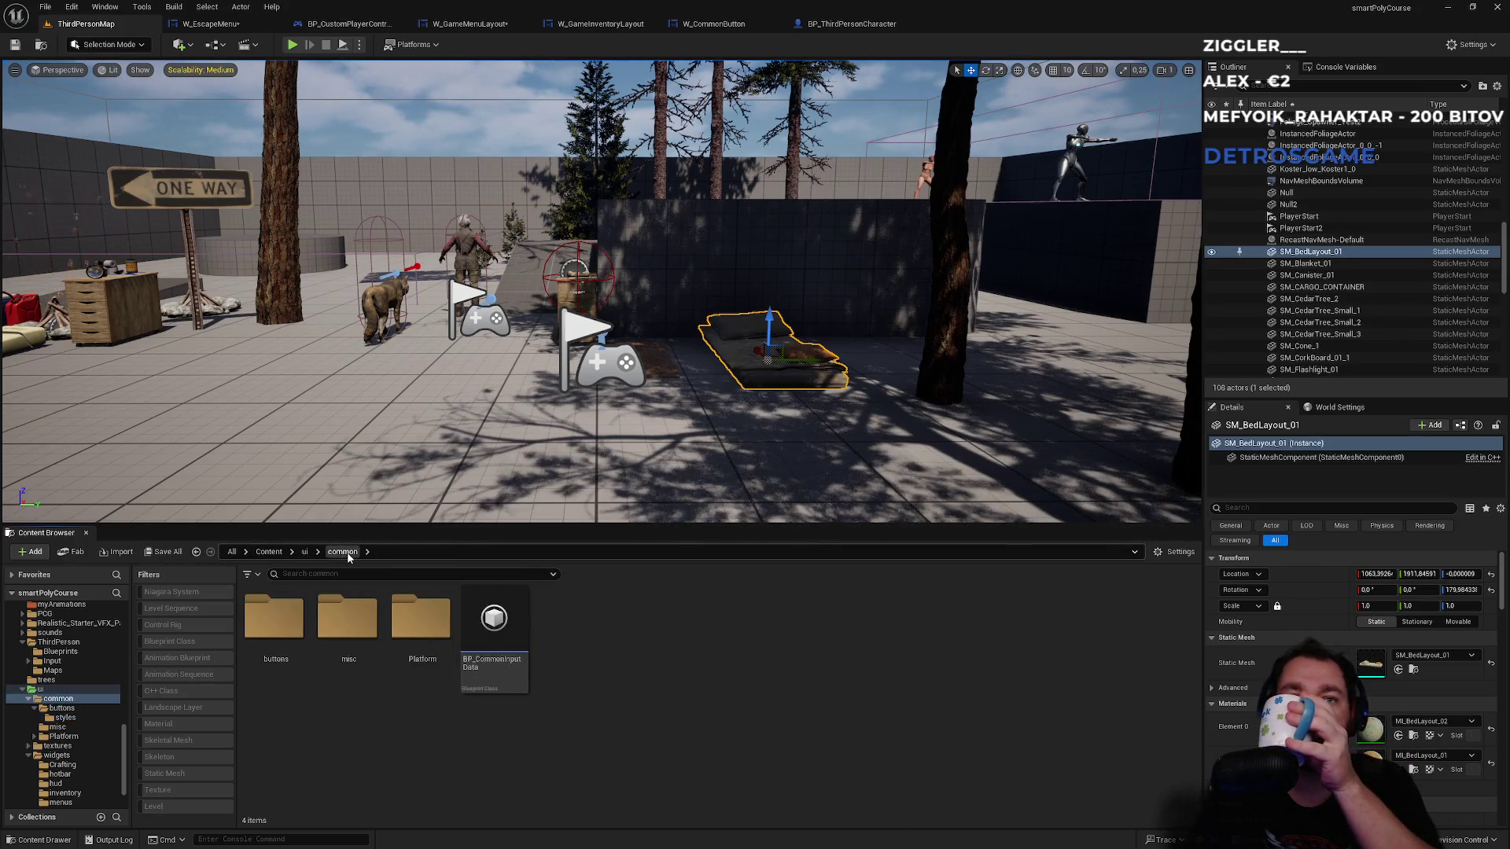
left_click(306, 552)
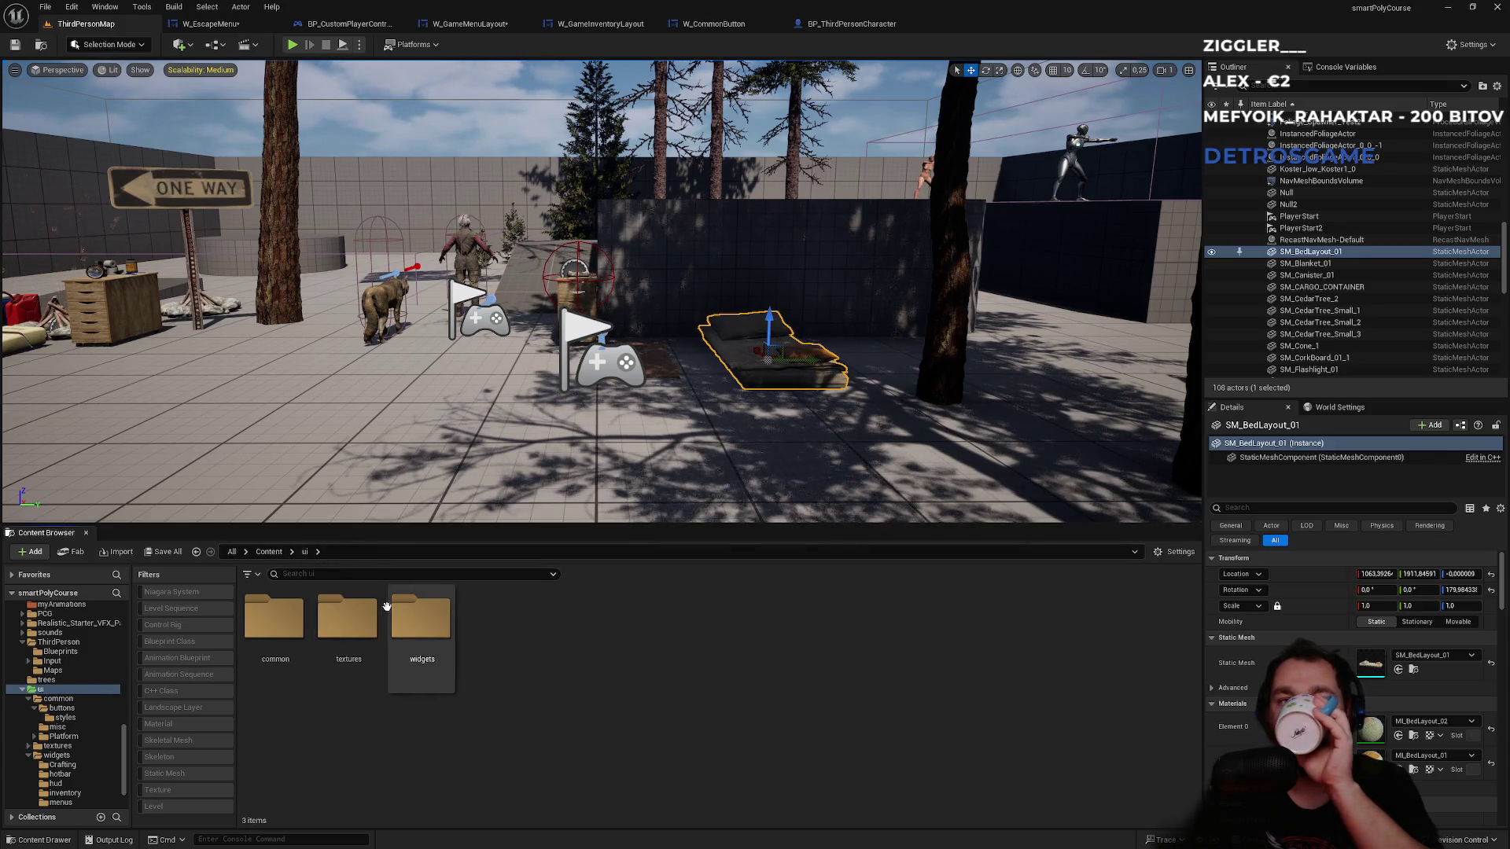
double_click(403, 618)
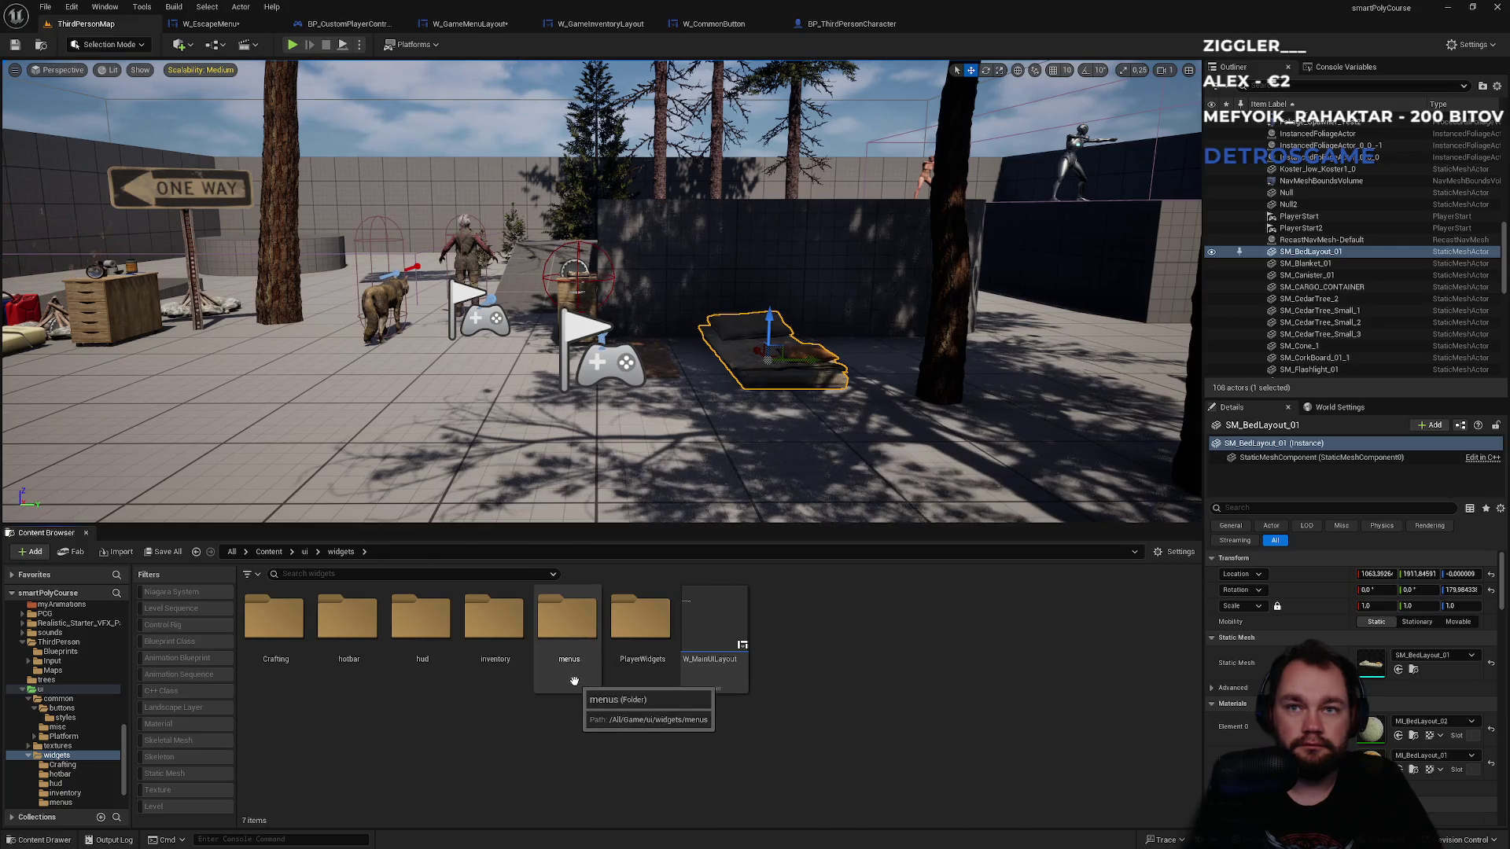
double_click(639, 641)
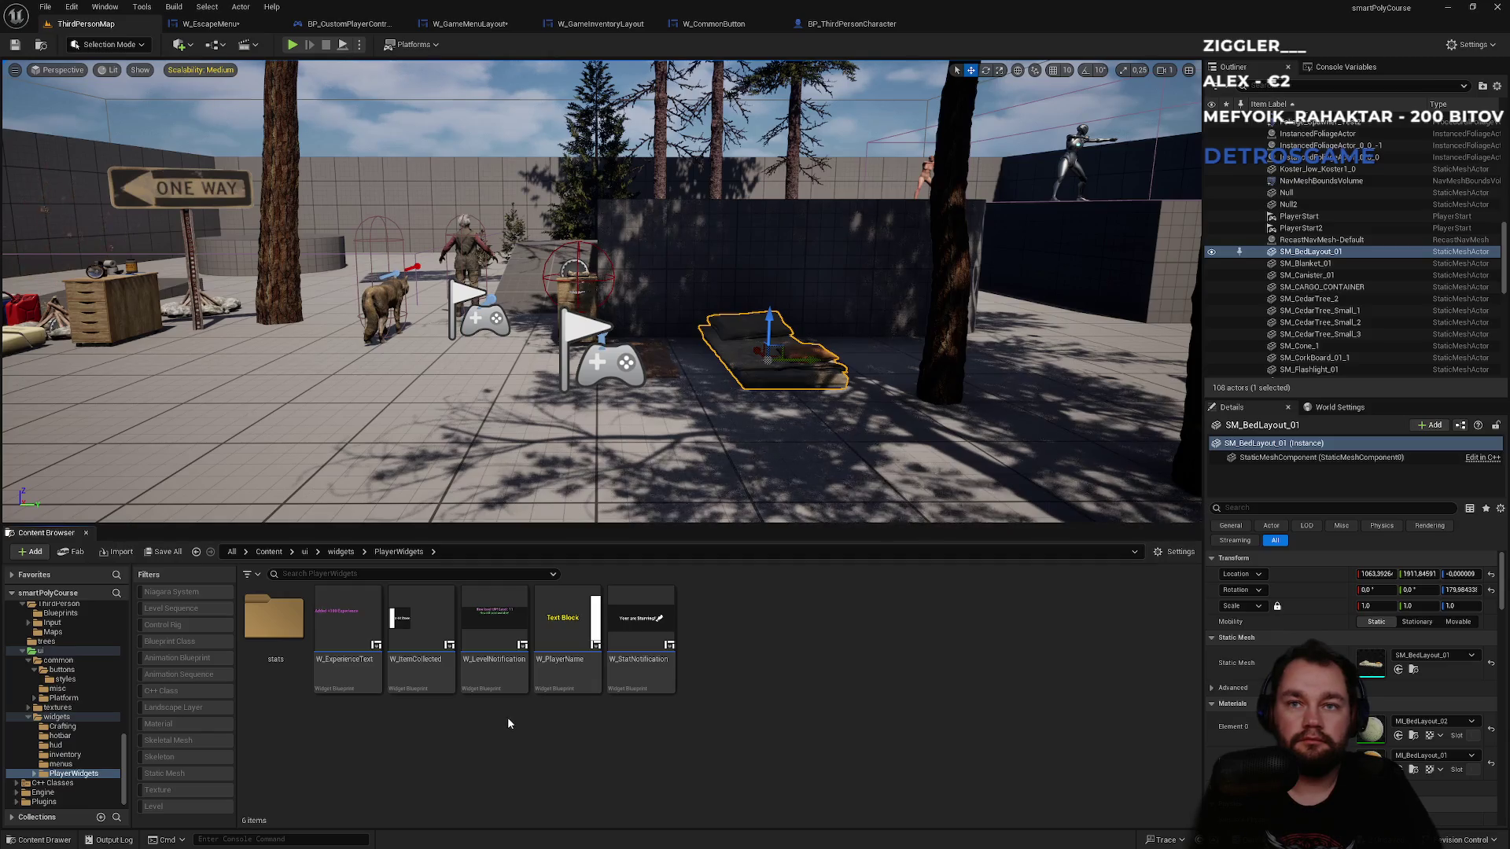
- Create an 'invites' folder inside ui/widgets and open it
double_click(288, 674)
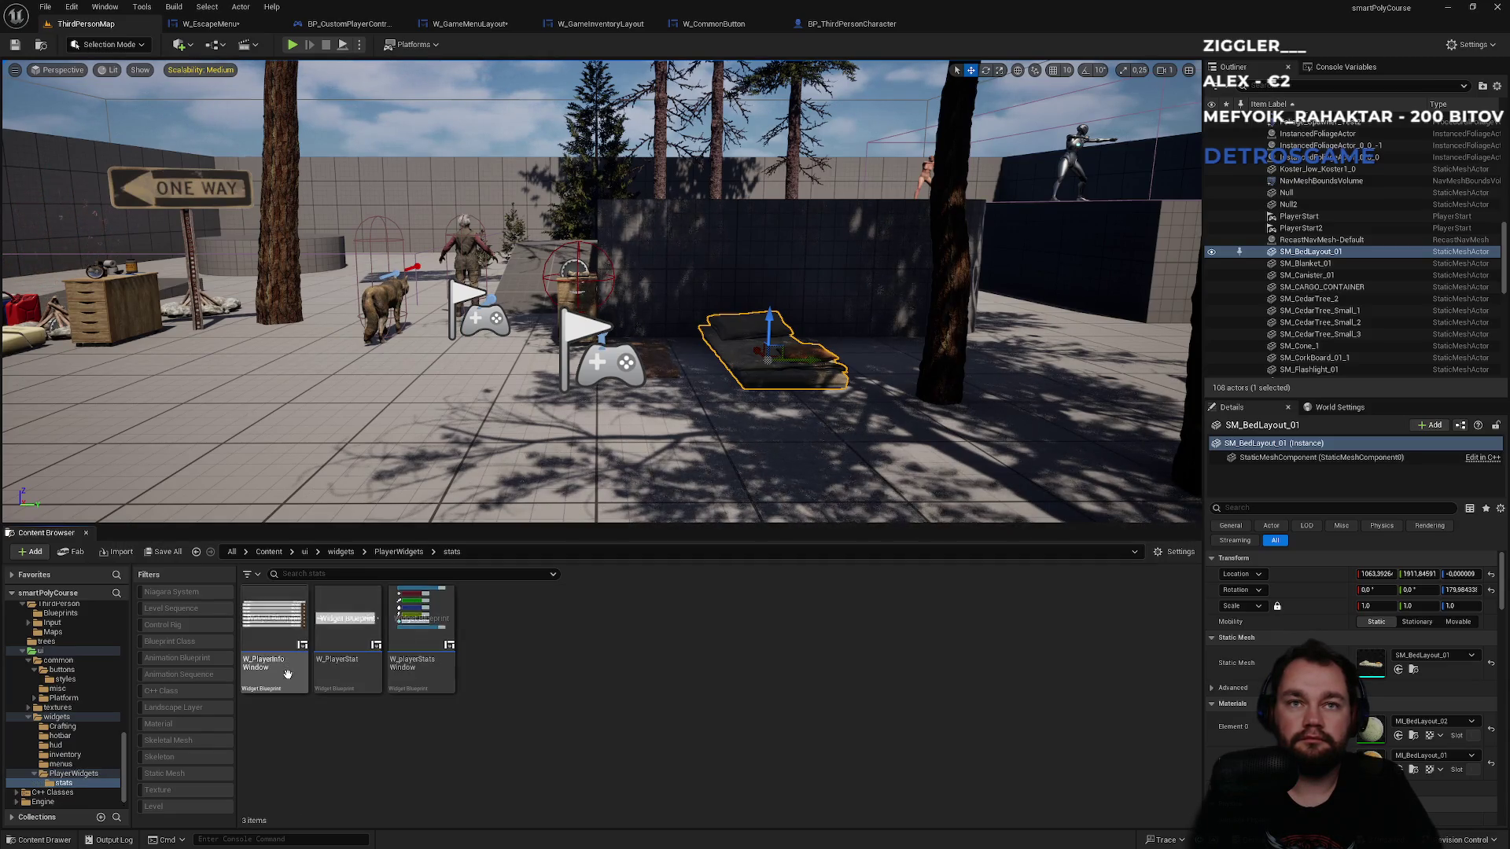
left_click(399, 551)
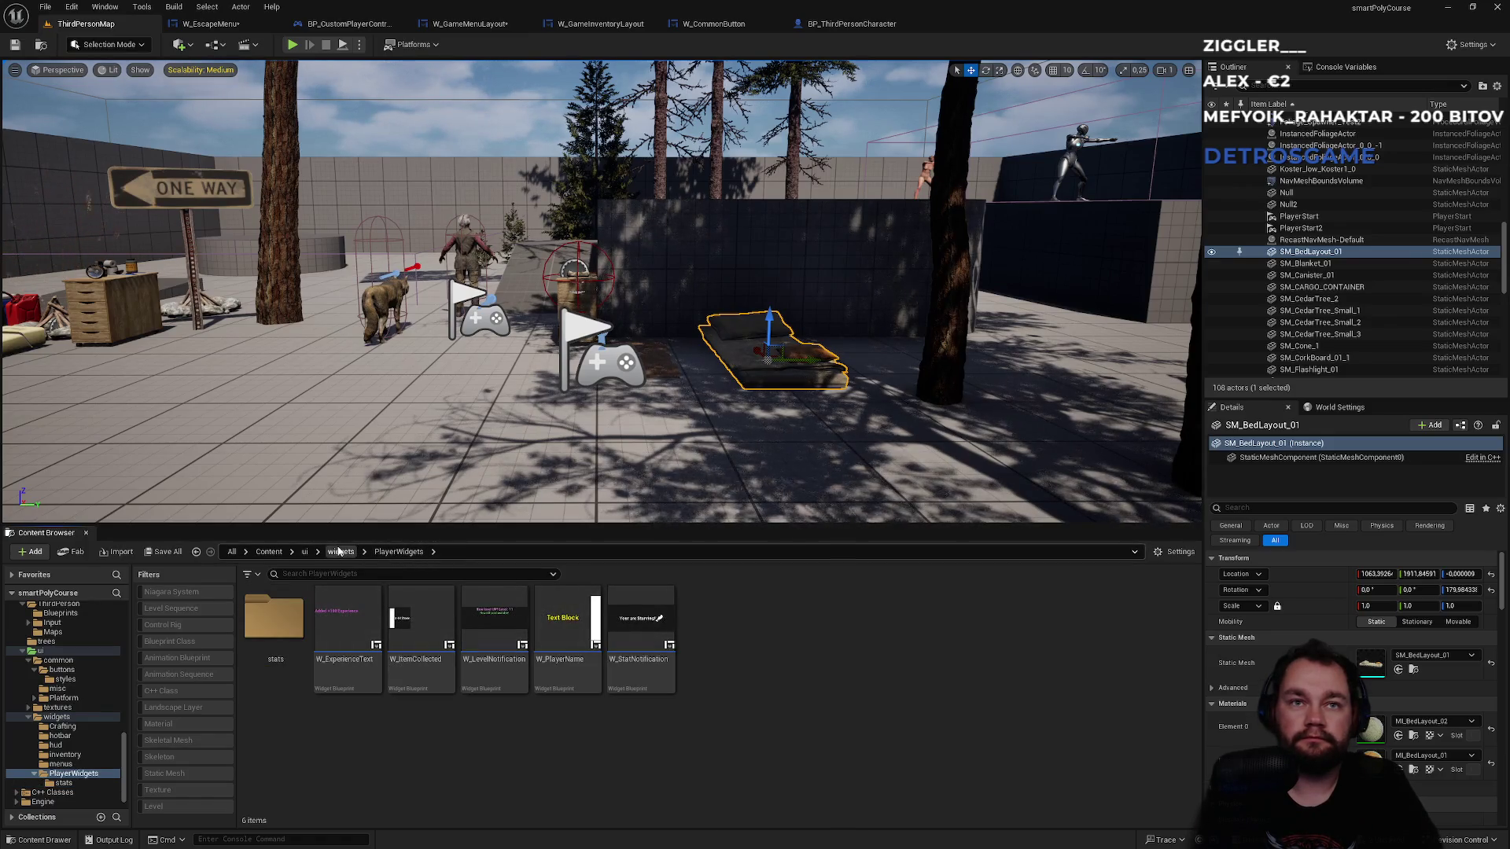
left_click(339, 552)
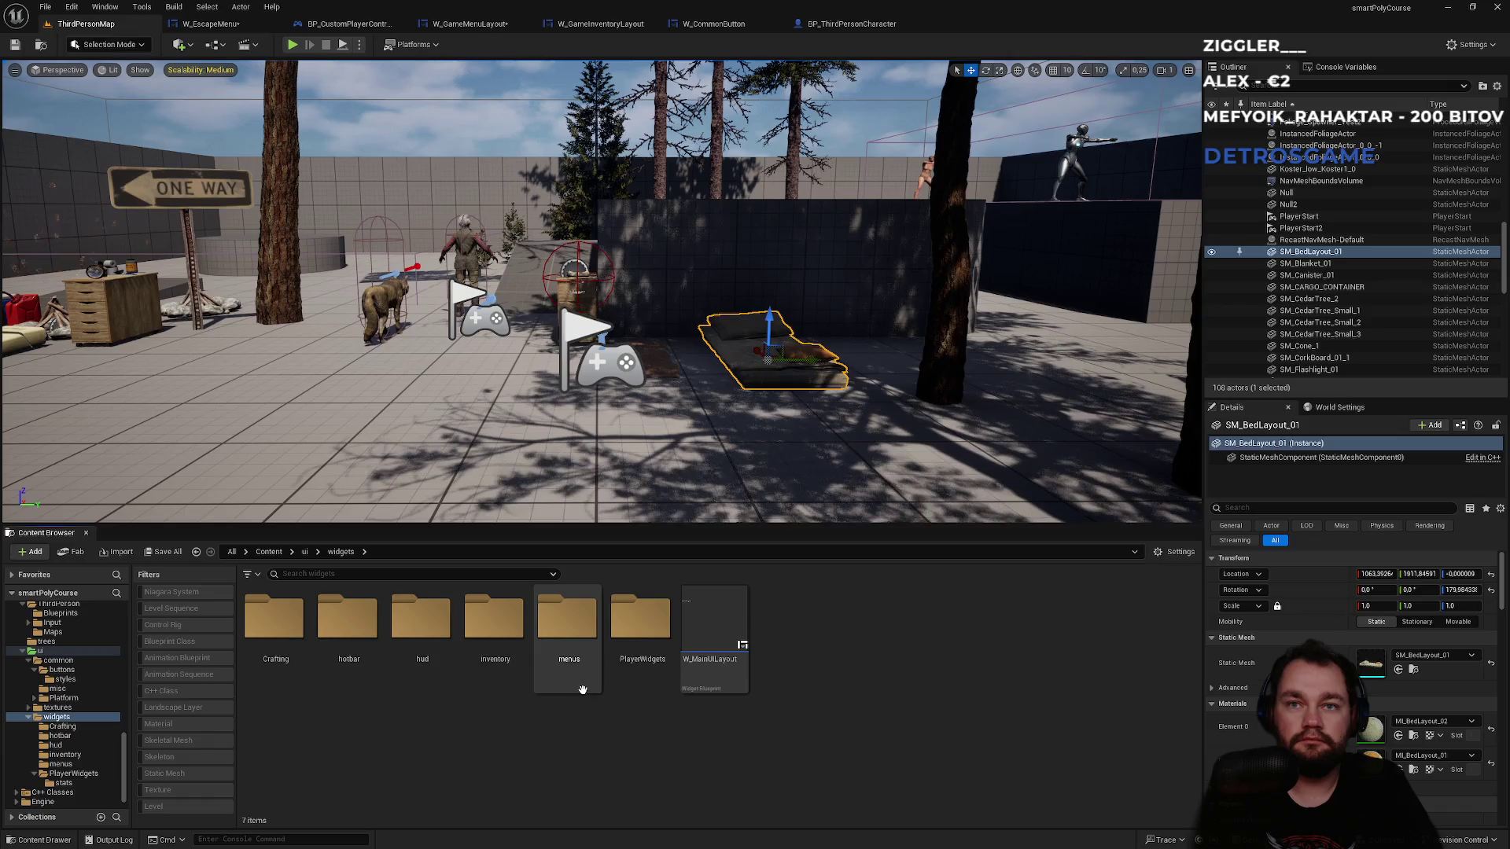
right_click(819, 735)
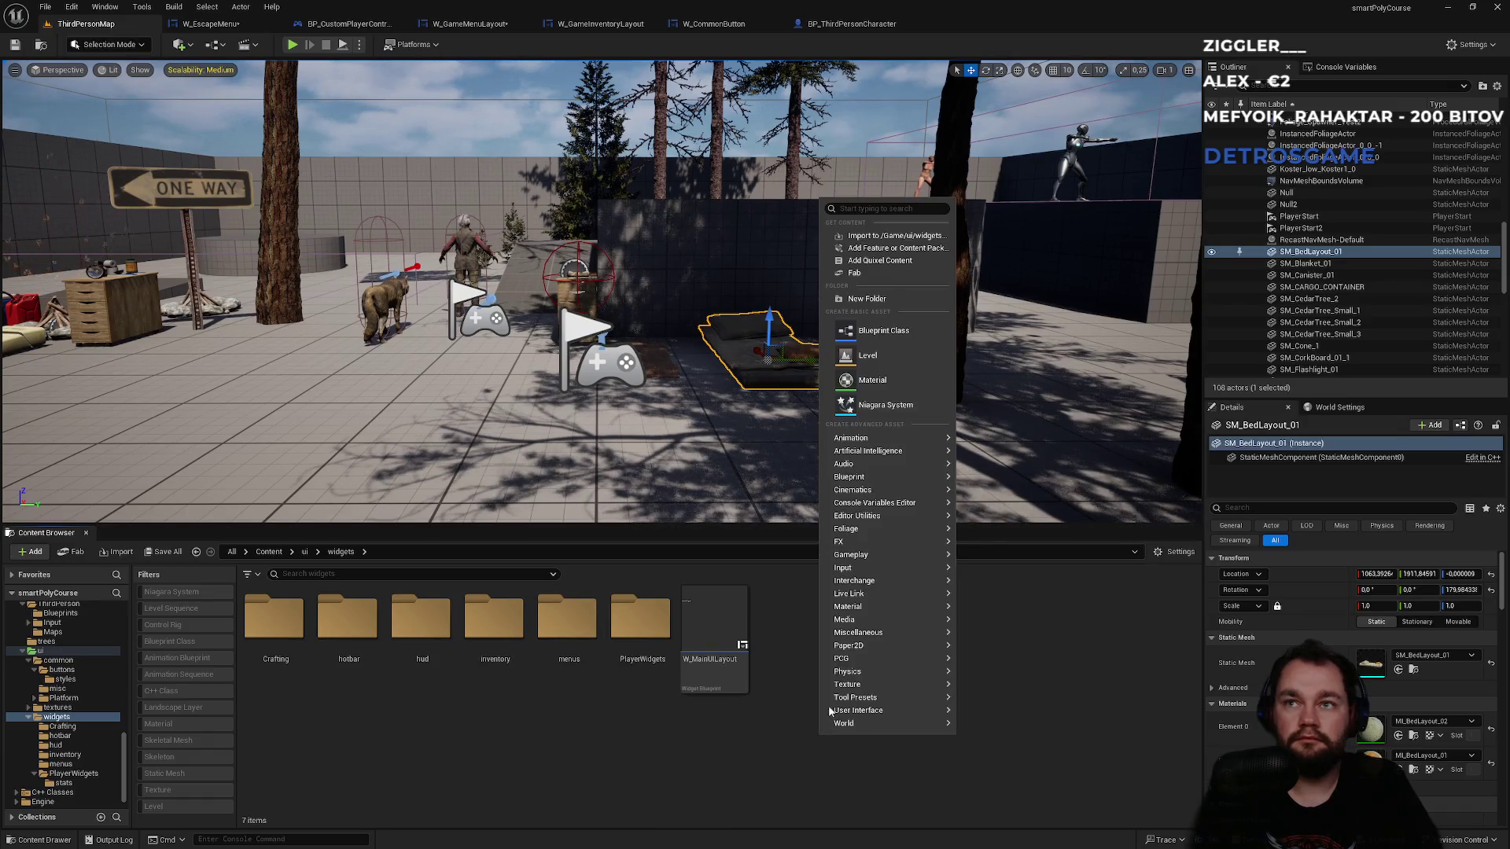
left_click(871, 306)
type("invites")
key("Return")
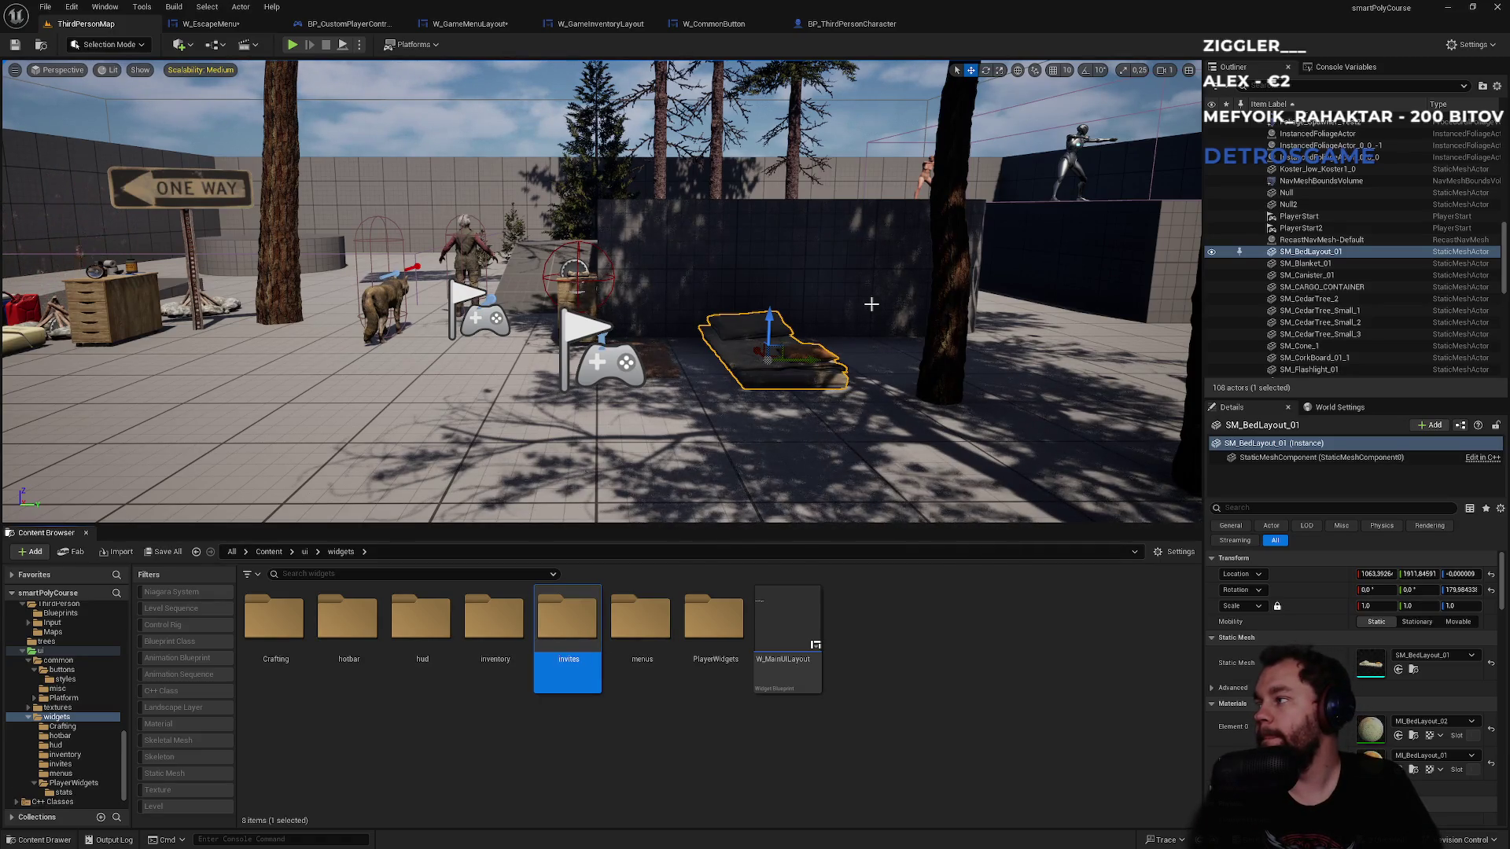
double_click(567, 625)
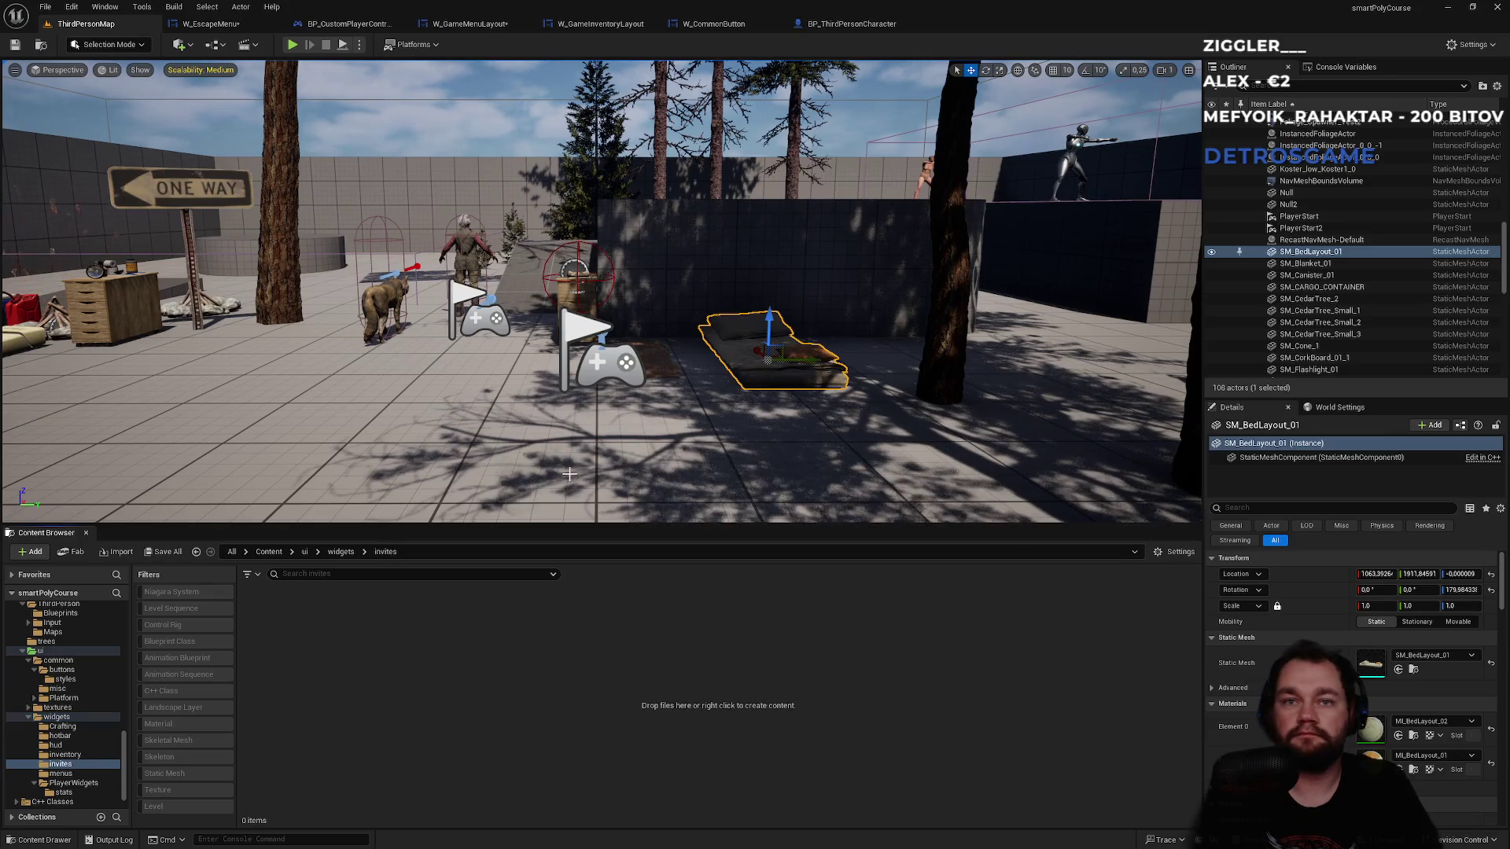
- Create a User Widget blueprint named W_InviteList, save all, and open it
right_click(328, 704)
mouse_move(393, 615)
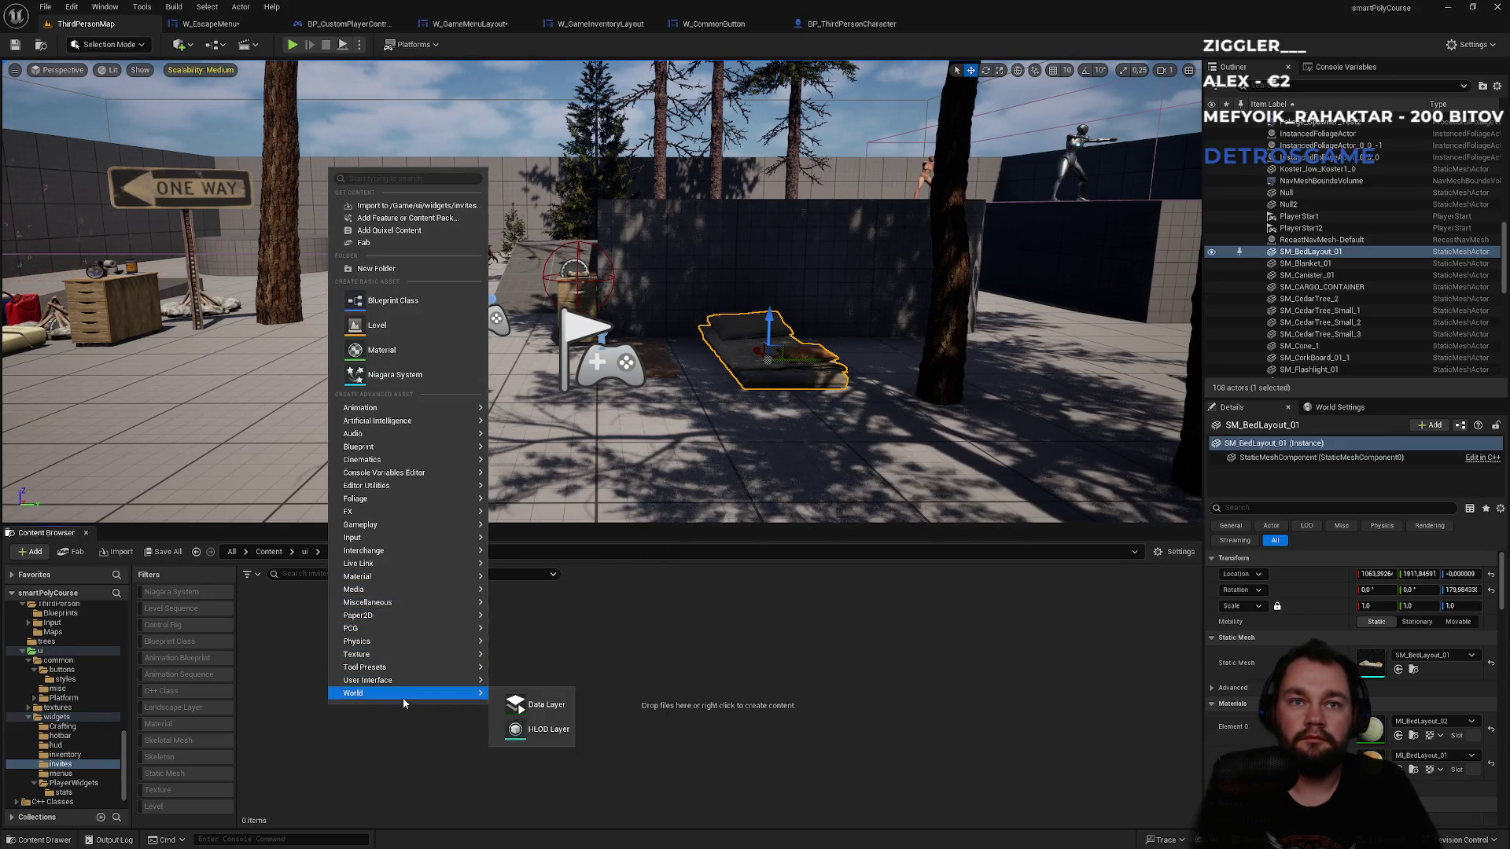
mouse_move(413, 680)
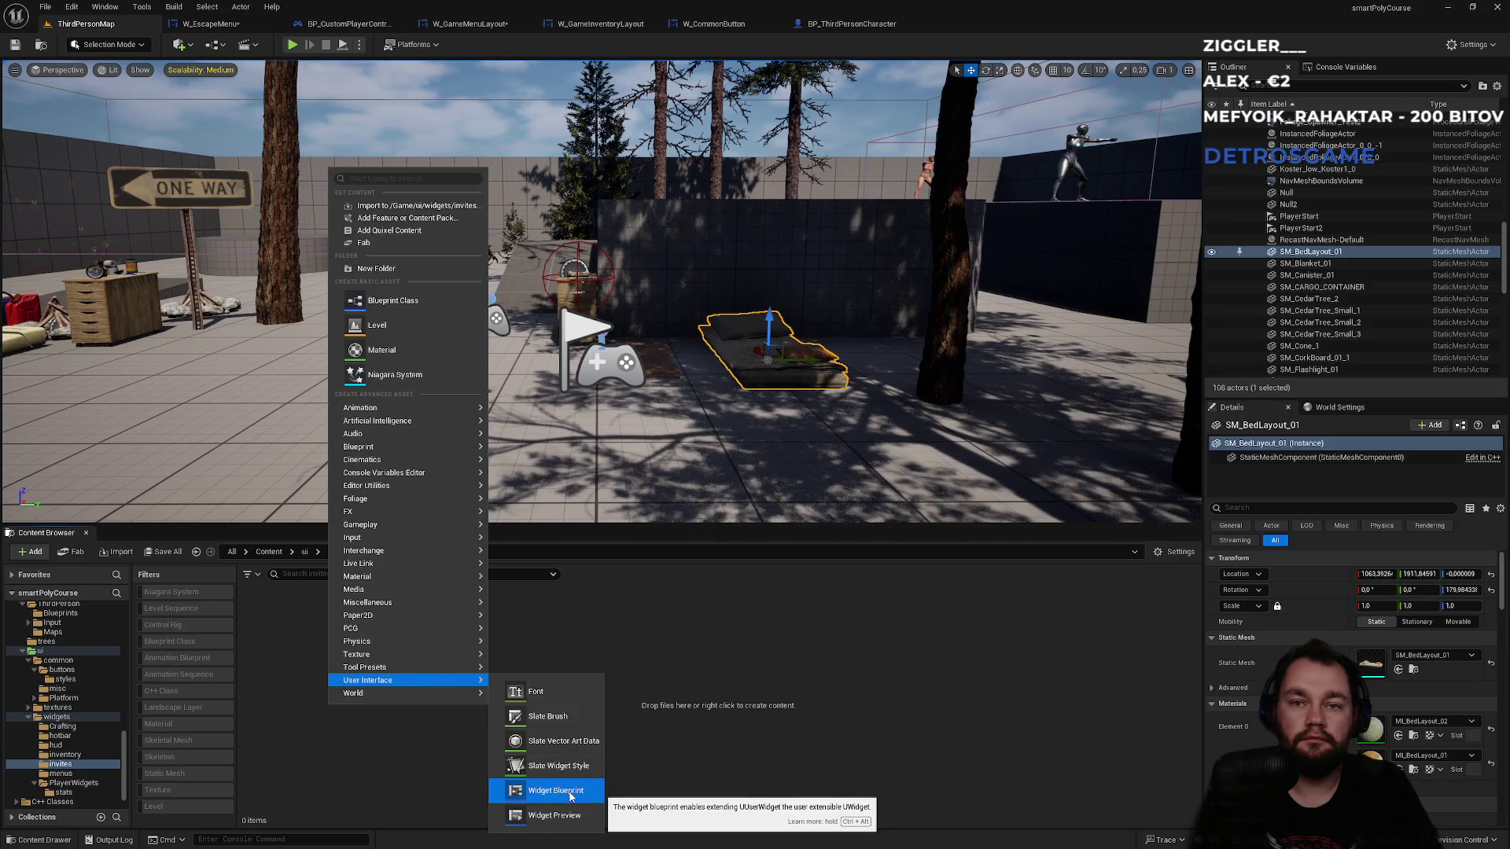
left_click(569, 793)
left_click(658, 326)
type("W_")
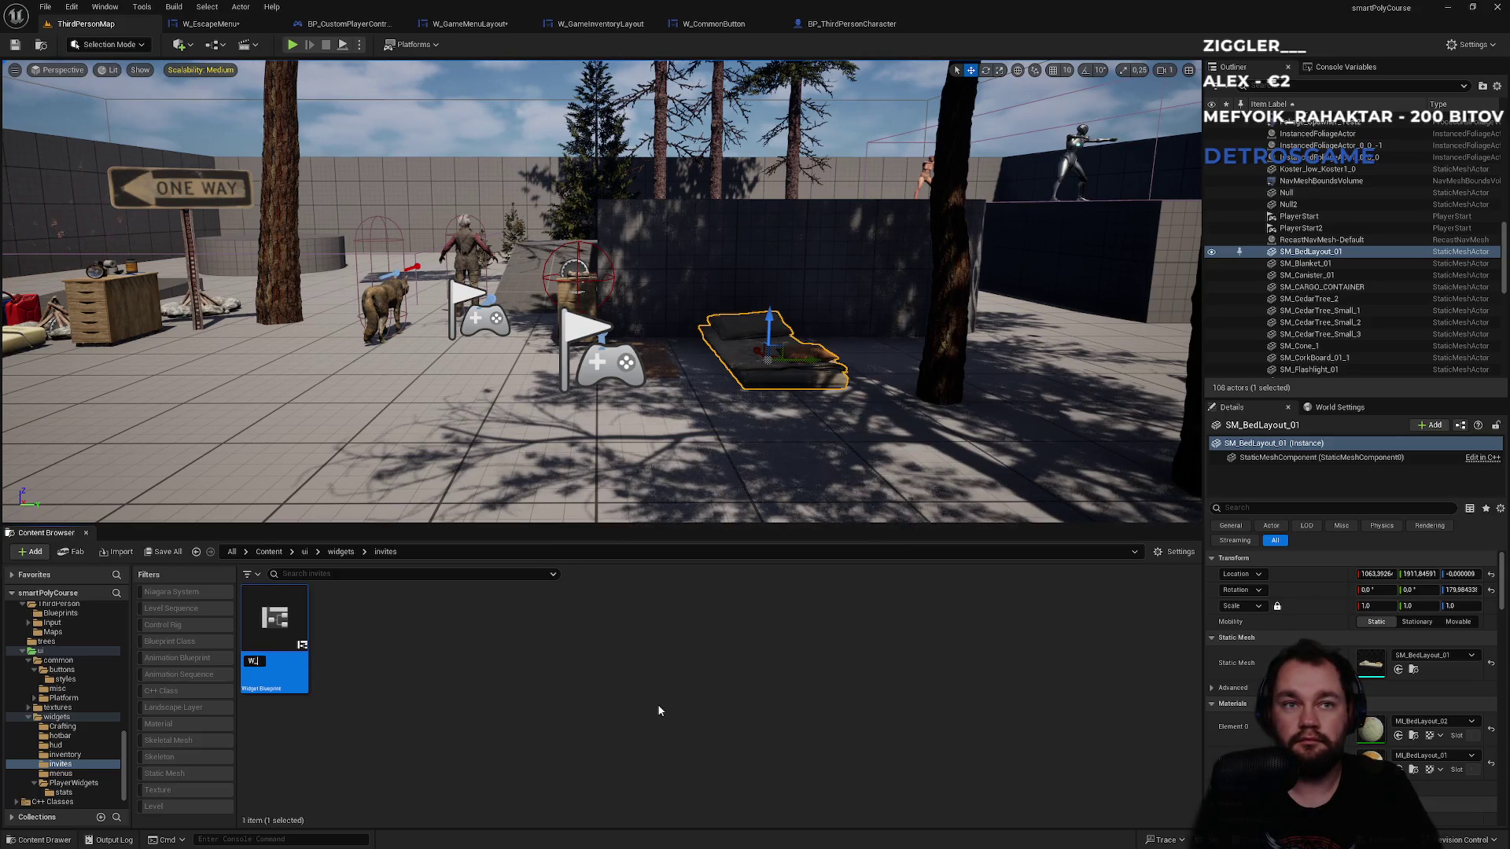
type("Invi")
key("BackSpace")
type("List")
key("Return")
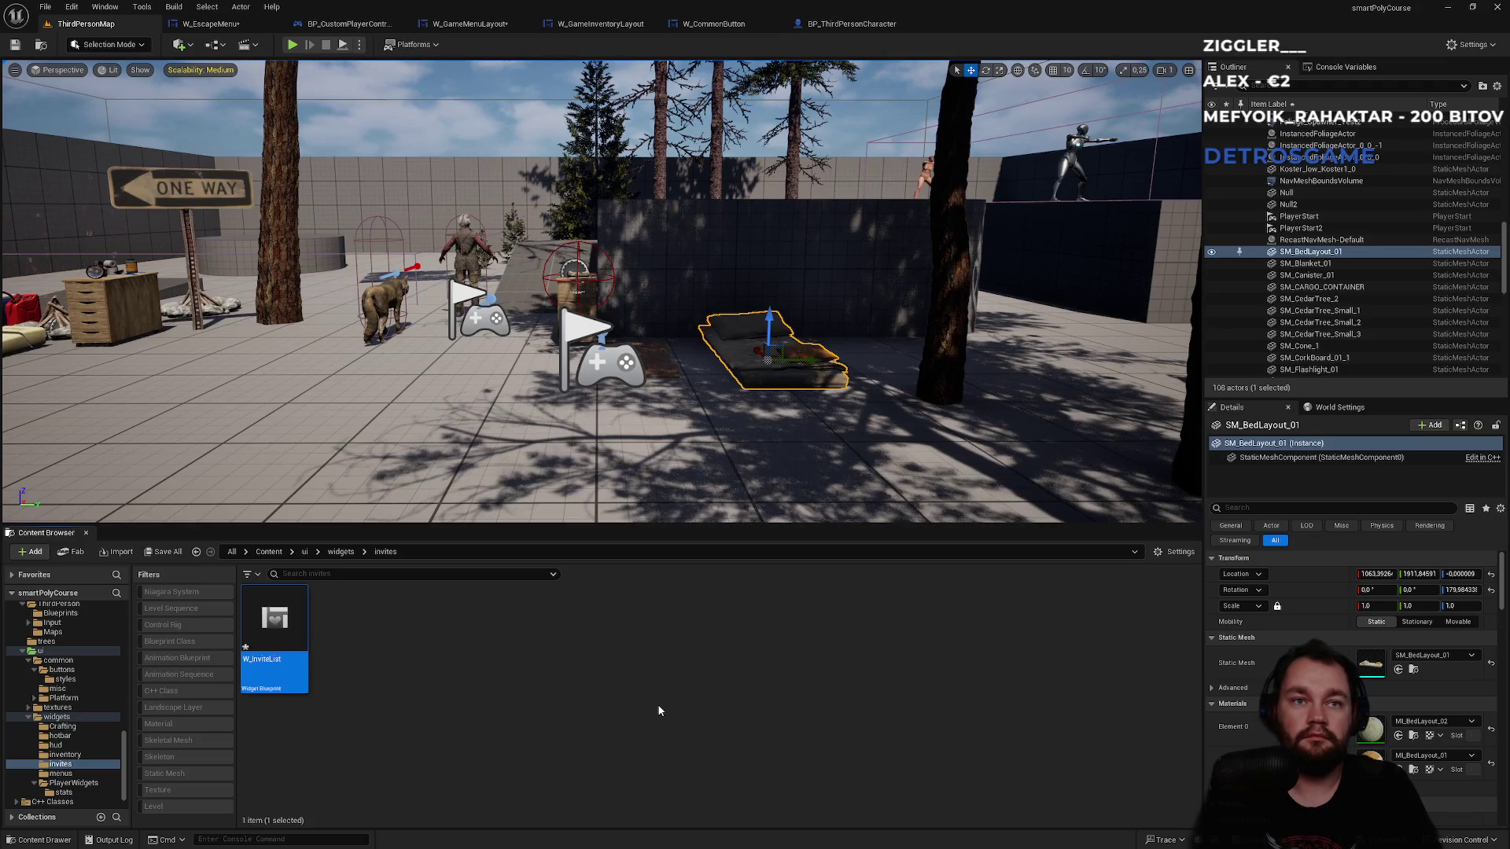
key("ctrl+shift+s")
key("Return")
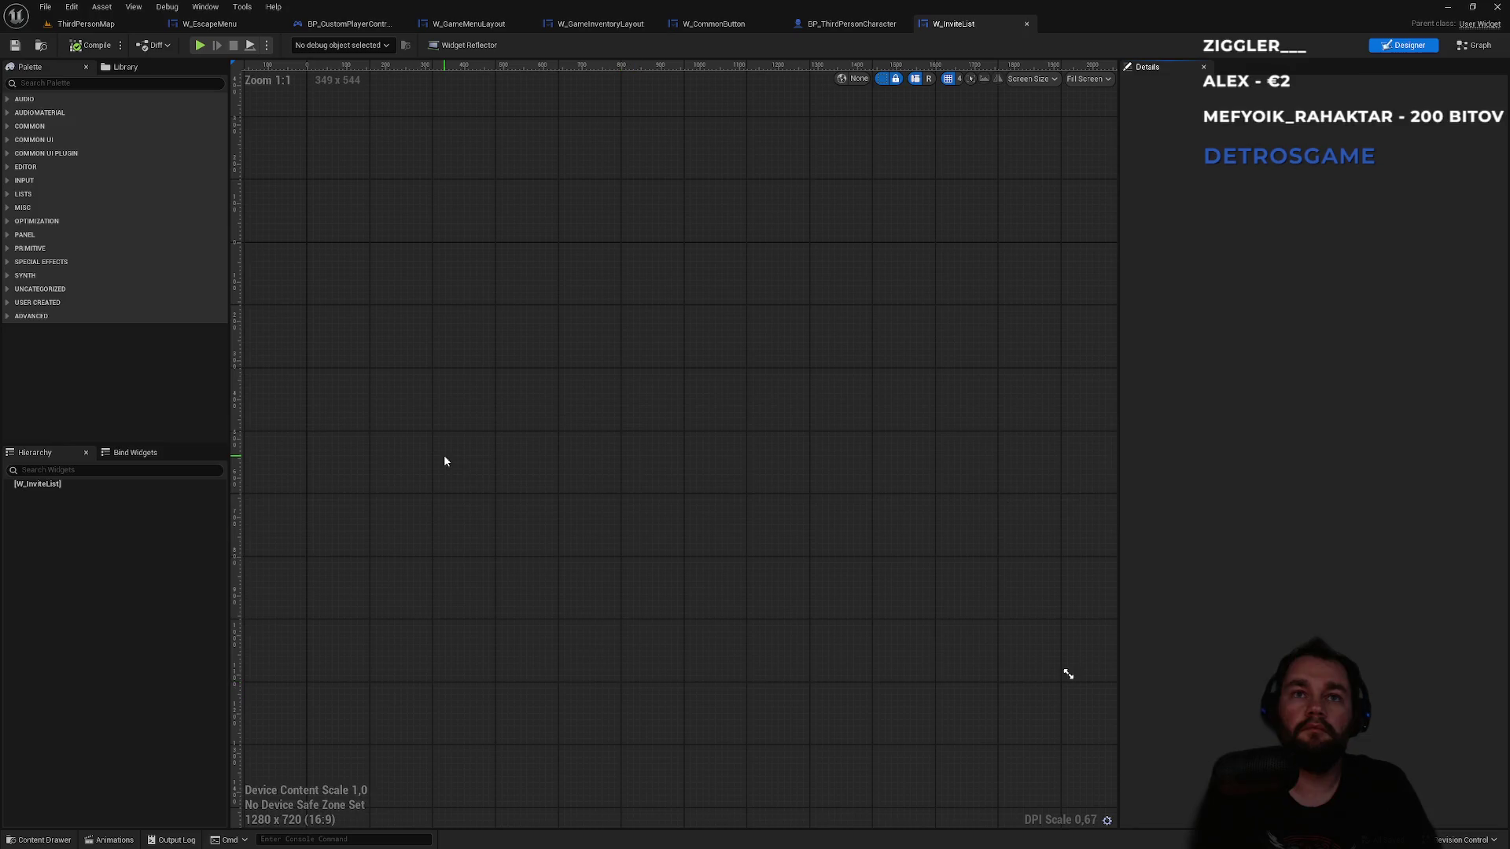
- Add a Canvas Panel from the Palette as W_InviteList's root widget
left_click(58, 80)
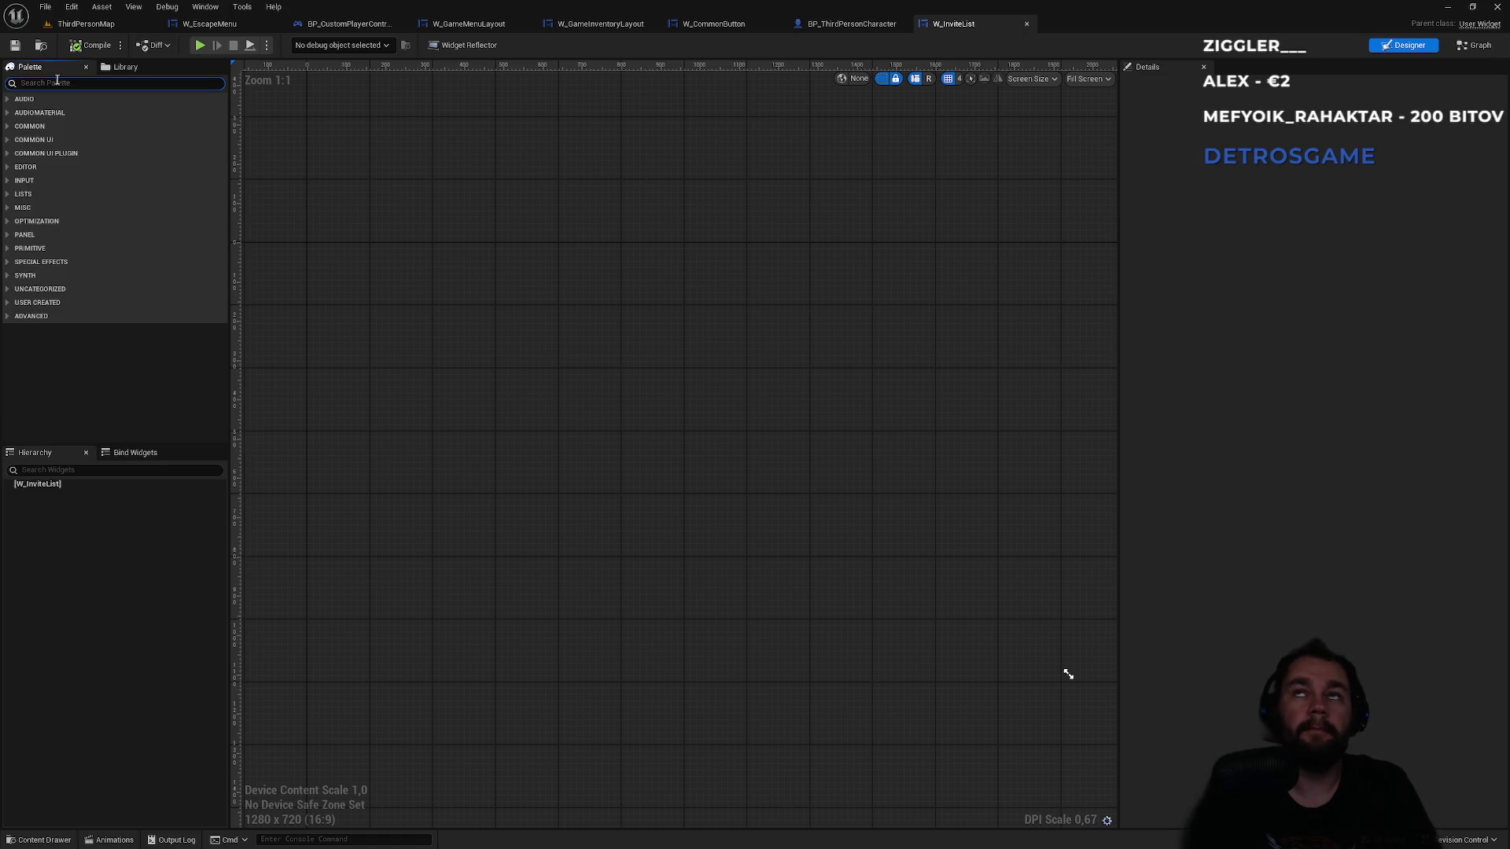
type("co")
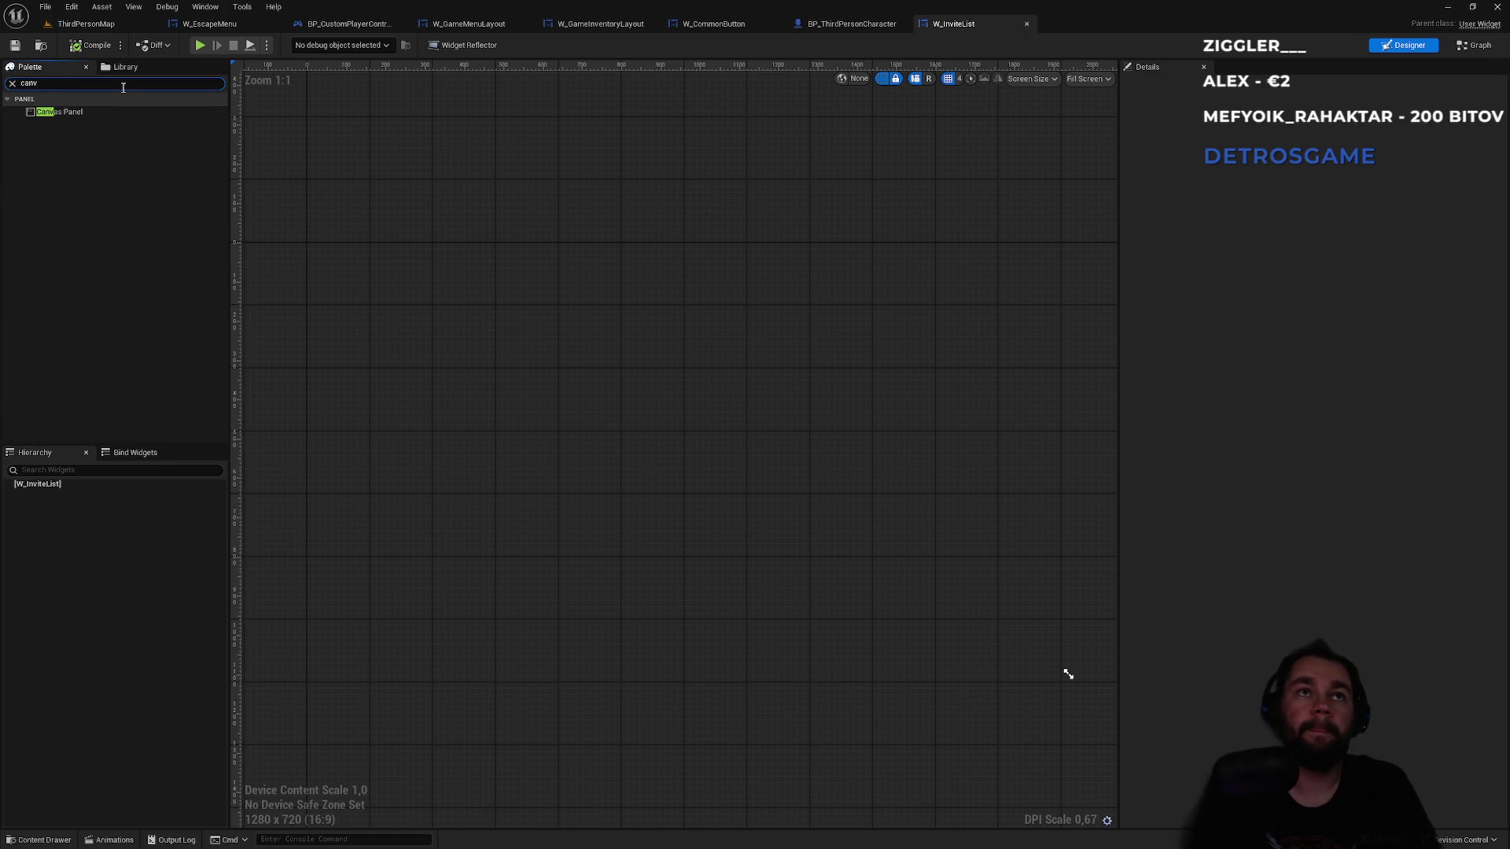
left_click_drag(83, 112, 52, 393)
left_click_drag(49, 483, 50, 498)
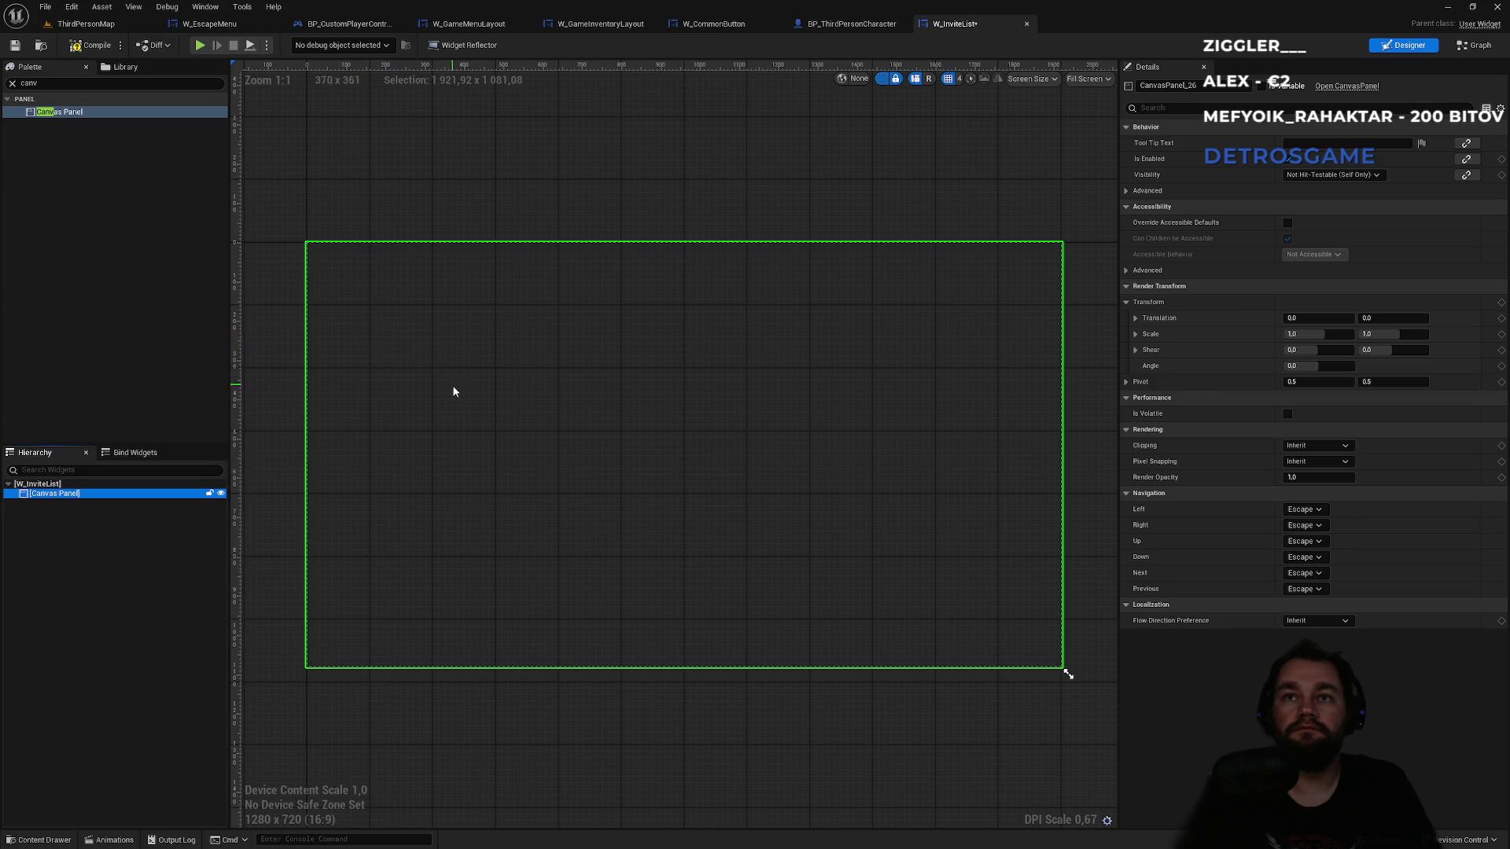
left_click(11, 83)
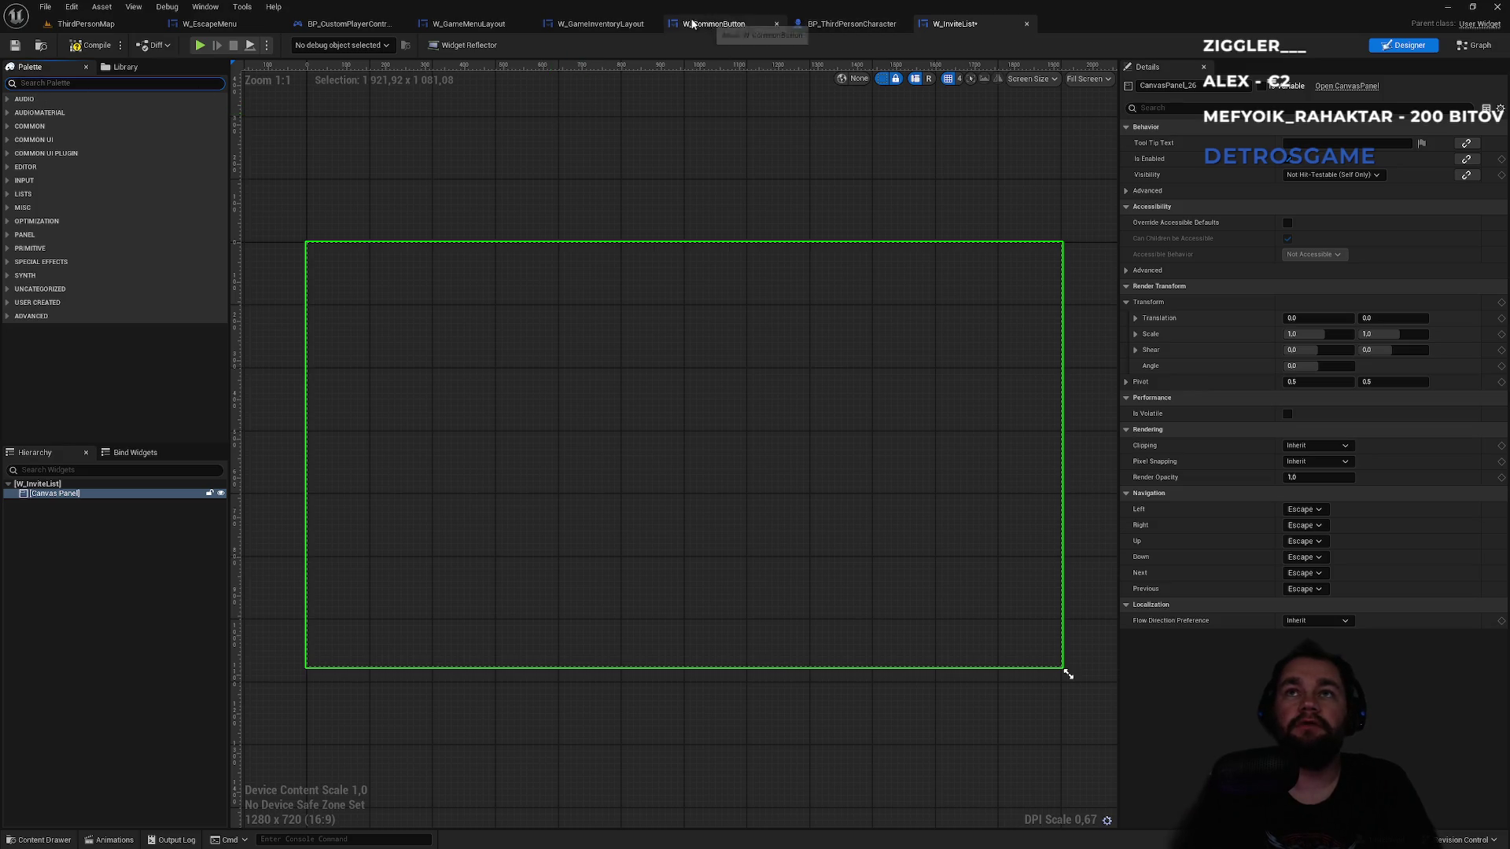
- Glance at W_EscapeMenu for reference, then drag a Size Box onto the Canvas Panel
left_click(209, 23)
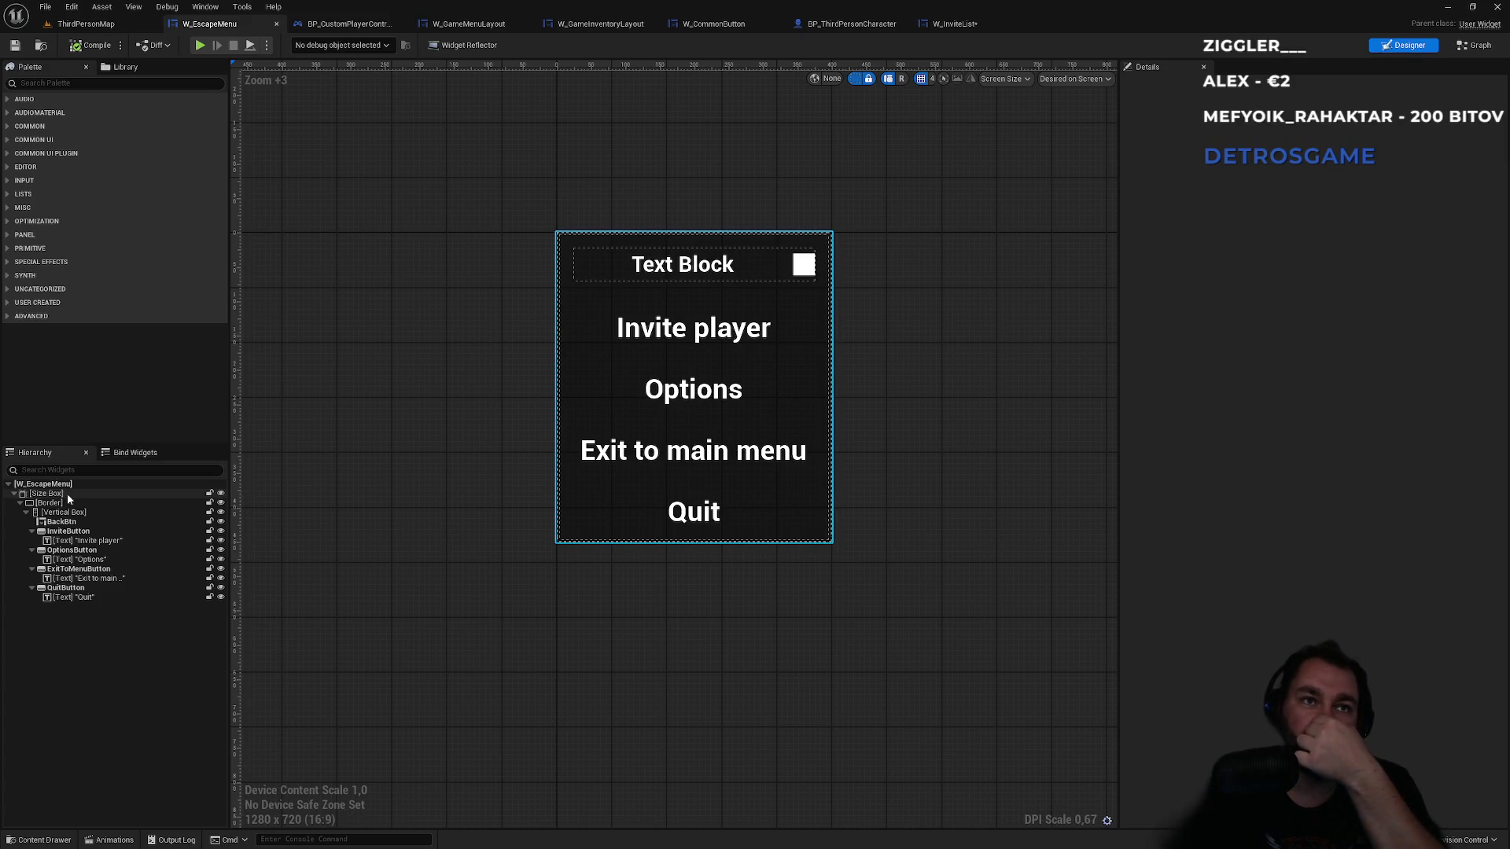
left_click(975, 24)
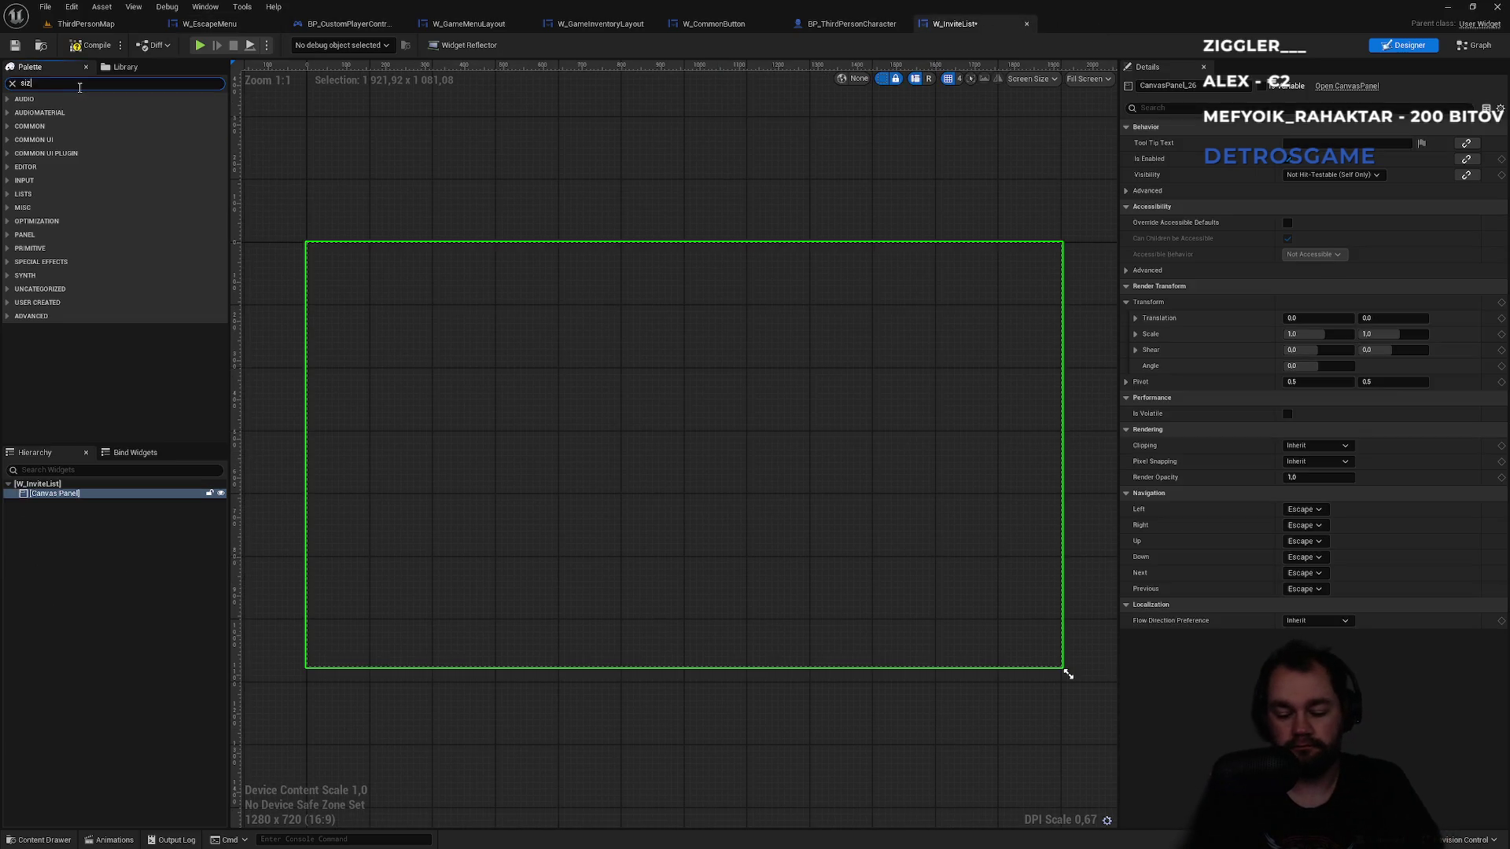
type("sizebox")
left_click_drag(63, 110, 42, 490)
- Place the Size Box in the Canvas Panel and enter a first width and height
left_click_drag(41, 499, 44, 500)
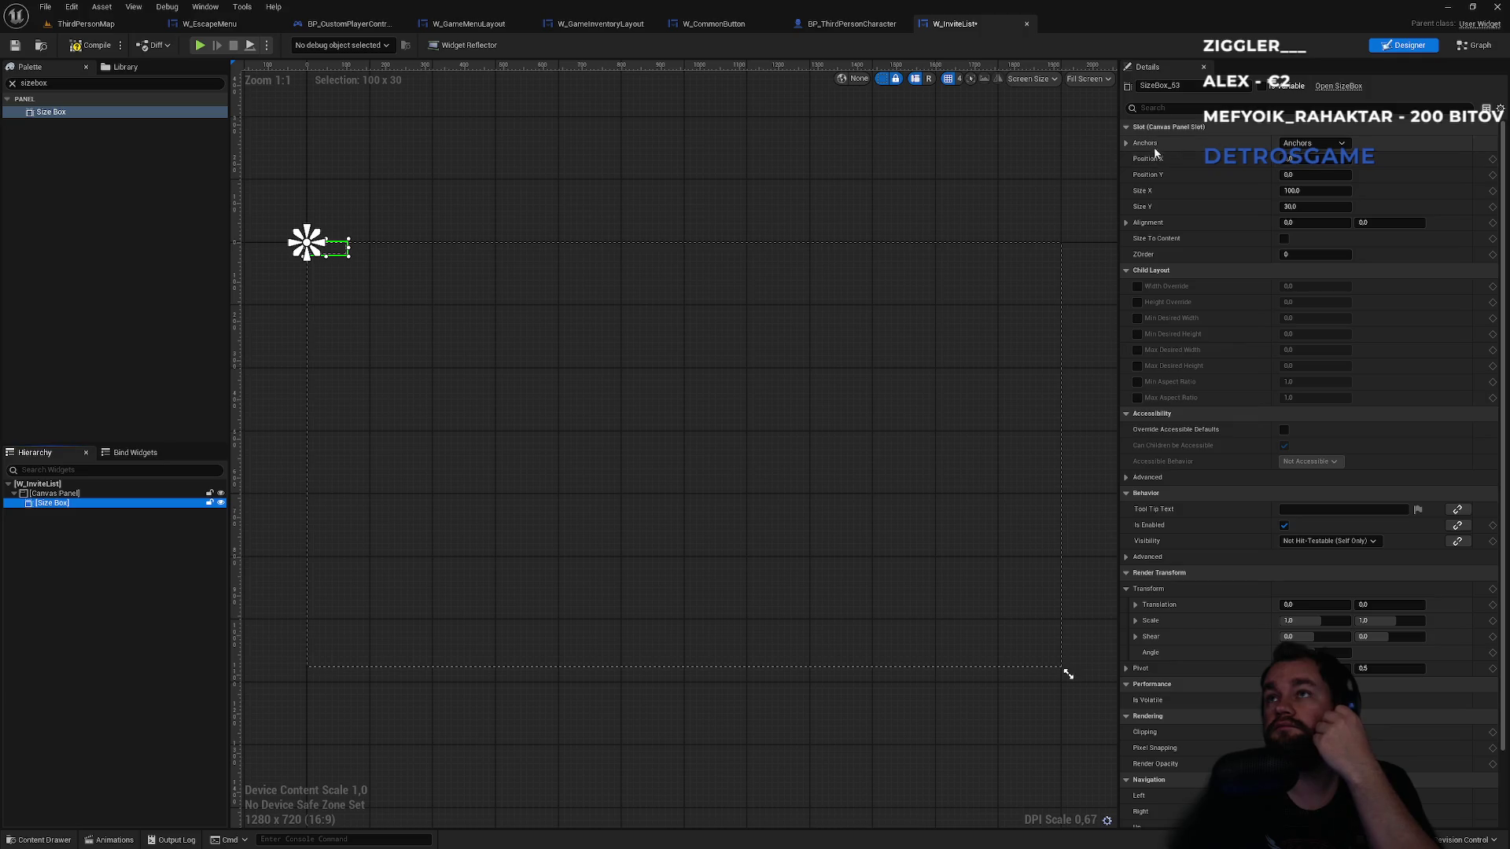
left_click(1309, 193)
type("5")
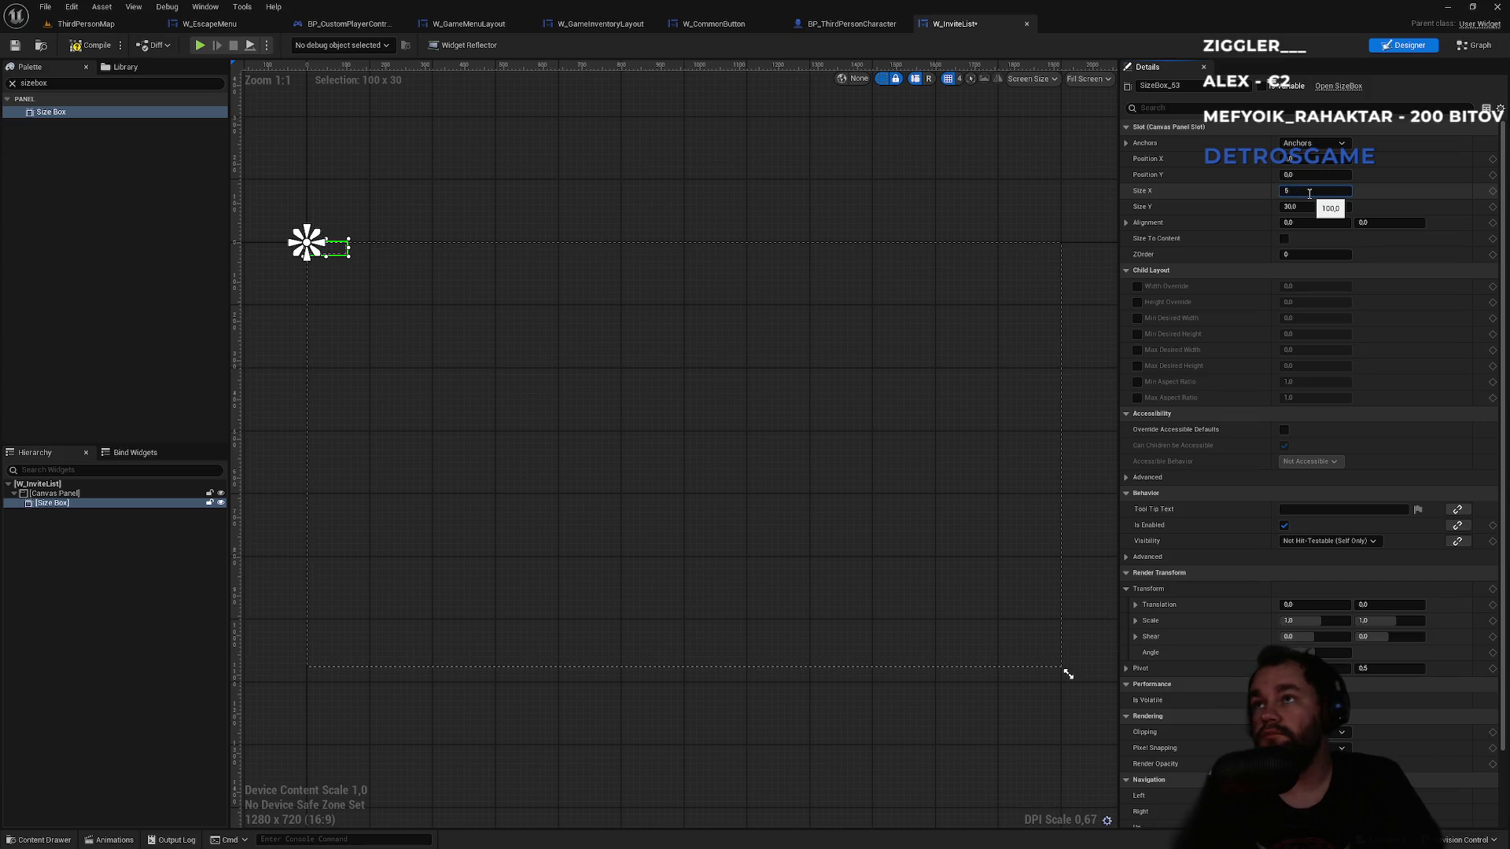
type("0")
key("Tab")
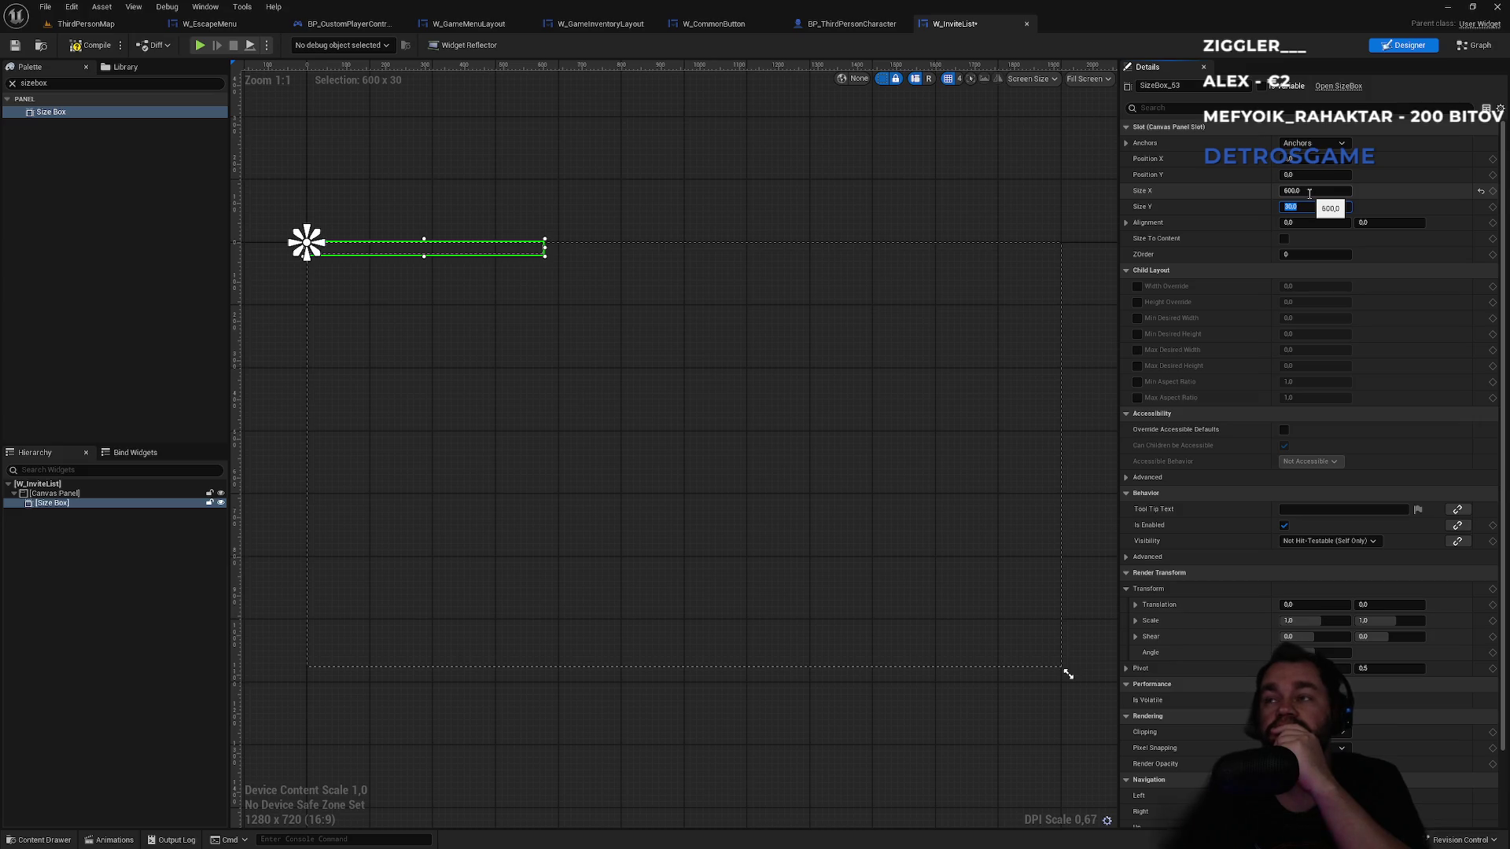
type("0")
key("Return")
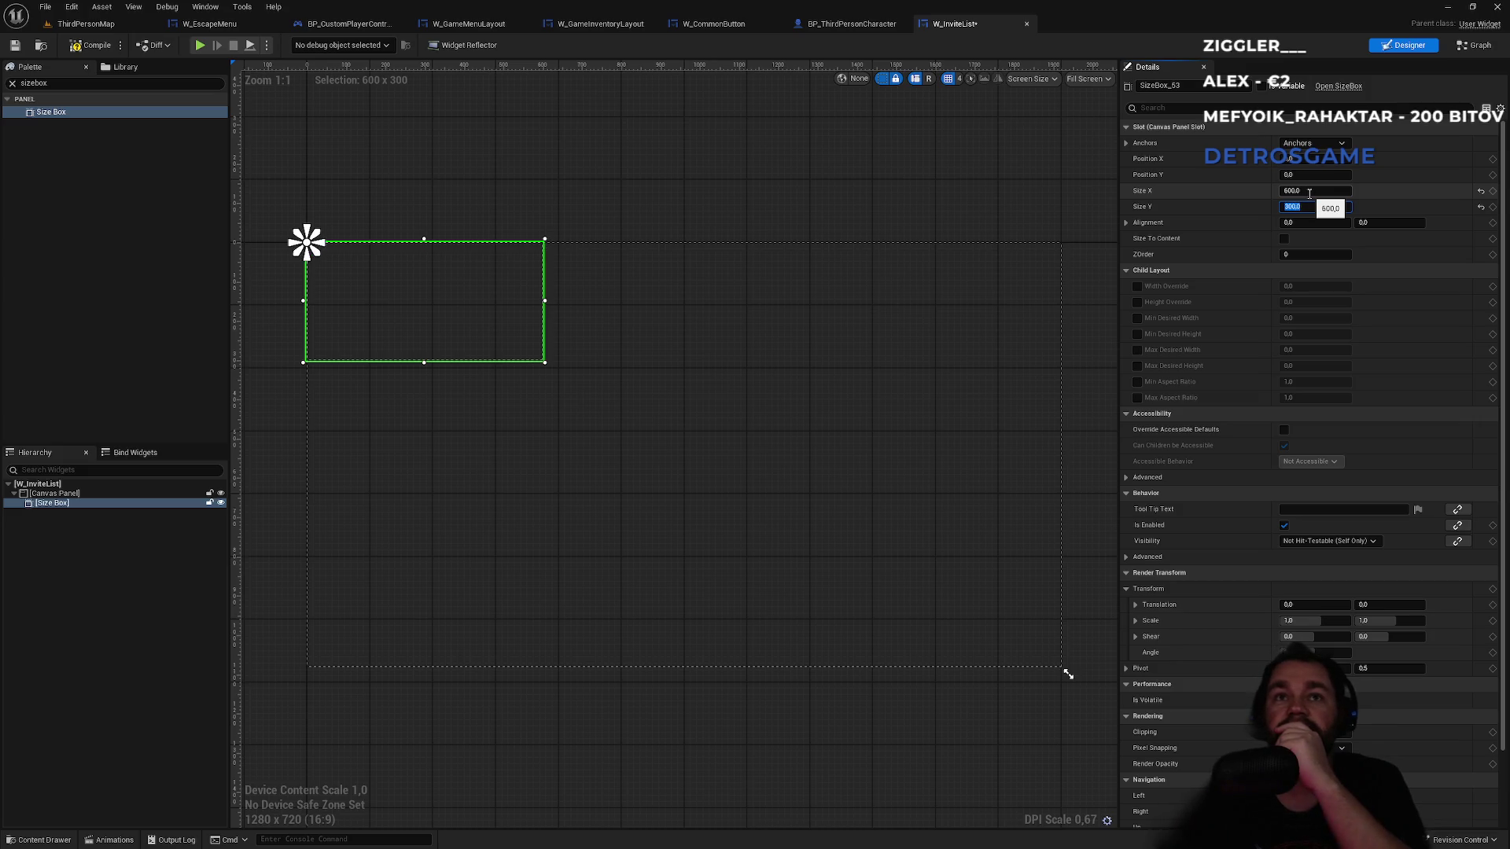
- Compare against the escape menu, reopen W_InviteList, and size the Size Box 300 x 600
key("ctrl+Tab")
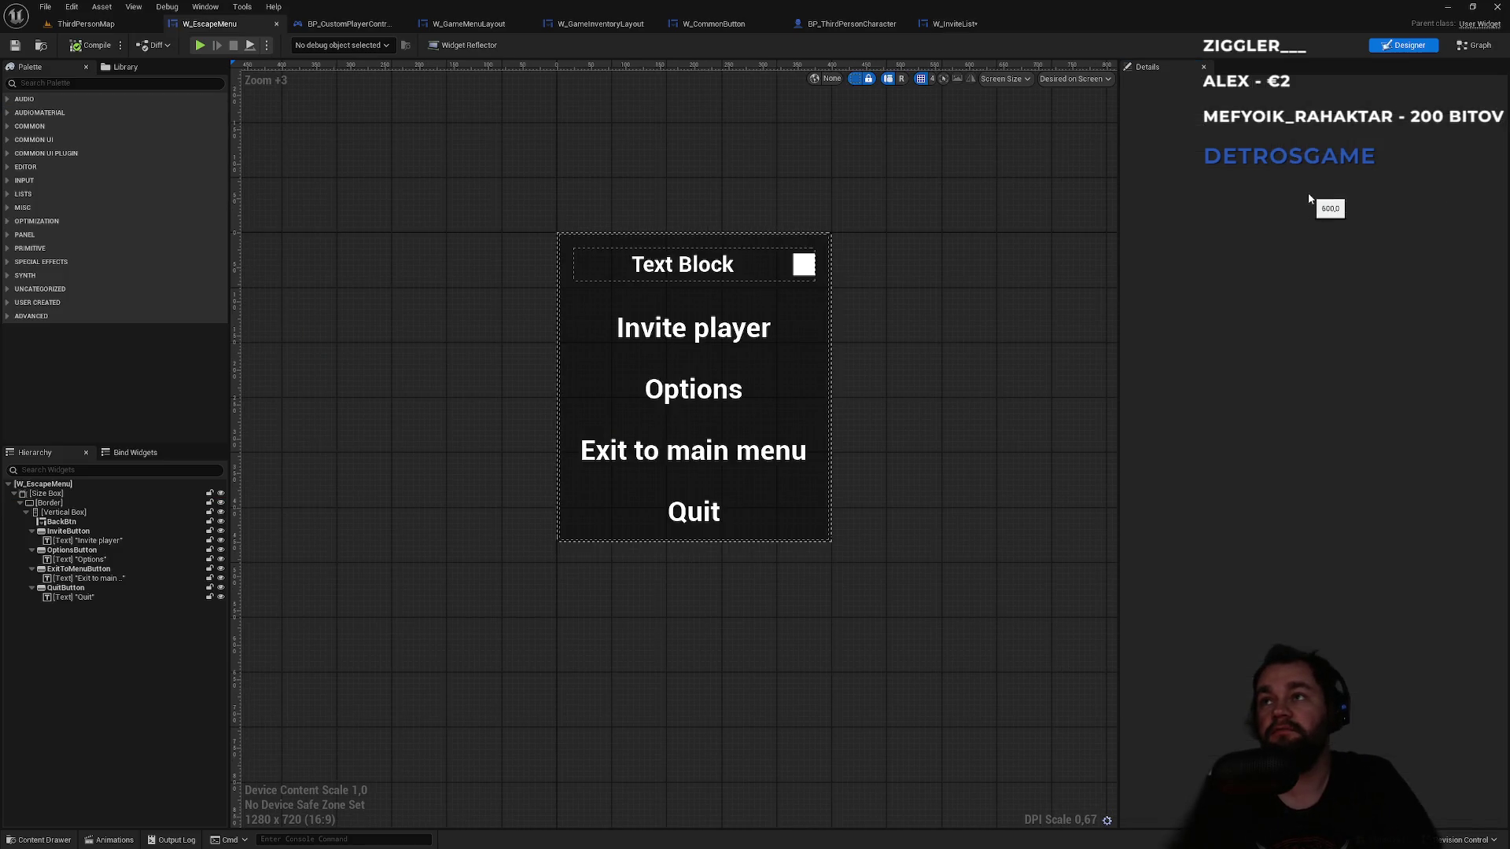
left_click(86, 24)
double_click(280, 649)
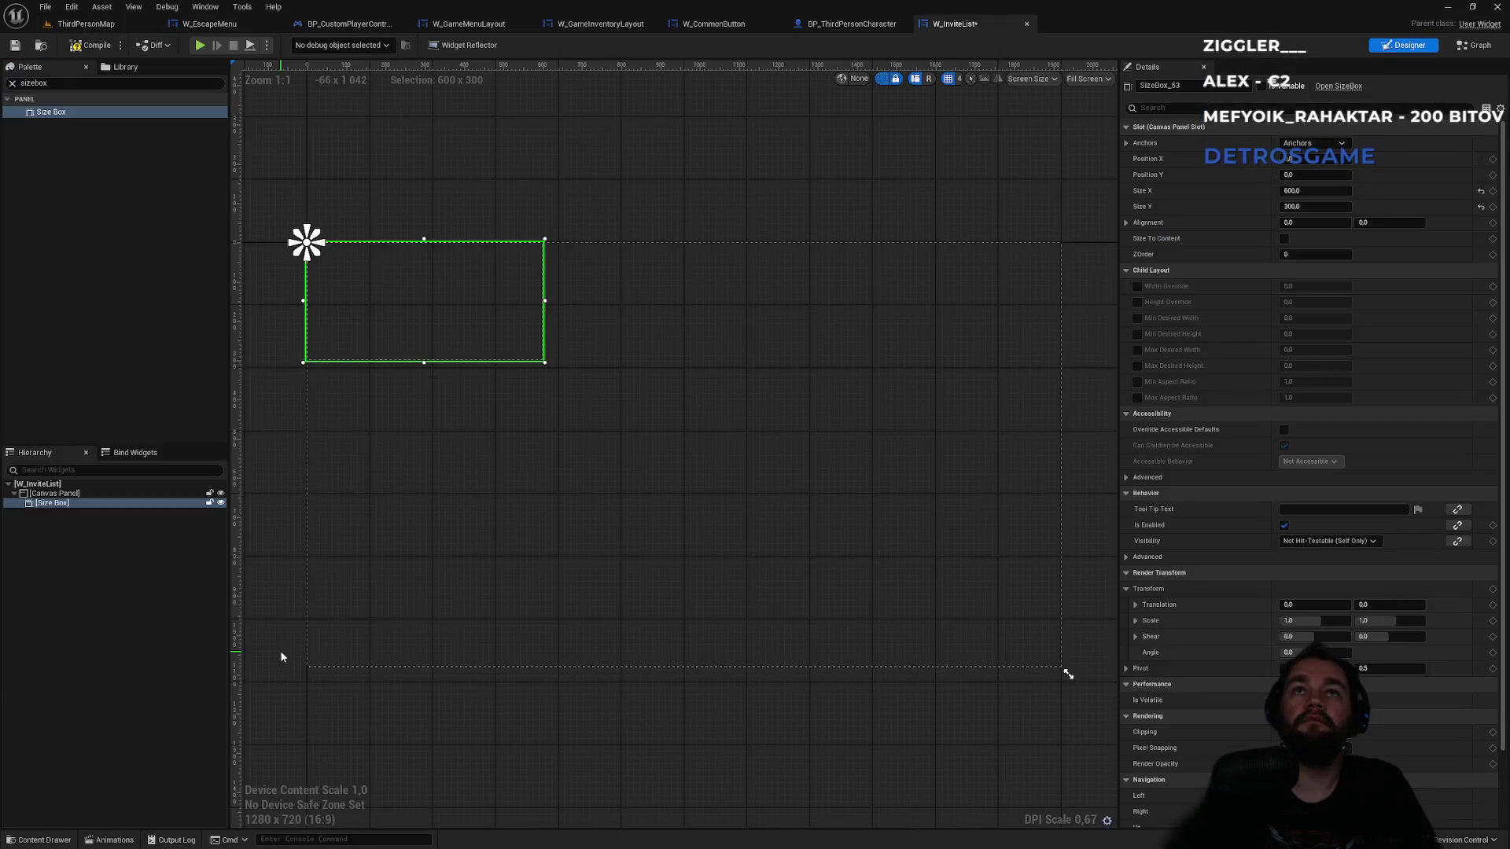
left_click(1310, 191)
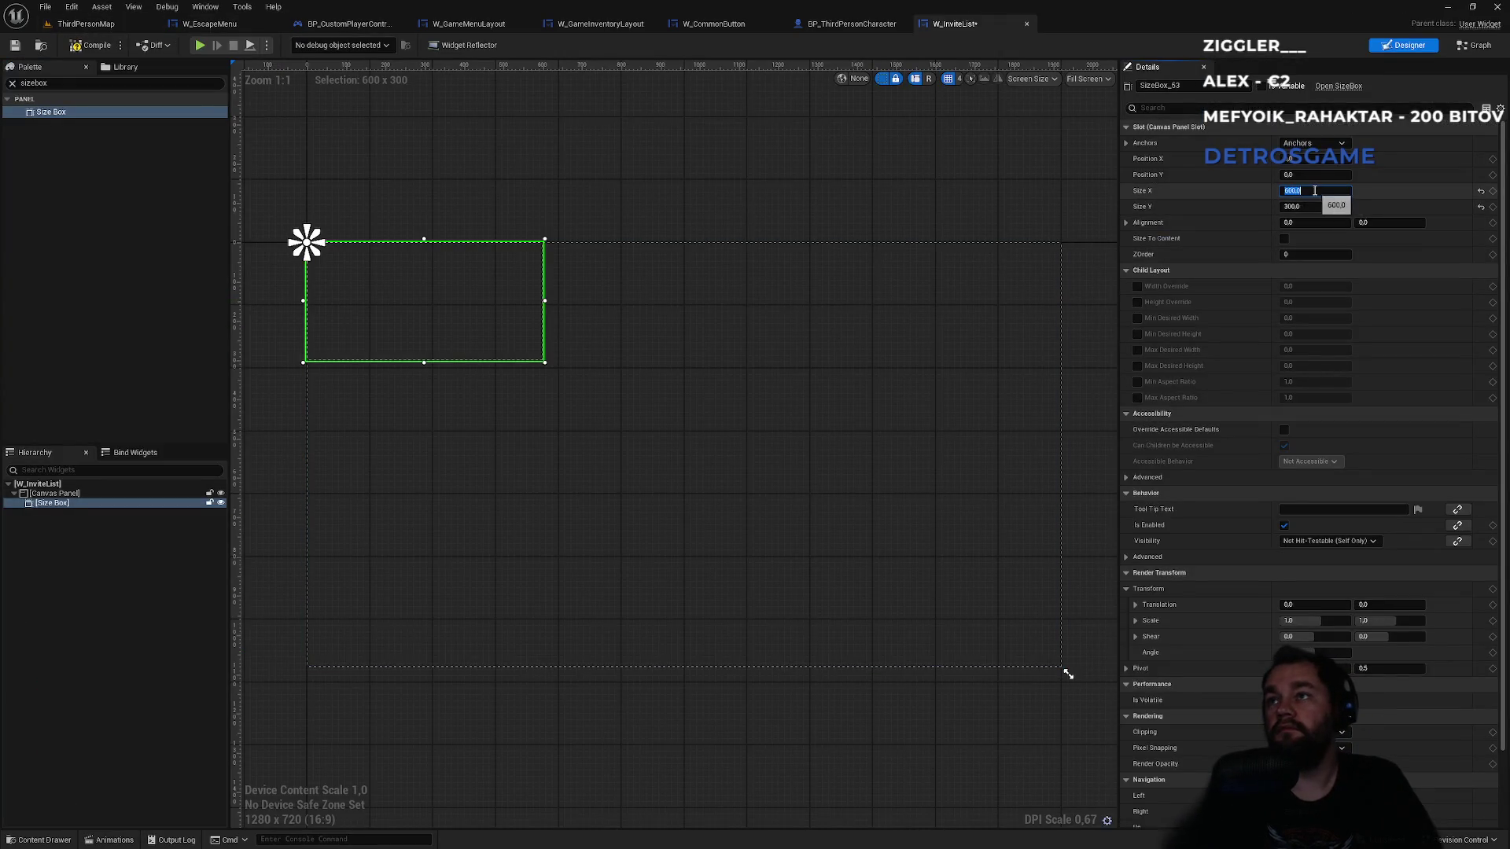
type("30")
key("Tab")
key("Return")
- Anchor the Size Box to the canvas centre and reset its position to 0, 0
left_click(1312, 144)
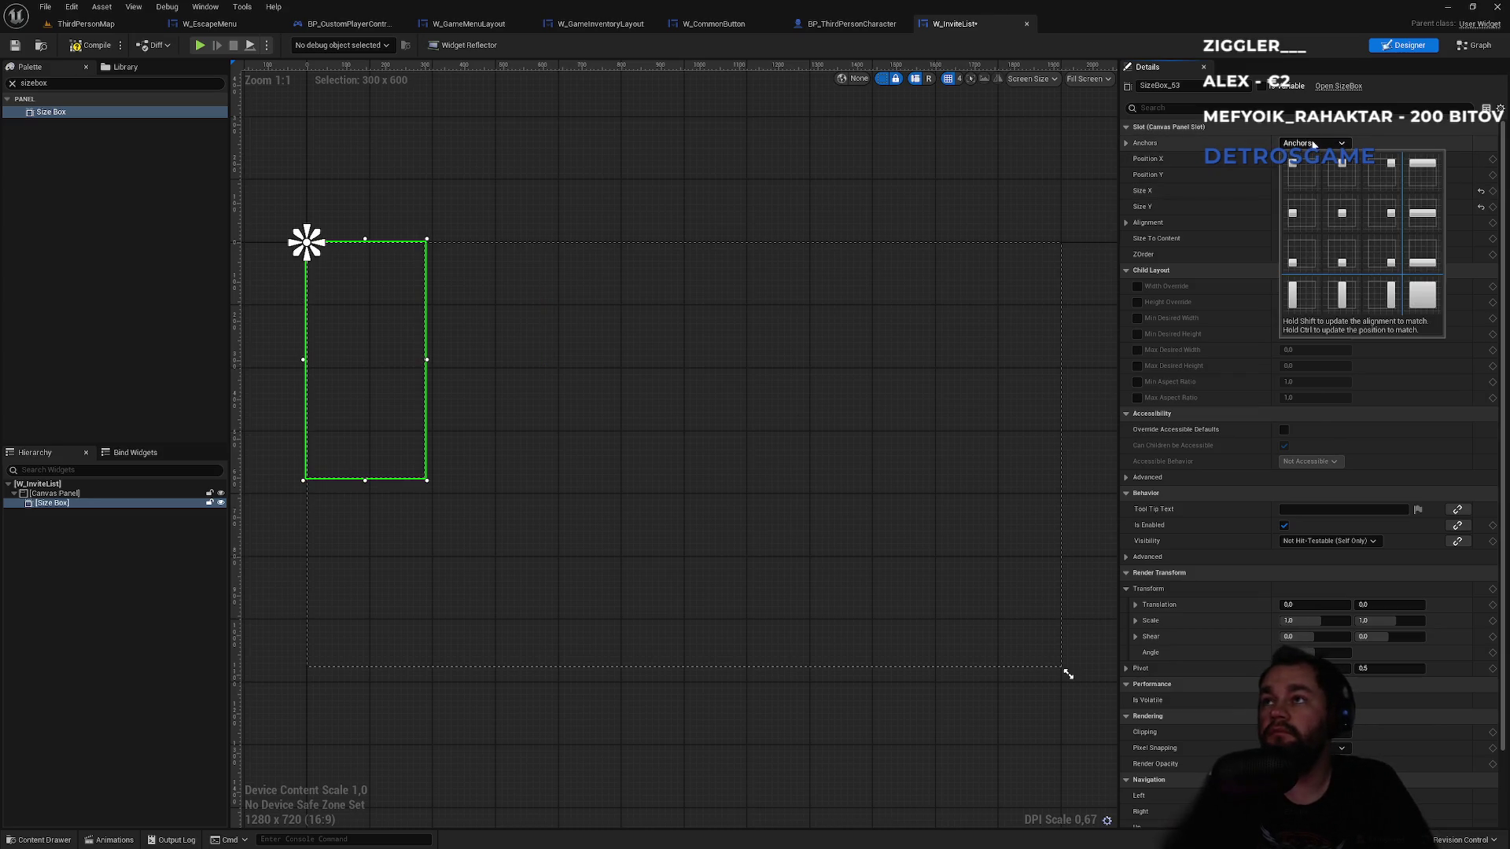
left_click(1343, 213, "ctrl")
left_click(1481, 192)
left_click(1482, 207)
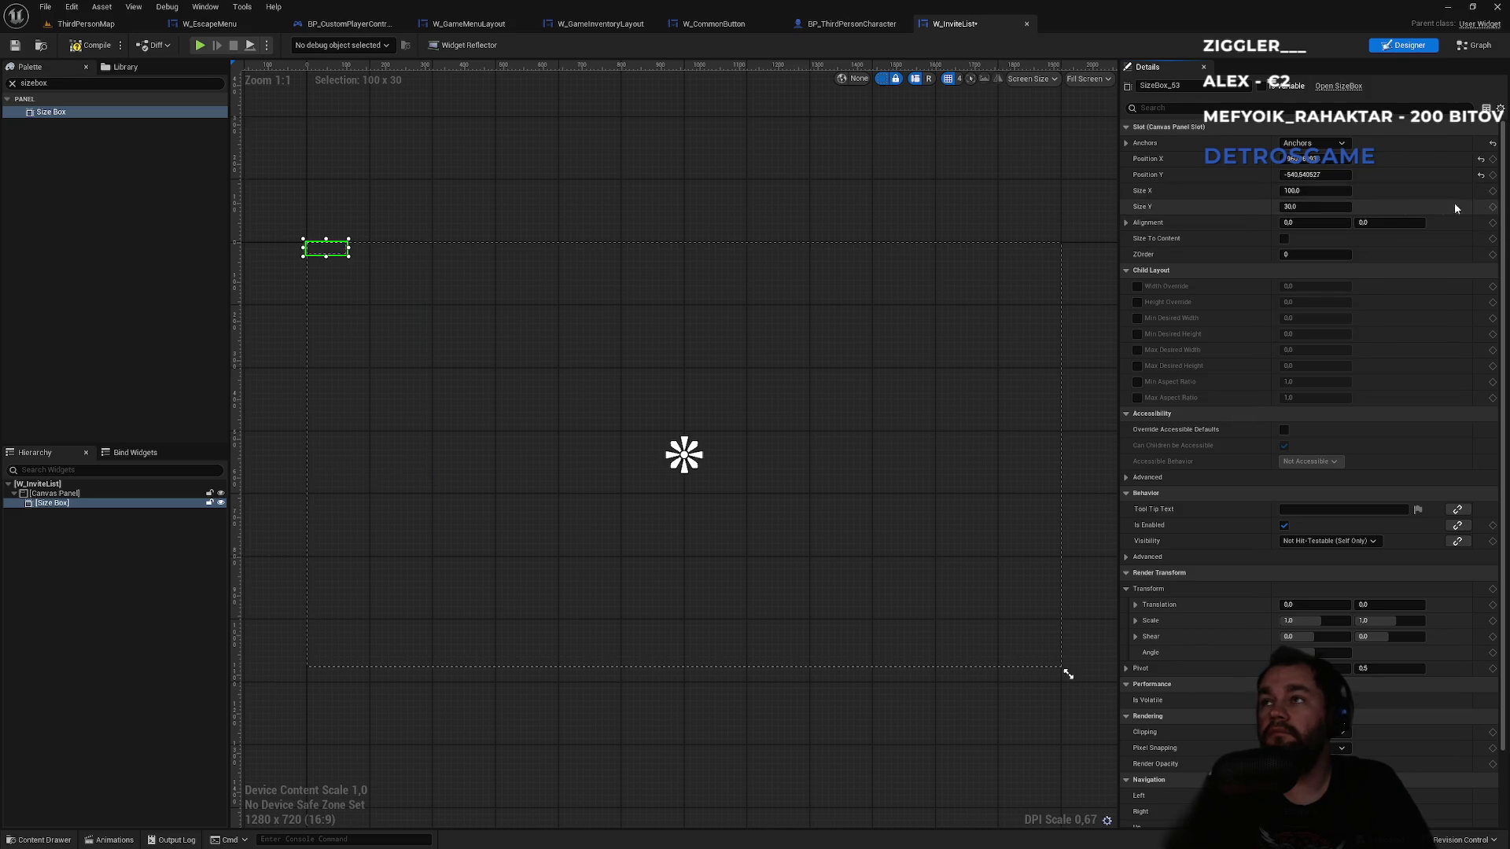
key("ctrl+z")
key("ctrl+z")
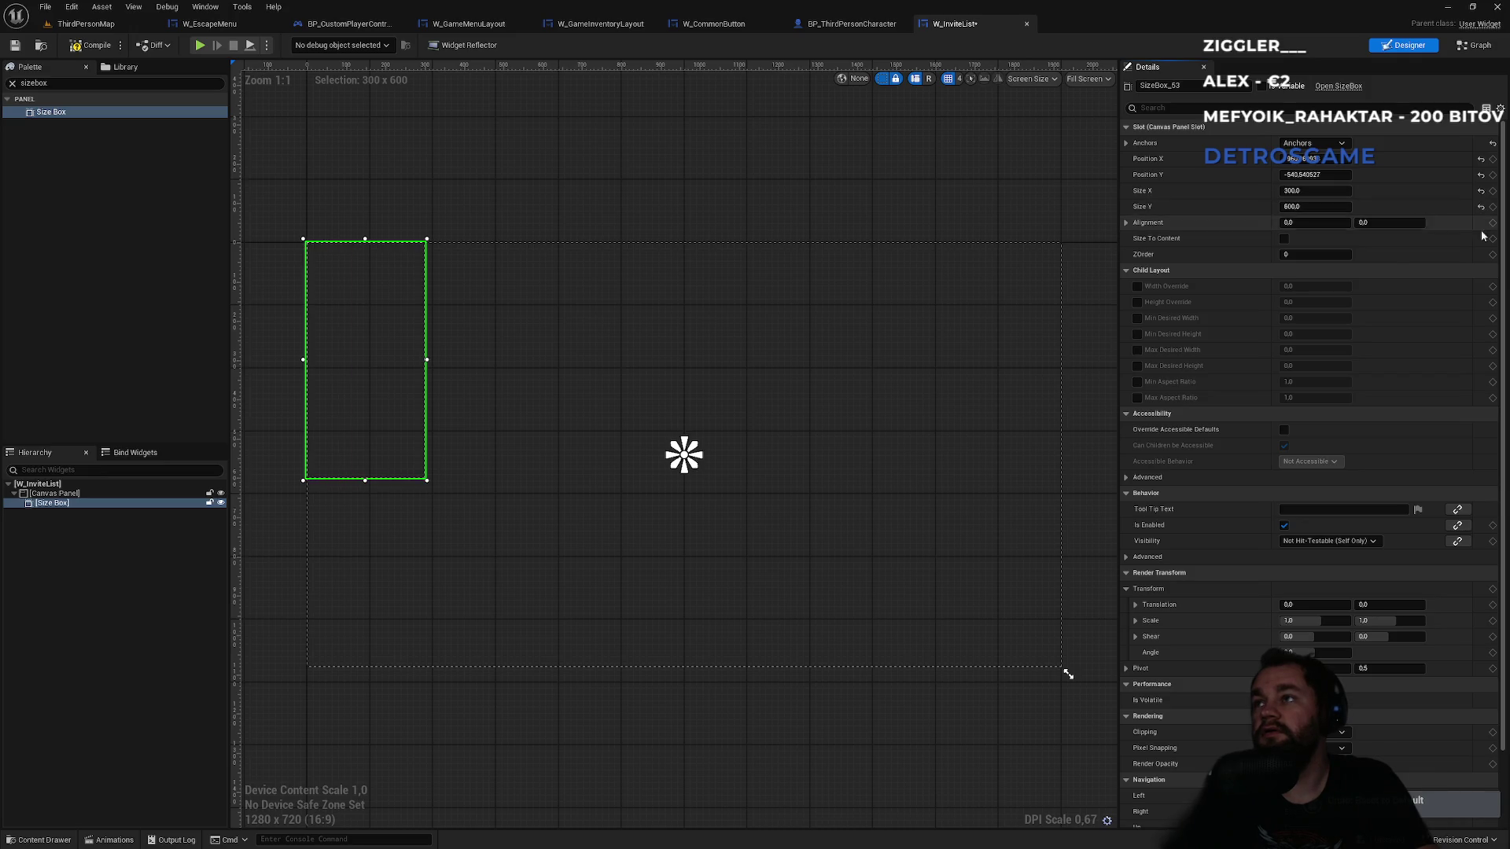
left_click(1481, 159)
left_click(1481, 175)
- Set the Size Box alignment to 0.5, 0.5, then recheck the escape menu widget
left_click(1321, 223)
type("0,5")
key("Tab")
key("Return")
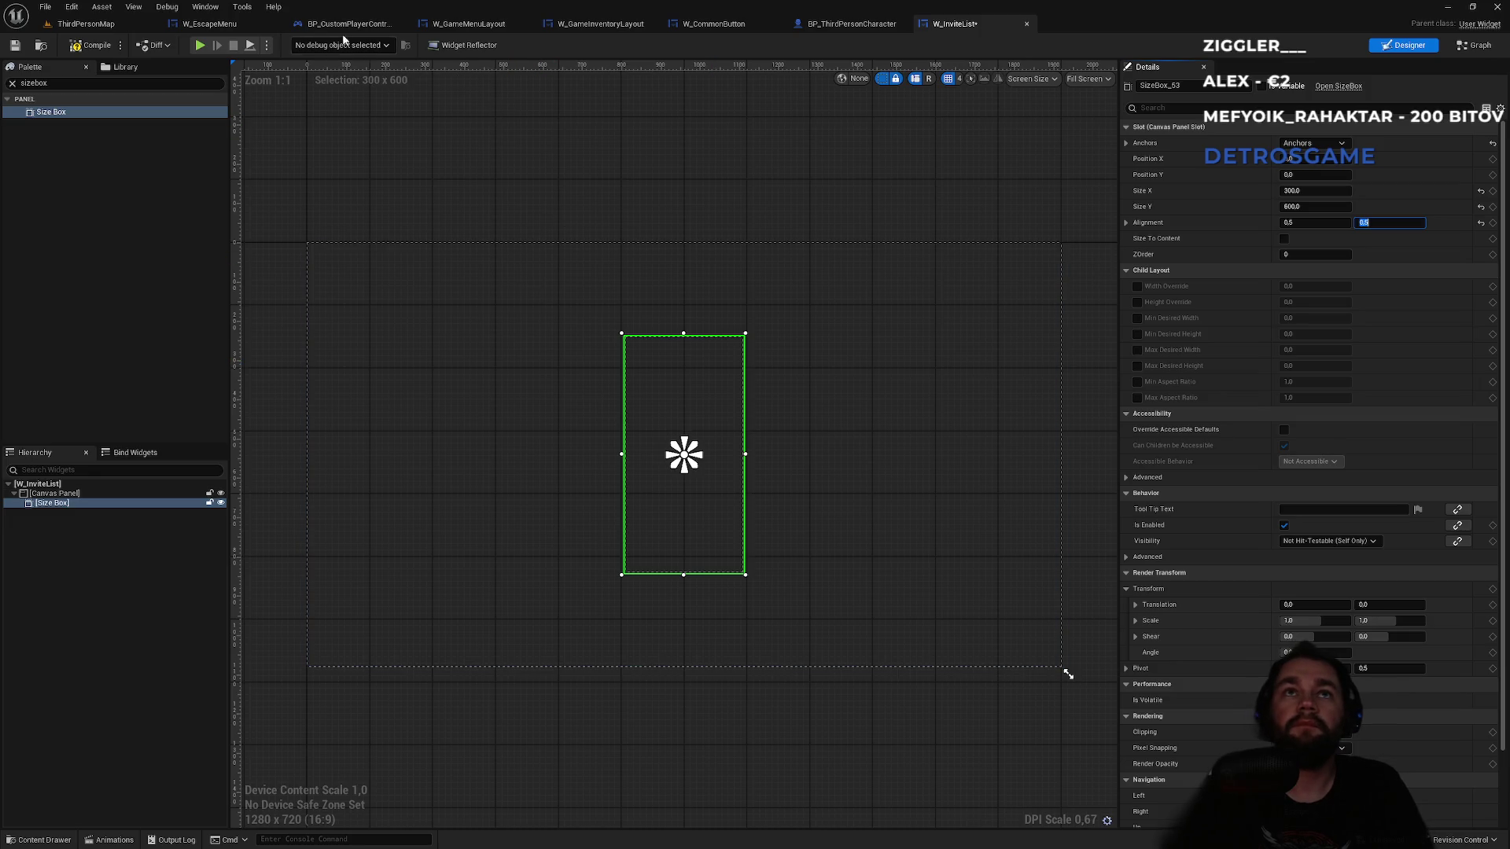
left_click(233, 30)
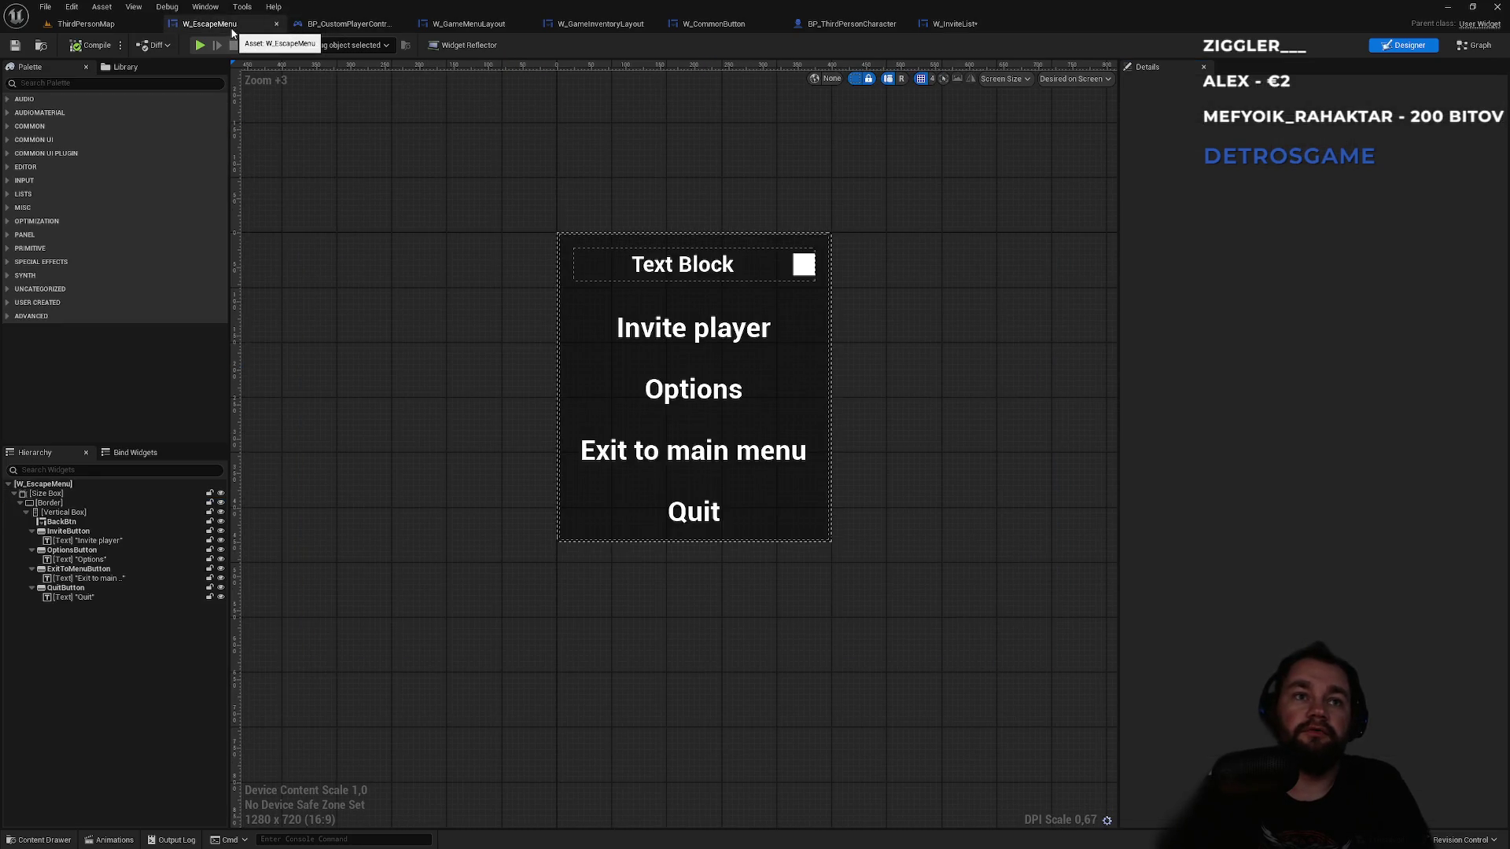
left_click(961, 26)
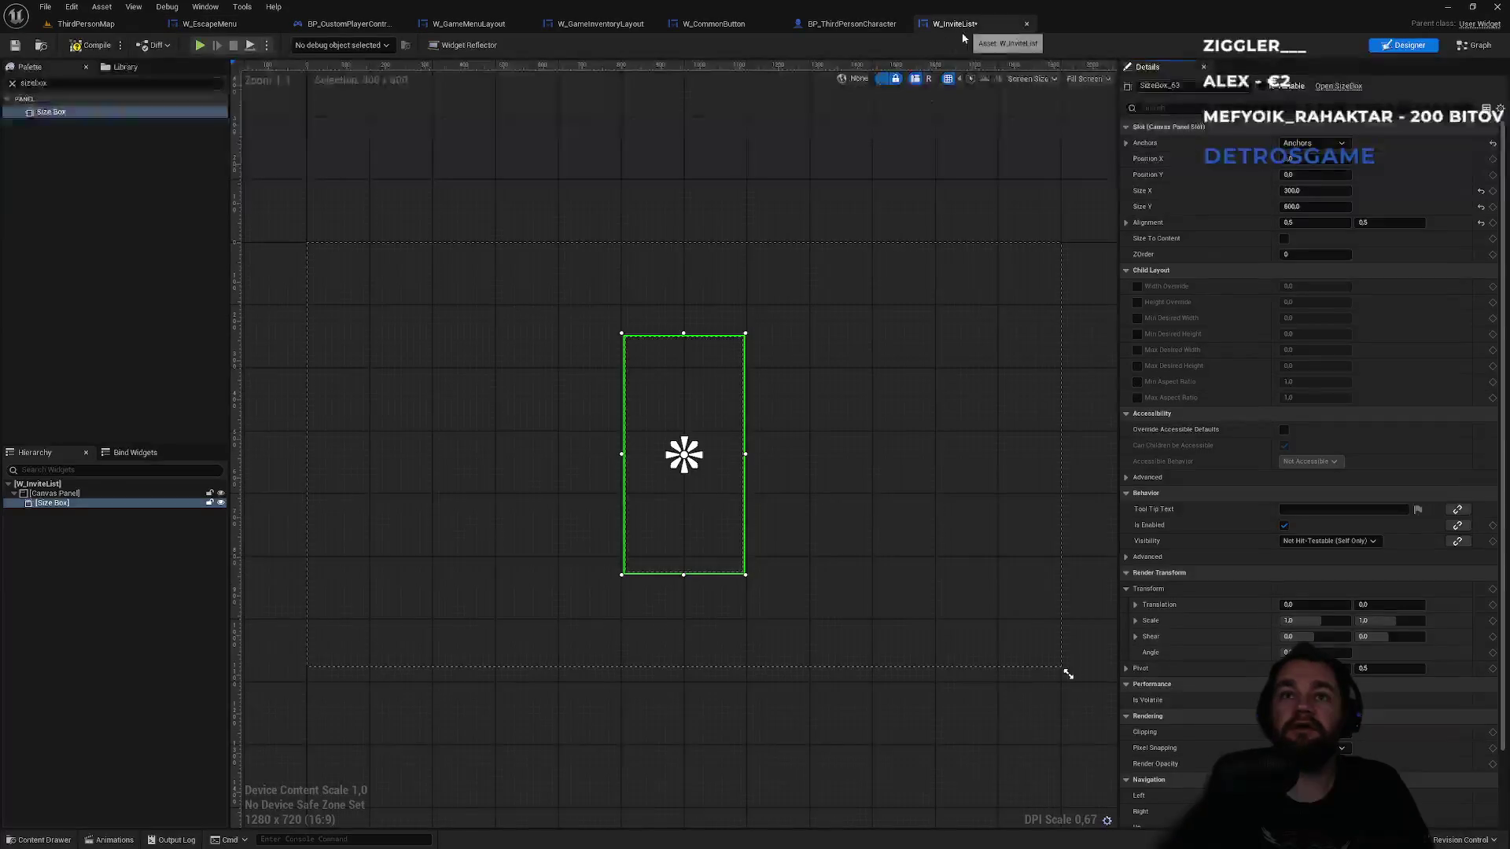
double_click(66, 84)
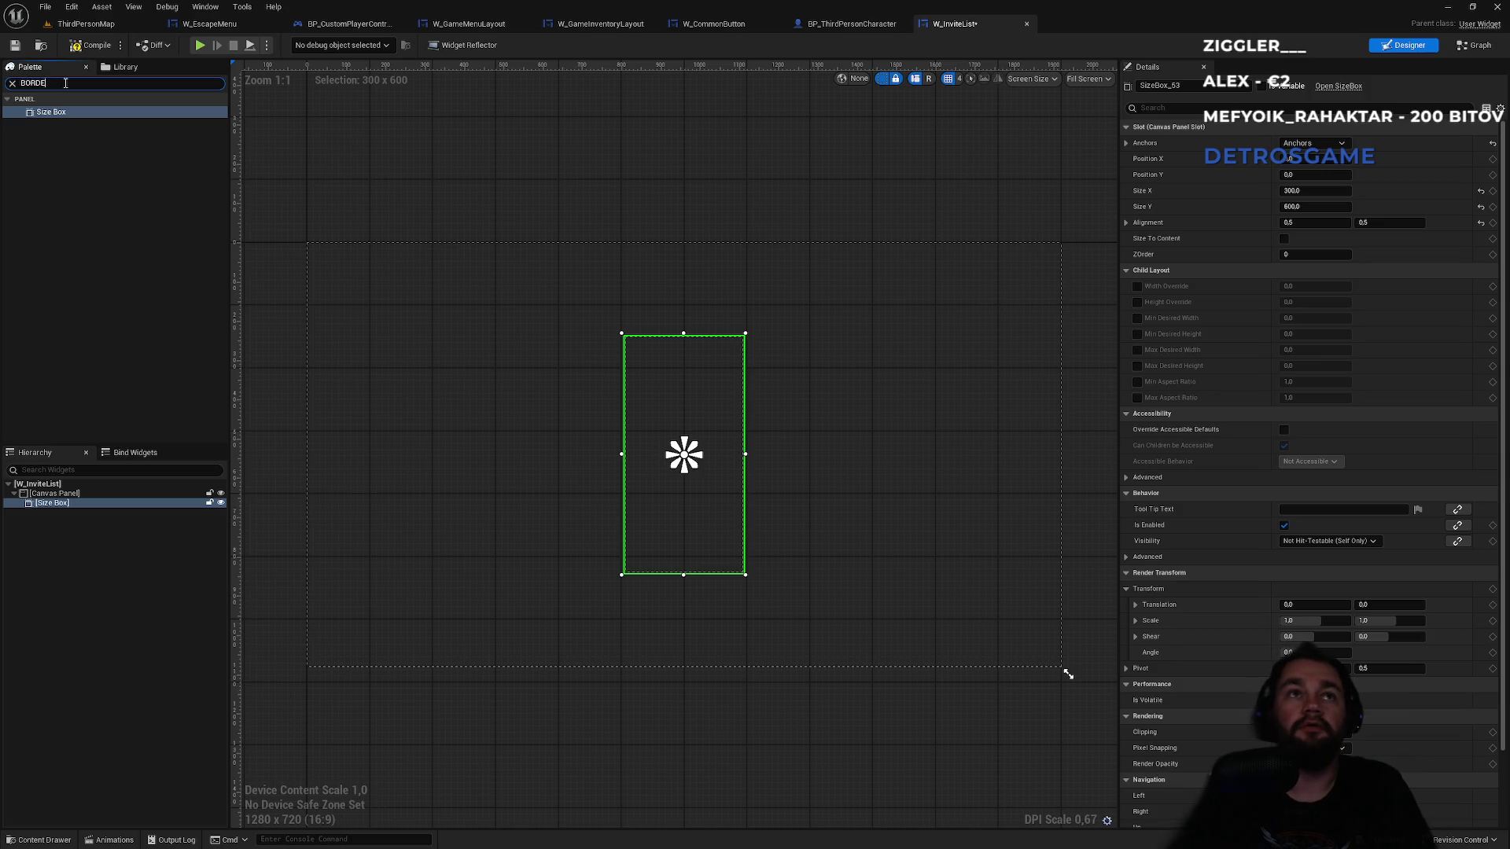
- Add a Border inside the Size Box with a black tint at 0.45 alpha
type("R")
left_click_drag(72, 111, 55, 503)
left_click(55, 512)
left_click(1300, 480)
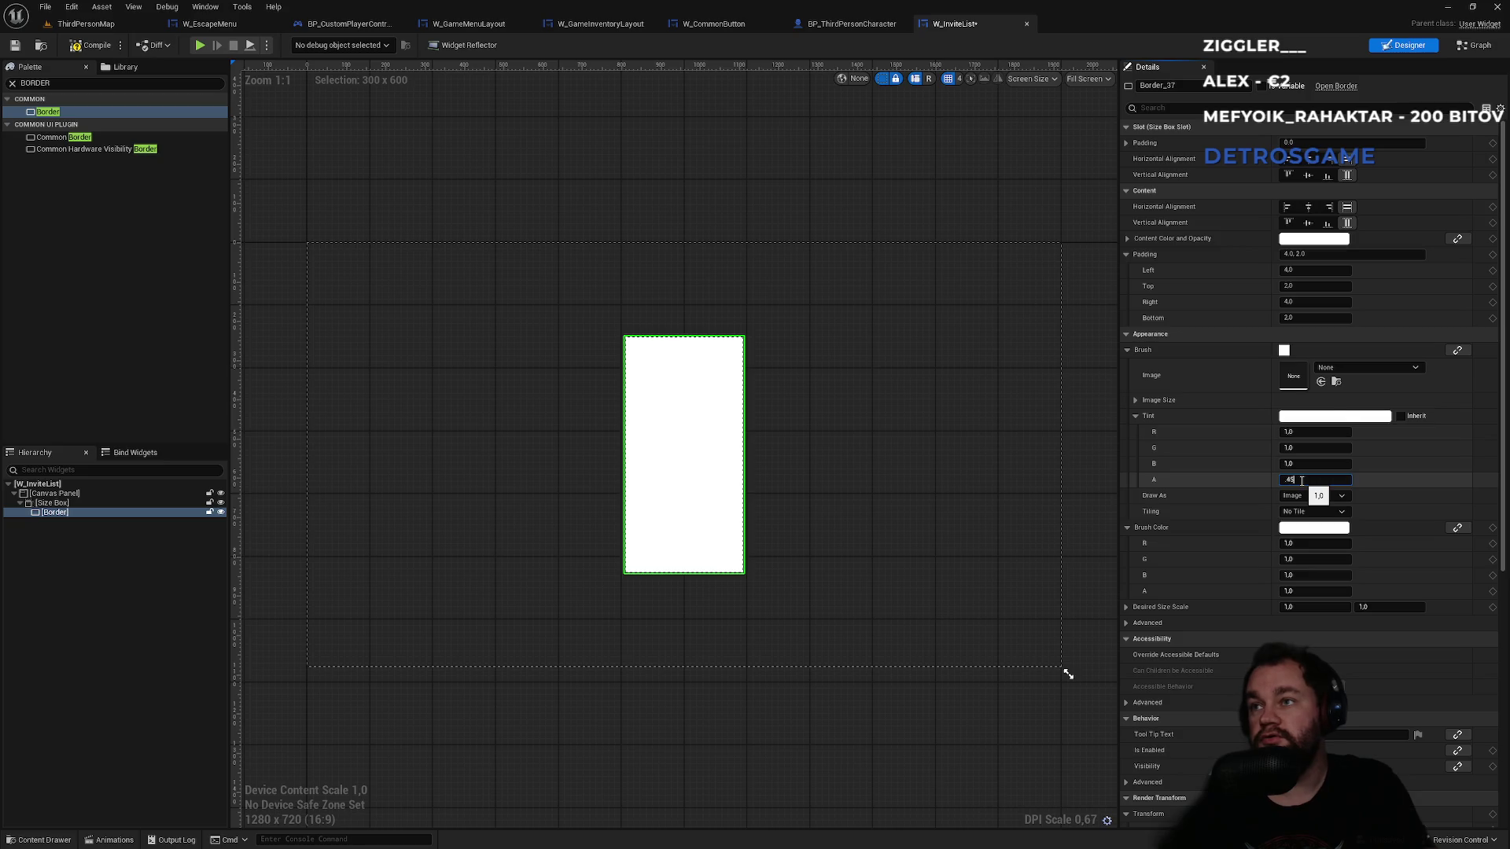
key("Return")
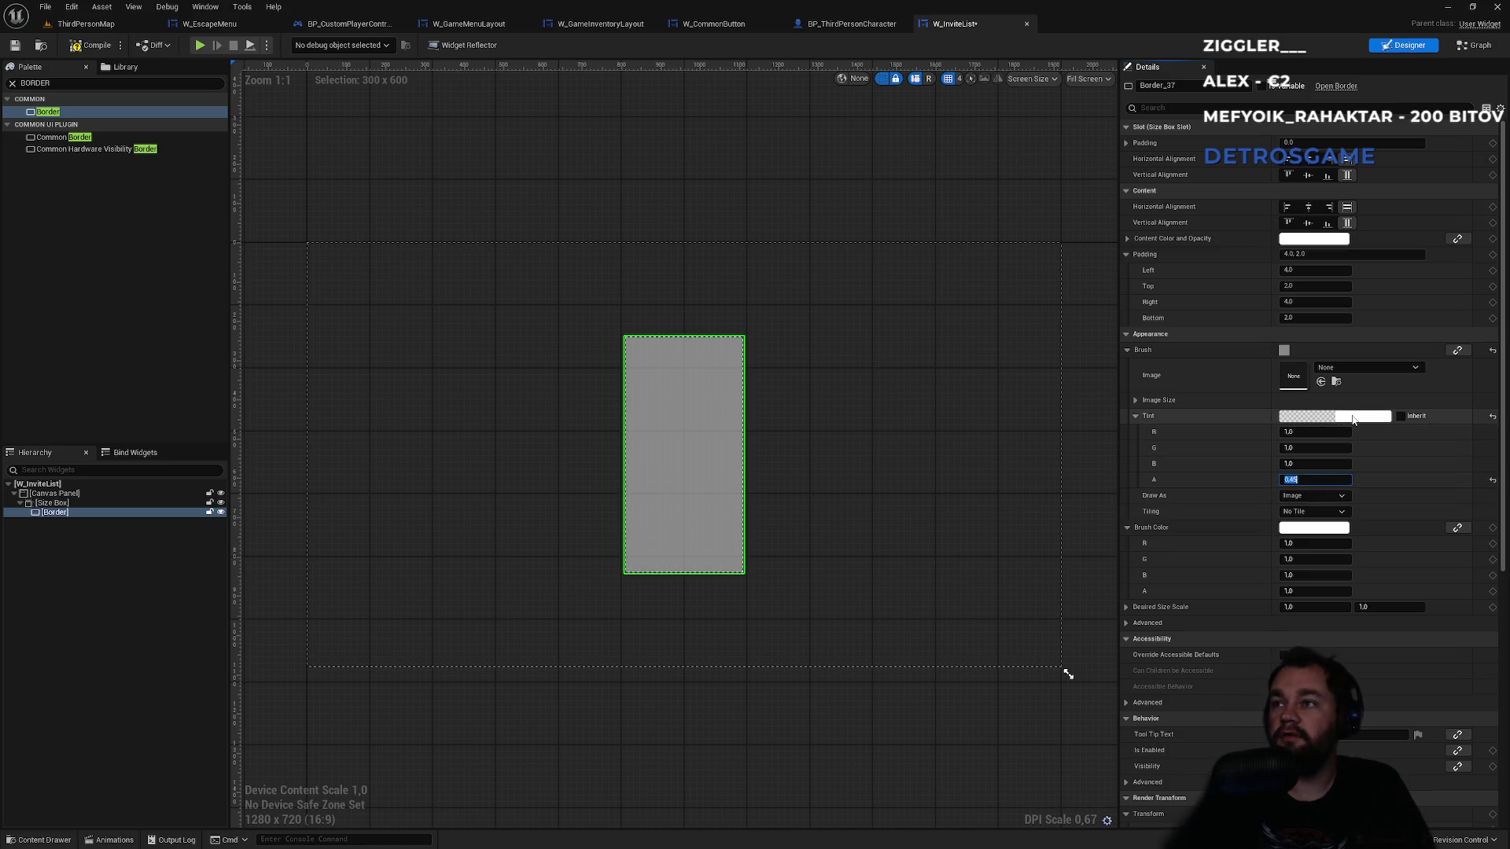
left_click(1352, 420)
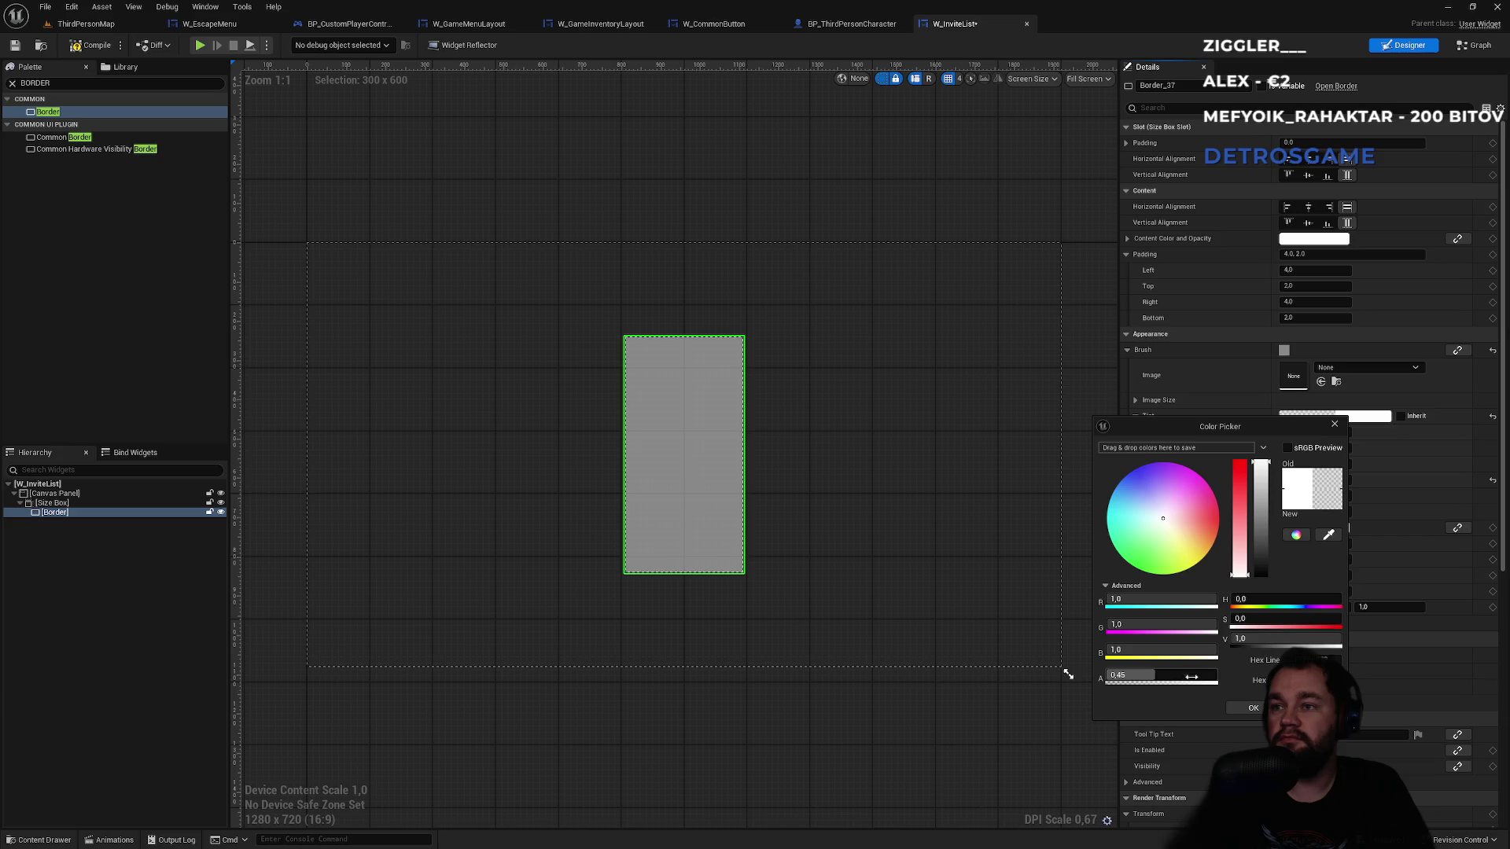
left_click_drag(1240, 639, 1180, 638)
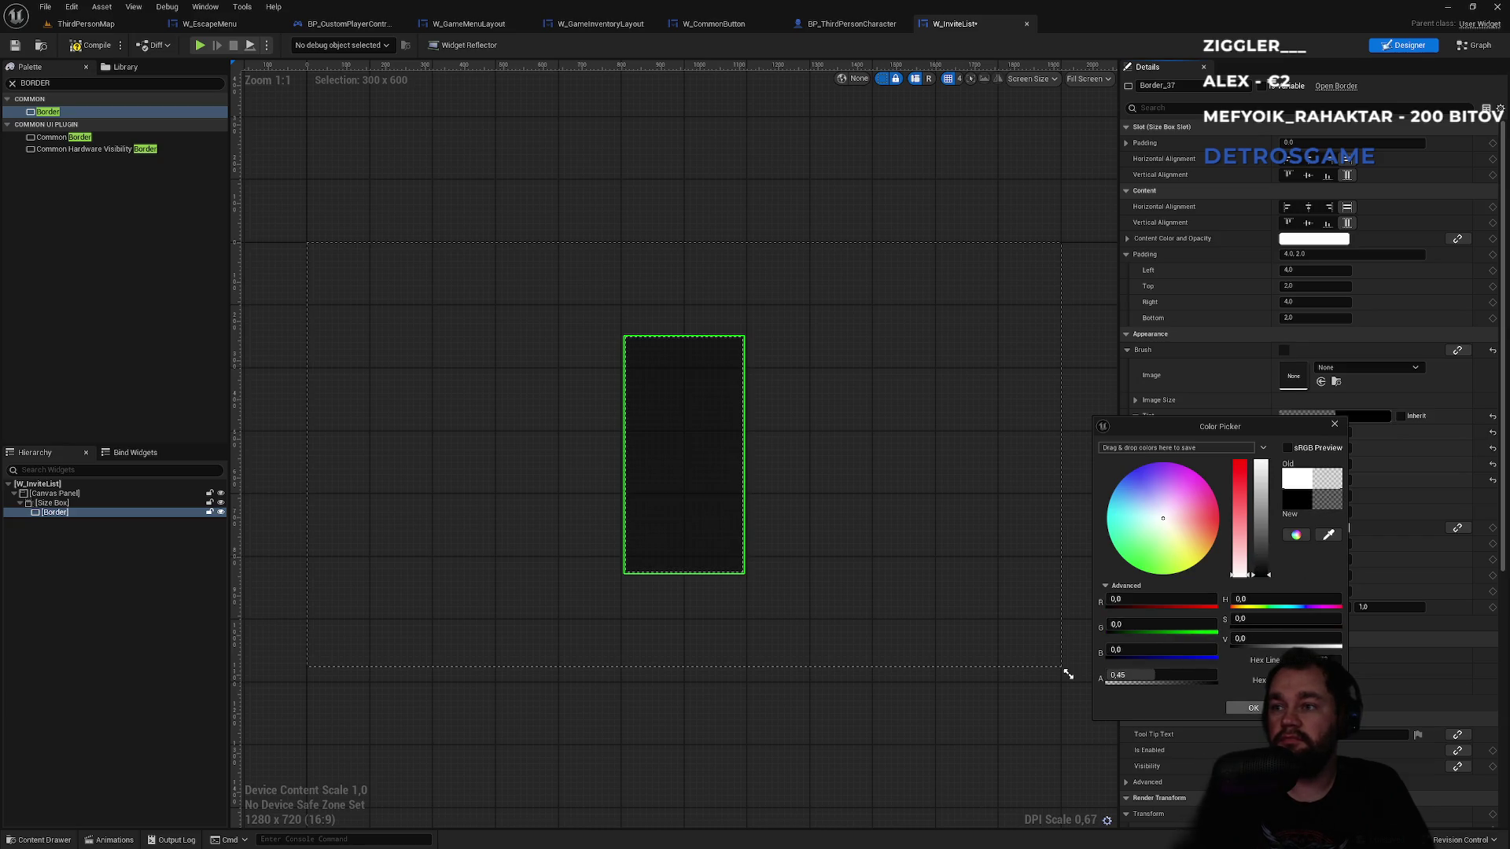
left_click(1254, 708)
- Add a Vertical Box inside the Border
left_click(58, 83)
type("t")
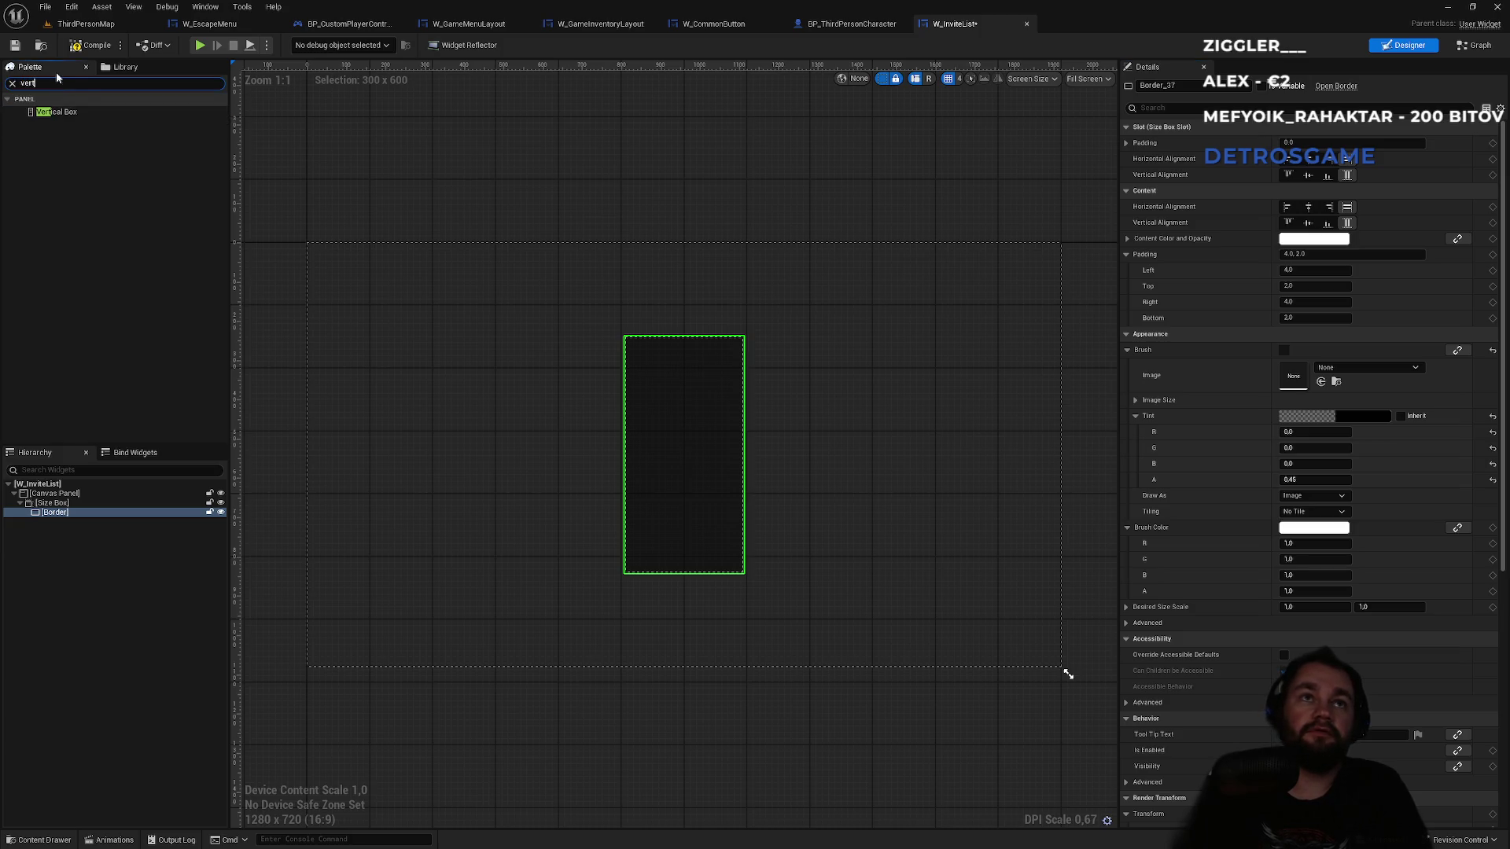
mouse_move(56, 111)
left_mouse_down()
mouse_move(54, 489)
mouse_move(70, 526)
left_mouse_up()
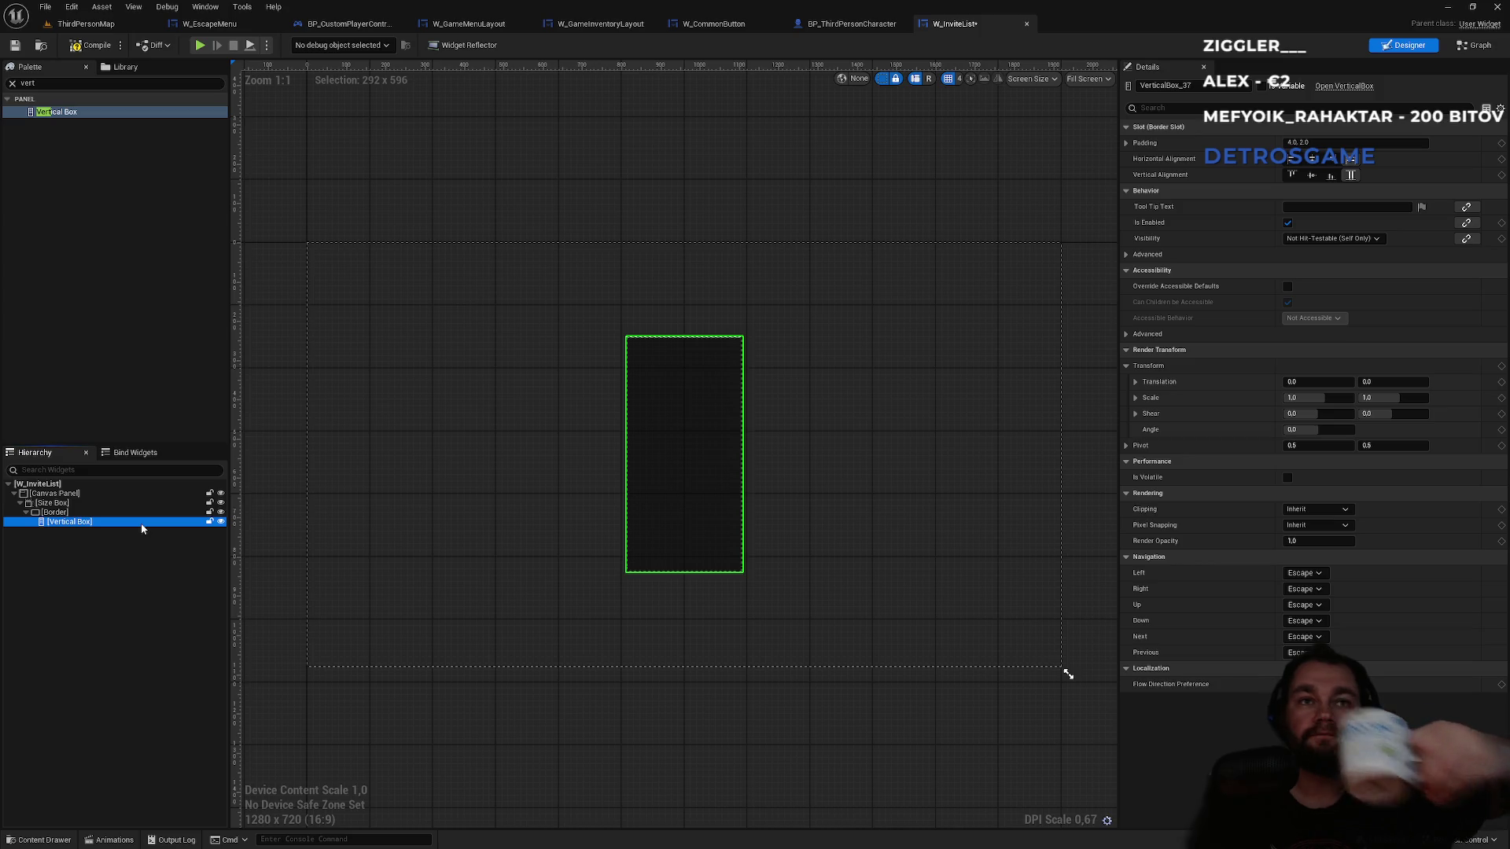
- Scroll the view, then switch back to the ThirdPersonMap level editor
scroll(691, 387, "up", 3)
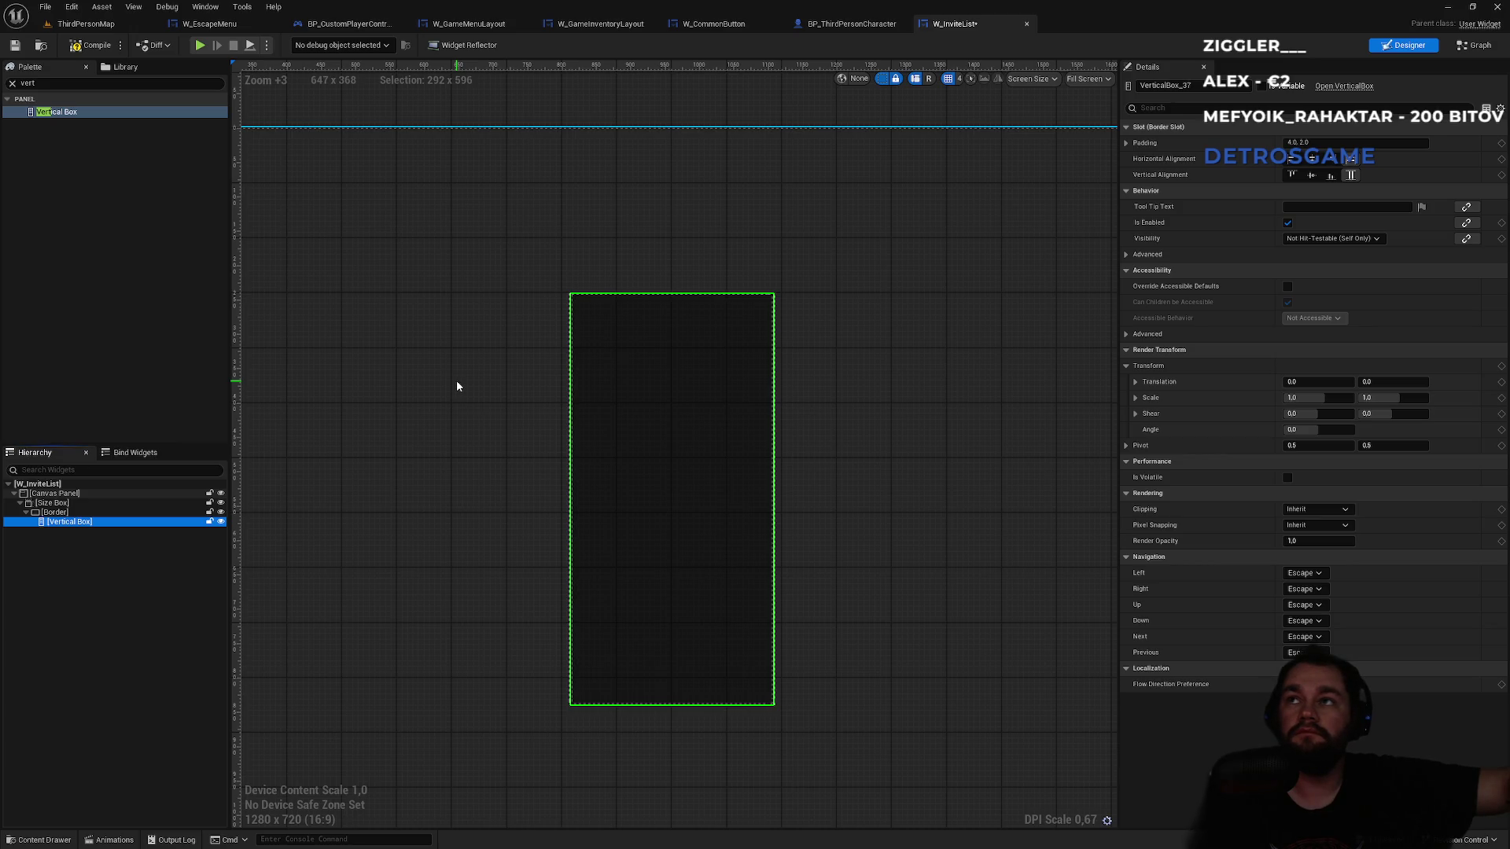
left_click(86, 23)
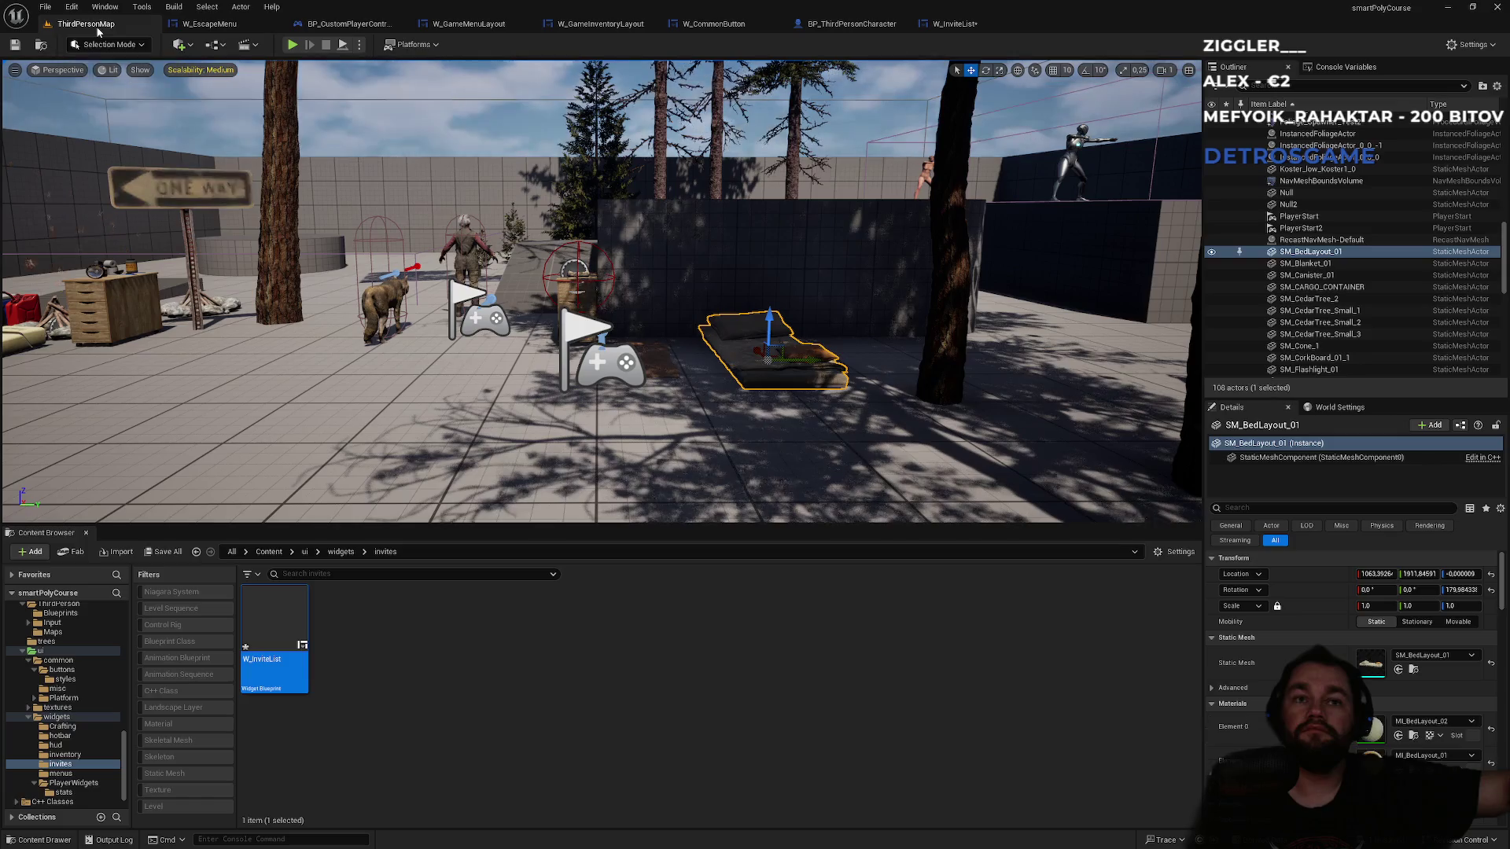
- Save W_InviteList, then open W_ItemContainerGrid from Content/ui/widgets/inventory
key("ctrl+s")
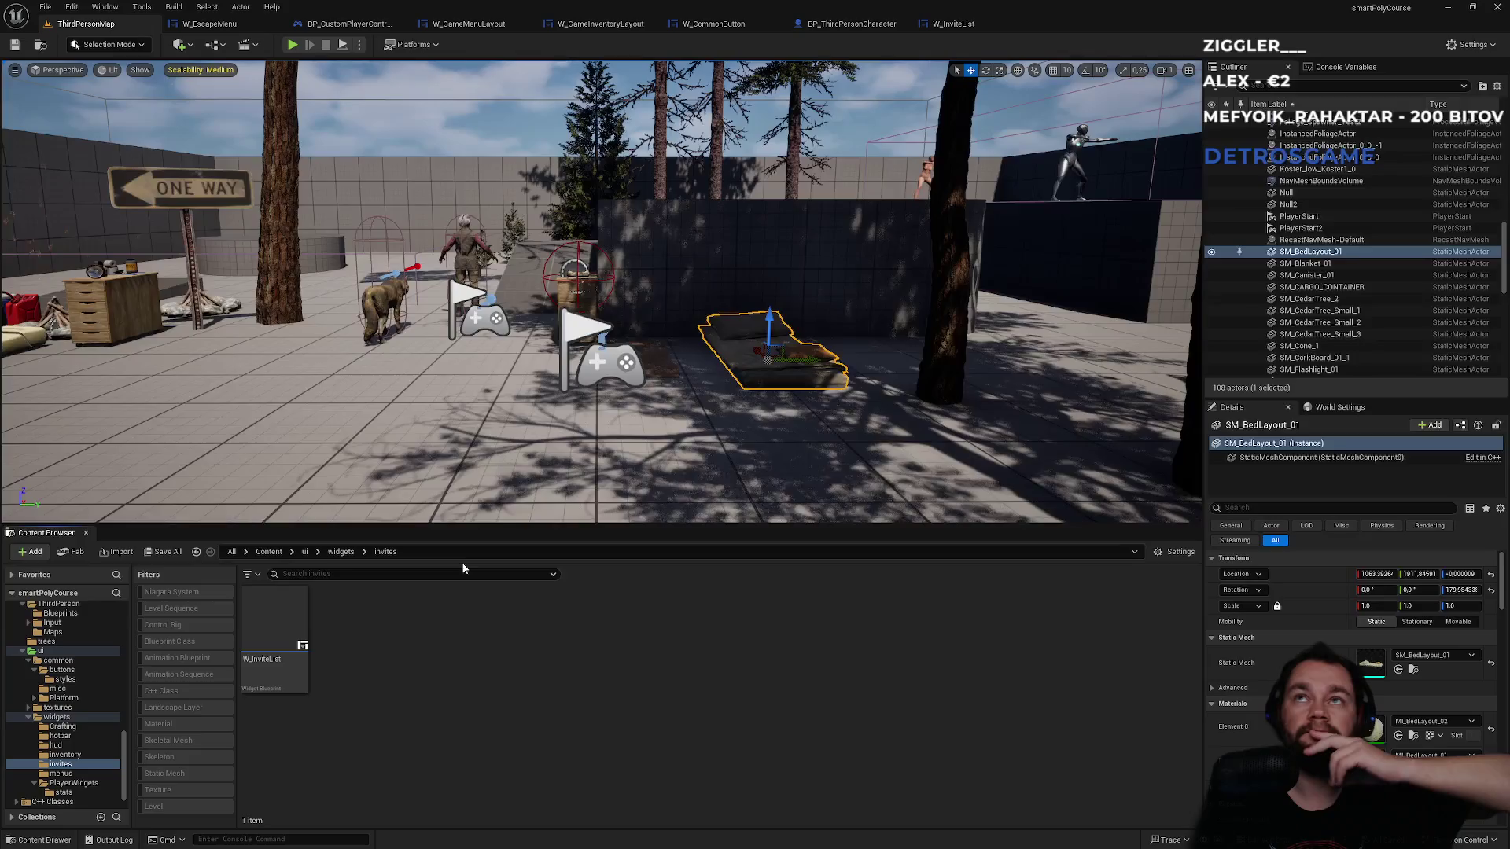
left_click(305, 552)
left_click(269, 552)
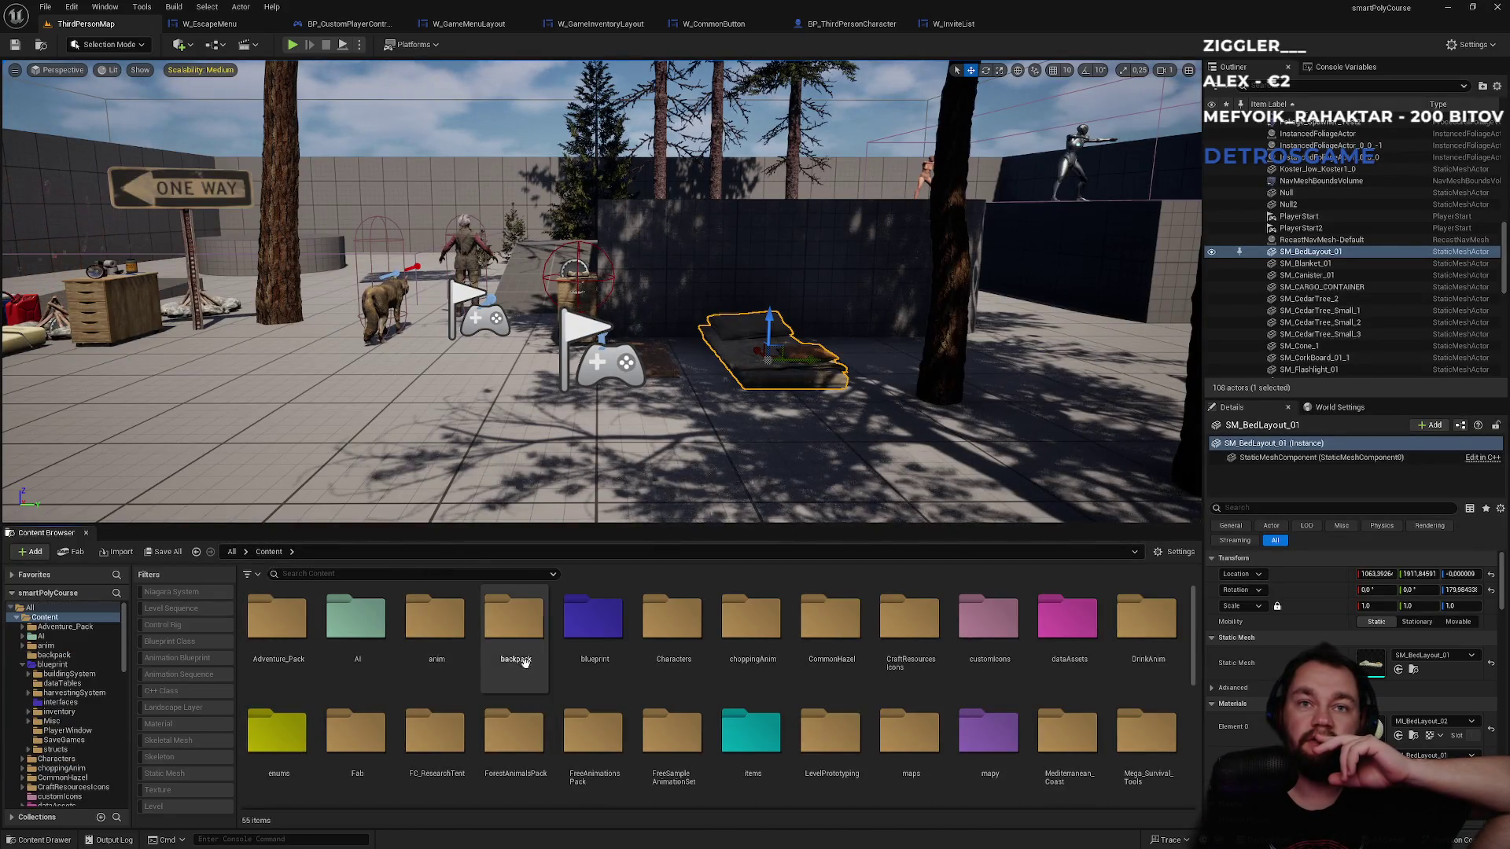
scroll(890, 723, "down", 3)
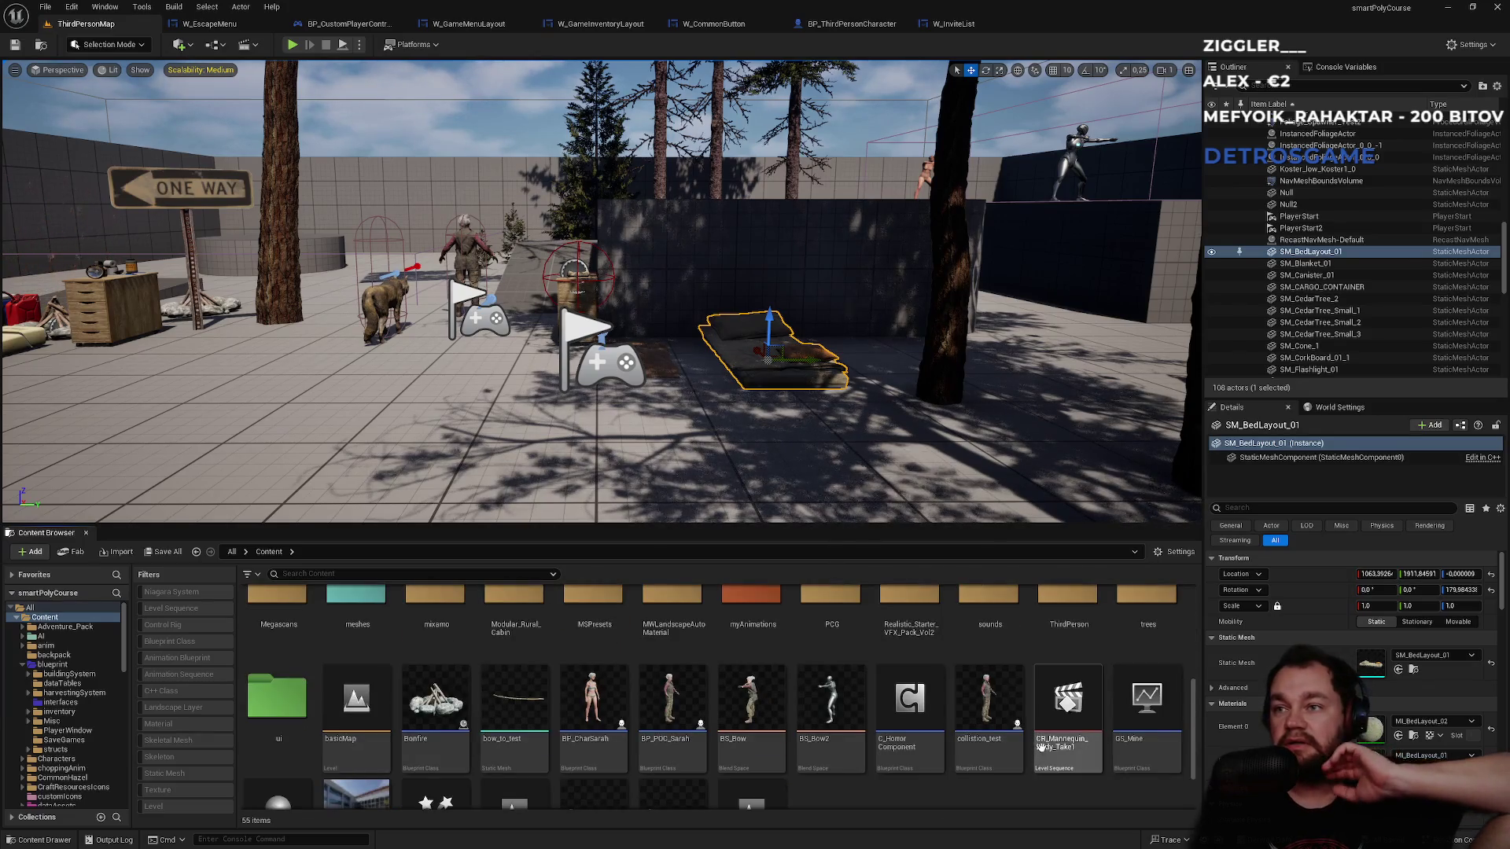
double_click(256, 712)
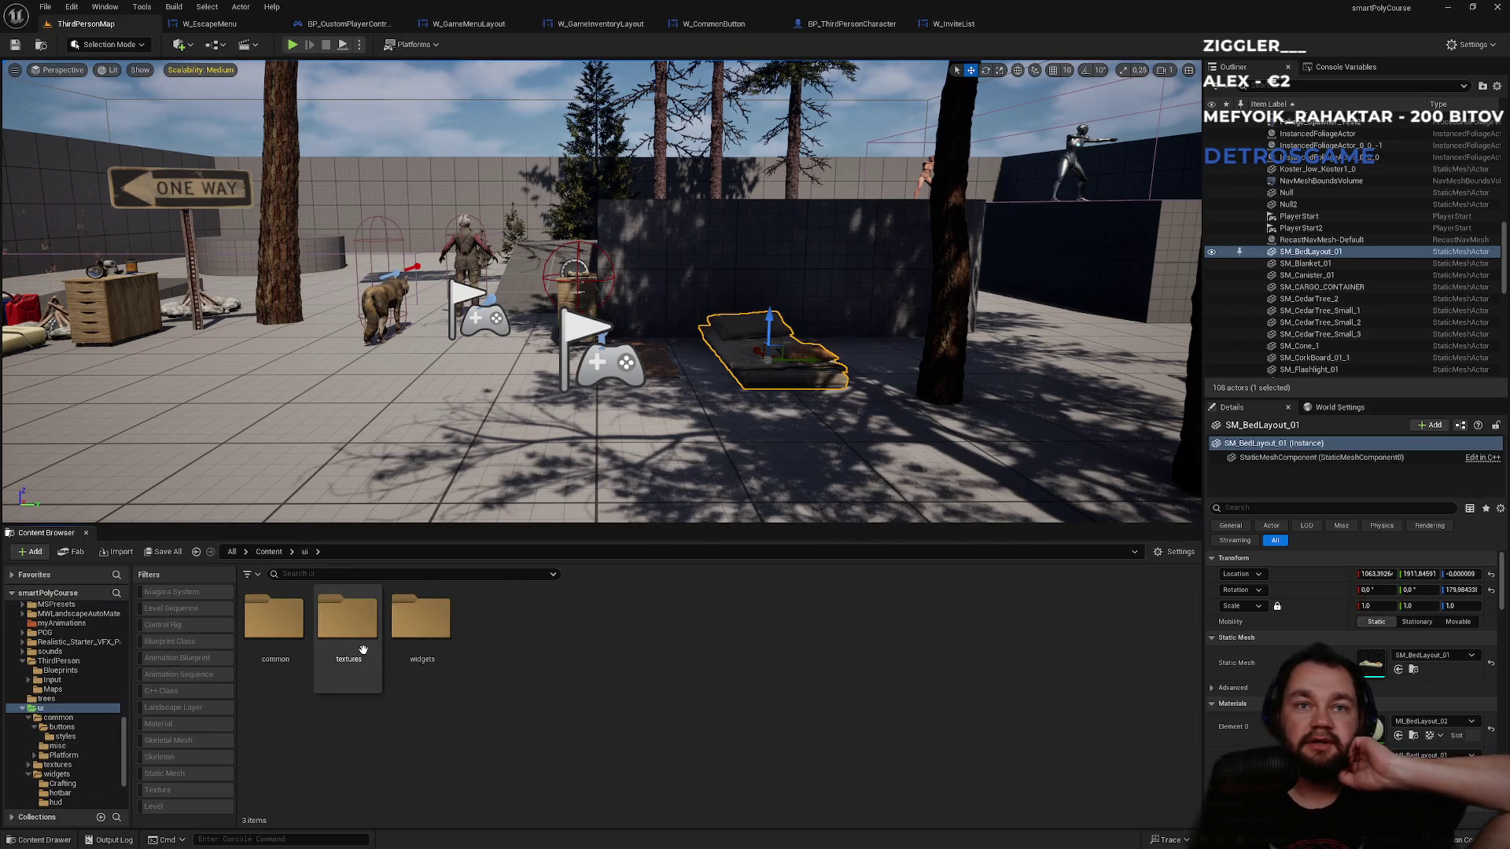
double_click(417, 652)
double_click(494, 622)
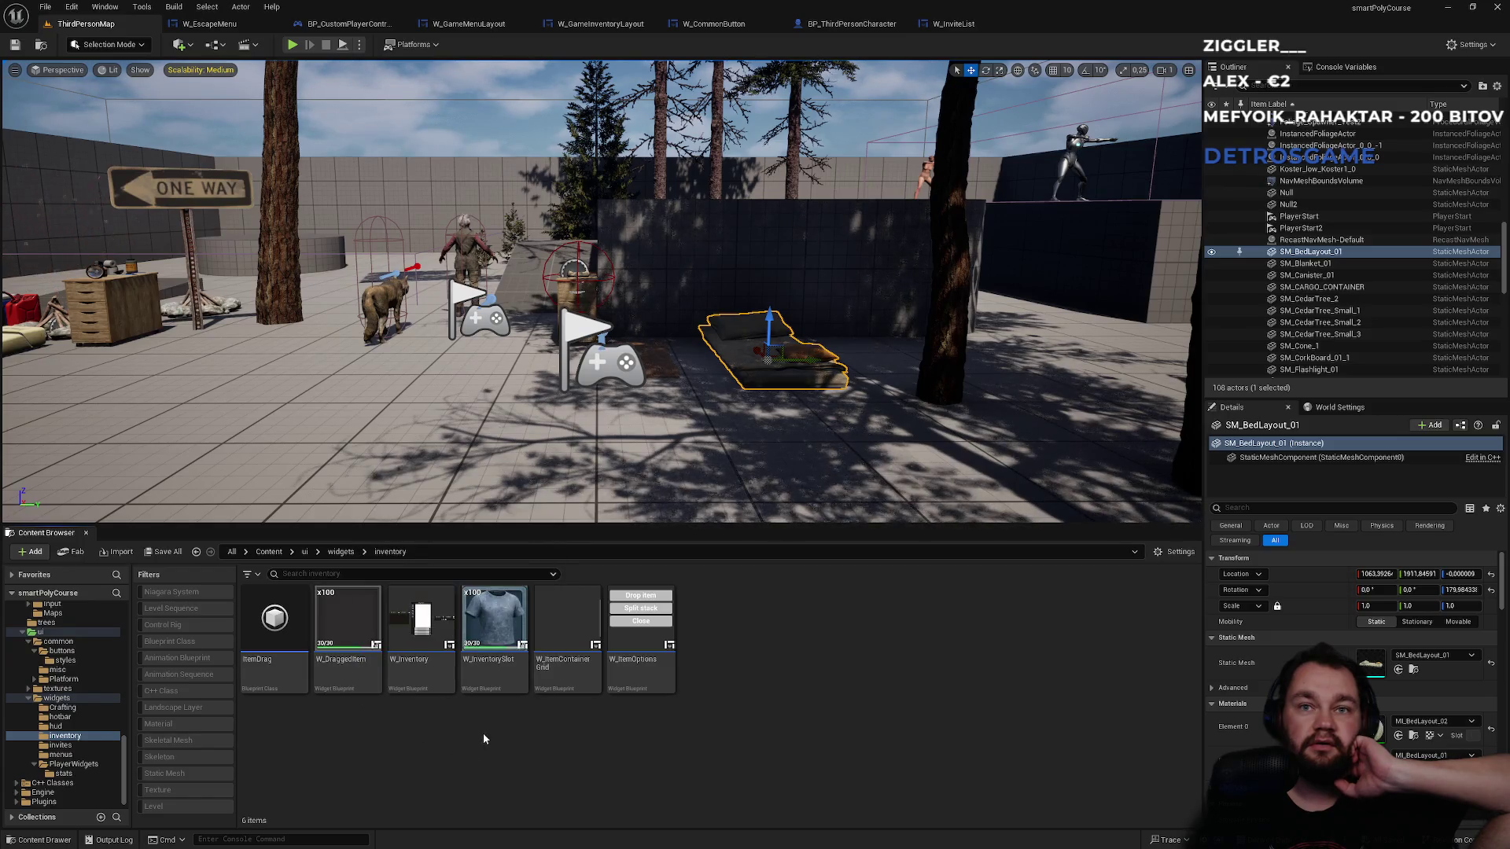
left_click(576, 673)
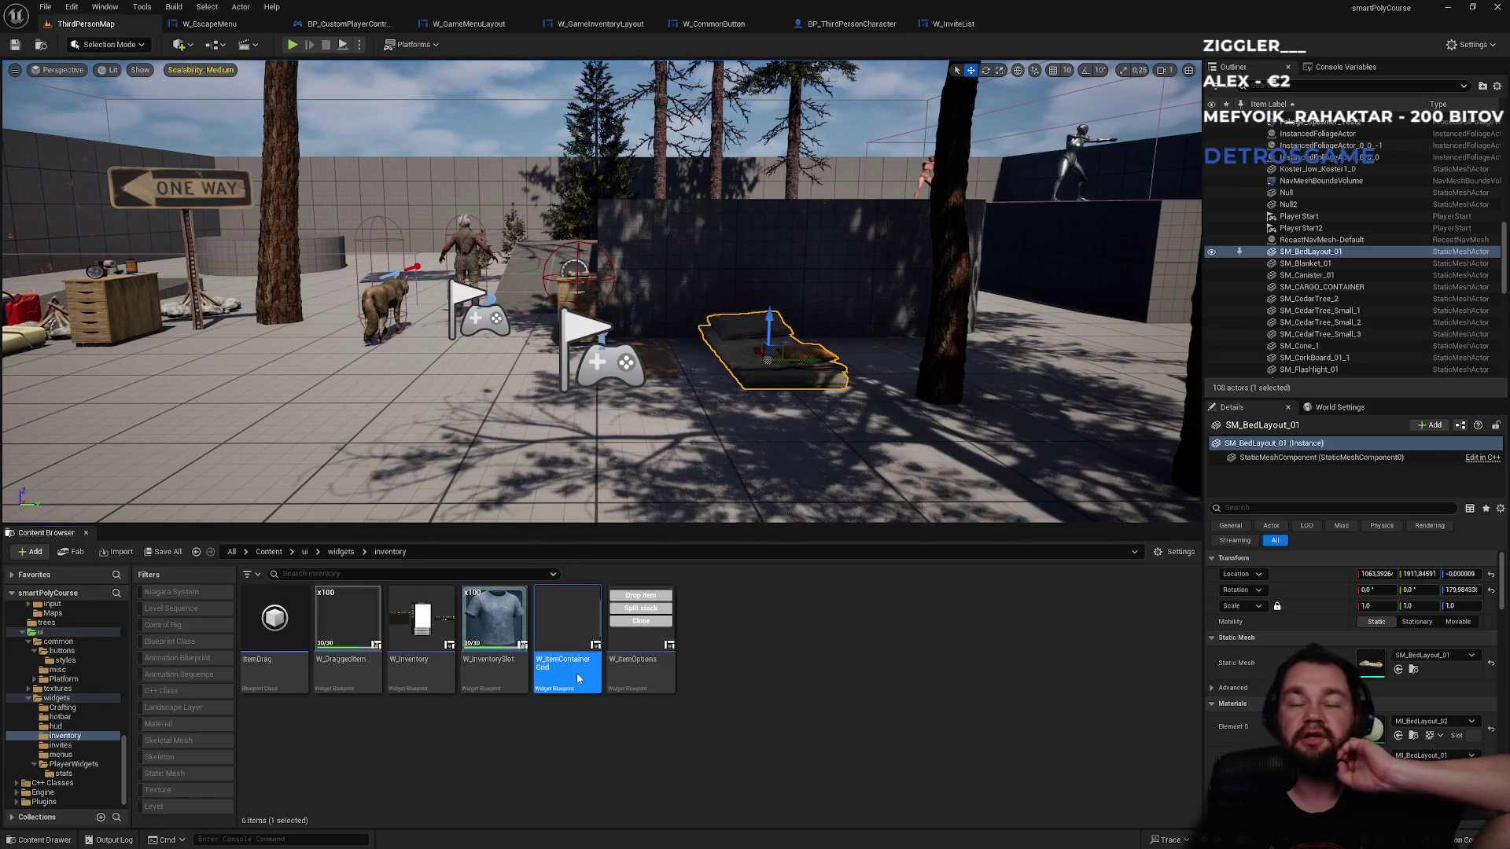
double_click(578, 675)
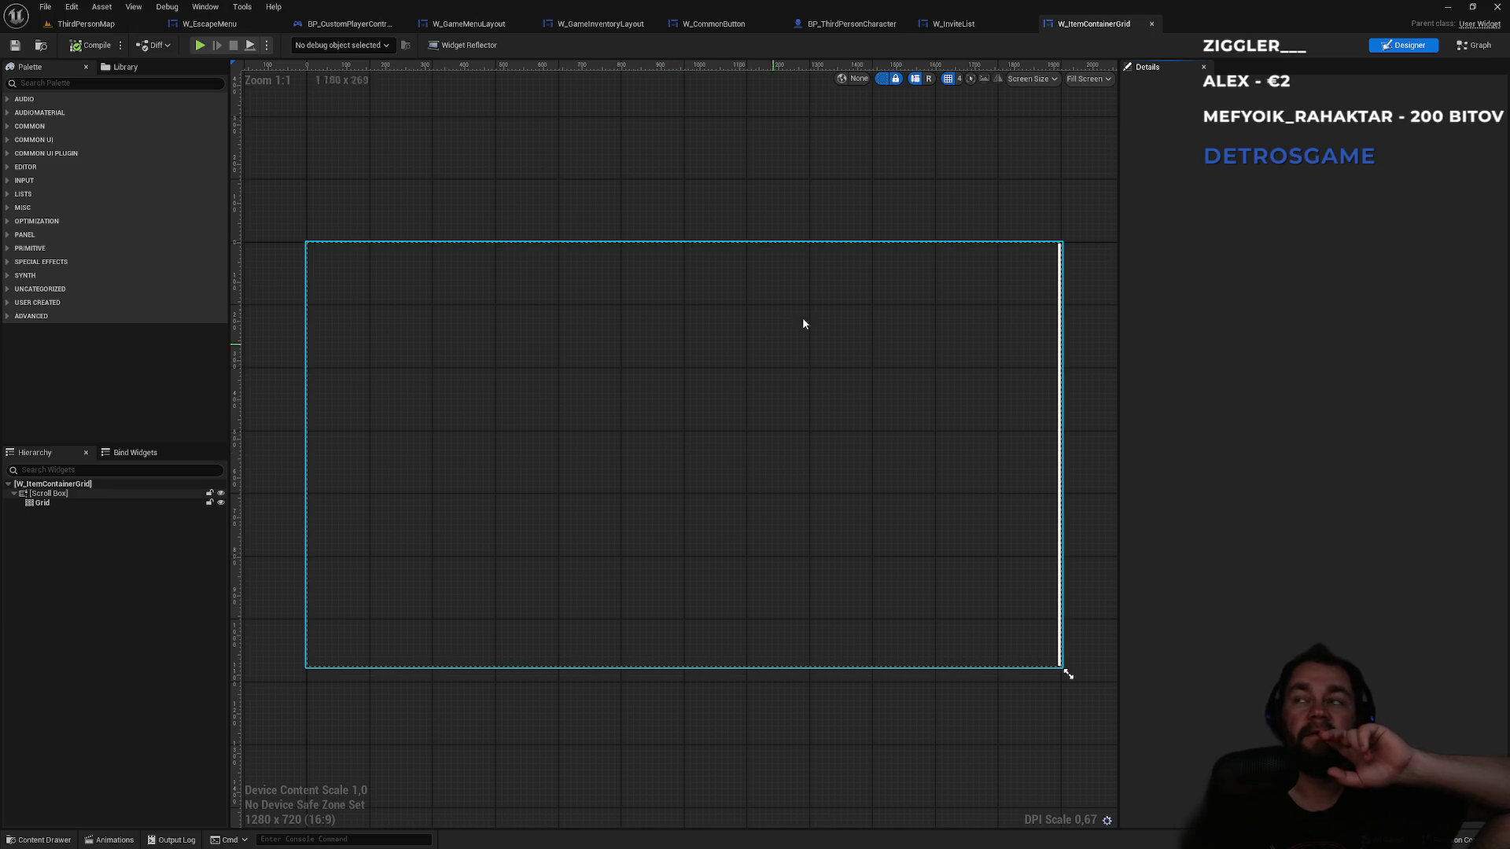
- Inspect W_ItemContainerGrid's AddSlotToGrid and AddSlots function graphs, then return to the level editor
left_click(1462, 47)
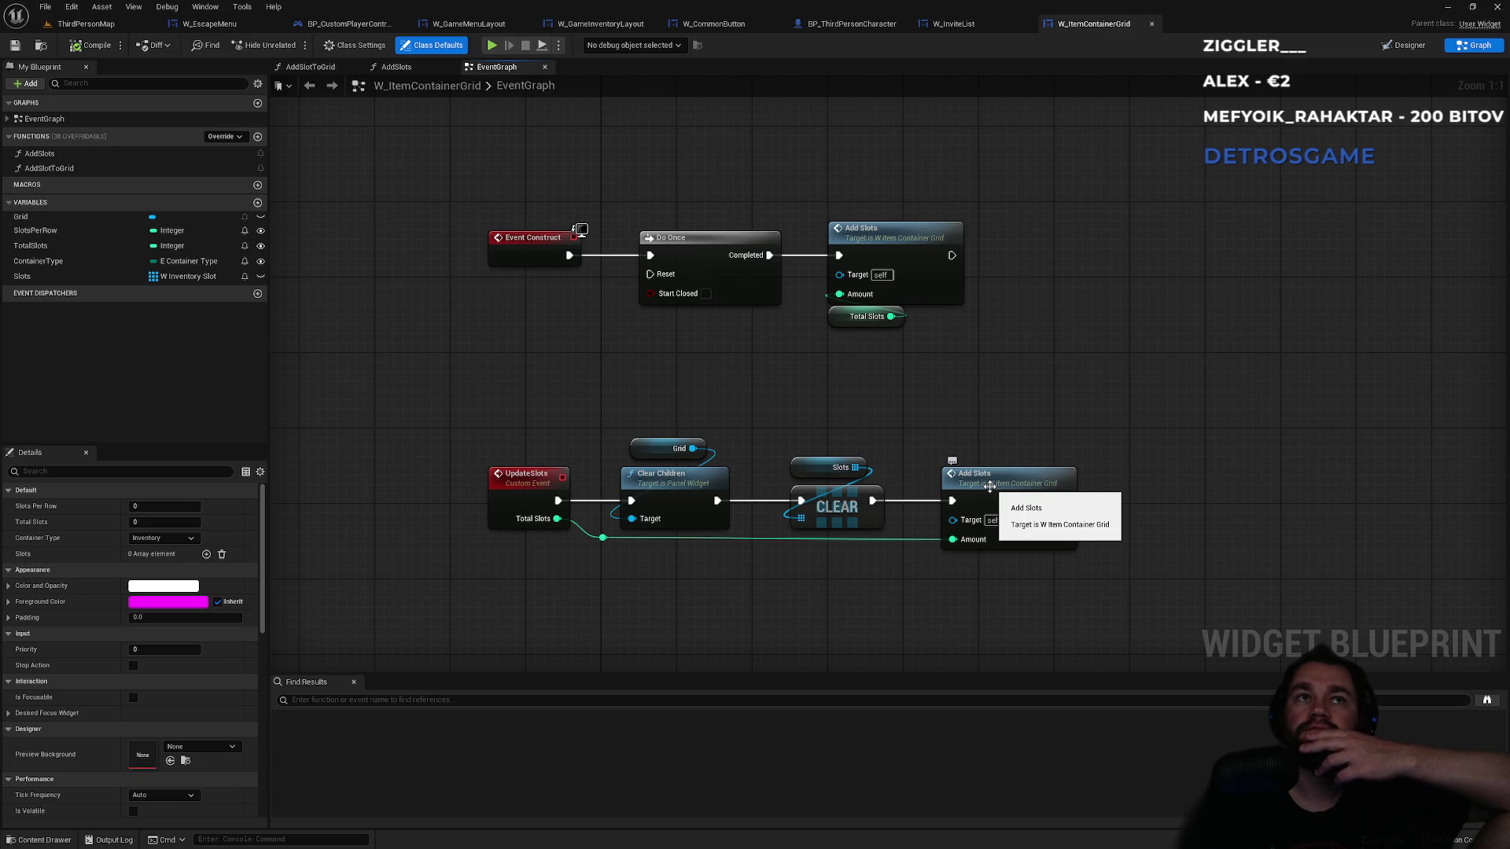
double_click(95, 165)
mouse_move(660, 273)
left_mouse_down()
mouse_move(1031, 304)
mouse_move(1001, 299)
left_mouse_up()
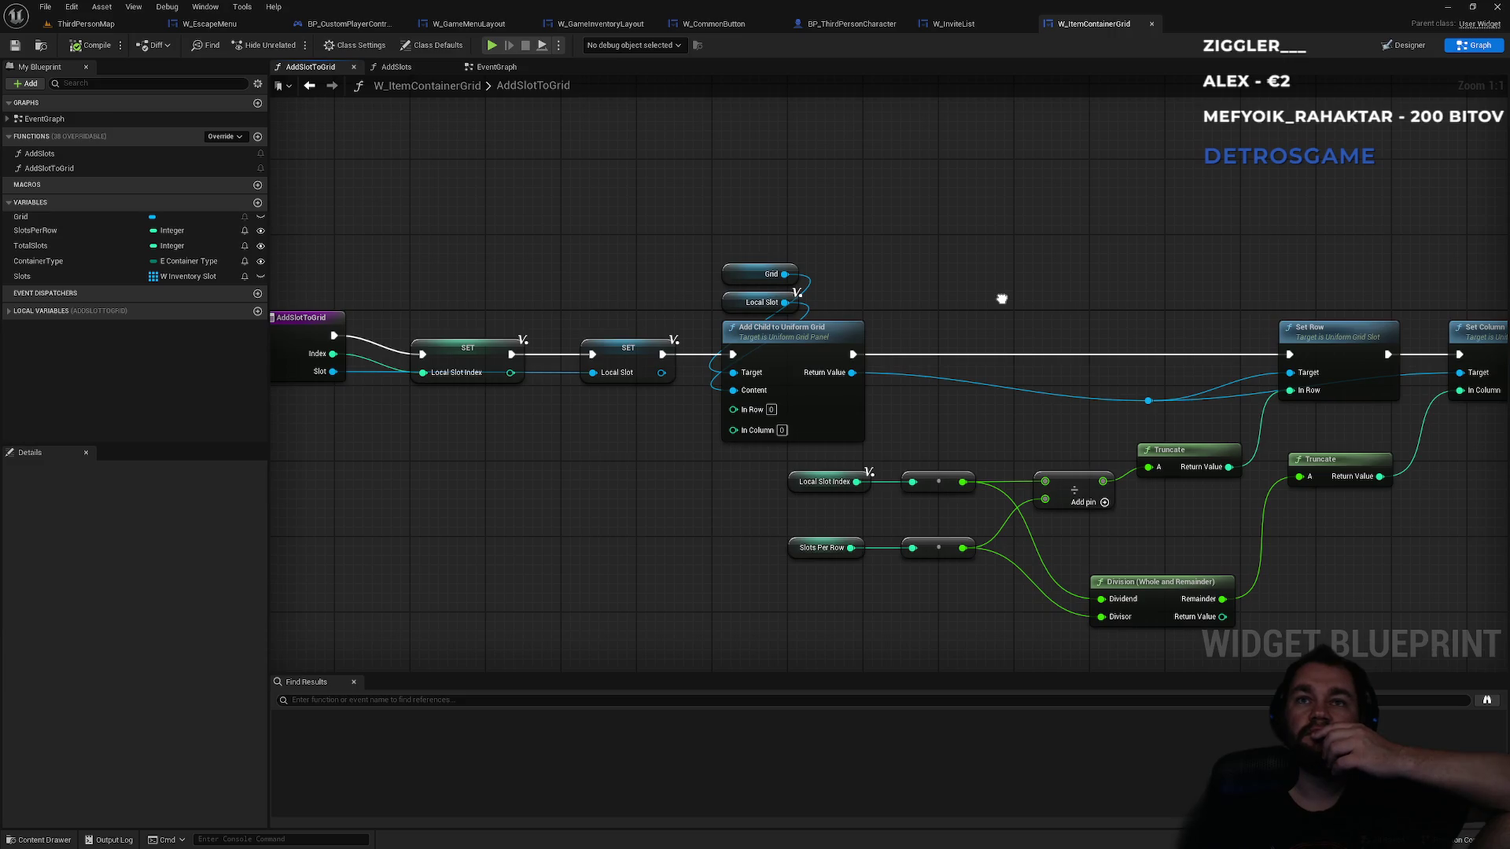
left_click_drag(1001, 299, 922, 294)
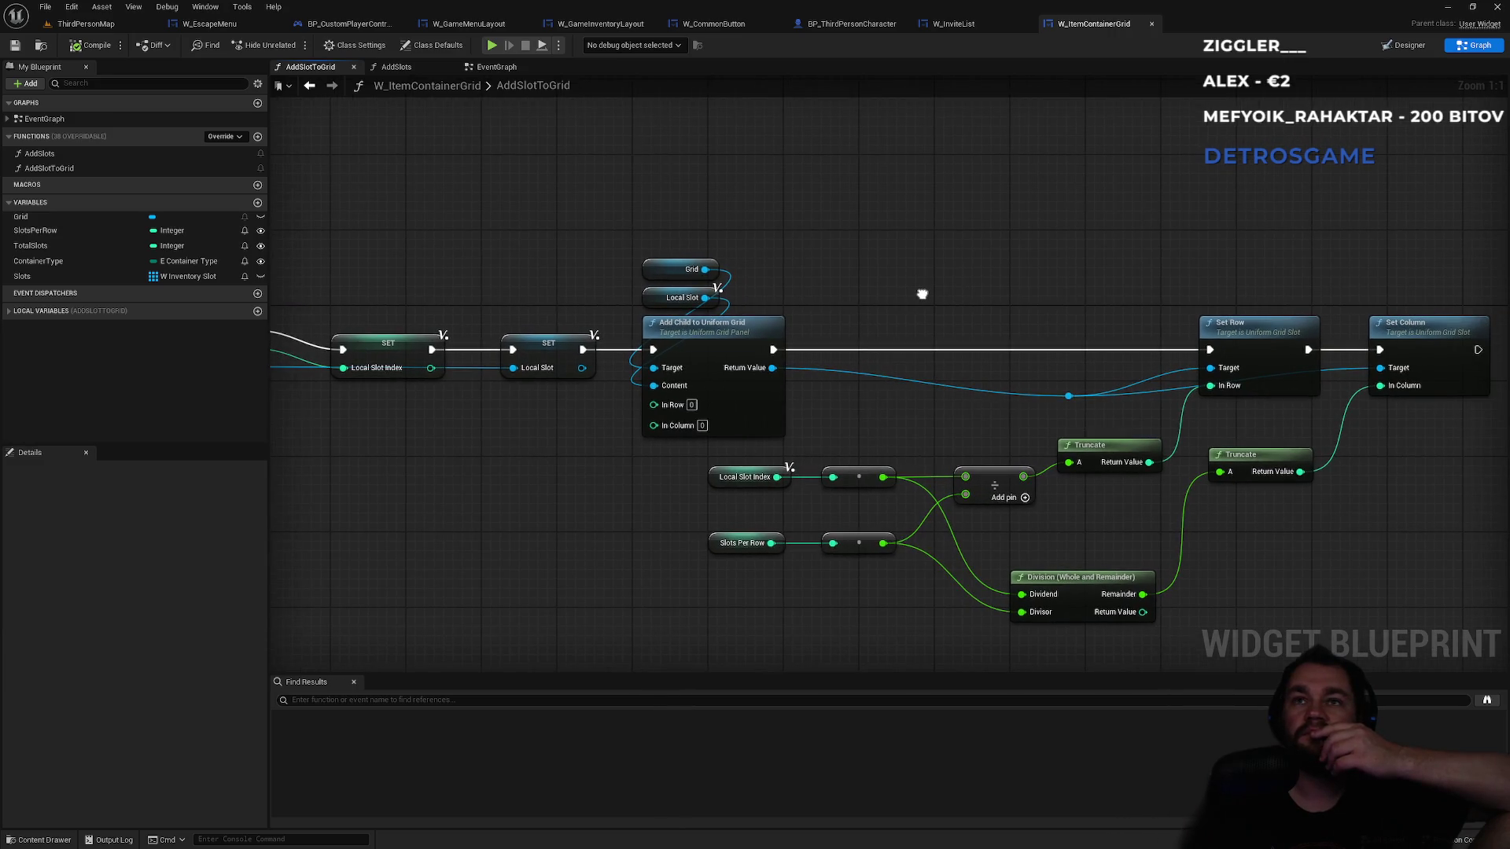
double_click(56, 156)
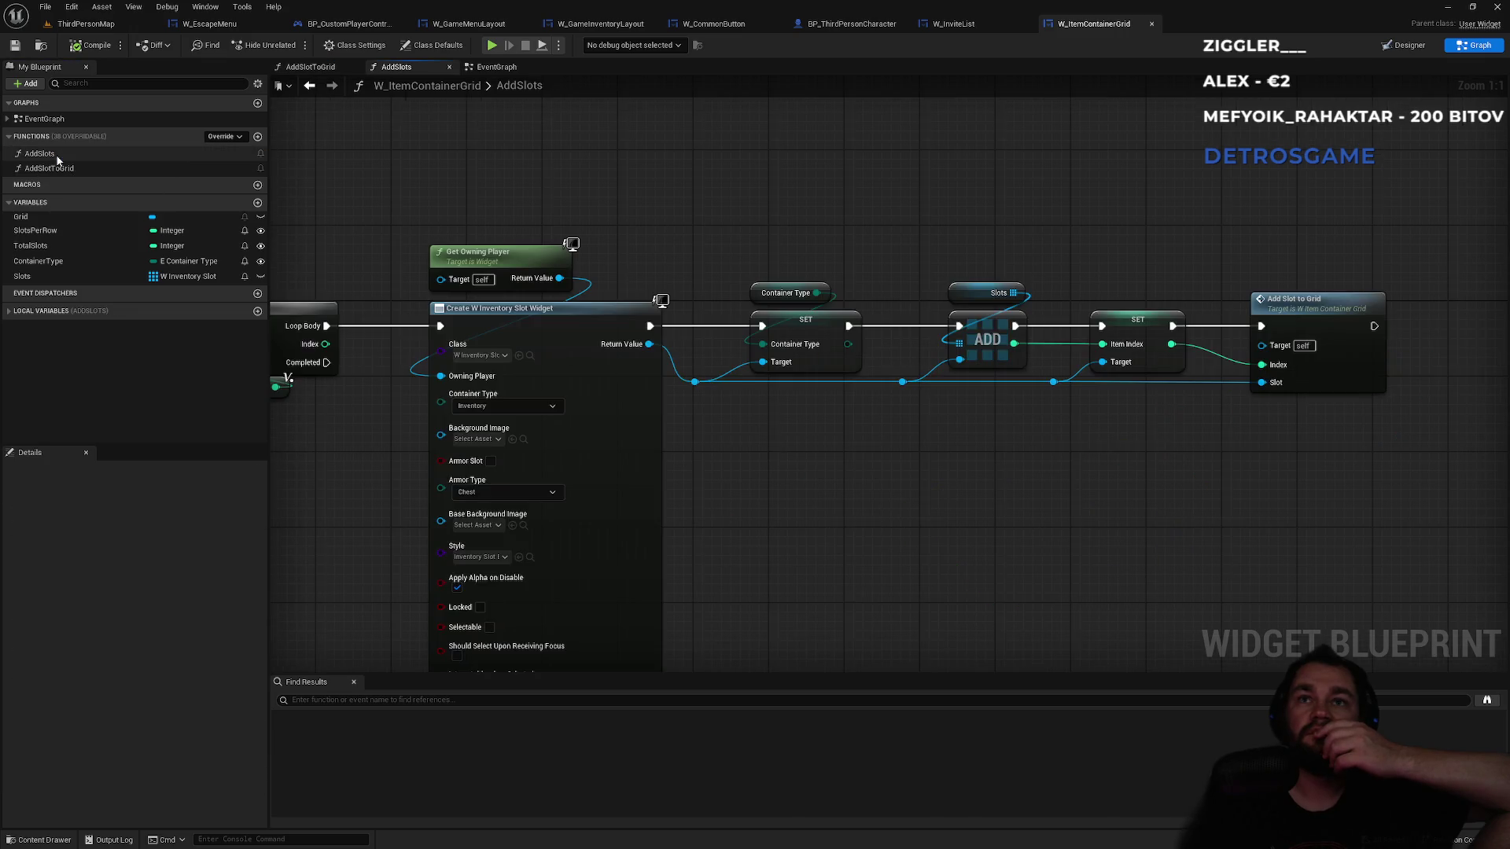
left_click_drag(570, 247, 869, 229)
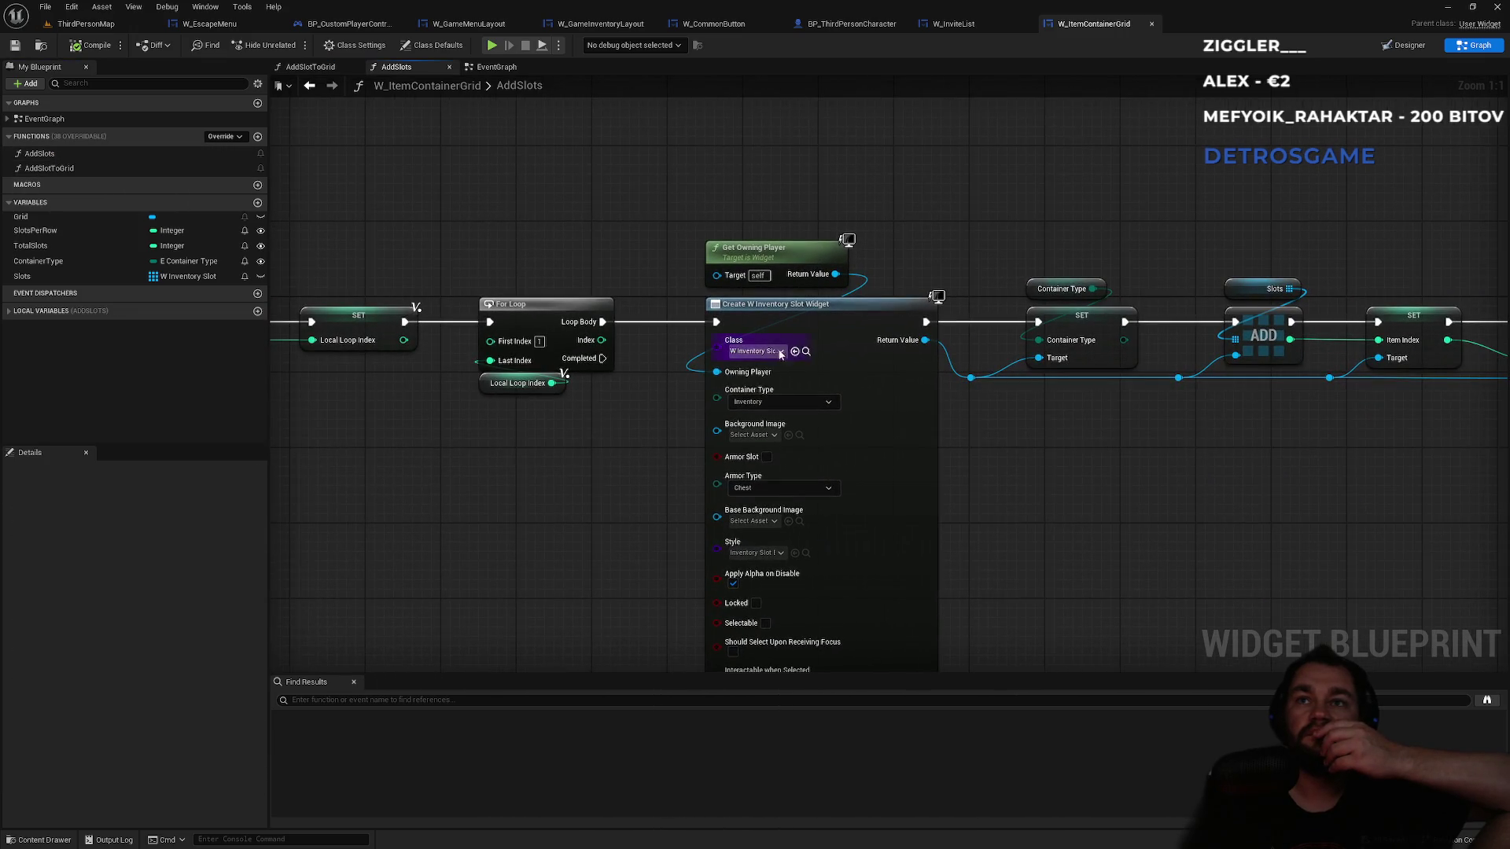
left_click(806, 352)
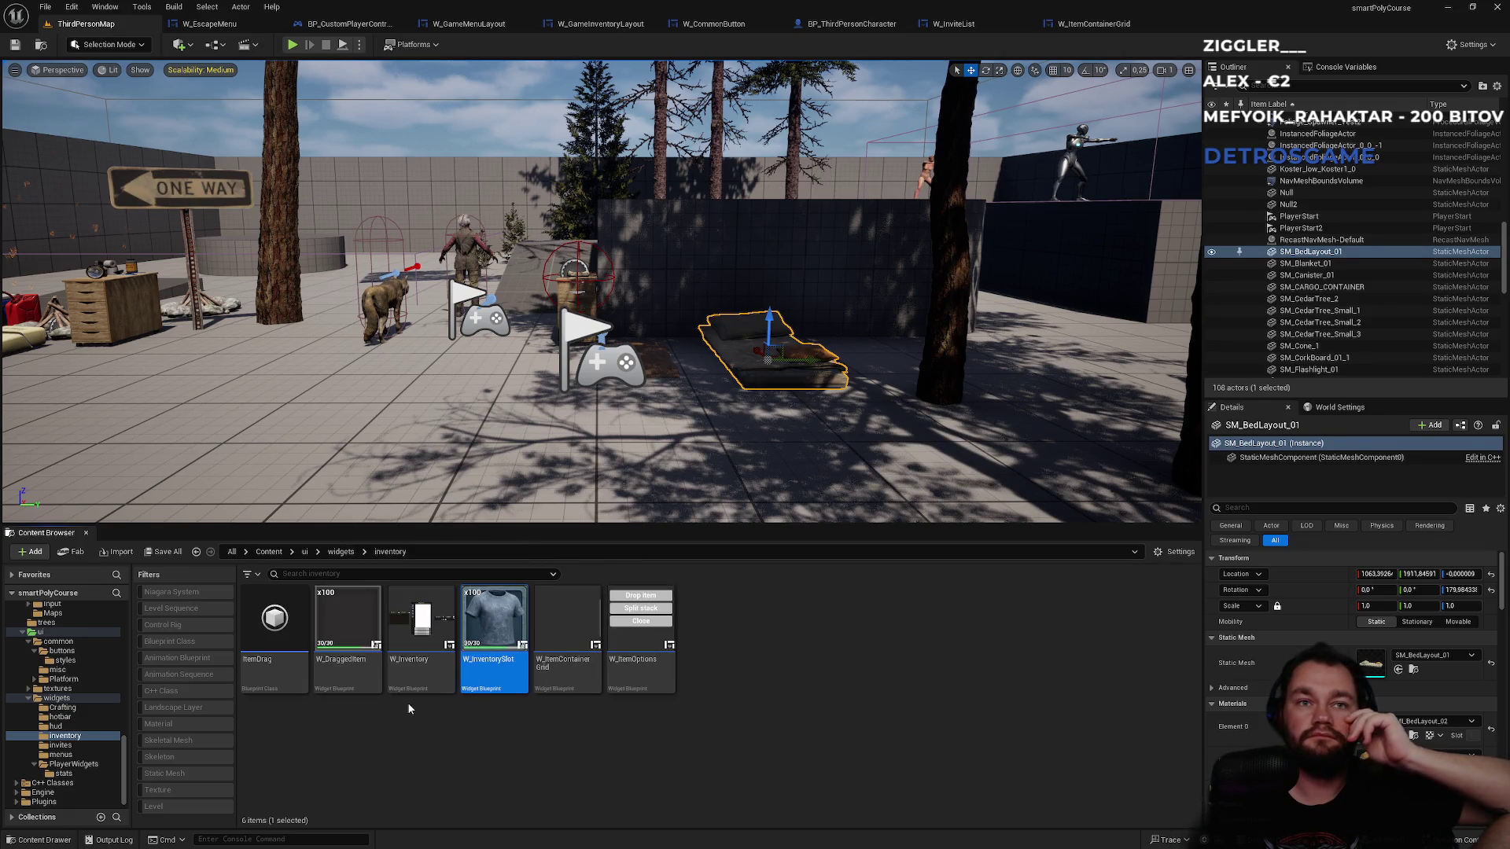
- Browse W_Inventory's event graph, from crafting bar to SetStorageWindow nodes, then return to W_ItemContainerGrid
double_click(422, 665)
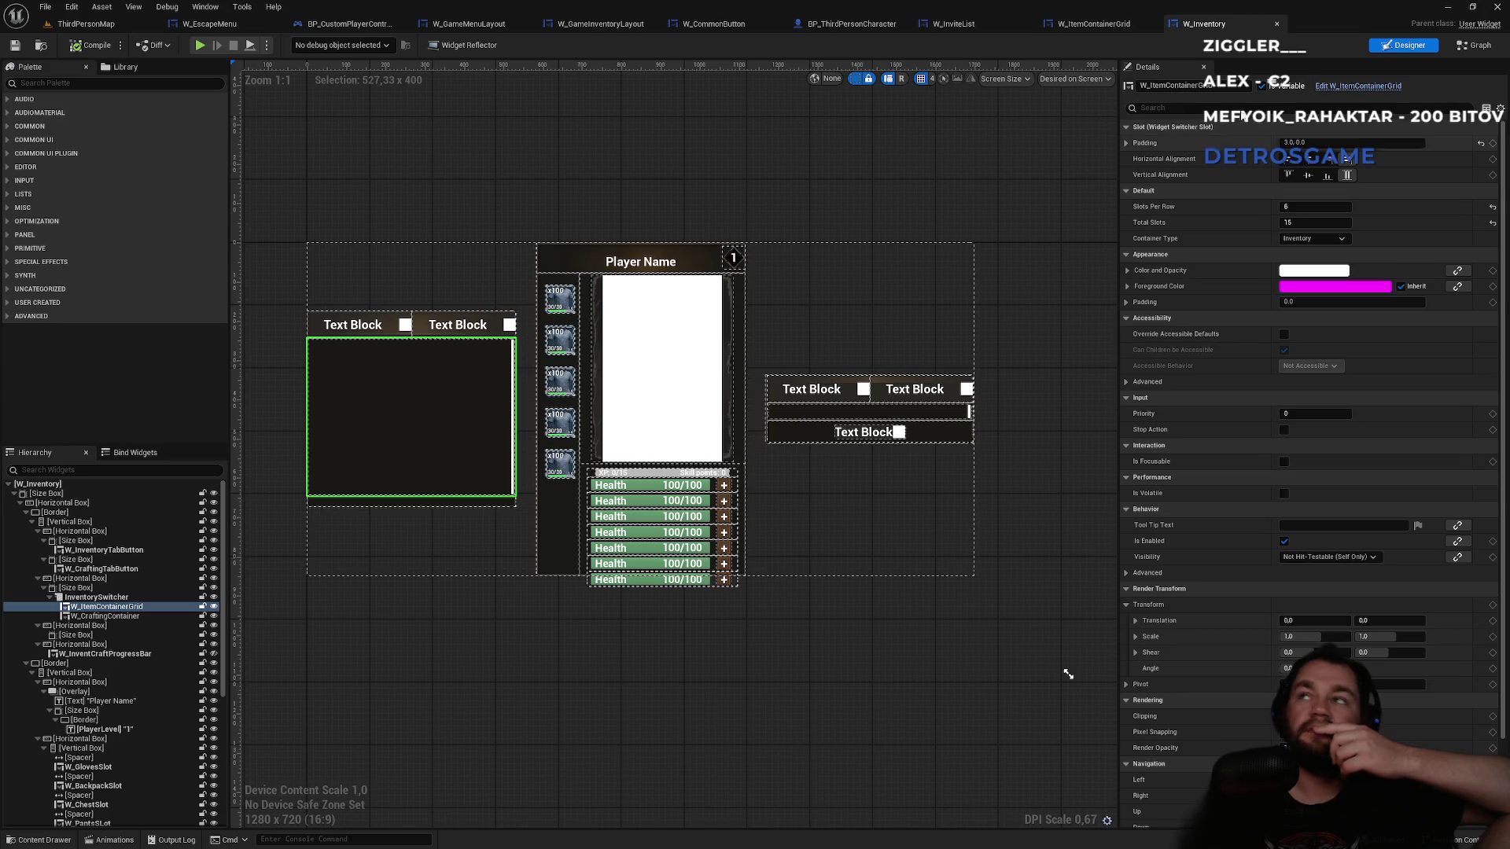
left_click(1491, 49)
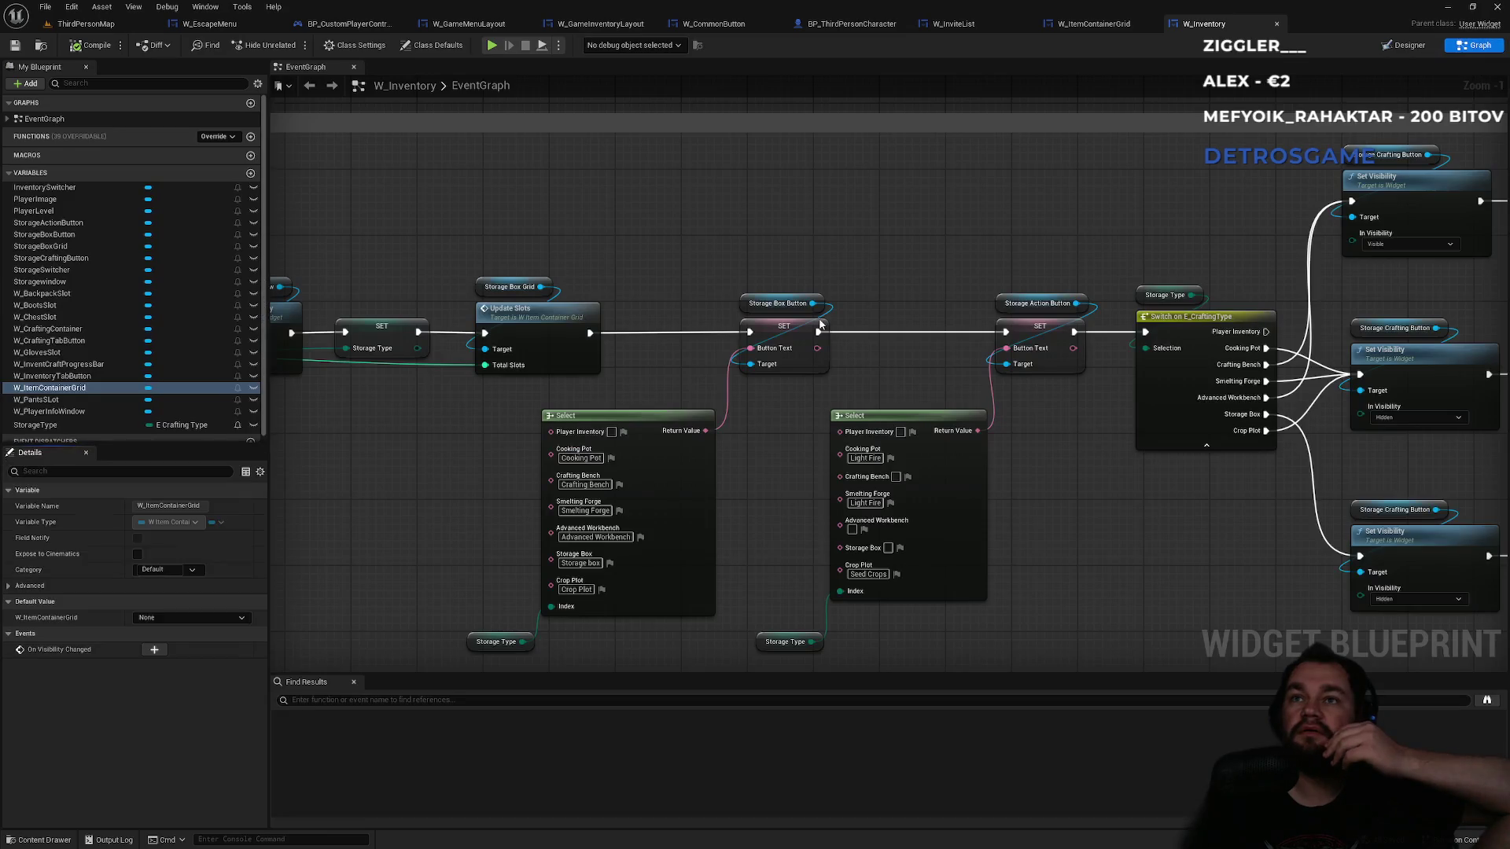
scroll(783, 330, "down", 2)
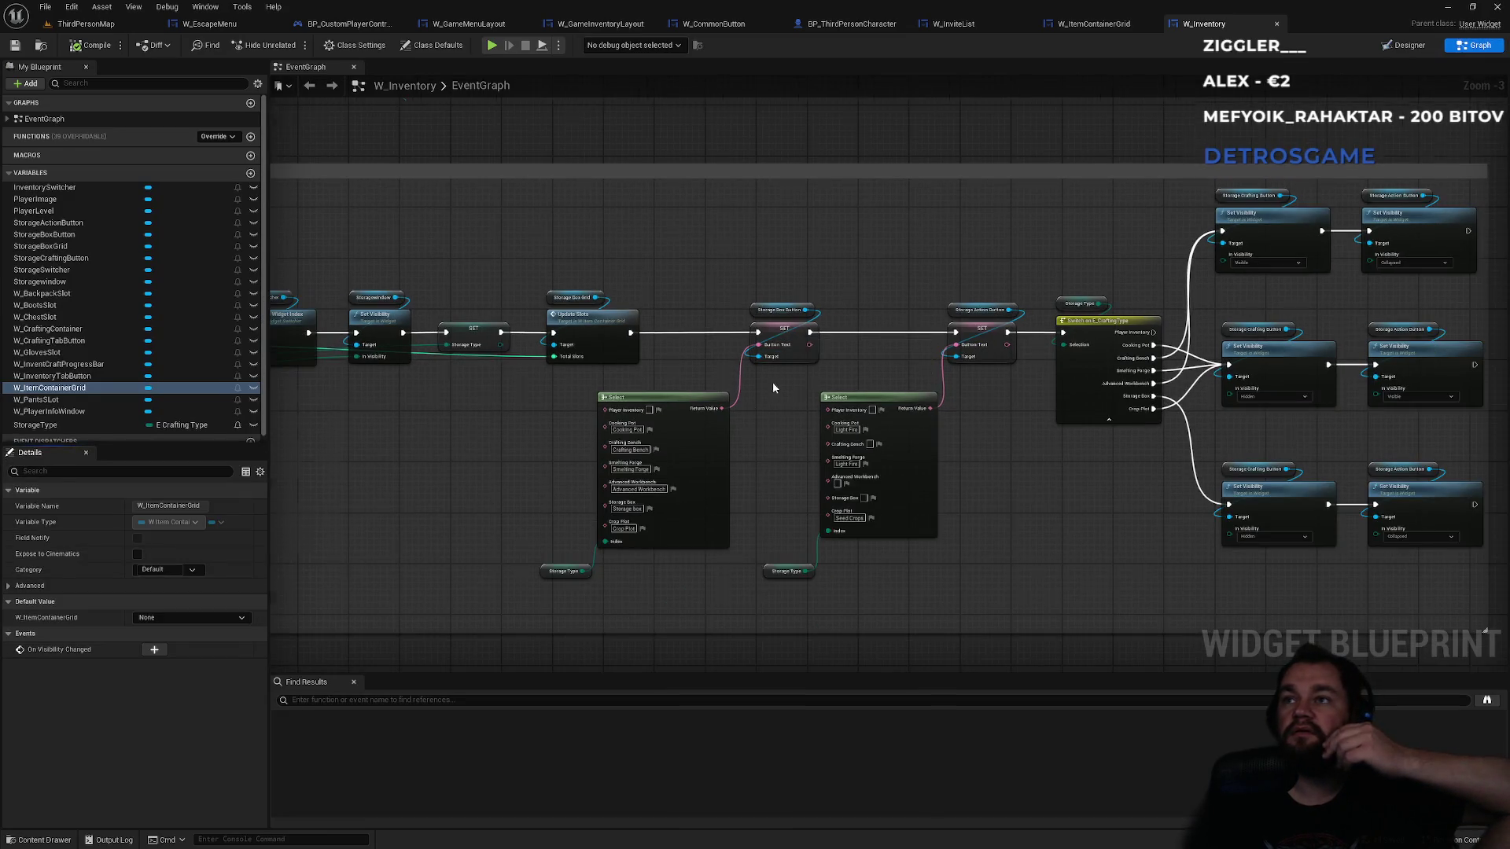
scroll(773, 382, "down", 5)
scroll(834, 238, "up", 9)
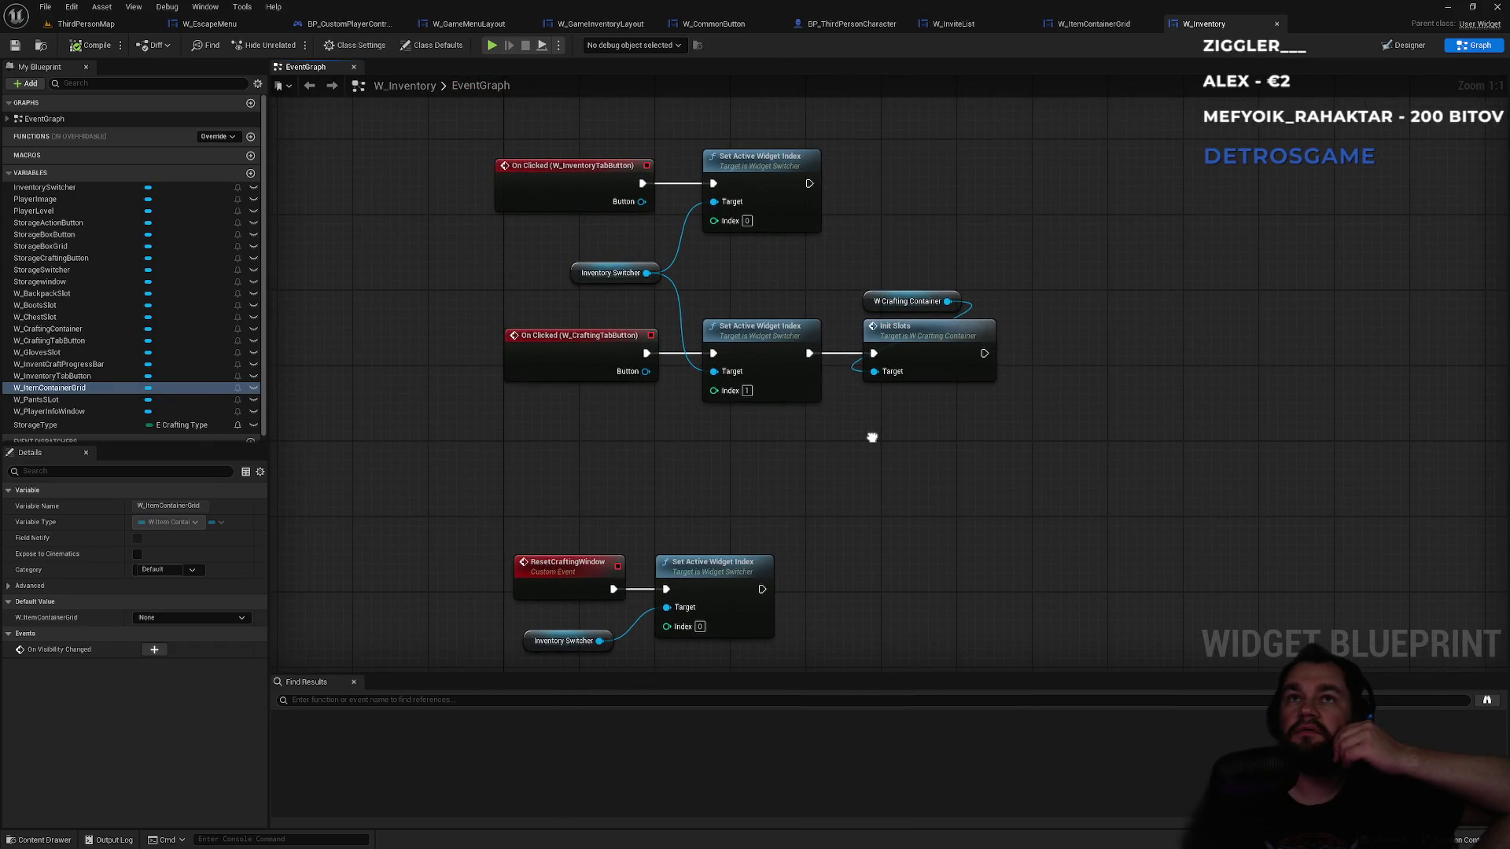
left_click_drag(872, 437, 924, 320)
left_click_drag(936, 529, 961, 232)
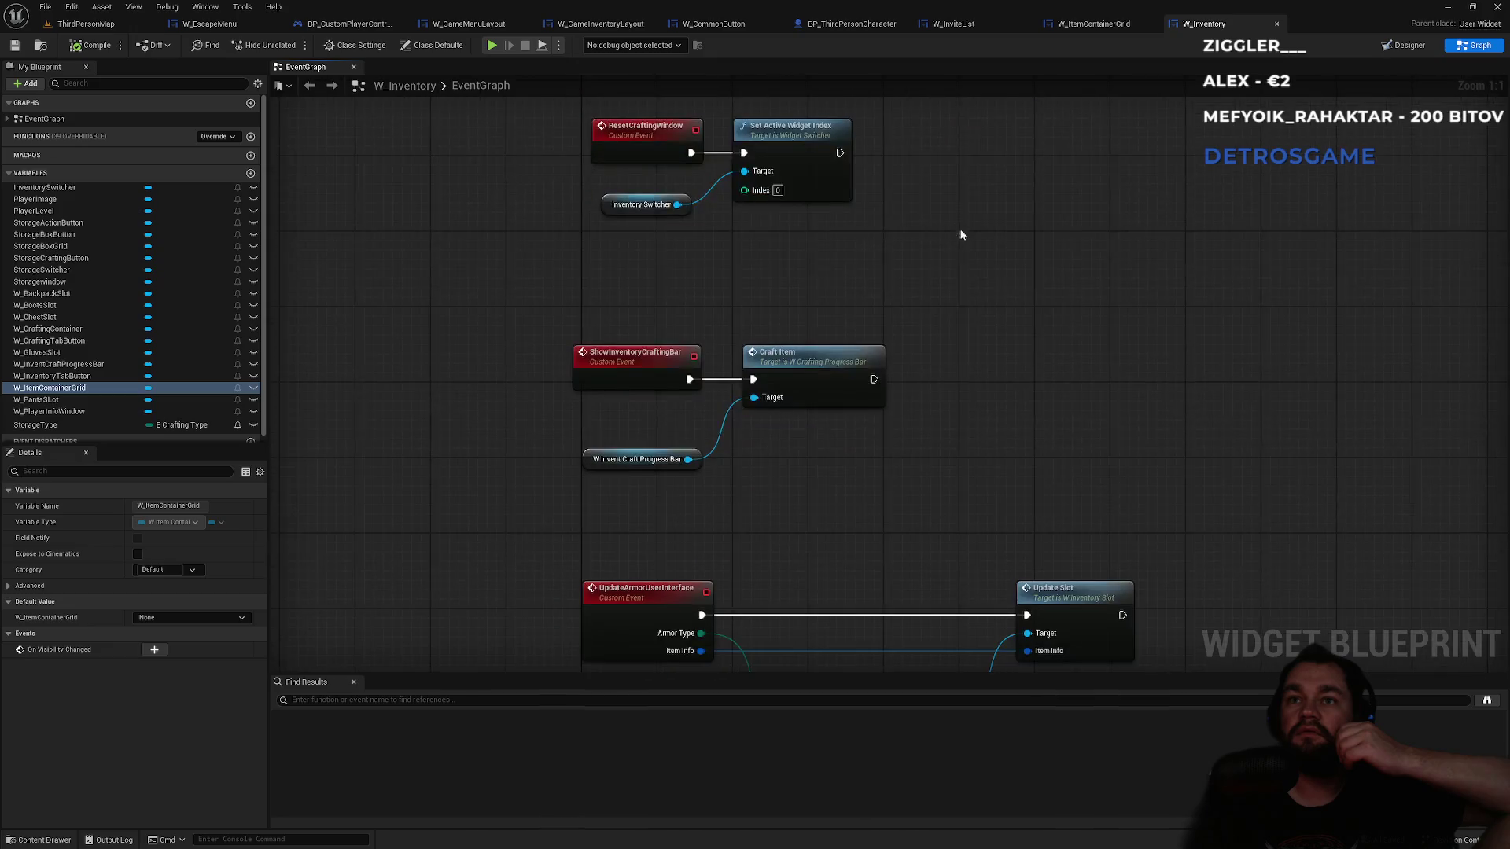
left_click_drag(958, 438, 960, 213)
left_click_drag(883, 380, 898, 293)
left_click_drag(922, 676, 920, 100)
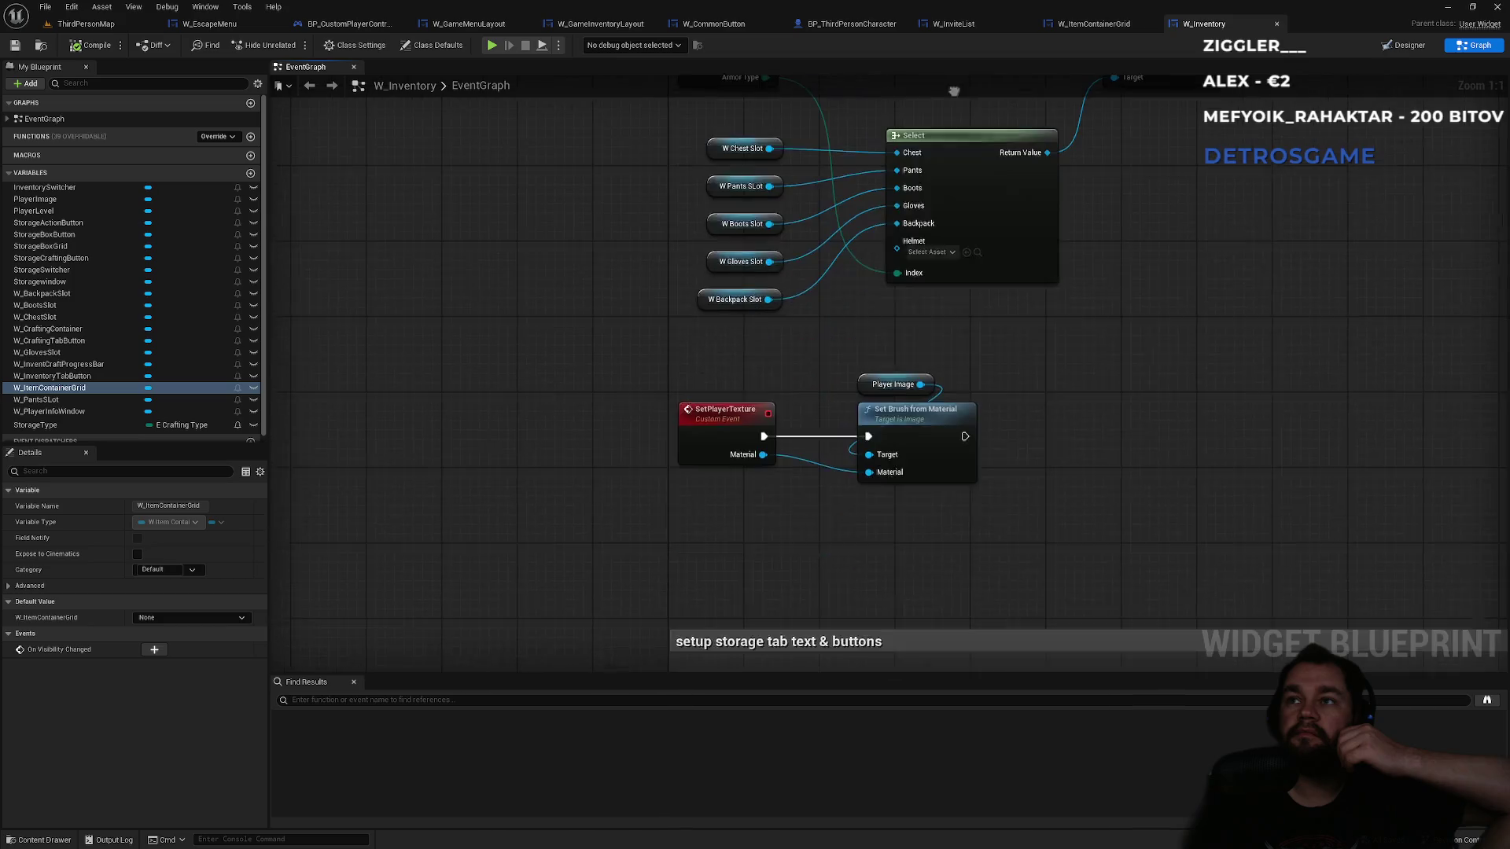
left_click_drag(993, 442, 1050, 263)
mouse_move(1074, 549)
left_mouse_down()
mouse_move(1055, 337)
mouse_move(988, 336)
left_mouse_up()
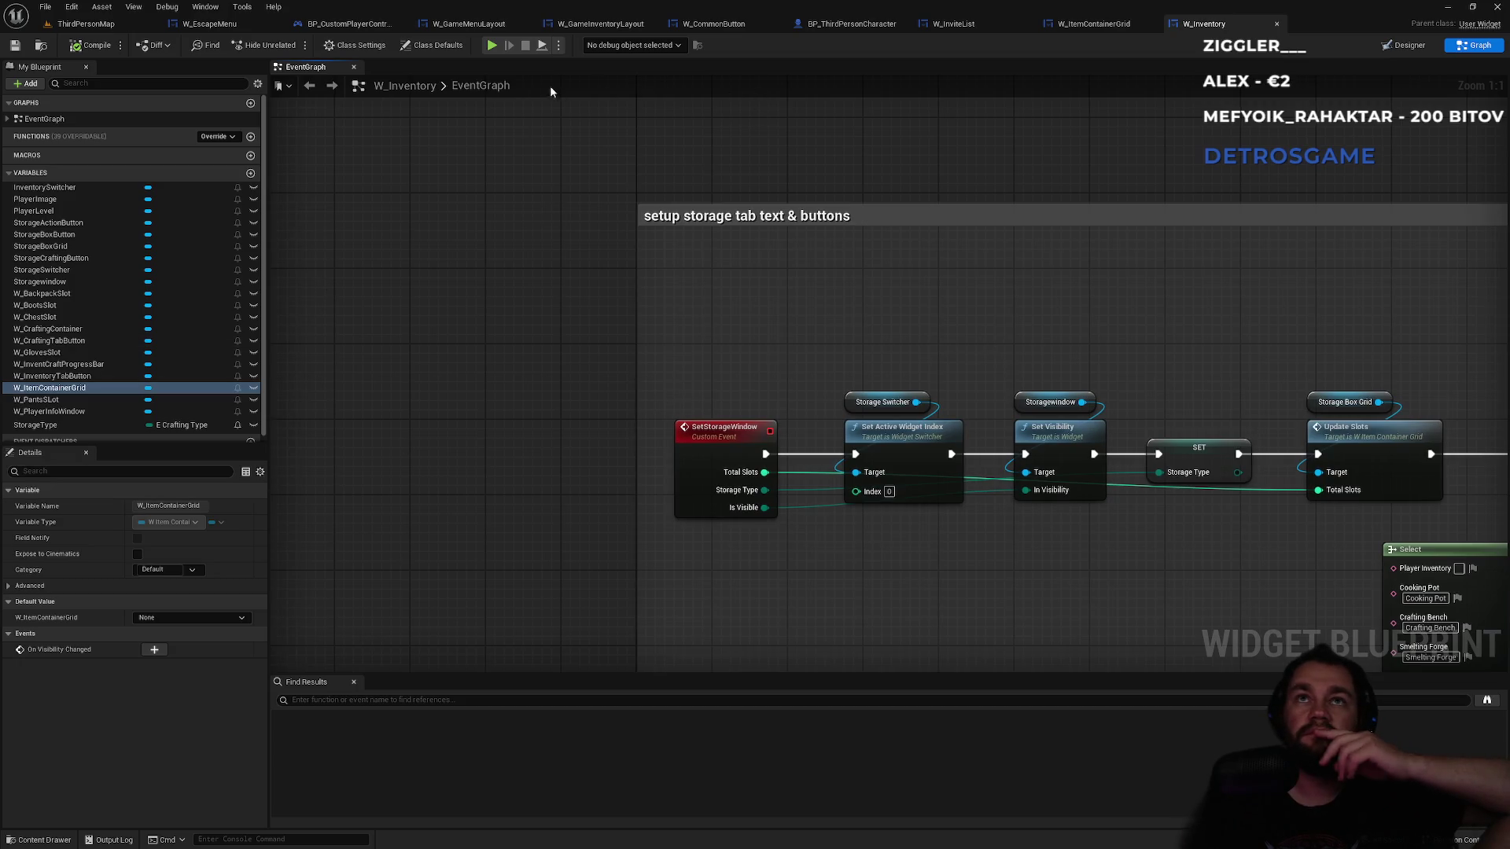
left_click(1096, 23)
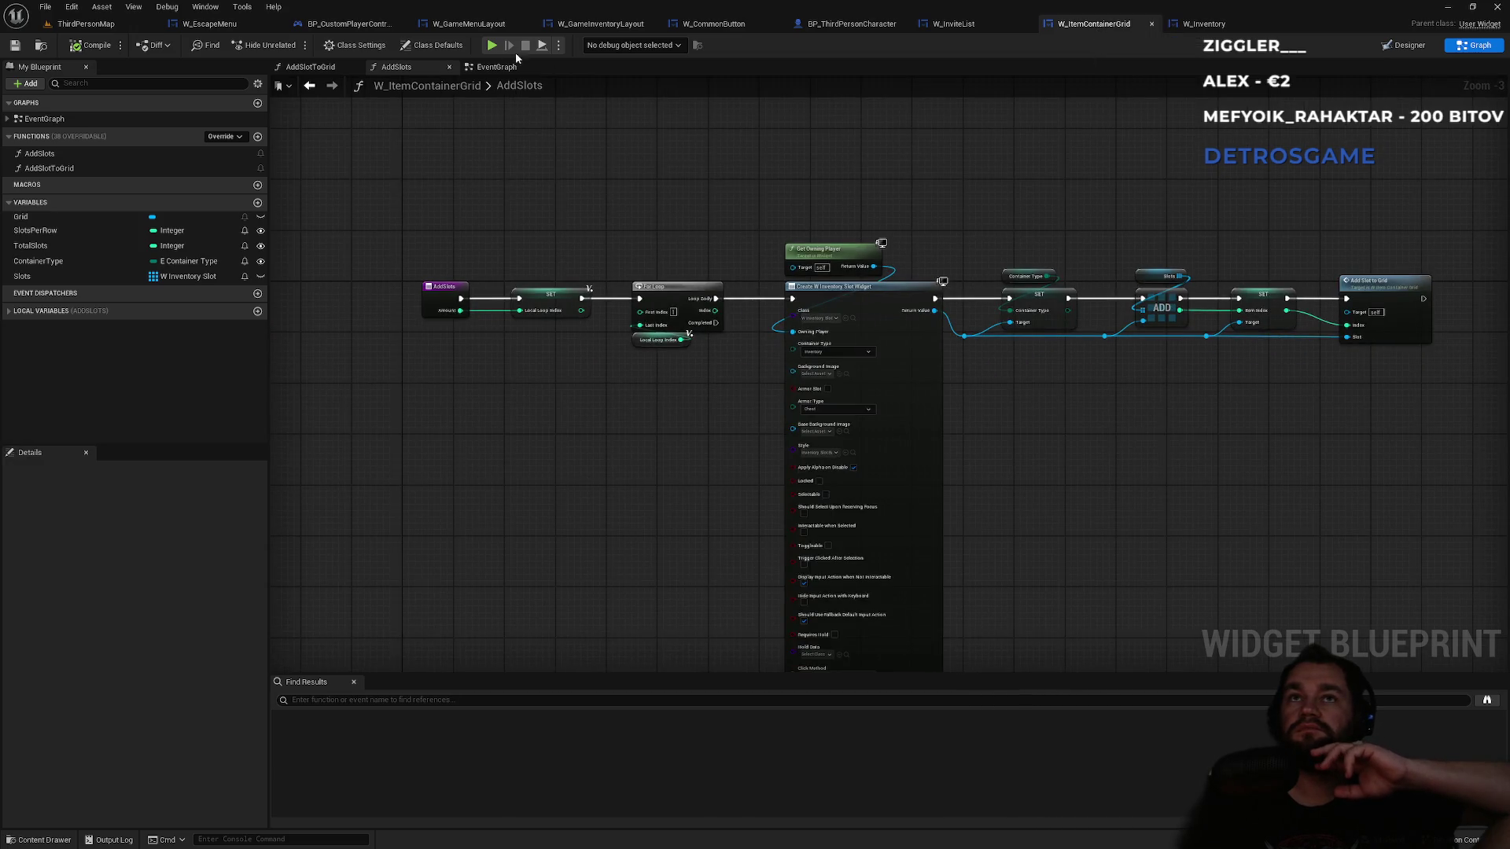
- Follow the AddSlots loop into AddSlotToGrid, inspect the Grid variable, then view Designer
left_click(486, 68)
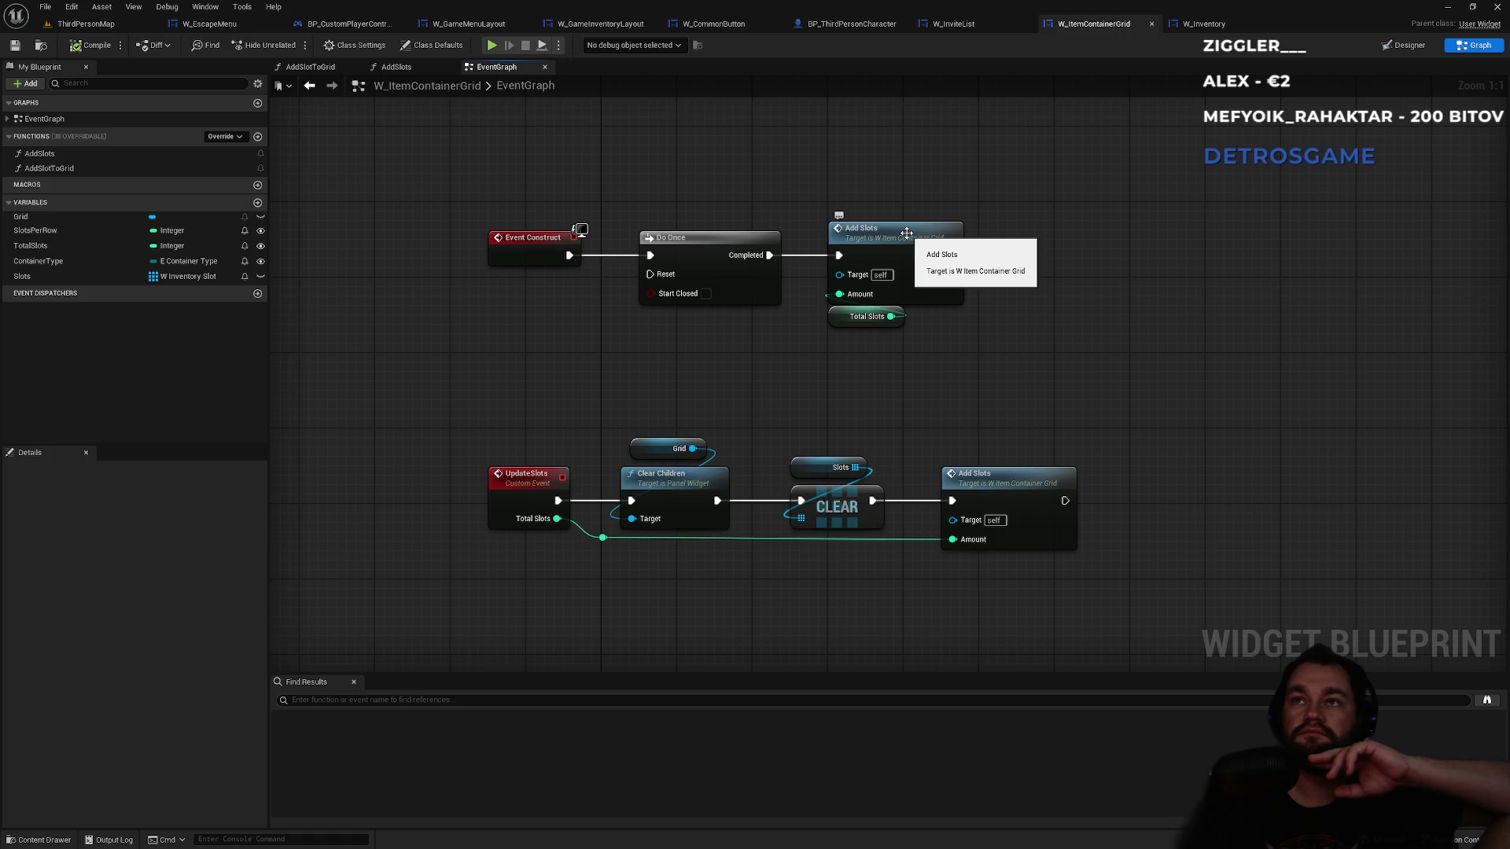
double_click(907, 233)
scroll(568, 300, "up", 3)
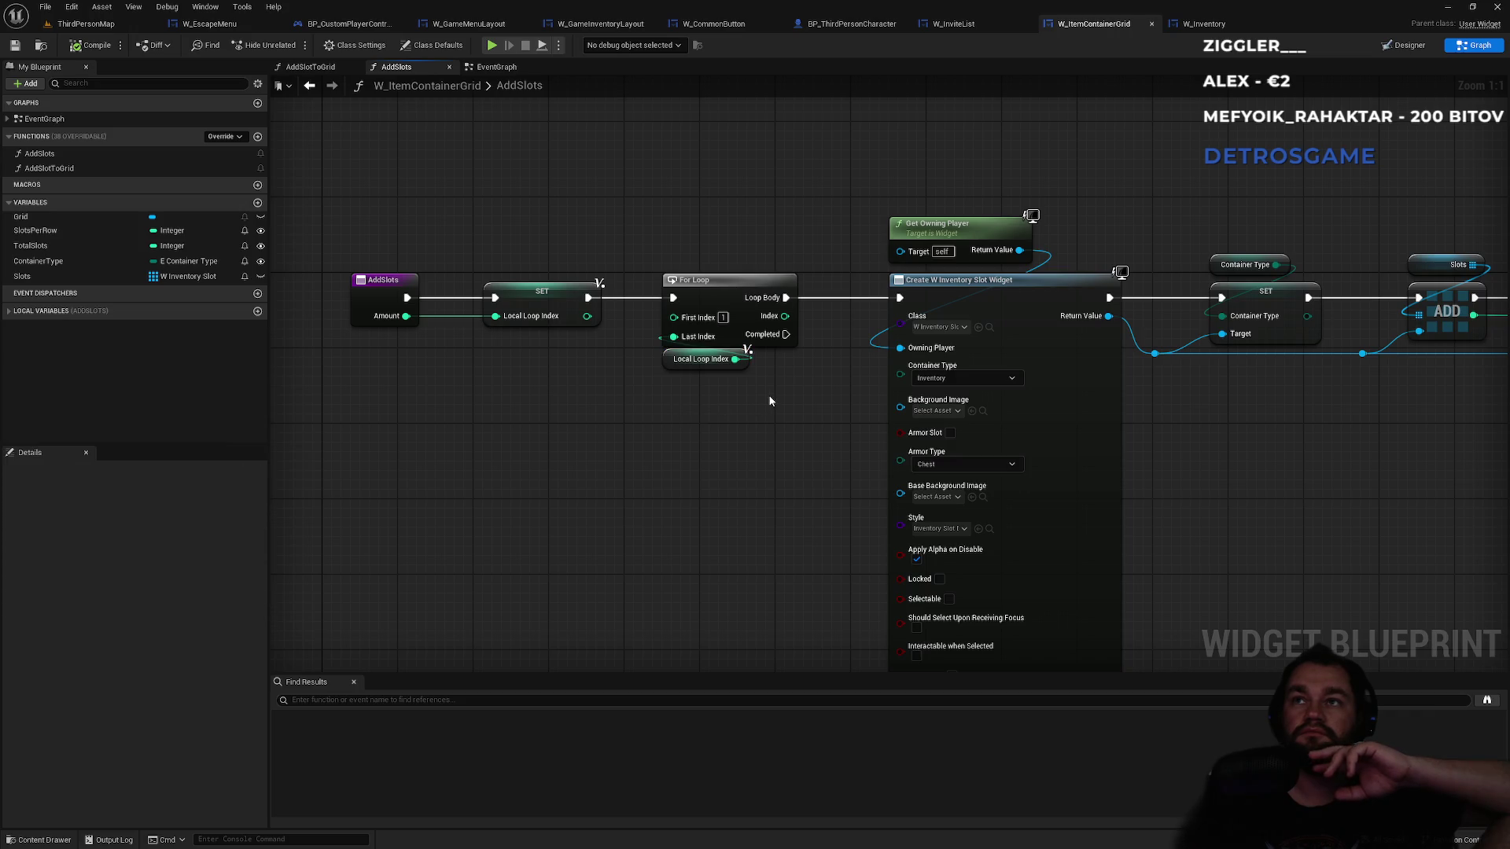
left_click_drag(770, 401, 746, 396)
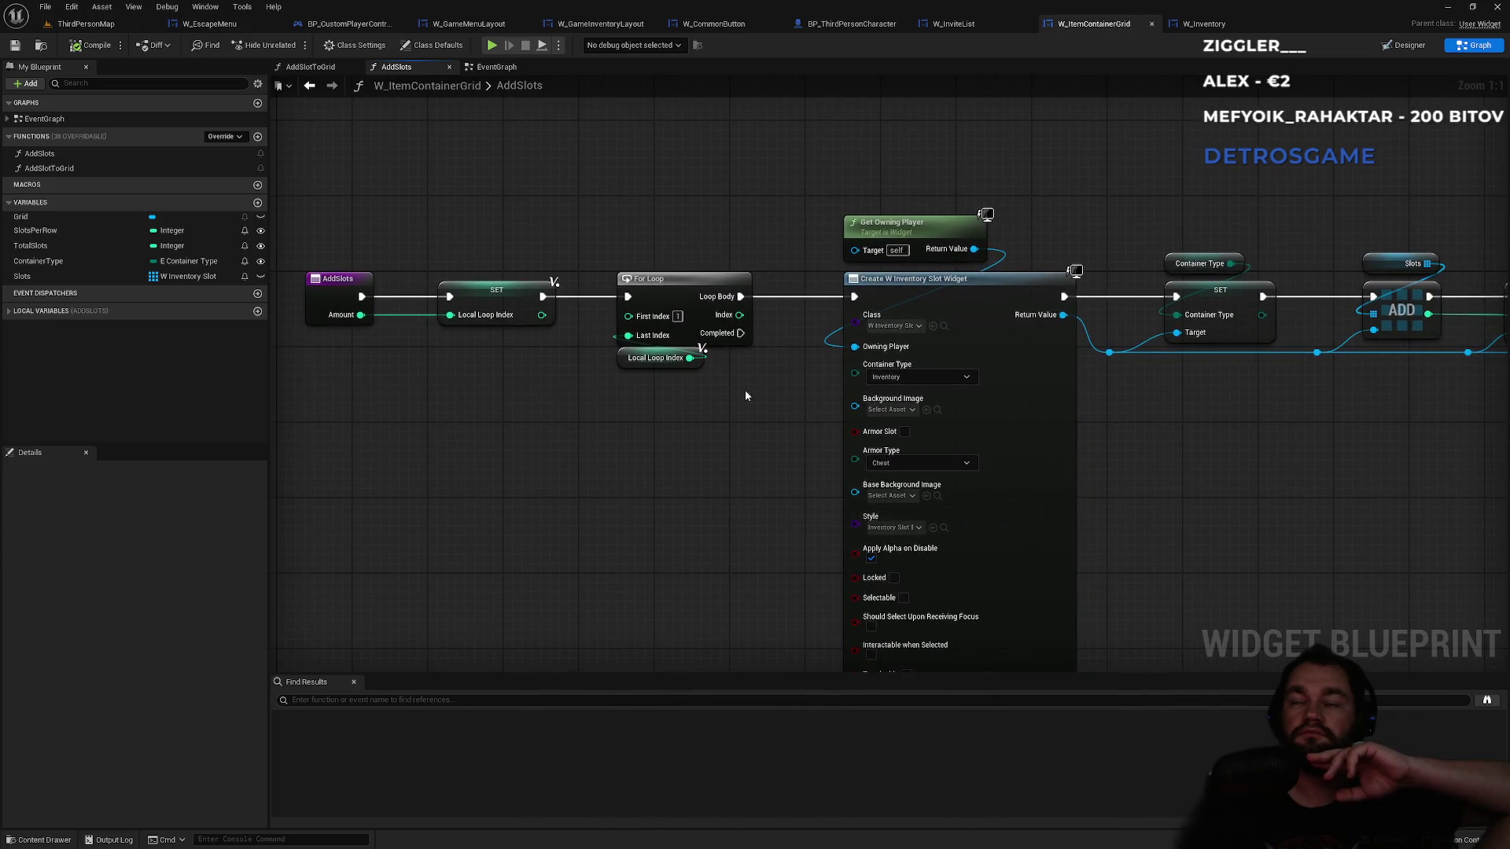
left_click_drag(1207, 451, 855, 438)
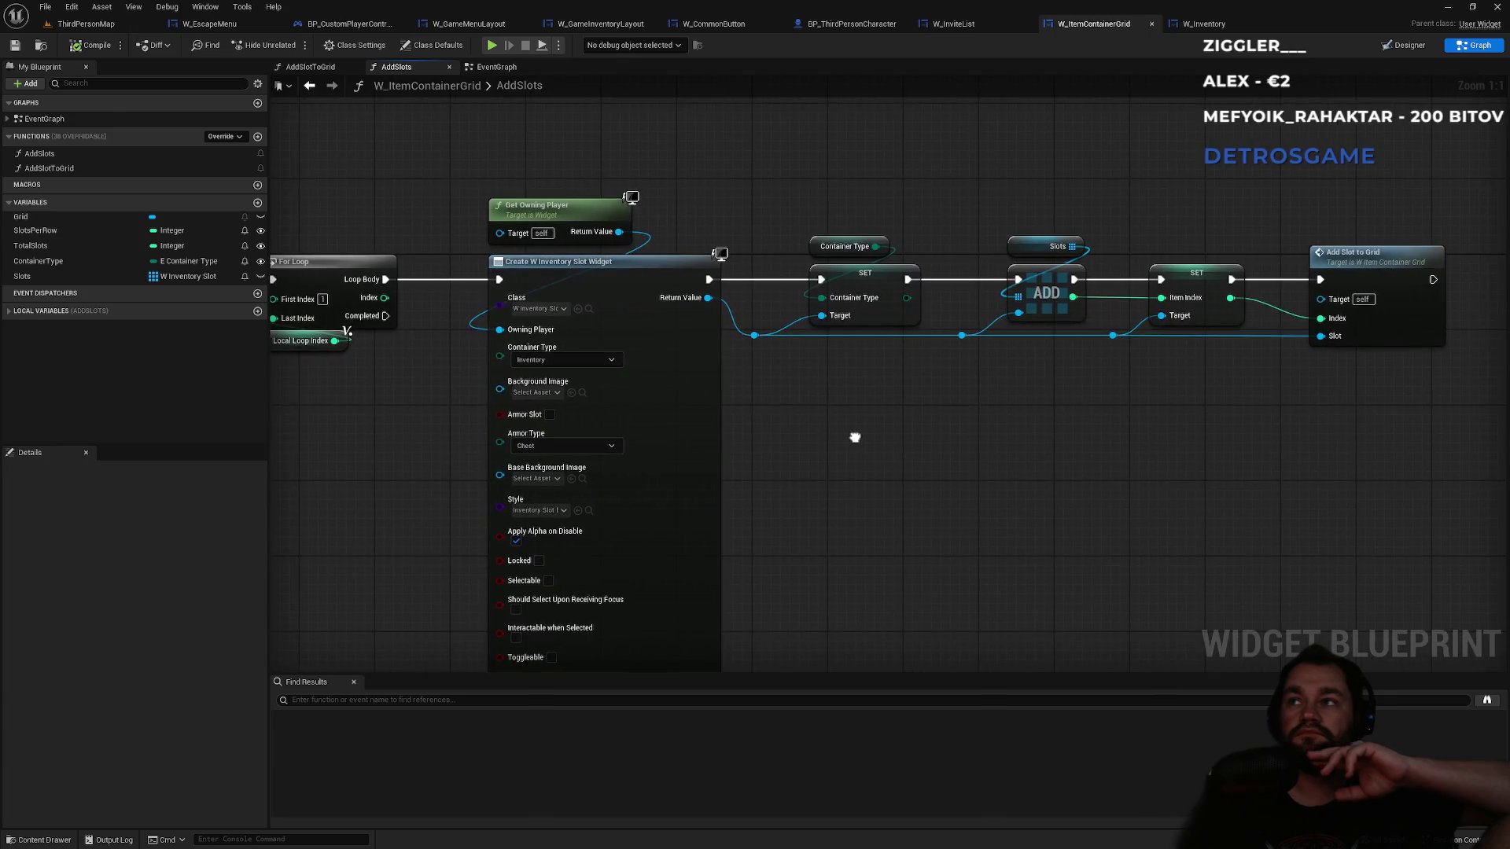
double_click(1447, 325)
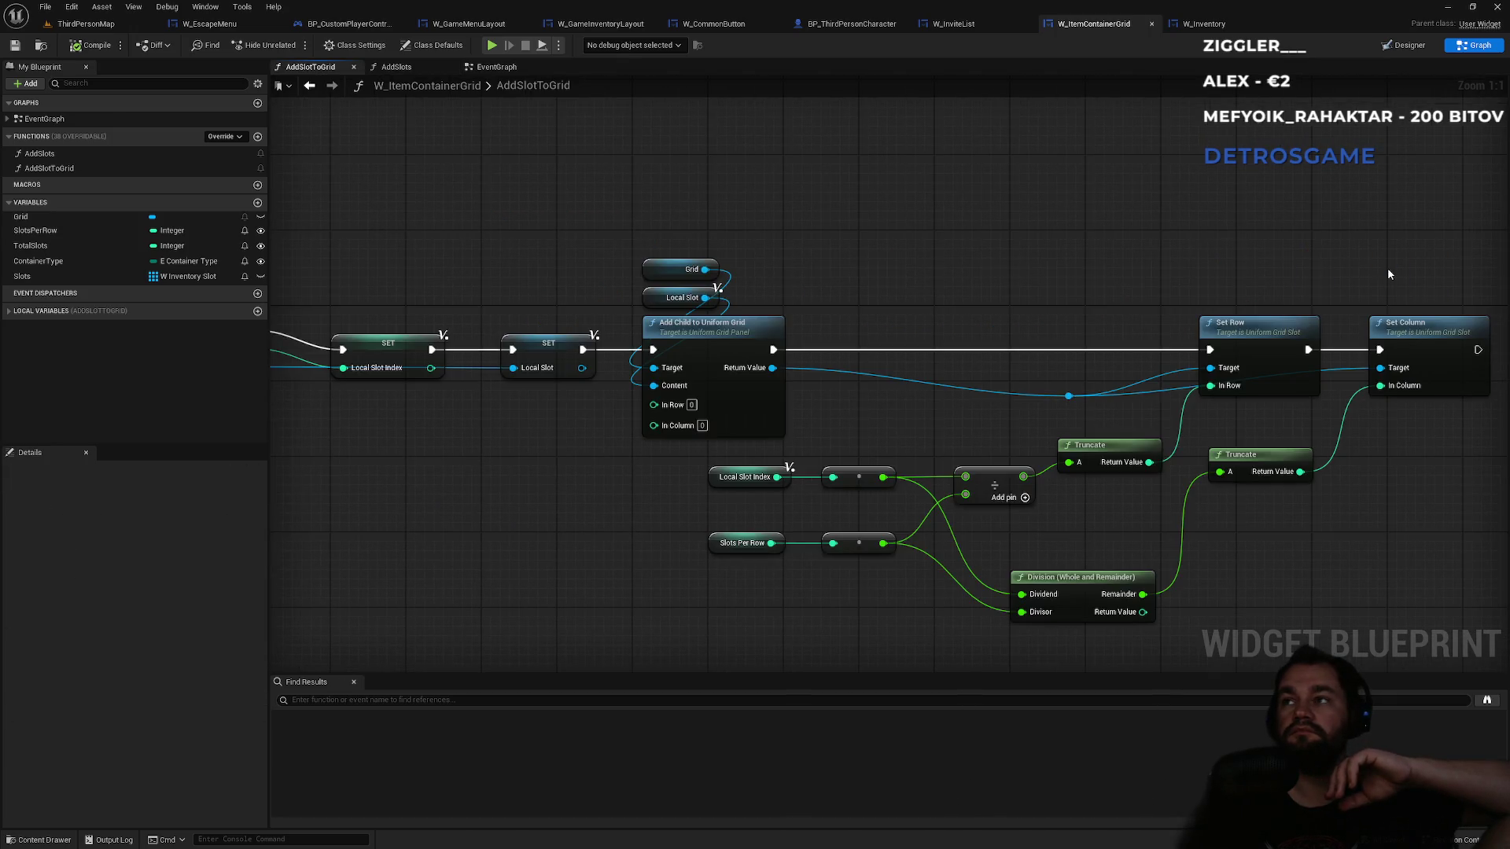
key("Home")
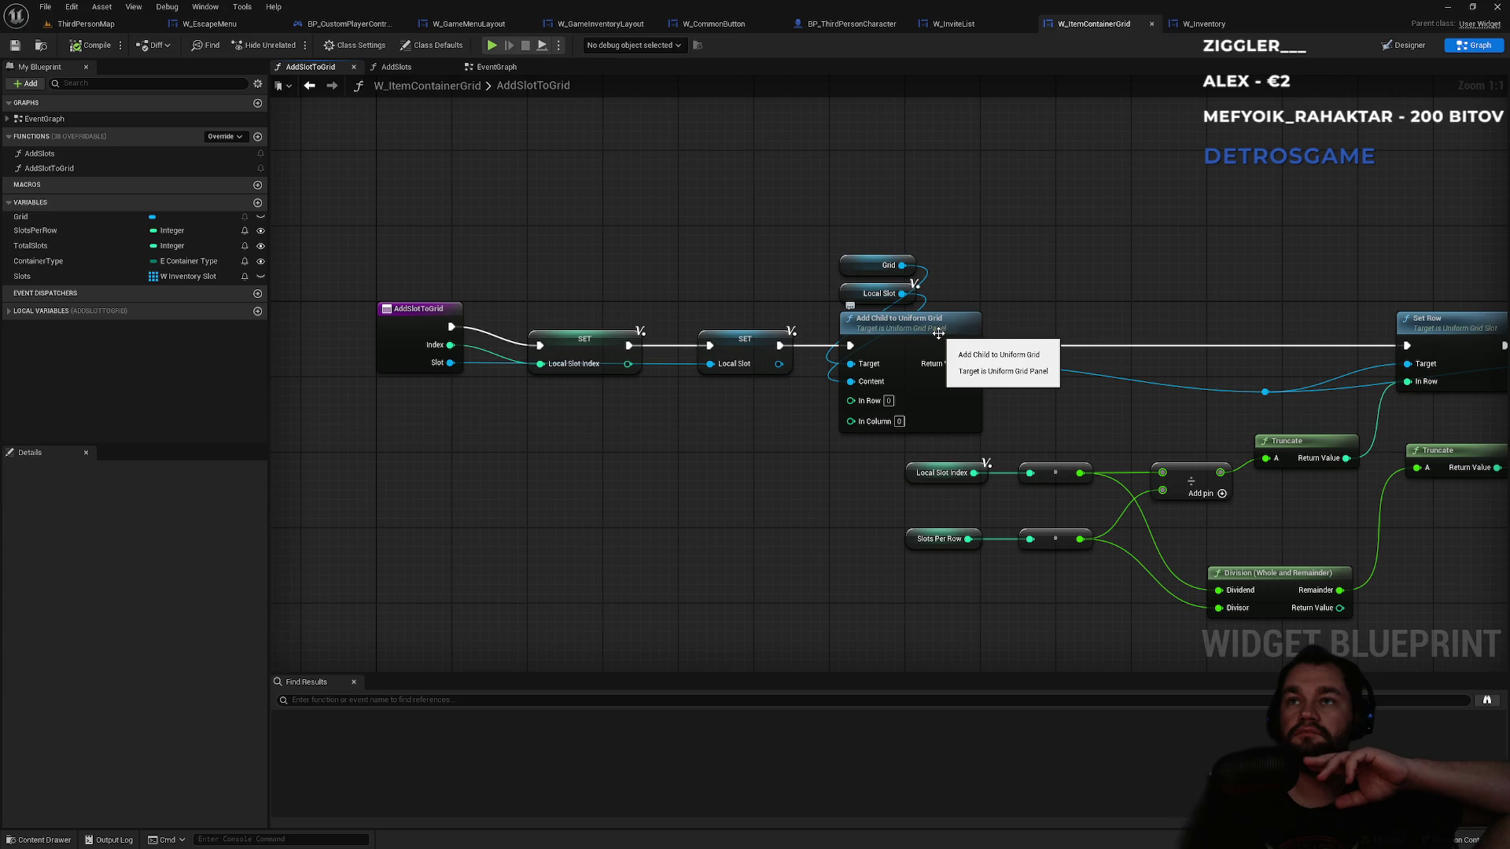
left_click(860, 265)
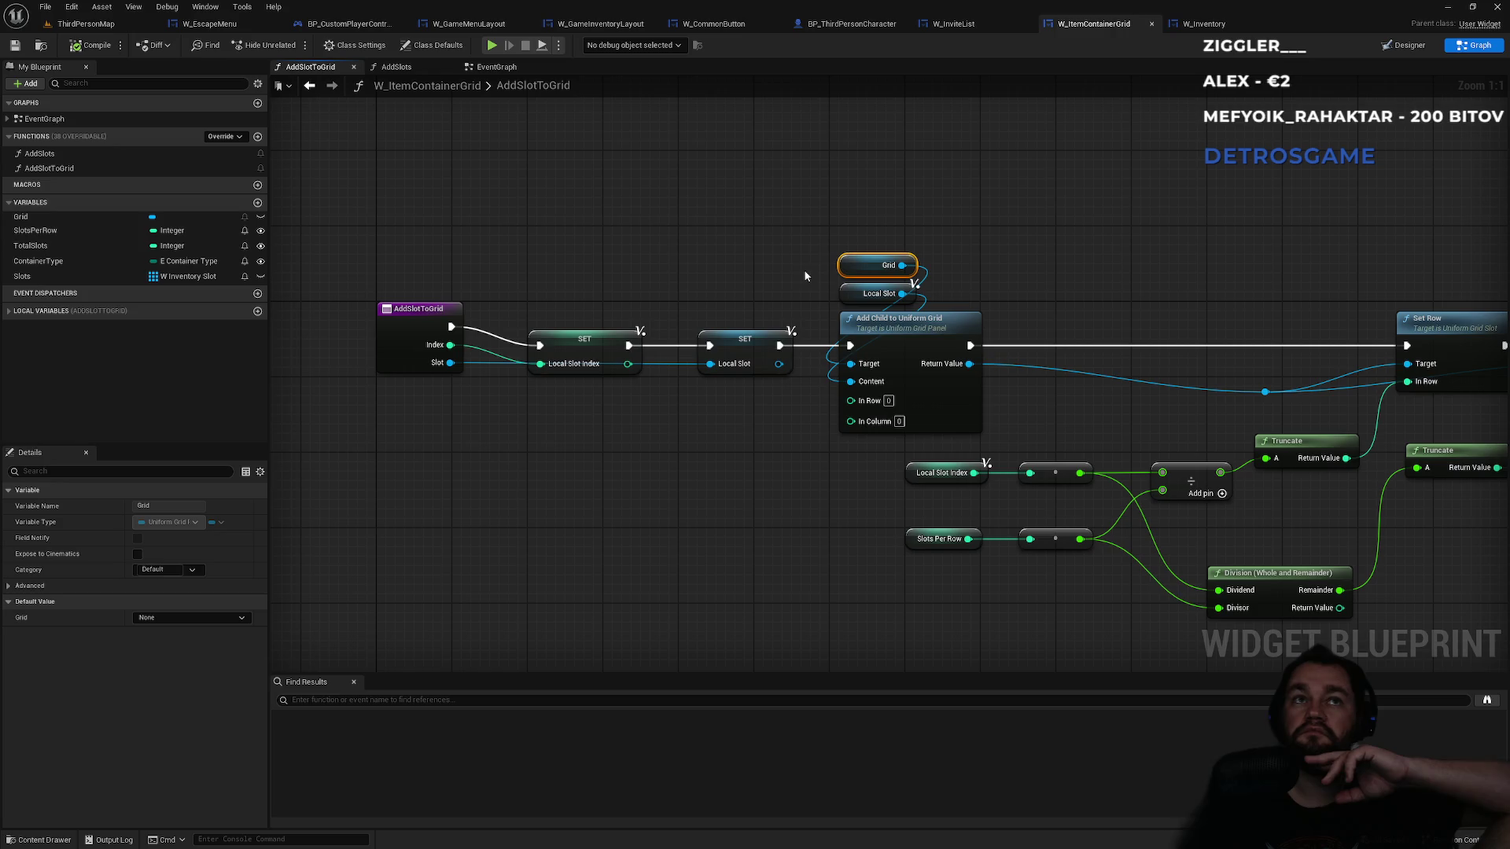
left_click(1404, 45)
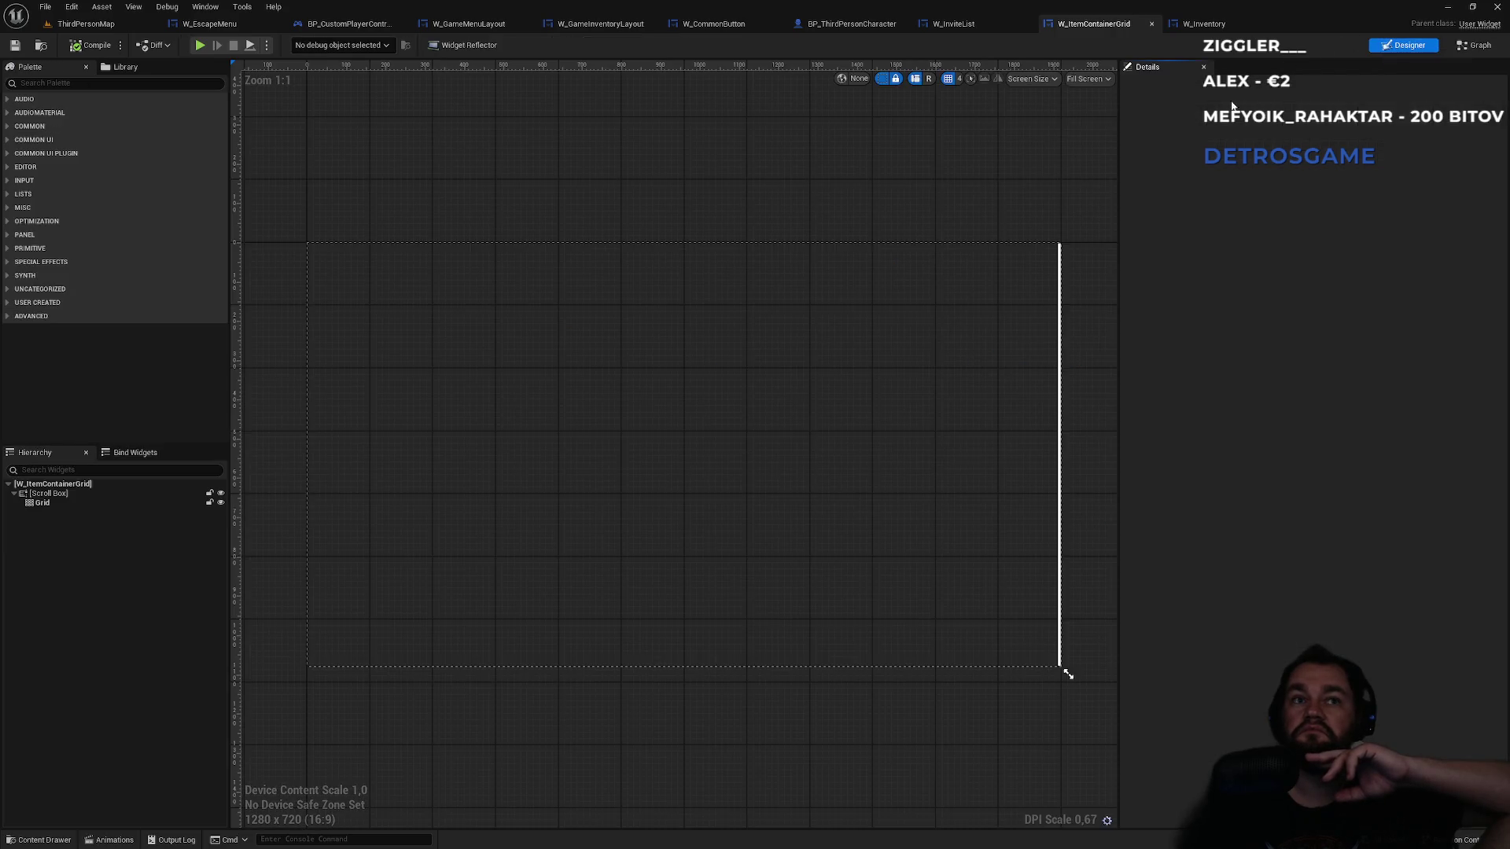
- Select the Grid panel, view W_Inventory, then close the three widget editor tabs
left_click(55, 503)
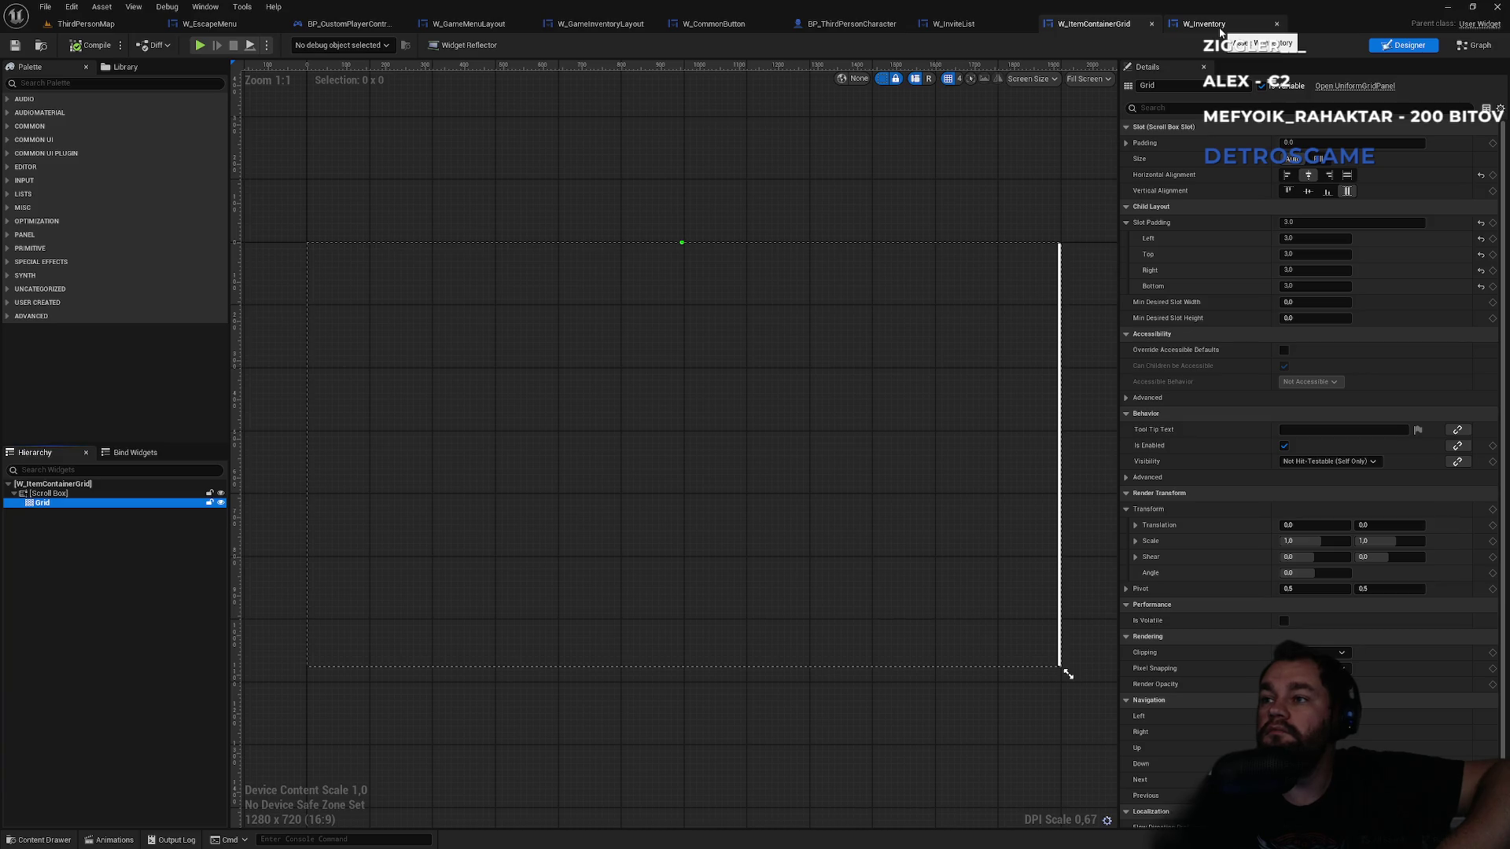
left_click(1220, 33)
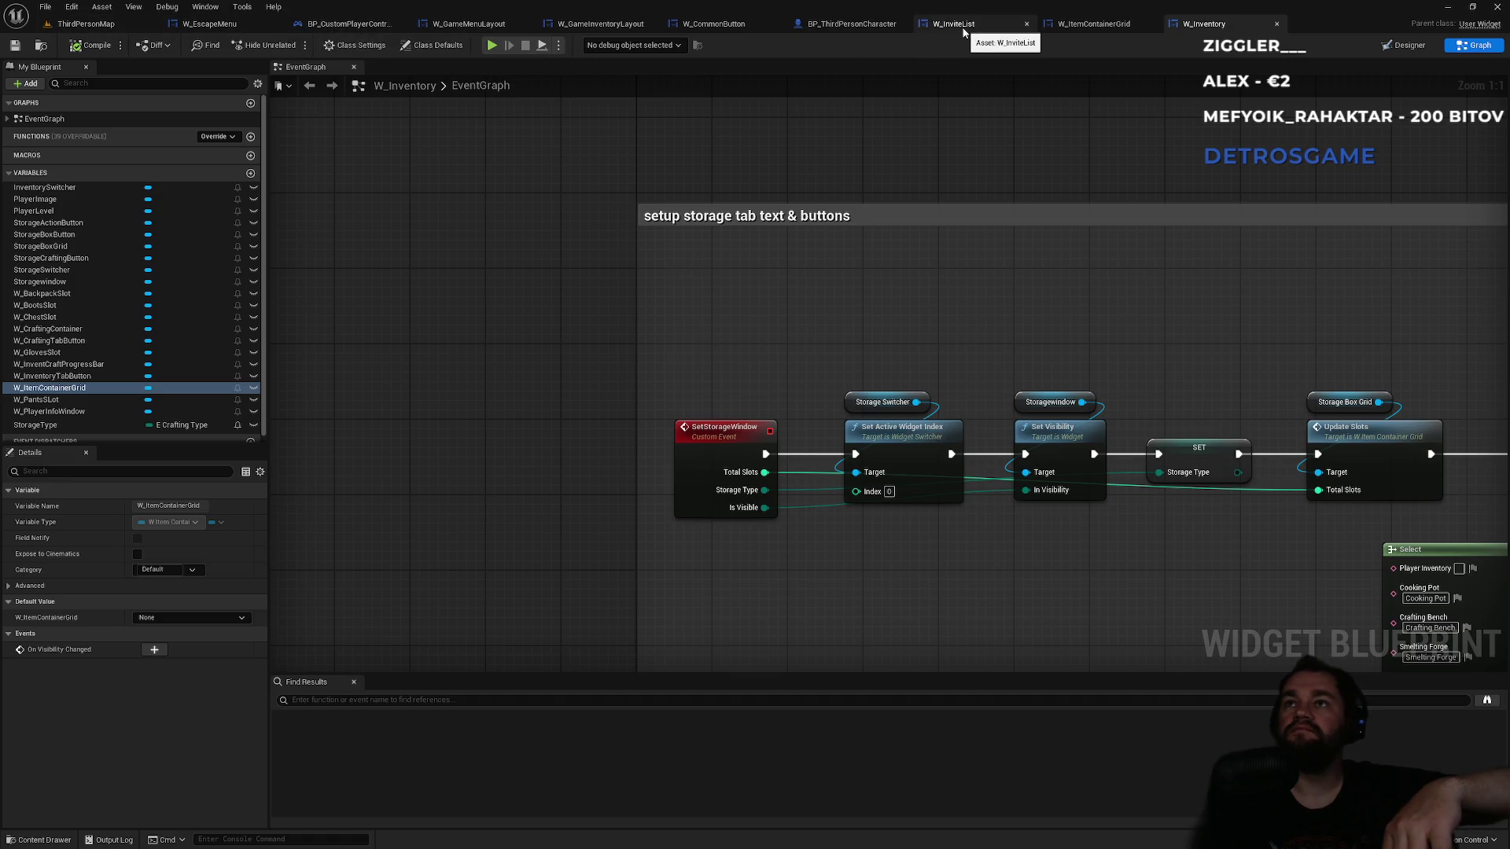
middle_click(1107, 29)
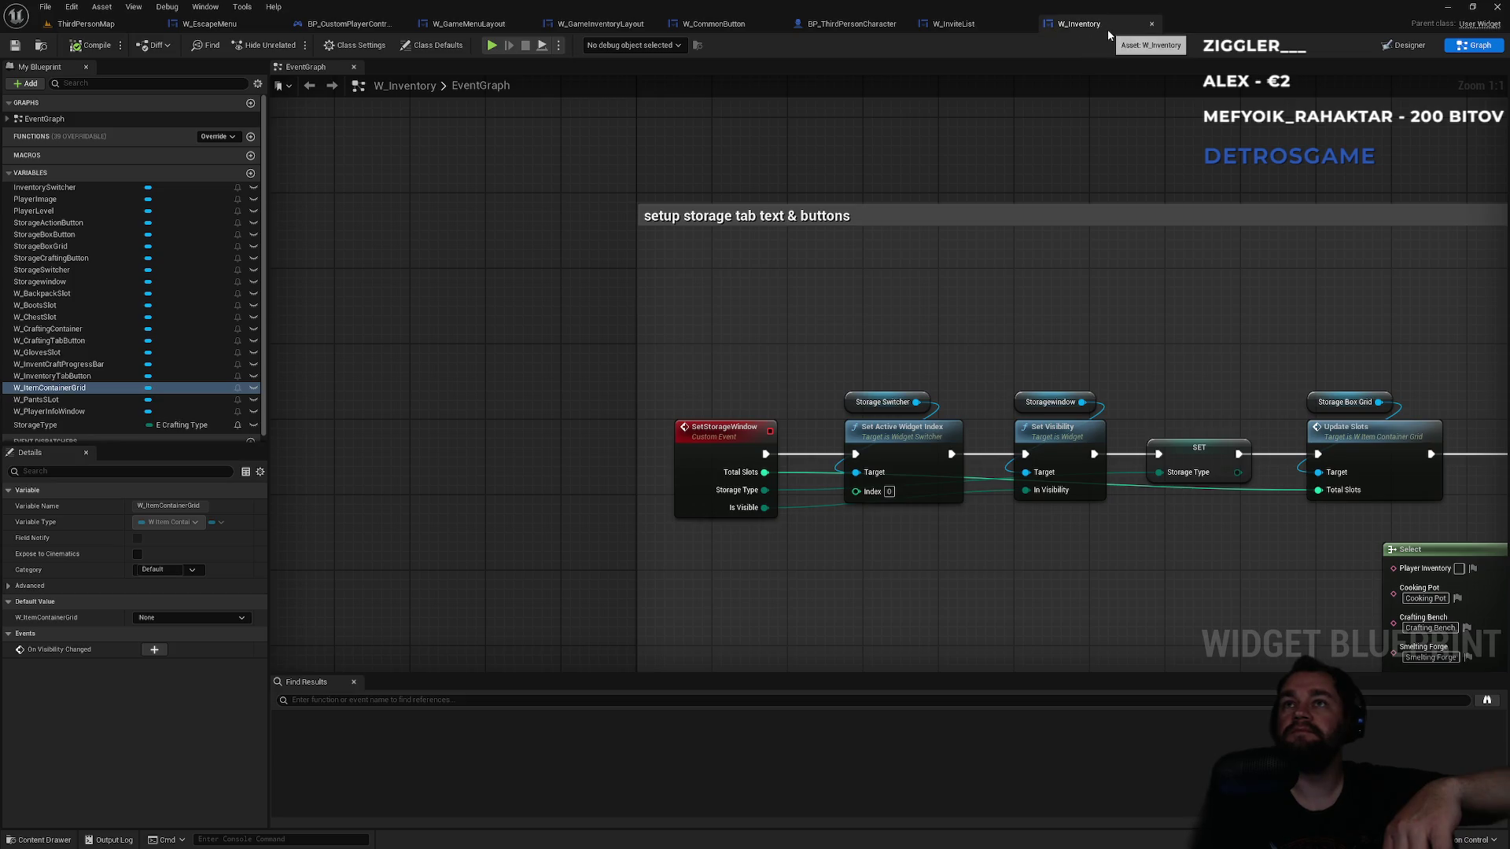
middle_click(1108, 30)
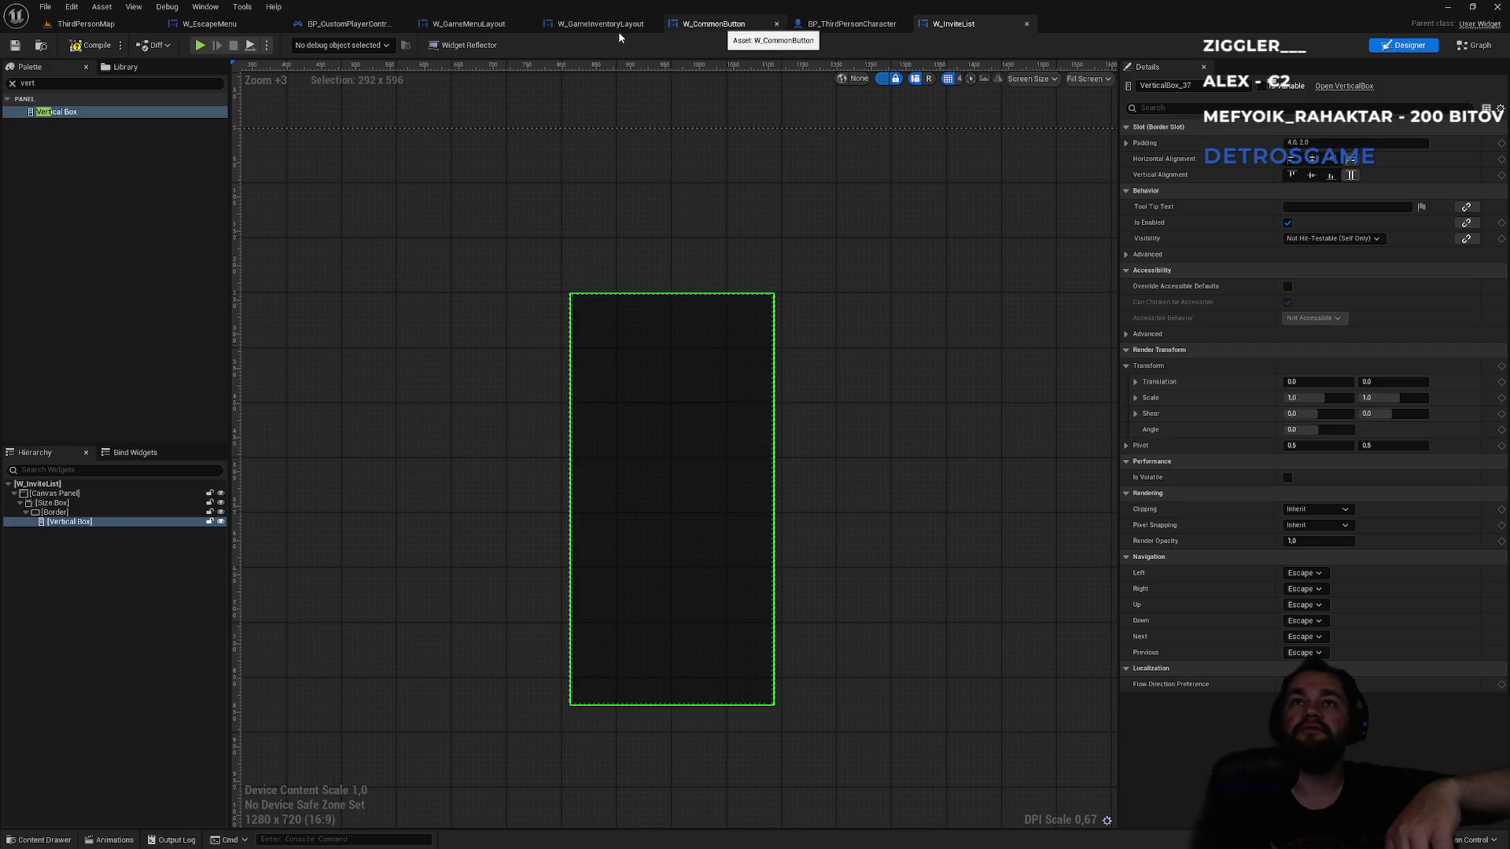
middle_click(720, 29)
left_click(83, 23)
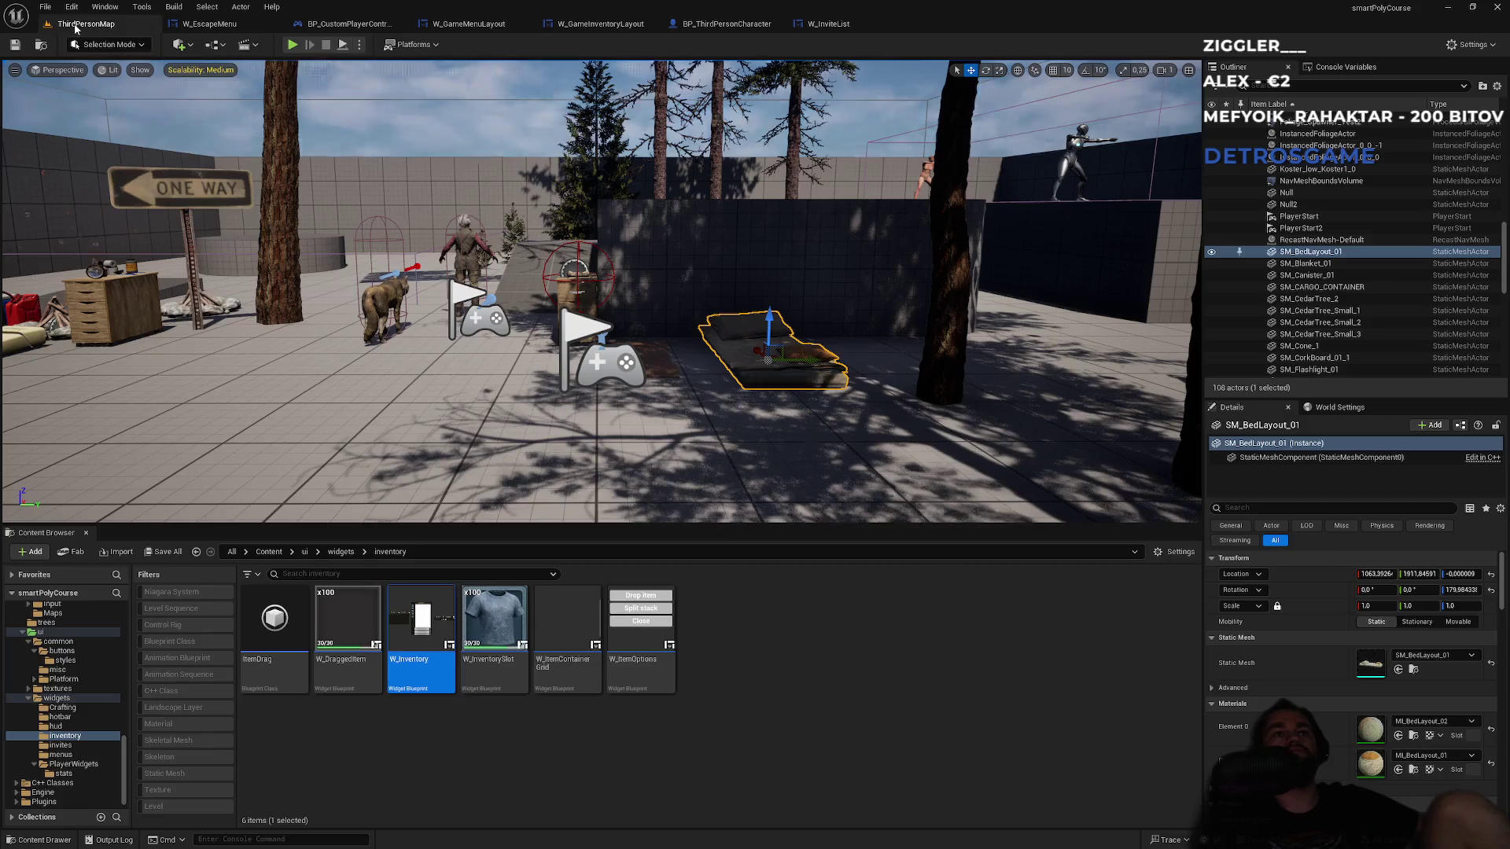
- Open W_DefaultHUDLayout from the widgets/hud folder
left_click(332, 553)
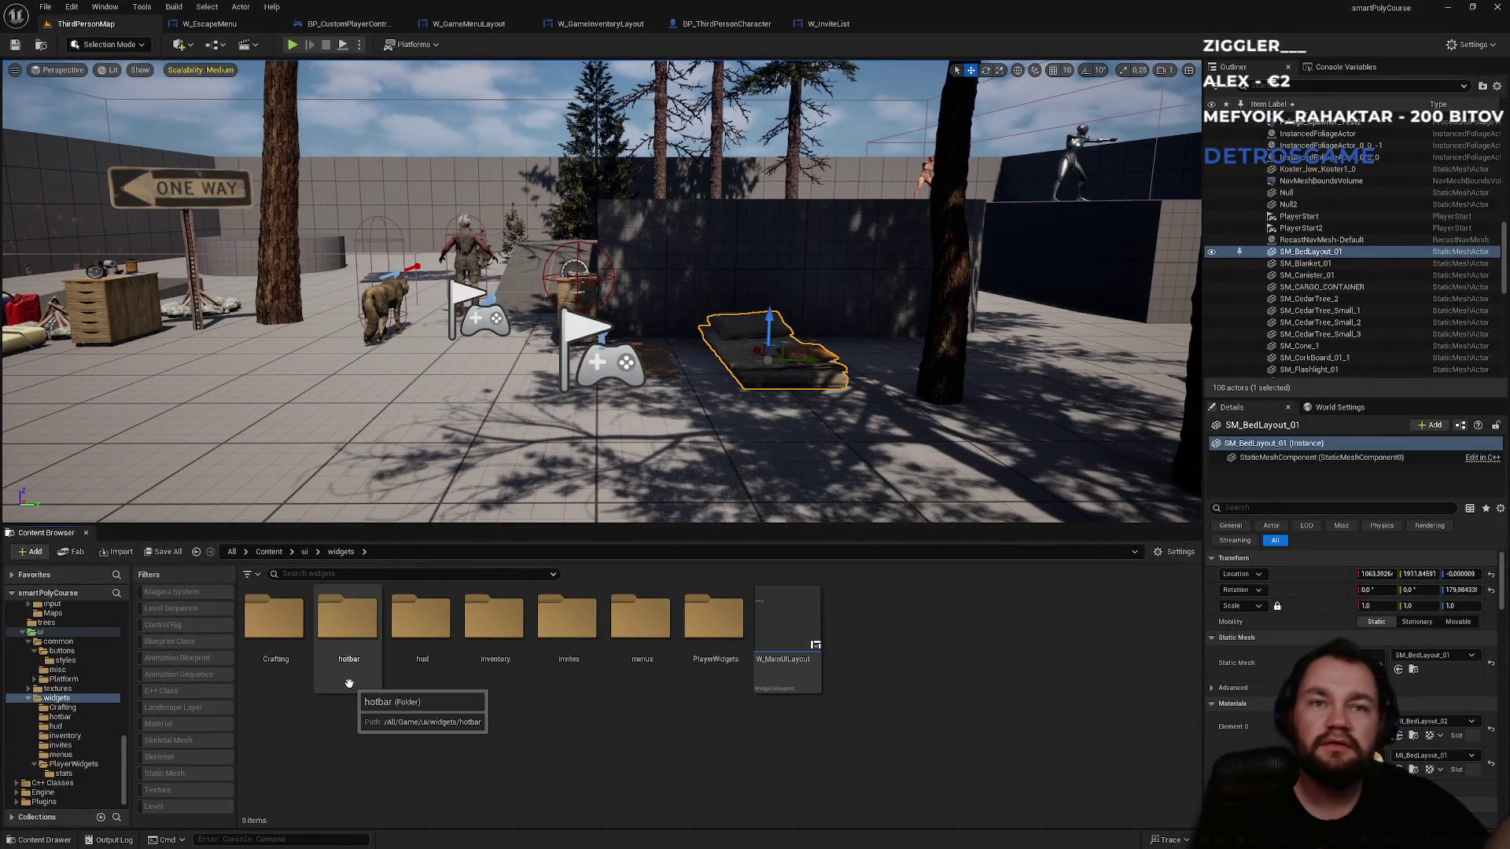
double_click(423, 626)
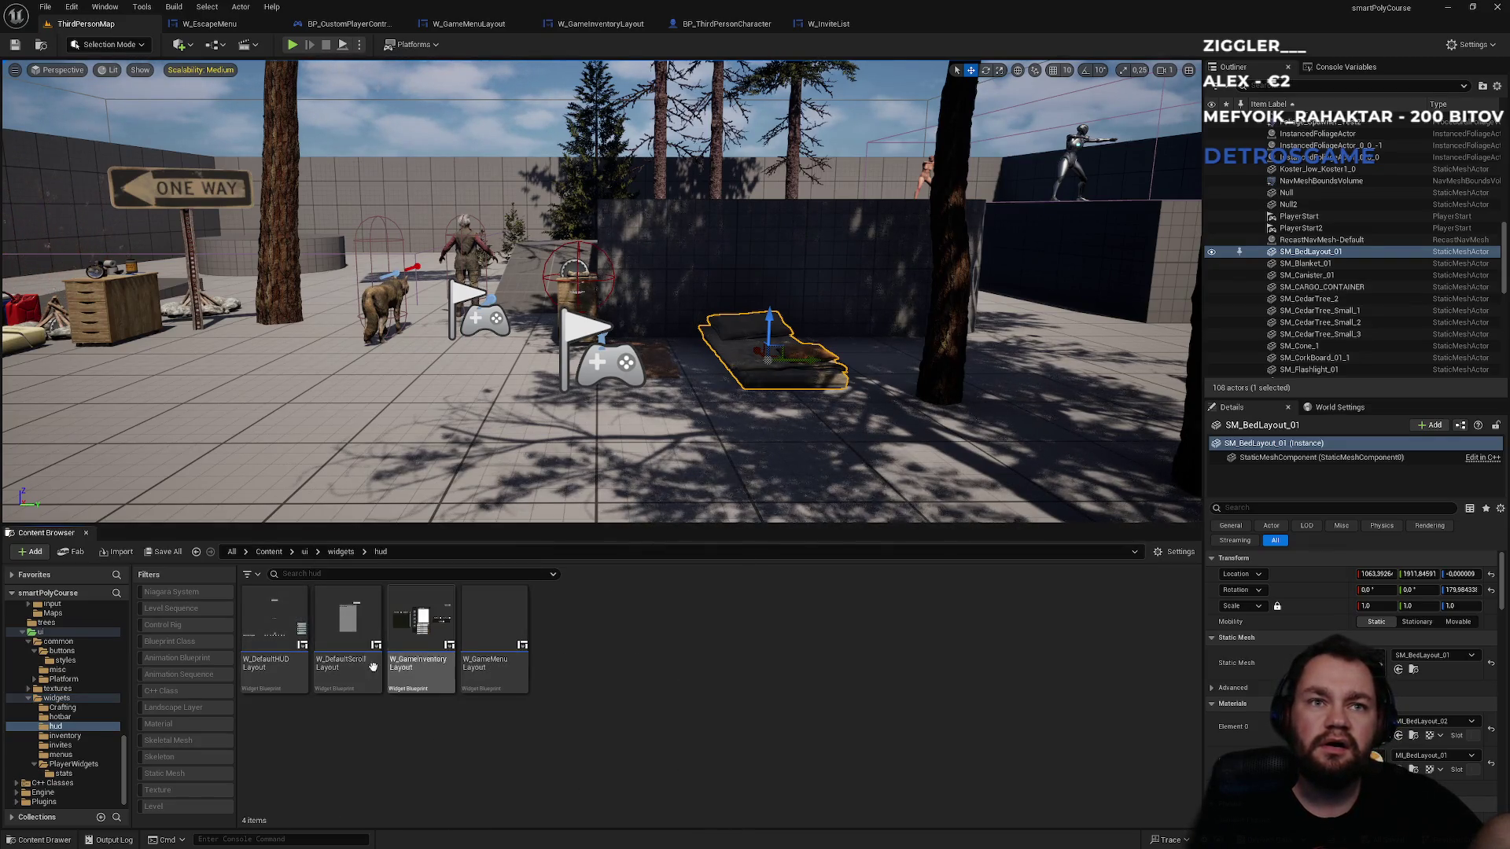
left_click(282, 685)
double_click(282, 685)
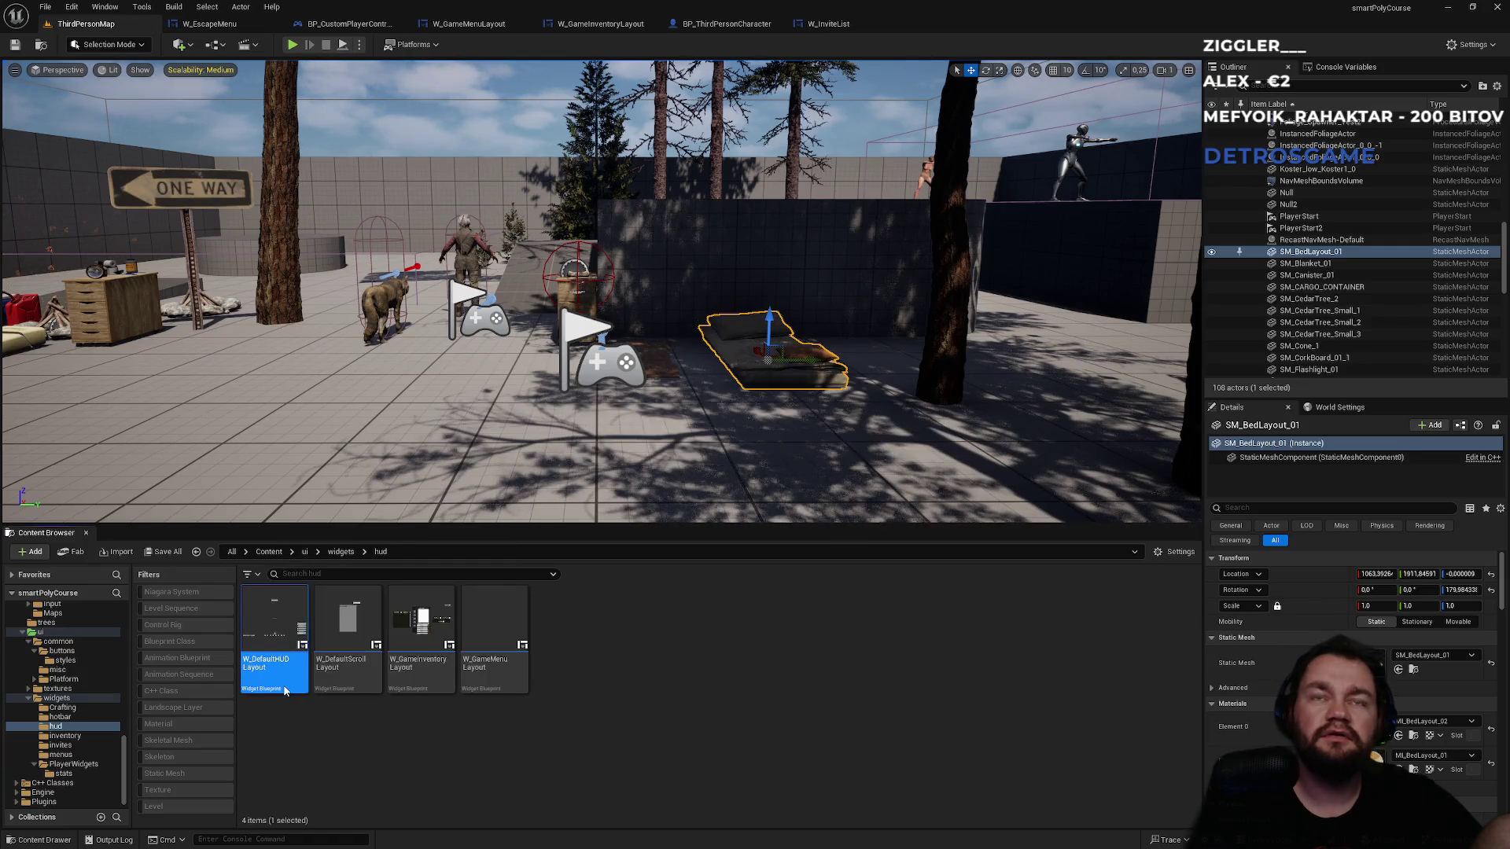
- Find ResourcesCollected references by name and jump to its node in the graph
left_click(392, 454)
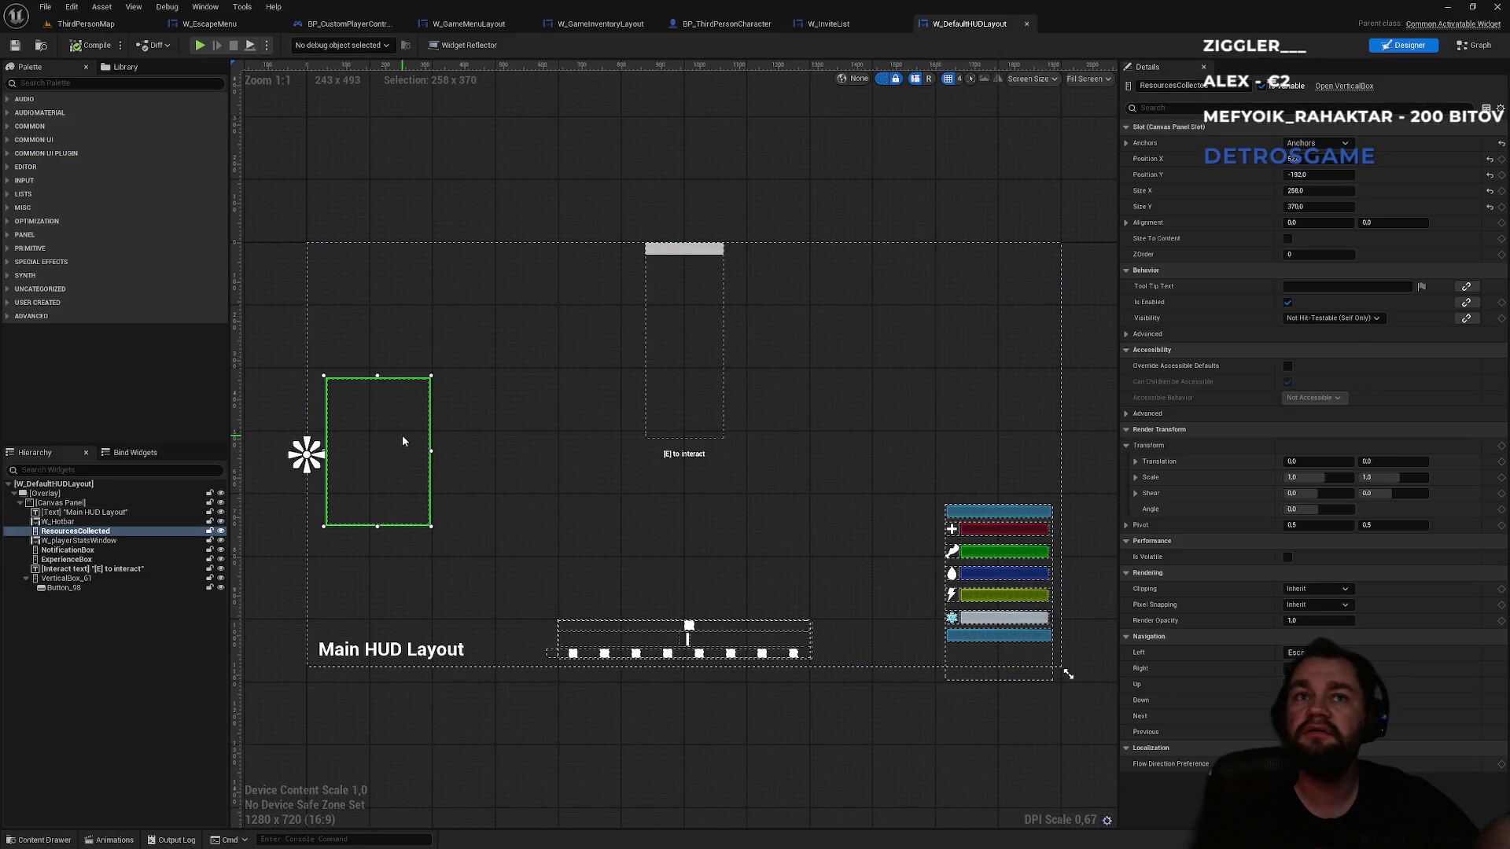
right_click(92, 532)
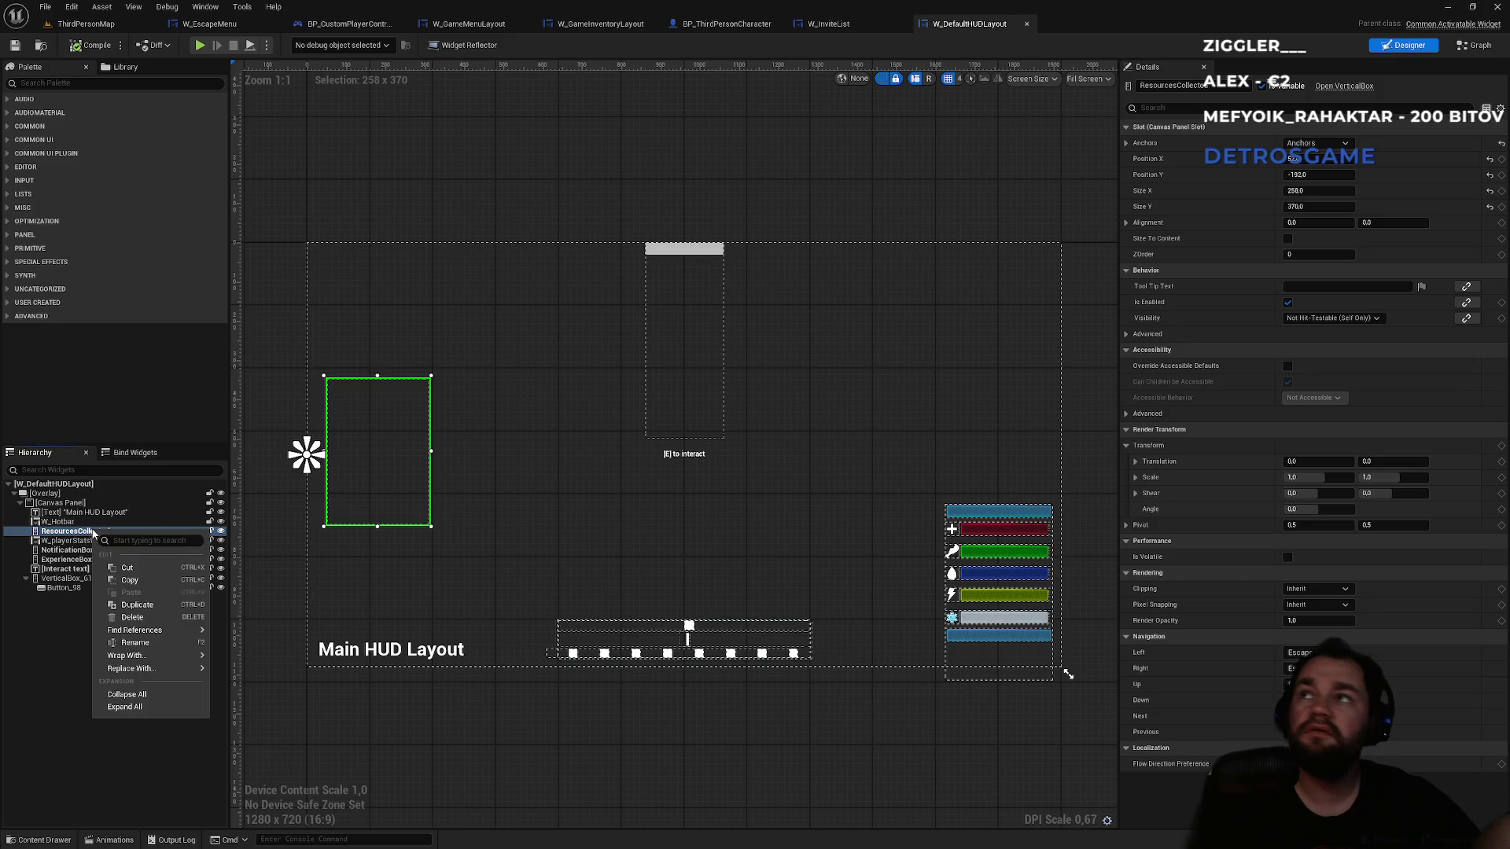
mouse_move(181, 630)
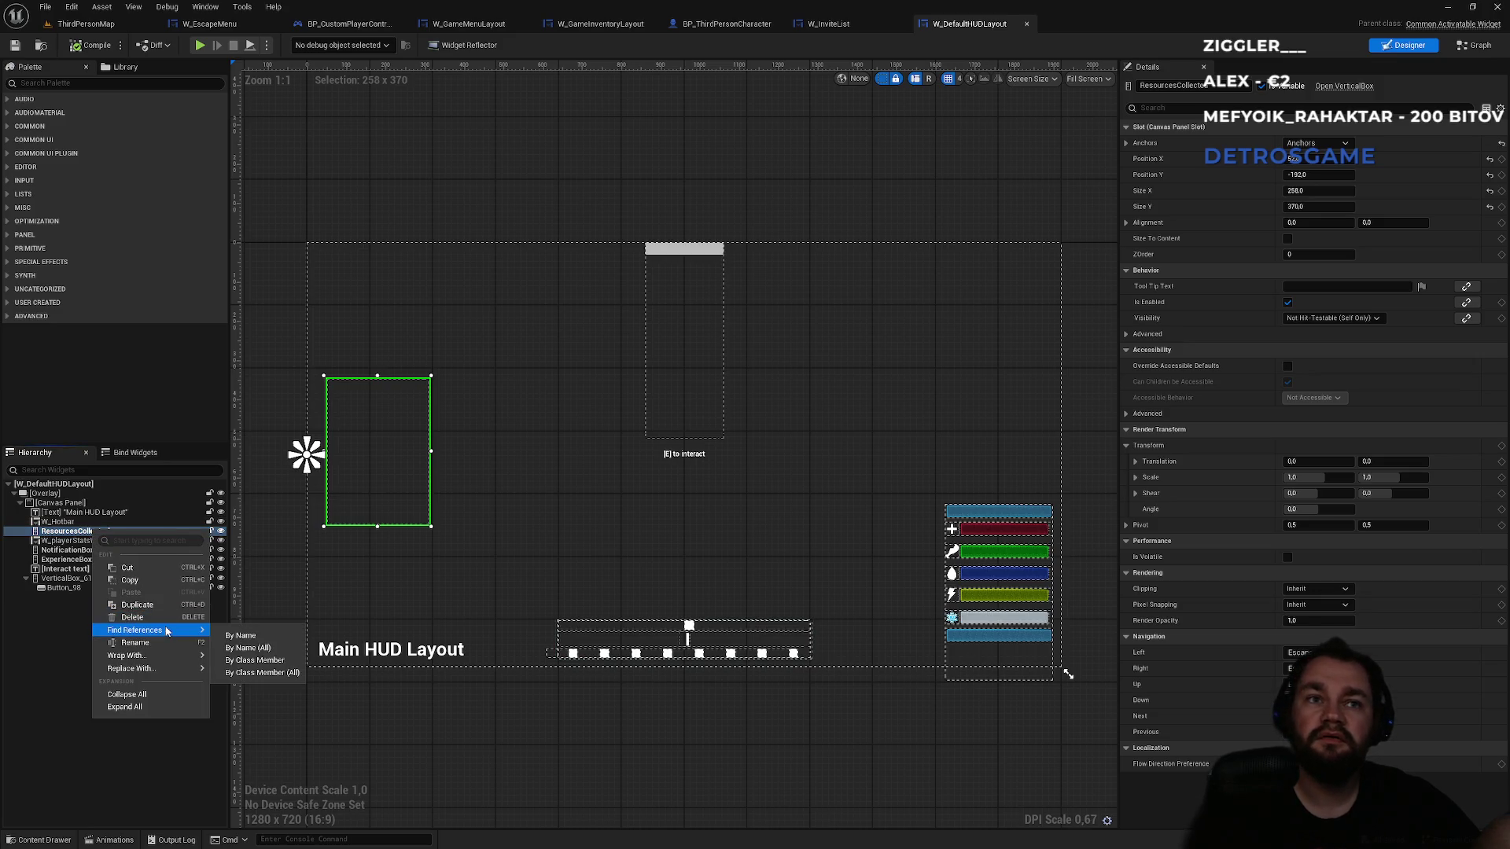
left_click(236, 636)
left_click(335, 743)
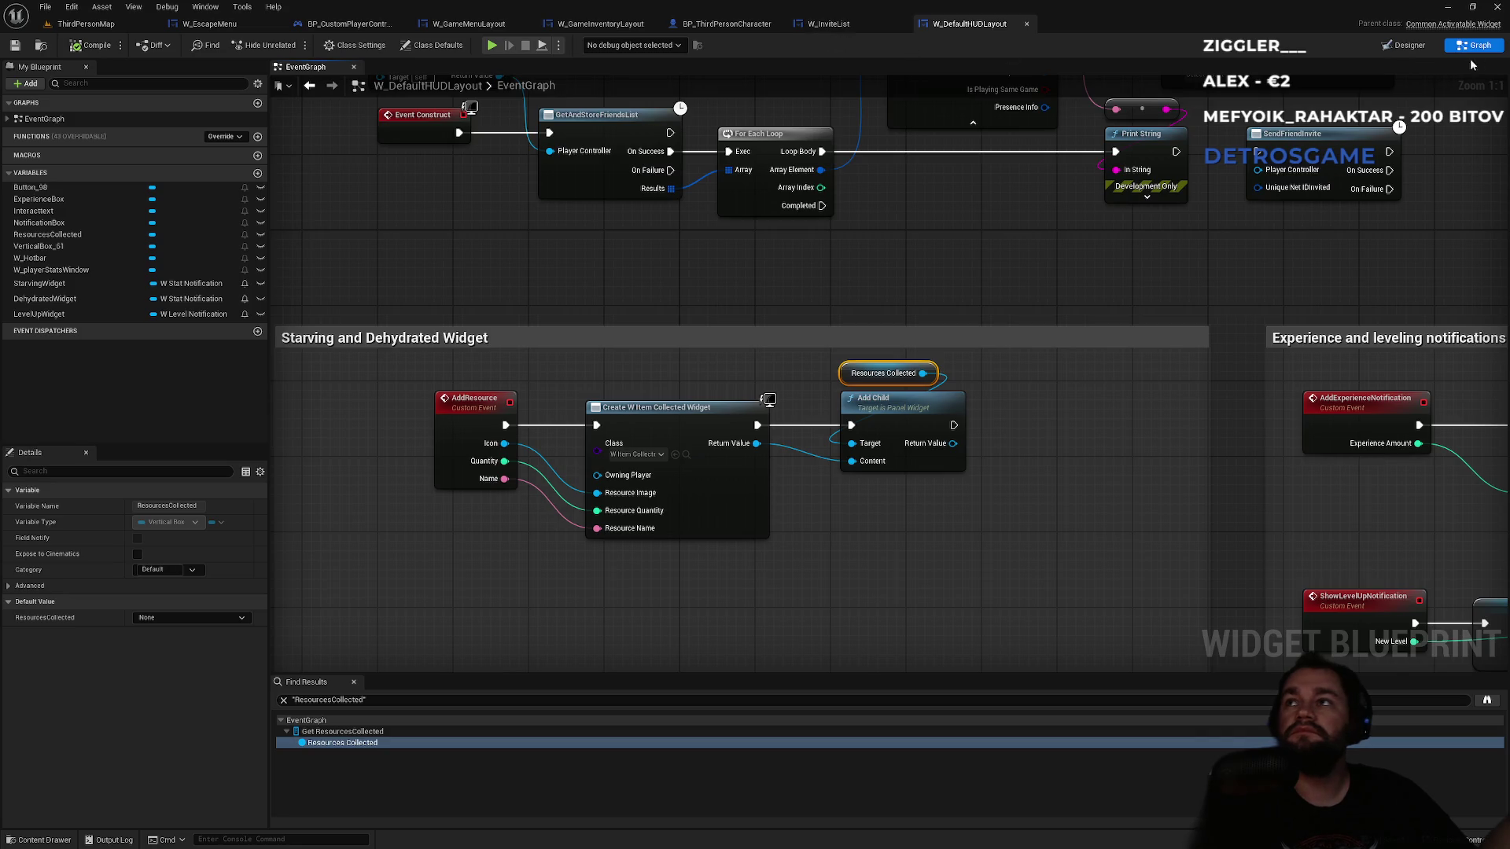
- Compare the W_DefaultHUDLayout design with W_InviteList, then find W_ItemCollected via the Class pin's Browse
left_click(1403, 45)
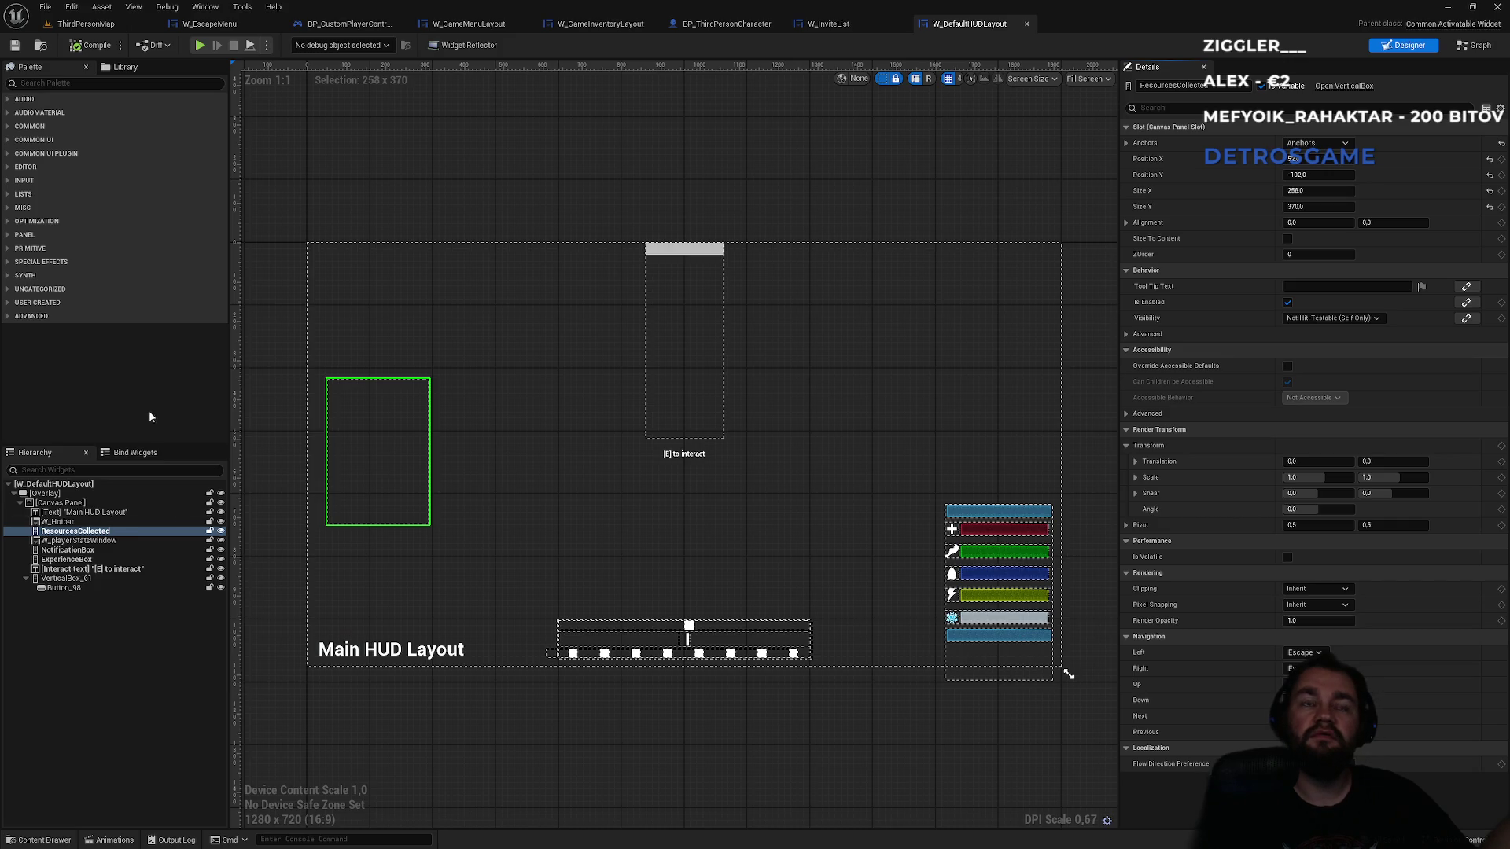
left_click(845, 26)
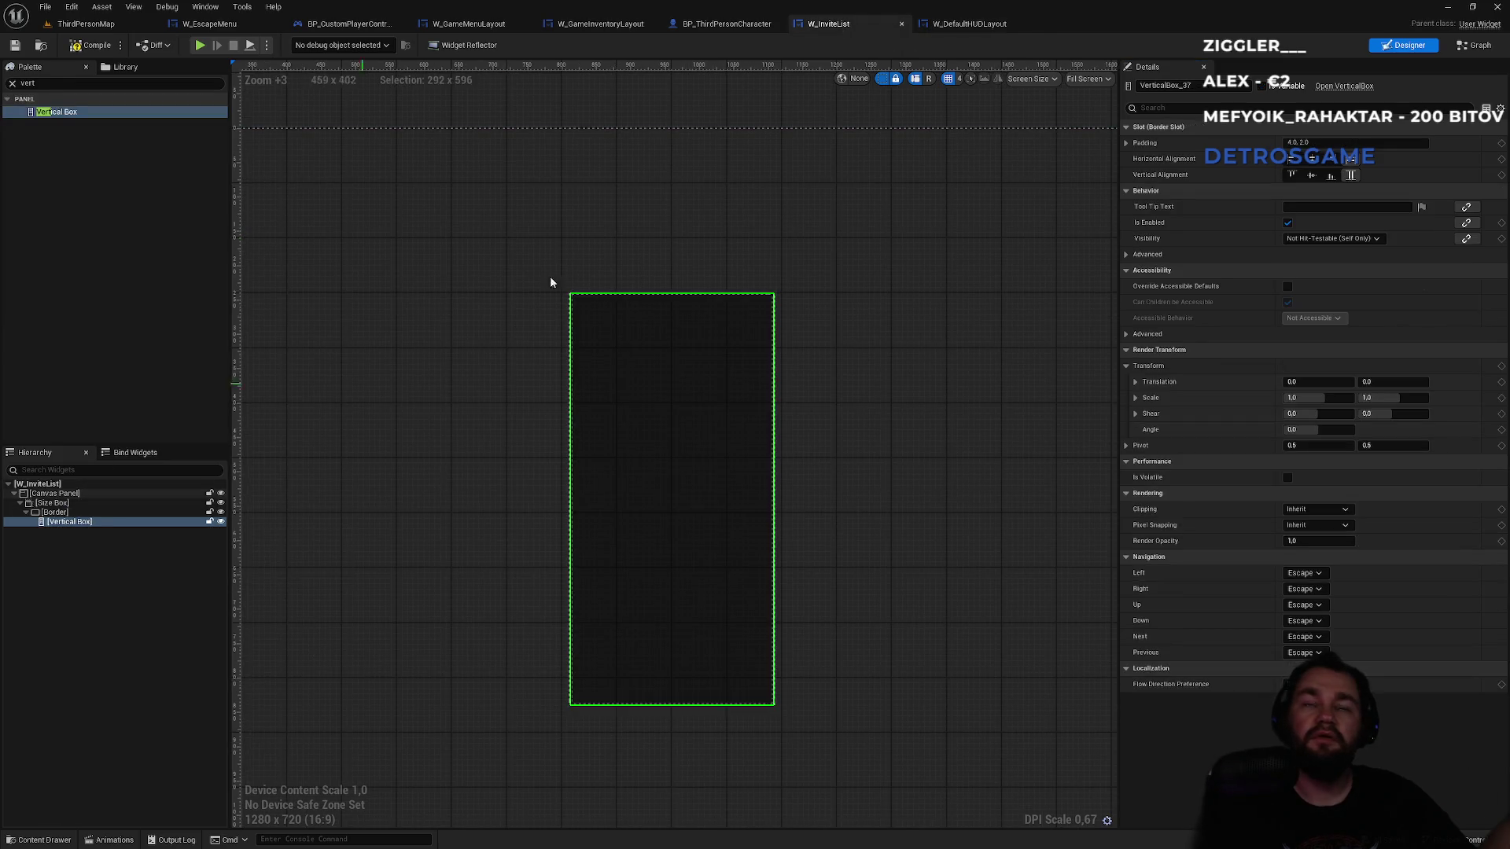
left_click(974, 24)
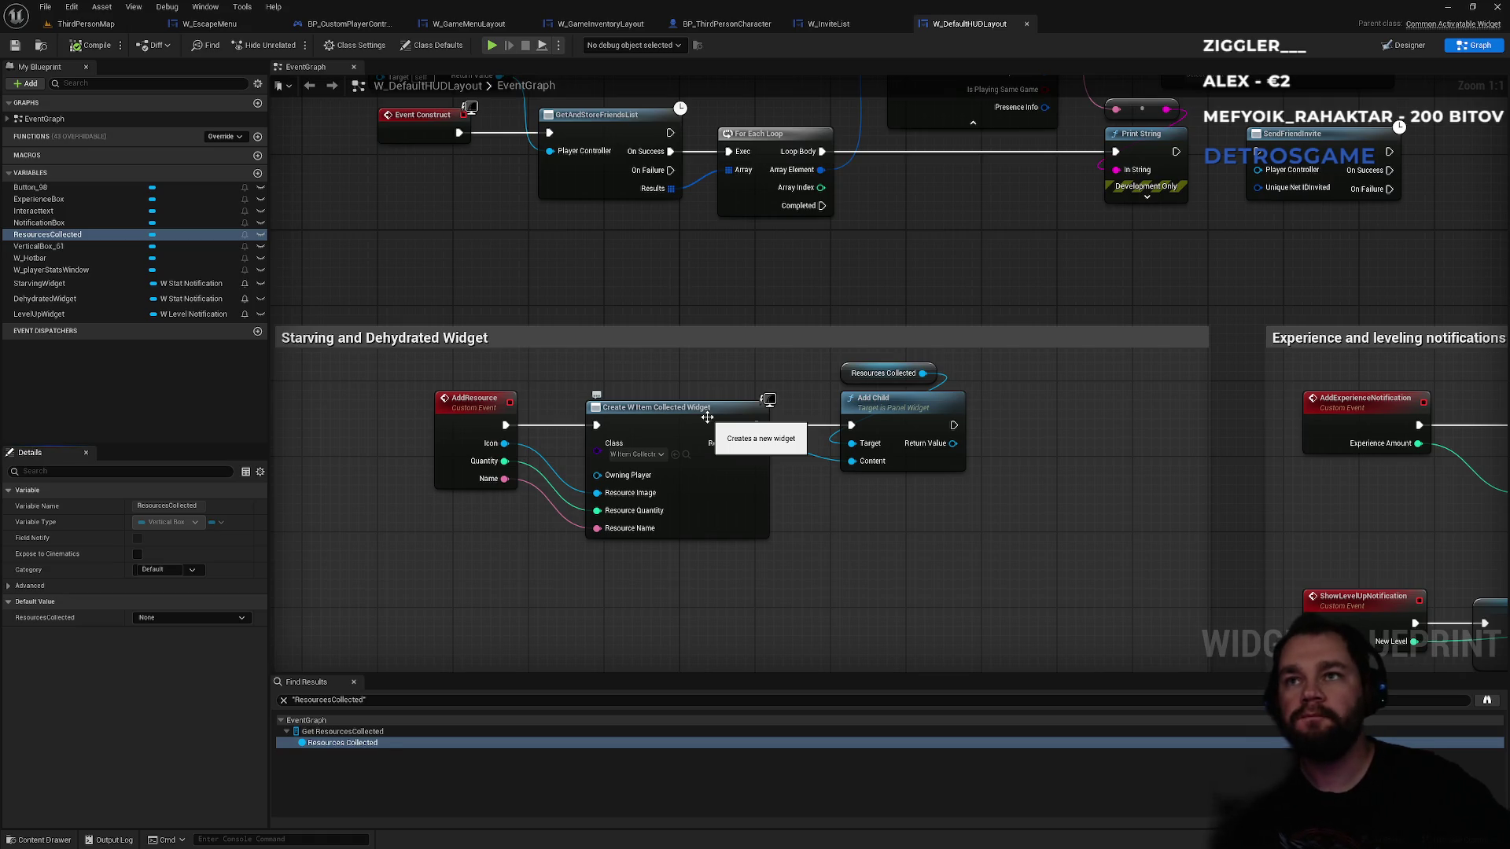
left_click(686, 456)
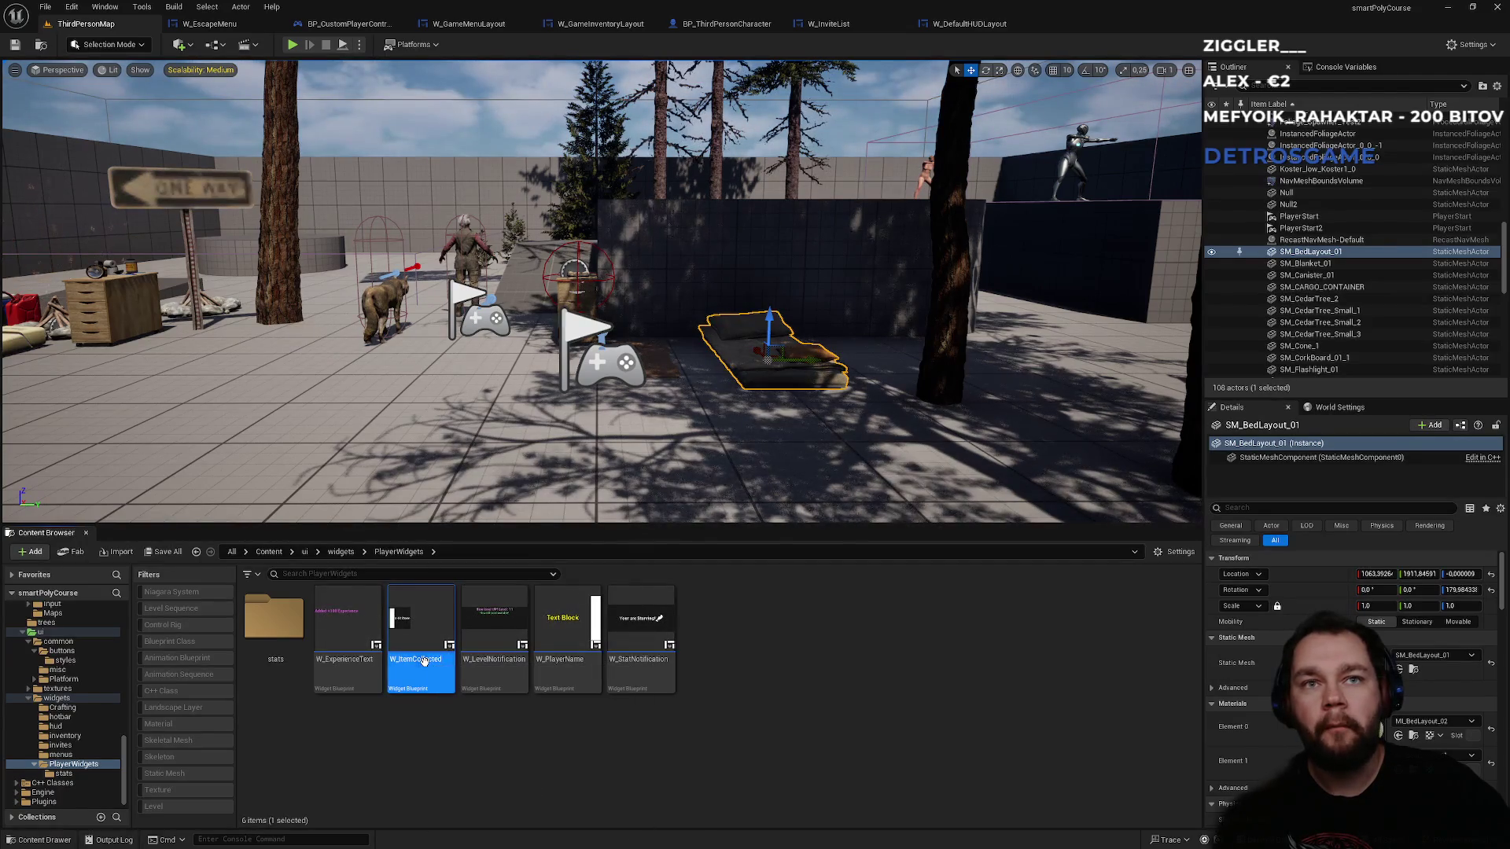
- Open W_ItemCollected and review its event graph and Designer layout
double_click(423, 662)
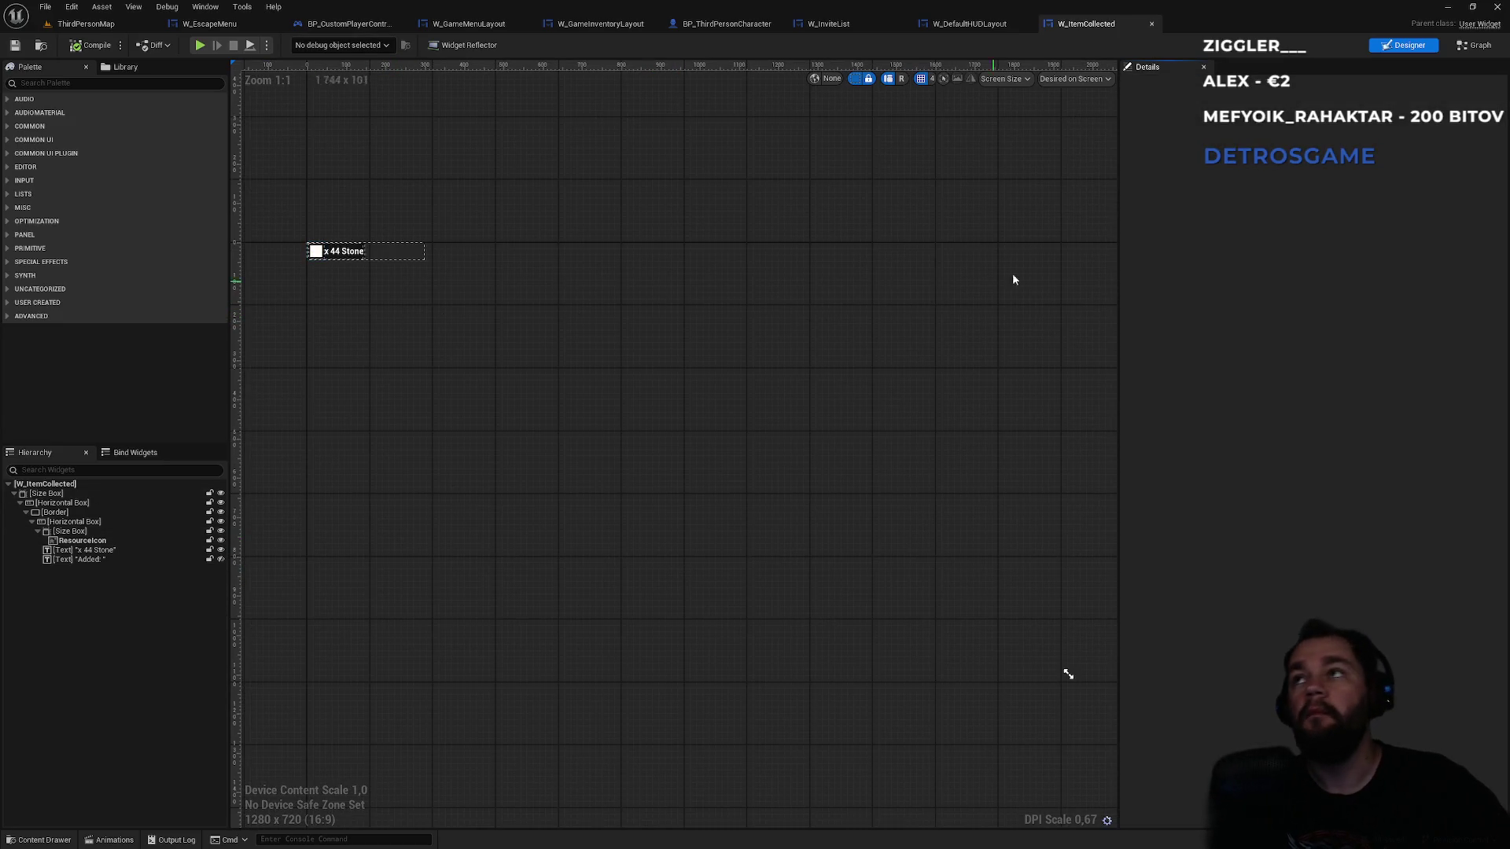
left_click(1460, 49)
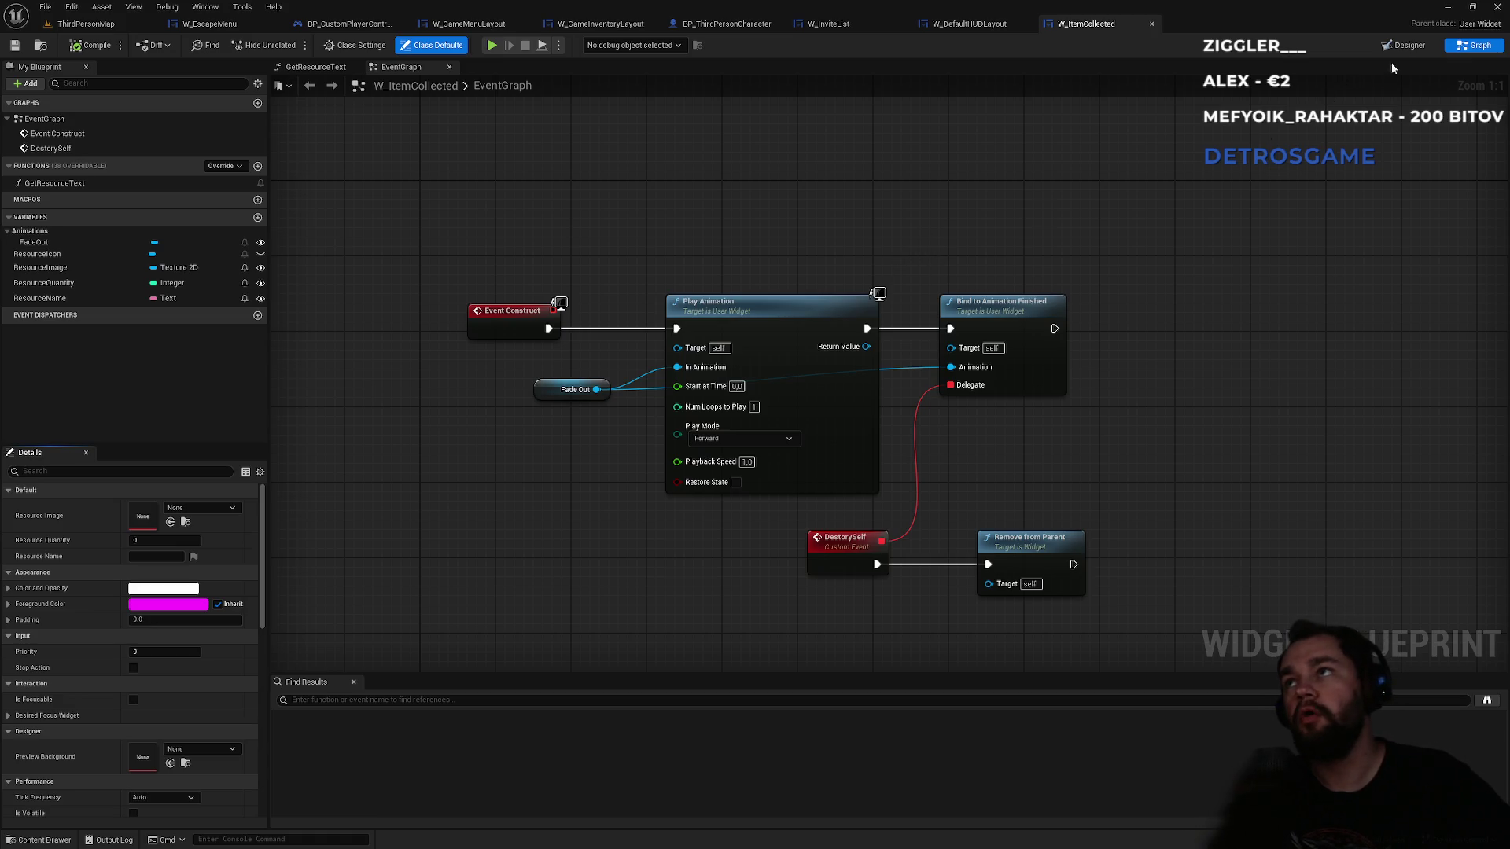
left_click(1409, 45)
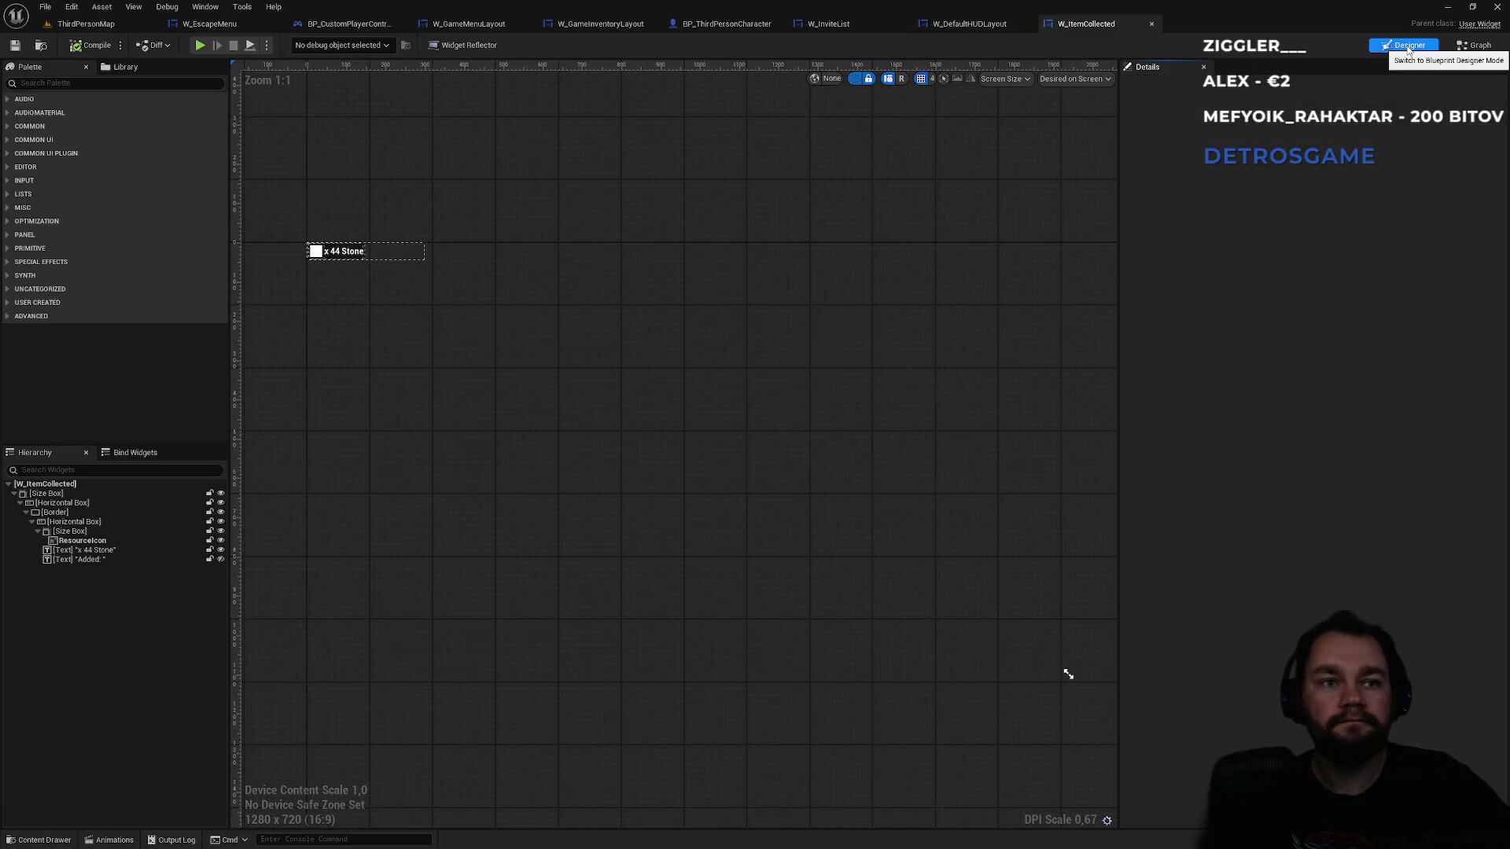
- Preview the FadeOut animation at 0.40 seconds, then return to the W_DefaultHUDLayout event graph
left_click(111, 840)
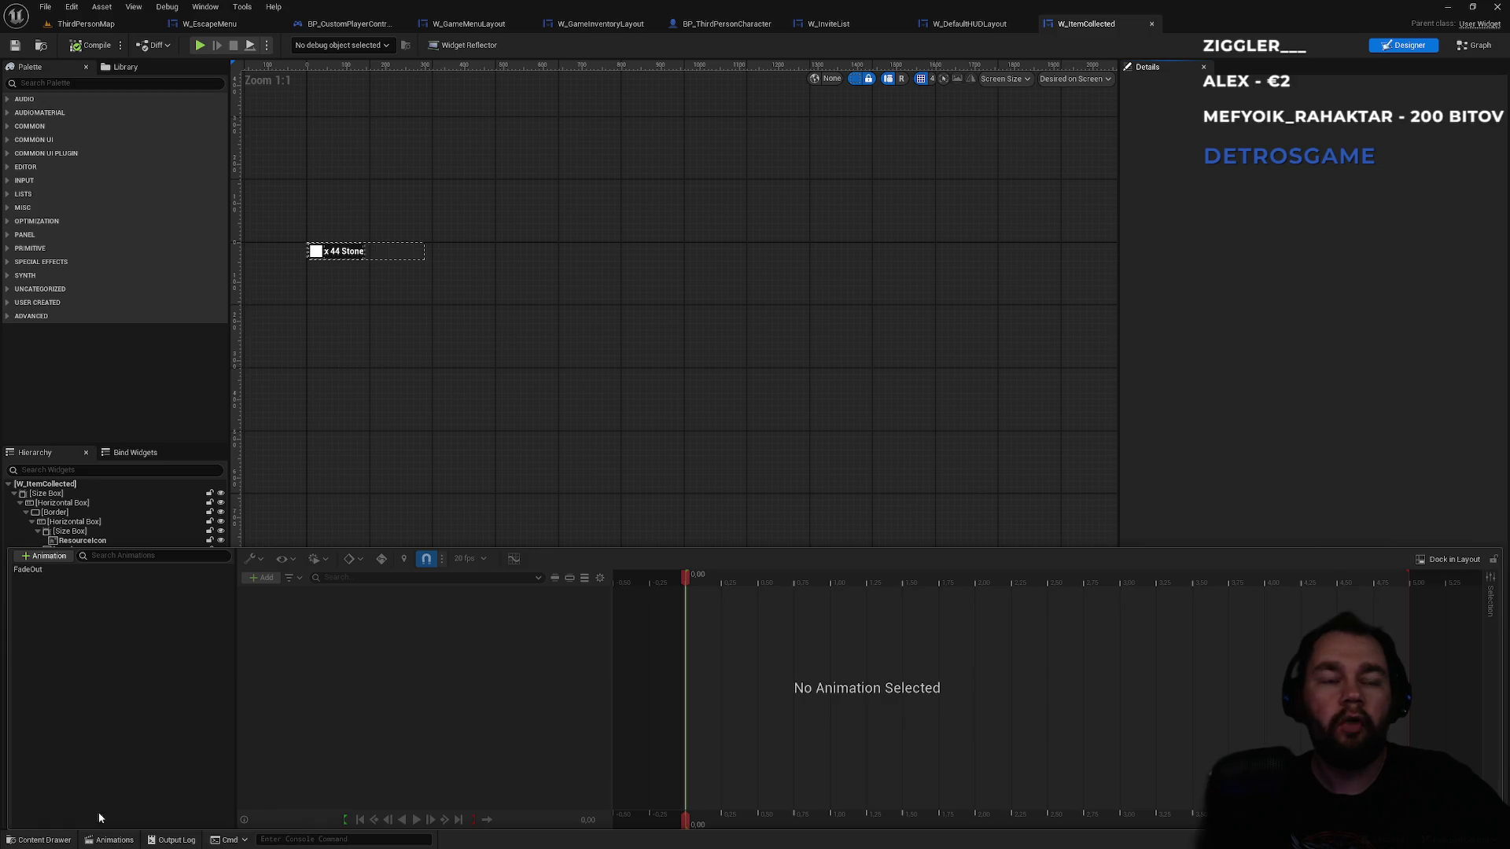
left_click(30, 570)
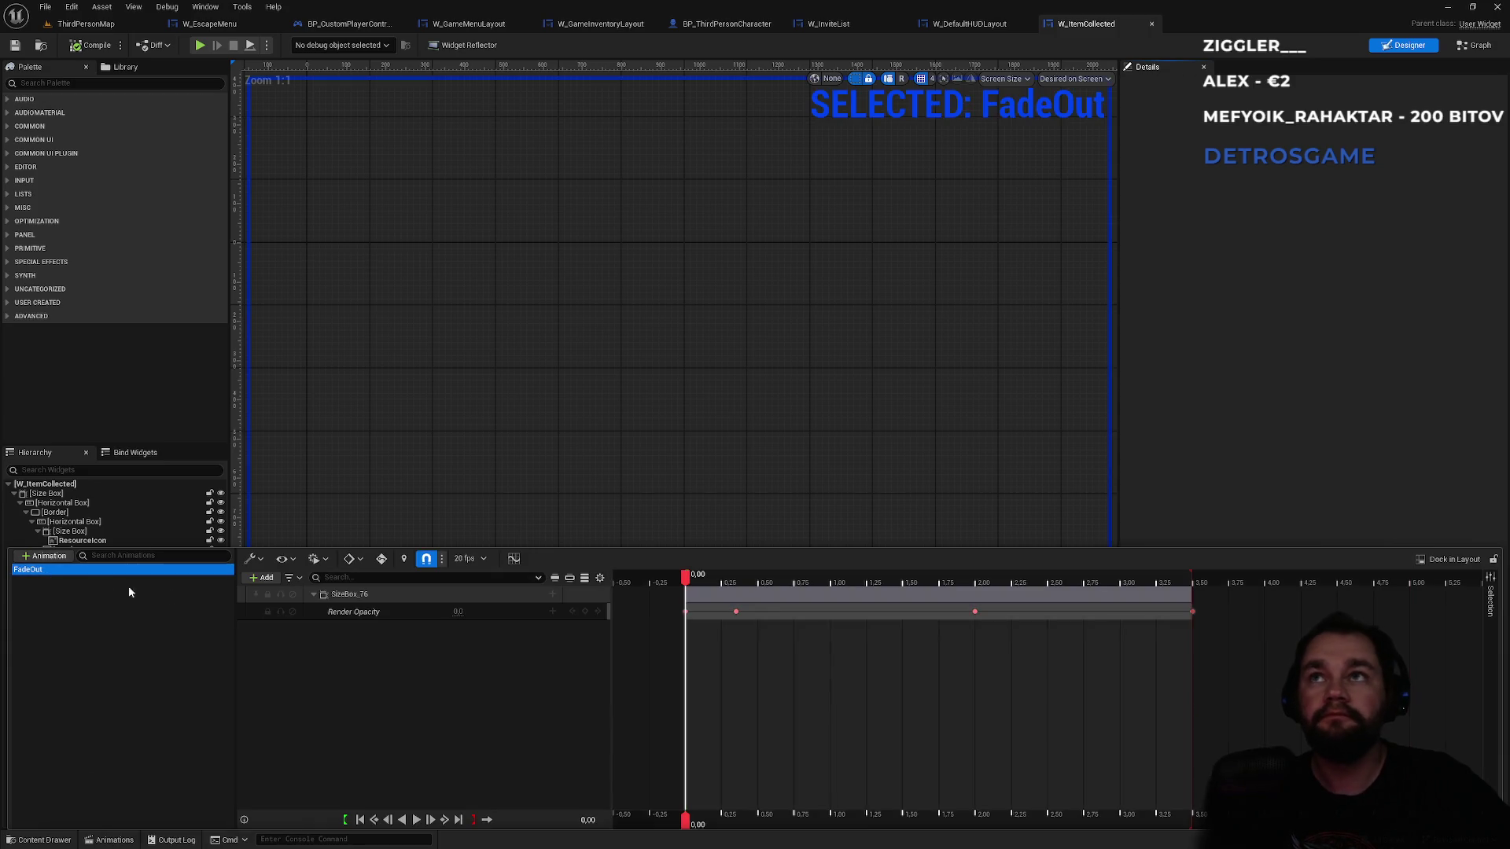
mouse_move(686, 580)
left_mouse_down()
mouse_move(1158, 601)
mouse_move(688, 599)
left_mouse_up()
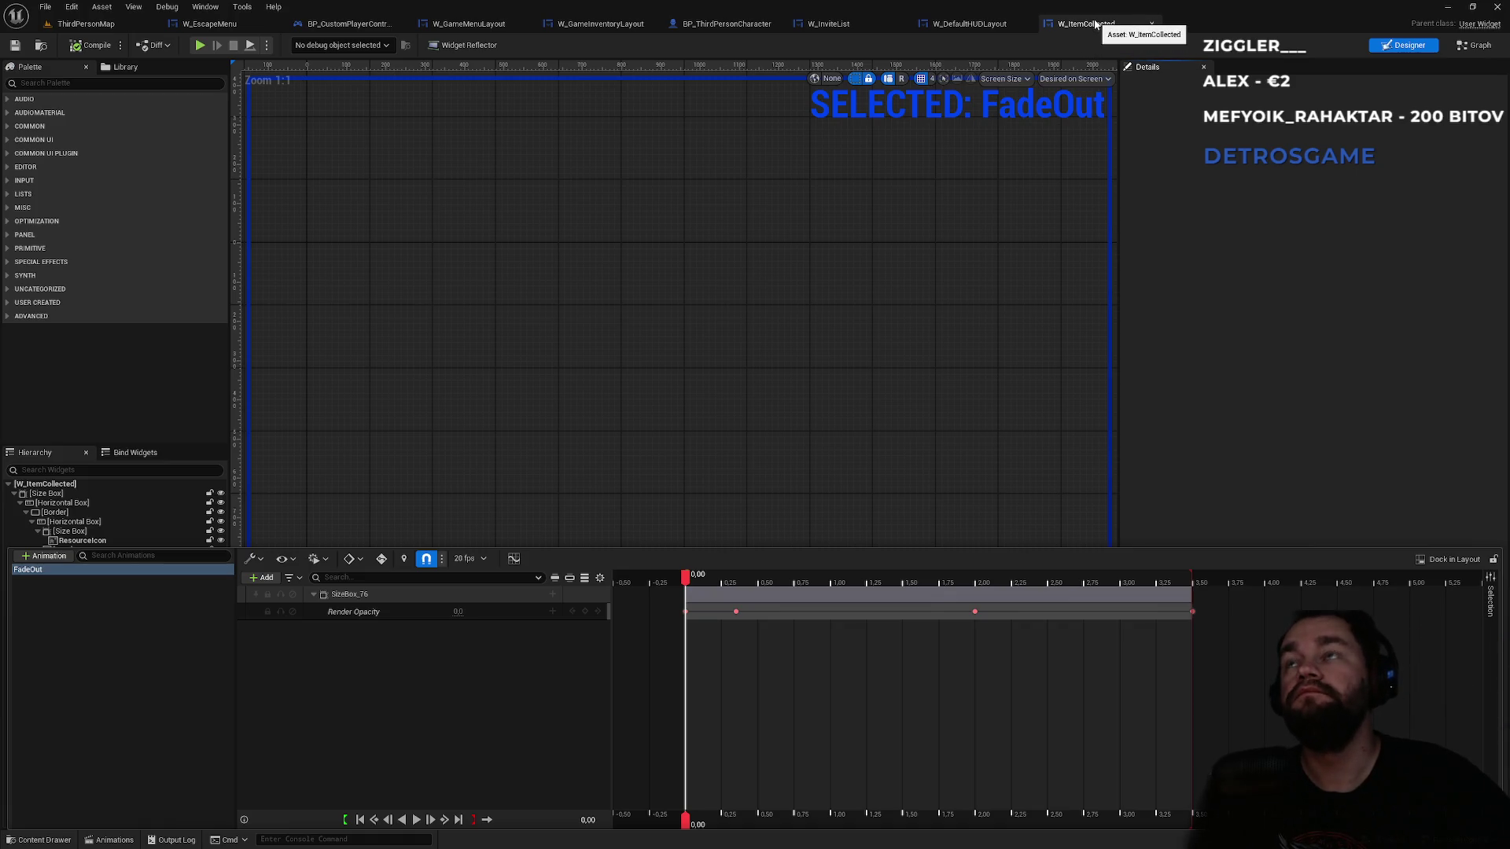
left_click(968, 23)
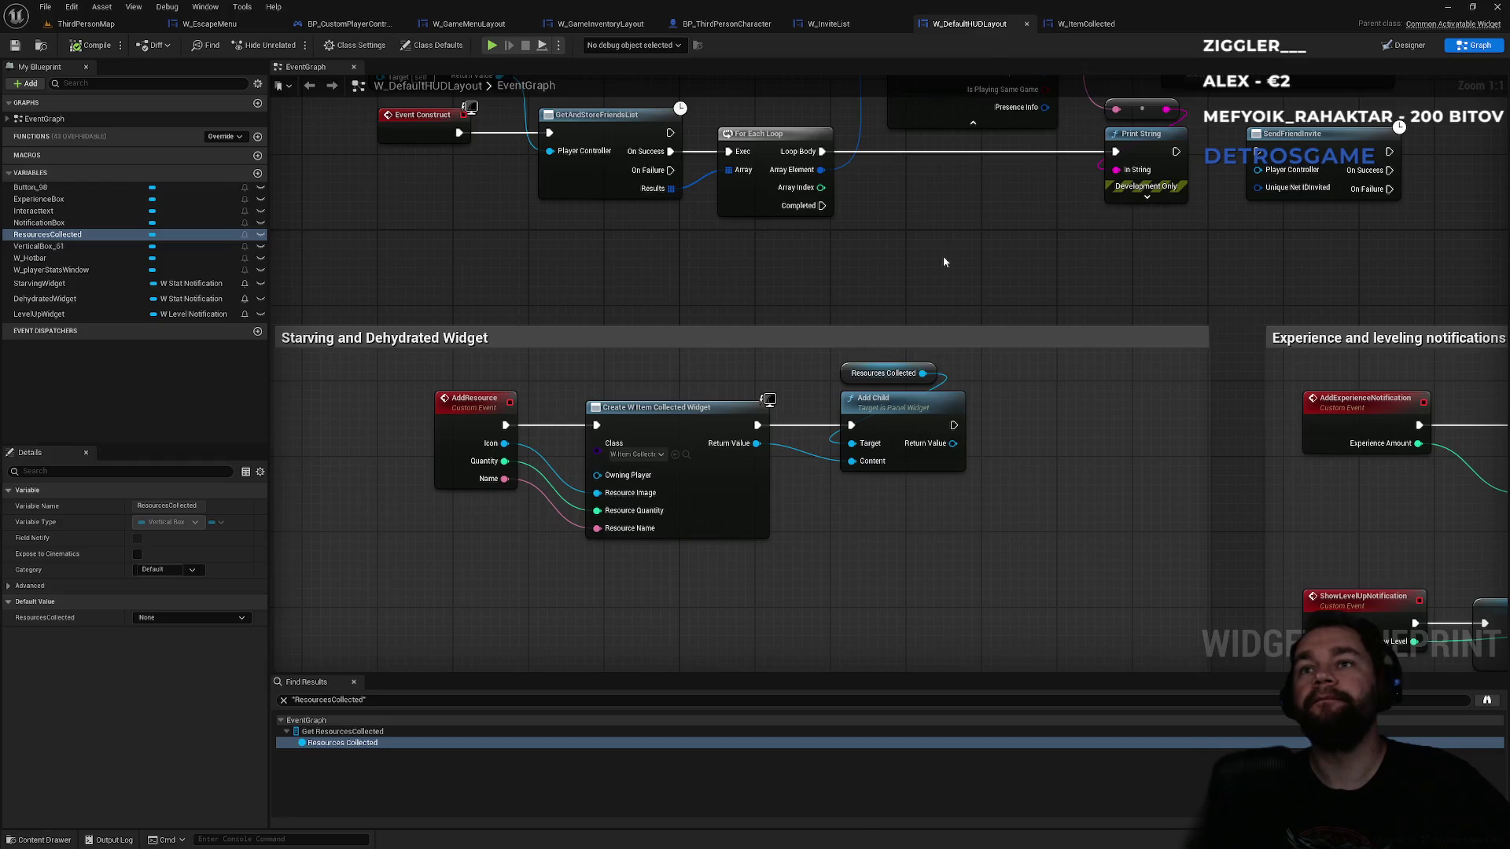
mouse_move(974, 297)
left_mouse_down()
mouse_move(822, 236)
mouse_move(931, 195)
left_mouse_up()
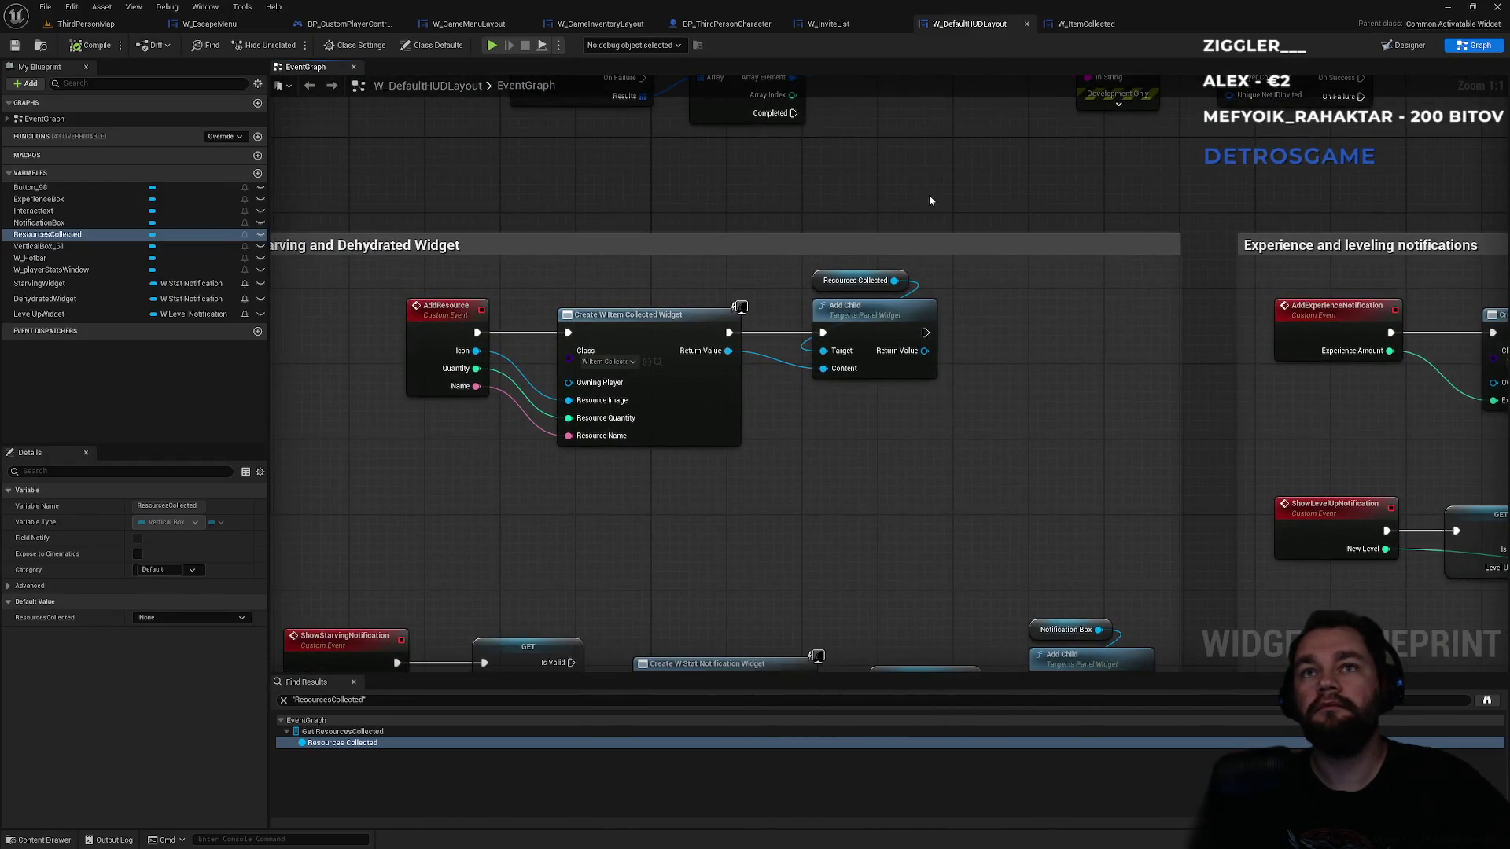
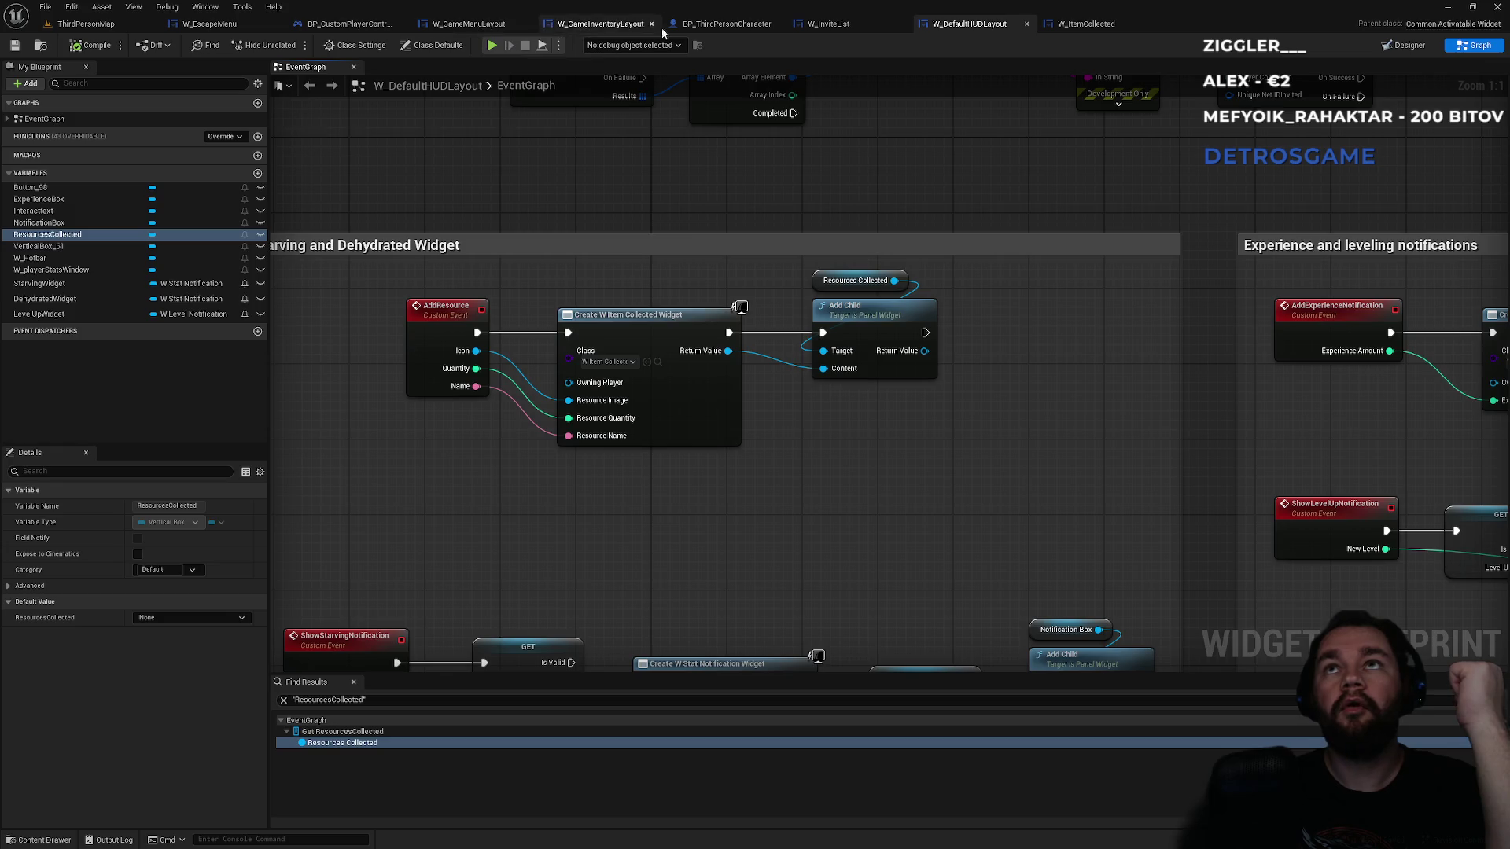
- Delete the Event Pre Construct, Construct and Tick nodes from W_InviteList's event graph
left_click(867, 27)
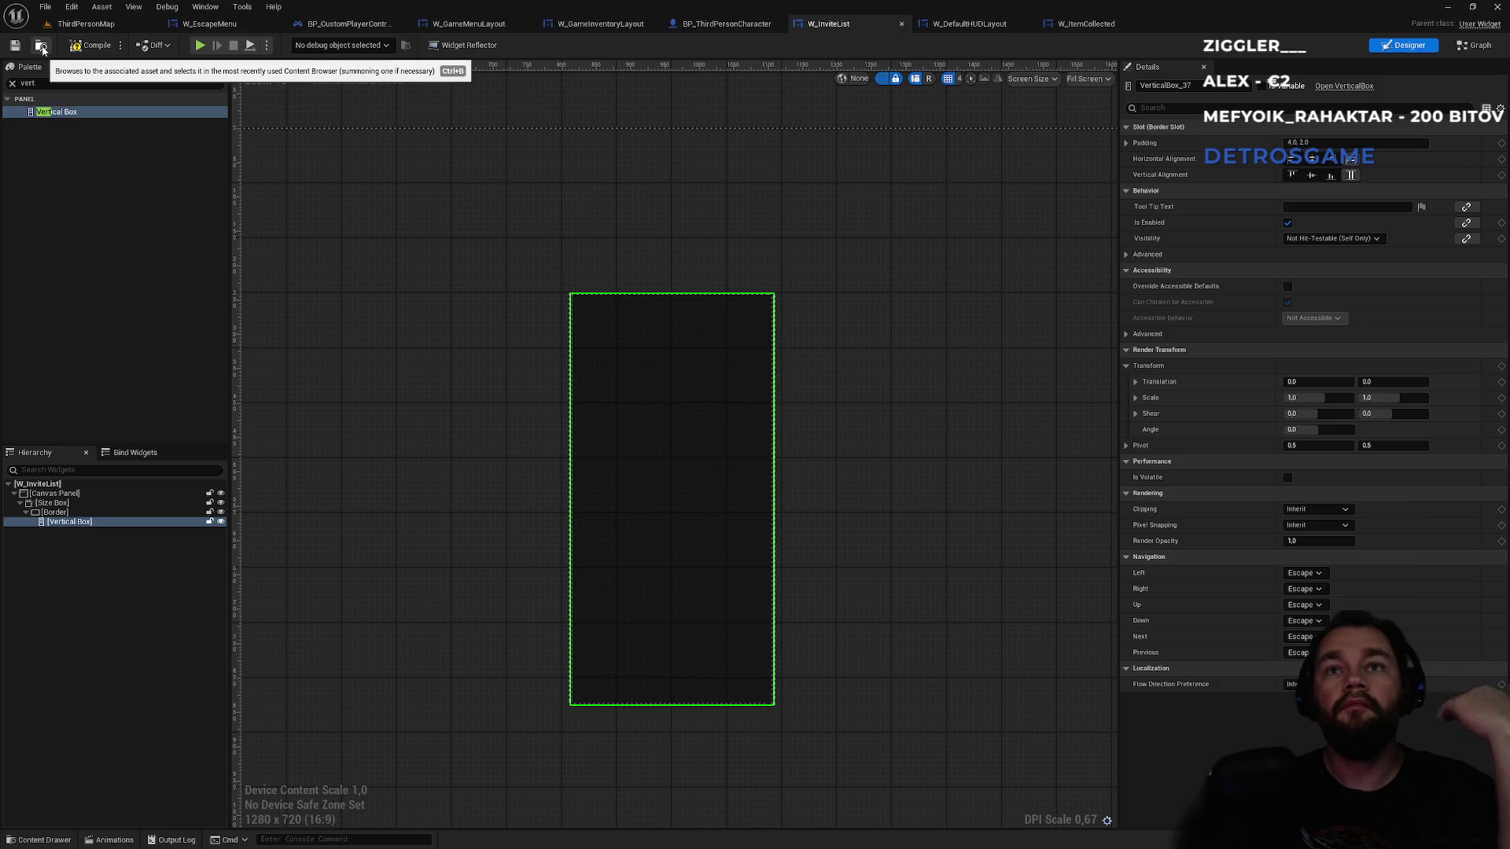
left_click(1093, 30)
left_click(988, 27)
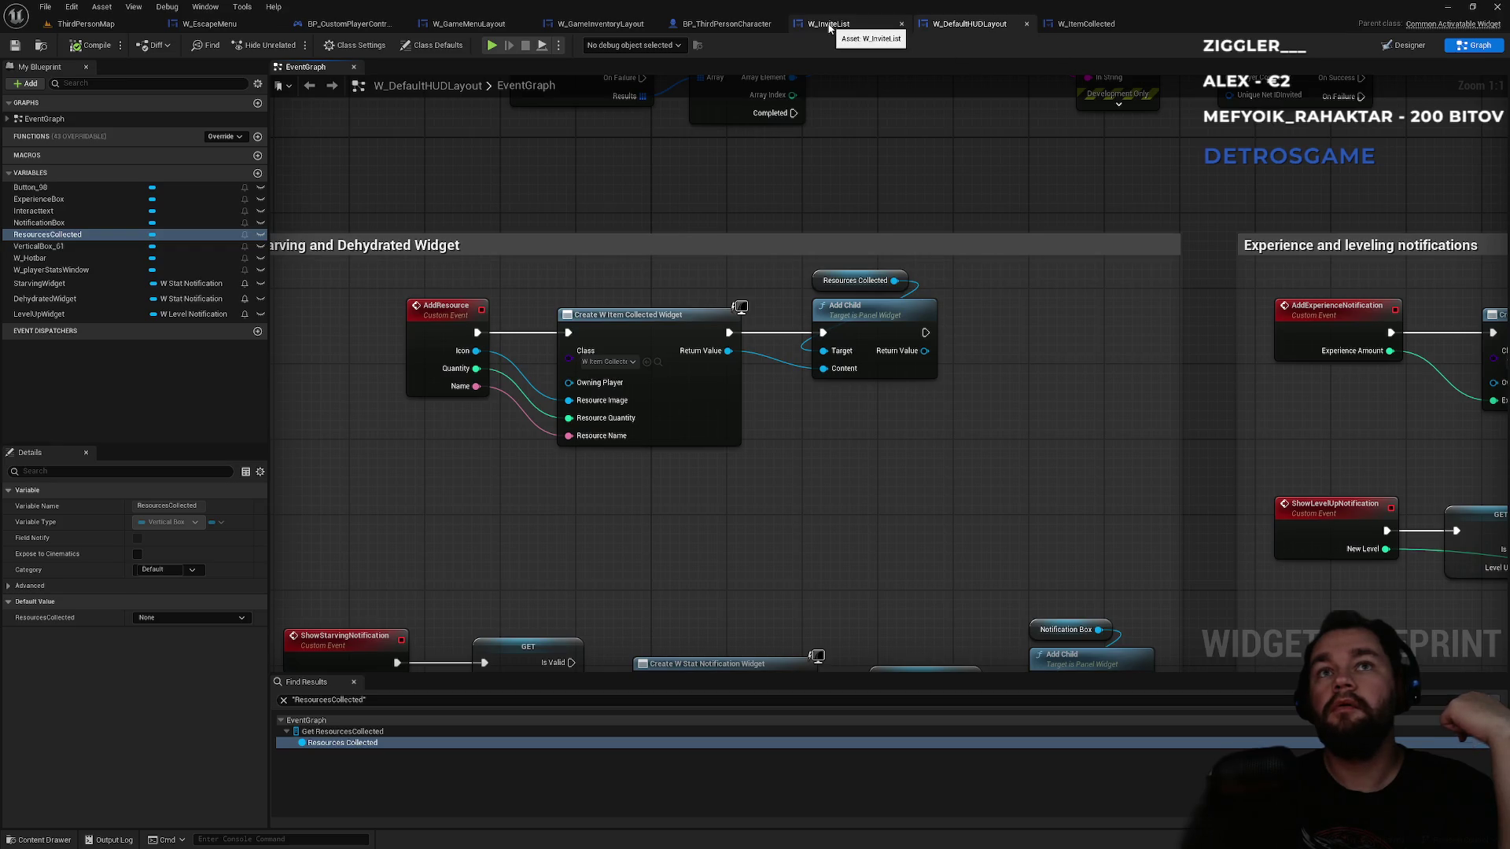
left_click(838, 33)
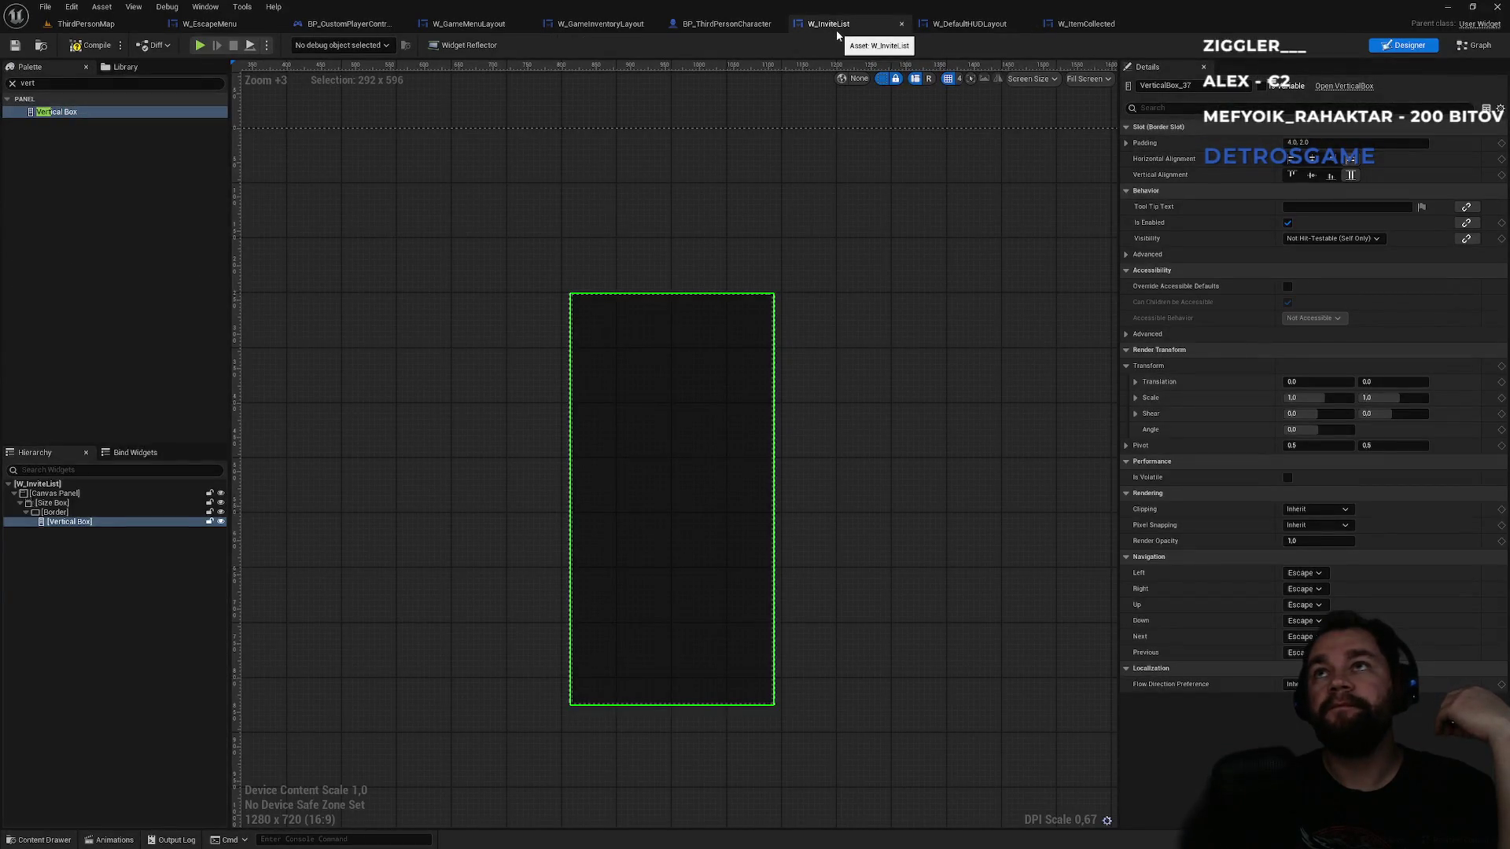
left_click(1476, 45)
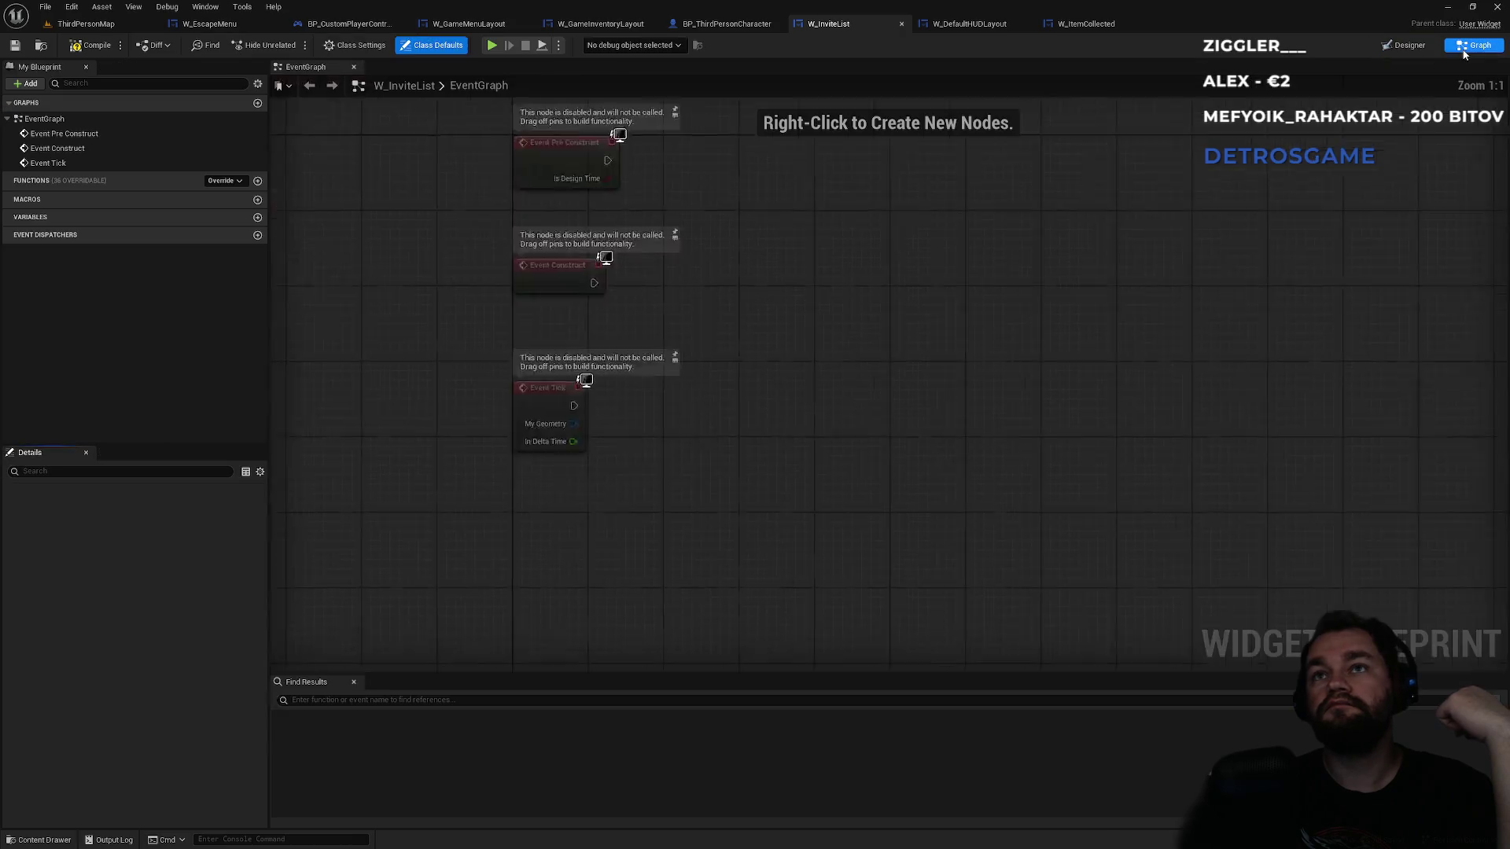
mouse_move(1006, 222)
left_mouse_down()
mouse_move(823, 446)
mouse_move(801, 554)
left_mouse_up()
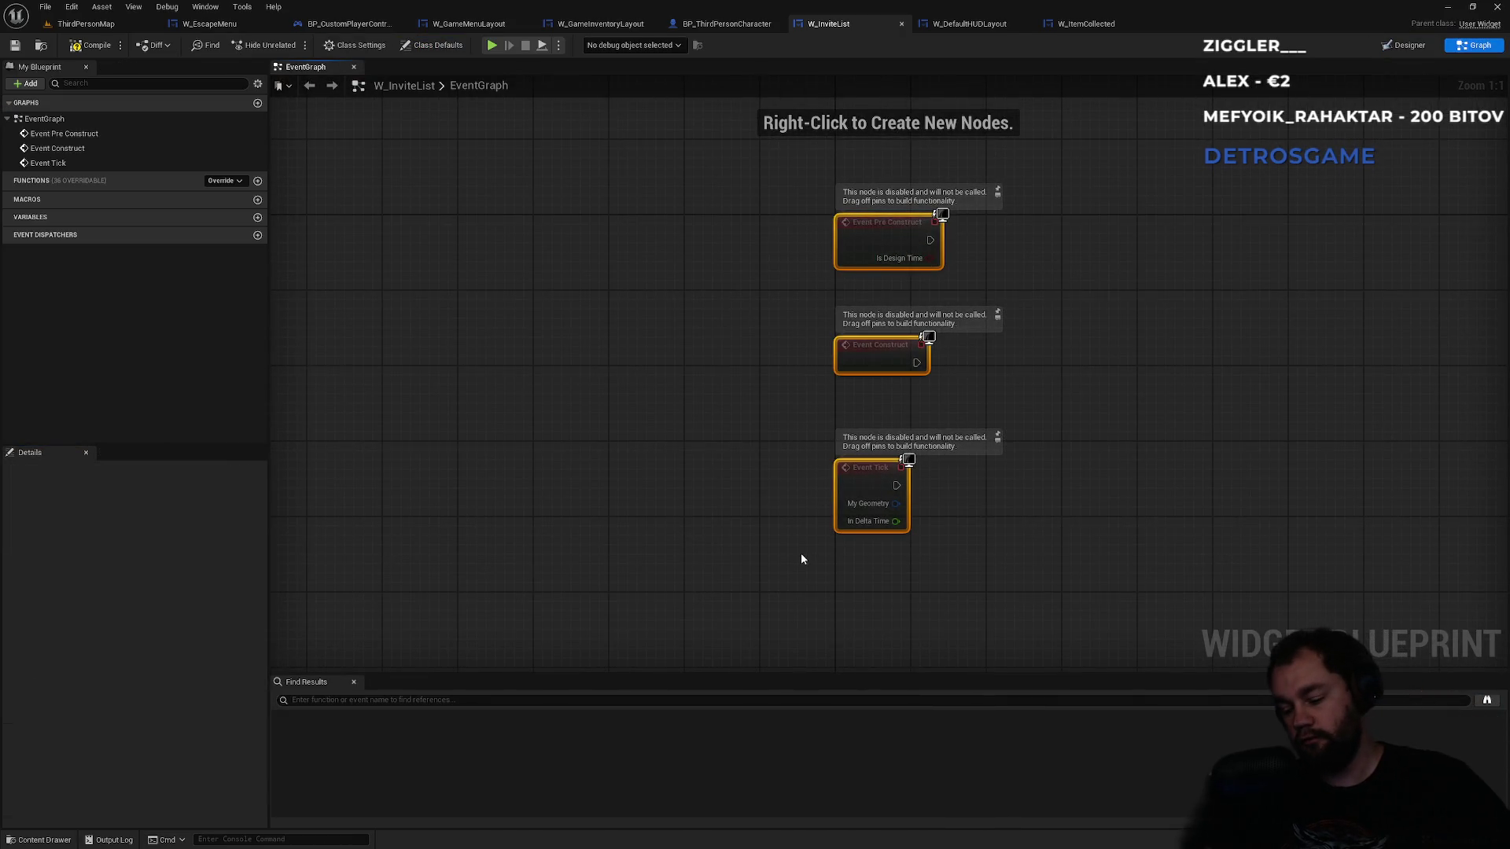
key("Delete")
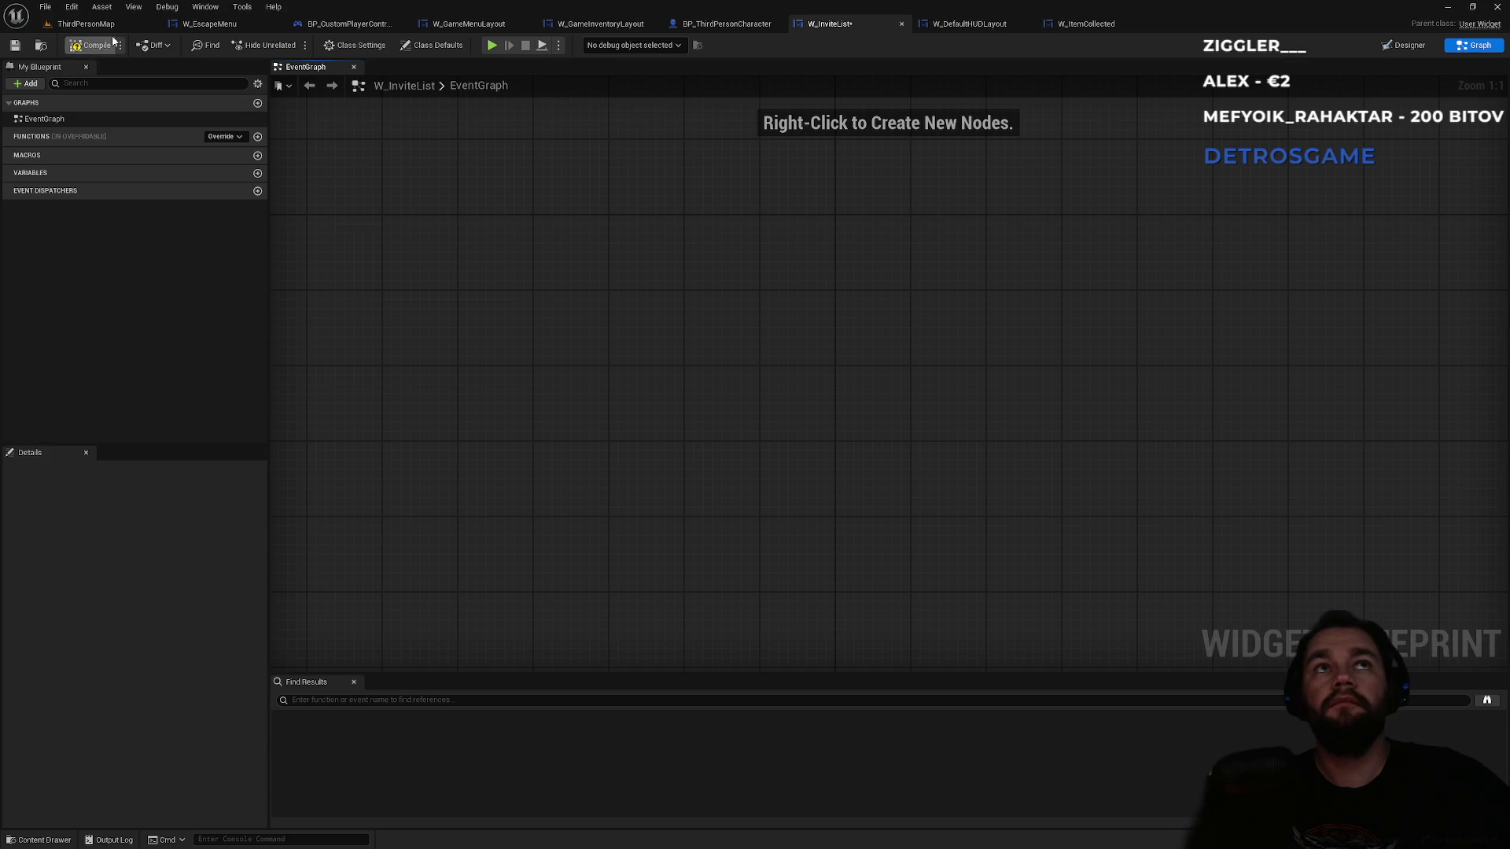
left_click(86, 24)
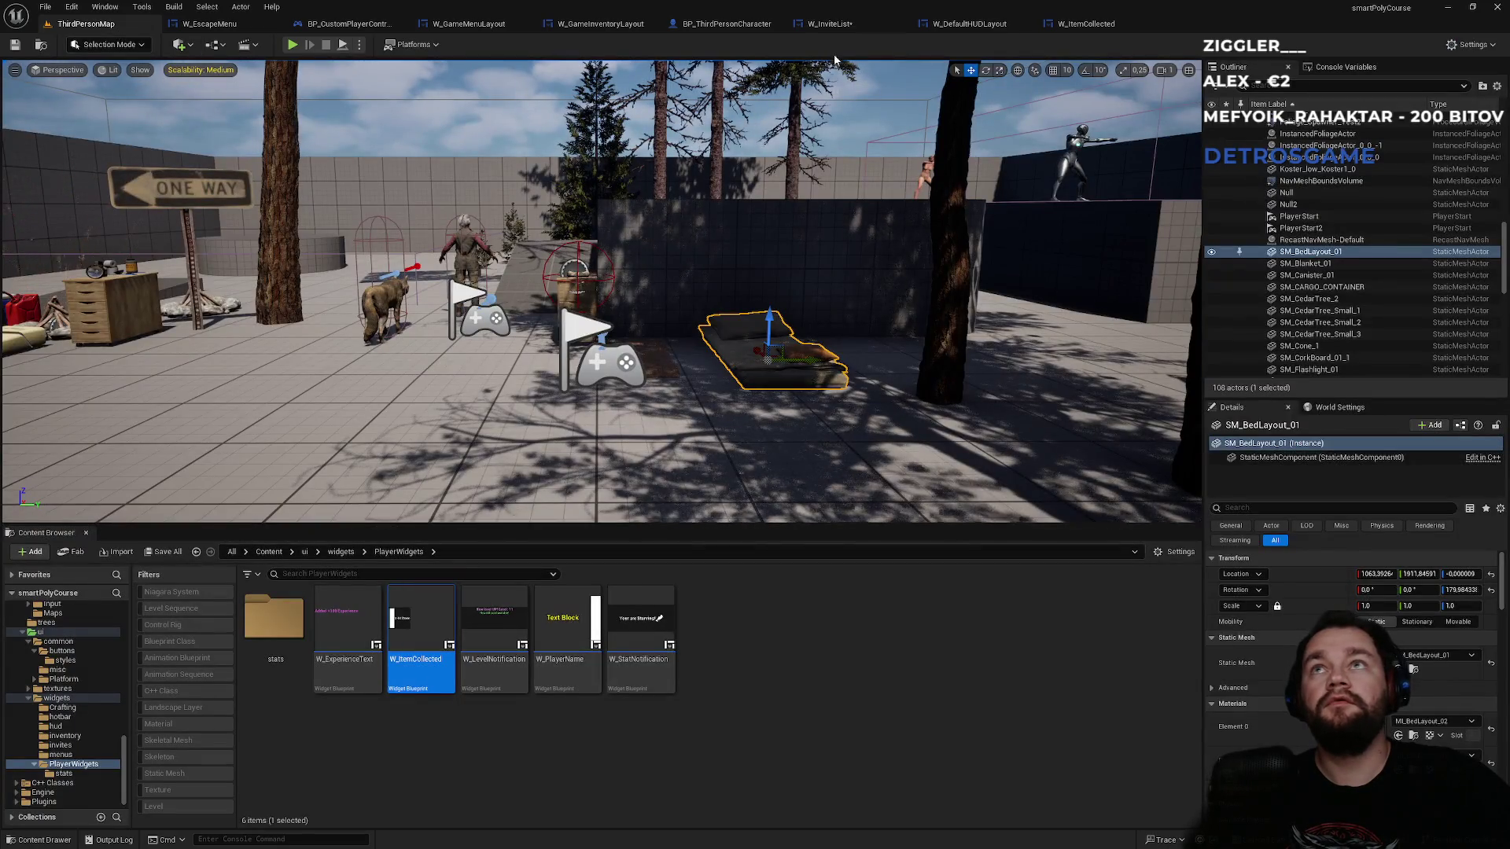
- Create a new User Widget blueprint in the invites folder
left_click(829, 24)
left_click(41, 45)
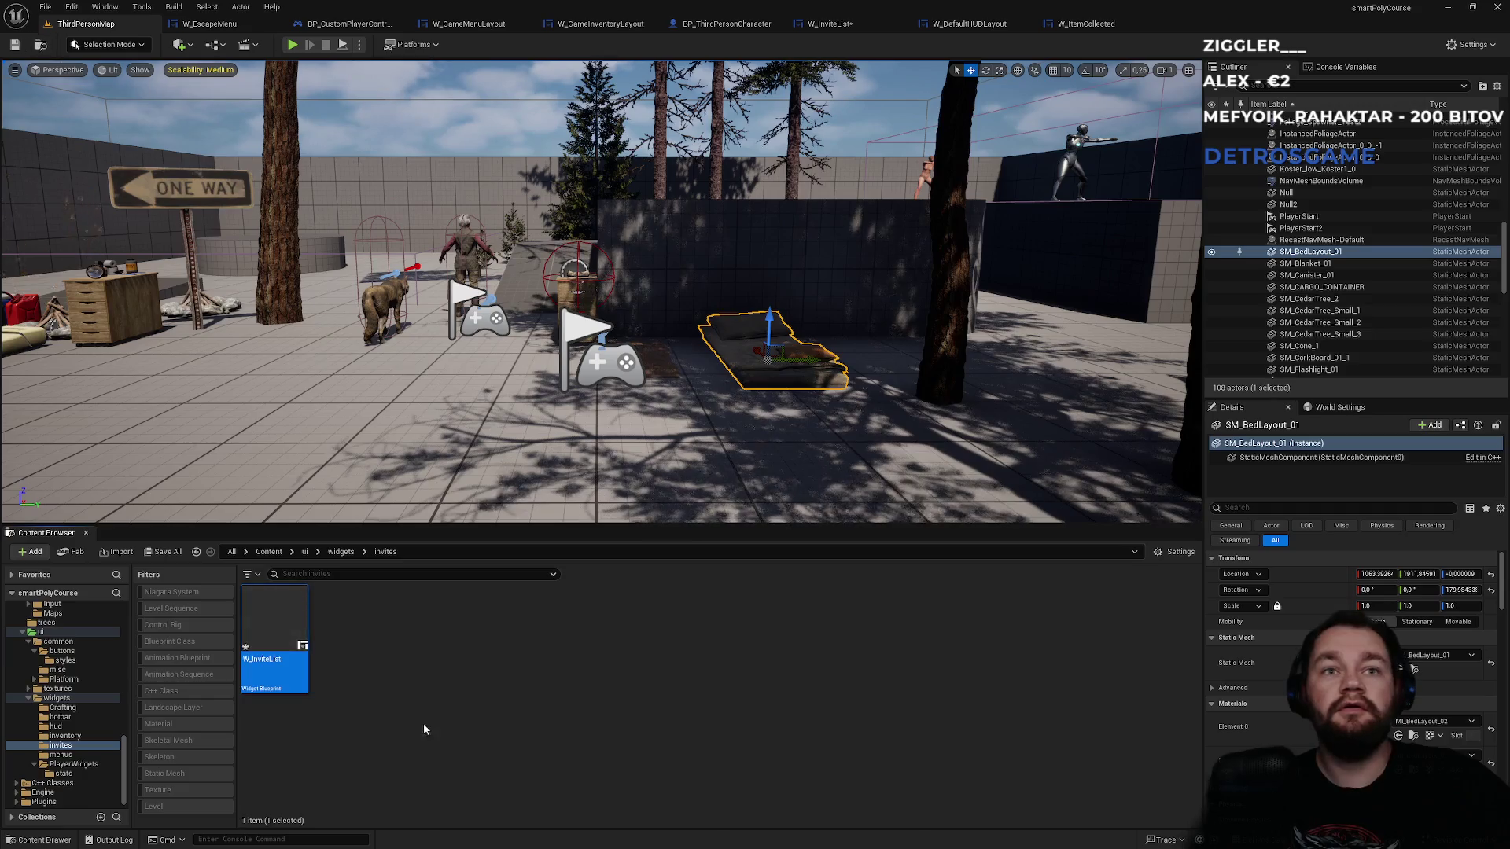
right_click(380, 719)
mouse_move(387, 711)
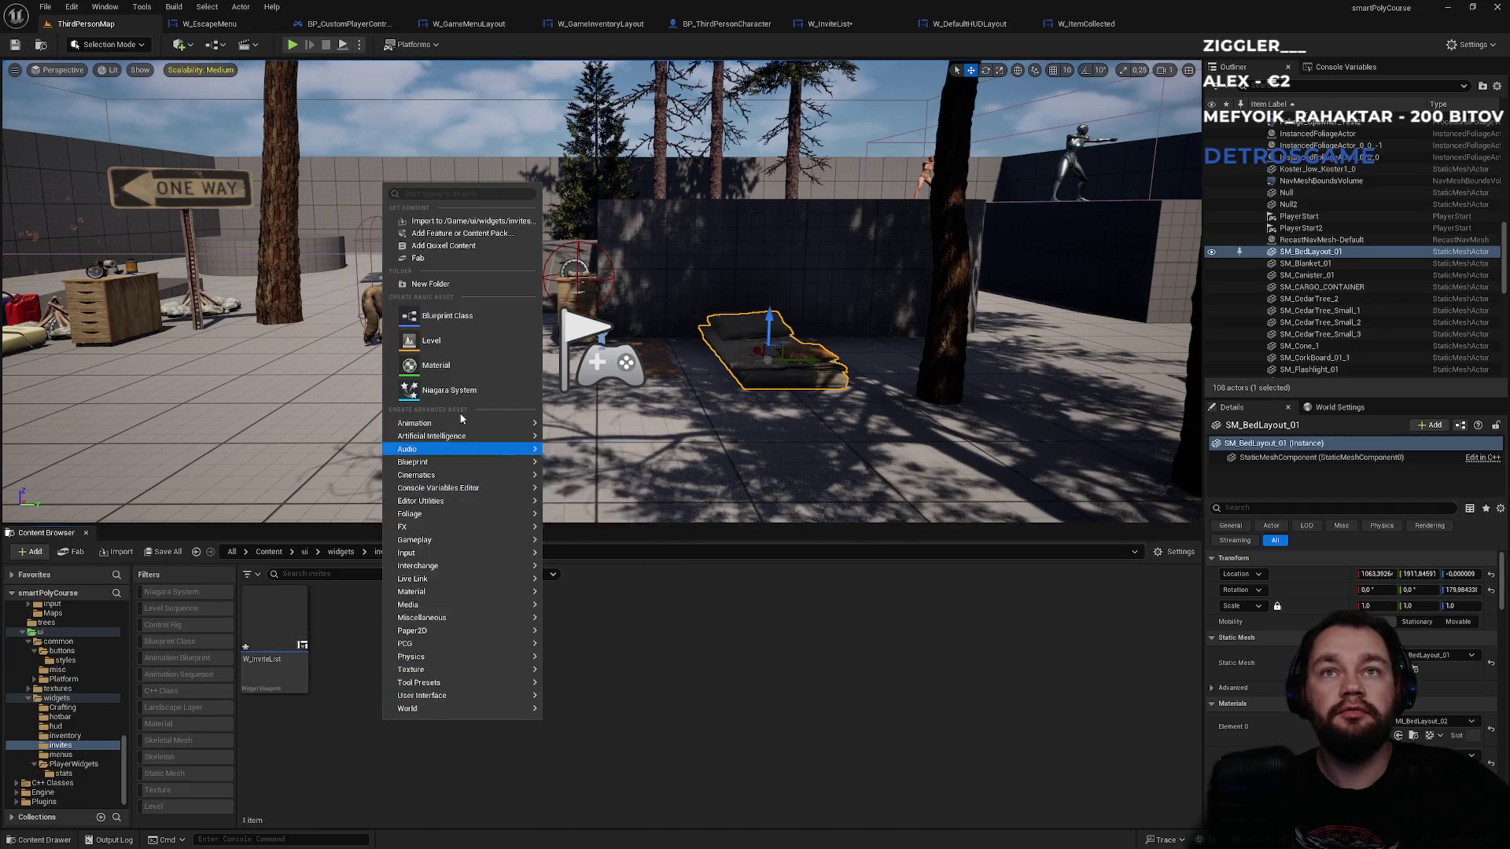
mouse_move(470, 424)
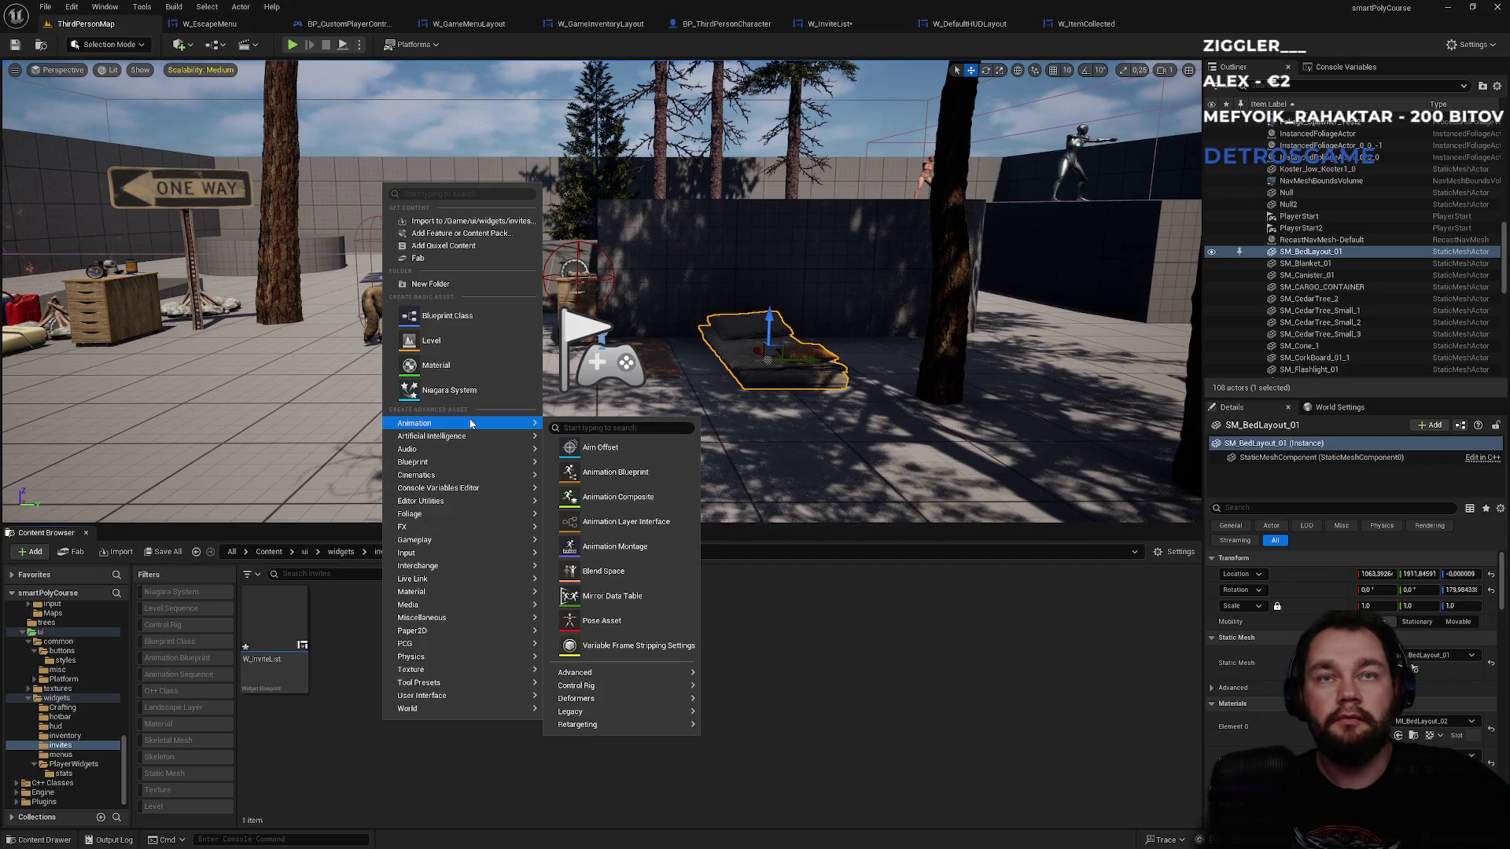
mouse_move(472, 695)
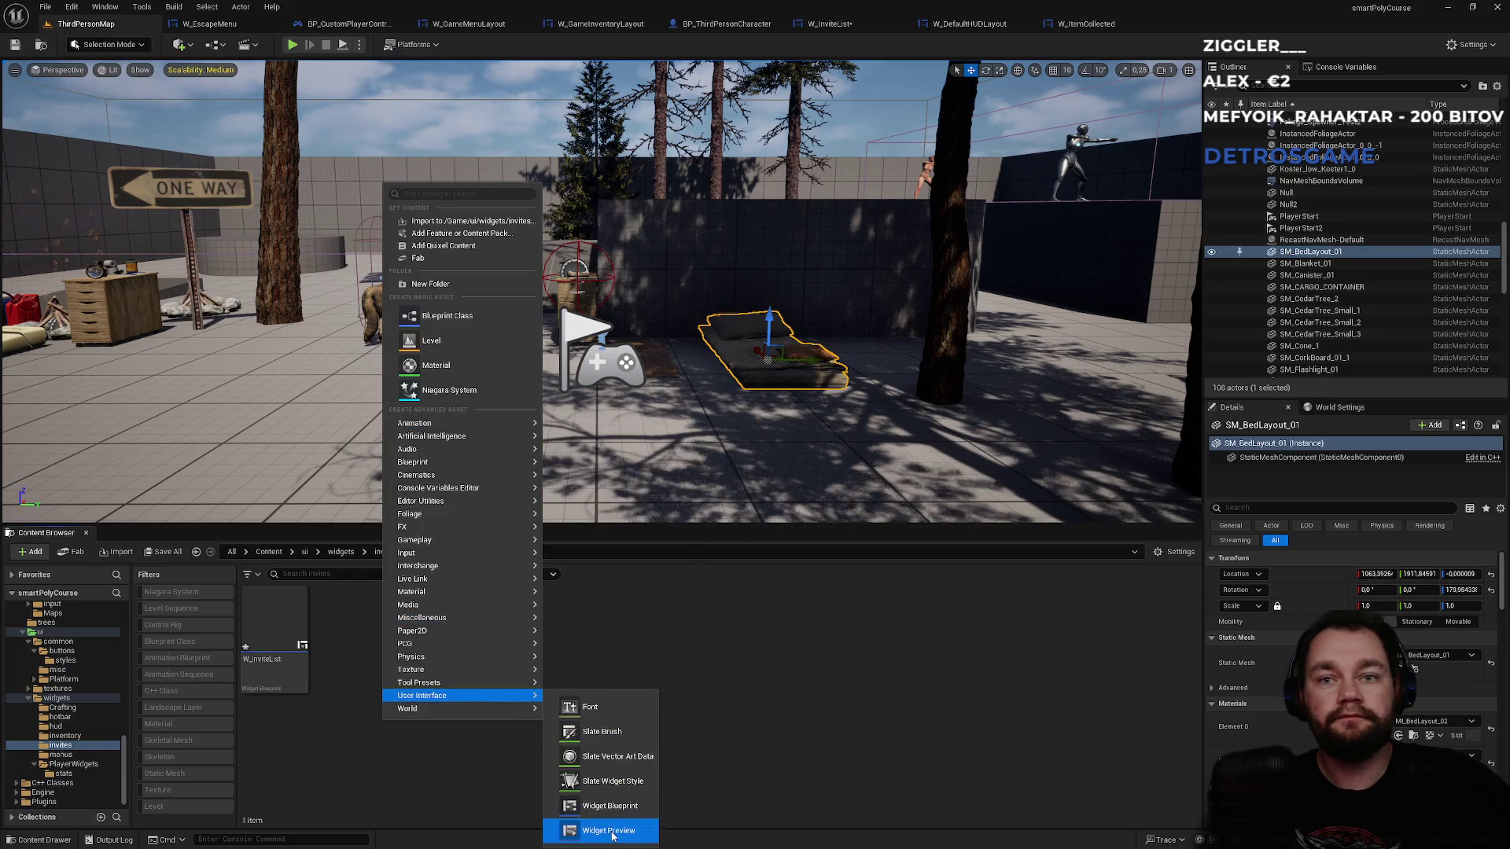
left_click(586, 806)
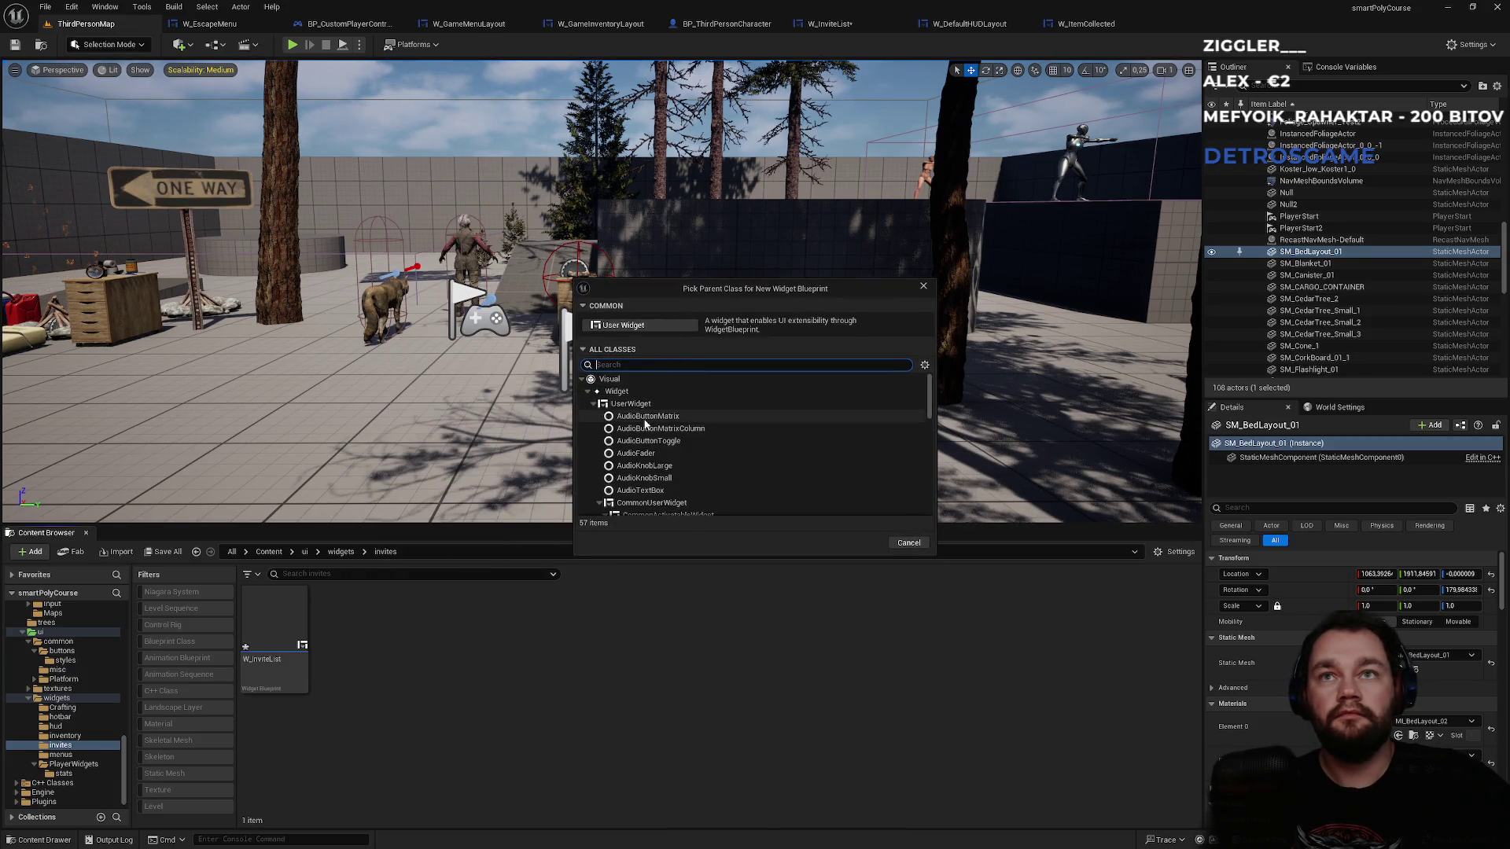
left_click(634, 326)
- Name the new widget W_PlayerToInvite and open it in the designer
type("W_F")
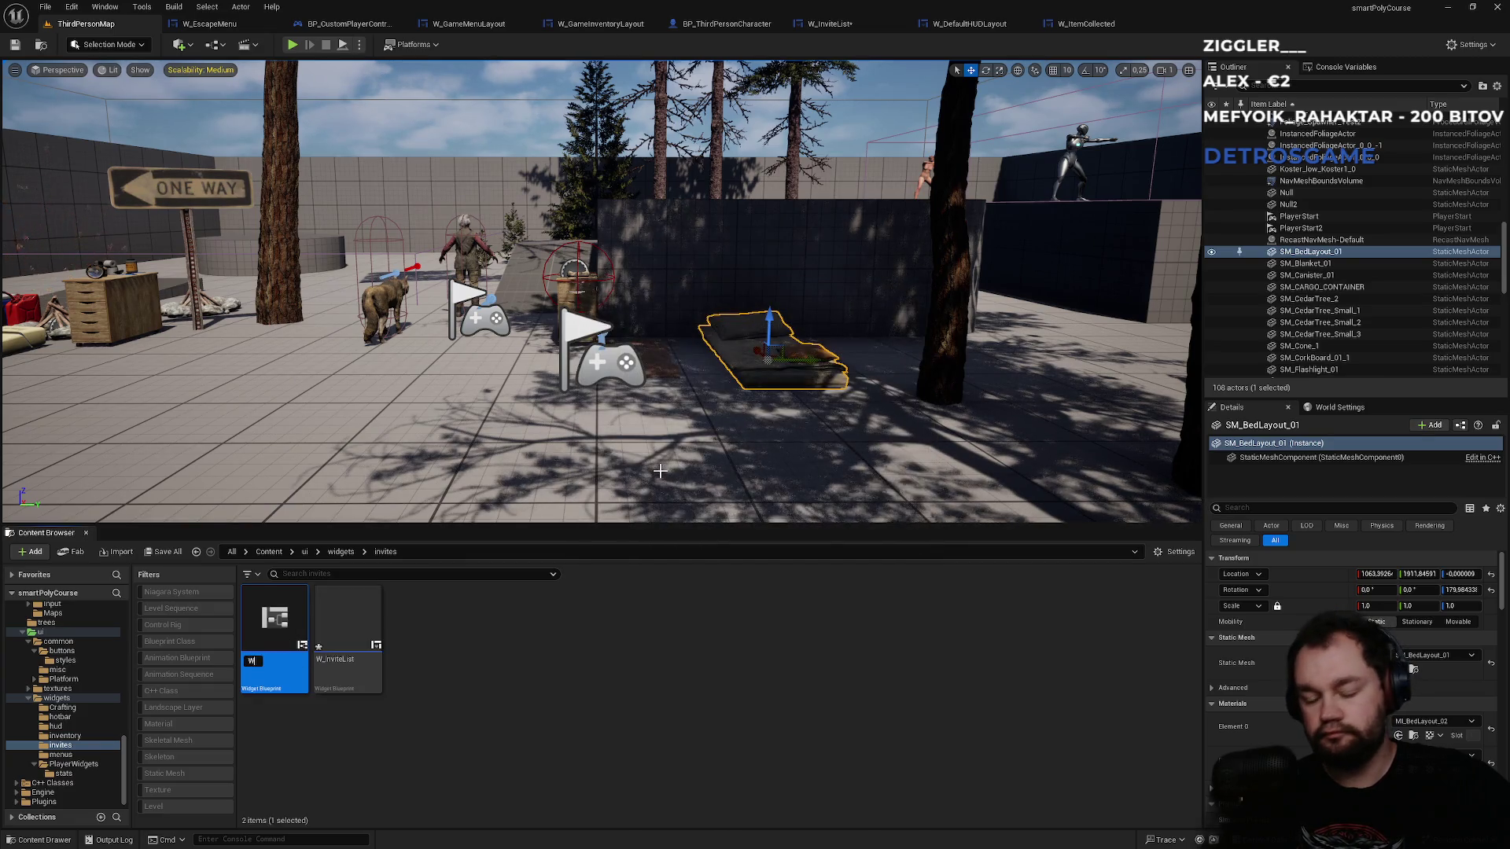
key("BackSpace")
type("Pla")
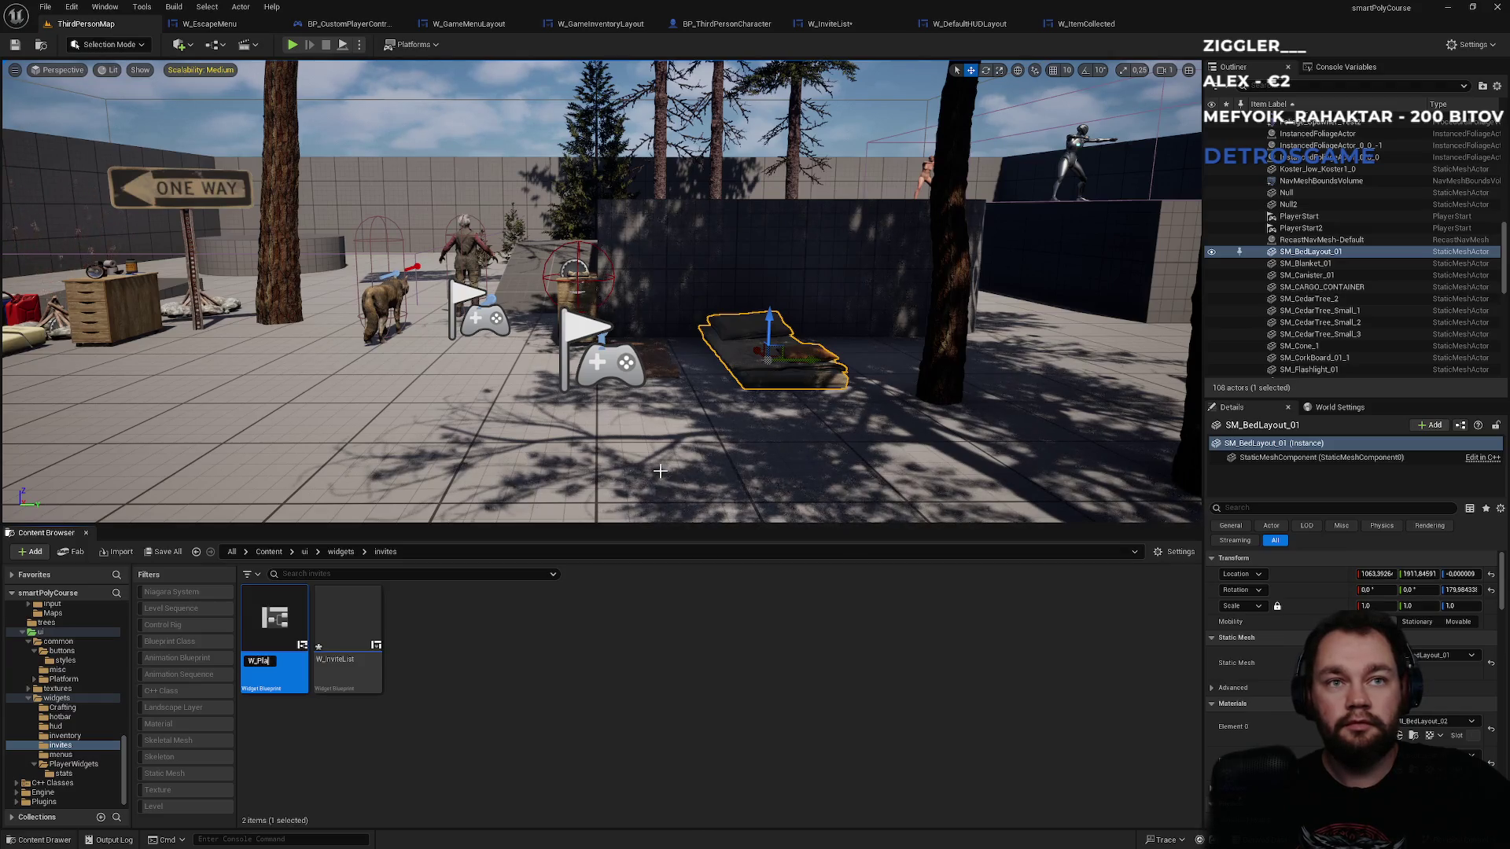
type("yerToInvite")
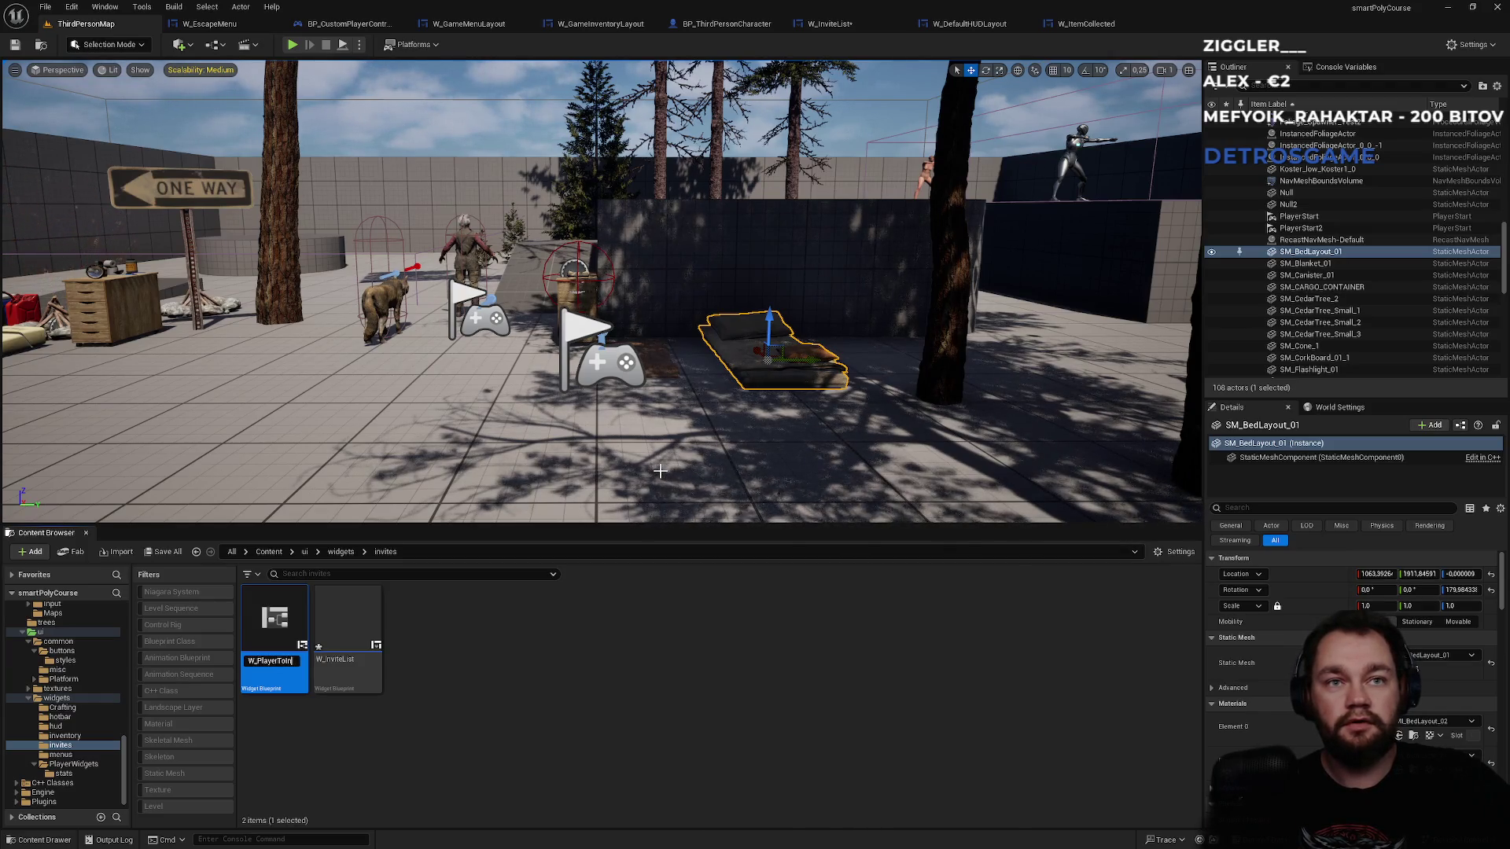
key("Return")
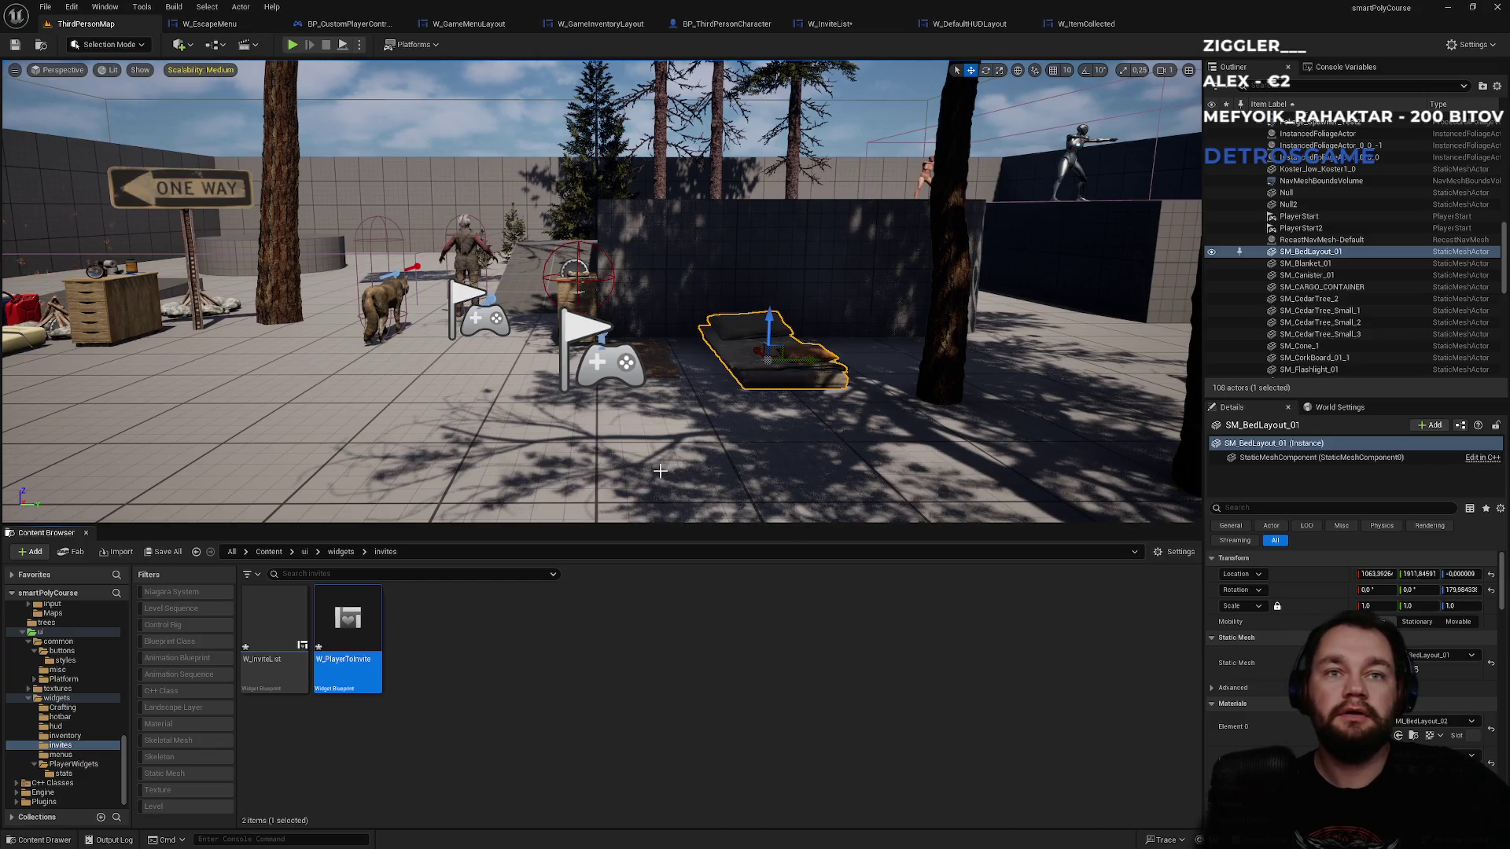
key("Return")
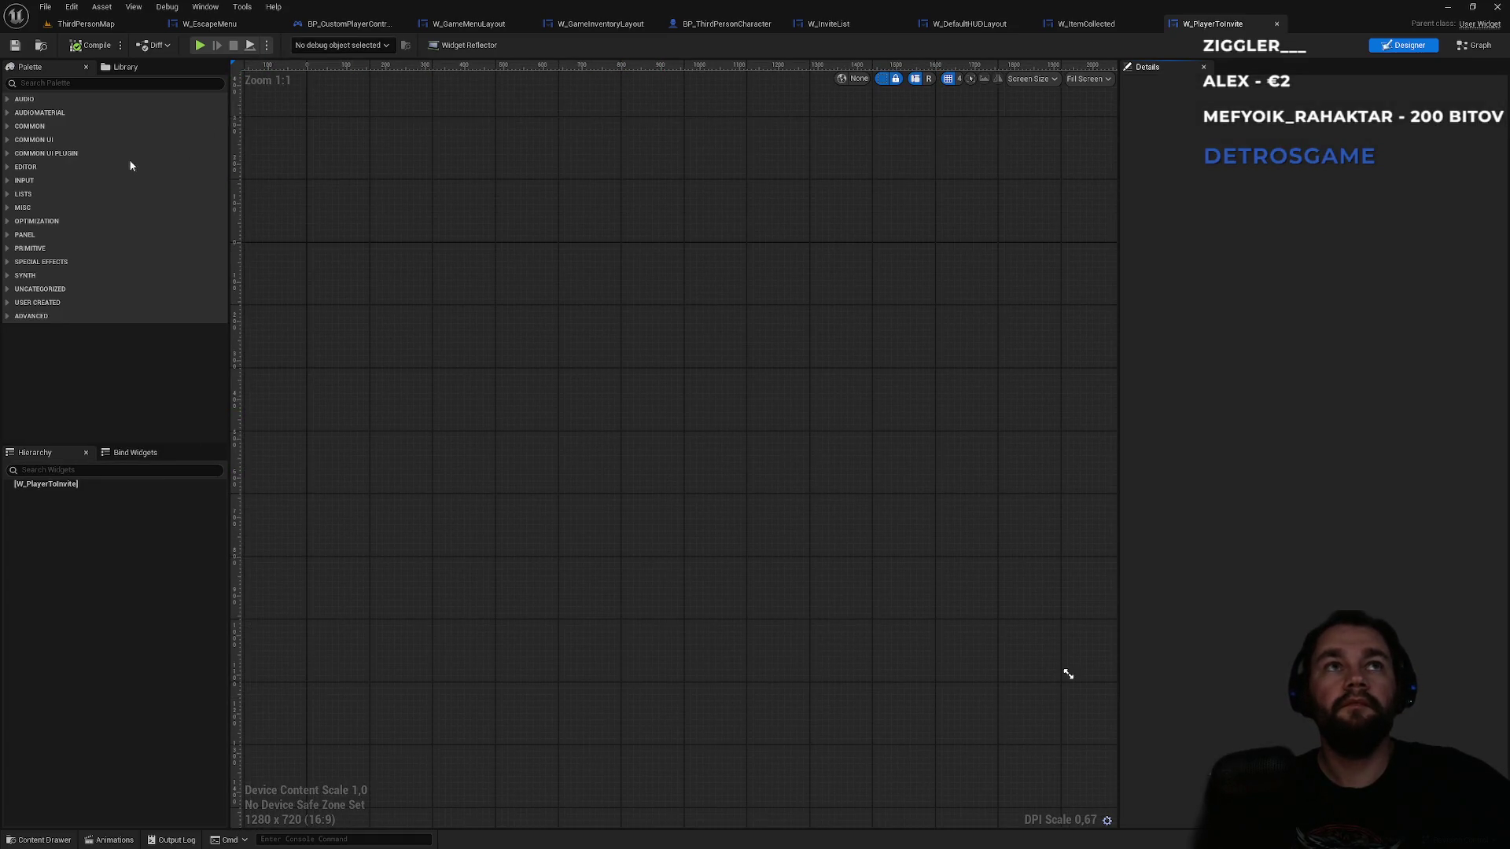
- Add a Size Box as the root and preview the widget at Desired on Screen
left_click(75, 83)
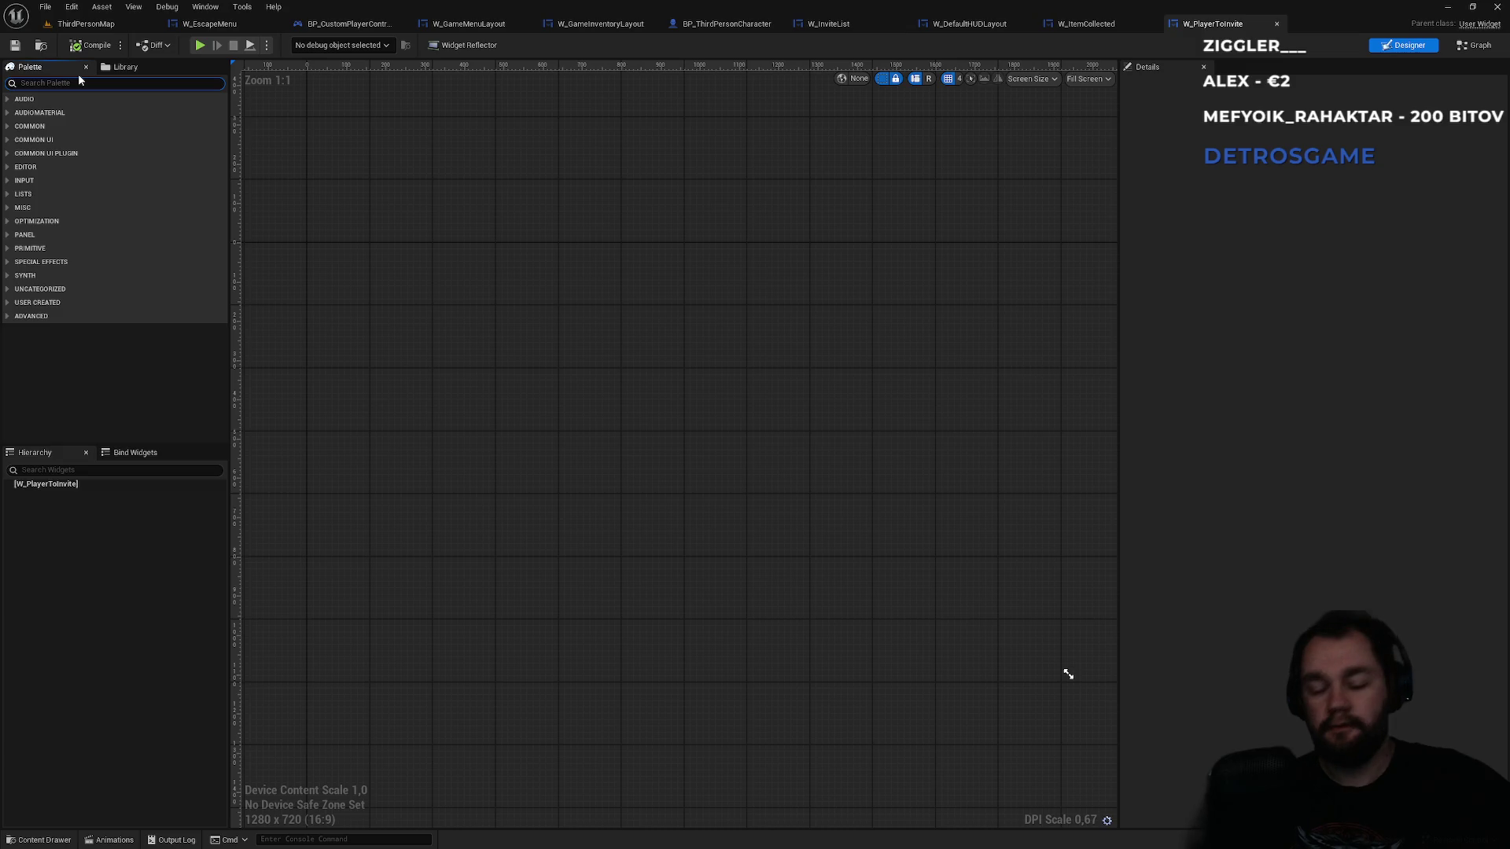
type("size")
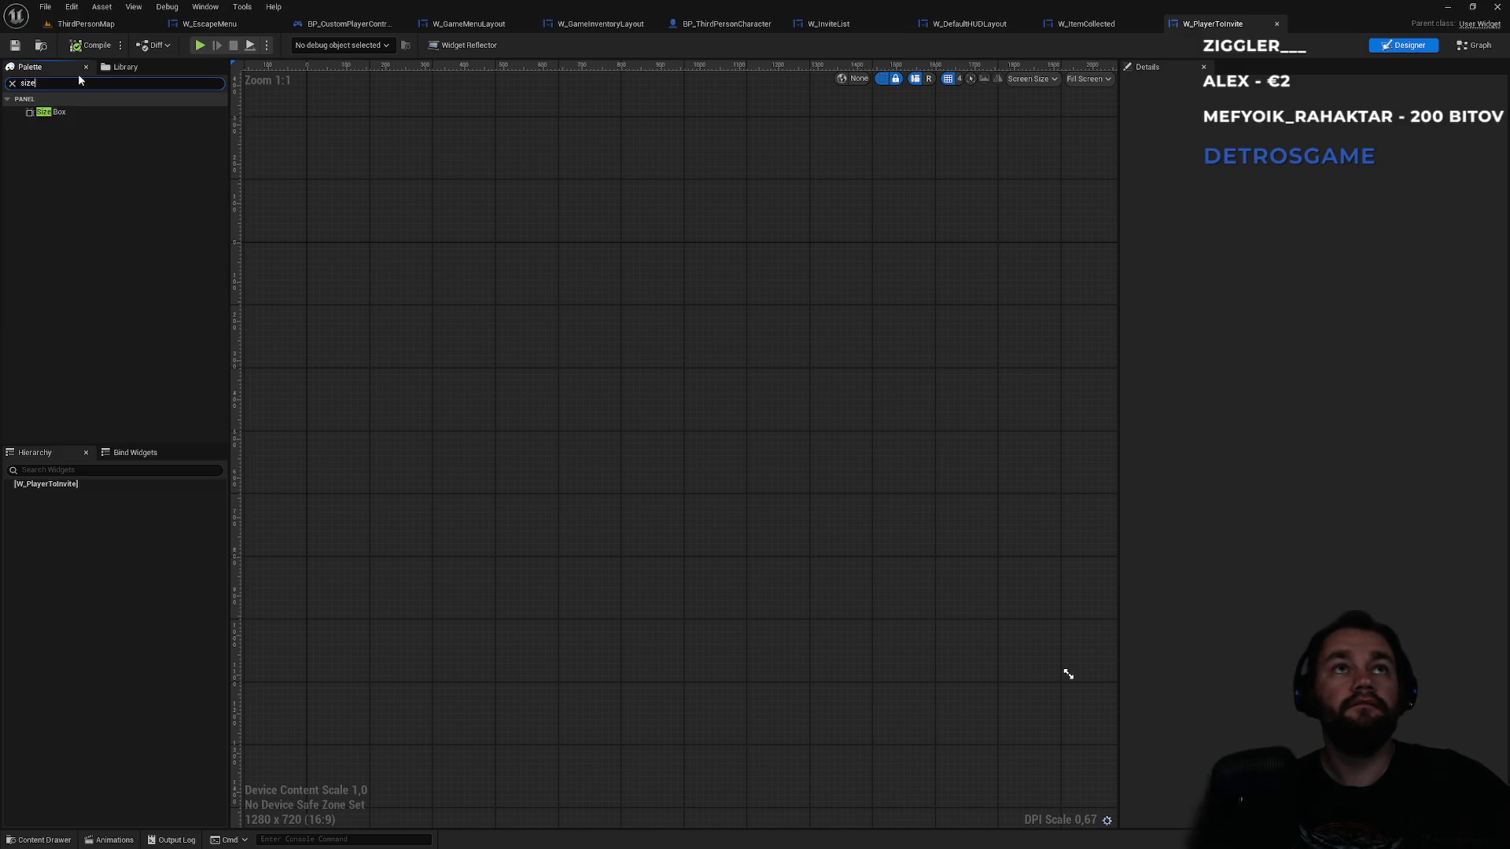
mouse_move(69, 112)
left_mouse_down()
mouse_move(51, 114)
mouse_move(86, 389)
mouse_move(72, 486)
left_mouse_up()
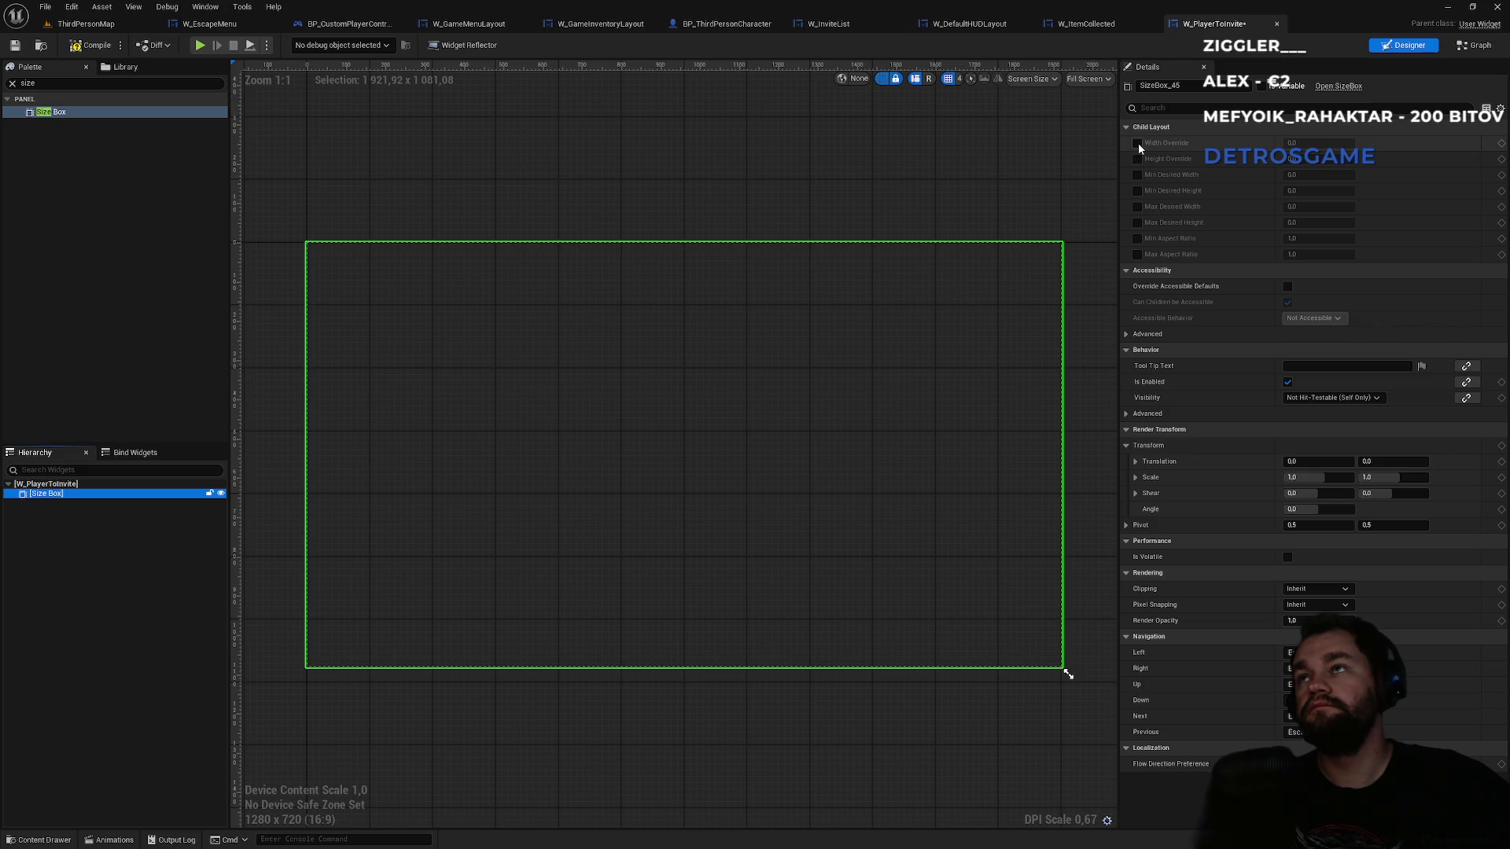
left_click(1090, 79)
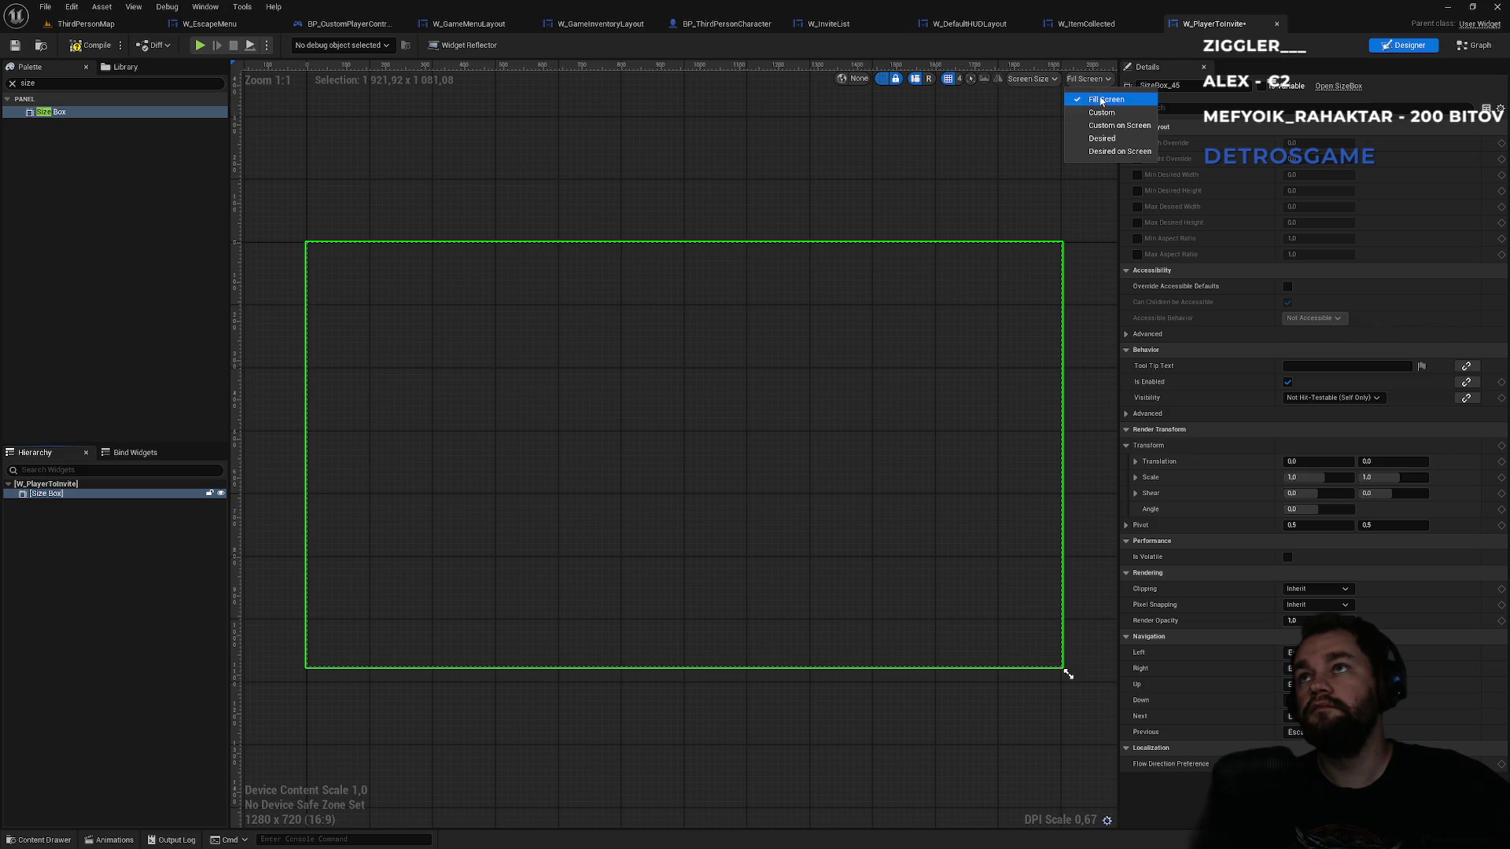
left_click(1143, 152)
scroll(290, 243, "up", 11)
scroll(357, 249, "up", 4)
scroll(376, 264, "down", 2)
- Place a Button inside the Size Box and select it
left_click(34, 84)
type("butt")
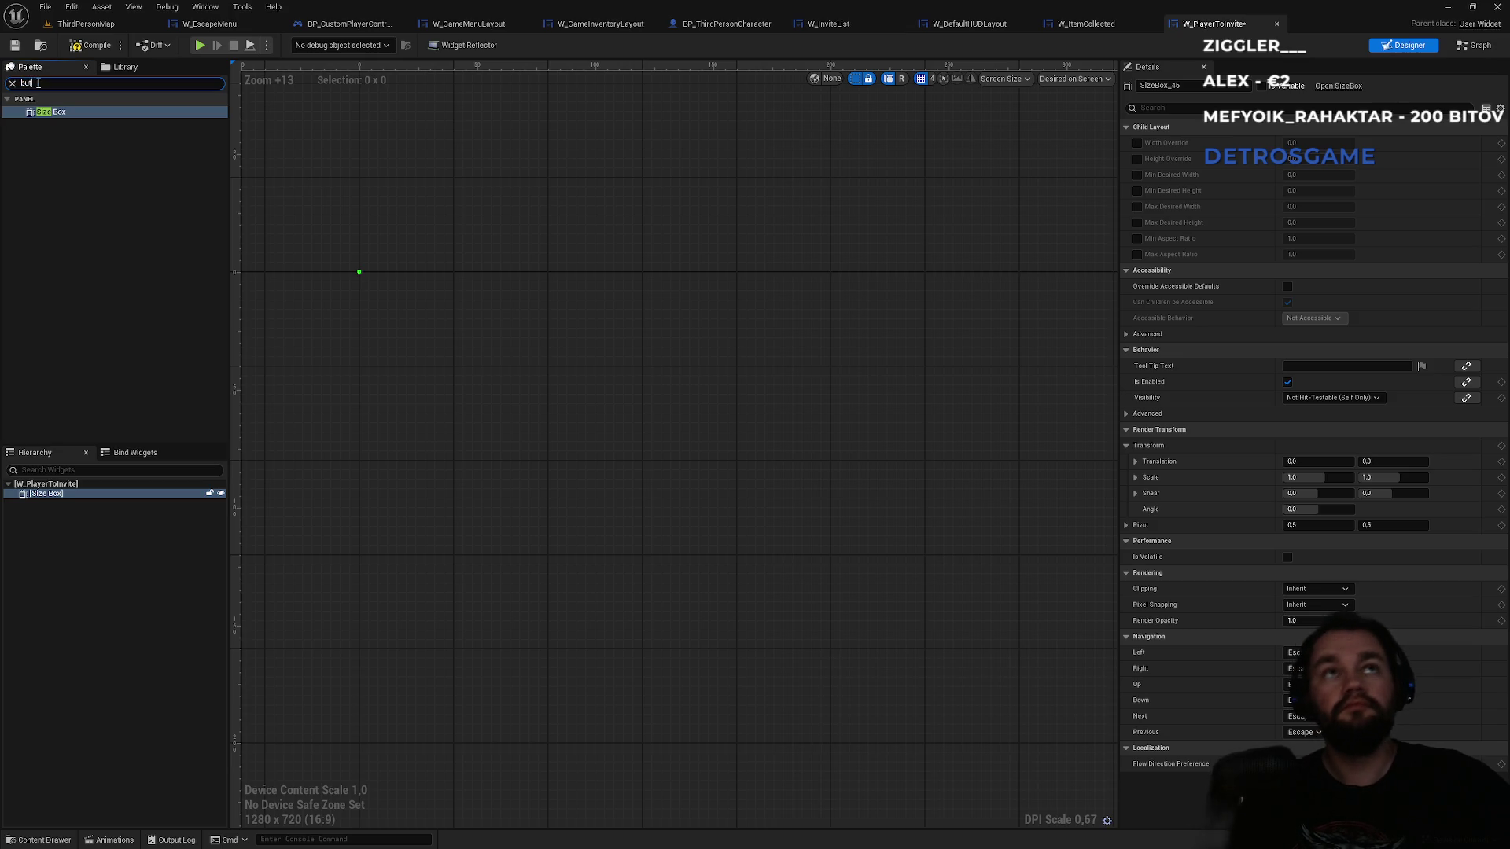
type("on")
left_click_drag(47, 136, 59, 503)
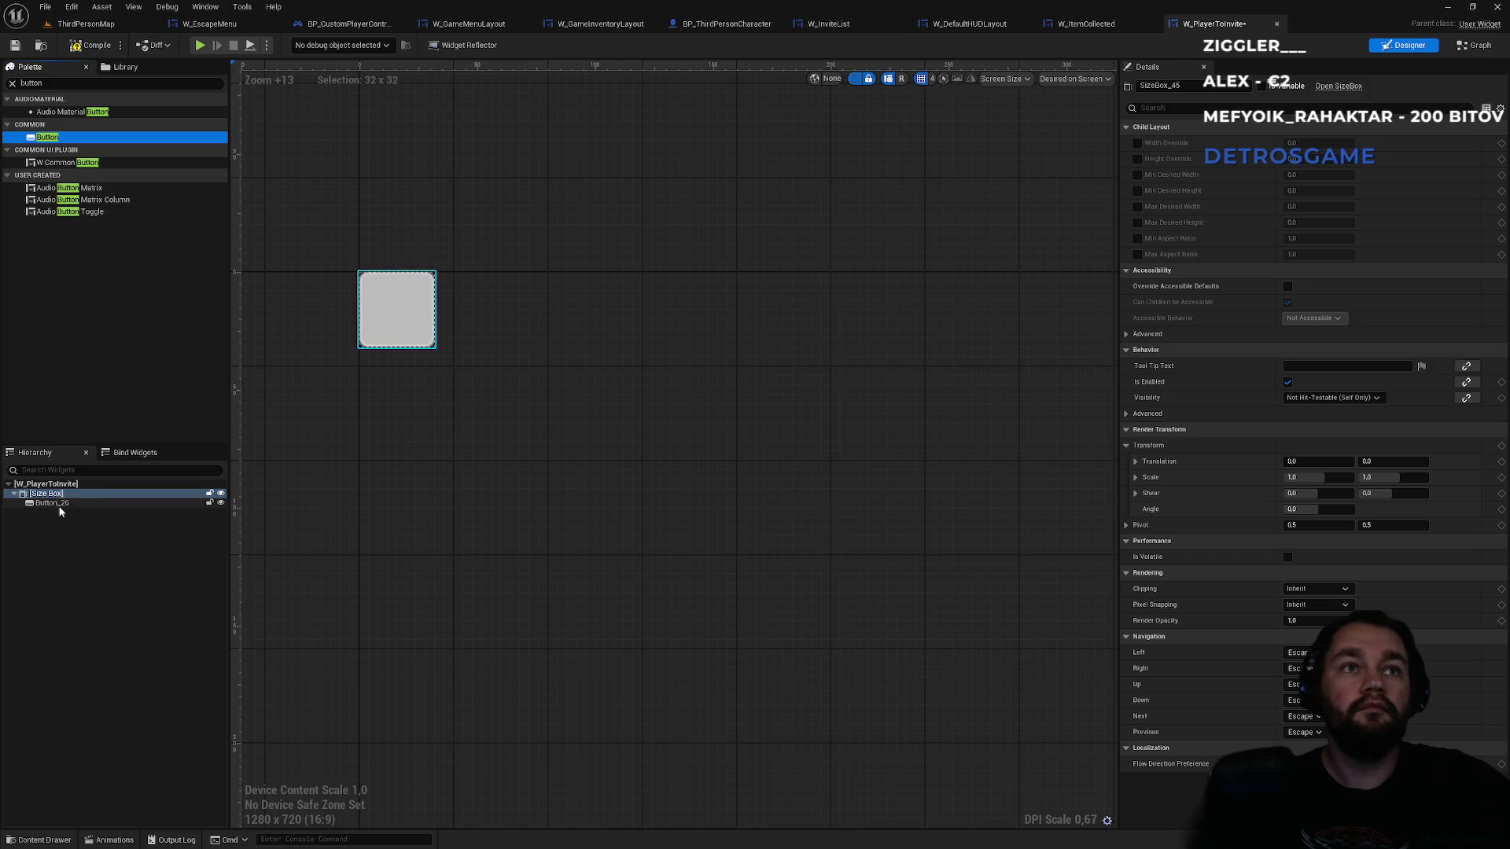
left_click(60, 507)
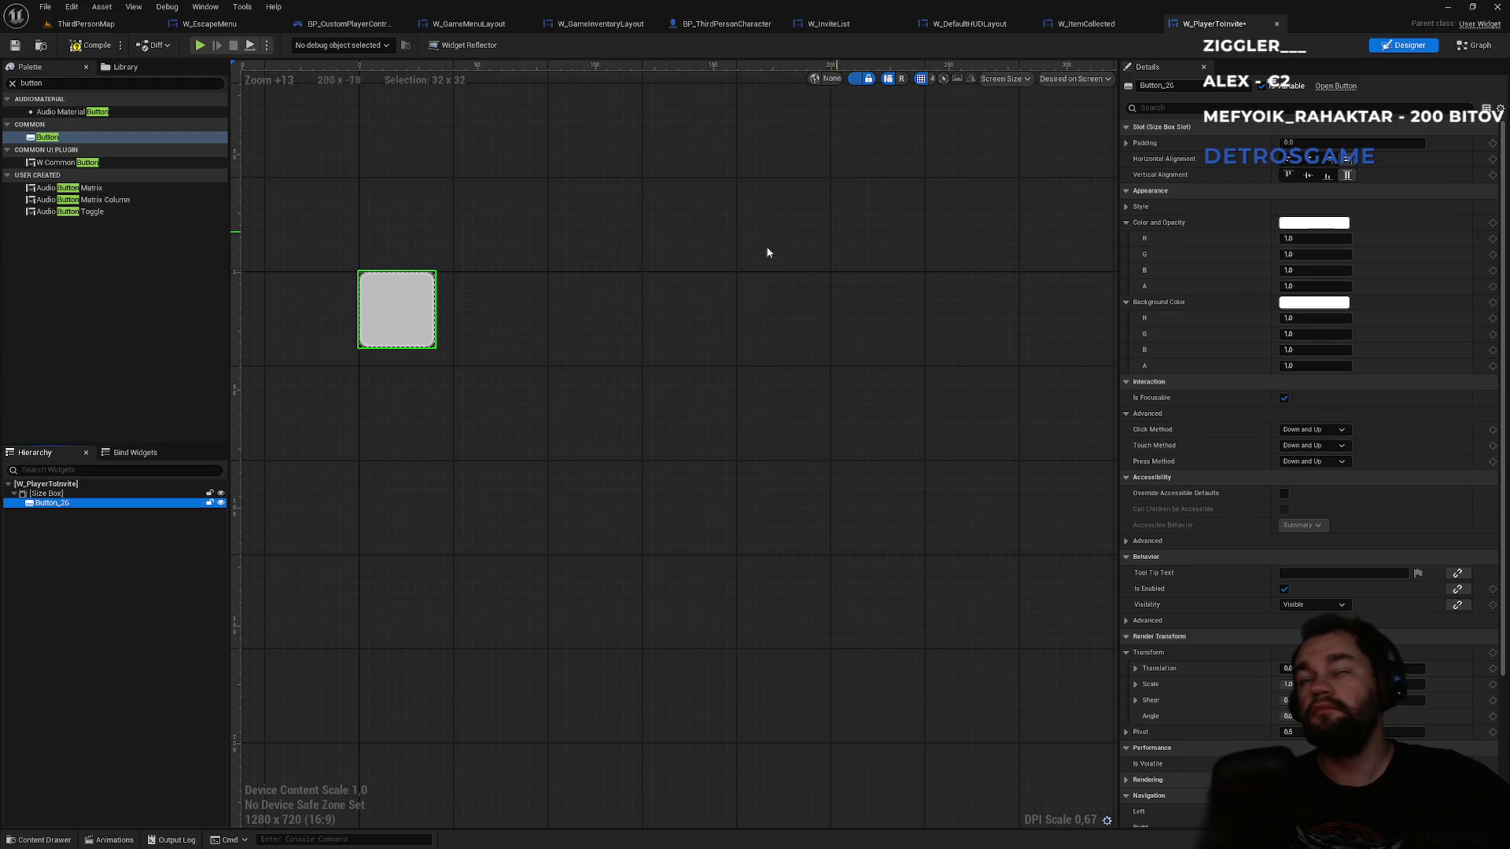
double_click(33, 83)
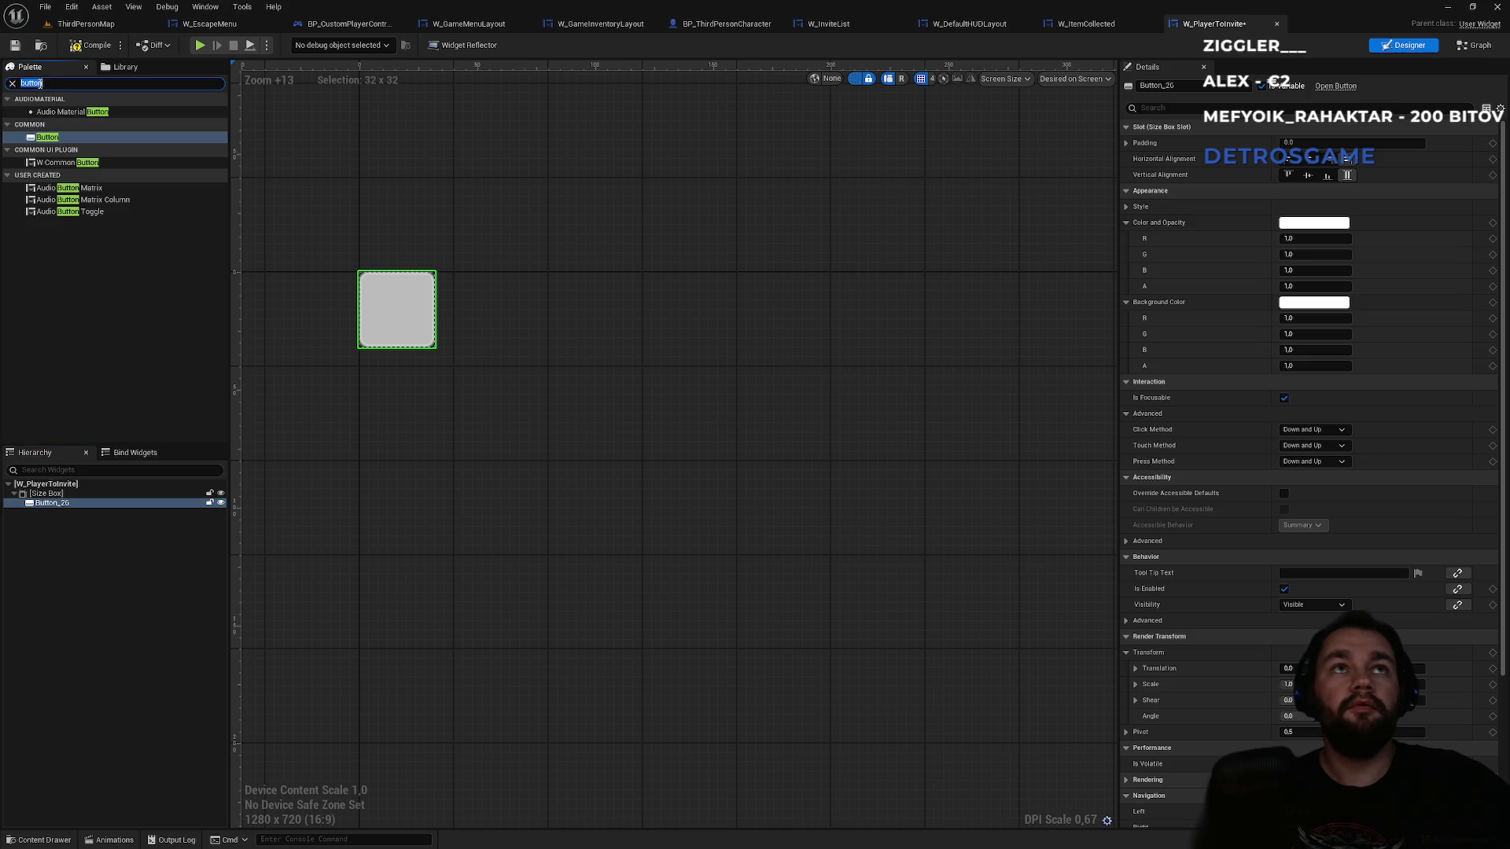
- Put a Text Block inside the button and select it
type("text")
left_click_drag(58, 123, 88, 425)
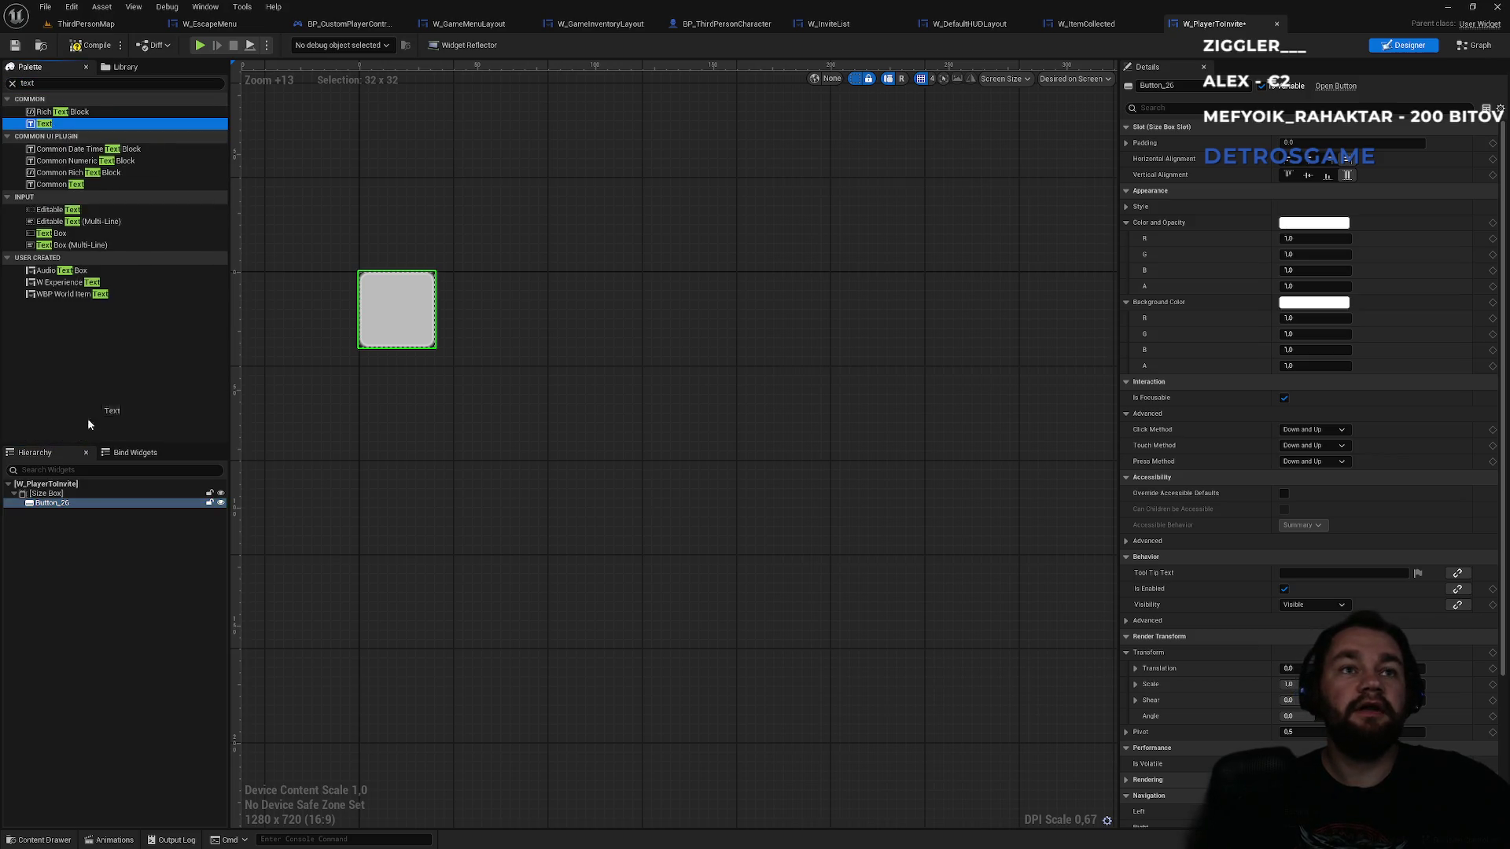
left_click_drag(57, 507, 71, 511)
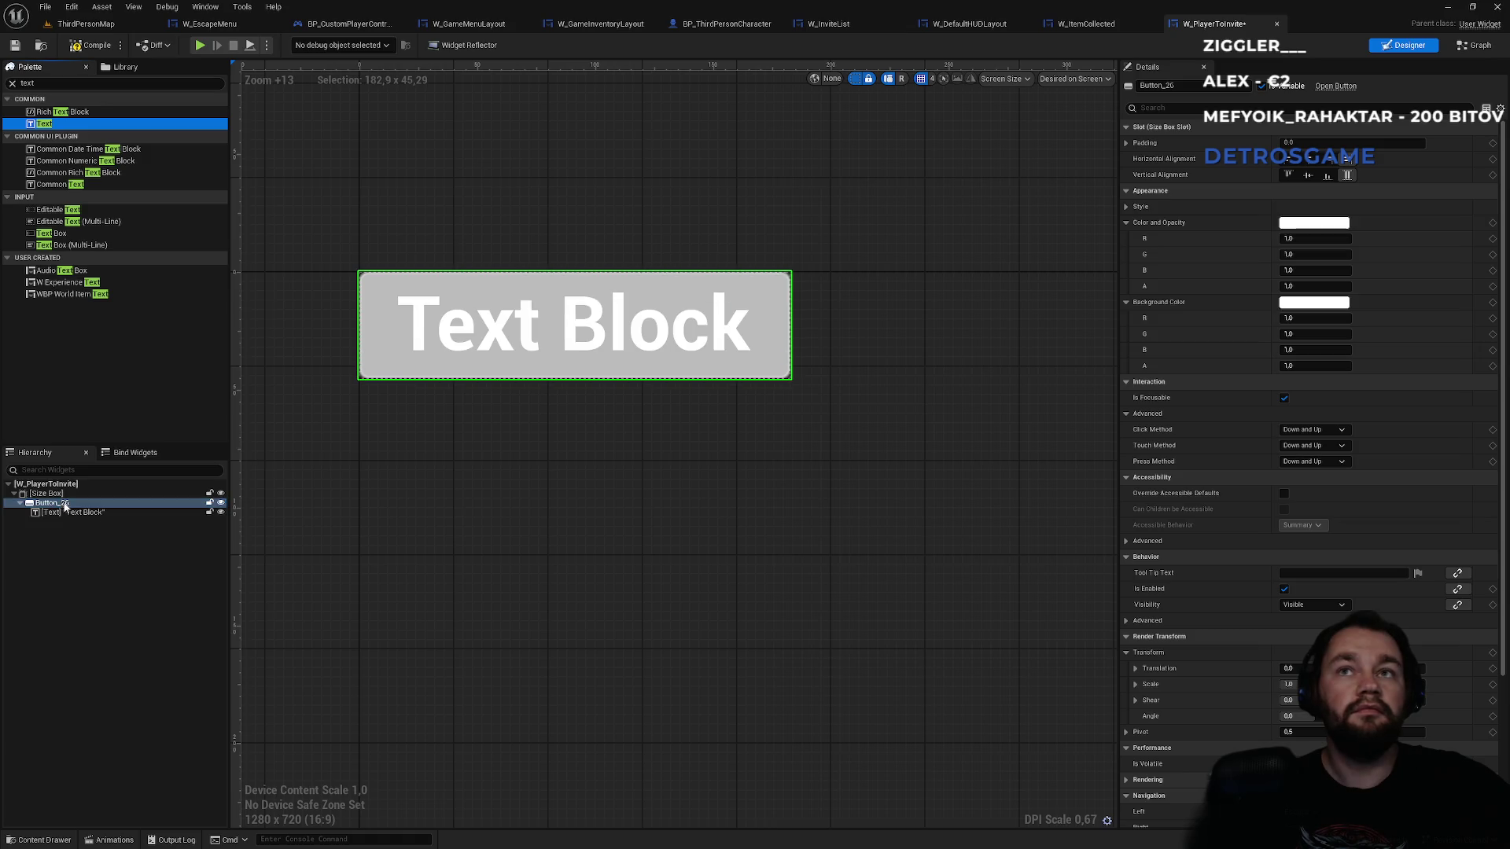
left_click(73, 513)
- Set the Text Block to read 'Invite' with centre justification
double_click(1334, 207)
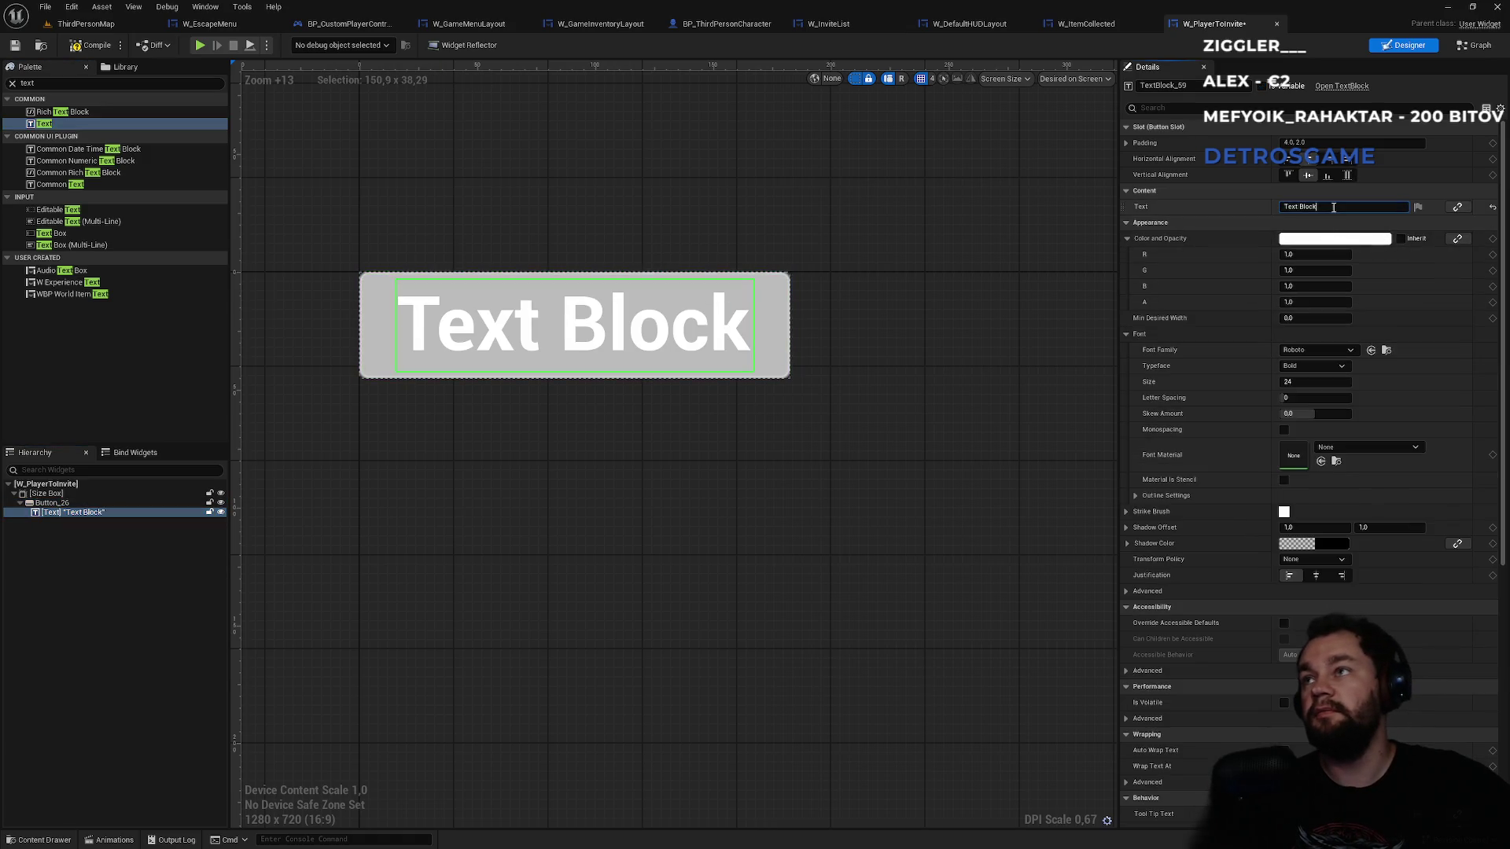
key("ctrl+a")
type("Invite")
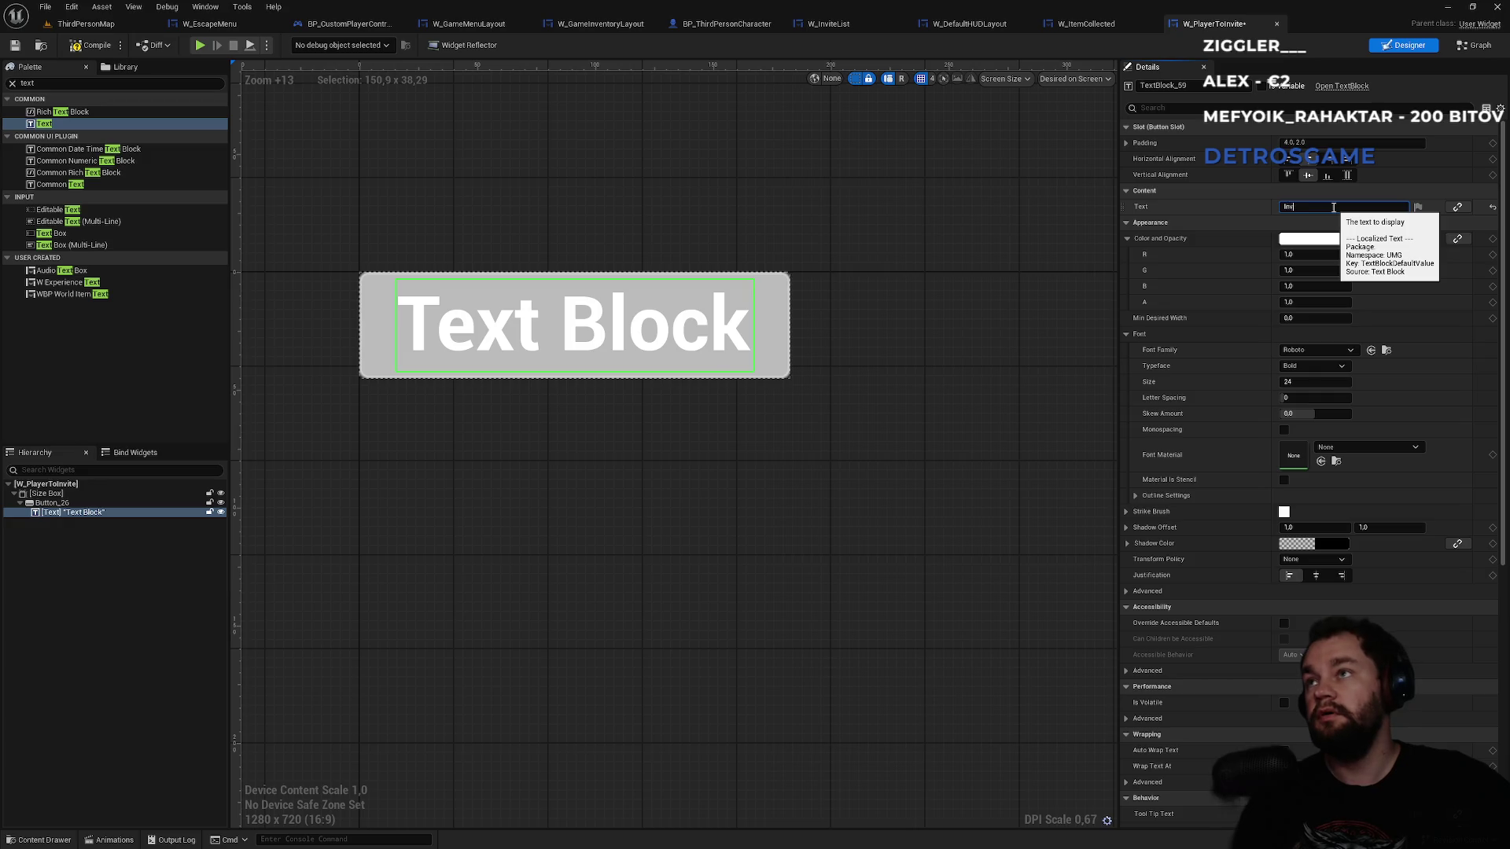
key("Return")
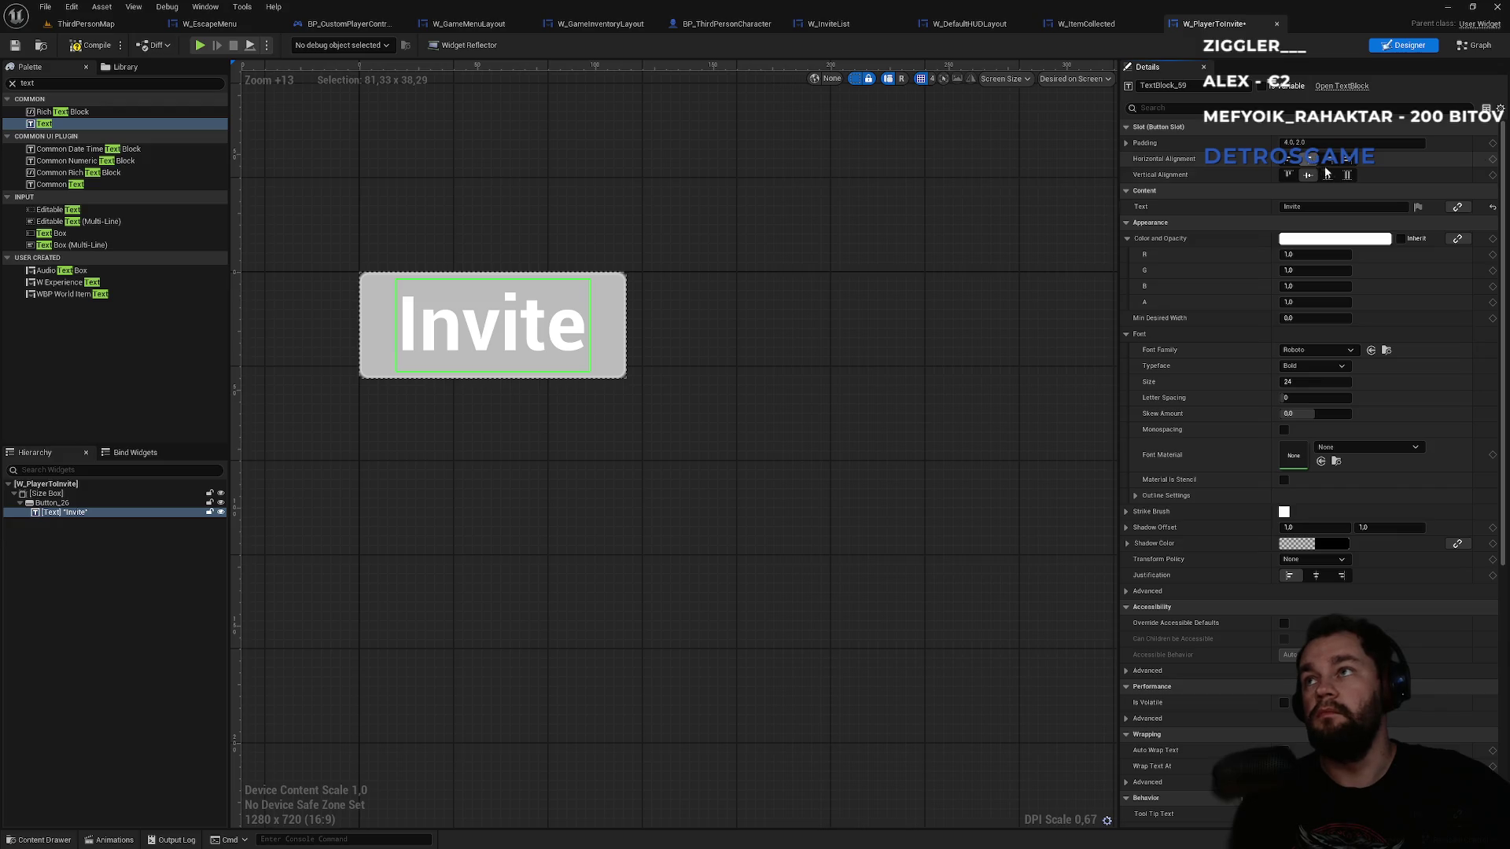
left_click(1316, 576)
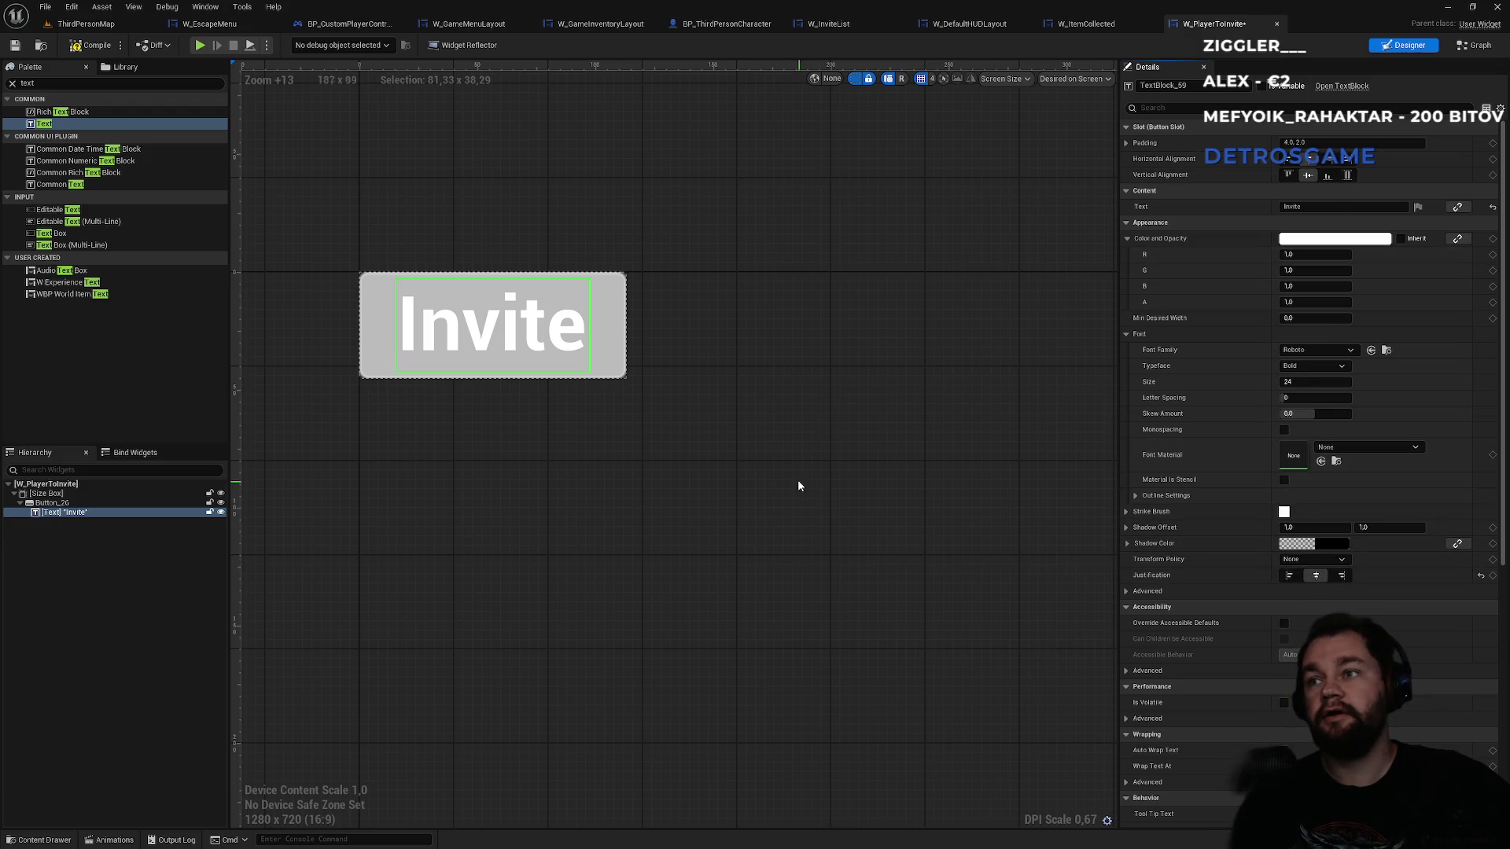
left_click(44, 494)
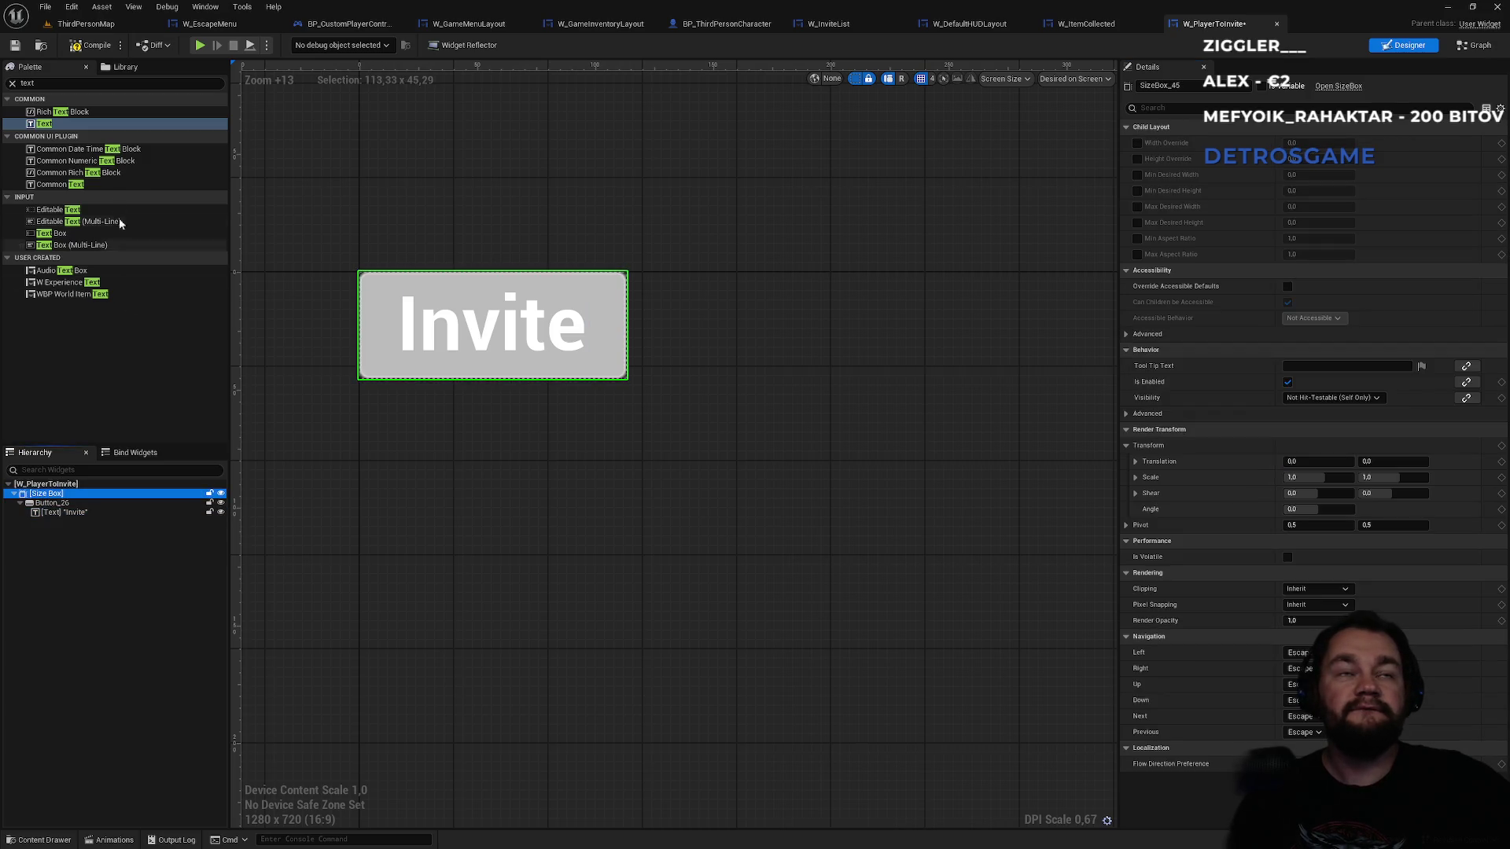
- Try adding Horizontal Box and extra Size Box widgets into the existing button layout
mouse_move(44, 124)
left_mouse_down()
mouse_move(52, 513)
mouse_move(48, 497)
left_mouse_up()
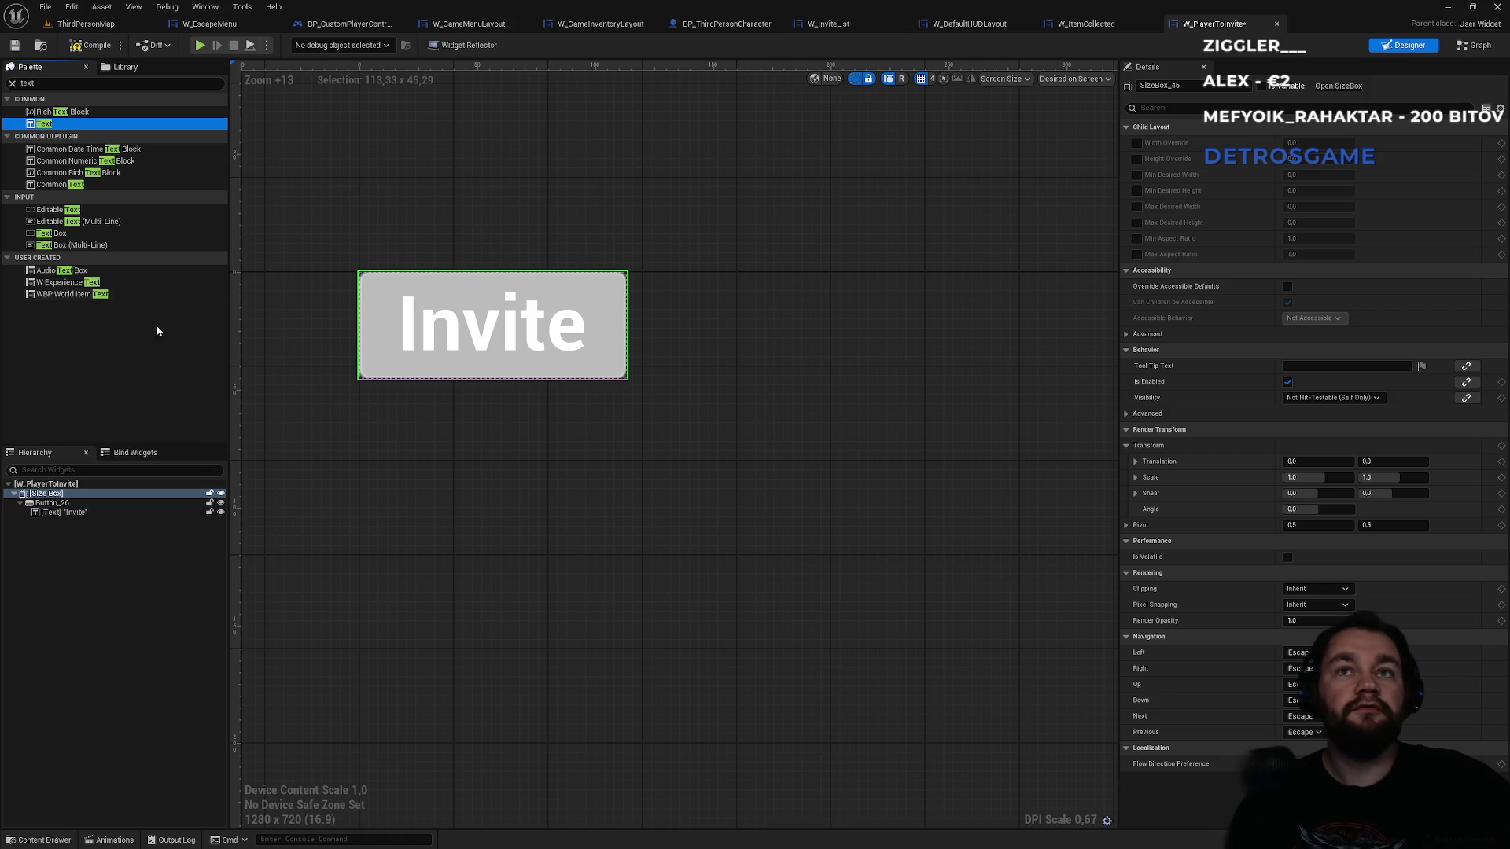
left_click(66, 84)
type("hor")
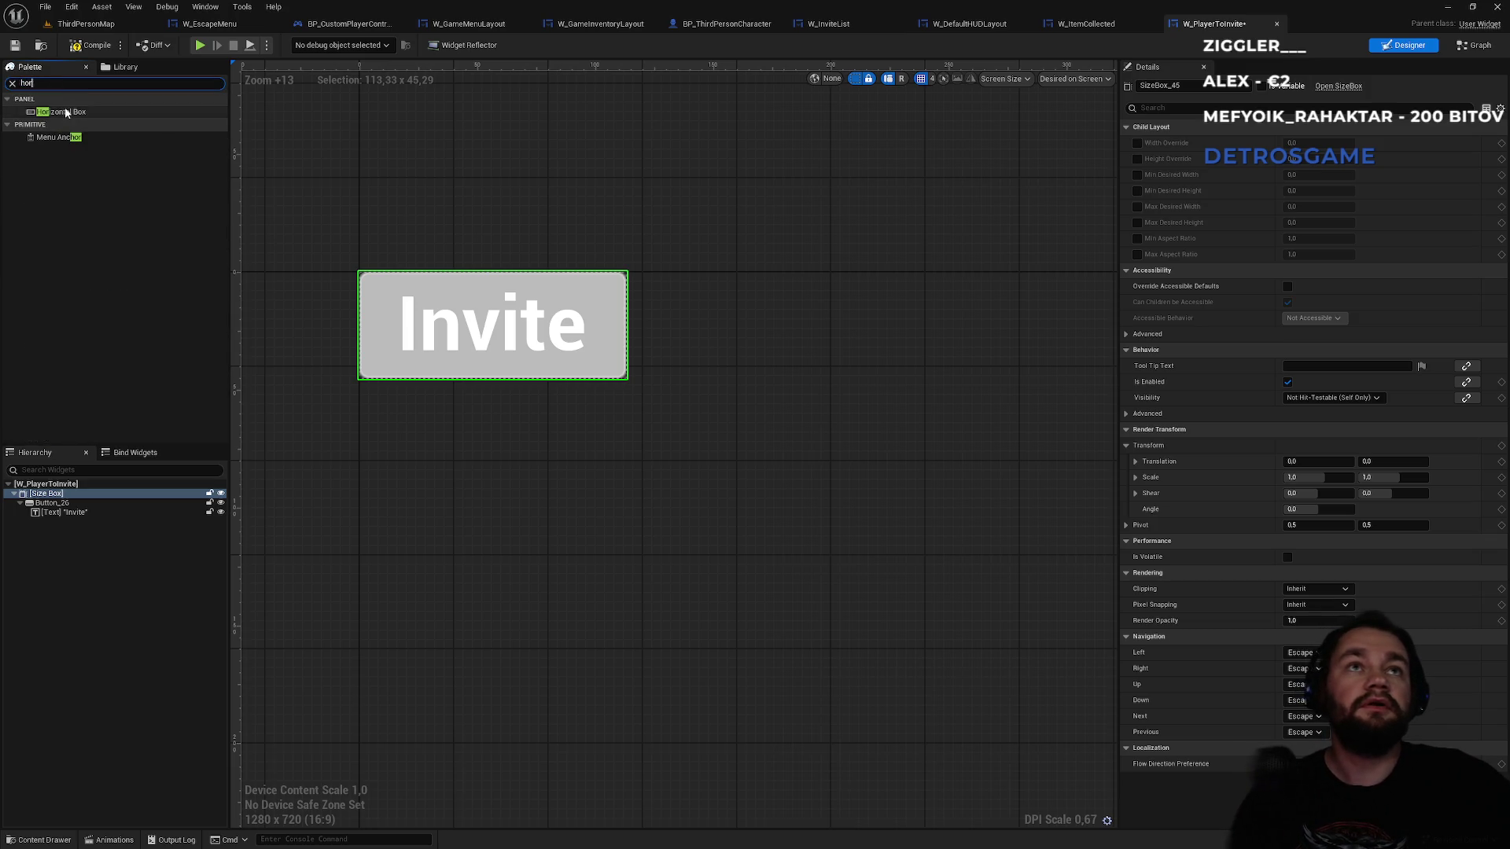
left_click_drag(62, 111, 53, 495)
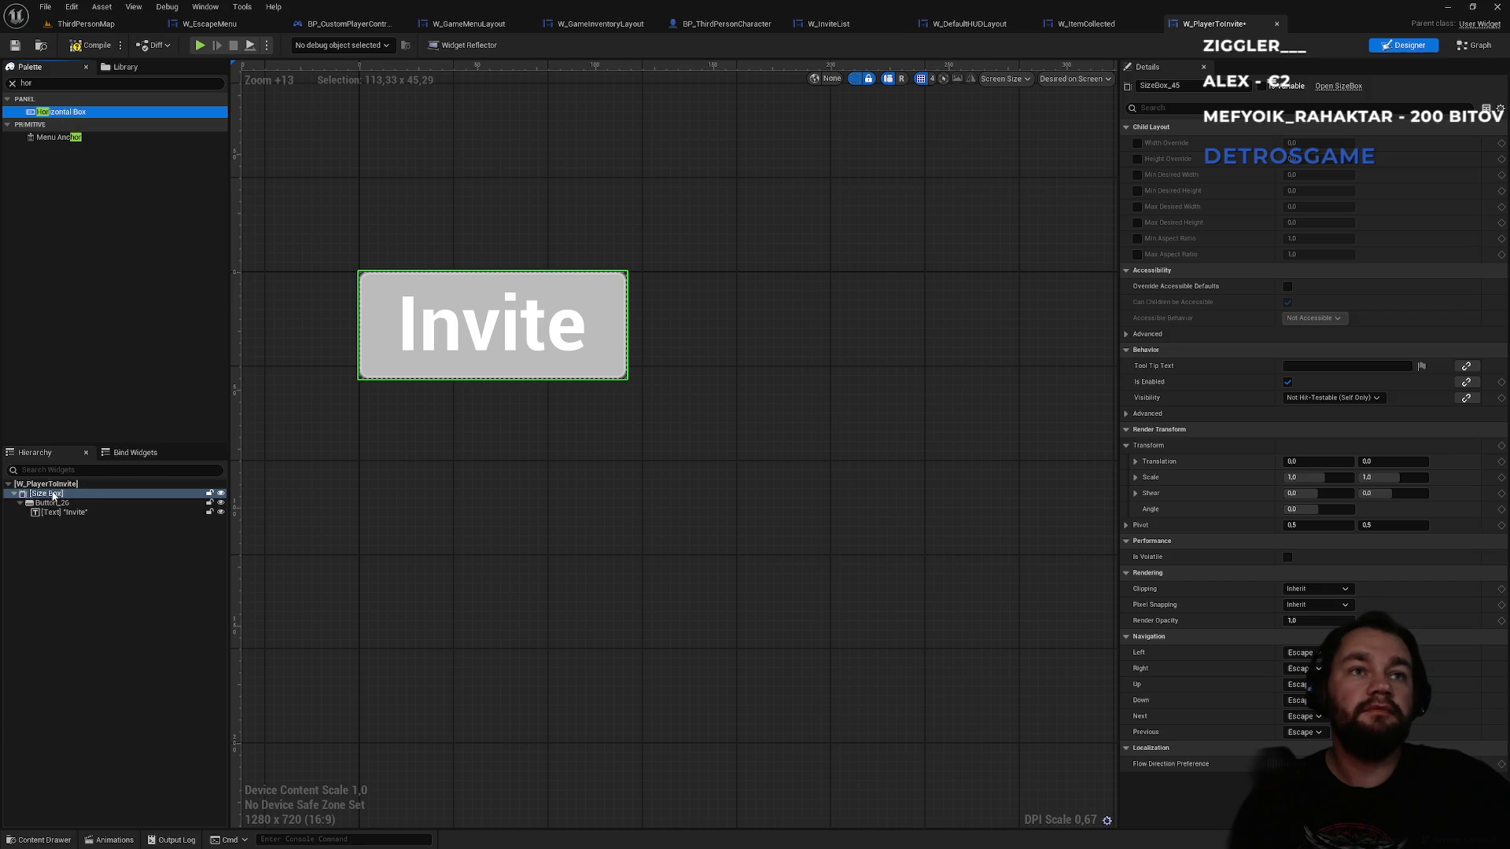
left_click_drag(71, 119, 47, 504)
left_click(46, 503)
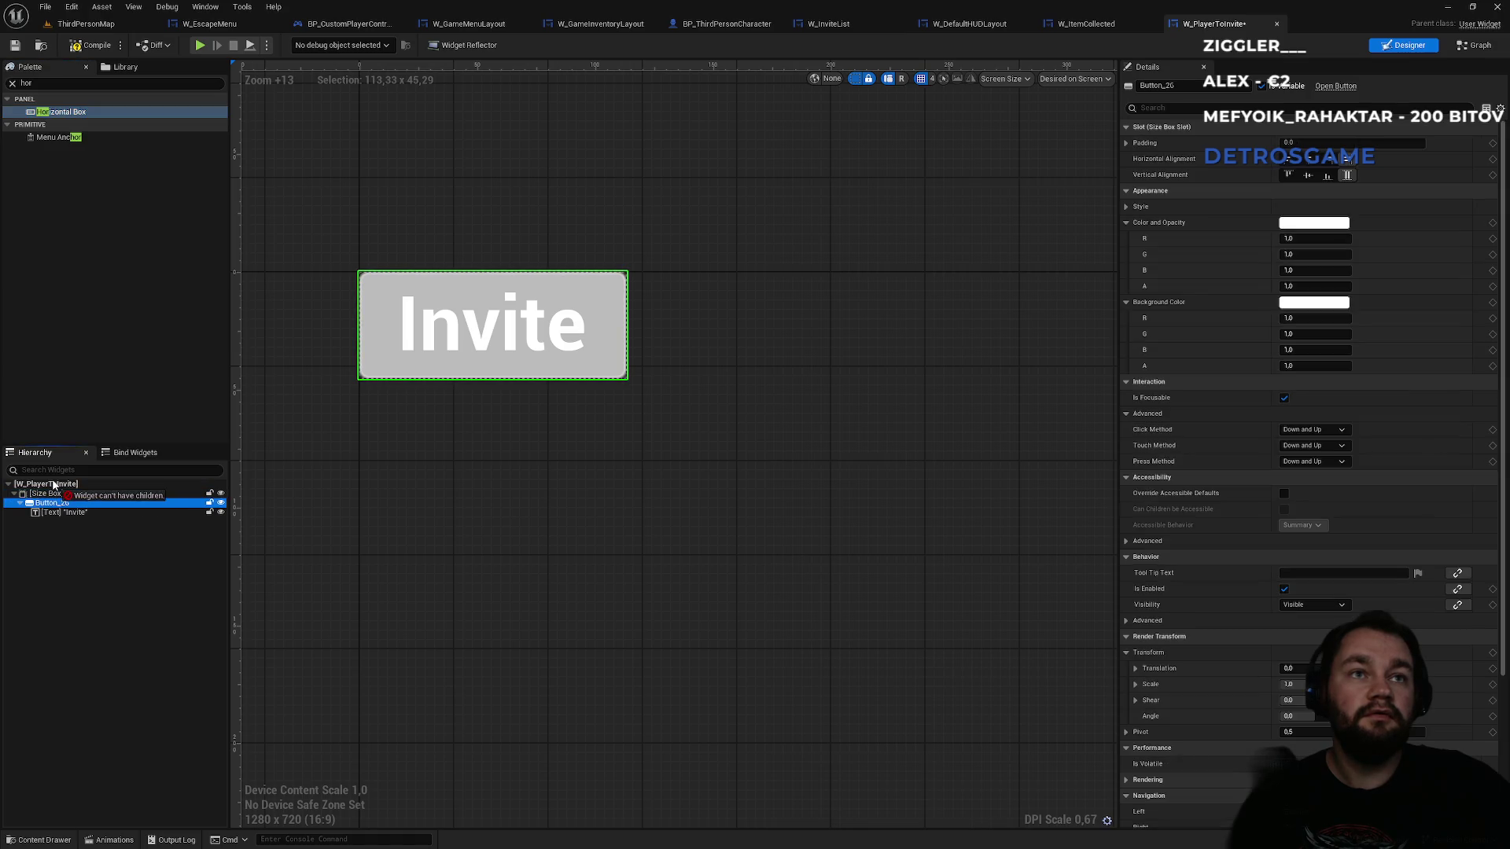
mouse_move(61, 114)
left_mouse_down()
mouse_move(55, 505)
mouse_move(84, 449)
left_mouse_up()
left_click(50, 81)
type("ze")
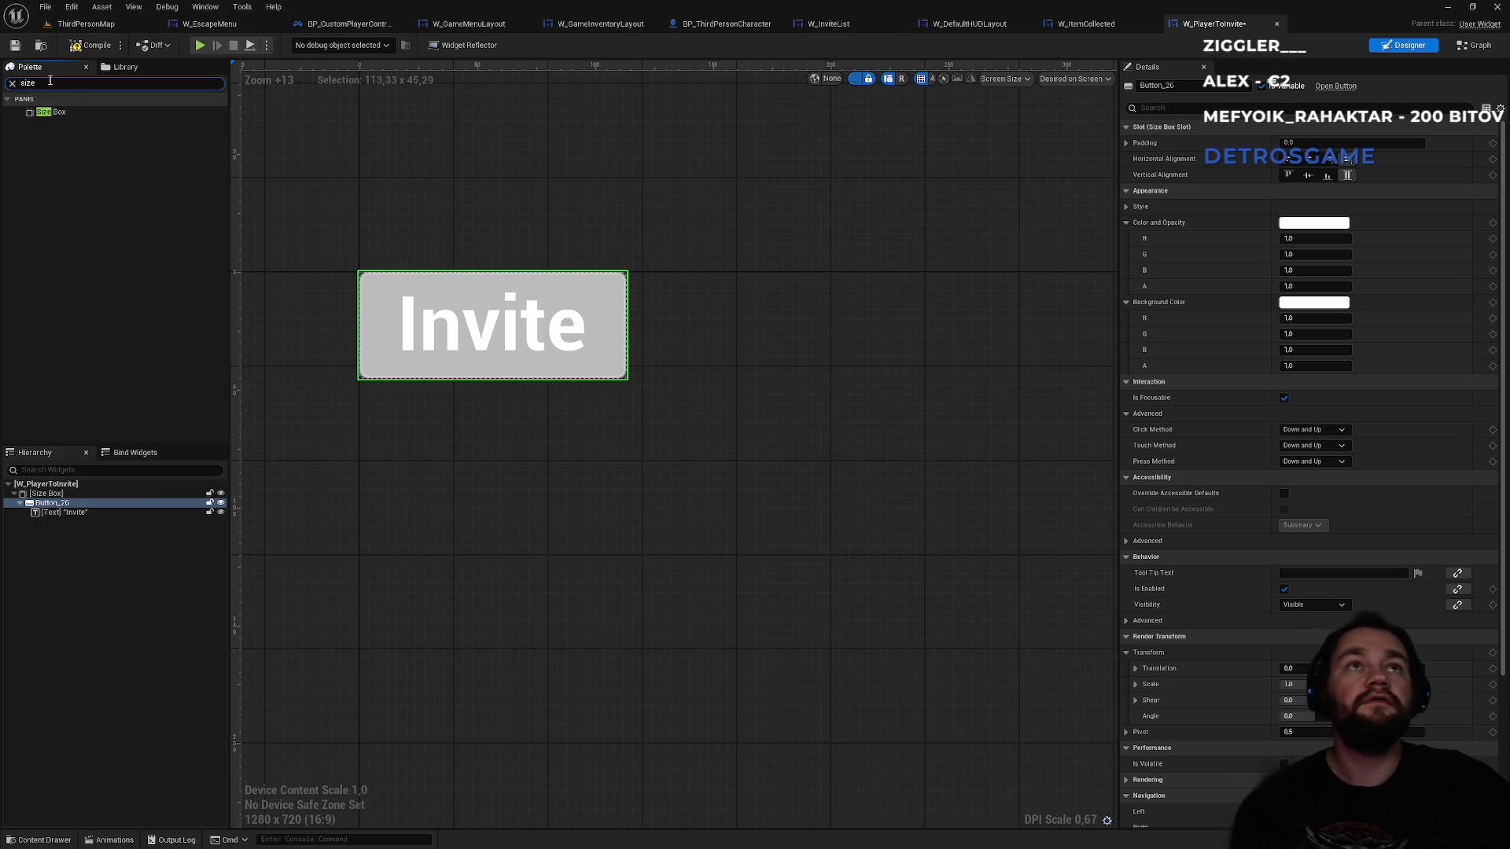
mouse_move(51, 111)
left_mouse_down()
mouse_move(83, 358)
mouse_move(44, 495)
mouse_move(70, 474)
left_mouse_up()
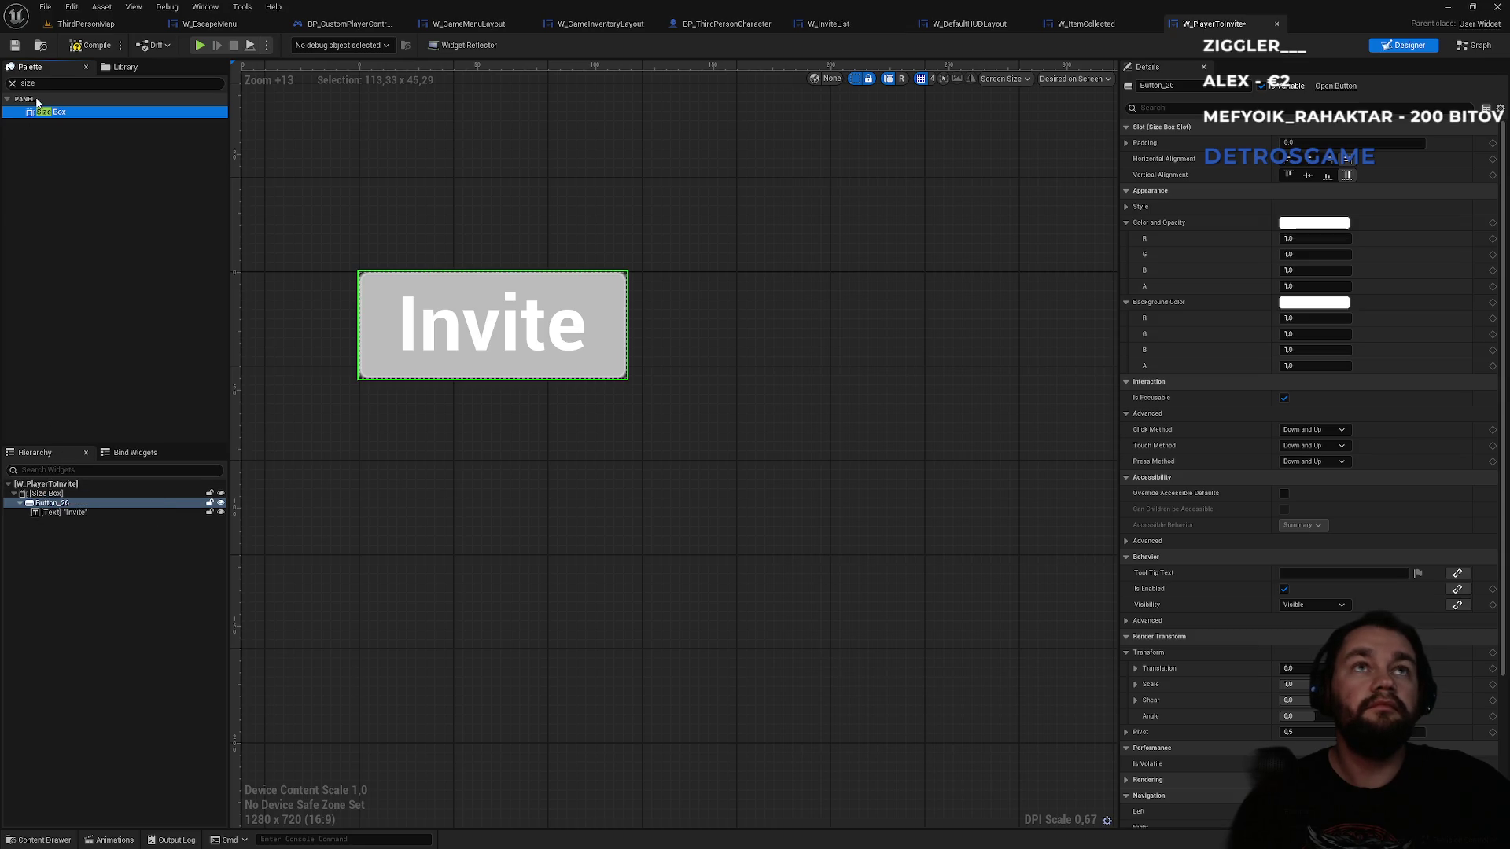
- Delete the Size Box, Button and Invite text, then add a fresh Size Box holding a Horizontal Box
left_click(63, 512)
left_click(52, 503, "shift")
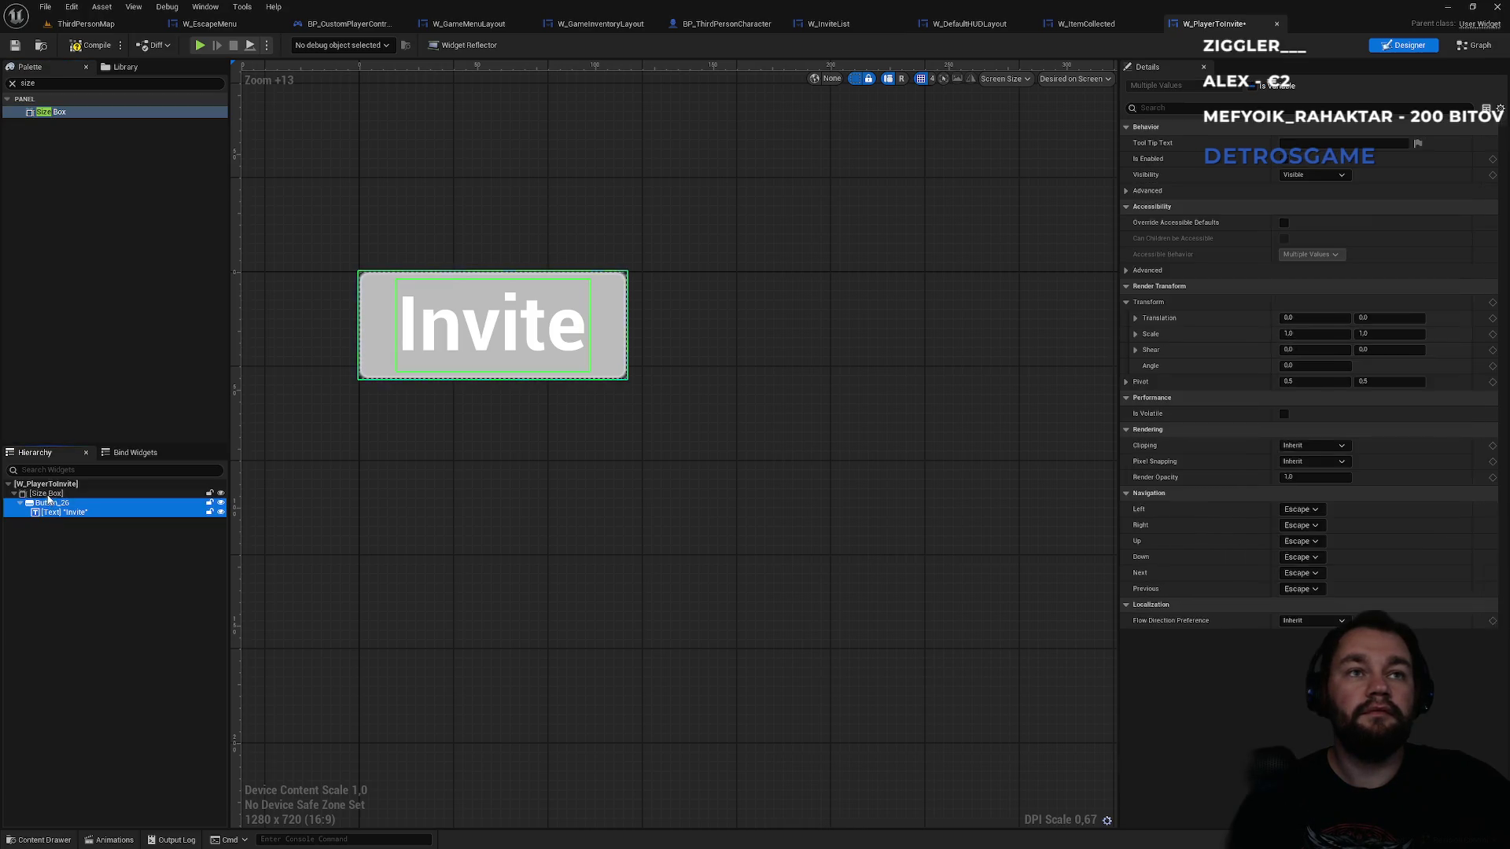
left_click(47, 493, "shift")
key("Delete")
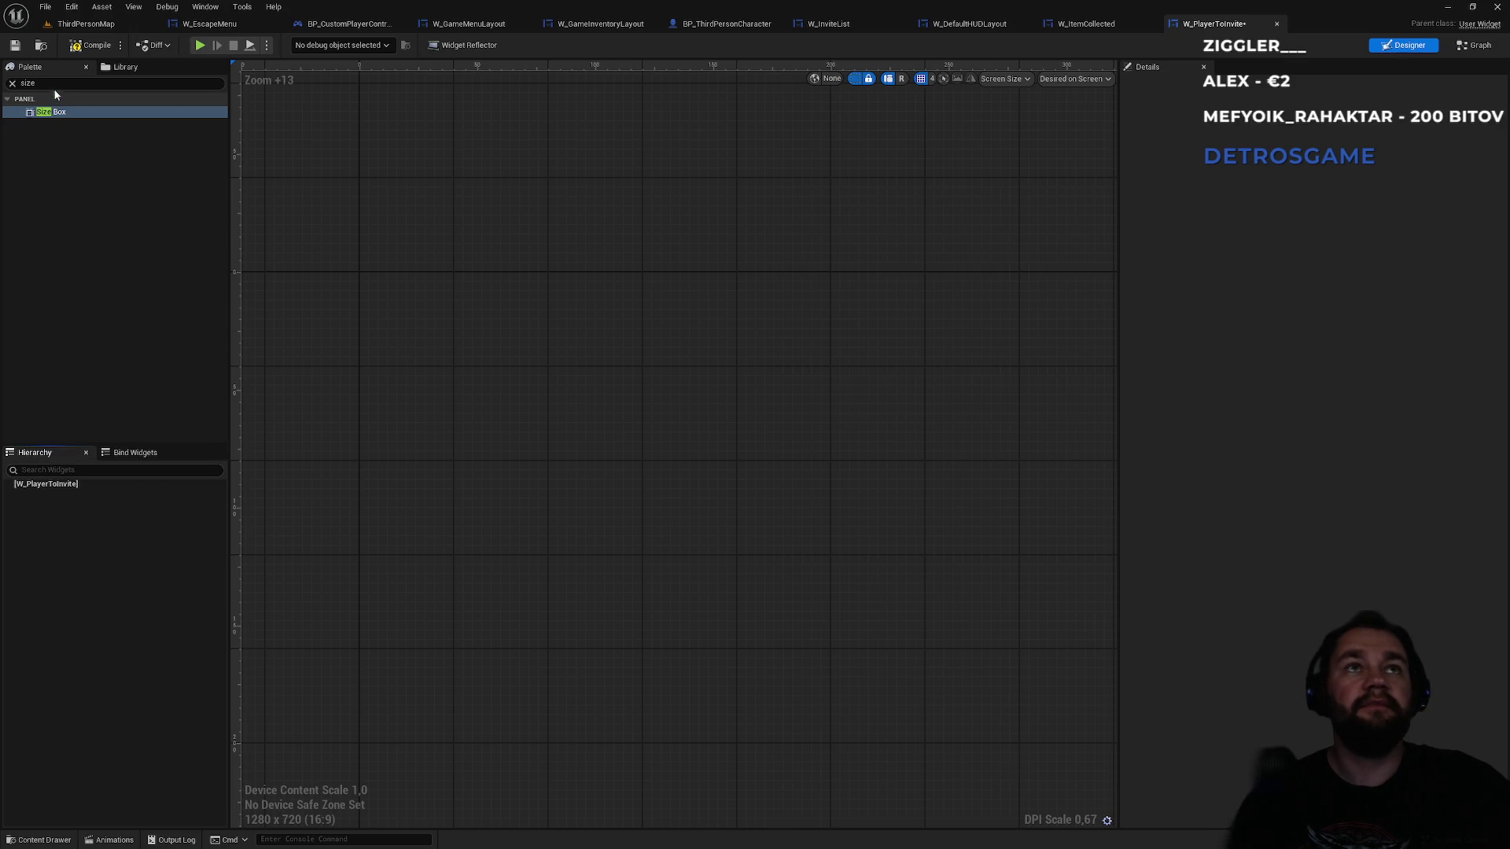
mouse_move(49, 113)
left_mouse_down()
mouse_move(120, 535)
mouse_move(67, 487)
left_mouse_up()
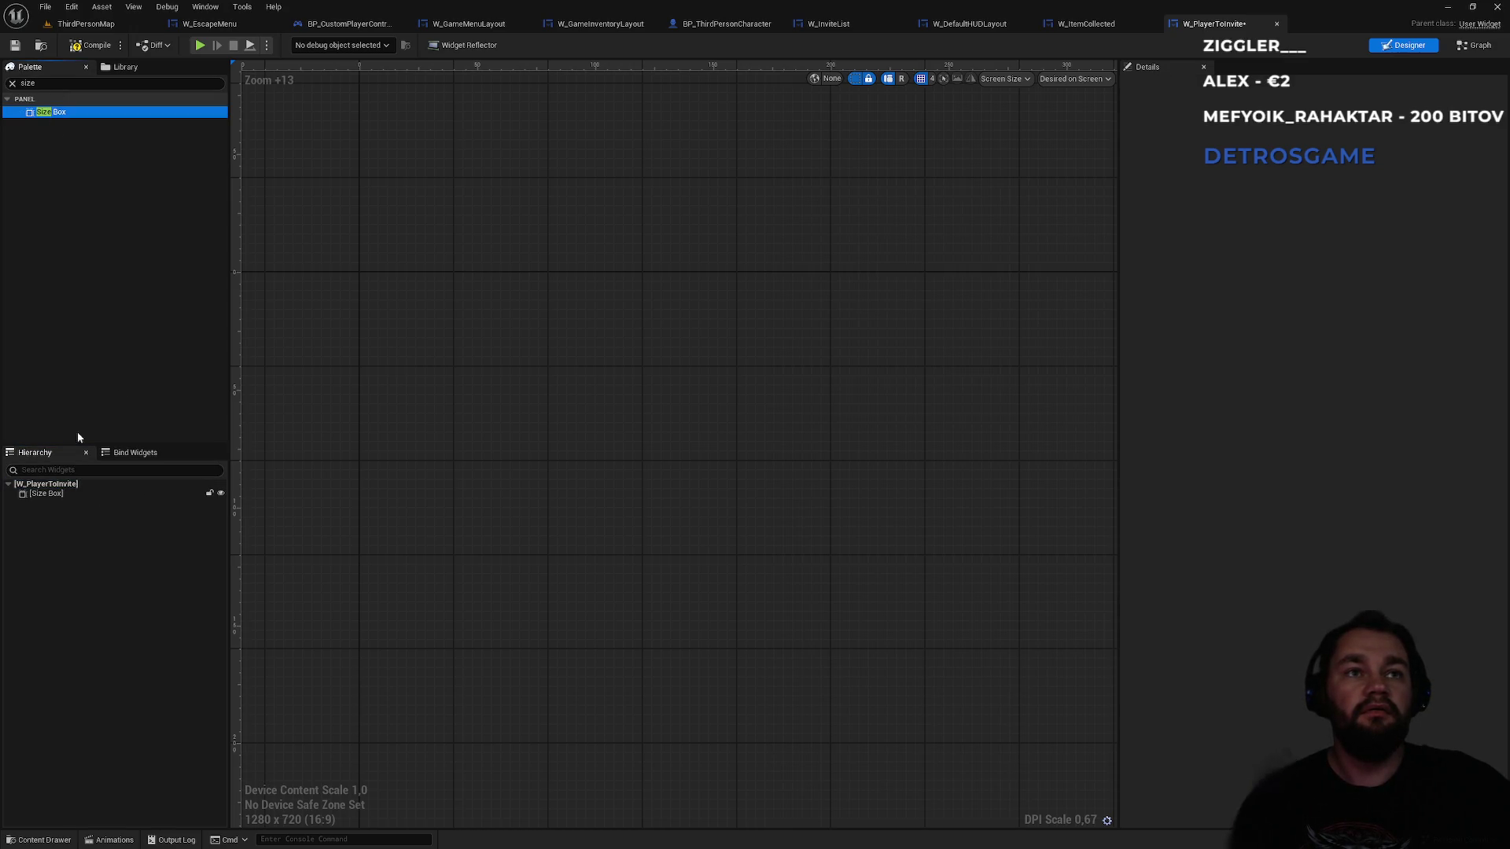
left_click(40, 87)
type("hori")
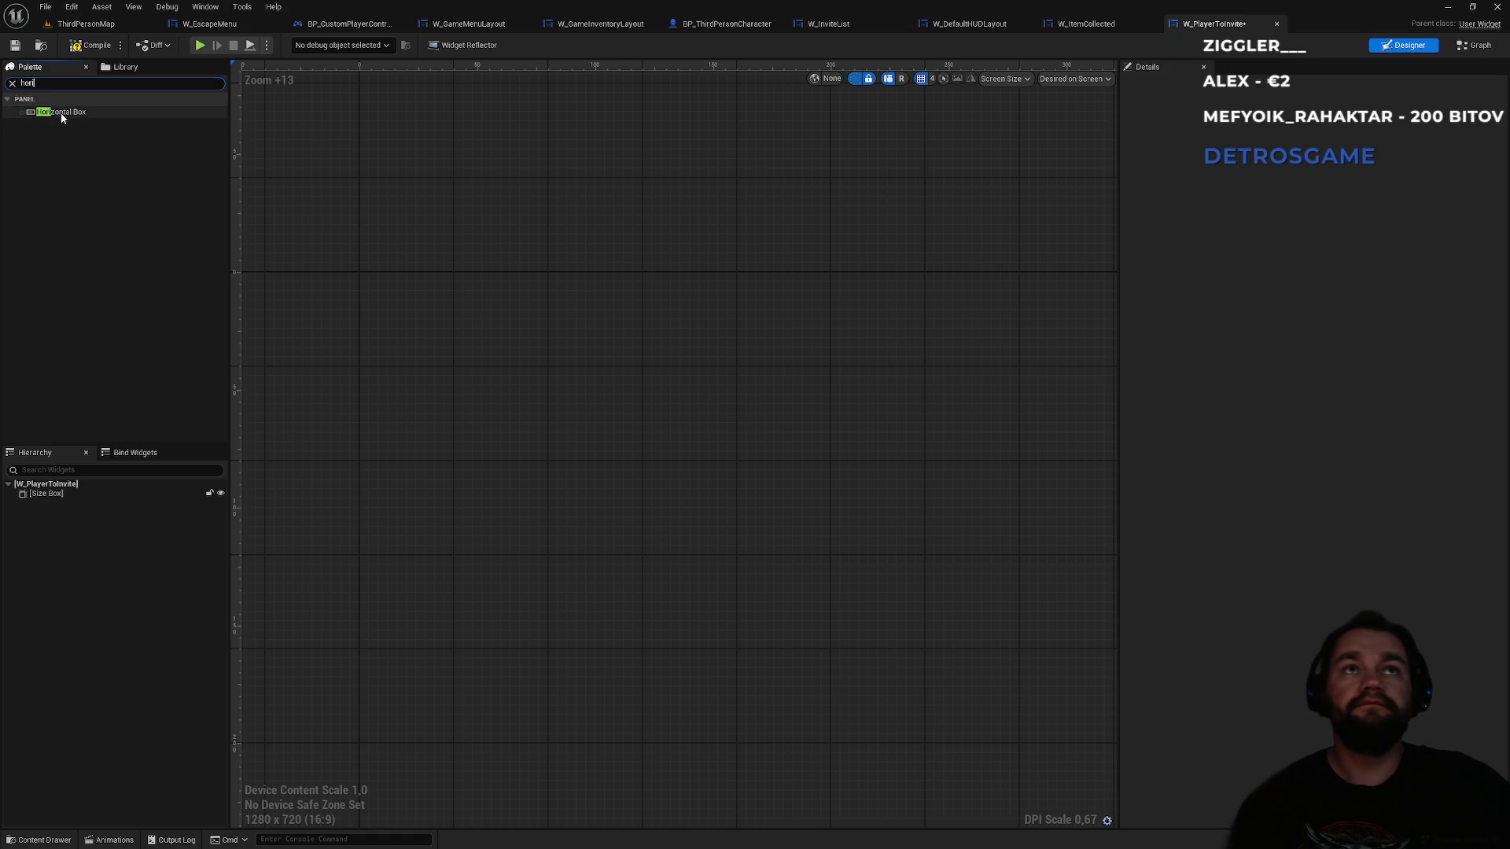
left_click_drag(60, 112, 49, 505)
- Add a Text Block followed by a Button side by side in the Horizontal Box
left_click(50, 508)
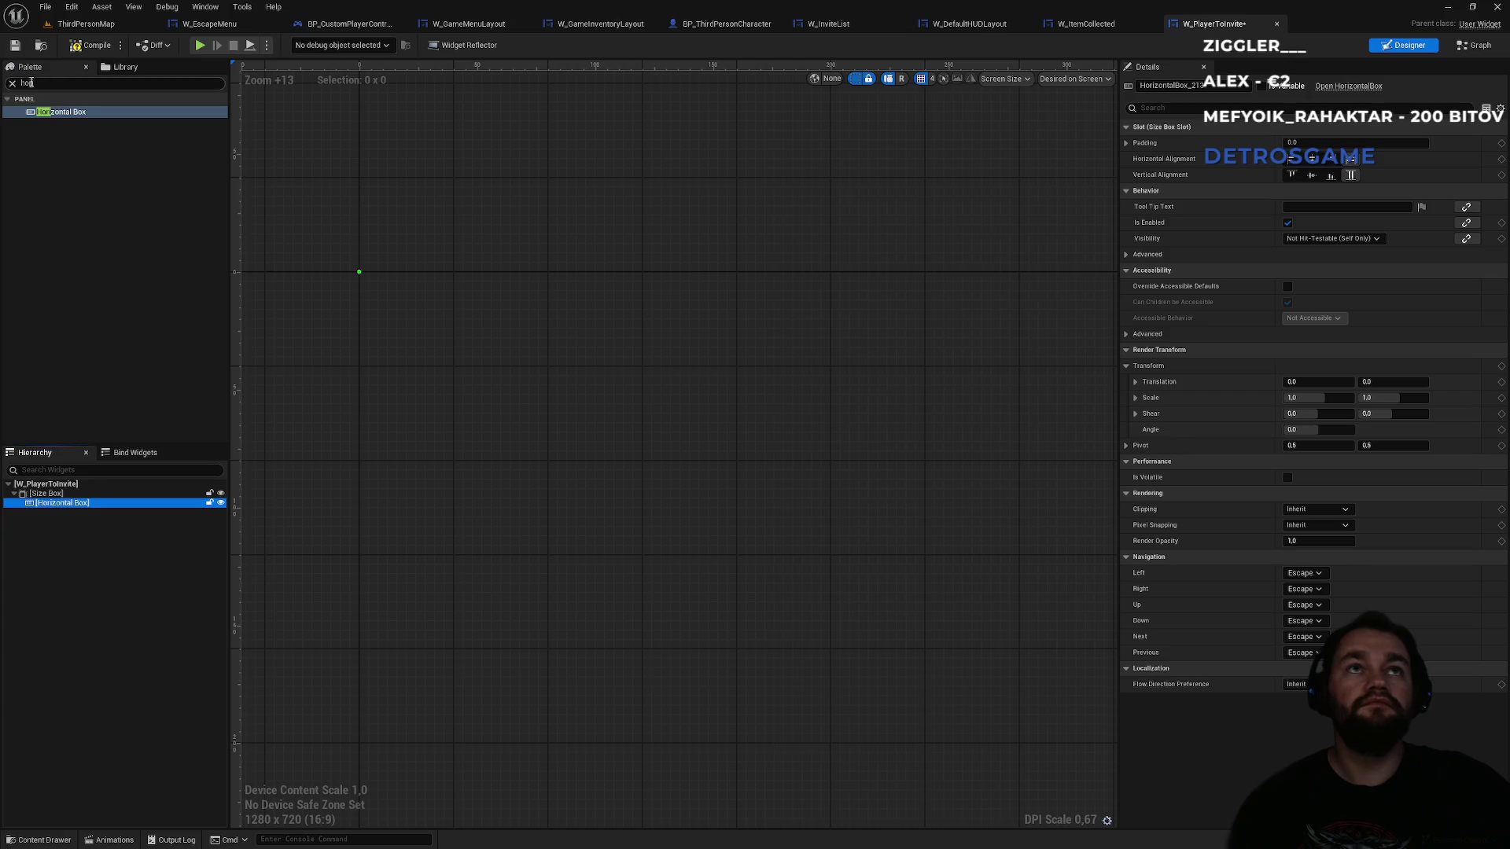
left_click(36, 85)
type("xt")
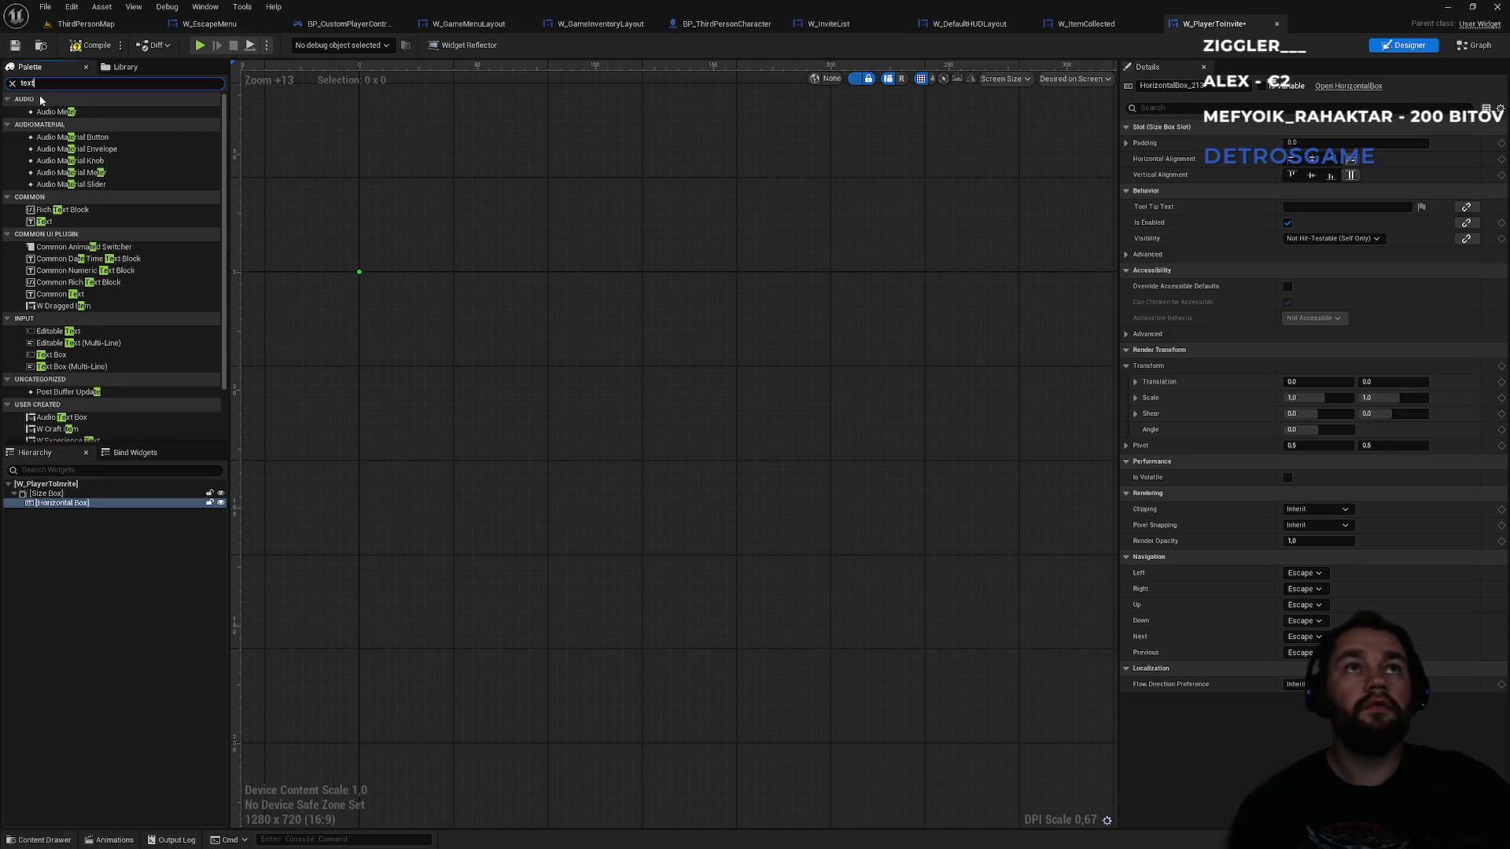
left_click(49, 124)
left_click_drag(109, 480, 64, 509)
left_click(48, 85)
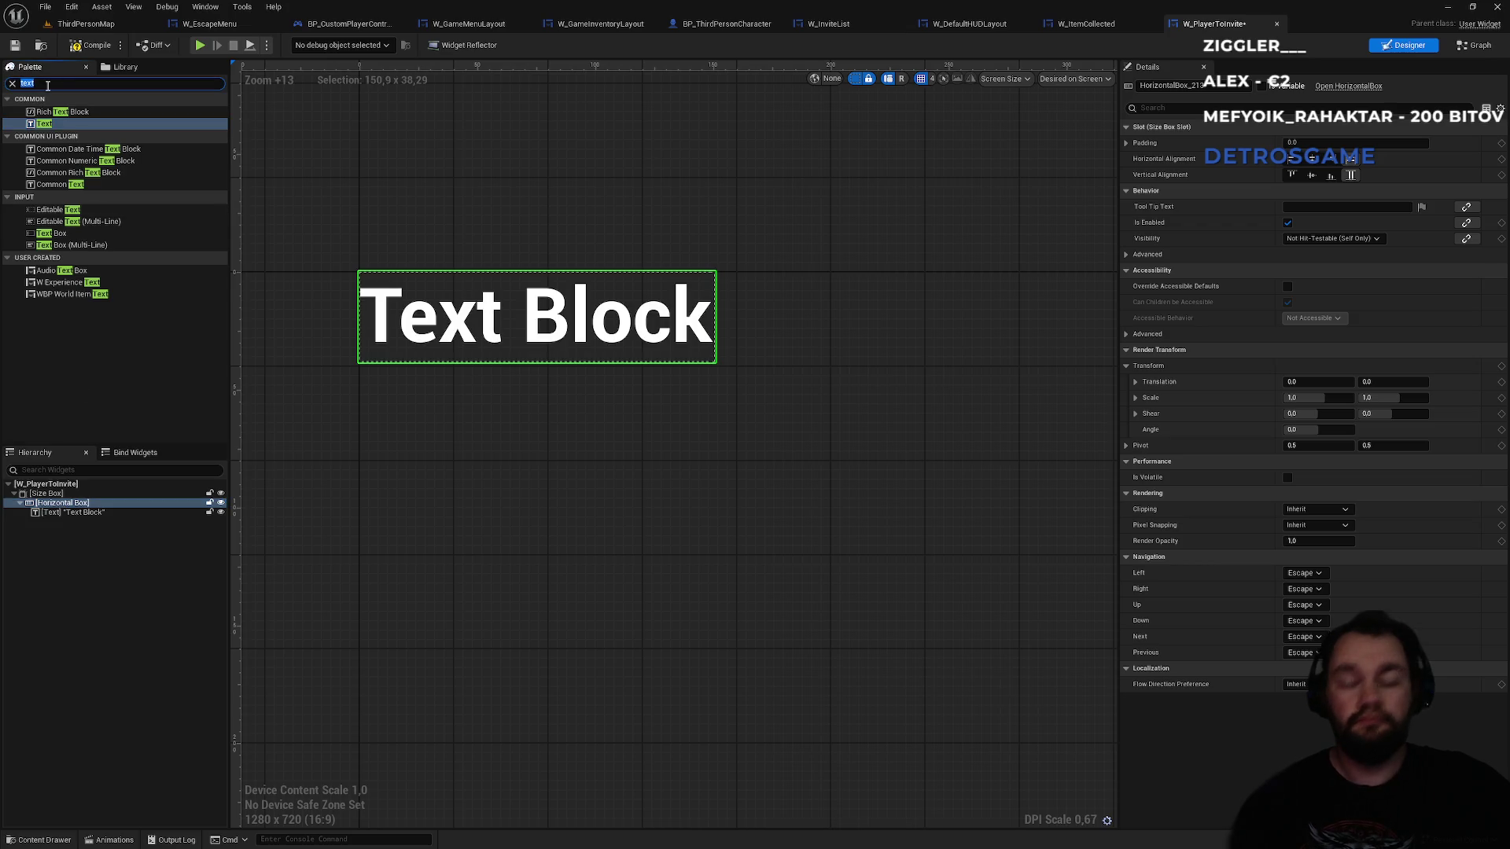
type("button")
mouse_move(52, 136)
left_mouse_down()
mouse_move(102, 416)
mouse_move(67, 506)
left_mouse_up()
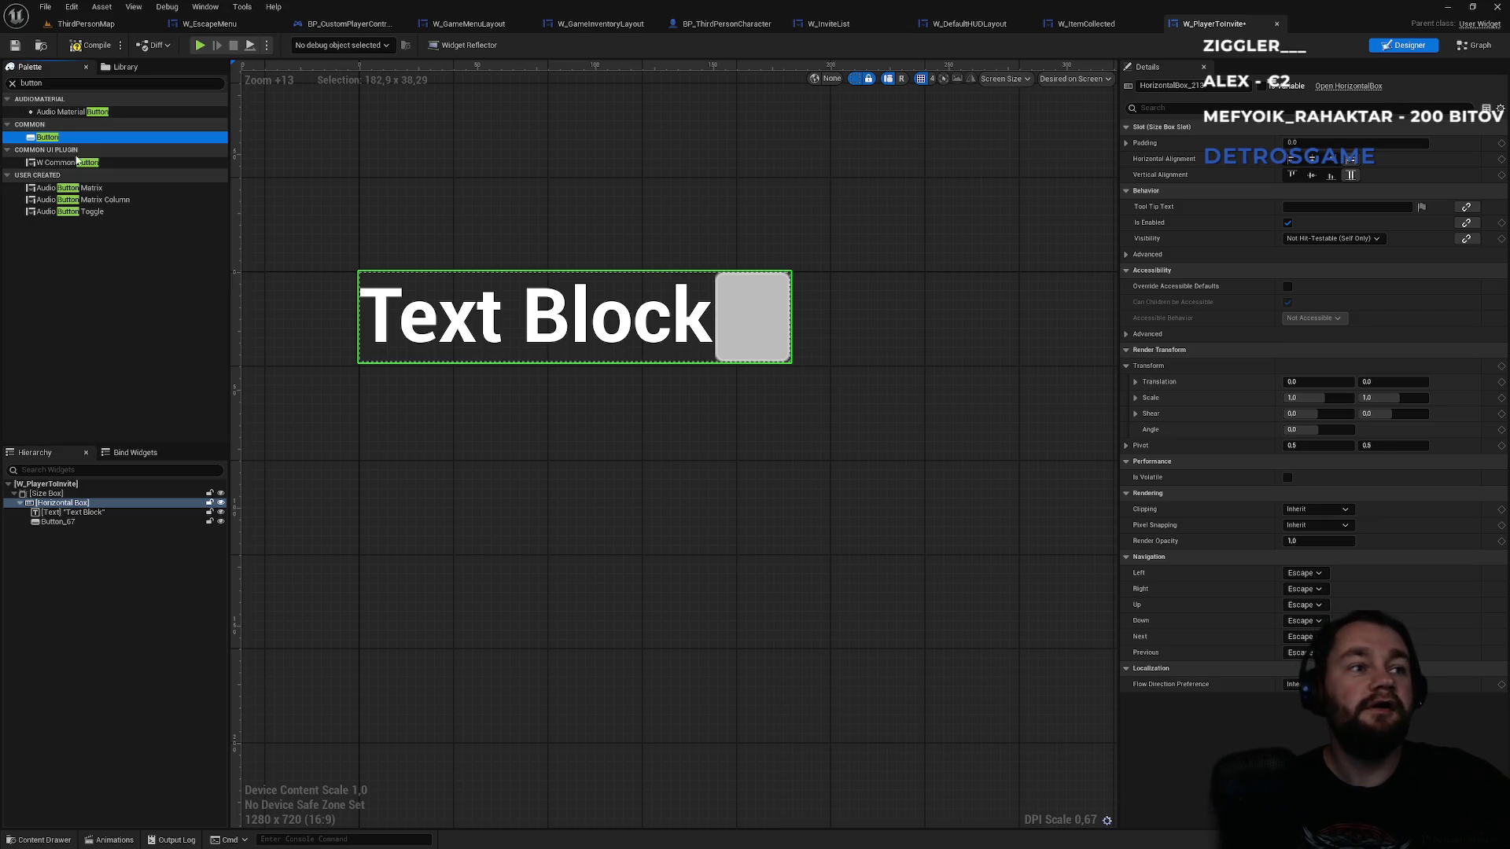
left_click(52, 83)
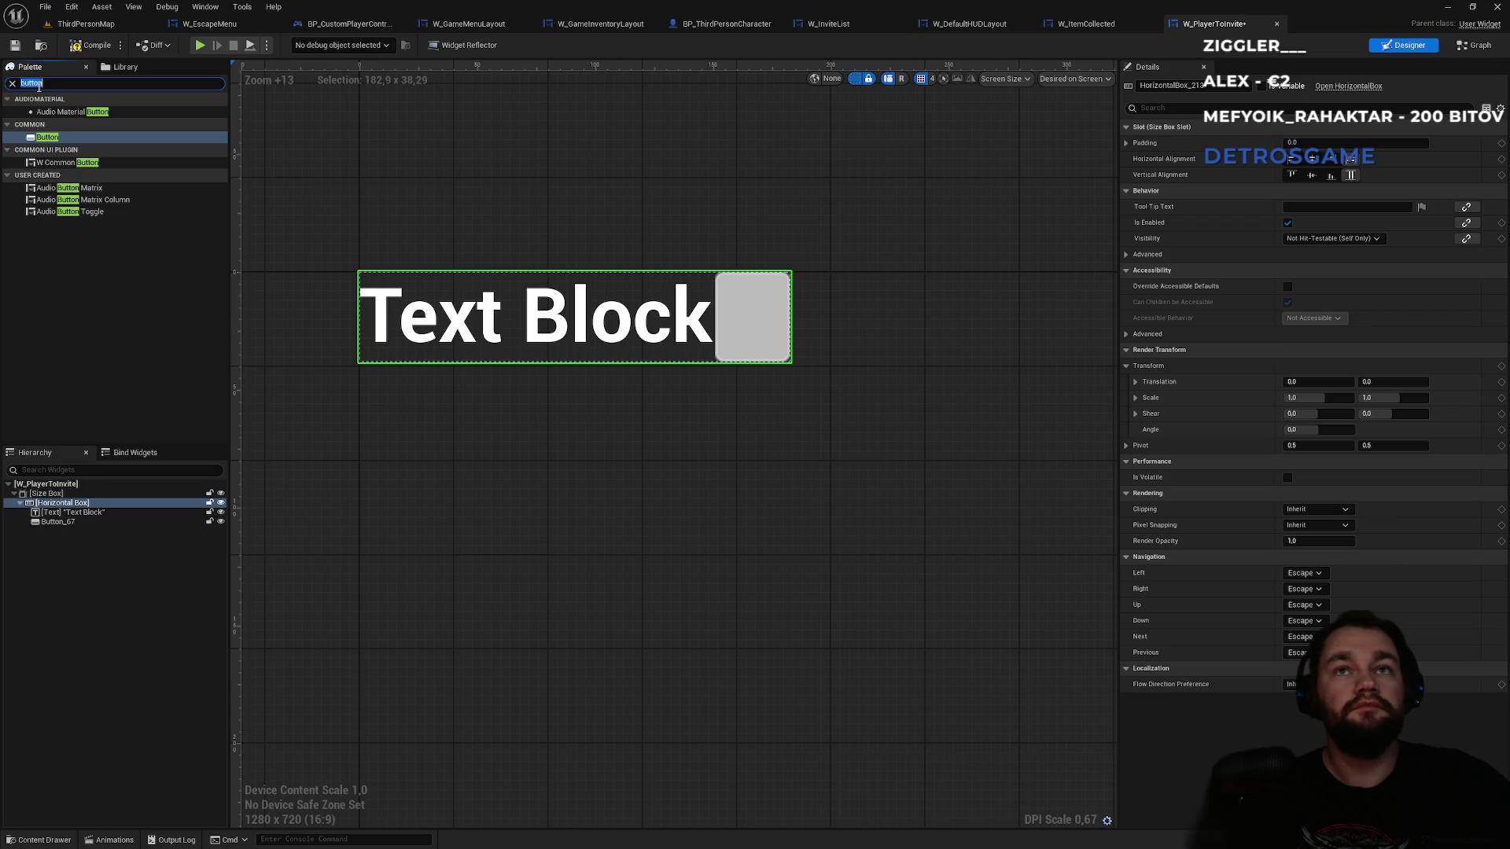
left_click(70, 512)
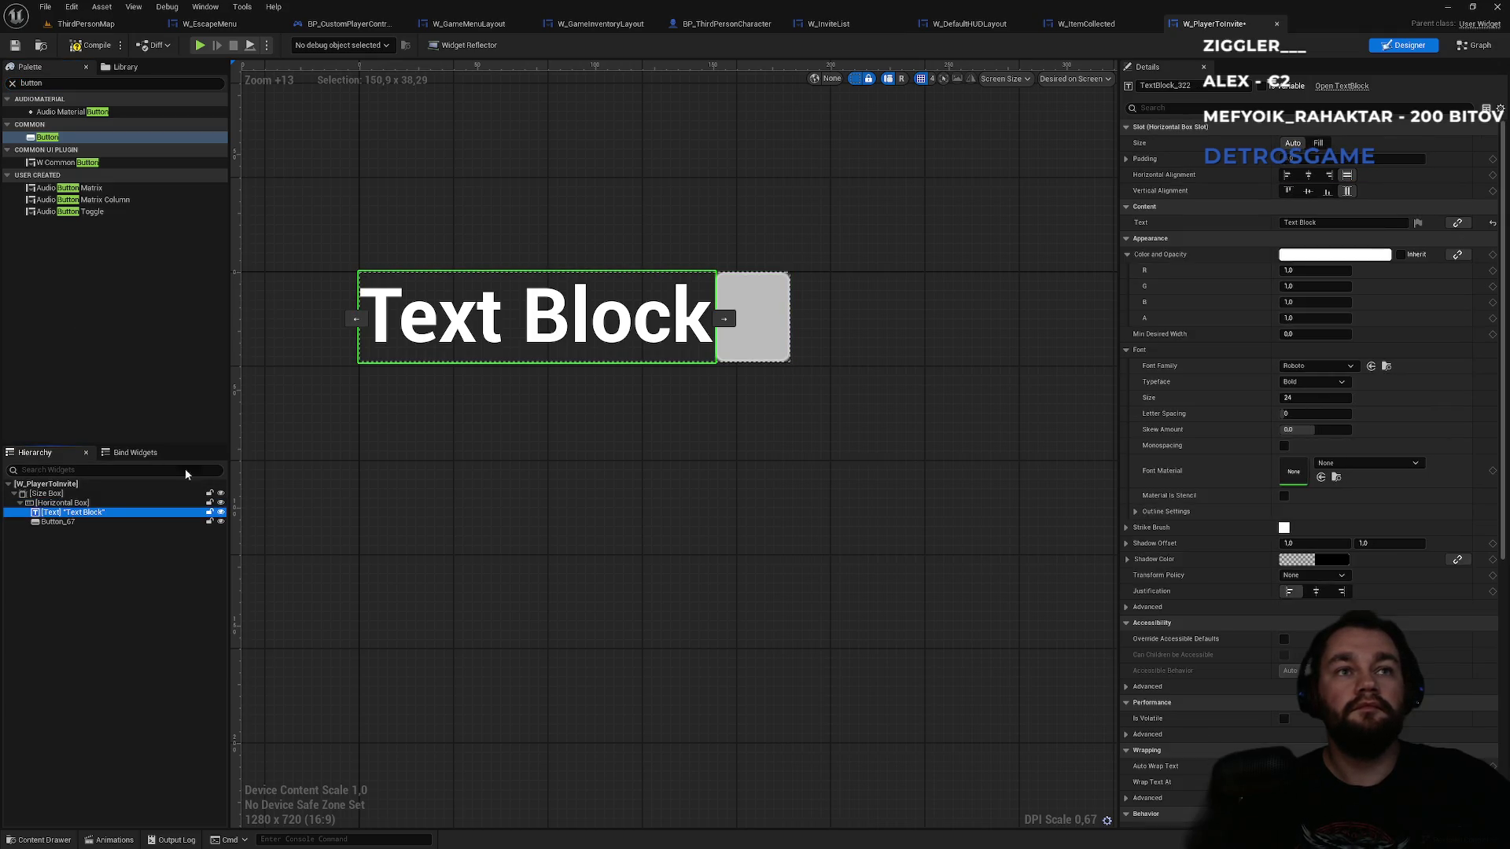
- Rename the text block to PlayerName as a variable and the button to InviteBtn
left_click(1263, 87)
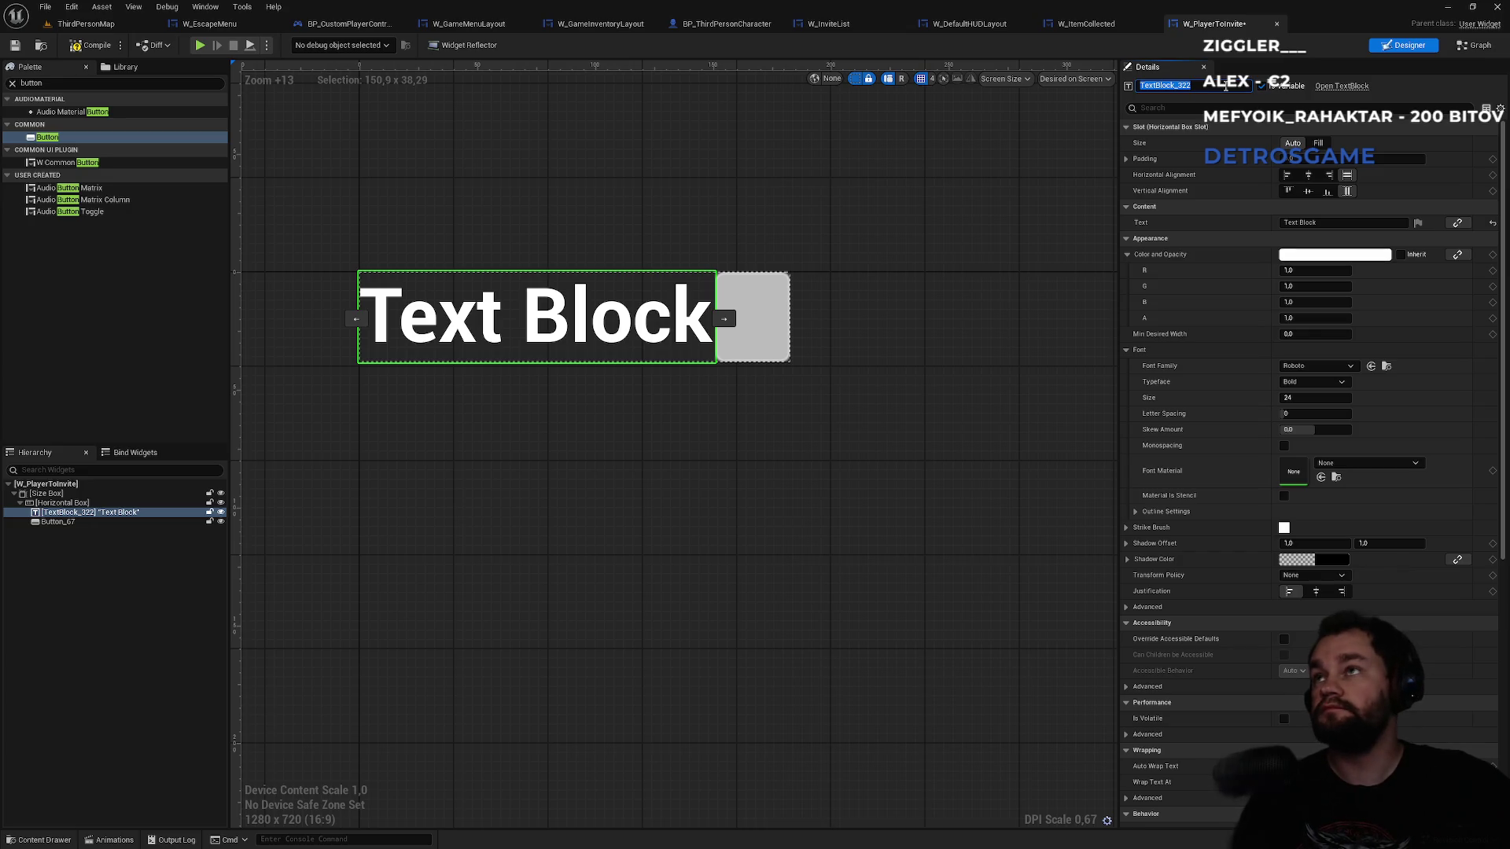
type("PlayerName")
key("Return")
left_click(81, 522)
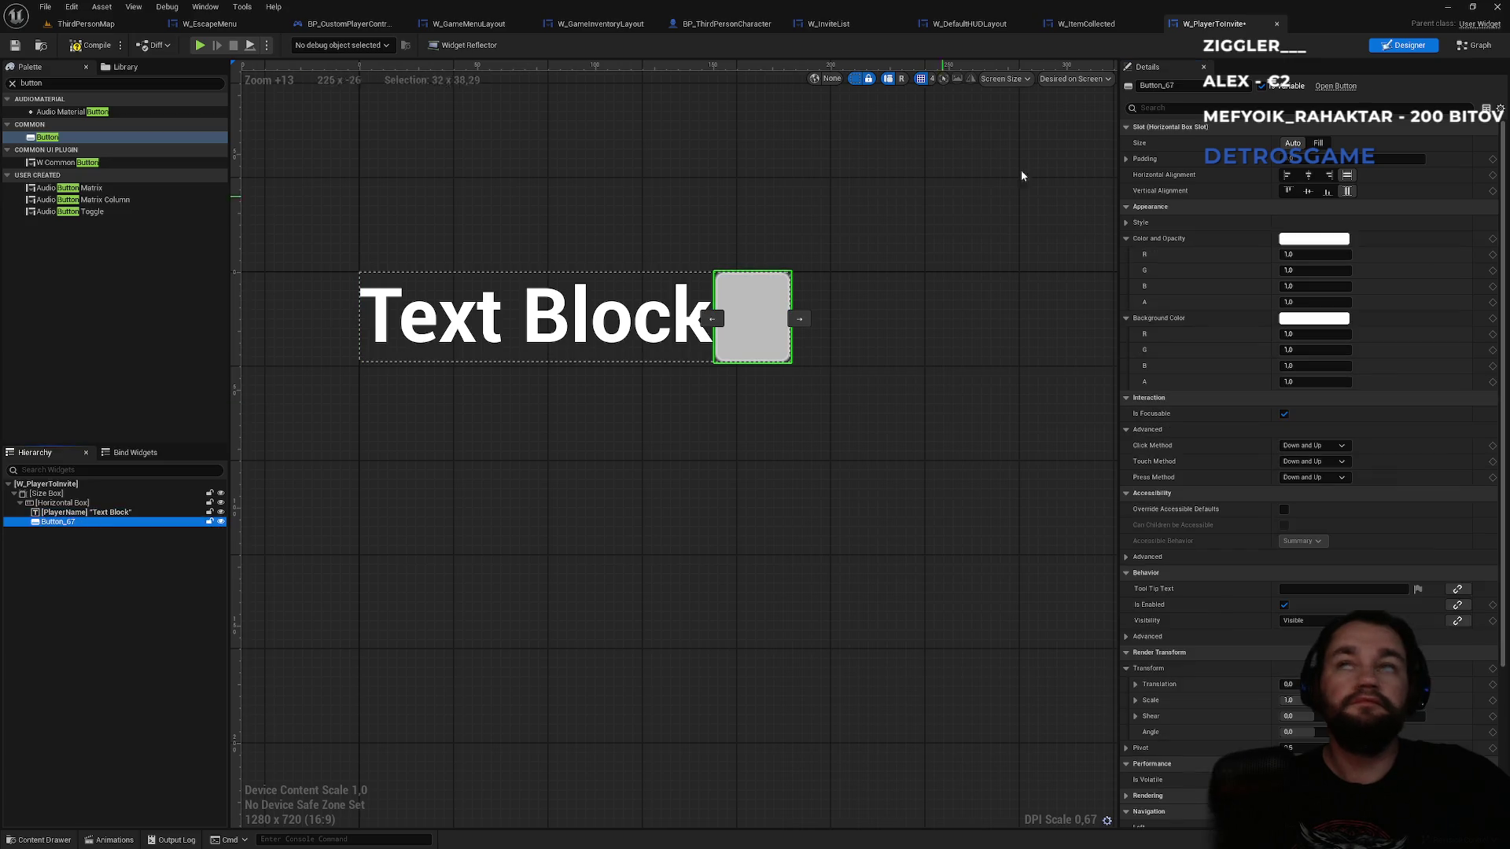
left_click(1204, 87)
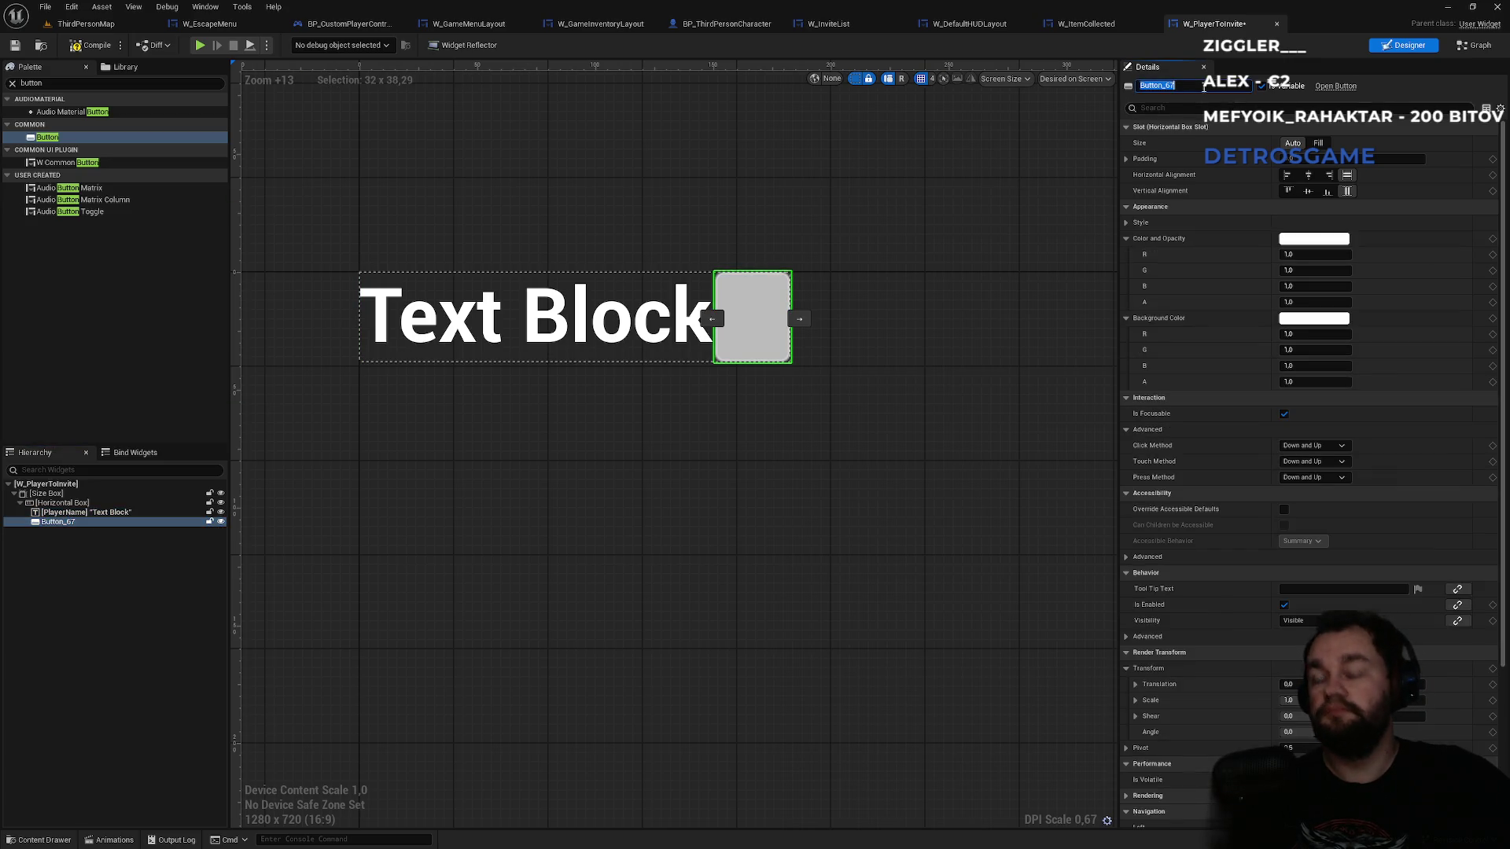
type("InviteBtn")
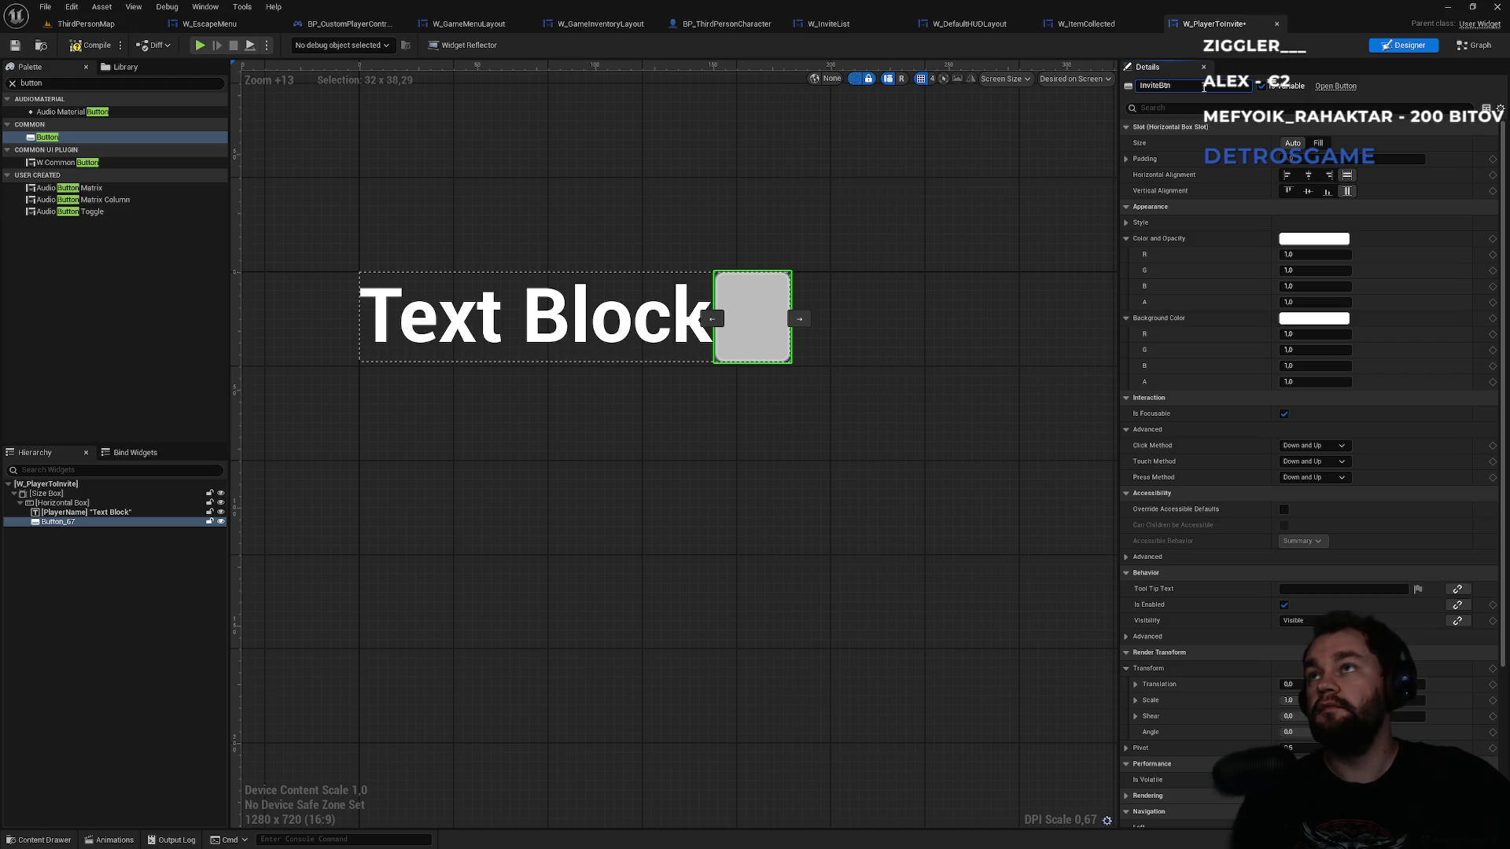
key("Return")
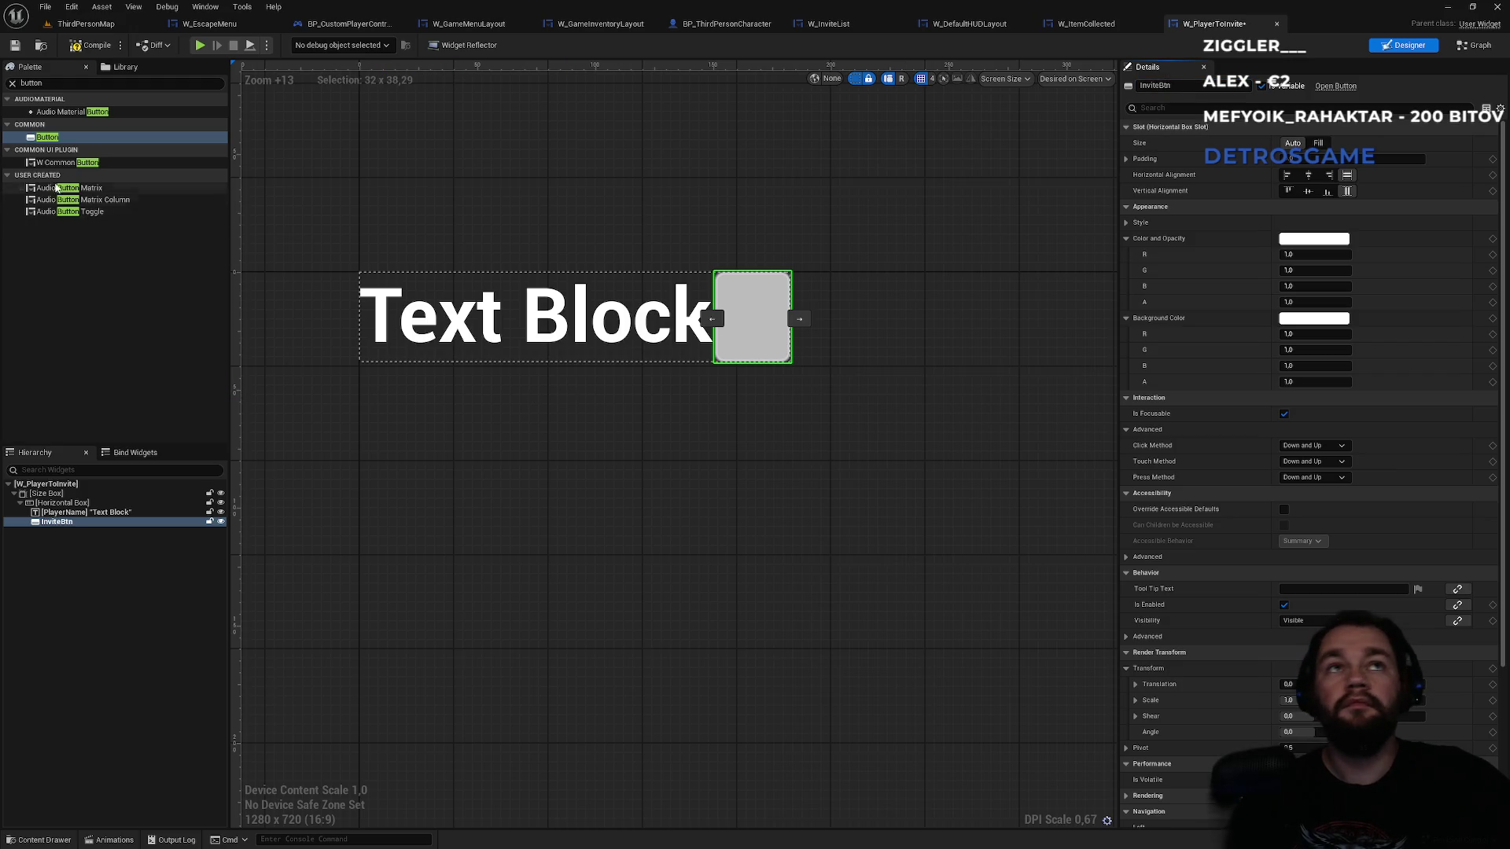
- Add a text label inside InviteBtn and set it to read 'Invite'
left_click(52, 83)
type("text")
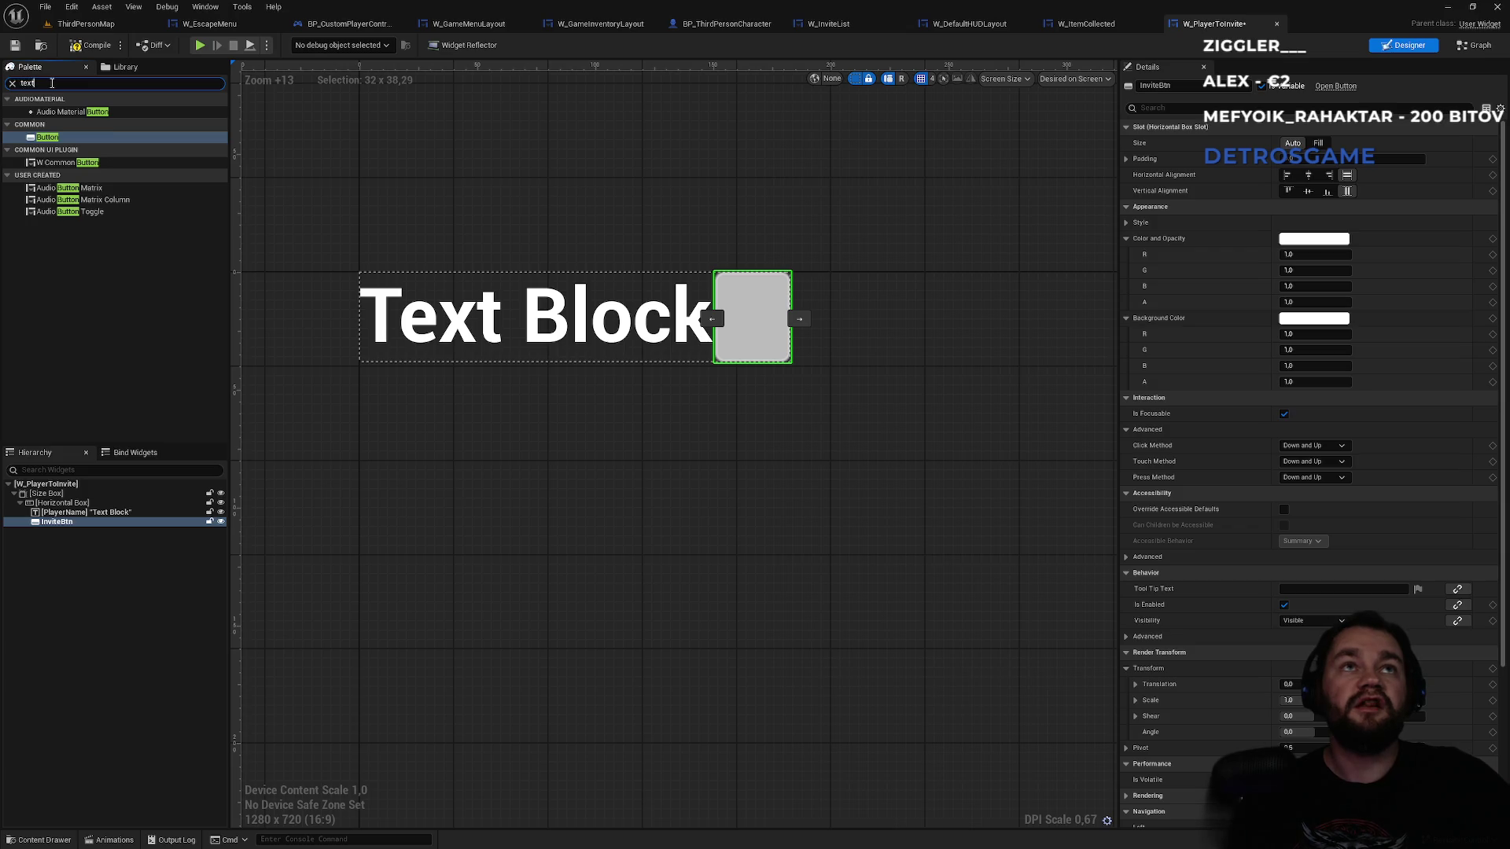
mouse_move(44, 123)
left_mouse_down()
mouse_move(71, 543)
mouse_move(50, 524)
left_mouse_up()
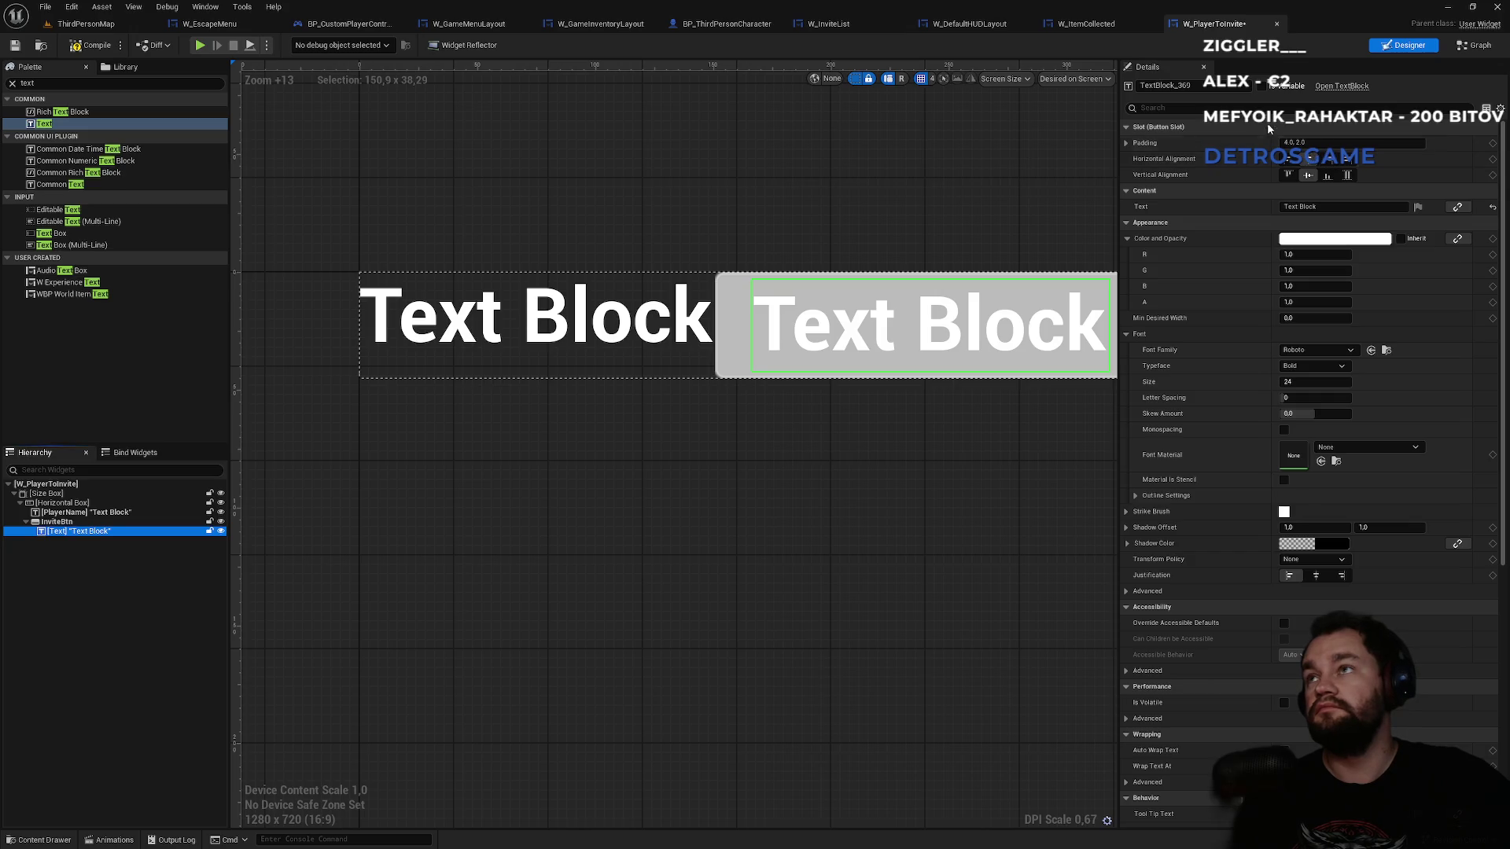
left_click(1212, 87)
type("Invite")
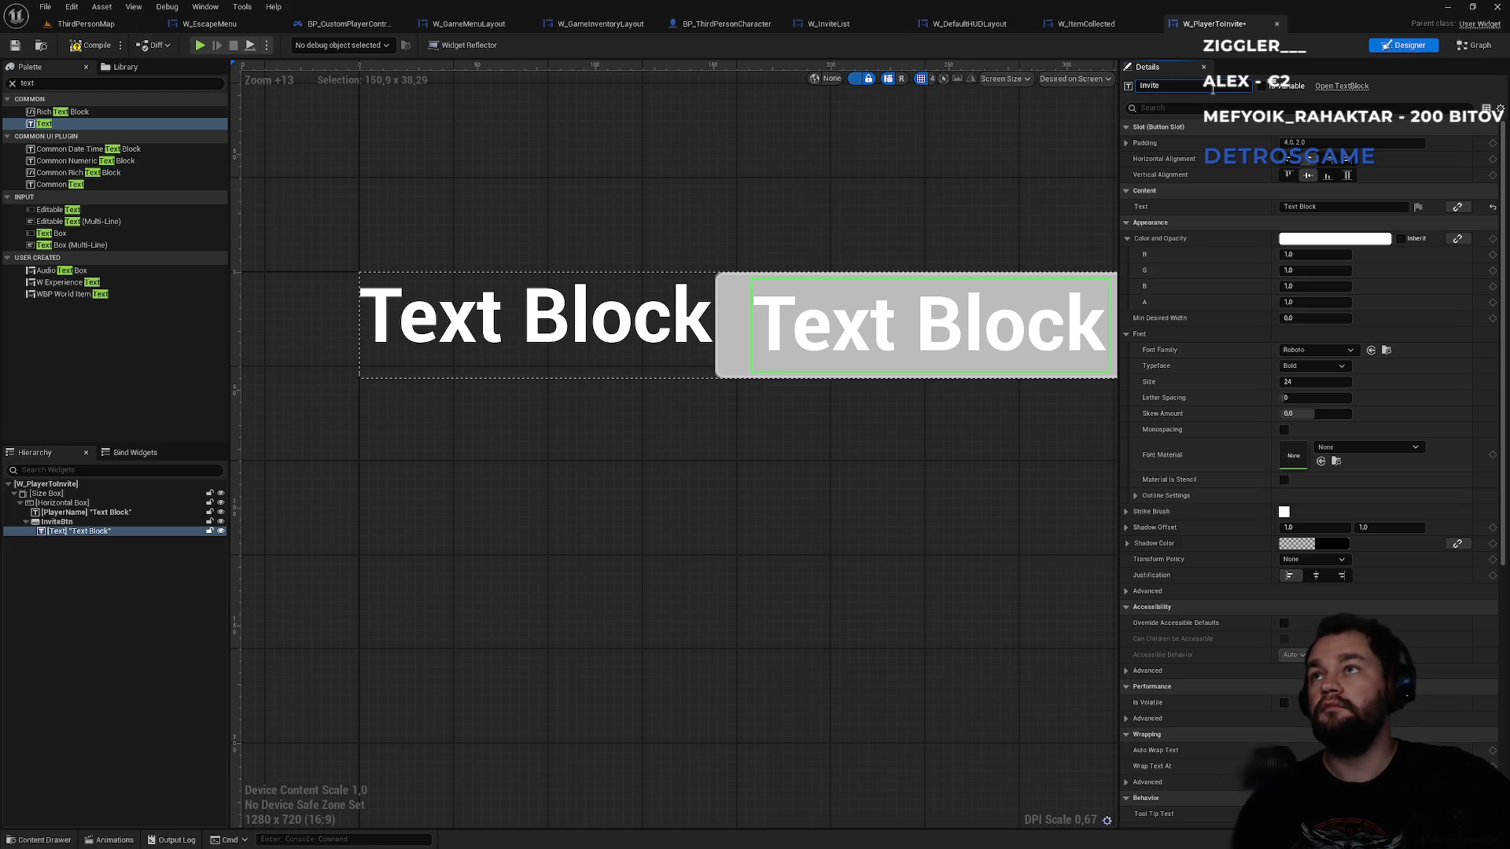
double_click(1330, 206)
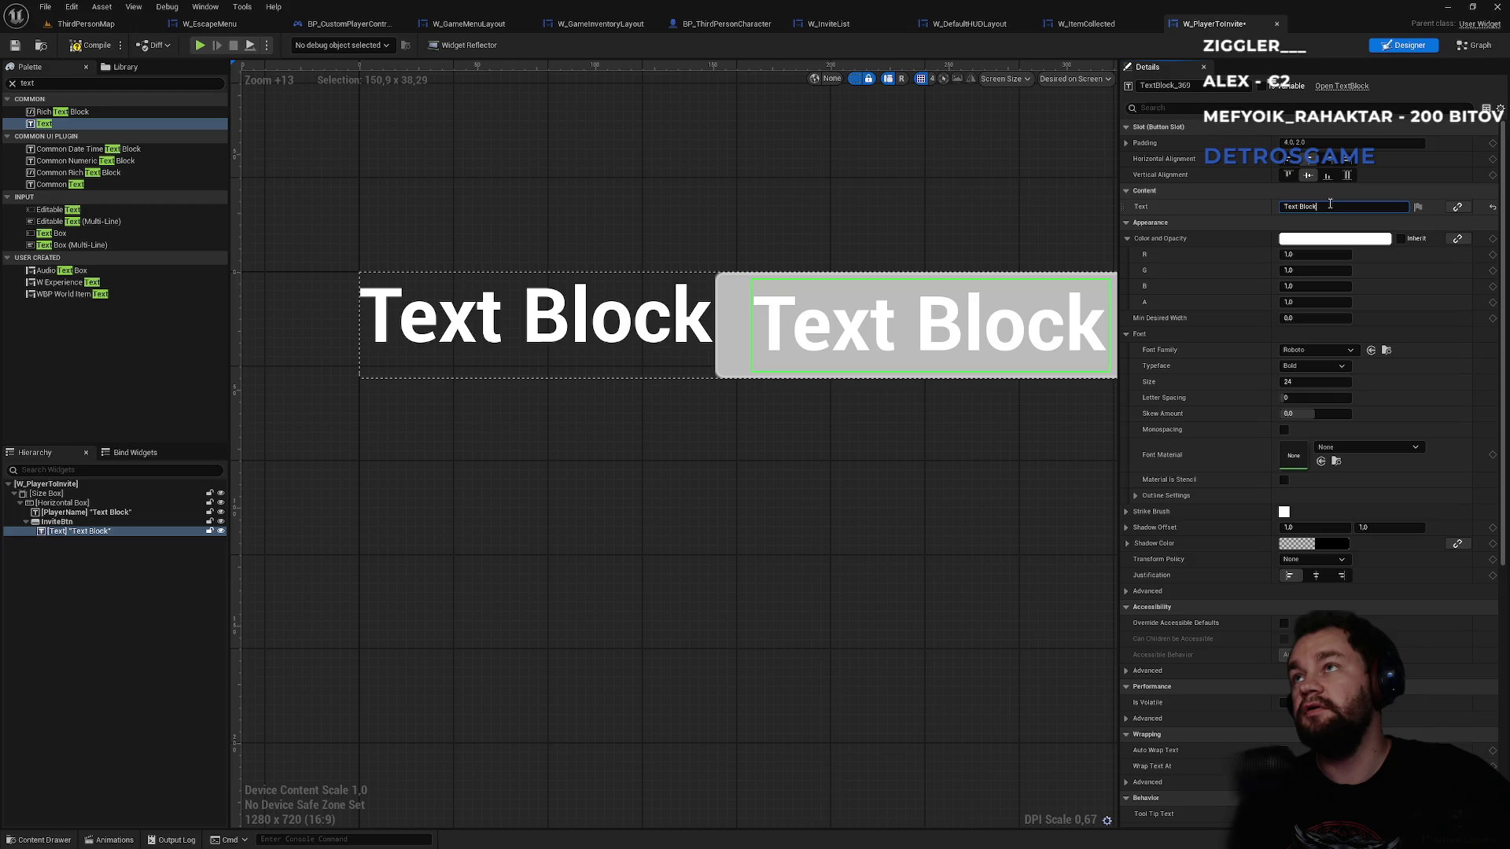
key("ctrl+a")
type("In")
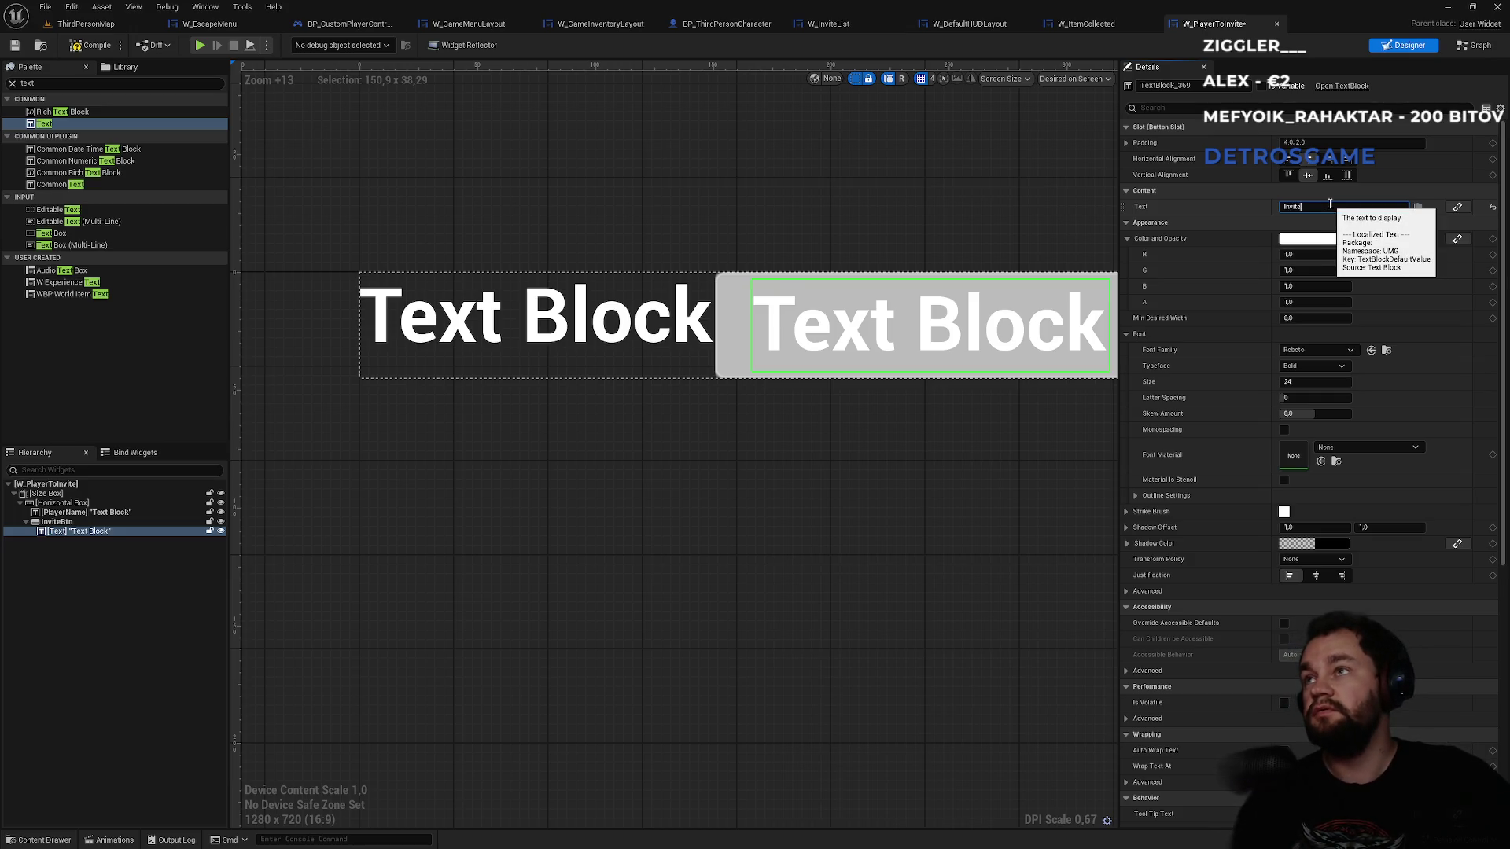
key("Return")
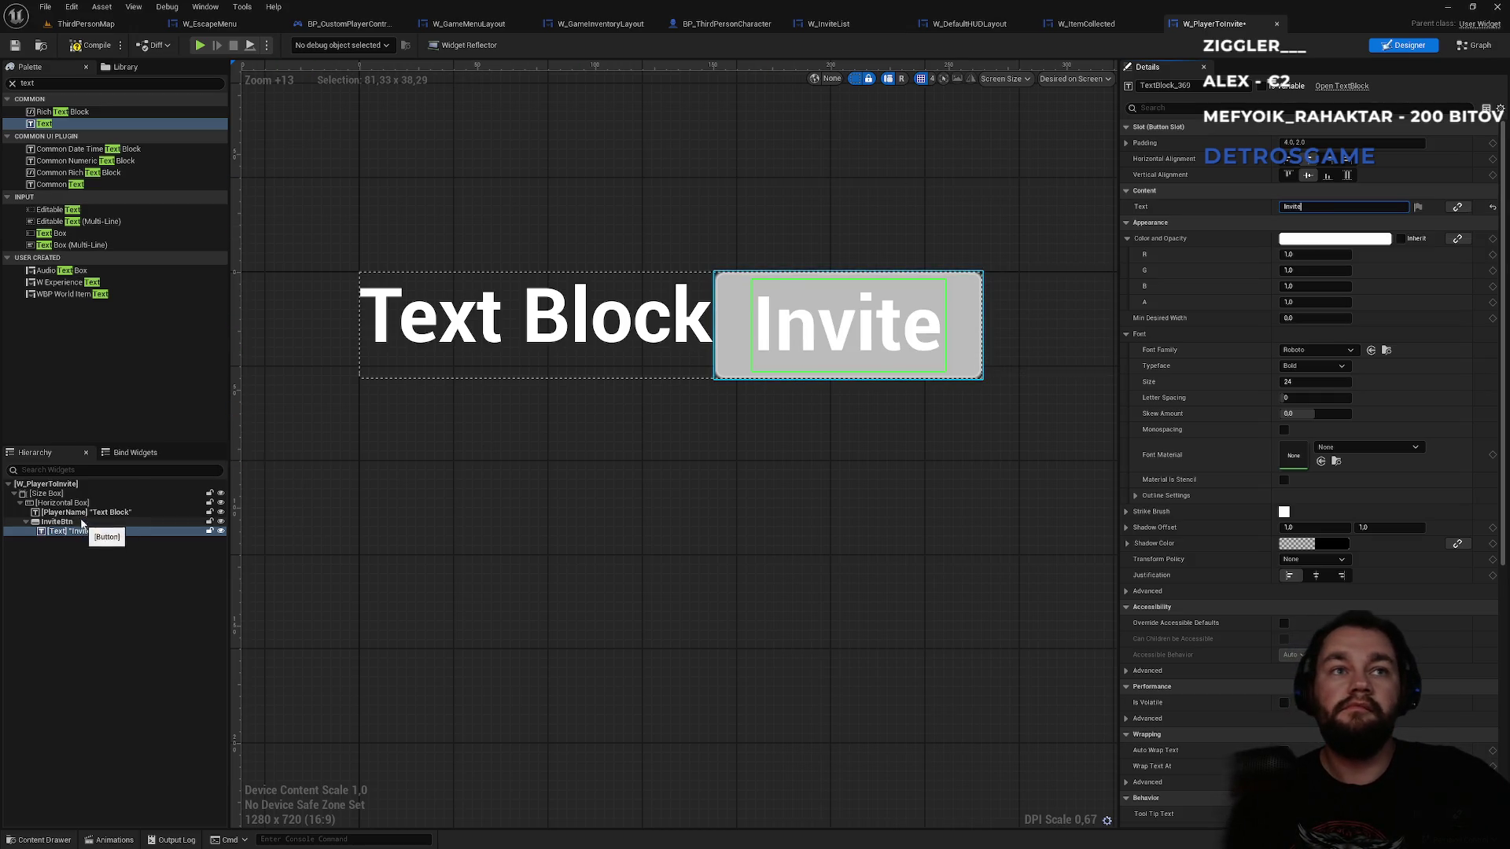
left_click(82, 512)
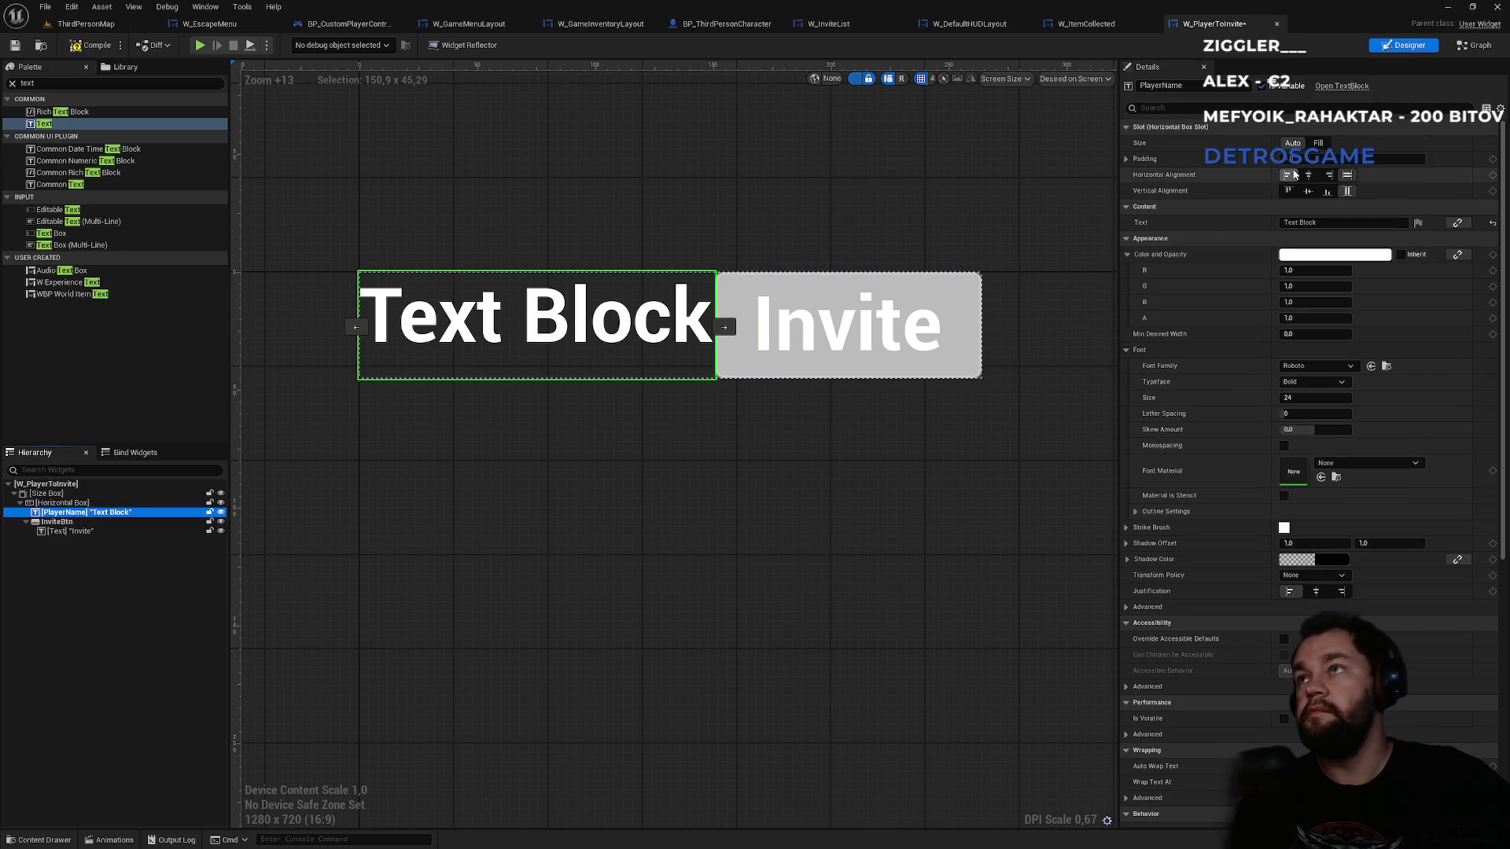
- Pad the PlayerName text, trying 20 right padding on the button before resetting it to 0
left_click_drag(1302, 159, 1308, 159)
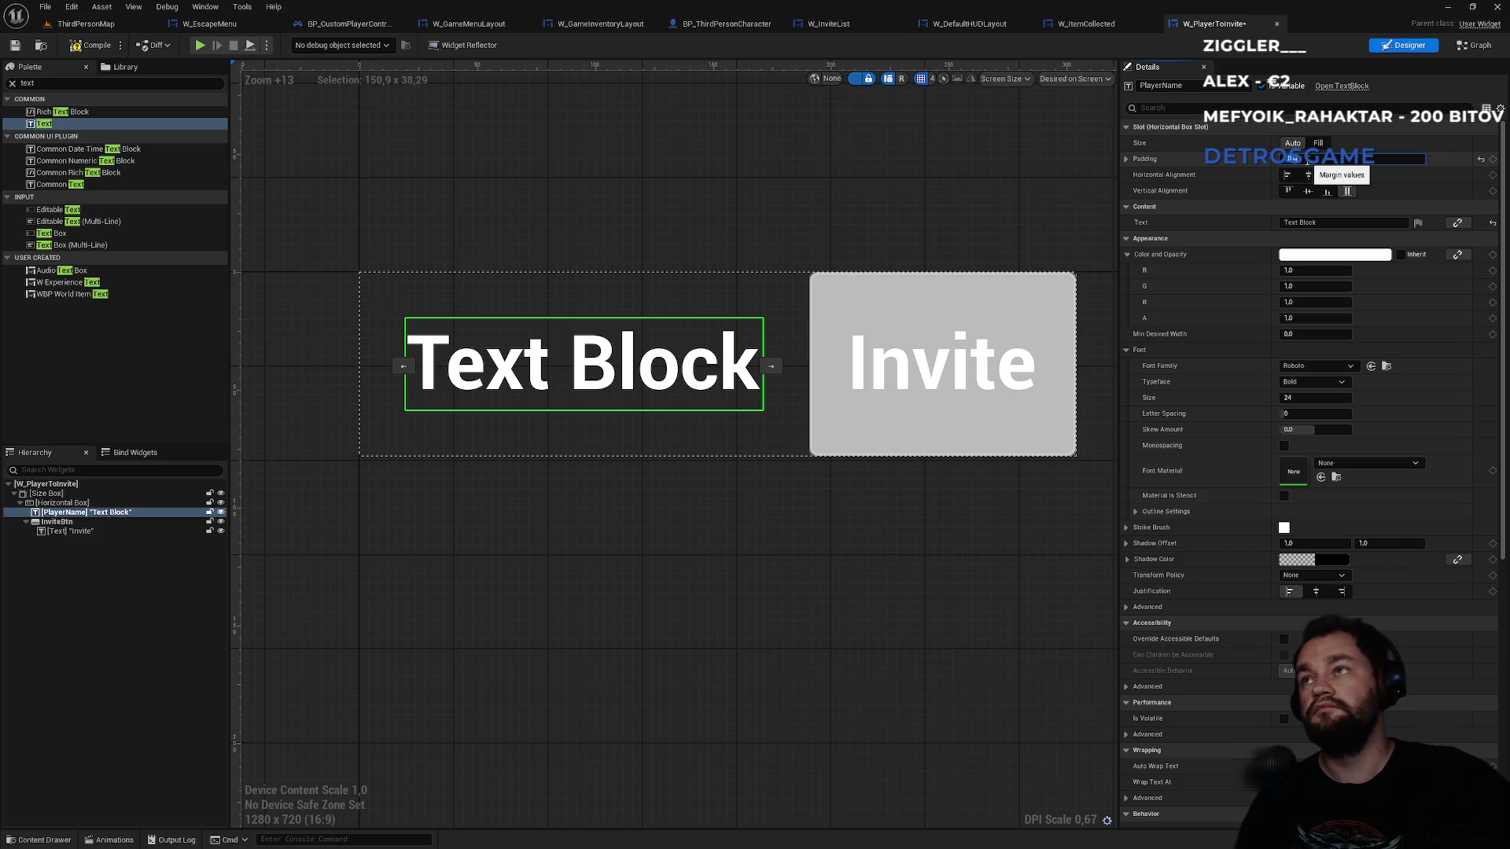
left_click(83, 522)
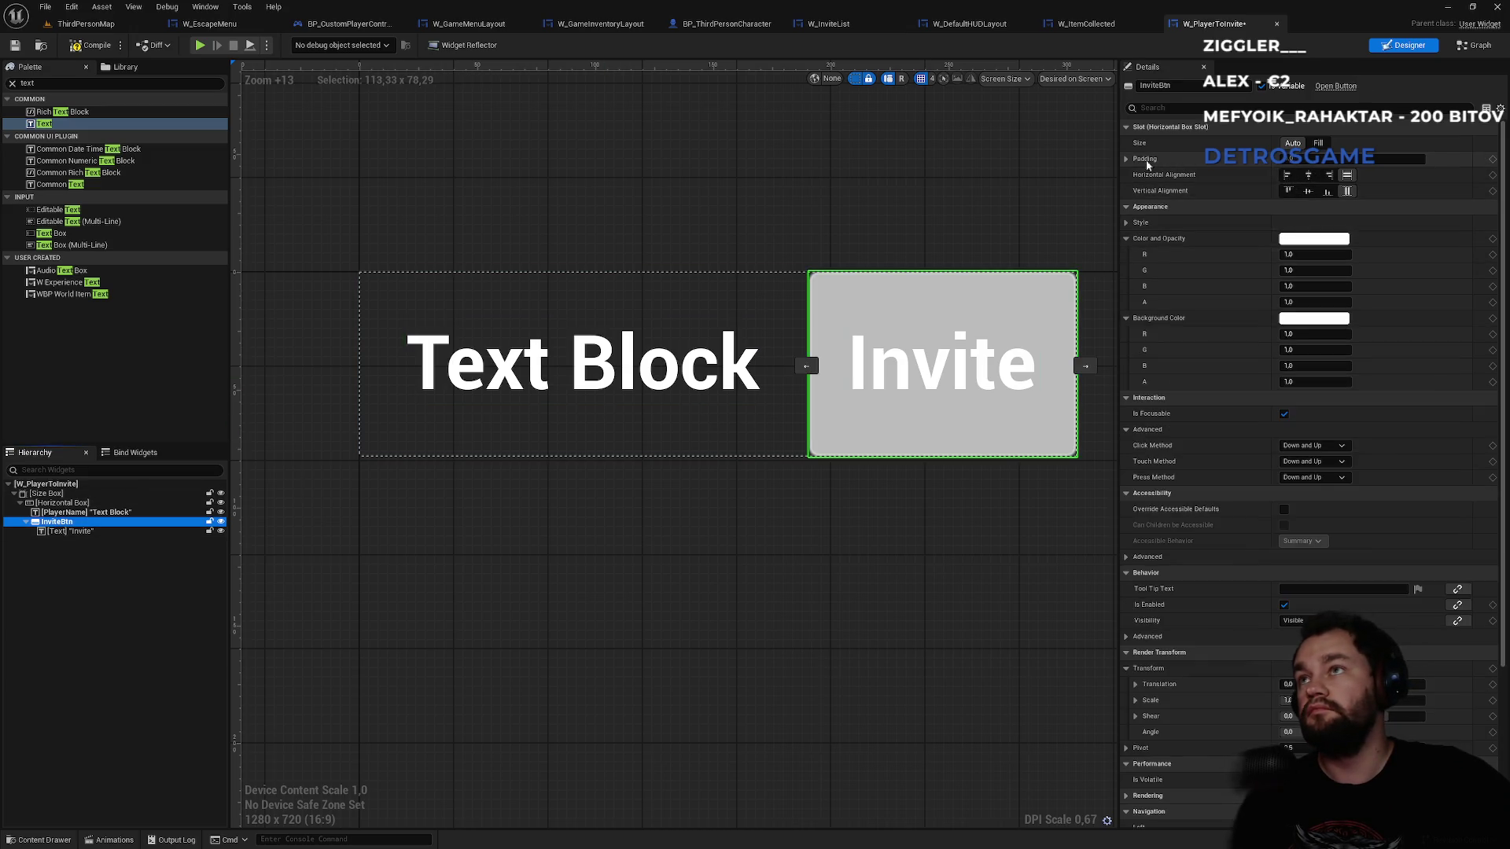
left_click(1127, 160)
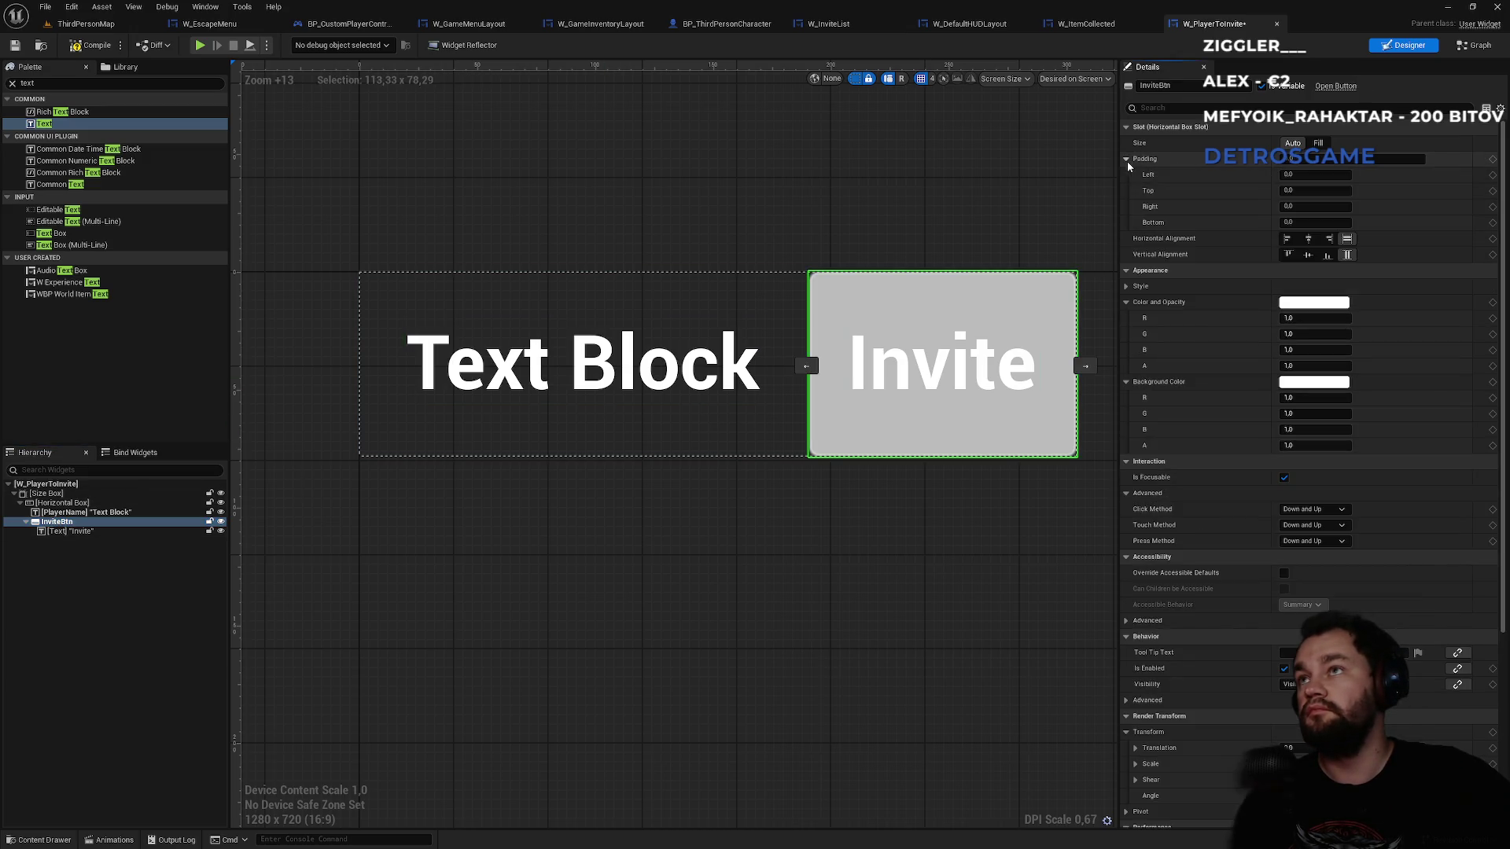
type("20")
key("Return")
left_click(1308, 207)
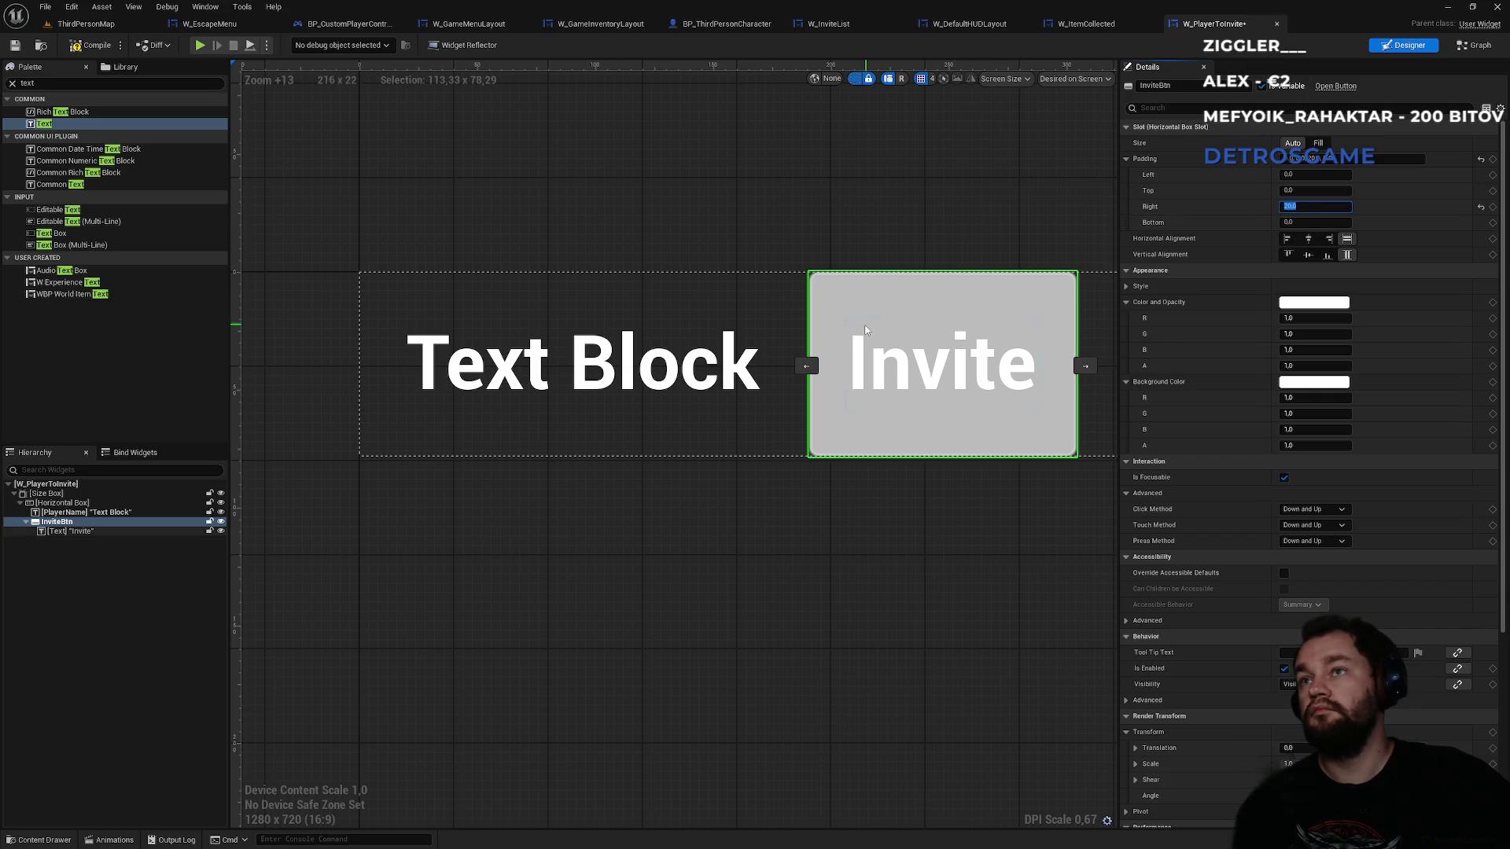
key("ctrl+a")
type("0")
key("Return")
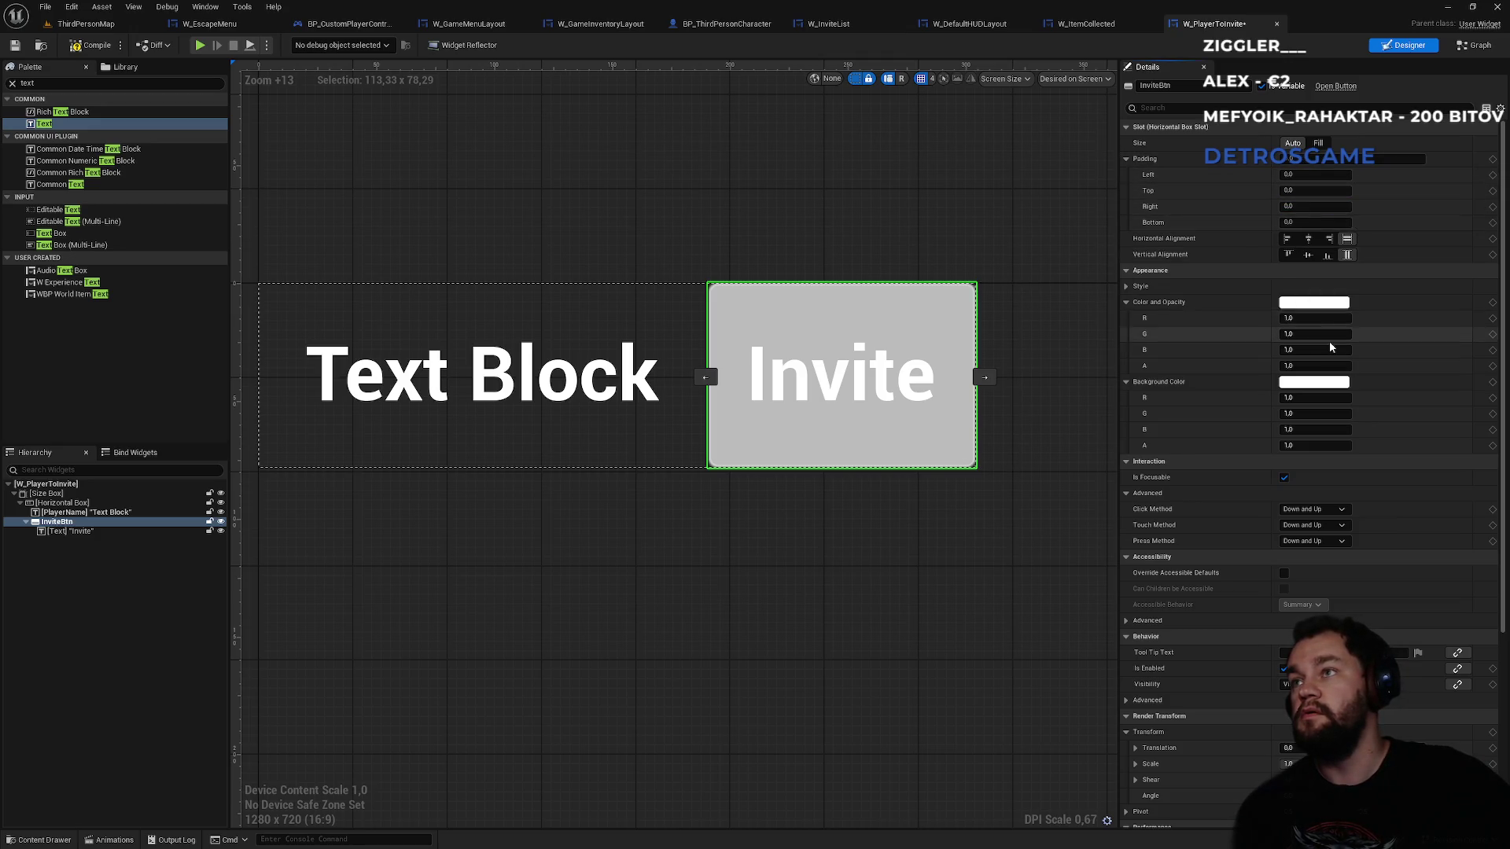
- Give the Invite label 20 left and right padding and InviteBtn 5 padding on all sides
left_click(79, 532)
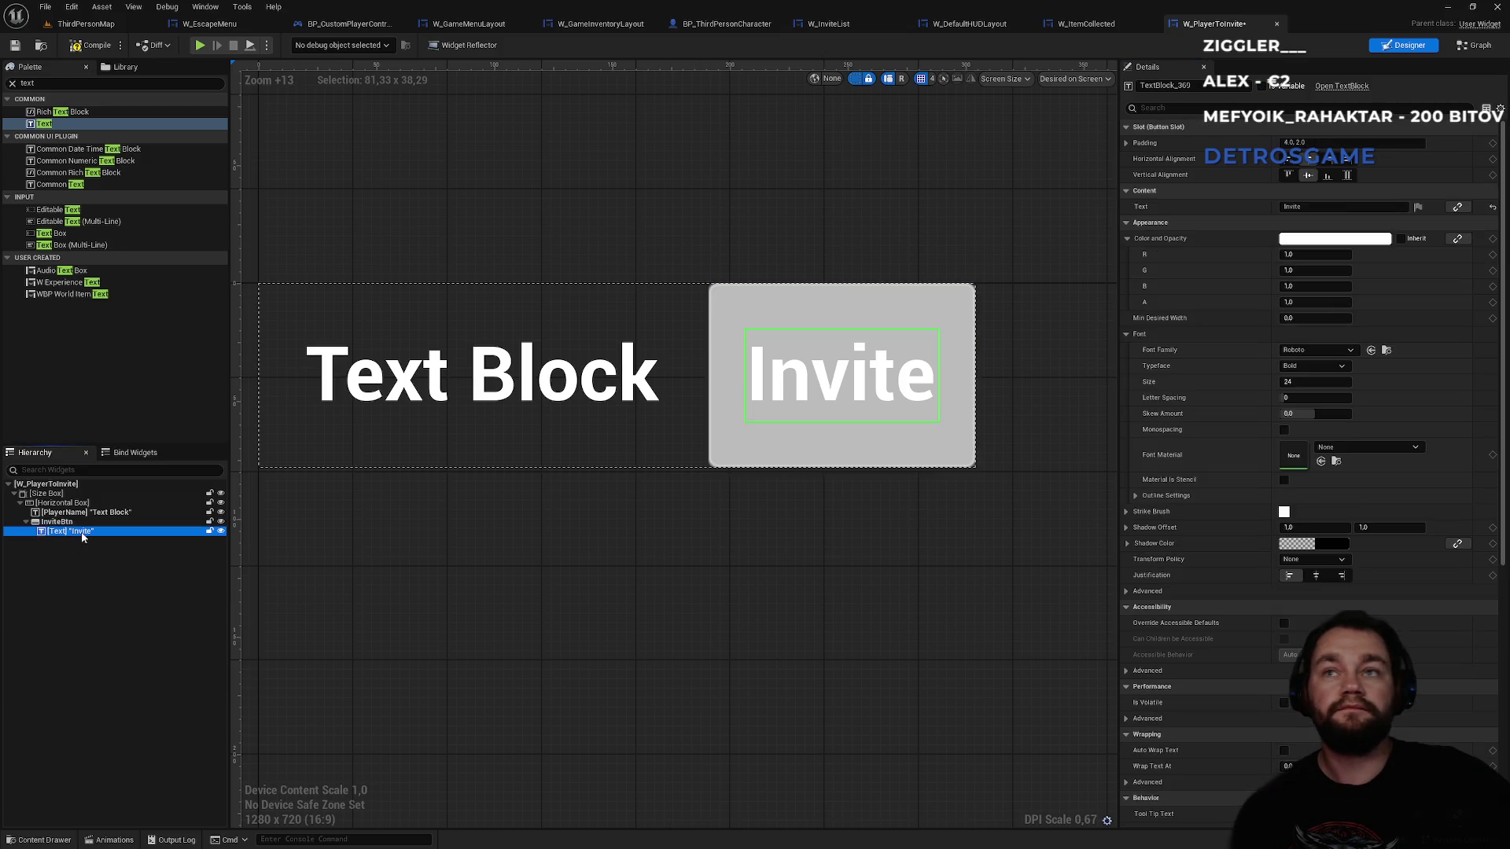
left_click(1126, 143)
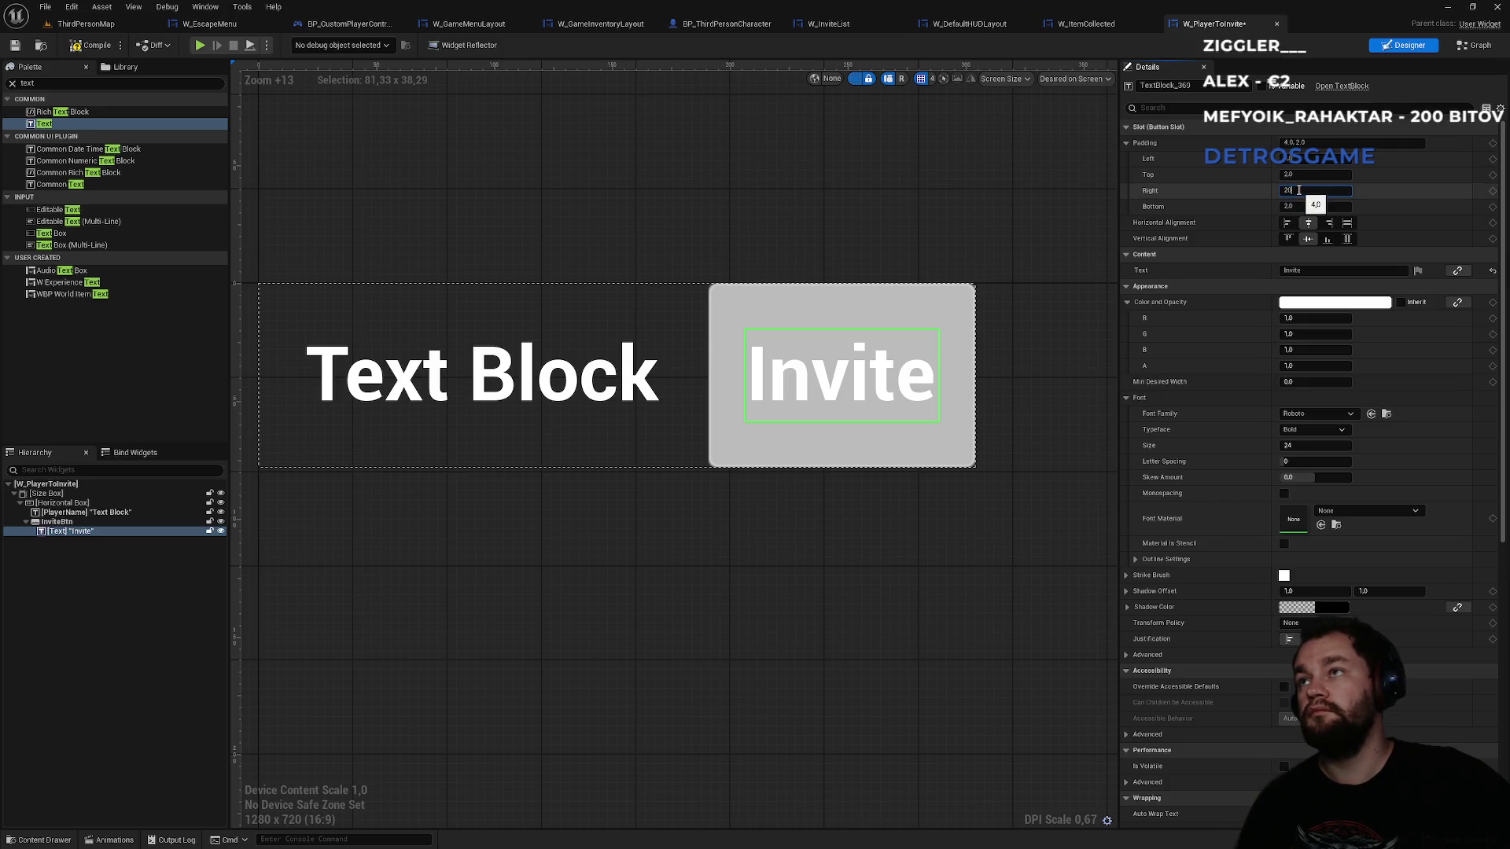
key("Return")
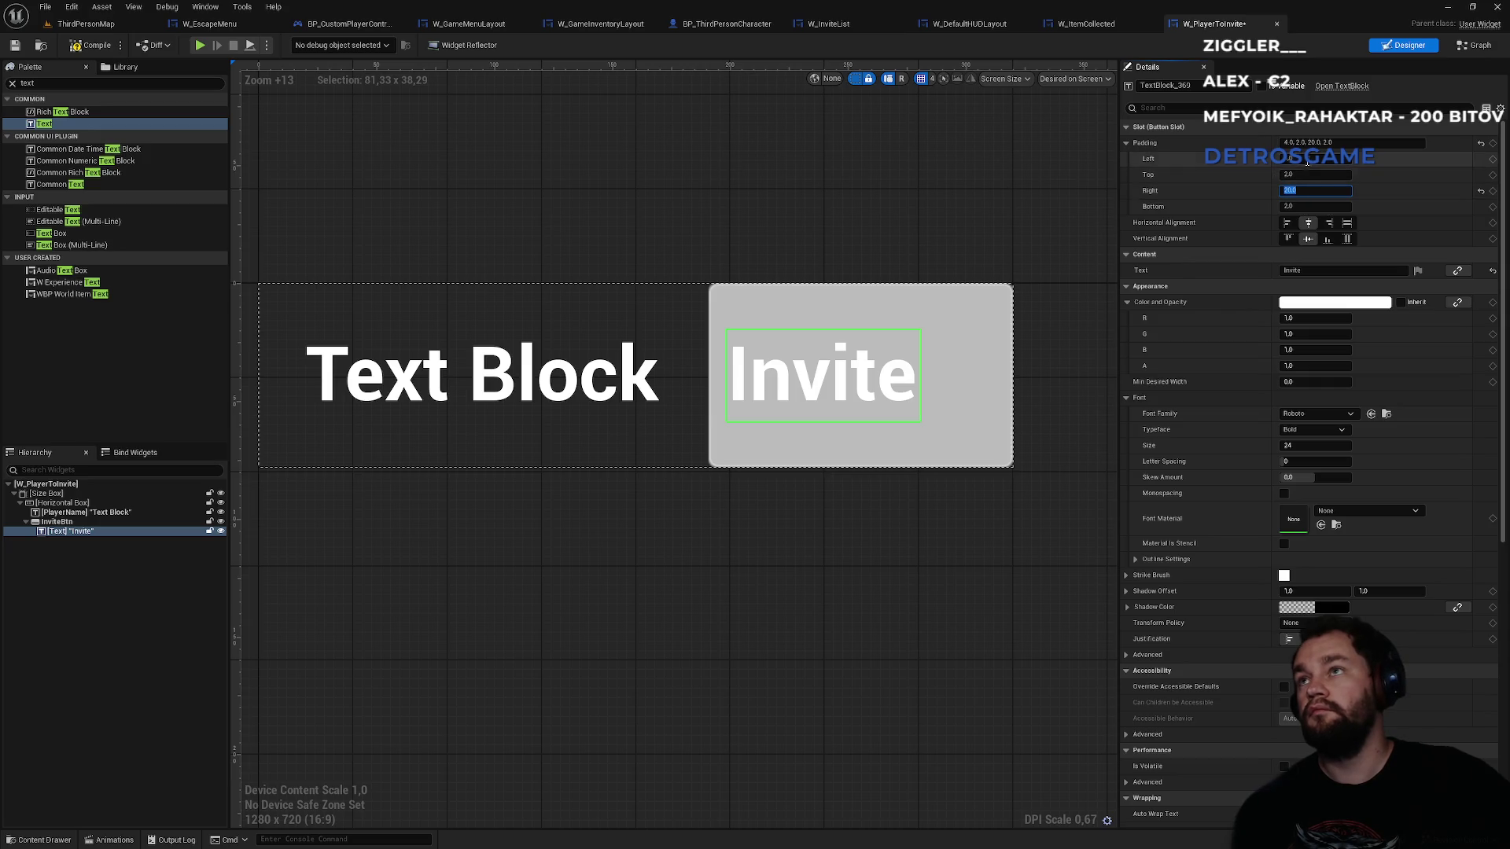
key("Return")
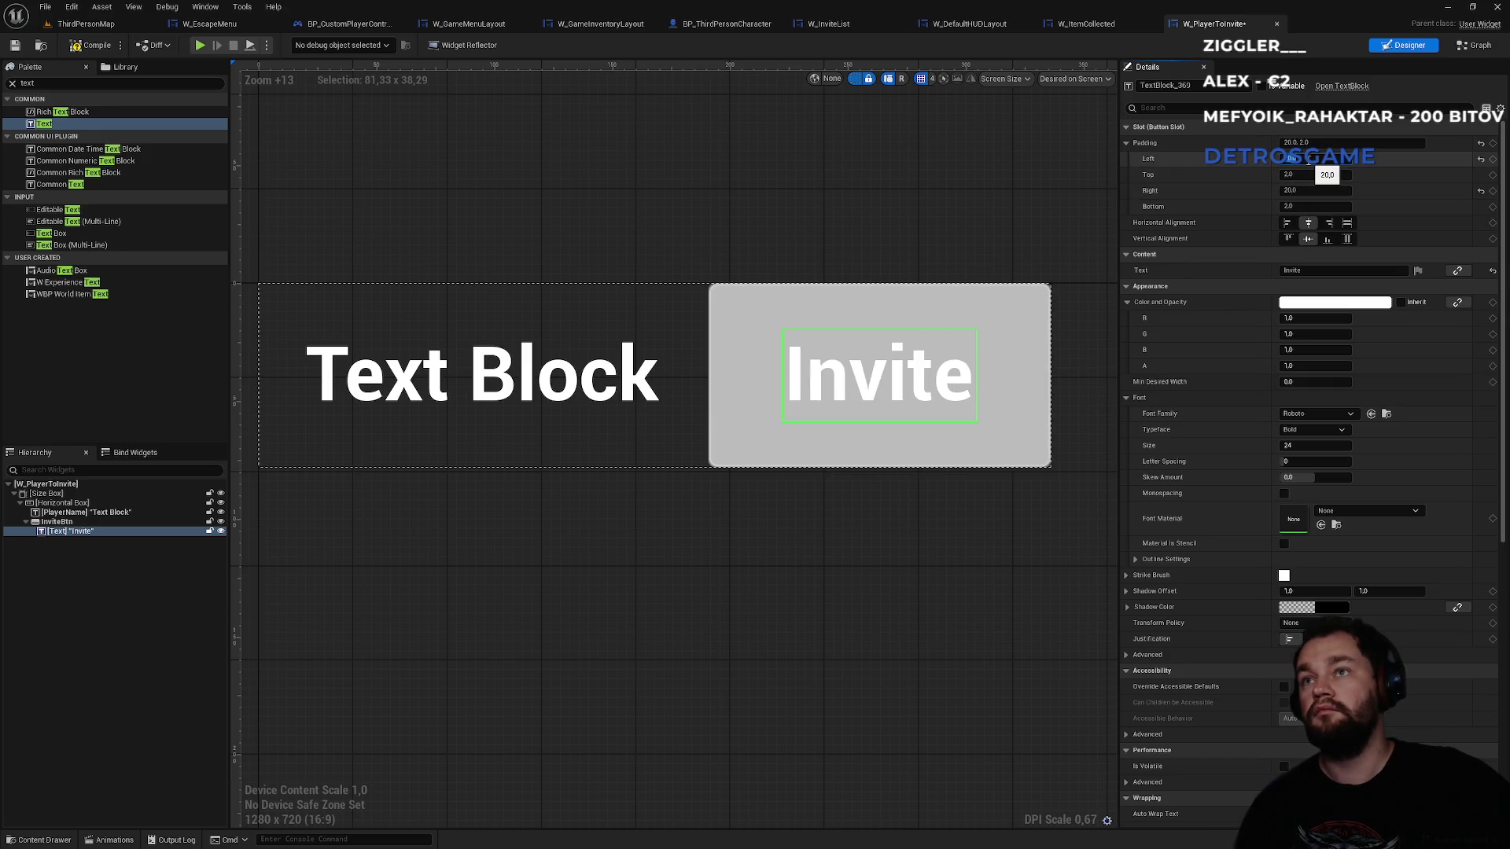
left_click(796, 524)
scroll(785, 519, "down", 4)
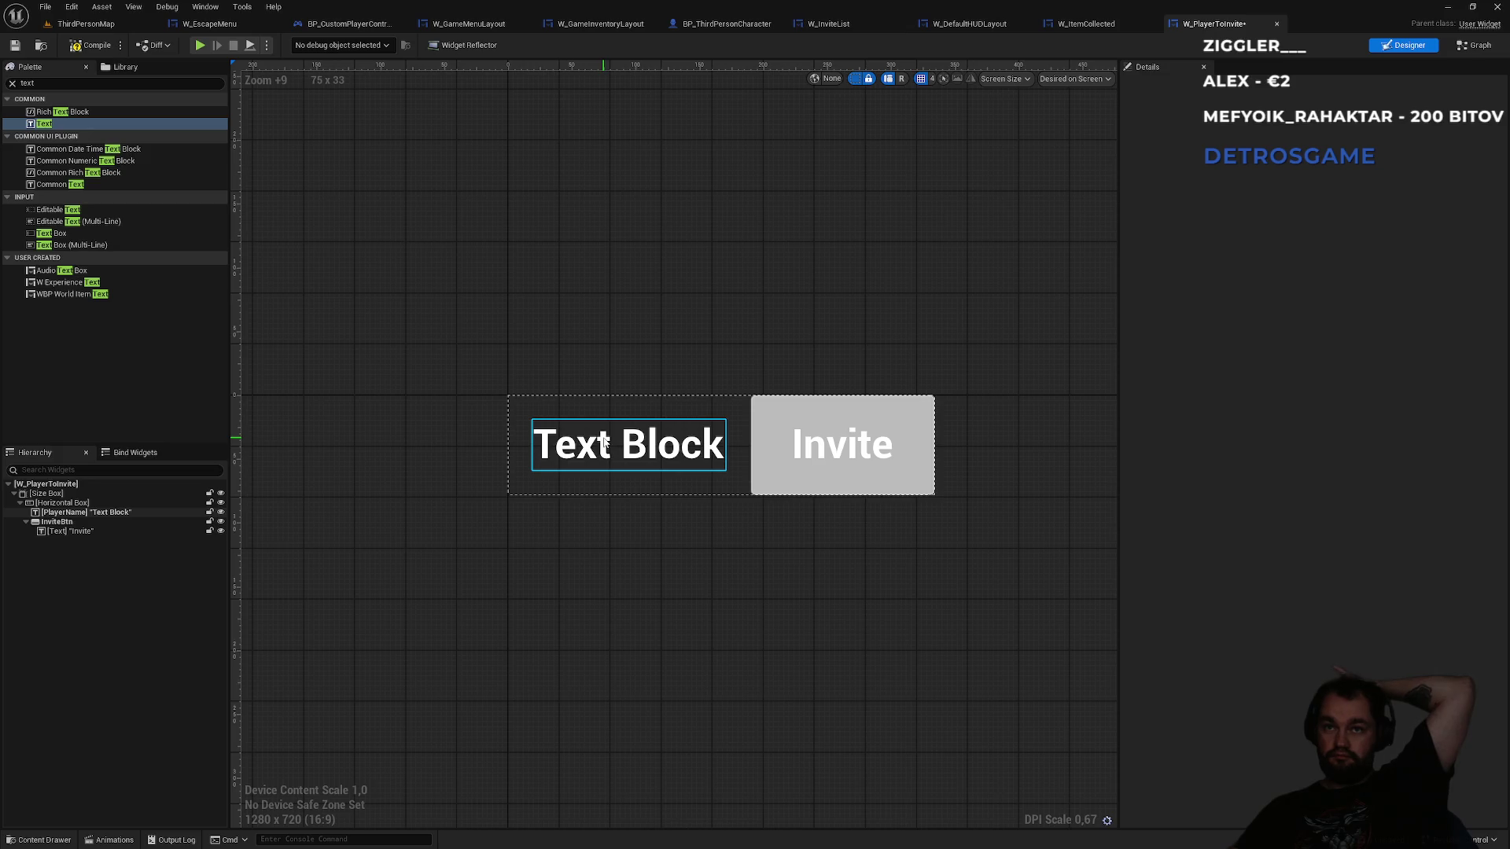
left_click(90, 521)
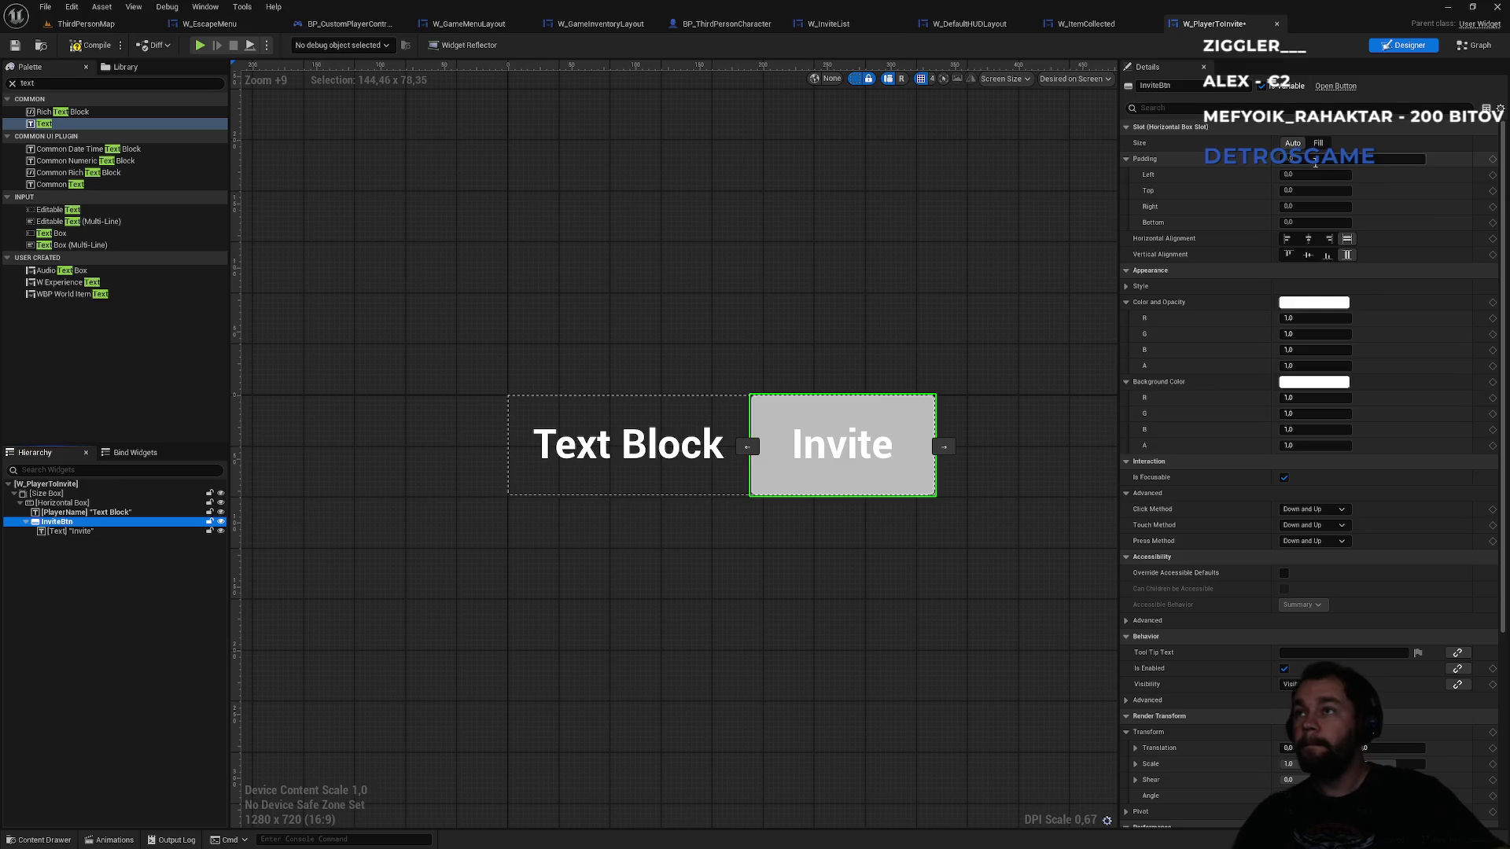
left_click(1315, 162)
type("5")
key("Return")
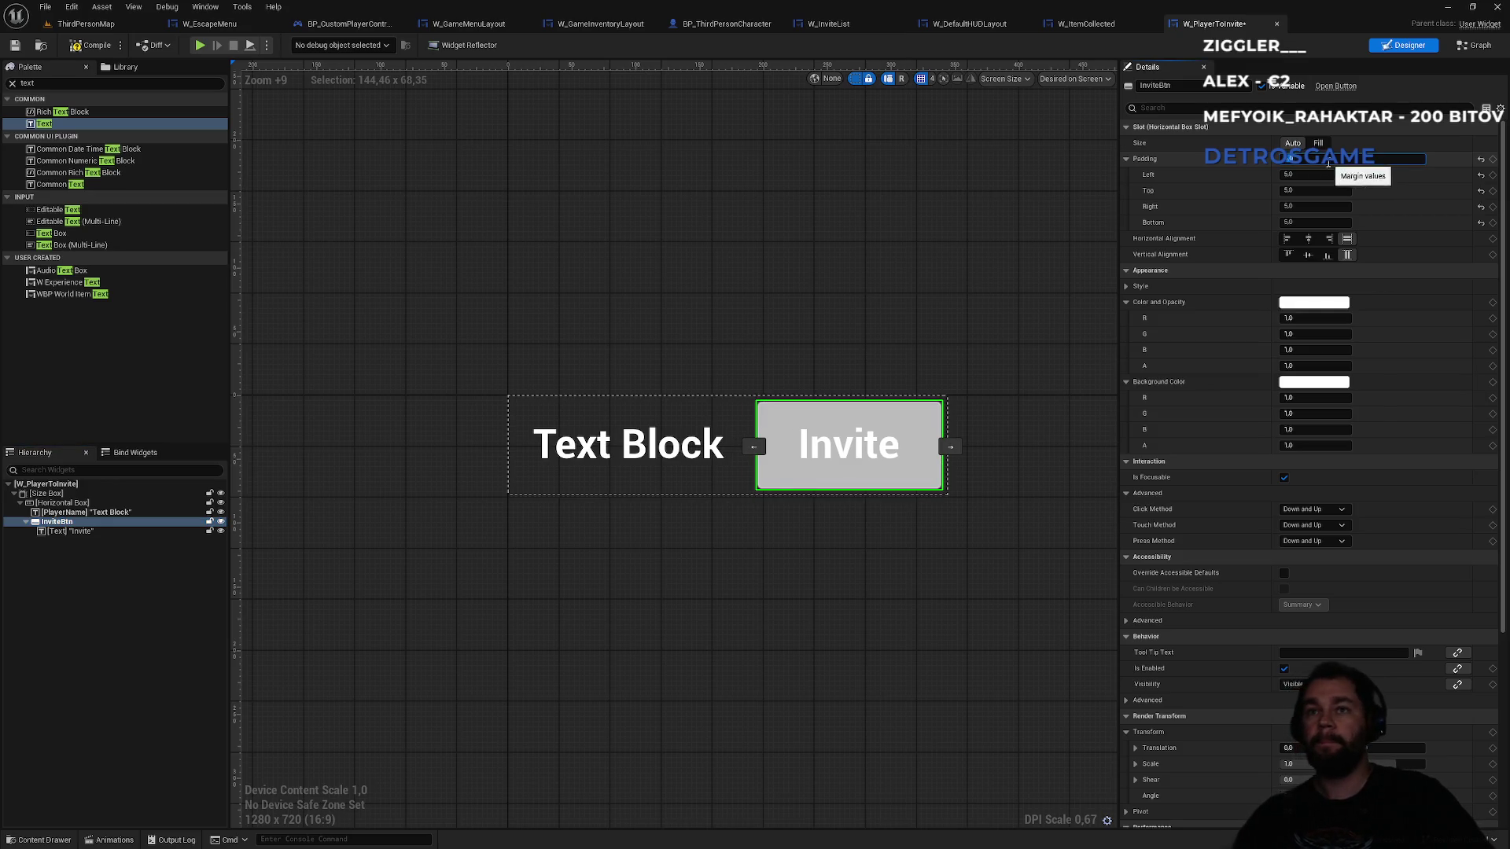
left_click(841, 334)
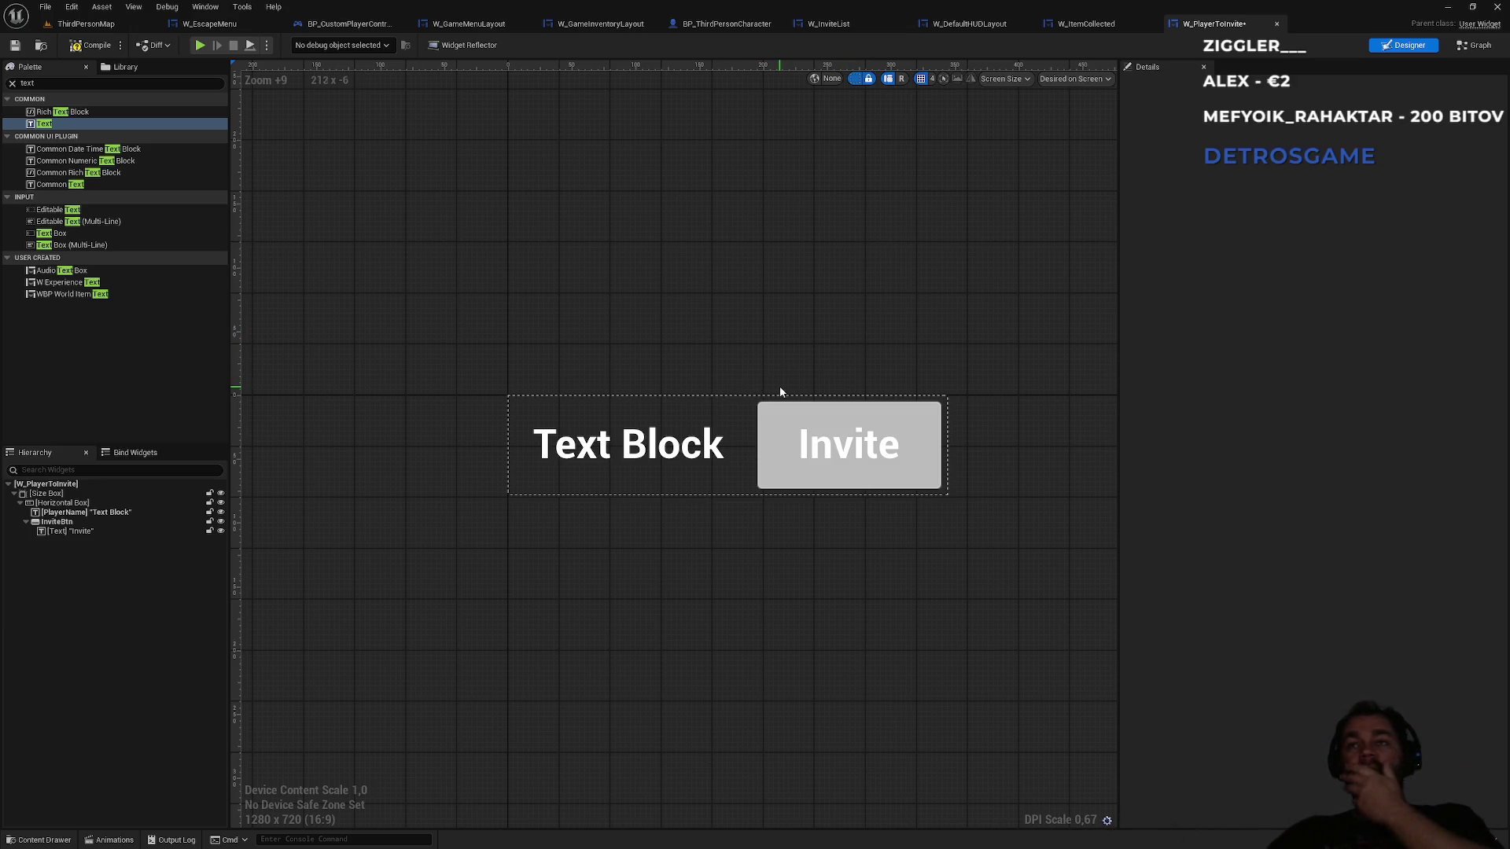
- Change the PlayerName text to read 'Player name'
left_click(75, 512)
left_click(1324, 285)
type("Player name")
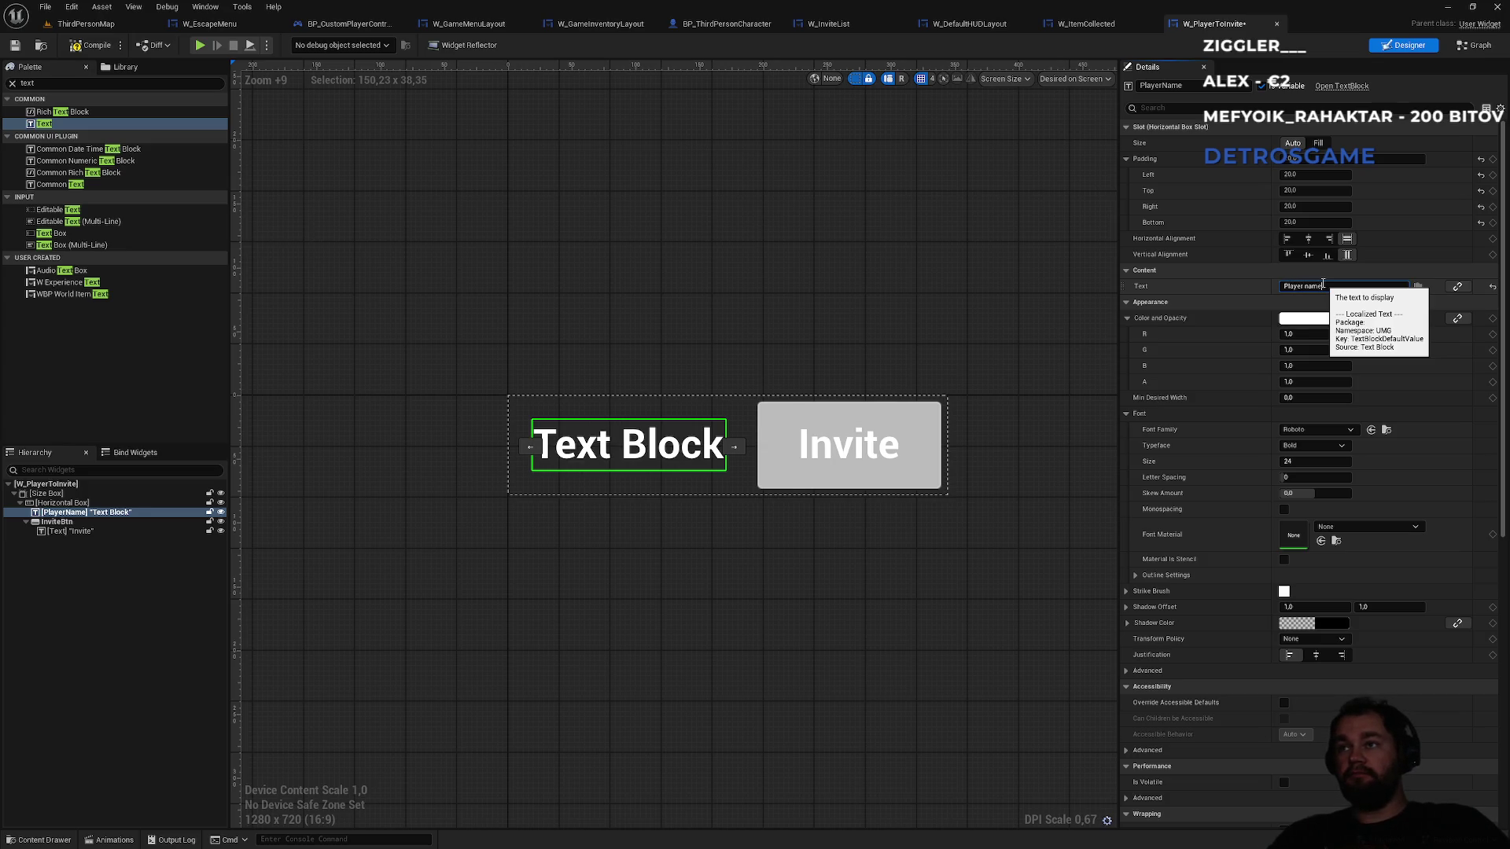
key("Return")
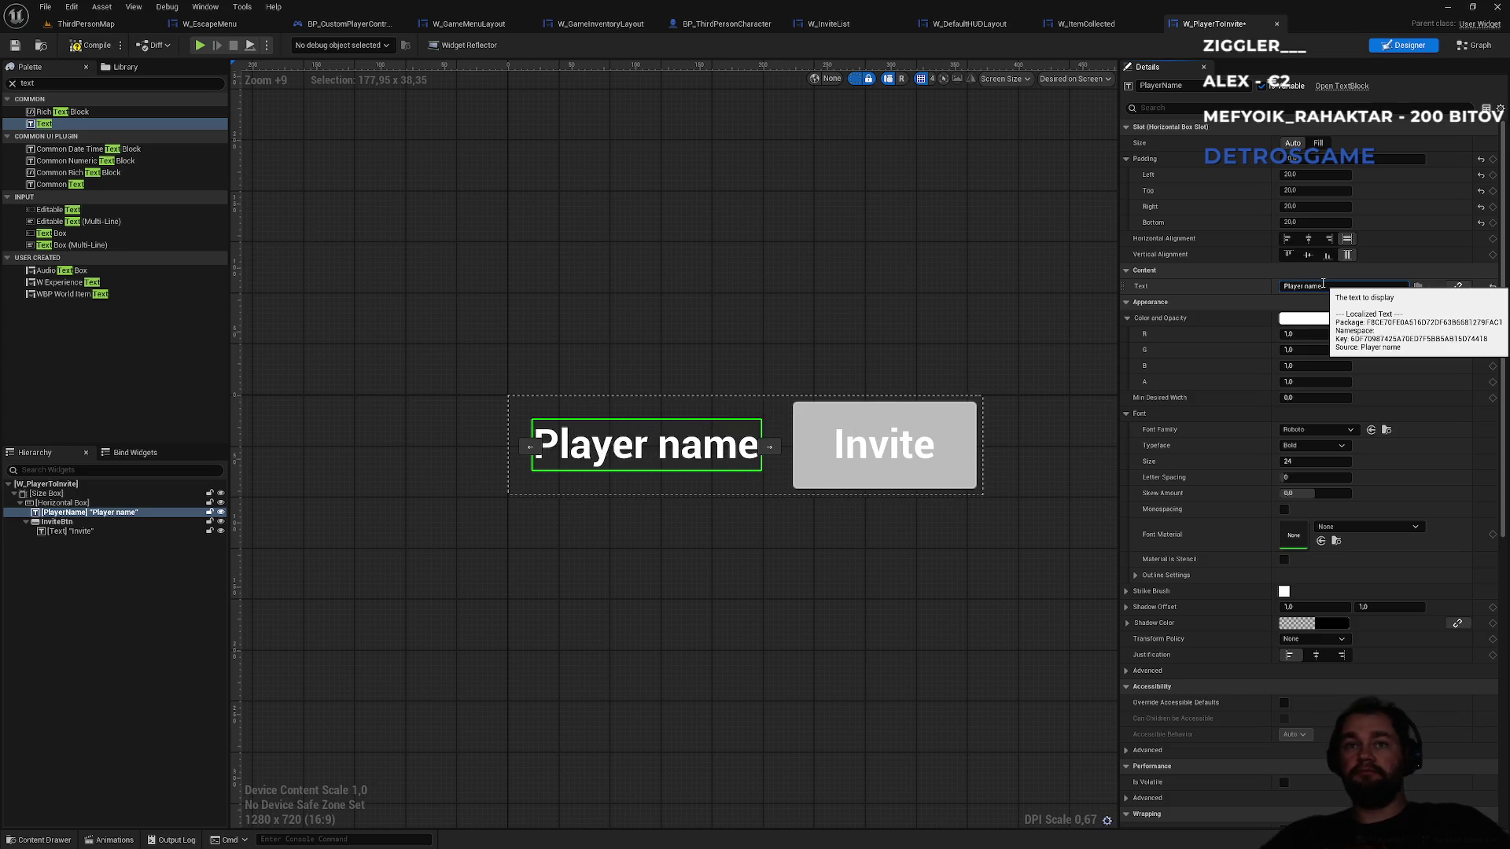
left_click(732, 358)
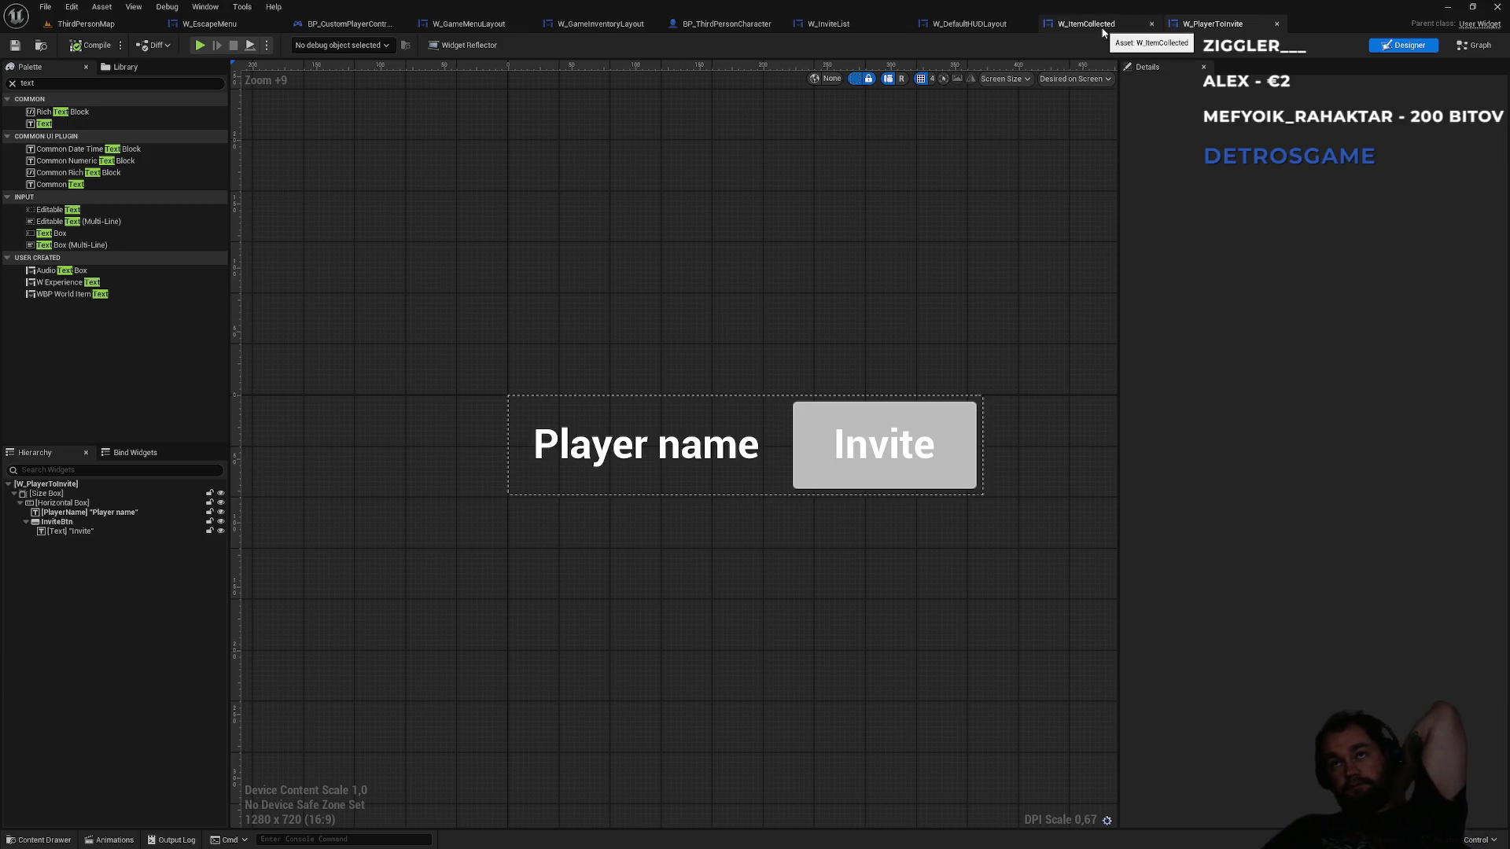
- Add a W_PlayerToInvite row to W_InviteList's Vertical Box with Size set to Auto
left_click(856, 33)
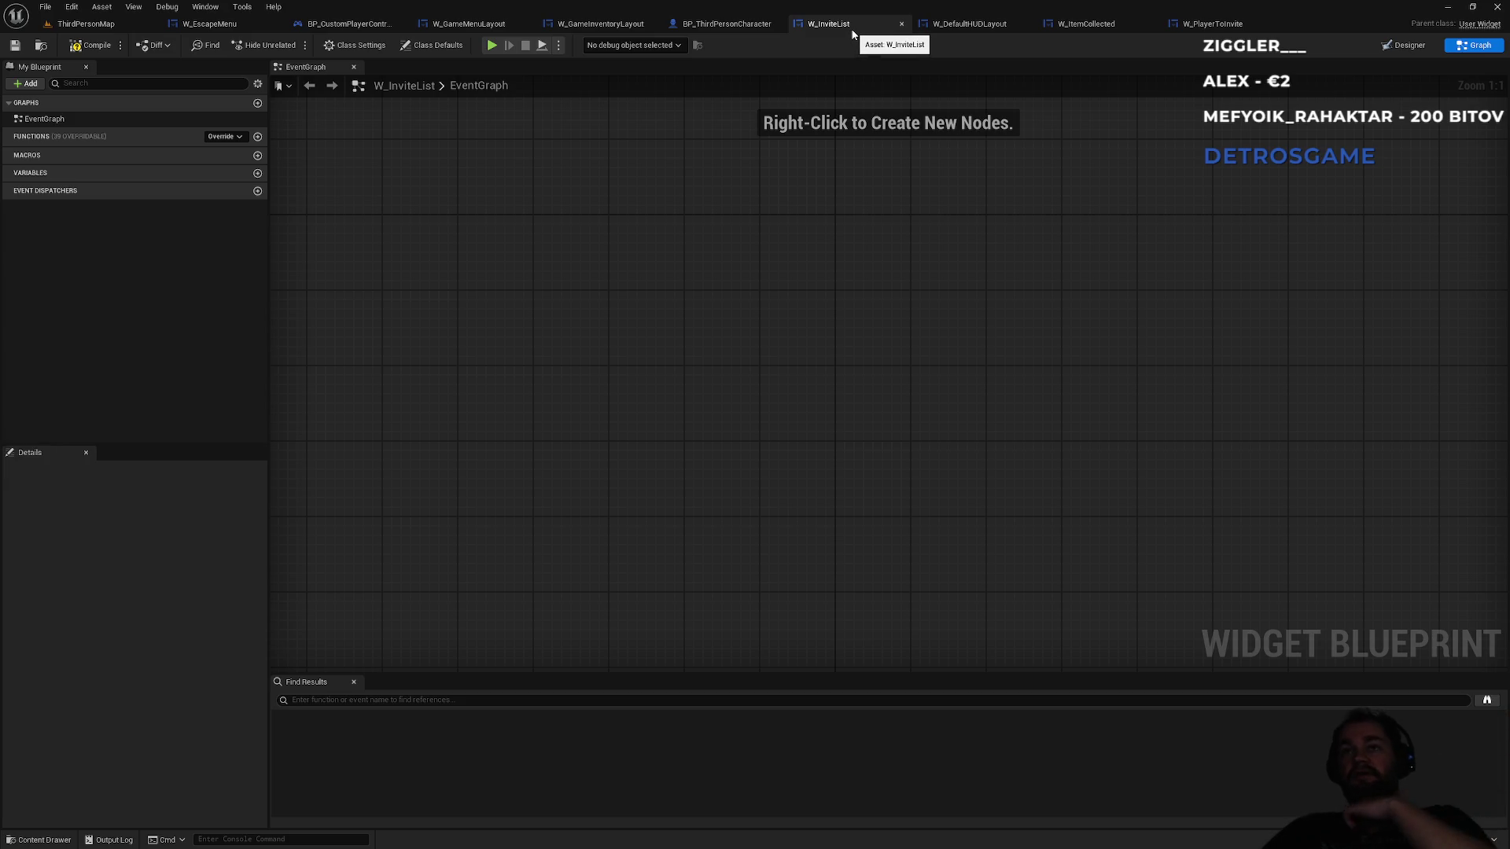
left_click(1398, 49)
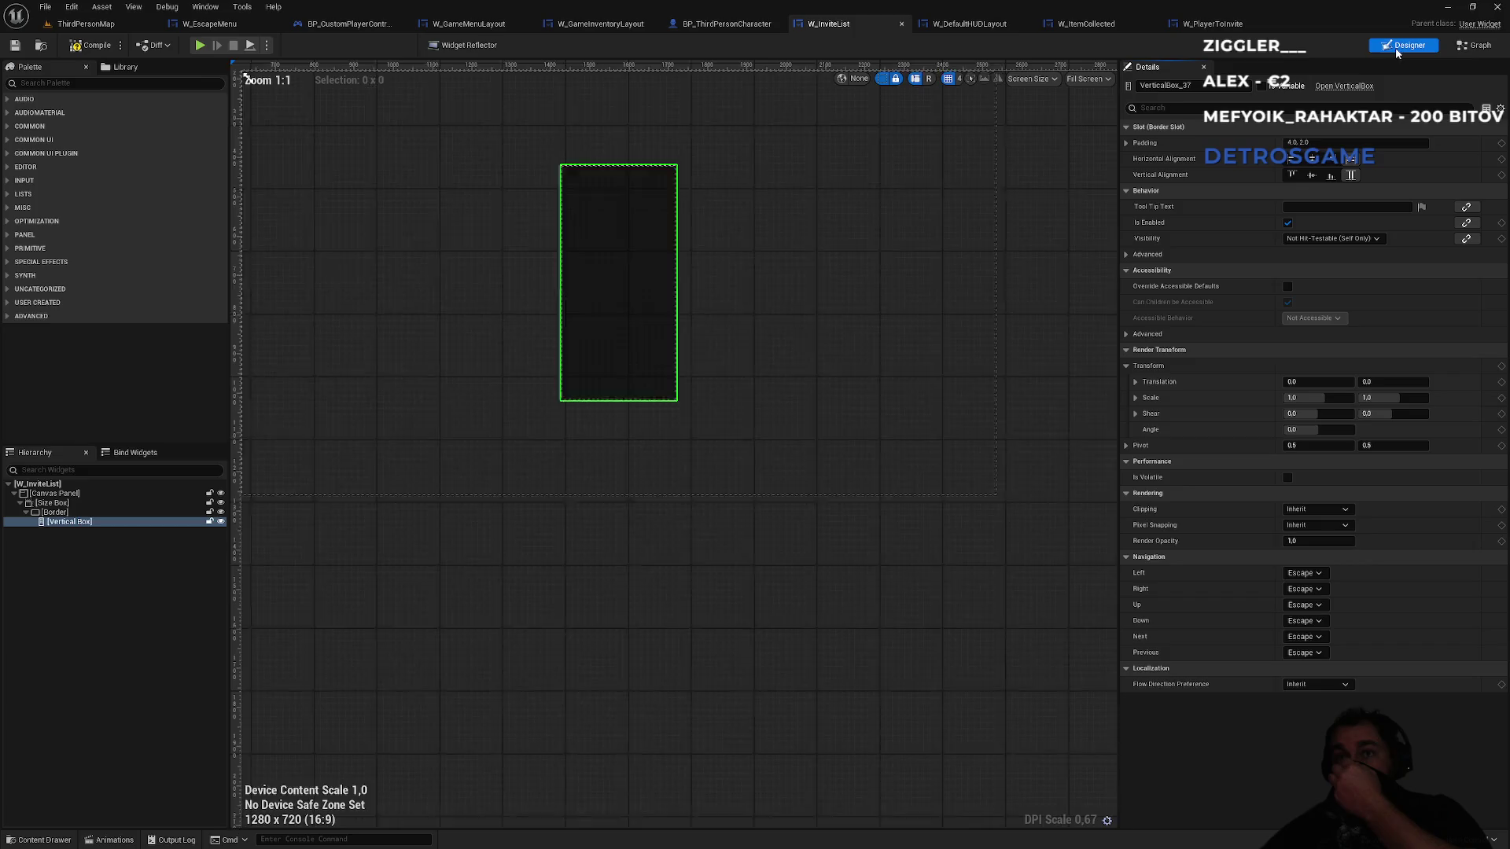
left_click(1472, 47)
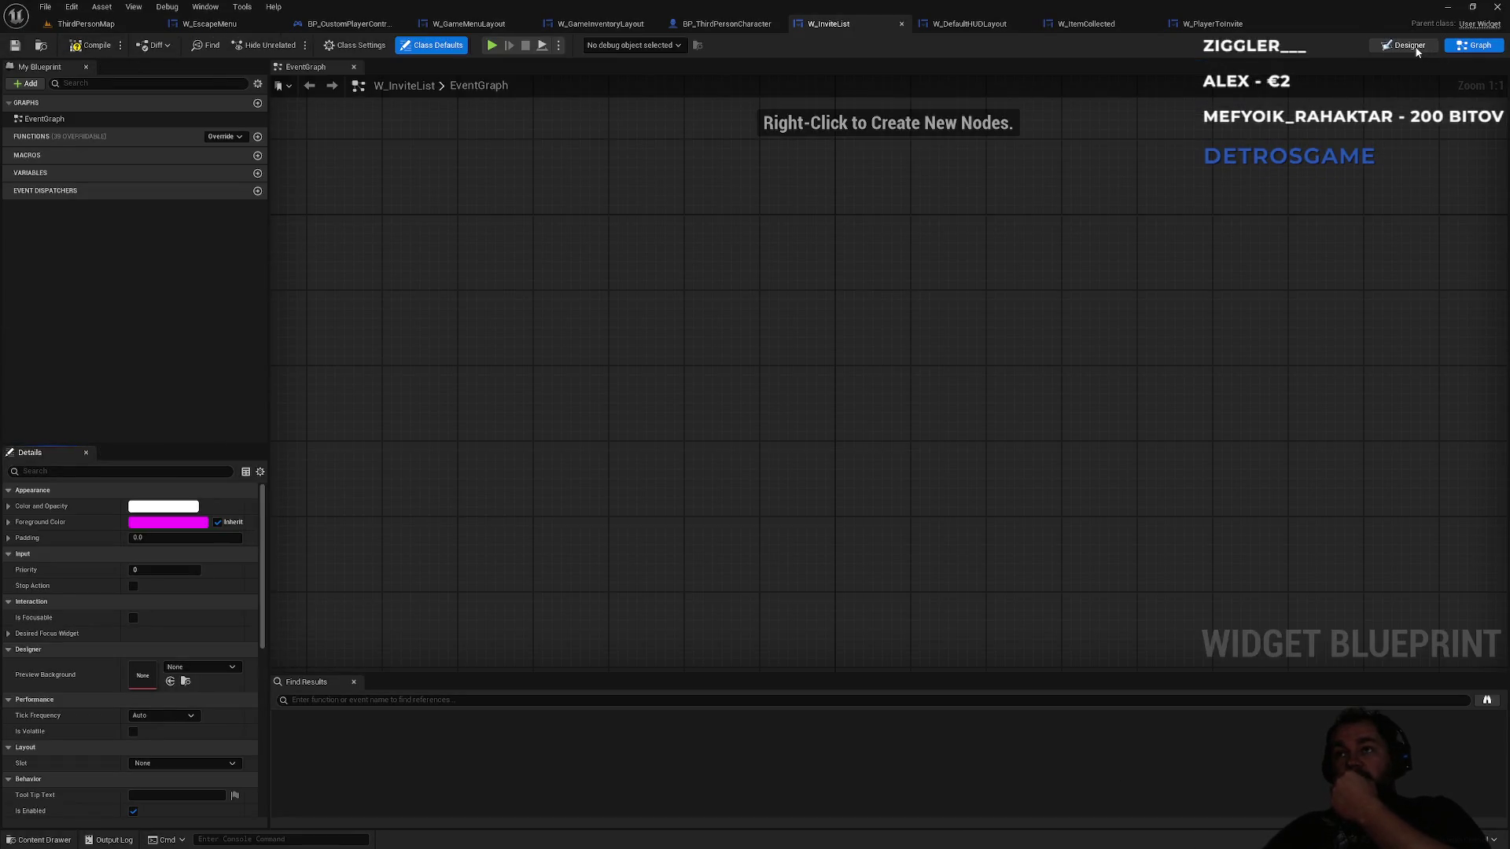
left_click(1407, 47)
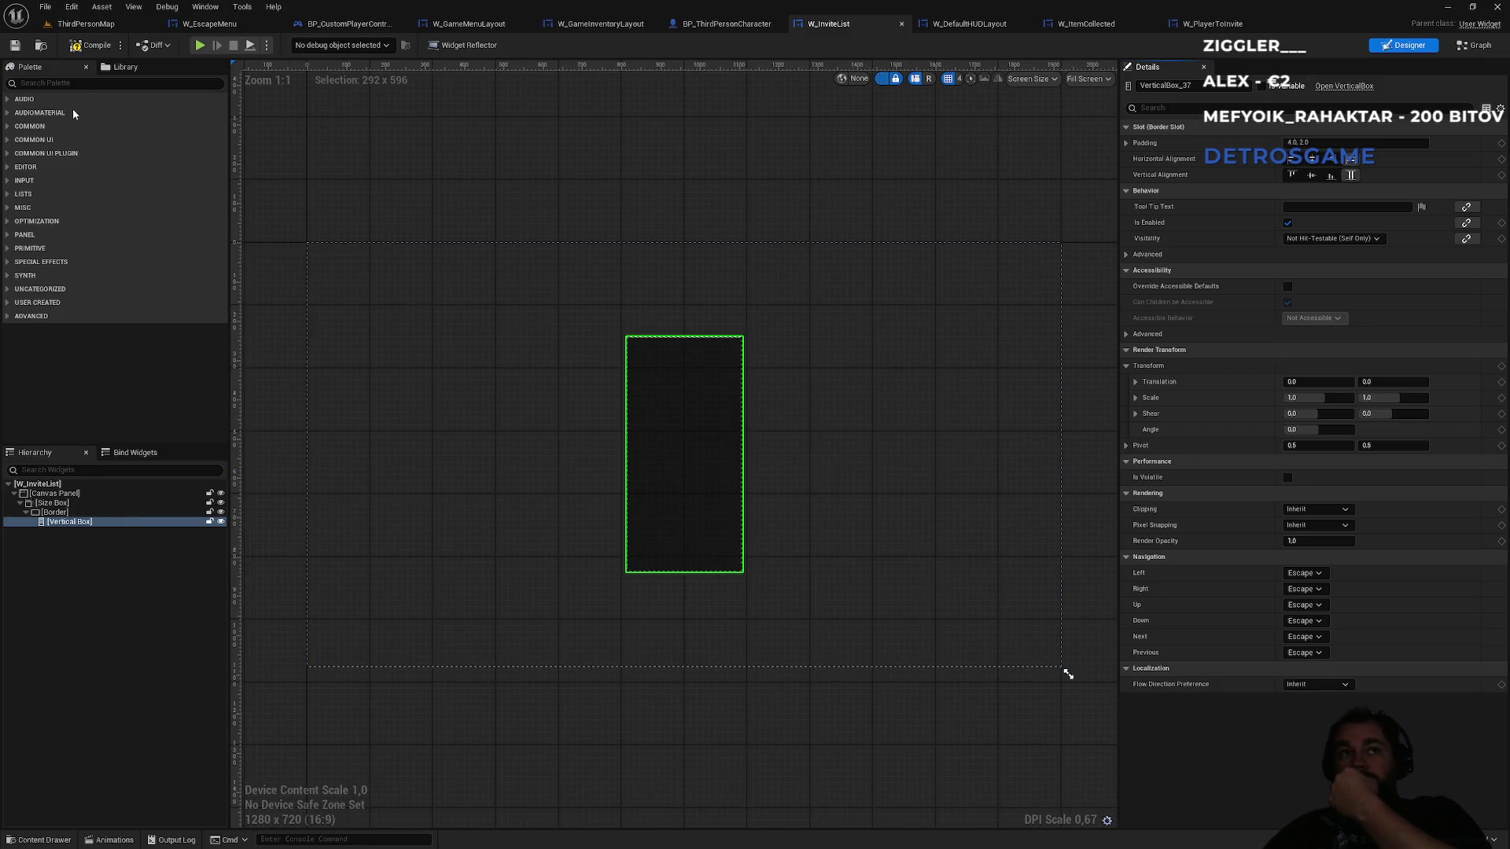
left_click(68, 86)
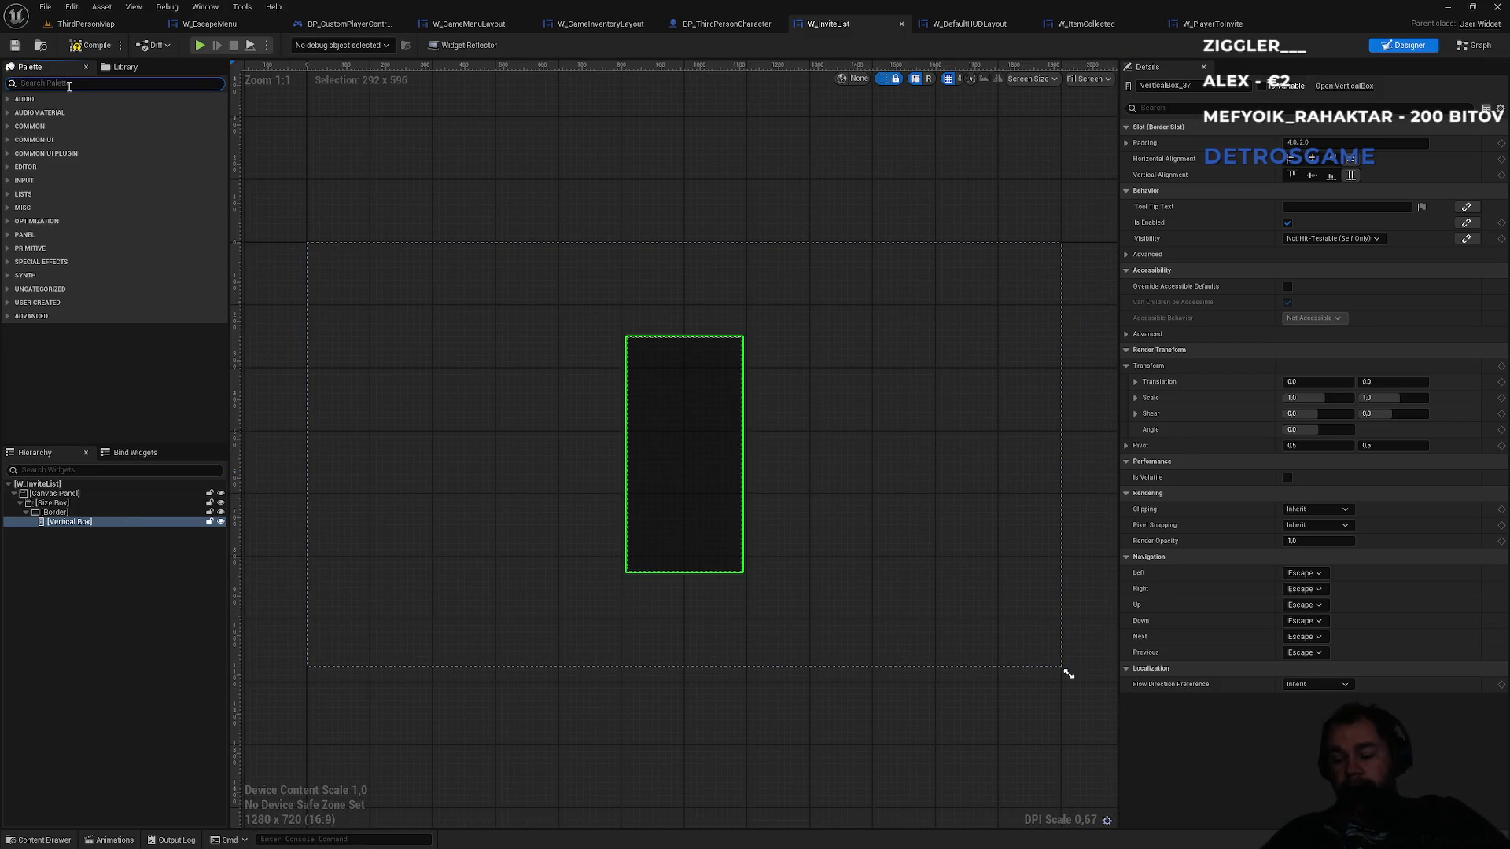
type("w_play")
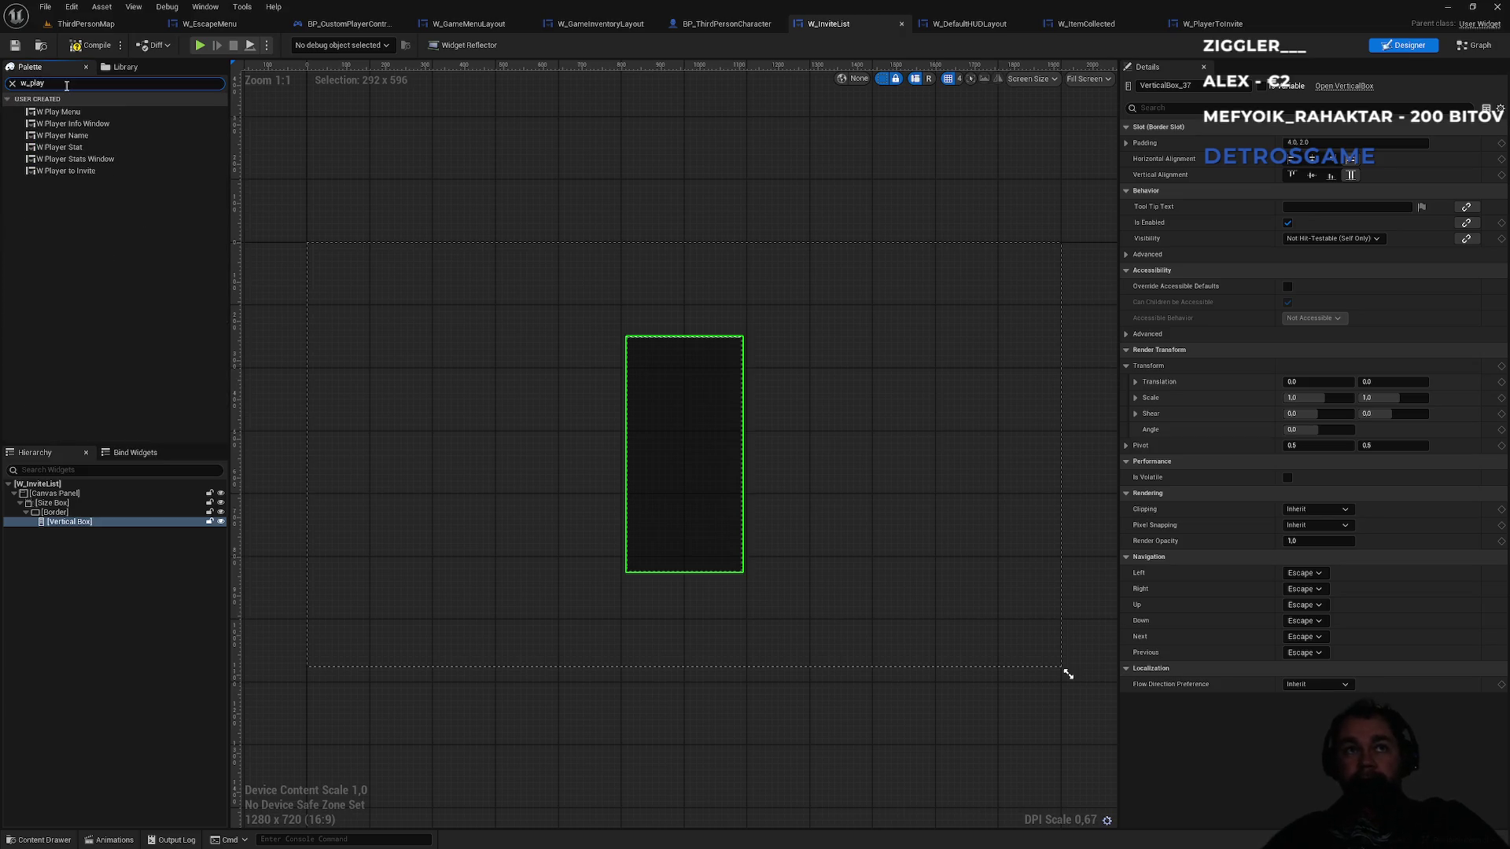
left_click_drag(79, 175, 85, 528)
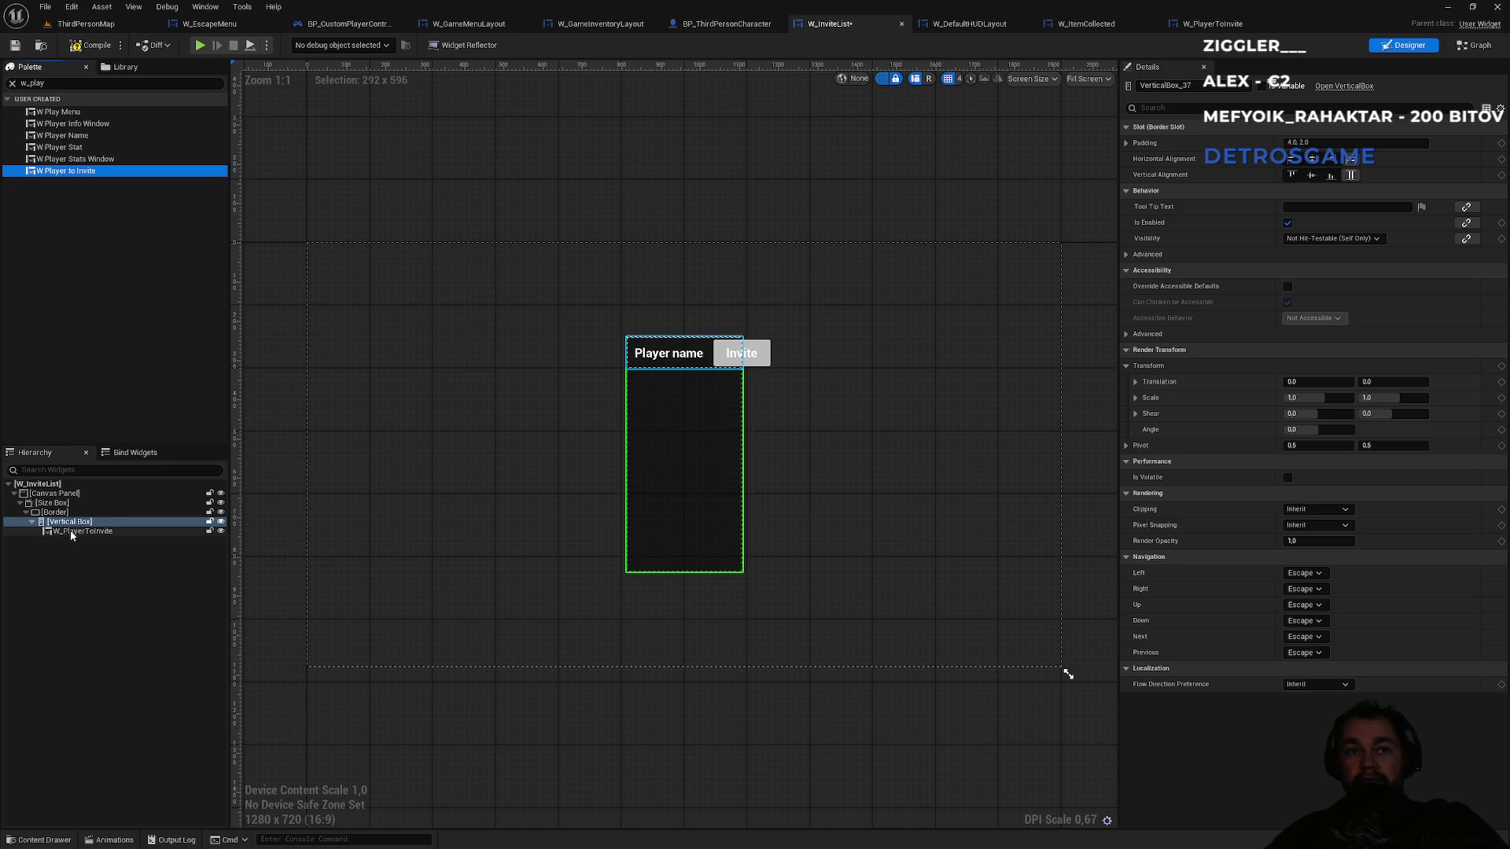
left_click(71, 532)
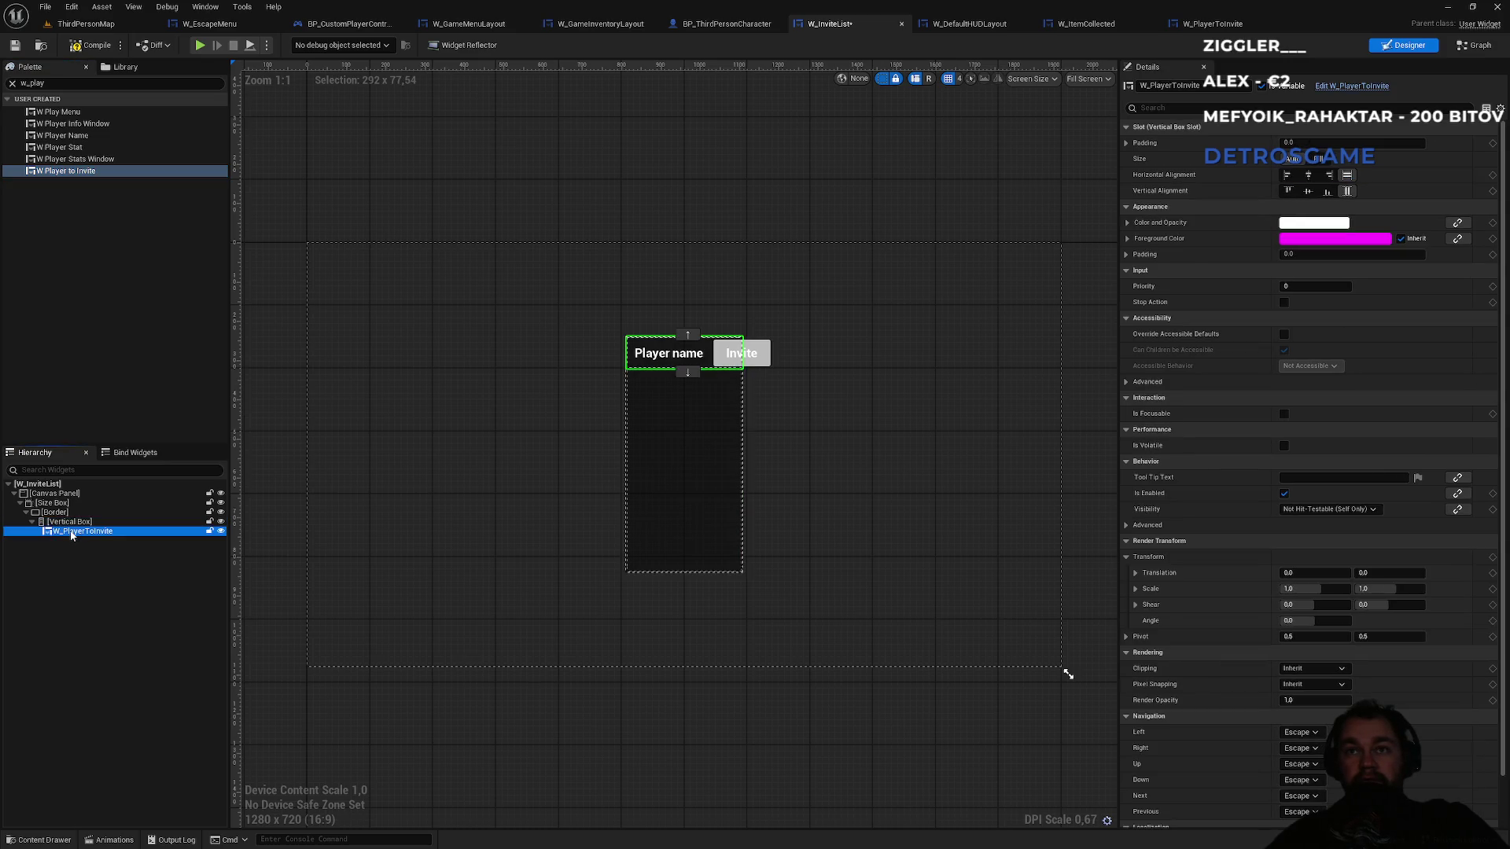
left_click(1317, 162)
left_click(1303, 165)
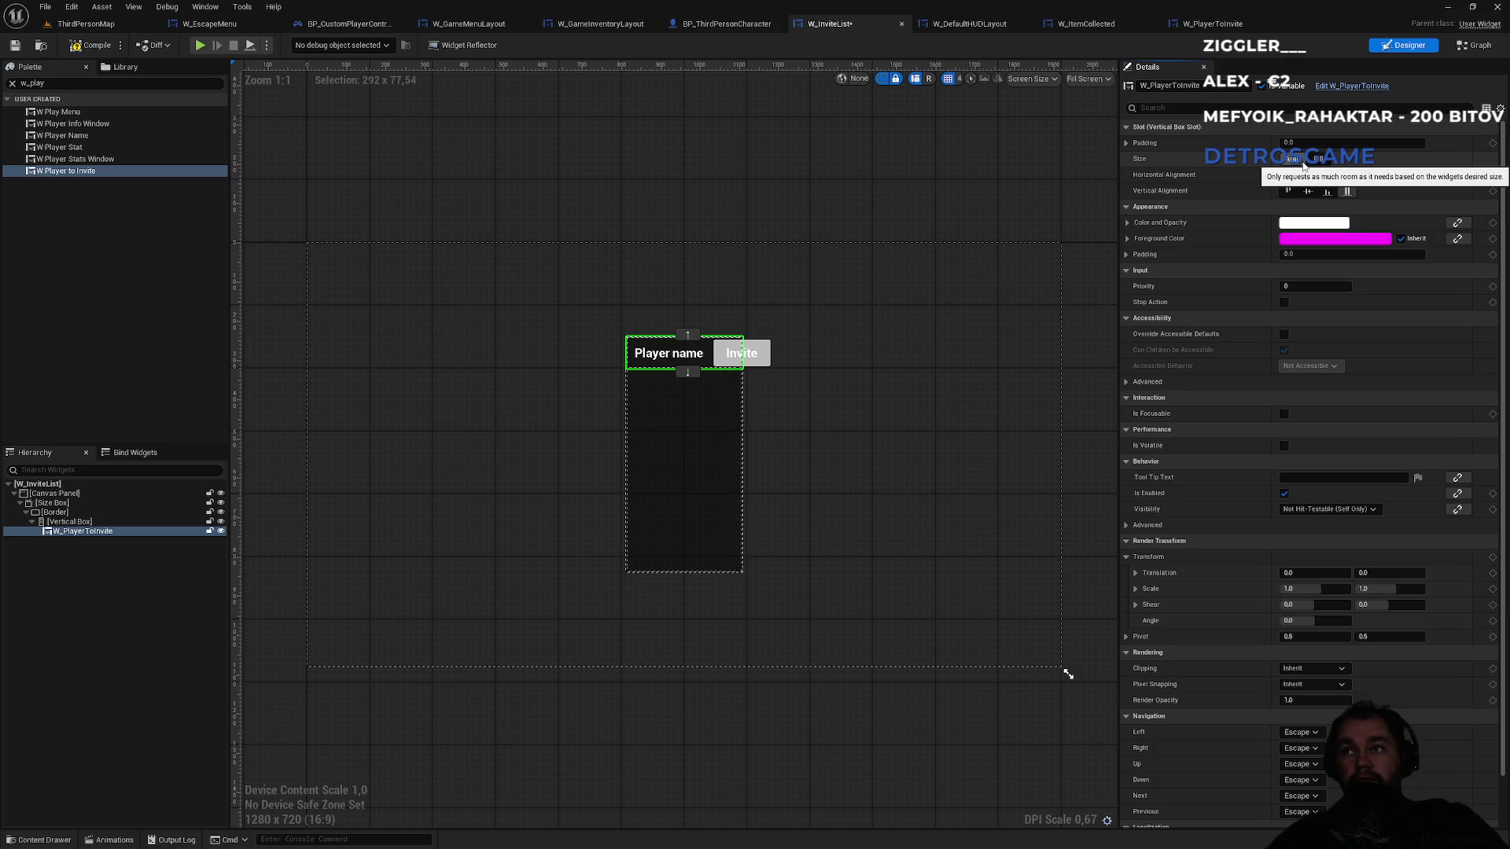
left_click(62, 523)
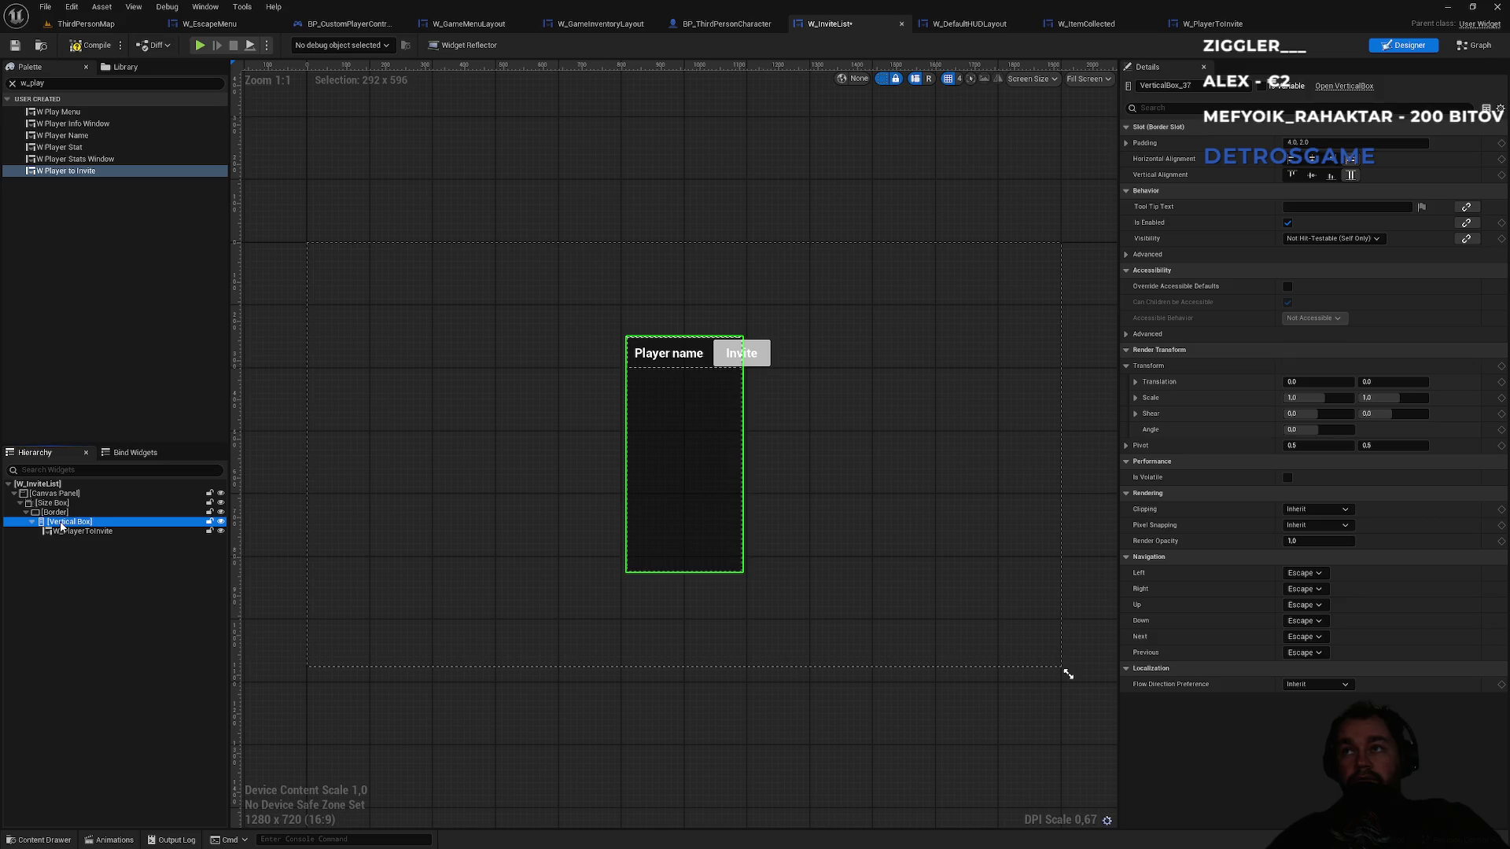
- Drag the W_InviteList Size Box's right edge to widen it to about 762 x 600
left_click(61, 512)
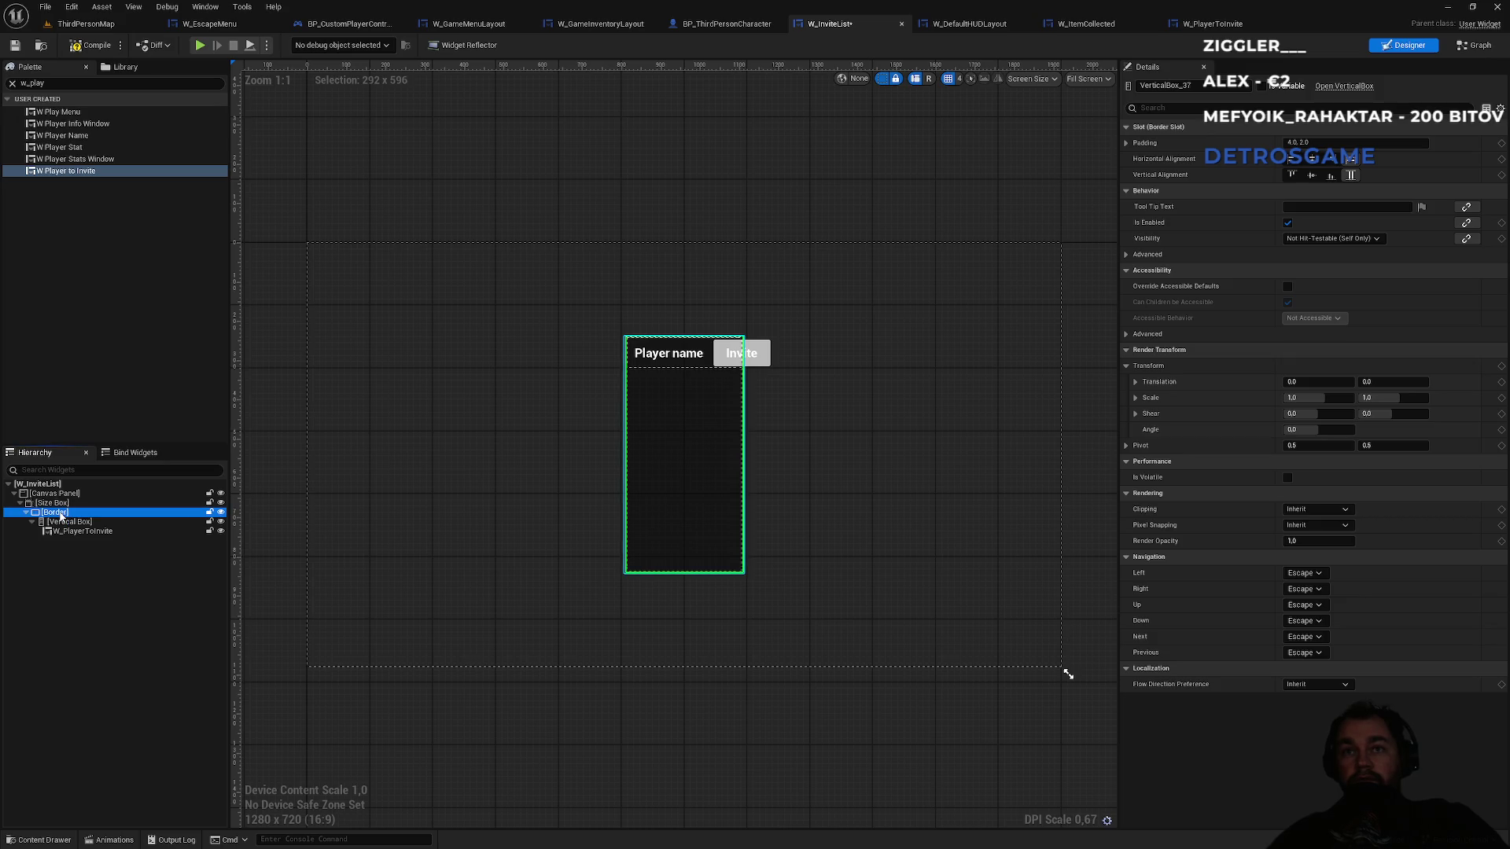
left_click(60, 505)
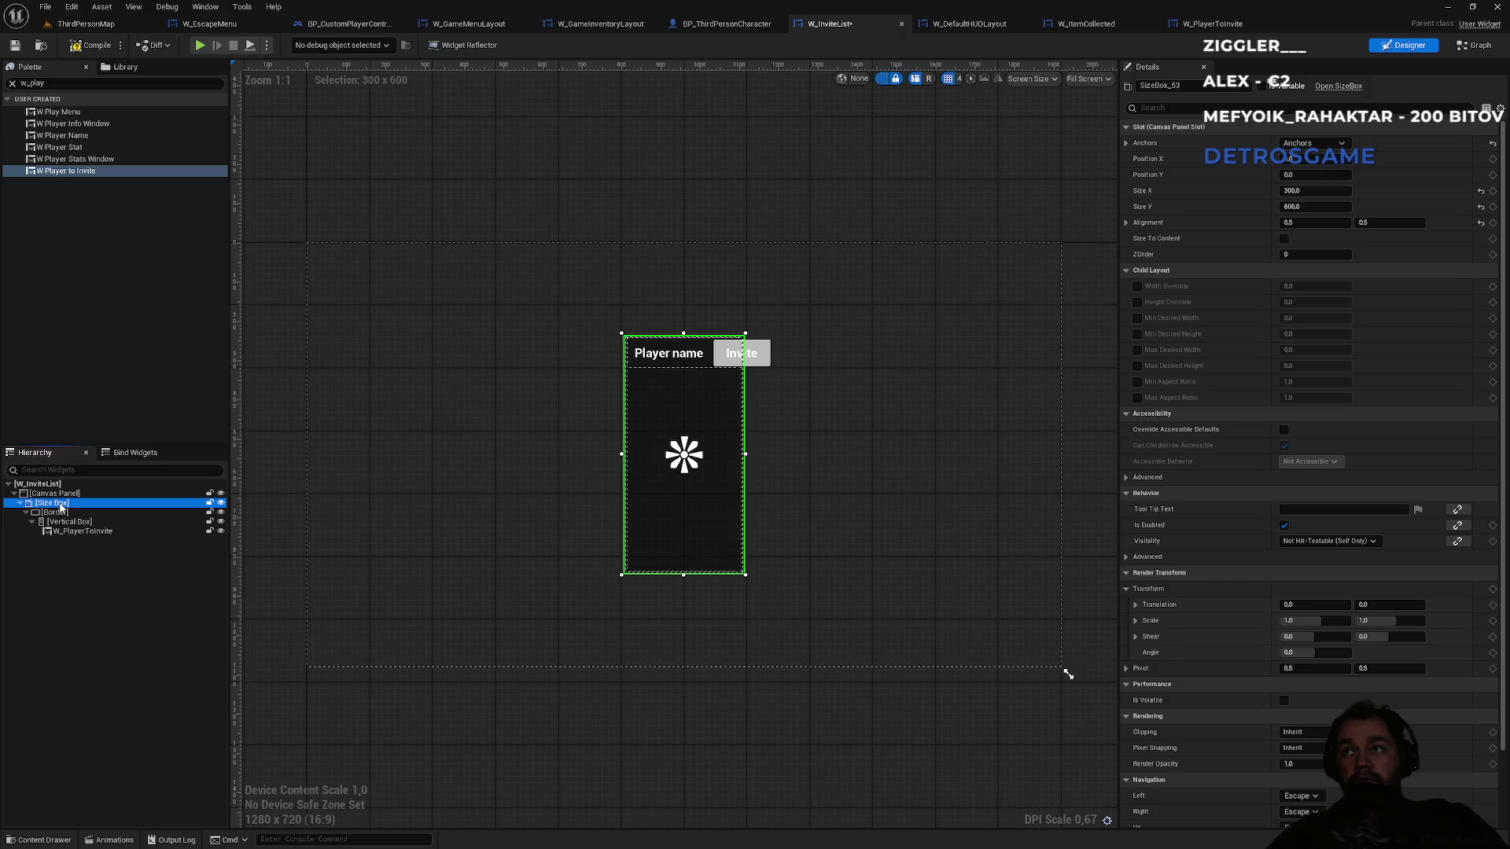
left_click(68, 523)
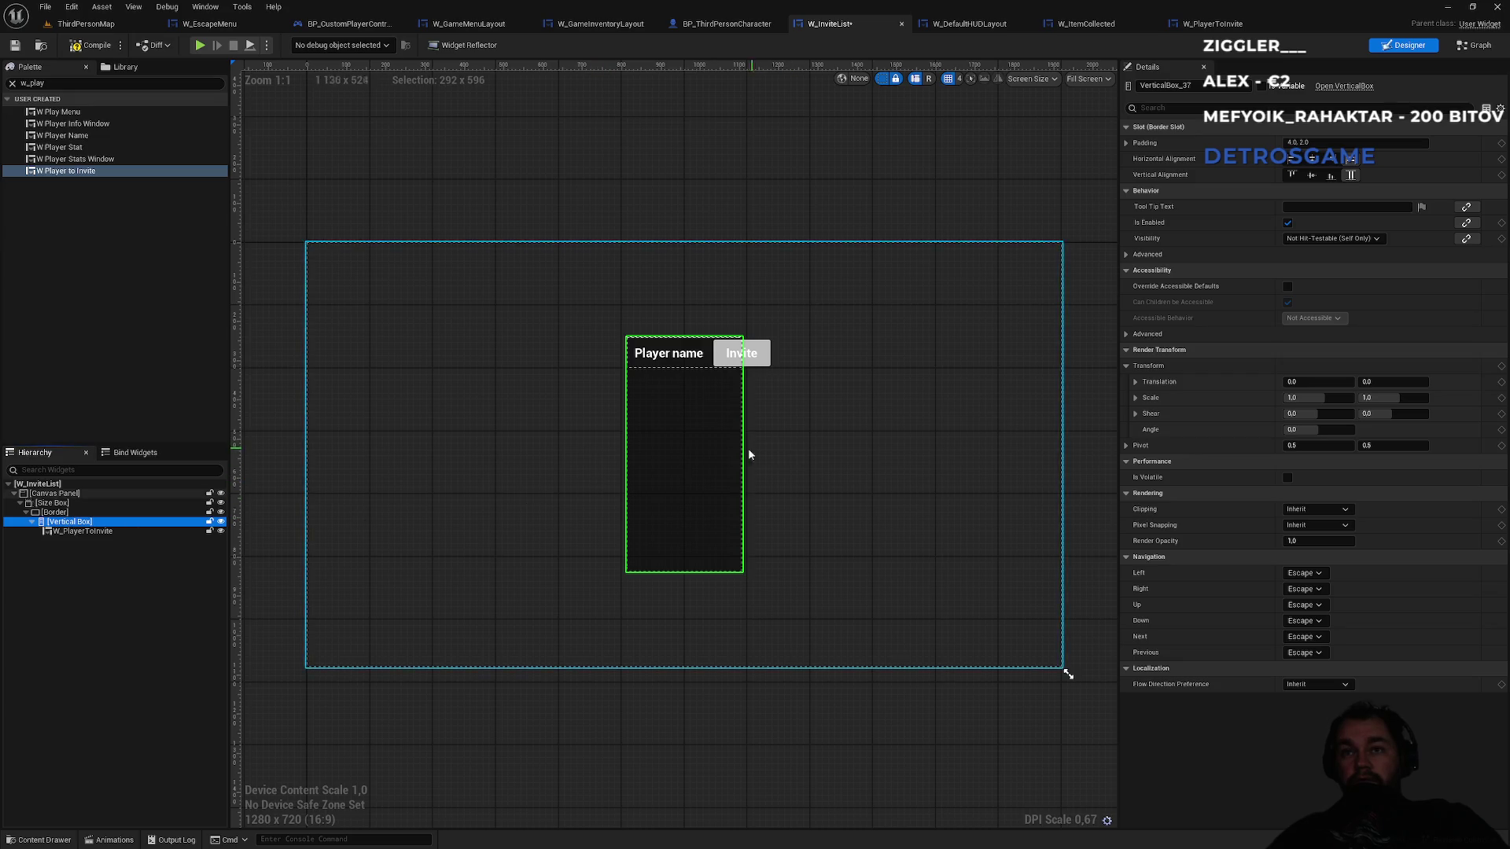
left_click(70, 503)
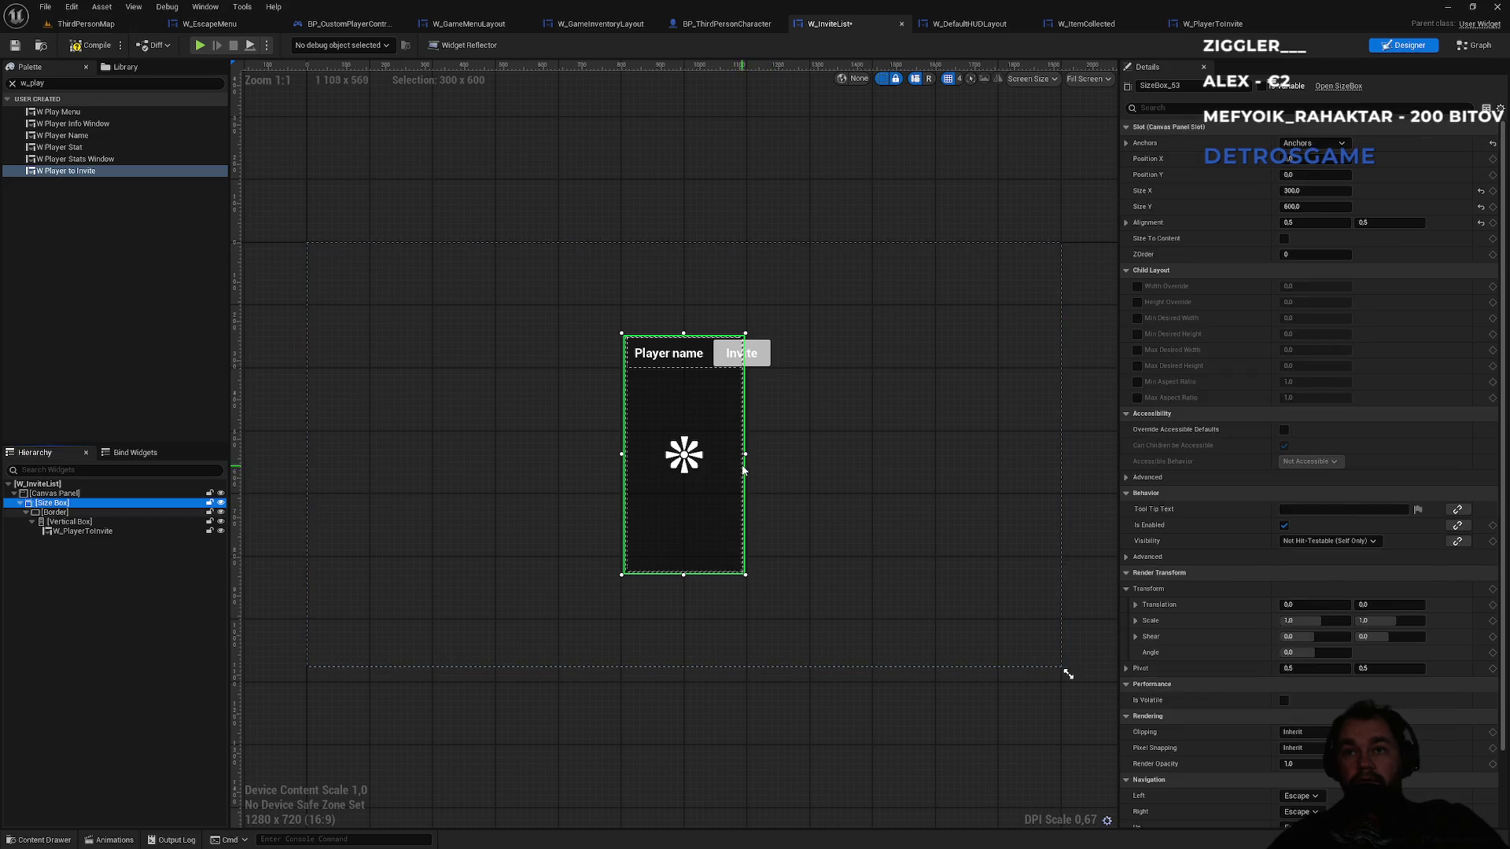
mouse_move(743, 454)
left_mouse_down()
mouse_move(1019, 464)
mouse_move(896, 460)
mouse_move(926, 460)
left_mouse_up()
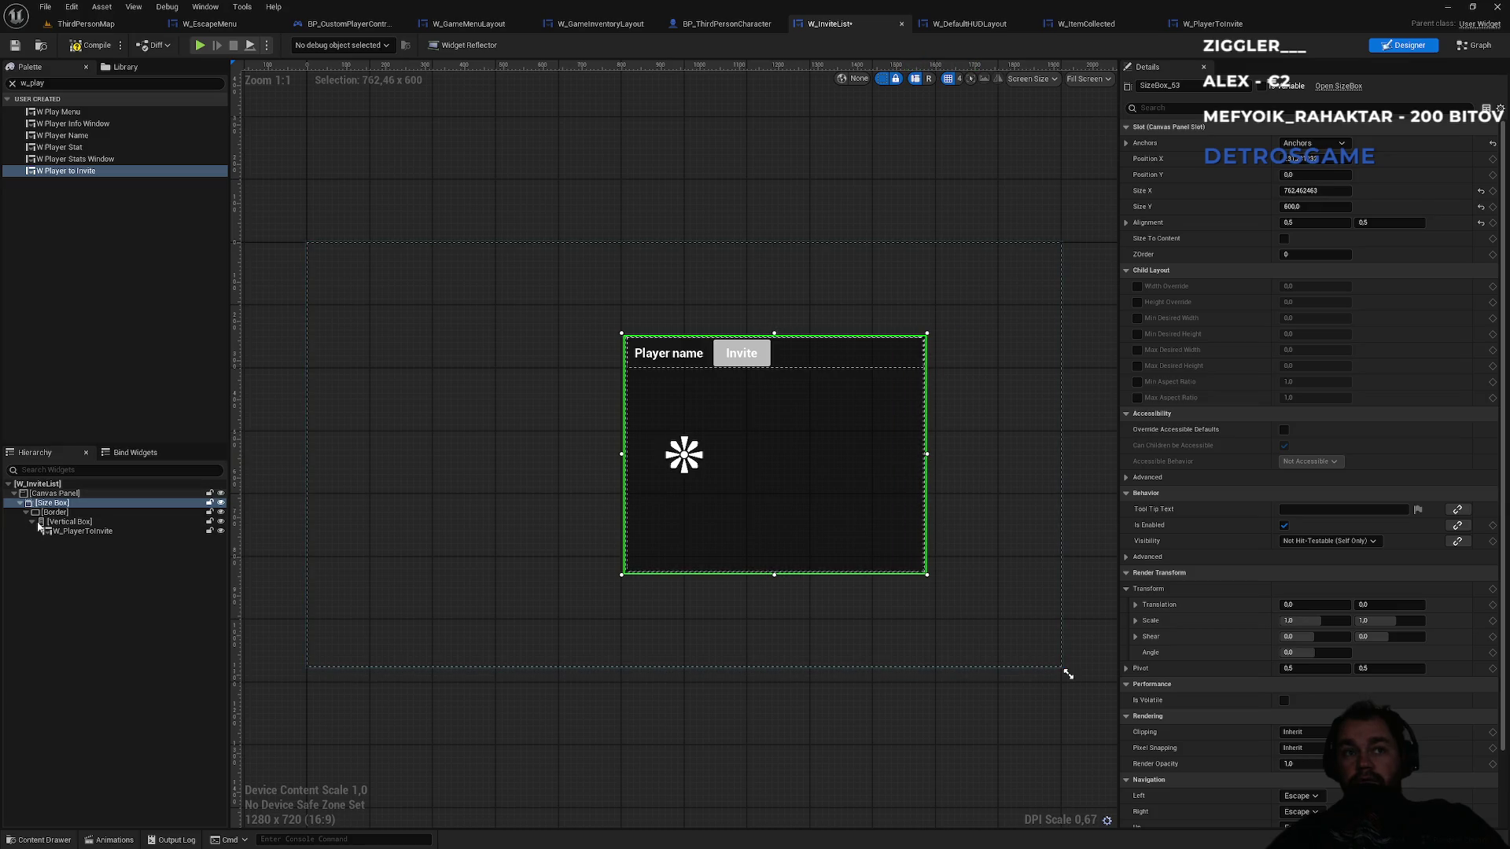
left_click(81, 532)
left_click(81, 524)
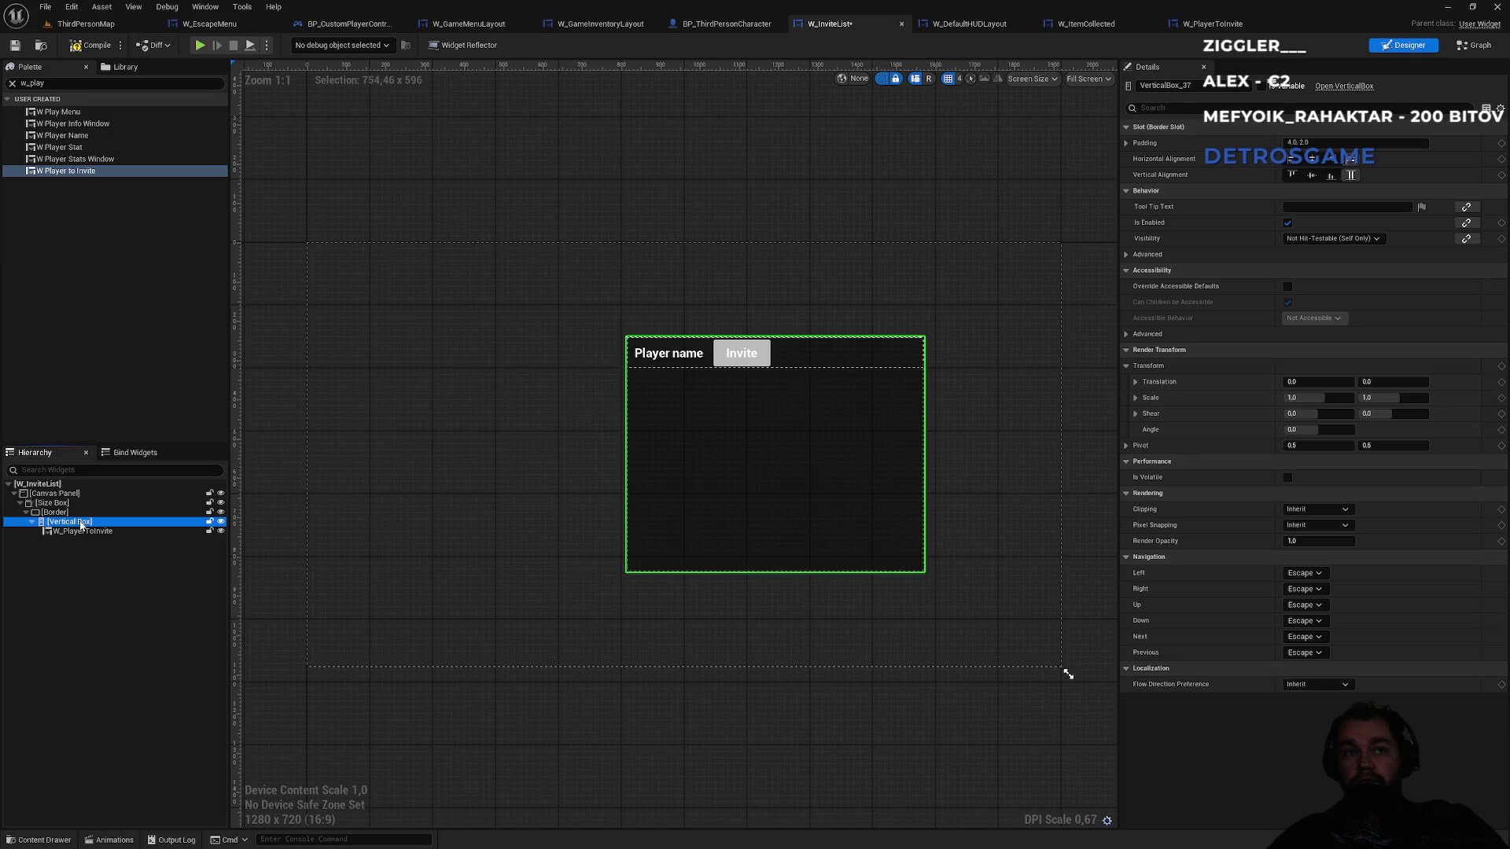
- Try Fill height on the W_PlayerToInvite row, then revert it to Auto
left_click(79, 531)
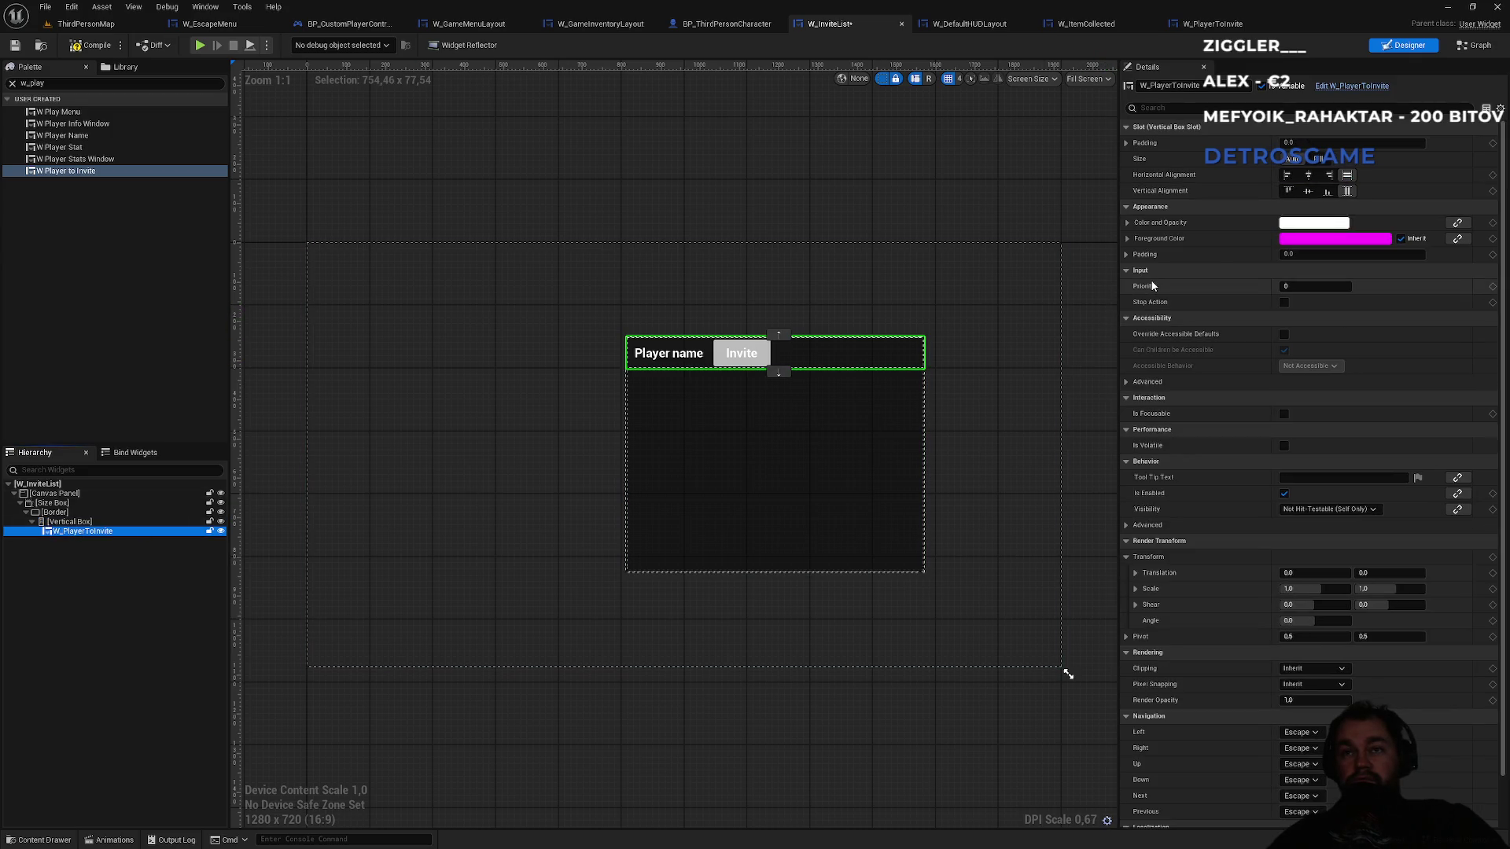
left_click(1317, 160)
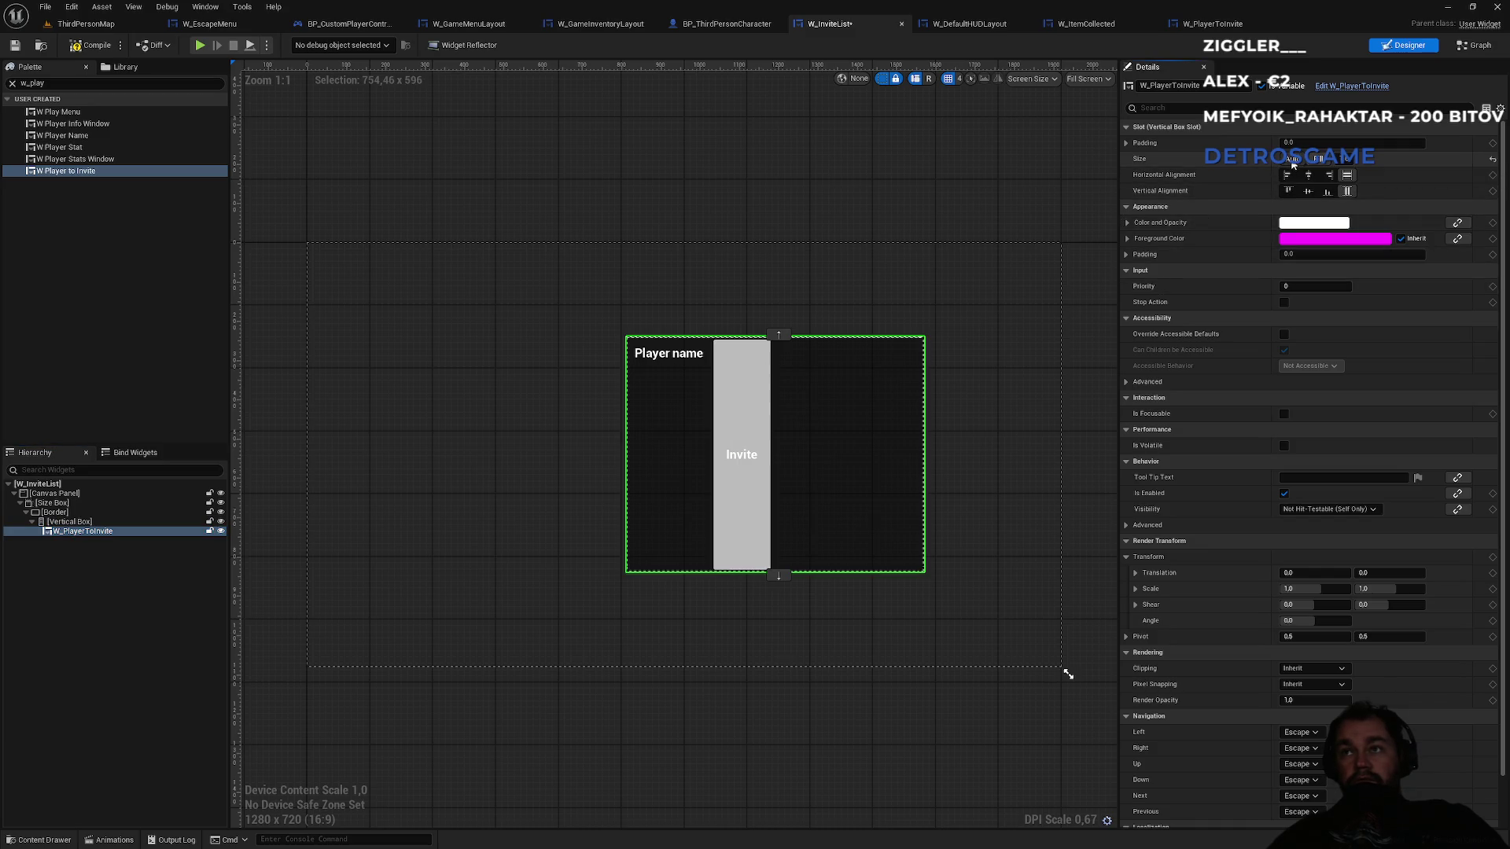
left_click(1293, 159)
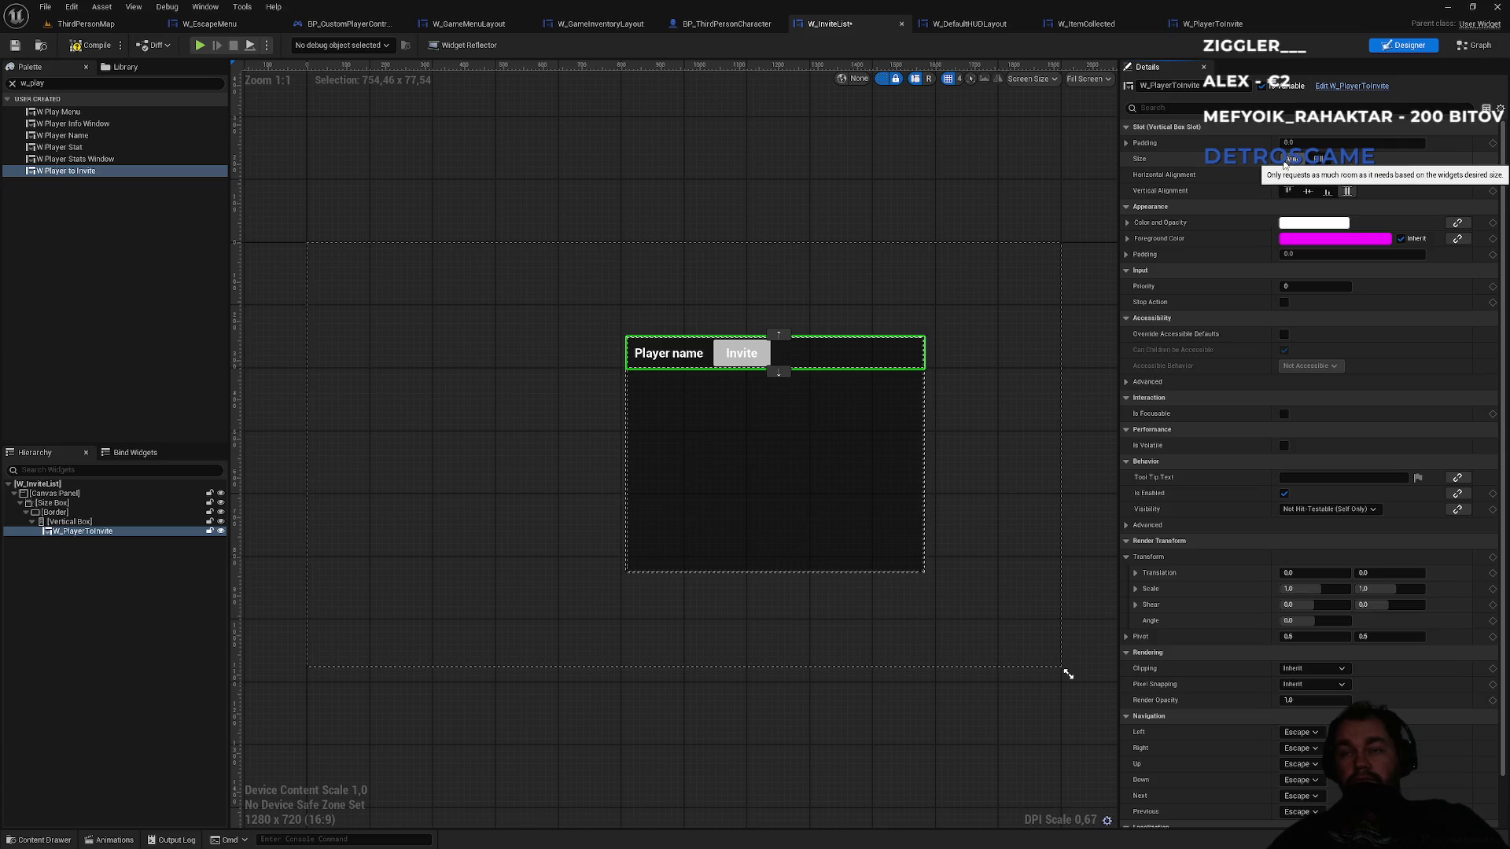
- Set InviteBtn's Horizontal Alignment to Right in W_PlayerToInvite and compile
left_click(1217, 27)
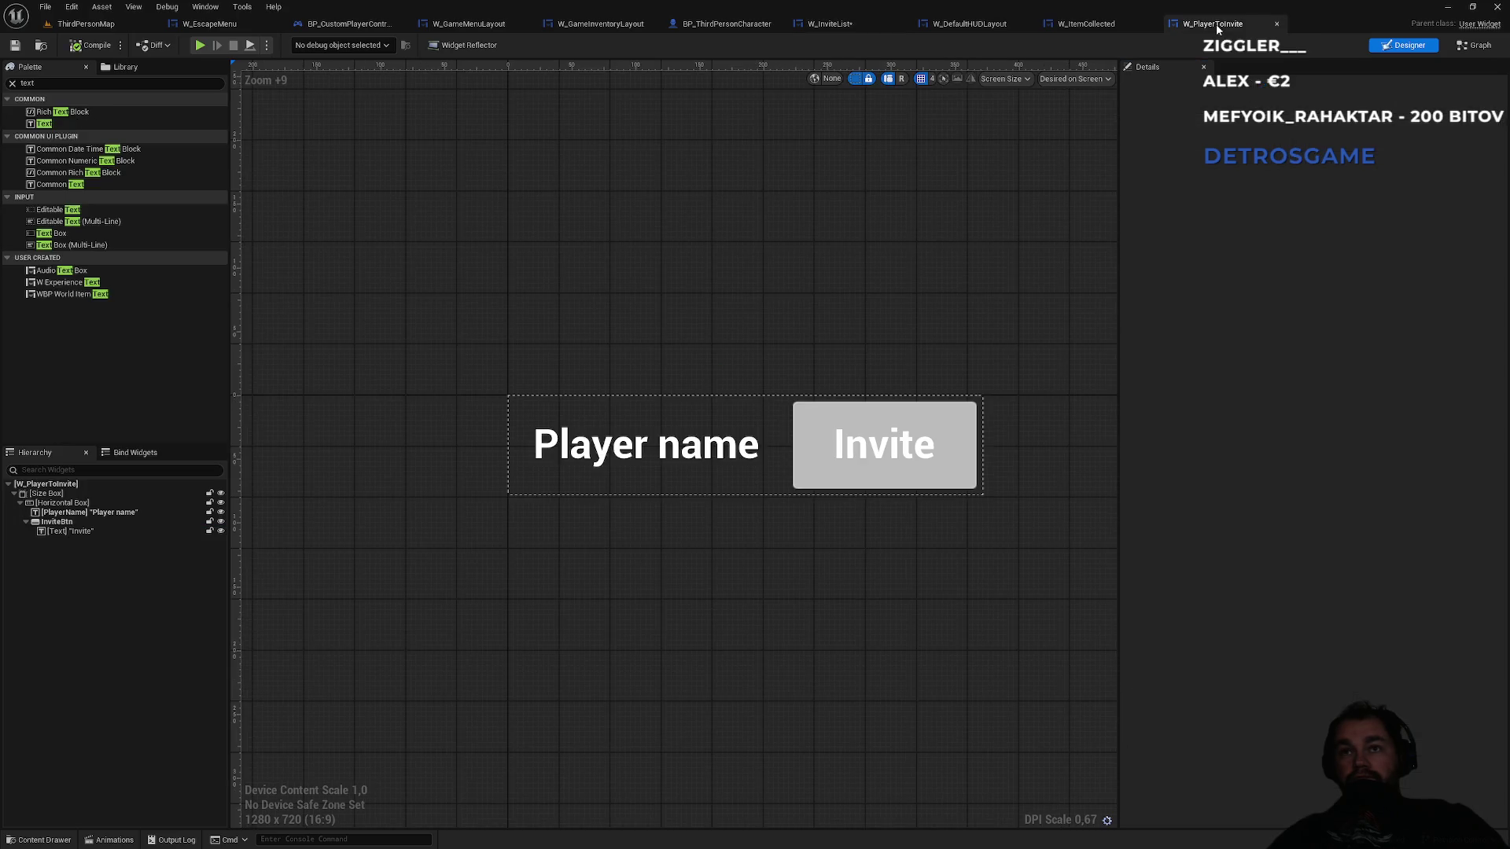
left_click(913, 414)
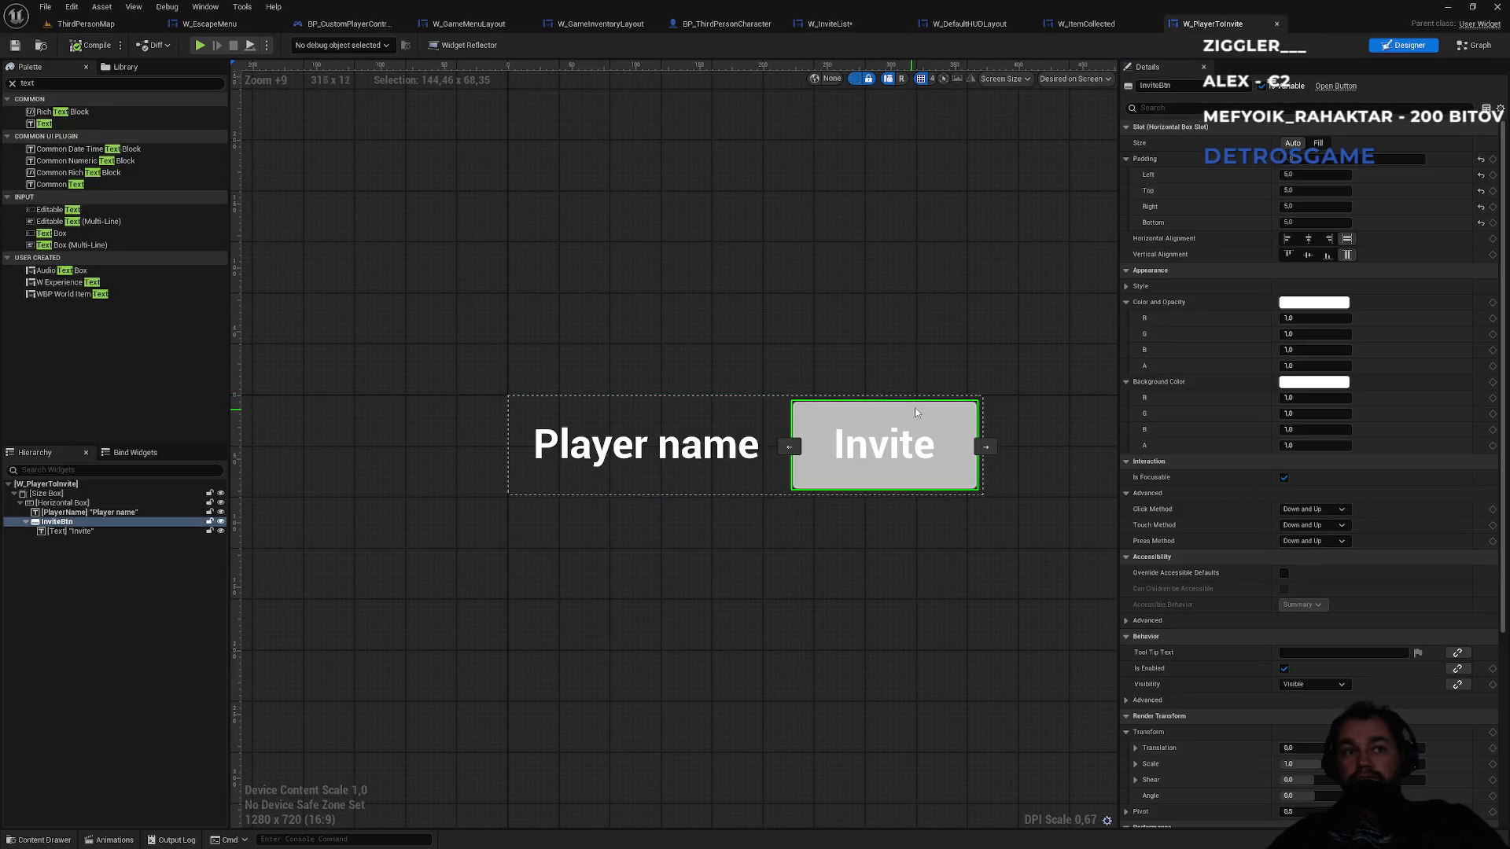
left_click(1328, 243)
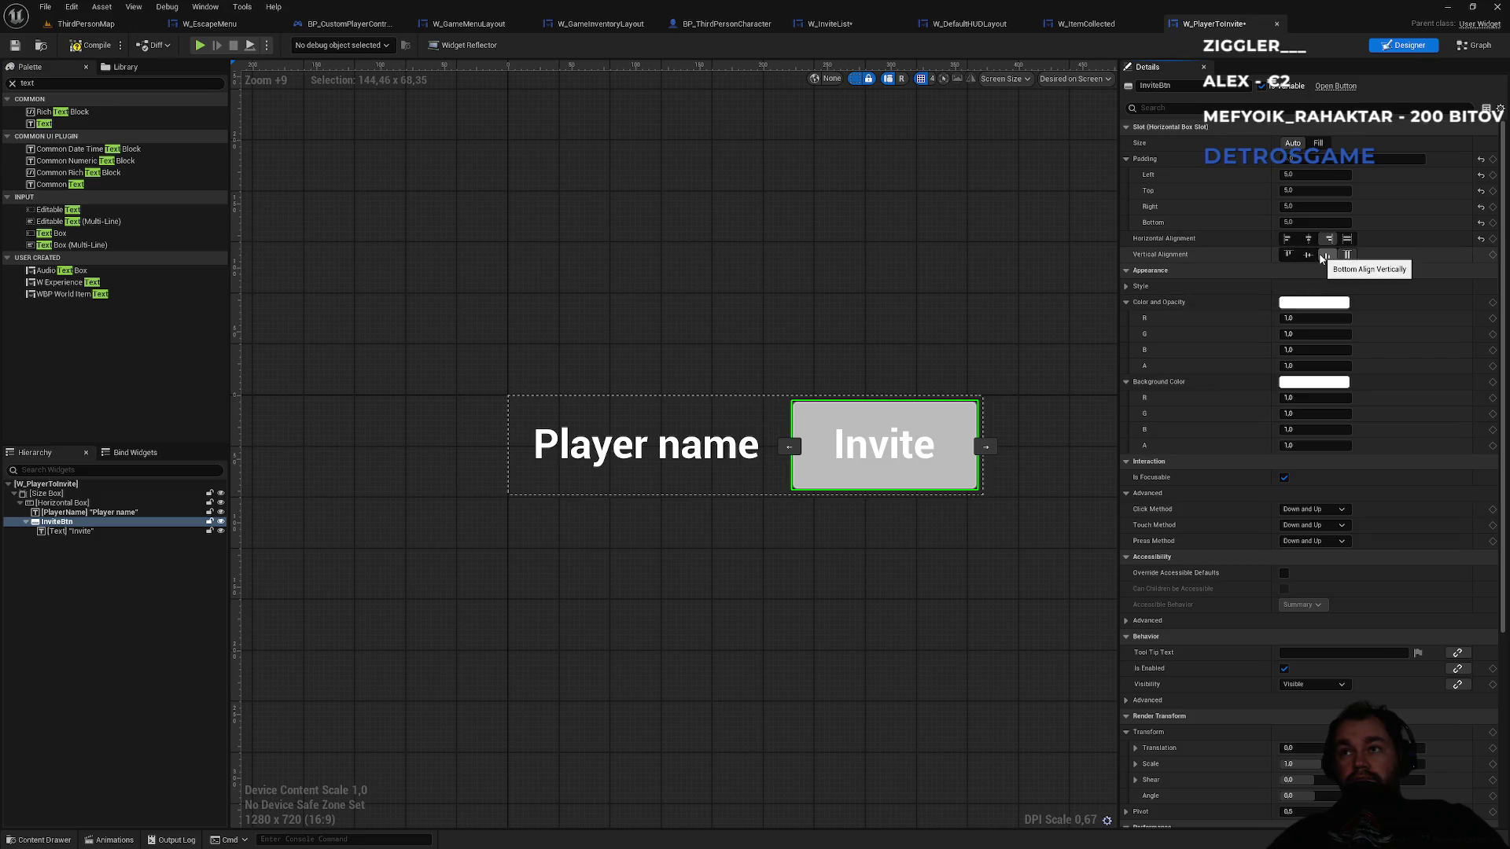
left_click(103, 51)
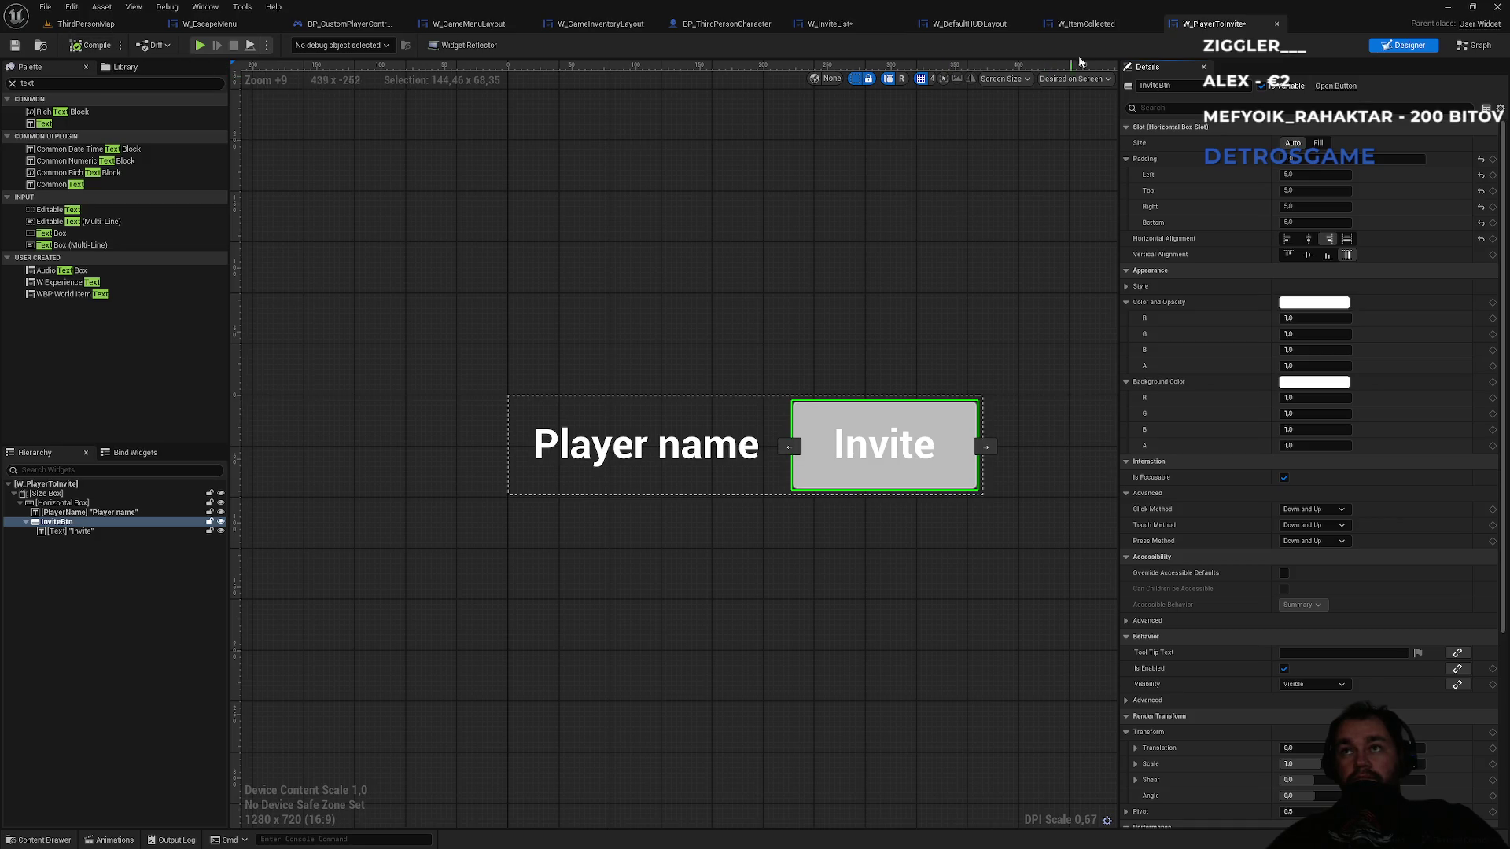
left_click(834, 26)
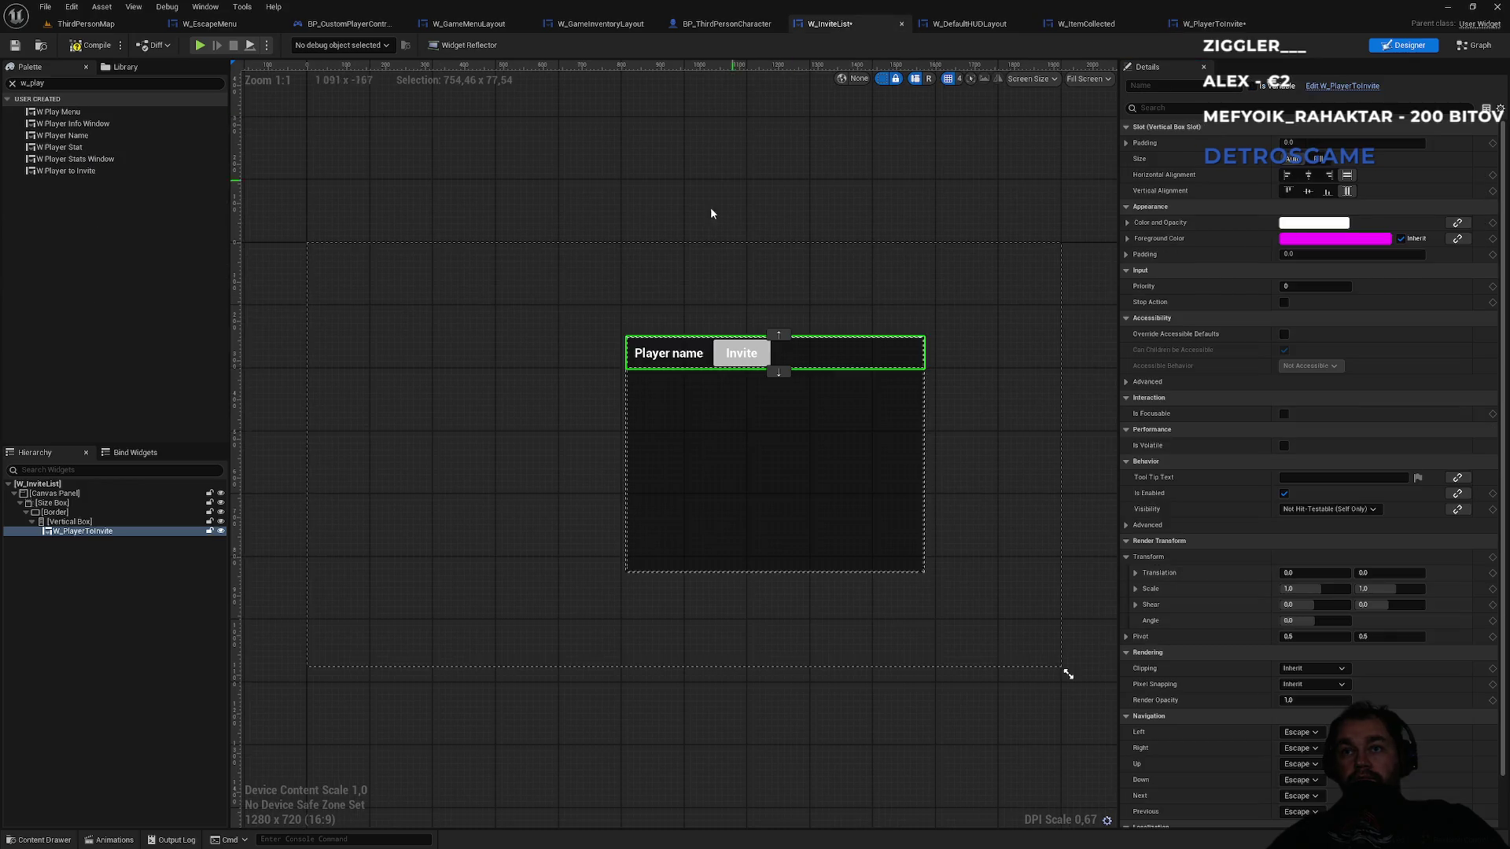
- Compile, delete the old W_PlayerToInvite row and add a fresh one under the Vertical Box
left_click(96, 47)
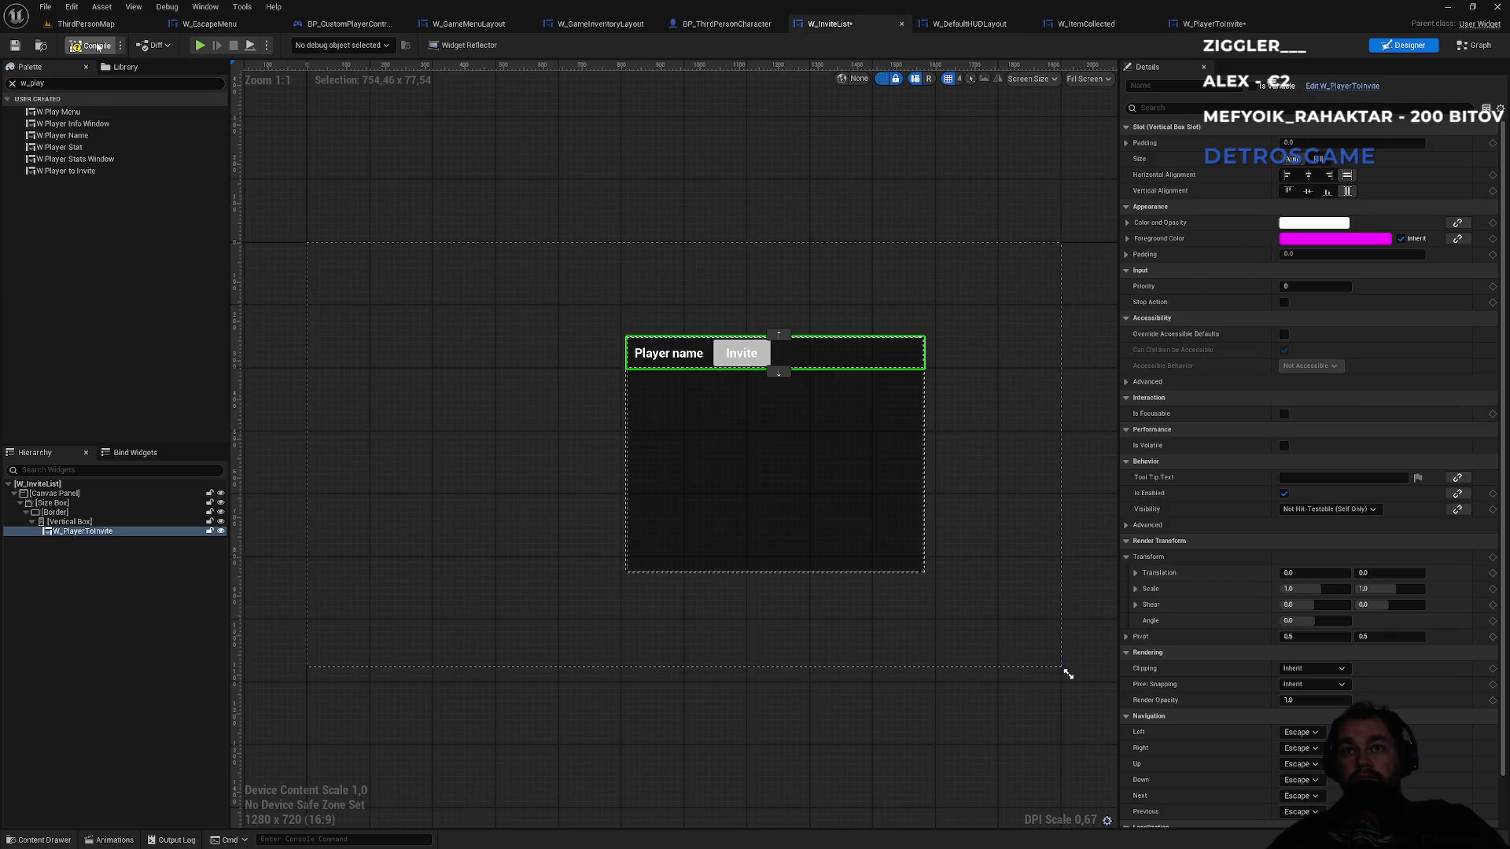
left_click(85, 533)
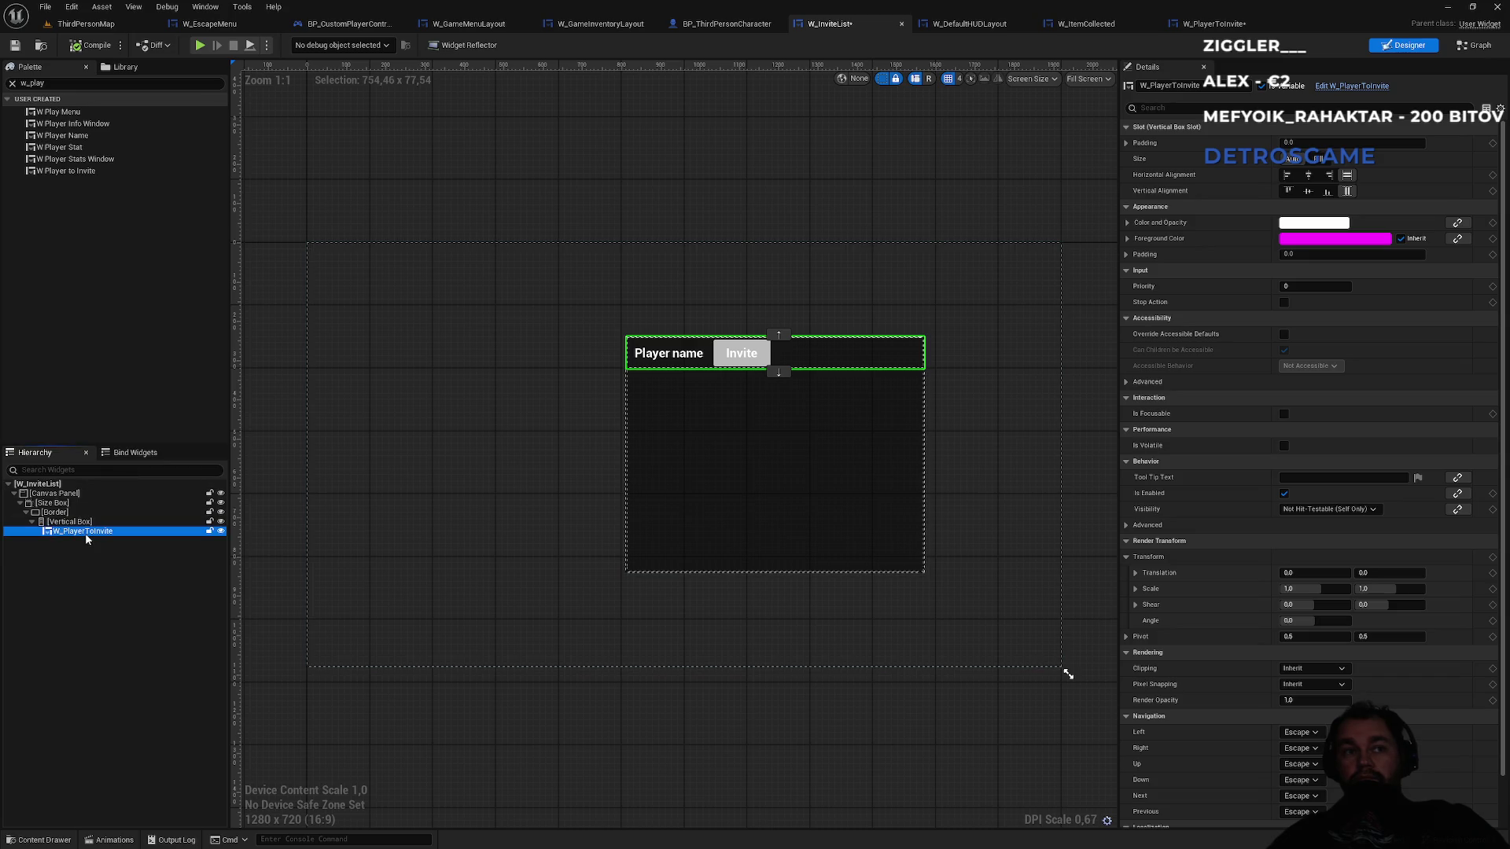
key("Delete")
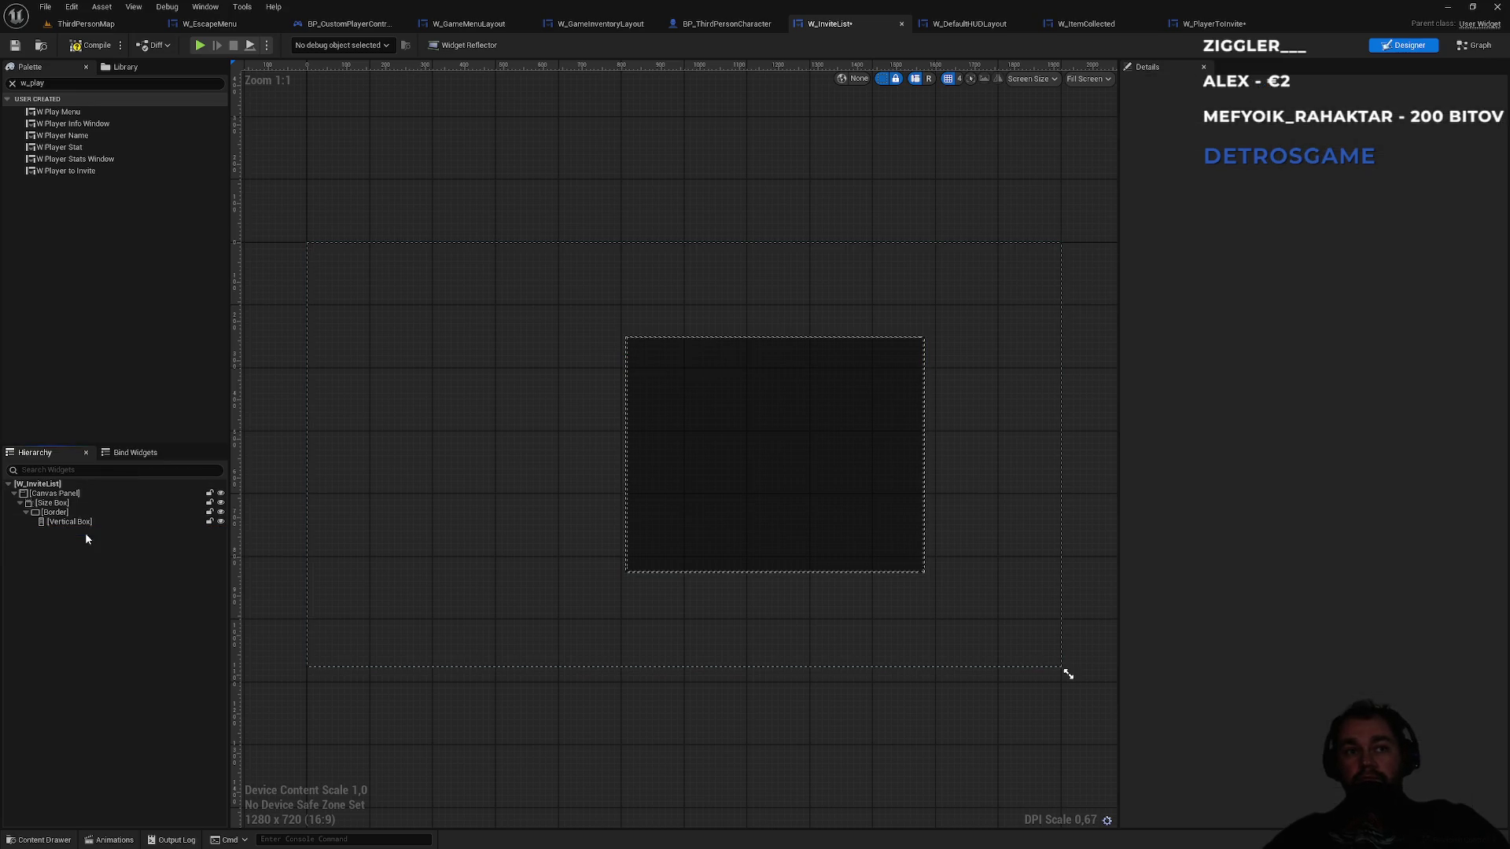
mouse_move(92, 171)
left_mouse_down()
mouse_move(111, 500)
mouse_move(84, 523)
left_mouse_up()
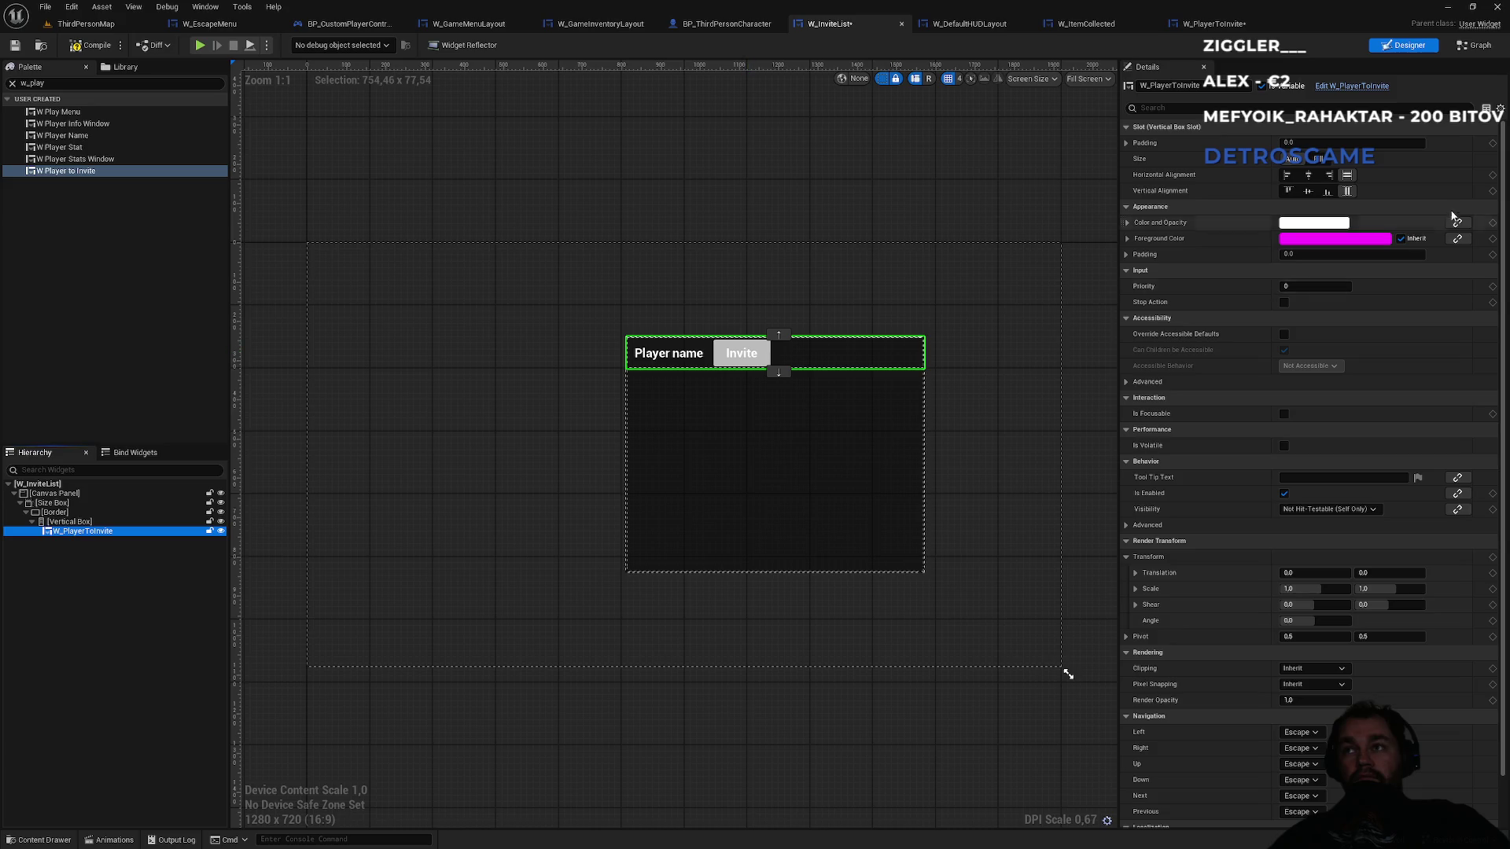
- Set the new player row's Horizontal Alignment to Center
left_click(1310, 180)
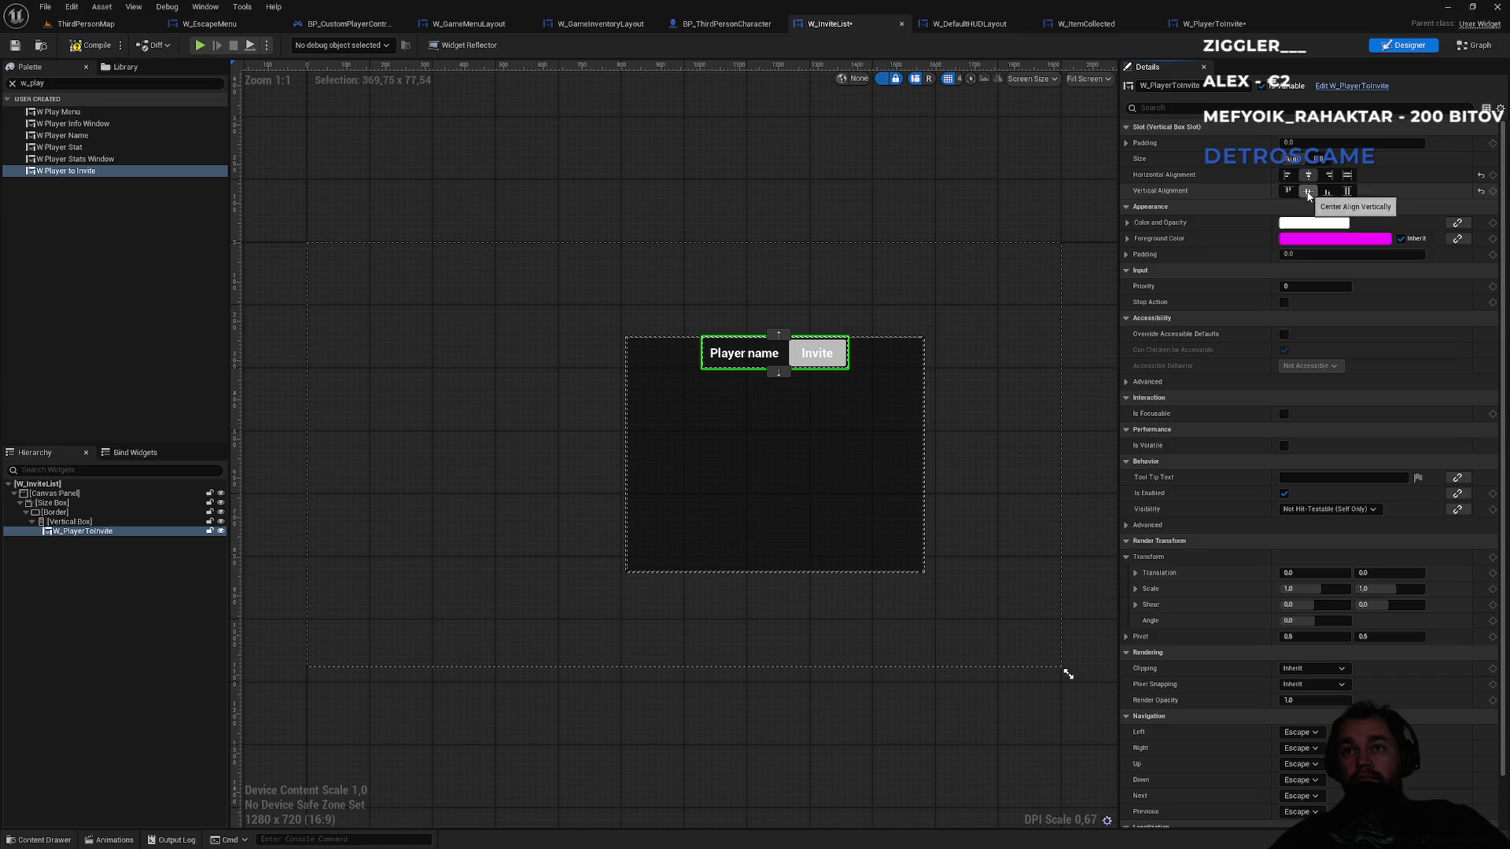
left_click(1328, 178)
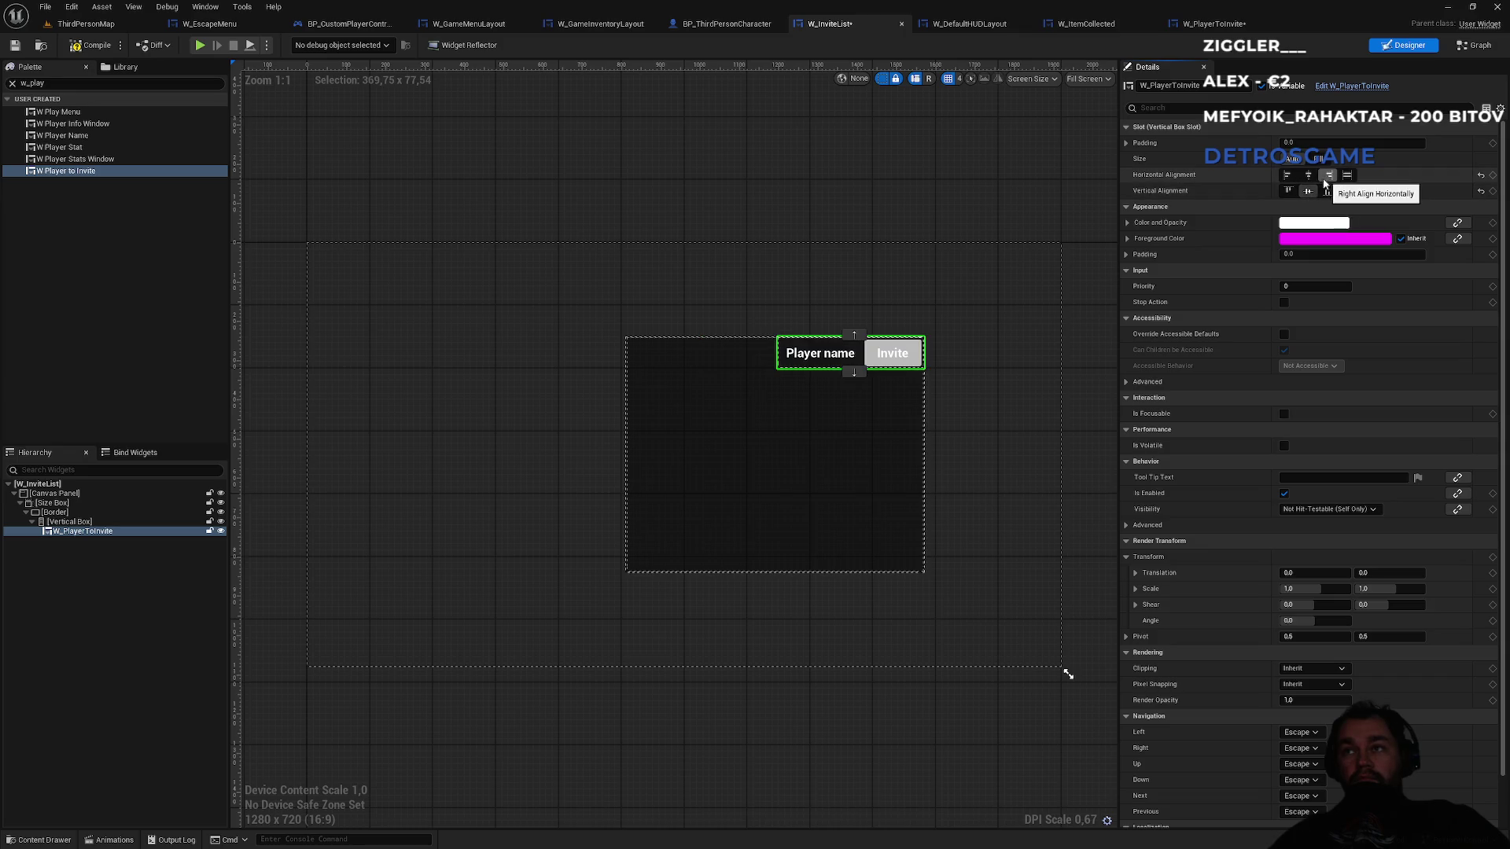
left_click(1309, 177)
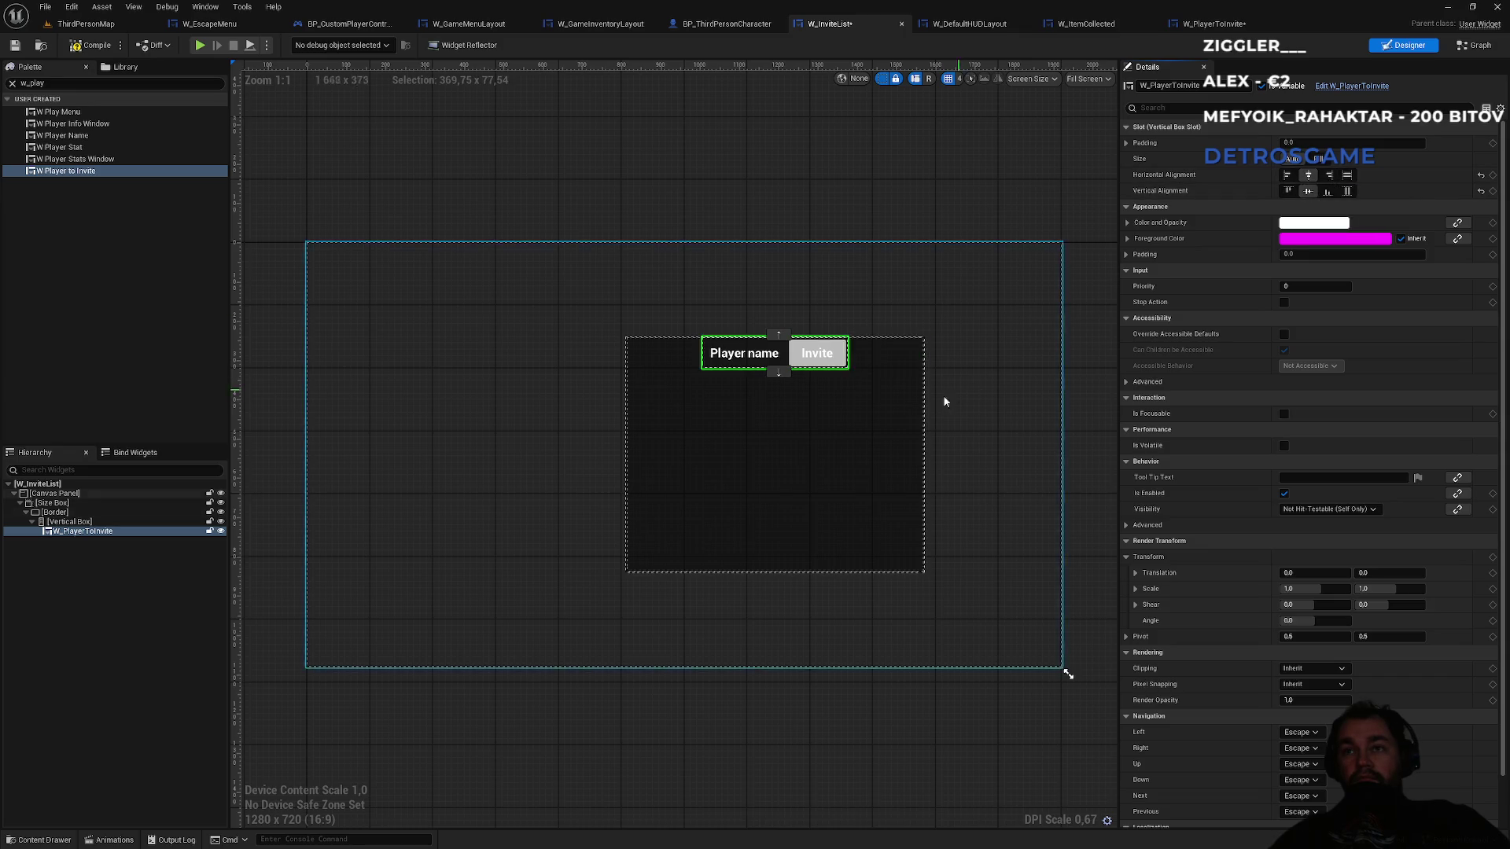
left_click(52, 502)
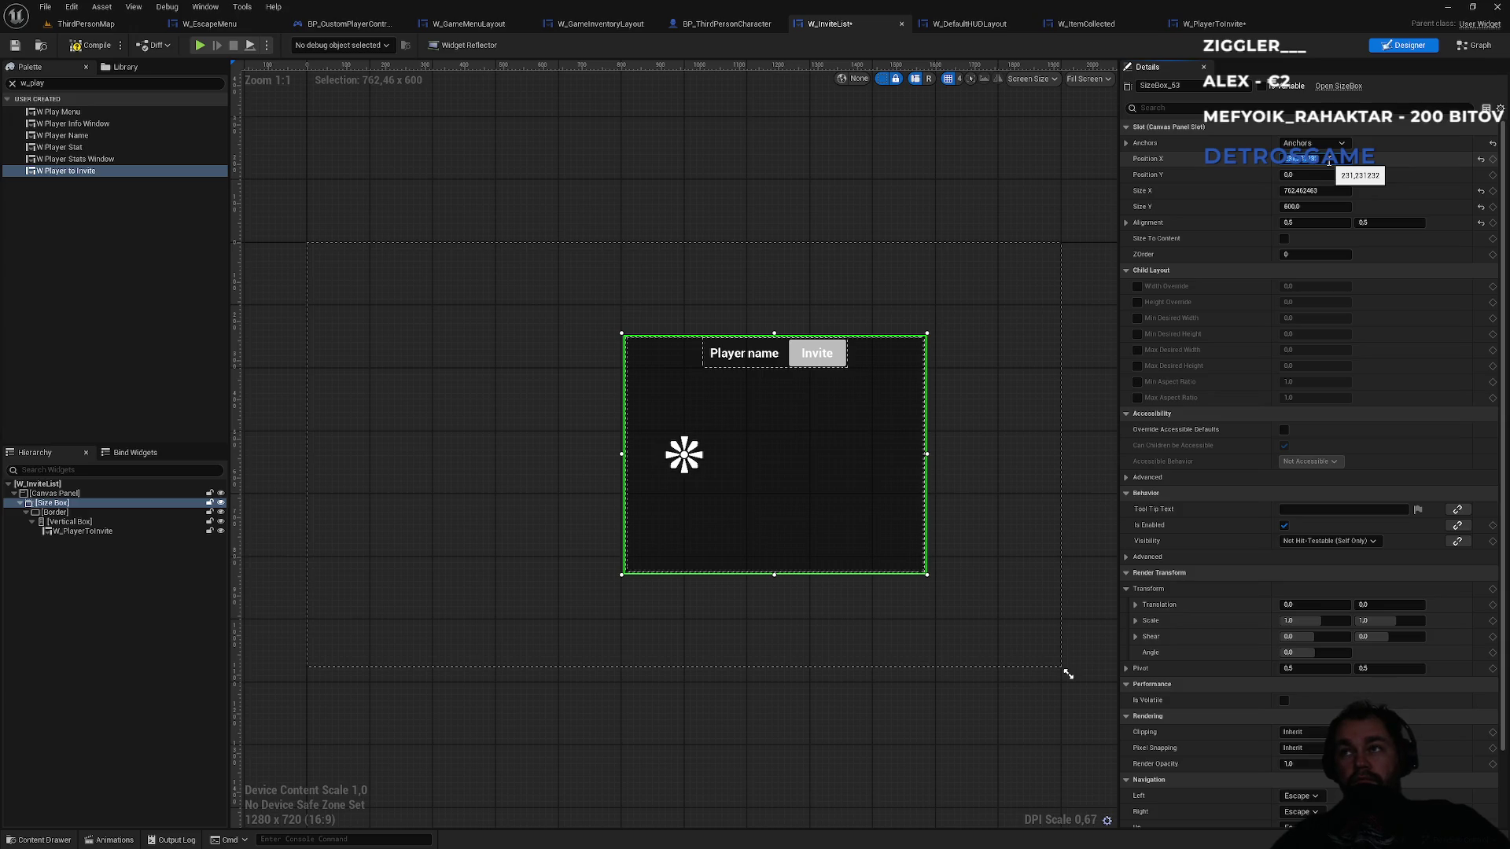
- Adjust the size box panel's horizontal position, first entering 230
left_click(1329, 161)
type("230")
key("Return")
key("Tab")
key("Tab")
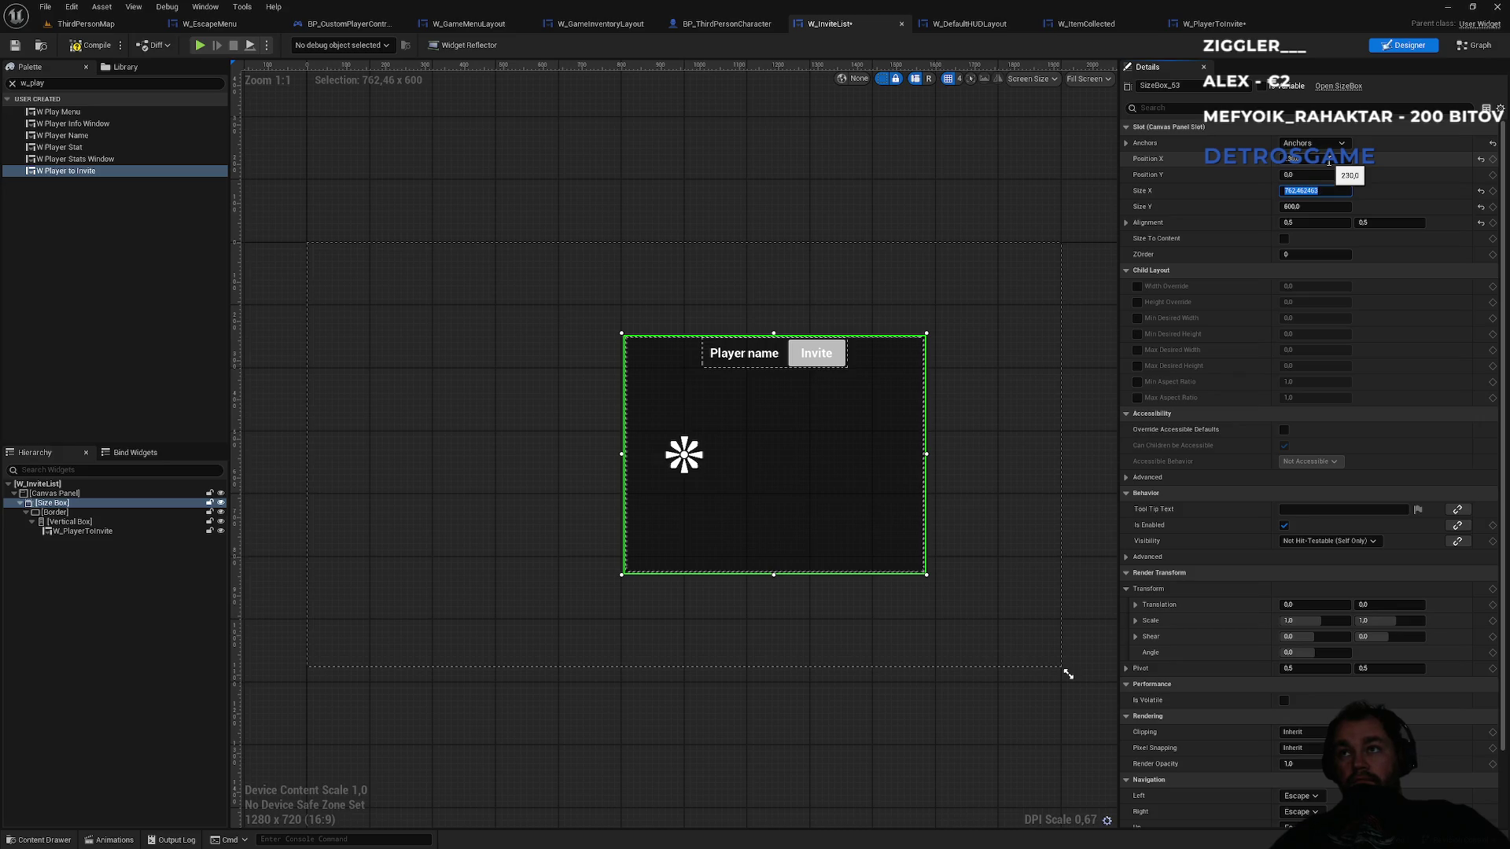
key("shift+Tab")
type("0")
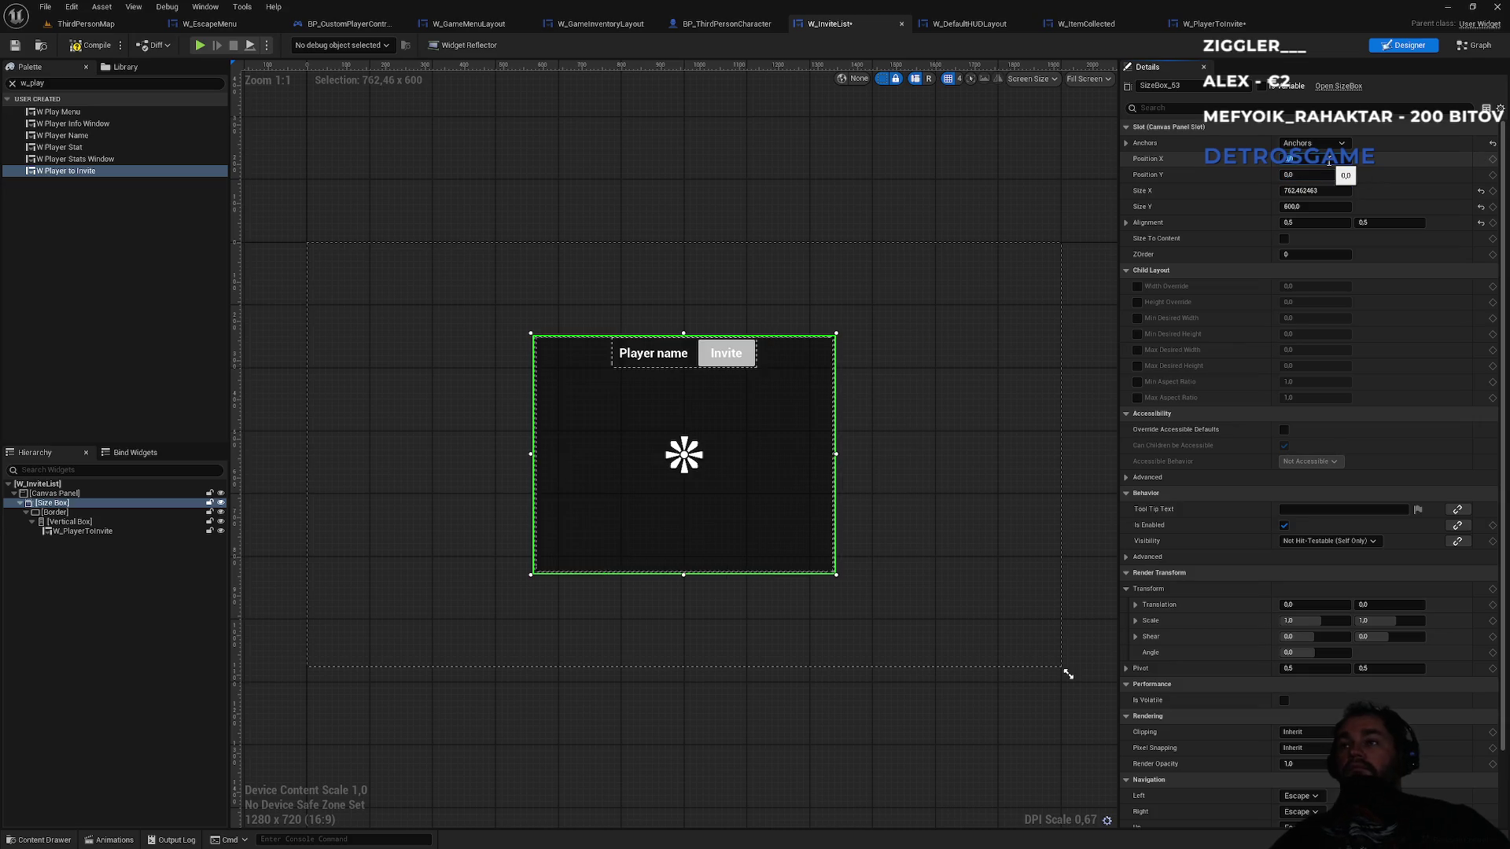
- Size the panel to width 550 and height 650
key("Tab")
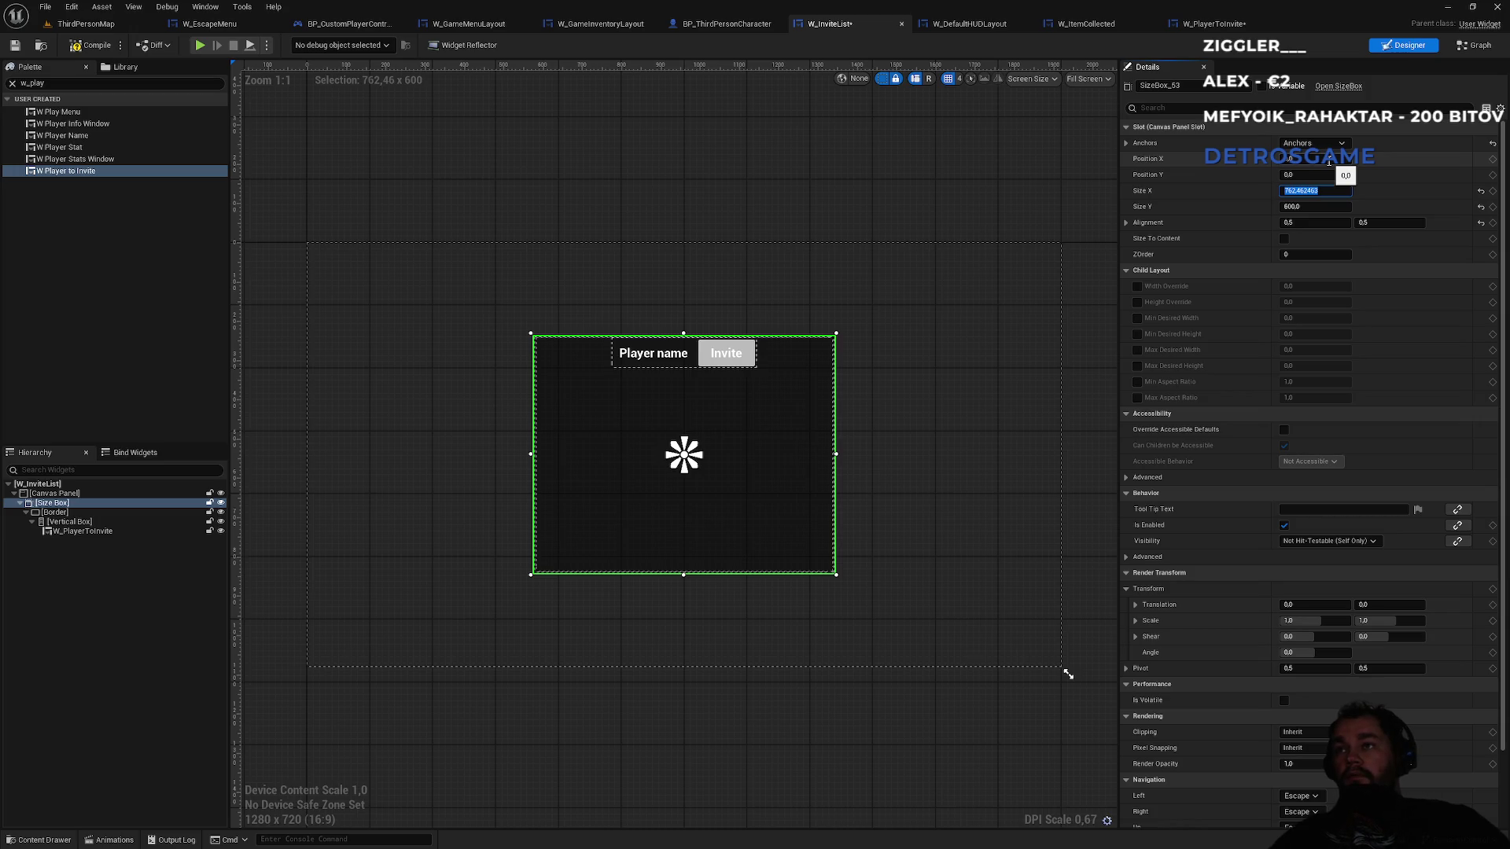
type("0")
key("Return")
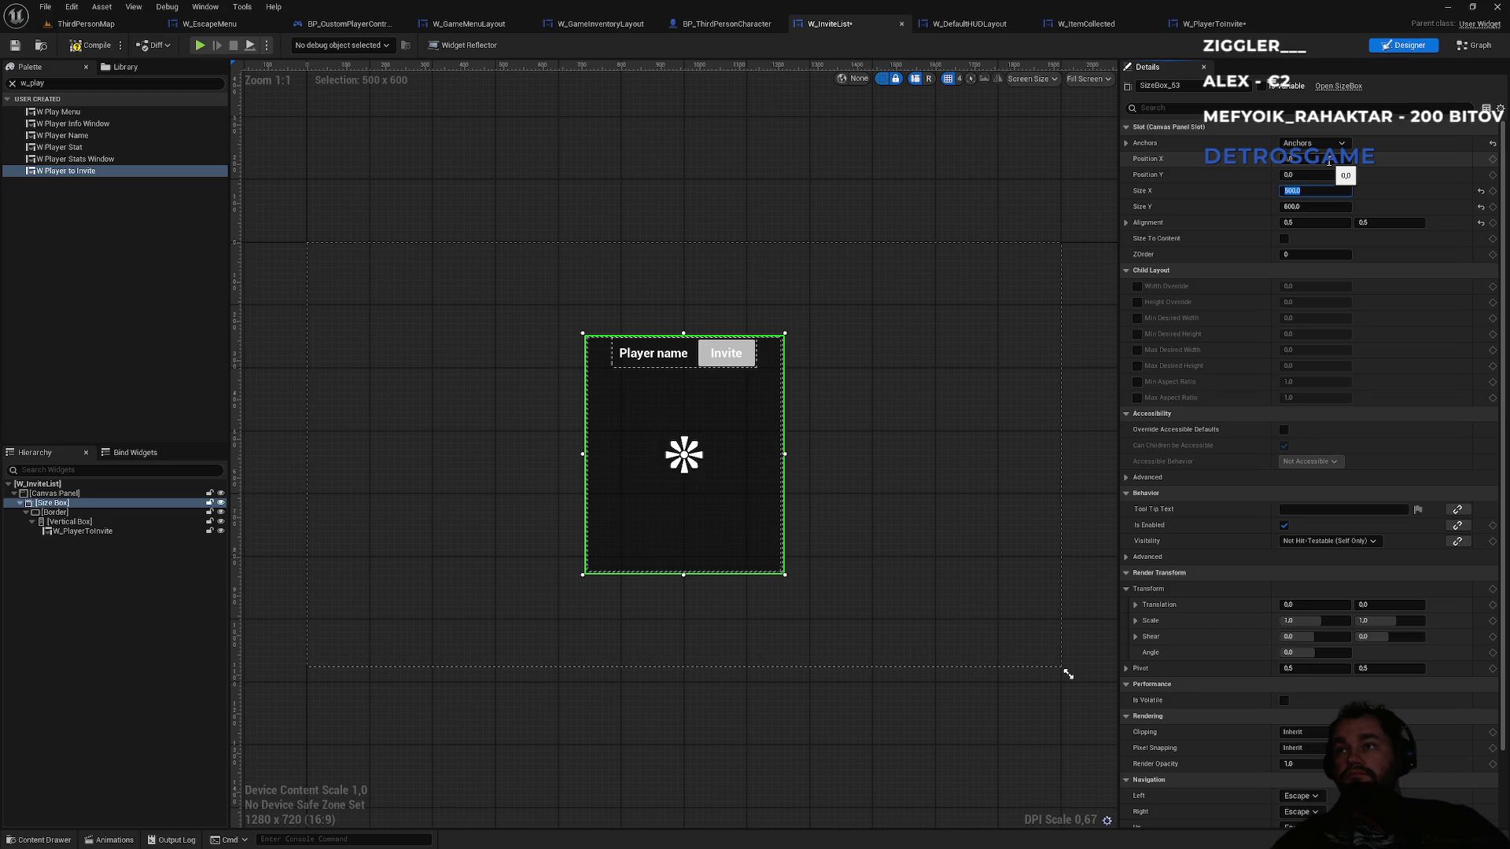
type("0")
key("Return")
key("Tab")
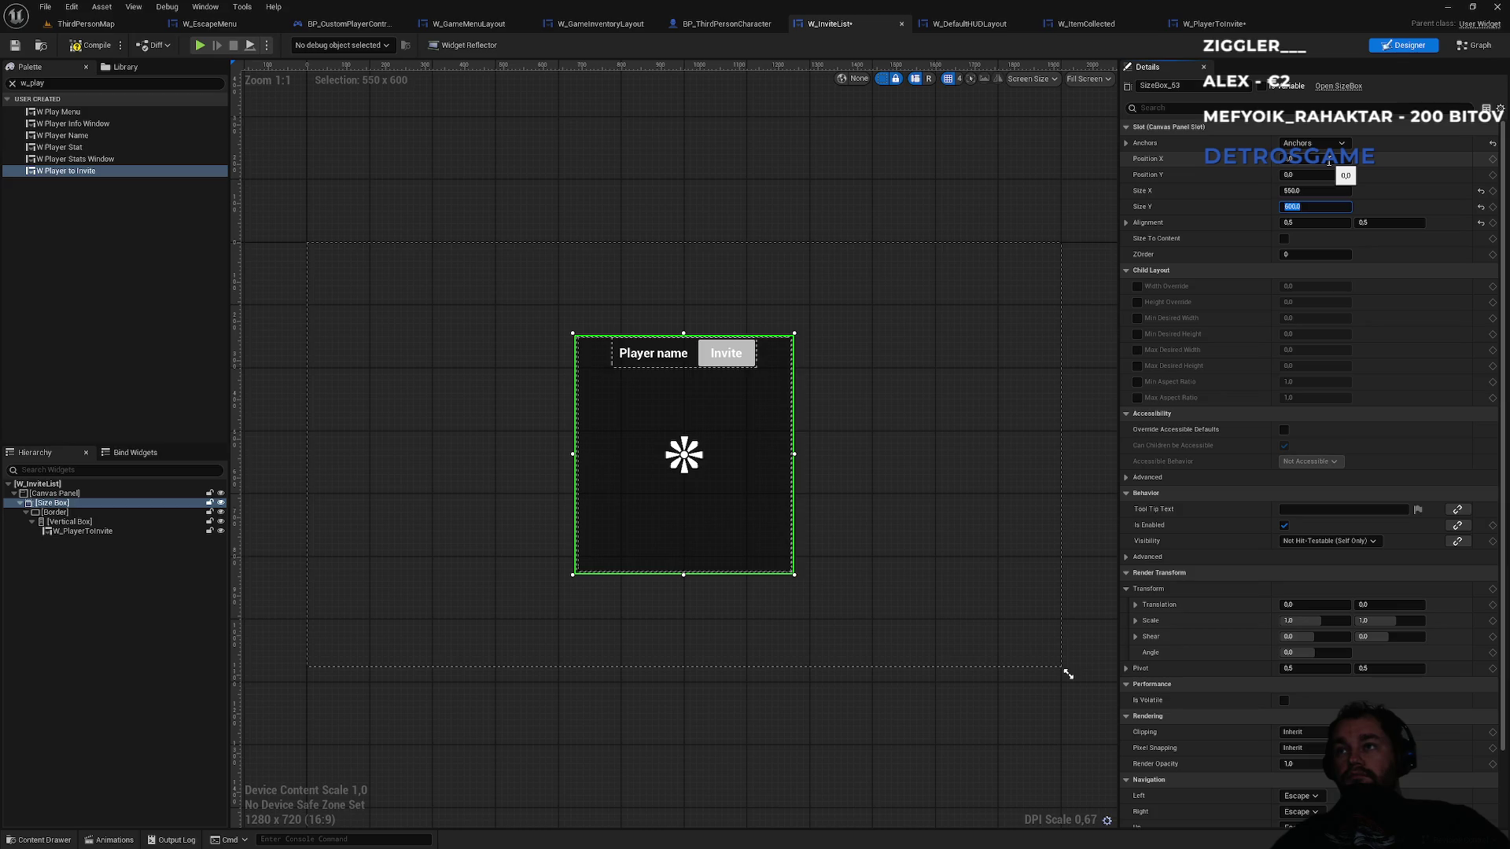
type("650")
key("Return")
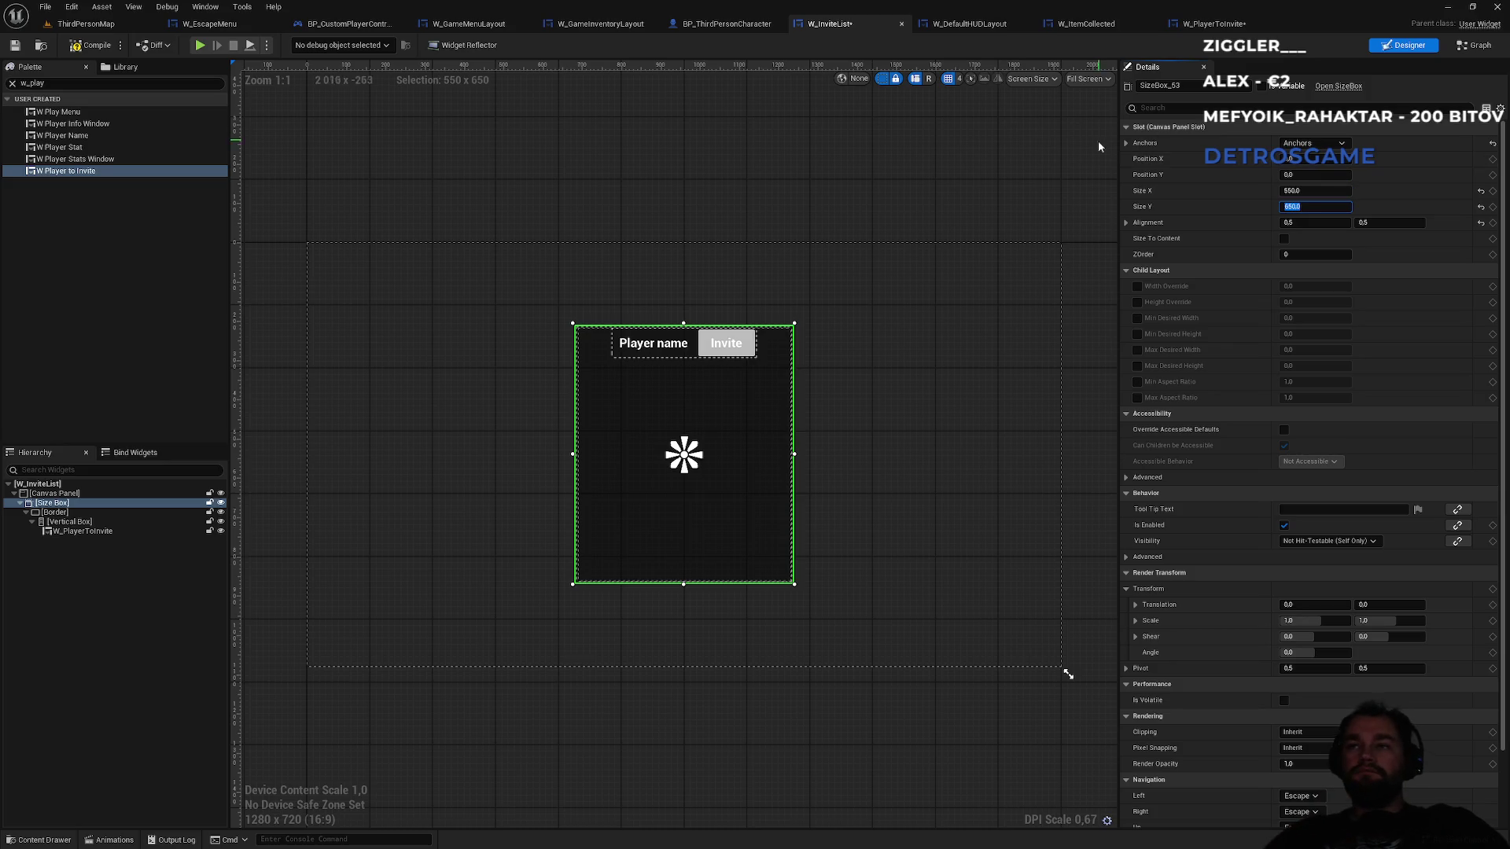
left_click(902, 189)
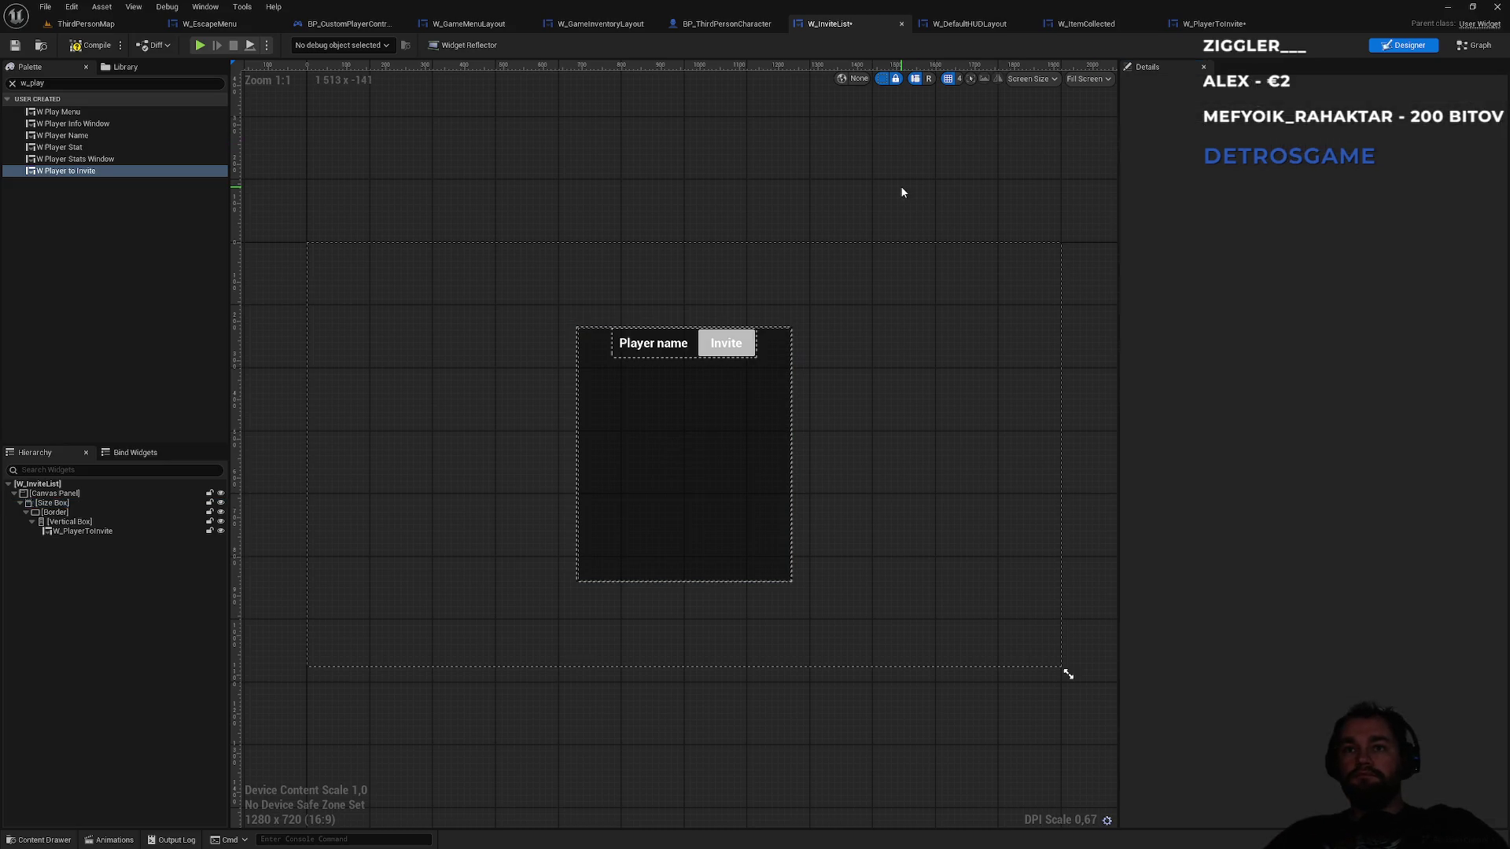
- Compile, tick Is Variable on the Vertical Box, and go to the Graph view
left_click(92, 49)
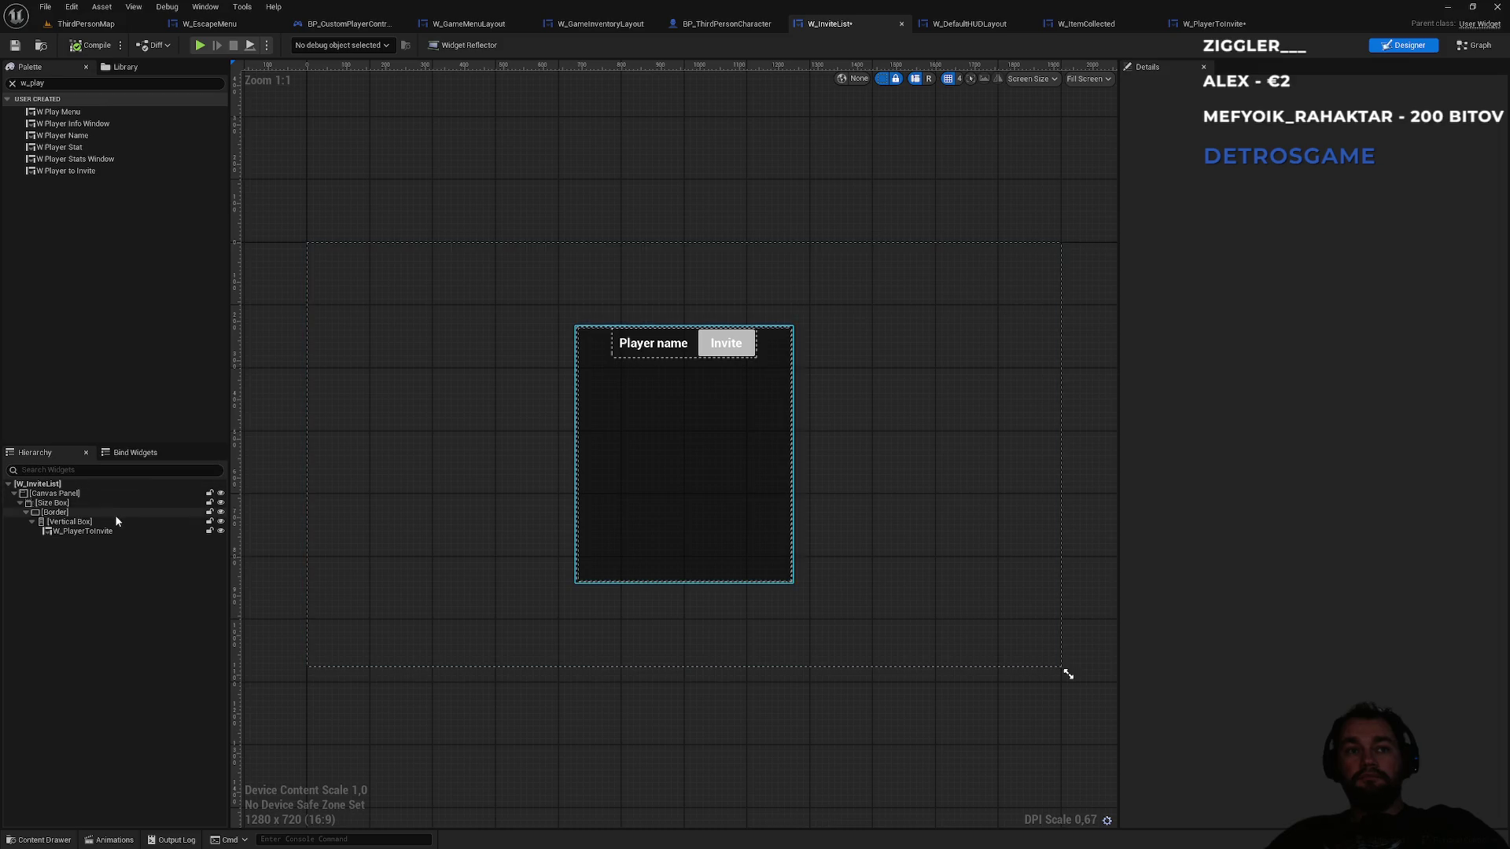
left_click(82, 522)
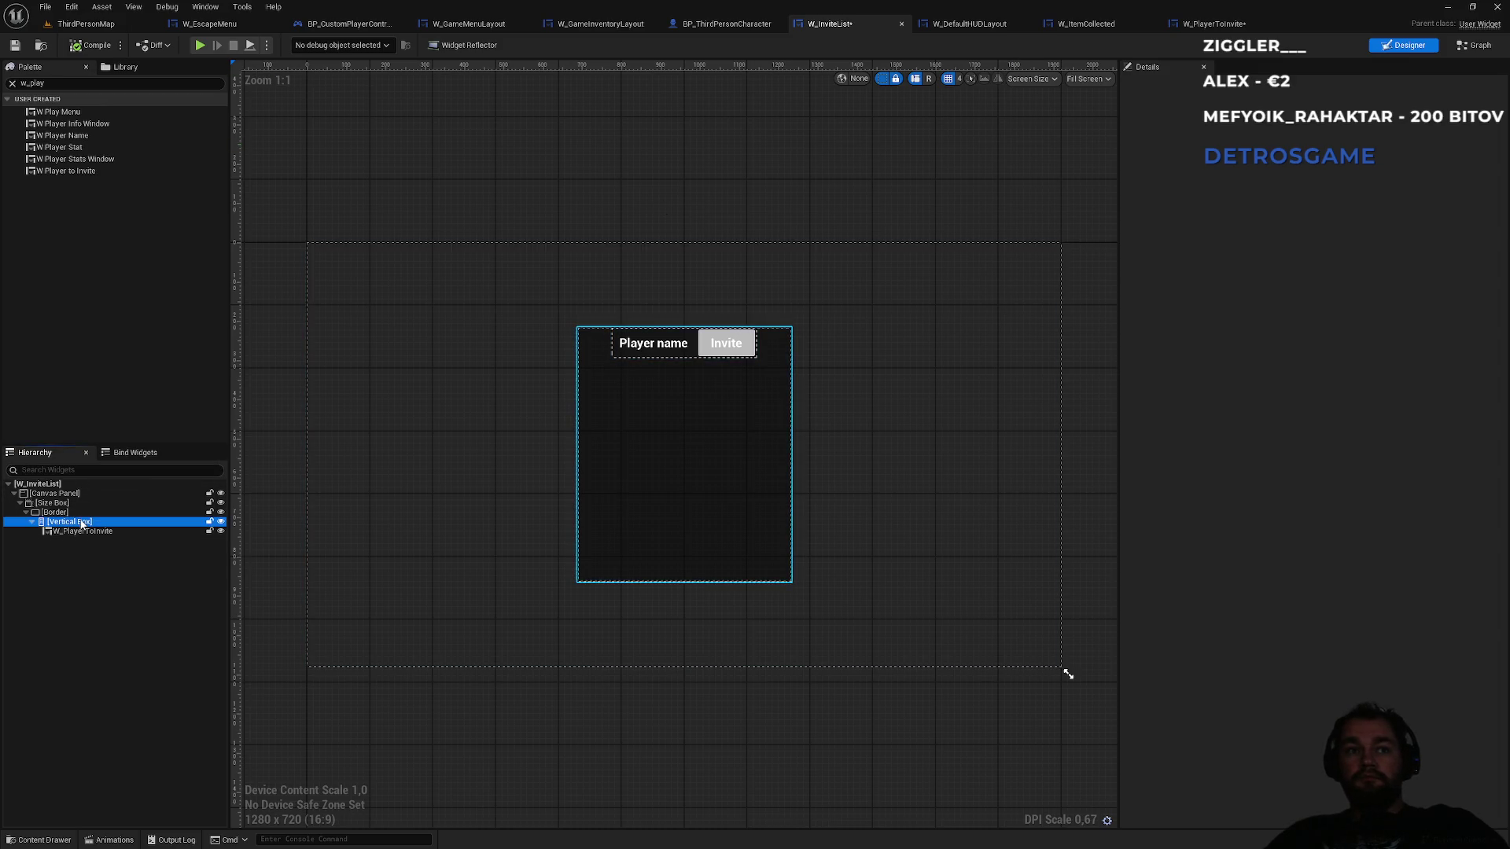
left_click(1267, 86)
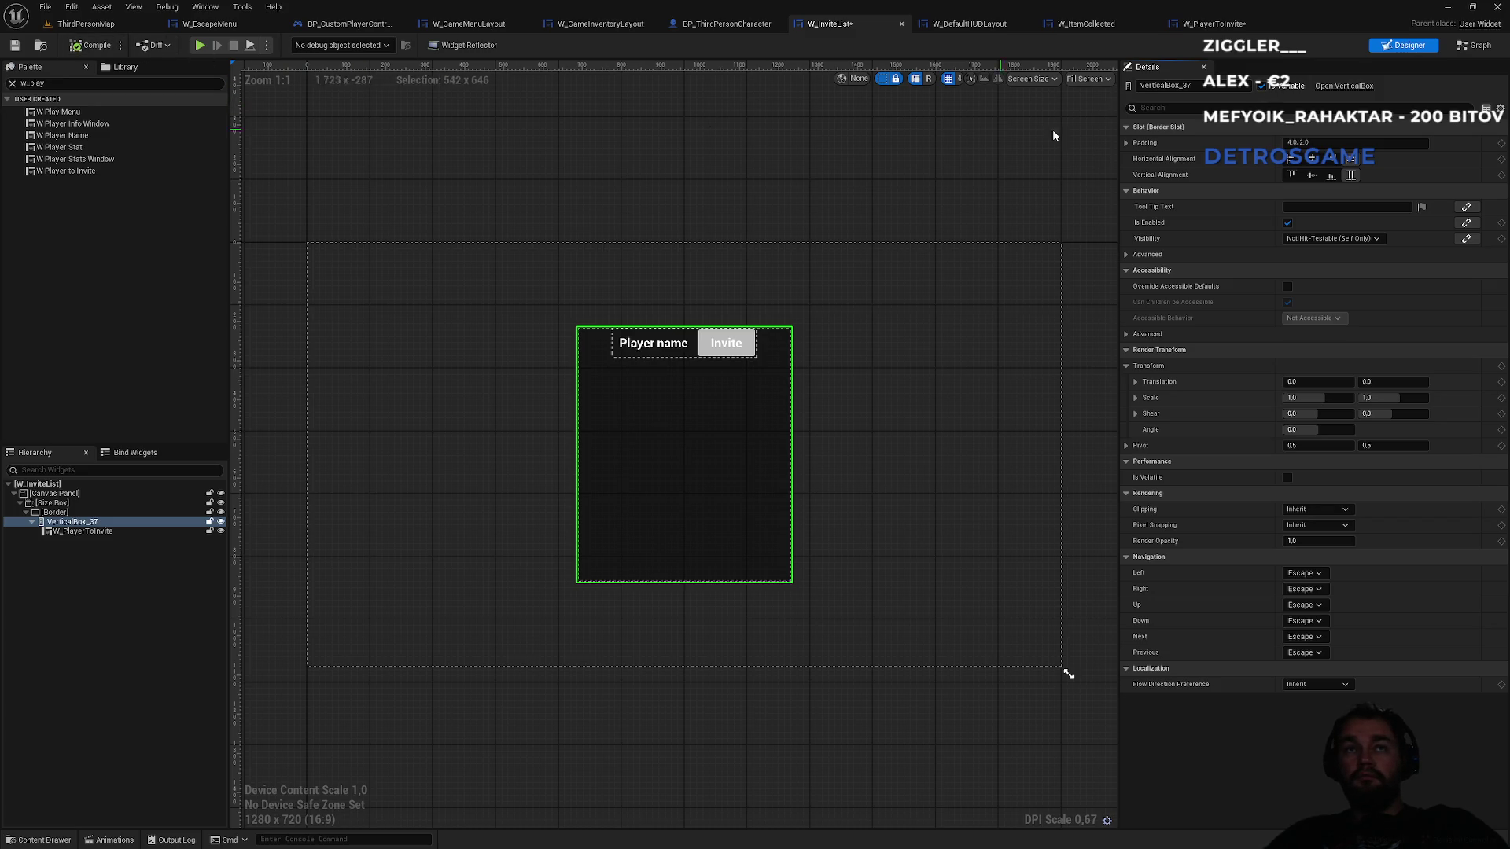
left_click(1471, 46)
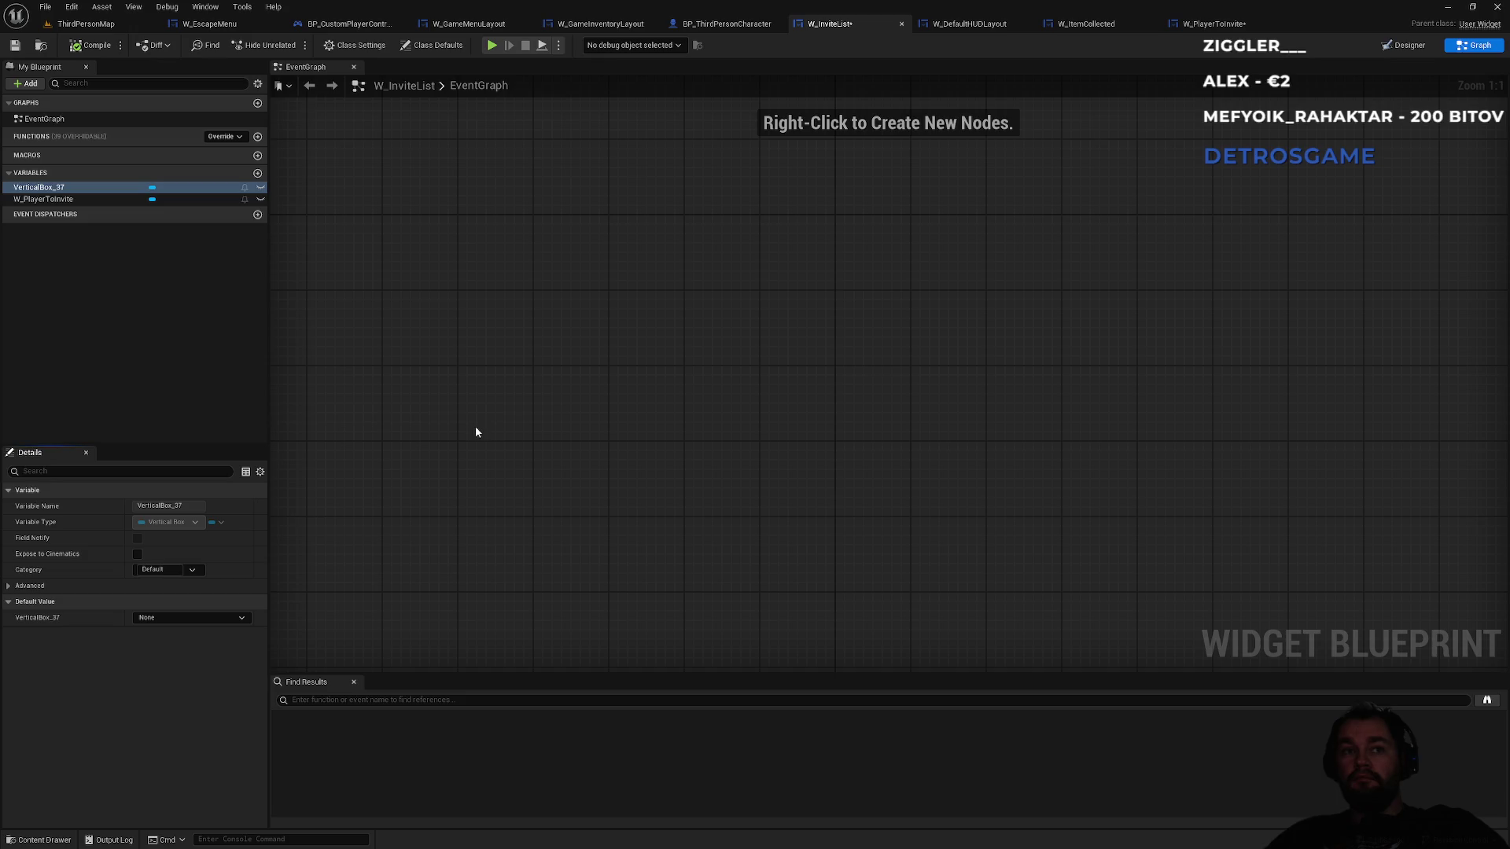
- Add an Event Construct node and a VerticalBox_37 getter to the graph
right_click(502, 386)
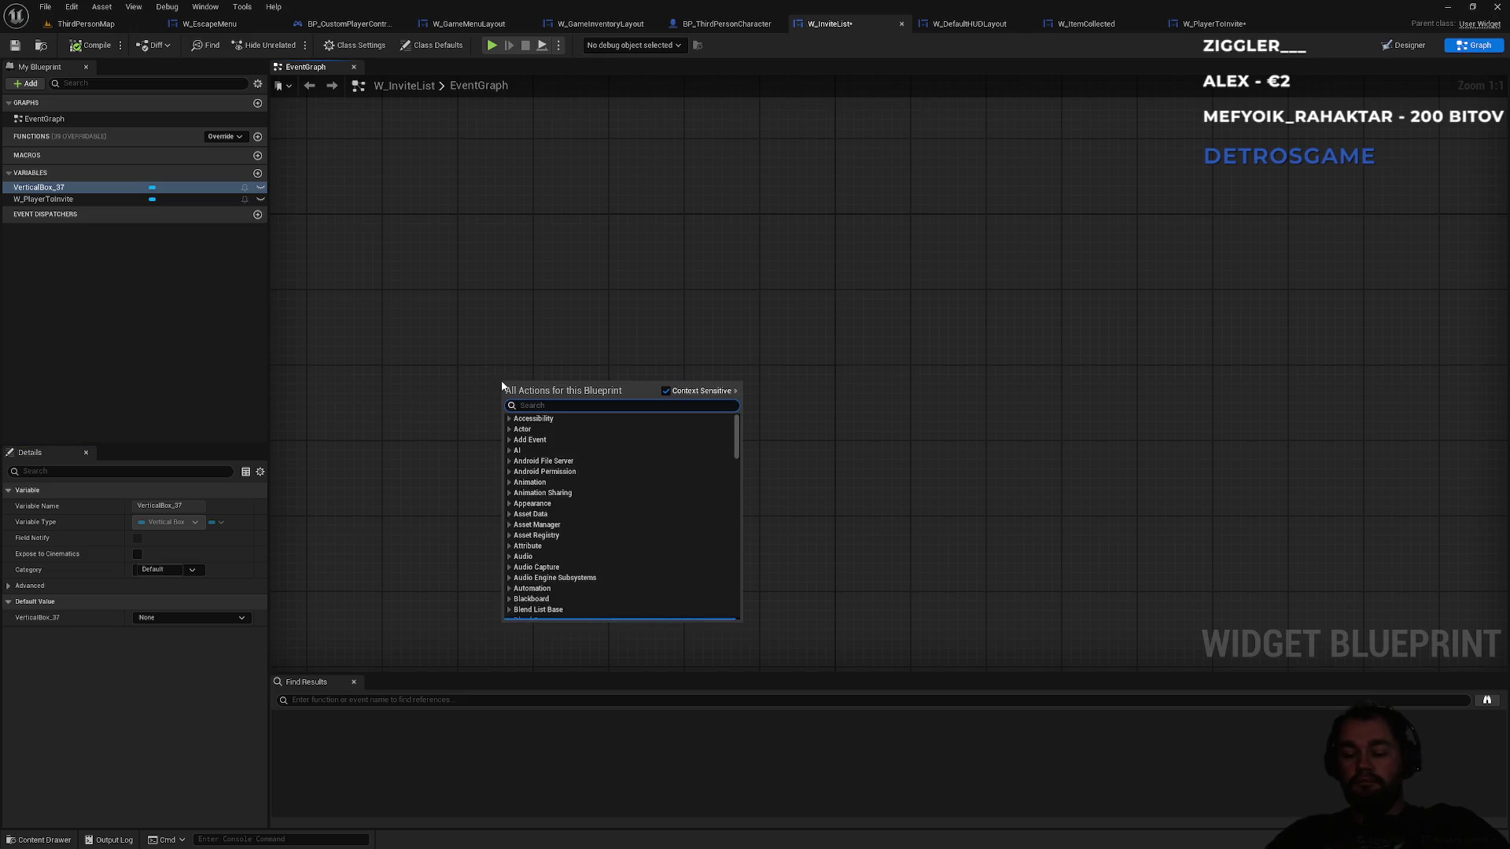
type("construct")
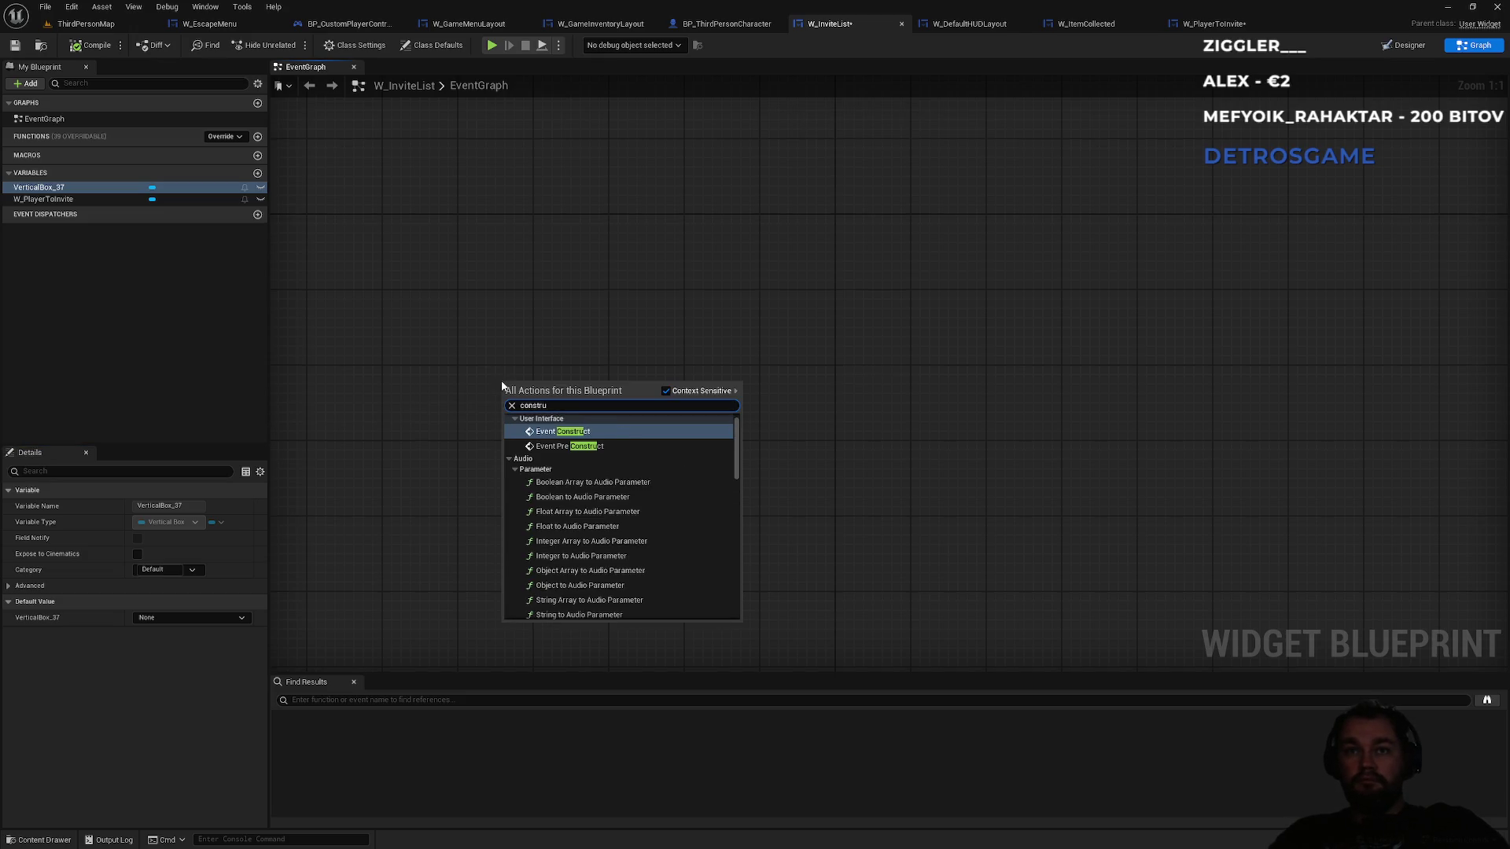
key("Return")
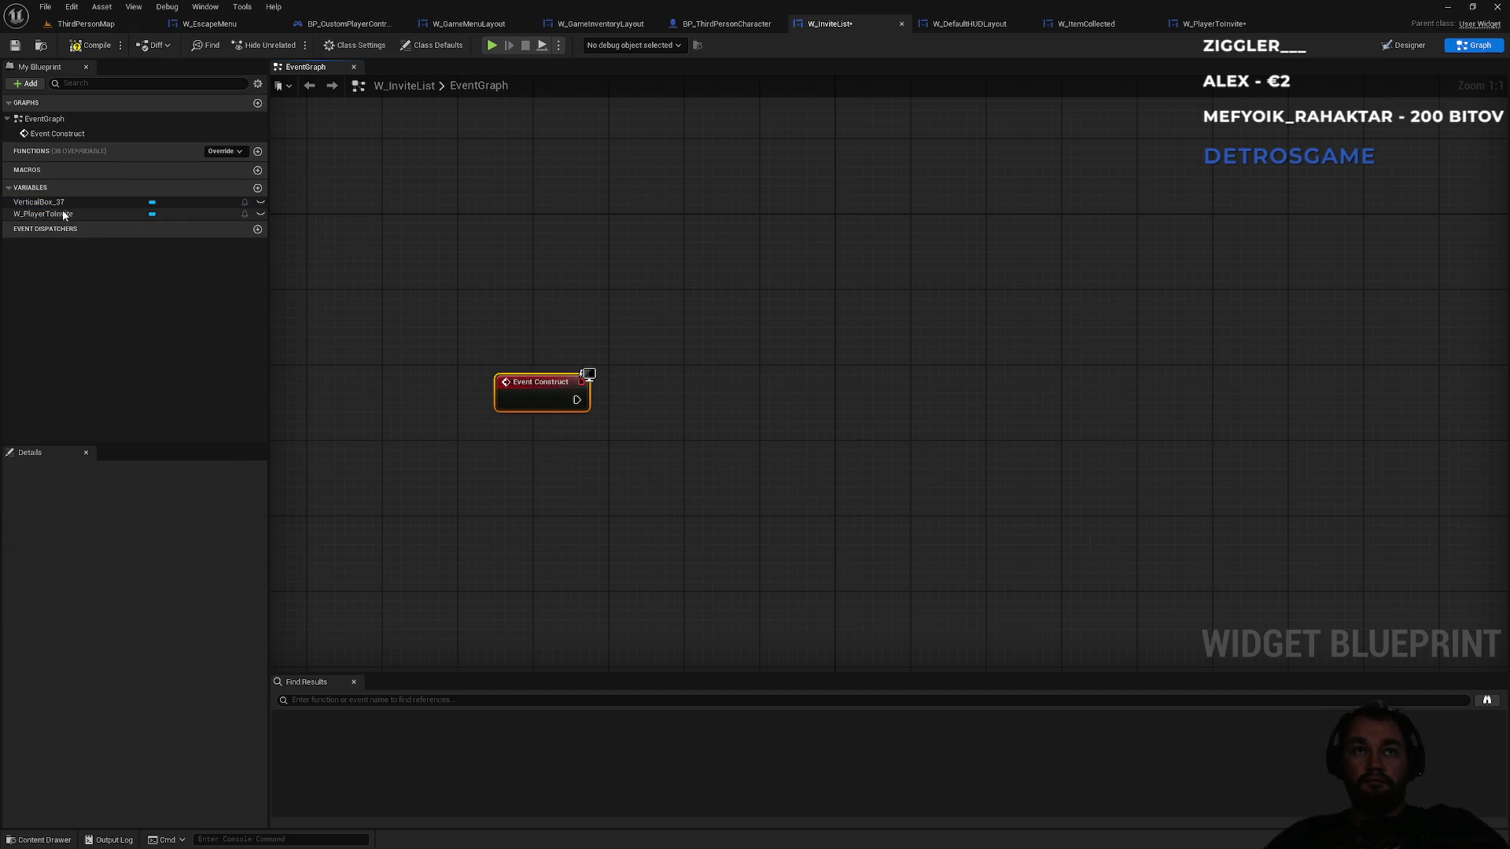
mouse_move(37, 202)
left_mouse_down()
mouse_move(587, 305)
mouse_move(673, 391)
left_mouse_up()
- Add an Add Child node targeting VerticalBox_37 and move it right
type("create ch")
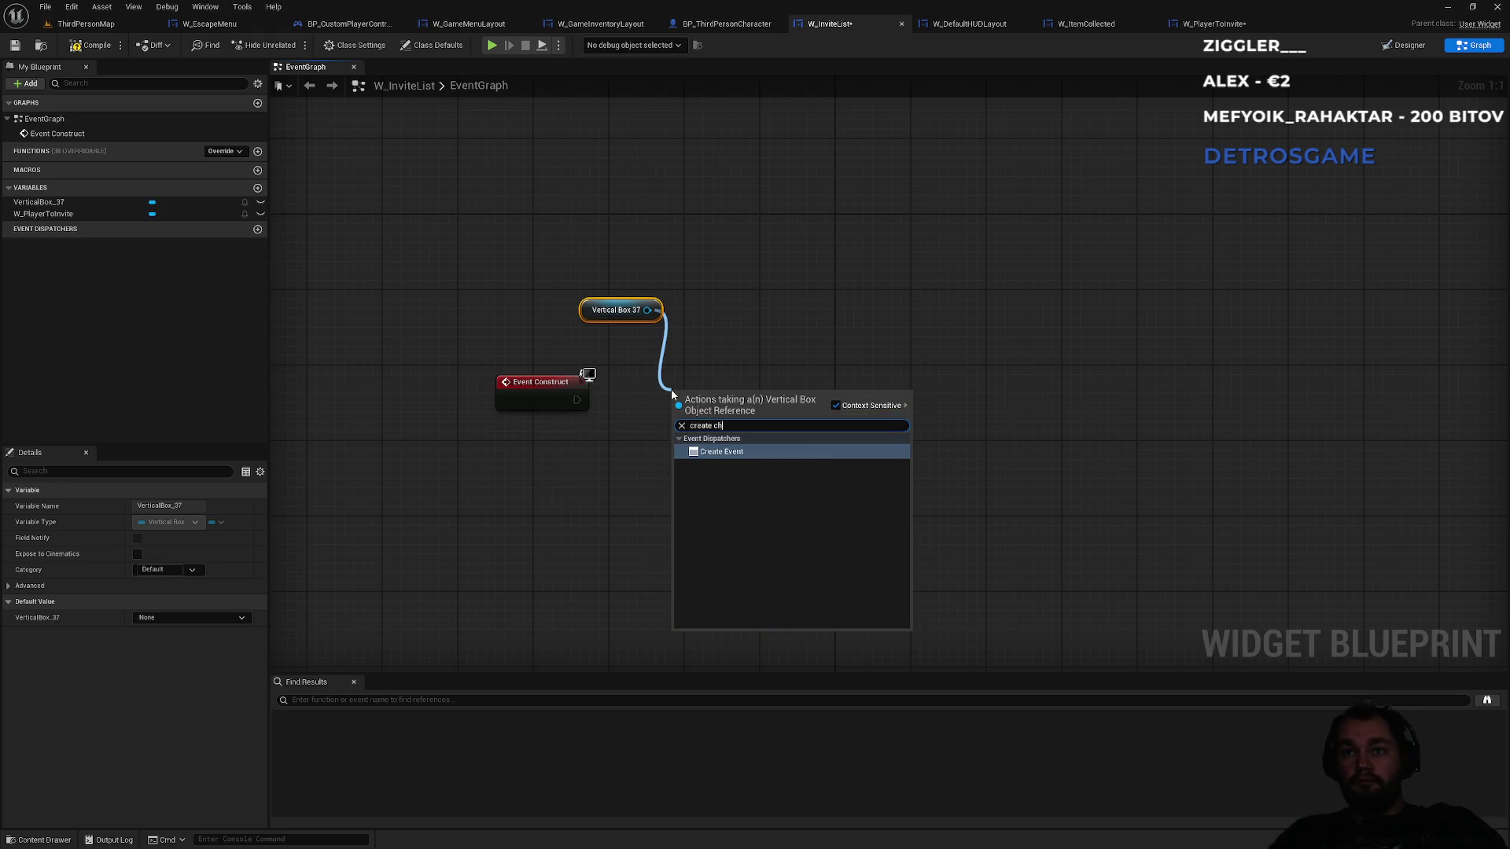
key("ctrl+a")
type("child")
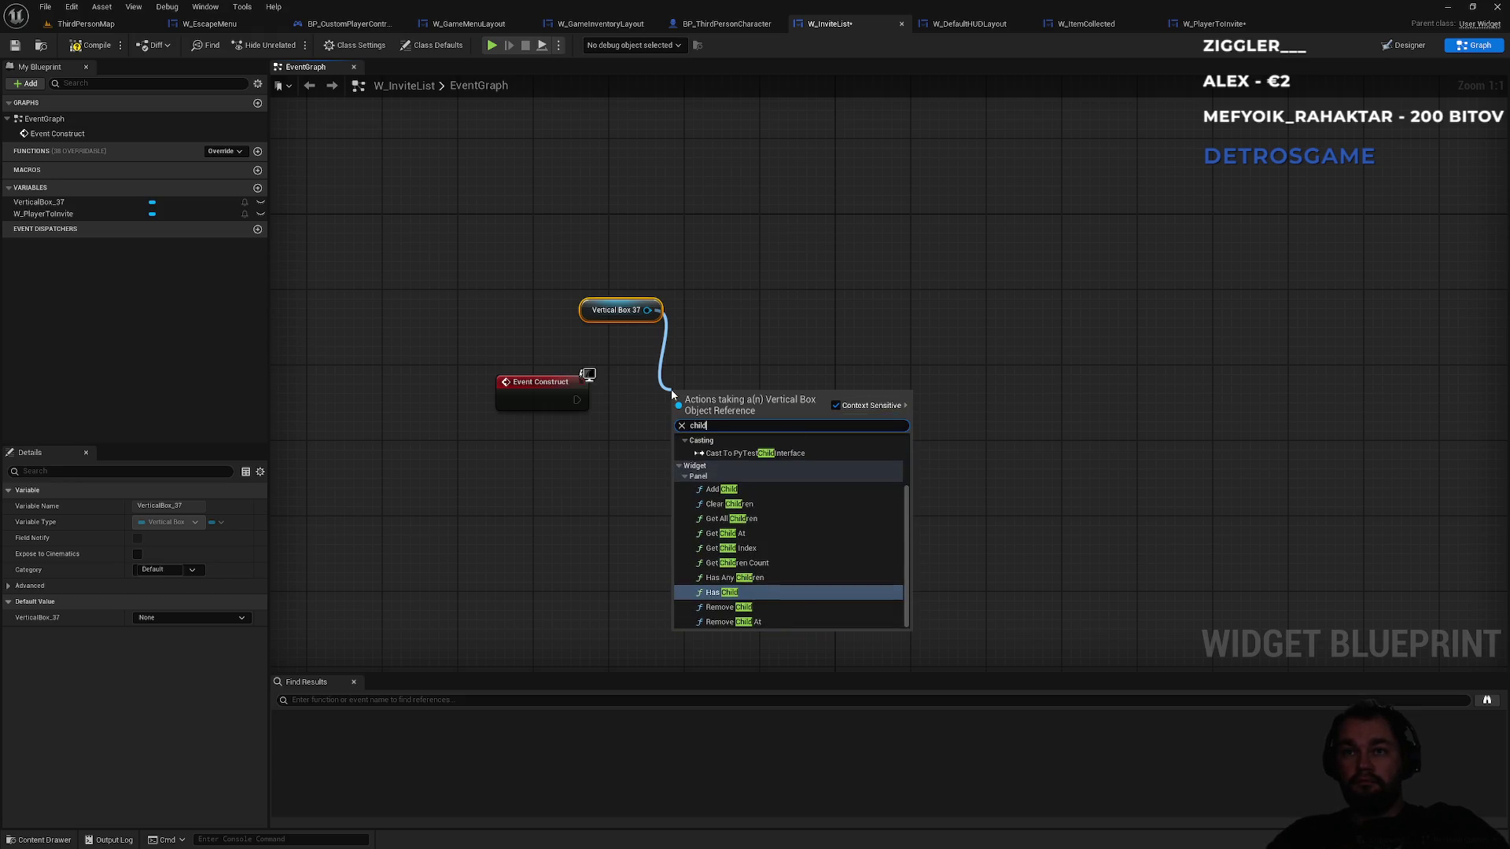
left_click(769, 489)
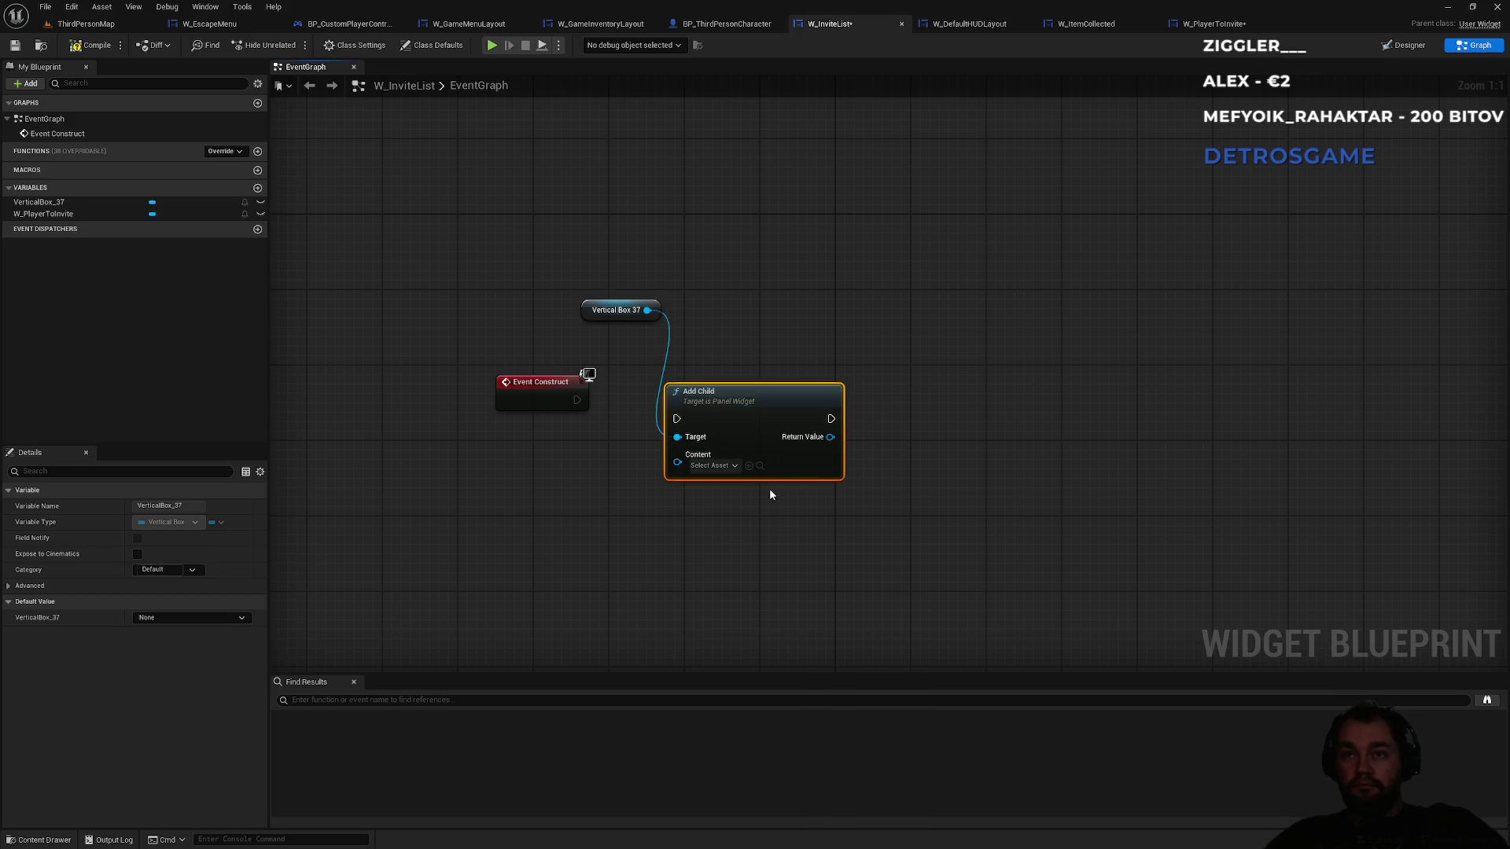
left_click(711, 465)
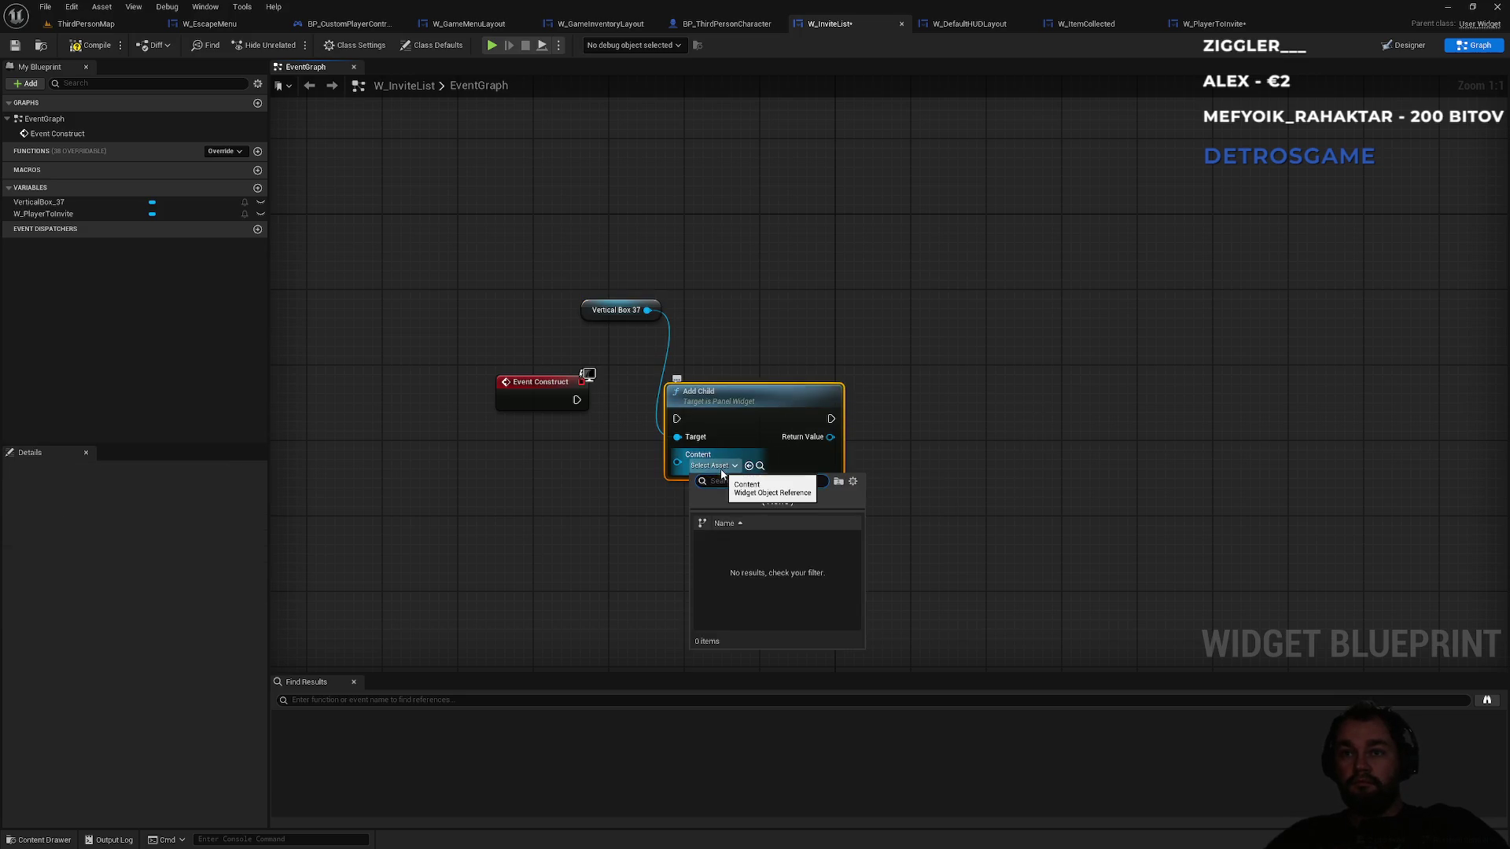
left_click(755, 393)
left_click_drag(755, 393, 811, 393)
left_click(835, 360)
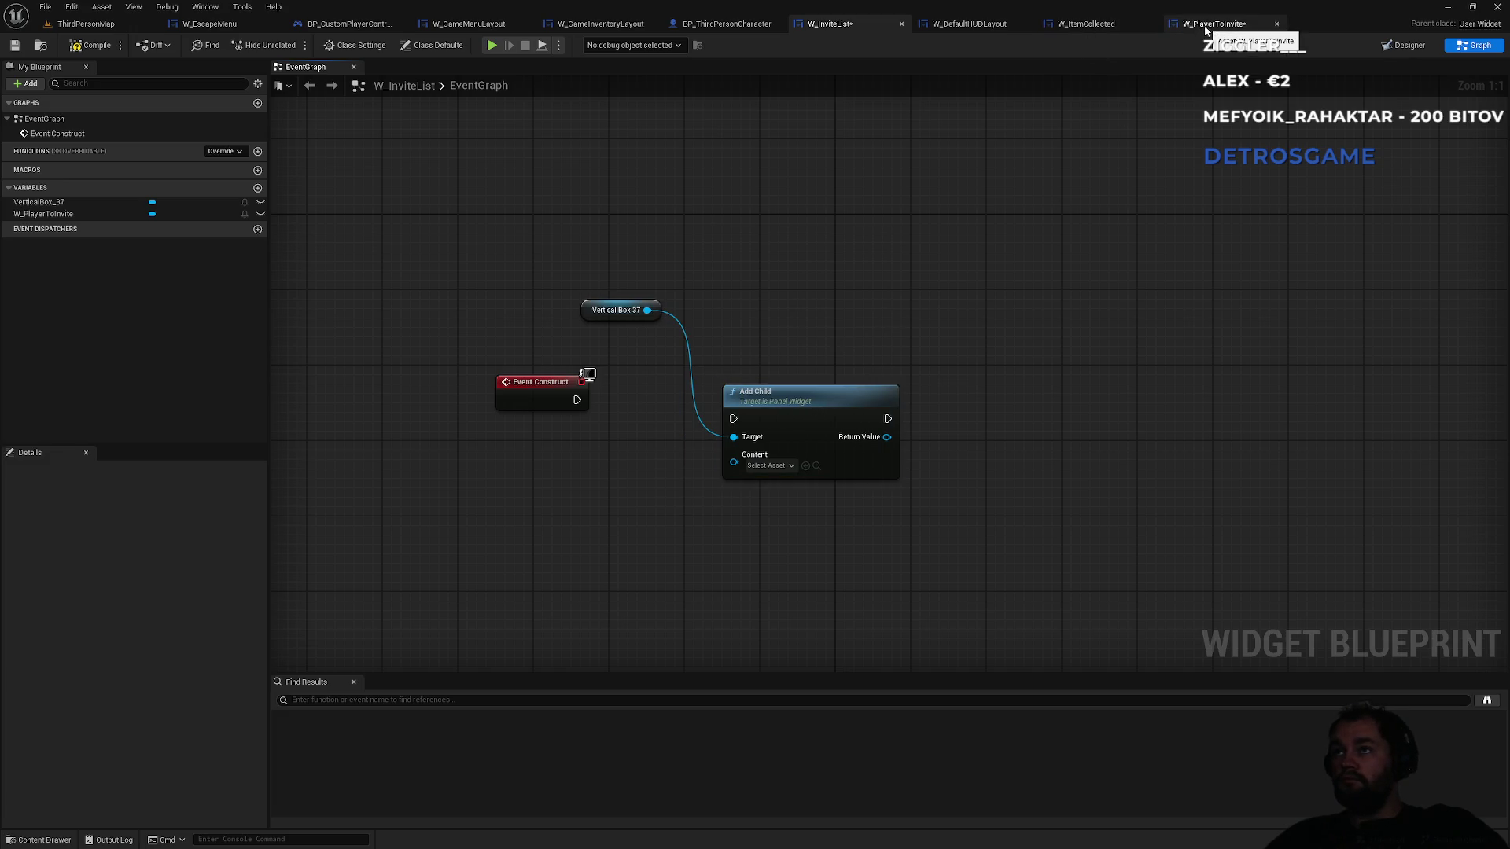
- Check the W_ItemCollected and W_DefaultHUDLayout graphs for reference, then return to W_InviteList
left_click(1075, 25)
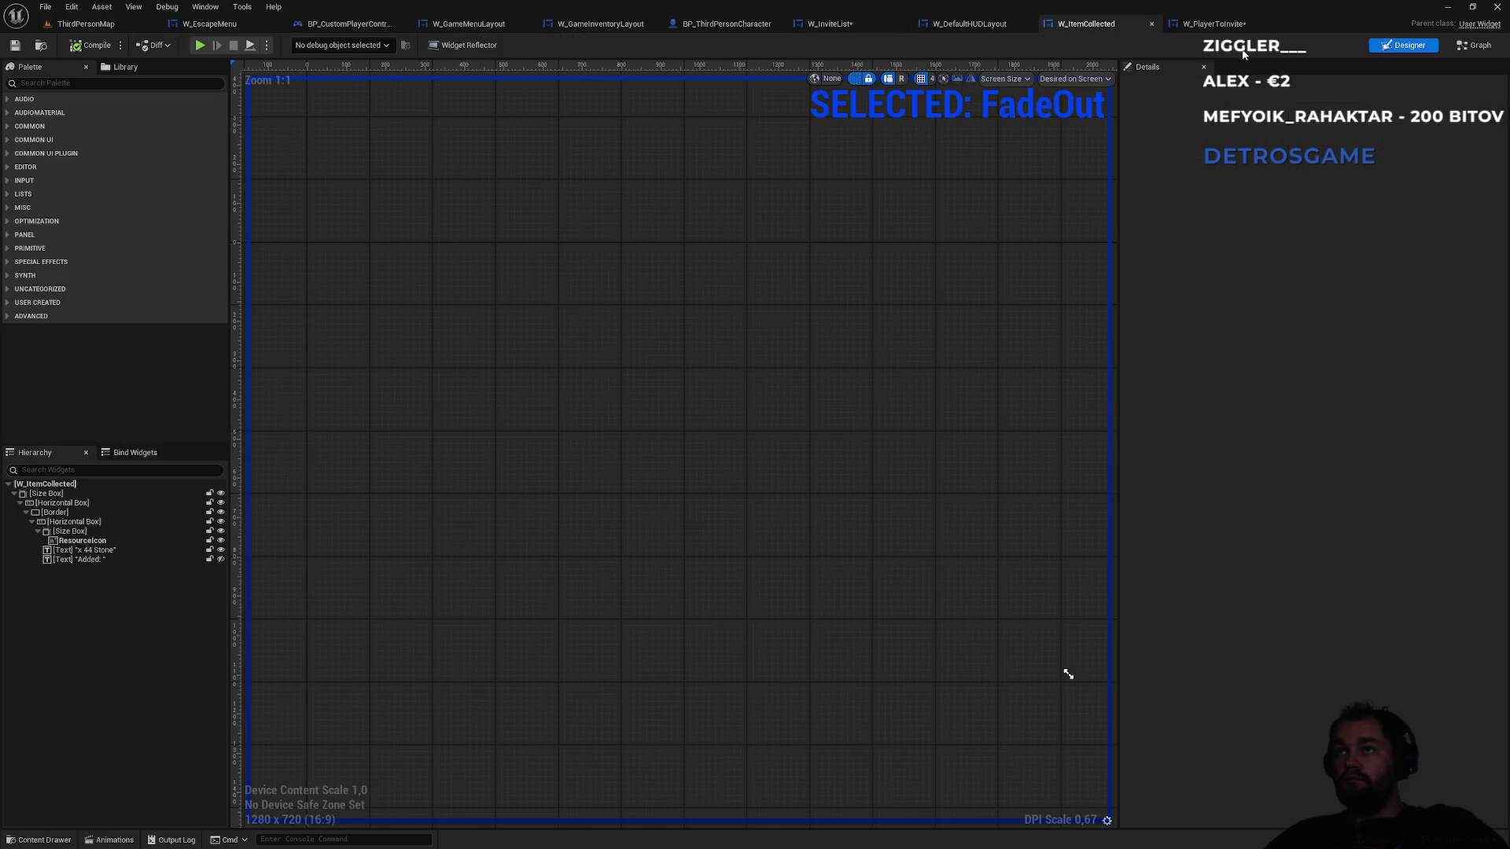
left_click(1469, 45)
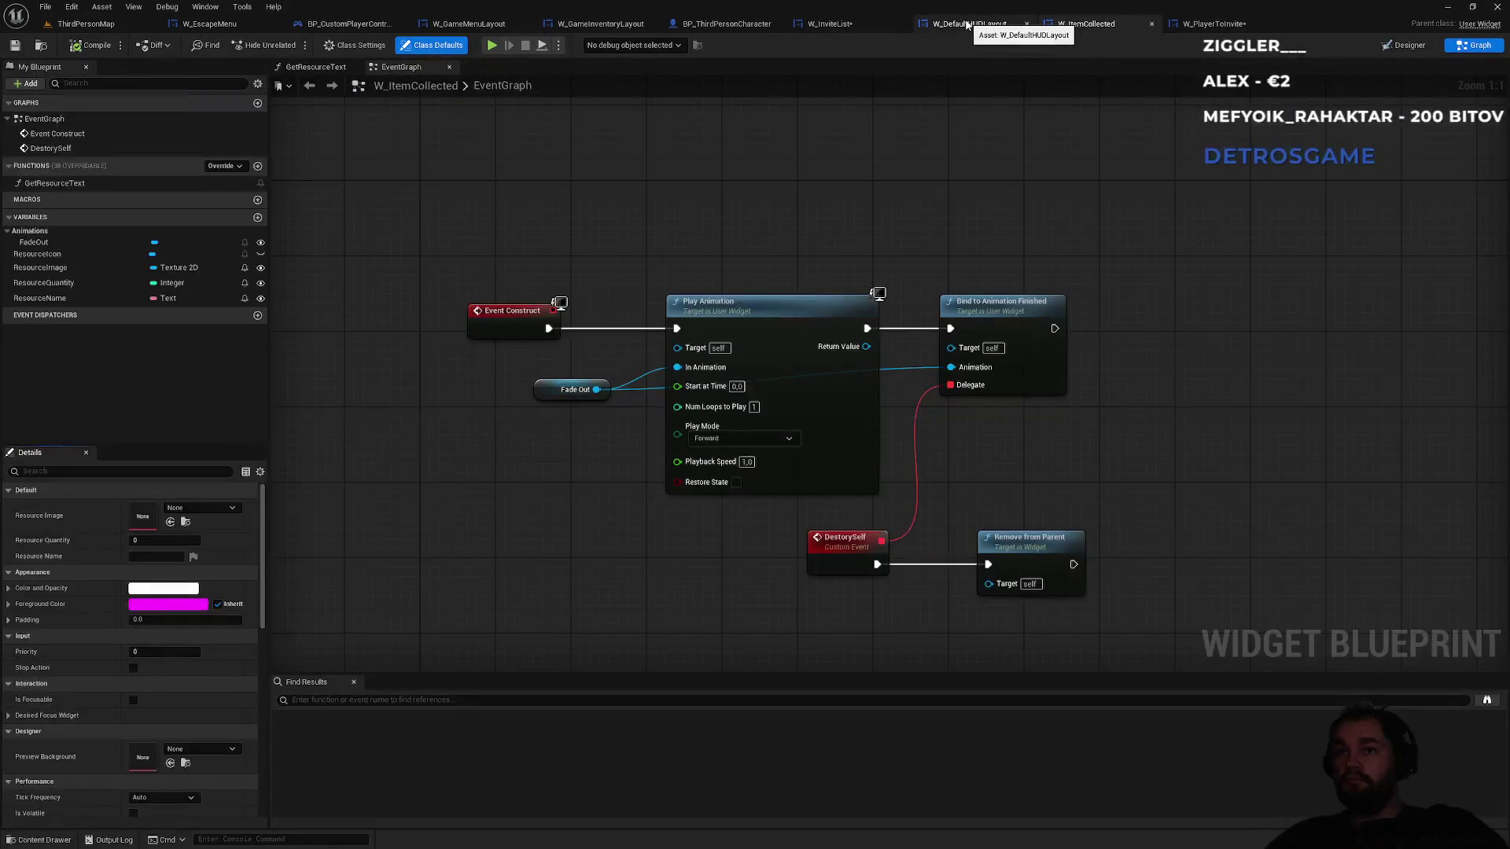
left_click(965, 24)
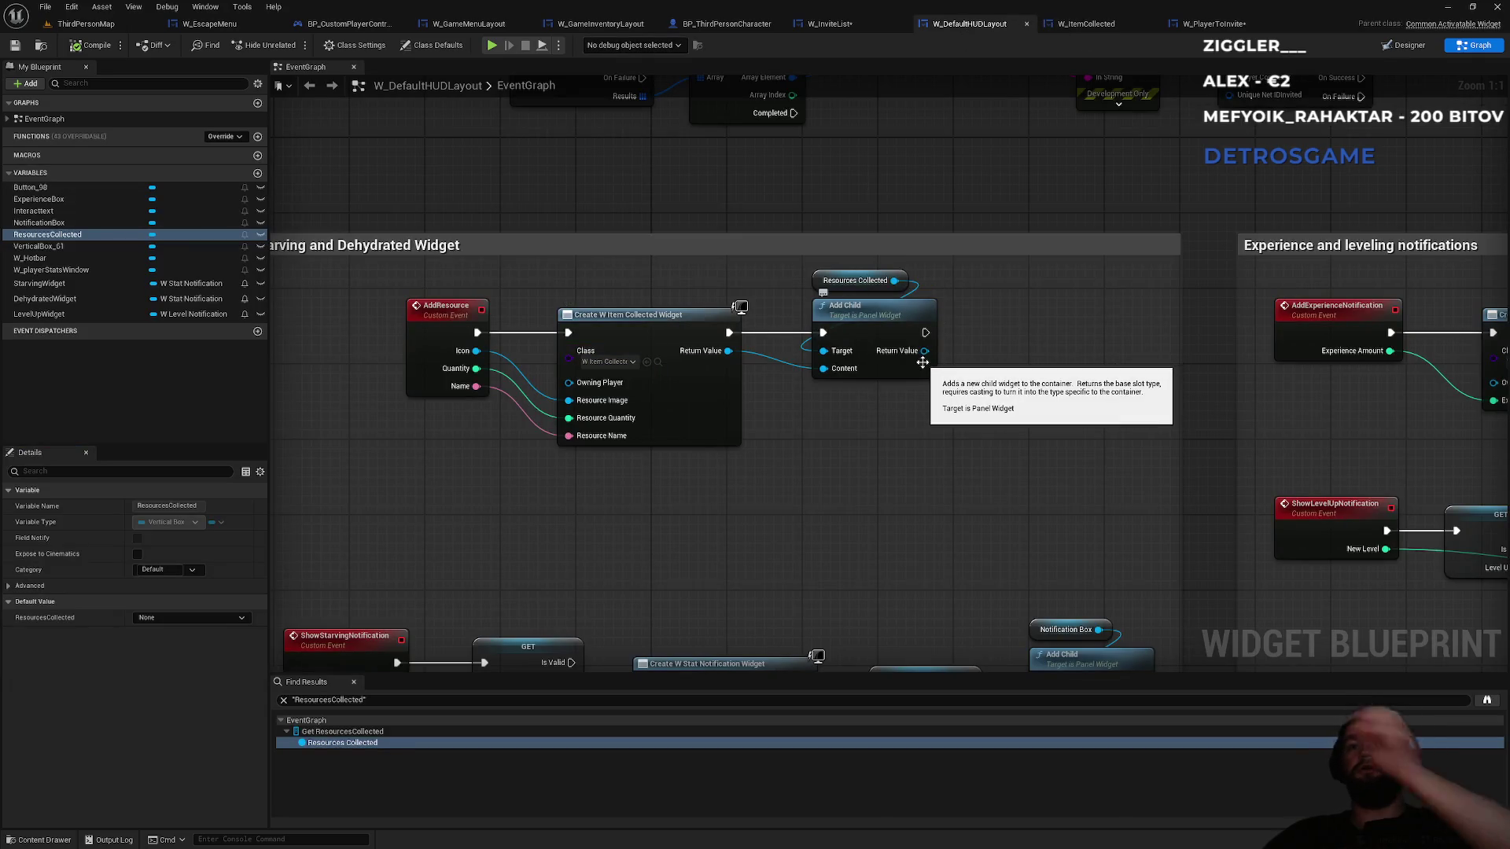
left_click(830, 23)
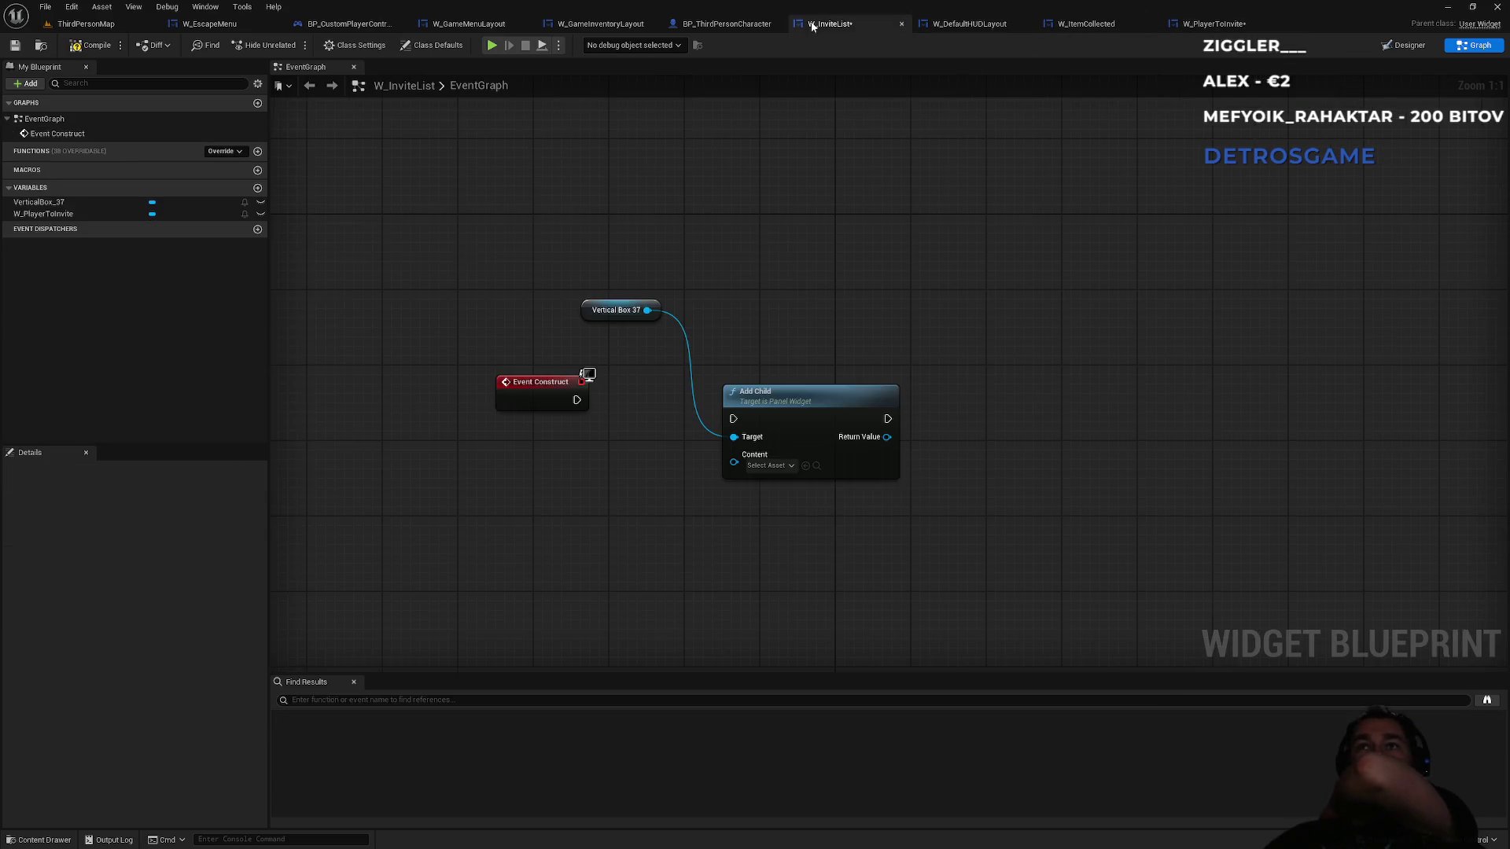
- Add a Create Widget node run from Event Construct with class W_PlayerToInvite
right_click(556, 514)
type("create wi")
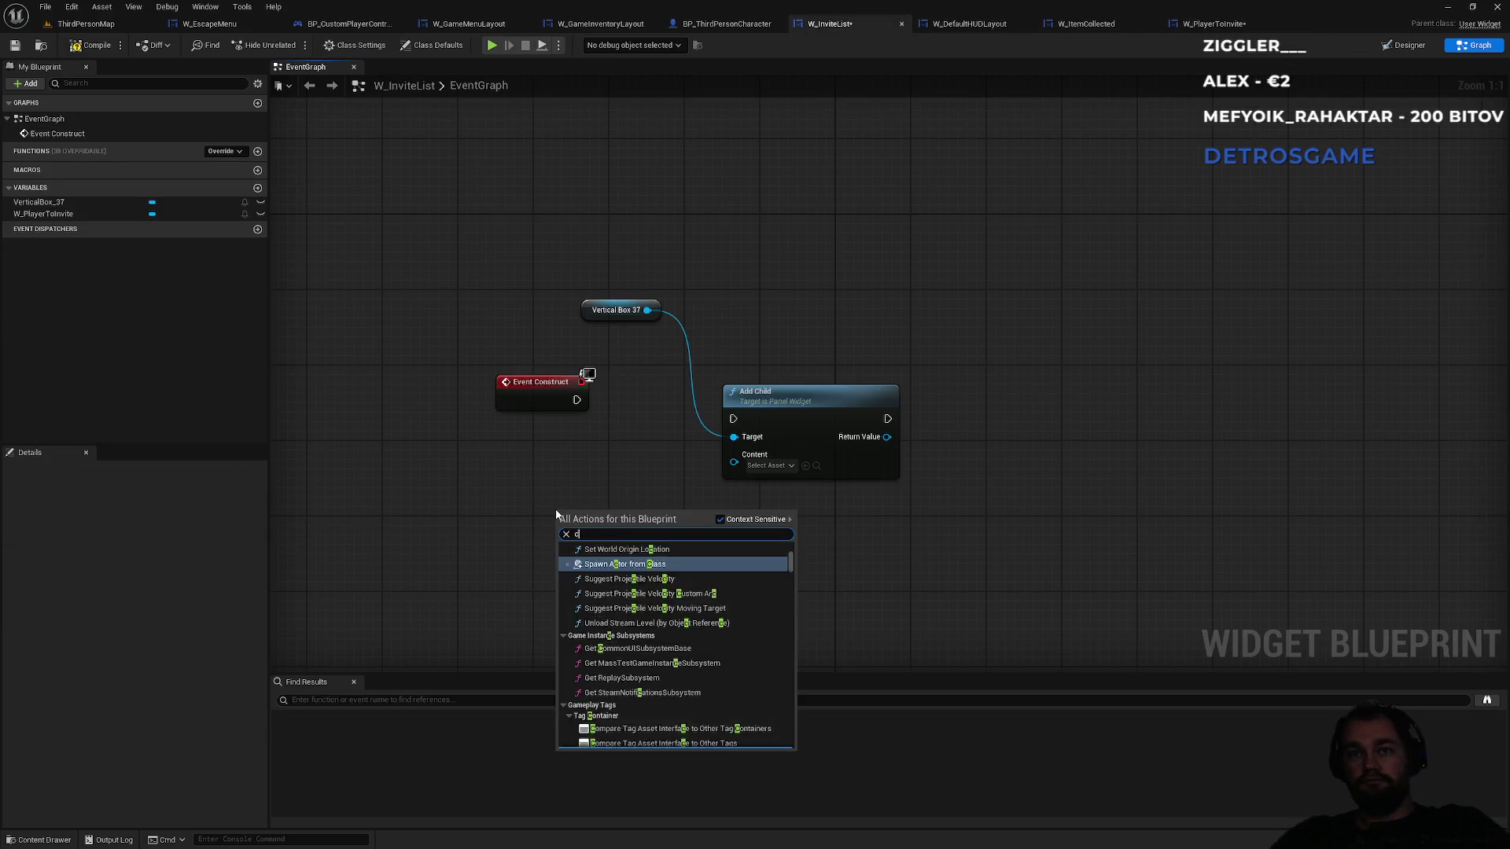
key("Return")
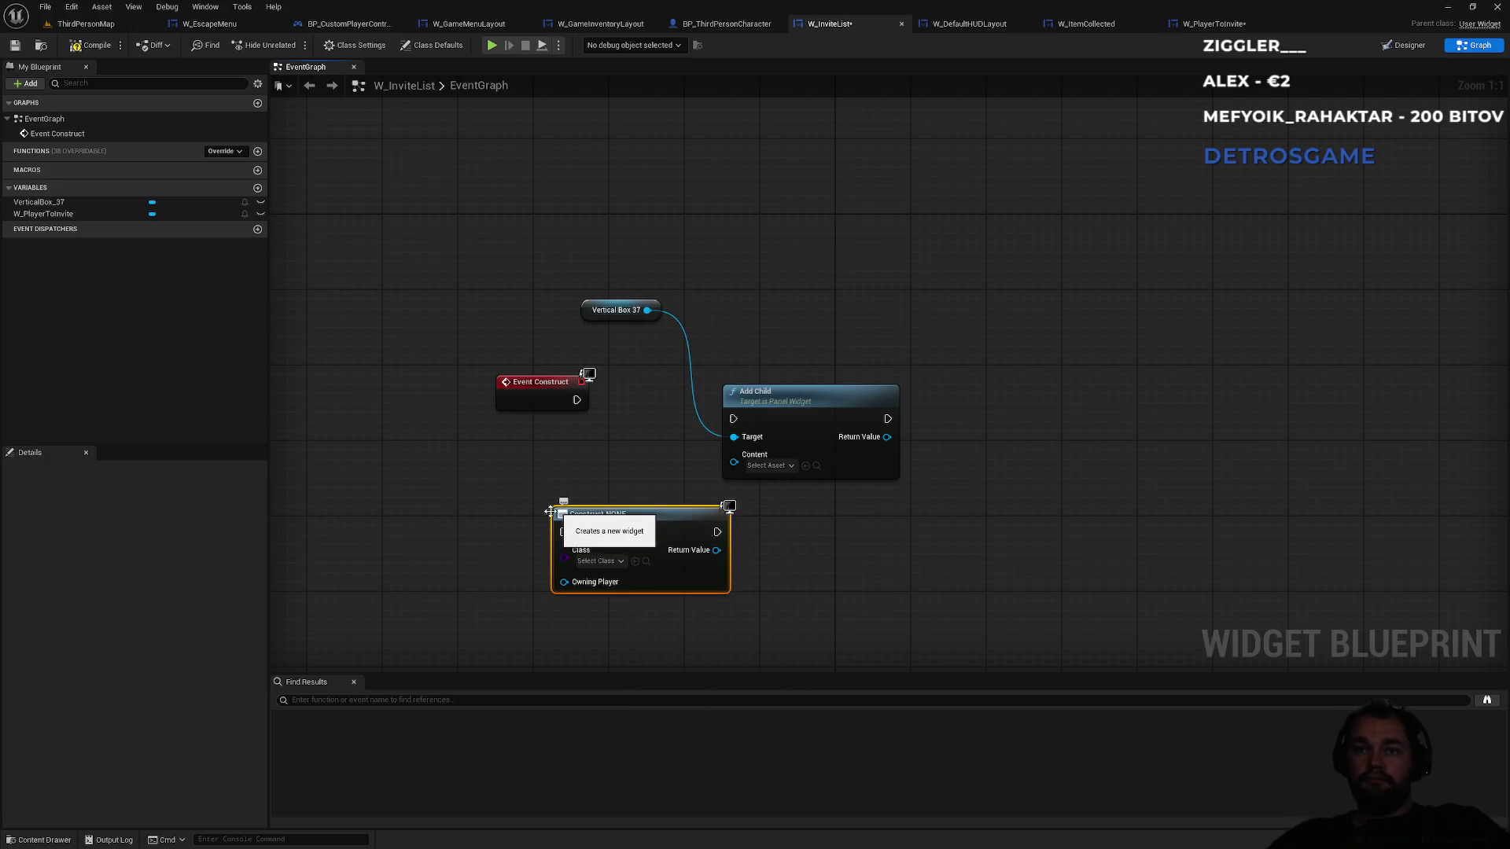
left_click_drag(568, 534, 567, 533)
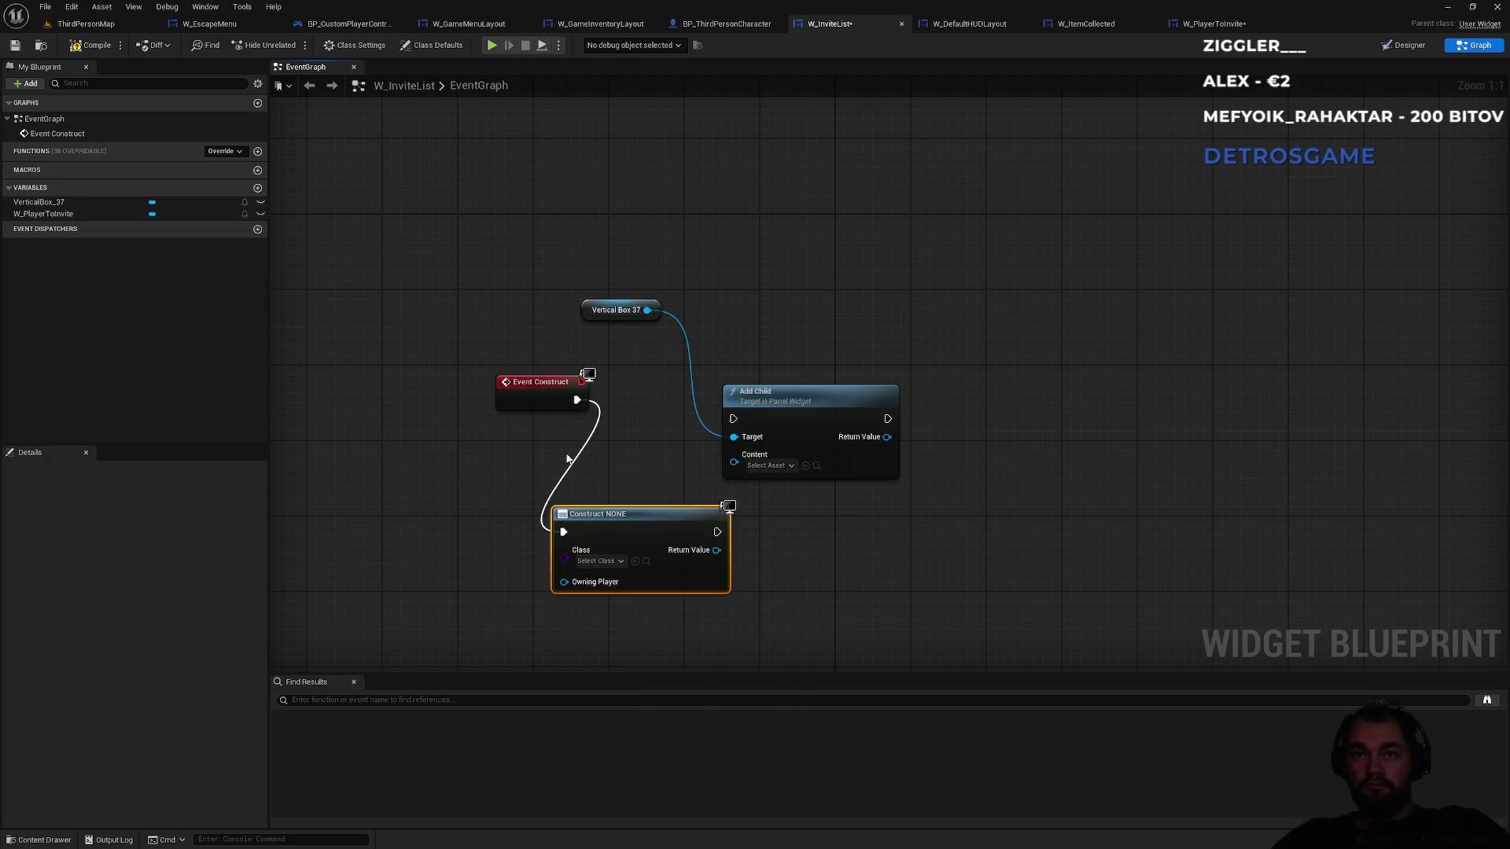
left_click_drag(535, 389, 468, 398)
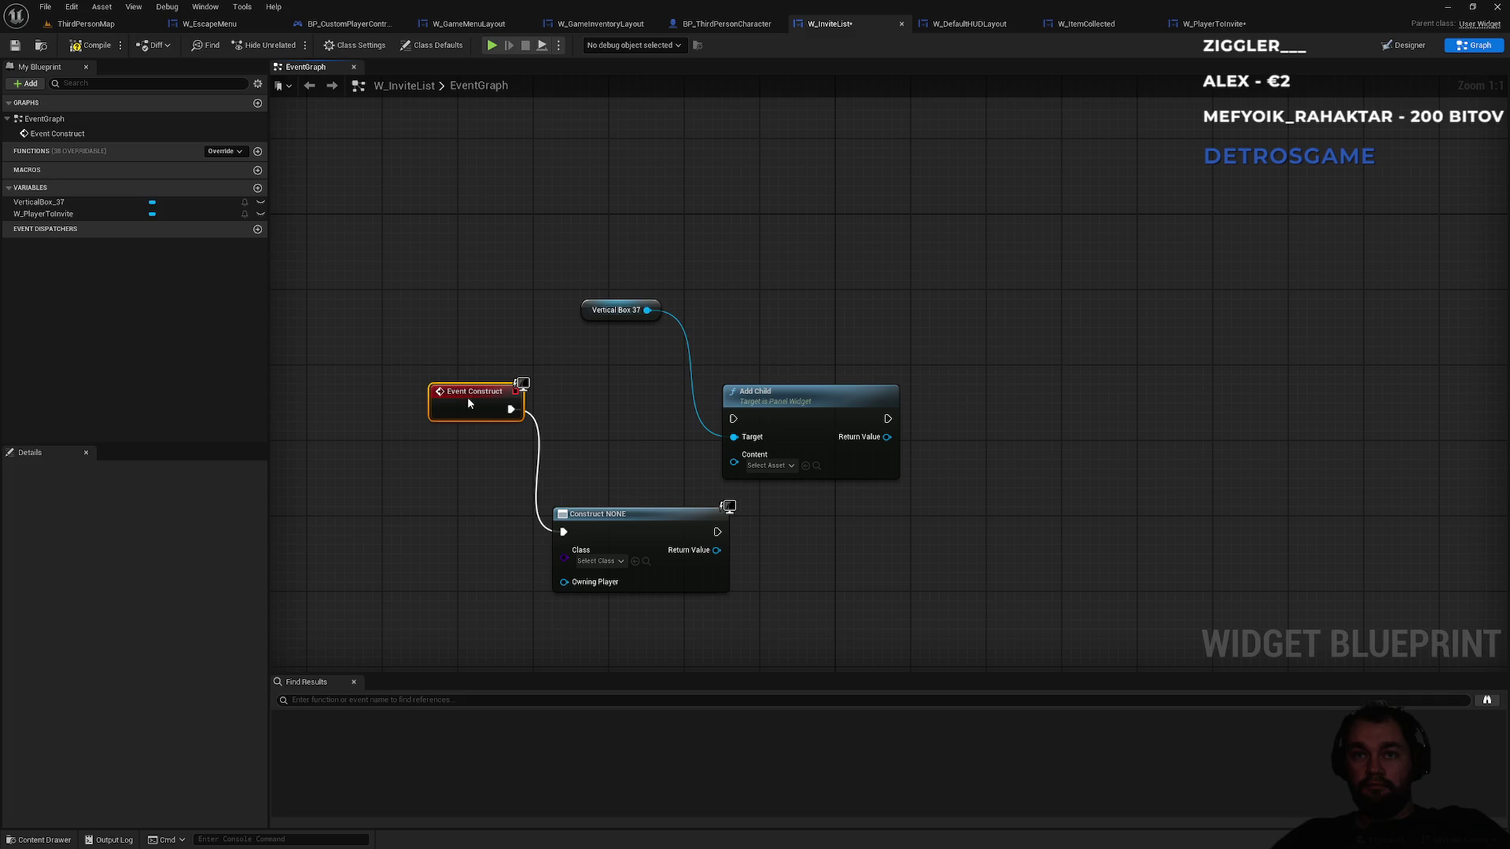
left_click(598, 561)
type("win")
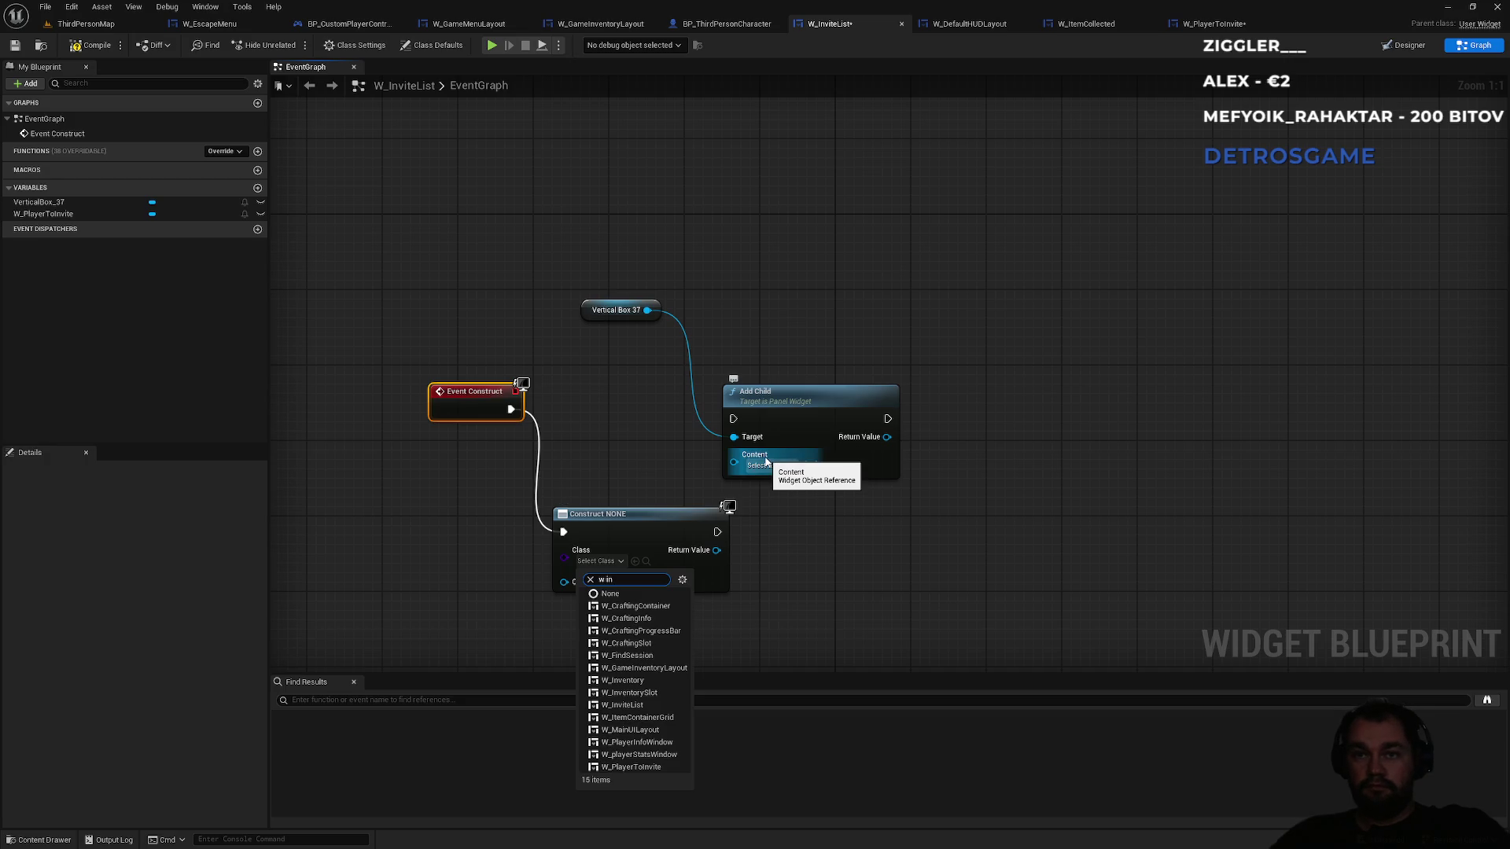
key("BackSpace")
key("BackSpace")
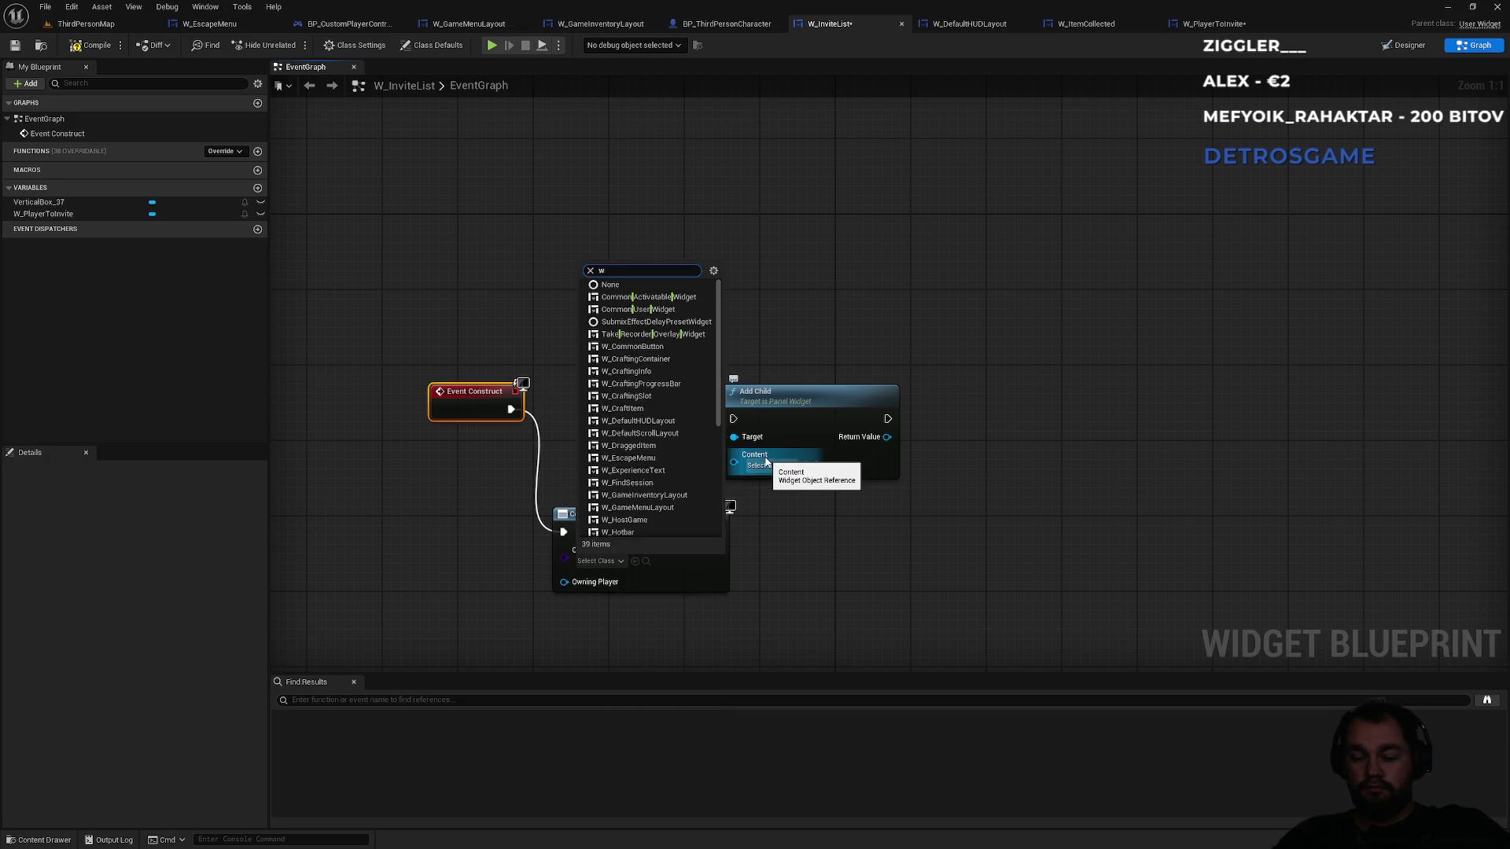
type(" friend")
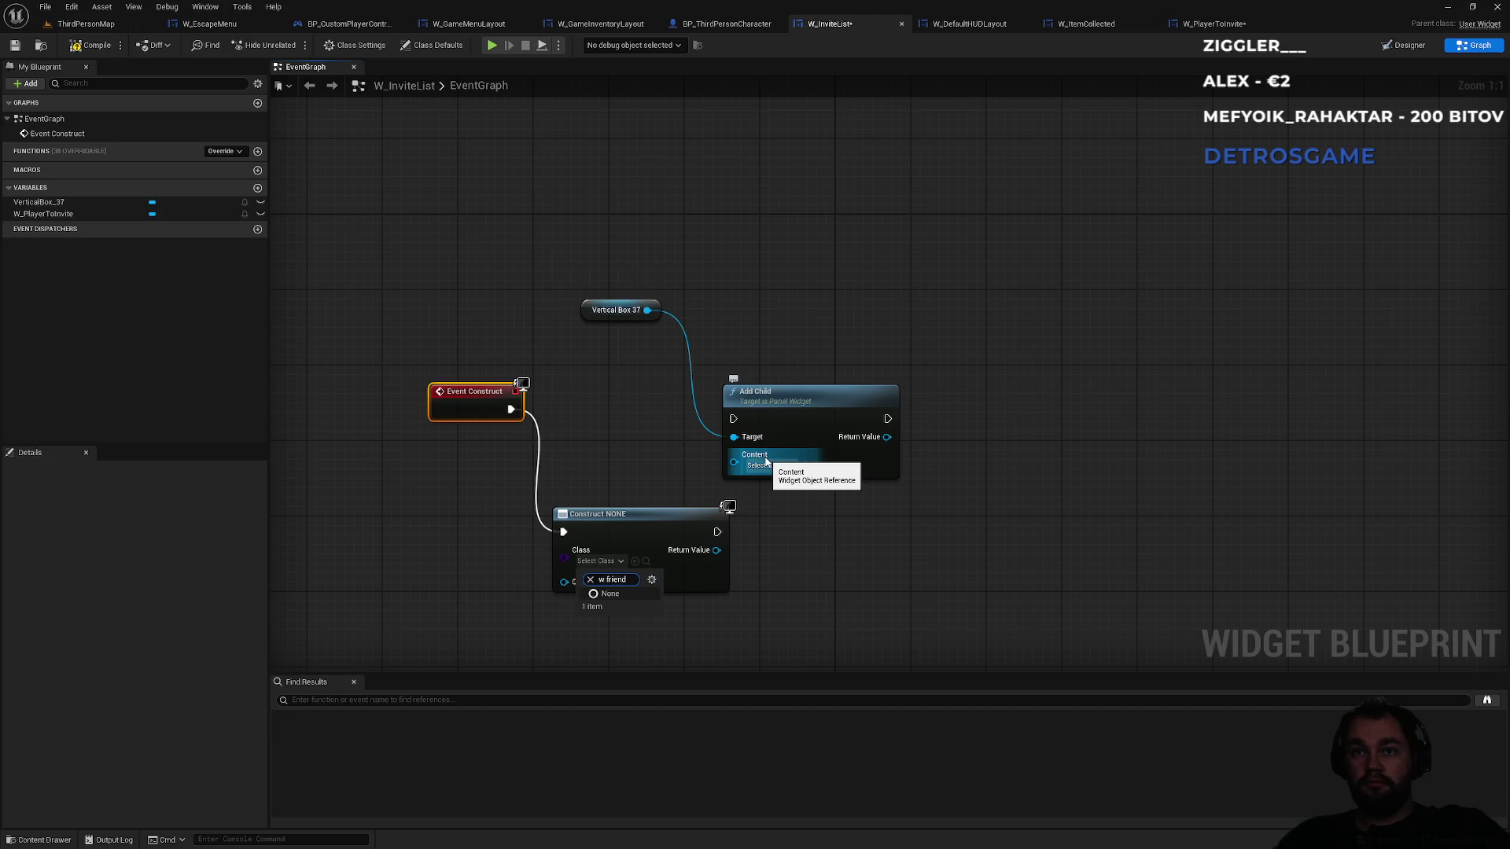
key("BackSpace")
key("BackSpace")
key("BackSpace")
type("toinvi")
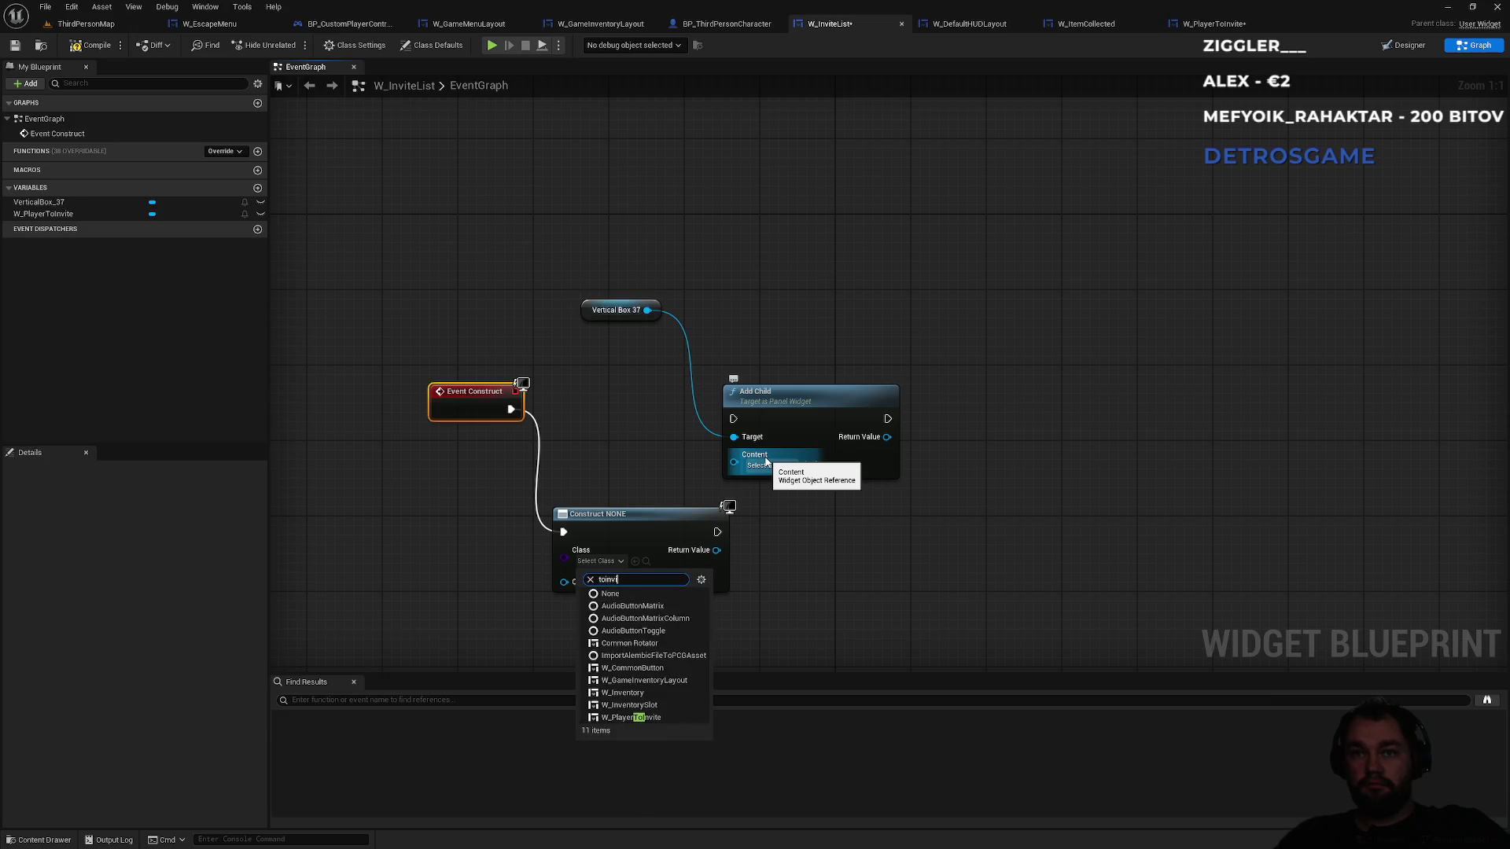
left_click(638, 606)
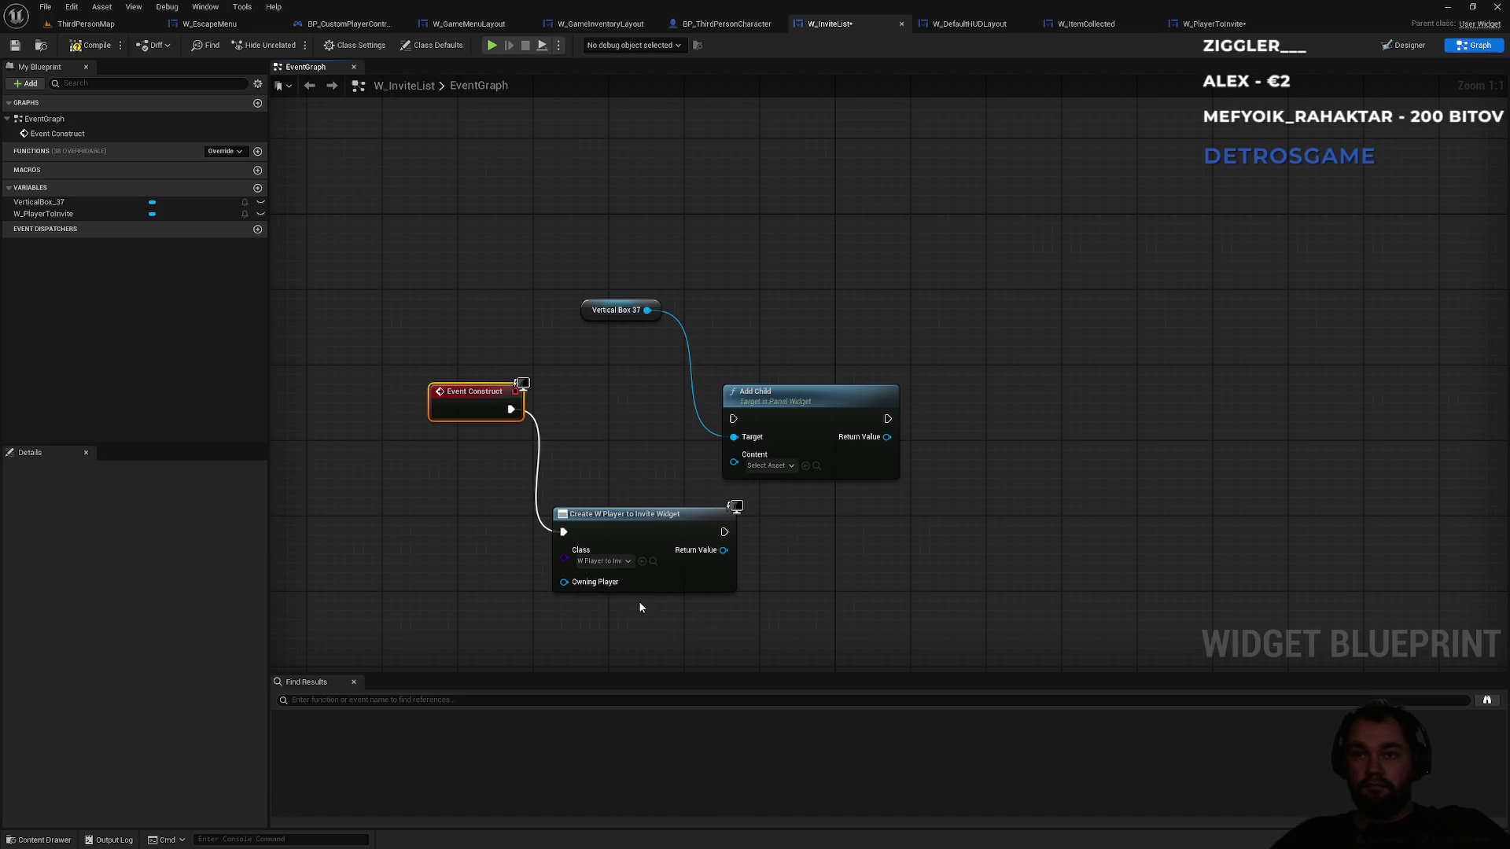
- Wire Create Widget's Return Value into Add Child's Content and its exec into Add Child
left_click_drag(702, 553, 734, 461)
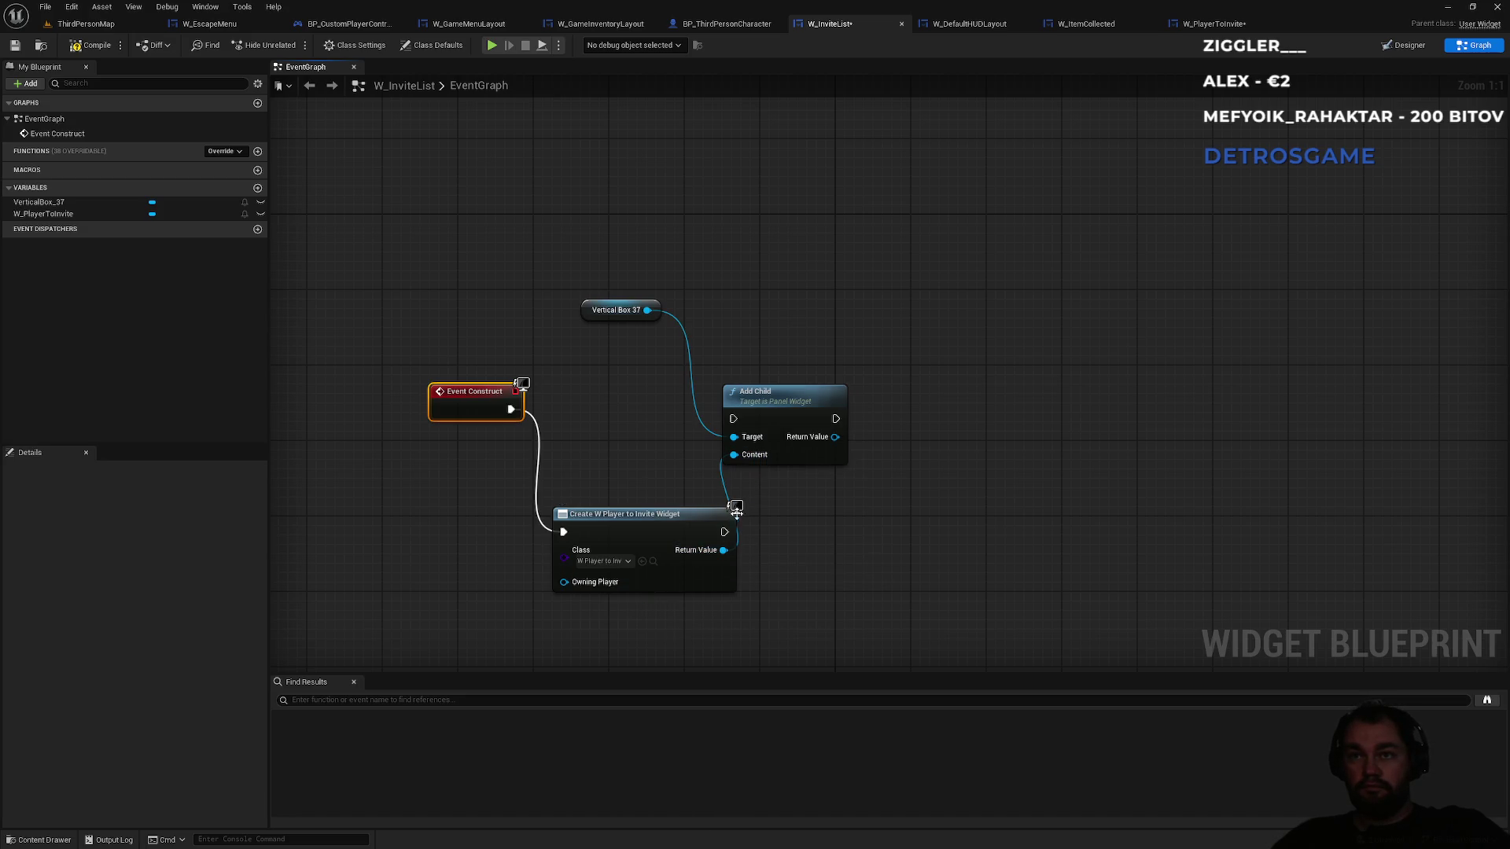
mouse_move(725, 531)
left_mouse_down()
mouse_move(733, 418)
mouse_move(830, 414)
left_mouse_up()
left_click_drag(649, 519, 659, 472)
left_click(681, 423)
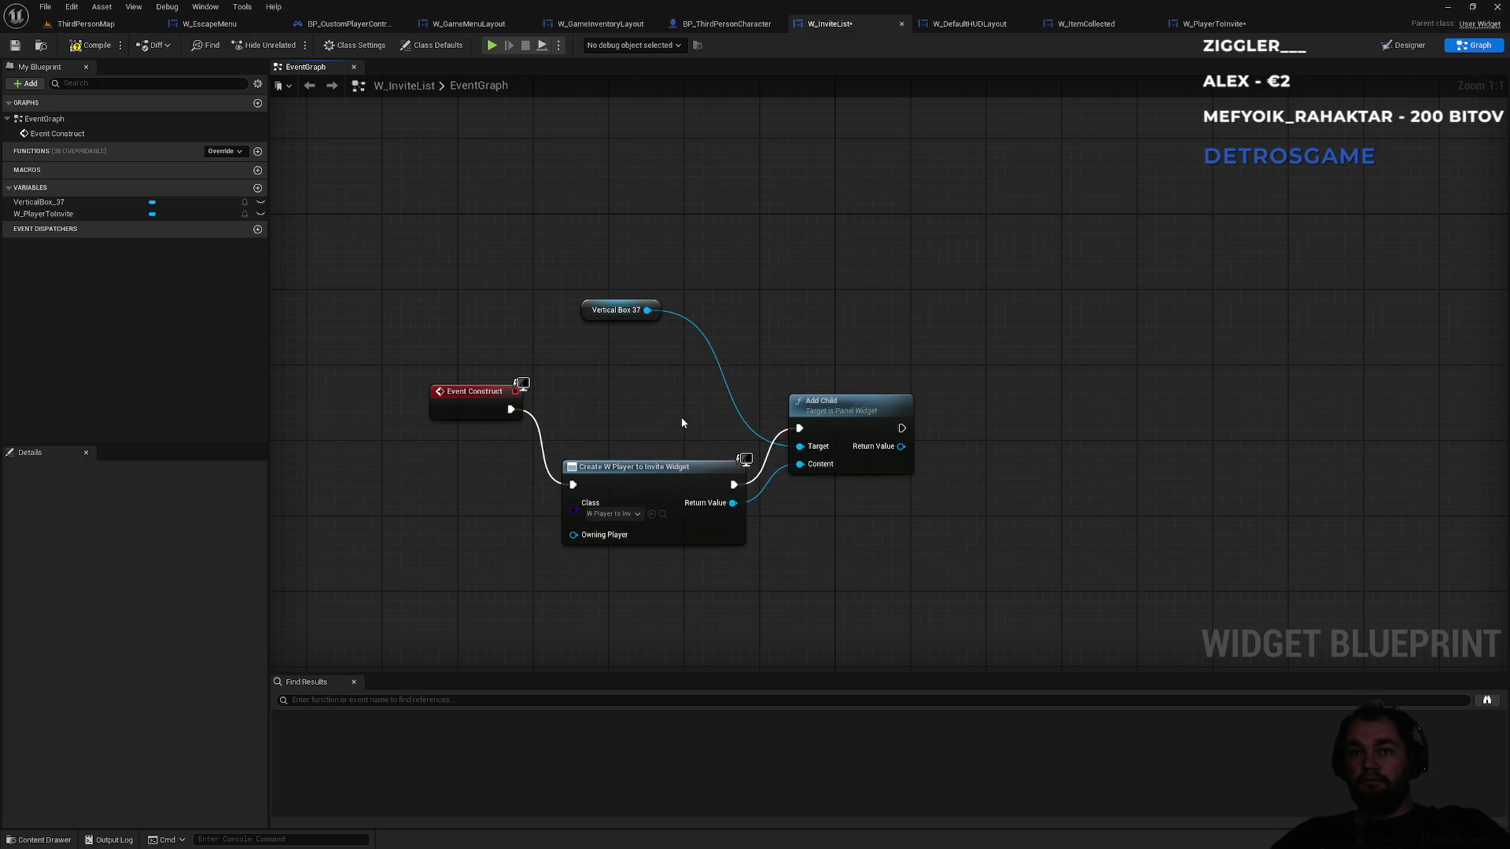
- Compare against the W_ItemCollected and W_DefaultHUDLayout graphs, then return to W_InviteList
left_click(1088, 28)
left_click(984, 27)
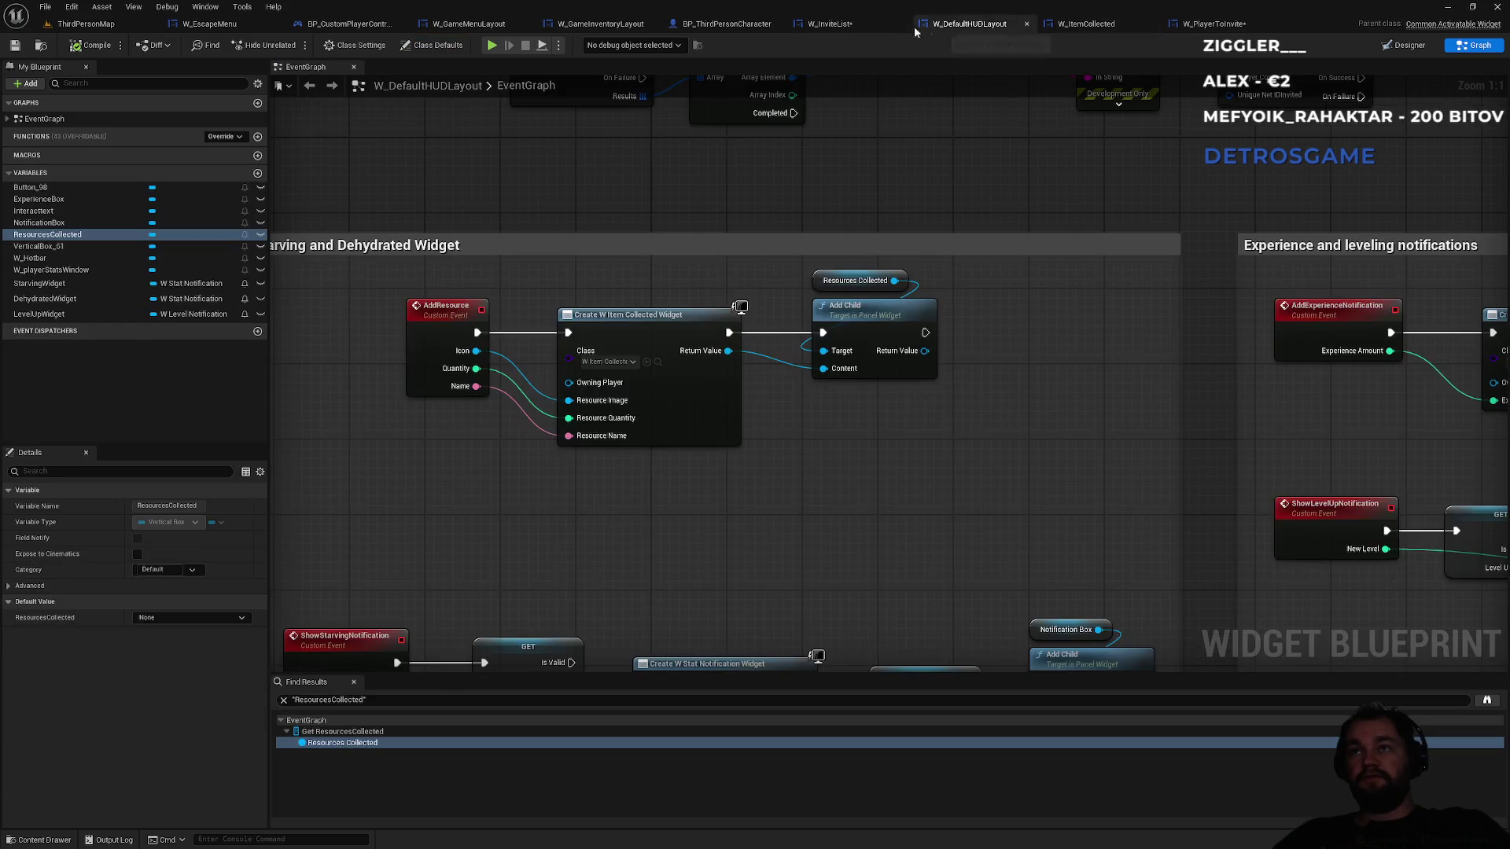
left_click(855, 23)
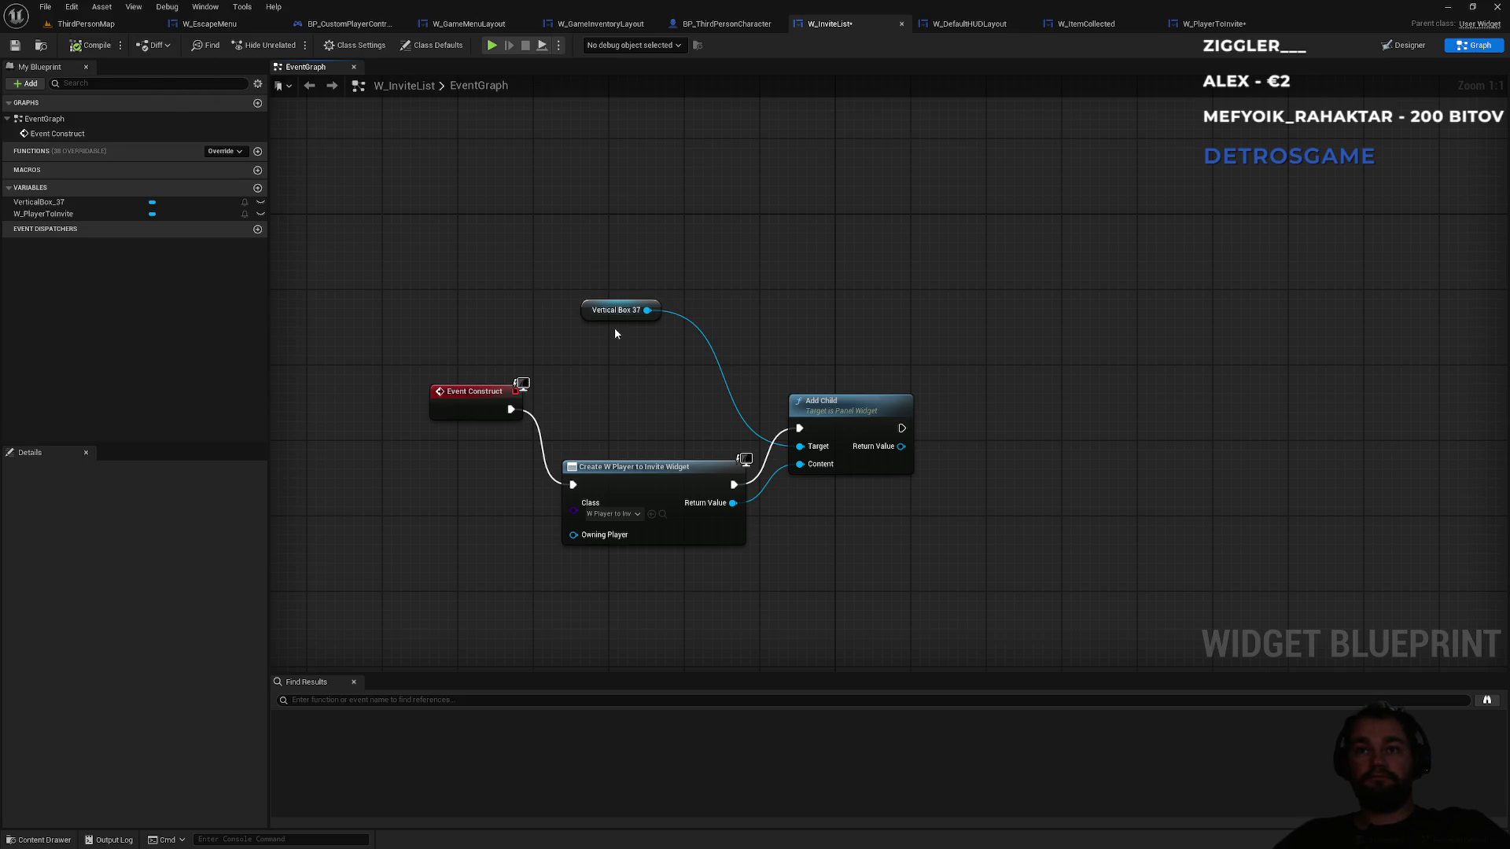
- Line Create Widget, Add Child and Vertical Box 37 up along the execution row
left_click_drag(663, 470, 663, 394)
left_click_drag(841, 415, 846, 394)
left_click(851, 346)
left_click_drag(611, 318, 799, 365)
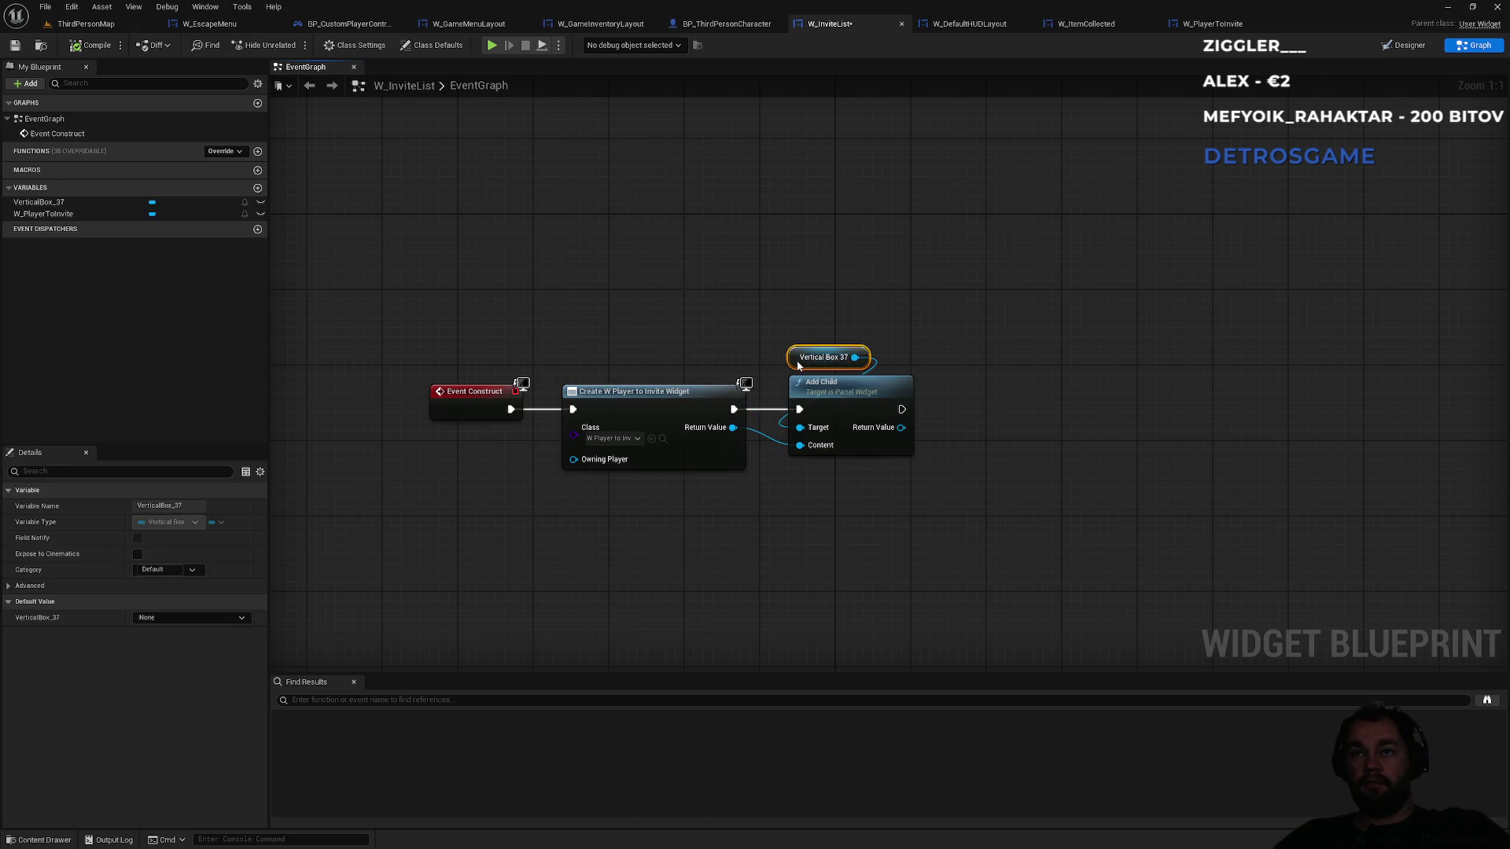
- Duplicate the create and Add Child nodes, chain the copy after the first Add Child, and compile
left_click_drag(834, 292, 856, 392)
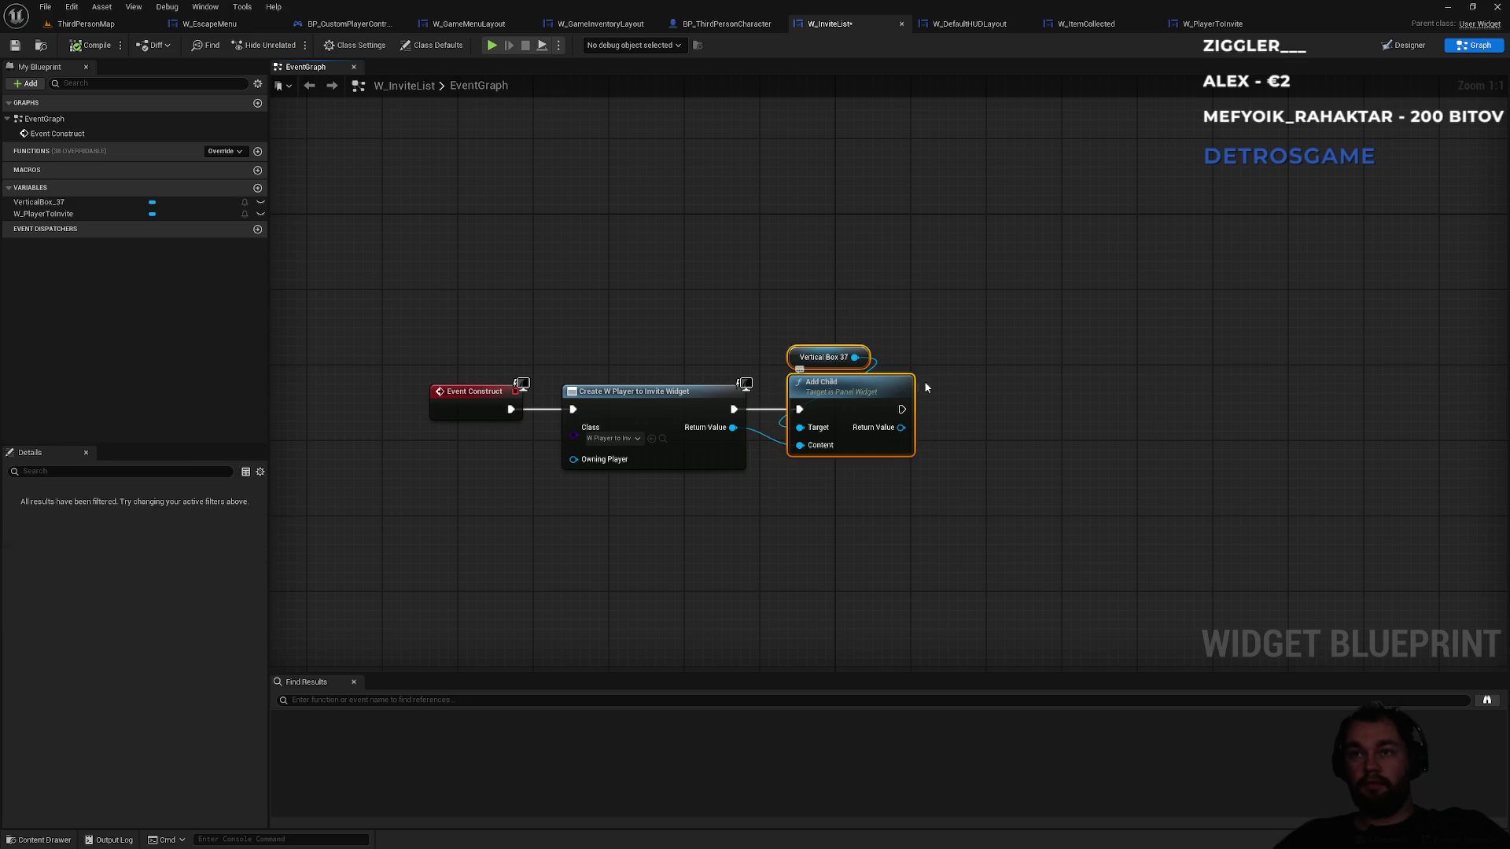
mouse_move(661, 293)
left_mouse_down()
mouse_move(759, 377)
mouse_move(876, 438)
left_mouse_up()
key("ctrl+v")
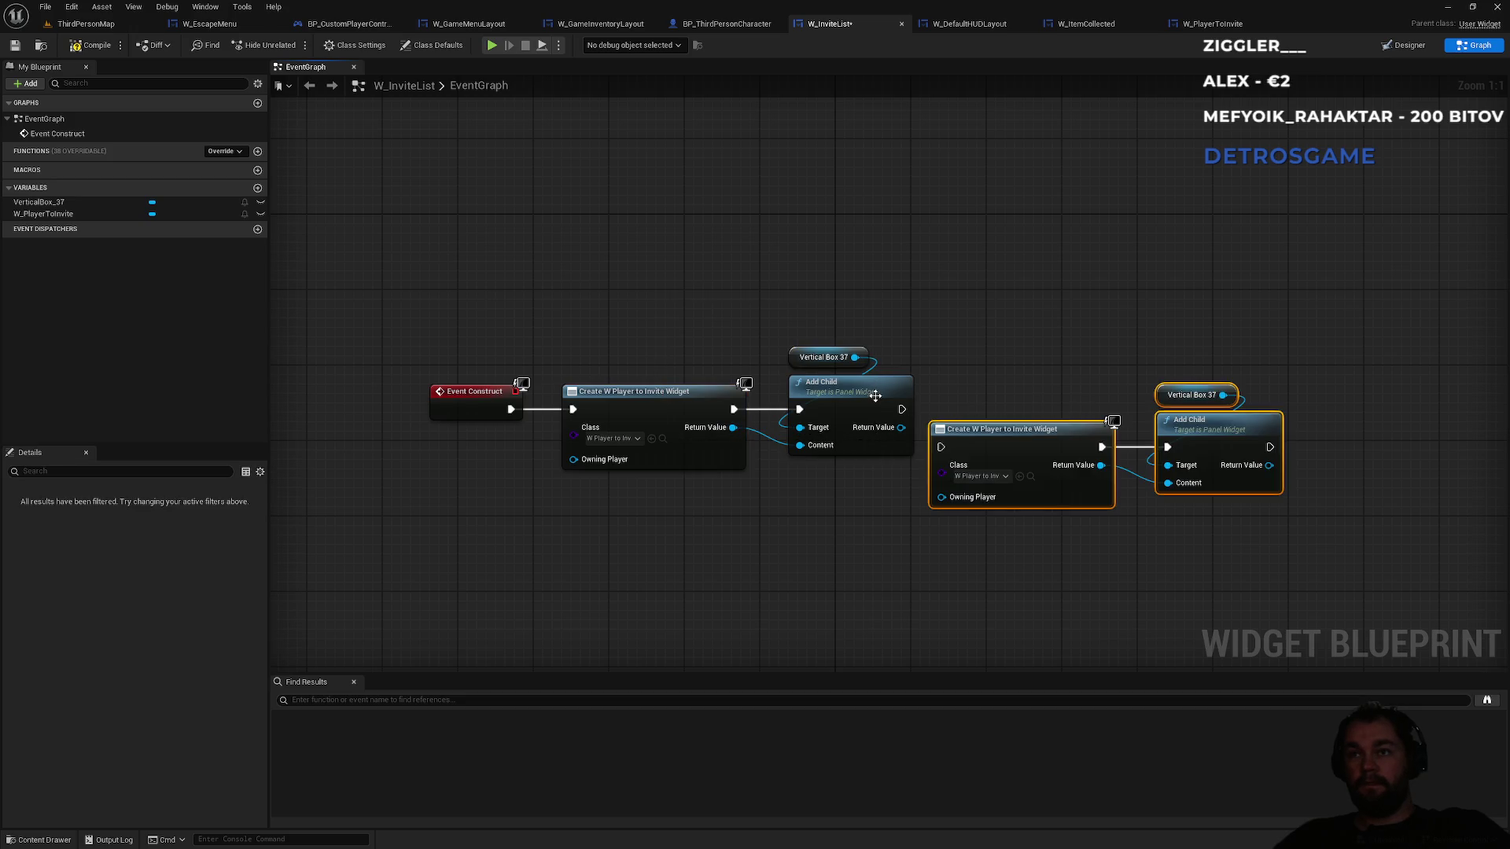
left_click_drag(902, 409, 942, 446)
left_click_drag(960, 324, 1282, 508)
left_click_drag(1208, 432, 1217, 395)
left_click(1038, 320)
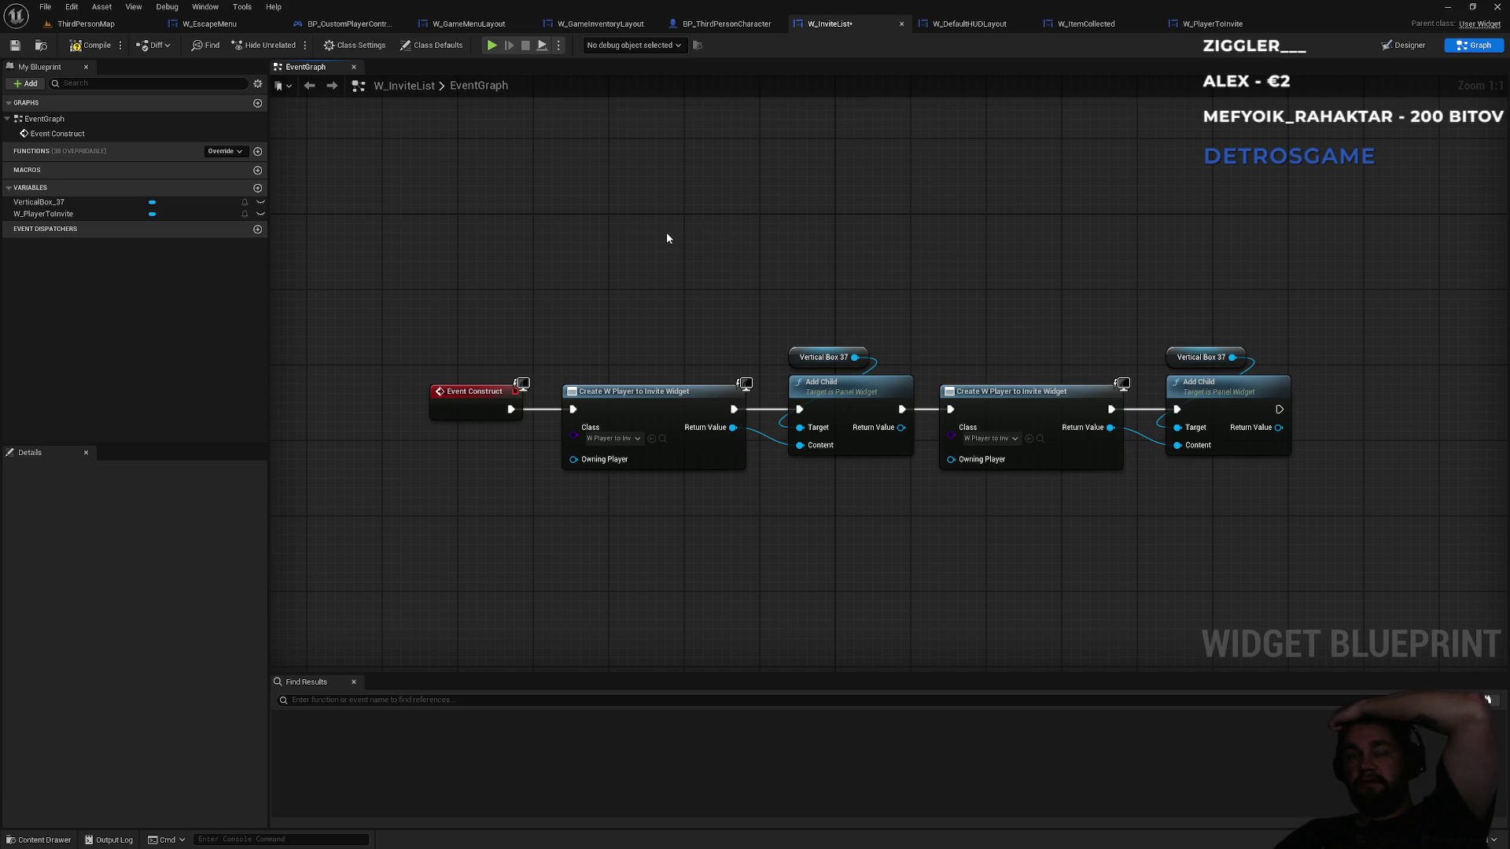
left_click(90, 46)
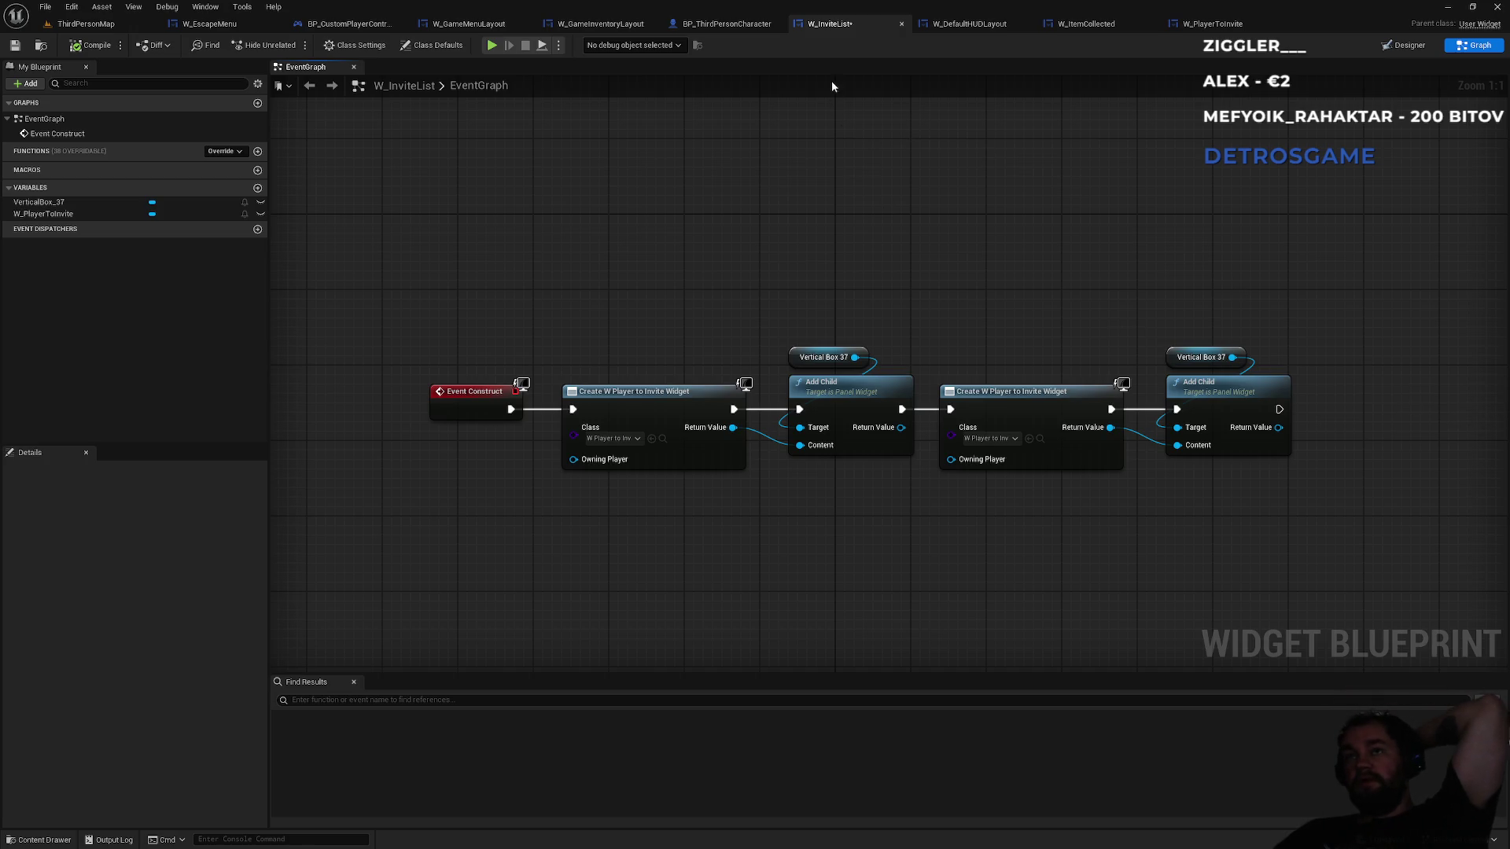
- Inspect W_EscapeMenu's BackBtn and InviteButton events in its graph, then move to W_GameMenuLayout
left_click(211, 25)
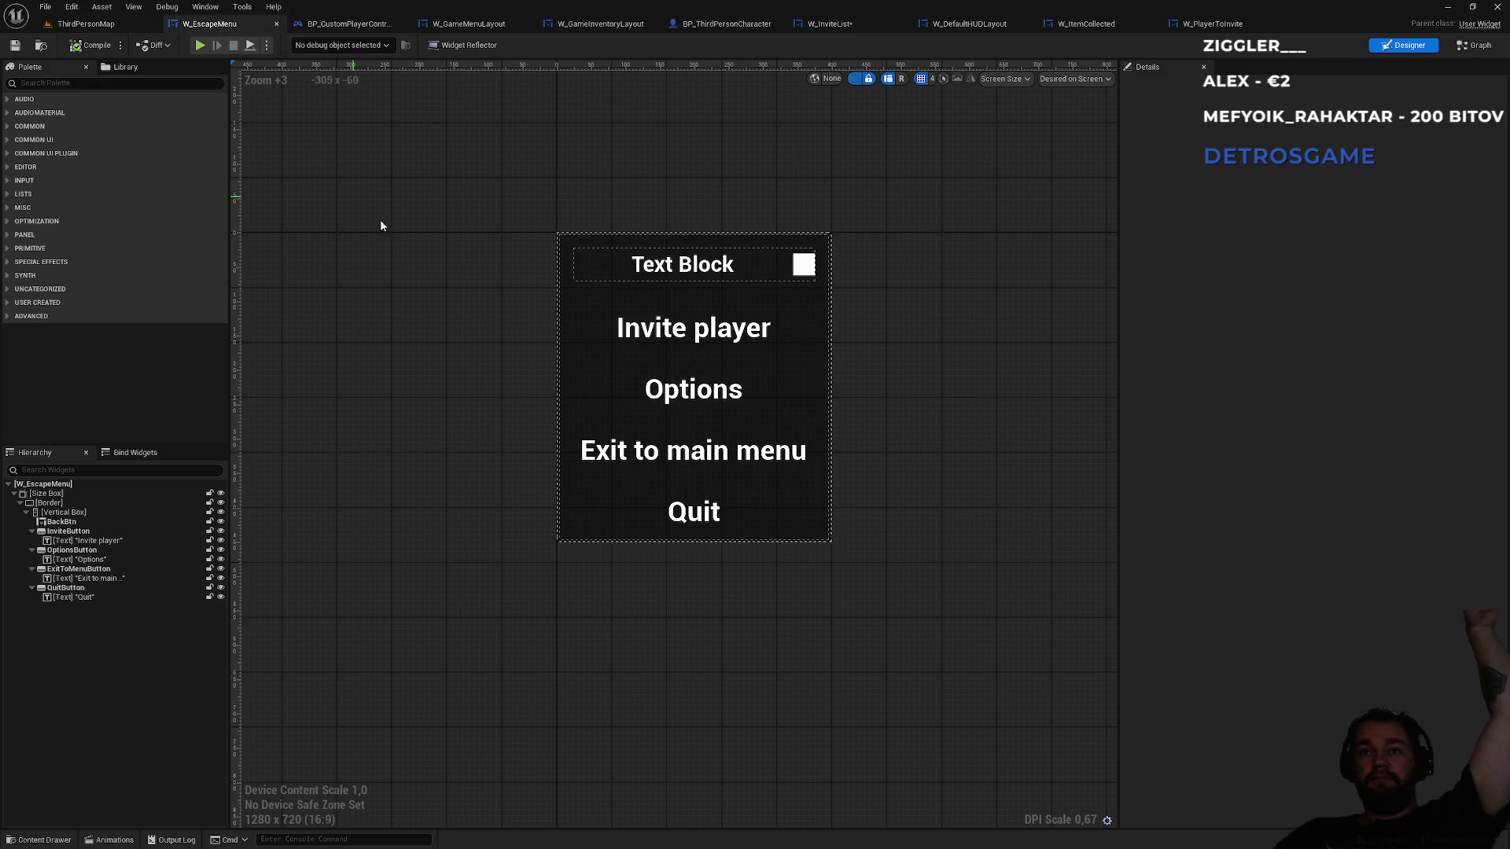
left_click(1477, 45)
left_click_drag(1016, 119, 1031, 69)
mouse_move(798, 401)
left_mouse_down()
mouse_move(795, 310)
mouse_move(819, 432)
mouse_move(739, 350)
left_mouse_up()
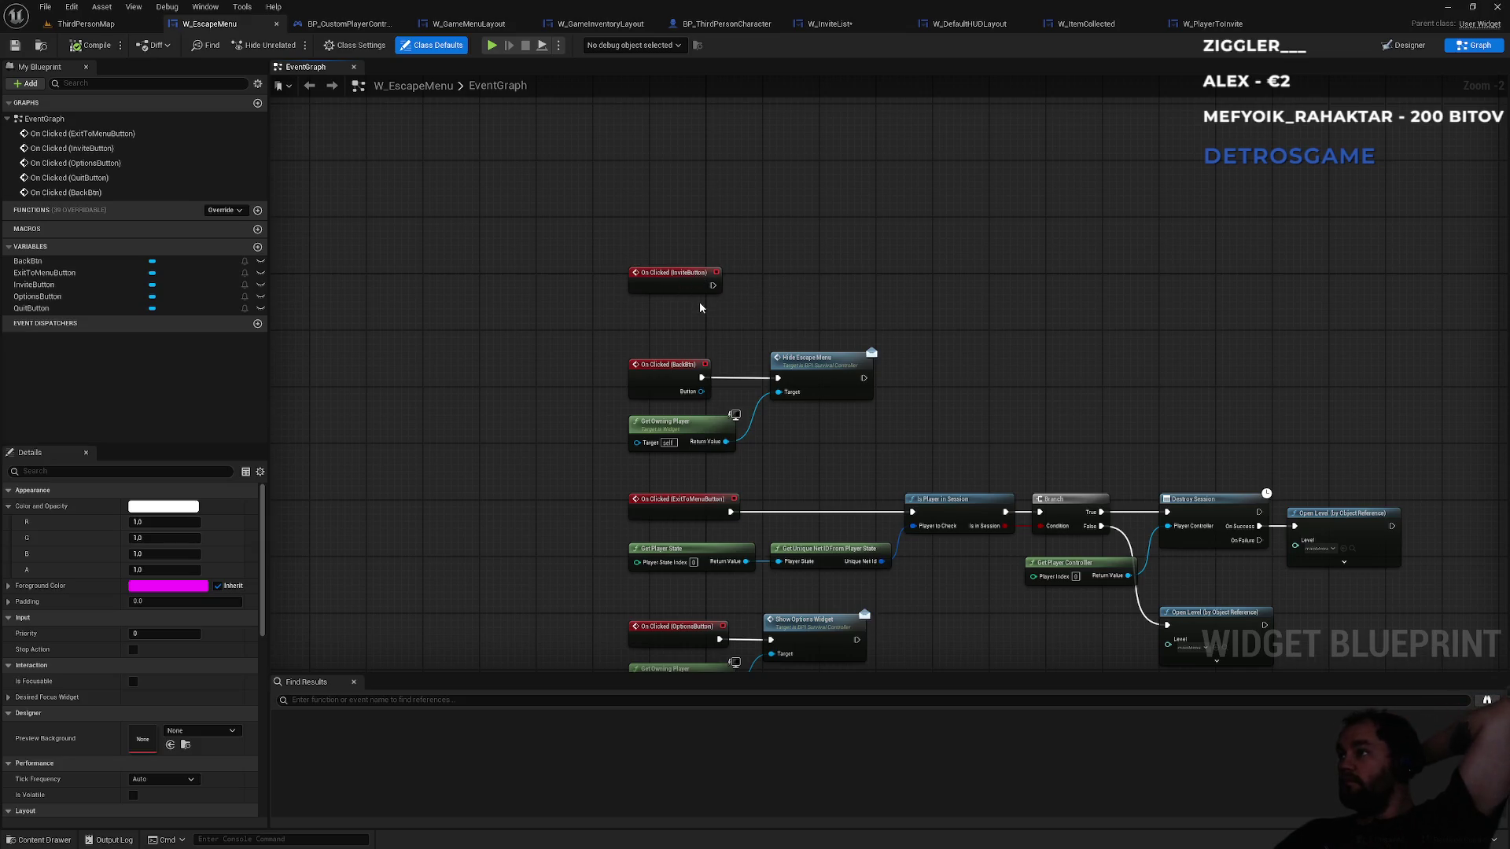
left_click(467, 23)
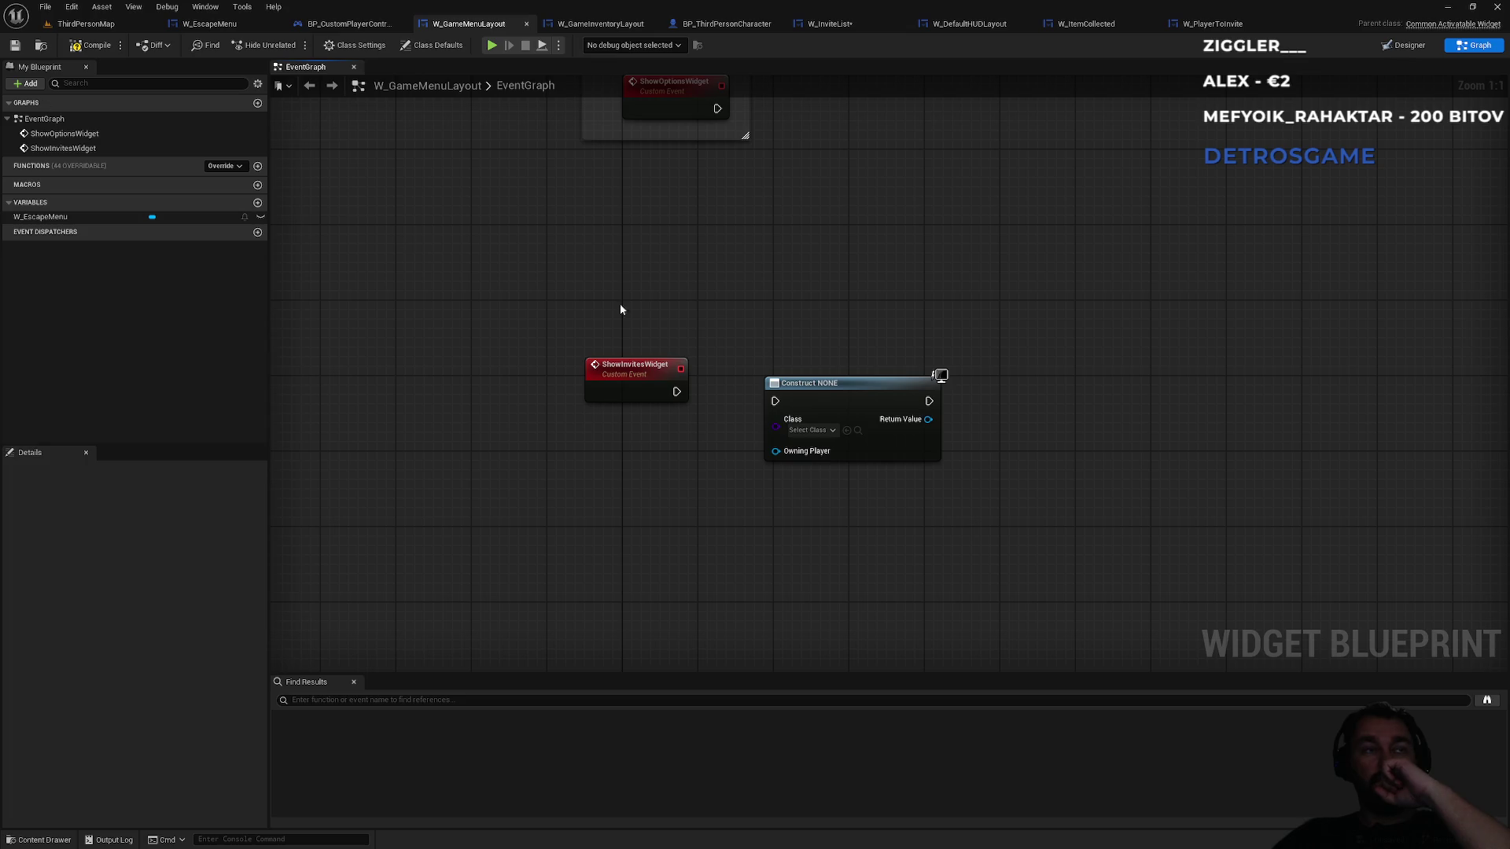
- Set the Create Widget class to W_InviteList and wire it from ShowInvitesWidget
left_click(820, 430)
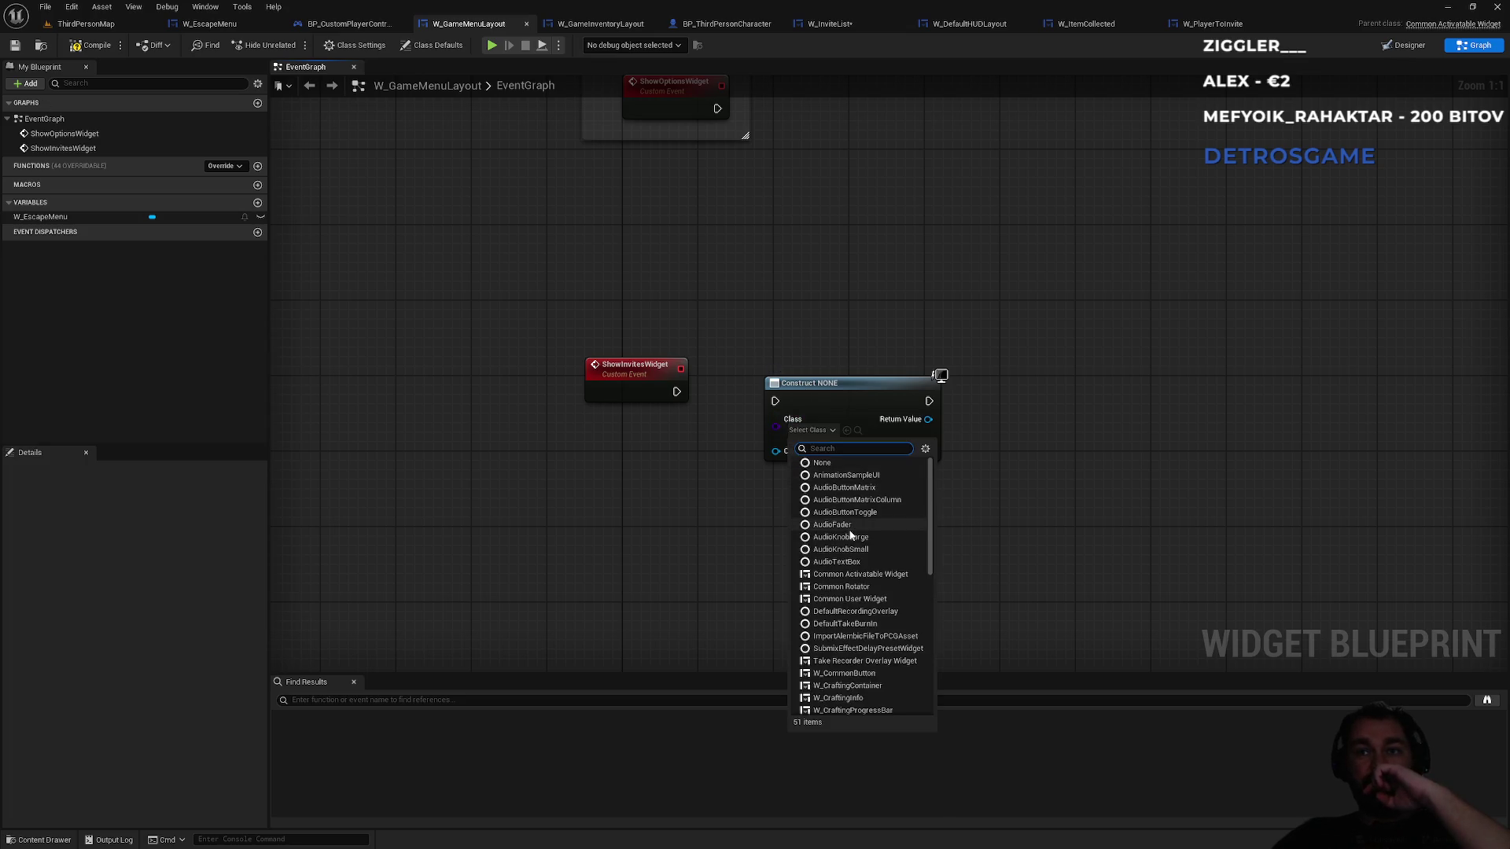
scroll(867, 575, "down", 4)
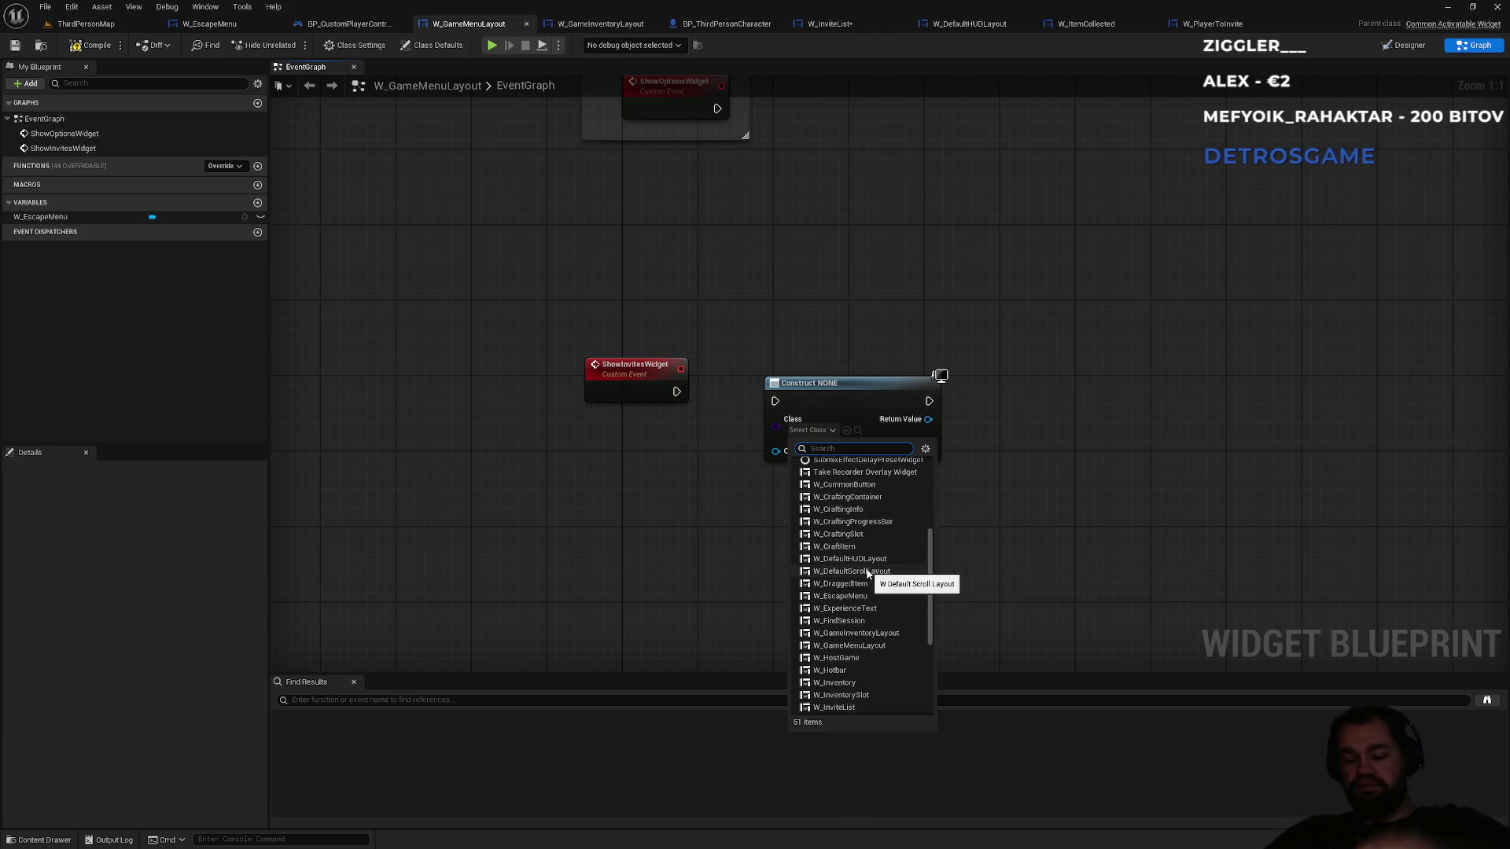
type("invite")
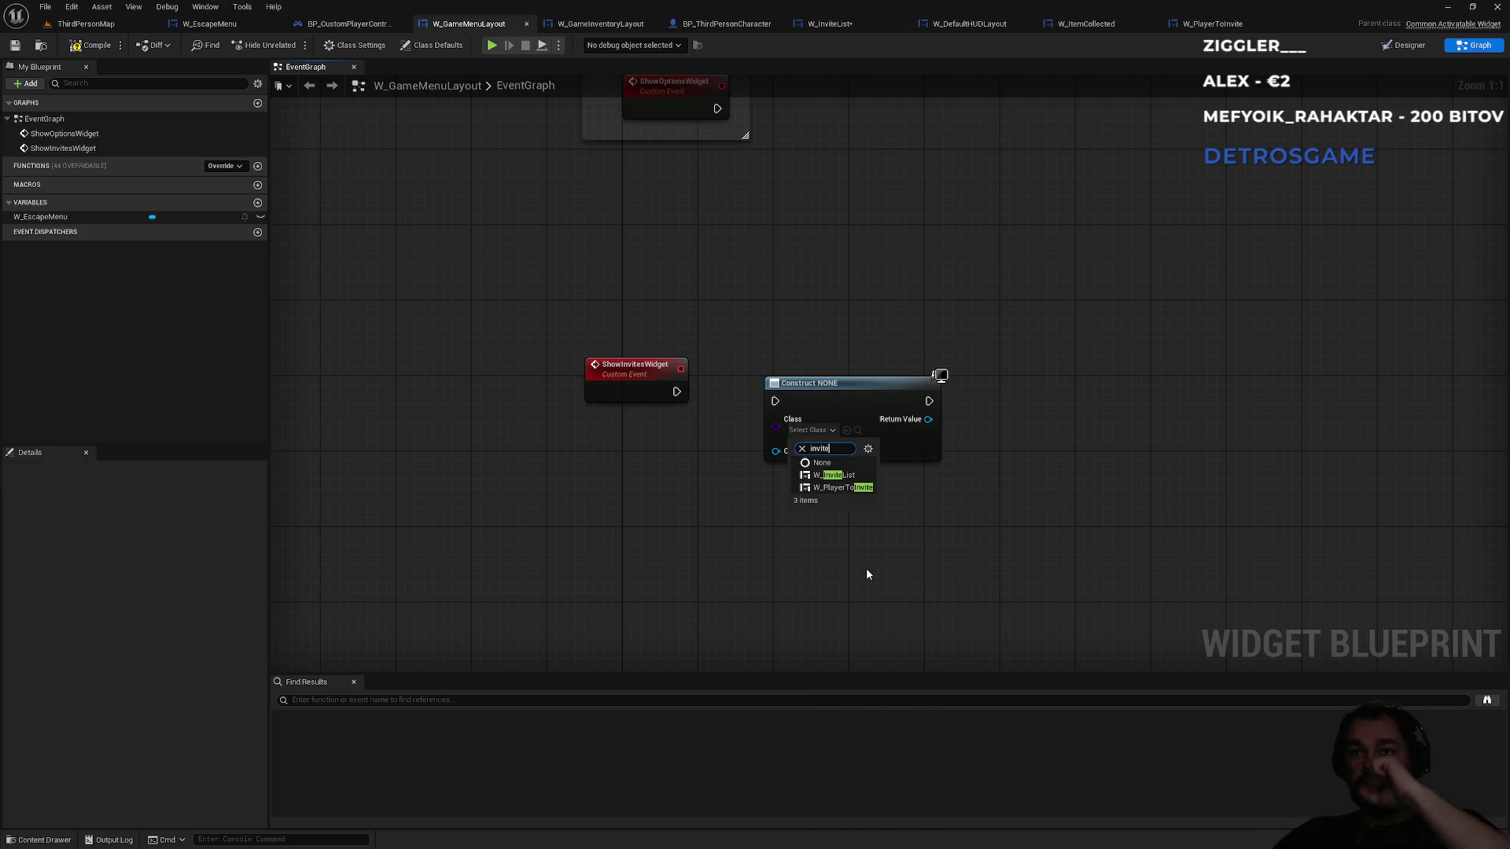
left_click(832, 475)
left_click_drag(775, 403, 676, 392)
left_click(832, 394)
key("q")
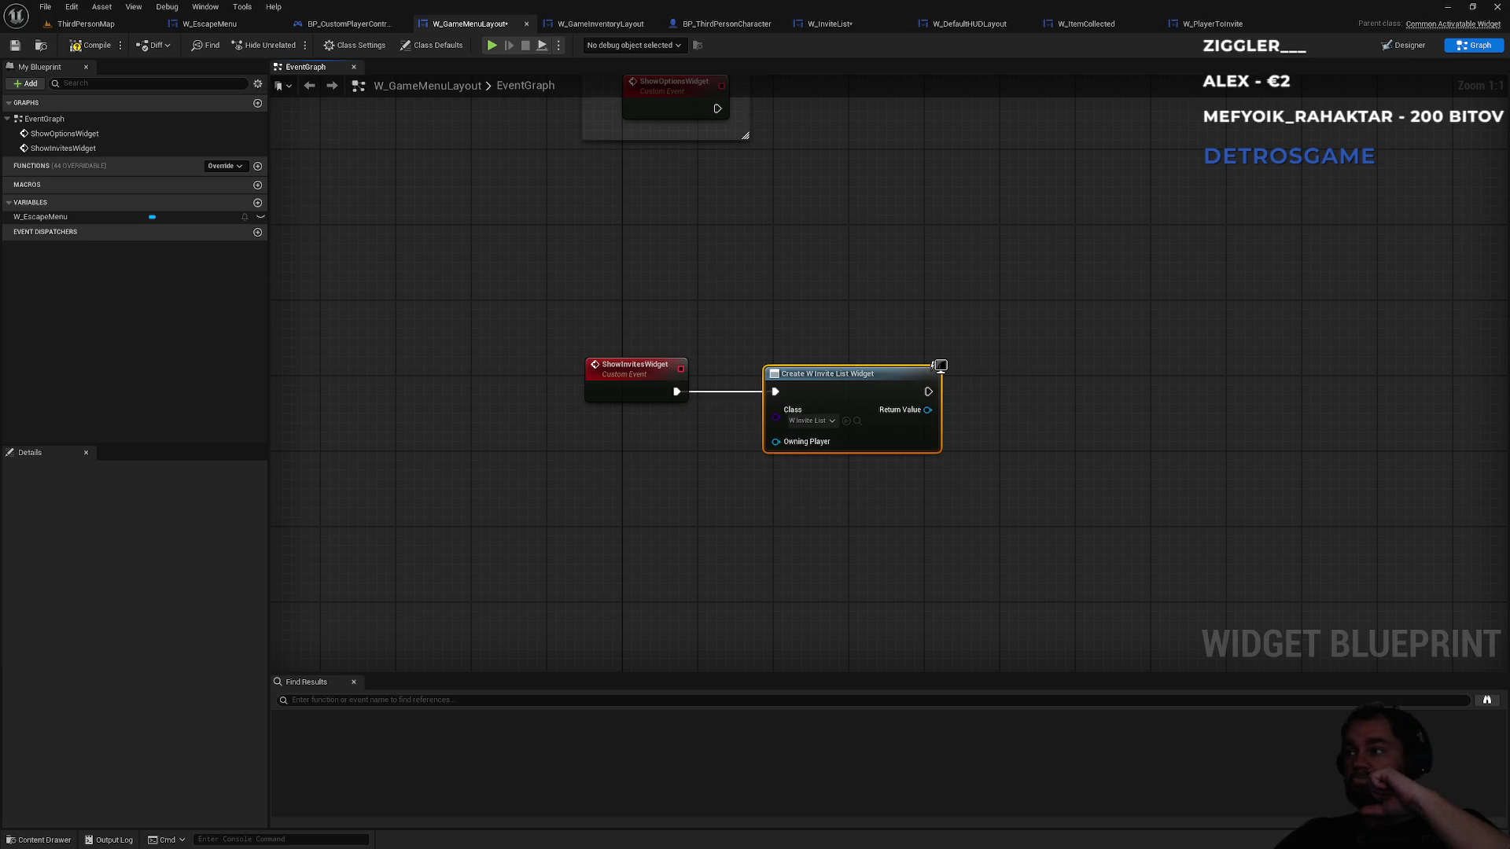
- Promote the Return Value to a new variable named InviteListRef and align the SET node
left_click_drag(928, 410, 1088, 458)
left_click(1091, 464)
type("InviteListRef")
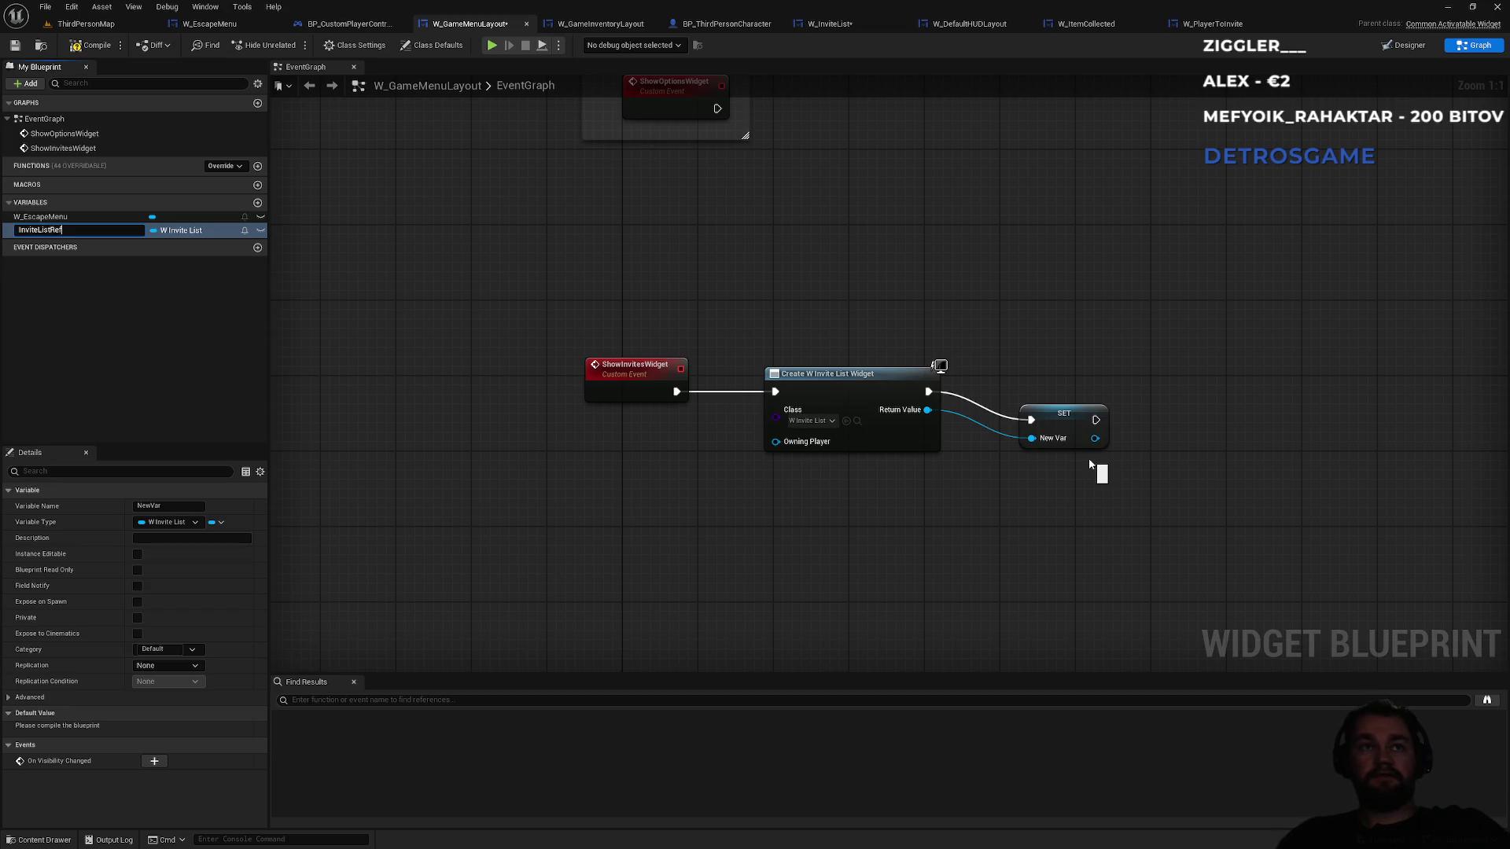
key("Return")
left_click_drag(1059, 432, 1033, 403)
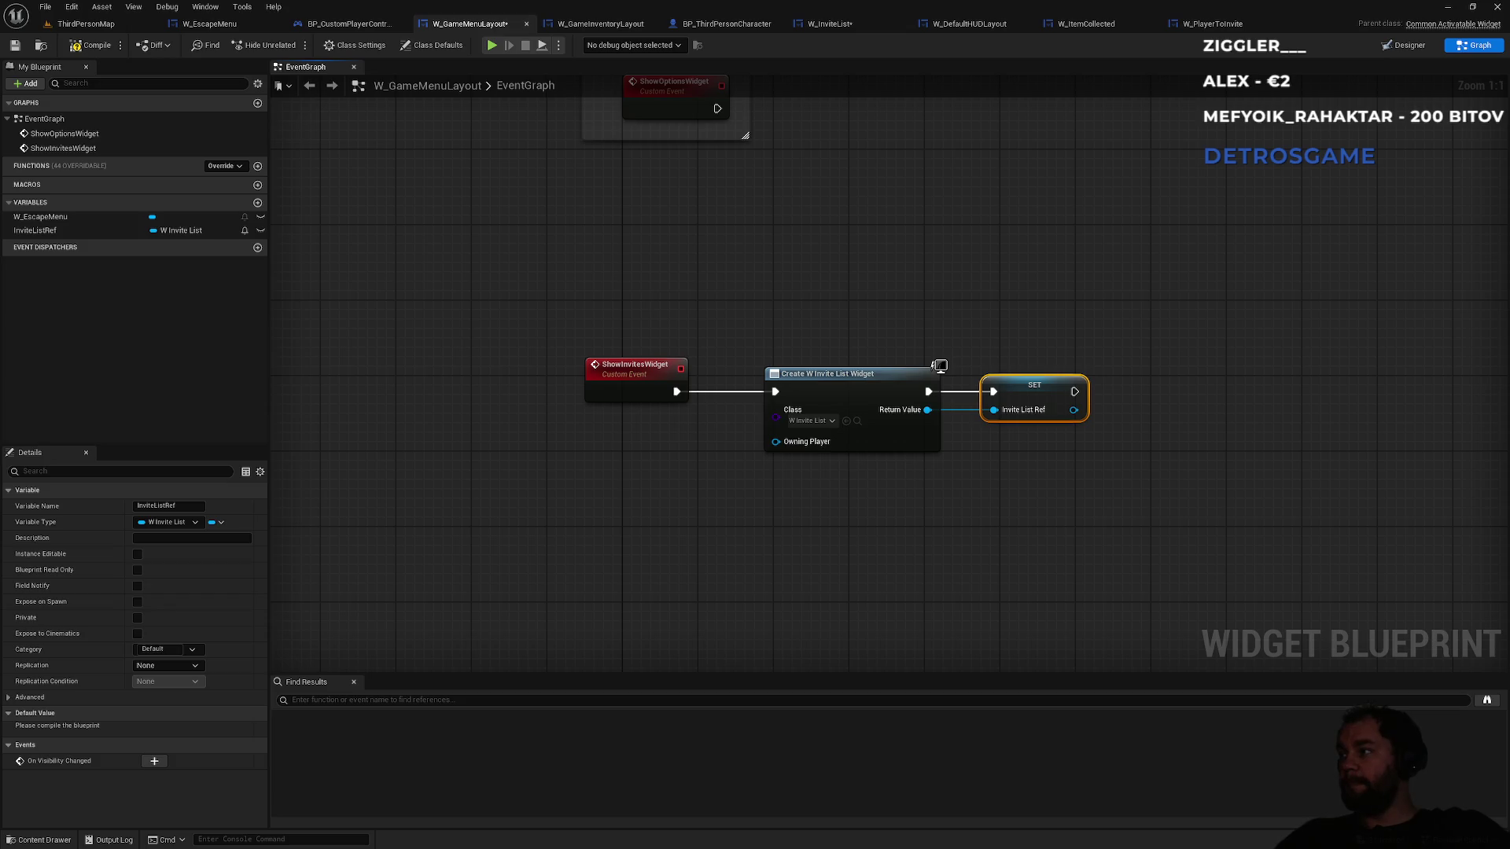
left_click(739, 392, "alt")
- Run a validated InviteListRef get from ShowInvitesWidget, feeding Is Valid into Remove from Parent
left_click_drag(629, 366, 496, 366)
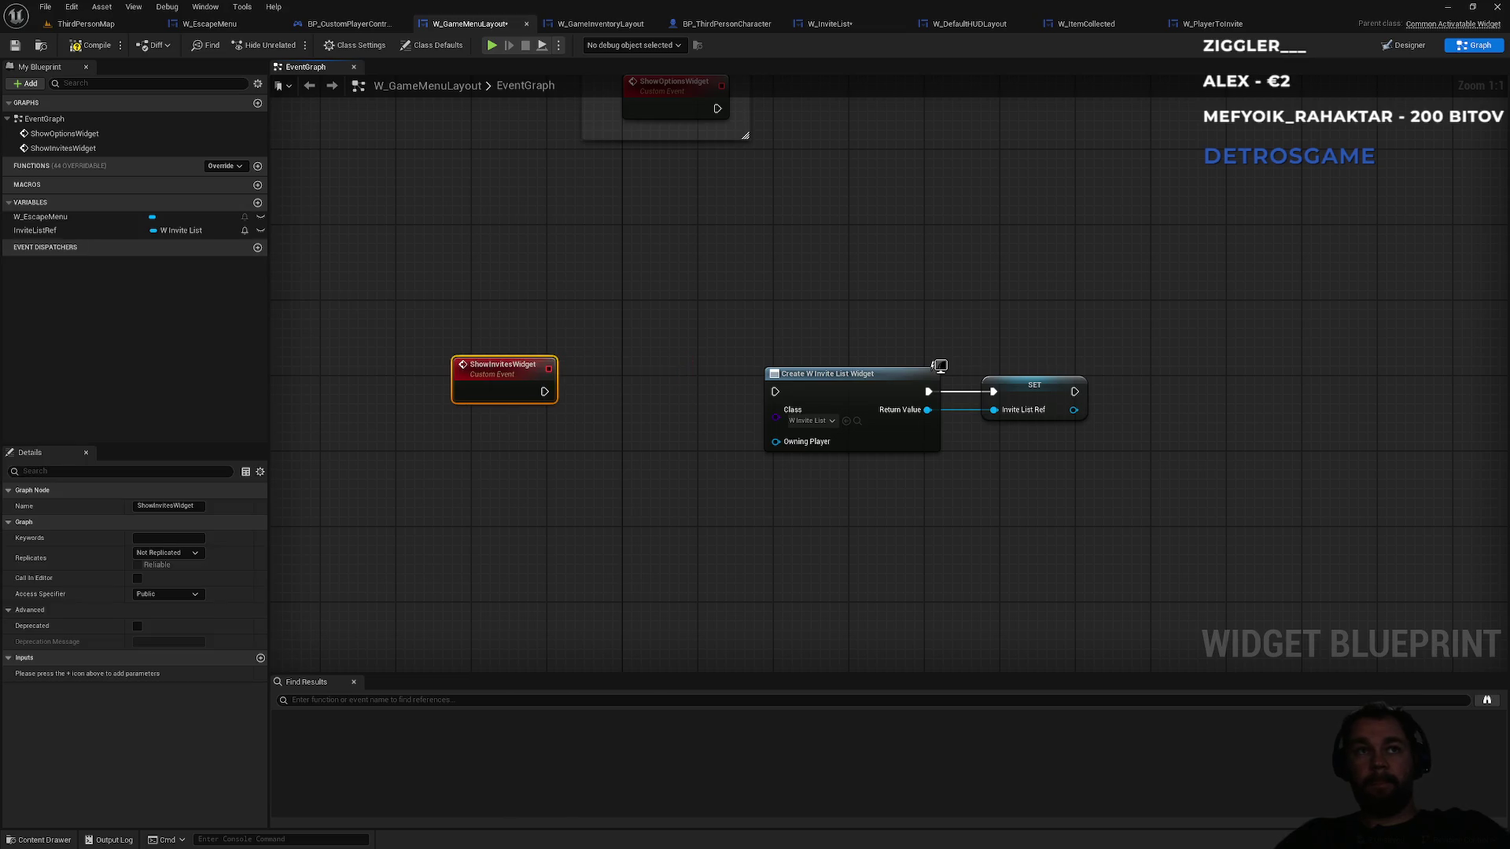
mouse_move(35, 230)
left_mouse_down()
mouse_move(379, 521)
mouse_move(393, 504)
mouse_move(505, 494)
mouse_move(410, 513)
left_mouse_up()
right_click(410, 513)
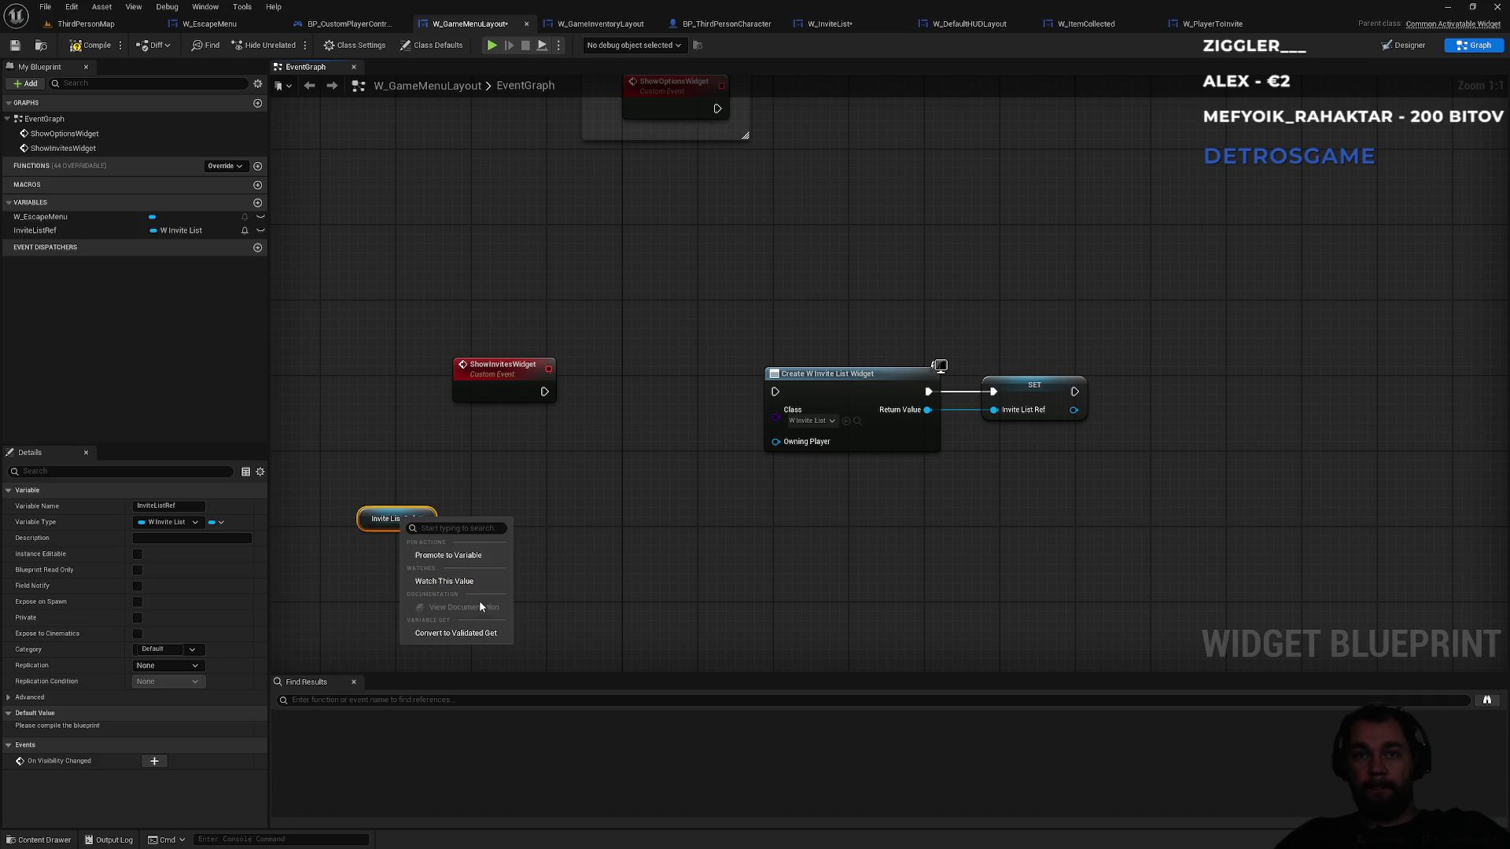
left_click(484, 635)
mouse_move(415, 516)
left_mouse_down()
mouse_move(572, 516)
mouse_move(557, 512)
mouse_move(552, 415)
mouse_move(552, 459)
mouse_move(567, 397)
mouse_move(545, 392)
left_mouse_up()
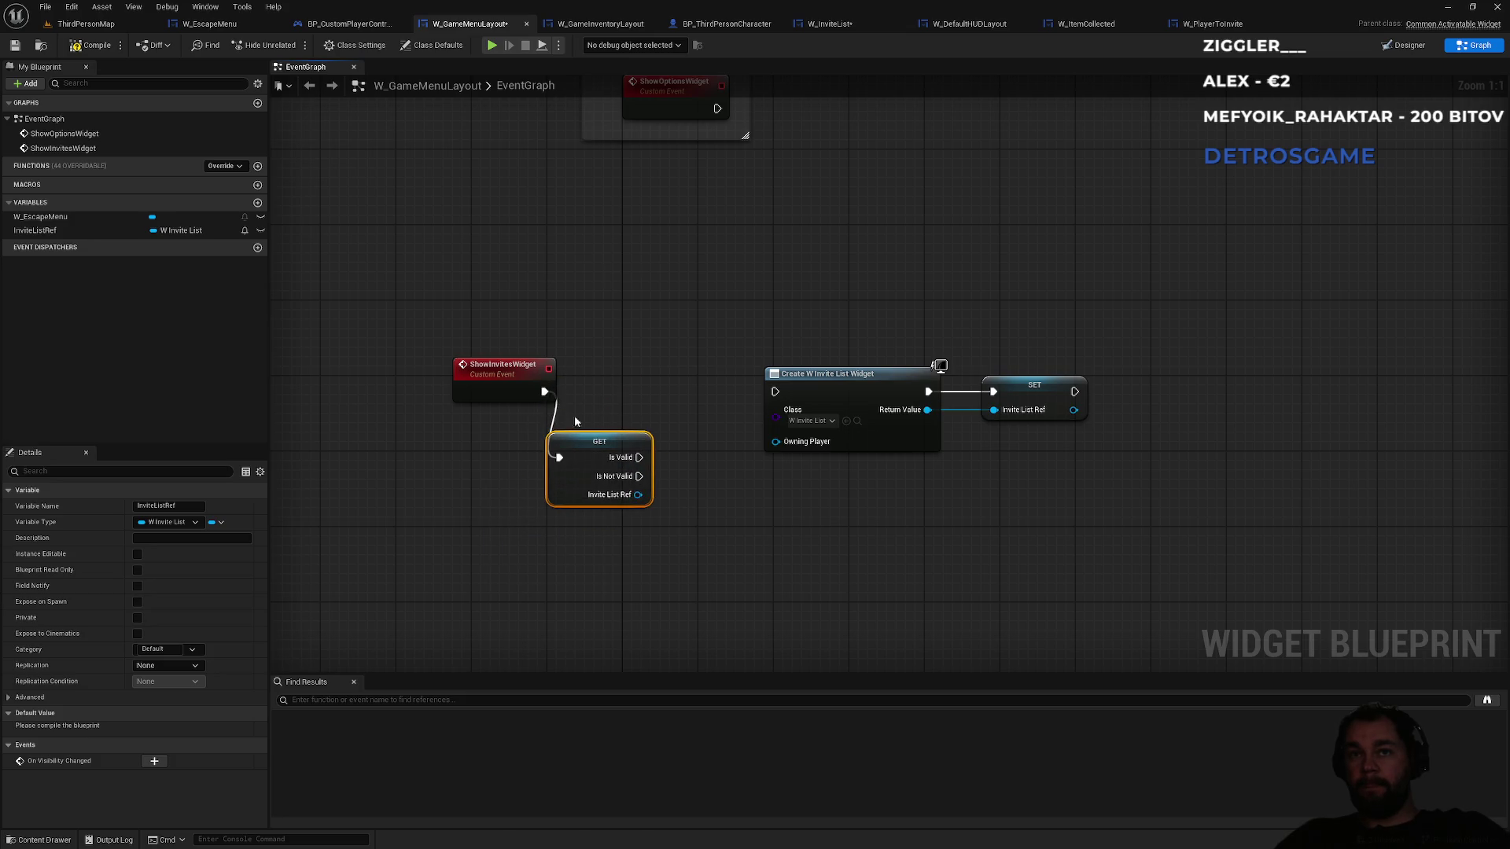
left_click_drag(638, 495, 719, 519)
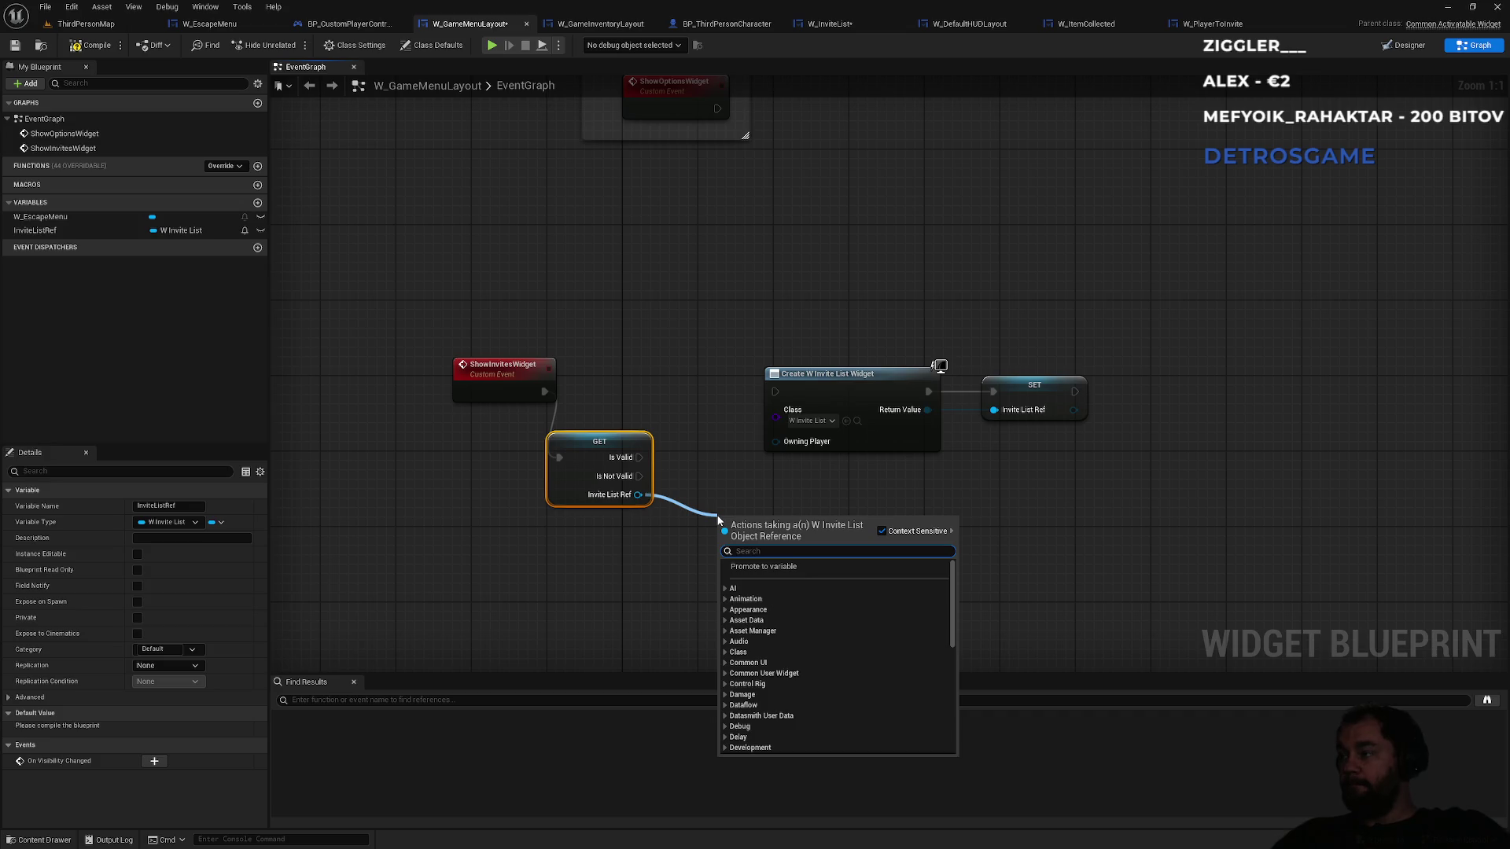
type("re,pve")
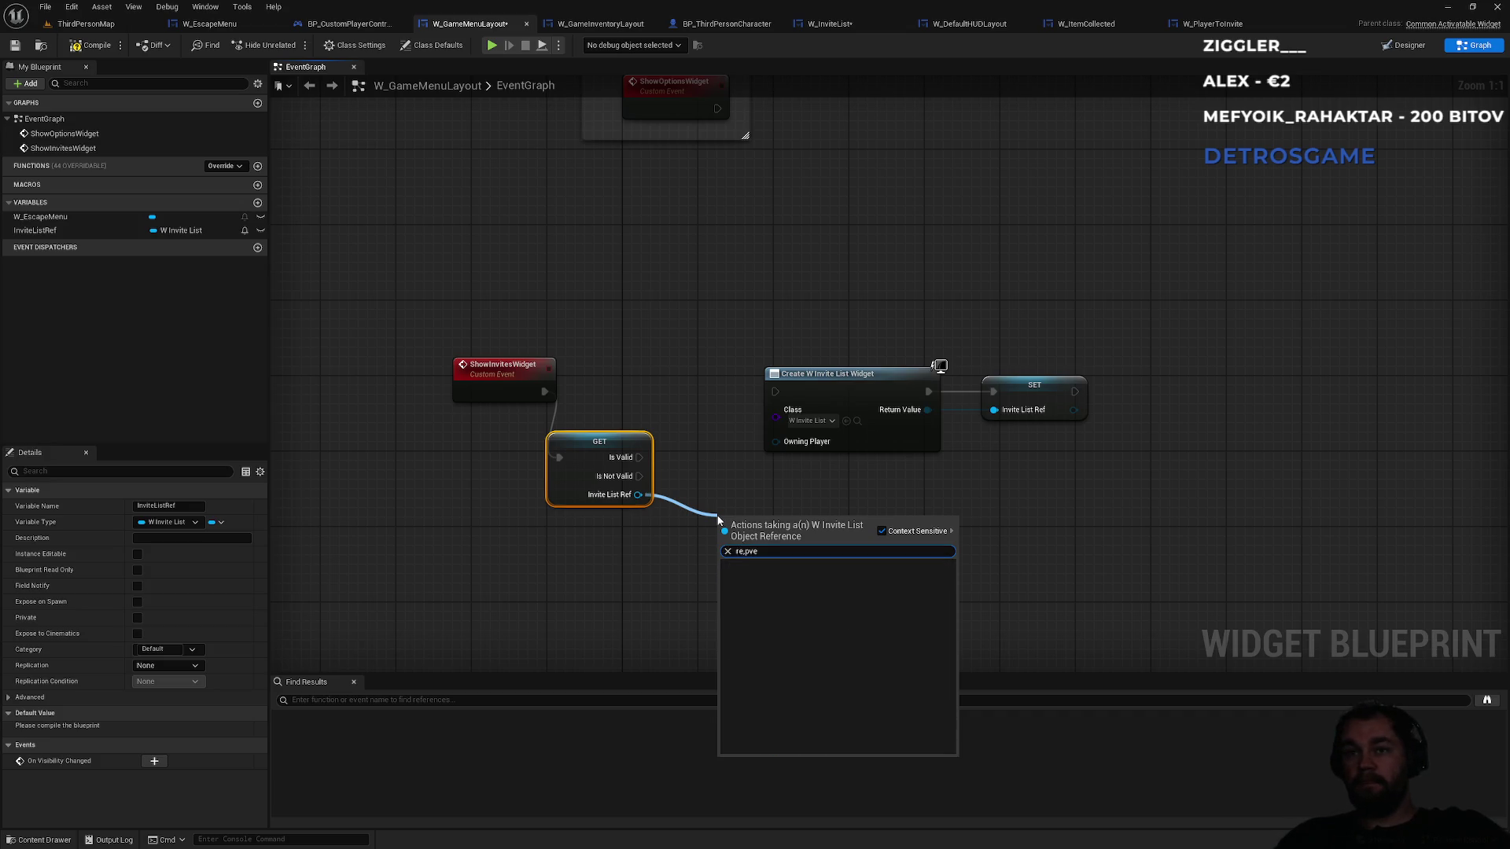
type("remove from")
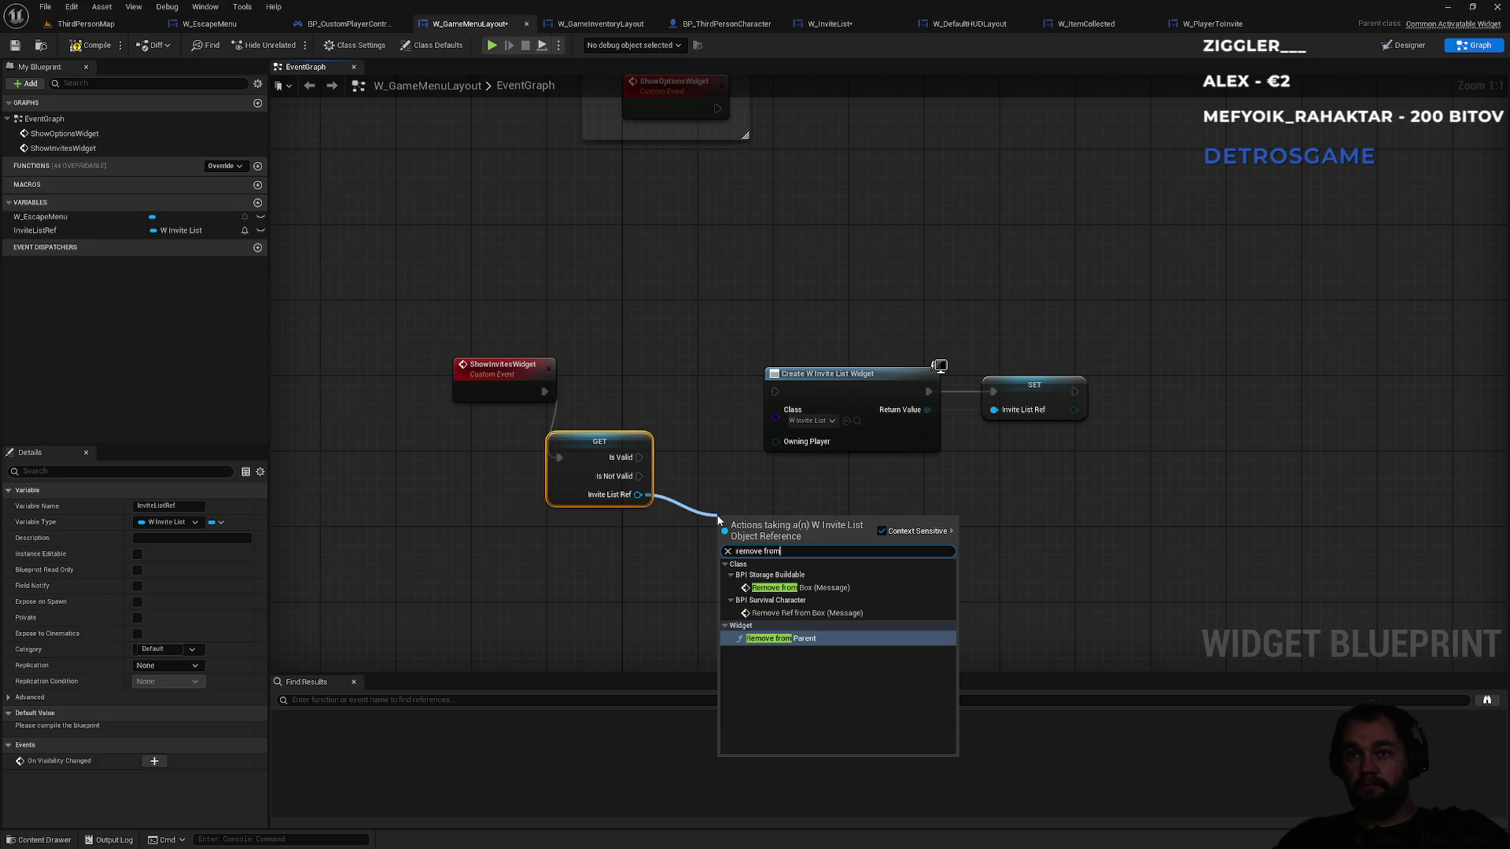
key("Return")
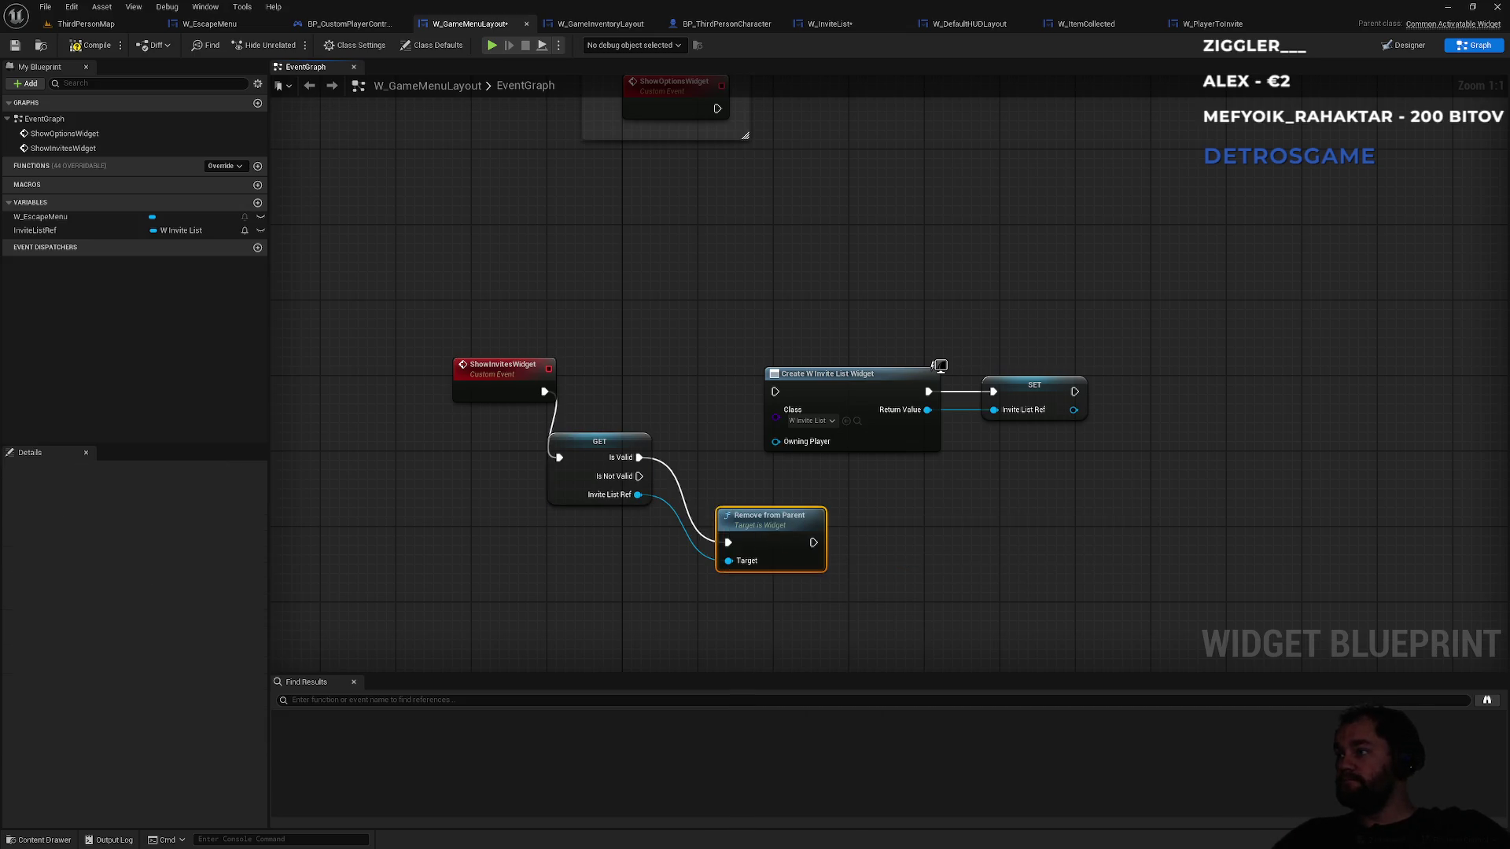
- Route both the Is Not Valid path and Remove from Parent into Create W Invite List Widget
left_click_drag(762, 525, 697, 336)
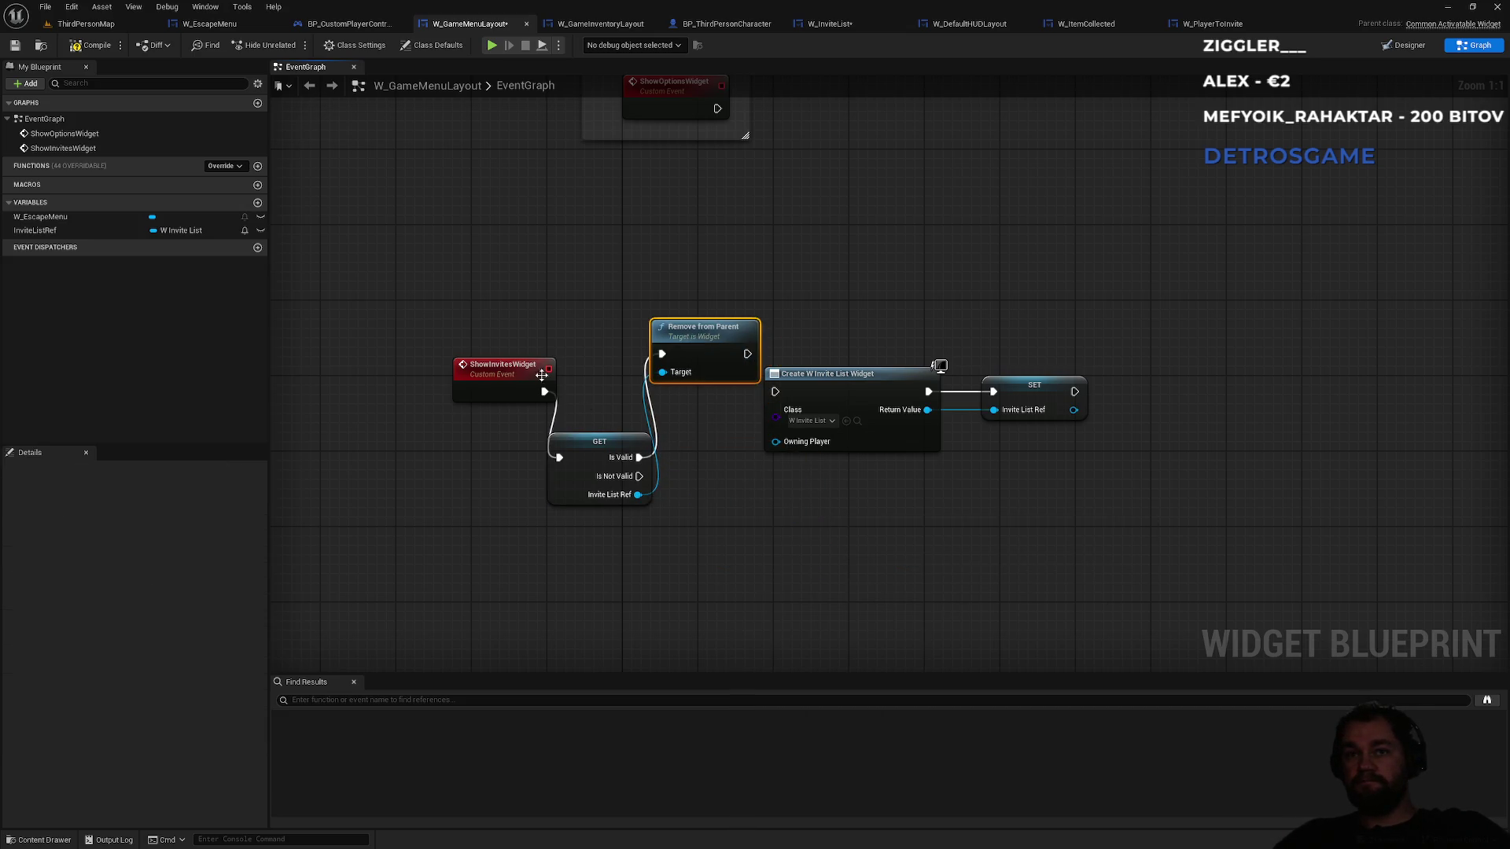
left_click_drag(523, 368, 474, 368)
mouse_move(639, 476)
left_mouse_down()
mouse_move(718, 471)
mouse_move(776, 391)
left_mouse_up()
mouse_move(592, 458)
left_mouse_down()
mouse_move(572, 372)
mouse_move(582, 391)
left_mouse_up()
mouse_move(538, 329)
left_mouse_down()
mouse_move(408, 398)
mouse_move(409, 372)
left_mouse_up()
- Tidy Remove from Parent, Create Widget and SET nodes into a neat row
left_click(578, 296)
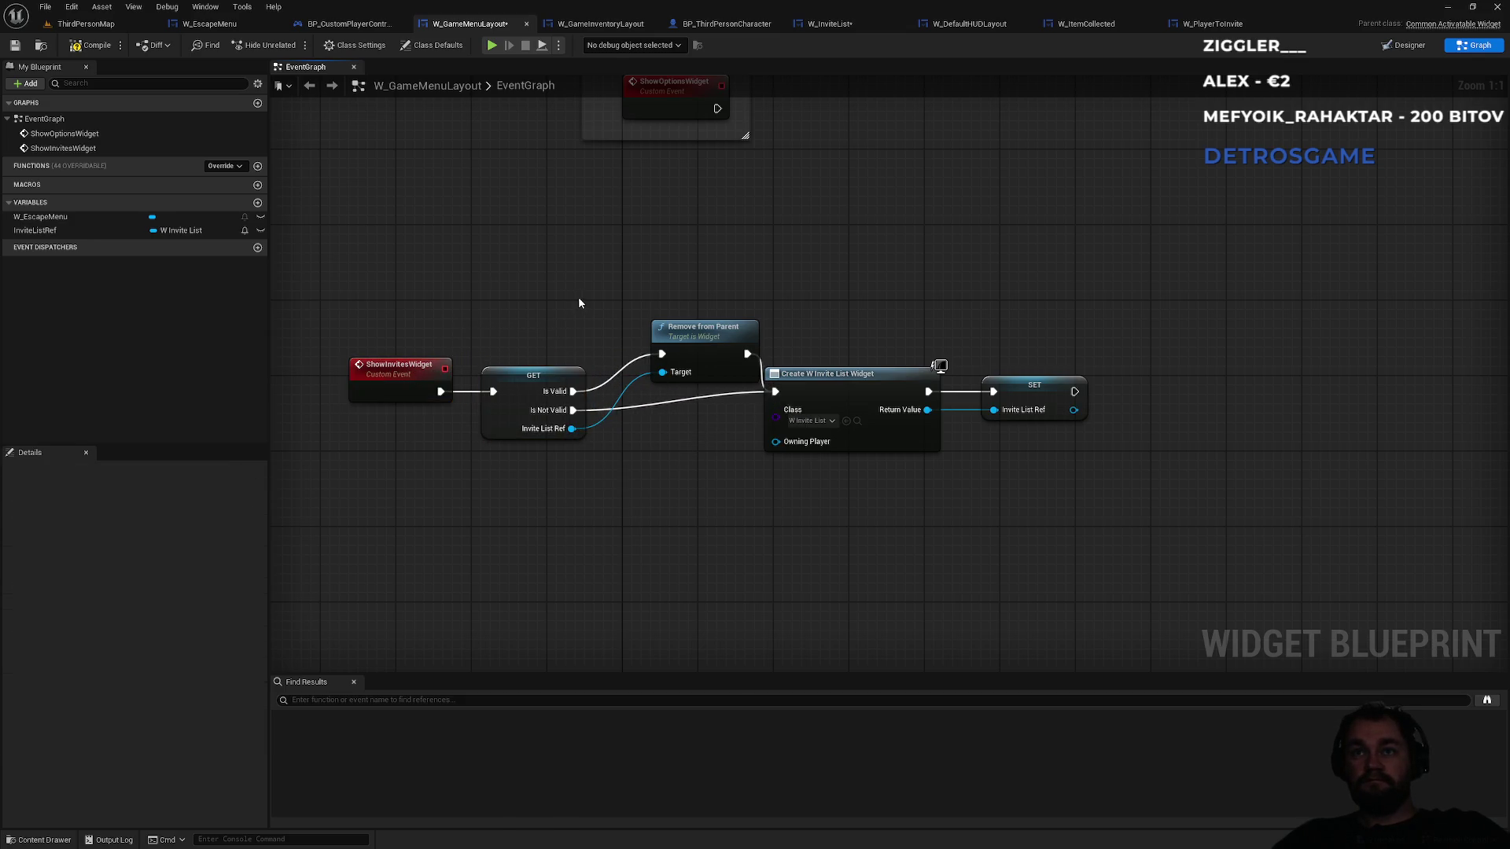
left_click_drag(693, 332, 665, 369)
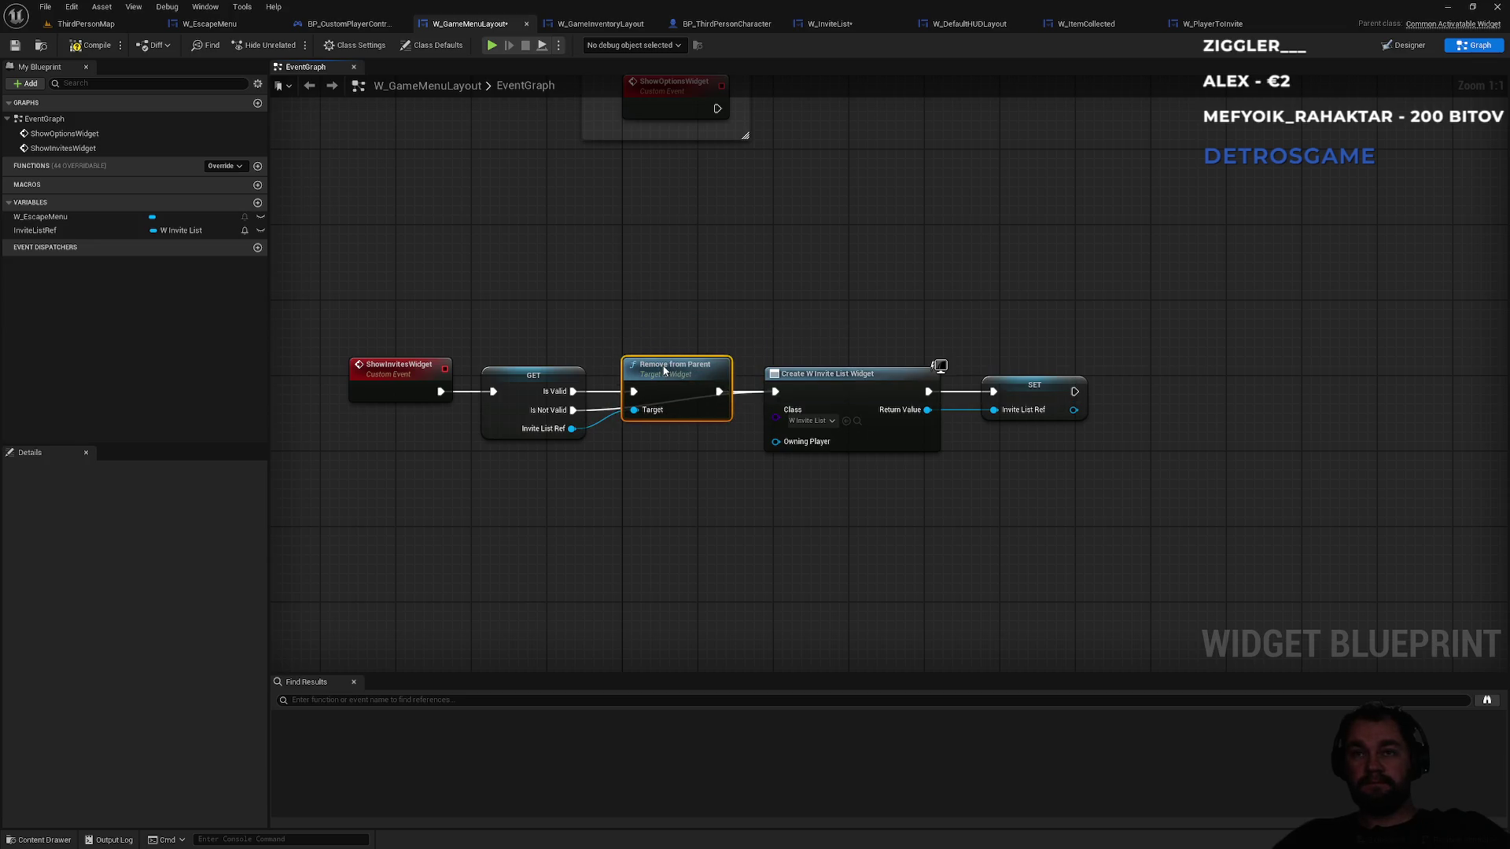
left_click_drag(815, 376, 842, 379)
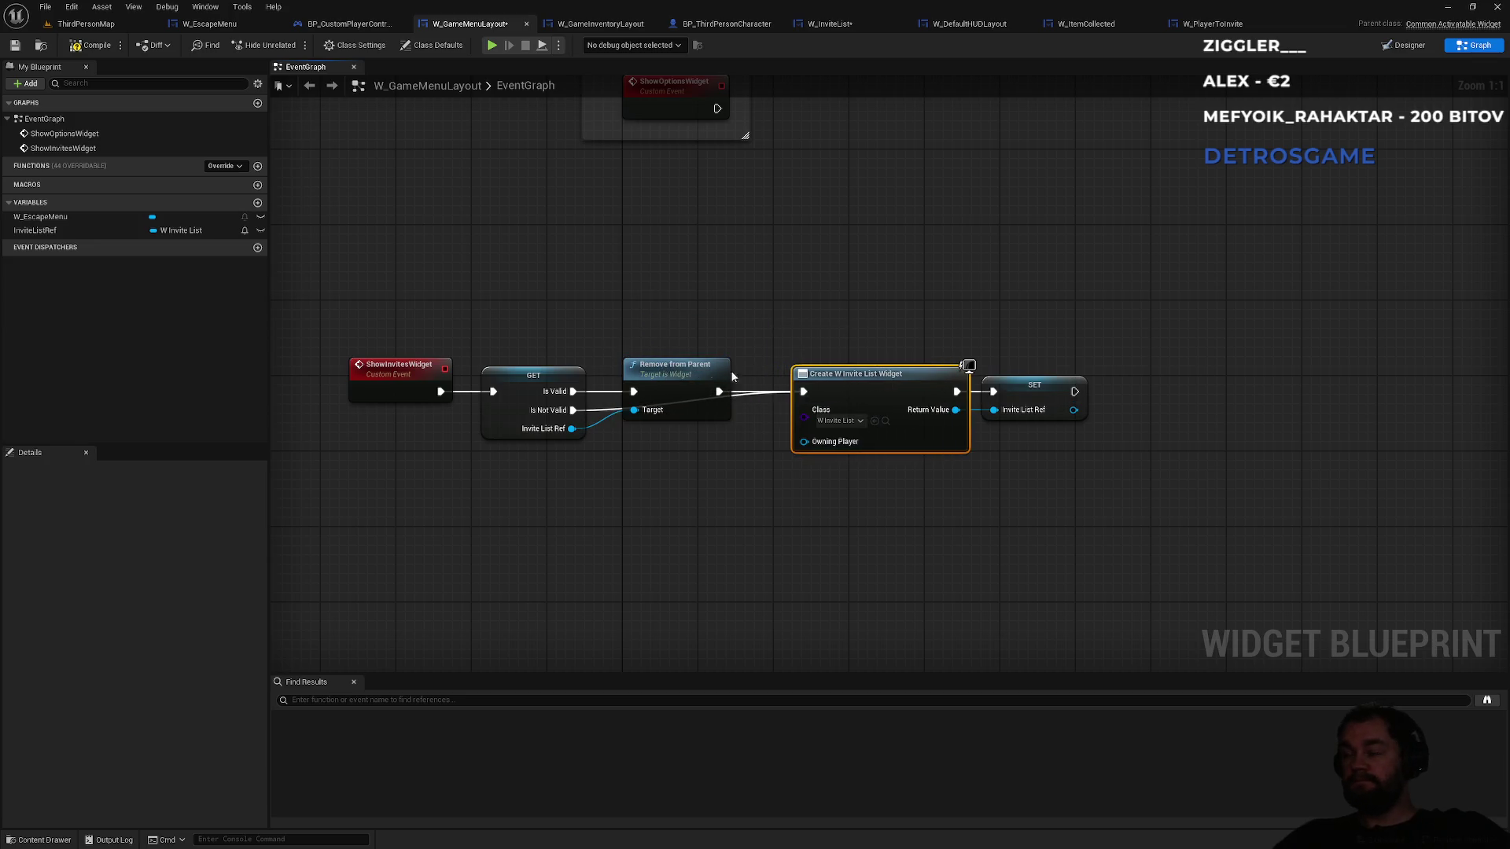
mouse_move(700, 375)
left_mouse_down()
mouse_move(700, 344)
mouse_move(716, 331)
mouse_move(718, 347)
left_mouse_up()
left_click_drag(873, 377, 862, 395)
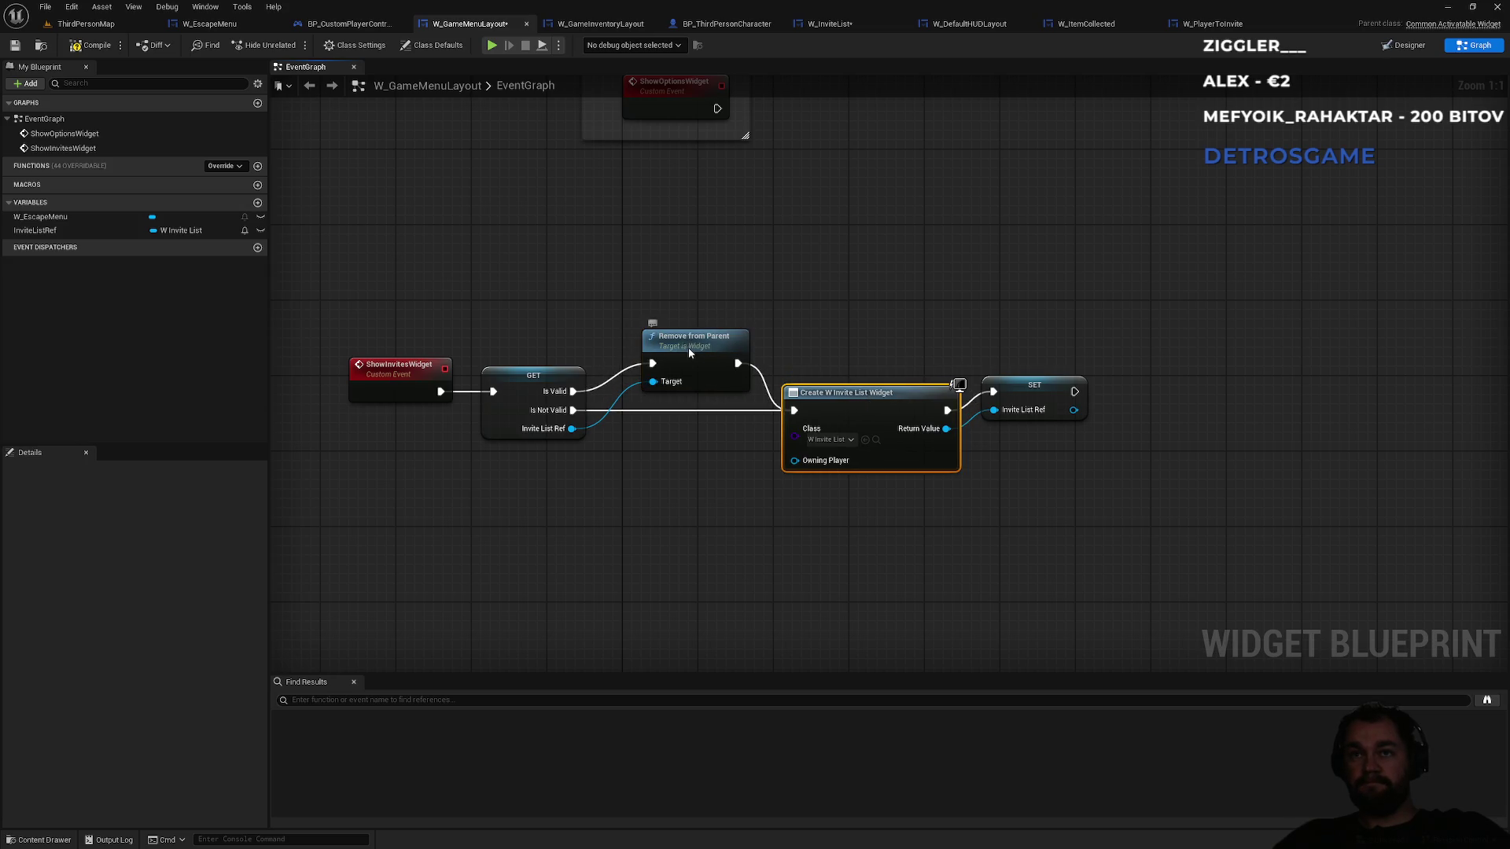
left_click_drag(689, 347, 679, 347)
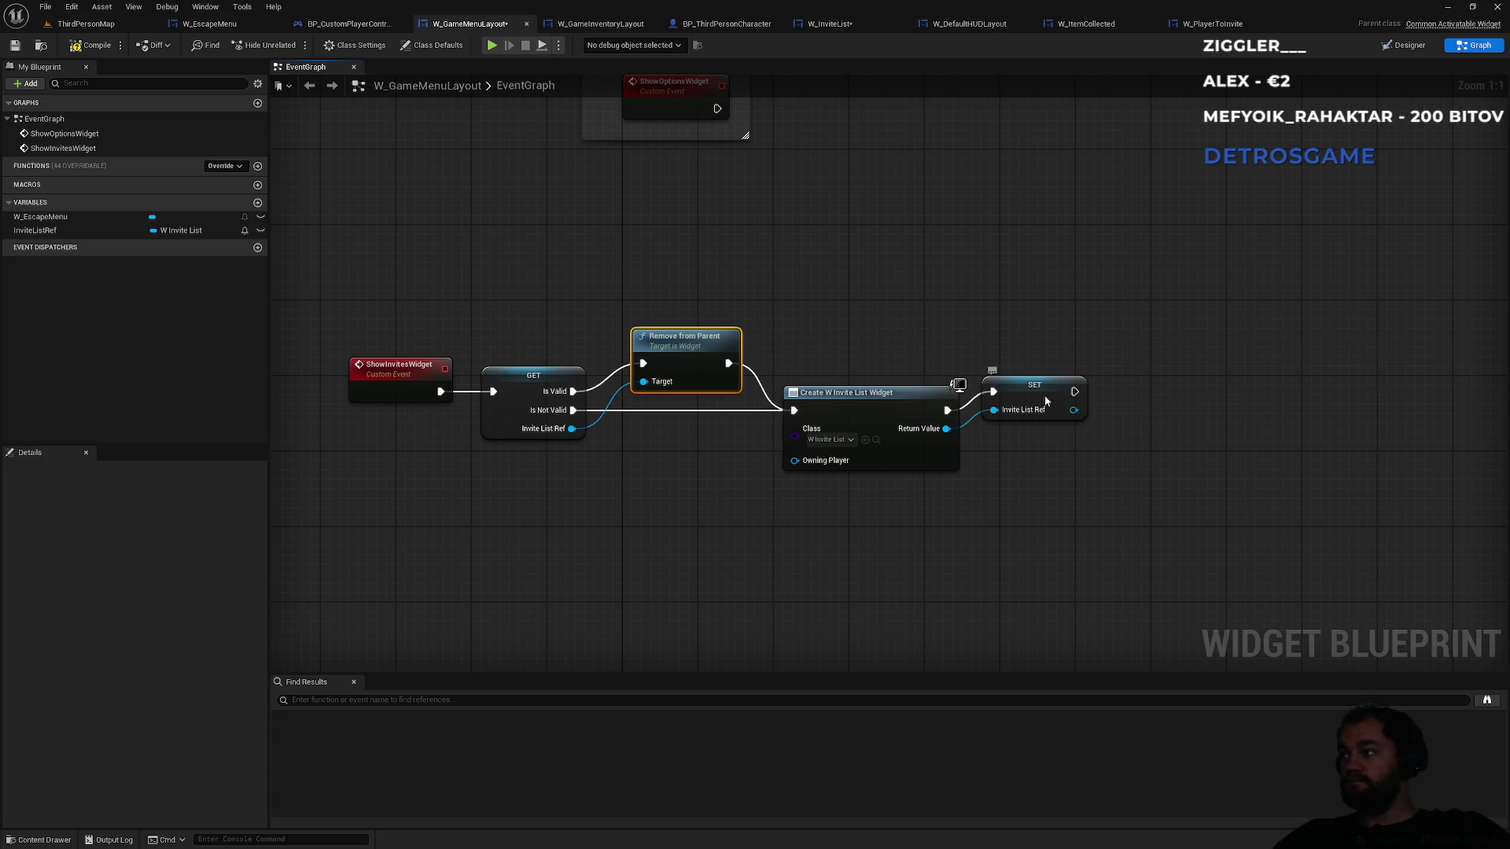
left_click_drag(1046, 402, 1050, 416)
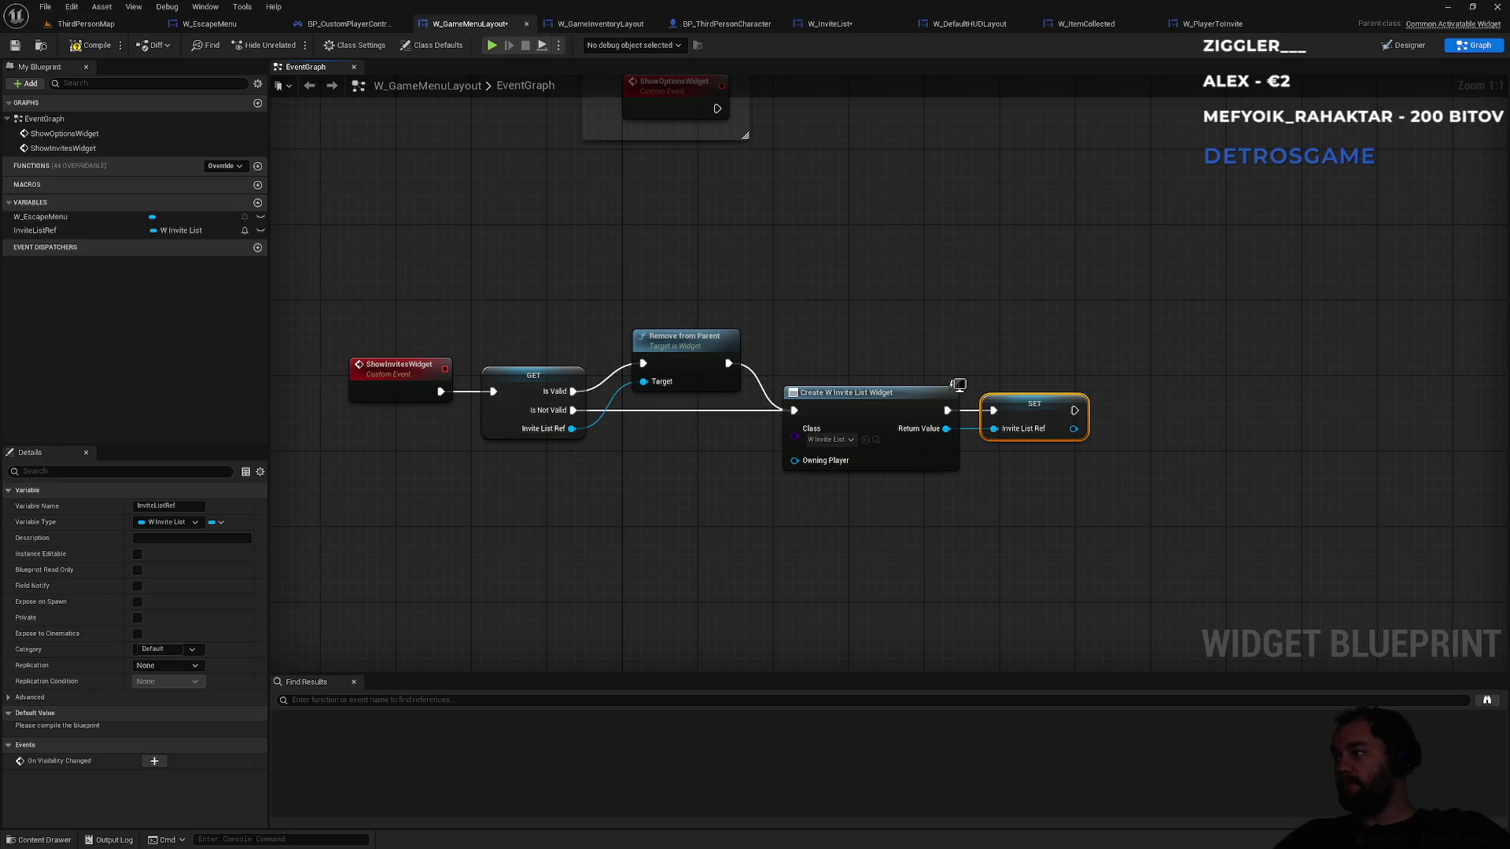
- Add InviteListRef to the viewport with an Add to Viewport node aligned after SET
left_click_drag(1073, 432, 1142, 413)
type("add to view")
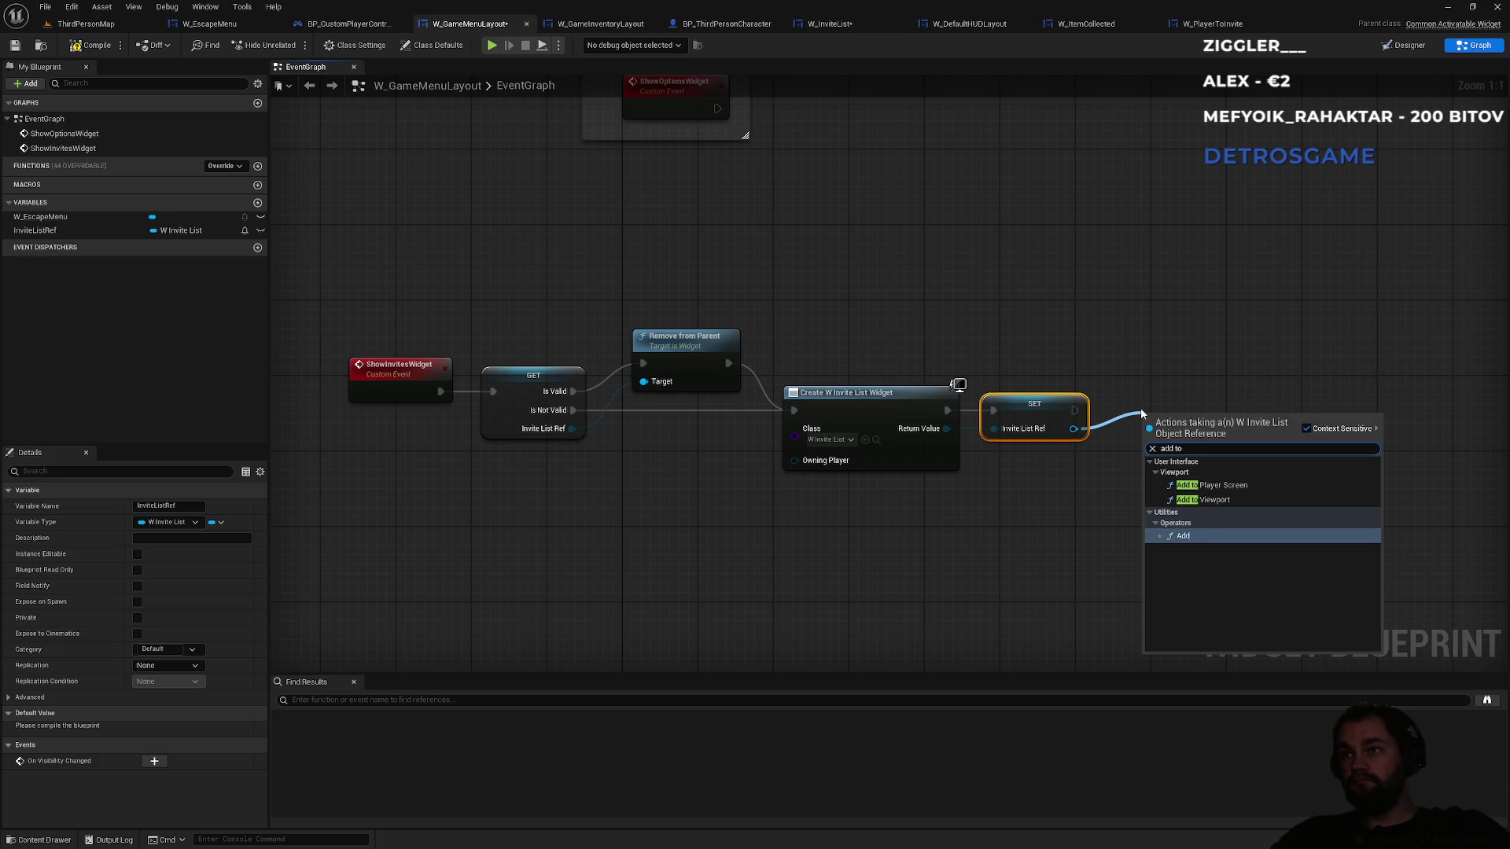
key("Return")
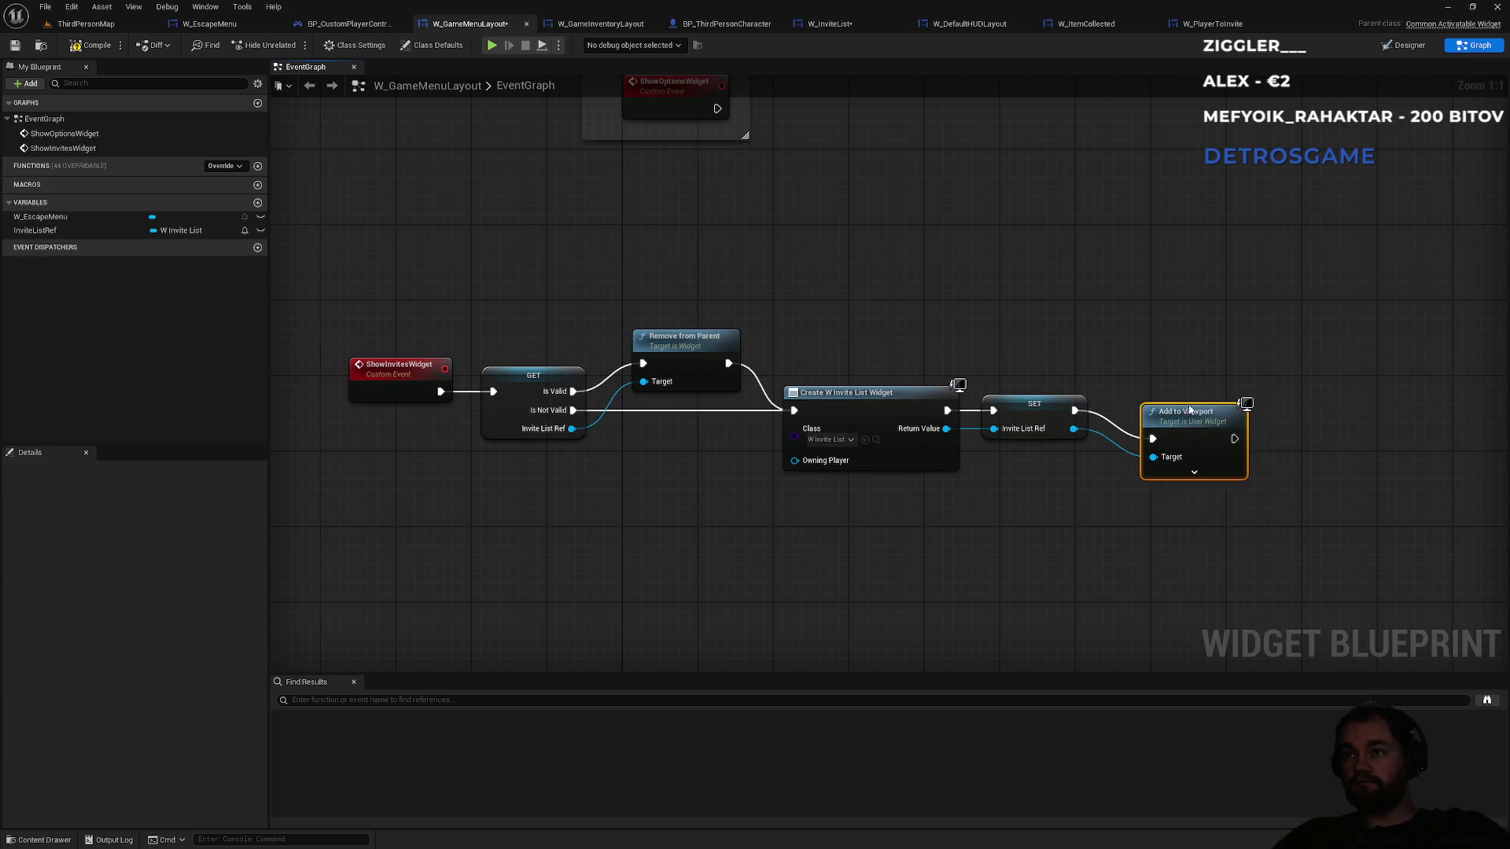
left_click_drag(1190, 410, 1171, 382)
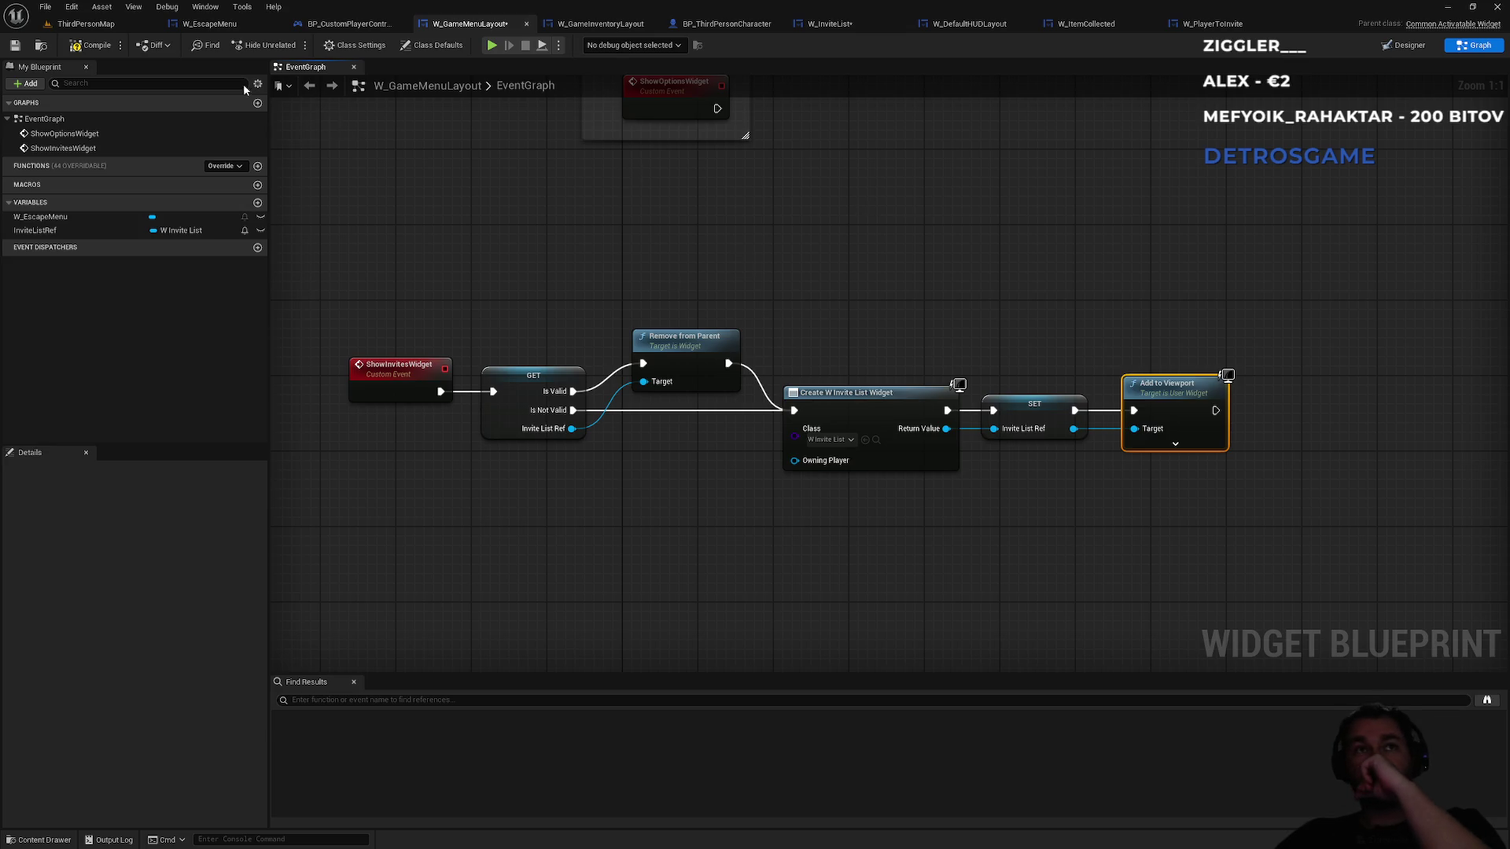
left_click(482, 306)
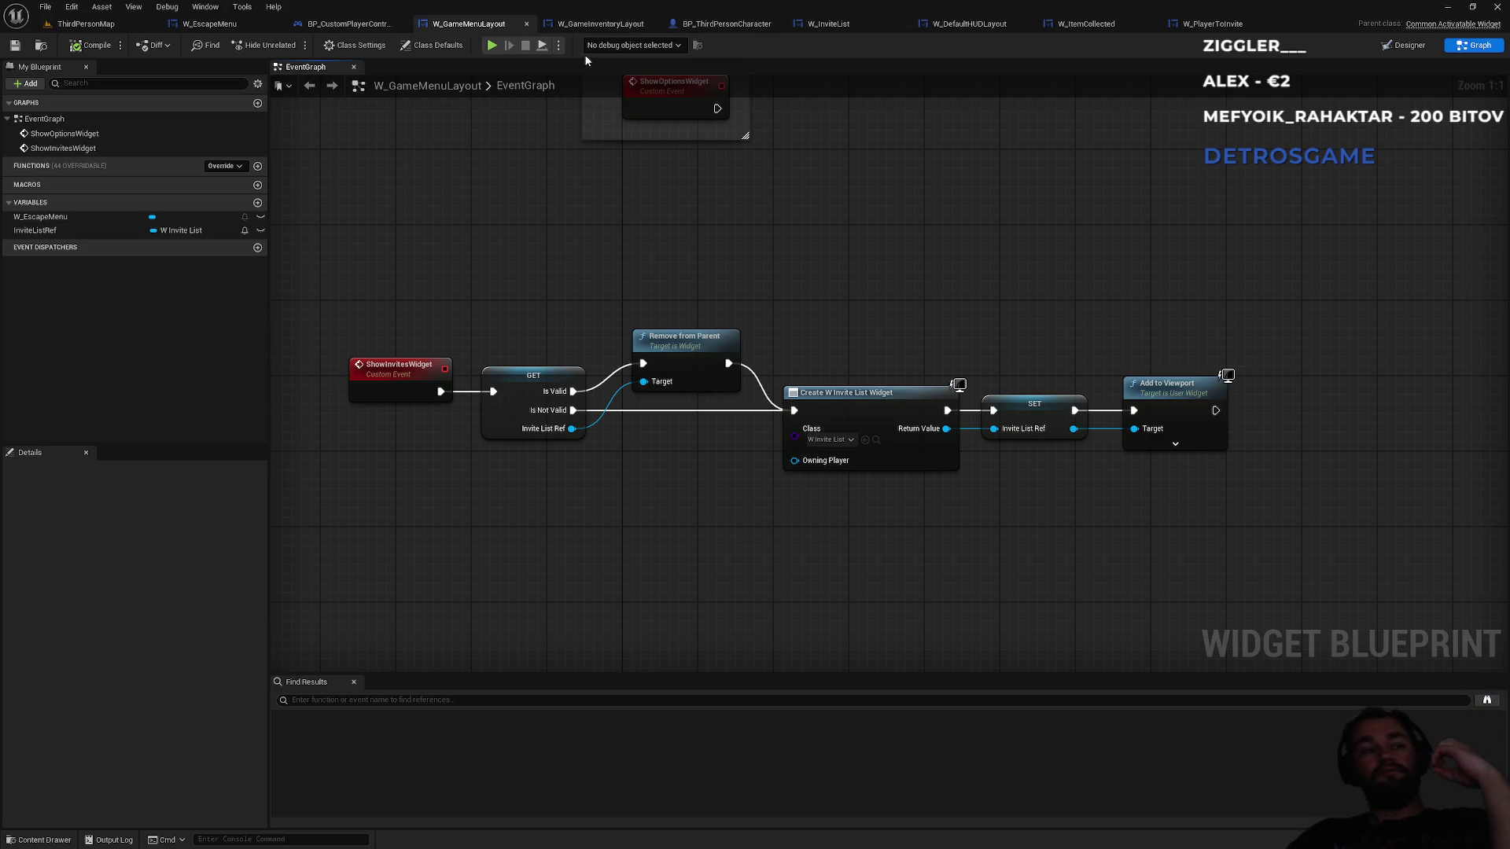
left_click(346, 25)
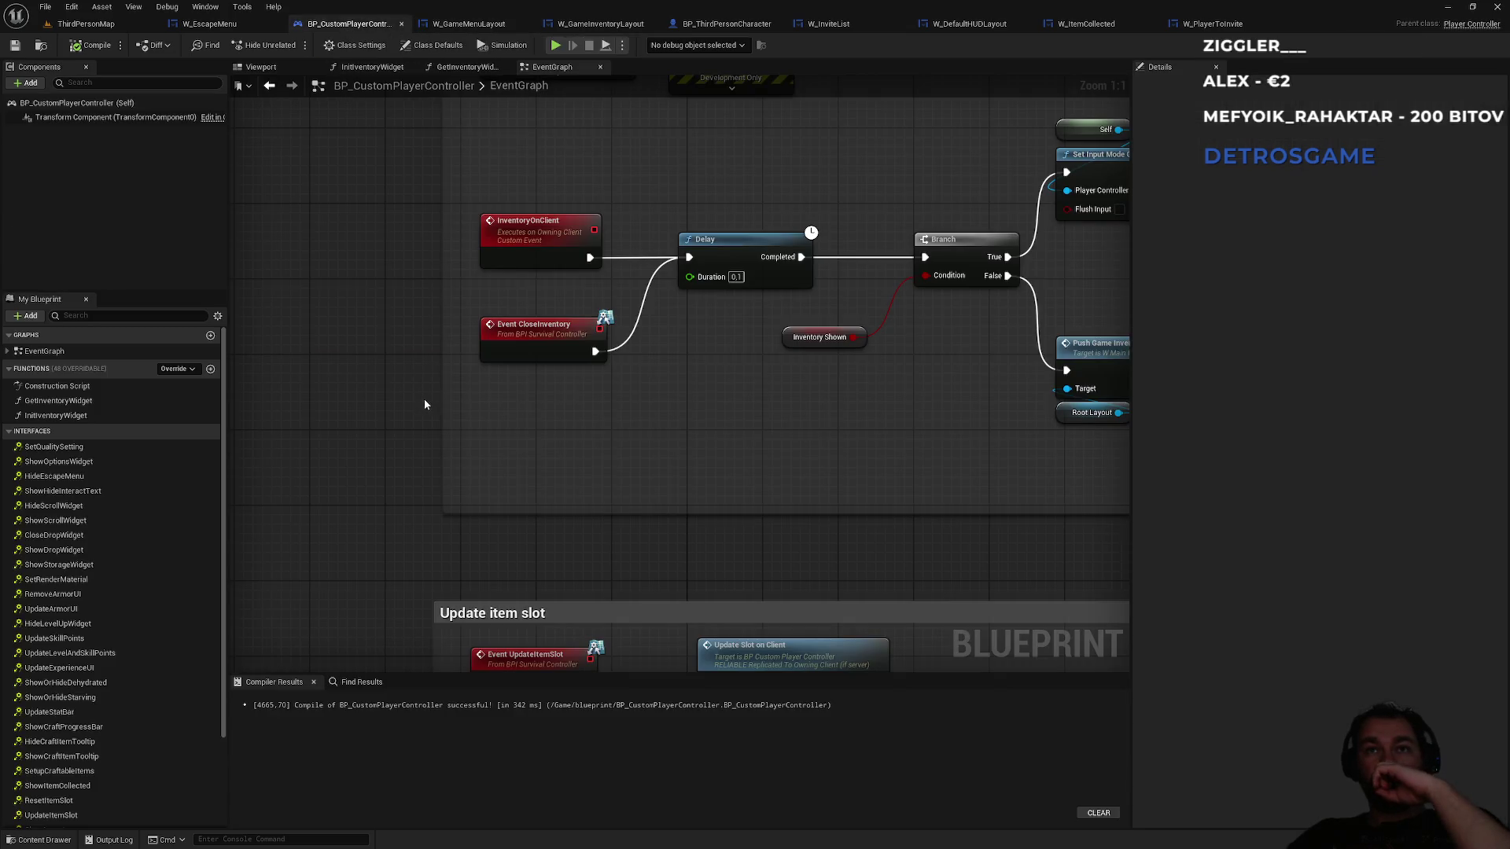
- Navigate the EventGraph to the ShowOptionsWidget and SetQualitySetting nodes, making room beside them
left_click_drag(403, 444, 414, 157)
scroll(416, 314, "down", 6)
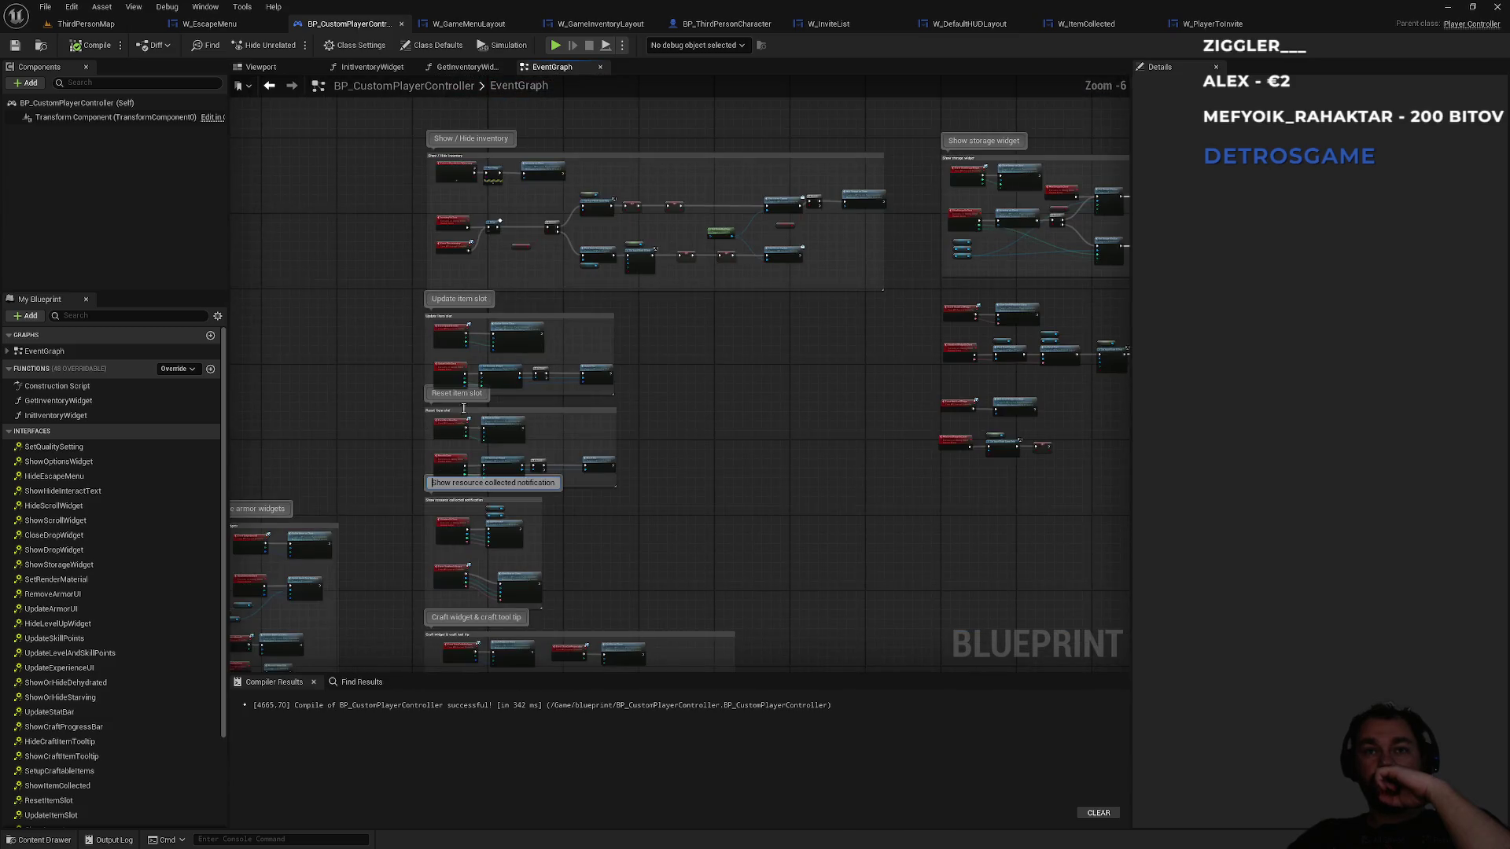
mouse_move(944, 464)
left_mouse_down()
mouse_move(701, 215)
mouse_move(664, 398)
mouse_move(795, 280)
left_mouse_up()
scroll(705, 322, "up", 1)
scroll(705, 317, "up", 2)
scroll(606, 324, "down", 2)
left_click_drag(706, 452, 616, 271)
scroll(617, 271, "up", 4)
mouse_move(674, 329)
left_mouse_down()
mouse_move(665, 264)
mouse_move(529, 264)
left_mouse_up()
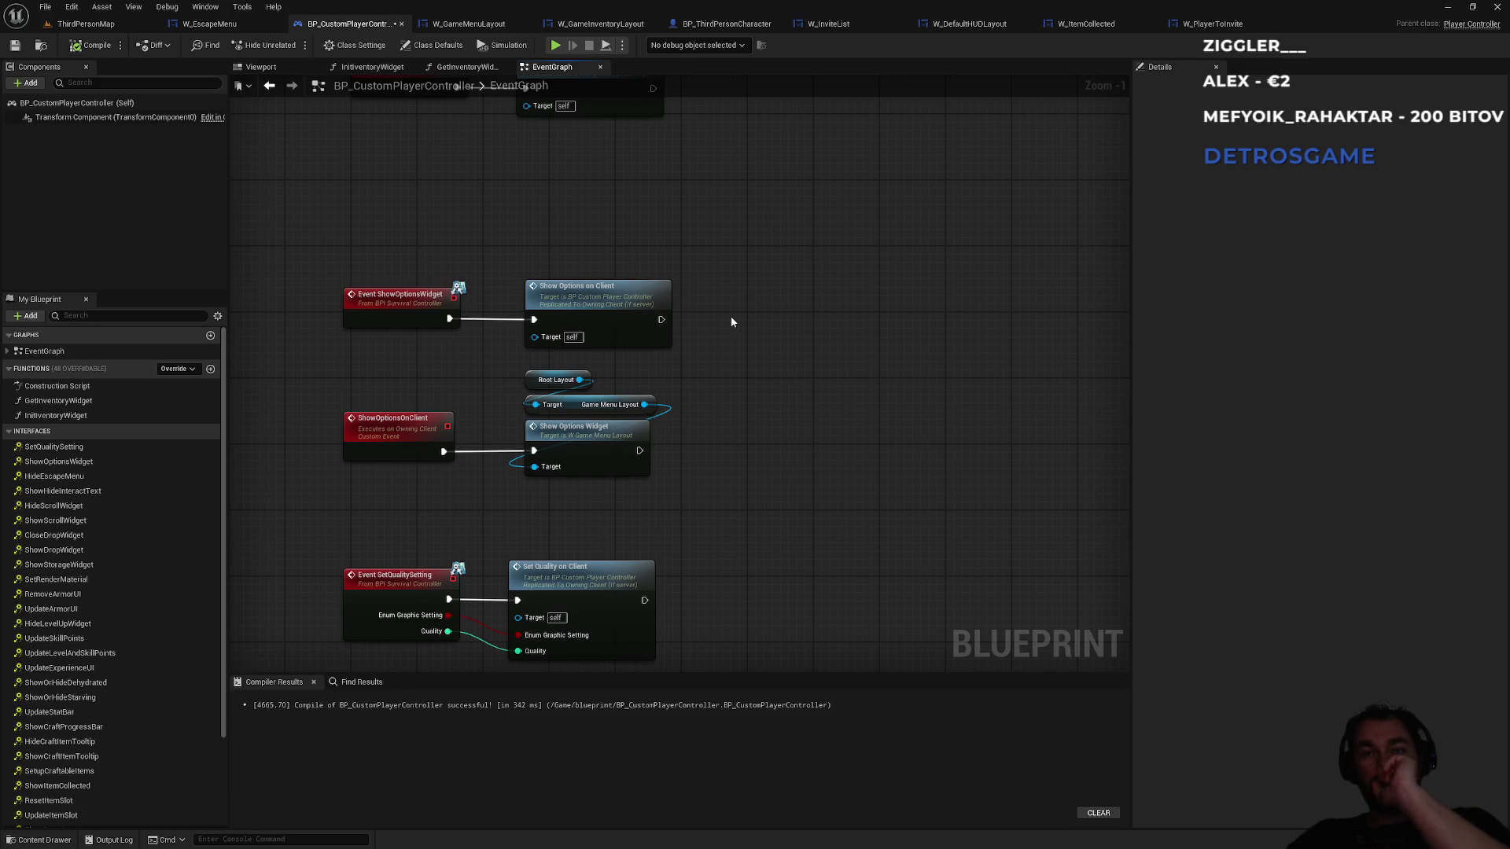
left_click_drag(767, 371, 724, 417)
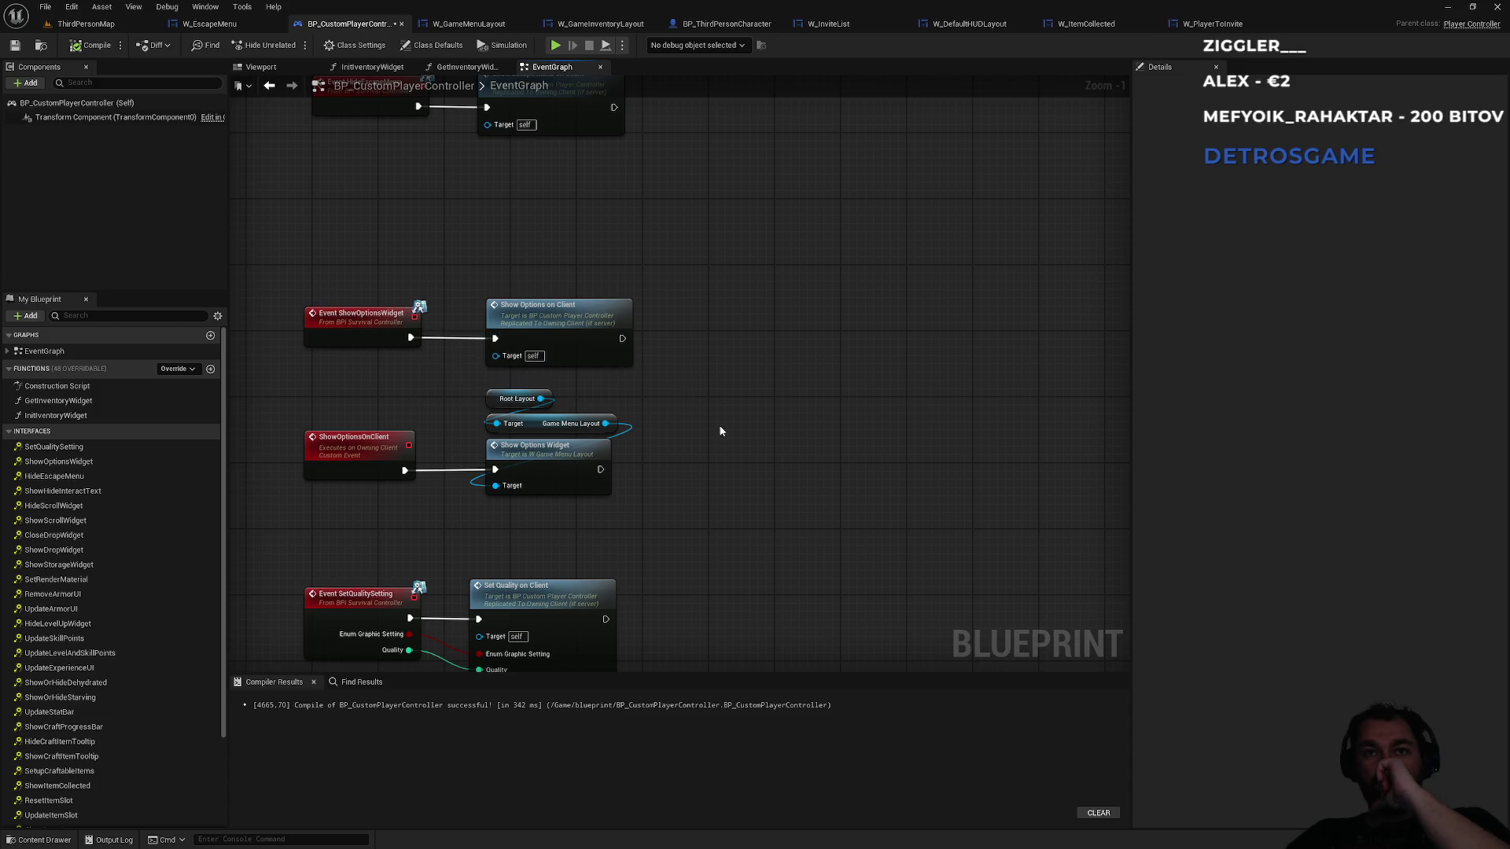
left_click_drag(777, 476, 734, 470)
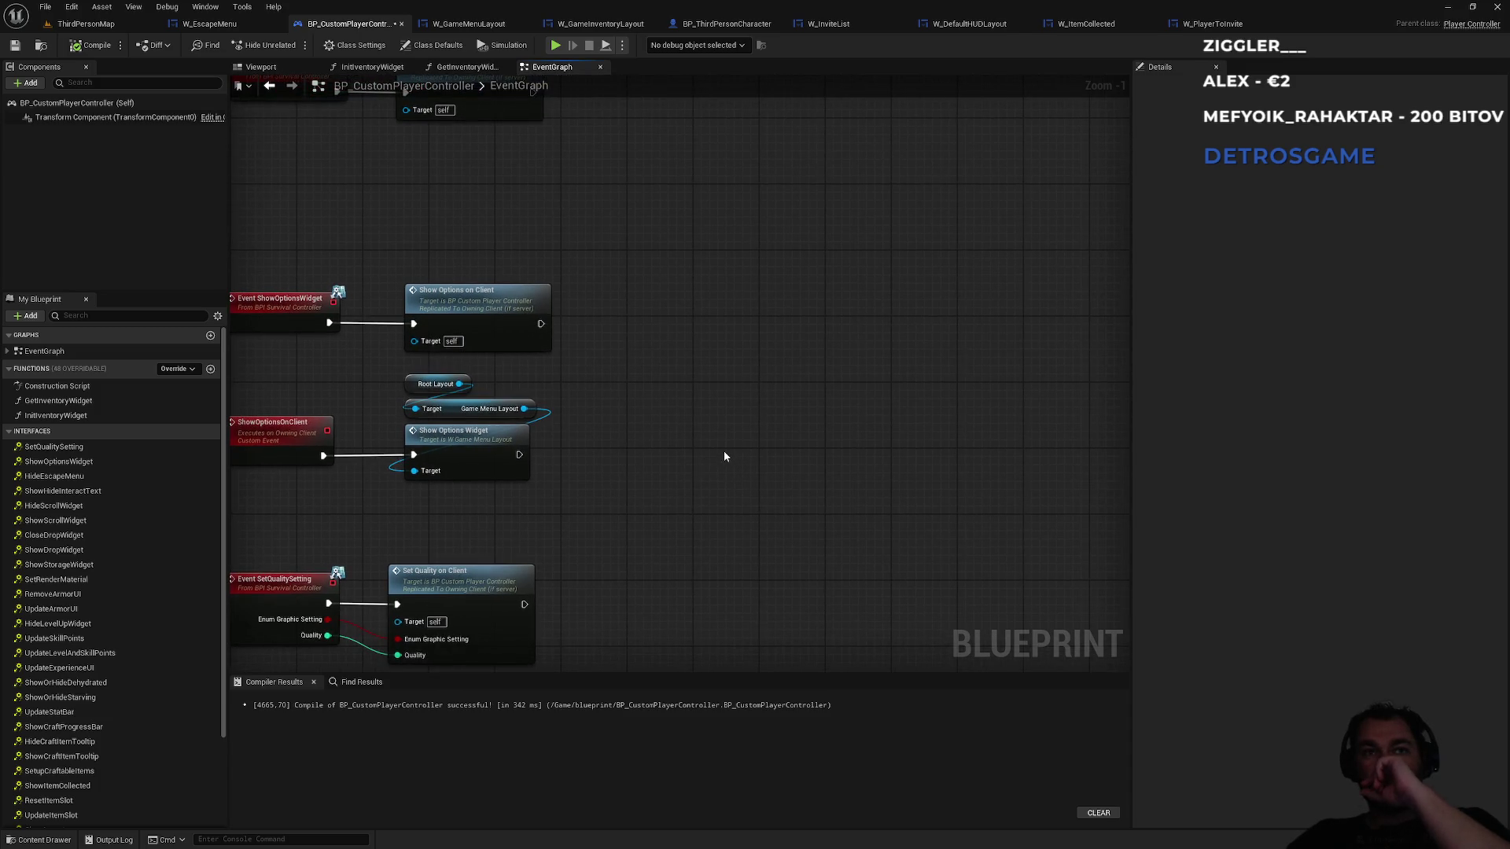
right_click(725, 452)
- Create a custom event named ShowInviteListOnClient set to Run on owning Client
type("custom")
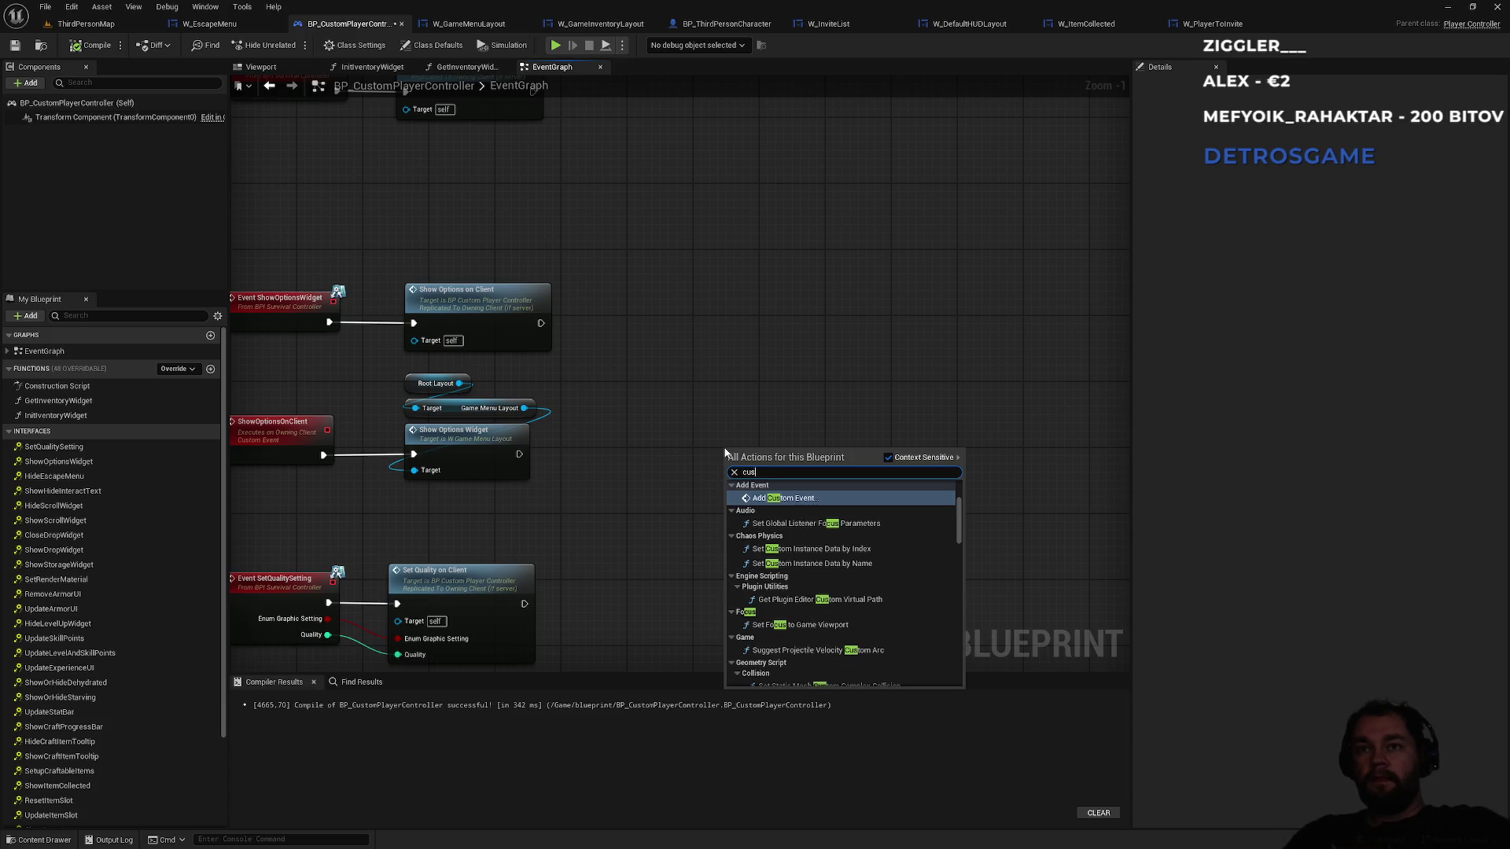
key("Return")
type("Show")
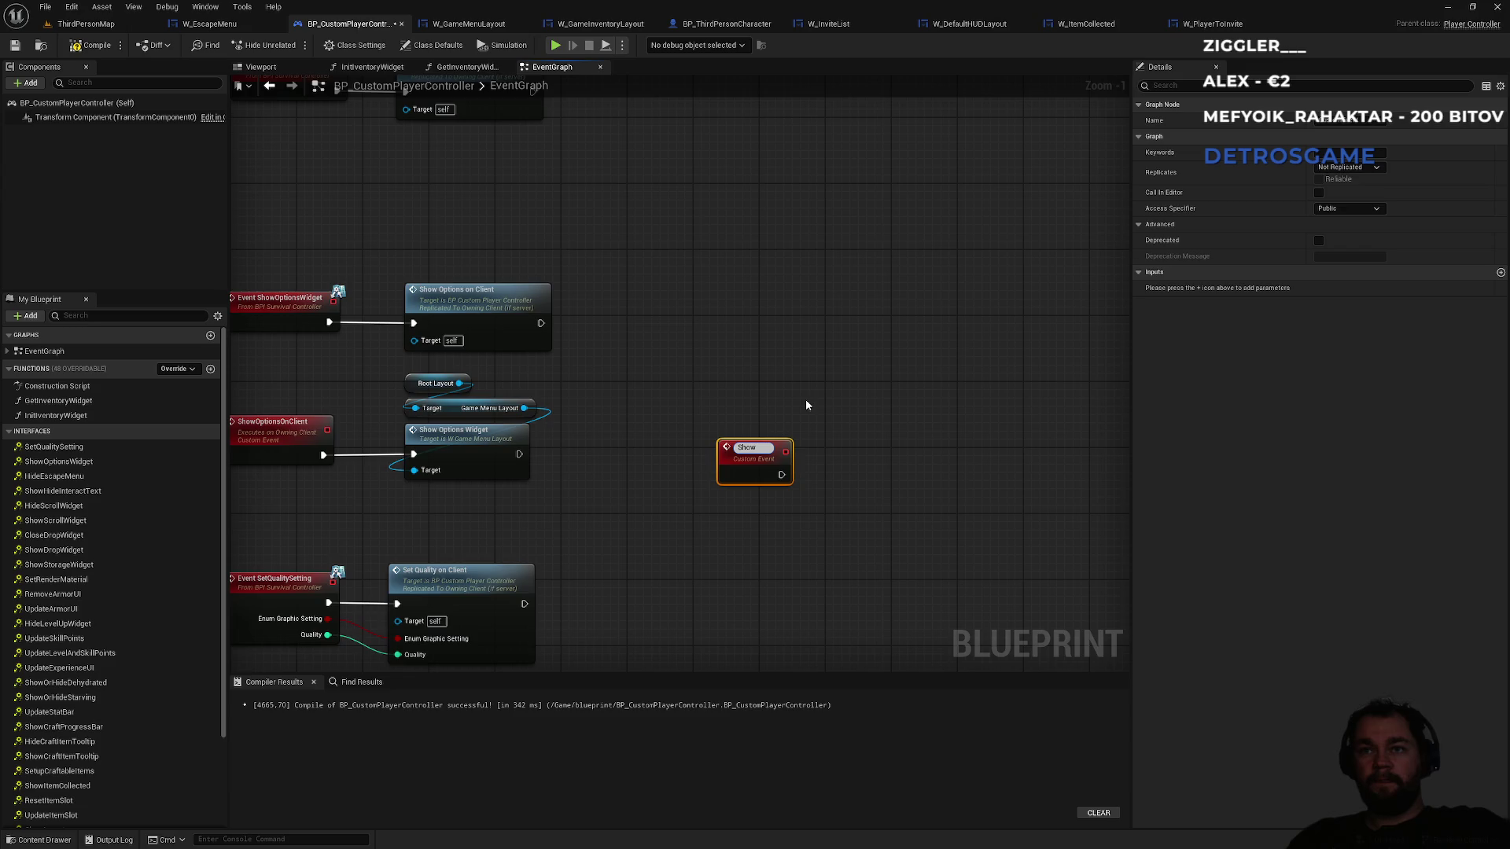
type("InviteListO")
type("nClient")
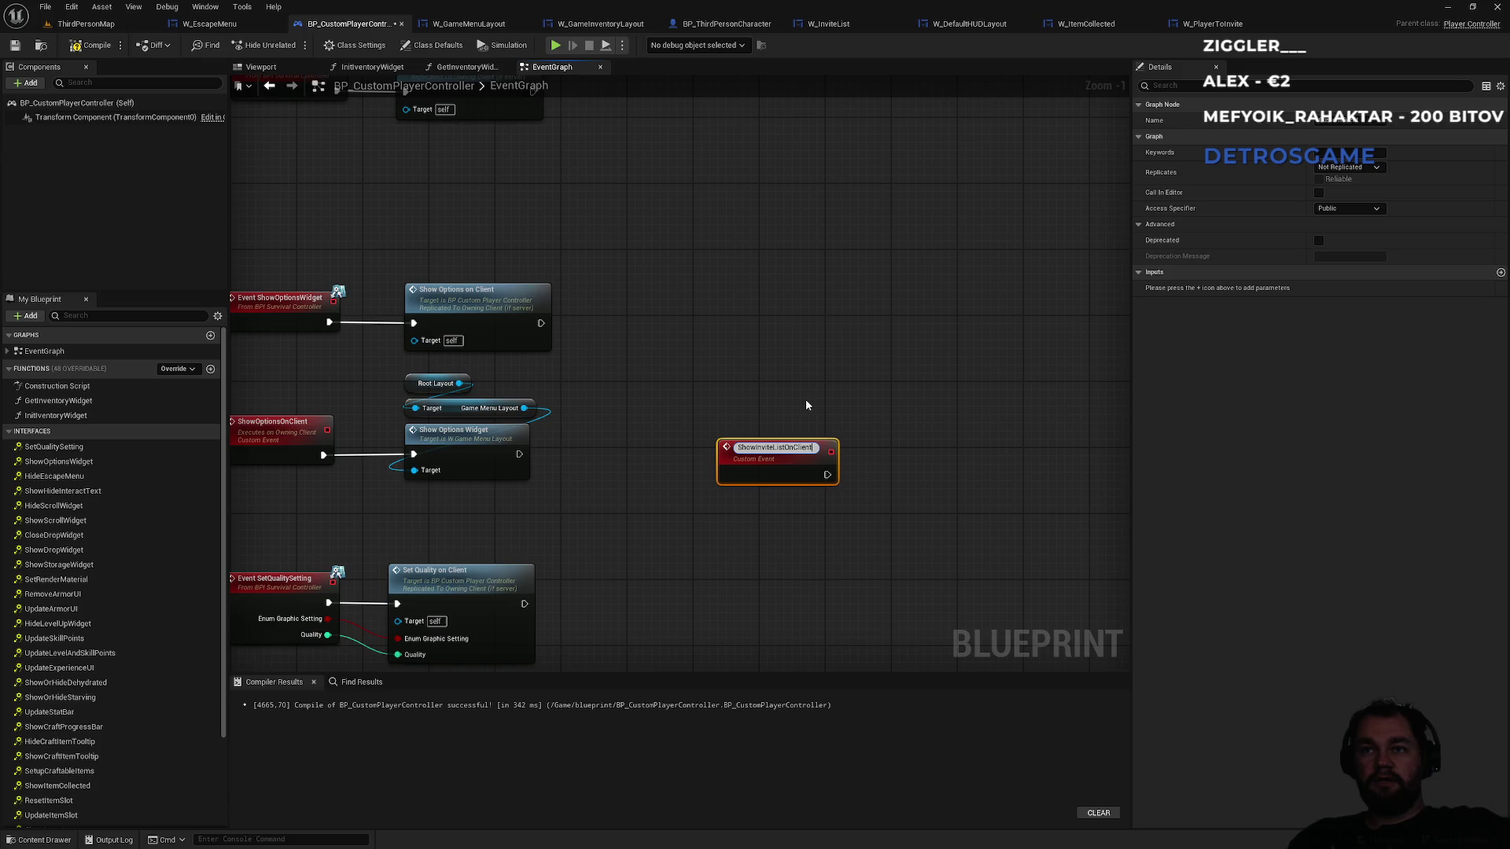
key("Return")
left_click(1347, 167)
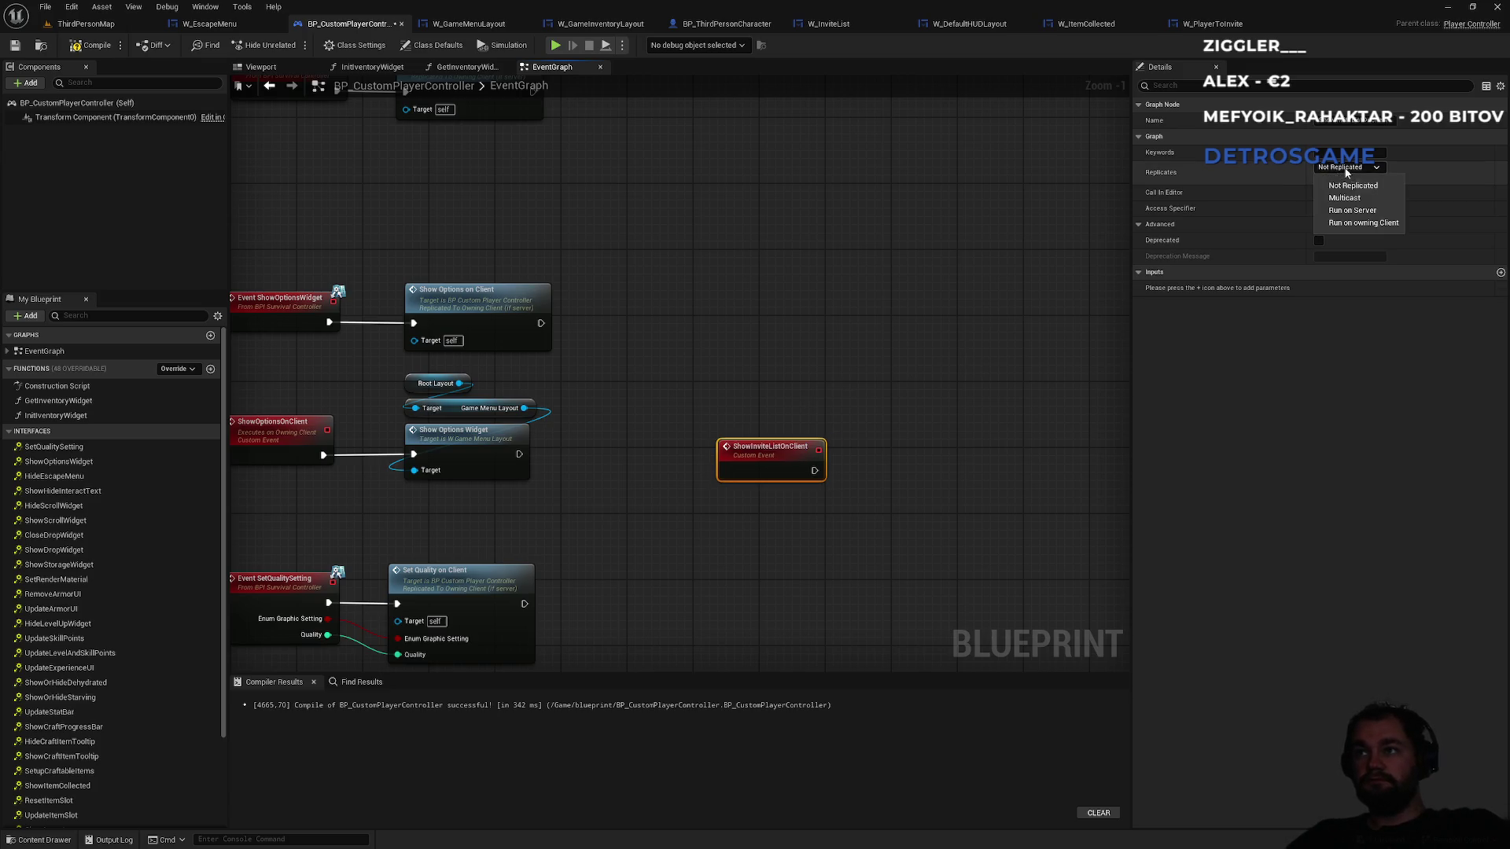
left_click(1351, 223)
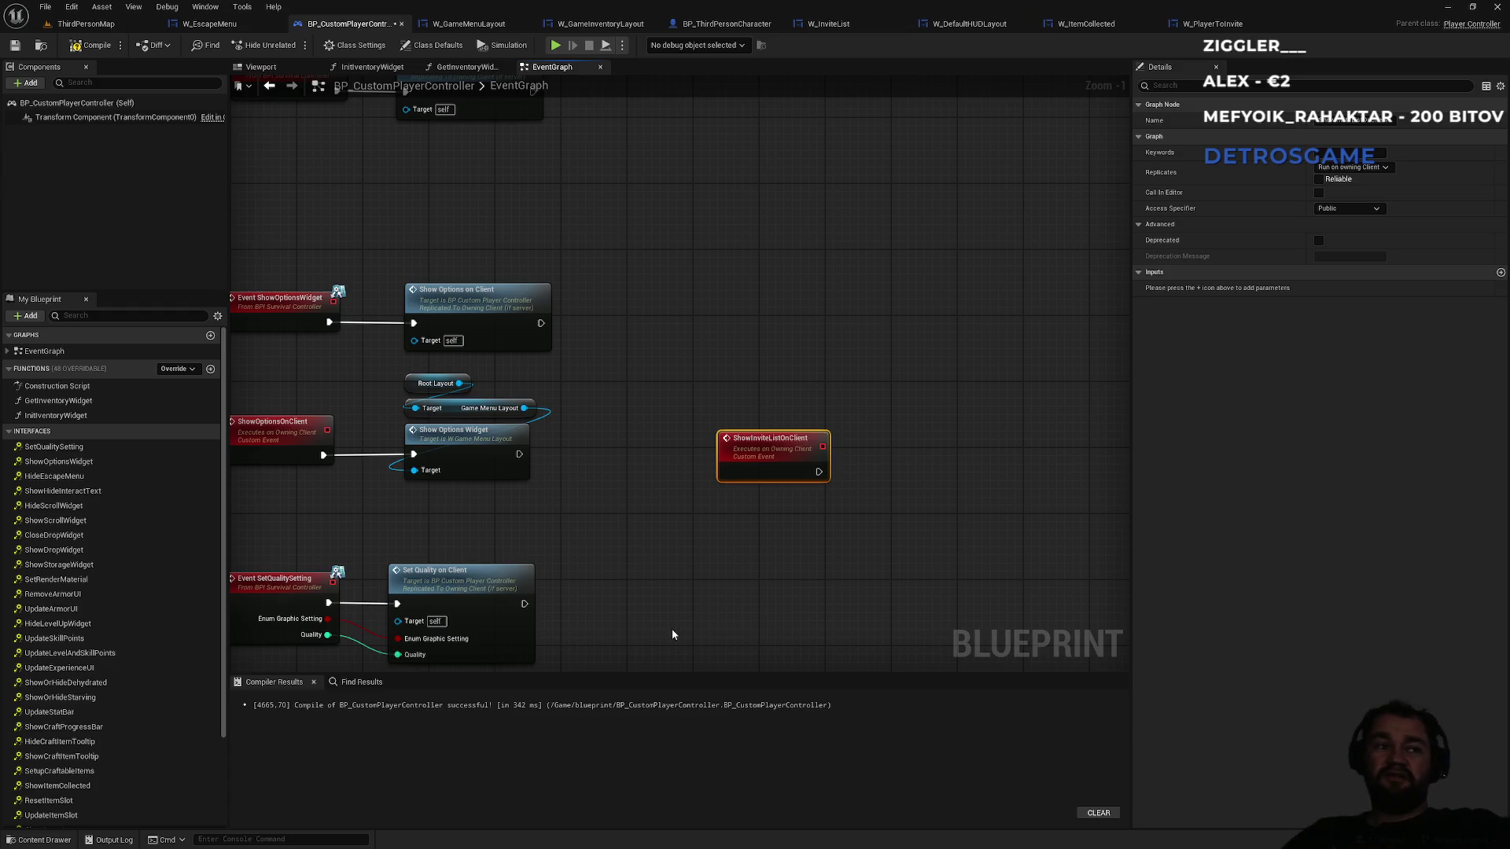
- Paste Root Layout / Game Menu Layout getters and have the event call Show Invites Widget
mouse_move(689, 417)
left_mouse_down()
mouse_move(580, 373)
mouse_move(440, 389)
left_mouse_up()
left_click(774, 563)
key("ctrl+v")
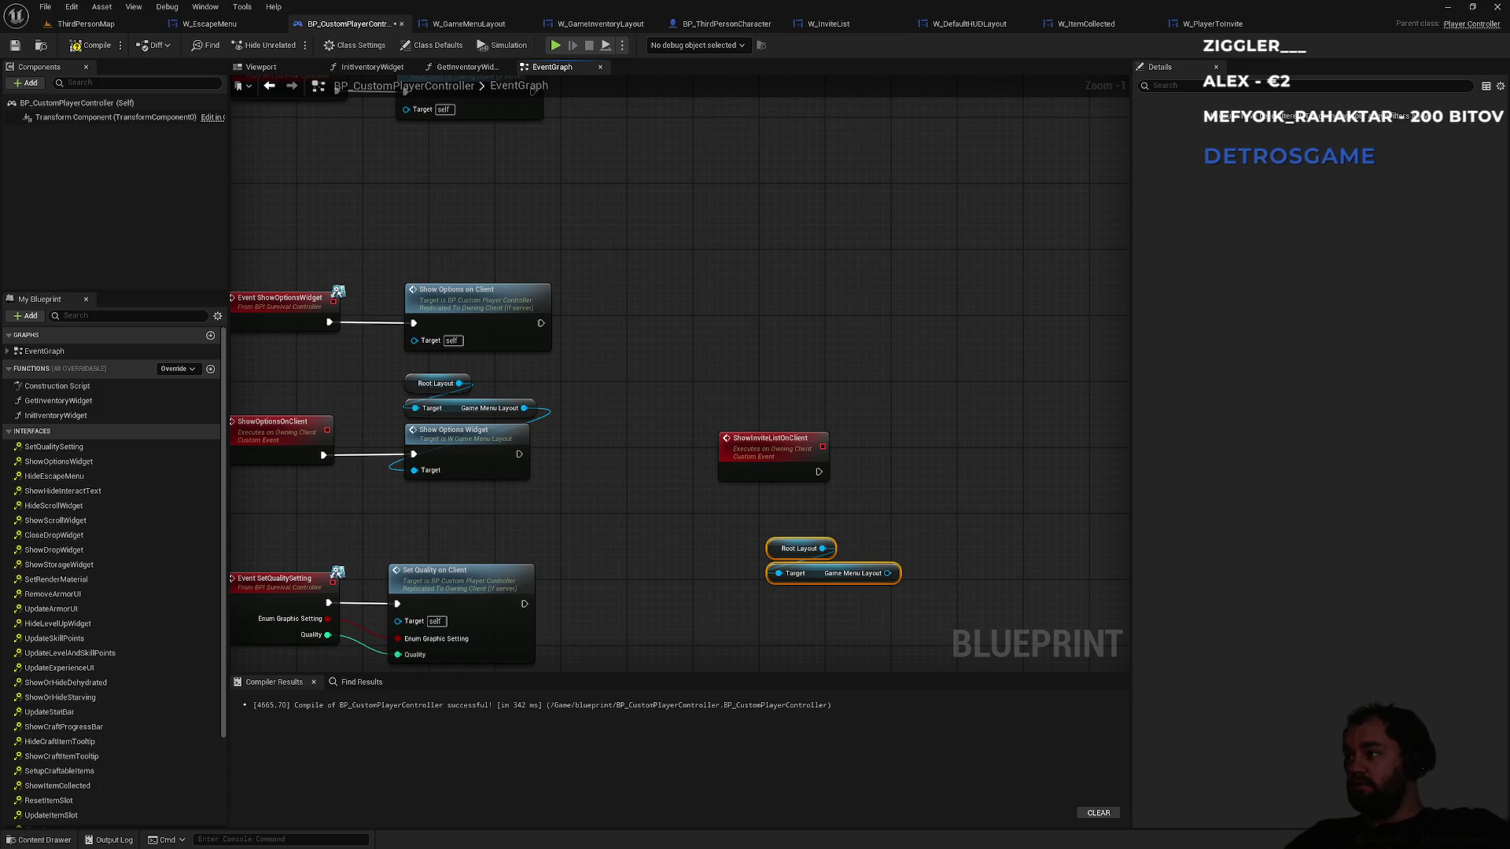
left_click_drag(888, 574, 917, 506)
type("show invites")
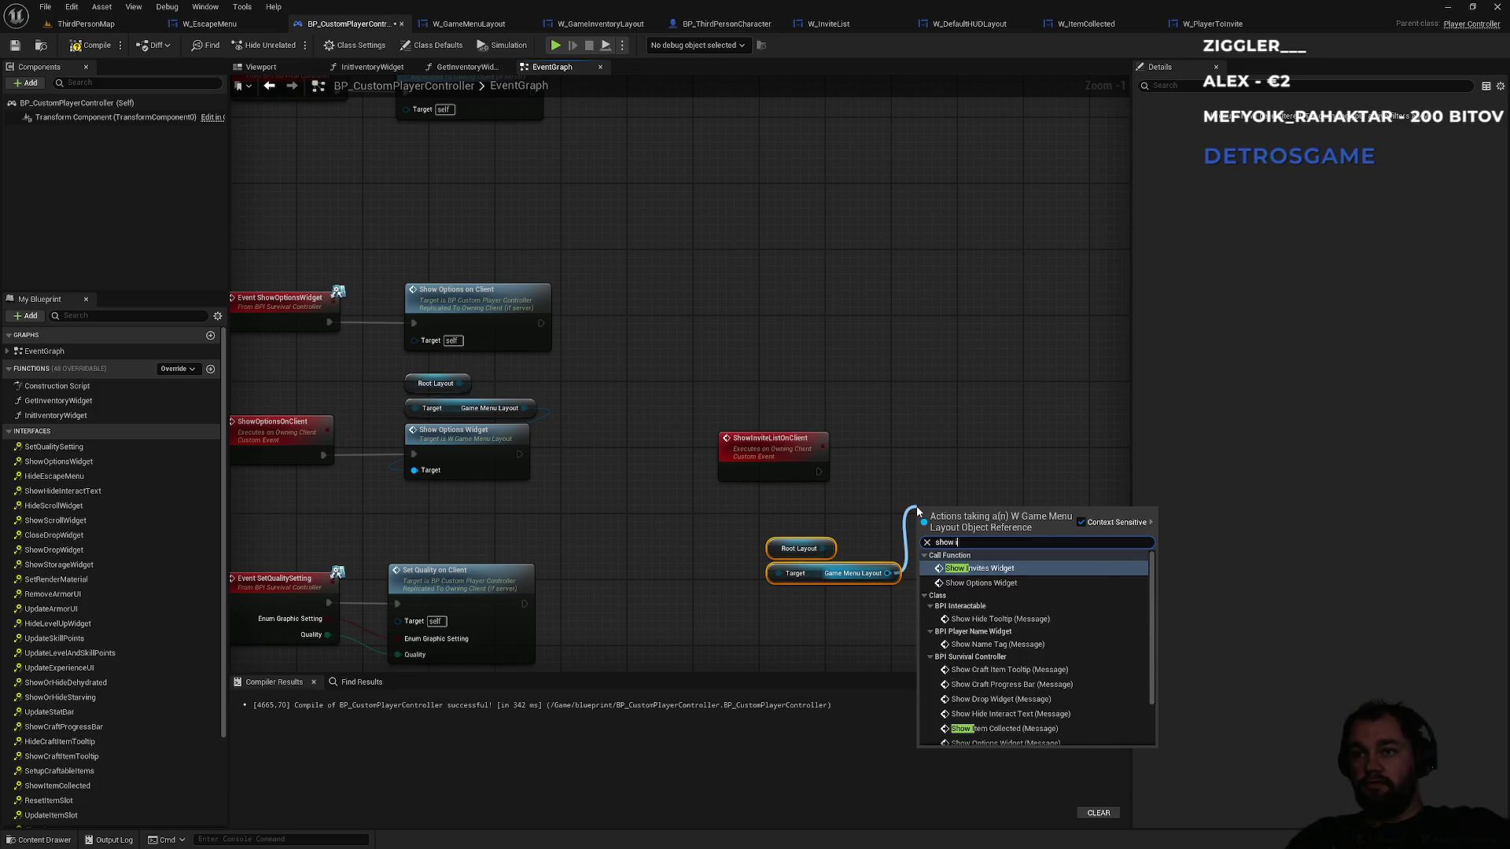
key("Return")
mouse_move(819, 472)
left_mouse_down()
mouse_move(883, 492)
mouse_move(926, 537)
mouse_move(946, 466)
left_mouse_up()
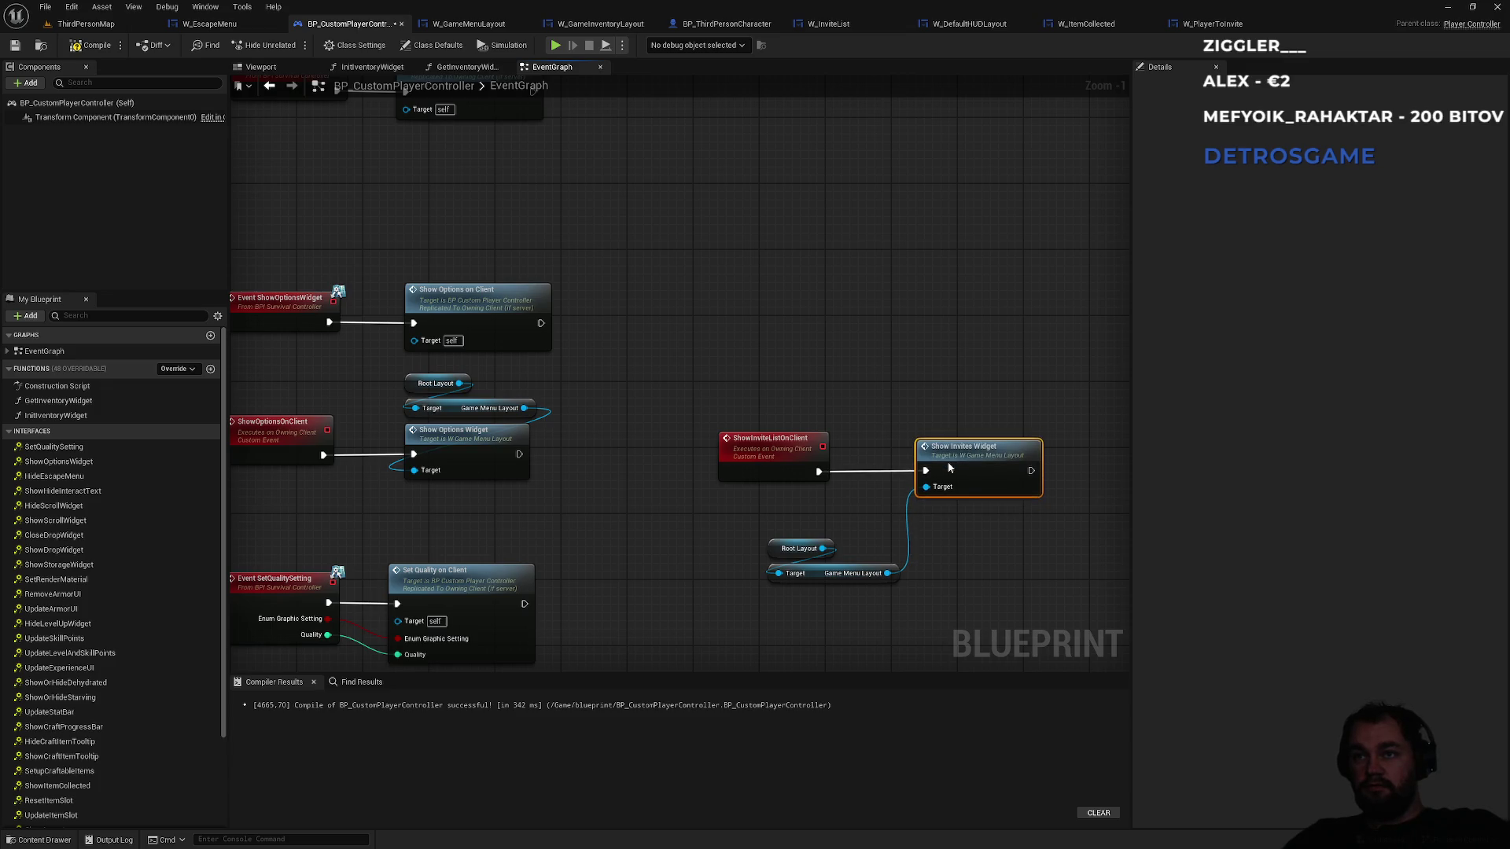
mouse_move(882, 532)
left_mouse_down()
mouse_move(776, 560)
mouse_move(778, 584)
mouse_move(761, 544)
left_mouse_up()
left_click(796, 595)
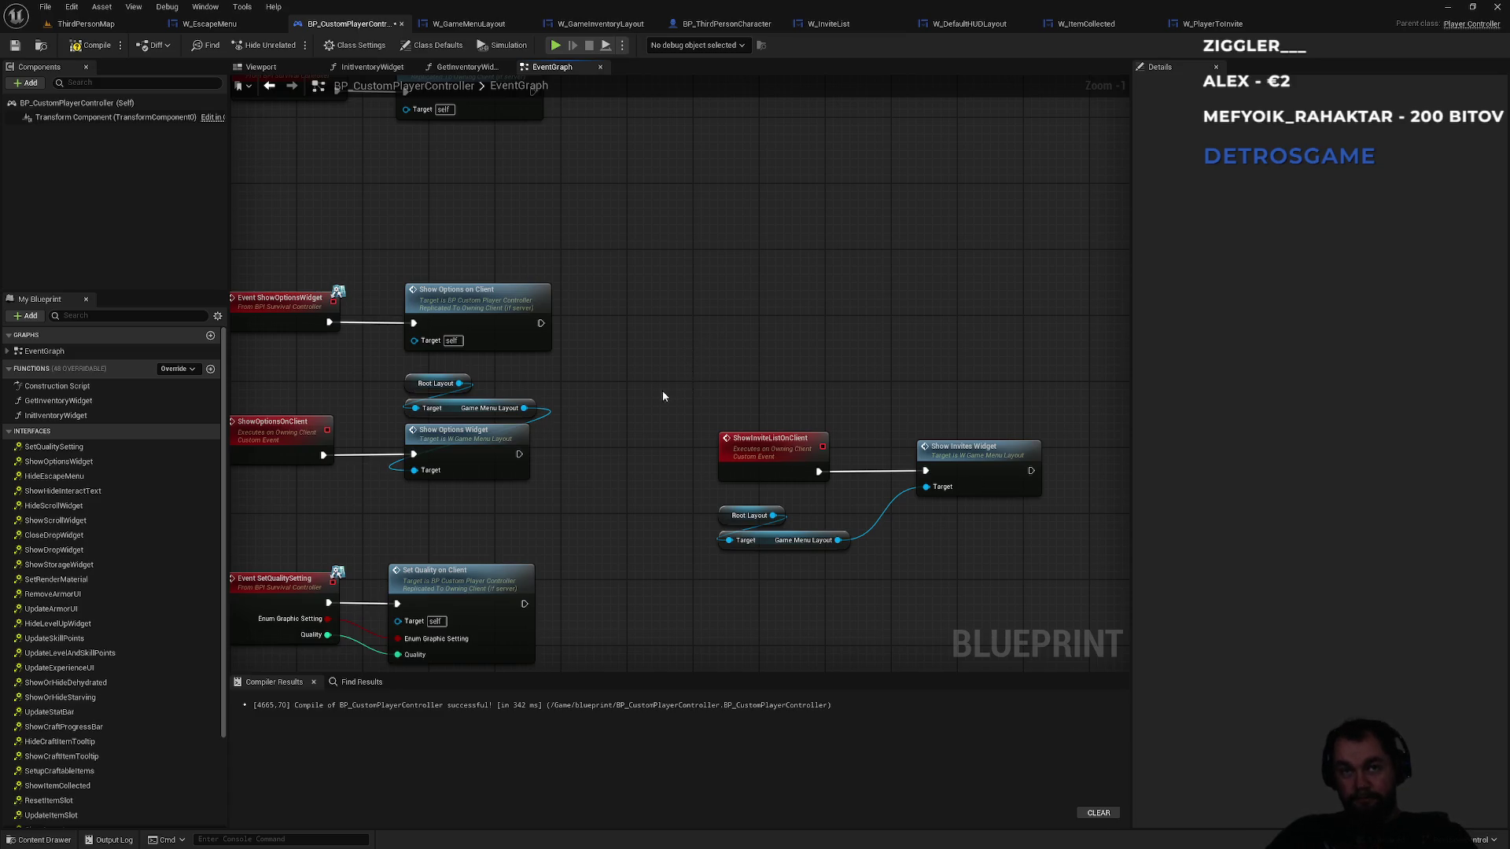
- Pan the graph to bring the ShowOptionsWidget event nodes into view
left_click_drag(662, 390, 890, 446)
- Add a ShowInviteListWidget function to BPI_SurvivalController, then return to BP_CustomPlayerController's graph
double_click(515, 372)
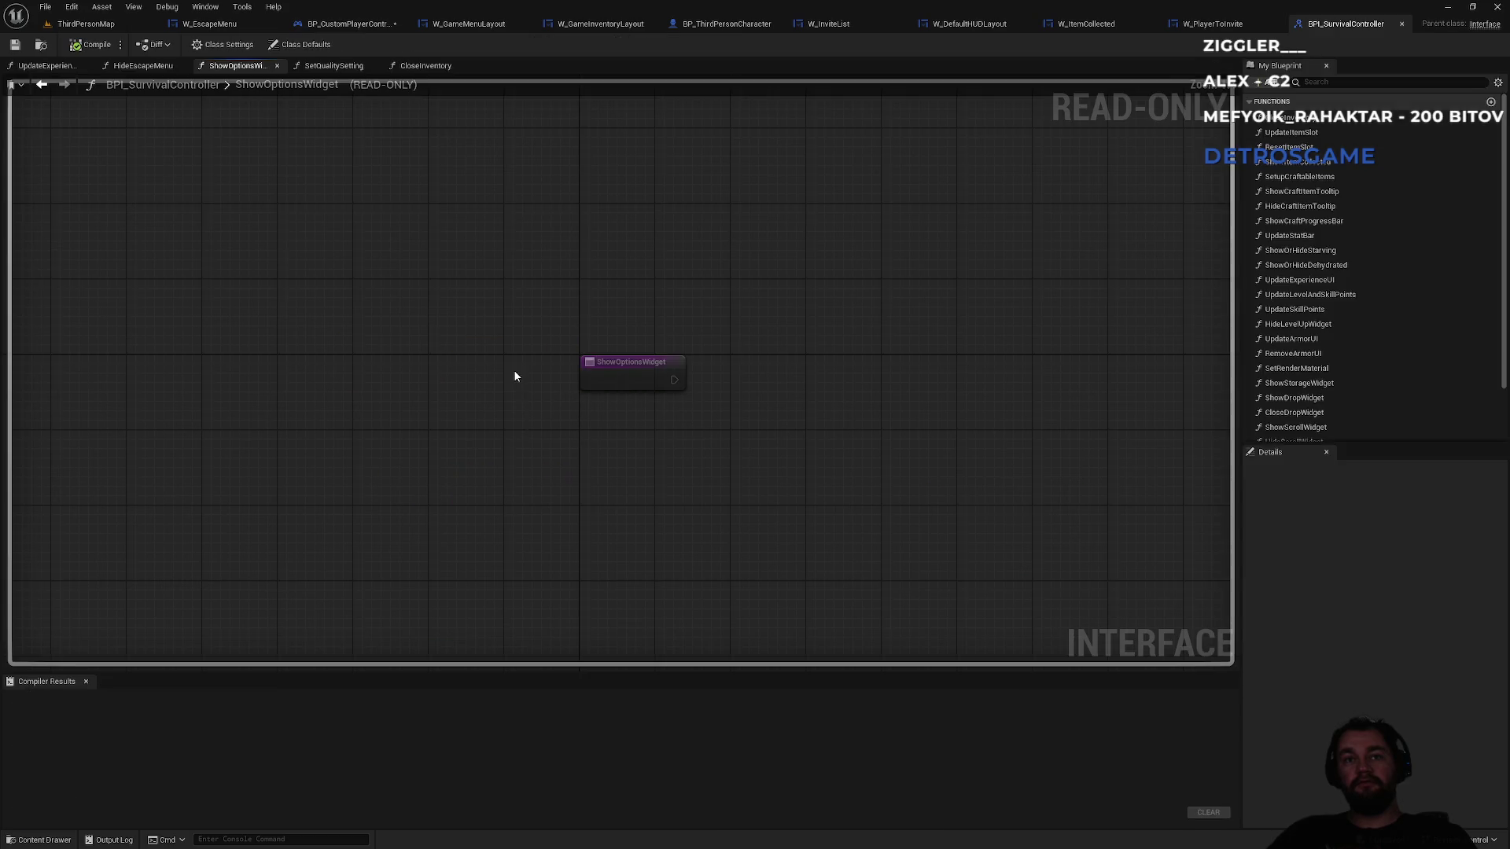
scroll(1380, 318, "down", 3)
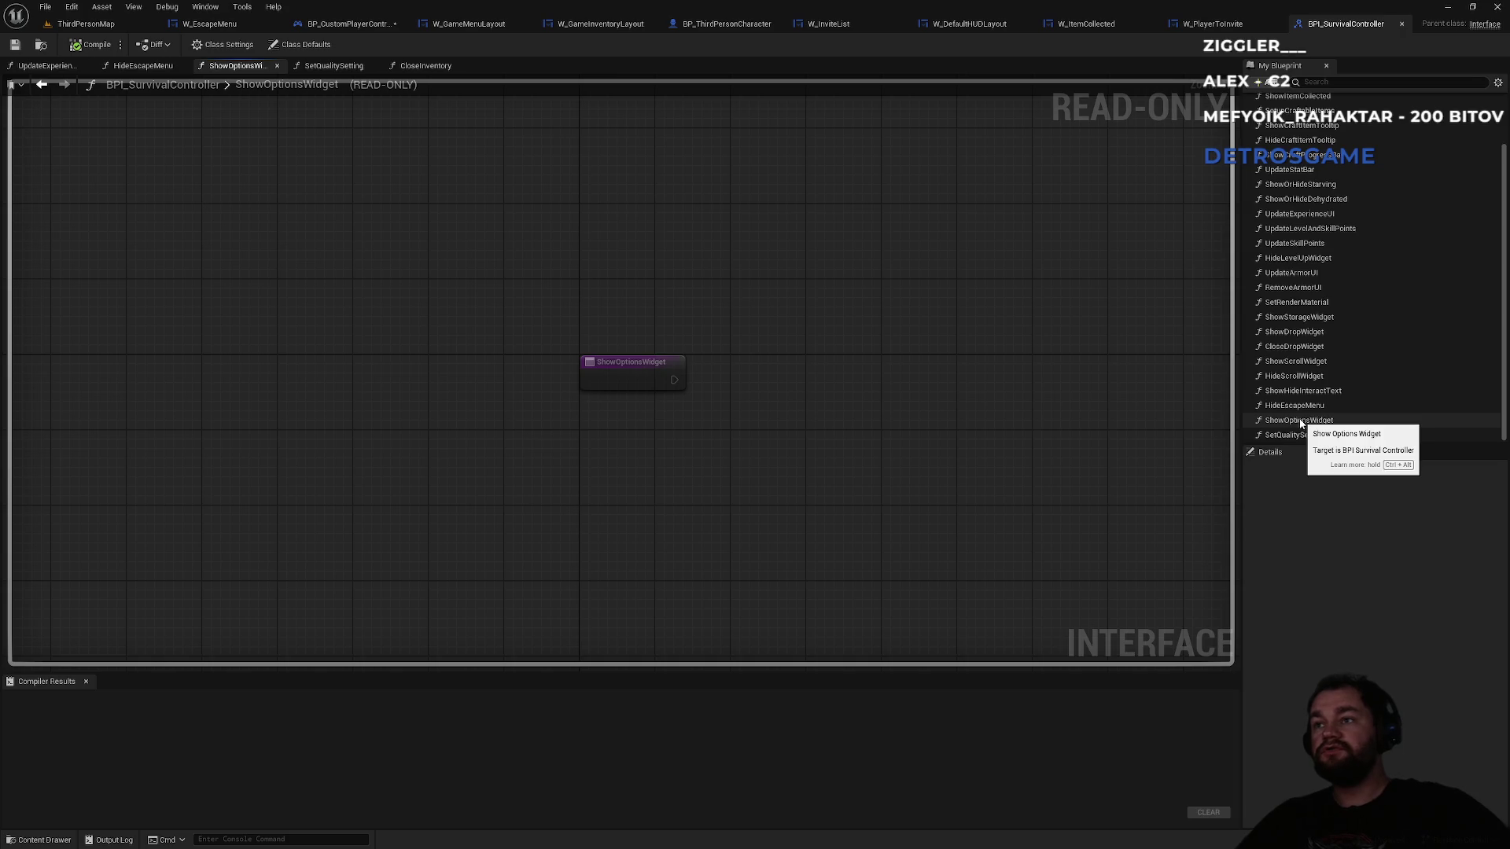
left_click(1262, 84)
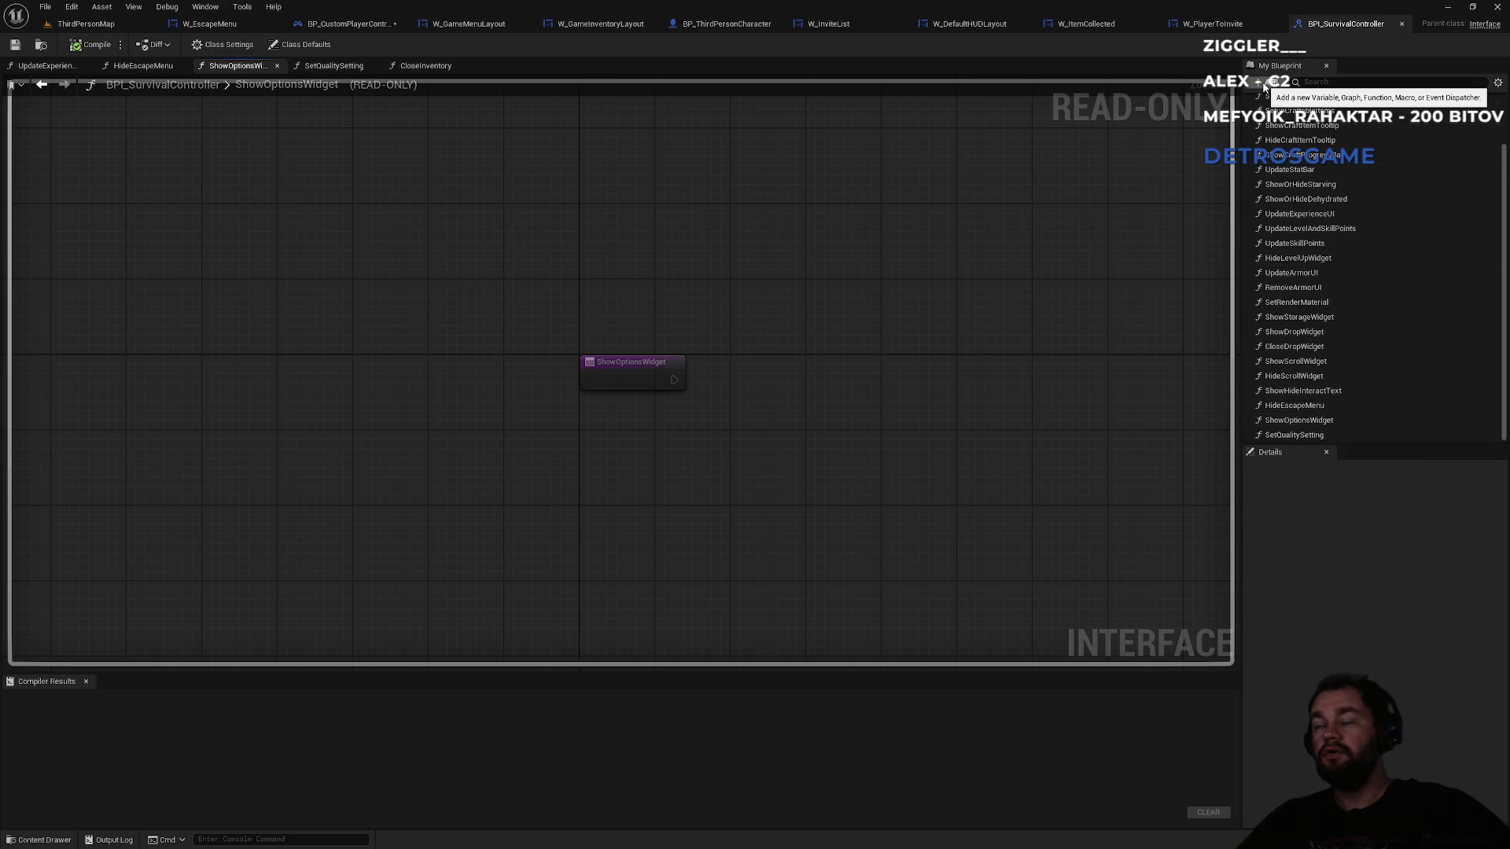
left_click(1290, 127)
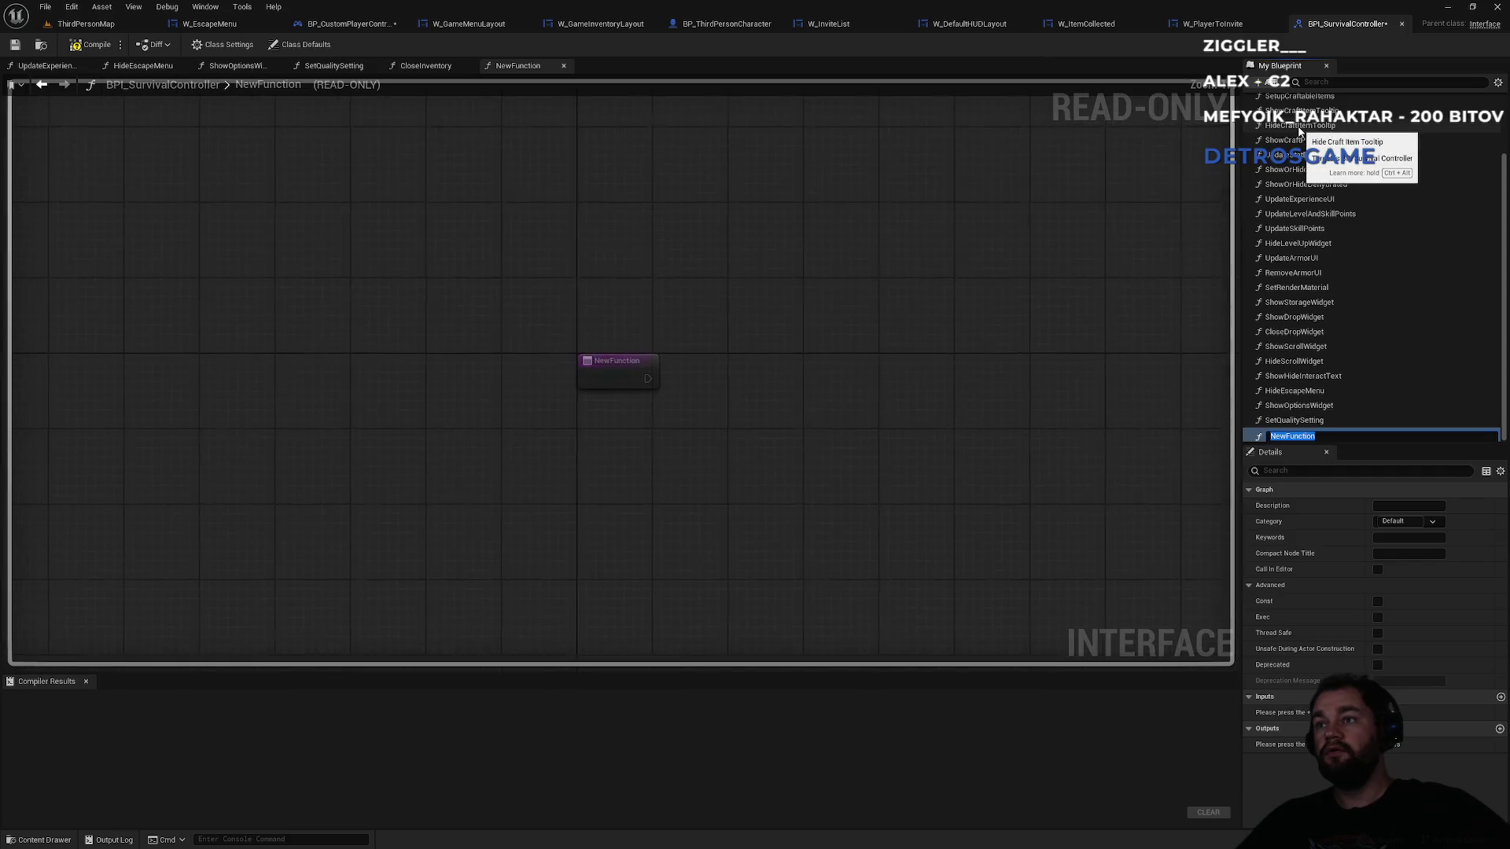
type("ShowInviteLis")
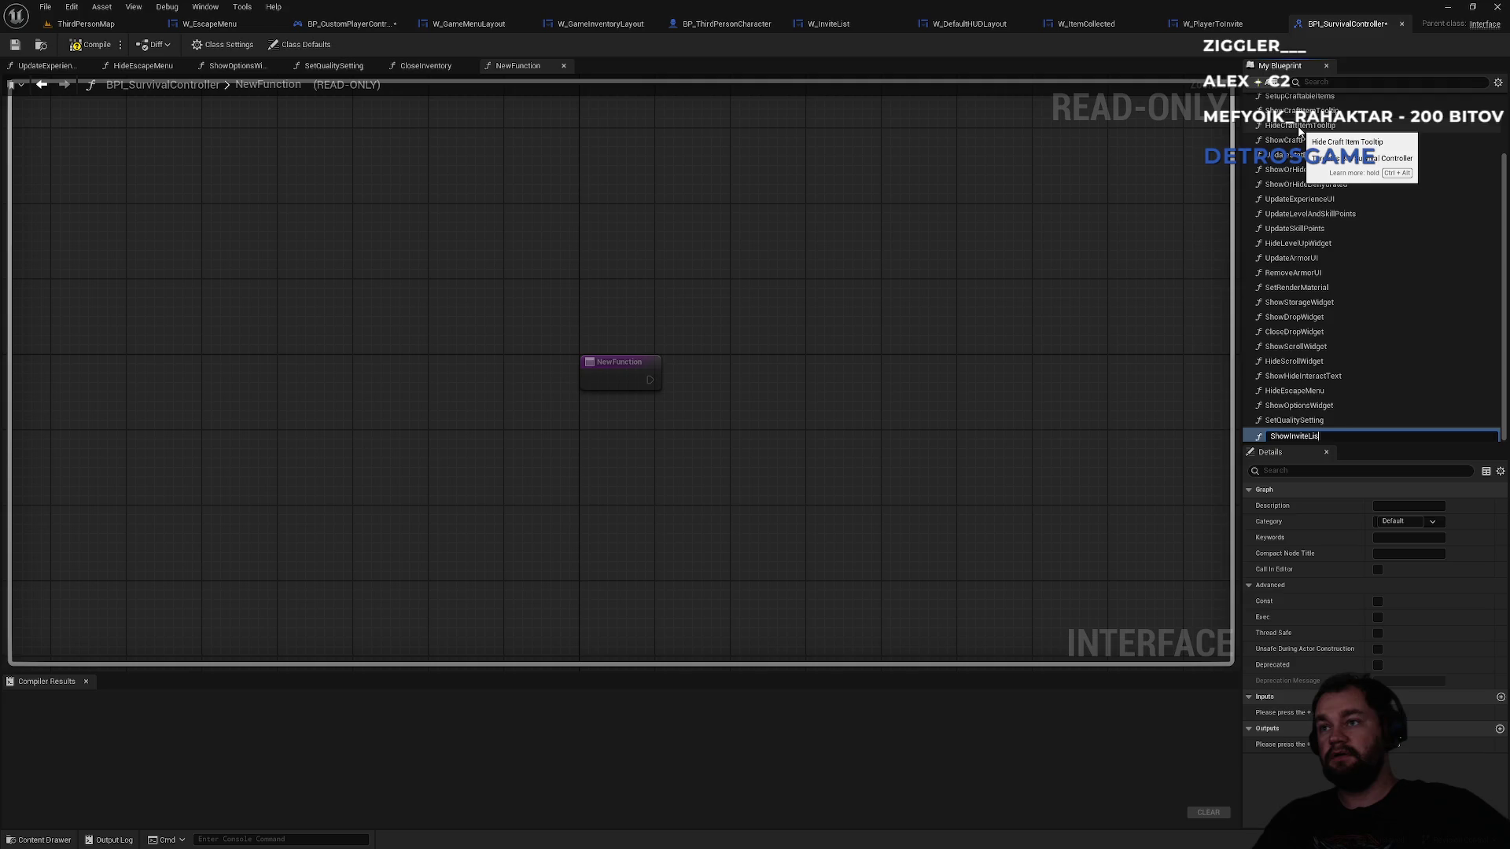
type("tWidget")
key("Return")
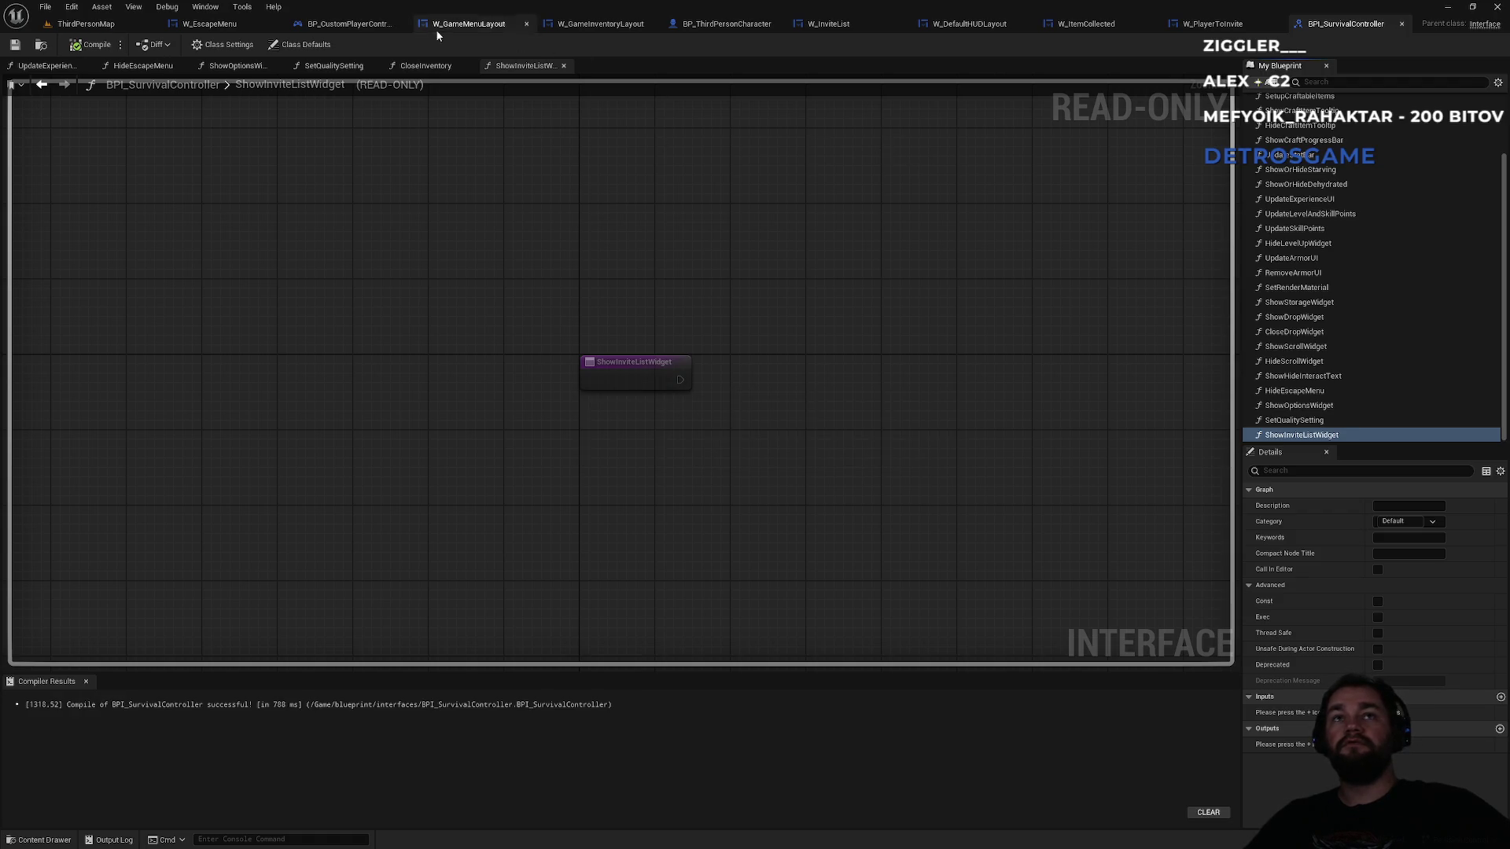
left_click(355, 31)
mouse_move(681, 309)
left_mouse_down()
mouse_move(634, 246)
mouse_move(826, 320)
mouse_move(789, 329)
left_mouse_up()
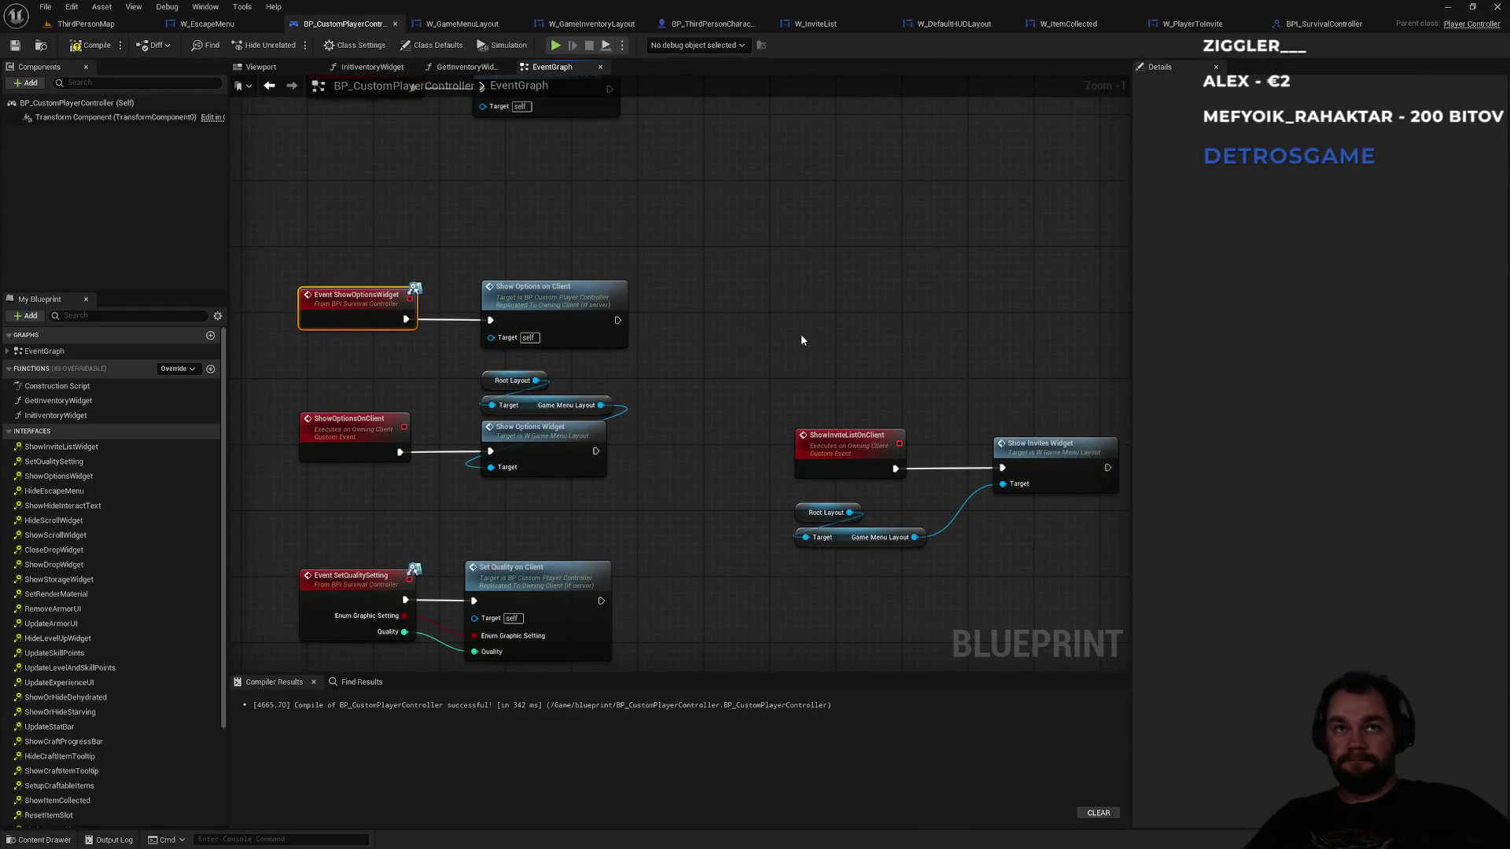
- Place the ShowInviteListWidget interface event and have it call Show Invite List on Client
left_click(61, 447)
scroll(766, 431, "down", 8)
mouse_move(766, 431)
left_mouse_down()
mouse_move(421, 517)
mouse_move(927, 358)
left_mouse_up()
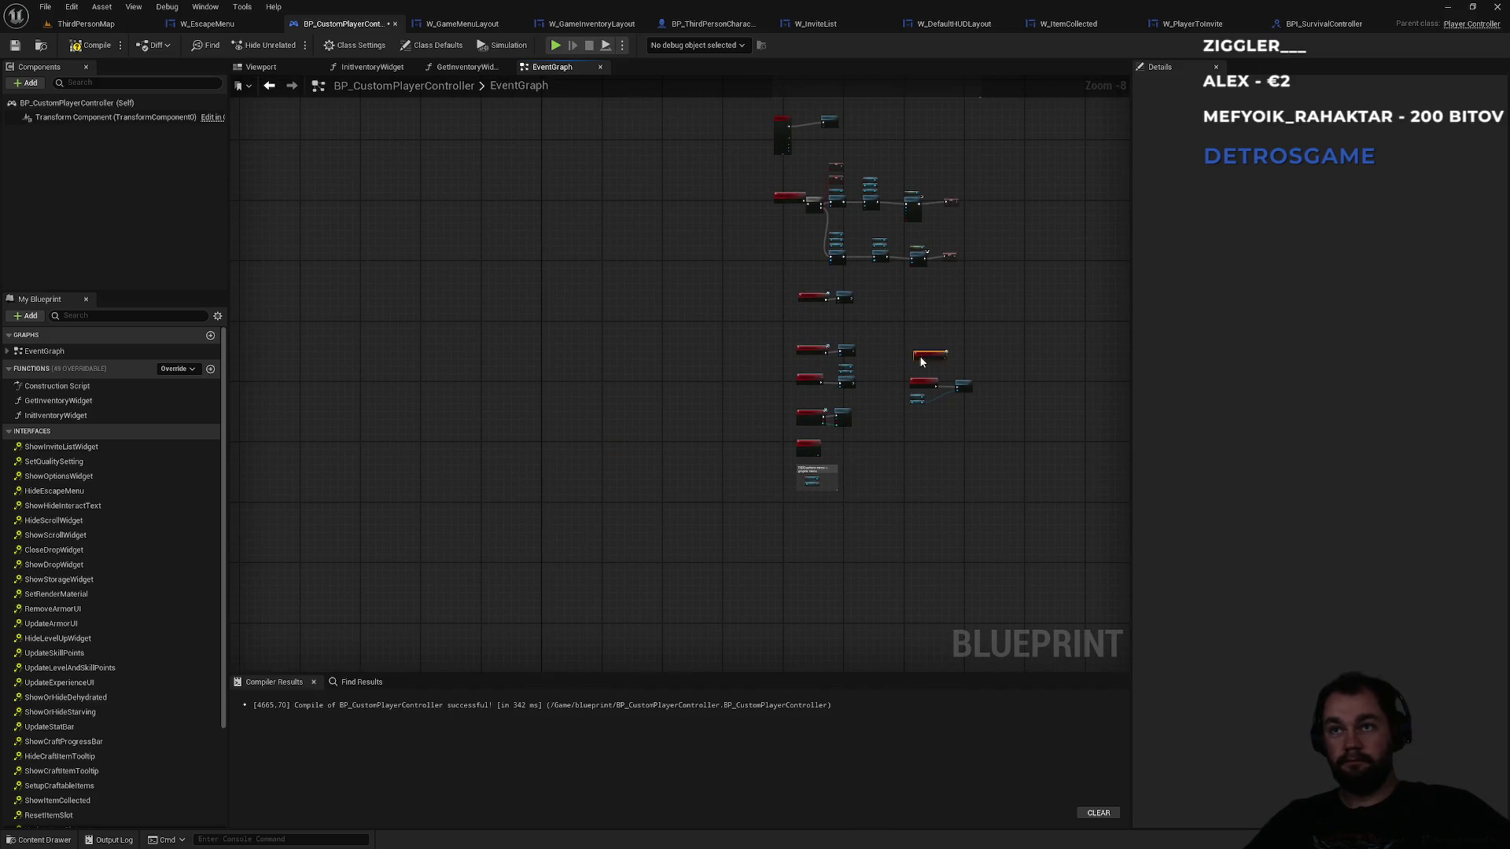
scroll(952, 339, "up", 5)
scroll(954, 340, "down", 4)
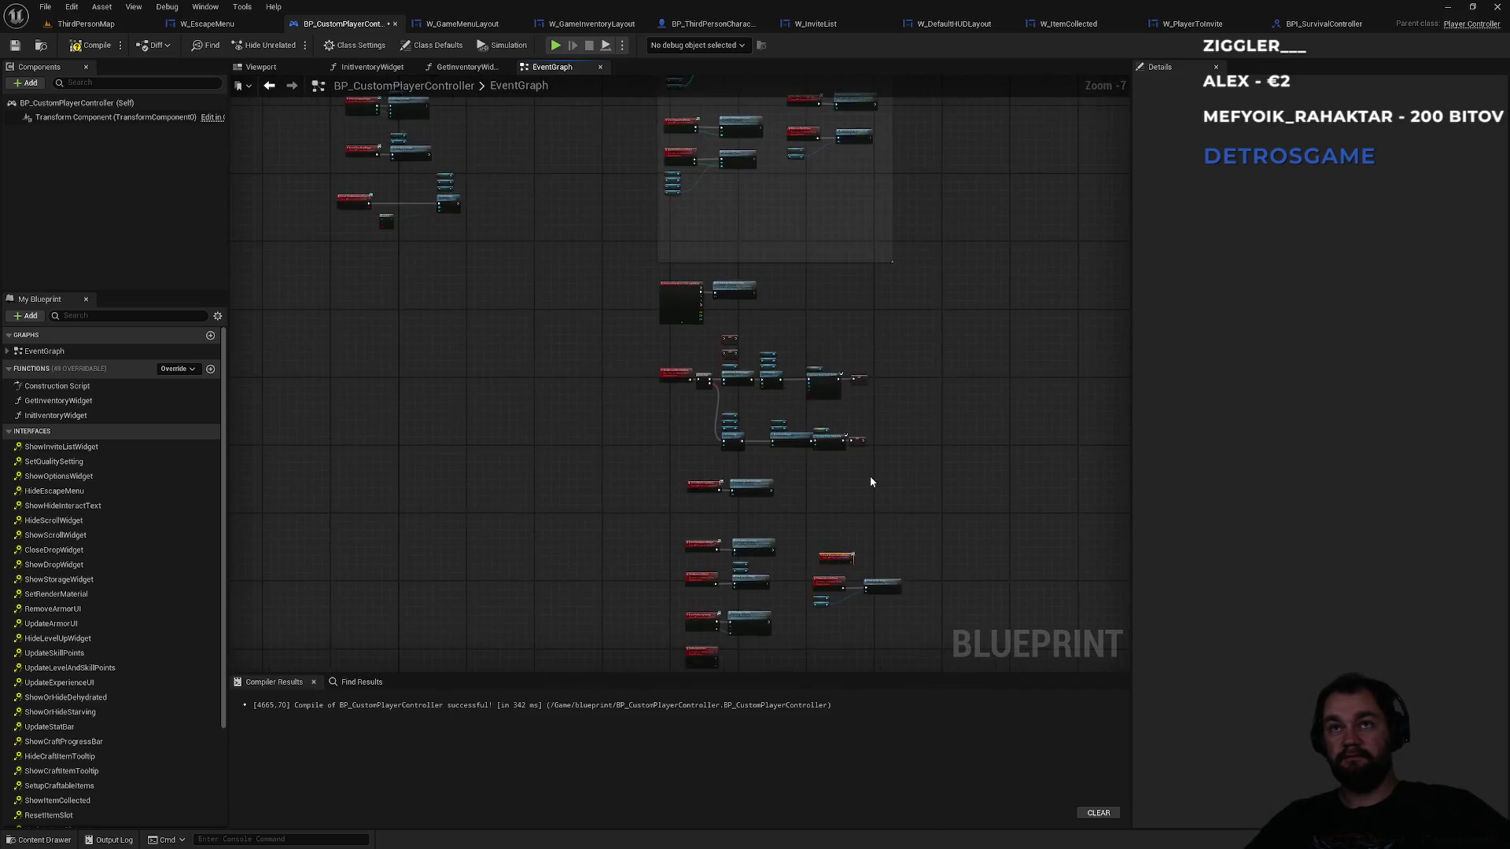
scroll(846, 525, "up", 6)
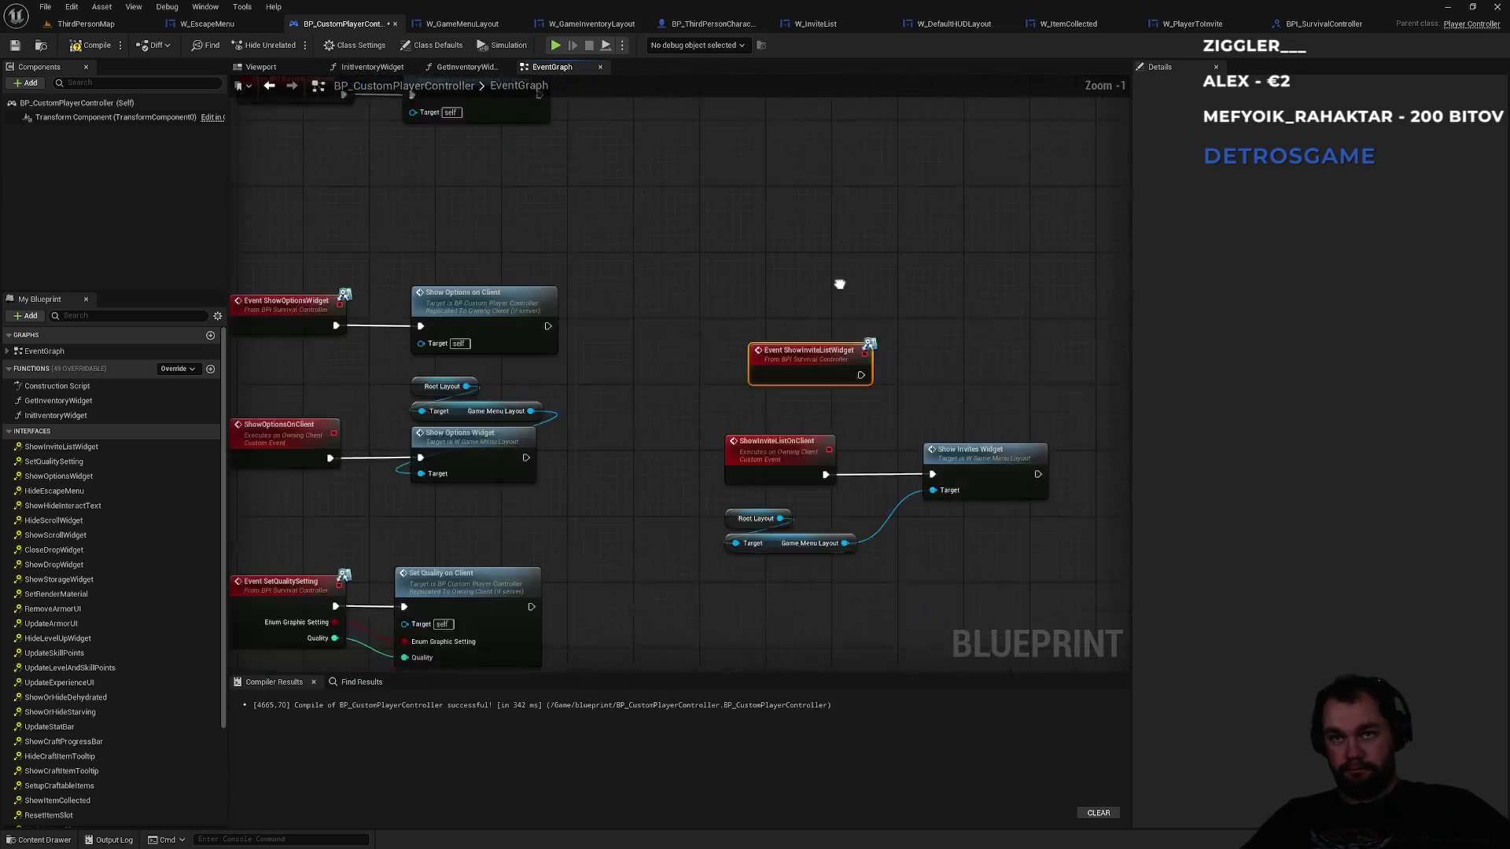
left_click_drag(832, 352, 894, 350)
type("show invite list")
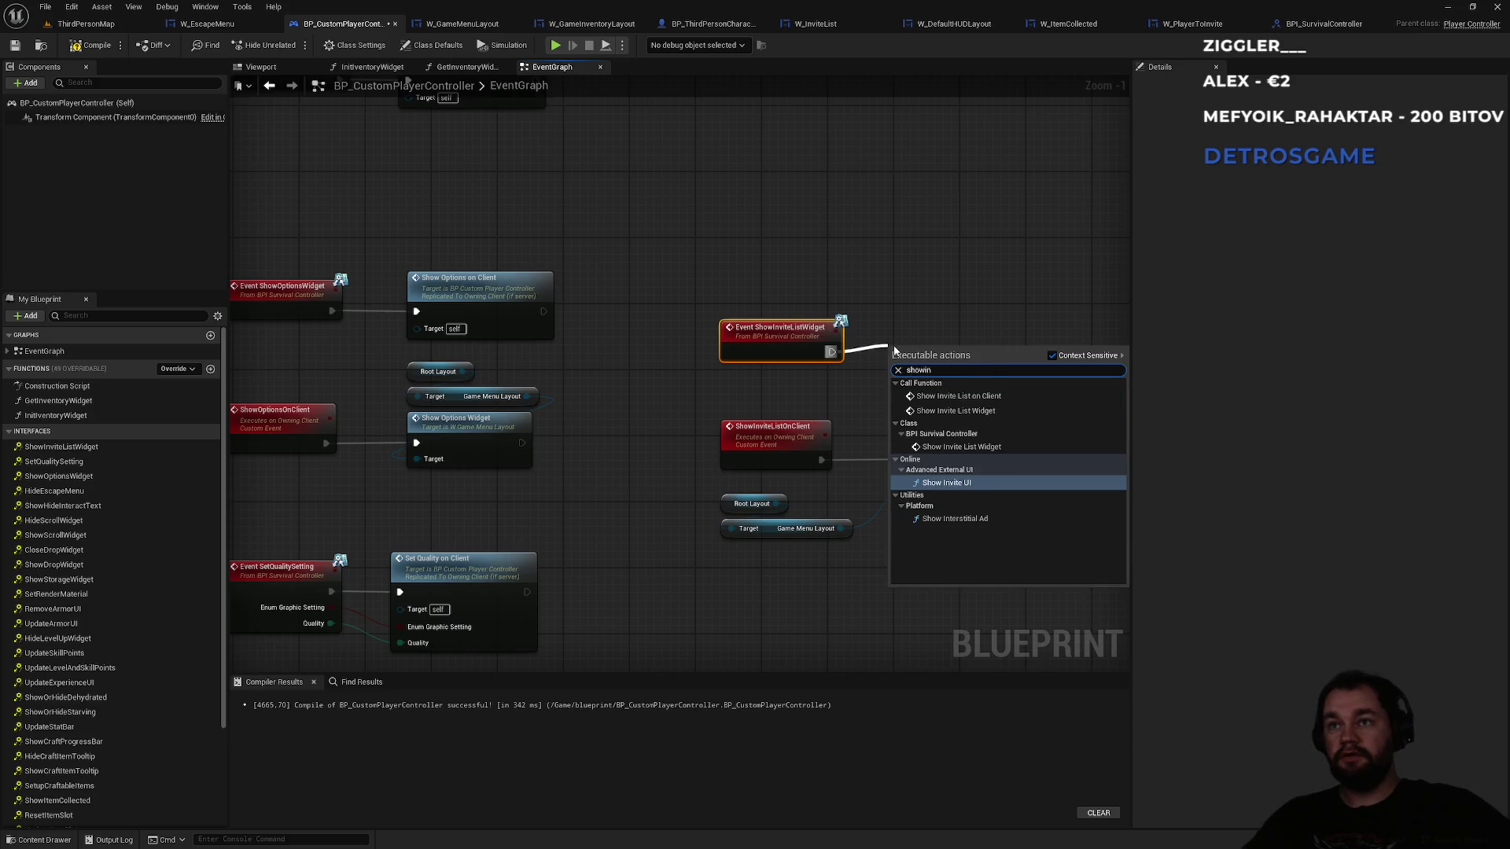
key("Return")
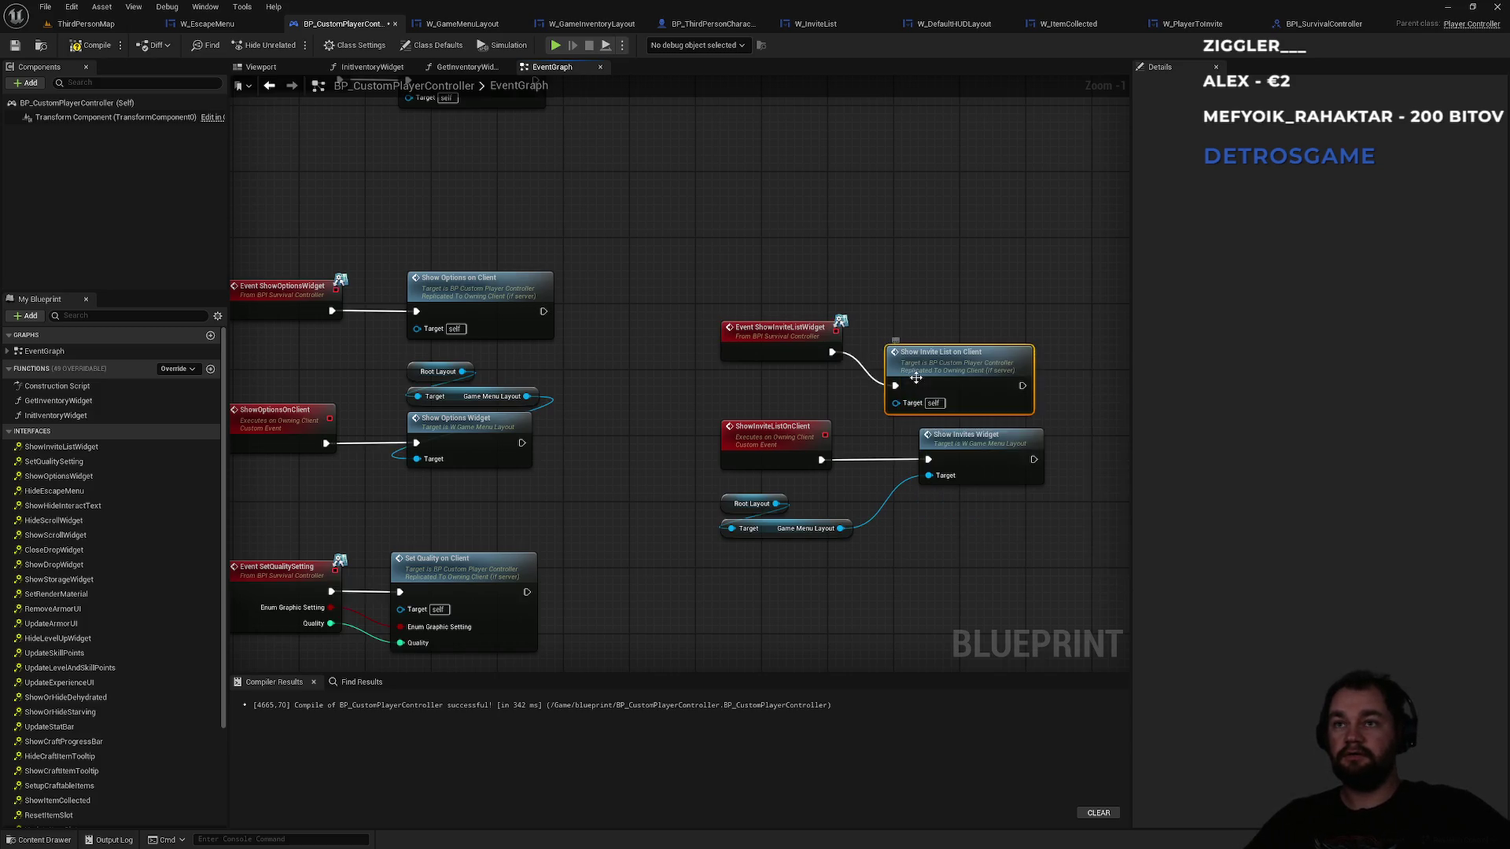
- Line up the invite-list nodes and compile BP_CustomPlayerController
scroll(859, 279, "up", 2)
mouse_move(859, 280)
left_mouse_down()
mouse_move(857, 263)
mouse_move(881, 256)
left_mouse_up()
left_click_drag(886, 364, 857, 362)
left_click(866, 310)
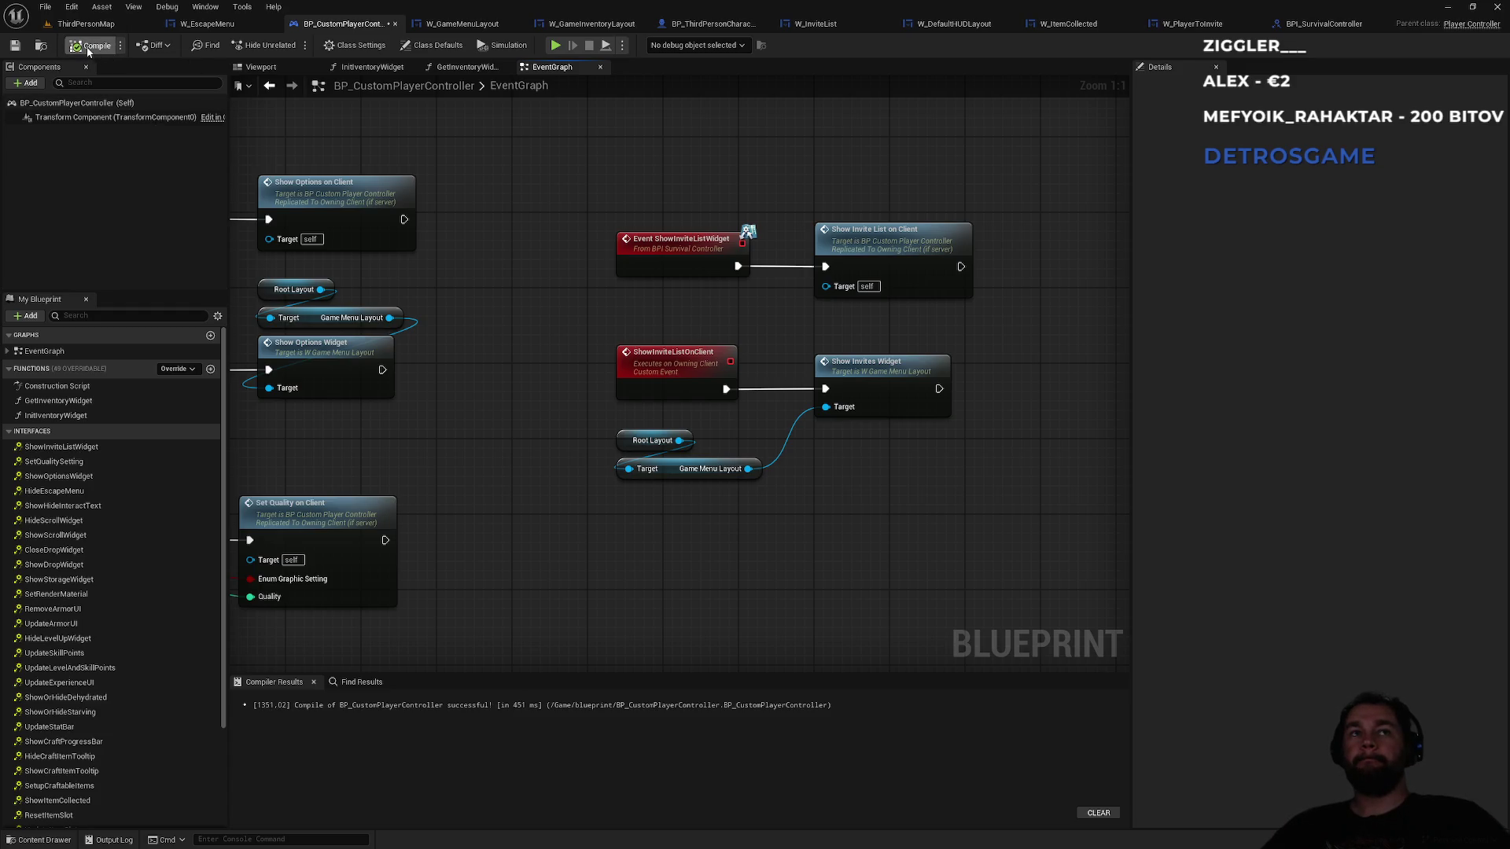
key("F7")
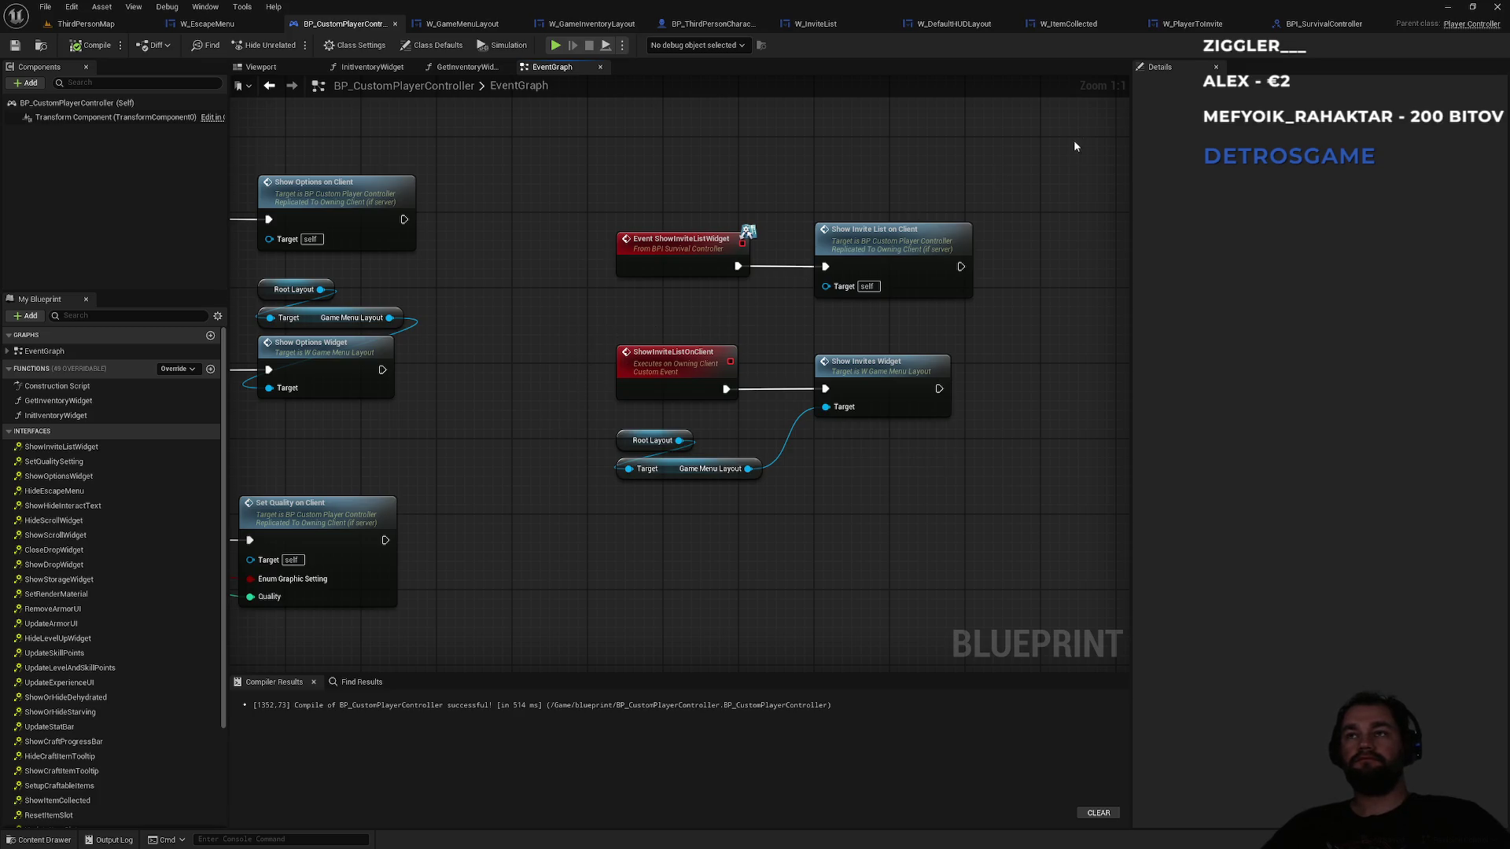
left_click(206, 24)
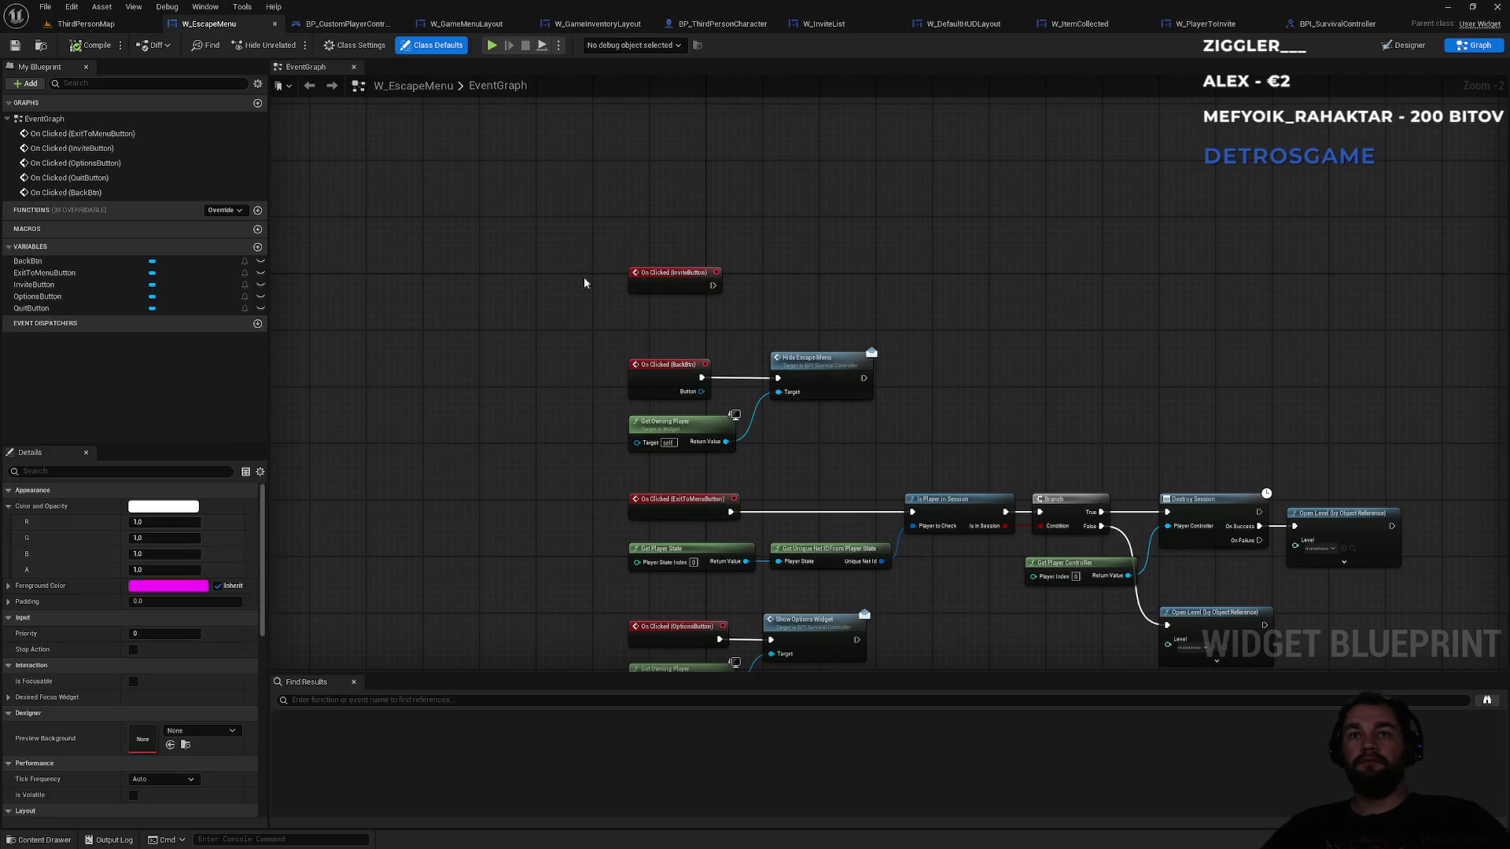
- Paste a copy of Get Owning Player beside the On Clicked (InviteButton) event
scroll(752, 309, "up", 1)
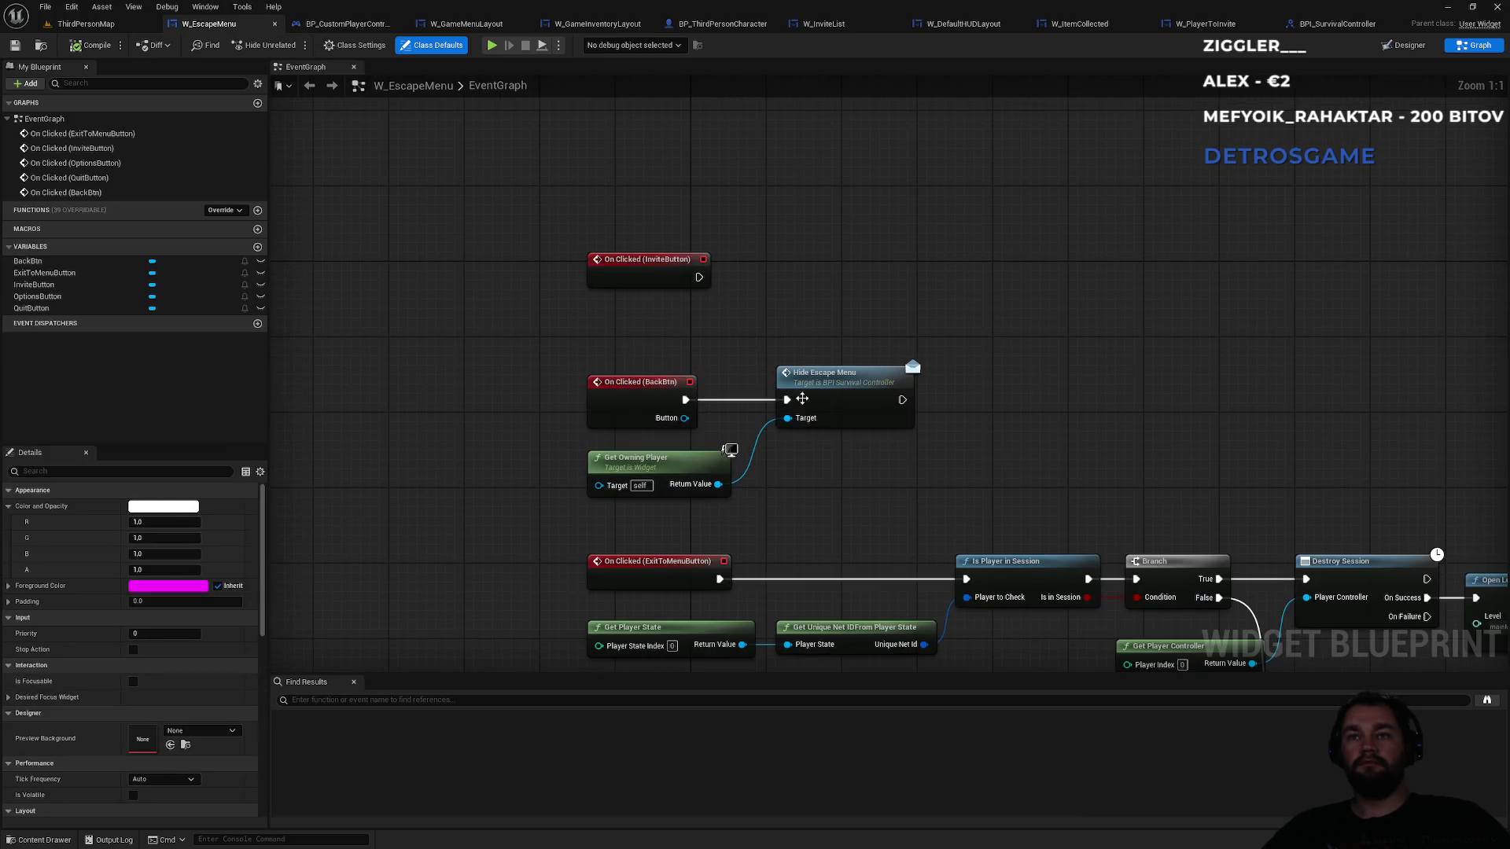
scroll(786, 377, "up", 1)
left_click_drag(901, 429, 898, 338)
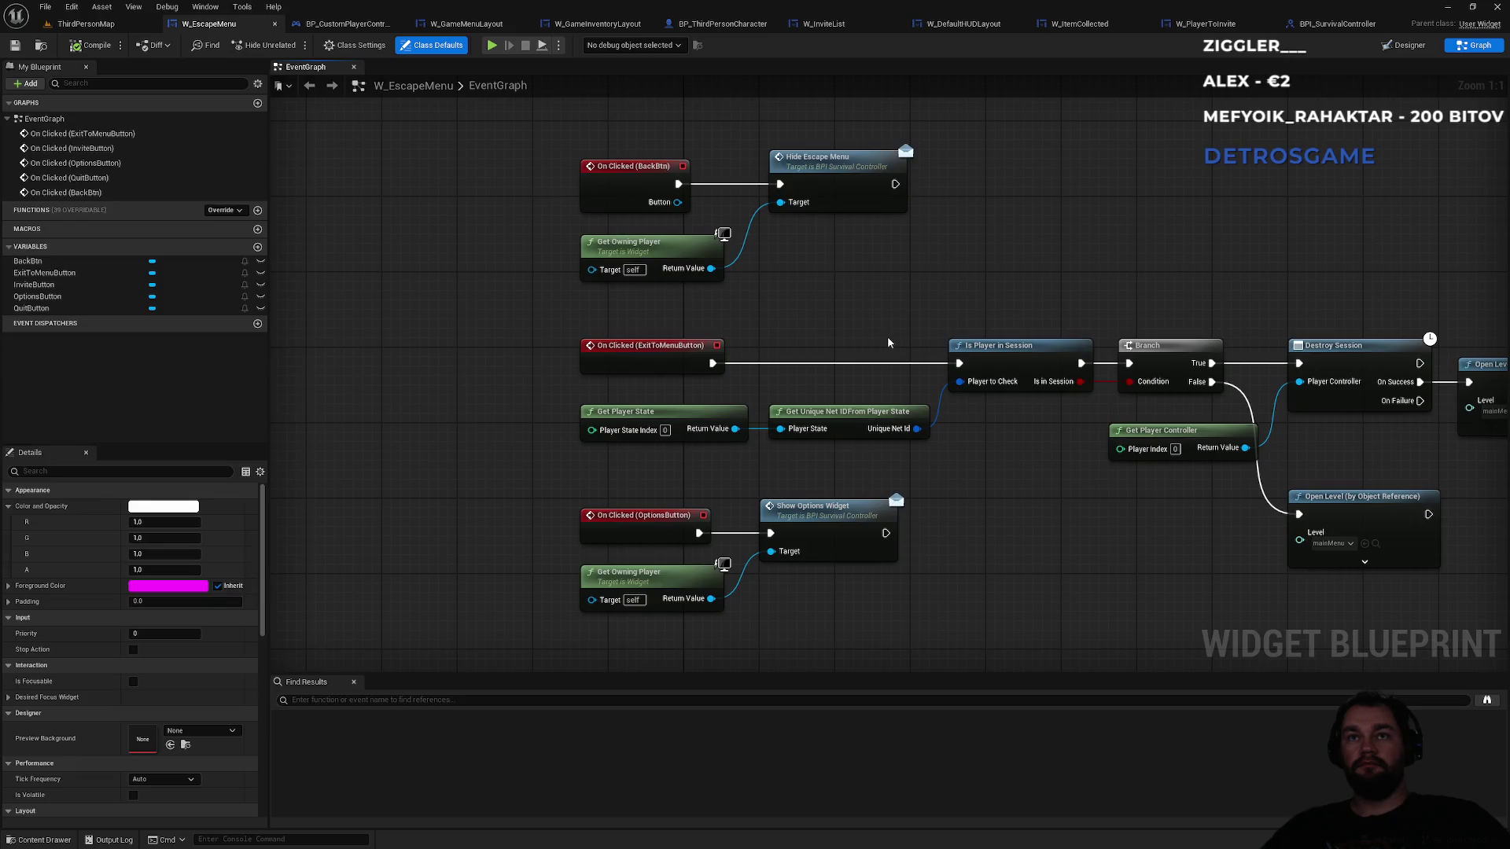
left_click(668, 248)
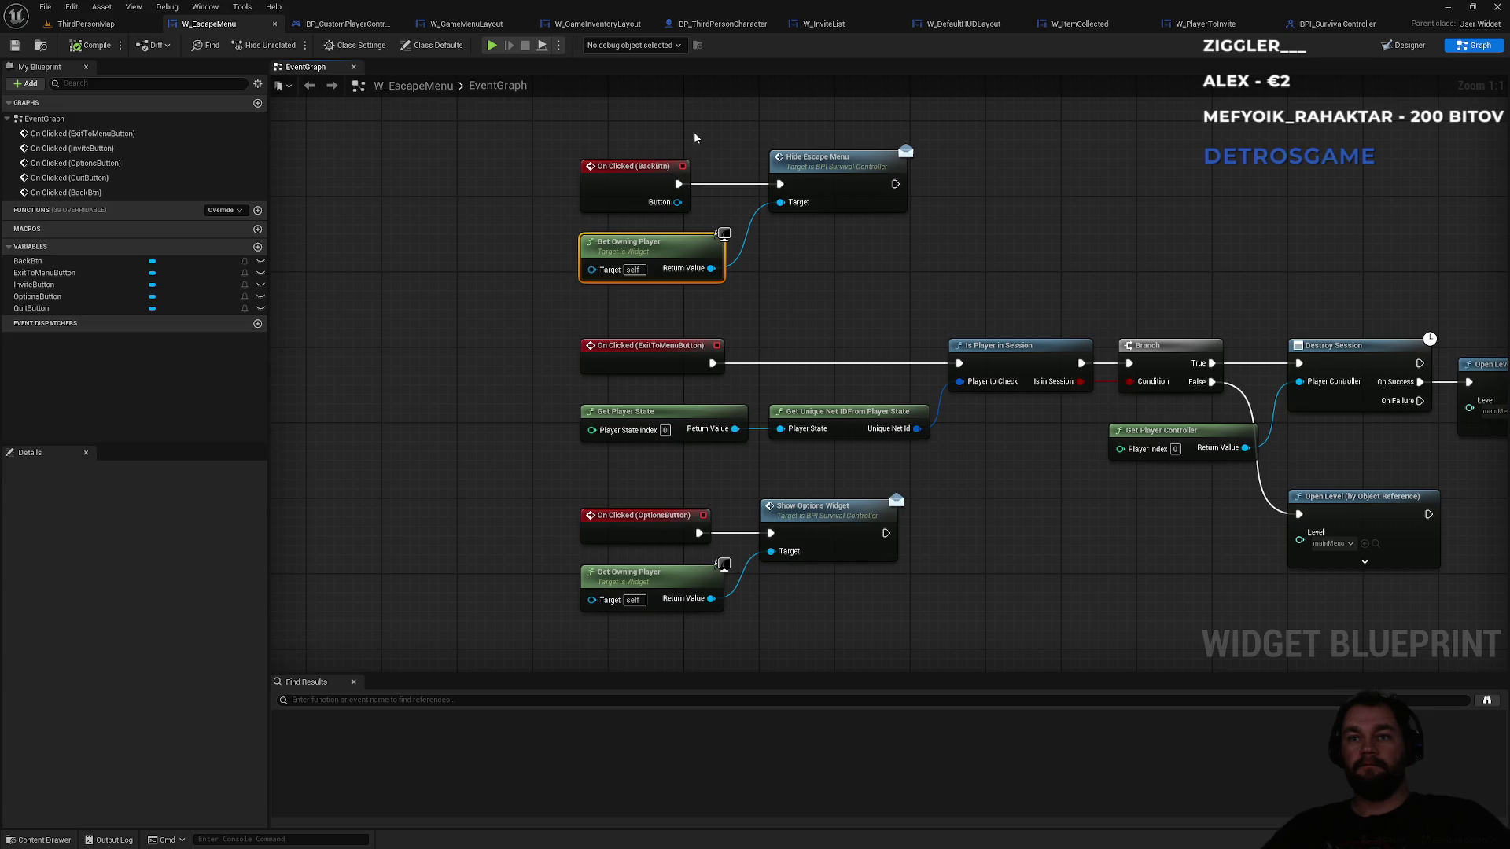
left_click_drag(696, 136, 718, 377)
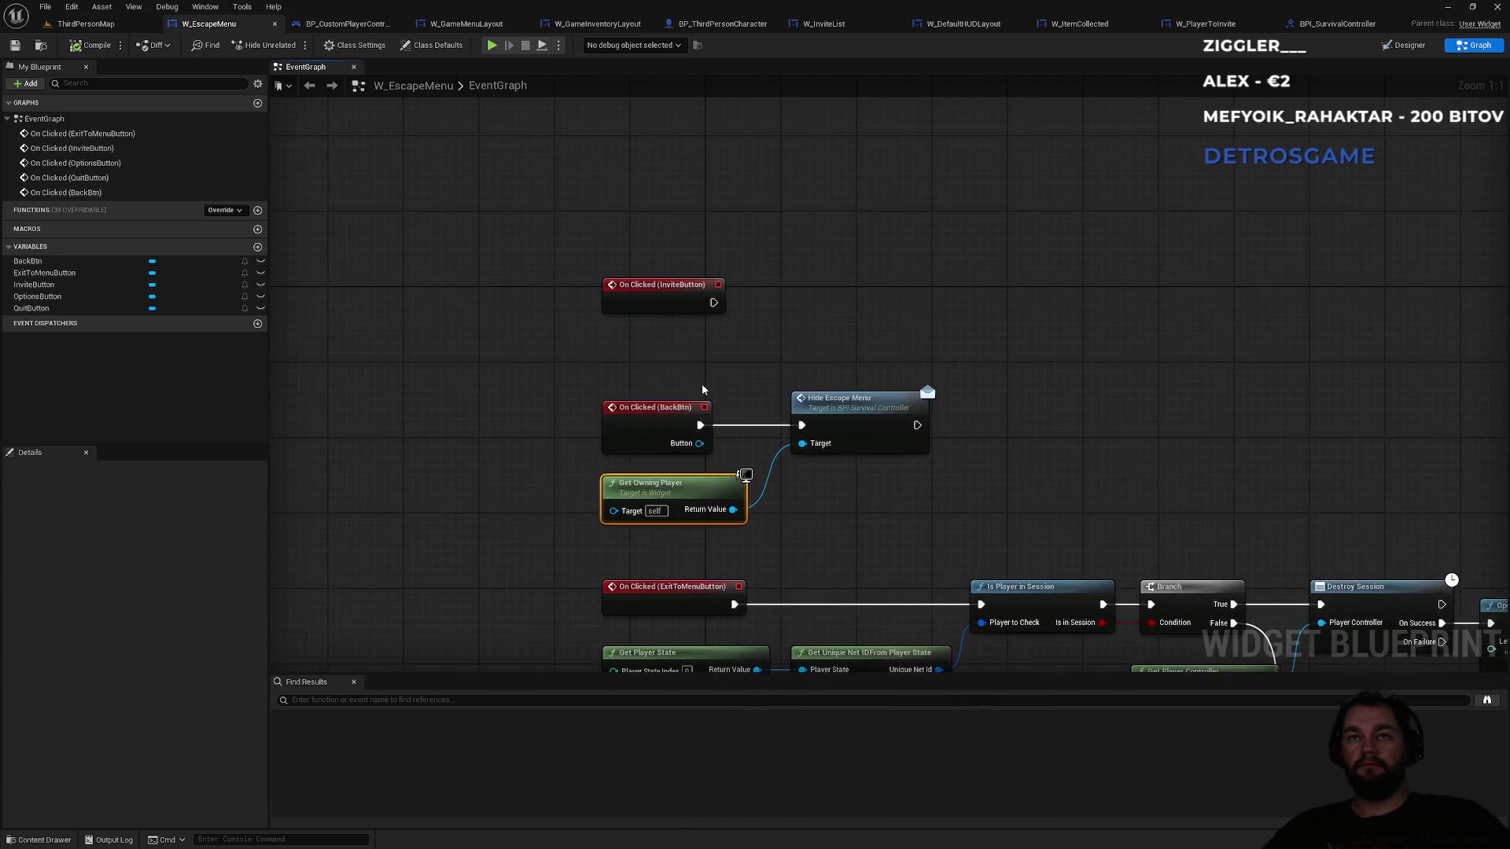
left_click_drag(638, 295, 661, 232)
left_click(659, 296)
key("ctrl+v")
- Wire On Clicked (InviteButton) to Show Invite List Widget on the owning player and compile
left_click_drag(790, 331, 845, 310)
type("show invit")
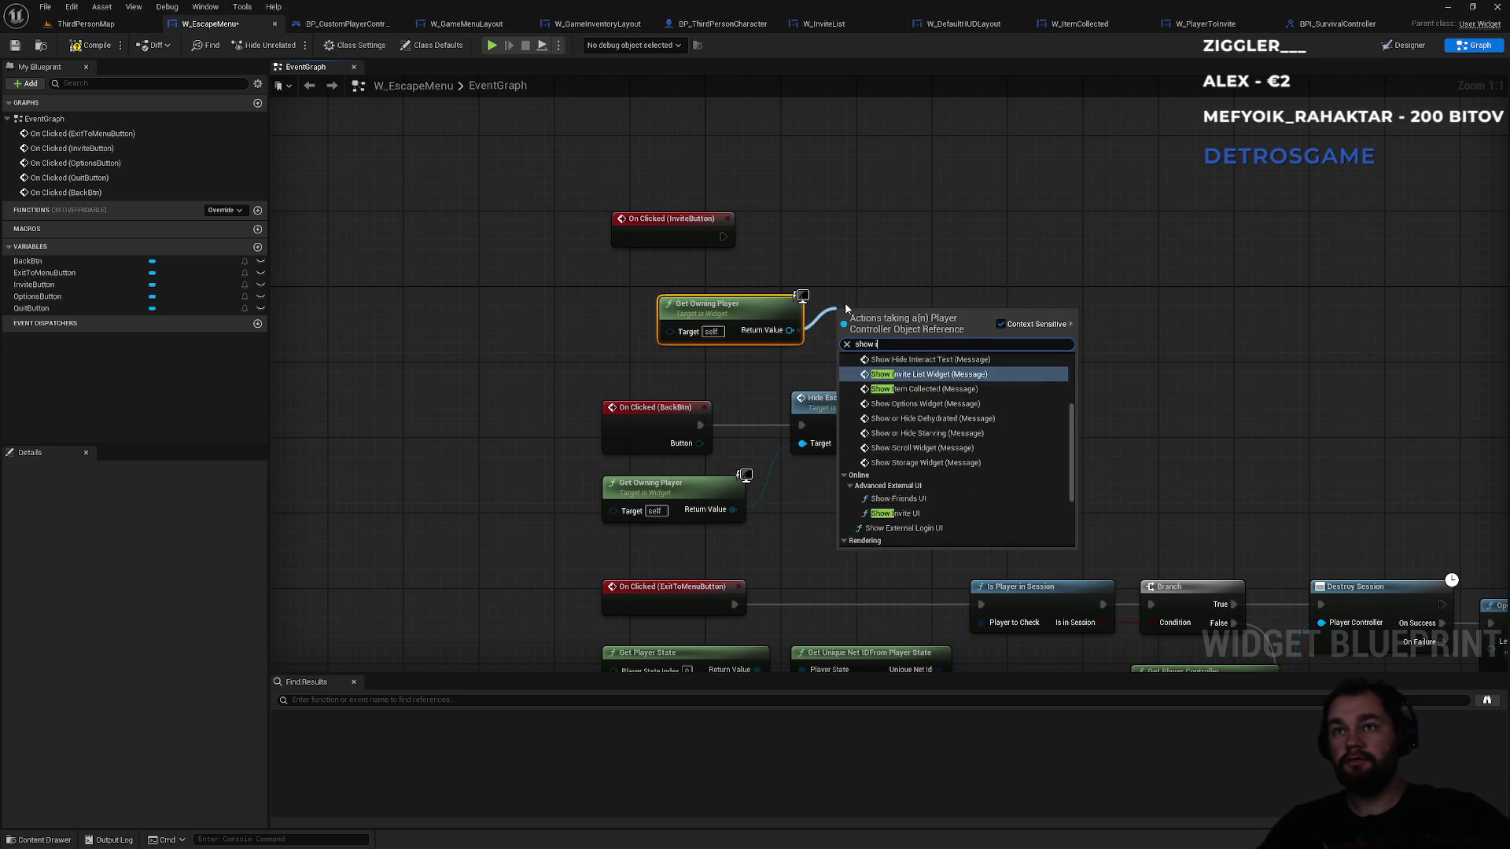
type("e")
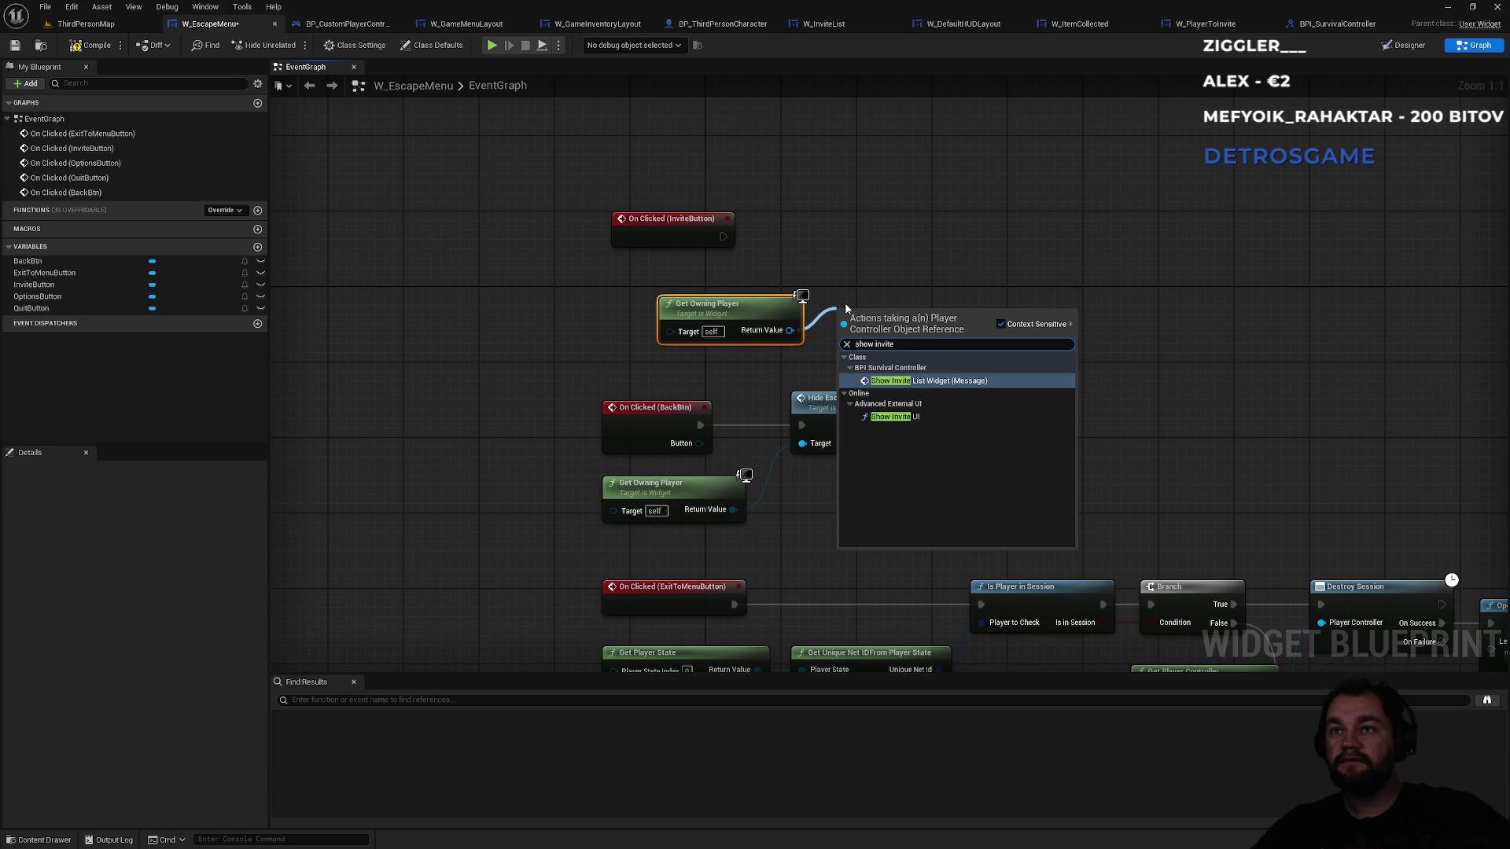
key("Return")
left_click_drag(840, 340, 723, 236)
left_click_drag(893, 338, 893, 234)
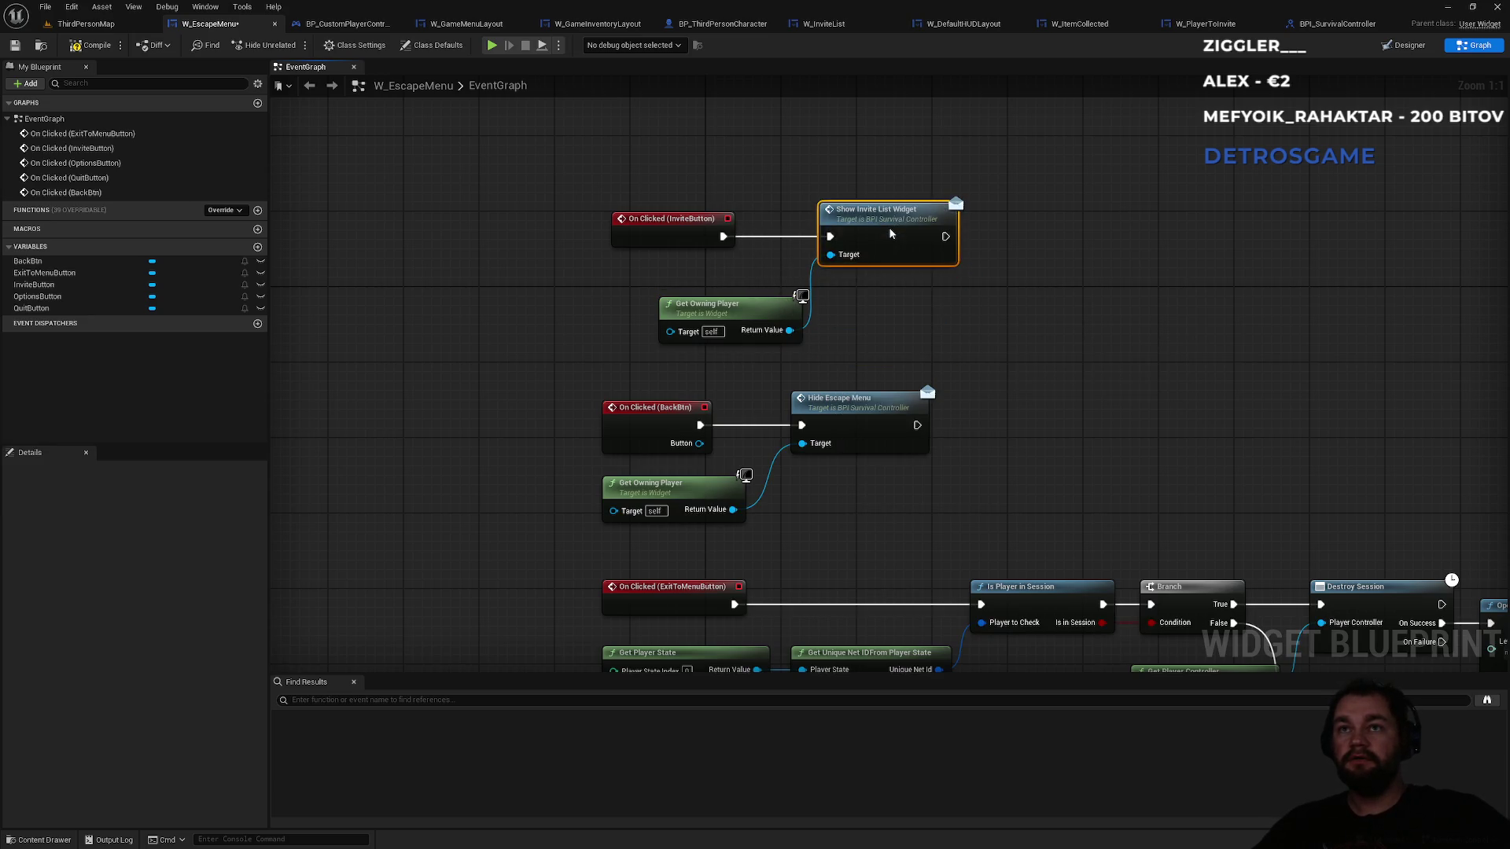
left_click_drag(703, 320, 667, 298)
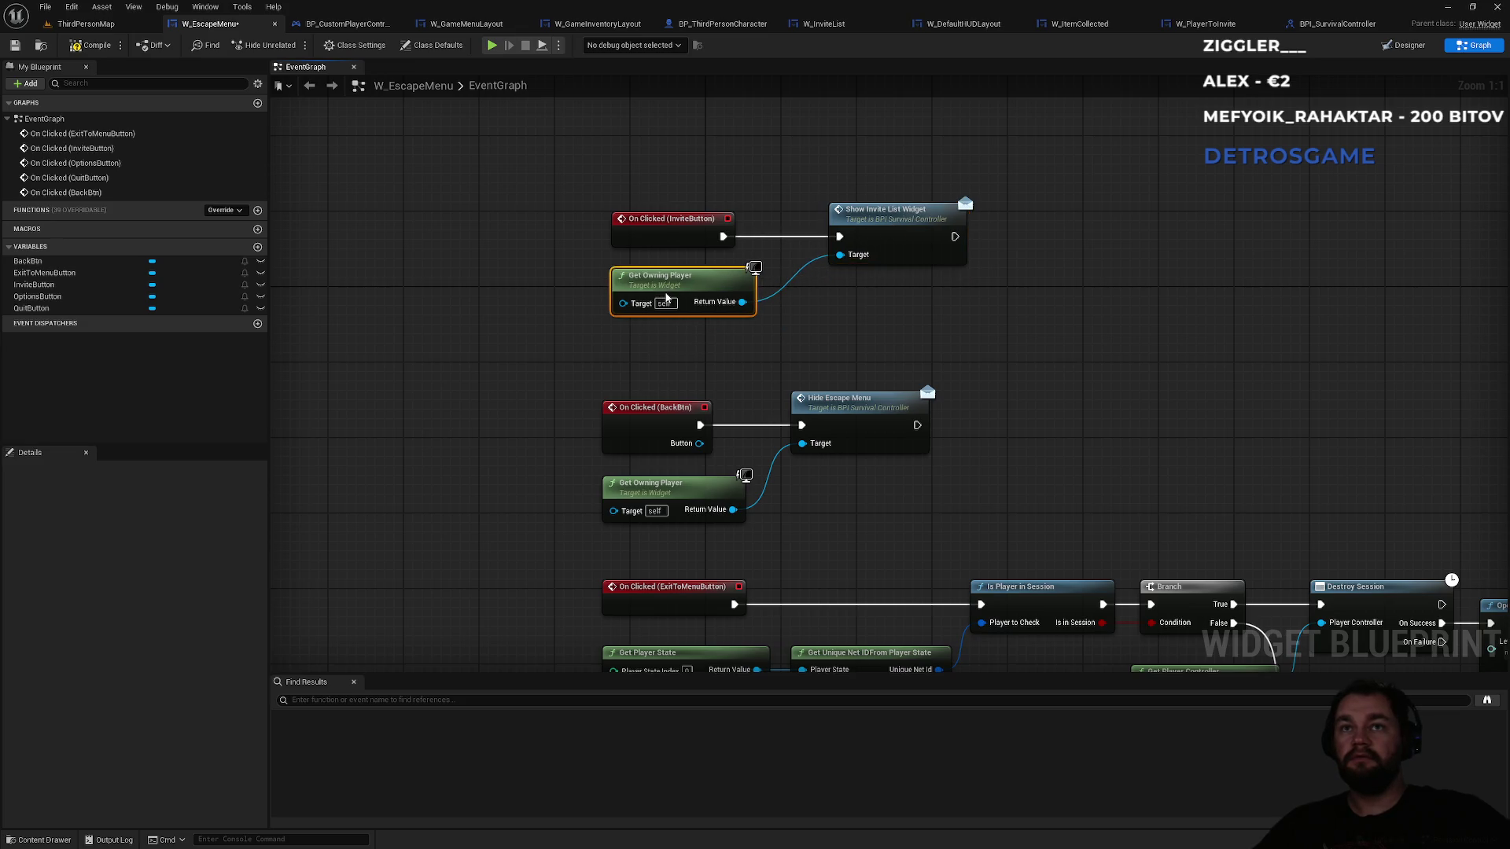
left_click(886, 361)
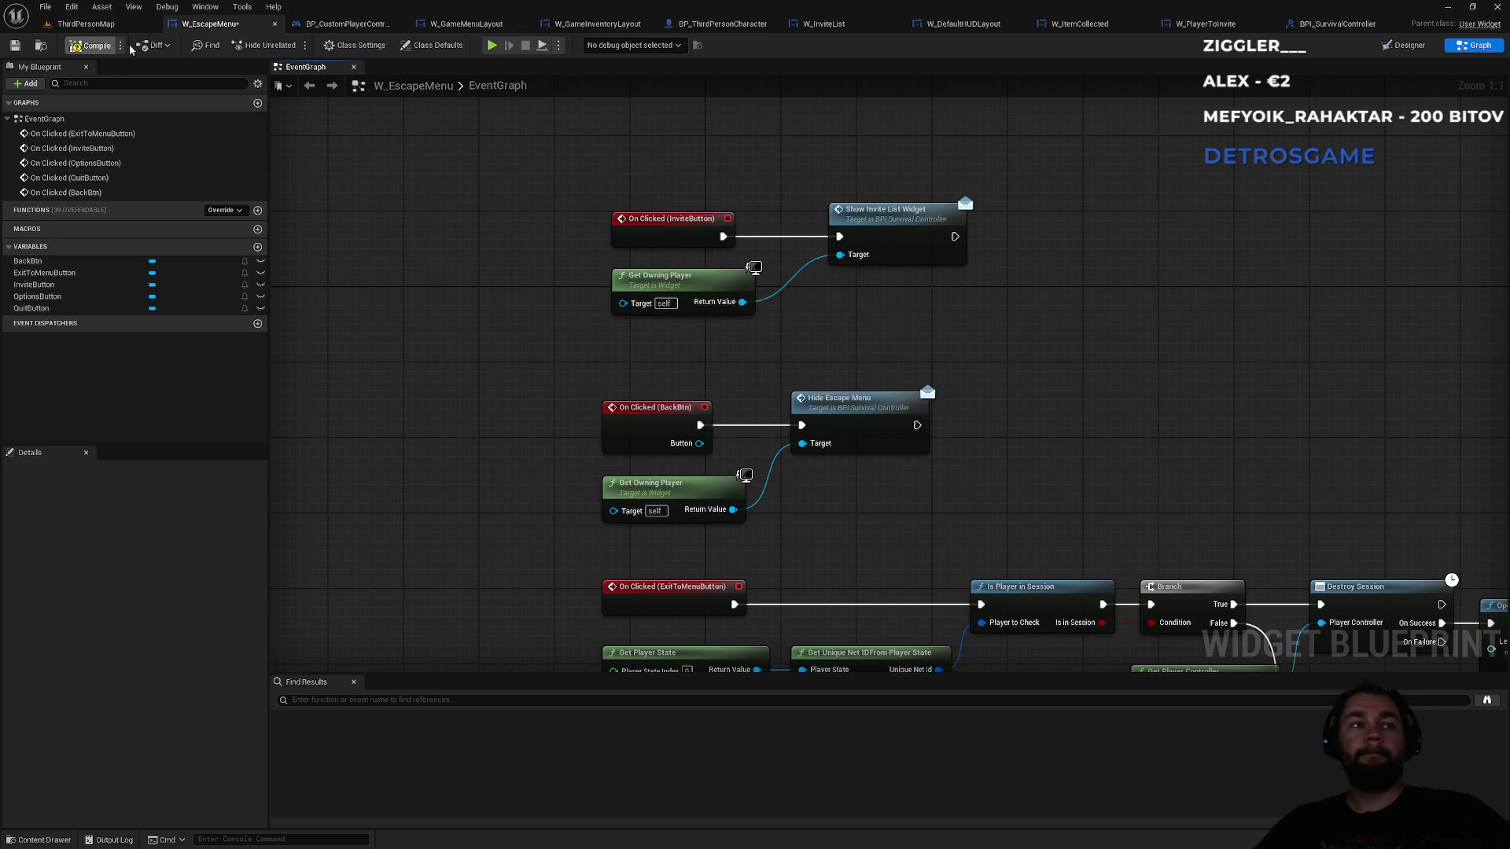
left_click(111, 43)
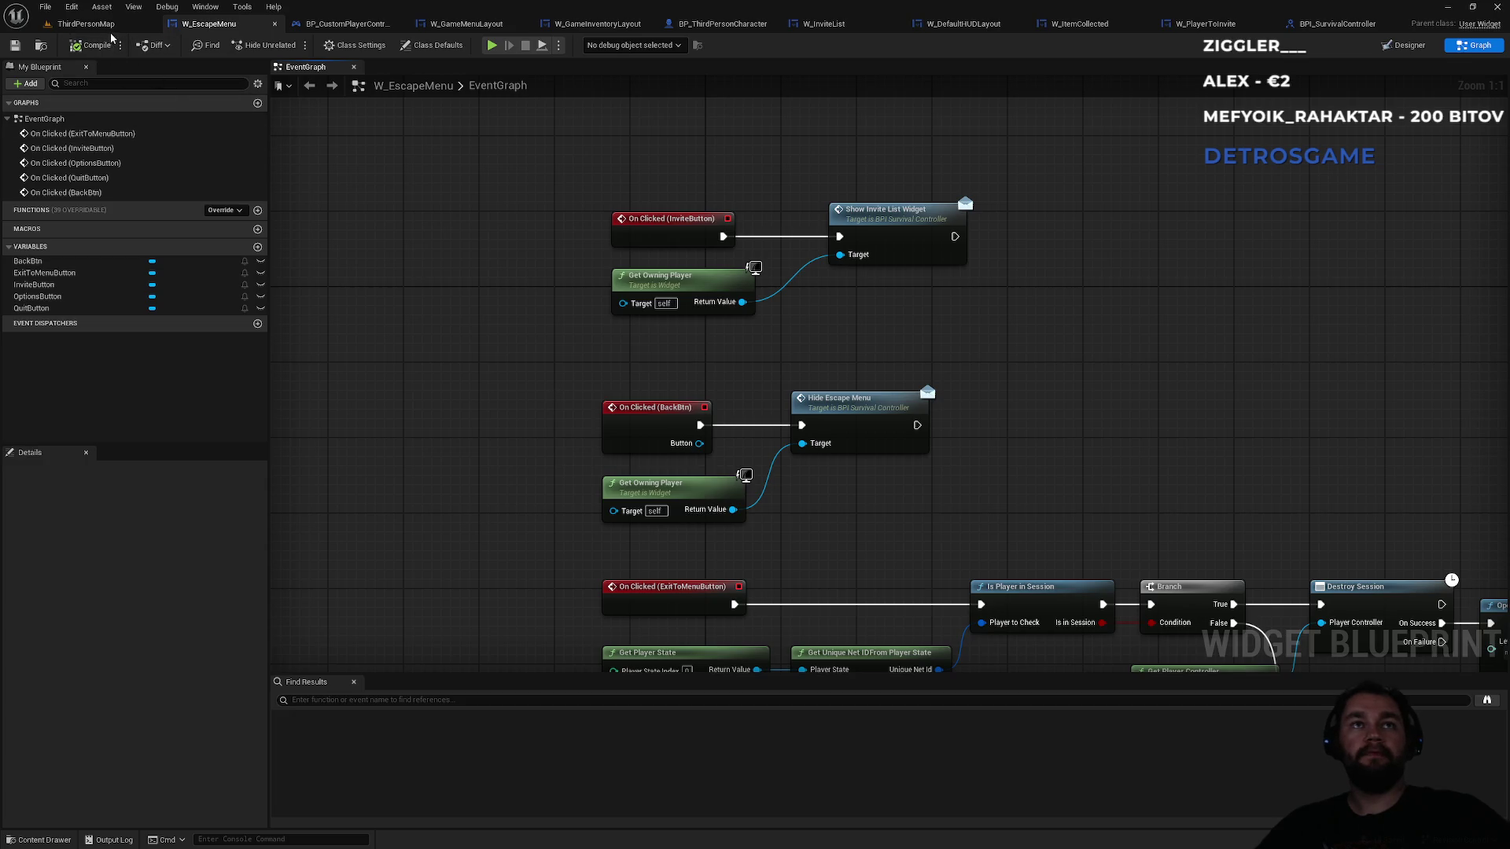
- Play ThirdPersonMap in the editor and open the Invite player list from the escape menu
left_click(87, 24)
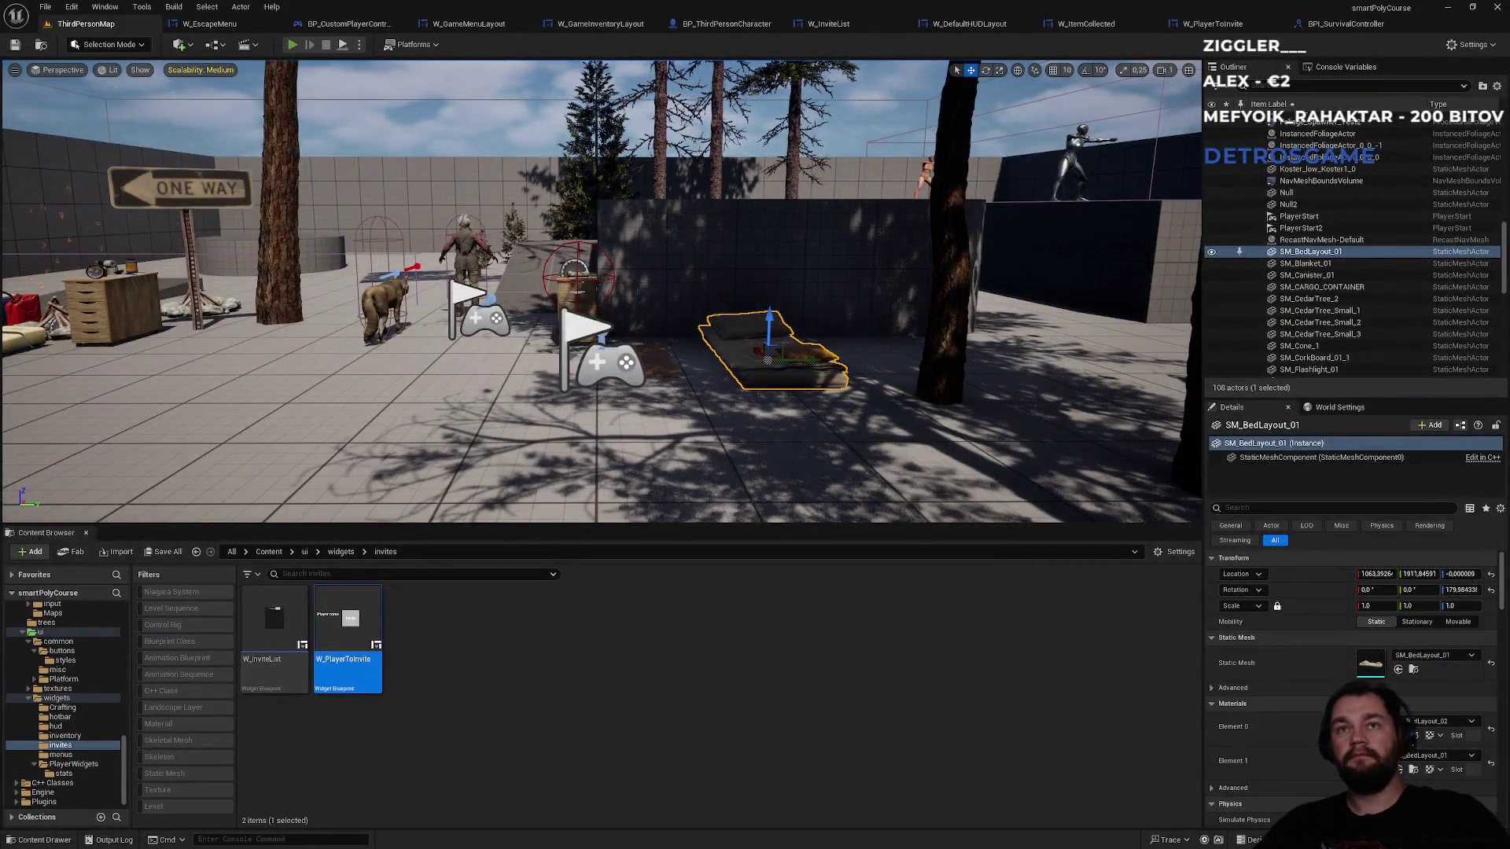
key("alt+p")
key("Escape")
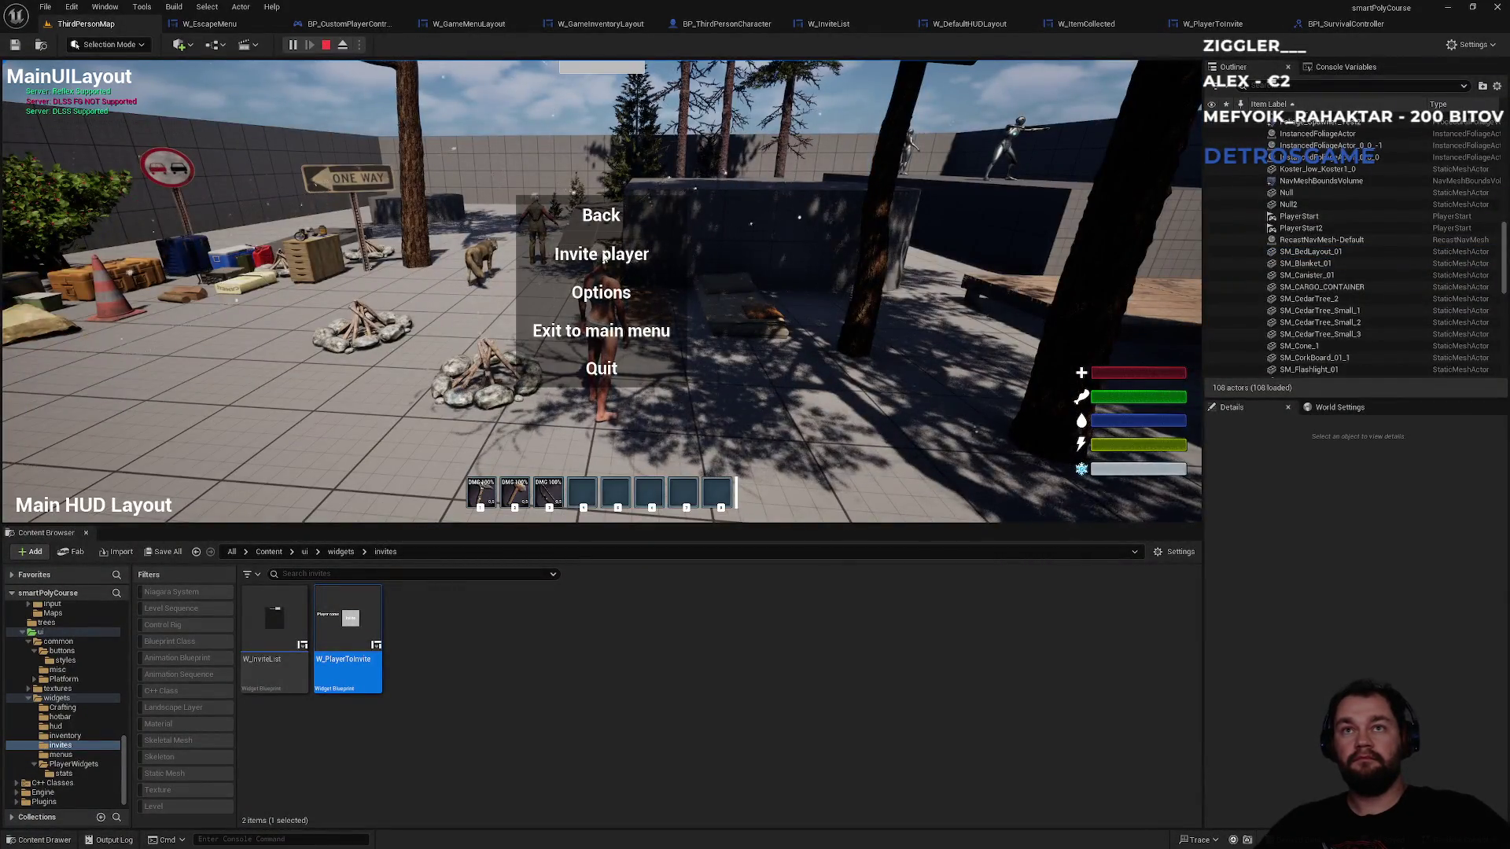
left_click(603, 256)
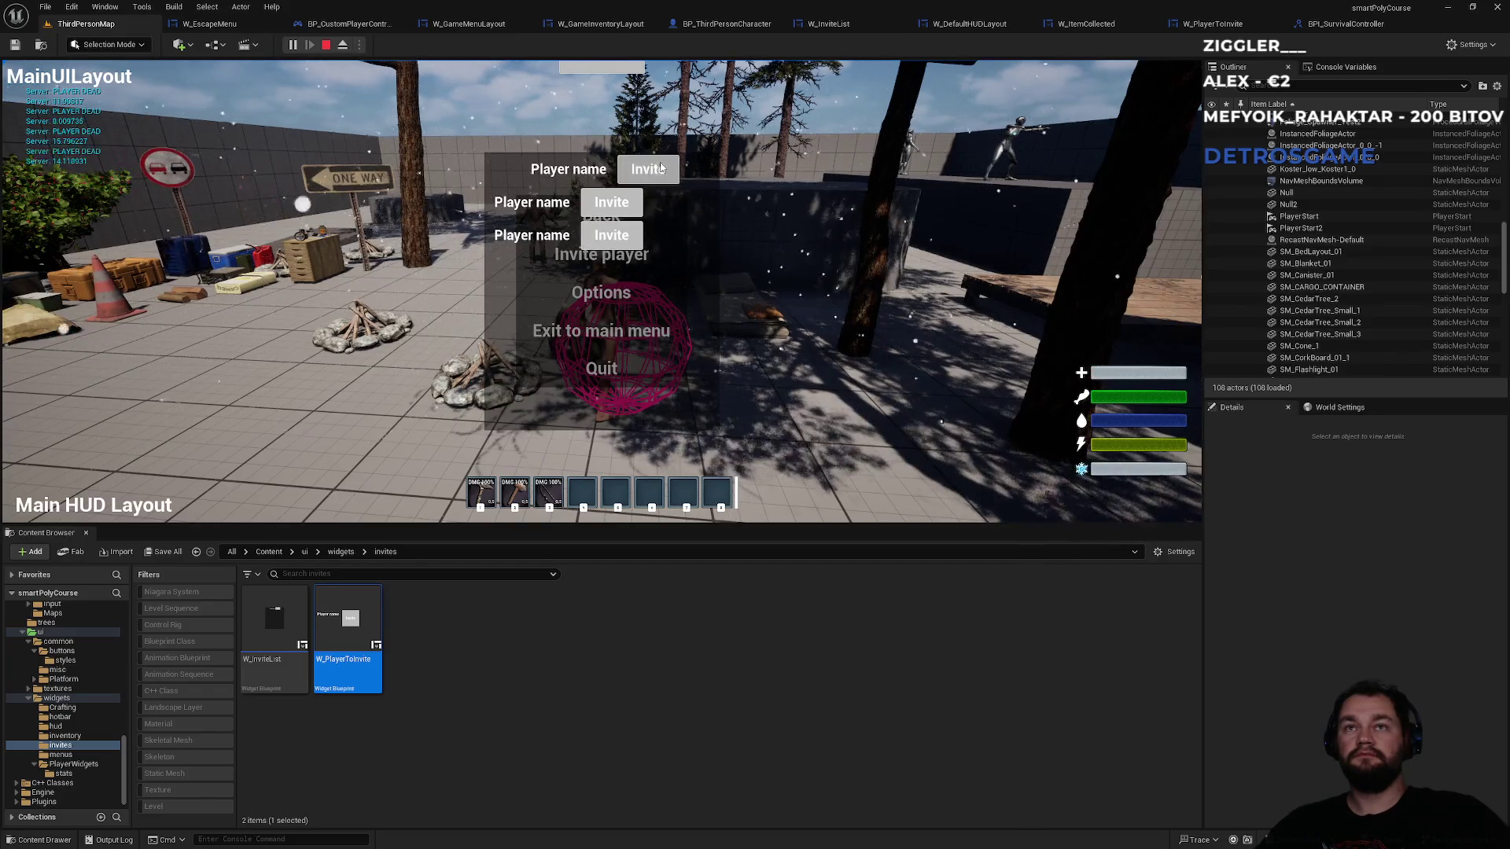
- Walk around briefly, stop the play session, and open the W_PlayerToInvite designer
key("Escape")
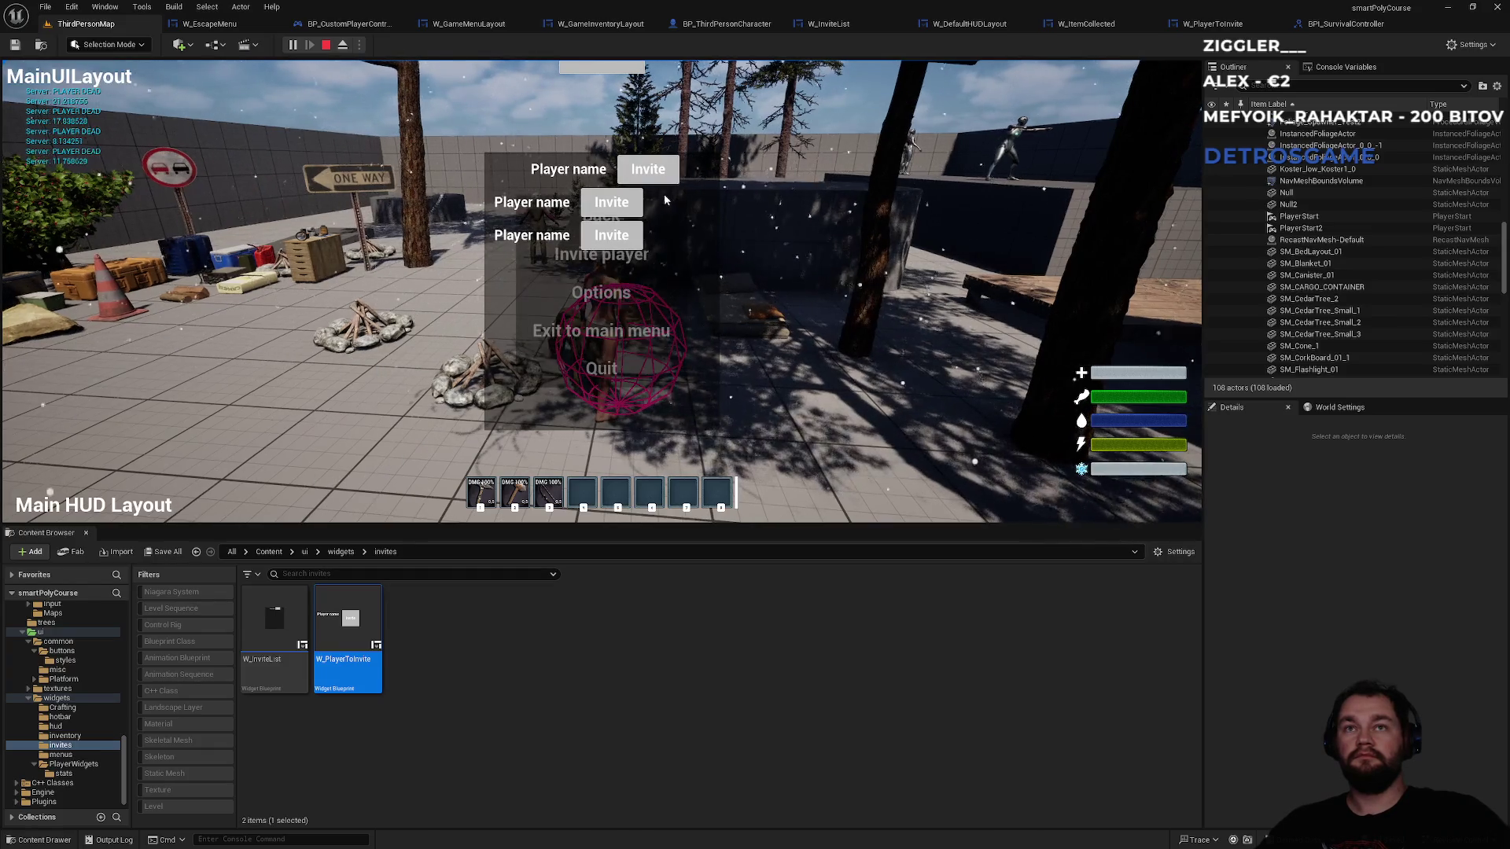
key("Escape")
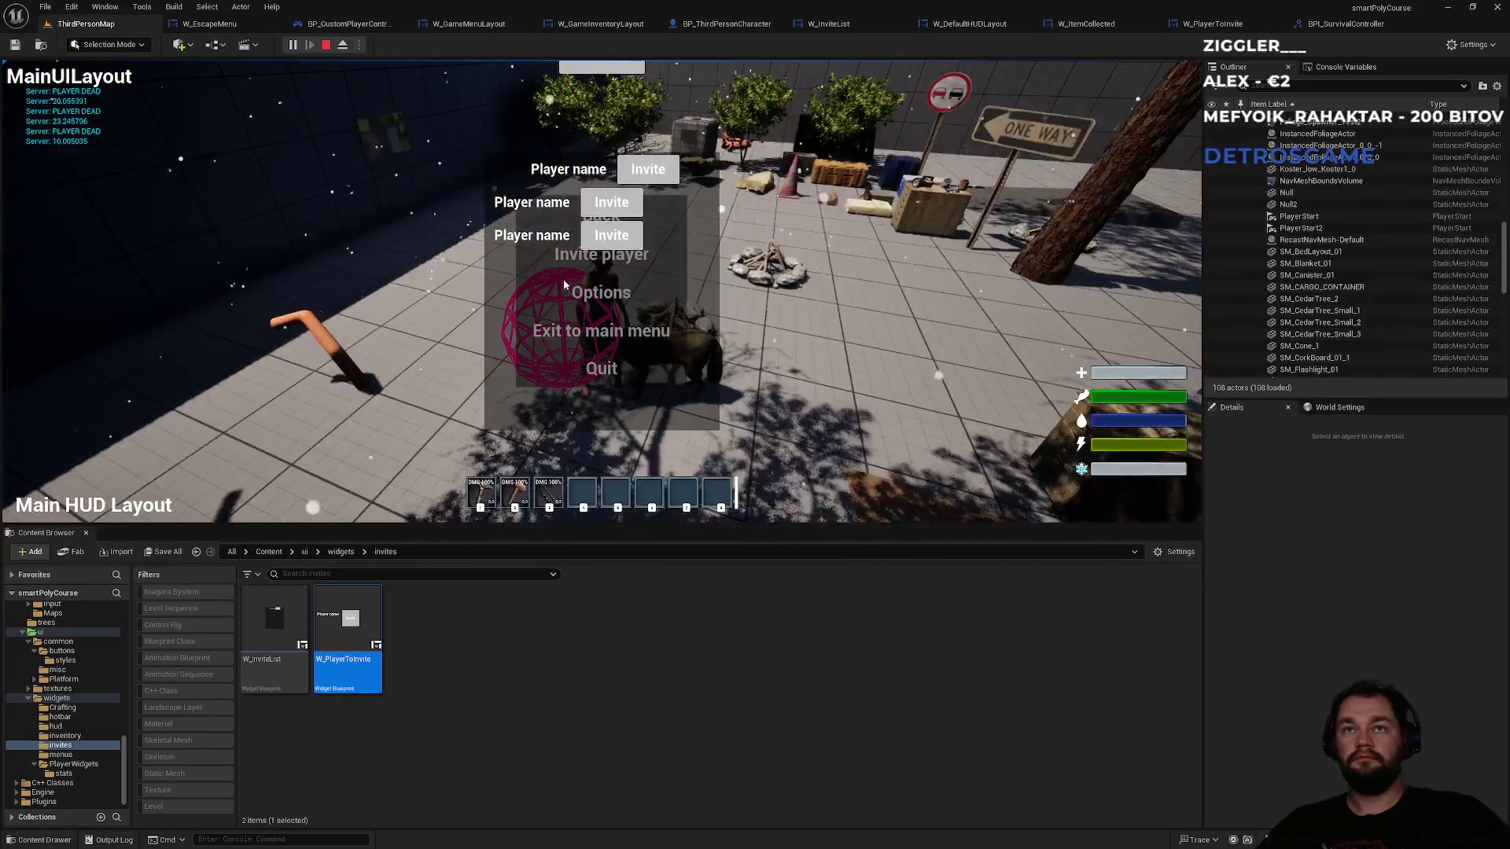
left_click(424, 252)
key("w")
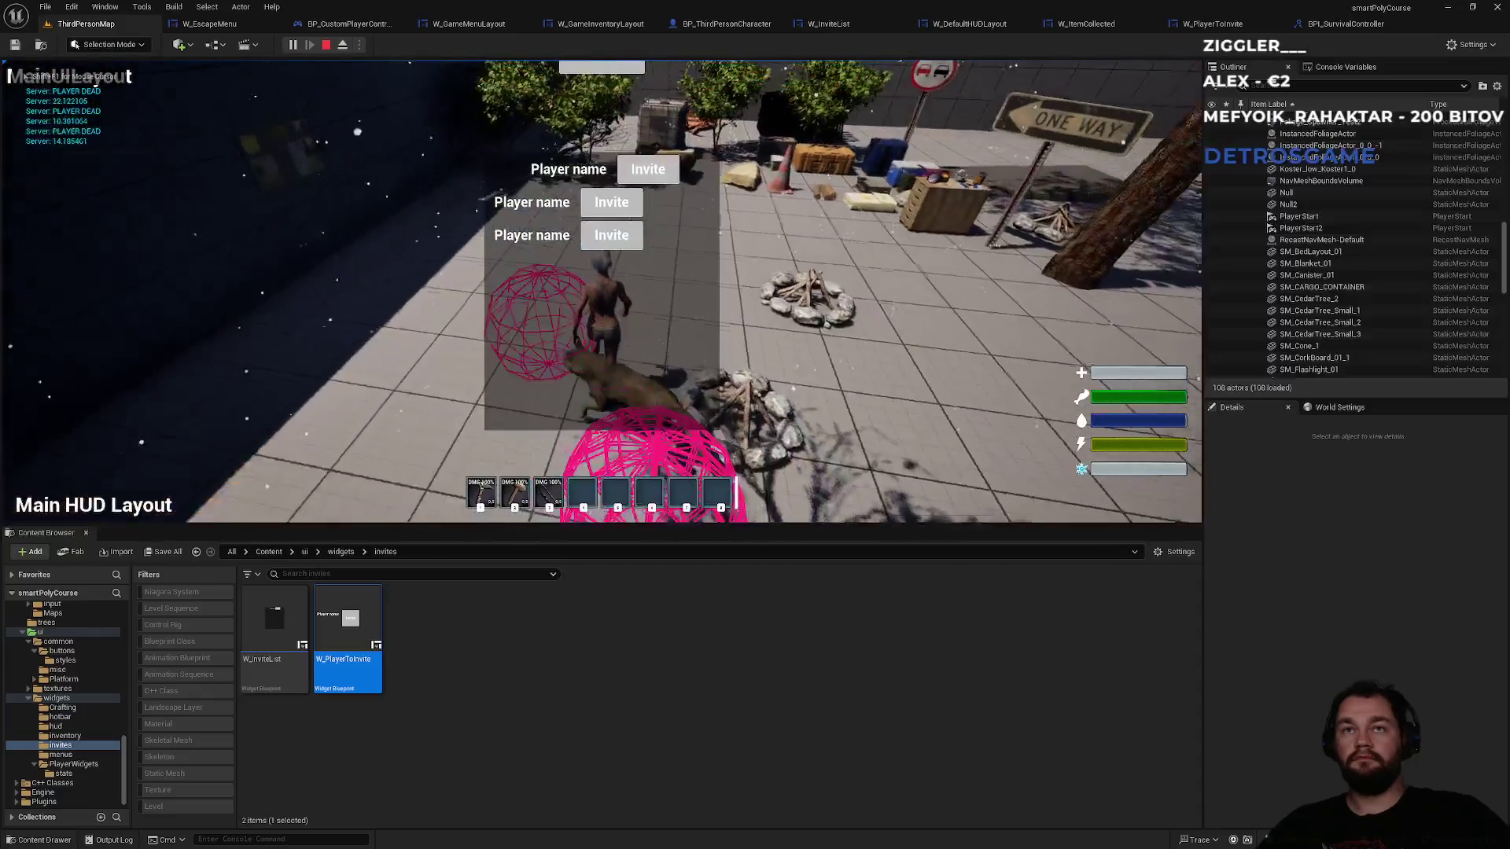
key("Escape")
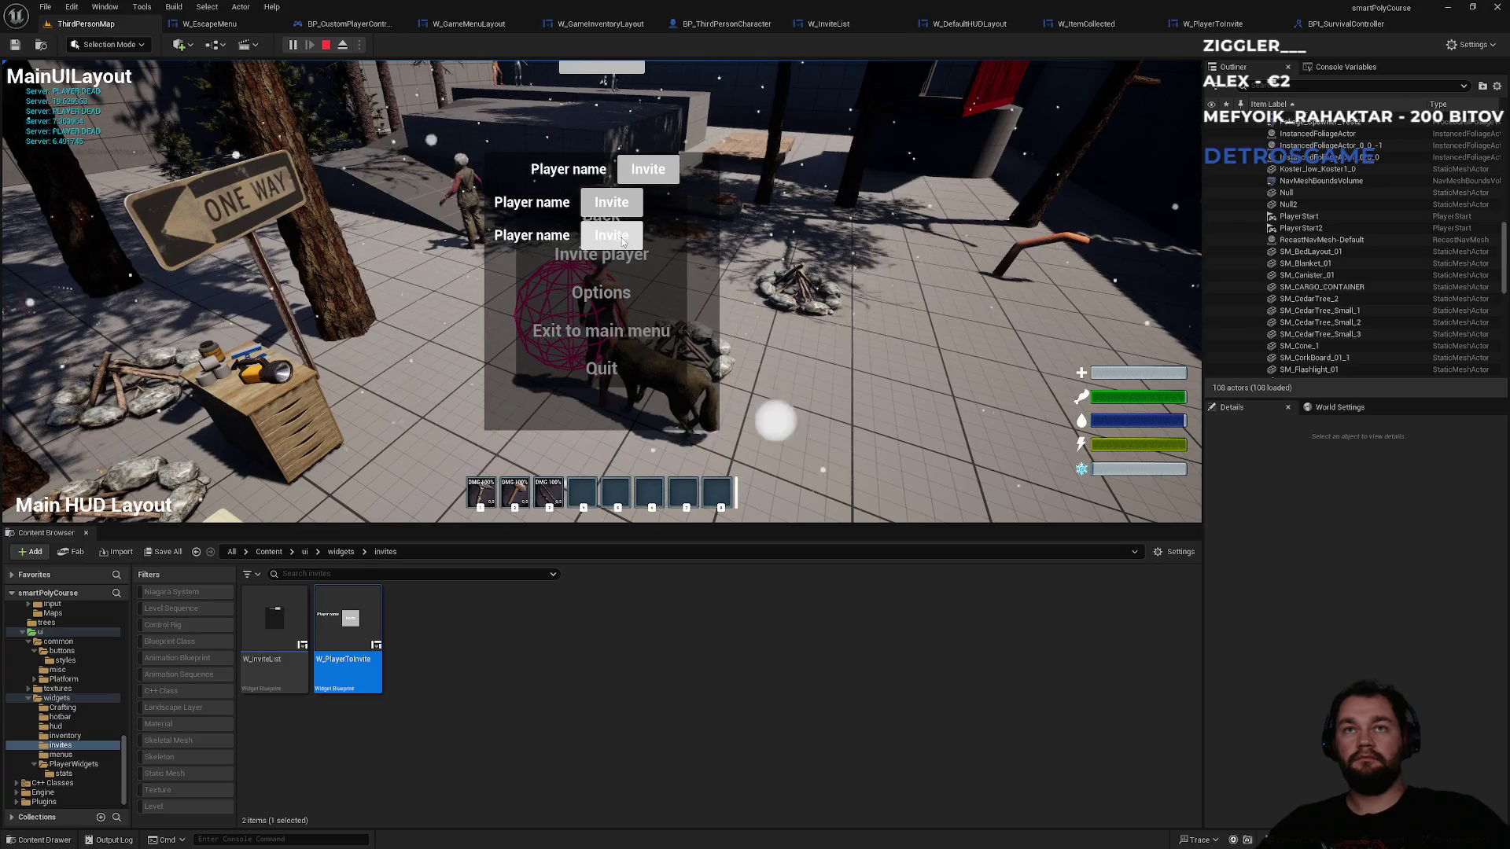
left_click(630, 239)
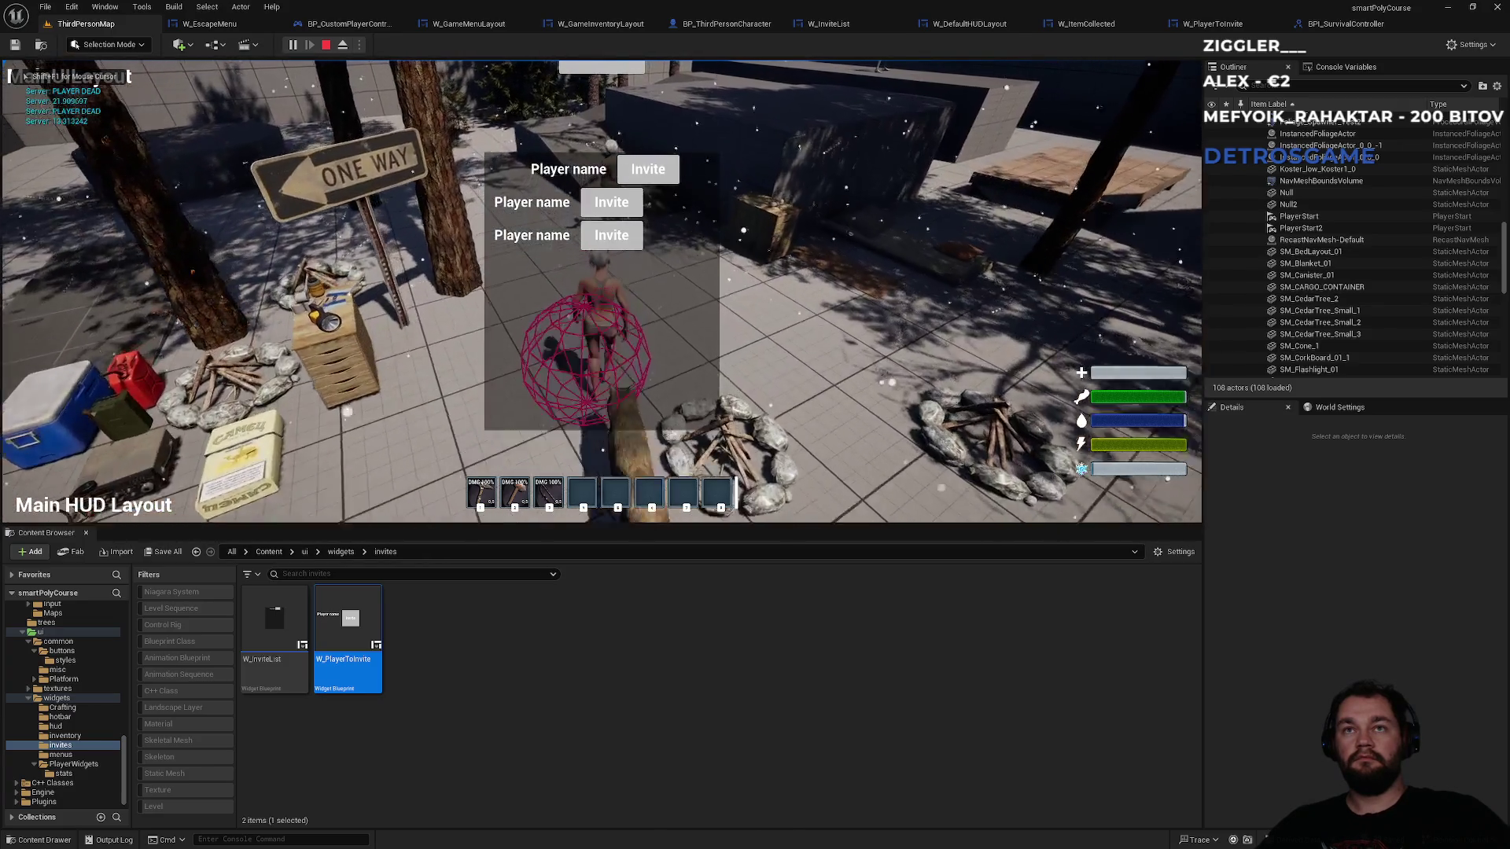
key("Escape")
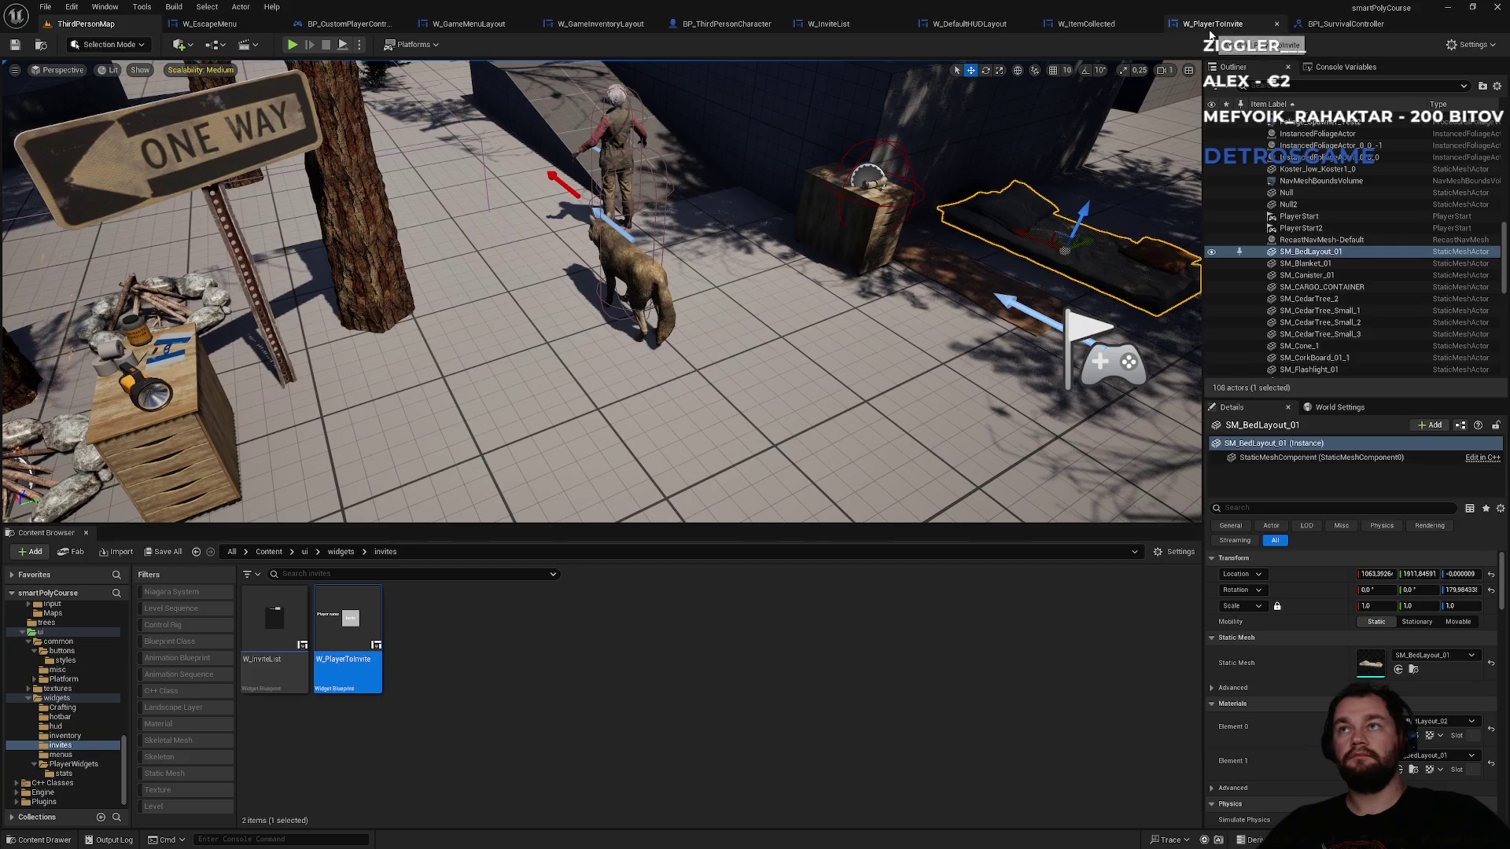
left_click(1207, 23)
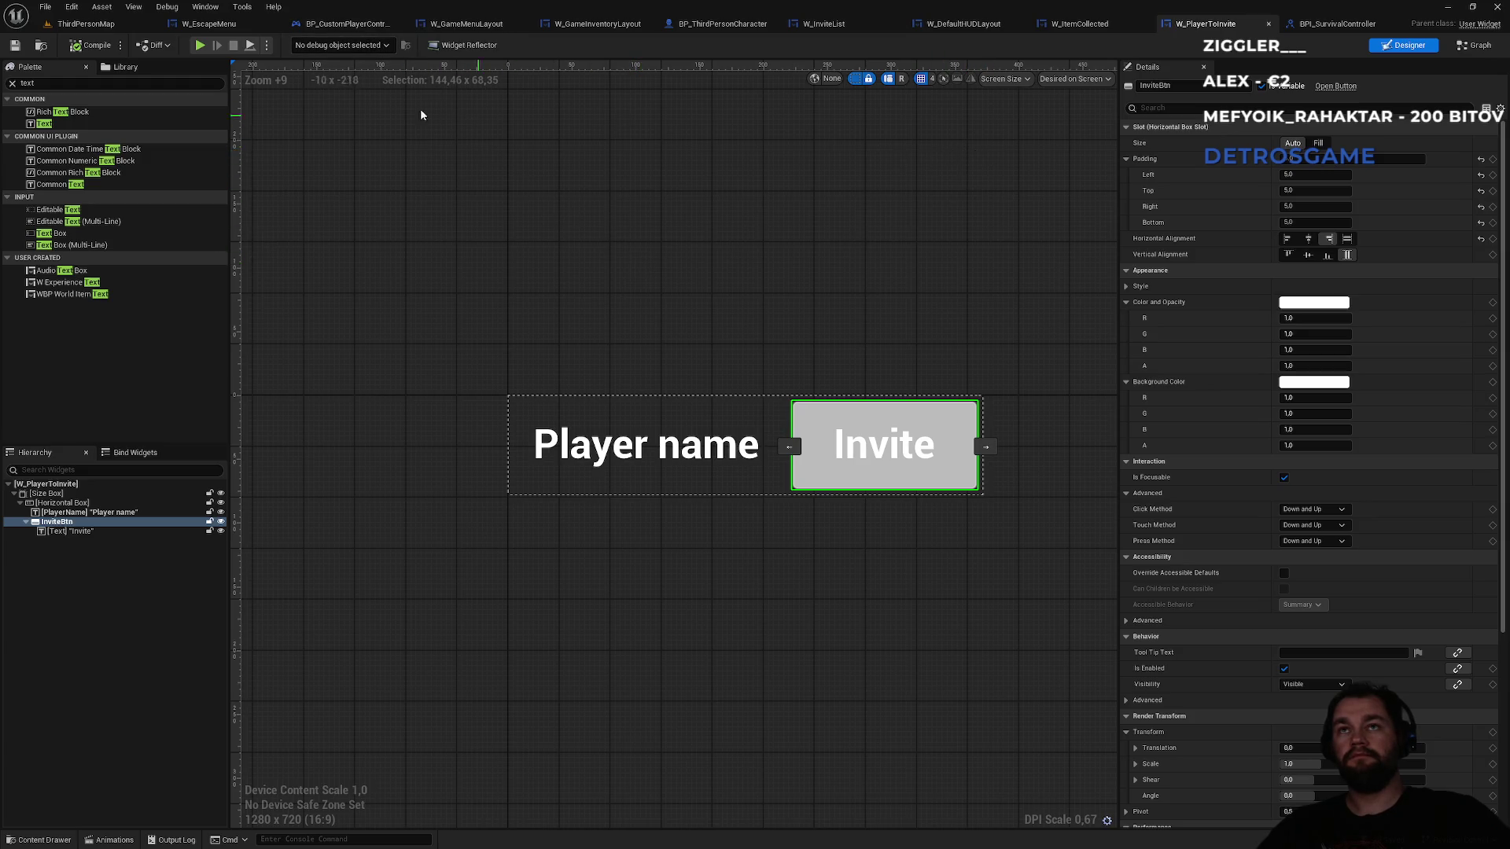
left_click(86, 24)
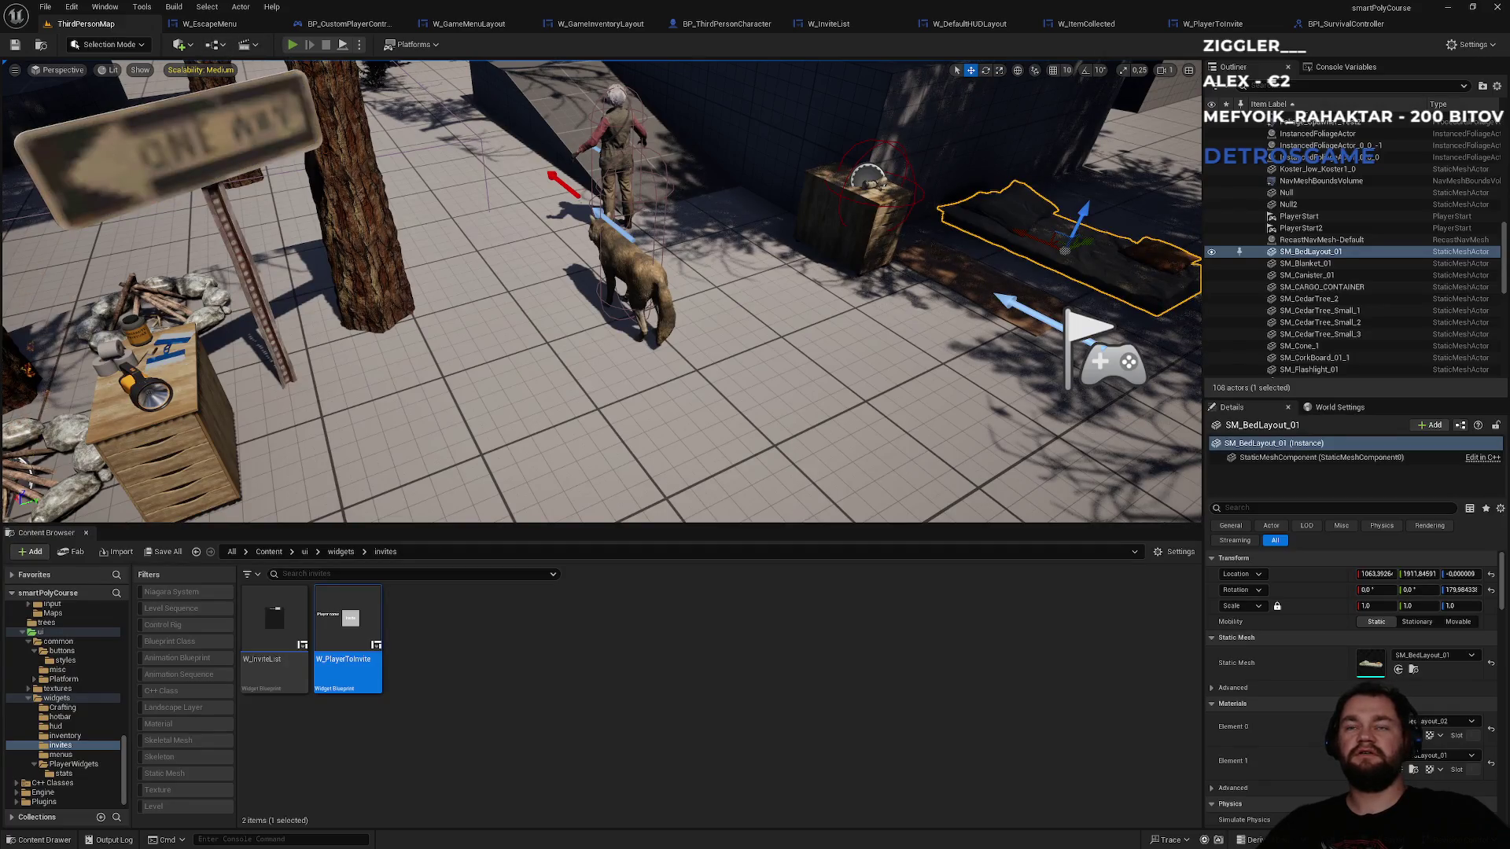
left_click(292, 44)
key("Escape")
left_click(550, 255)
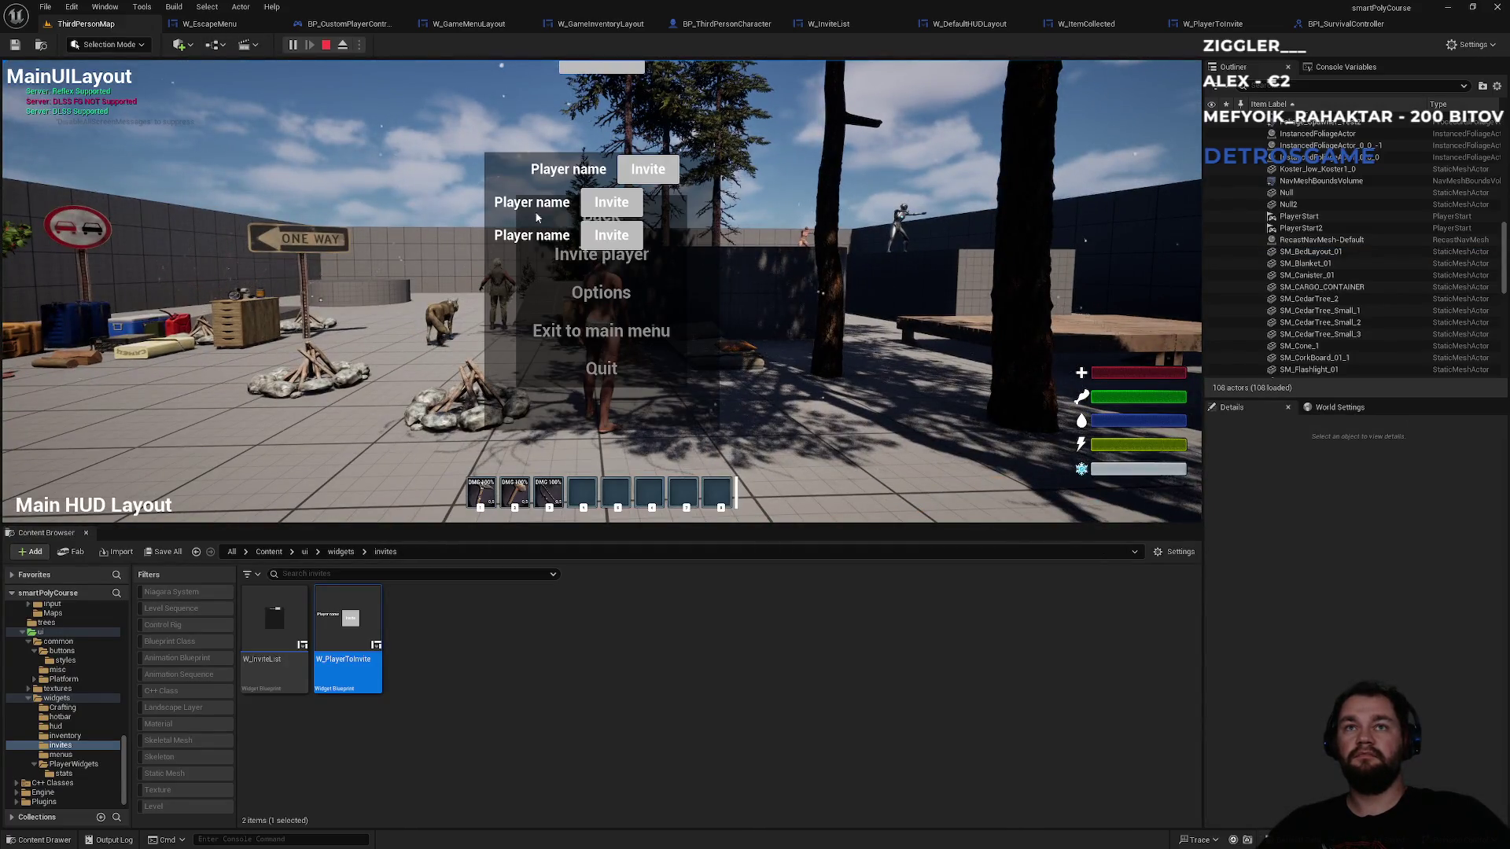
key("Escape")
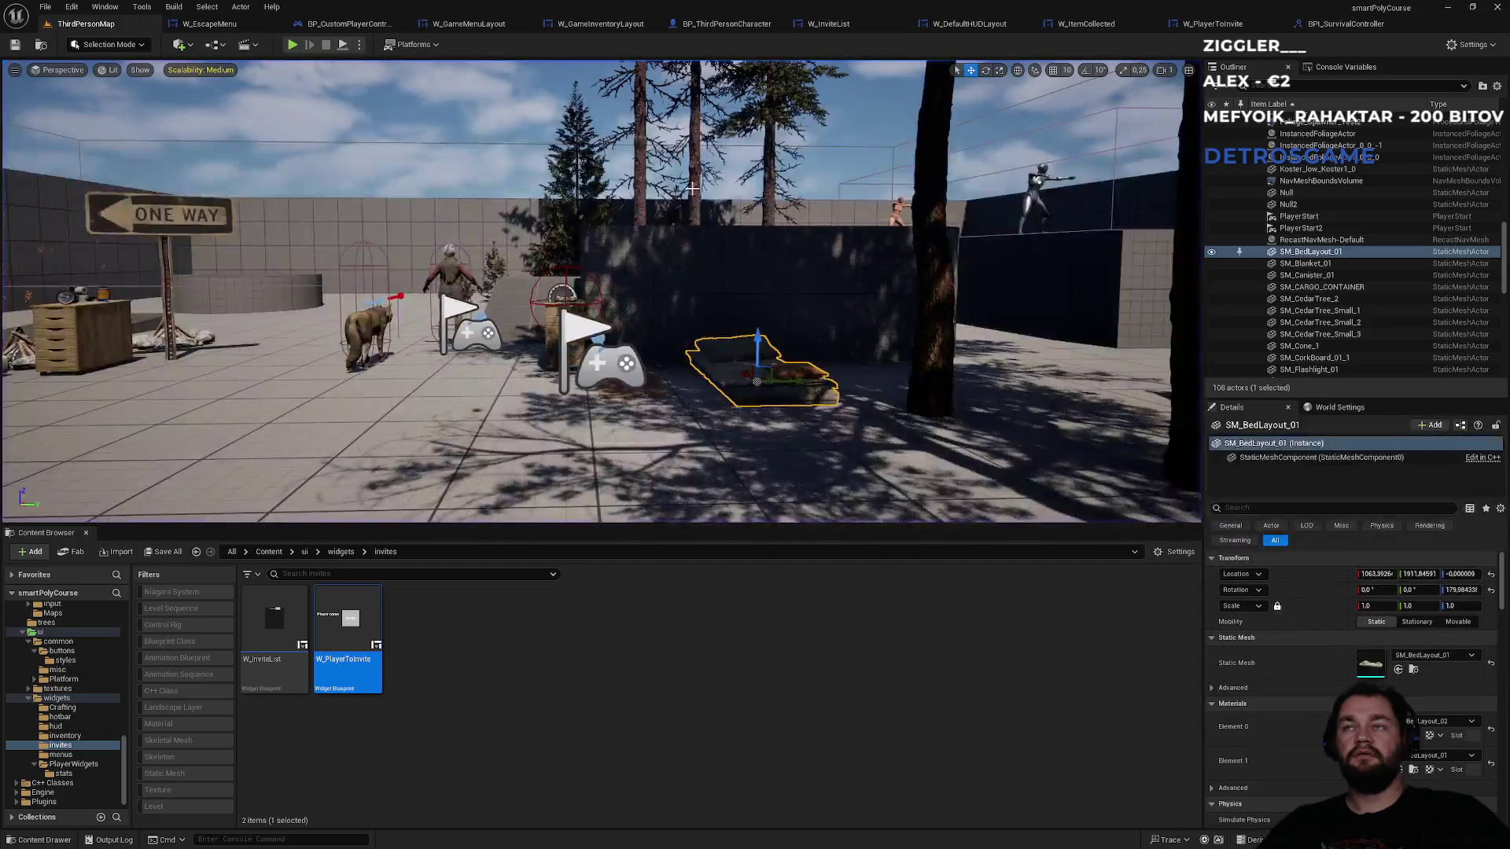
left_click(1345, 24)
left_click(1214, 25)
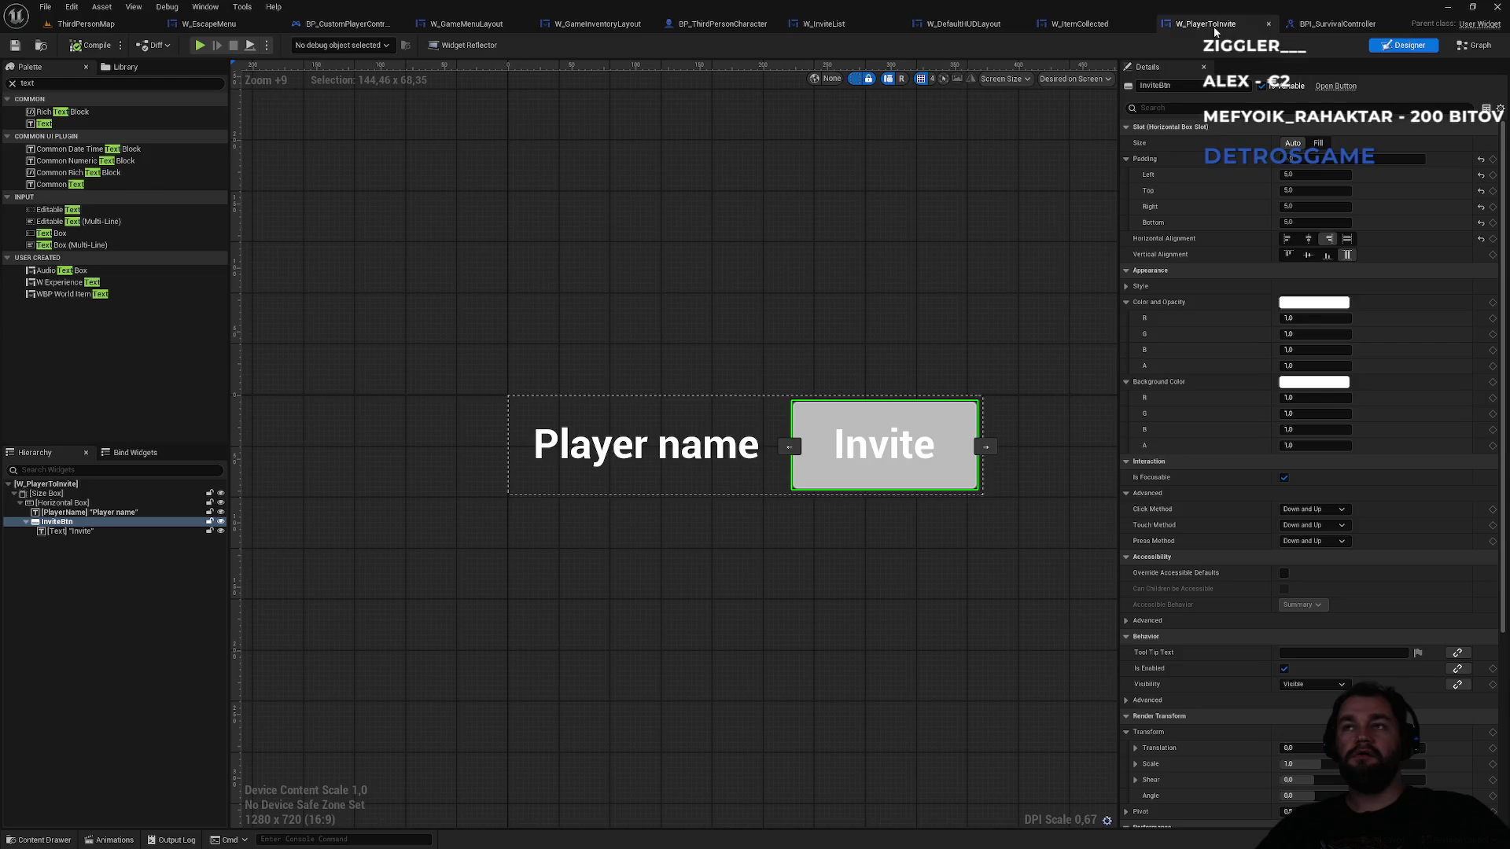
left_click(1102, 26)
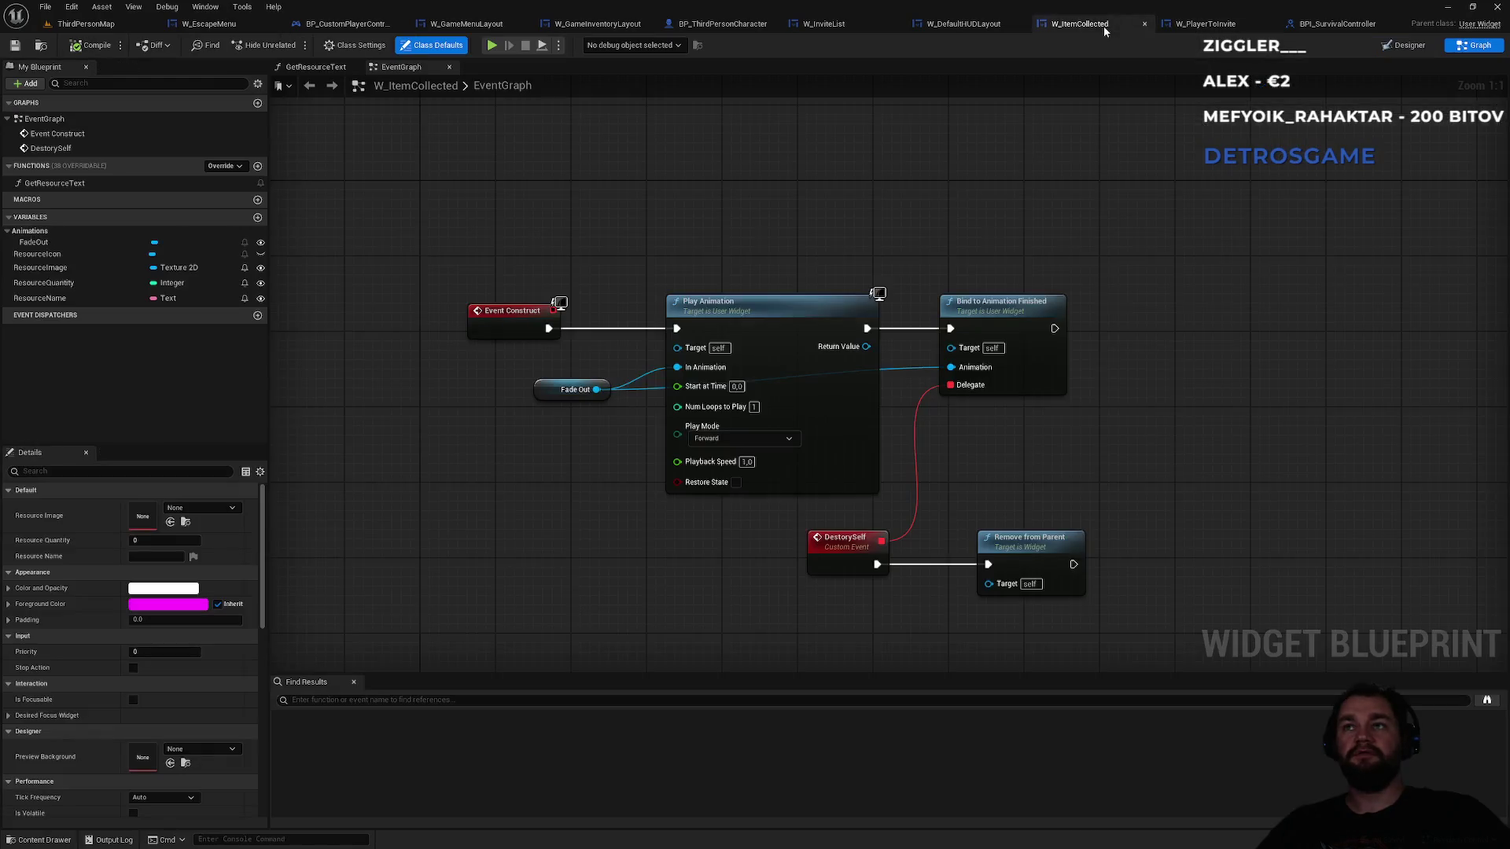
left_click(942, 27)
left_click(810, 26)
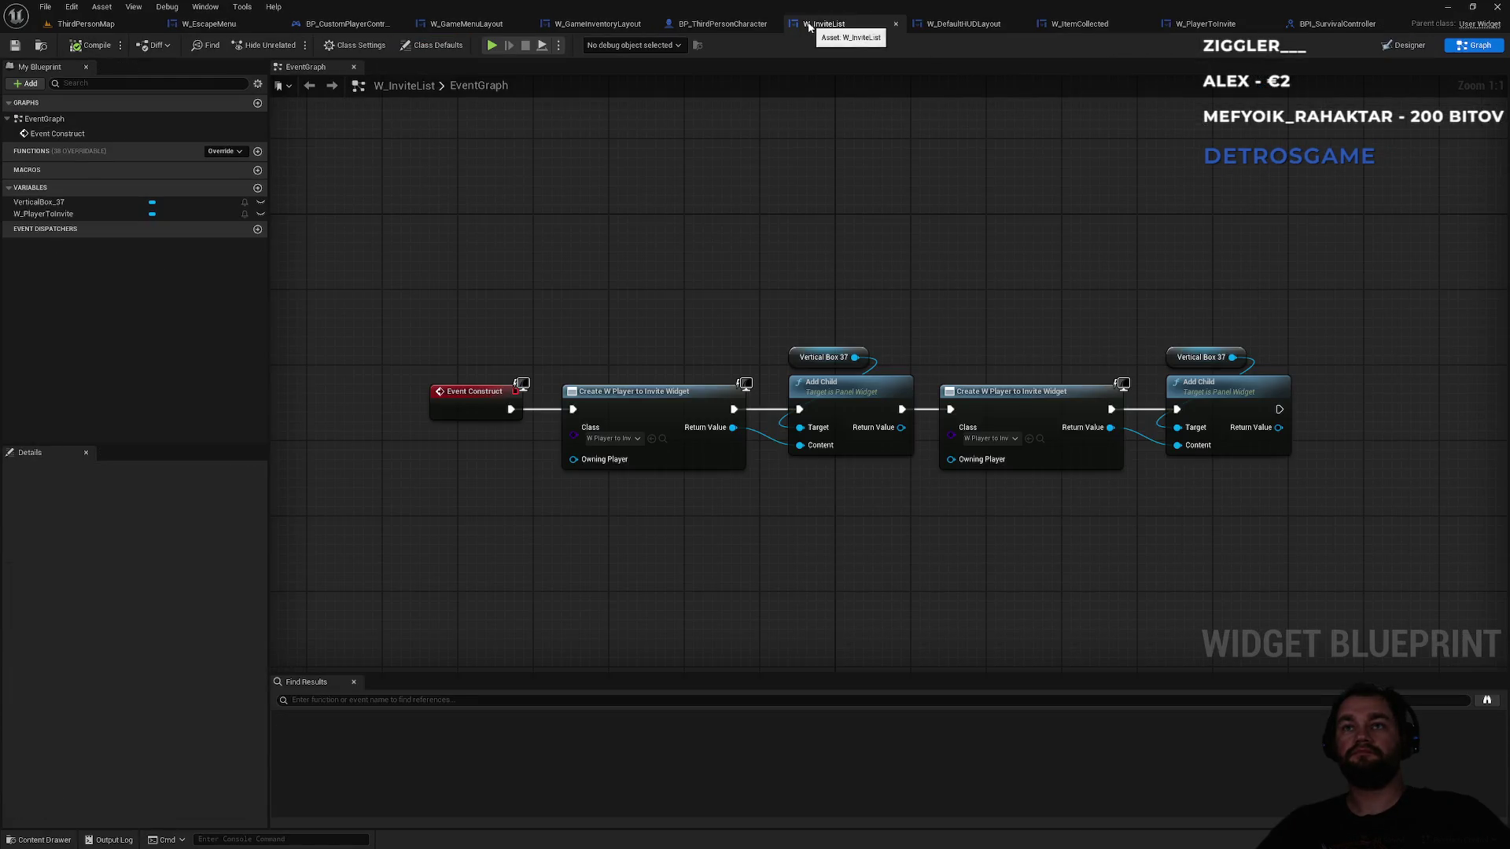
left_click(602, 26)
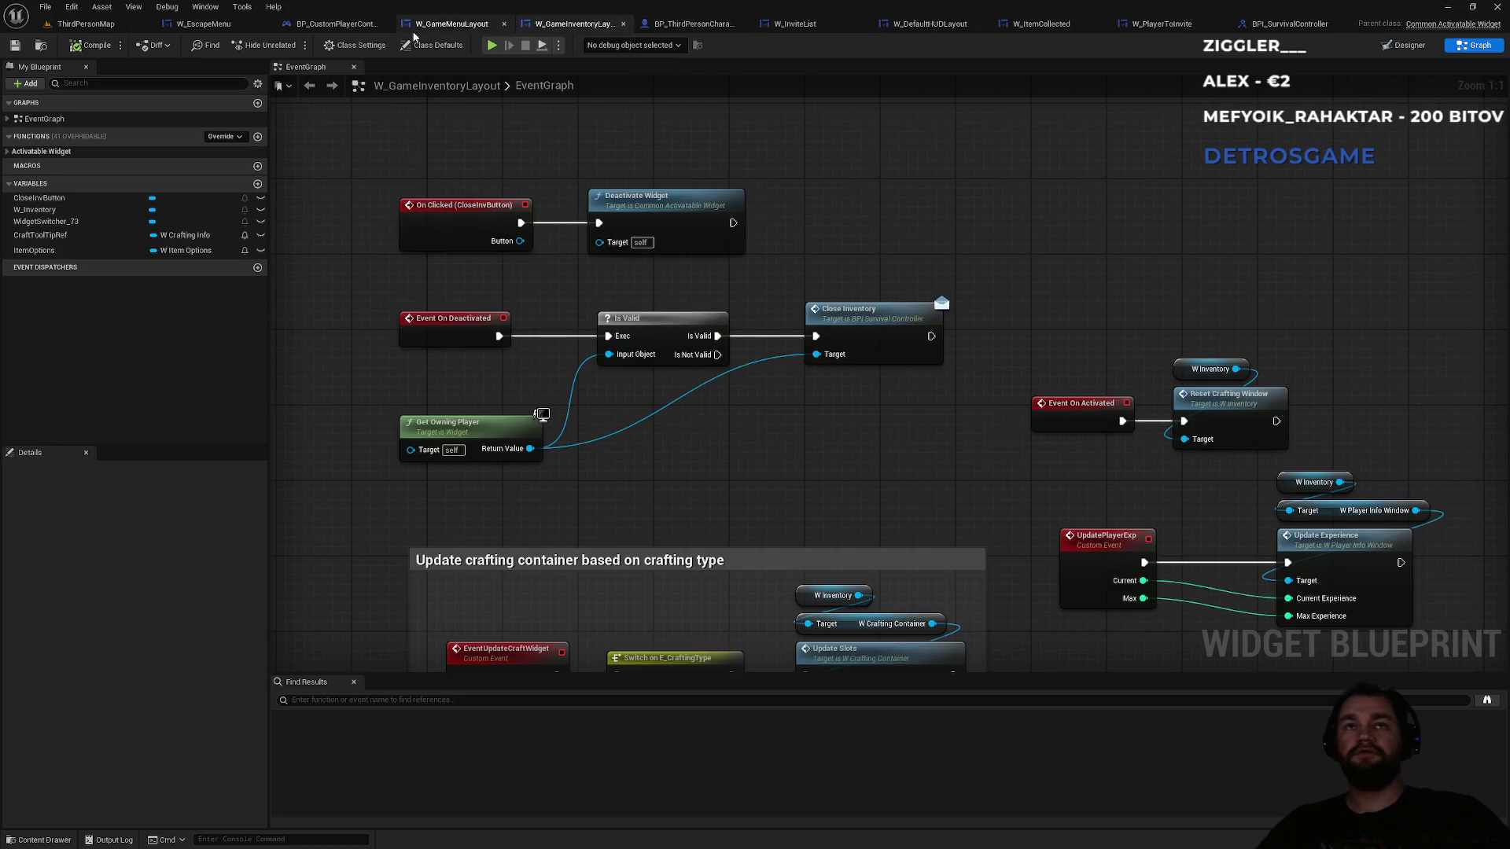
left_click(417, 26)
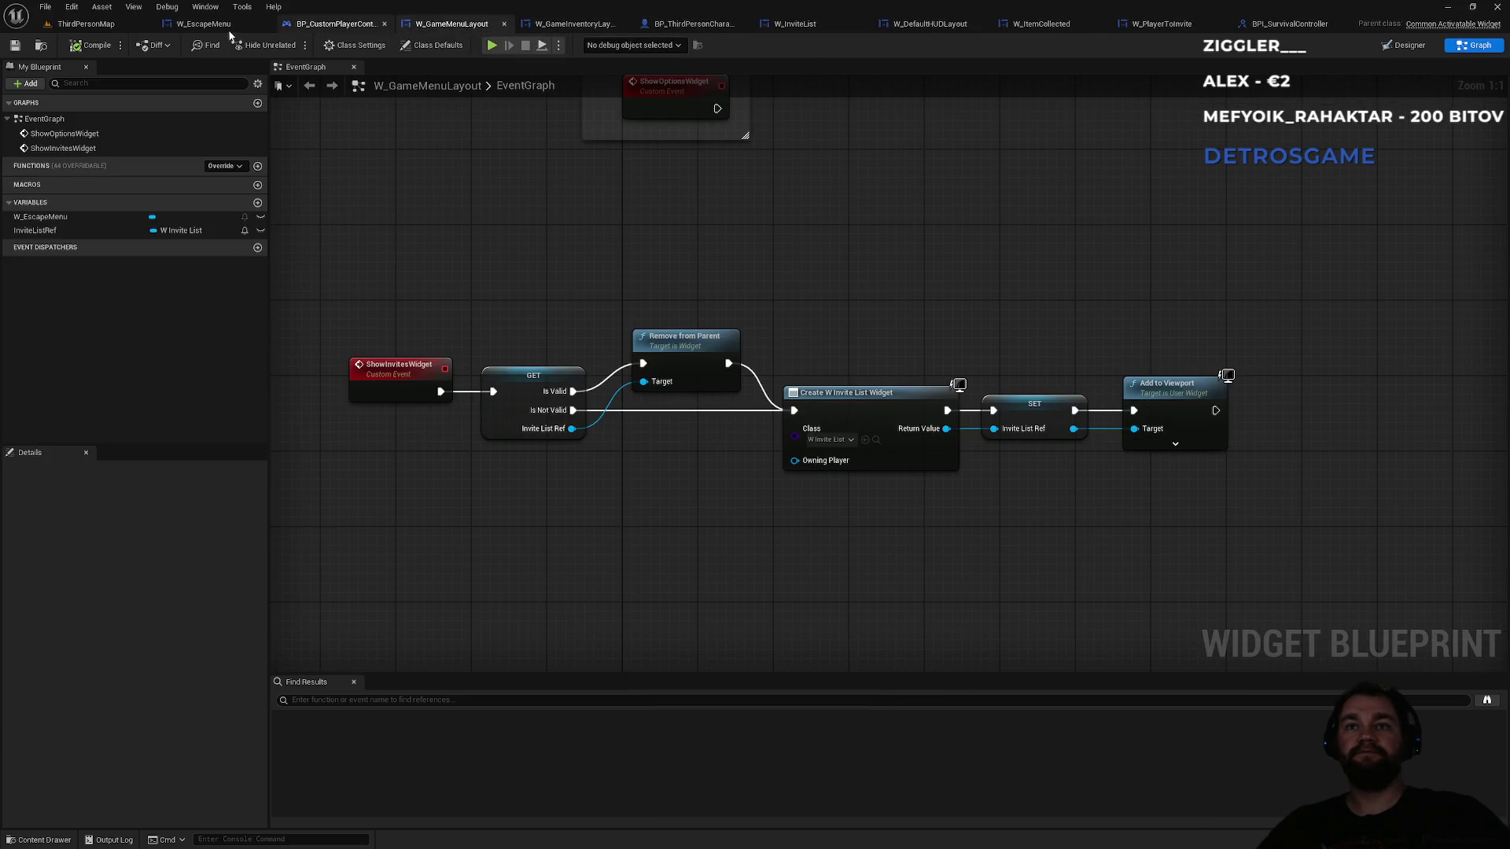
left_click(230, 25)
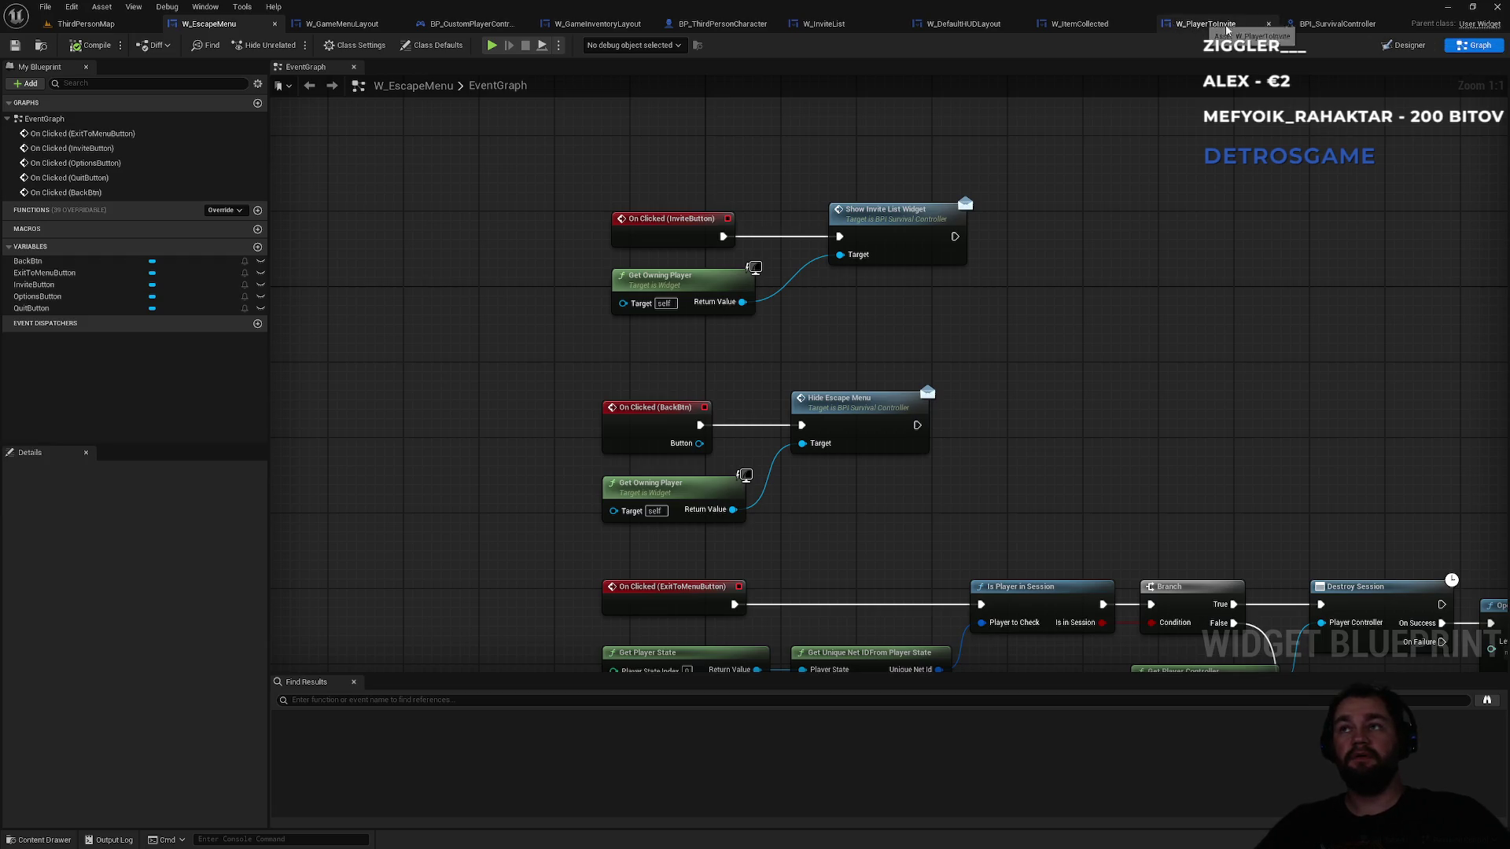
left_click(1106, 28)
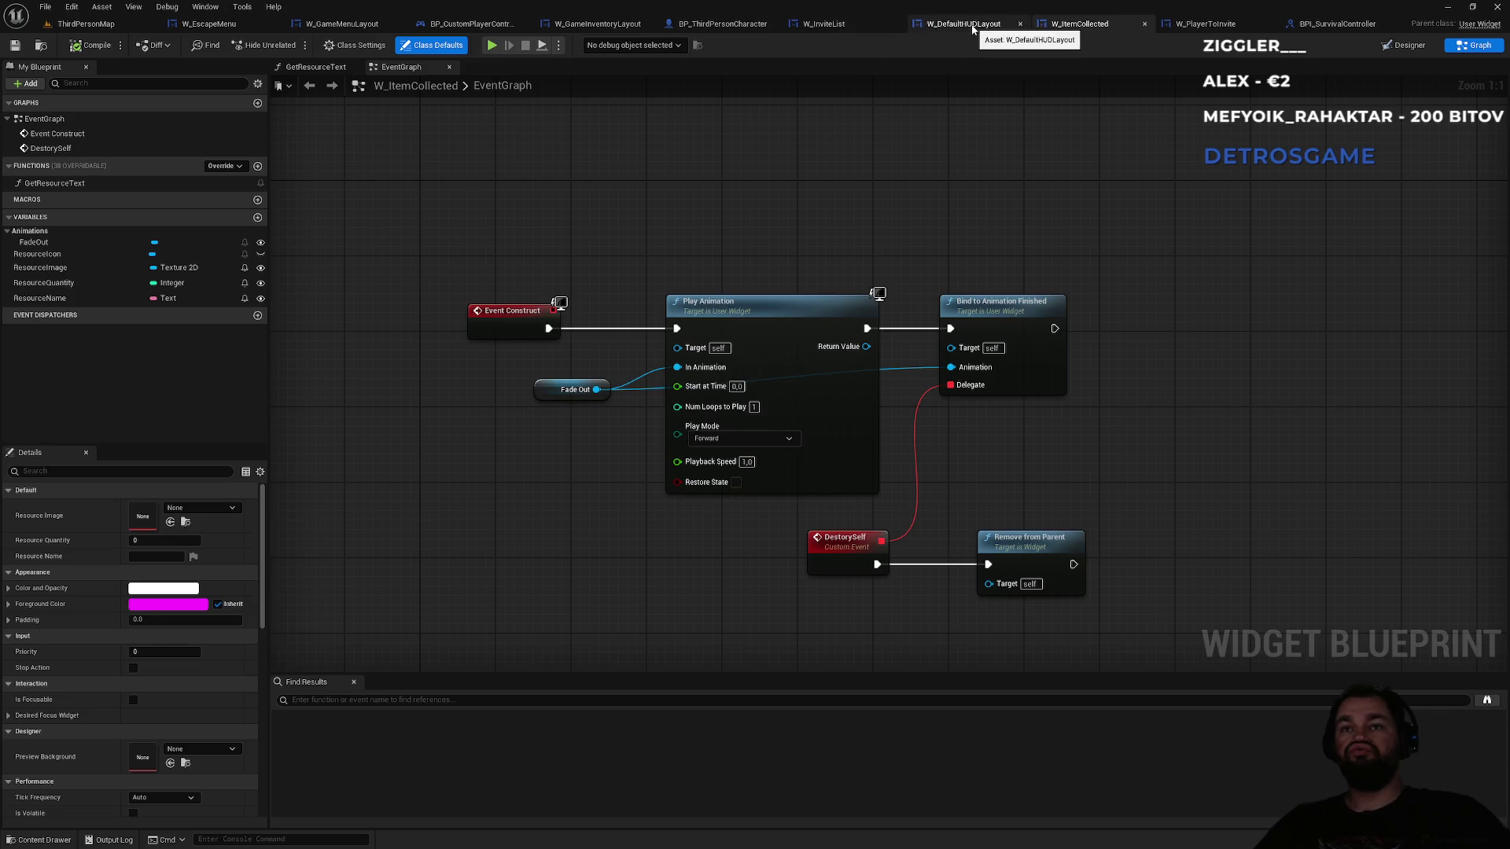
left_click(867, 27)
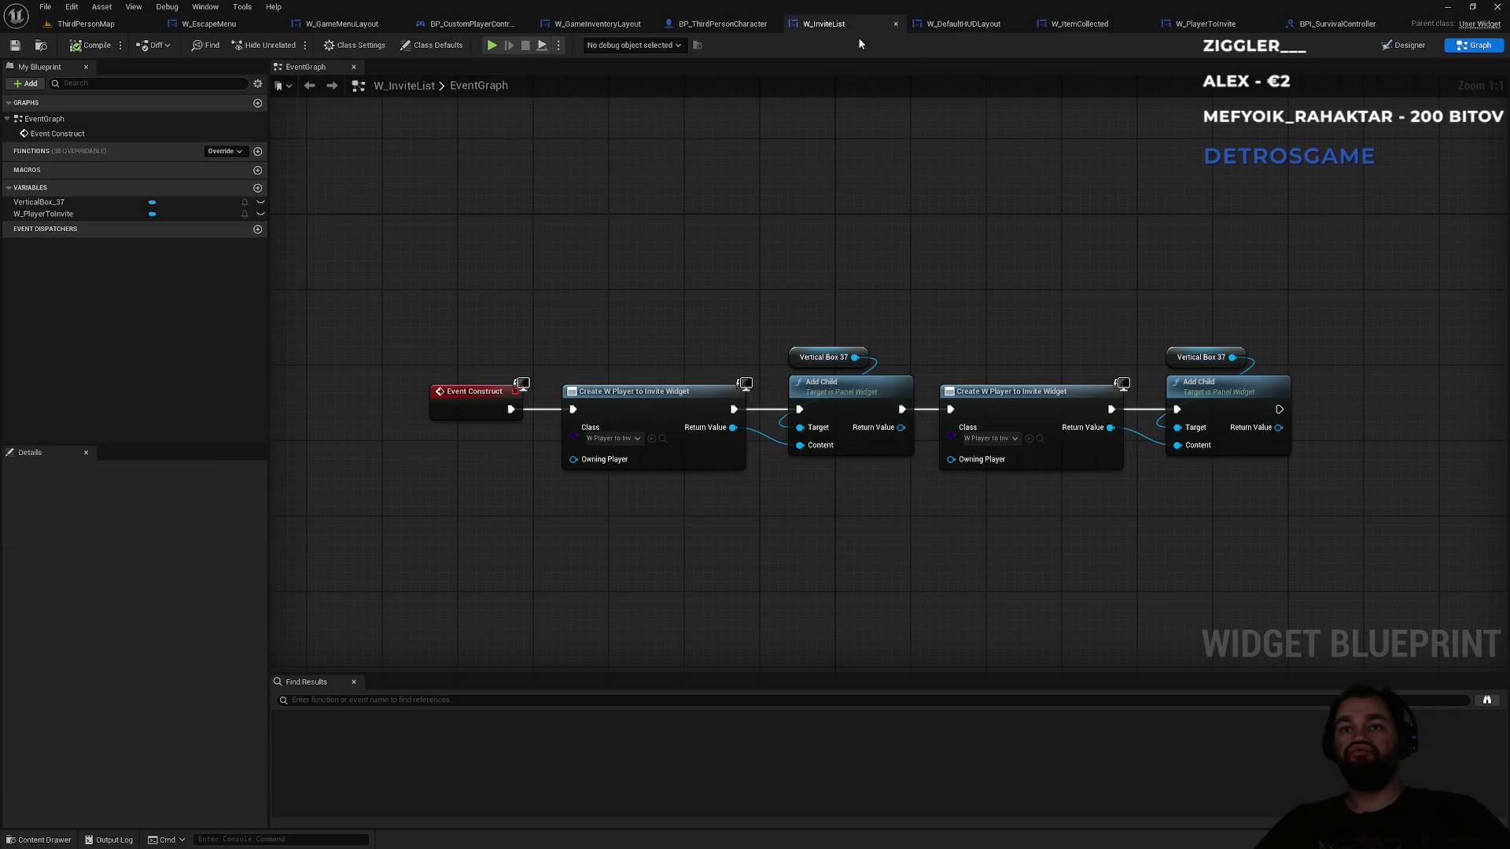
left_click(1390, 47)
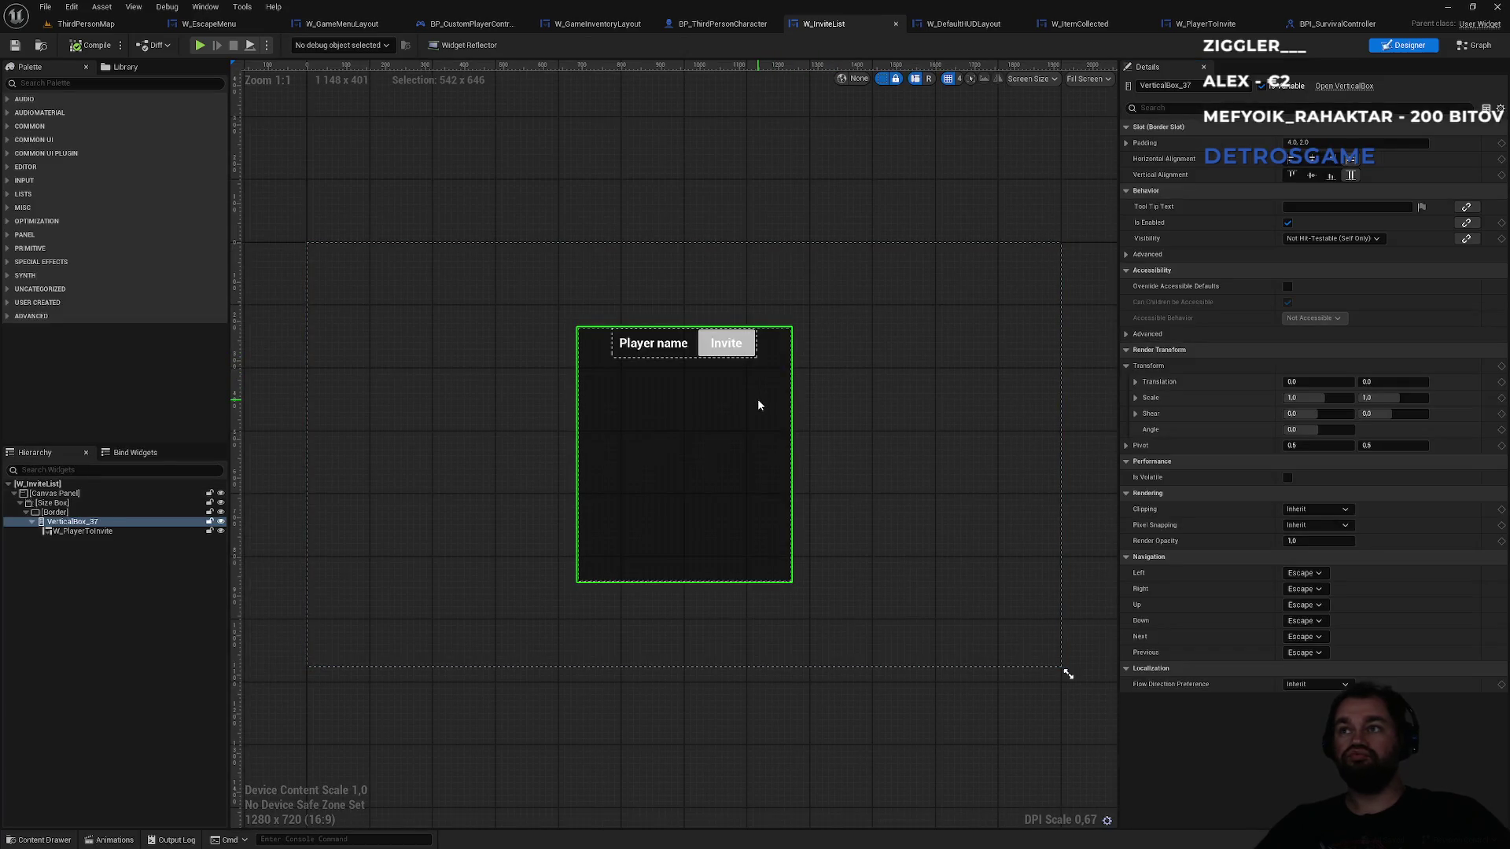
- Replace the W_PlayerToInvite row with a fresh W Player to Invite from the Palette in VerticalBox_37
left_click(76, 514)
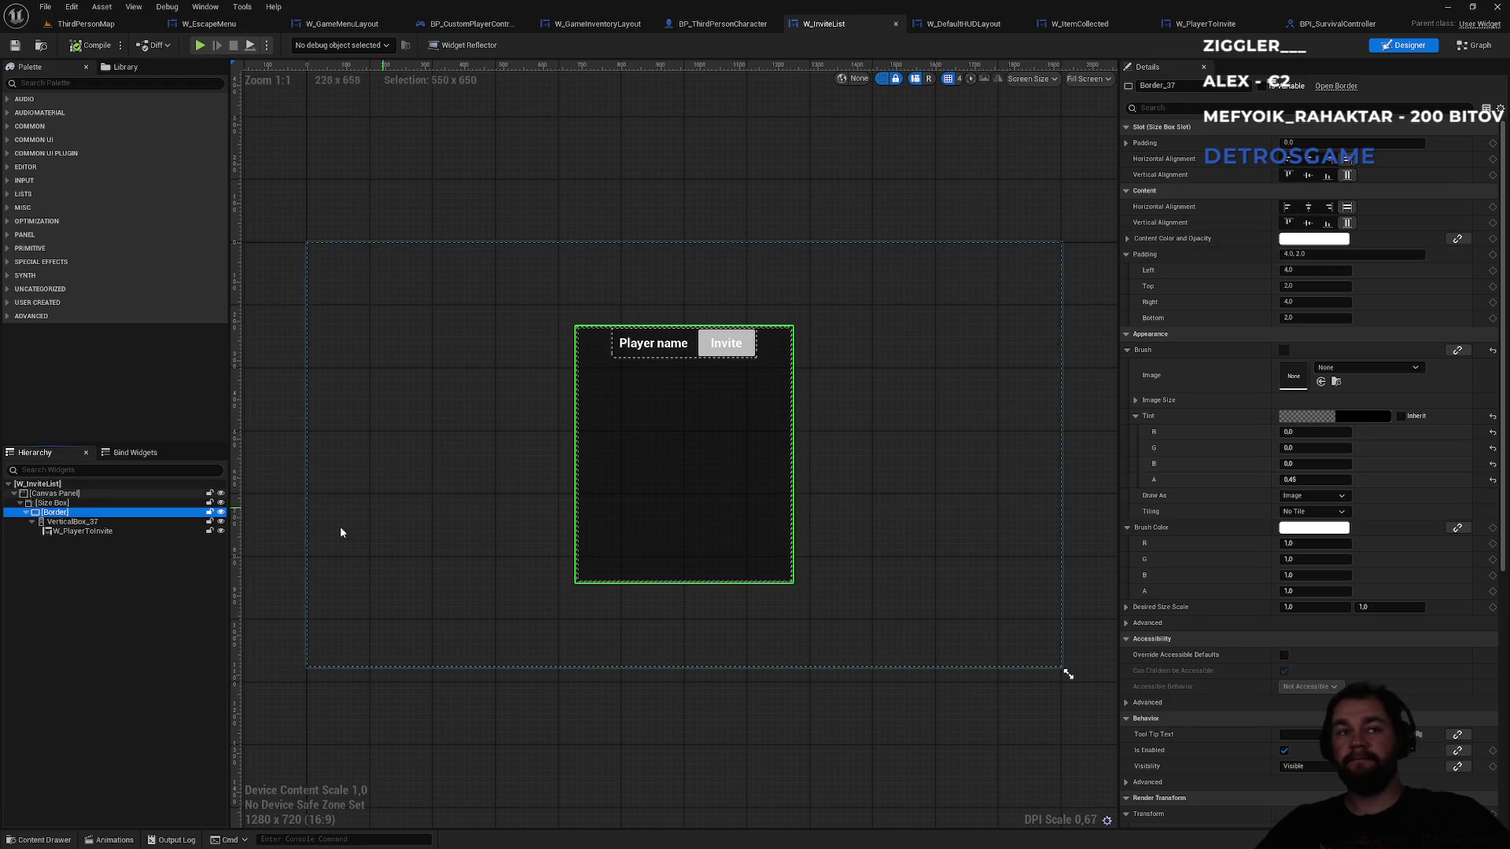
left_click(92, 532)
left_click(87, 523)
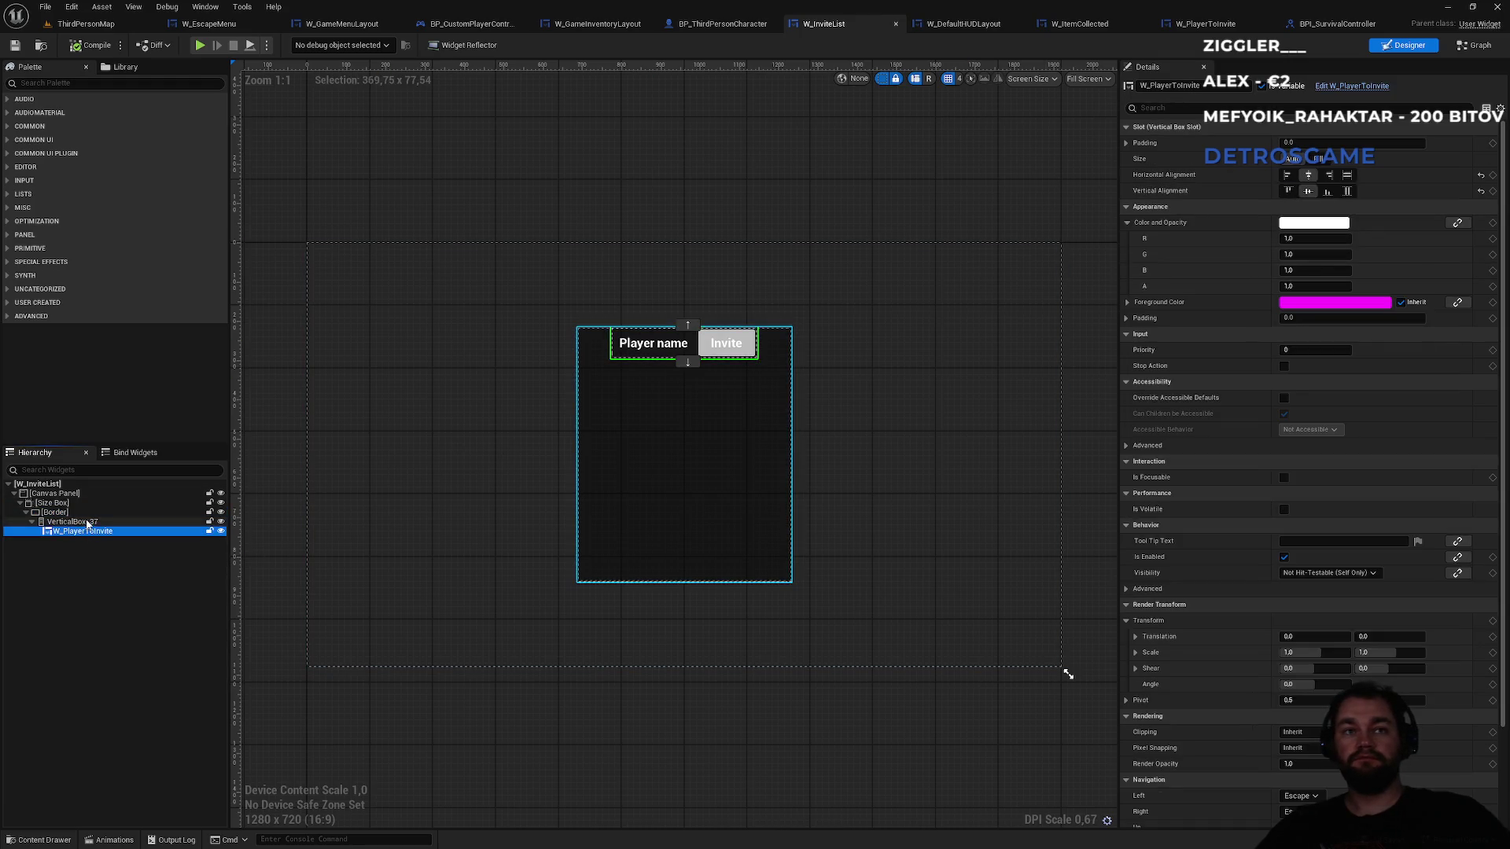
left_click(91, 531)
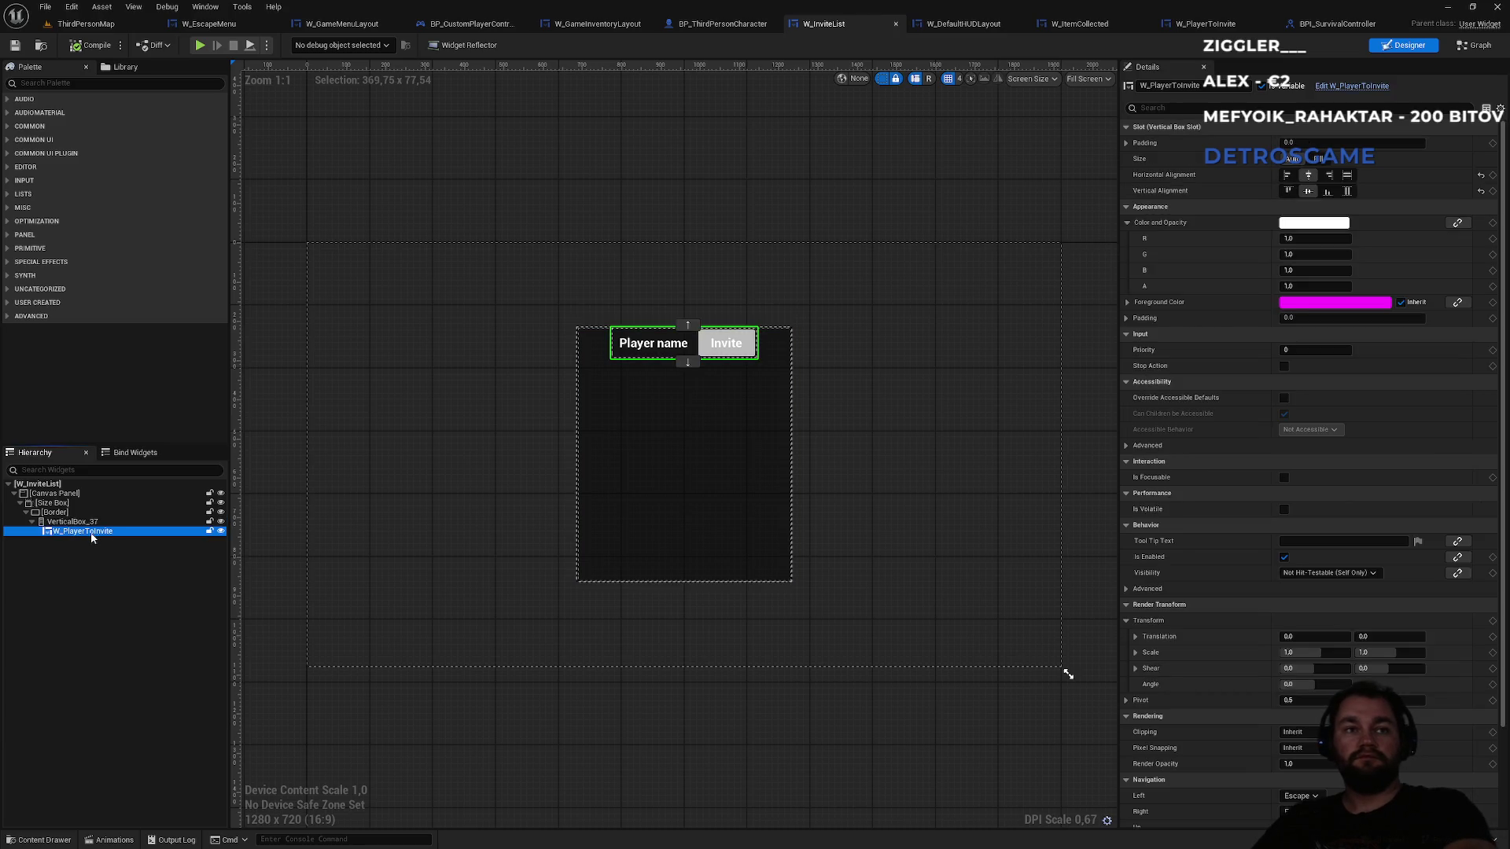
key("Delete")
left_click(49, 81)
type("plaze")
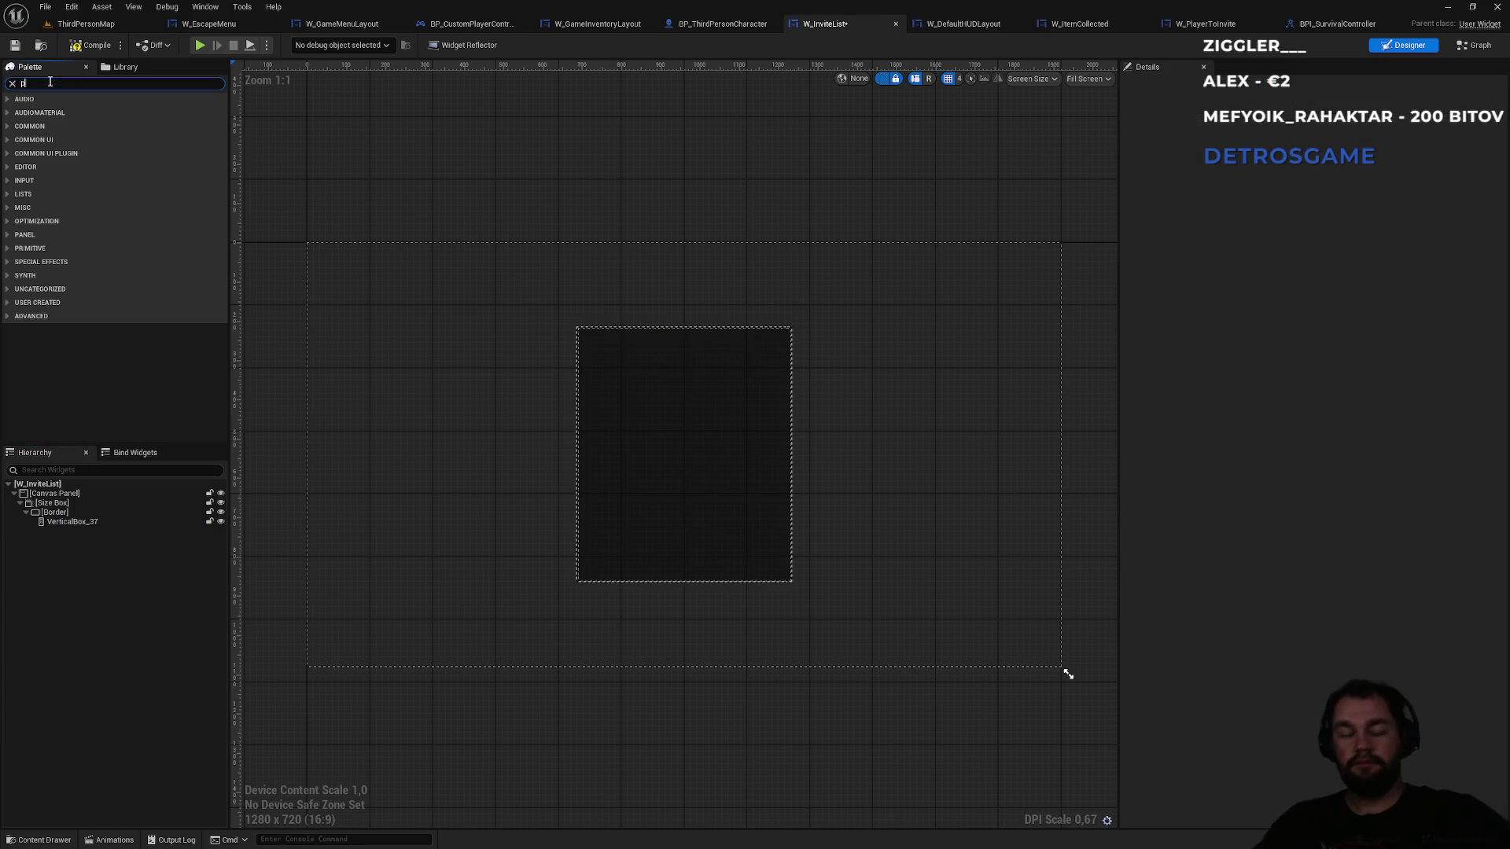
key("BackSpace")
key("BackSpace")
type("yer")
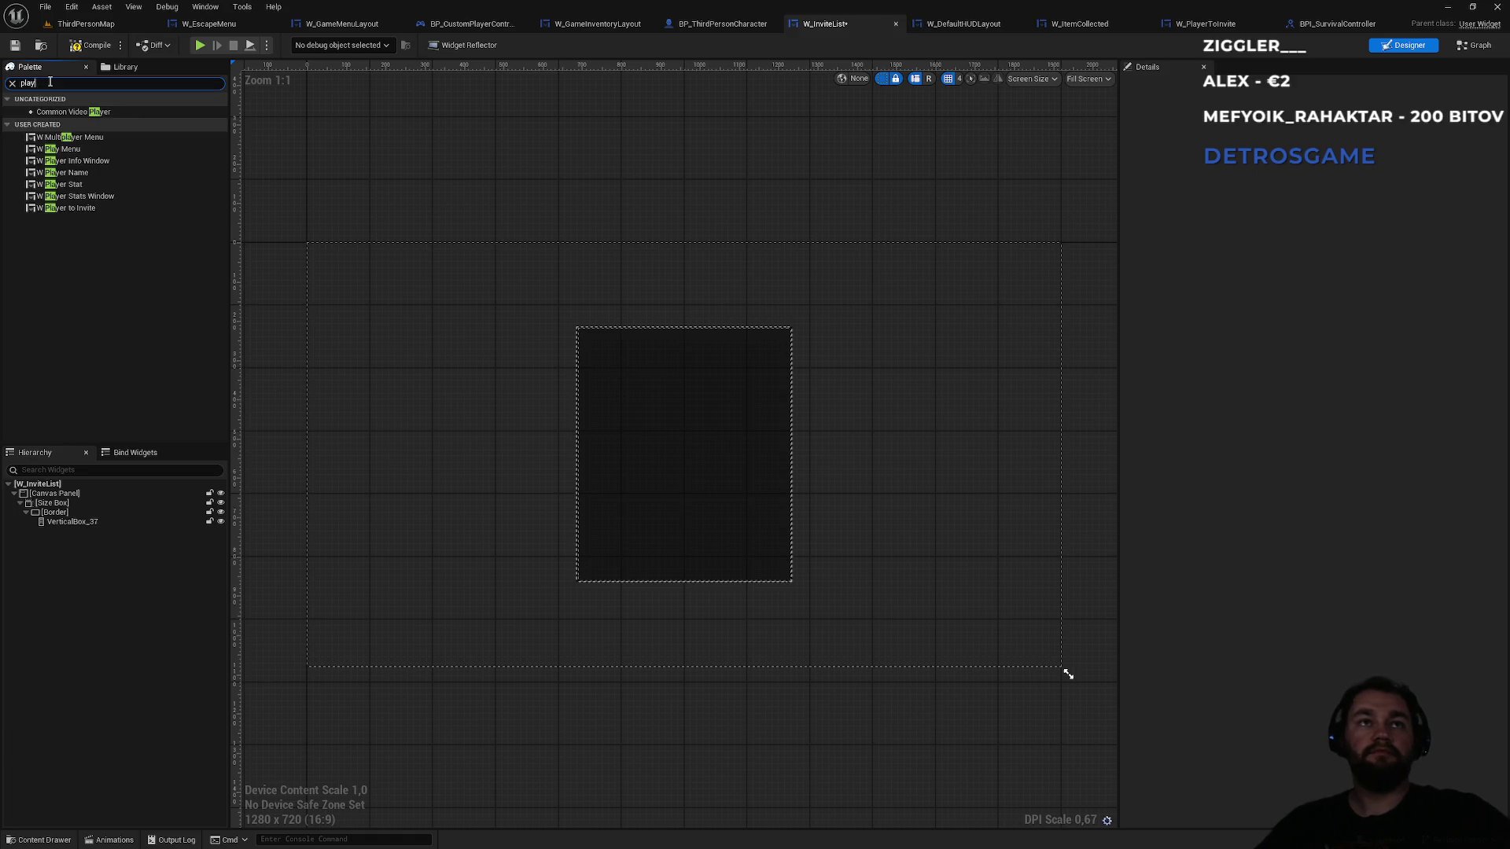
mouse_move(79, 195)
left_mouse_down()
mouse_move(112, 509)
mouse_move(86, 523)
left_mouse_up()
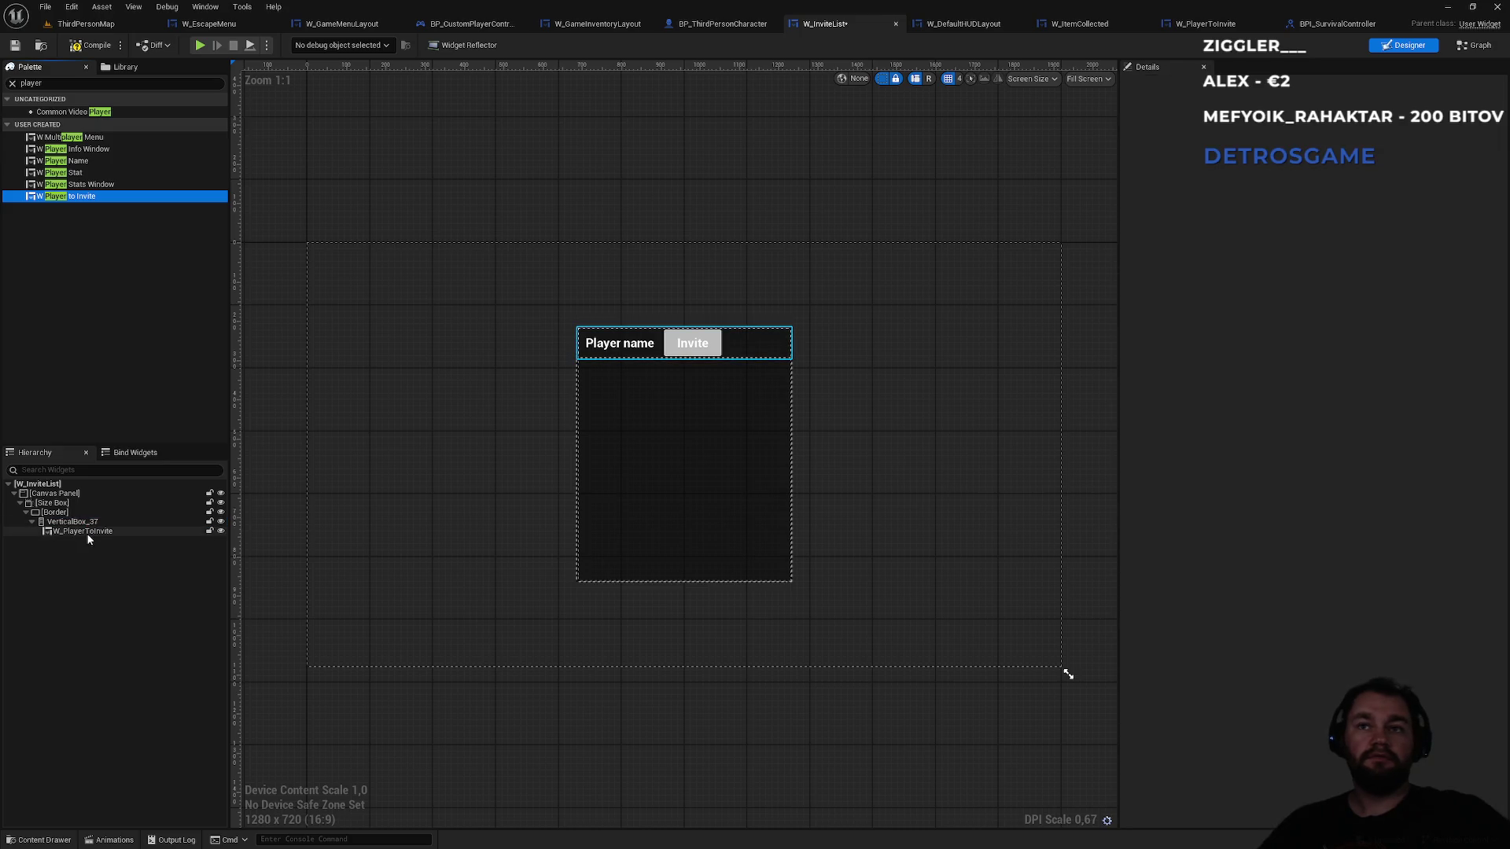
left_click(88, 534)
- Set VerticalBox_37 to Horizontal Center and Vertical Fill, compile W_InviteList, and return to ThirdPersonMap
left_click(72, 522)
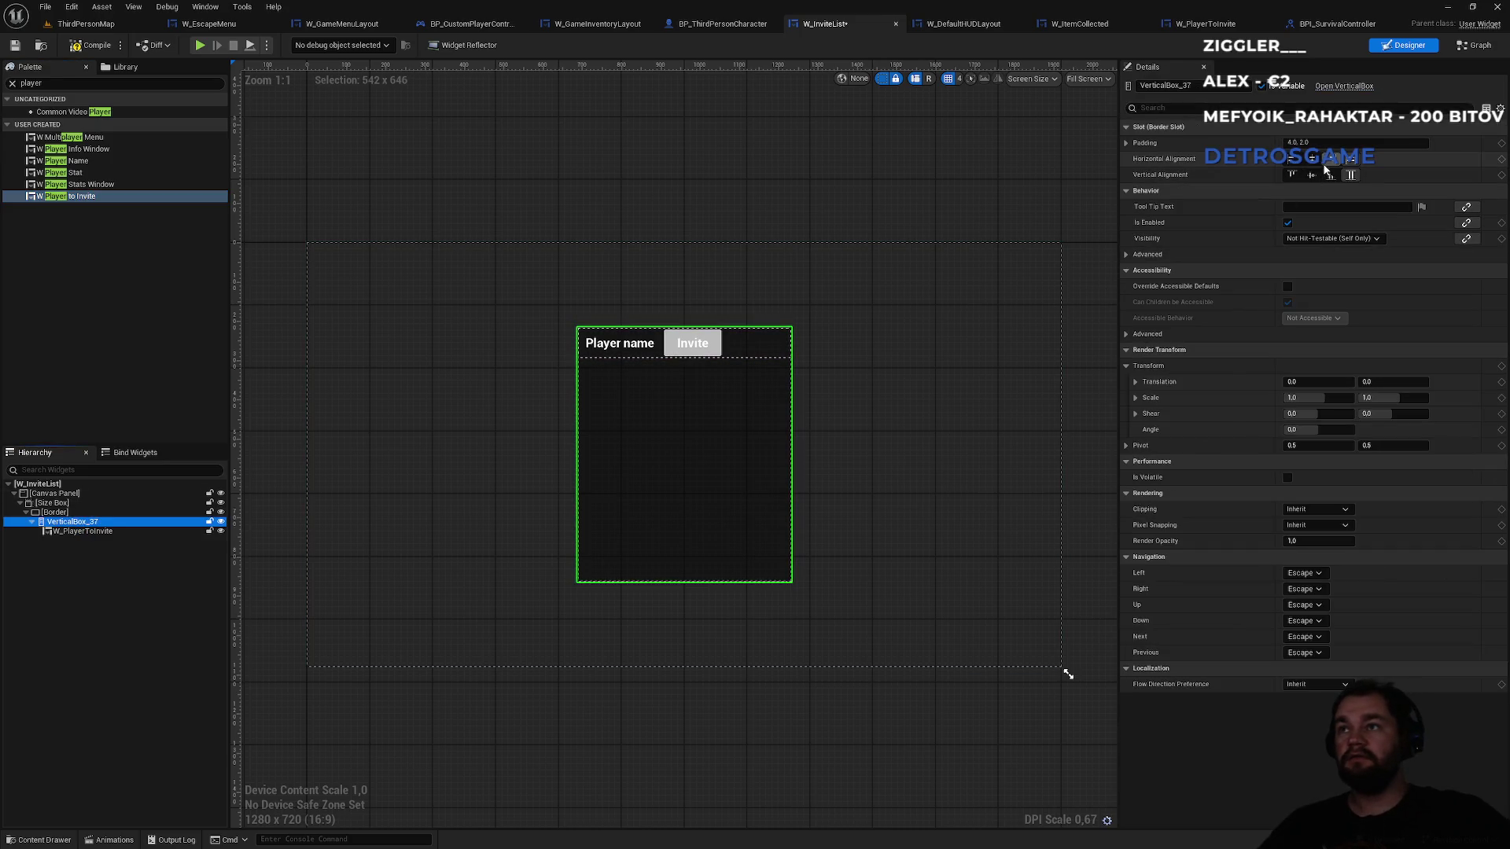
left_click(1313, 160)
left_click(1312, 174)
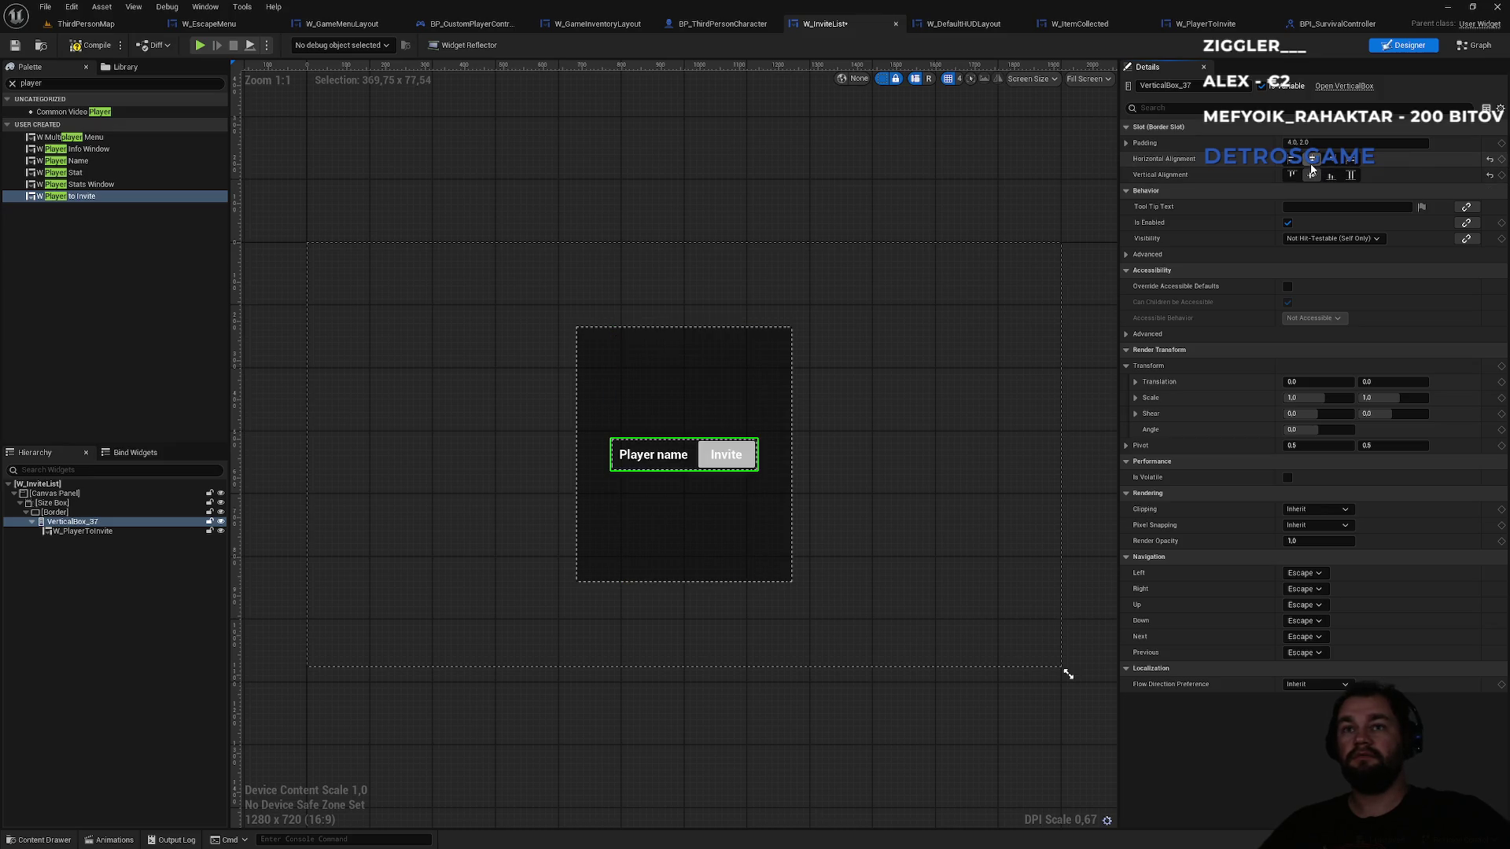
left_click(1350, 177)
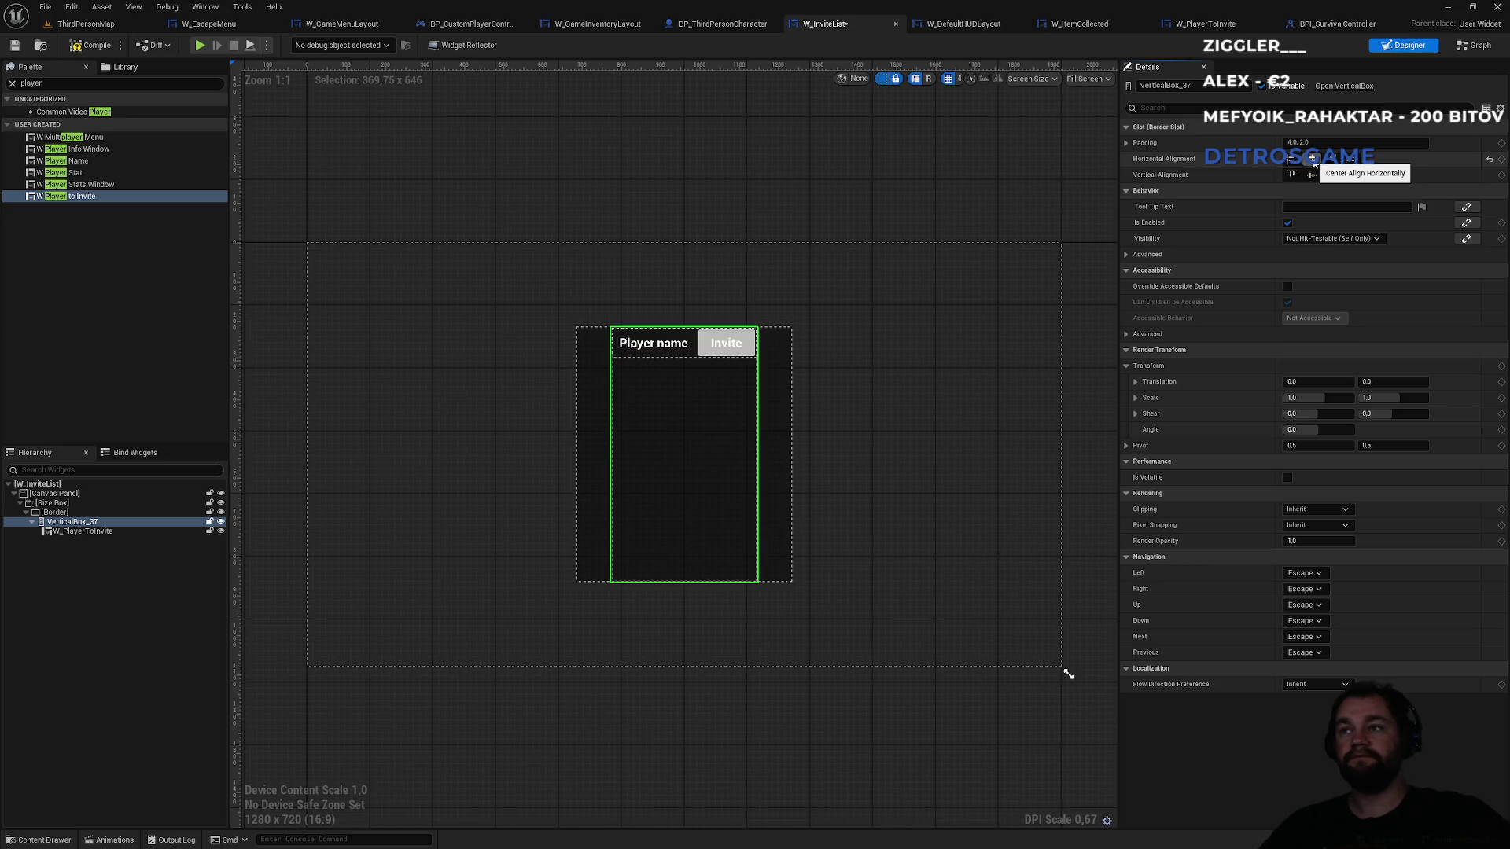
left_click(89, 49)
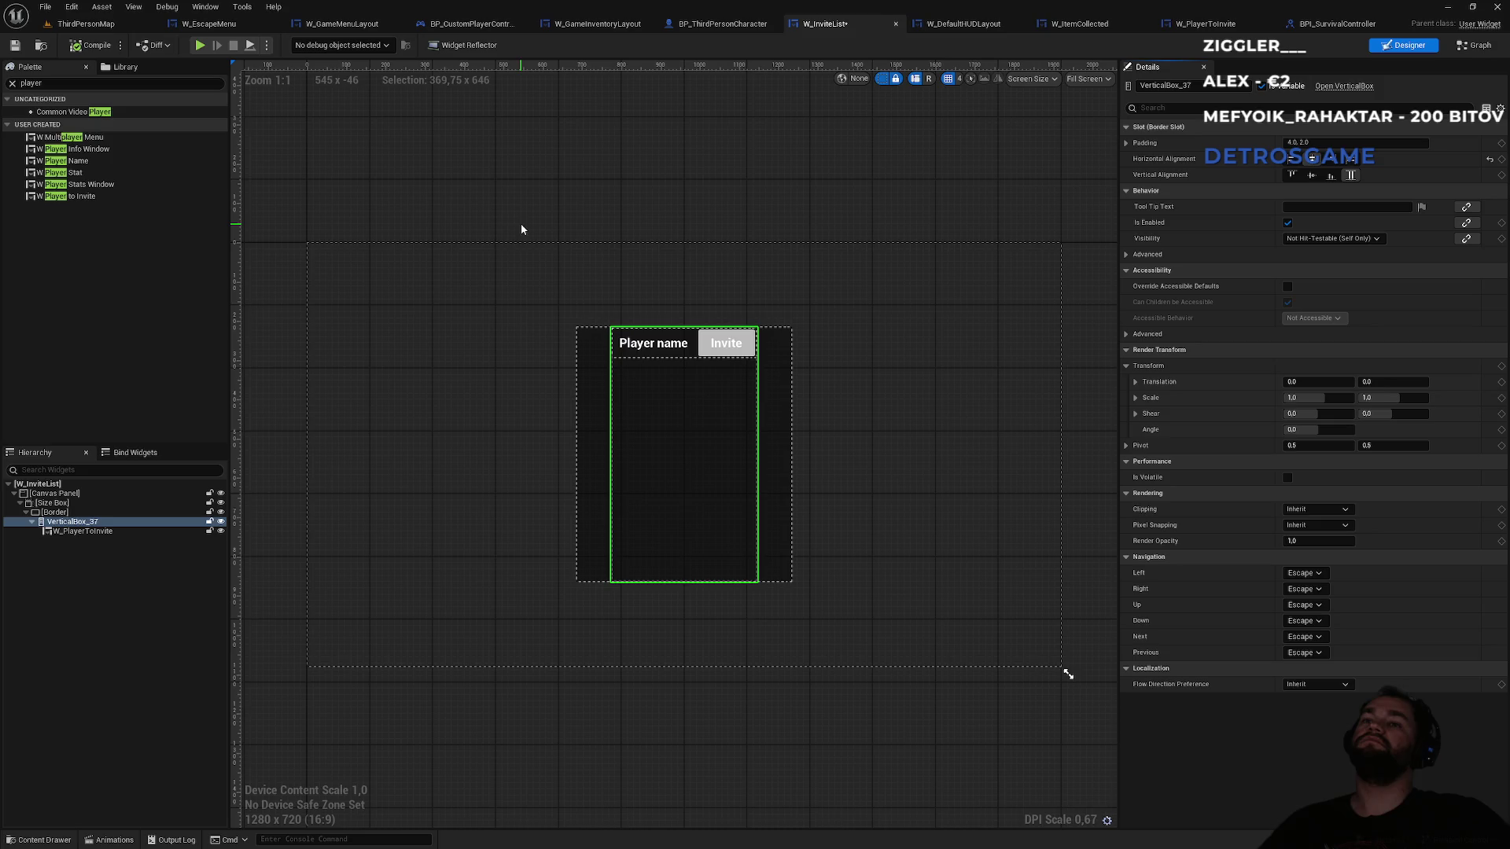
left_click(128, 25)
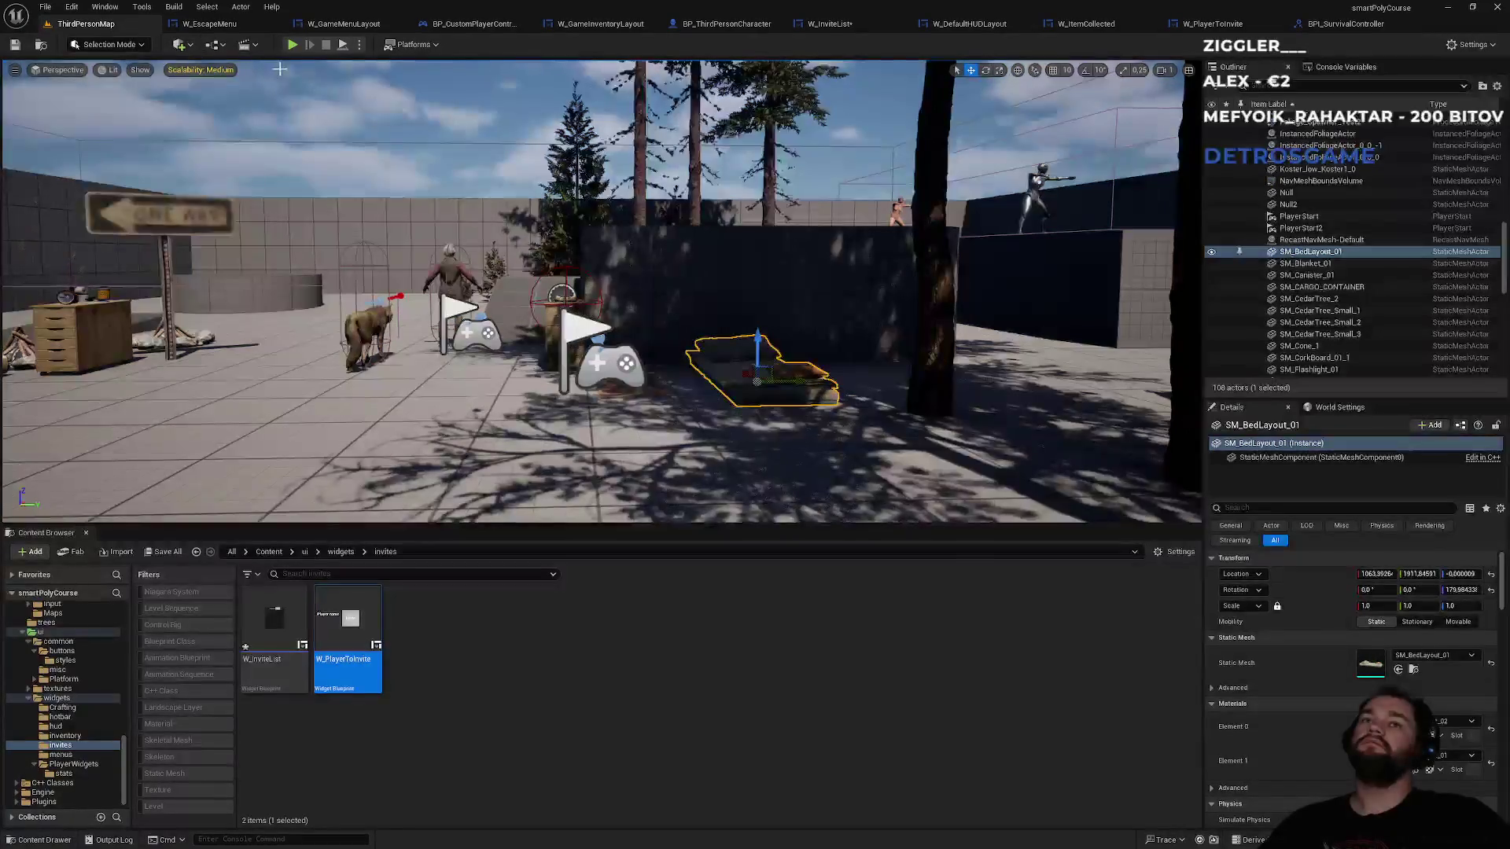
- Play-test, choosing Invite player in the escape menu to check the three Player name / Invite rows
left_click(293, 45)
key("Escape")
left_click(601, 254)
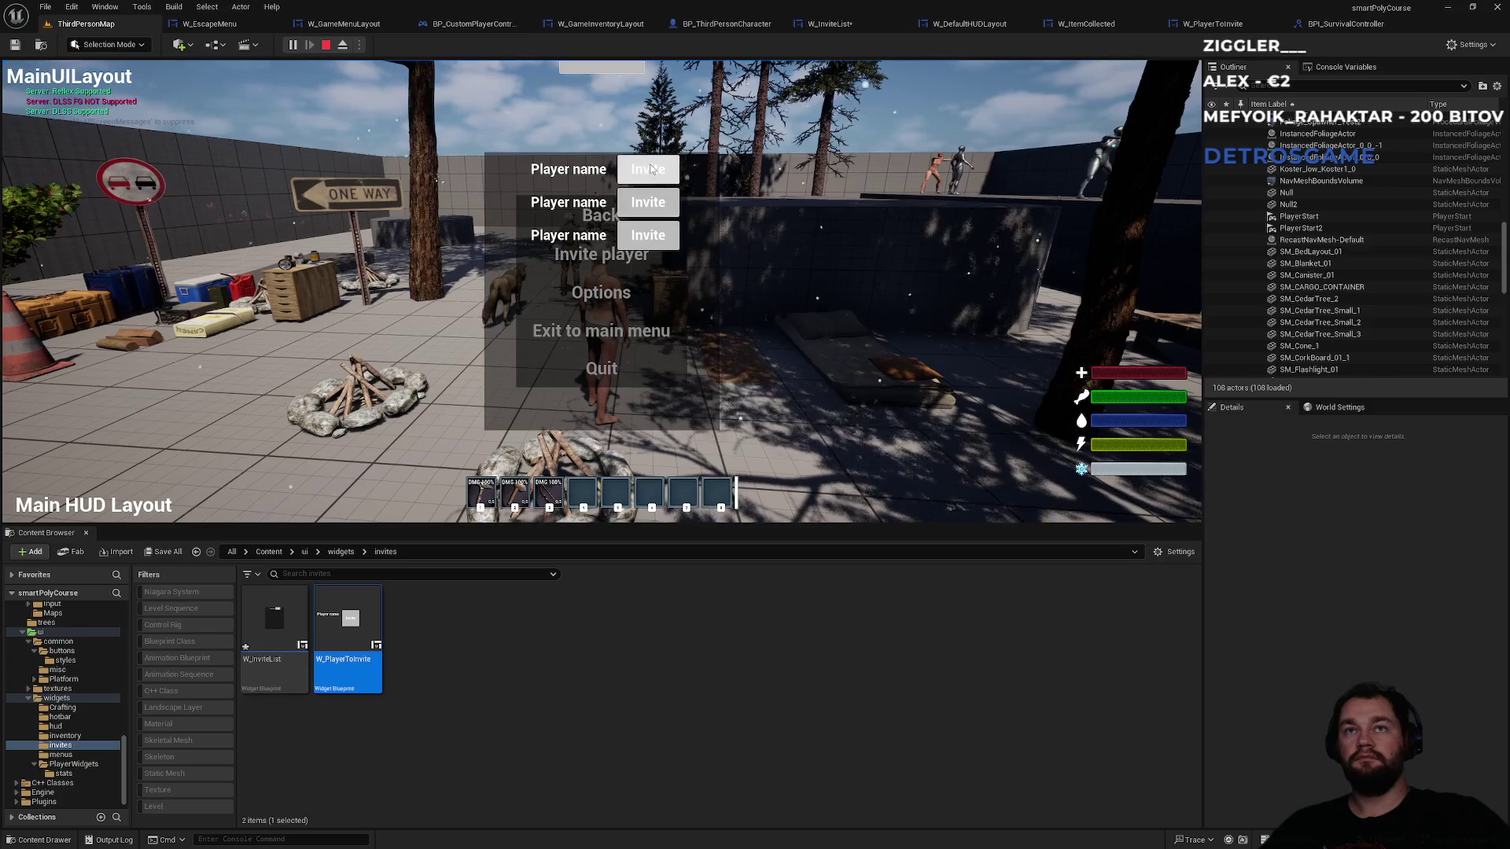
key("Escape")
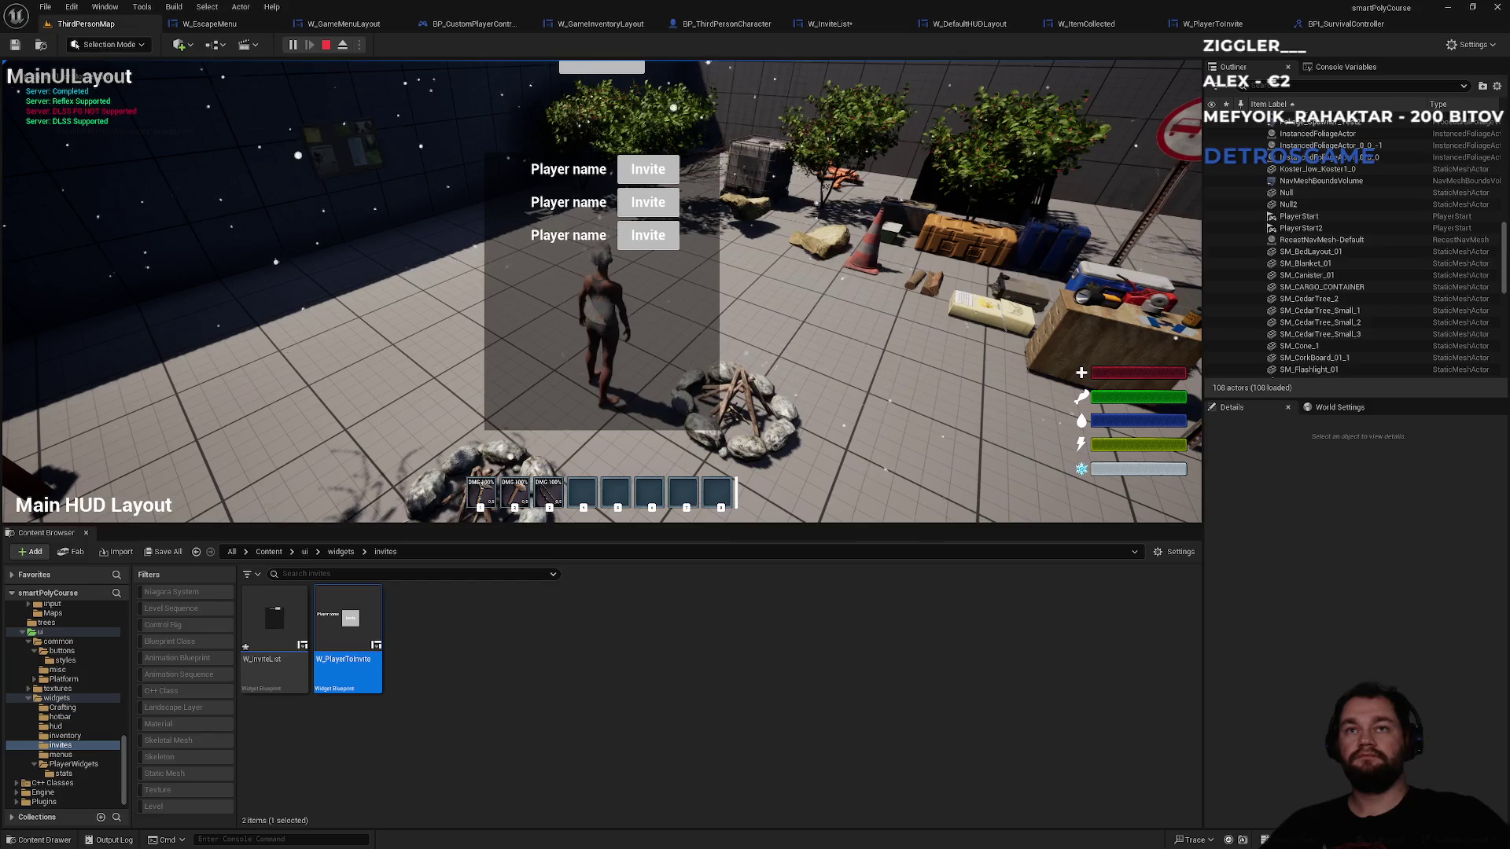
key("Escape")
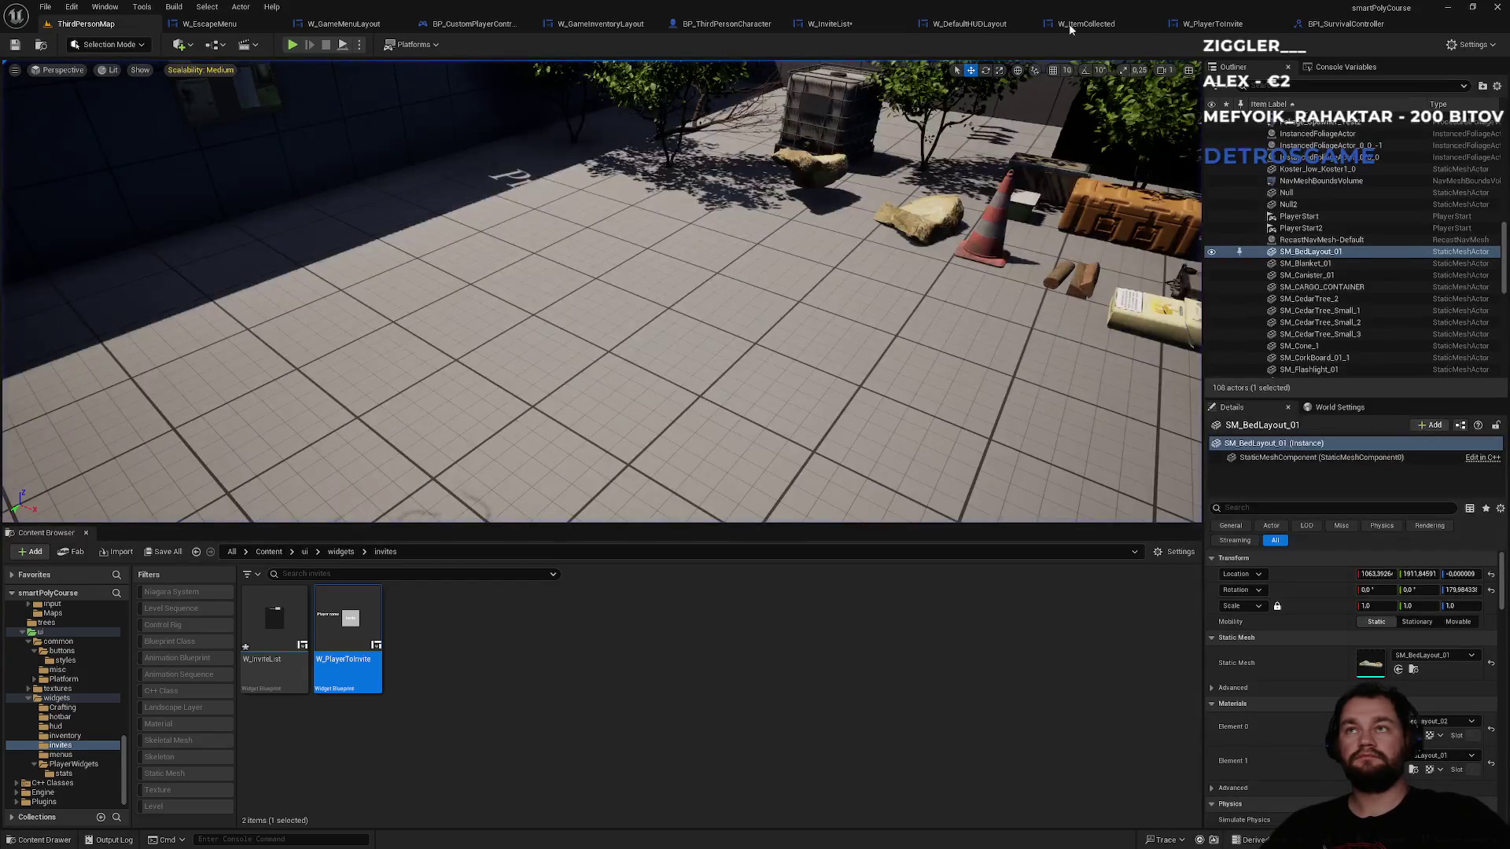
left_click(211, 24)
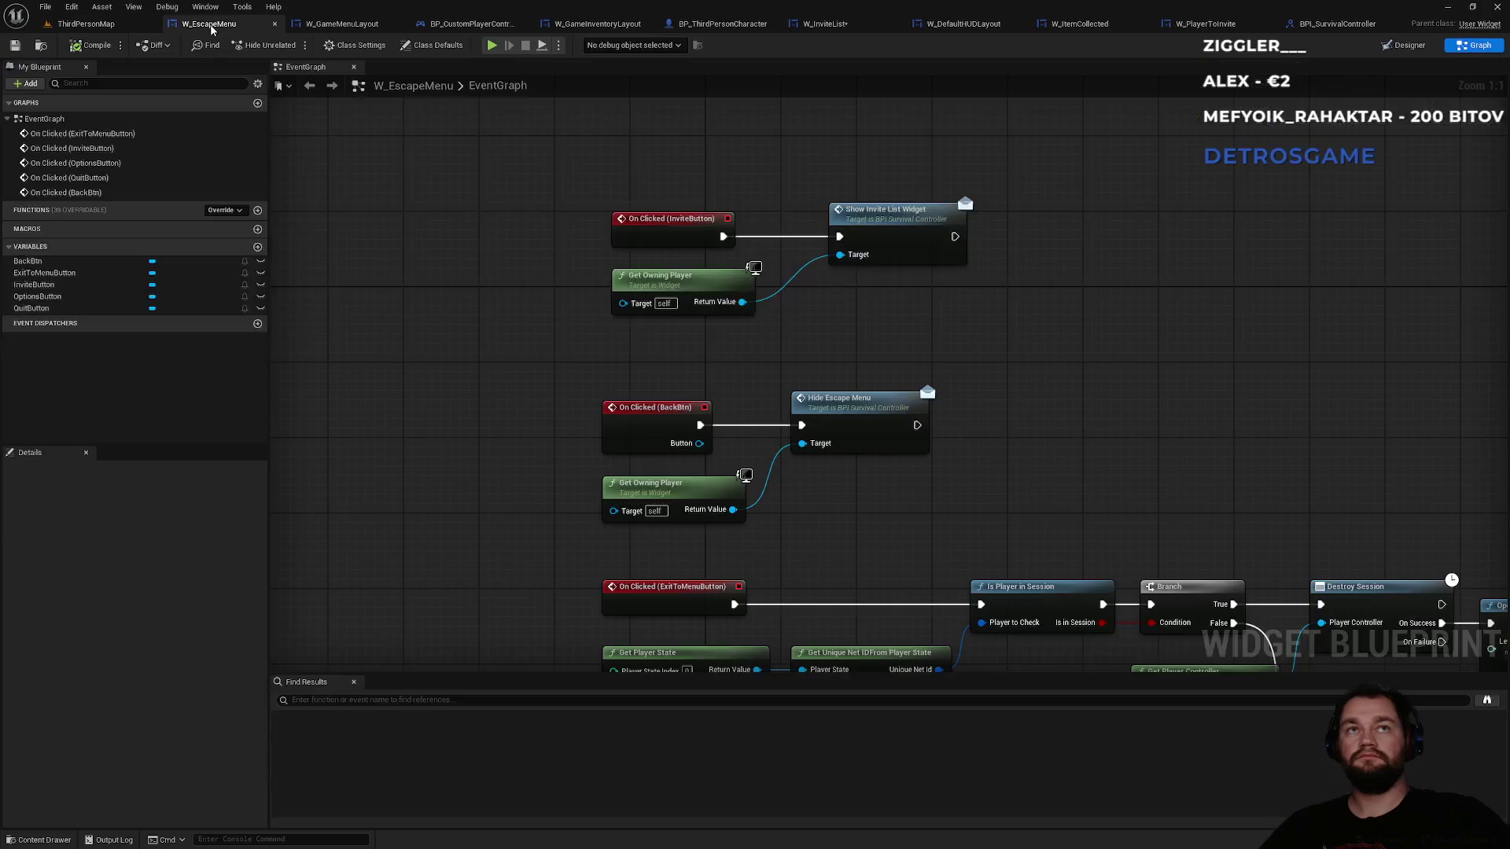
- Check the TODO comment in W_GameMenuLayout, then bring up W_PlayerToInvite's Designer view
left_click(342, 24)
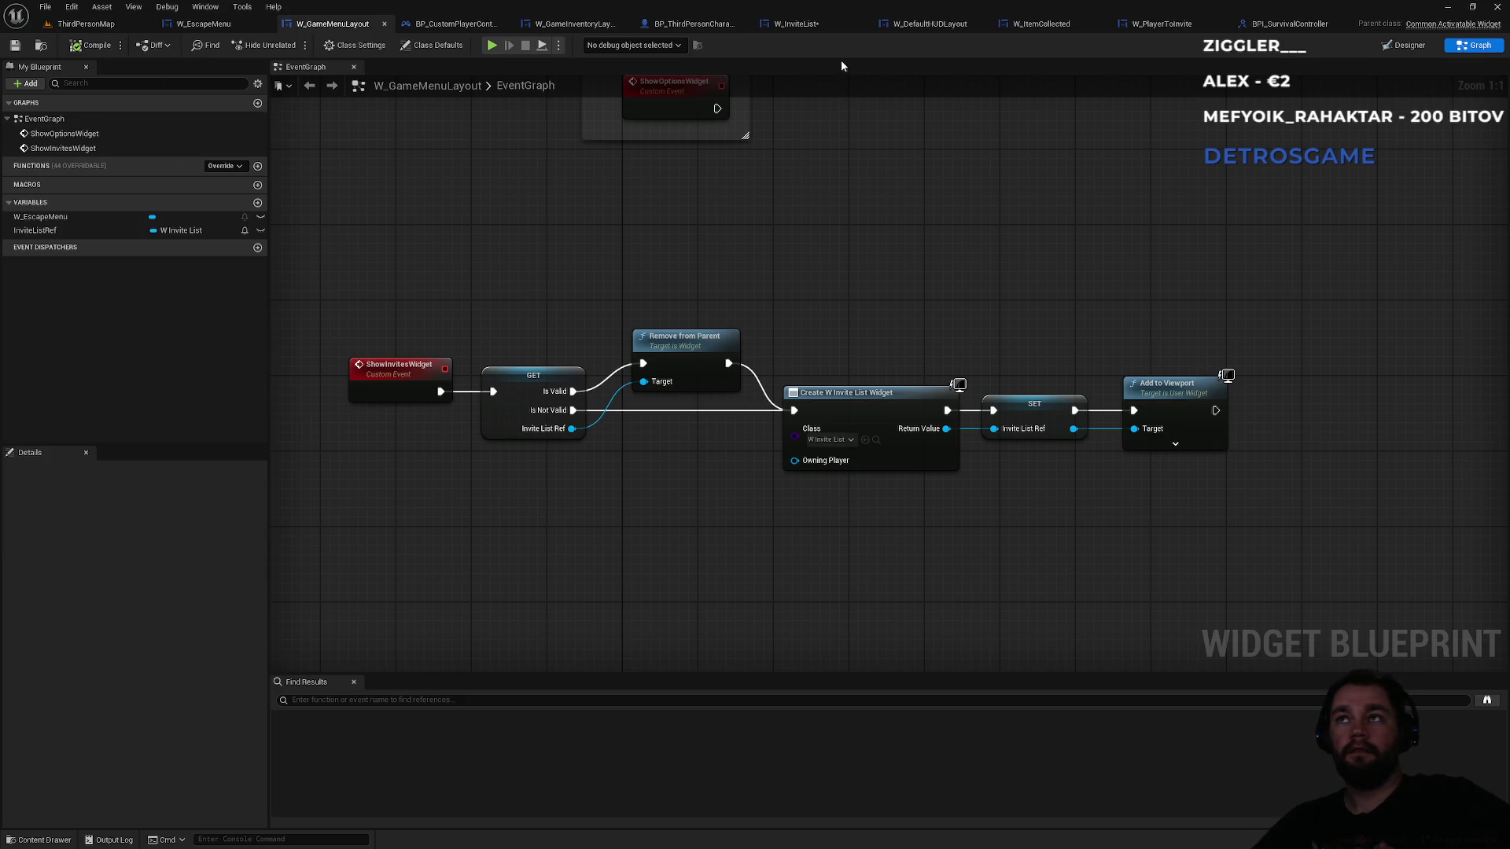
left_click_drag(775, 286, 770, 443)
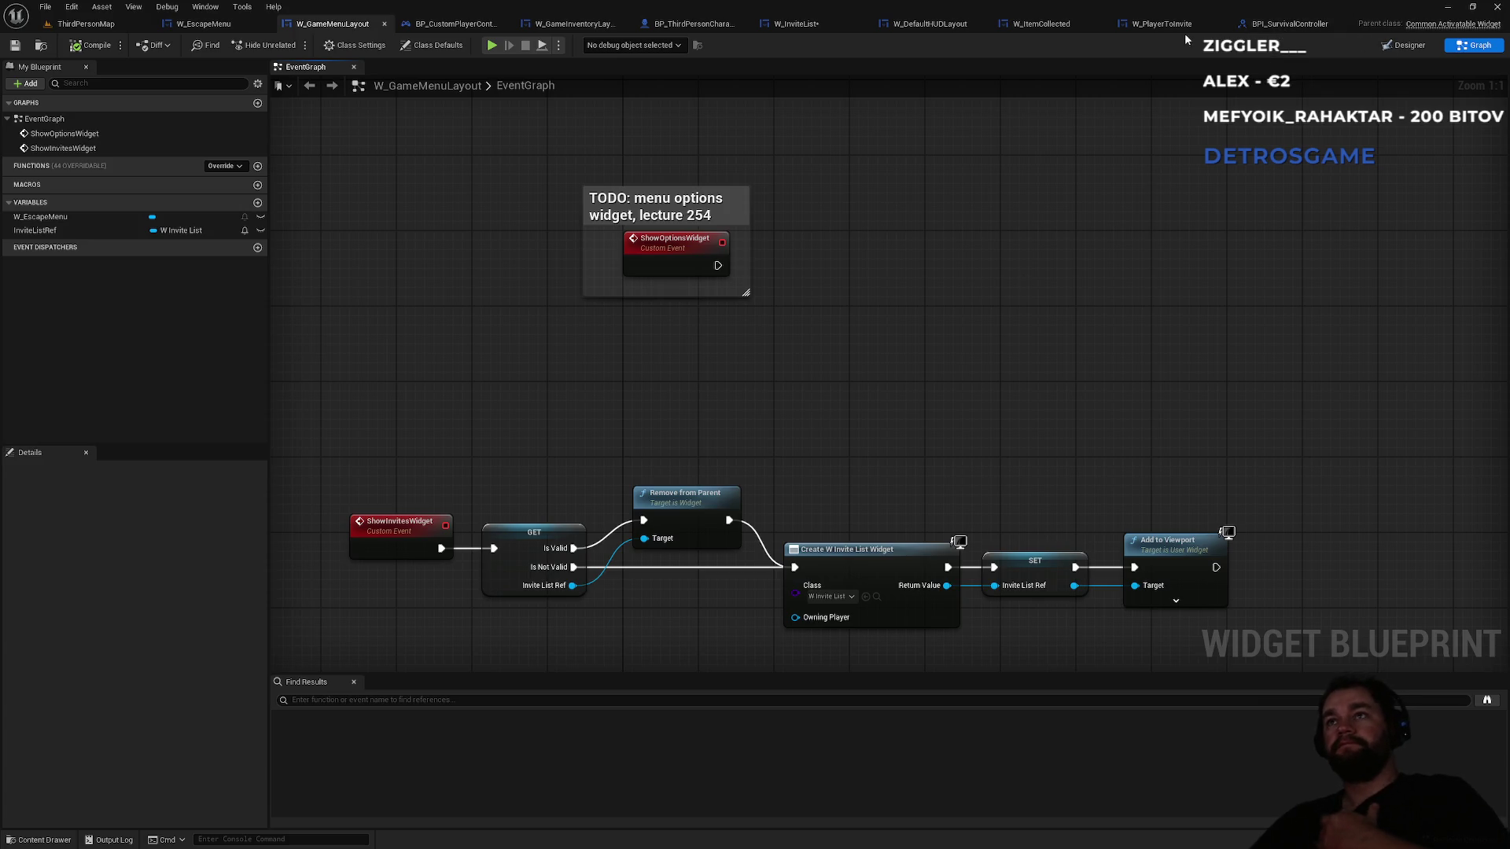
left_click(1164, 30)
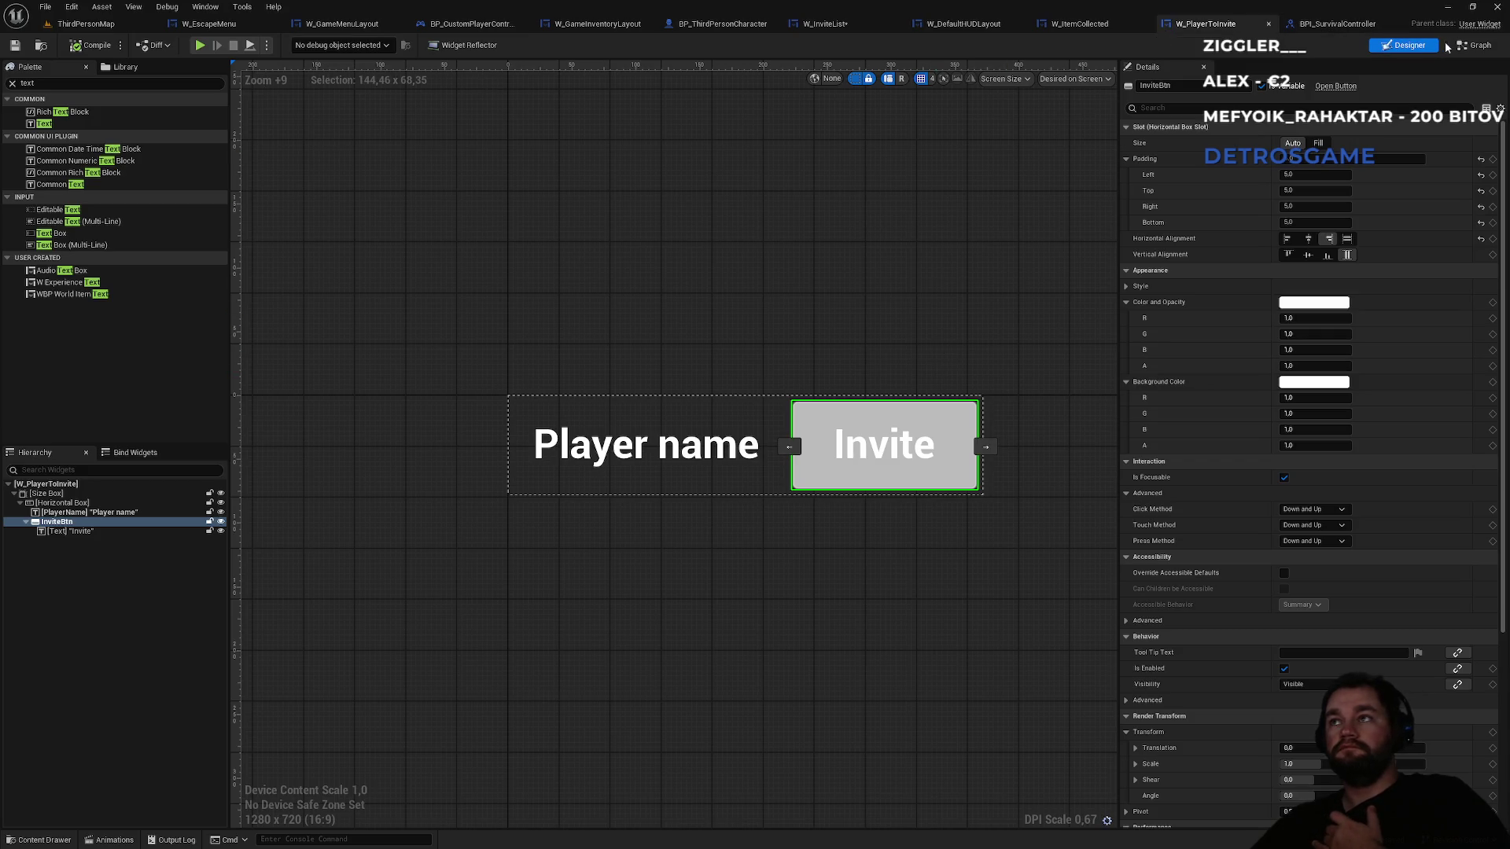
left_click(1475, 45)
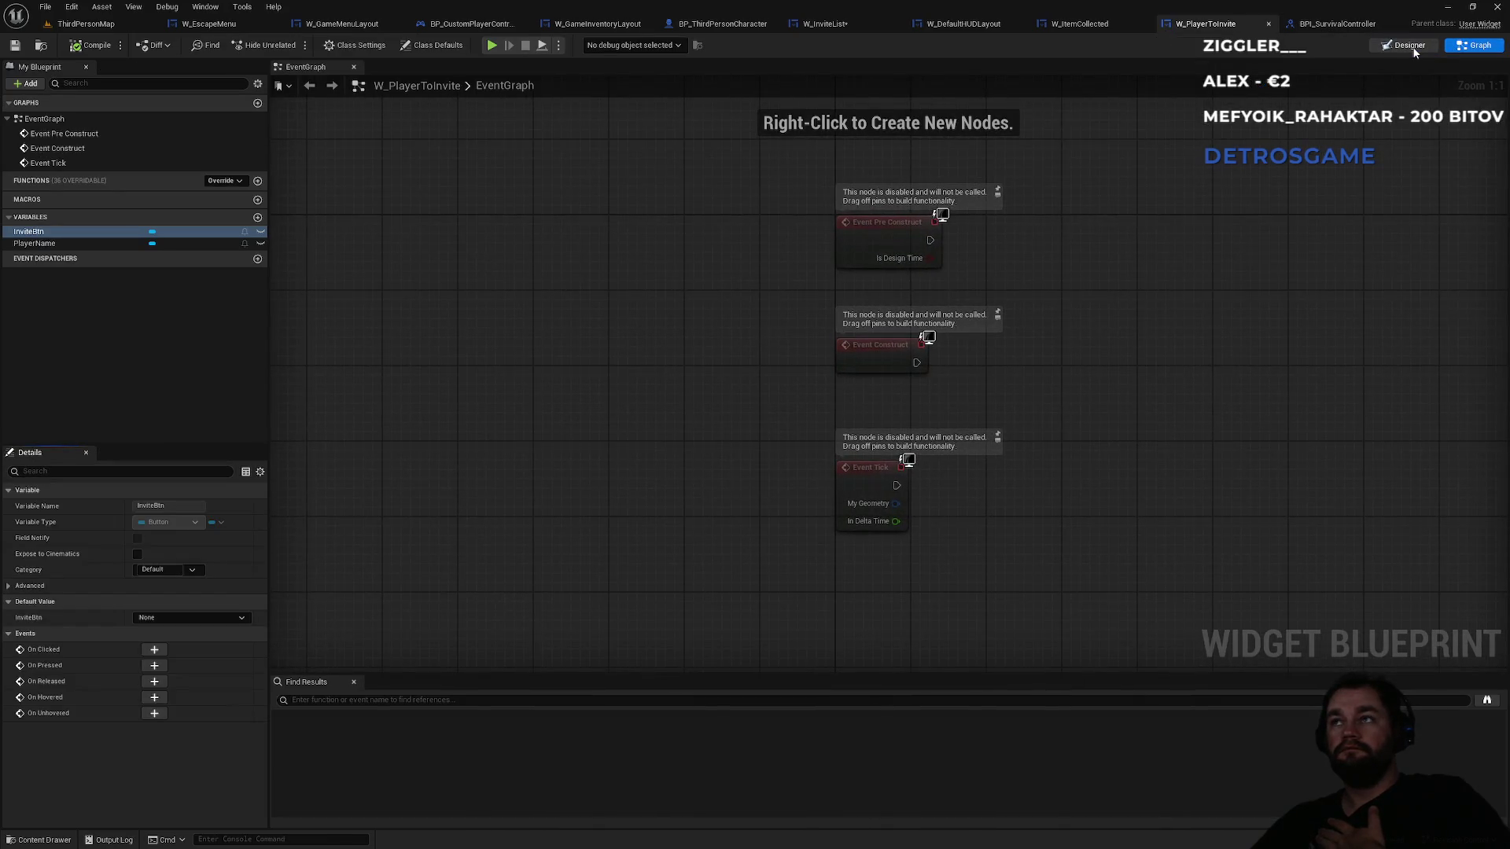
left_click(1407, 46)
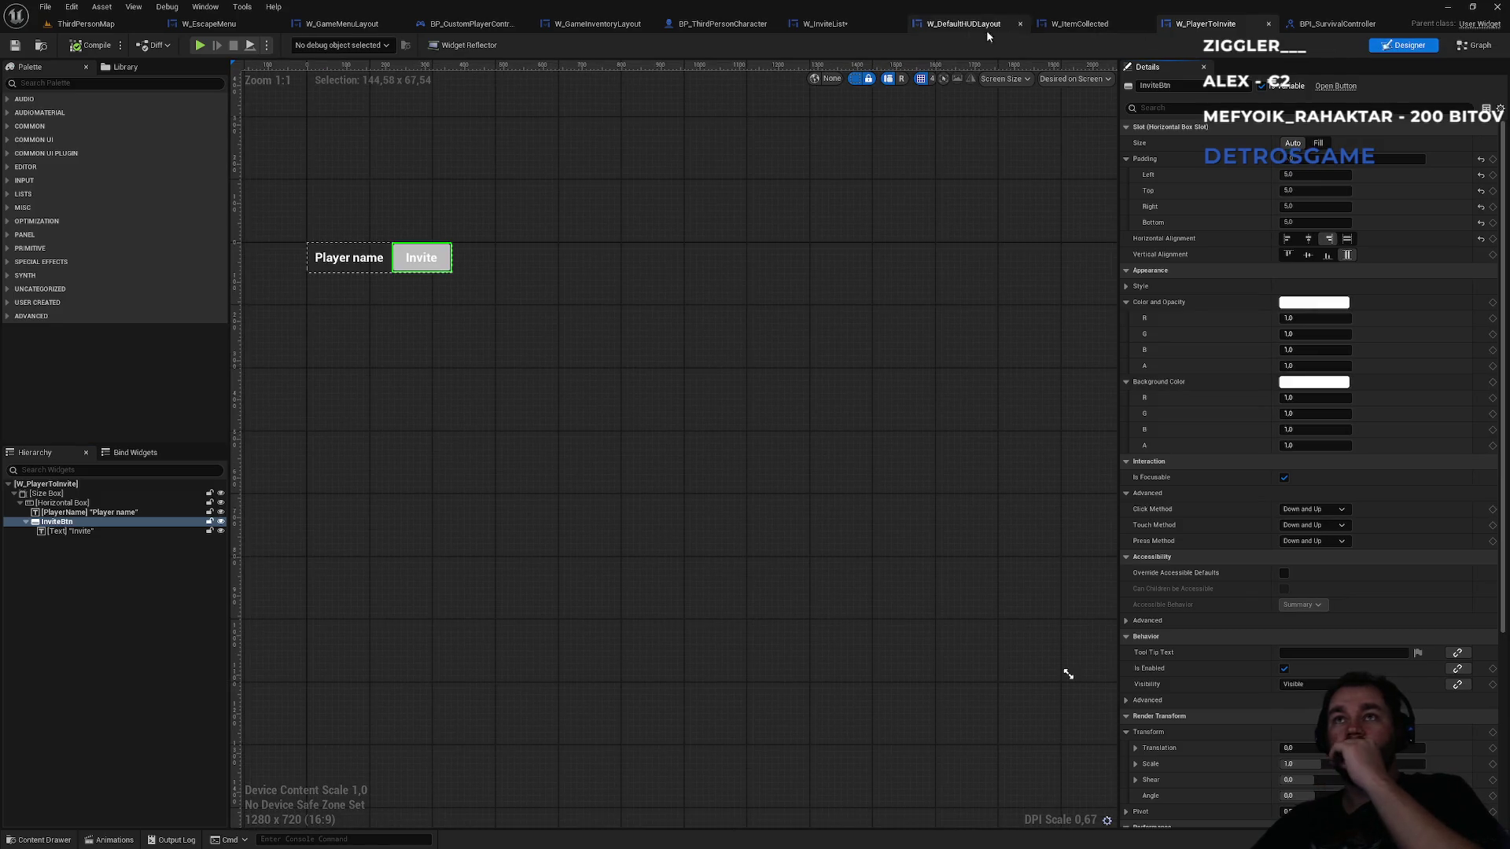
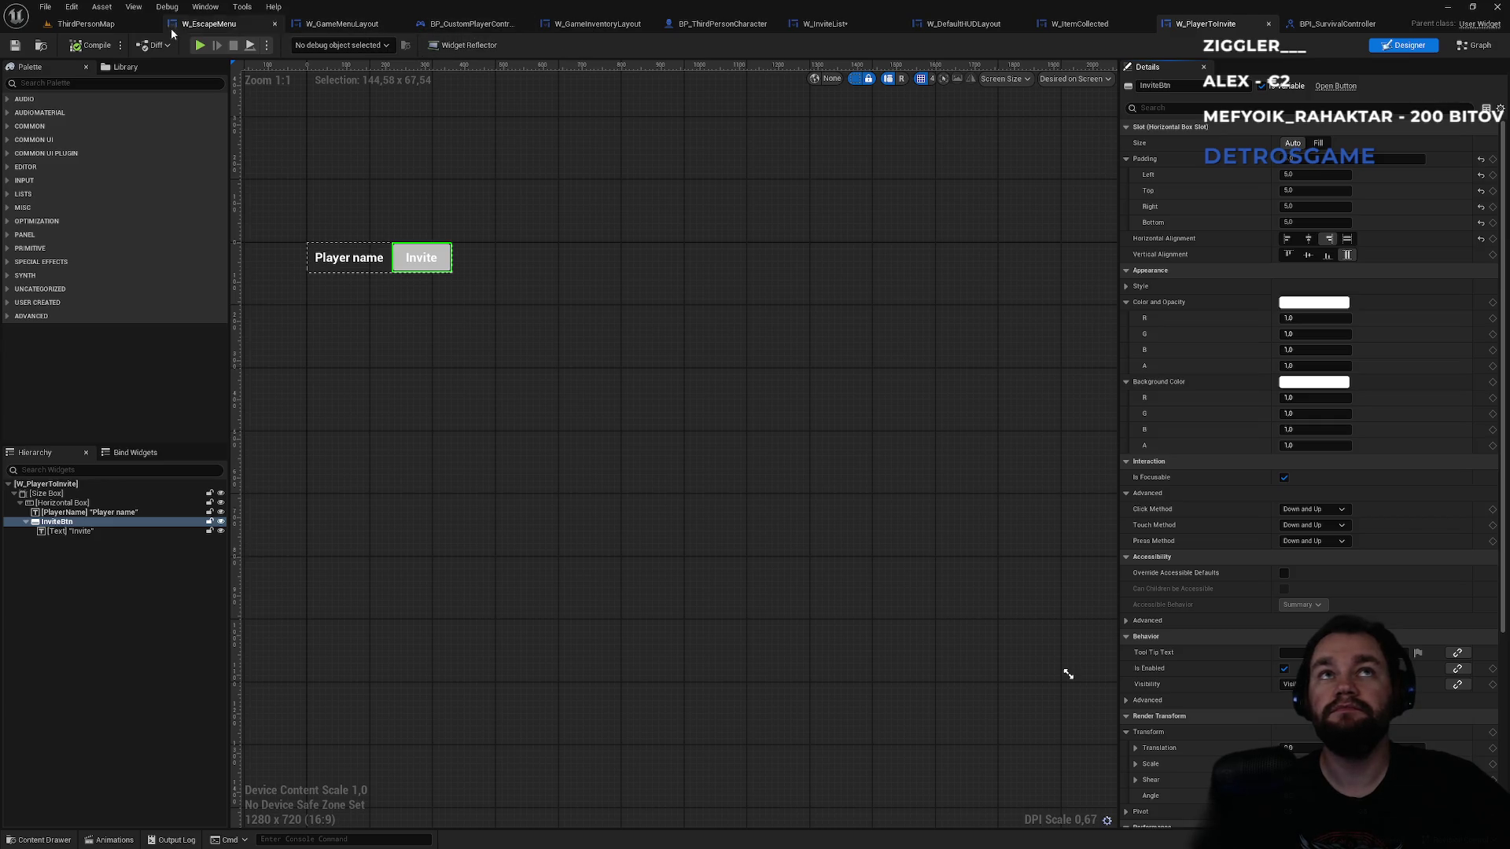
- From the level editor's widgets folder, open the W_MainUILayout widget blueprint
left_click(123, 31)
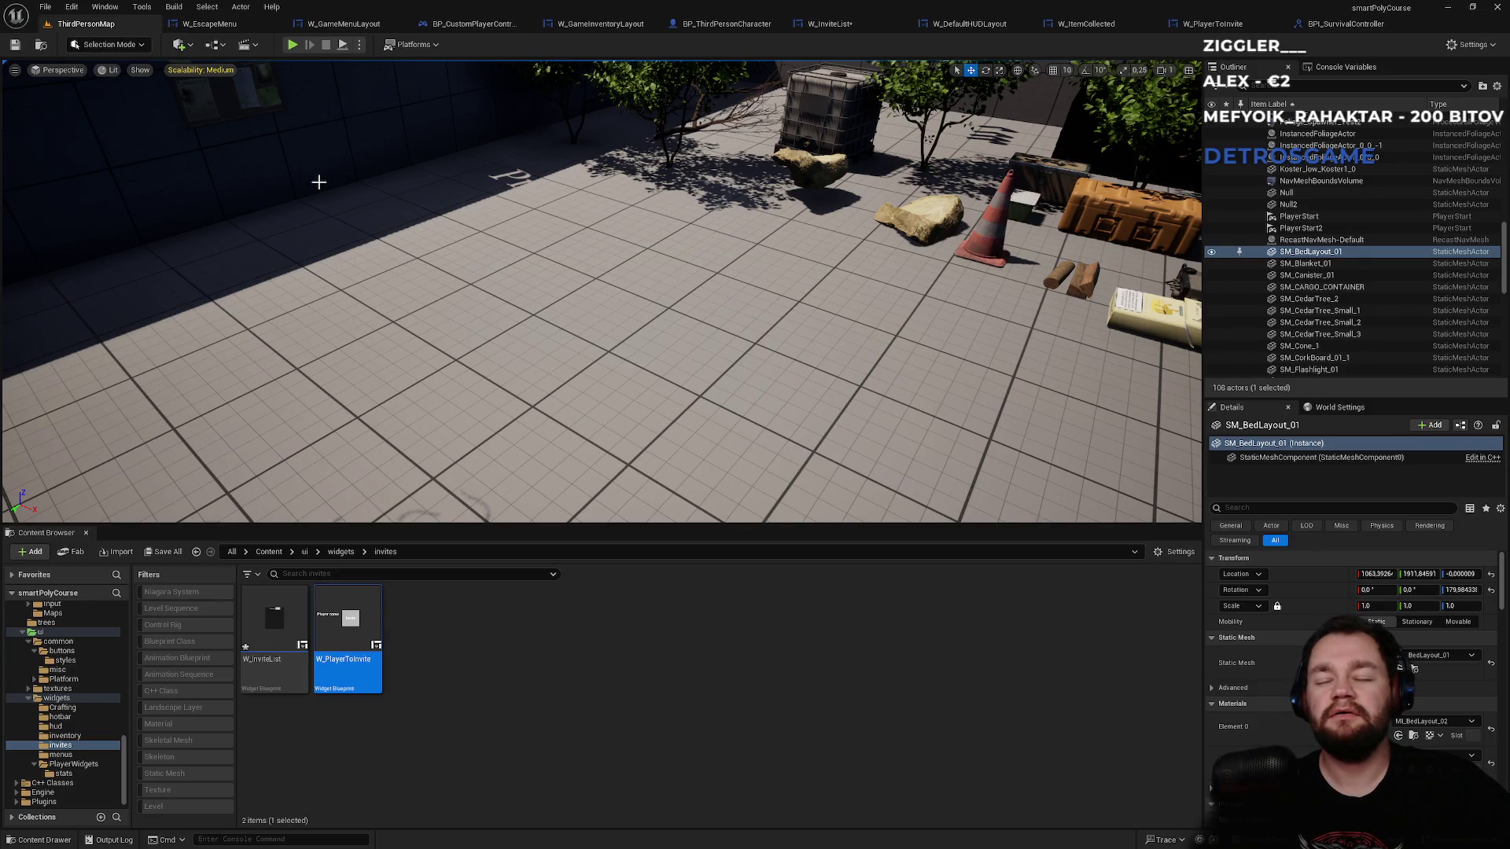
right_click(319, 187)
left_click(679, 686)
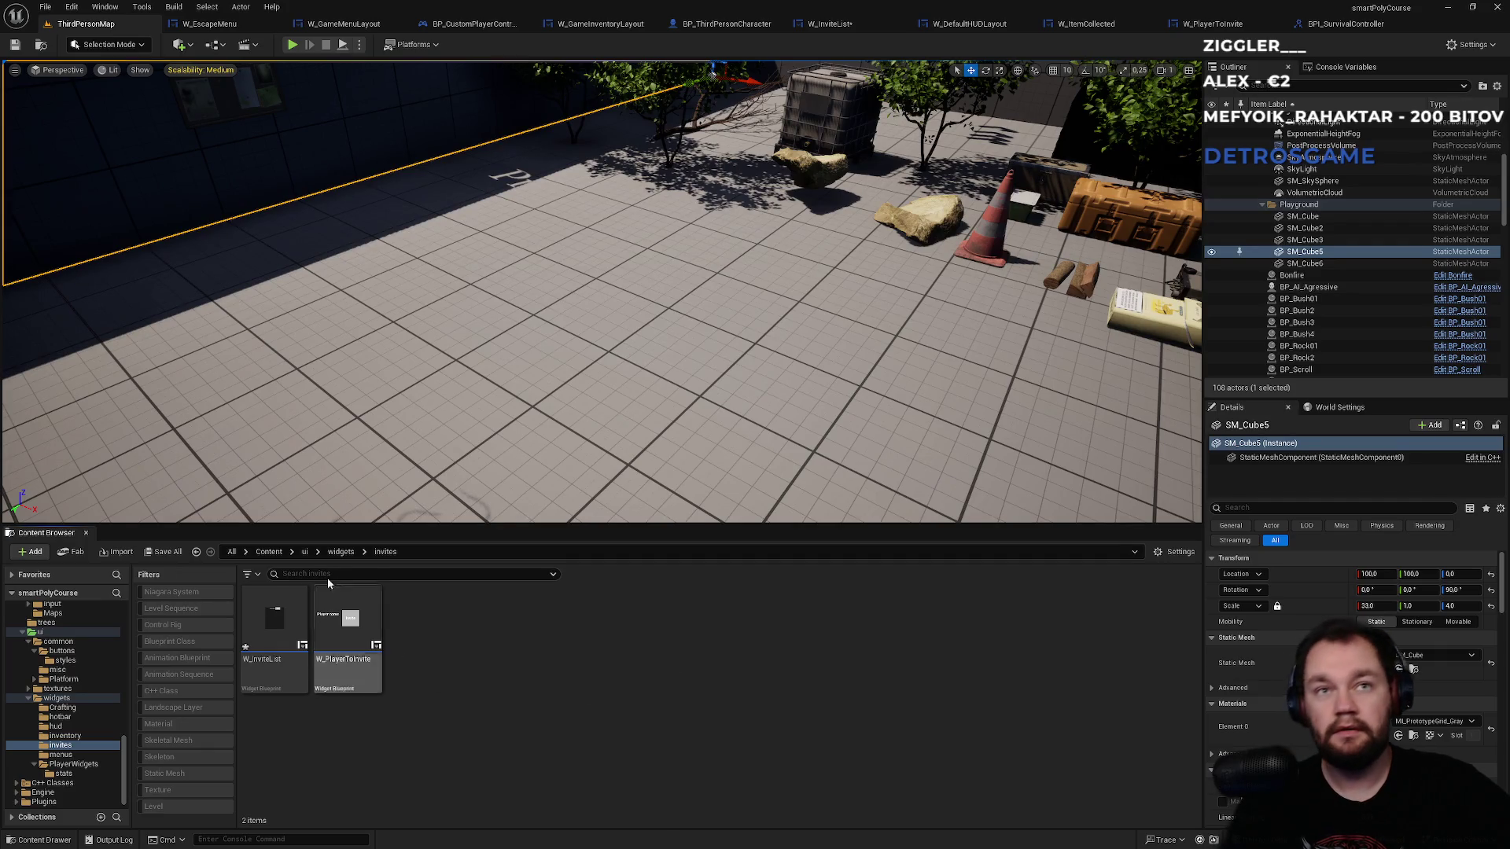
left_click(340, 551)
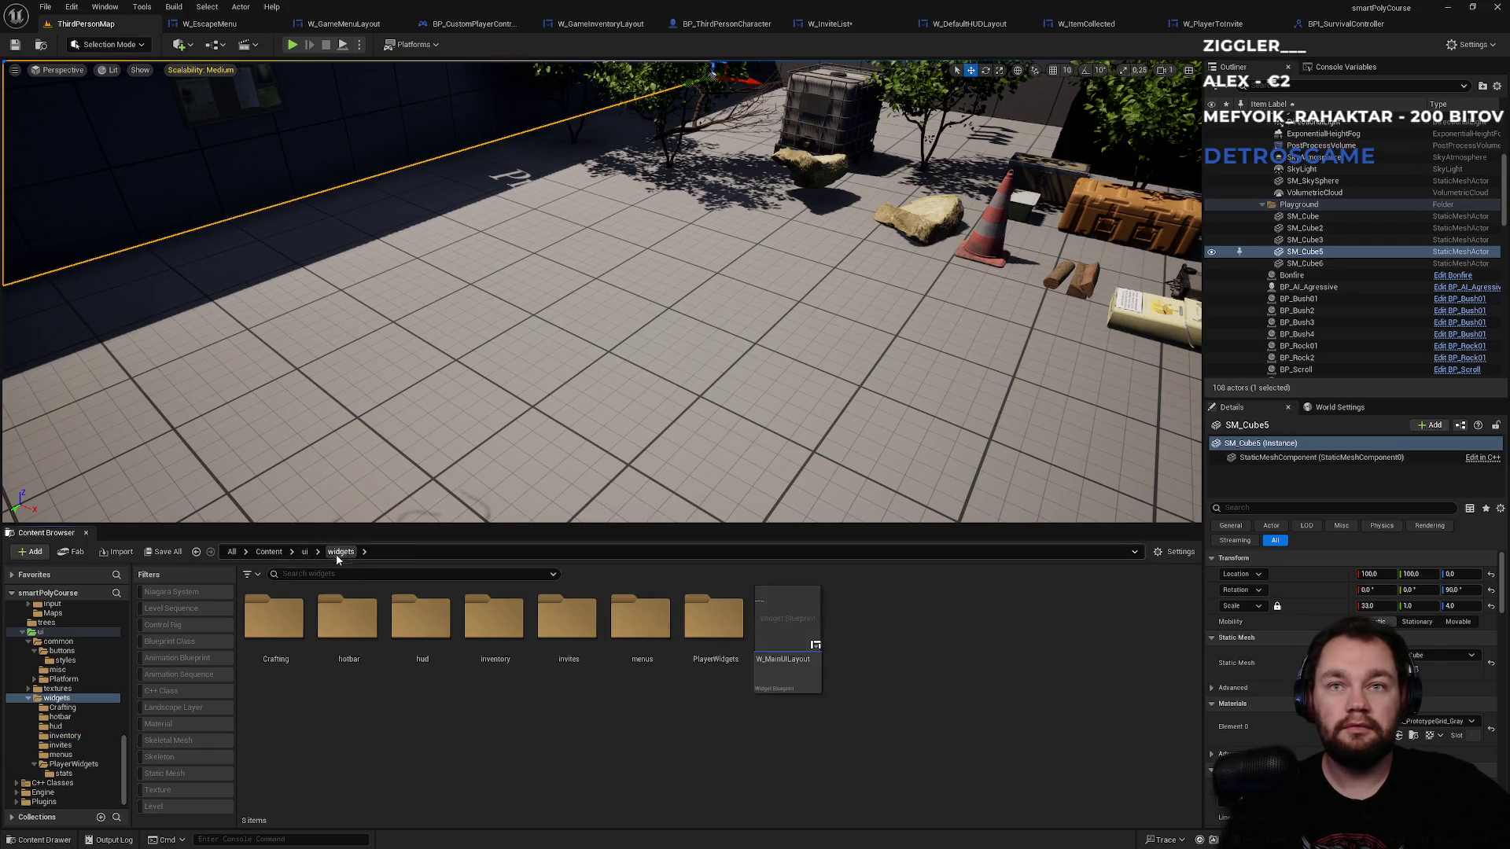
left_click(766, 648)
double_click(768, 653)
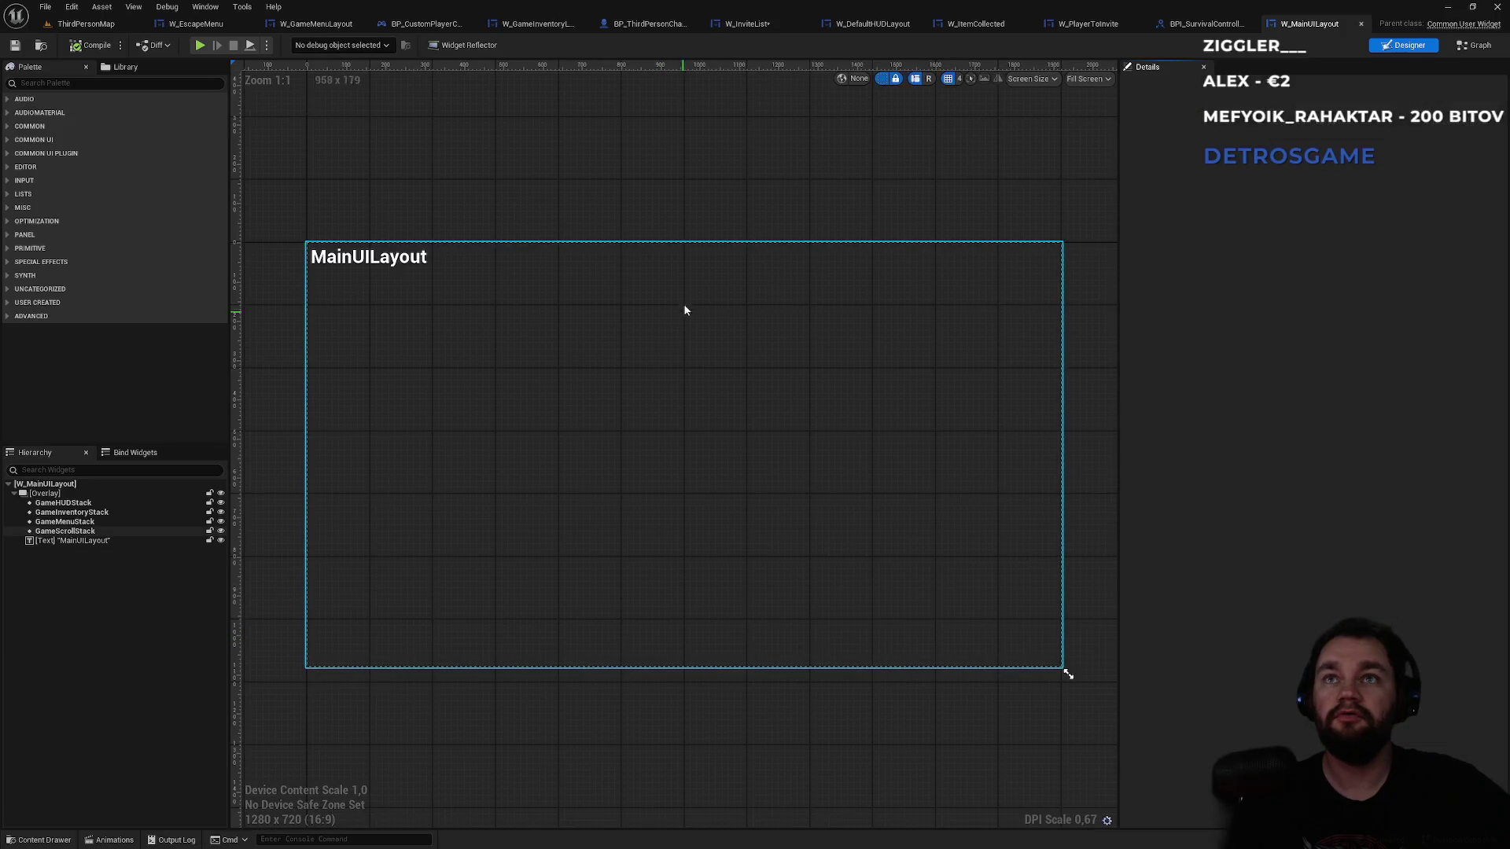
- Open W_DefaultHUDLayout from the hud folder to view its event graph
left_click(87, 24)
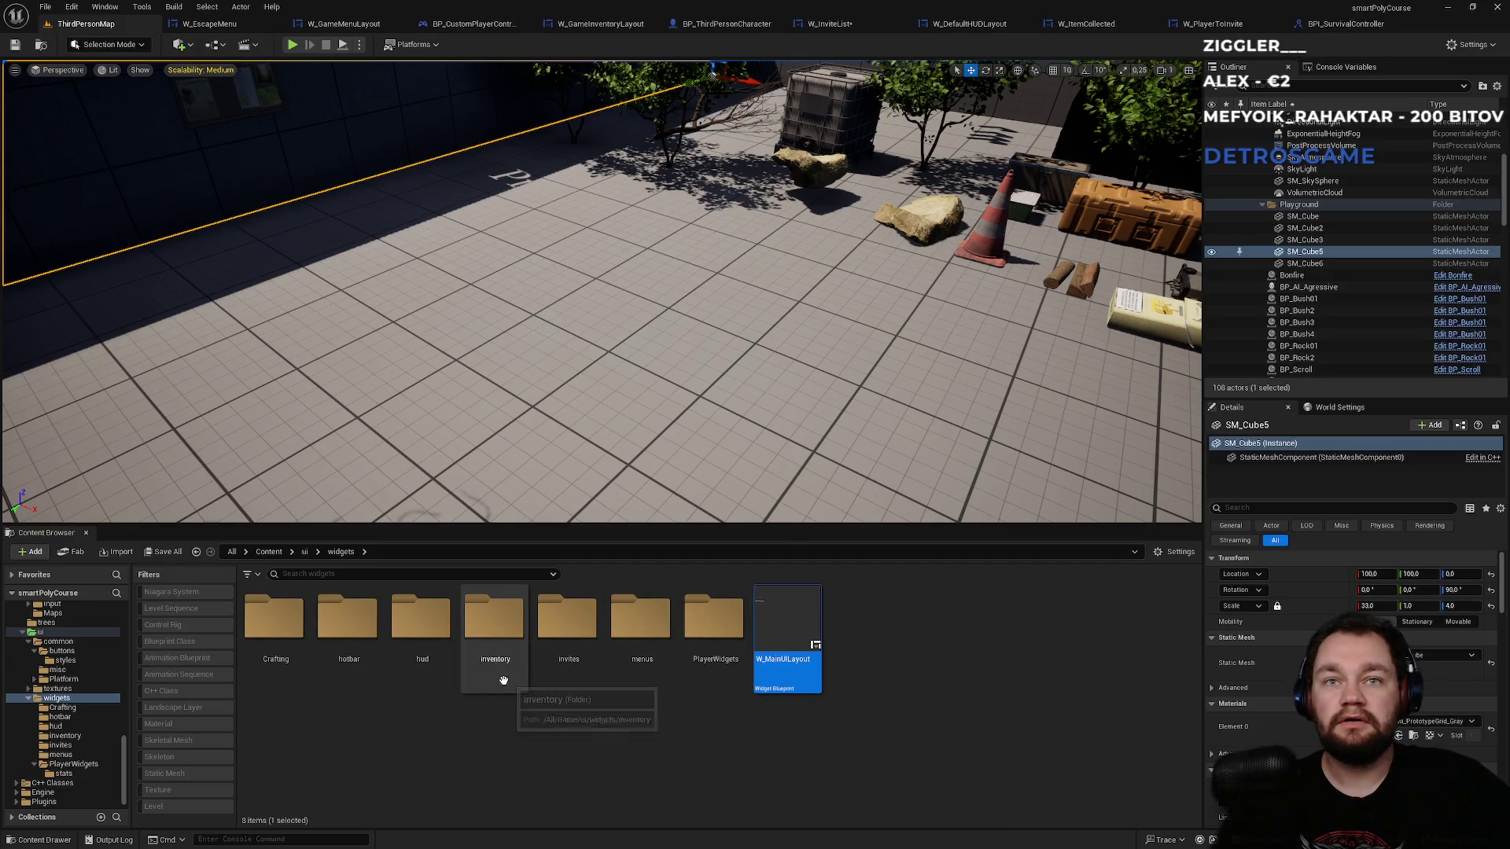
double_click(422, 625)
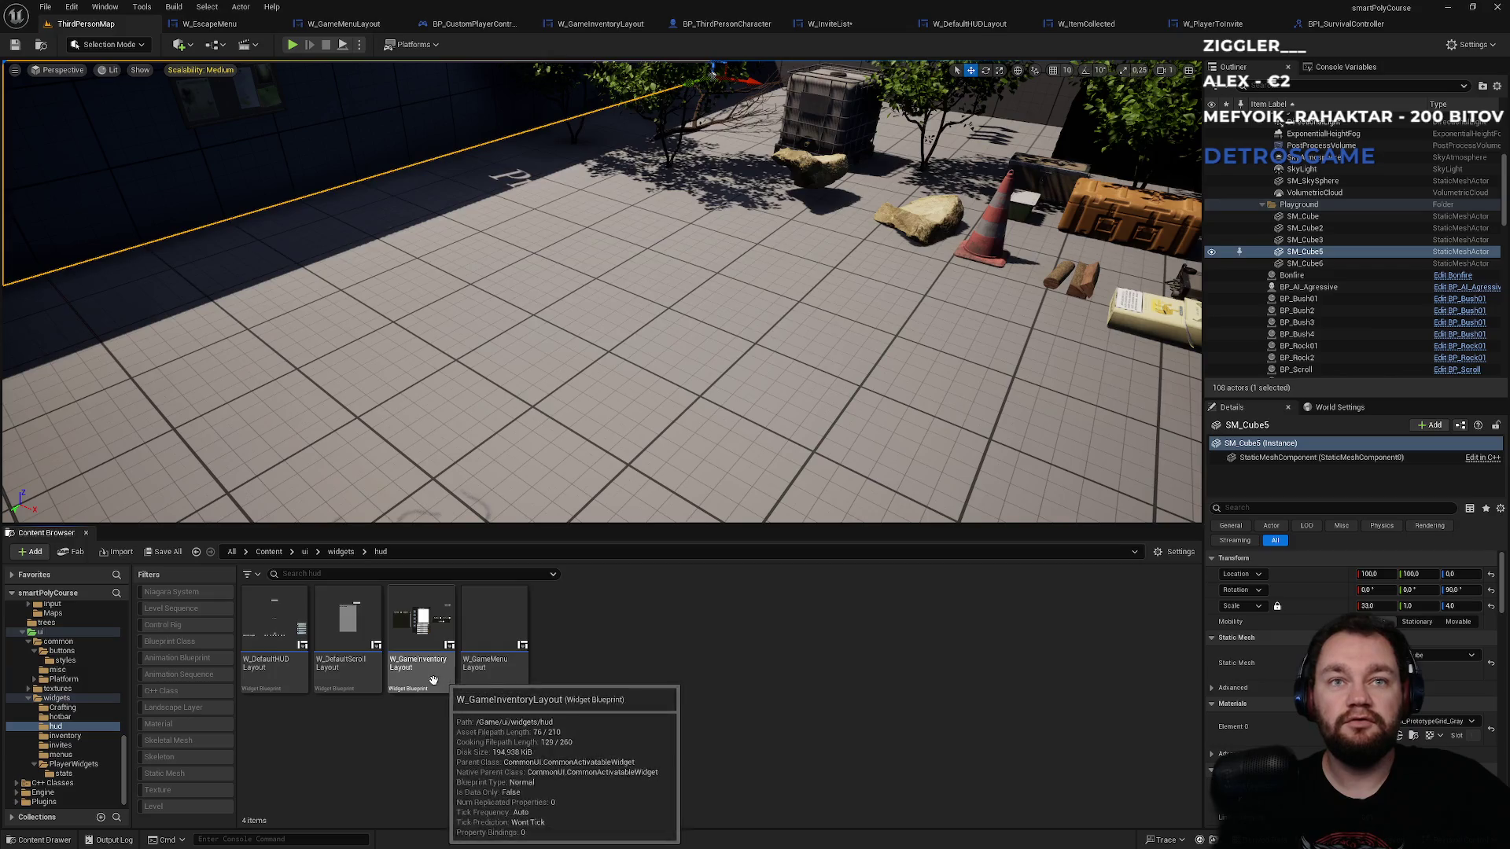
double_click(272, 668)
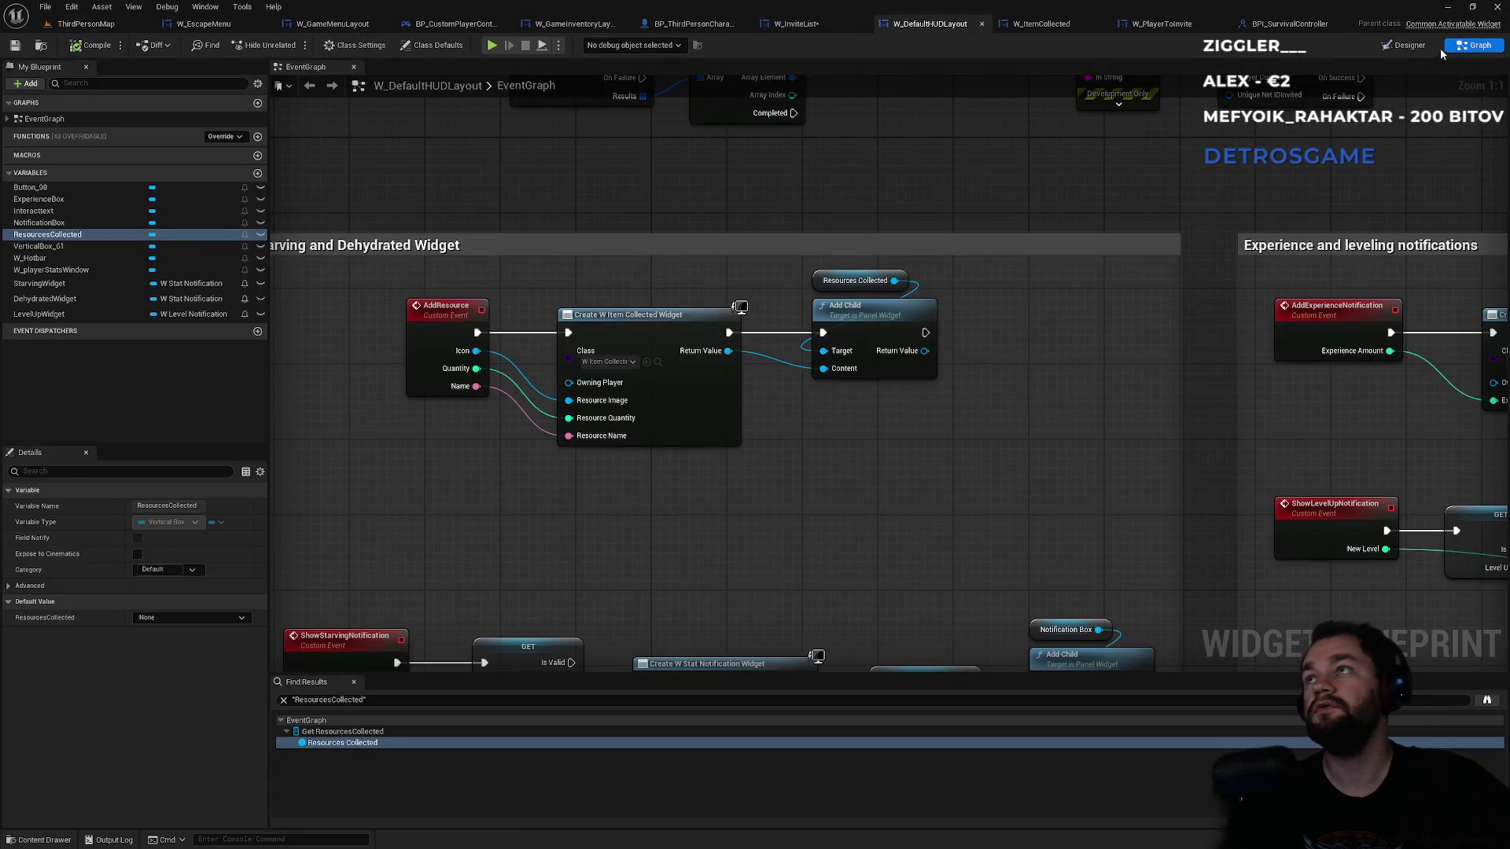
scroll(932, 261, "down", 5)
left_click_drag(1197, 454, 1040, 309)
scroll(1040, 309, "down", 1)
scroll(975, 312, "up", 5)
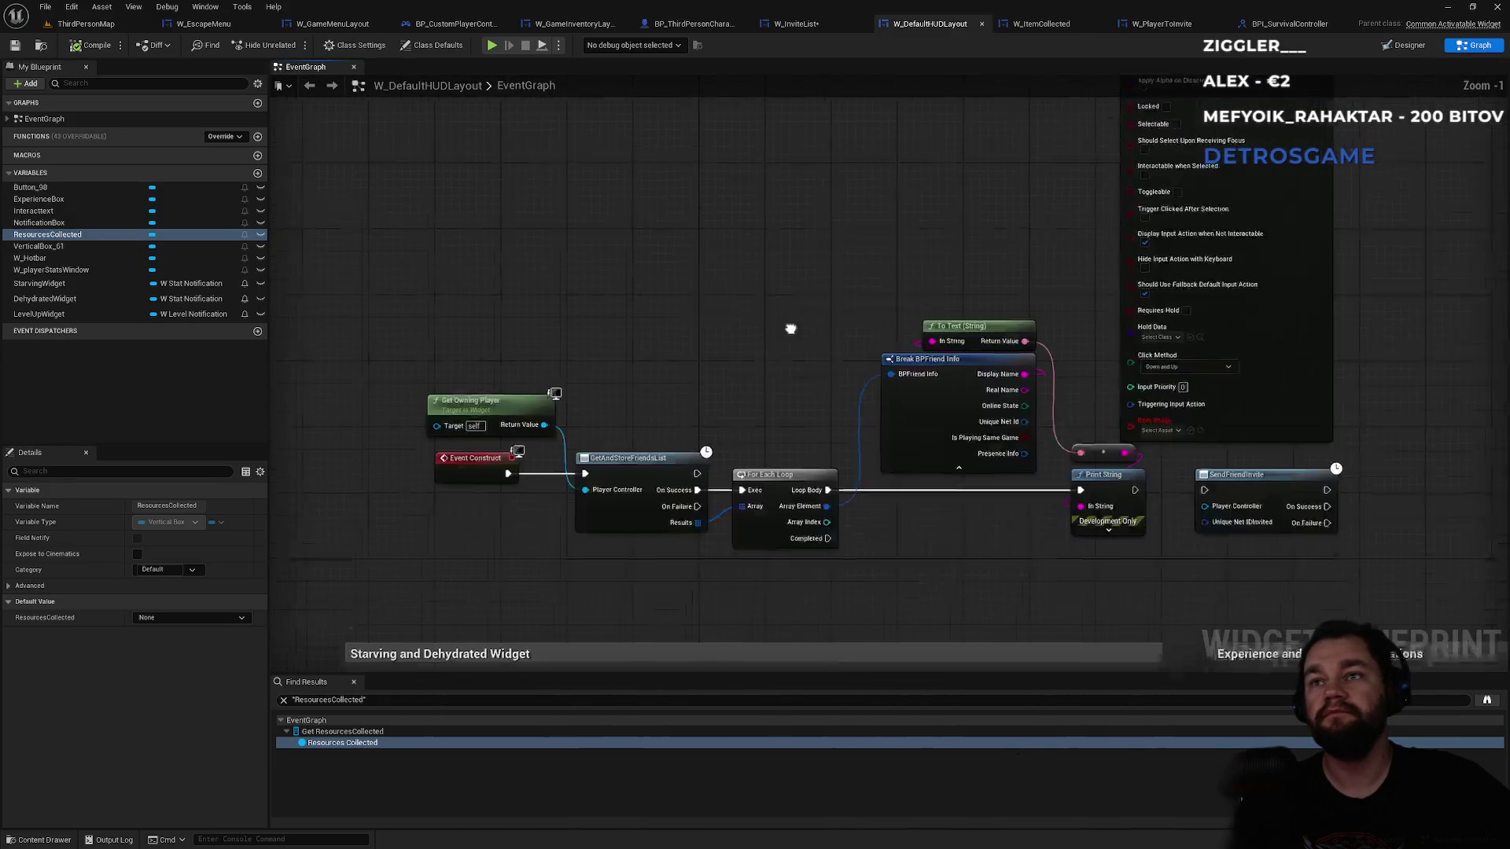
left_click_drag(785, 352, 796, 285)
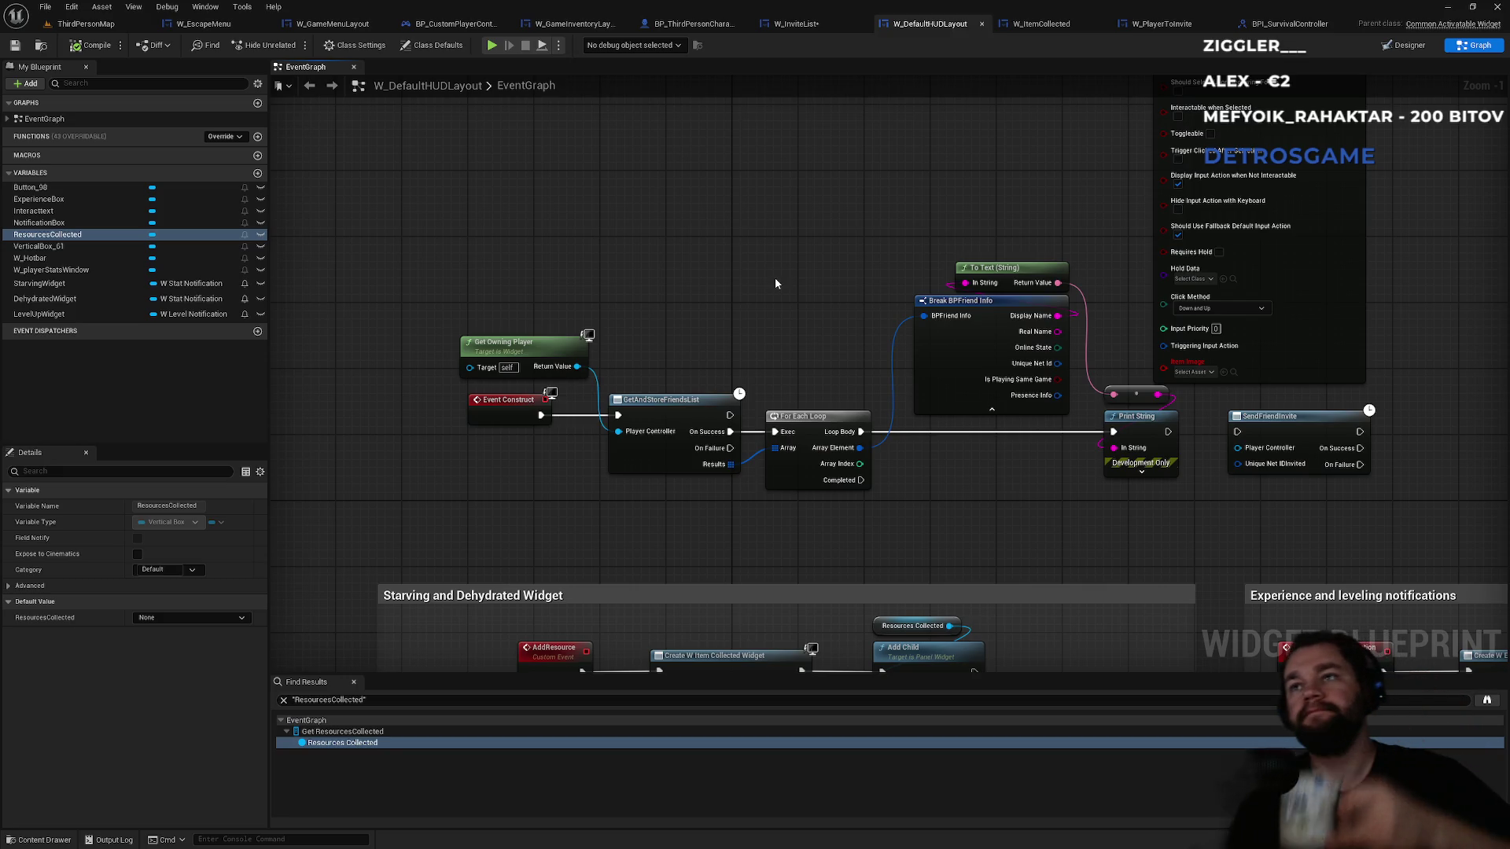
scroll(757, 276, "up", 1)
left_click_drag(756, 275, 708, 285)
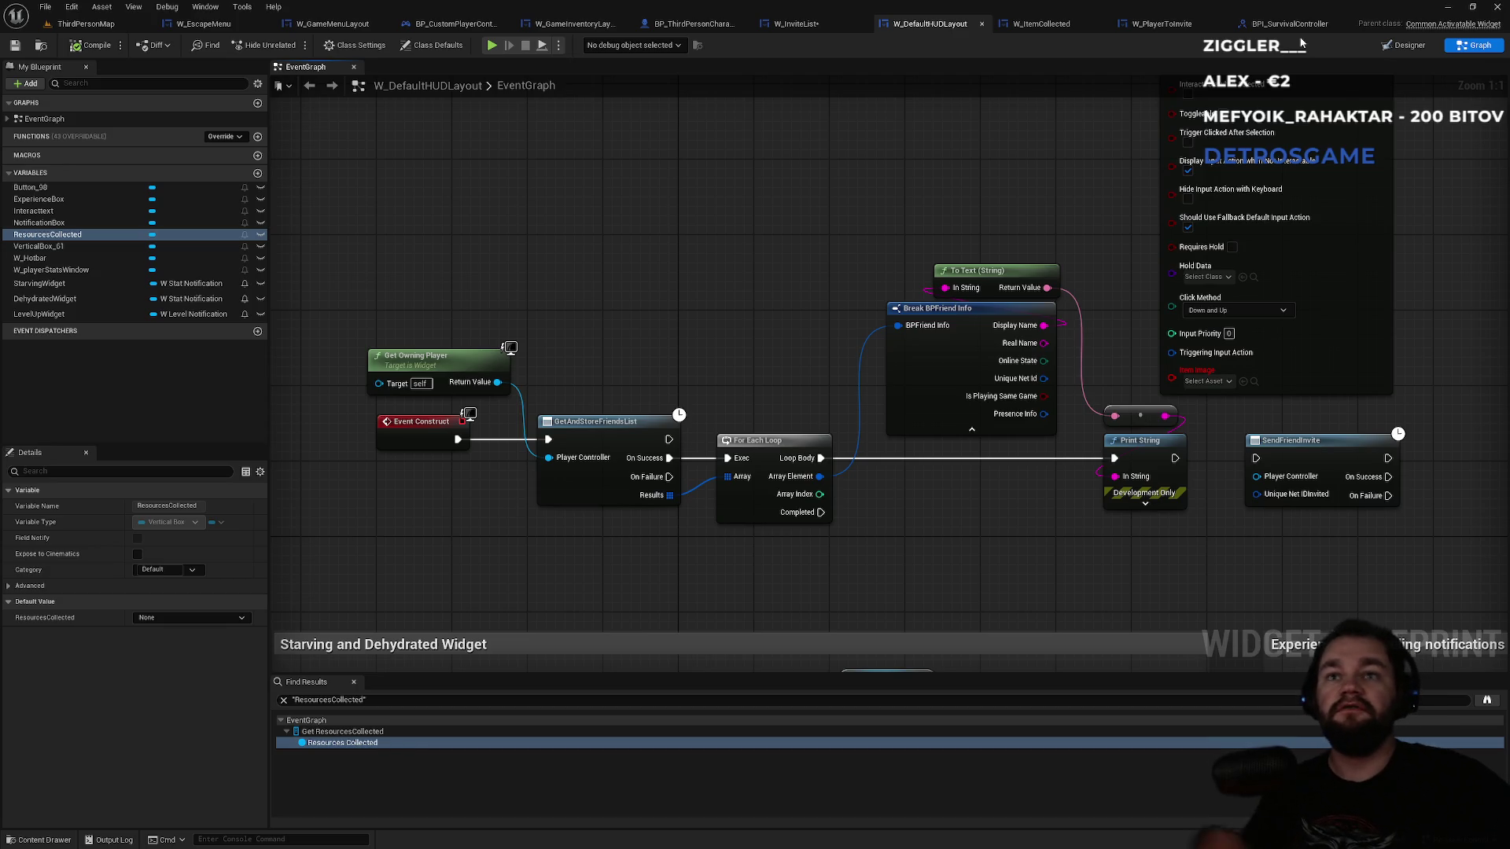
- Review W_InviteList's create-widget and add-child nodes, then return to the invites folder
left_click(798, 23)
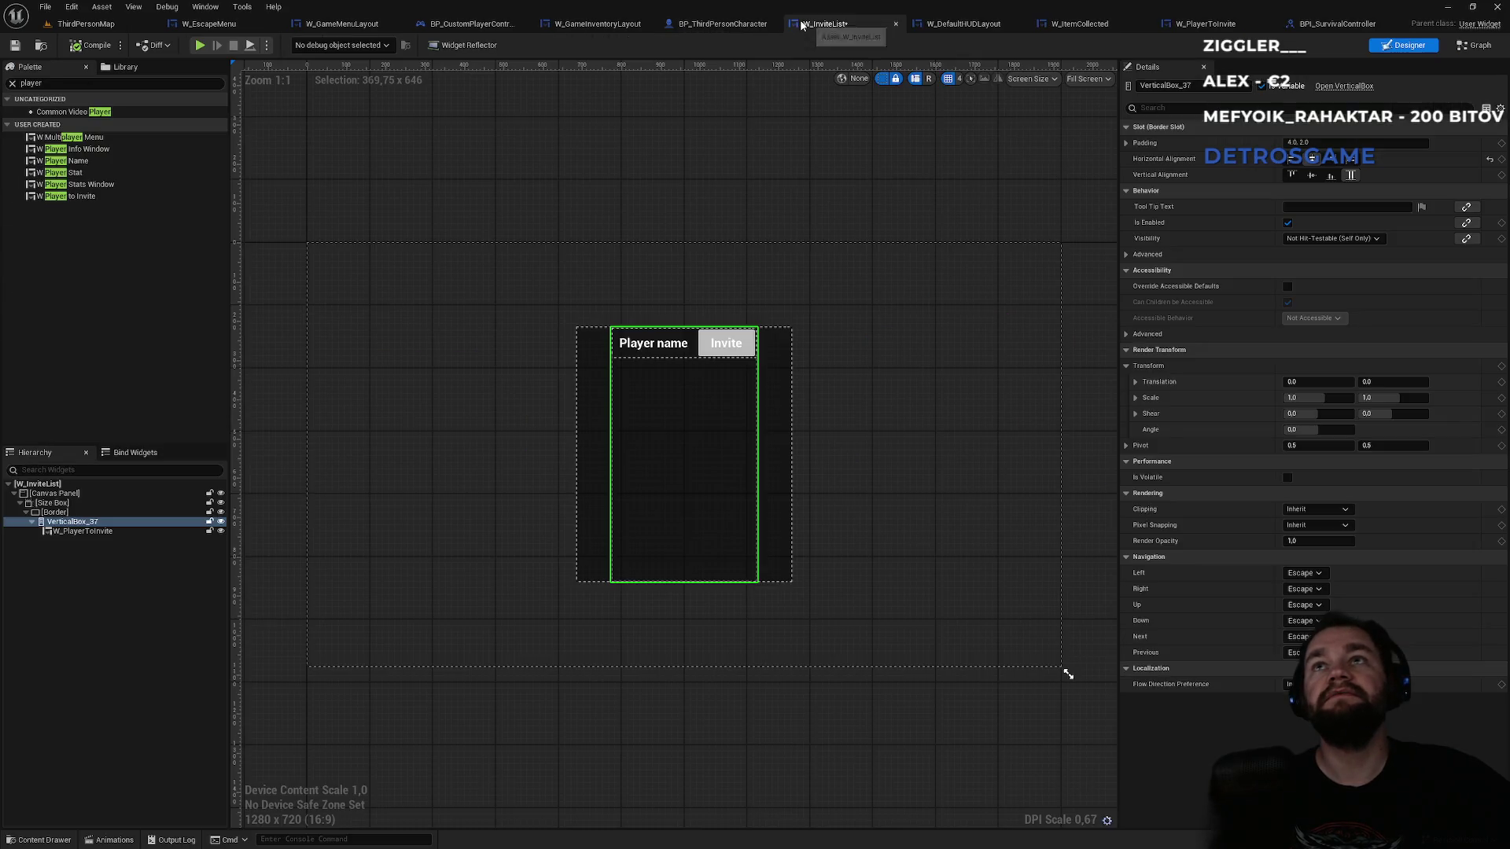
left_click(1464, 47)
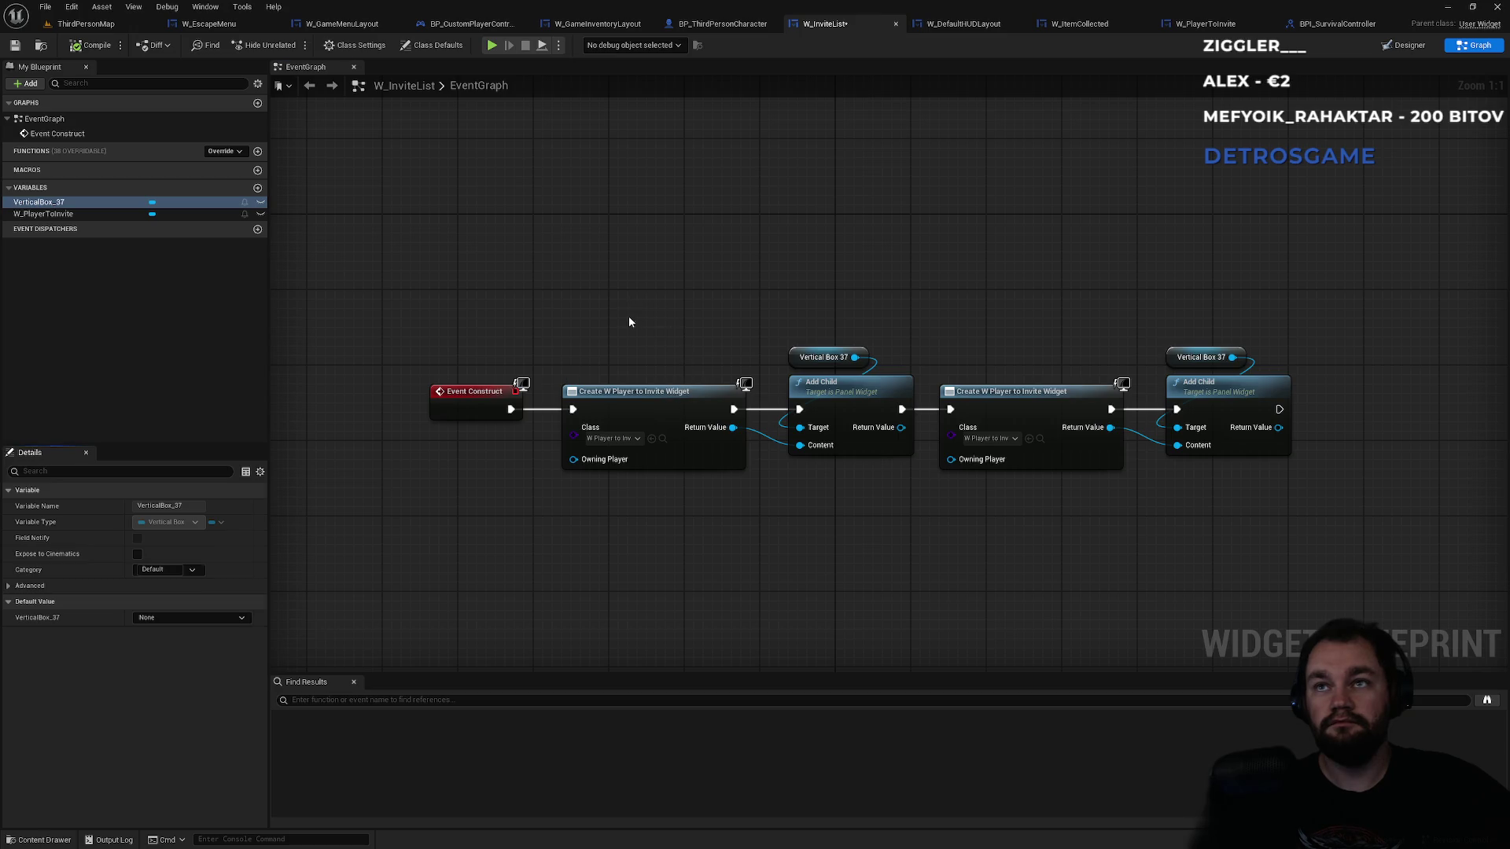
mouse_move(630, 303)
left_mouse_down()
mouse_move(1129, 490)
mouse_move(1267, 508)
mouse_move(1235, 510)
left_mouse_up()
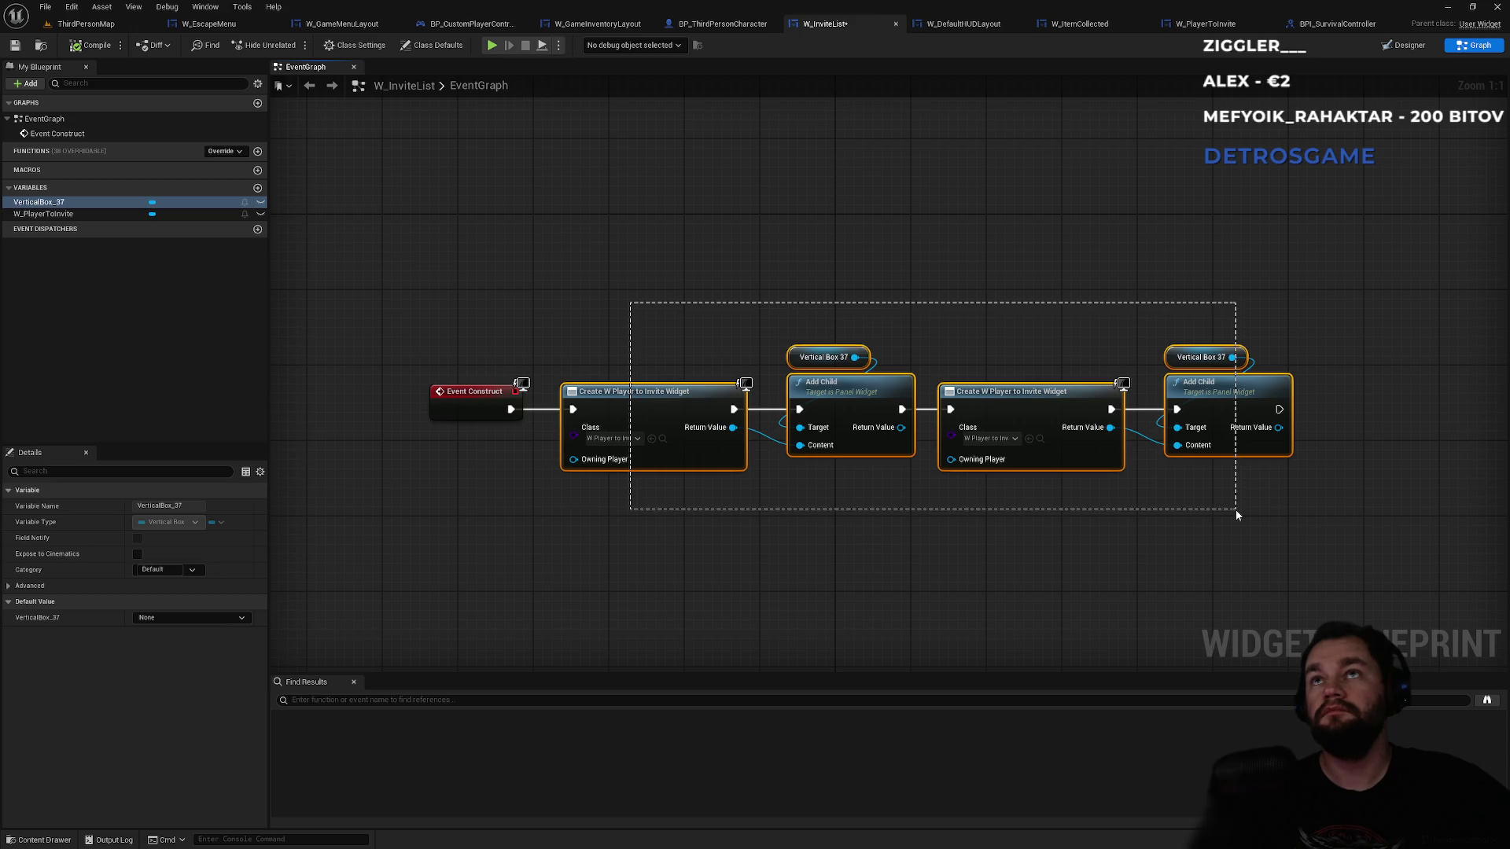
left_click_drag(1235, 509, 1234, 509)
left_click(860, 557)
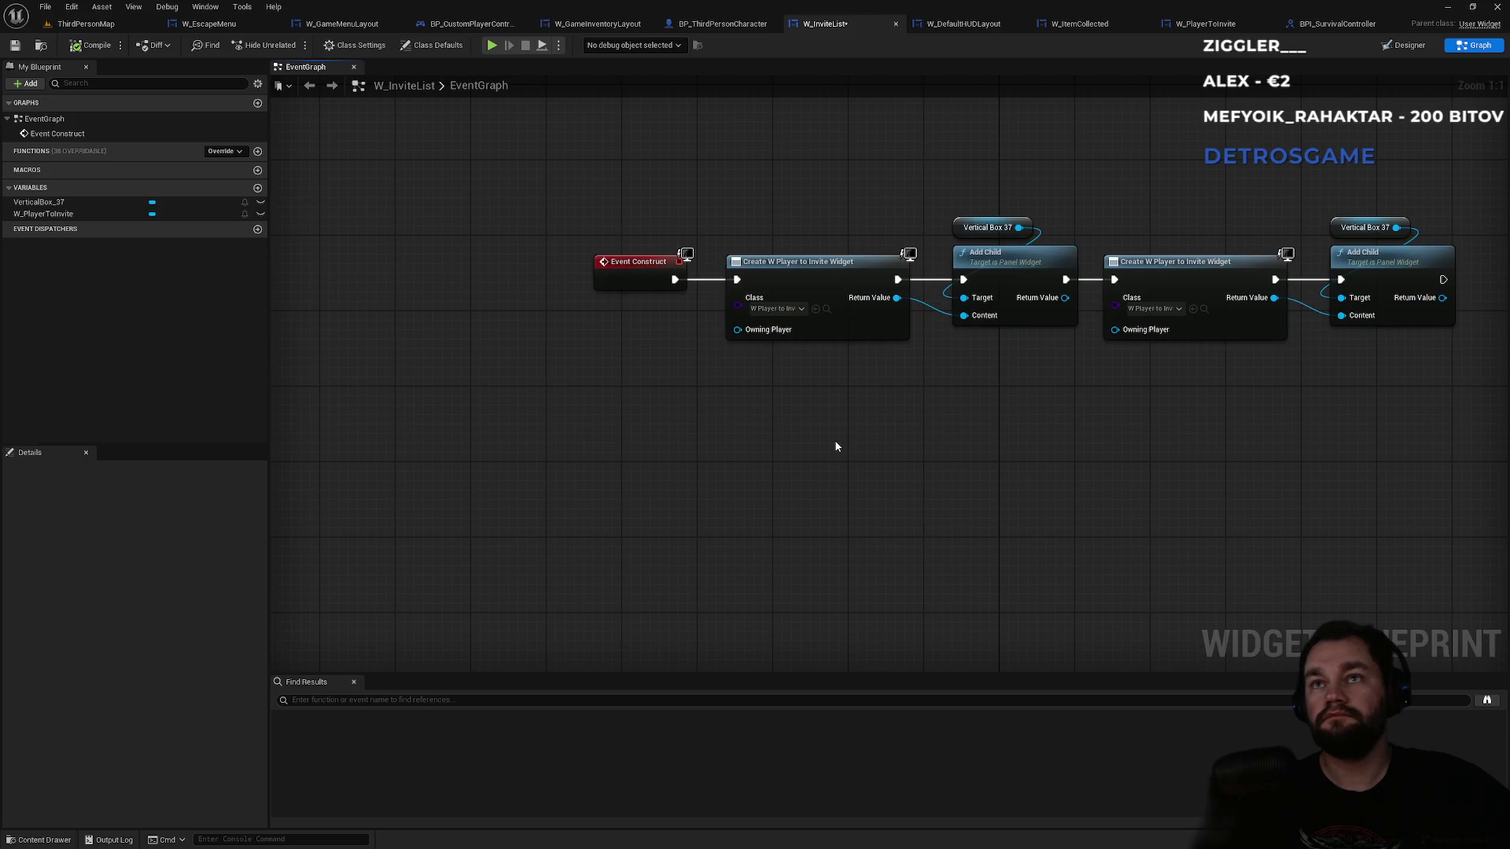
left_click(827, 309)
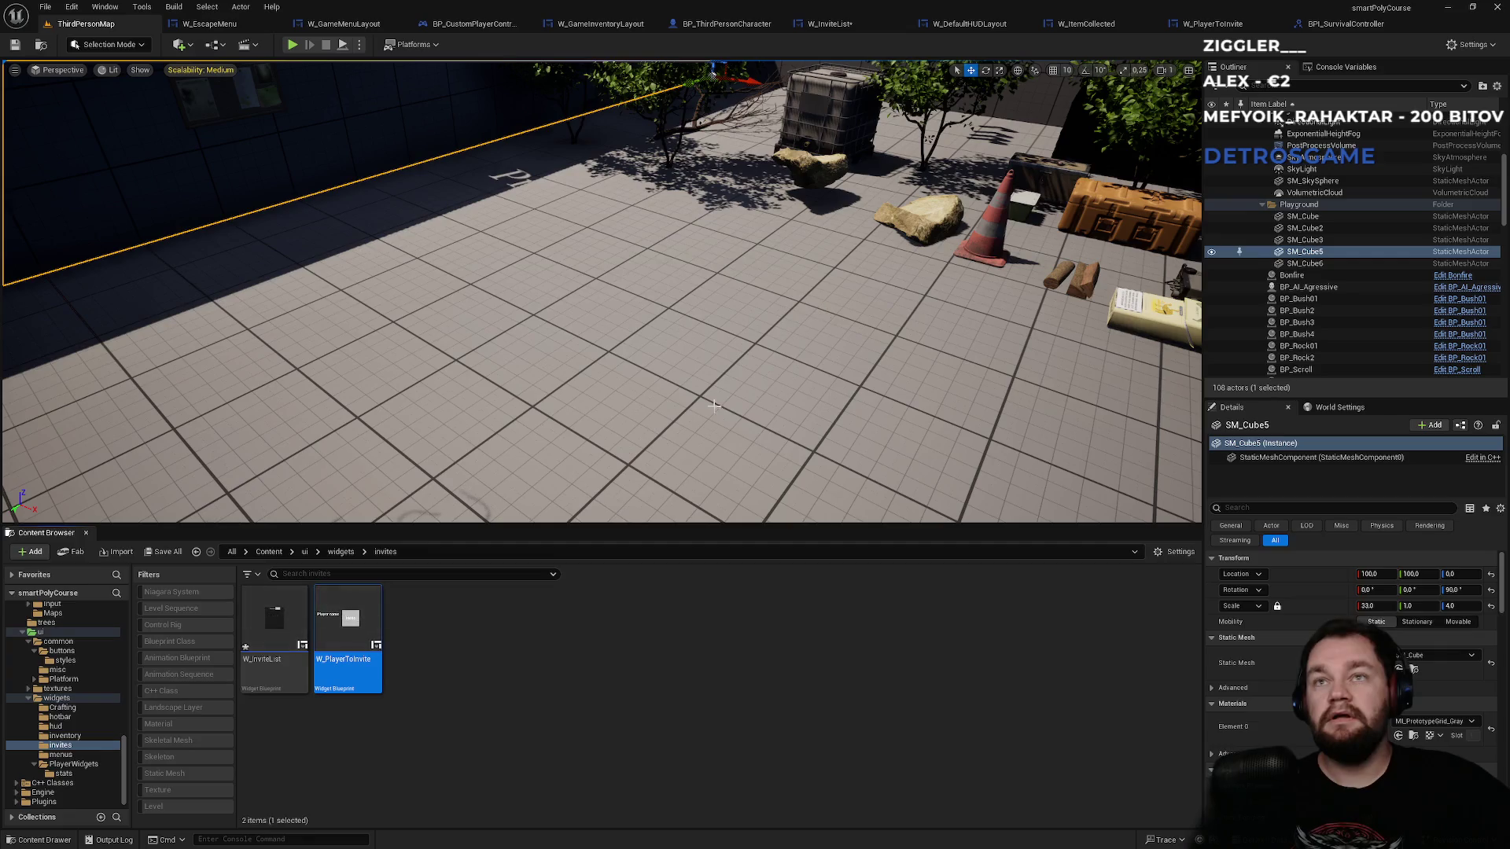
- In W_PlayerToInvite's graph, delete the Event Pre Construct and Event Tick nodes
double_click(374, 647)
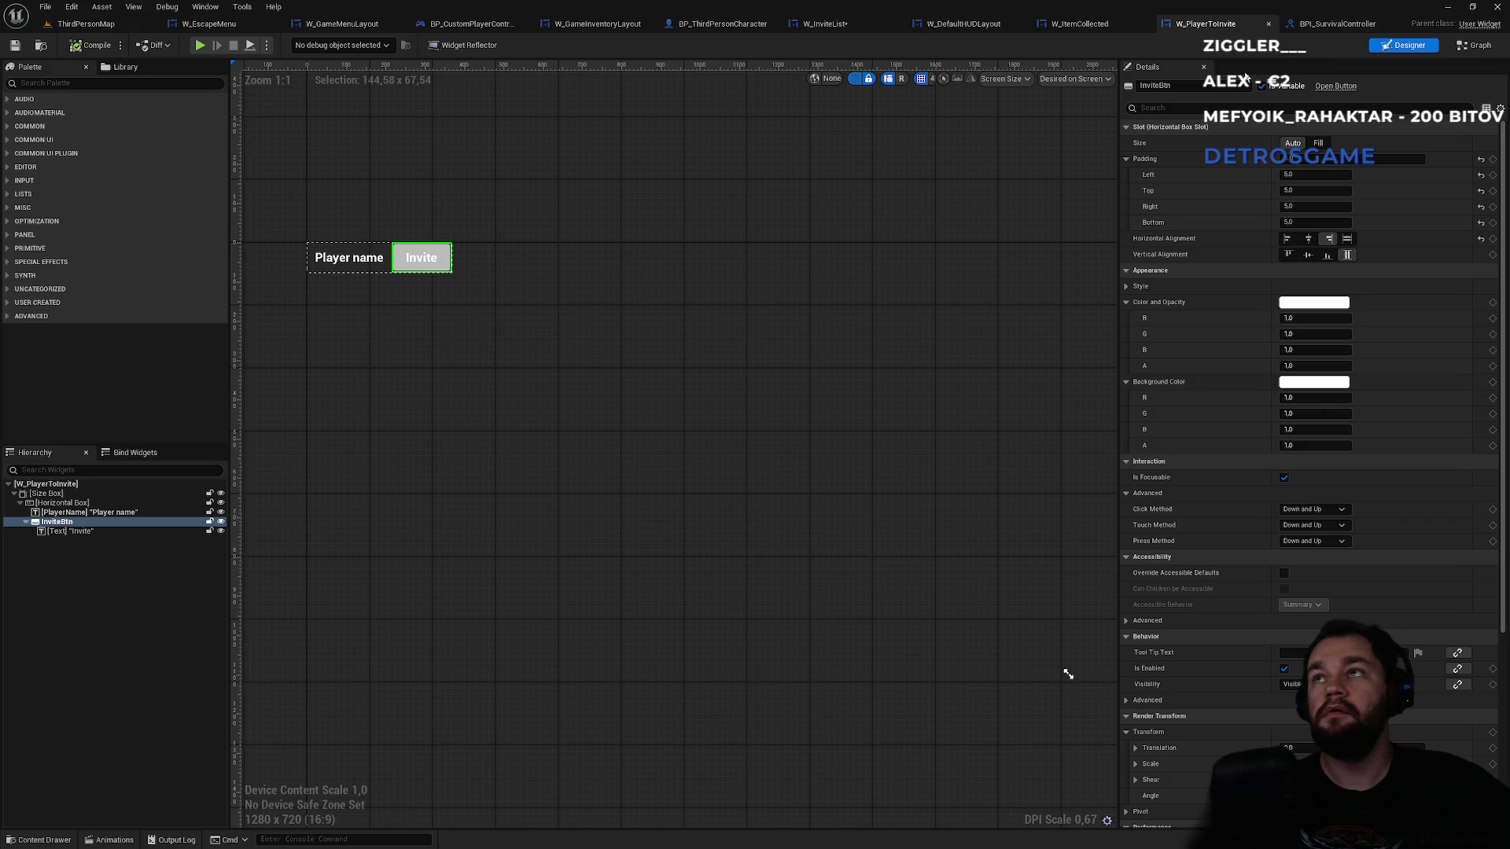
left_click(1475, 45)
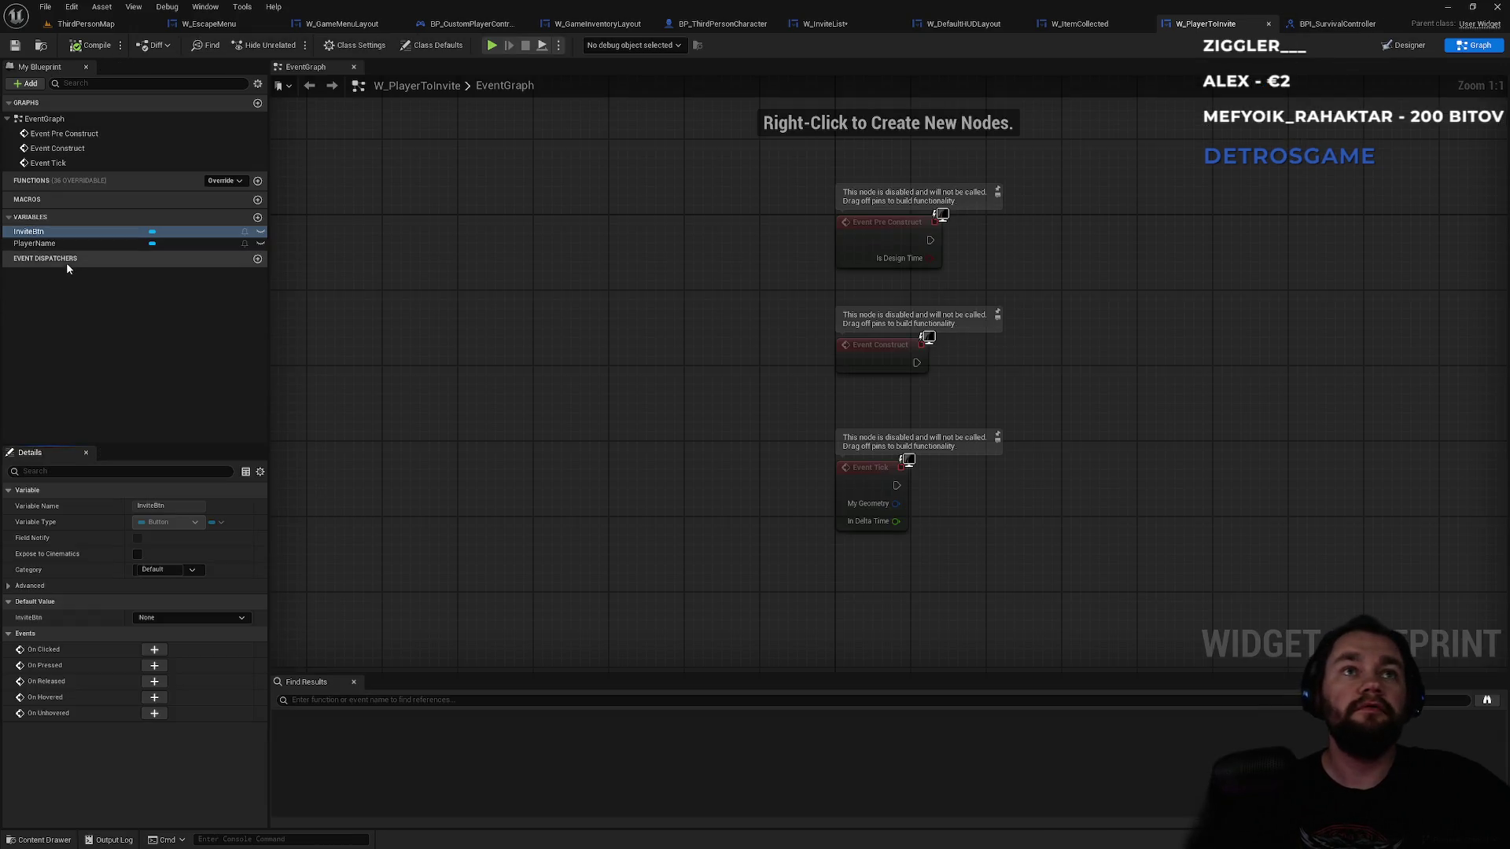
left_click(45, 245)
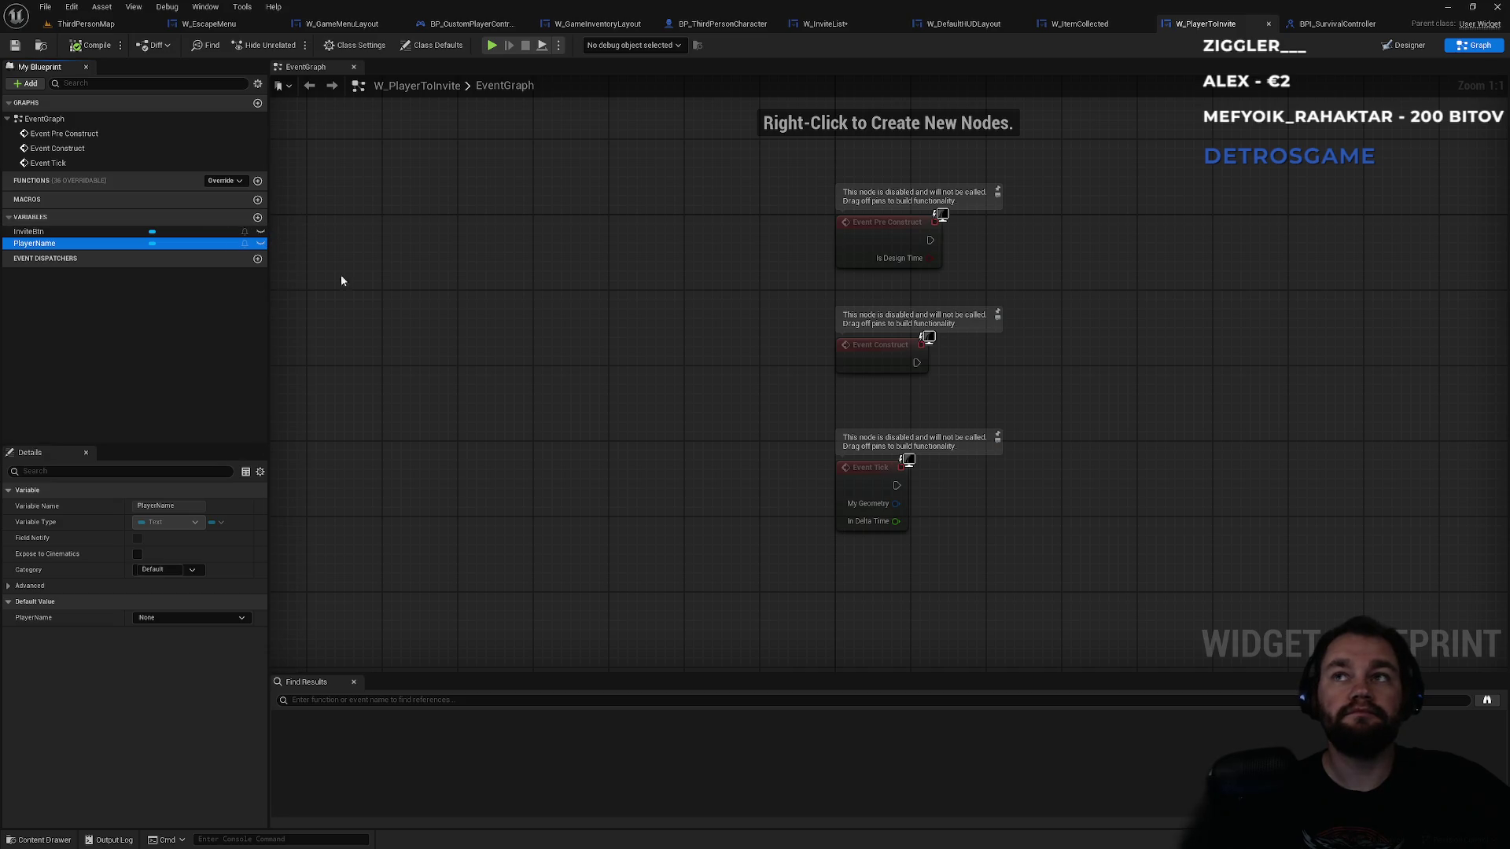
left_click_drag(713, 206, 1002, 288)
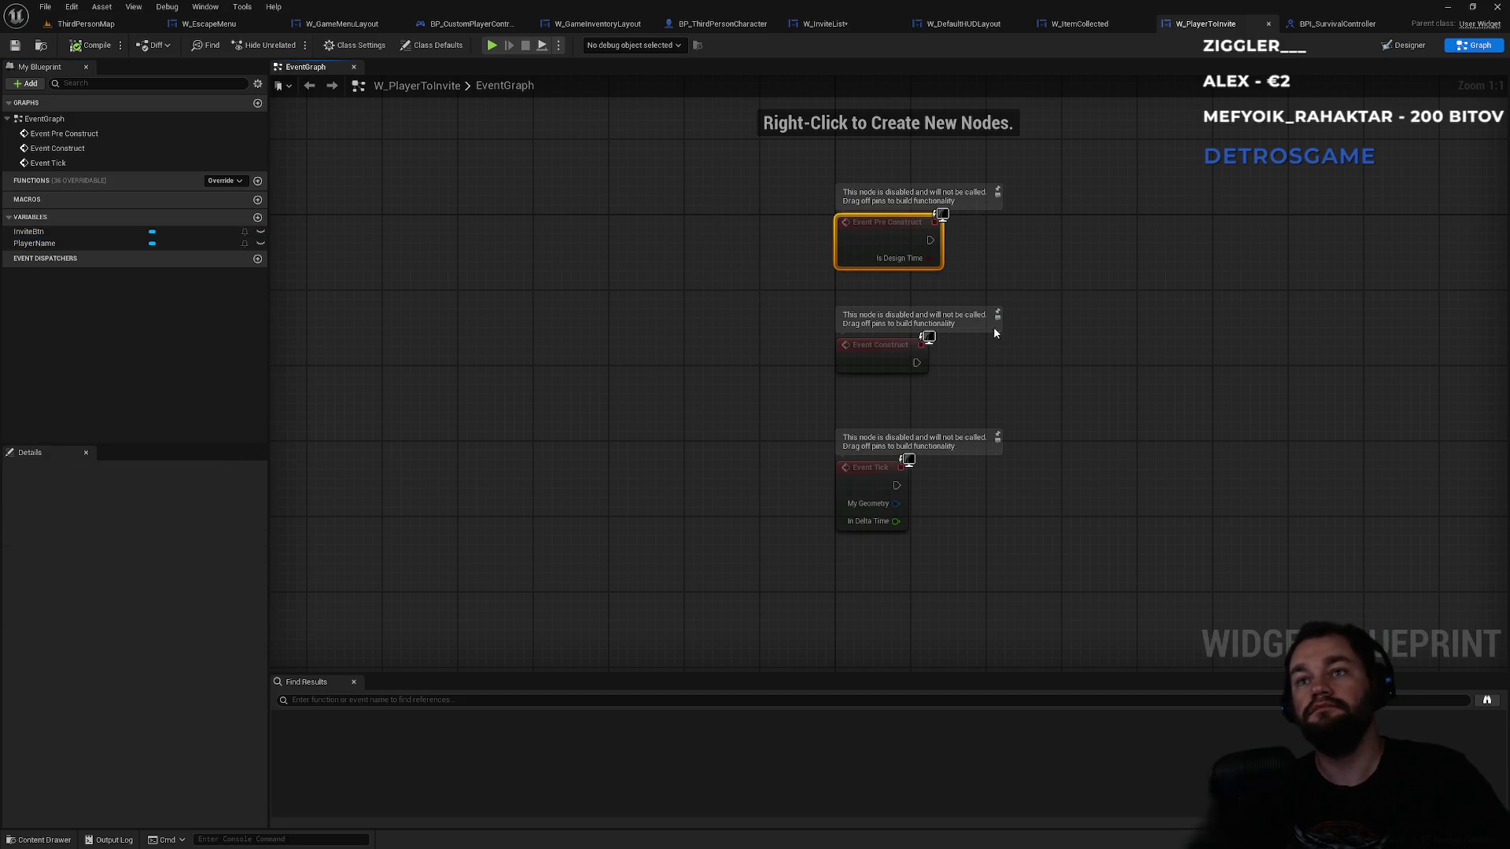
key("Delete")
left_click_drag(1046, 440, 805, 576)
key("Delete")
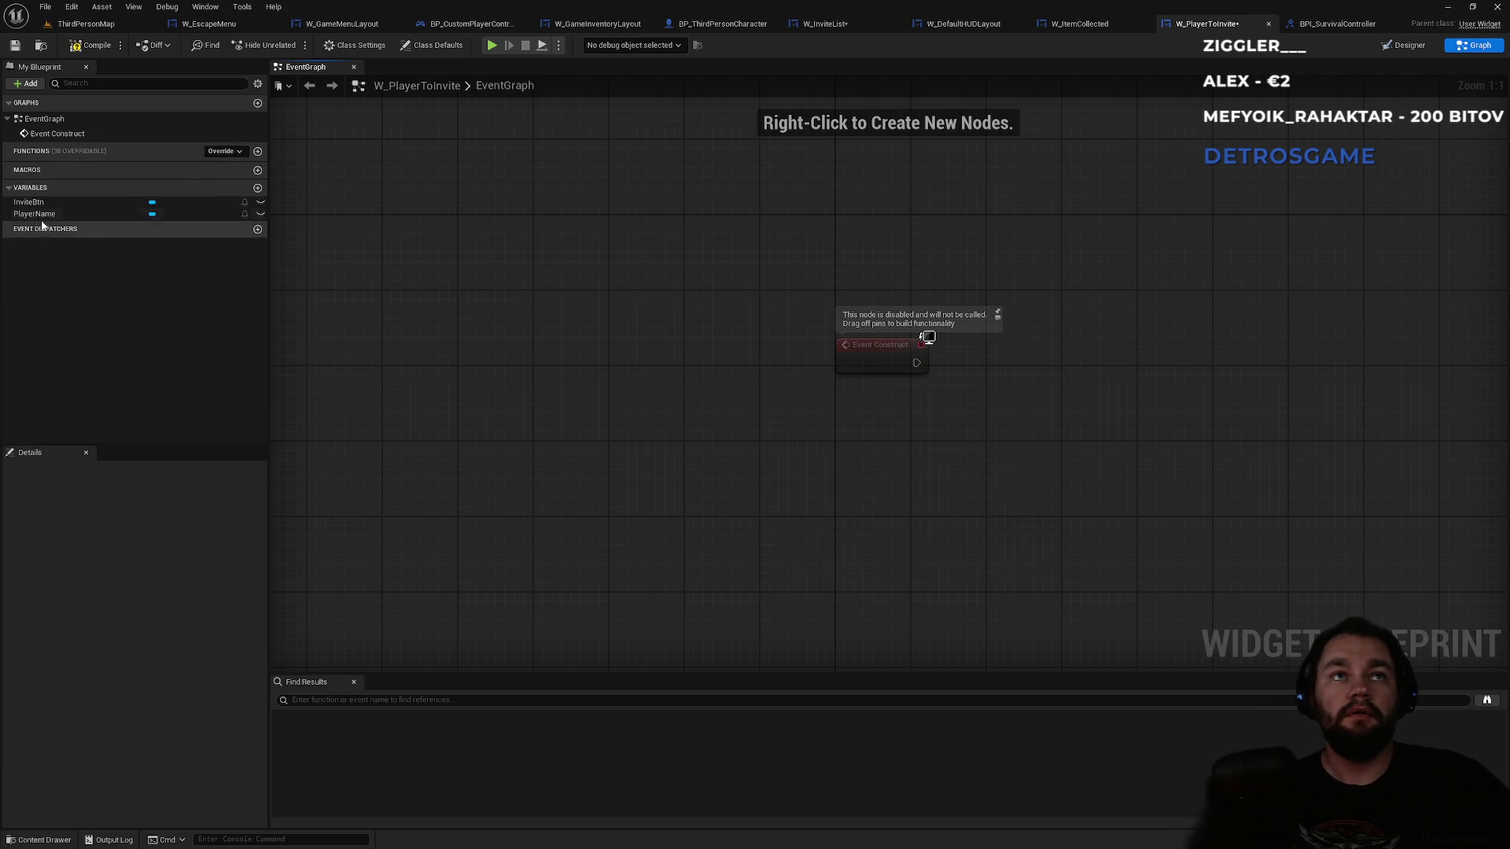
- Place a PlayerName getter and add a SetText (Text) node targeting it
mouse_move(39, 214)
left_mouse_down()
mouse_move(678, 399)
mouse_move(924, 419)
mouse_move(1020, 398)
left_mouse_up()
left_click(963, 438)
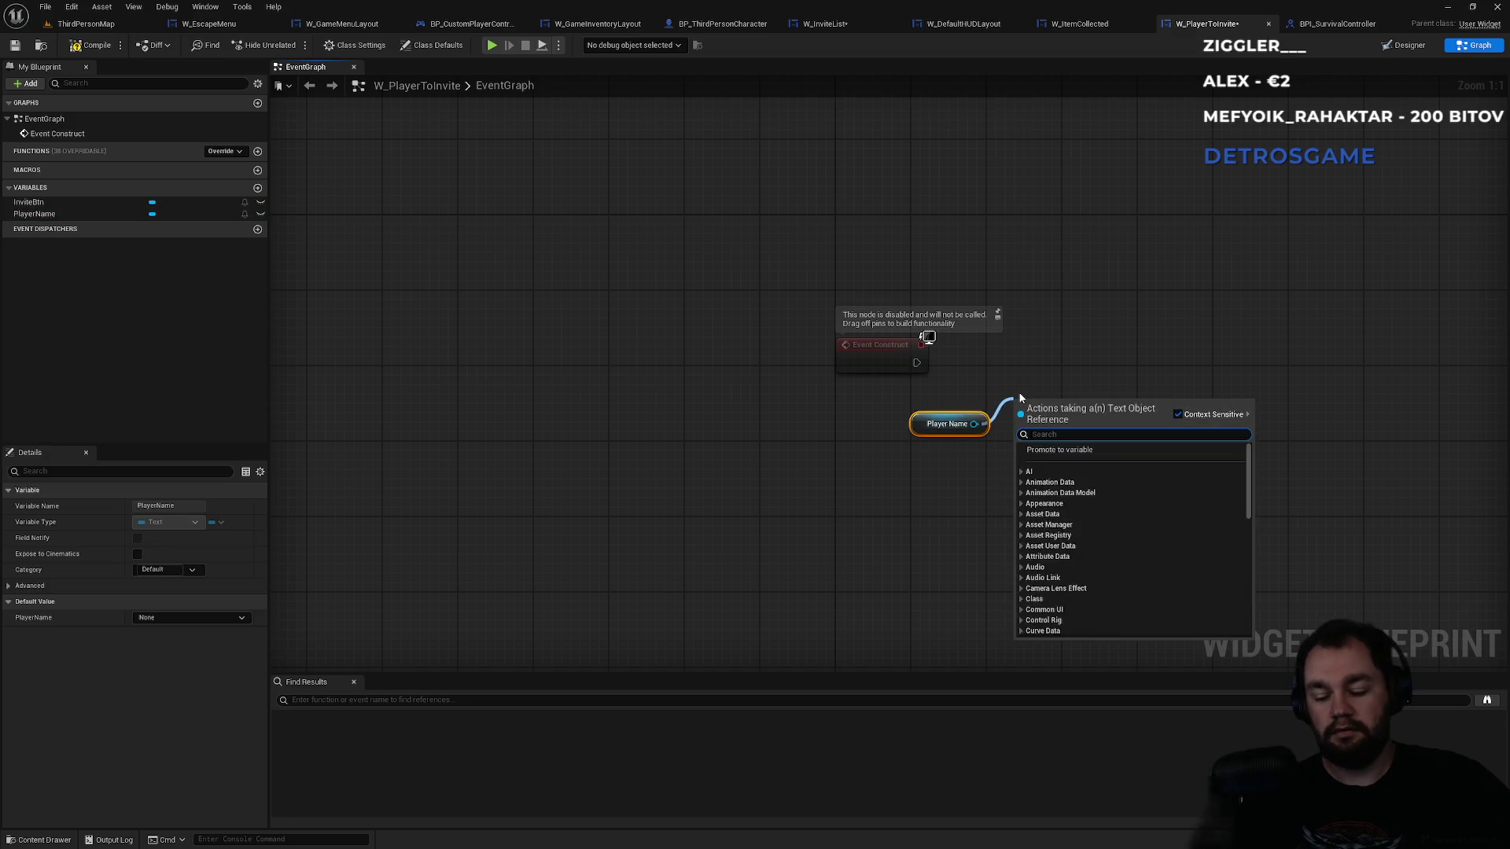
type("set text")
key("Down")
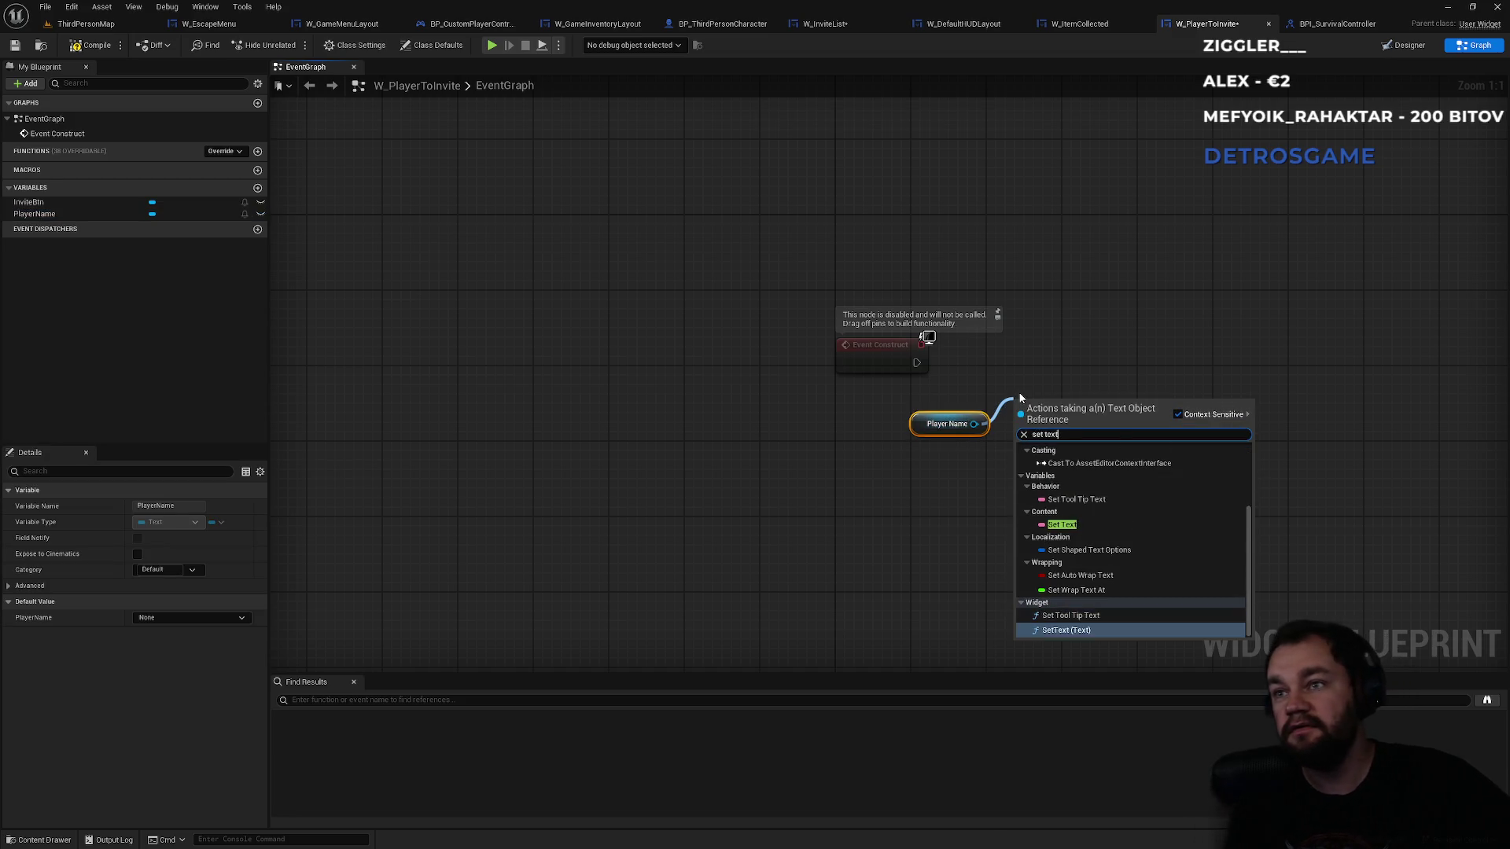
key("Return")
left_click_drag(1054, 408, 1086, 334)
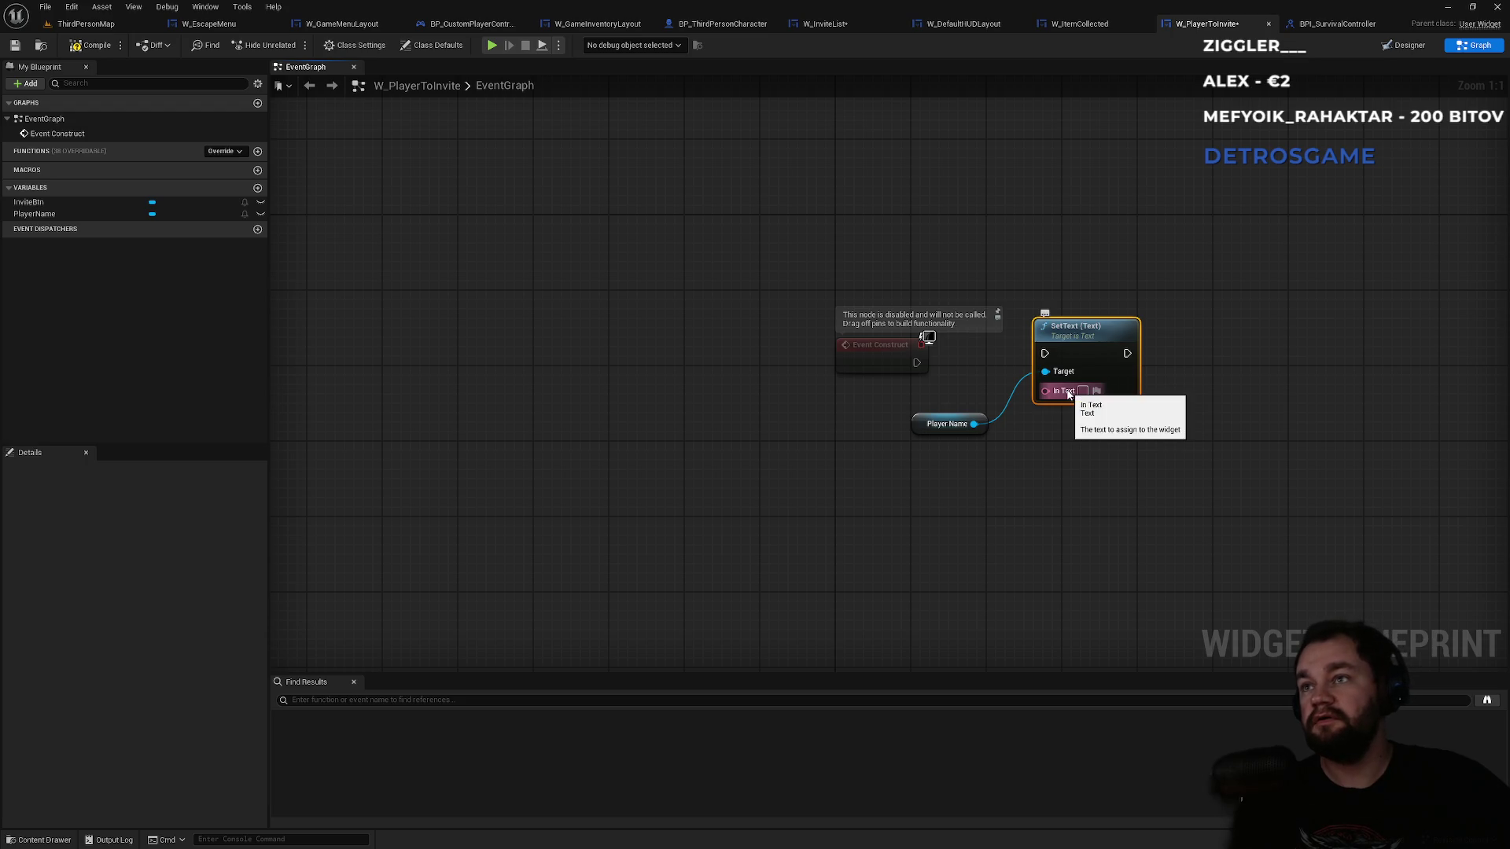
- Add a FriendName variable of type Name to W_PlayerToInvite
left_click(257, 188)
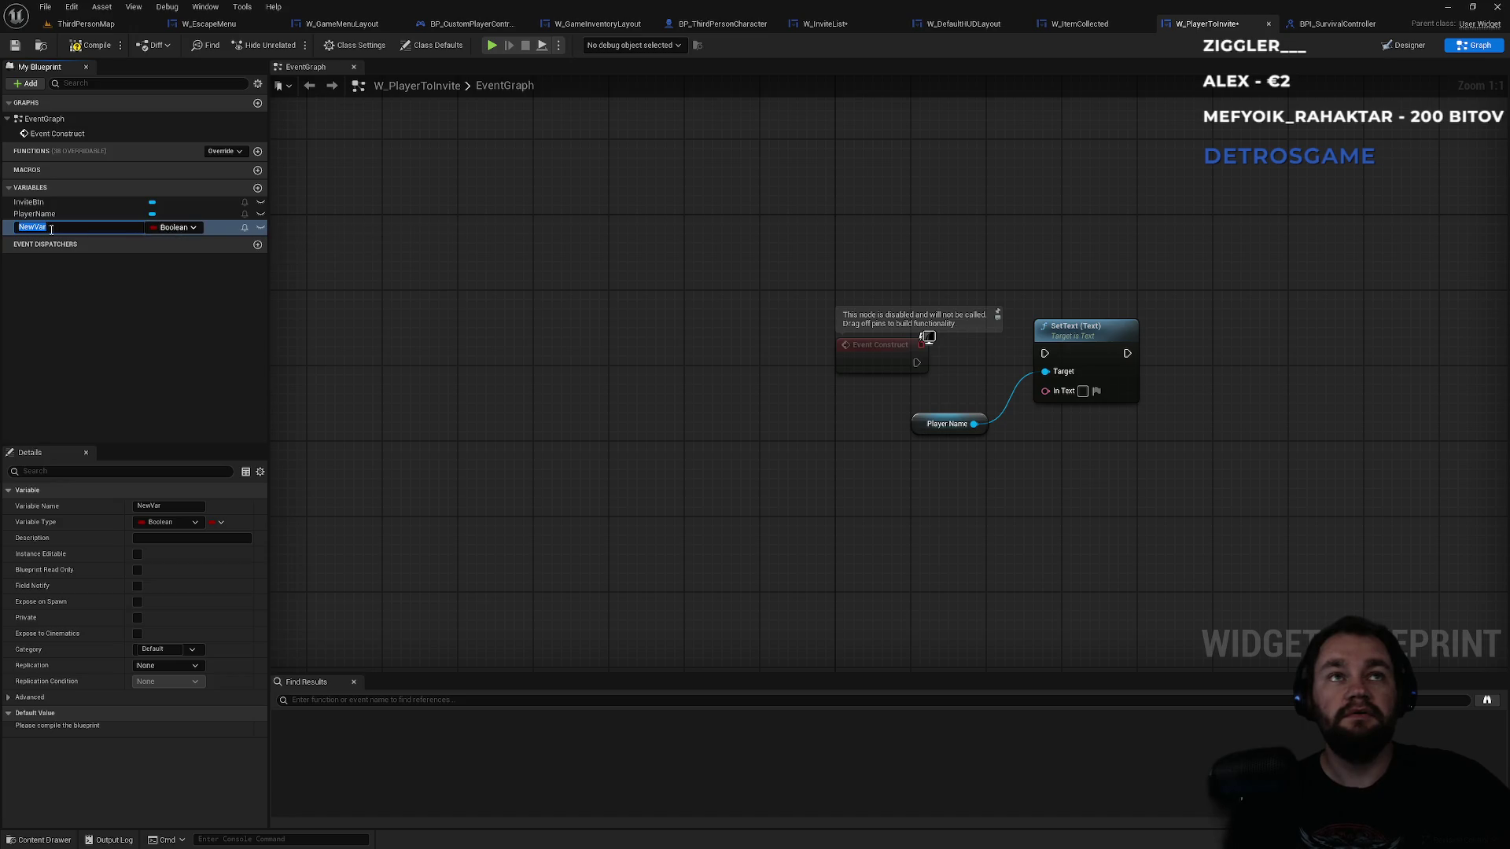
type("PlayerNa")
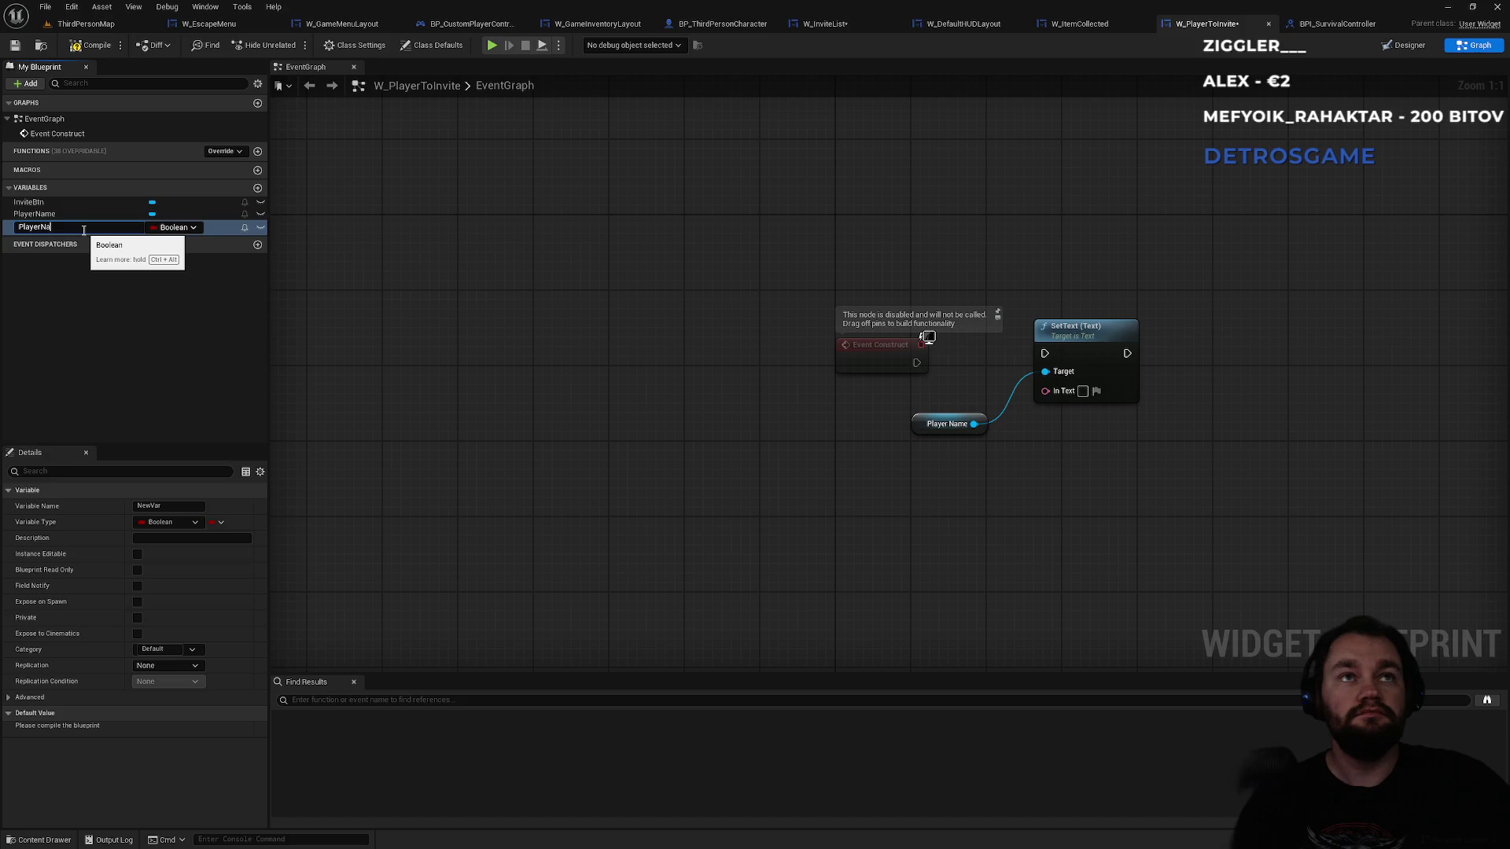
key("ctrl+z")
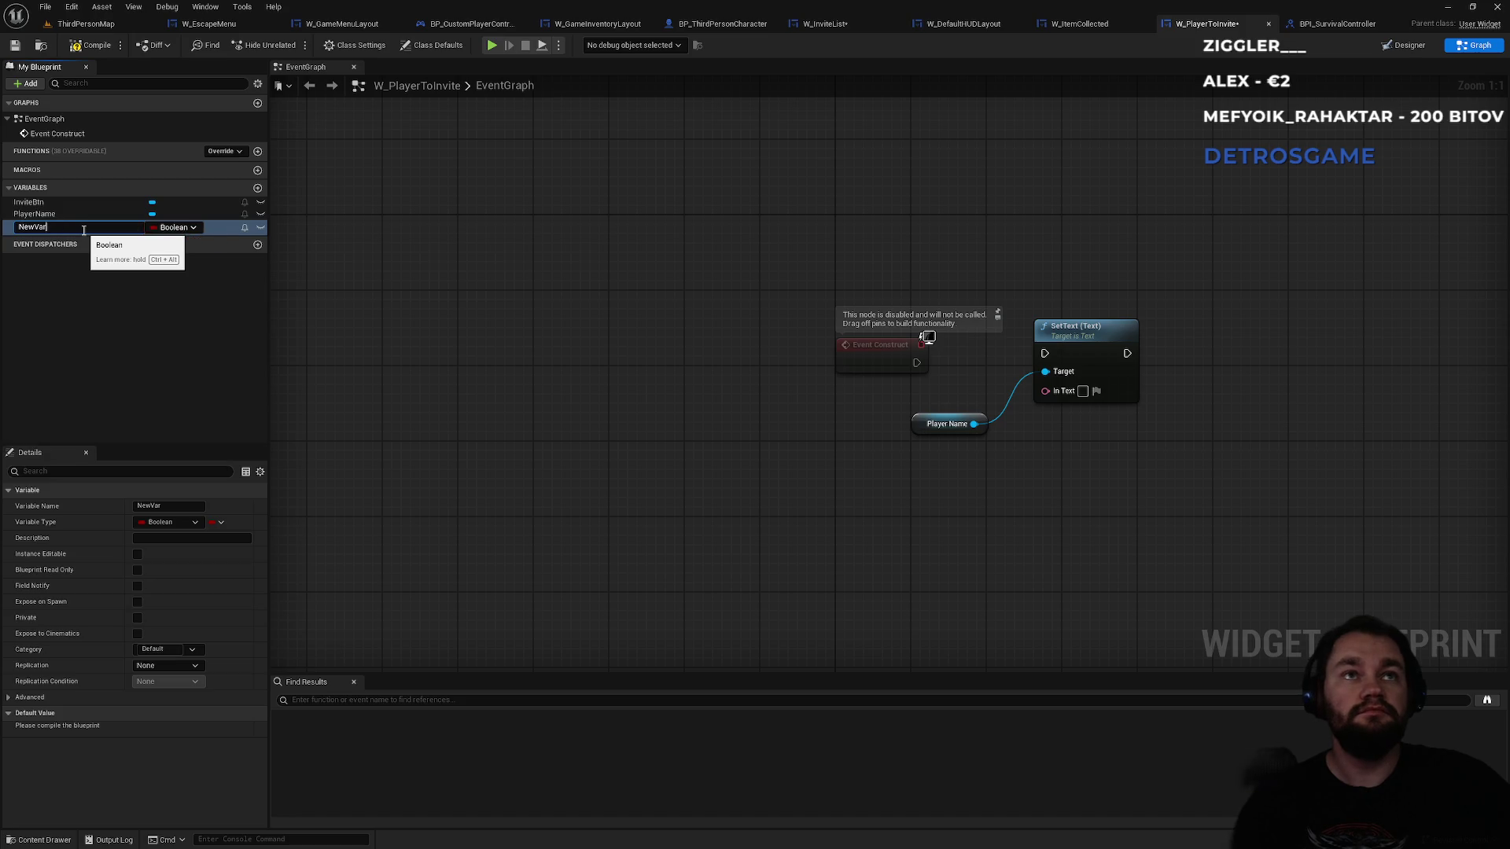
key("ctrl+a")
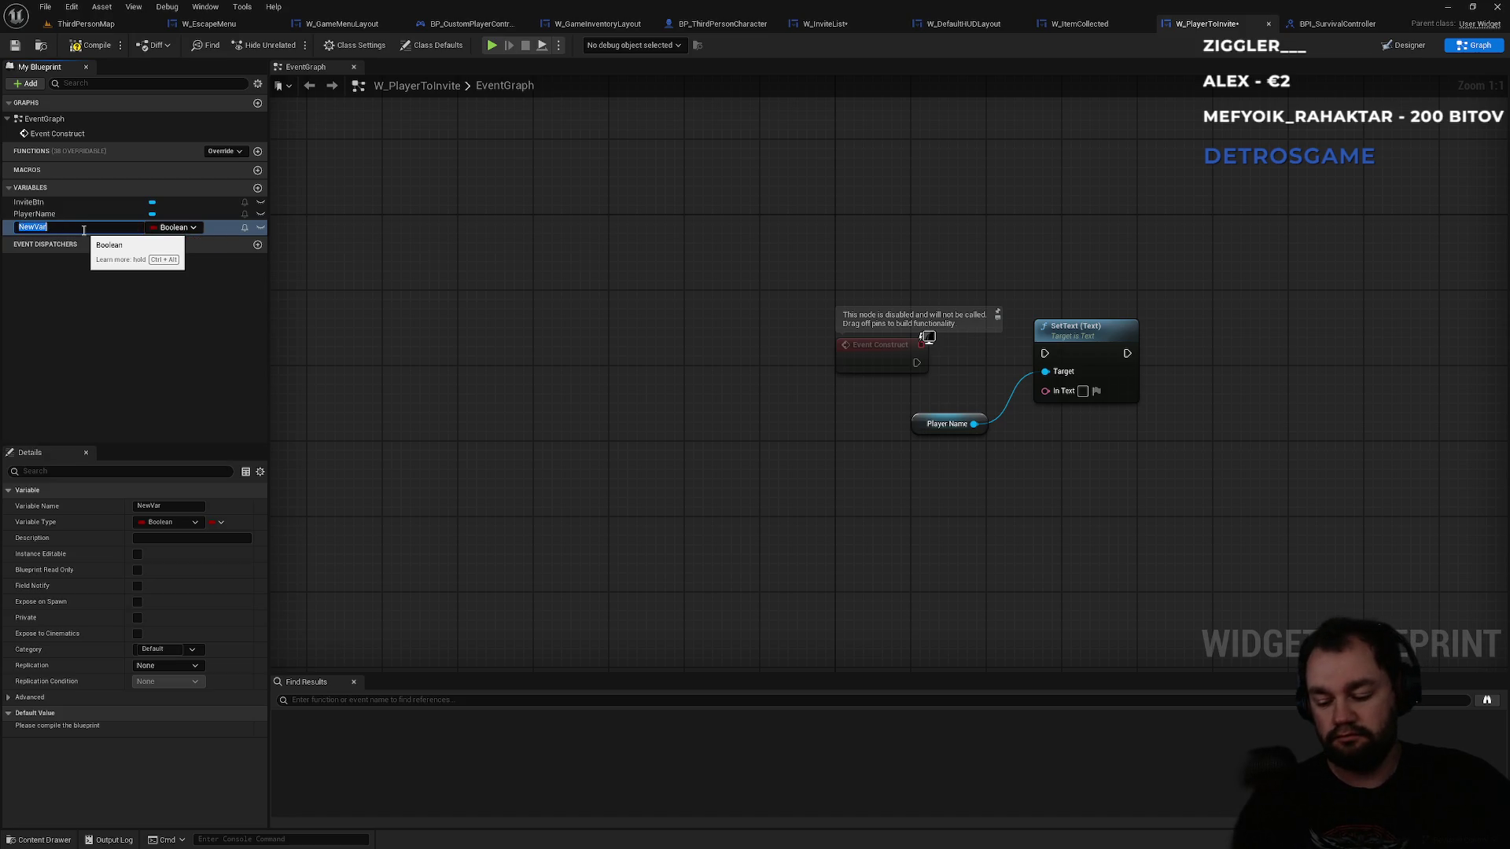
type("P")
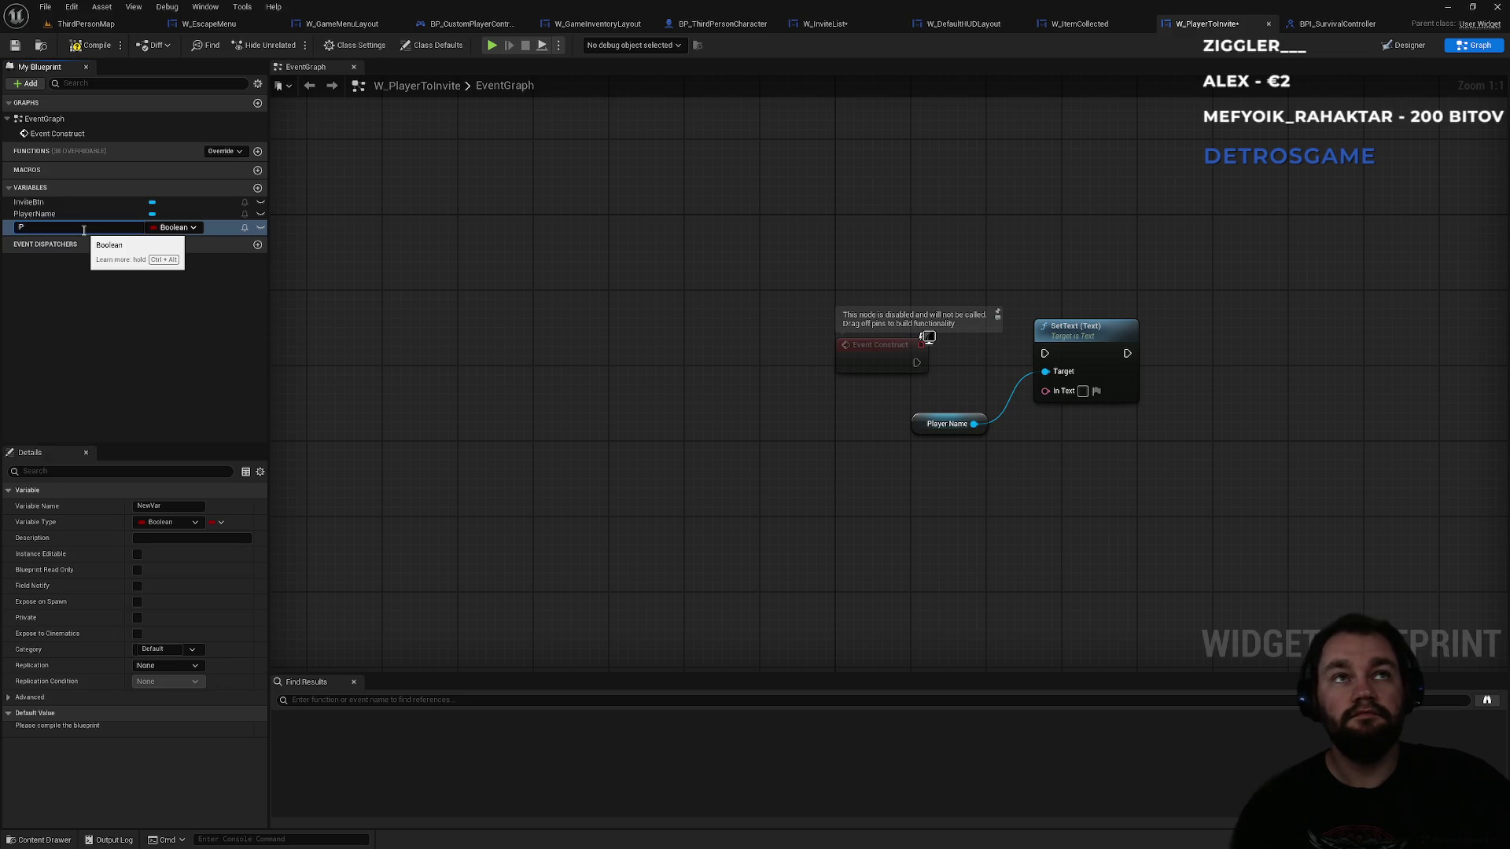
key("BackSpace")
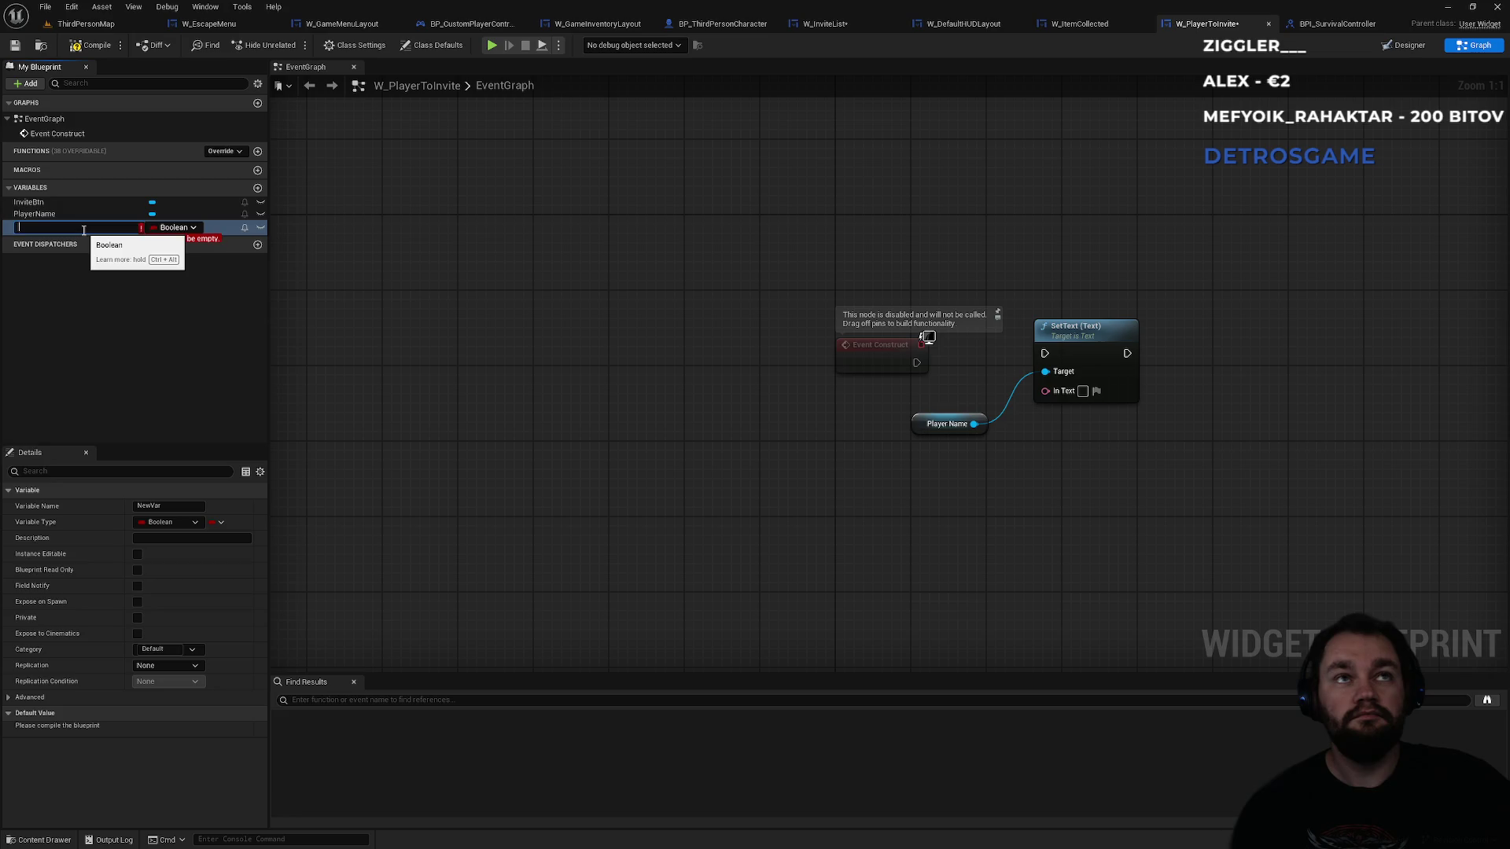
type("Fl")
type("endNam")
key("Return")
left_click(189, 230)
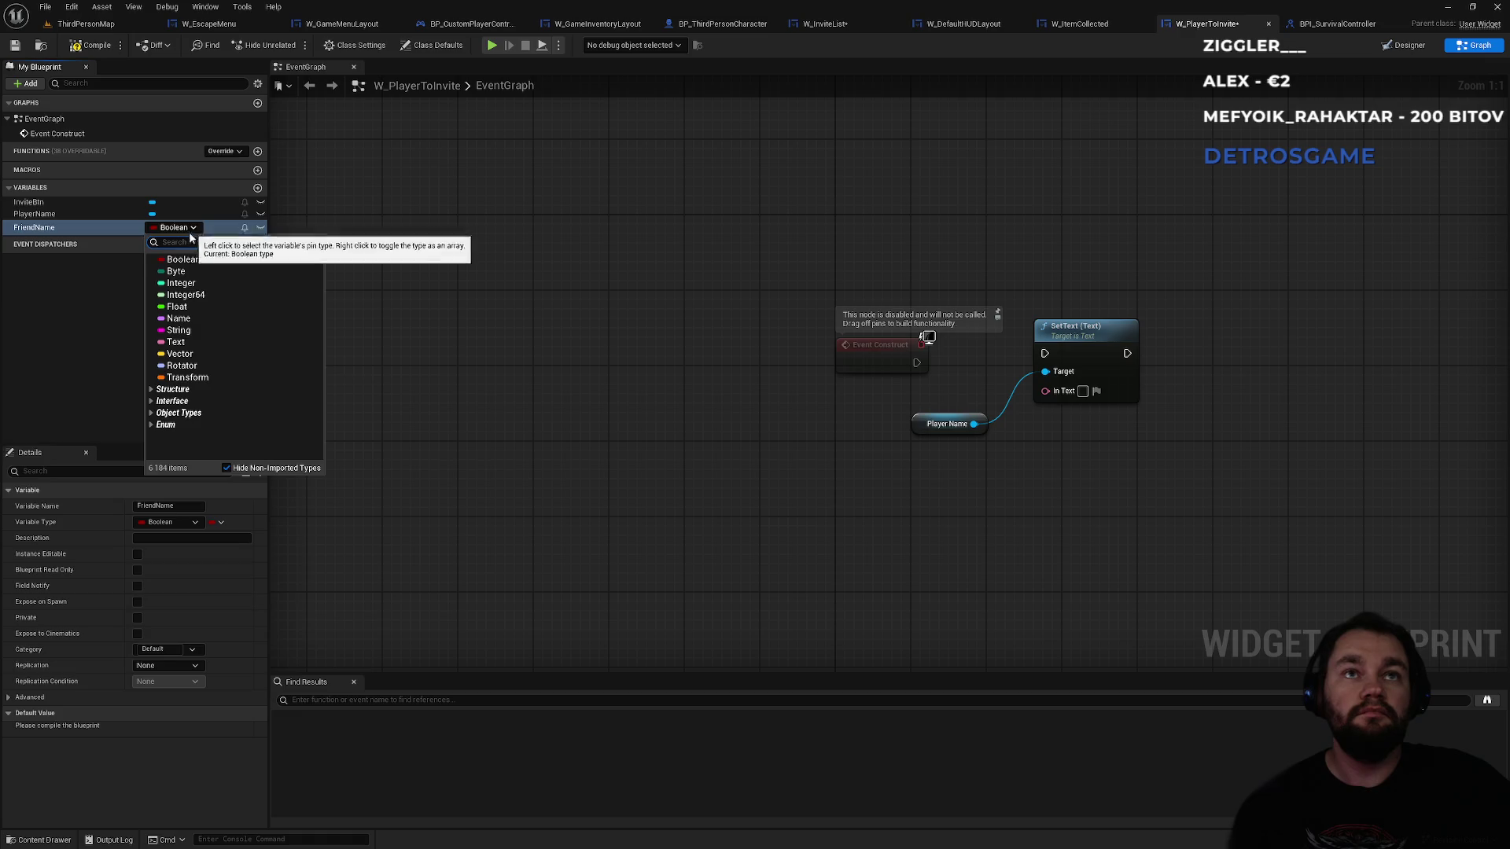
left_click(189, 326)
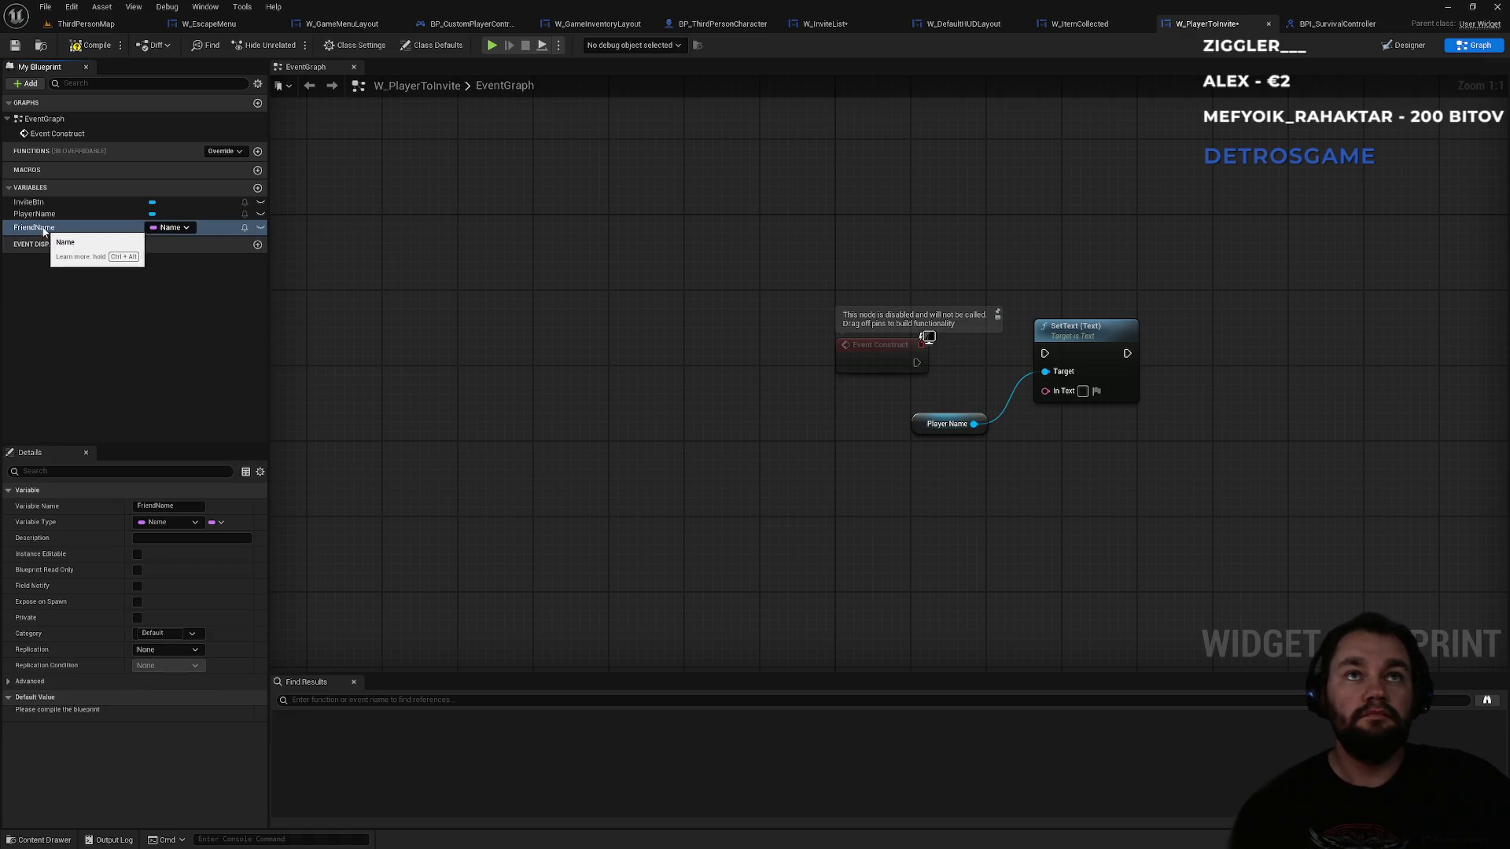
- Feed FriendName through To Text (Name) into SetText, expose it on spawn, and compile
mouse_move(43, 230)
left_mouse_down()
mouse_move(931, 536)
mouse_move(881, 507)
mouse_move(1046, 395)
mouse_move(1019, 460)
left_mouse_up()
mouse_move(1044, 353)
left_mouse_down()
mouse_move(933, 366)
mouse_move(886, 324)
mouse_move(892, 341)
left_mouse_up()
left_click_drag(917, 422, 845, 394)
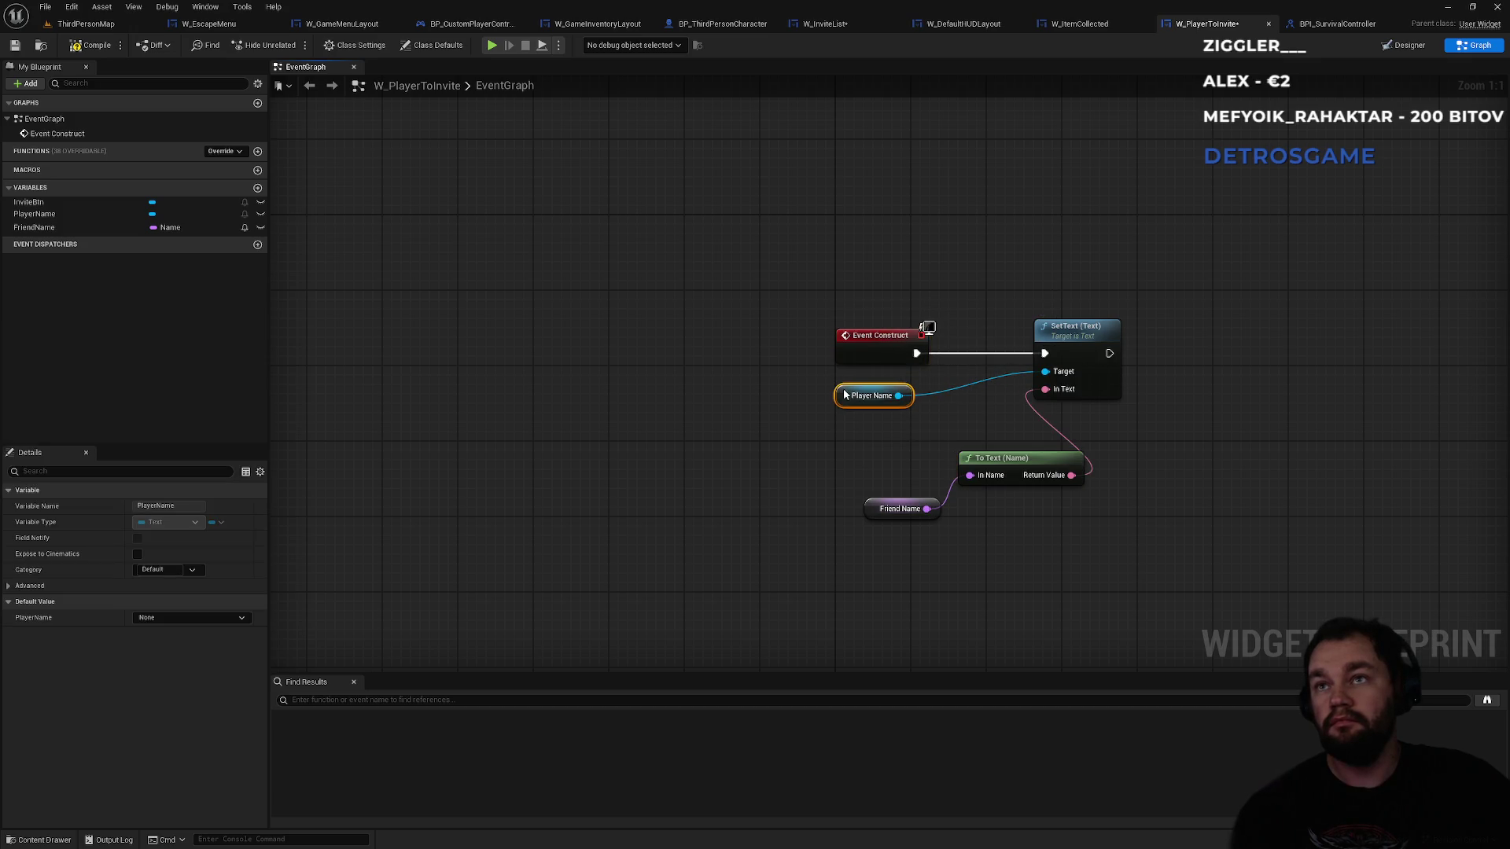
left_click_drag(1003, 465, 939, 448)
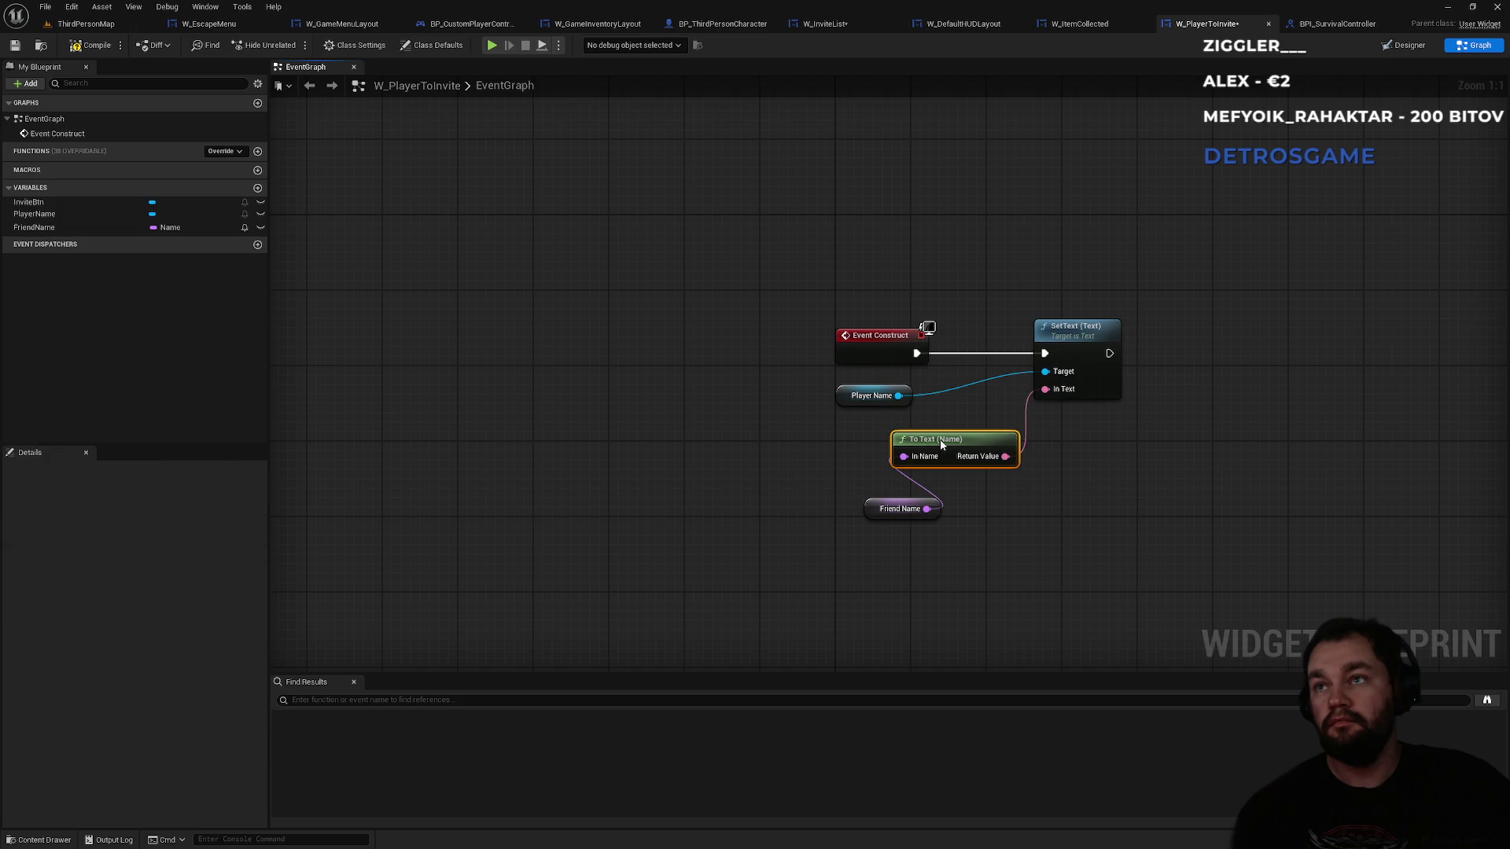
left_click_drag(873, 509, 900, 481)
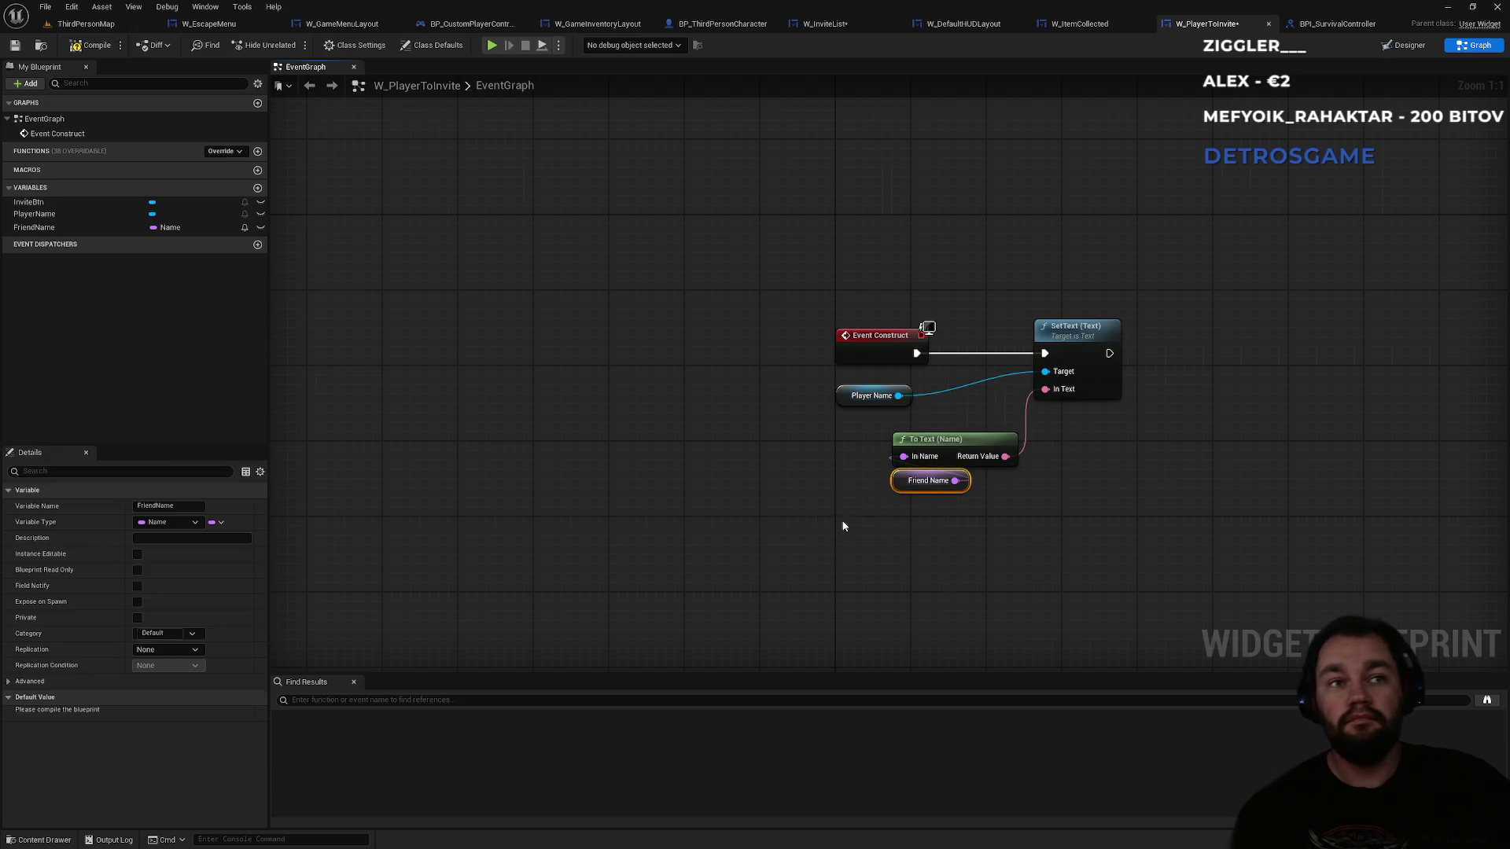
left_click(39, 228)
left_click(136, 601)
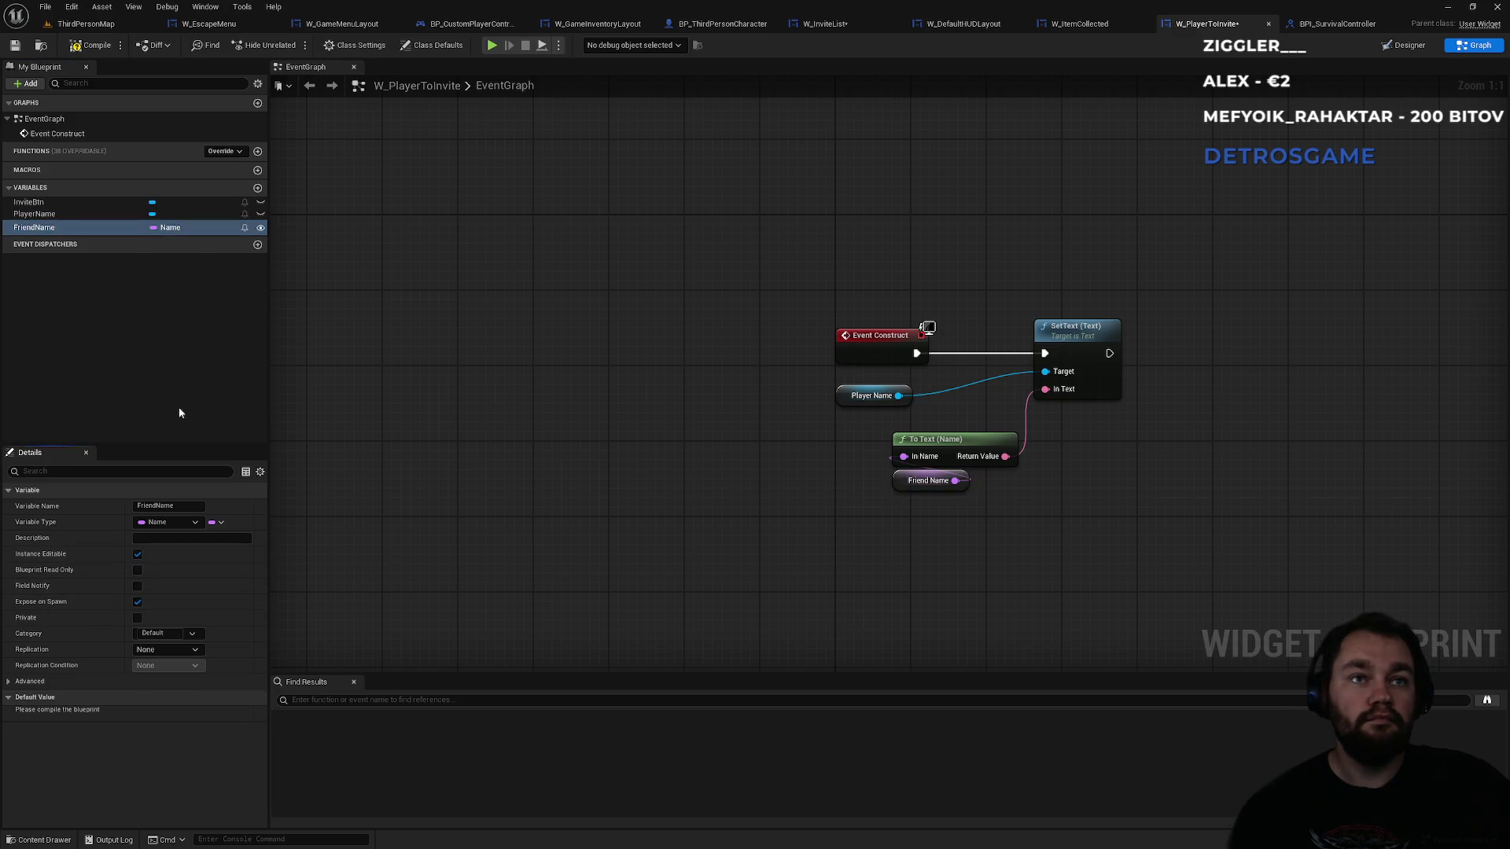
left_click(88, 45)
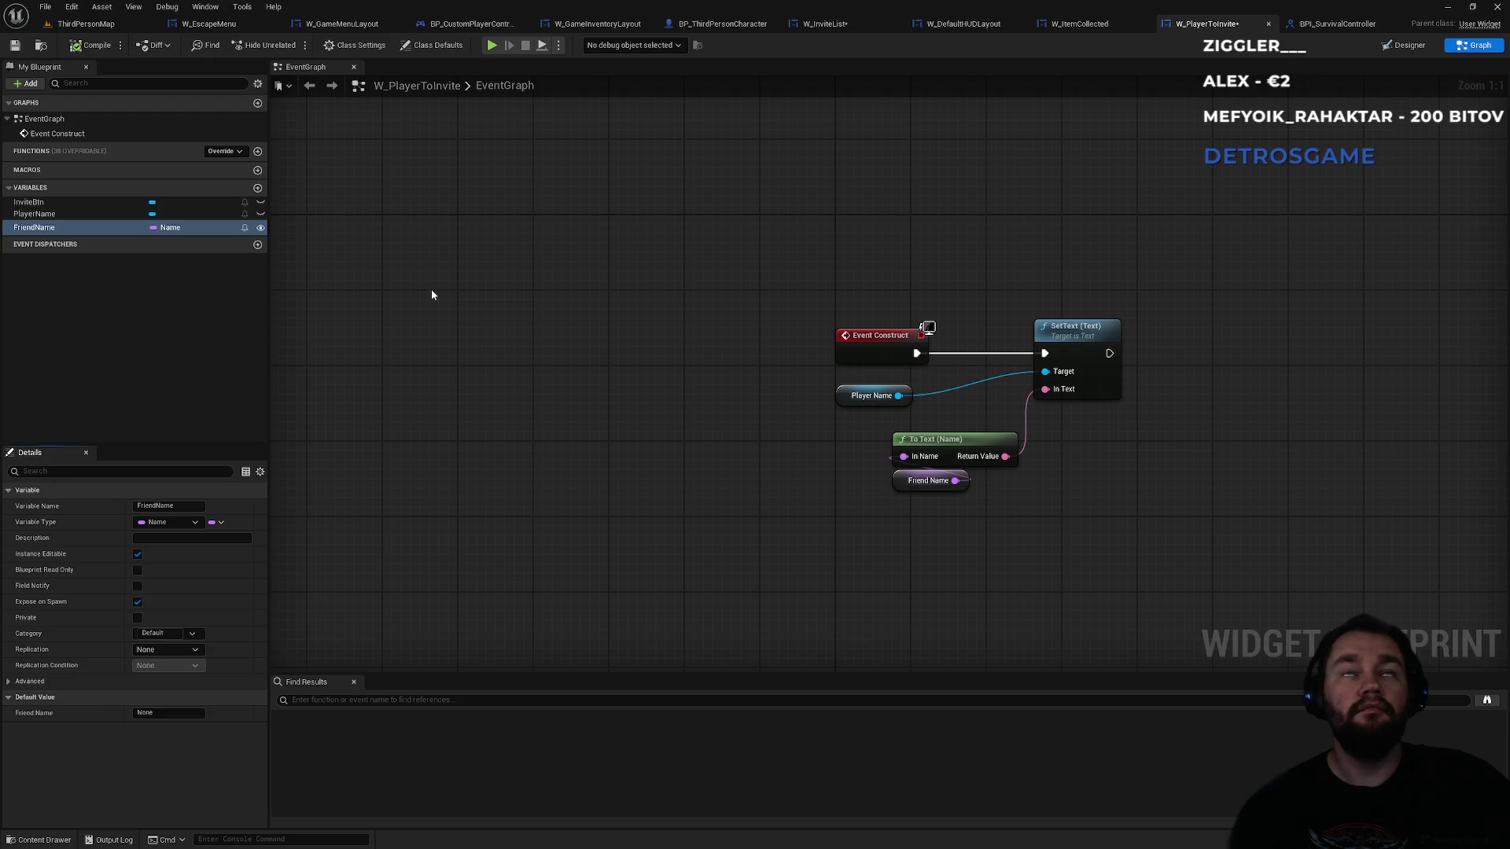
- In W_InviteList, add a Create Widget node with class W_PlayerToInvite
left_click(826, 25)
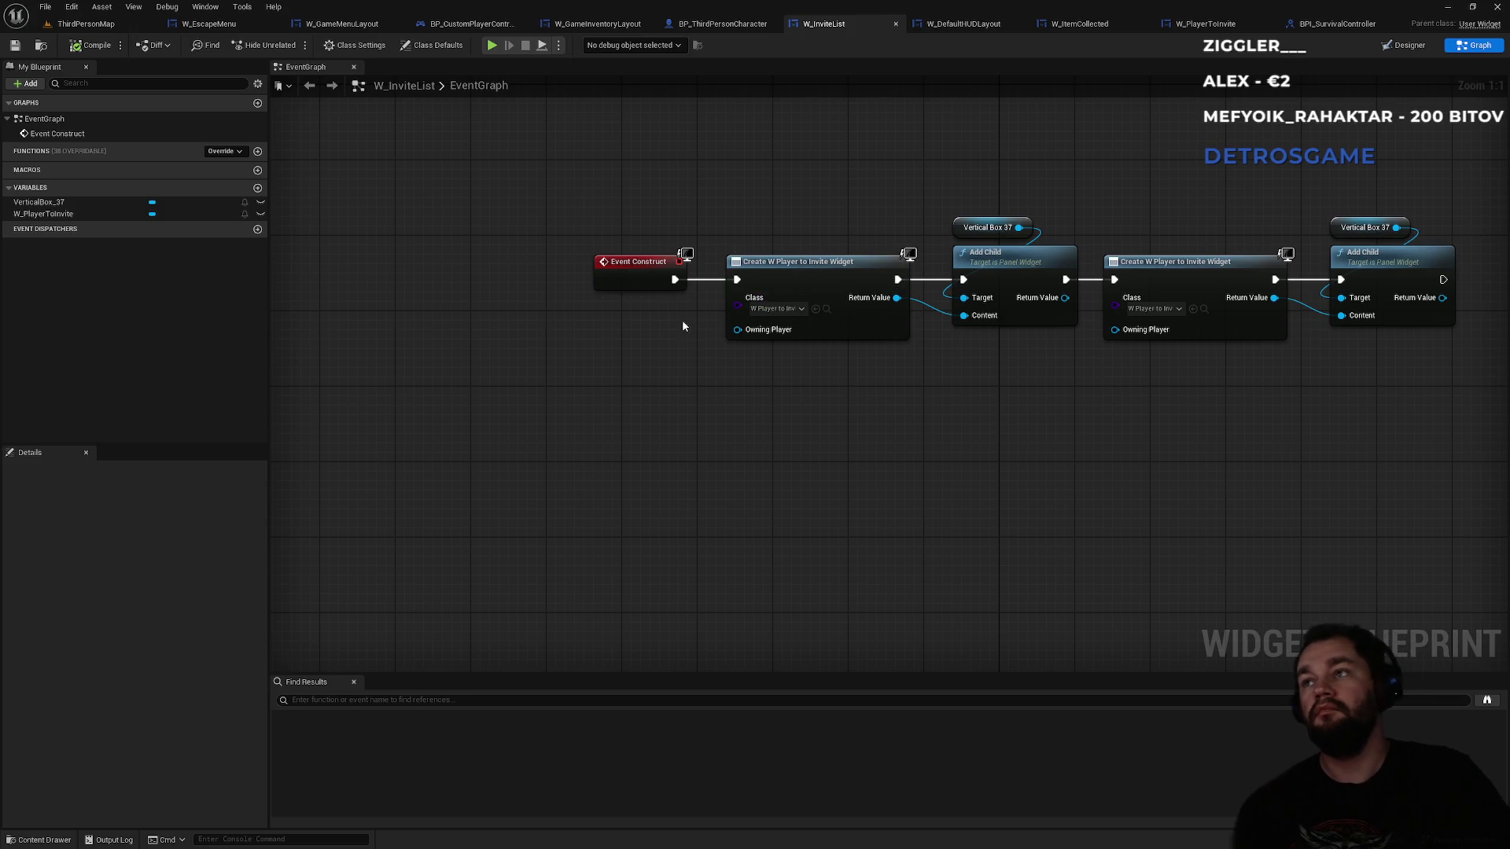
right_click(686, 485)
type("create w po")
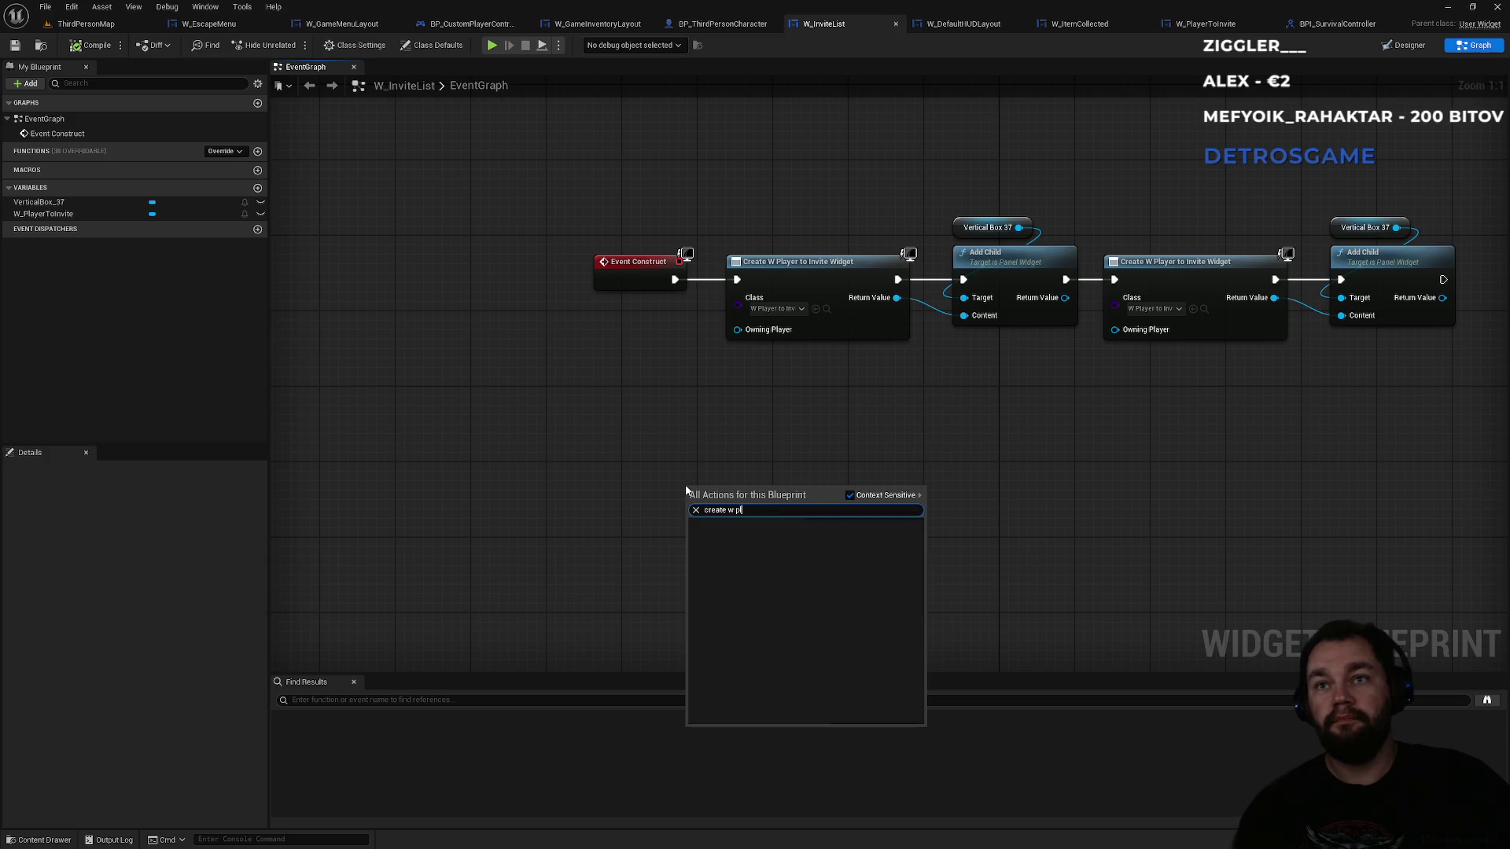
key("BackSpace")
key("BackSpace")
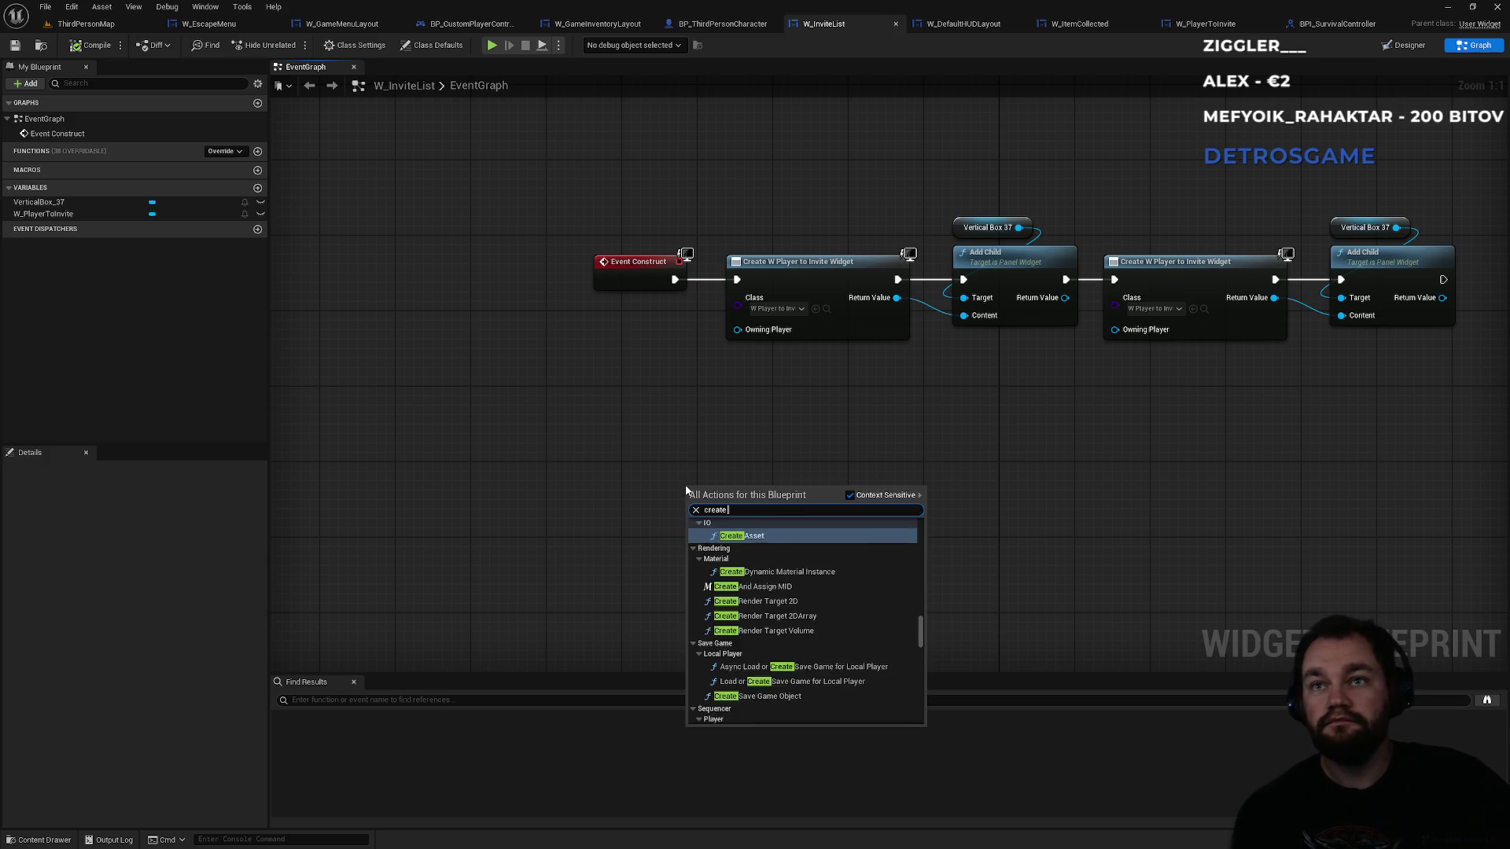
type("id")
key("Return")
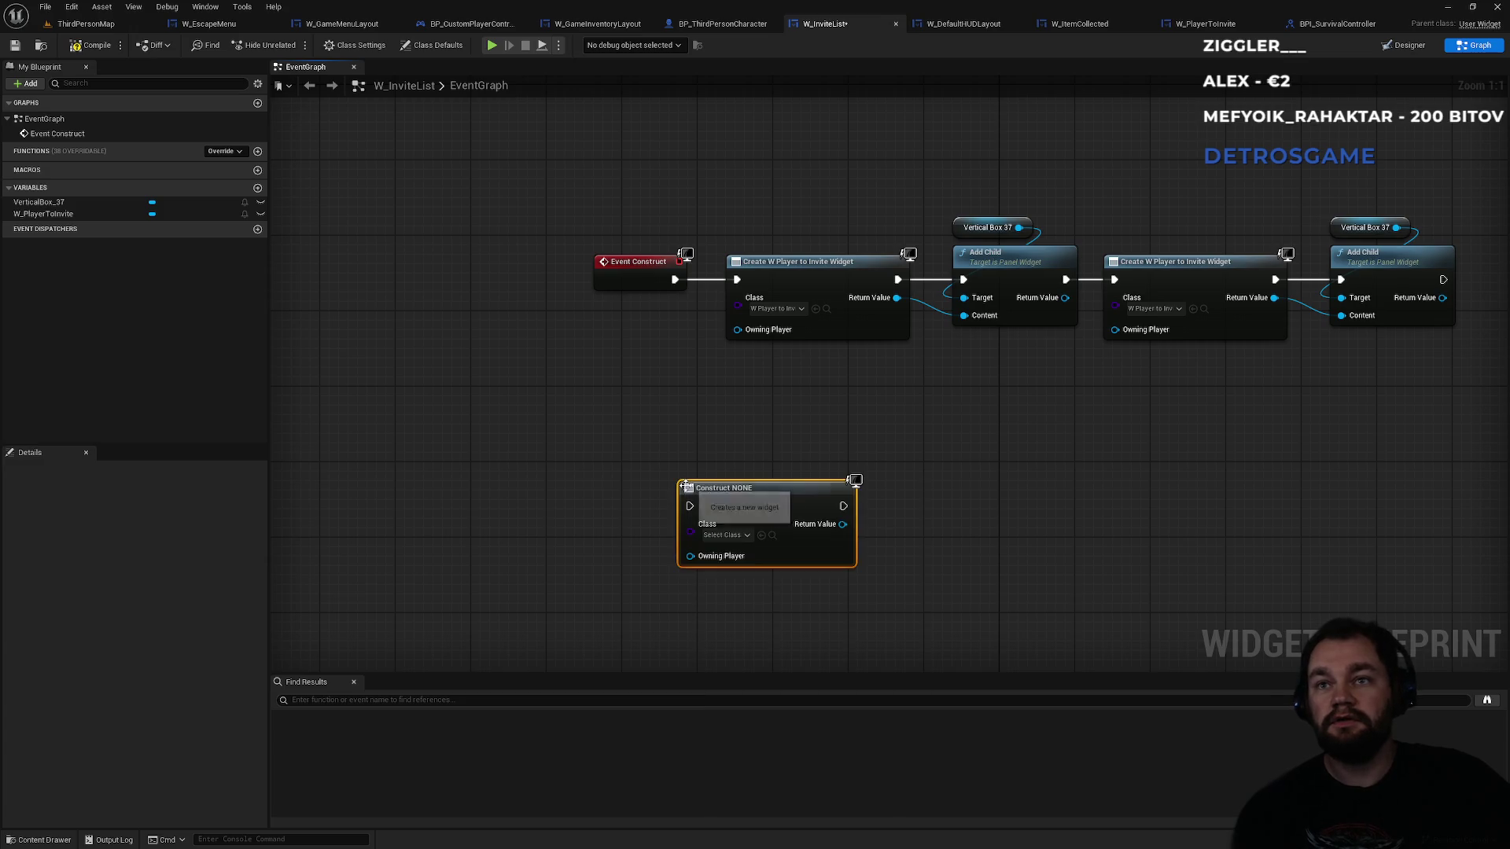
left_click(724, 534)
type("play")
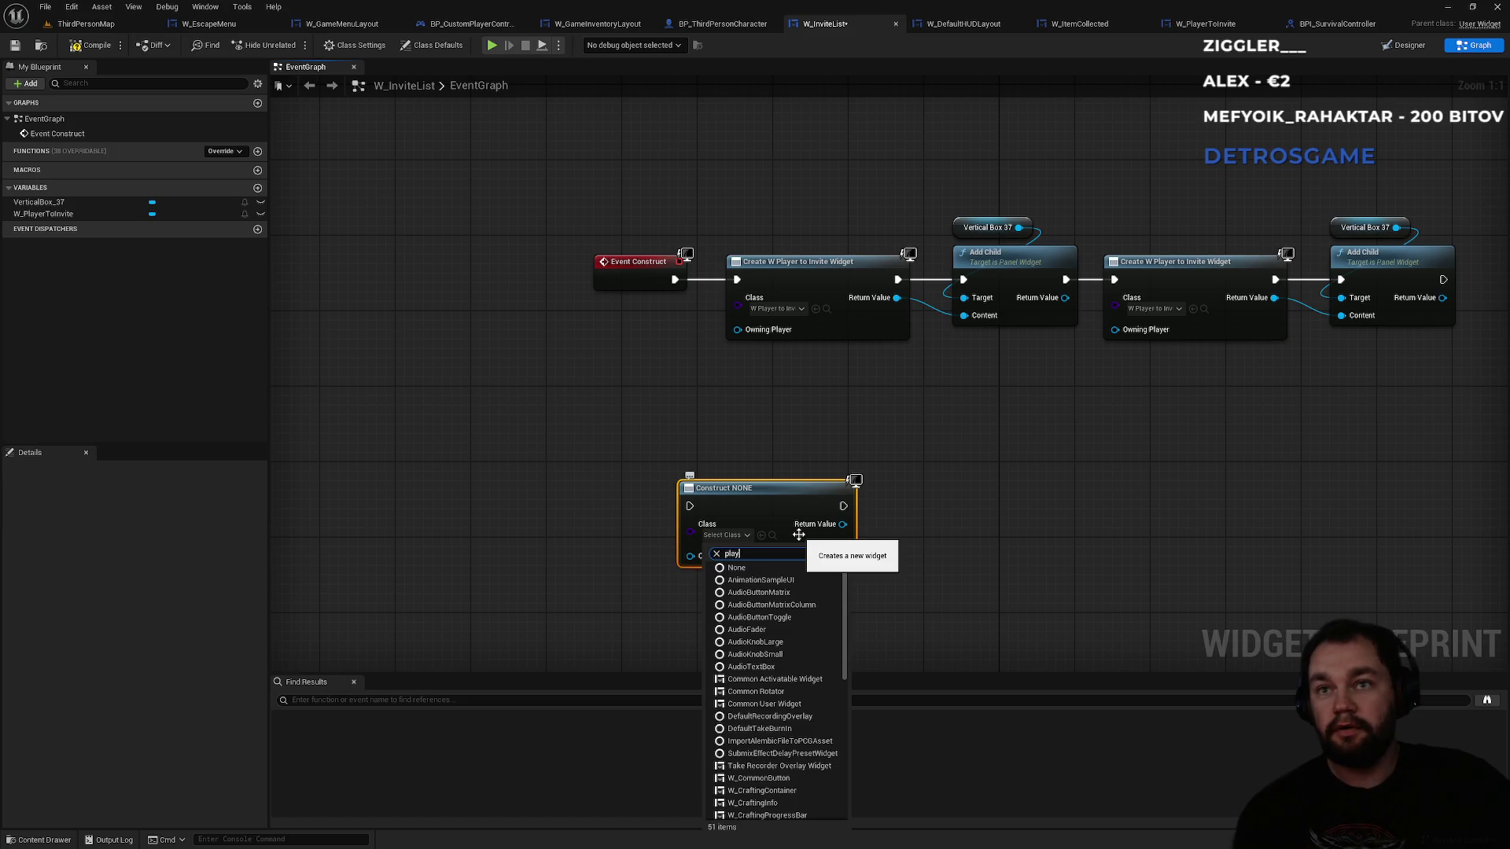
type("er")
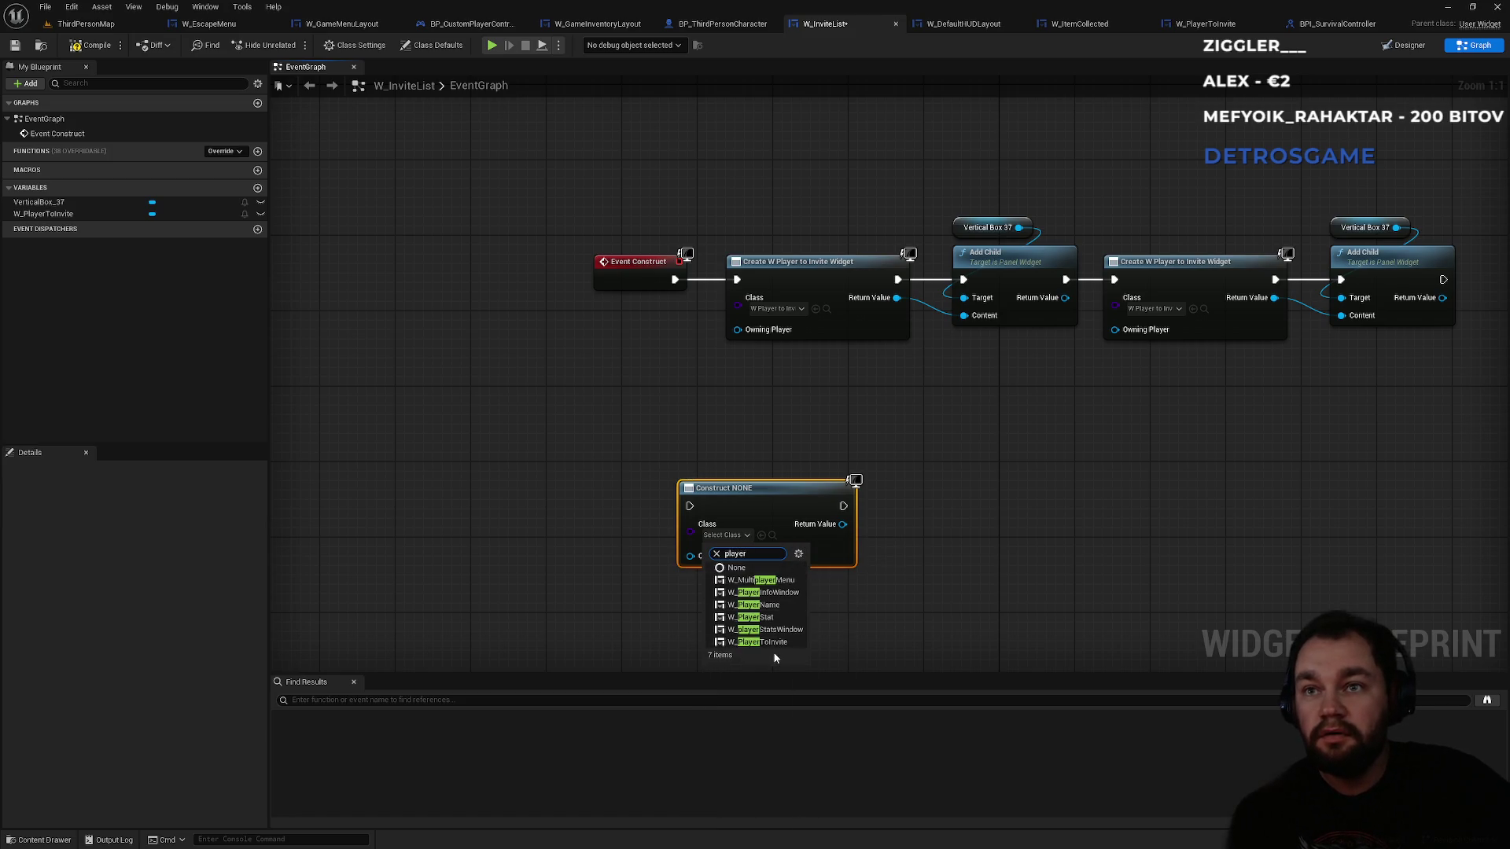
left_click(777, 642)
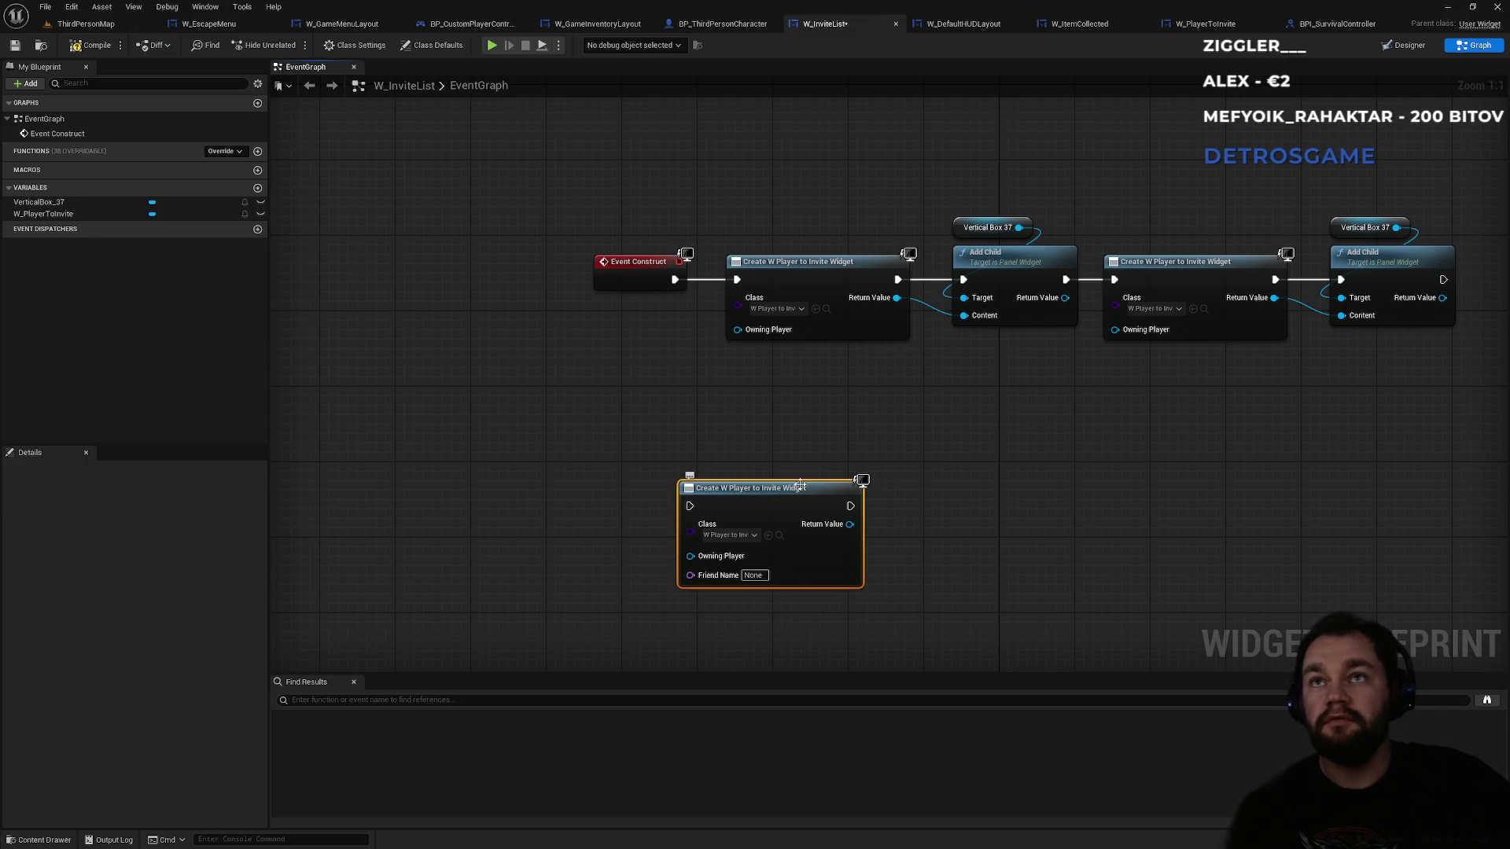
left_click_drag(793, 491, 847, 428)
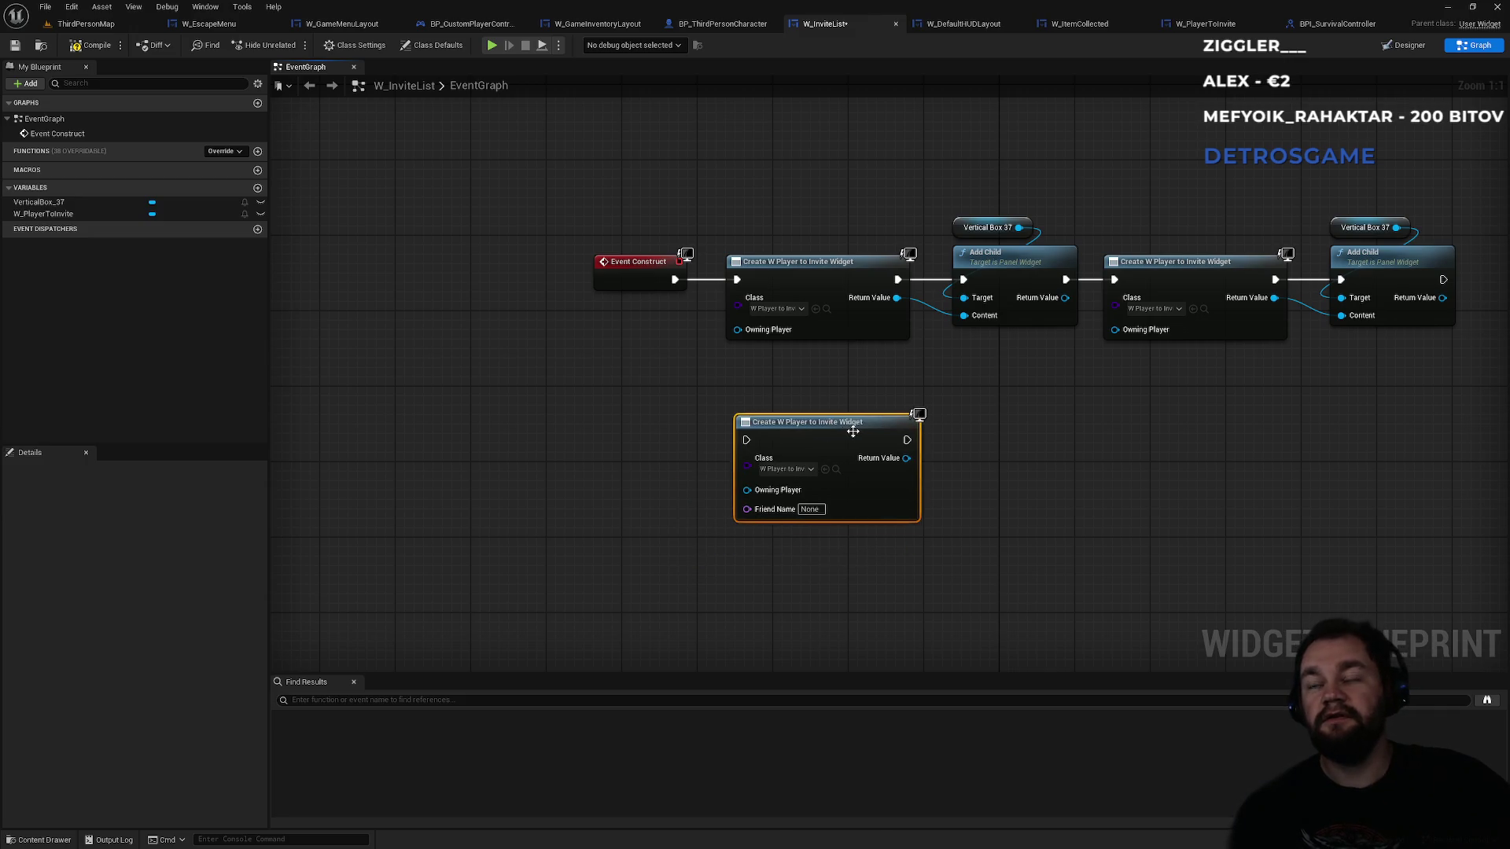
- Paste Vertical Box 37 and Add Child, wiring the created widget and execution into them
left_click_drag(1016, 169, 1022, 276)
key("ctrl+v")
mouse_move(906, 457)
left_mouse_down()
mouse_move(976, 546)
mouse_move(1023, 455)
left_mouse_up()
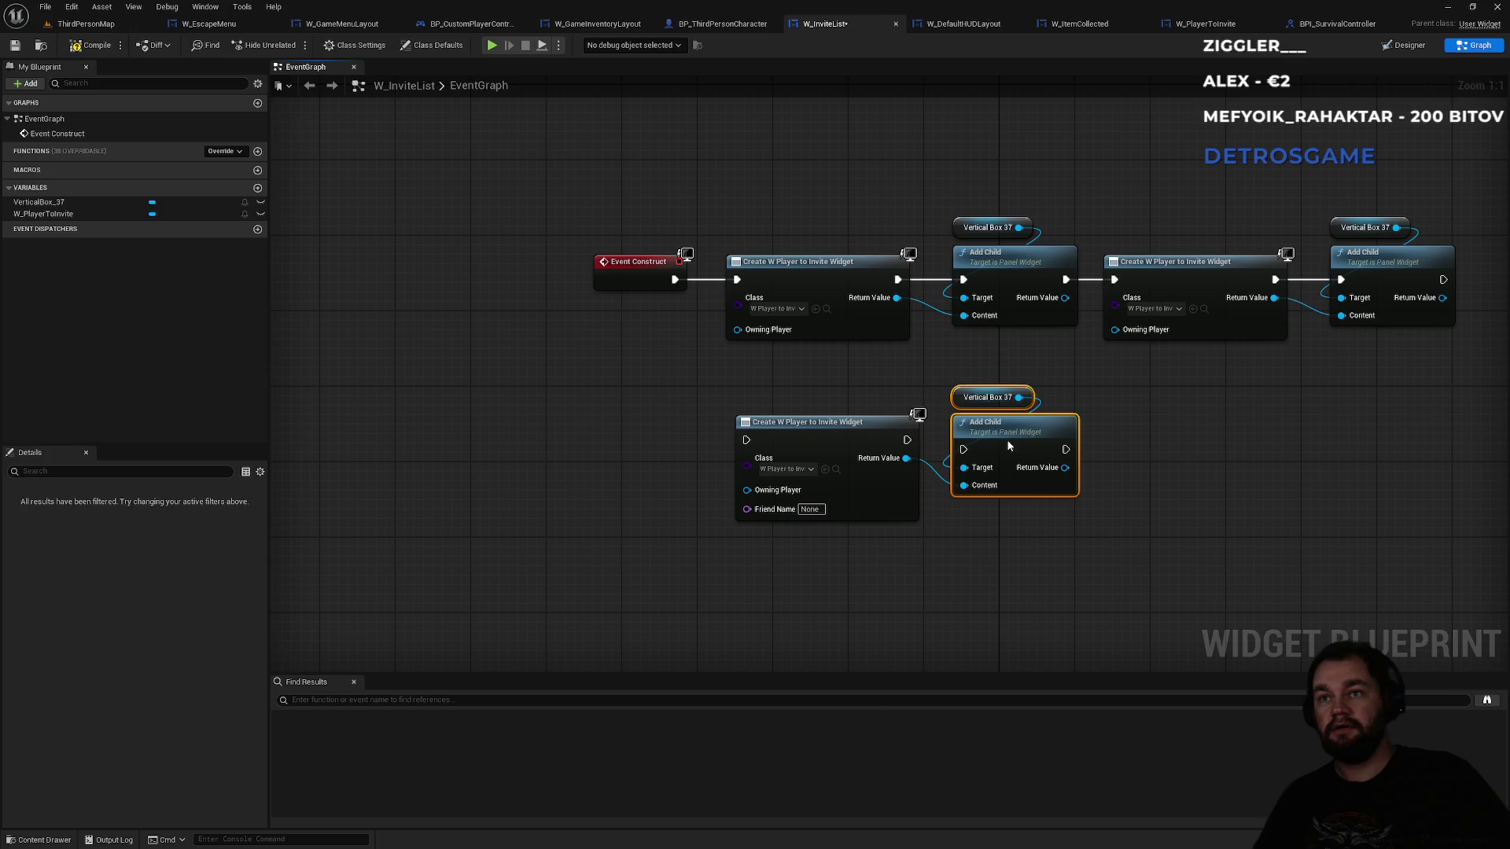
mouse_move(907, 440)
left_mouse_down()
mouse_move(973, 449)
mouse_move(1028, 434)
left_mouse_up()
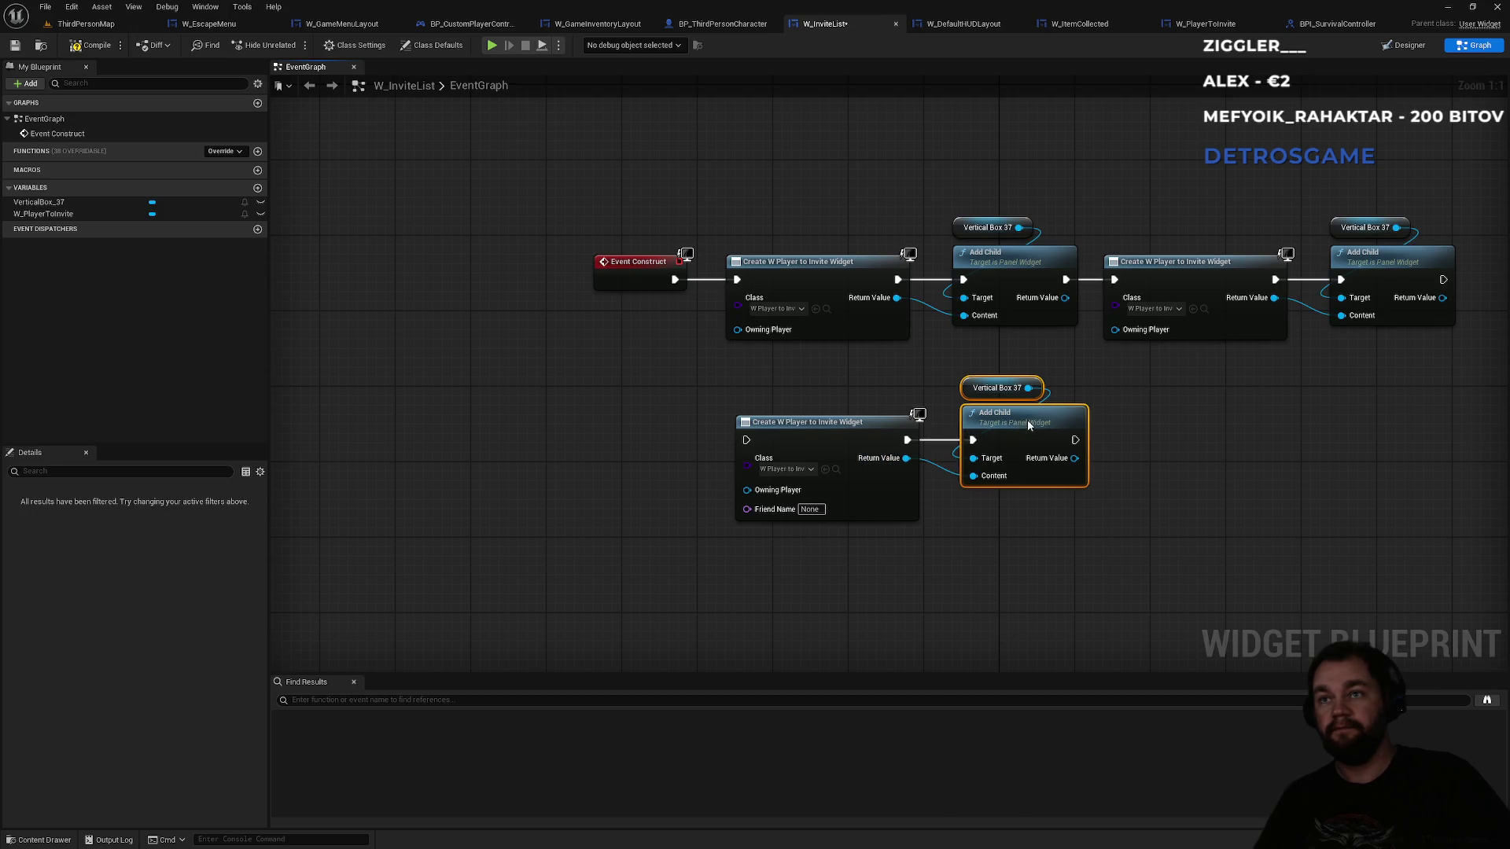
left_click(1159, 417)
mouse_move(944, 620)
left_mouse_down()
mouse_move(866, 425)
mouse_move(815, 392)
mouse_move(1043, 424)
mouse_move(1043, 510)
left_mouse_up()
left_click(1139, 406)
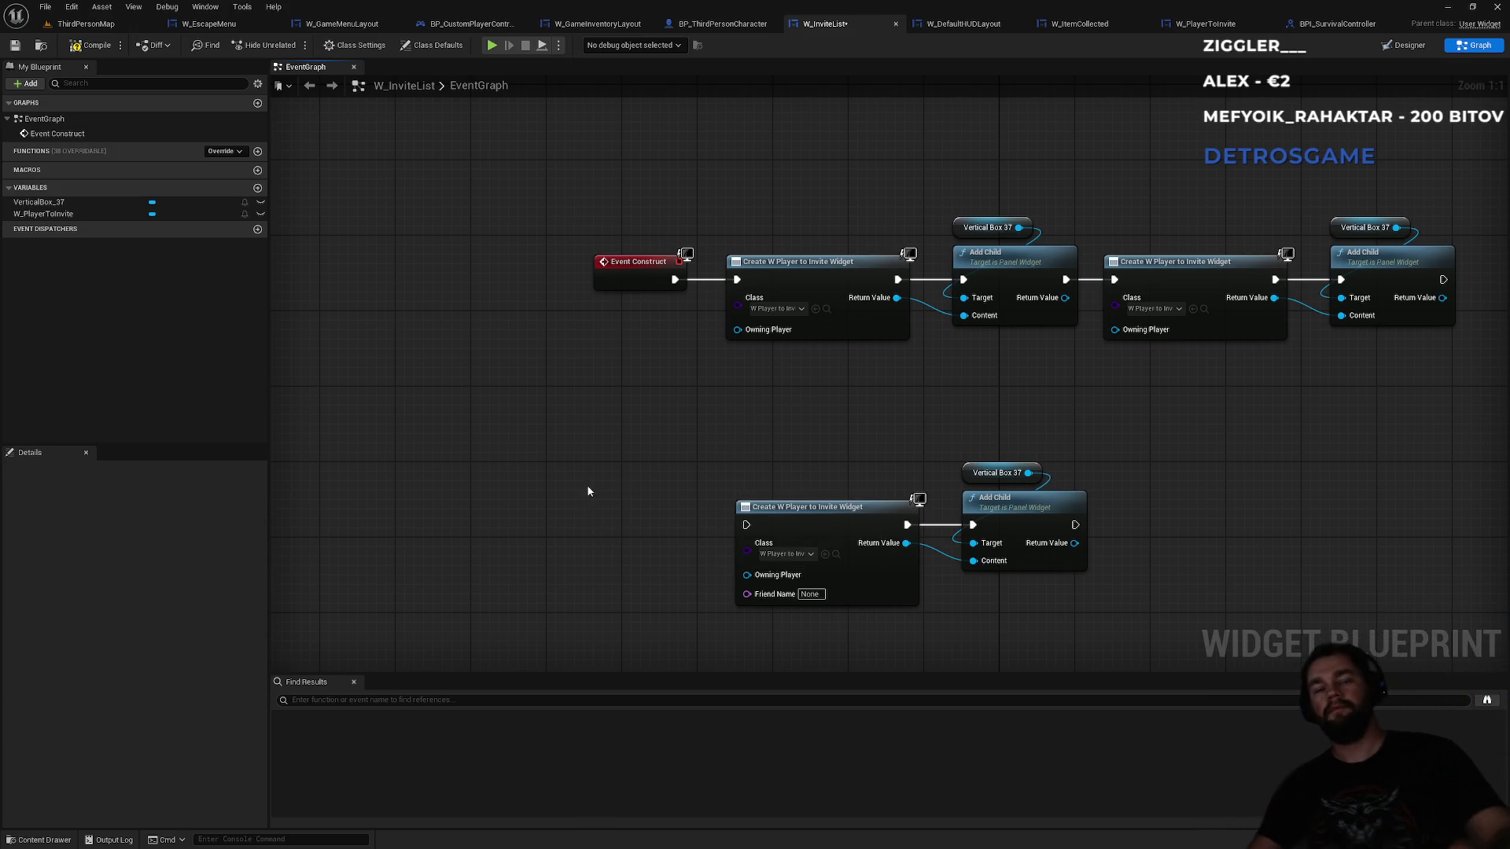
right_click(568, 506)
- Add Get Owning Player and wire it into a new GetAndStoreFriendsList's Player Controller
type("get owning player")
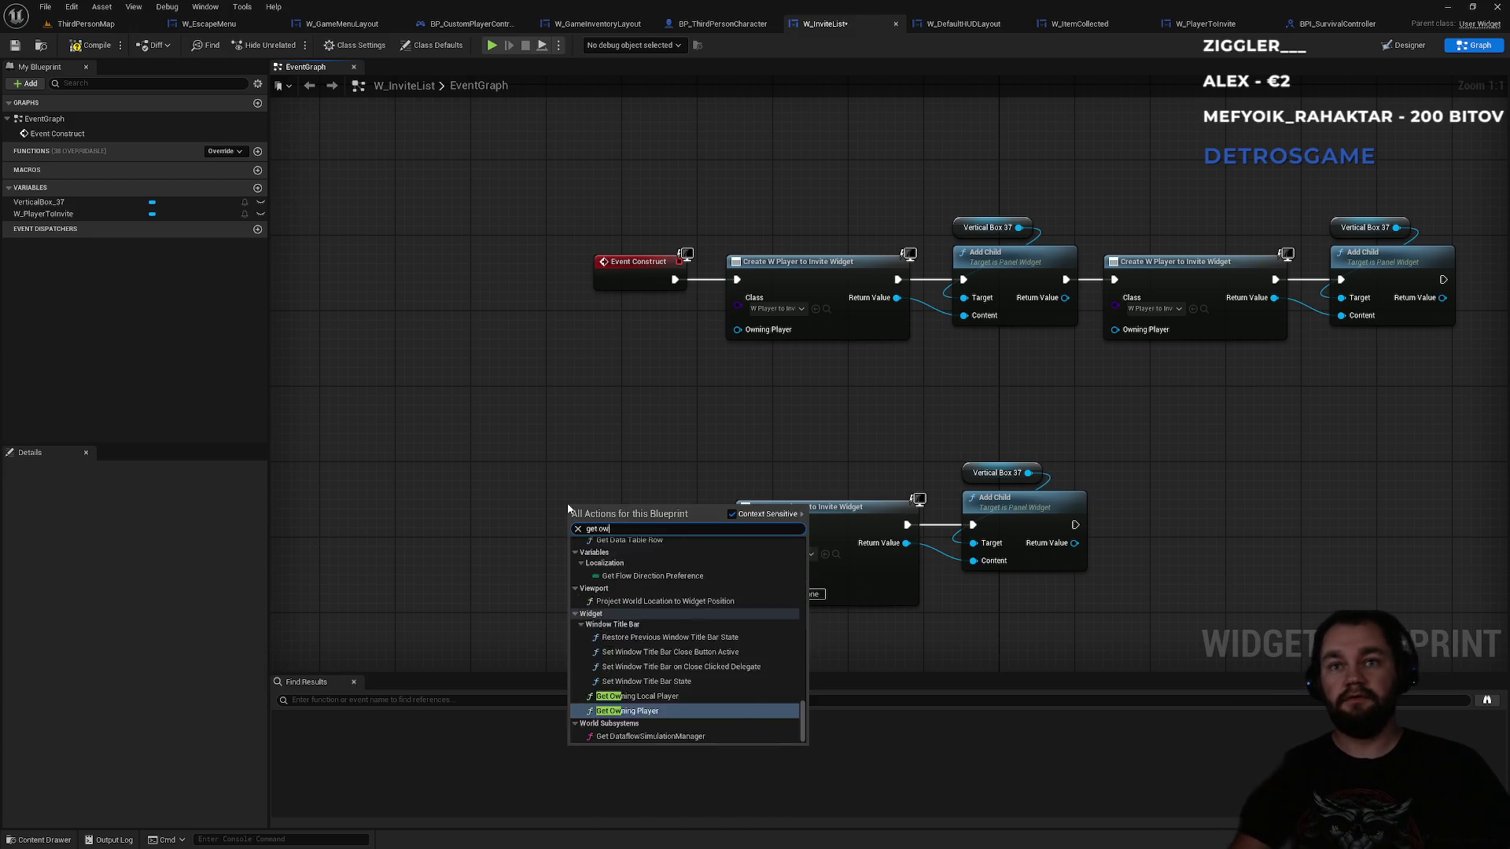
key("Return")
mouse_move(636, 496)
left_mouse_down()
mouse_move(551, 373)
mouse_move(624, 433)
mouse_move(618, 477)
left_mouse_up()
type("get")
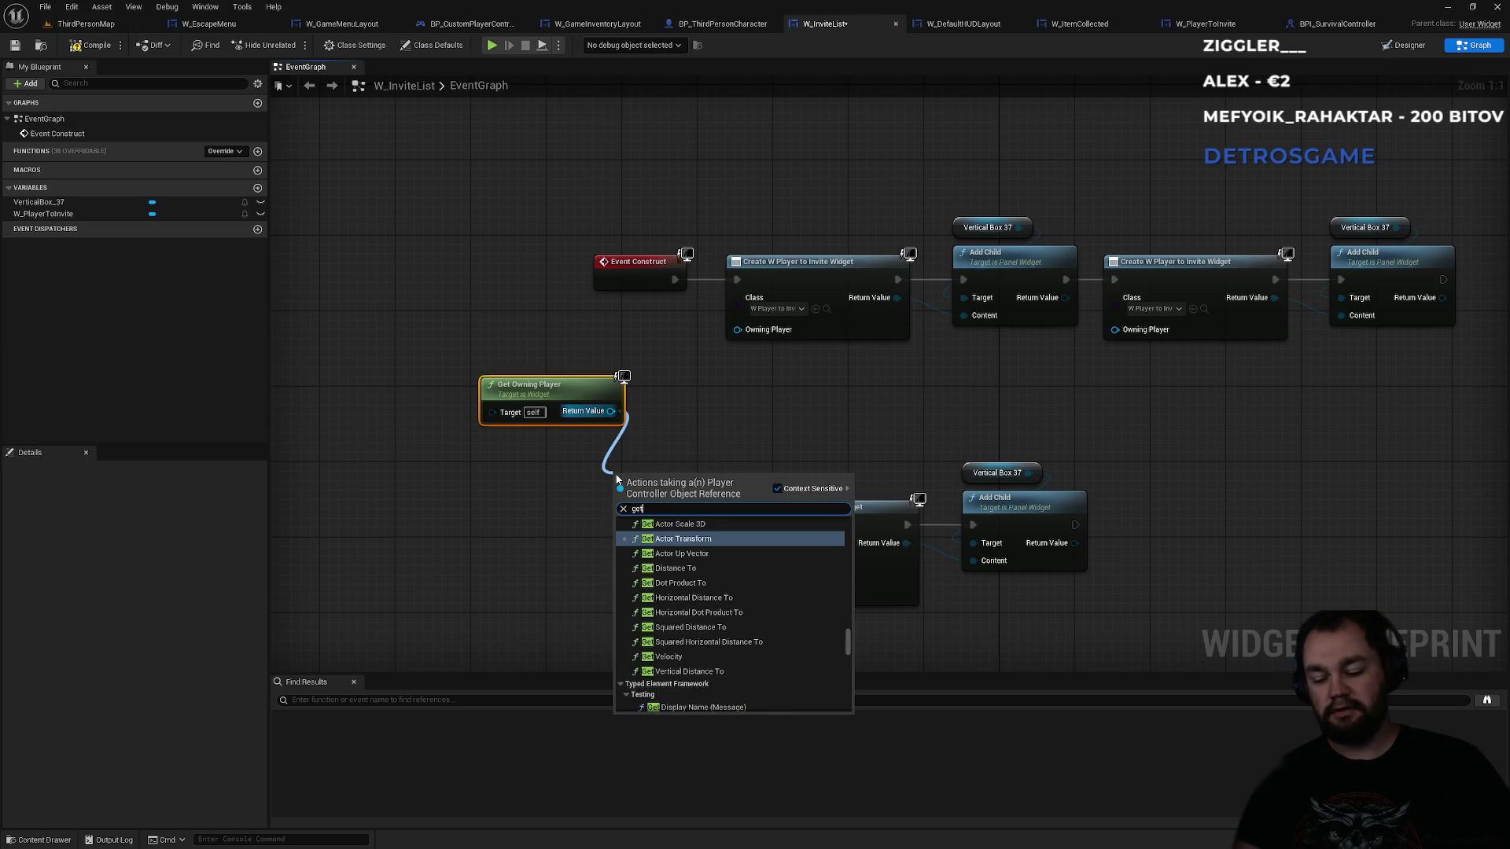
type(" fri")
key("Down")
key("Down")
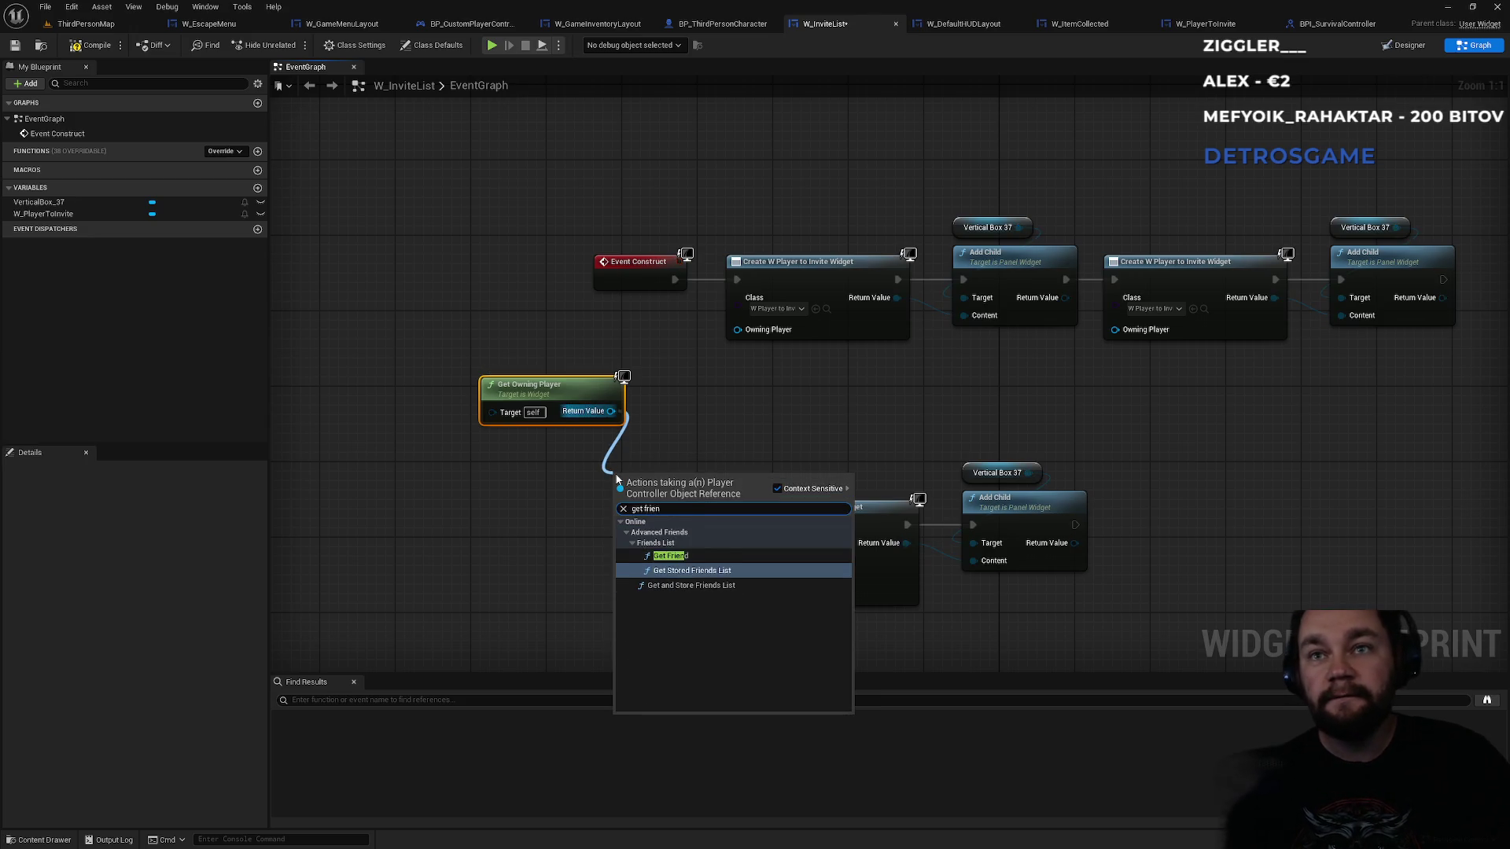
key("Return")
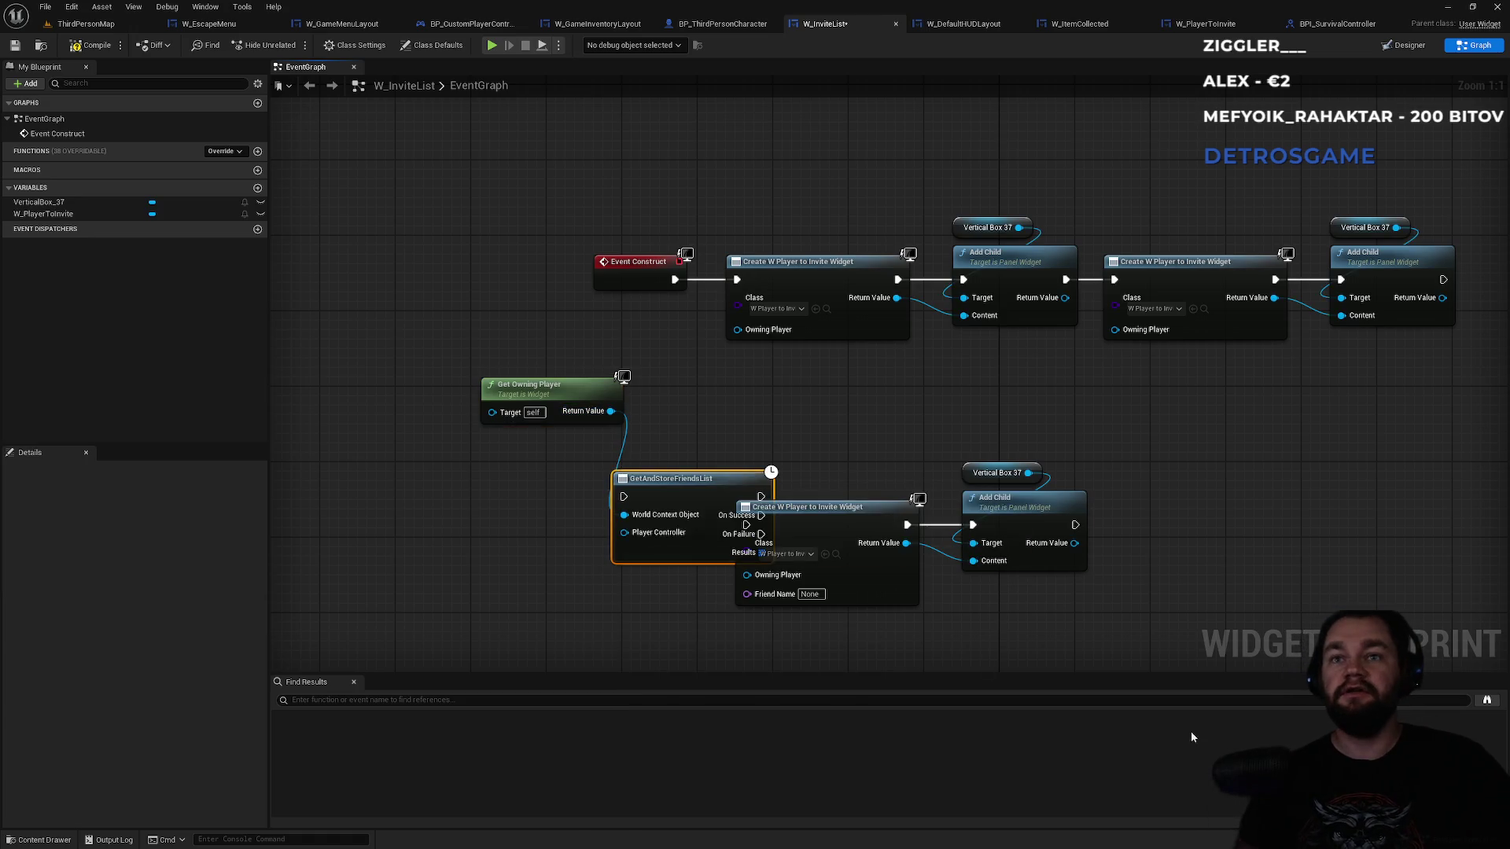
left_click_drag(648, 402, 676, 364)
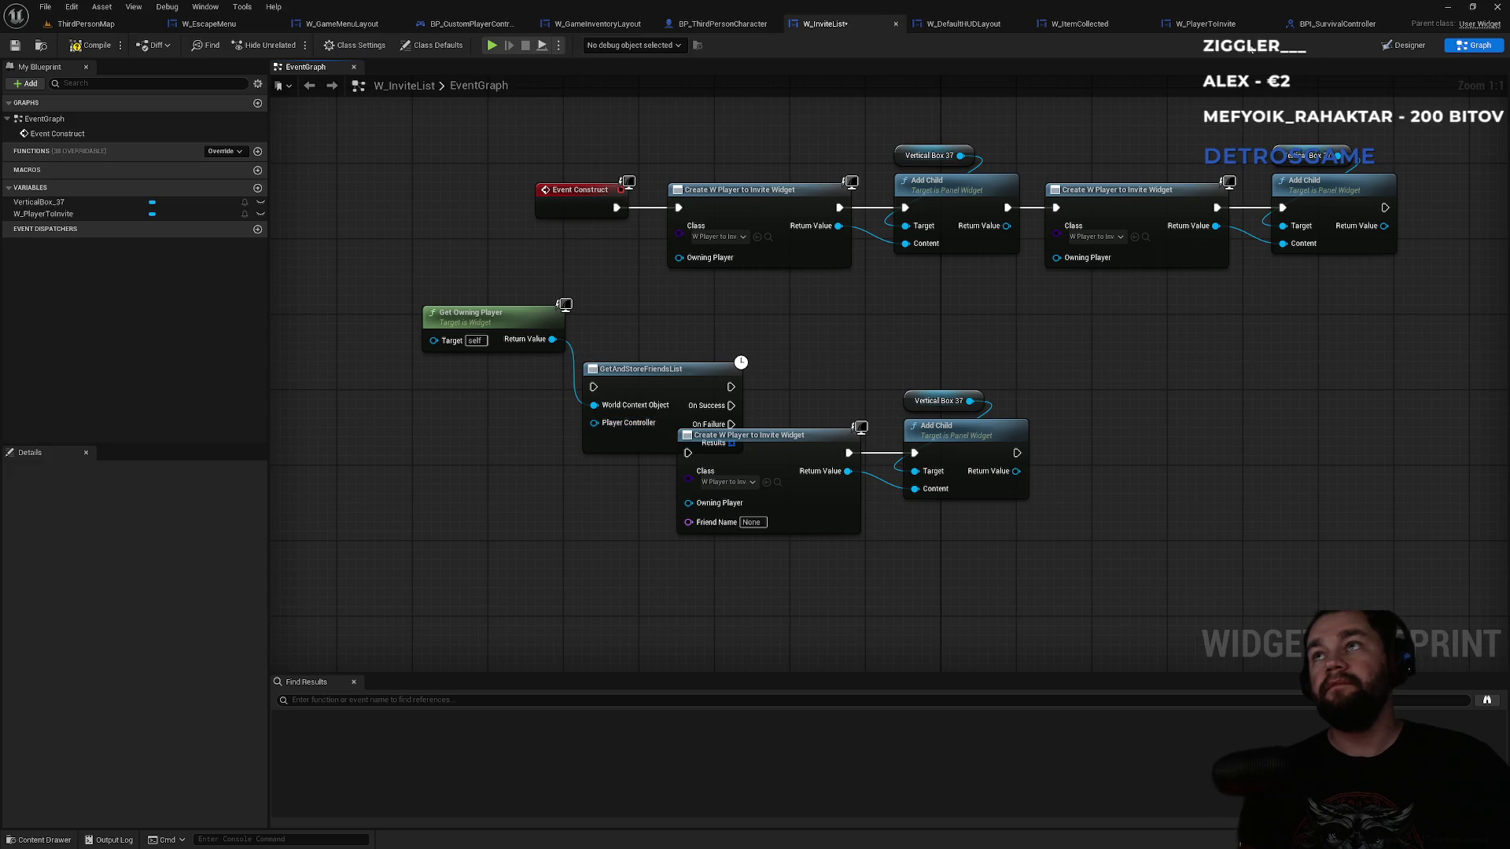
left_click(970, 29)
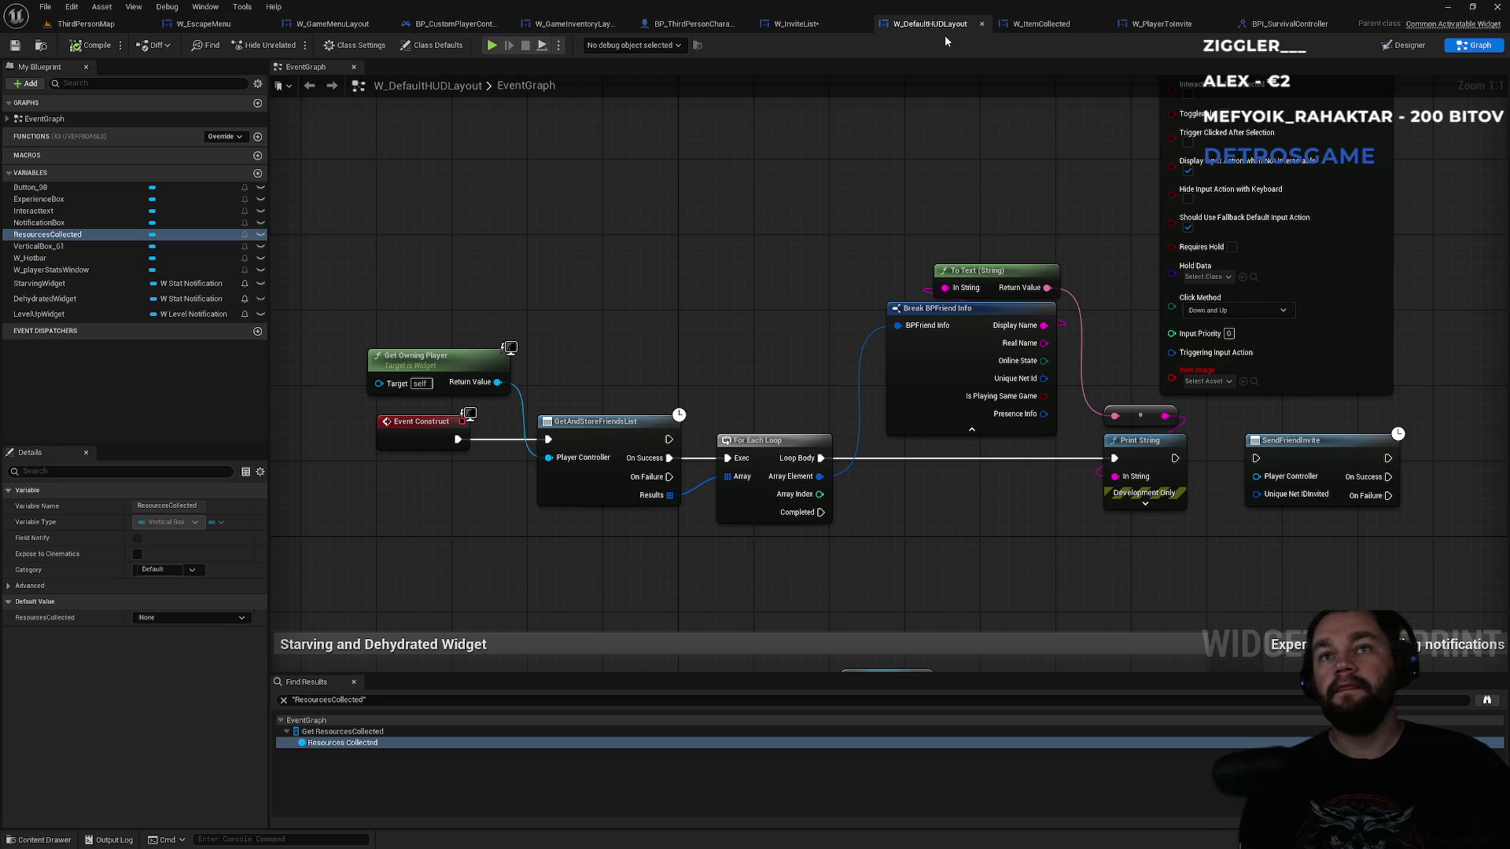
left_click(799, 23)
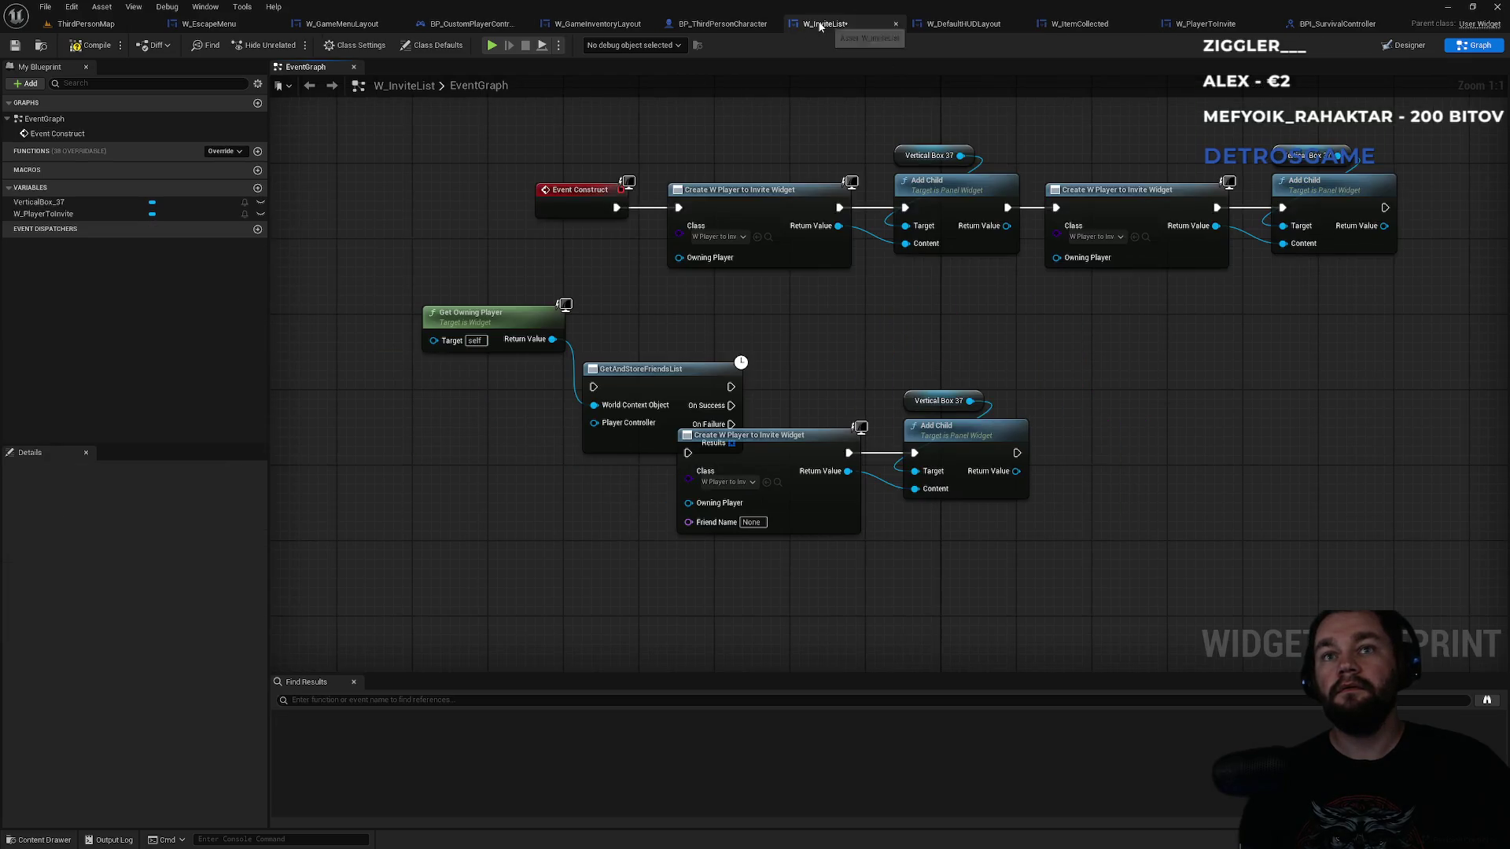
- Add Get And Store Friends List, driven by Event Construct with the owning player
right_click(548, 560)
type("get and sto")
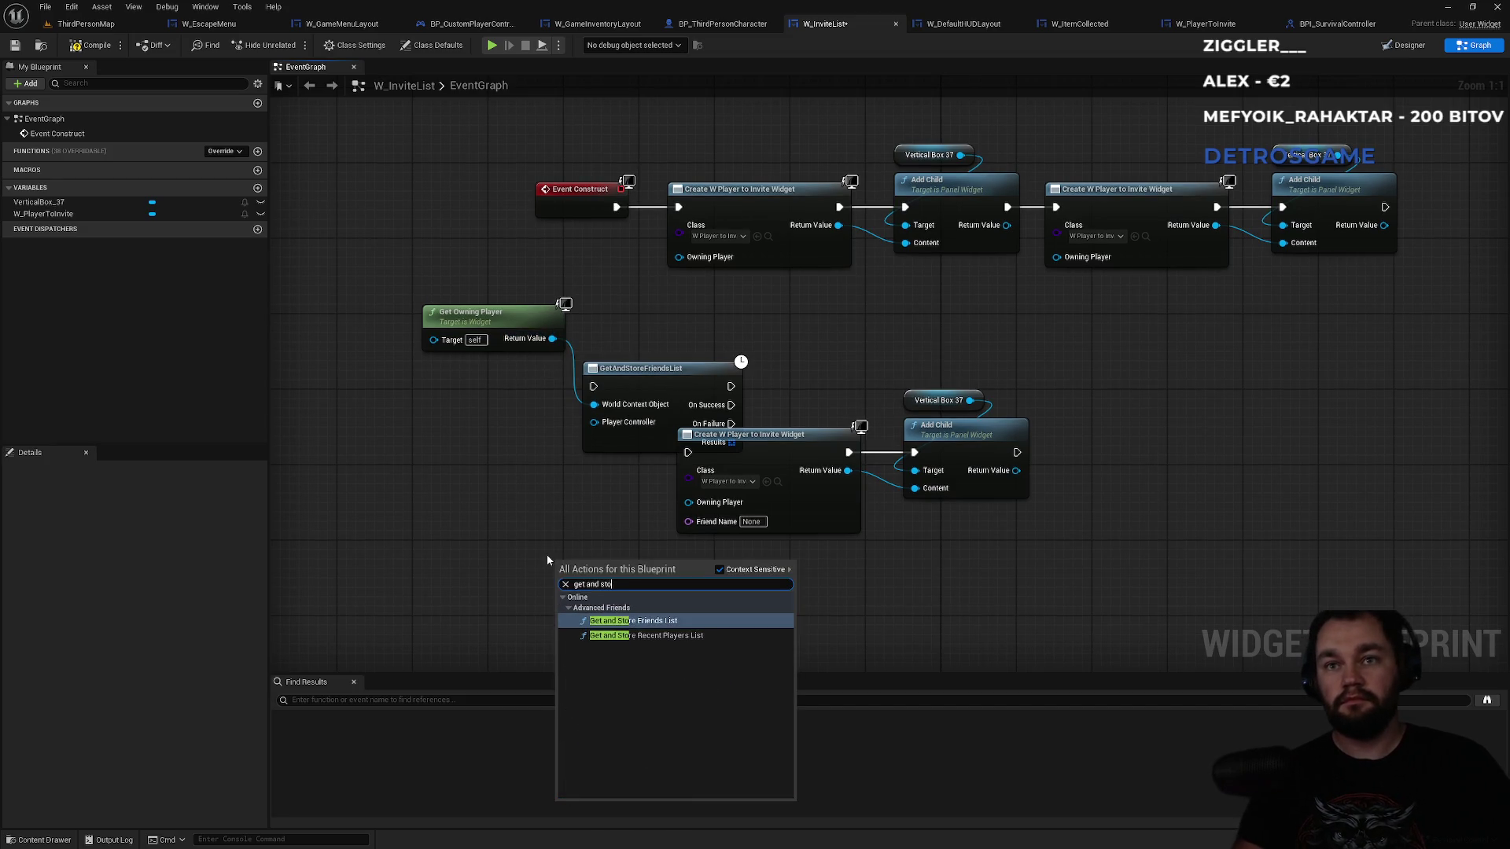
type("re")
key("Up")
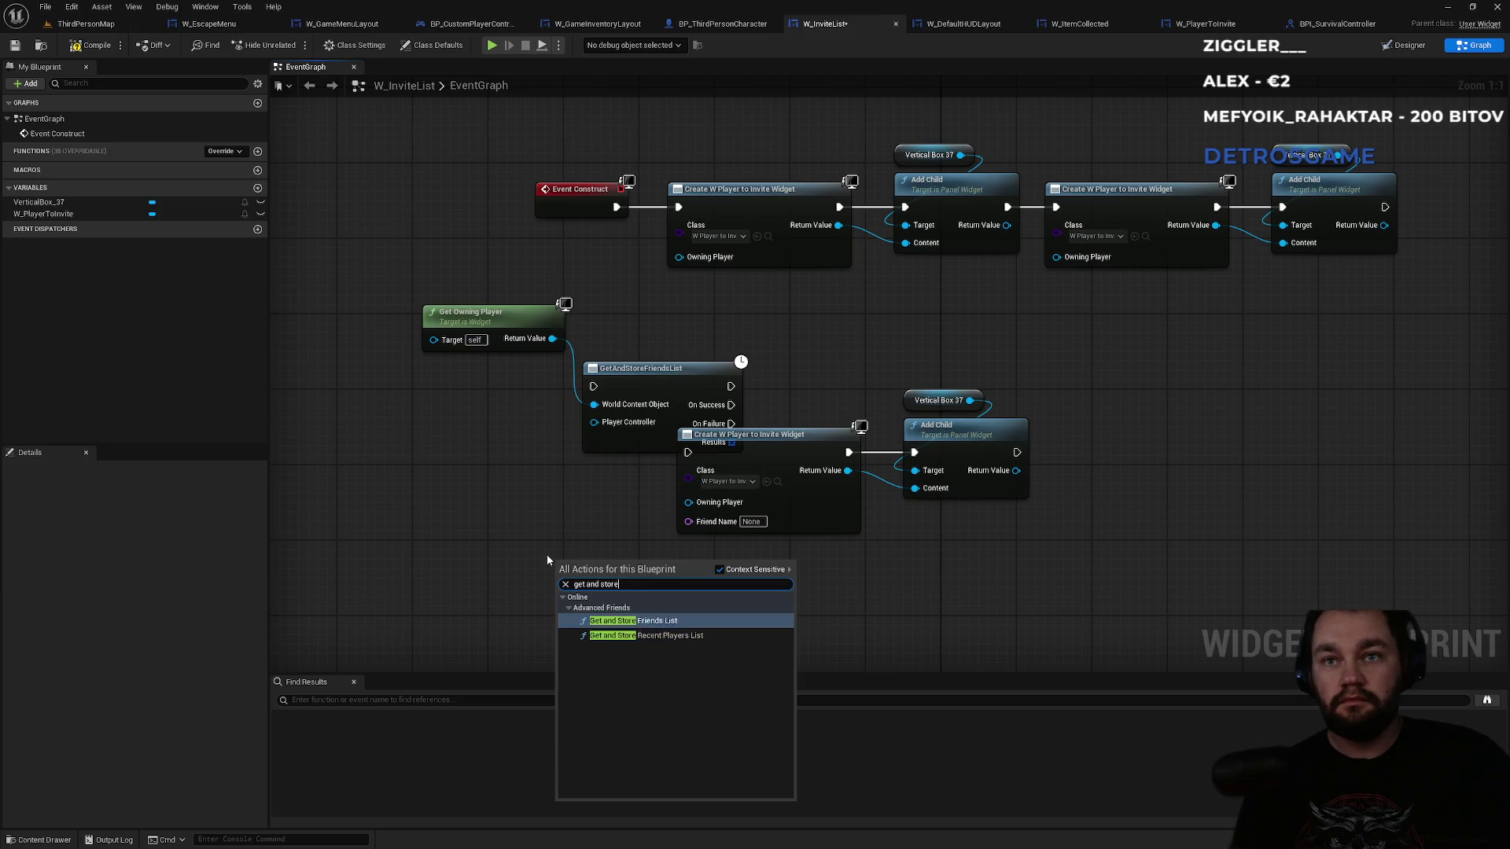
key("Return")
mouse_move(552, 338)
left_mouse_down()
mouse_move(572, 602)
mouse_move(610, 556)
left_mouse_up()
mouse_move(616, 207)
left_mouse_down()
mouse_move(640, 226)
mouse_move(566, 566)
left_mouse_up()
mouse_move(598, 548)
left_mouse_down()
mouse_move(521, 530)
mouse_move(613, 552)
mouse_move(640, 460)
mouse_move(676, 594)
mouse_move(687, 578)
left_mouse_up()
- Loop over the friends-list Results with For Each Loop and split the Array Element
type("for")
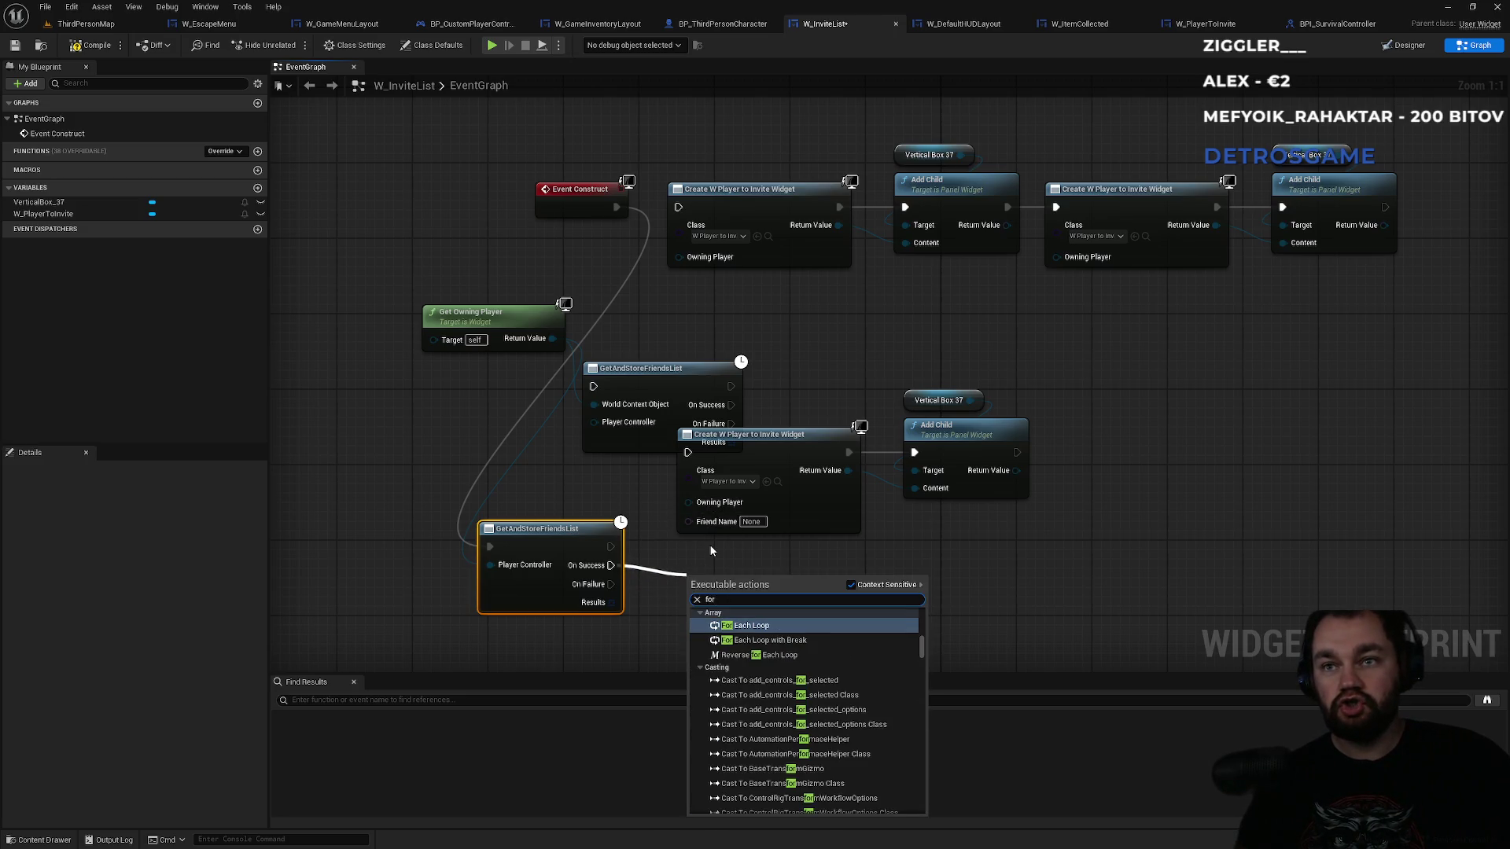
key("Return")
mouse_move(612, 602)
left_mouse_down()
mouse_move(708, 615)
mouse_move(727, 548)
mouse_move(712, 548)
left_mouse_up()
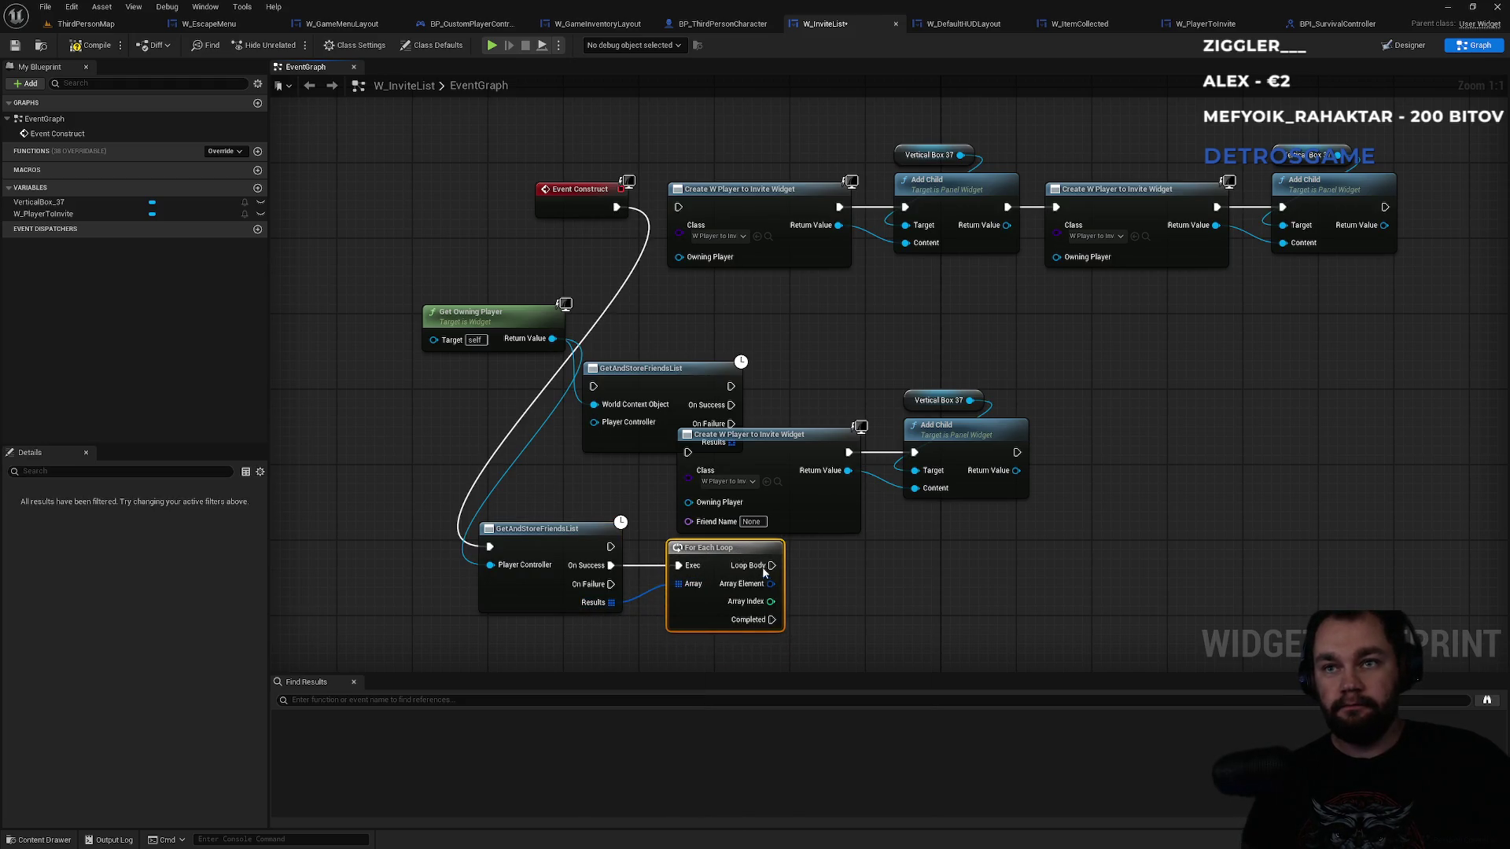
right_click(770, 585)
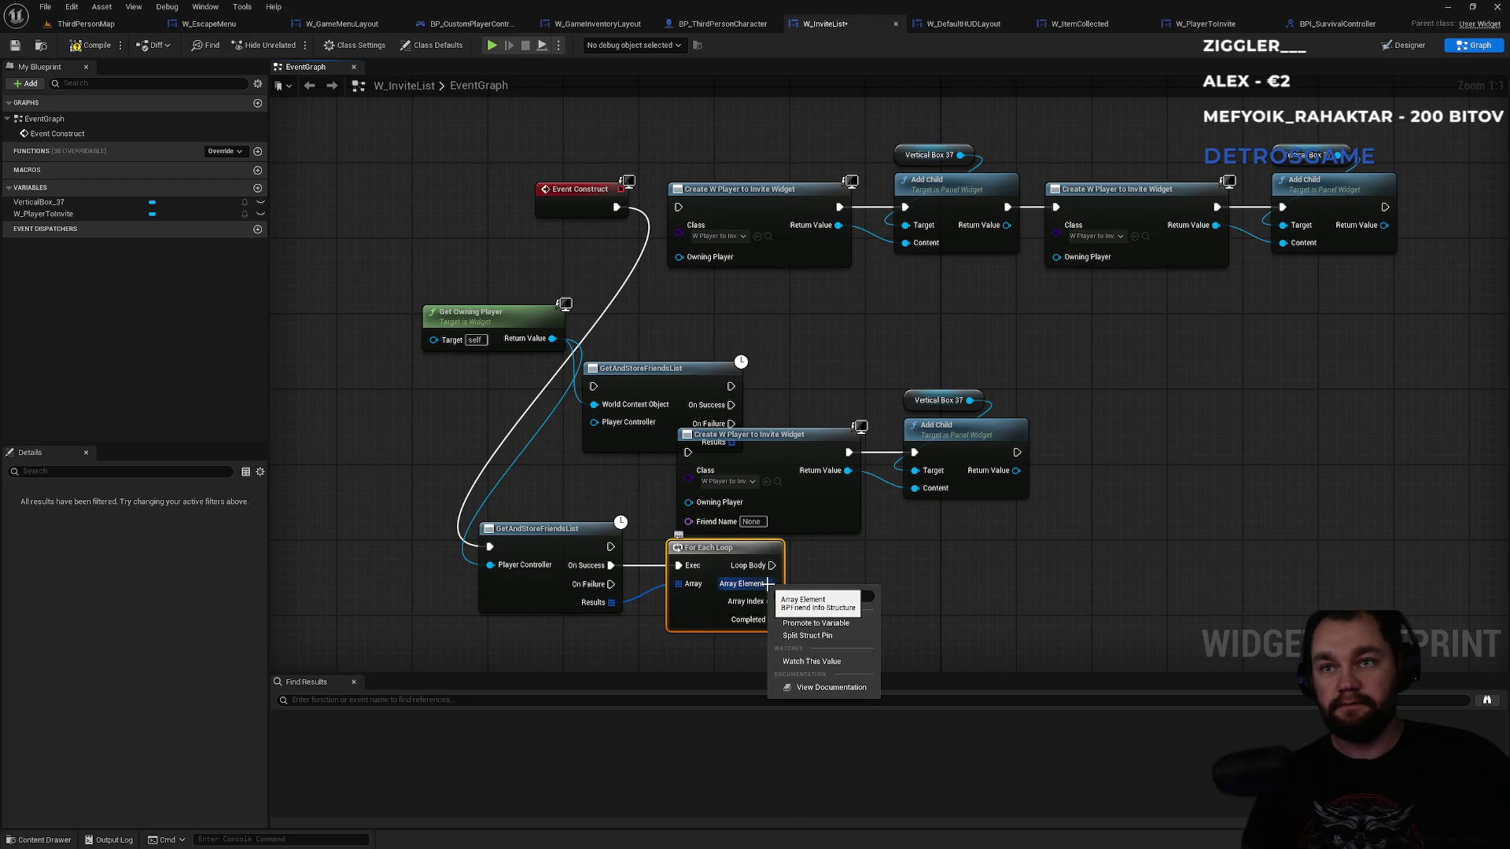
left_click(819, 636)
mouse_move(894, 583)
left_mouse_down()
mouse_move(819, 424)
mouse_move(766, 408)
left_mouse_up()
left_click_drag(677, 387, 667, 424)
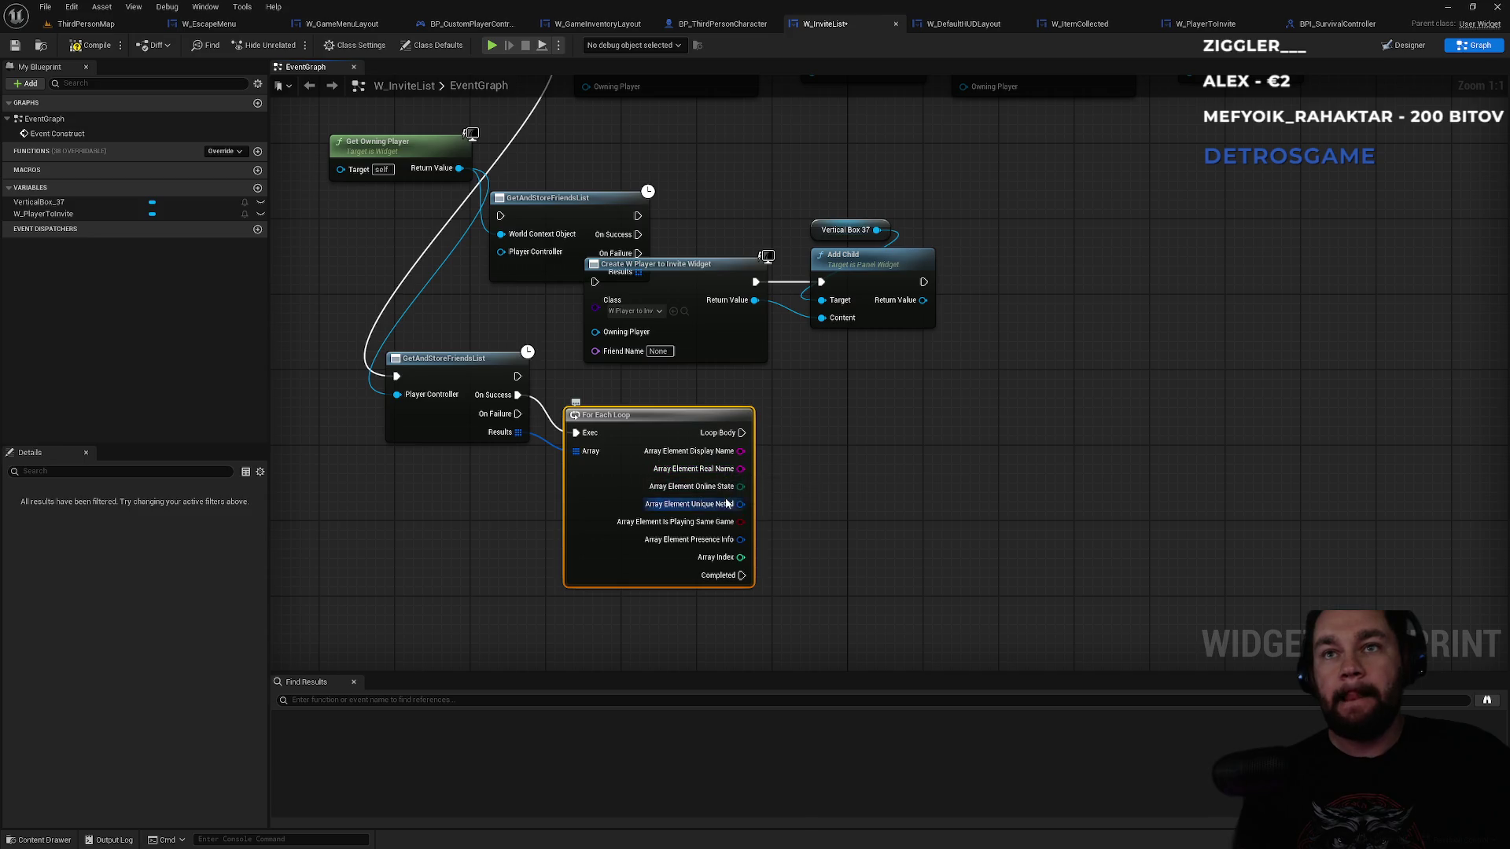
- Branch each loop iteration on an Equal (Enum) check of Online State against Online
left_click_drag(738, 488, 805, 477)
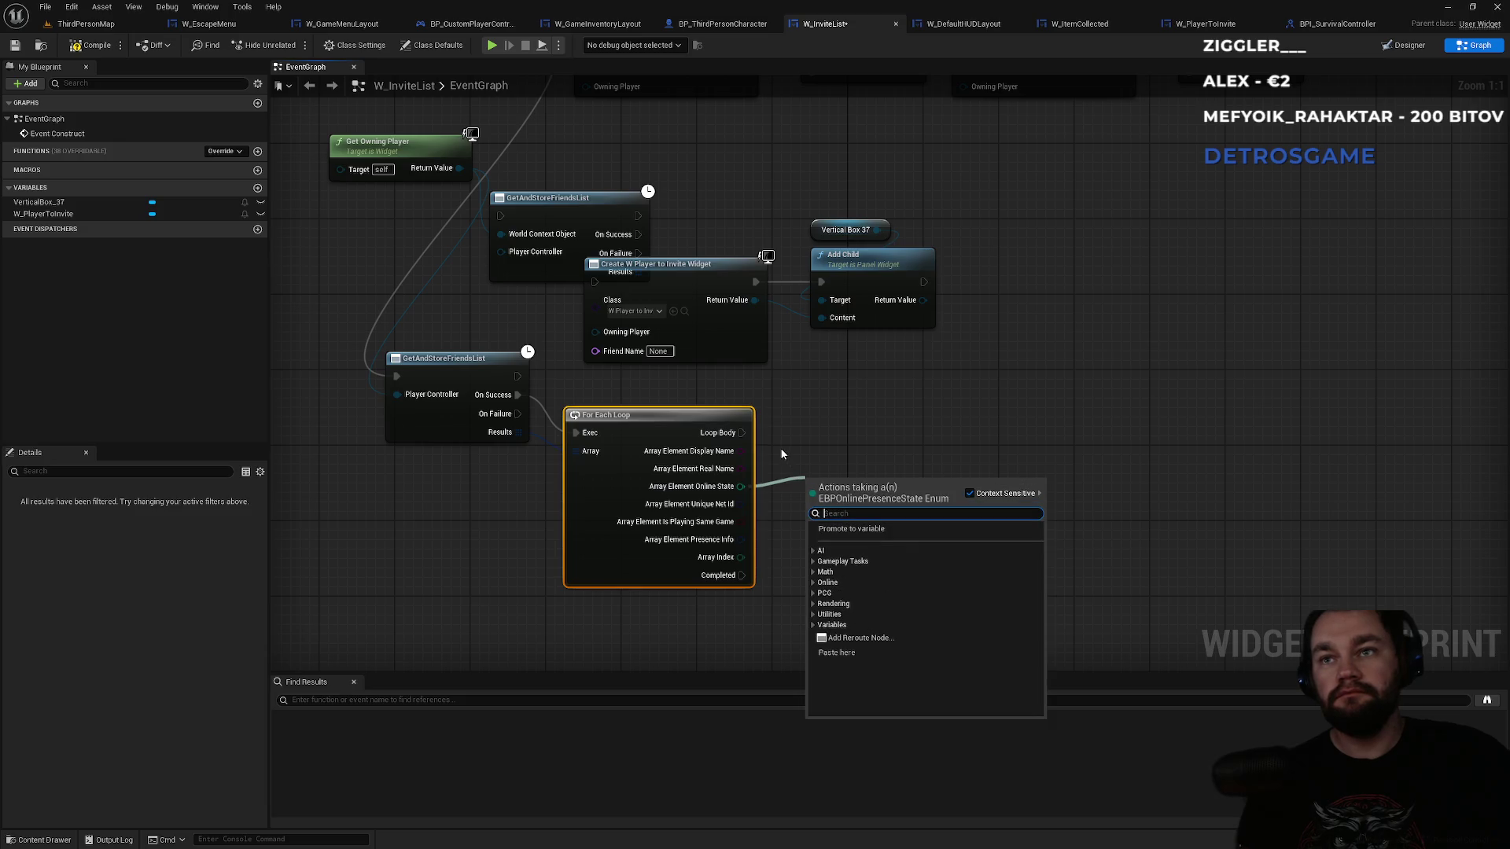
type("onli")
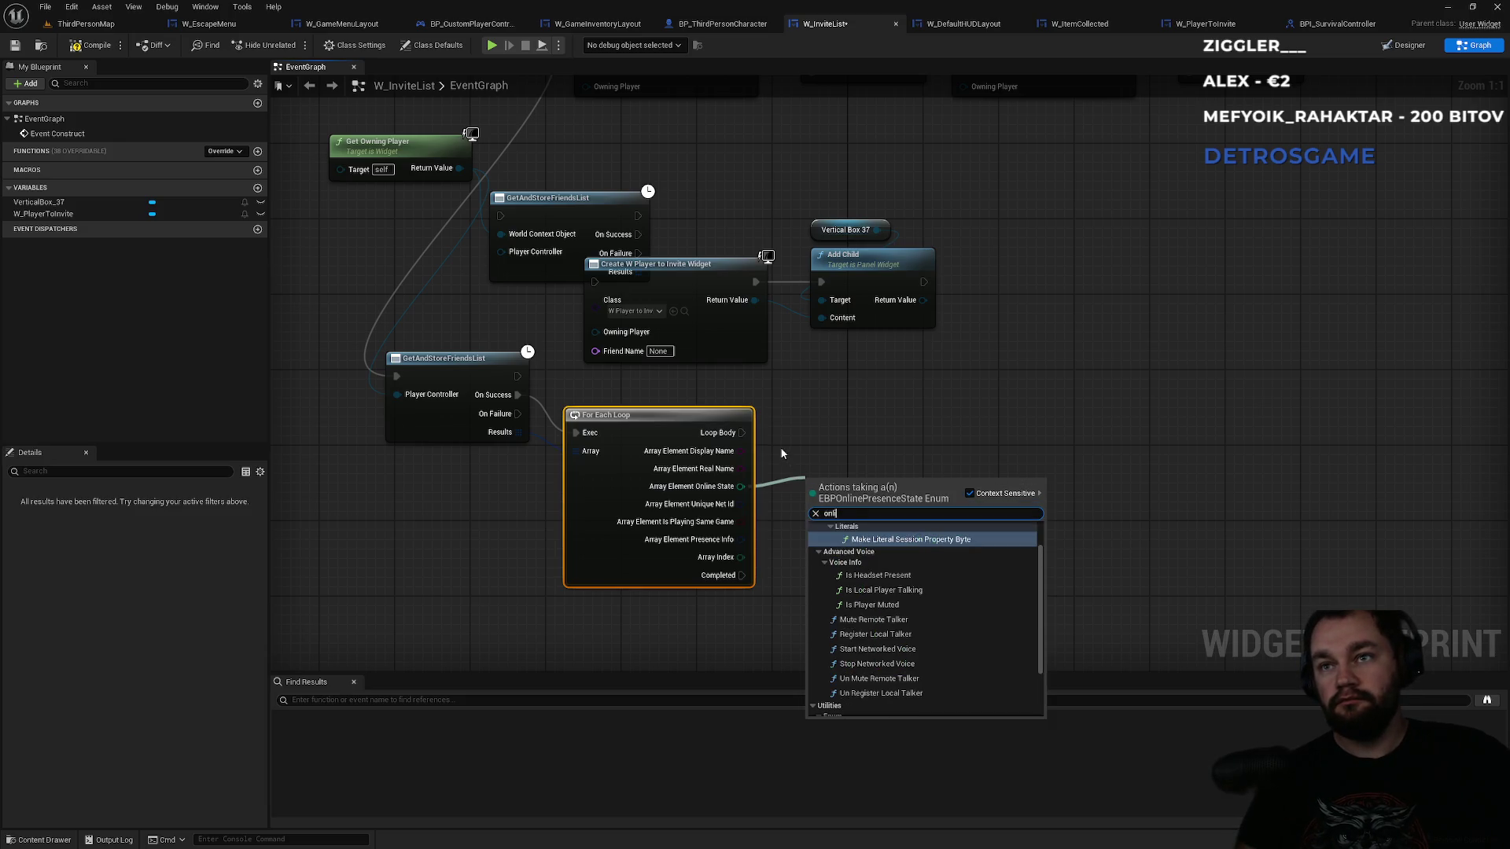
key("BackSpace")
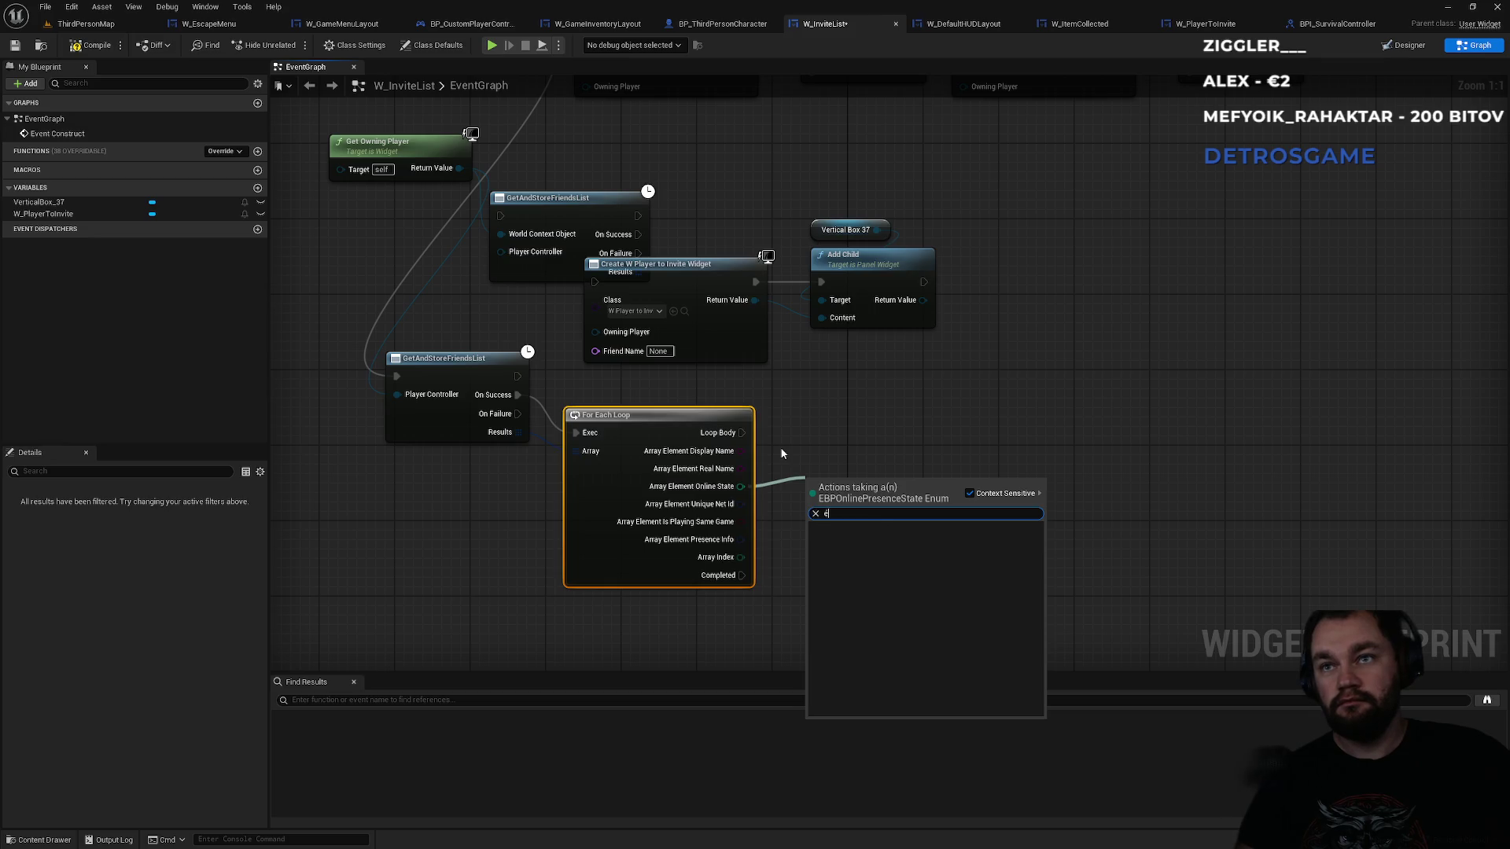
type("==")
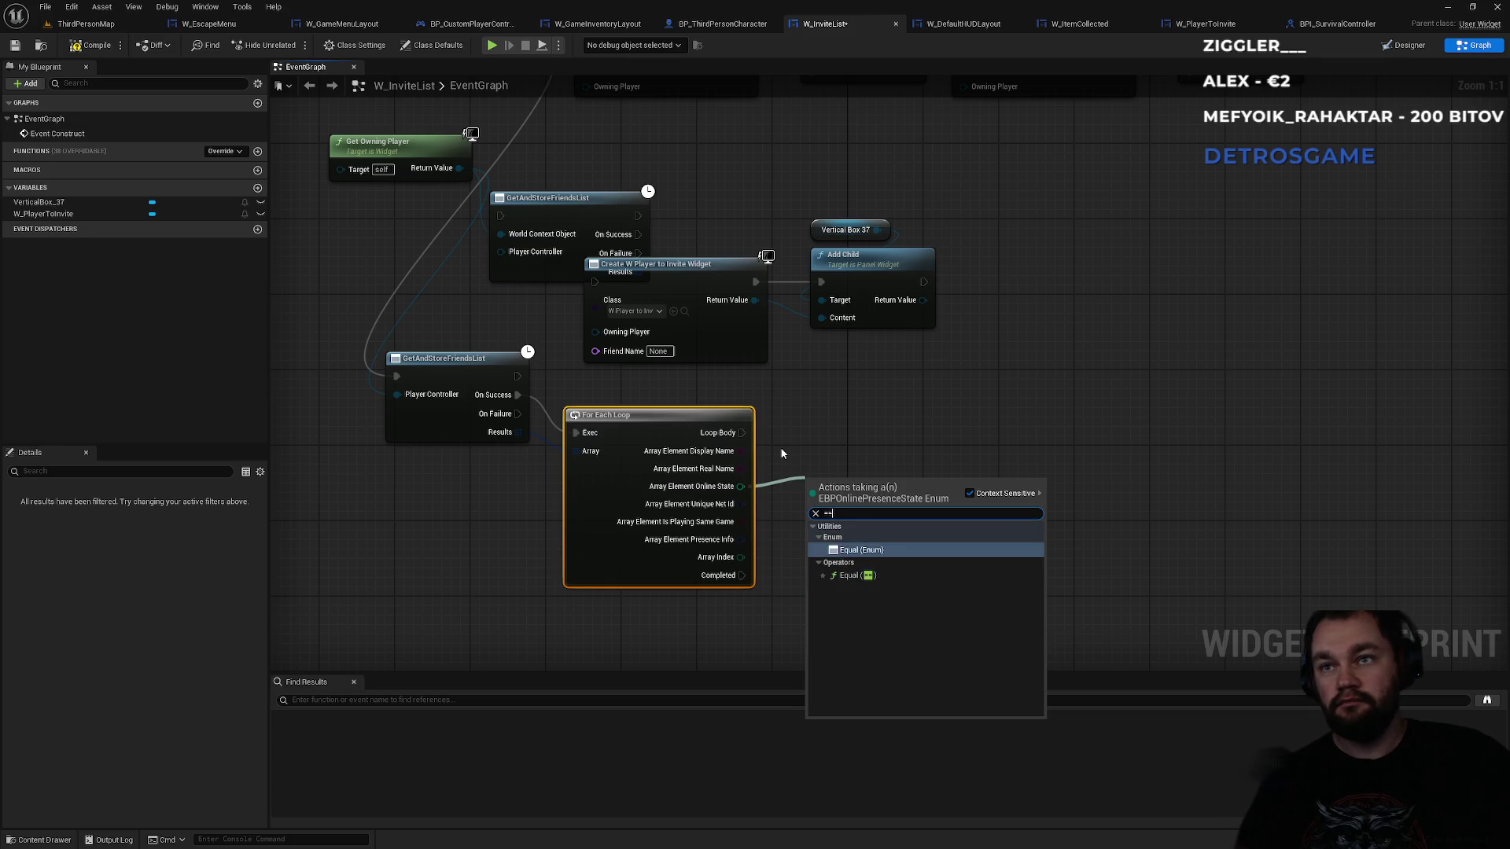
key("Return")
mouse_move(985, 496)
left_mouse_down()
mouse_move(1038, 448)
mouse_move(742, 432)
left_mouse_up()
left_click(1066, 476)
left_click_drag(1068, 455, 1049, 417)
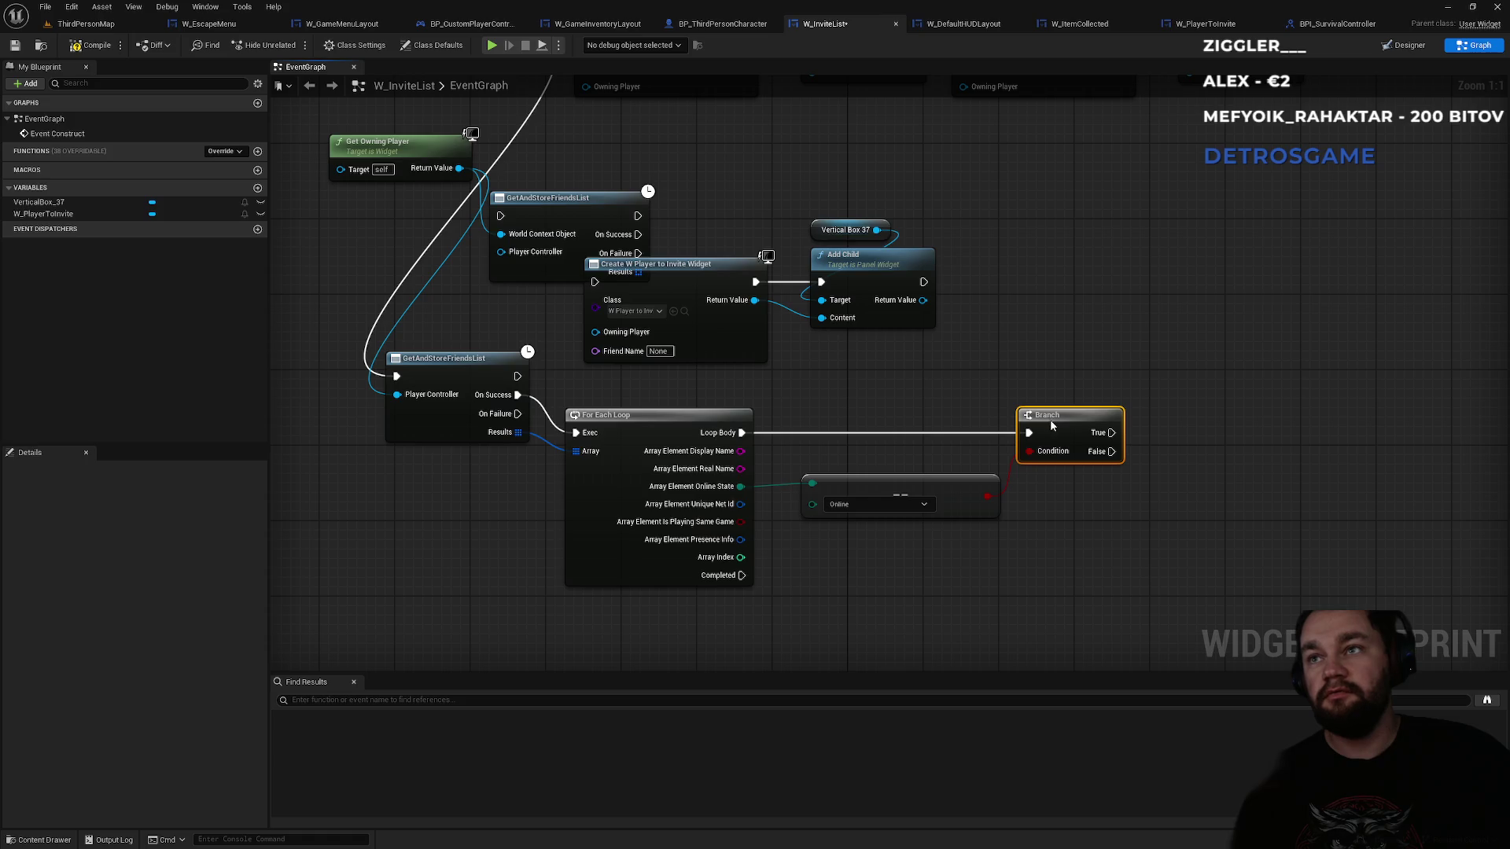
mouse_move(906, 497)
left_mouse_down()
mouse_move(870, 503)
mouse_move(867, 543)
left_mouse_up()
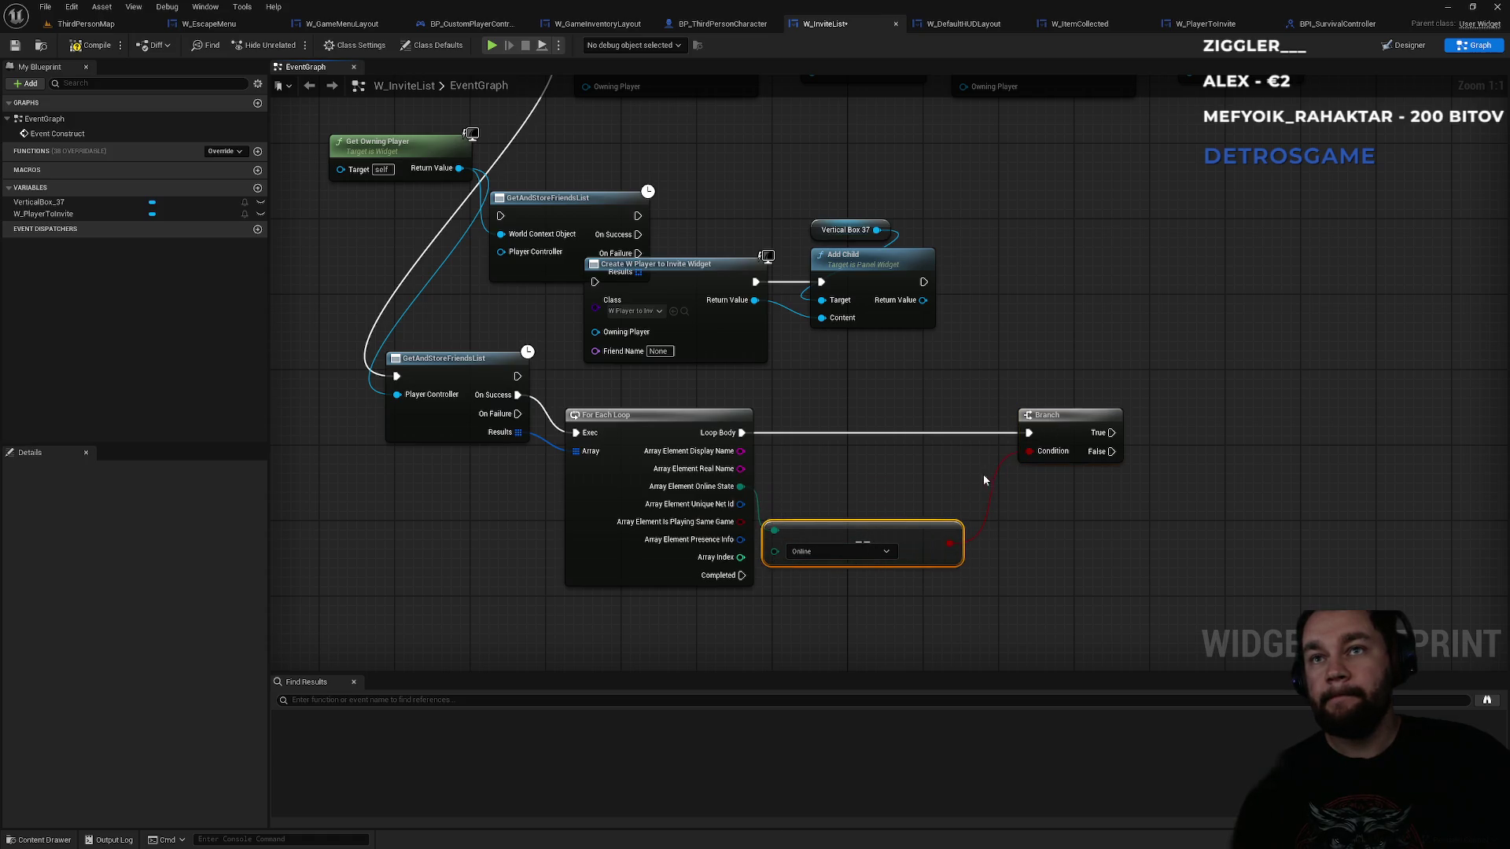
left_click_drag(1046, 425, 1007, 426)
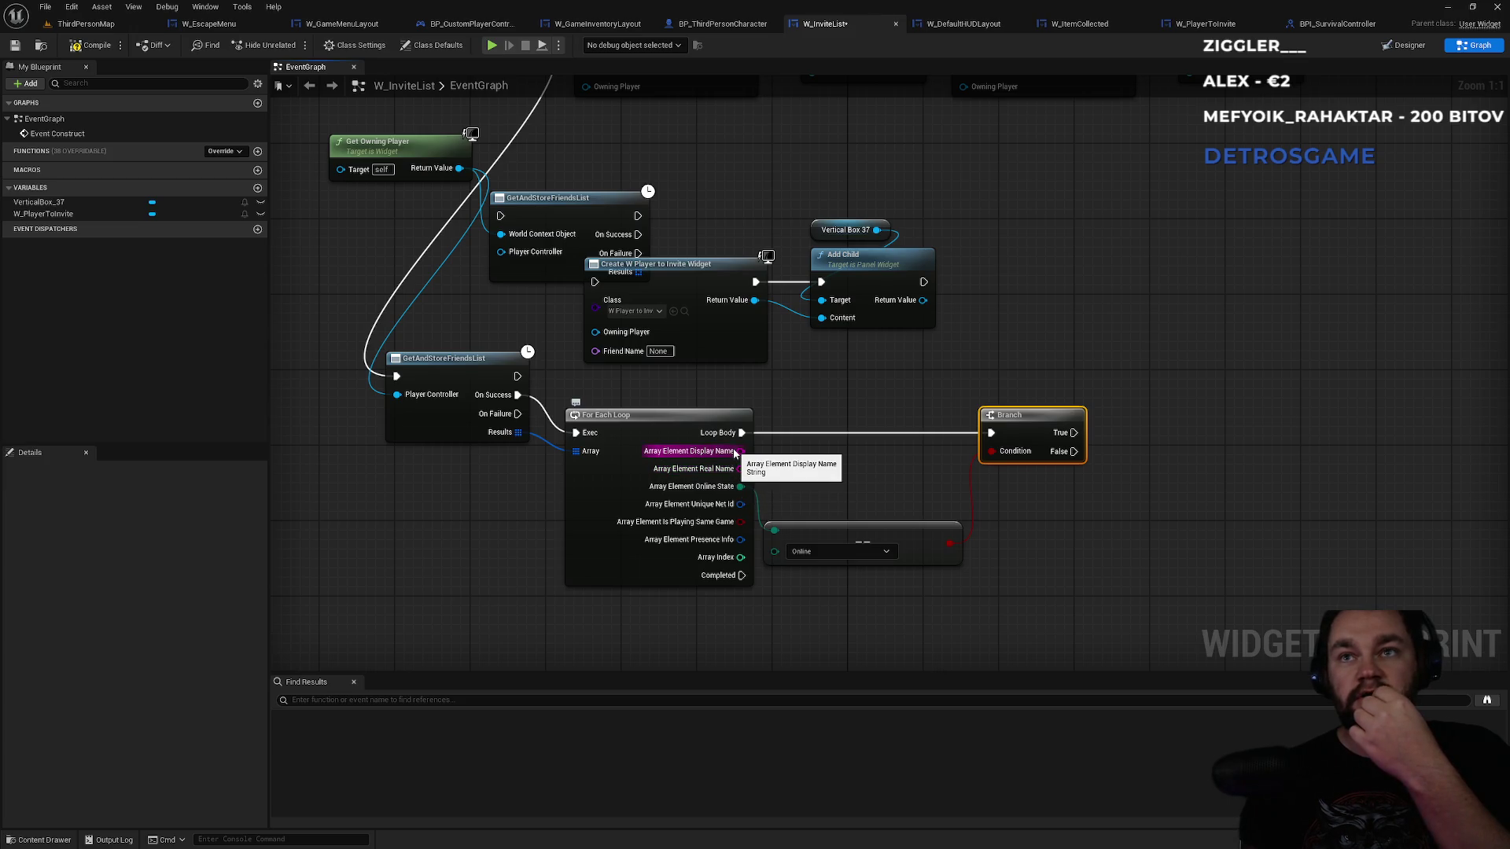
- Wire Display Name into Friend Name and the Branch's True output into Create Widget
mouse_move(735, 453)
left_mouse_down()
mouse_move(645, 374)
mouse_move(595, 354)
left_mouse_up()
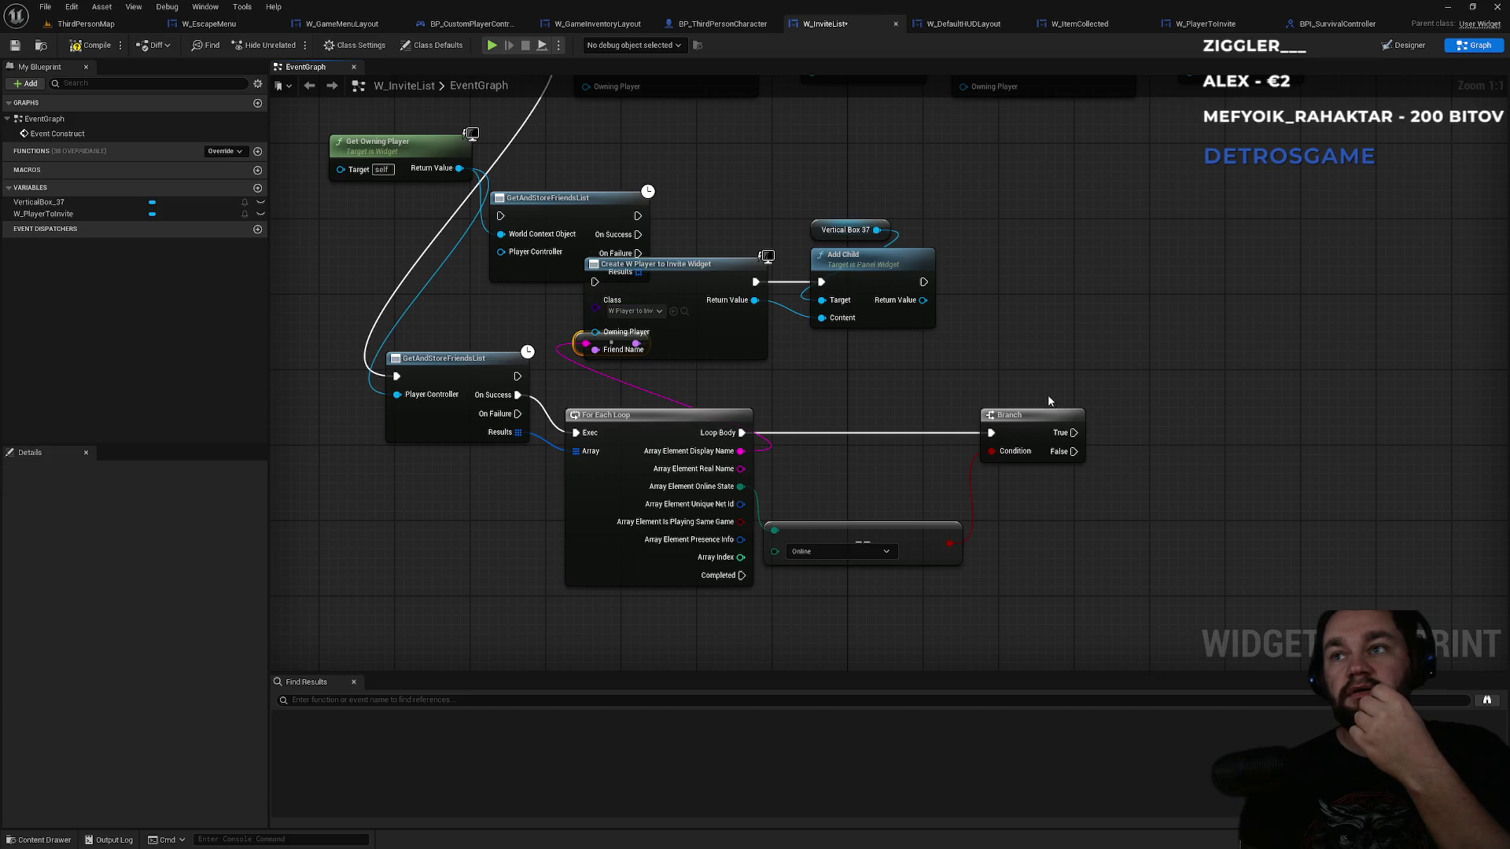
left_click_drag(1073, 433, 1086, 445)
left_click_drag(984, 402, 596, 281)
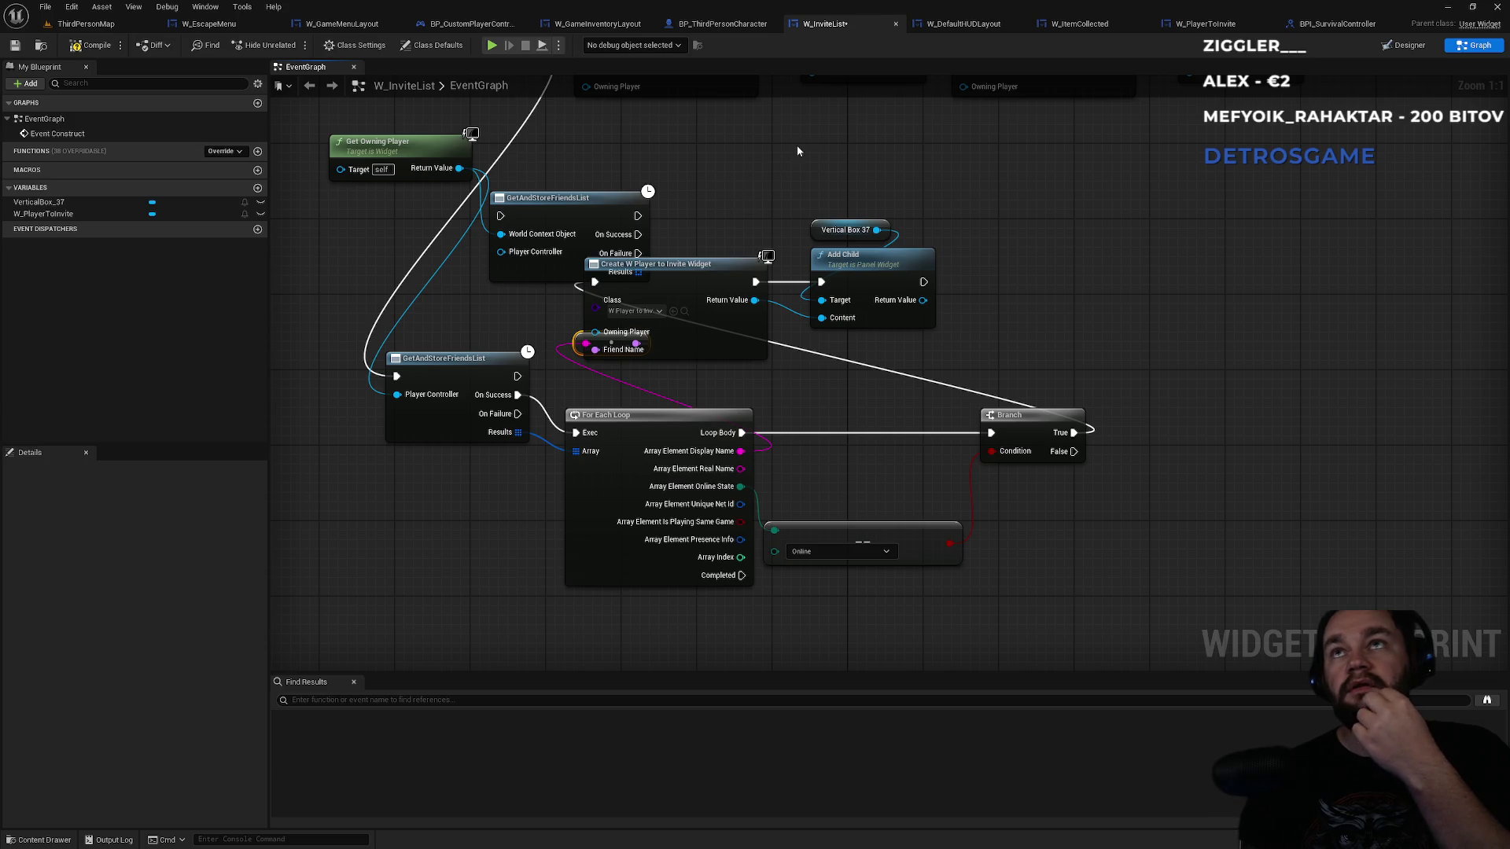
left_click(951, 25)
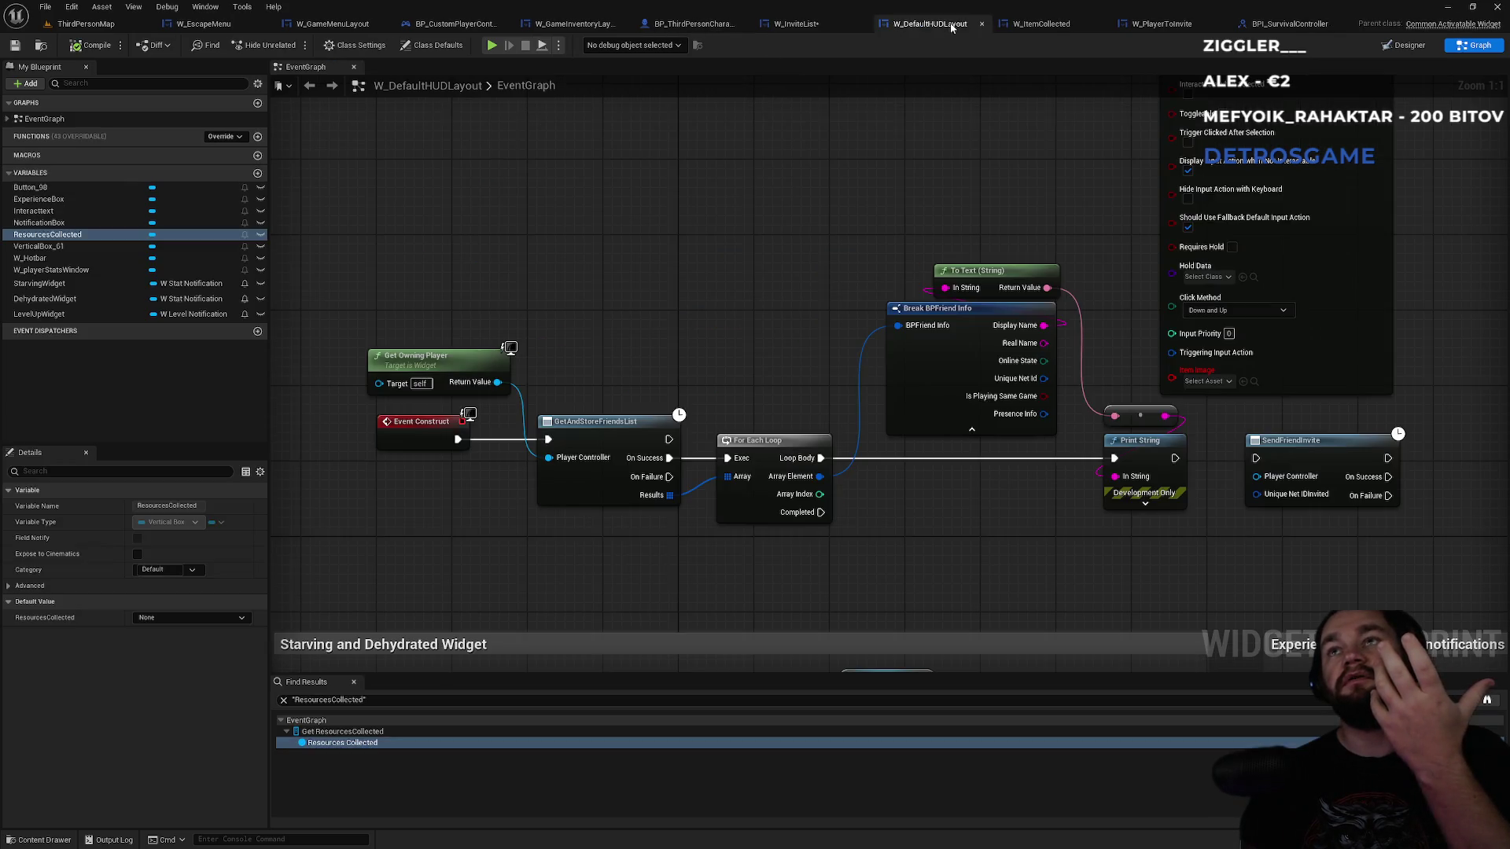
mouse_move(961, 233)
left_mouse_down()
mouse_move(908, 546)
mouse_move(803, 604)
left_mouse_up()
left_click(968, 519)
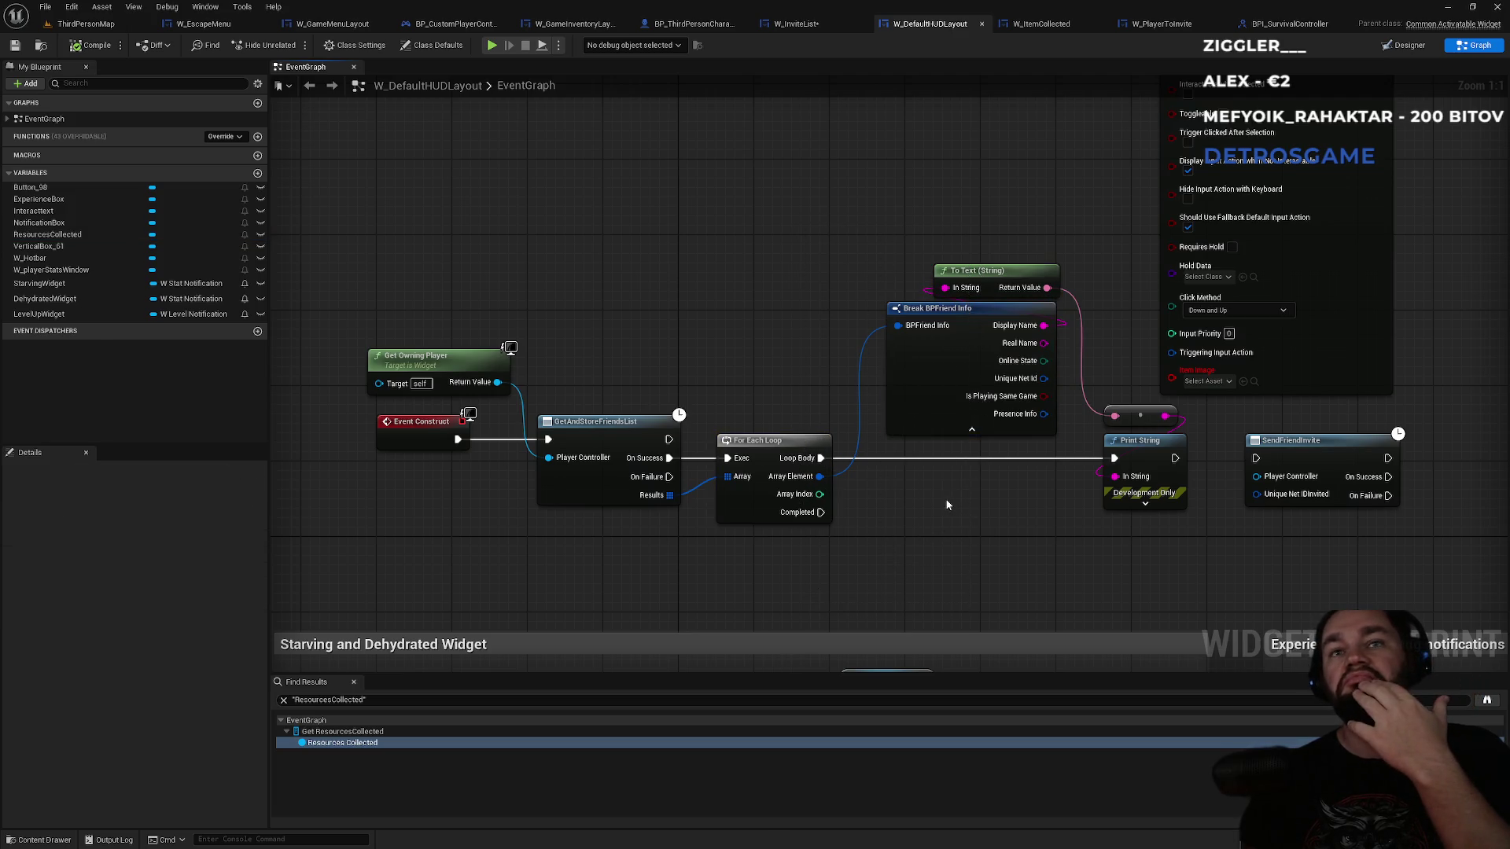
left_click(816, 26)
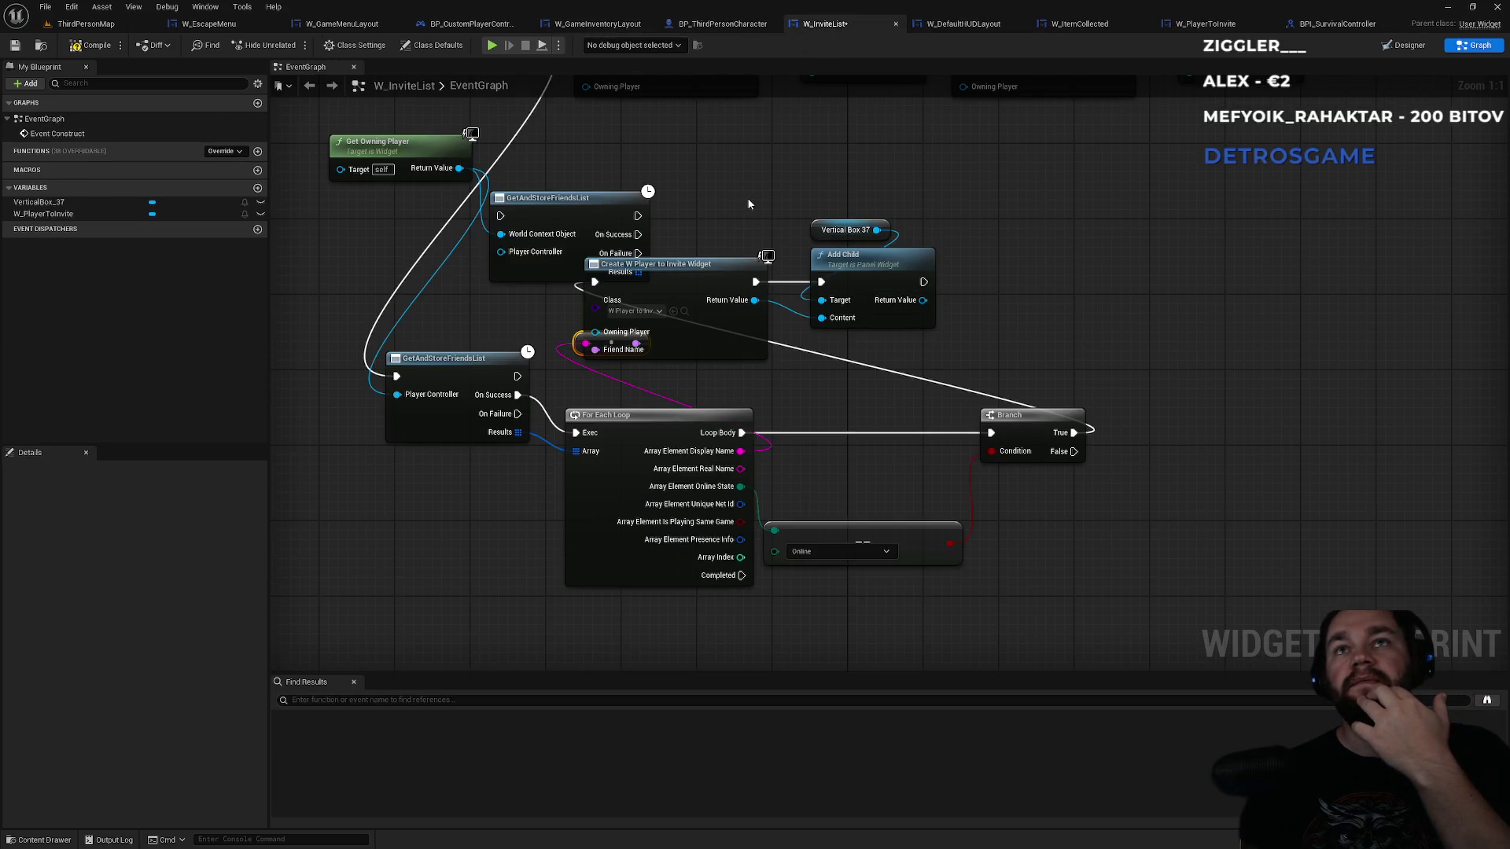
- Delete the unused upper friends-list node from W_InviteList's graph
left_click(606, 219)
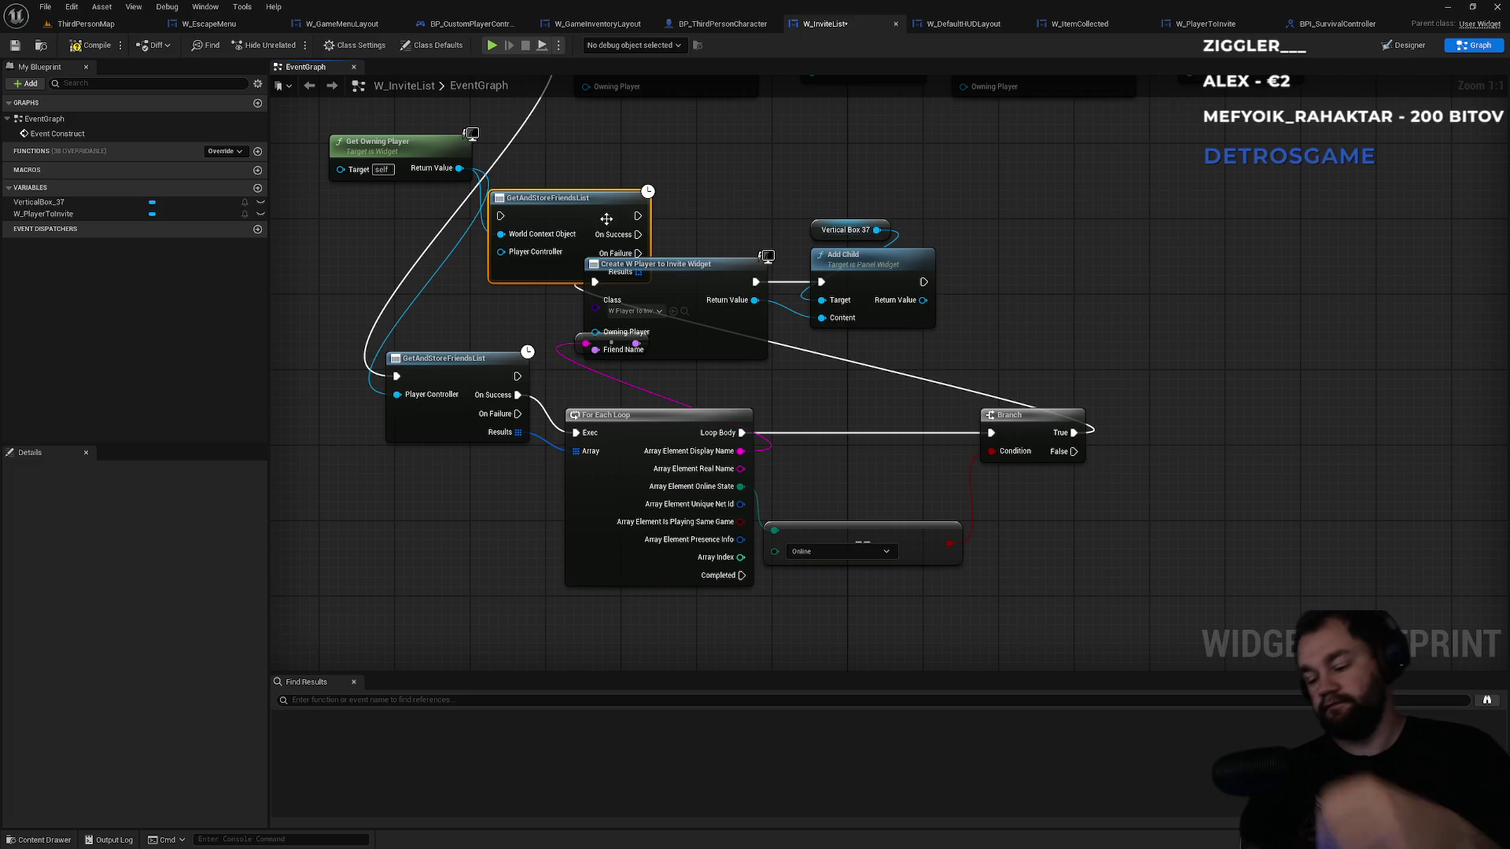
key("Delete")
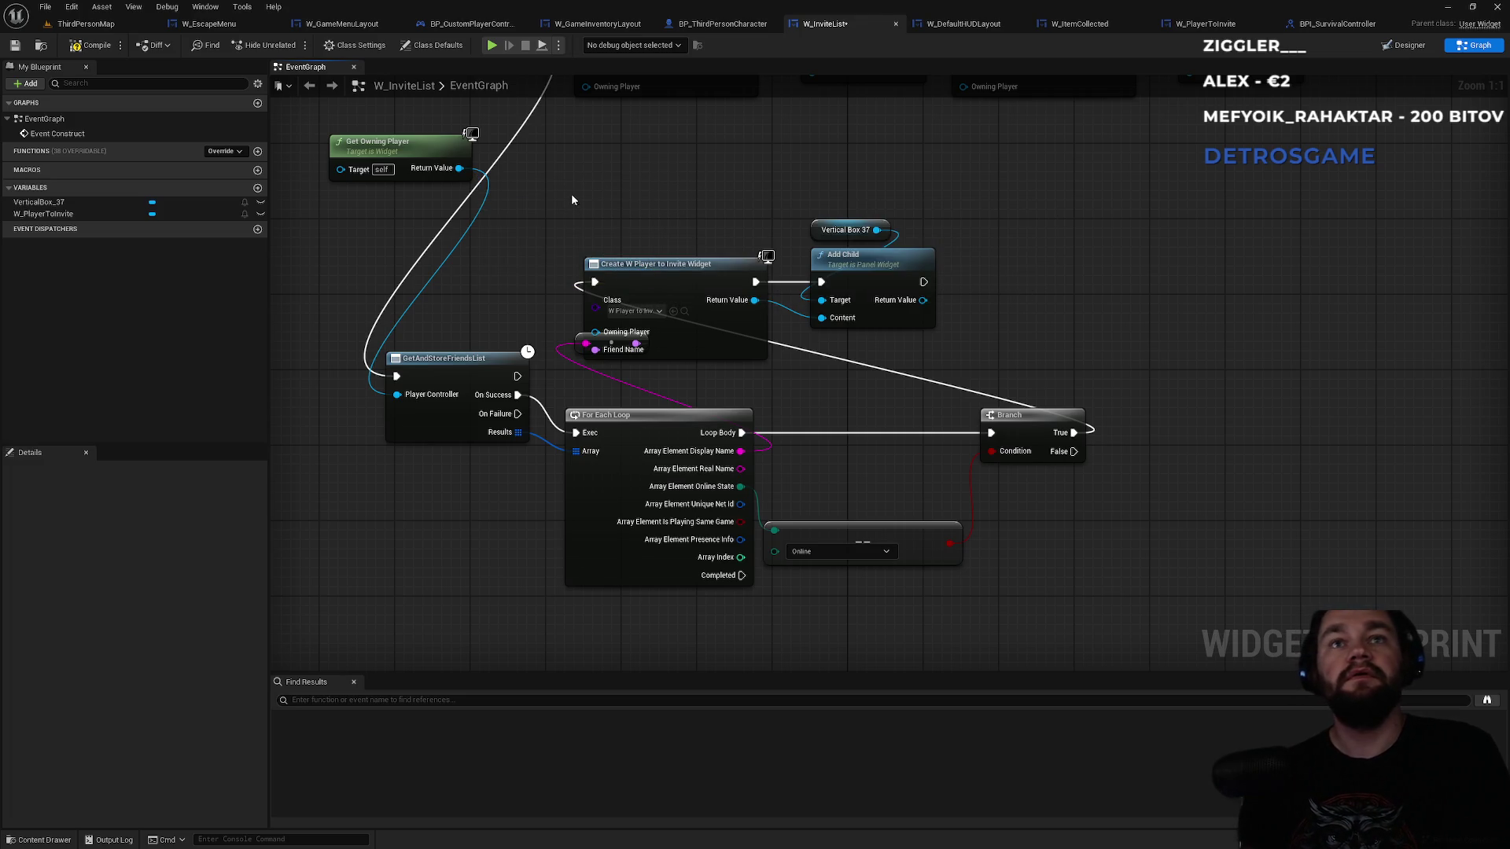
mouse_move(630, 178)
left_mouse_down()
mouse_move(693, 375)
mouse_move(629, 267)
mouse_move(708, 262)
left_mouse_up()
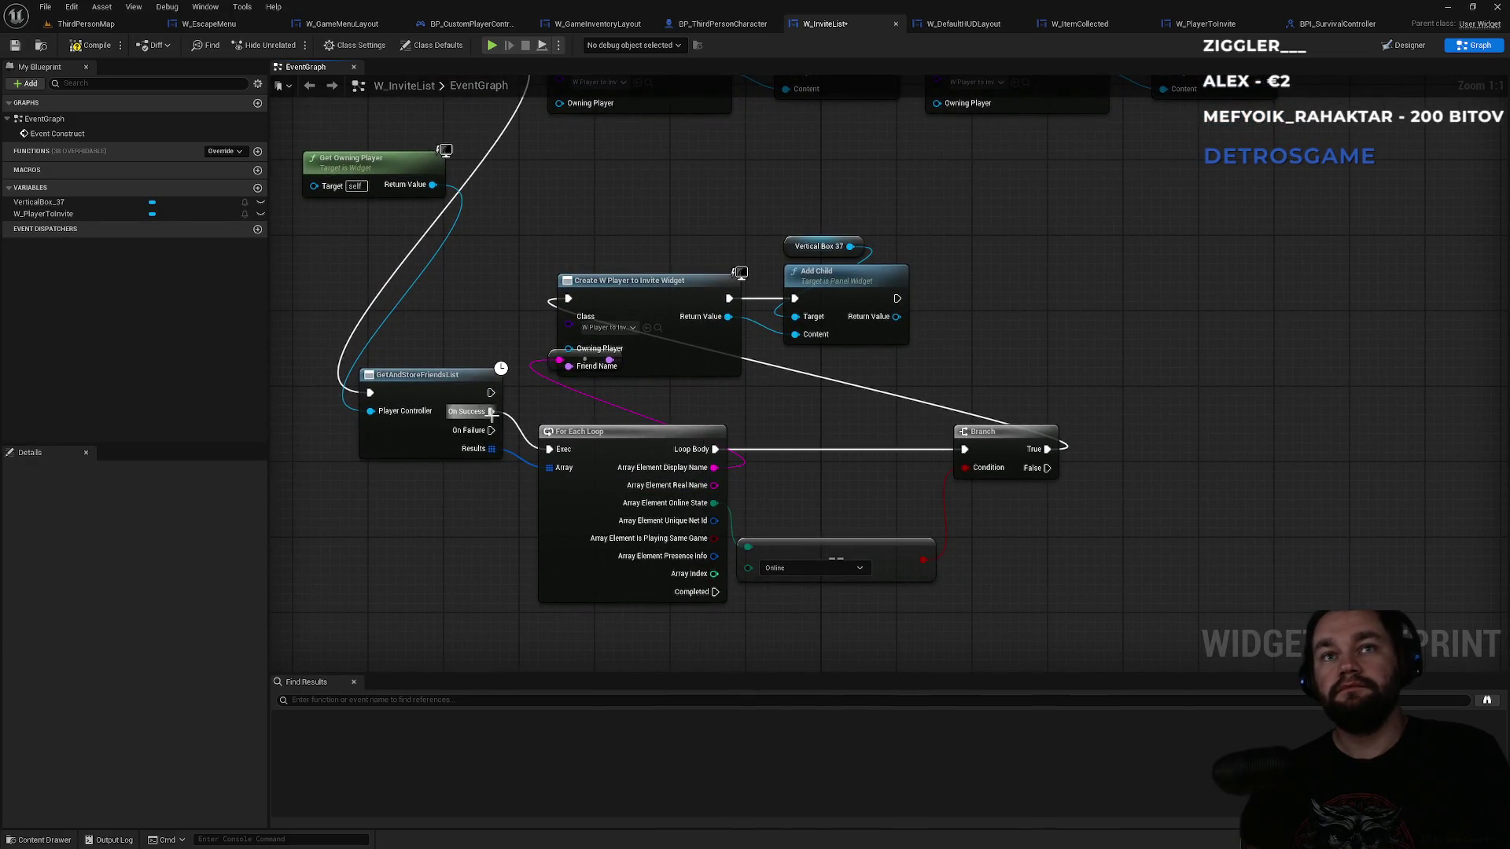
left_click(133, 23)
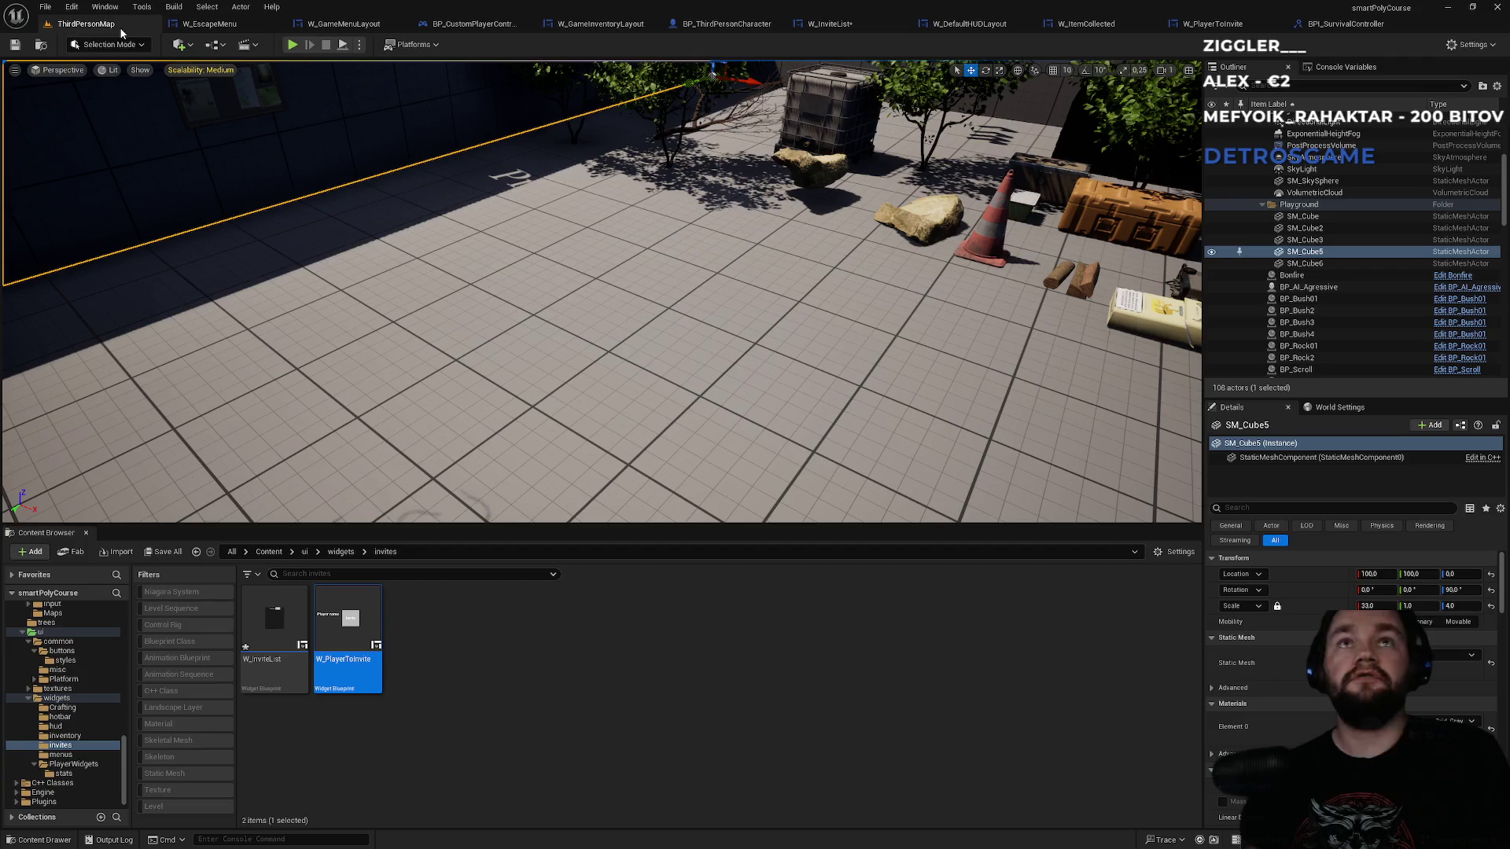
- Play in editor and open the escape menu's invite list, which shows one None row
left_click(290, 47)
key("Escape")
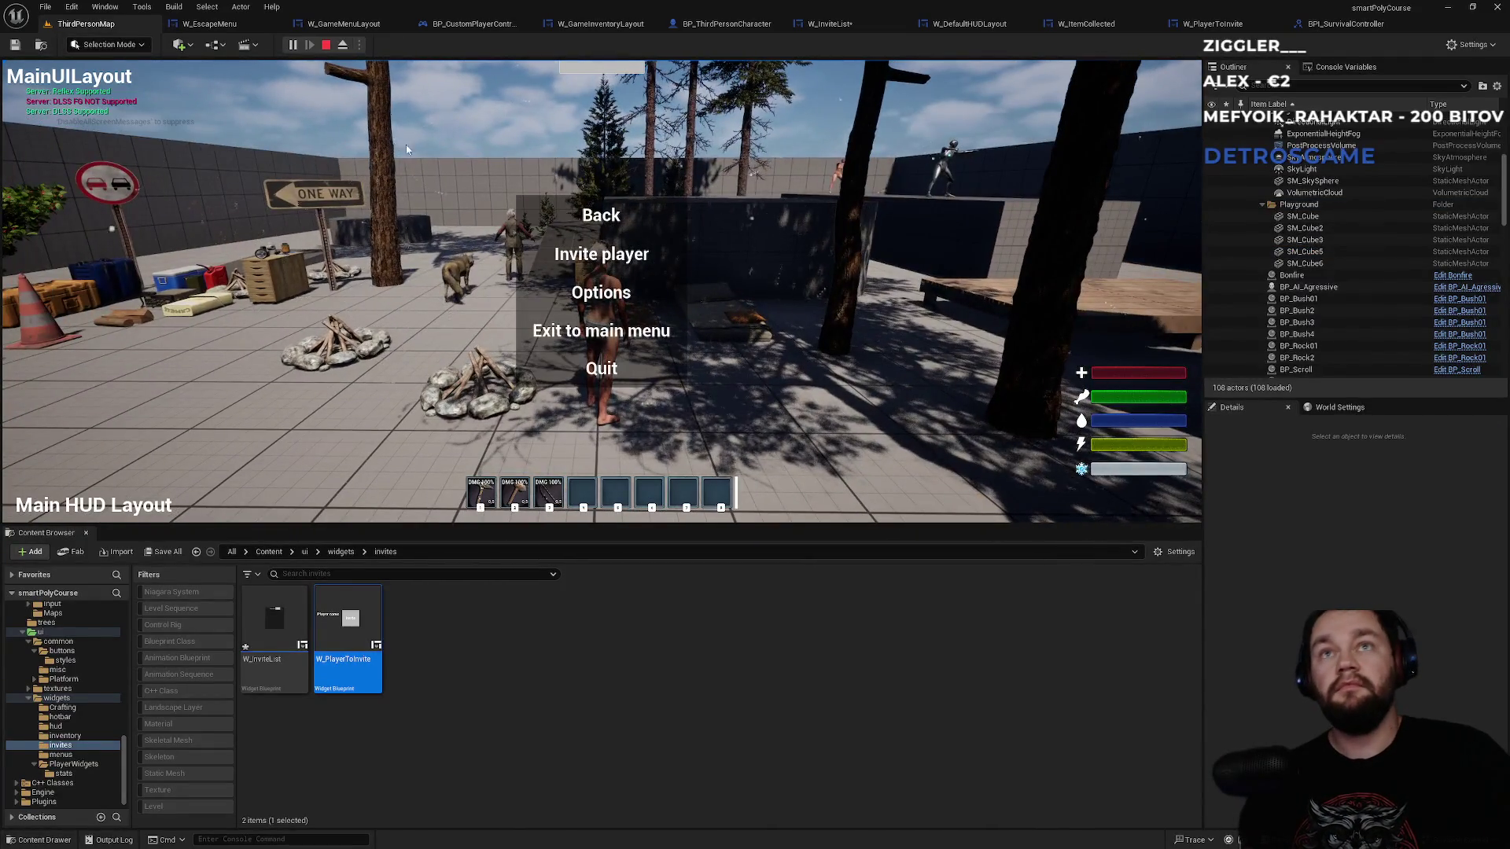
left_click(601, 254)
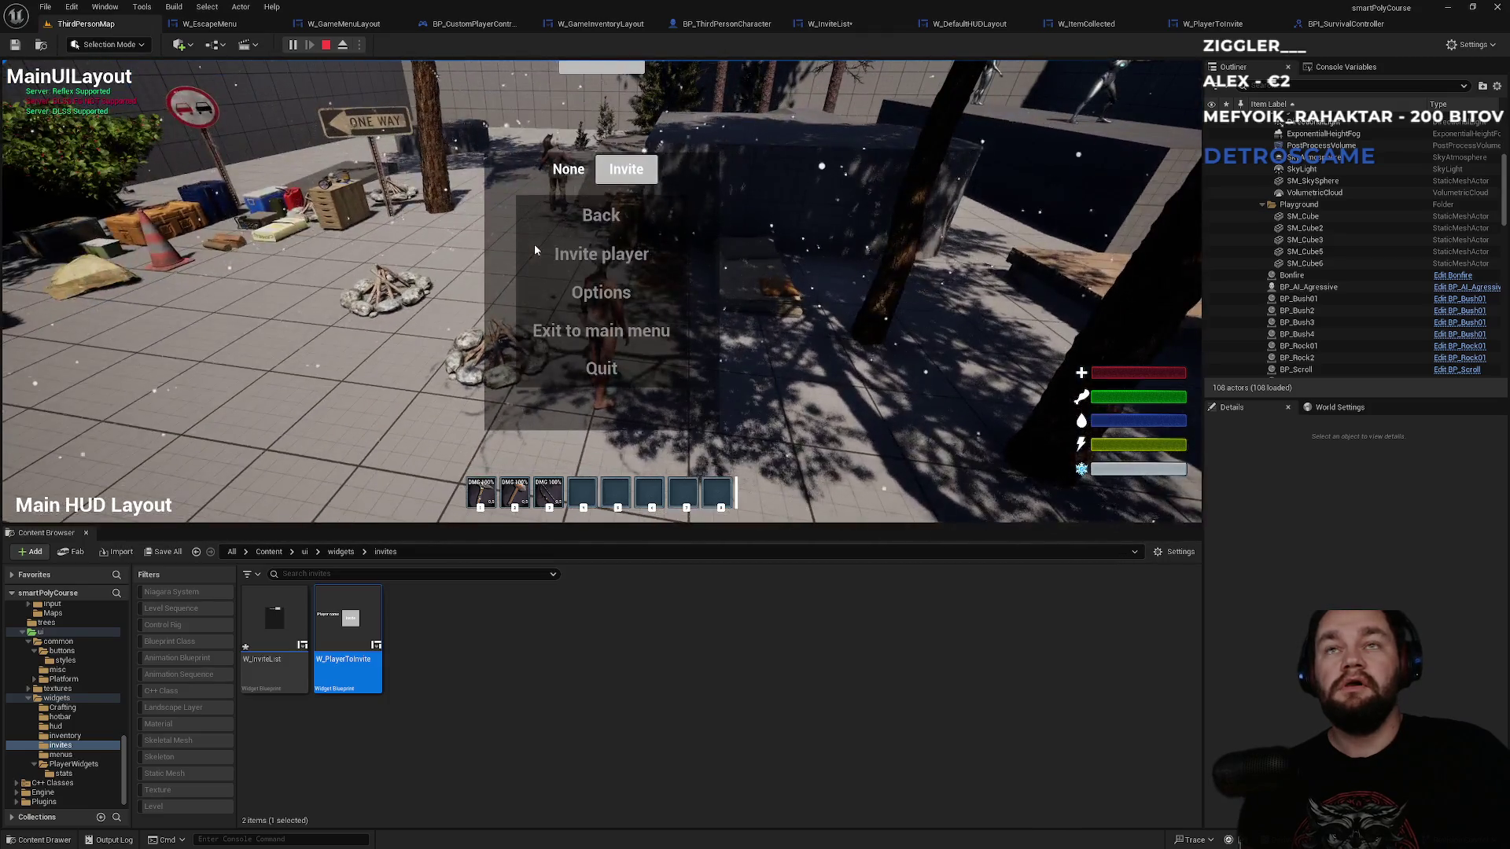
left_click(325, 44)
left_click(359, 46)
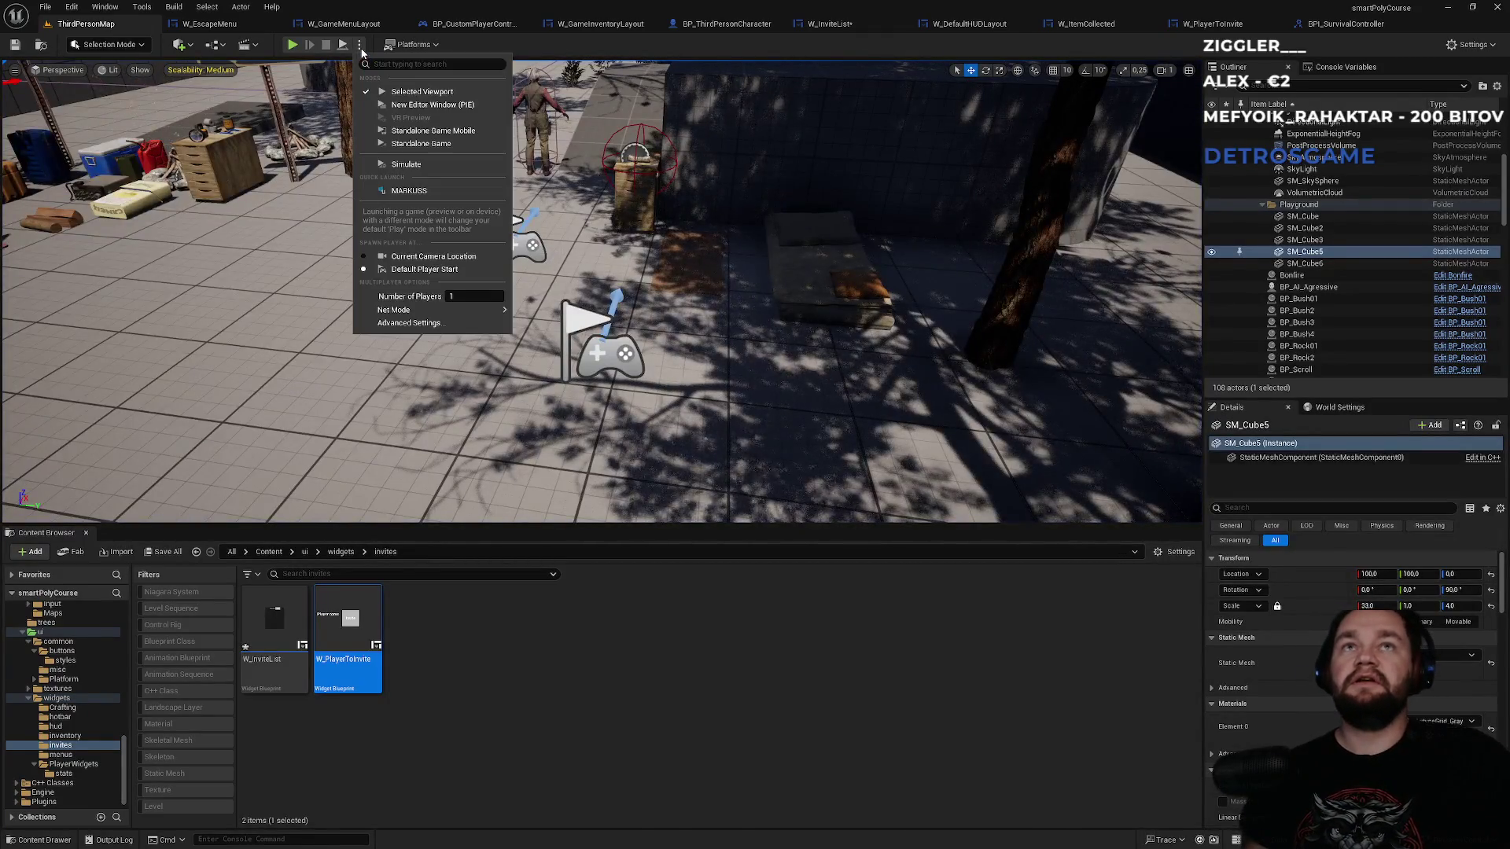
- Save assets and run a standalone game listing three invite rows, then stop it
left_click(422, 146)
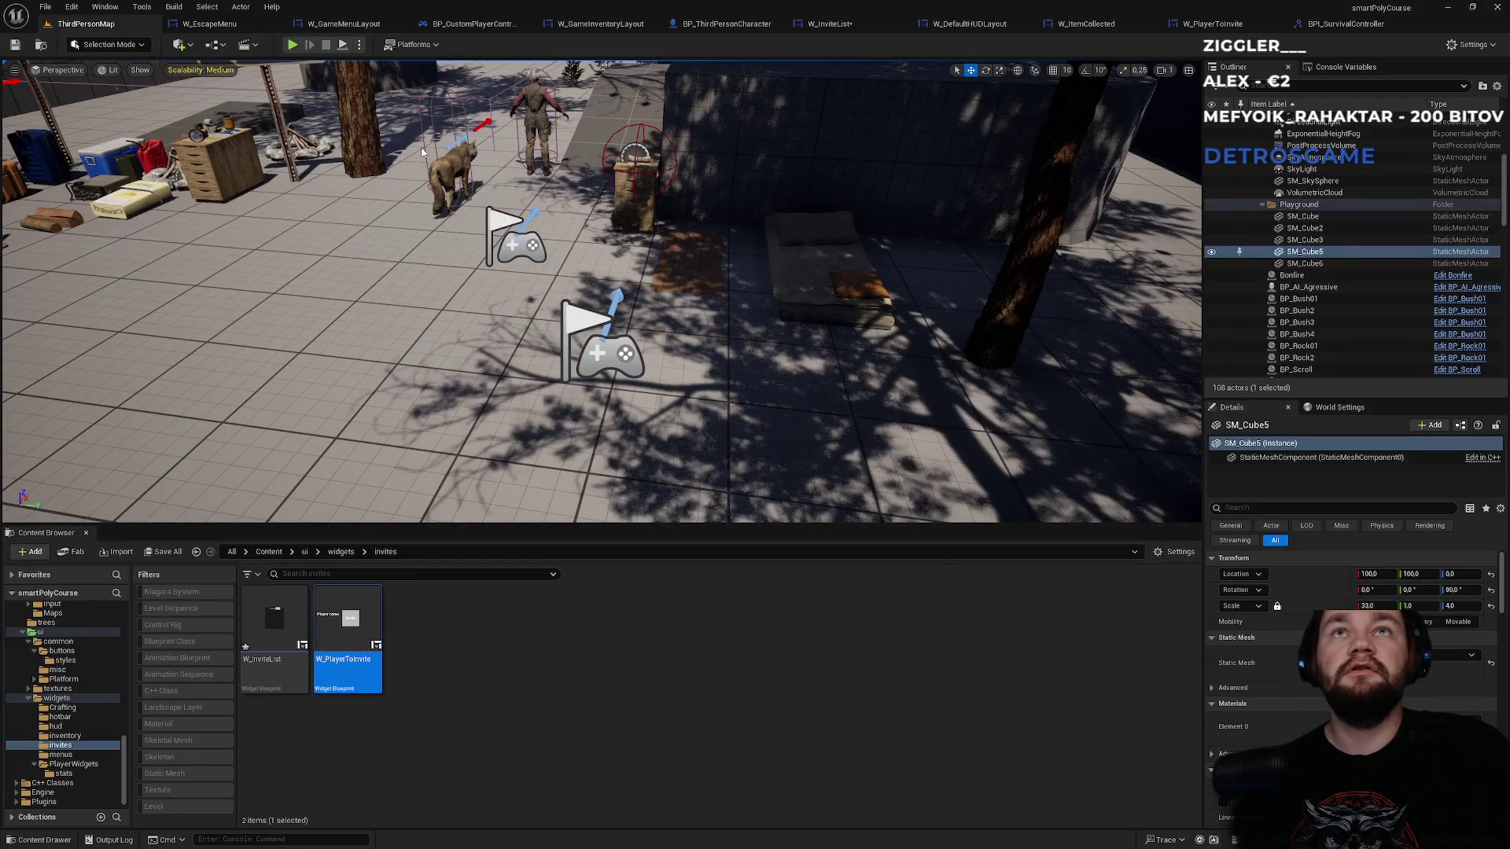
left_click(835, 564)
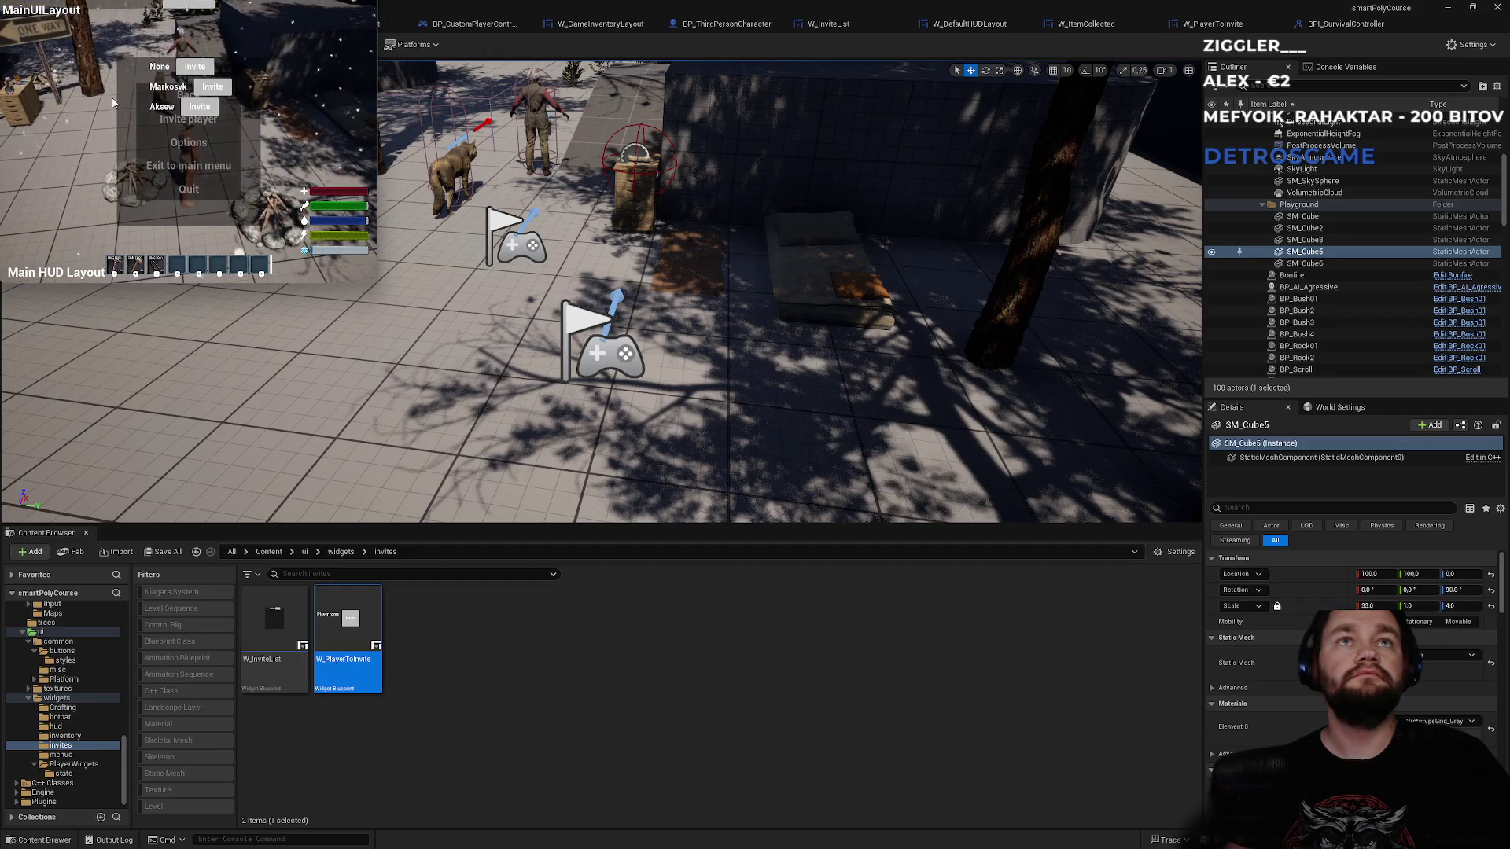
key("Escape")
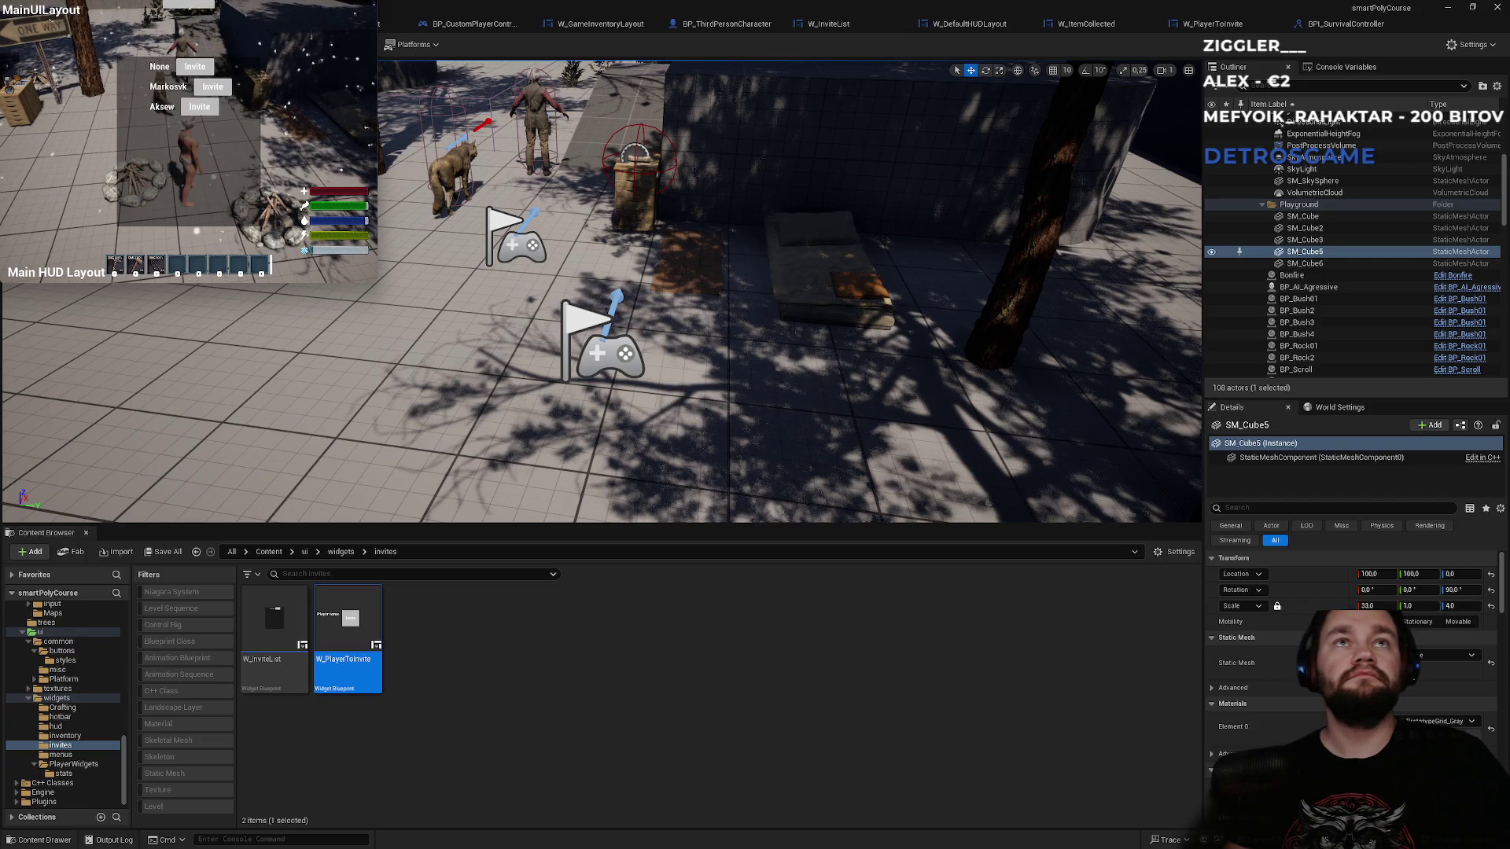
key("Escape")
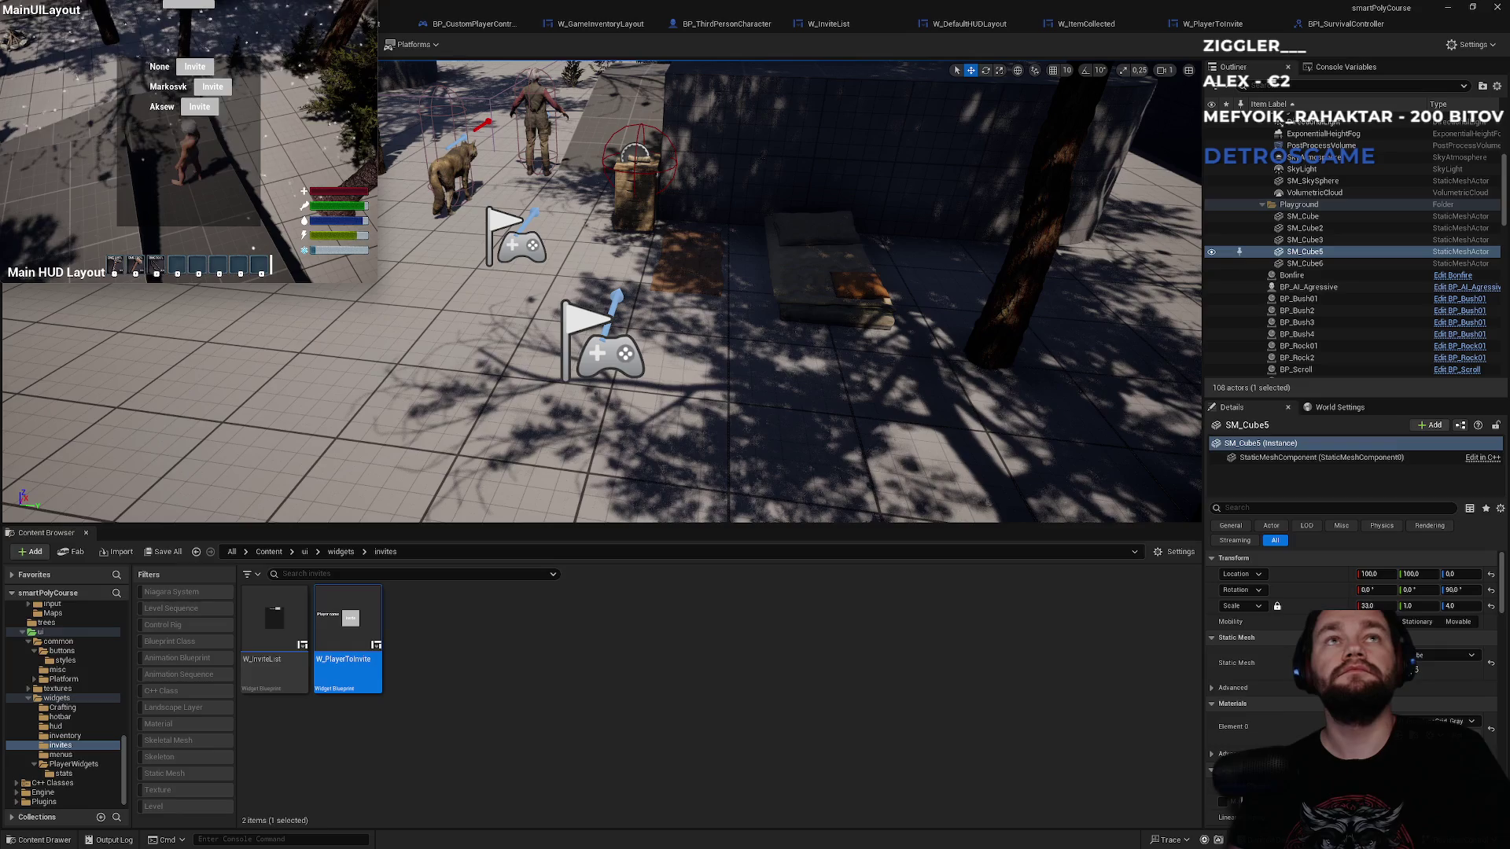
key("Escape")
left_click(828, 23)
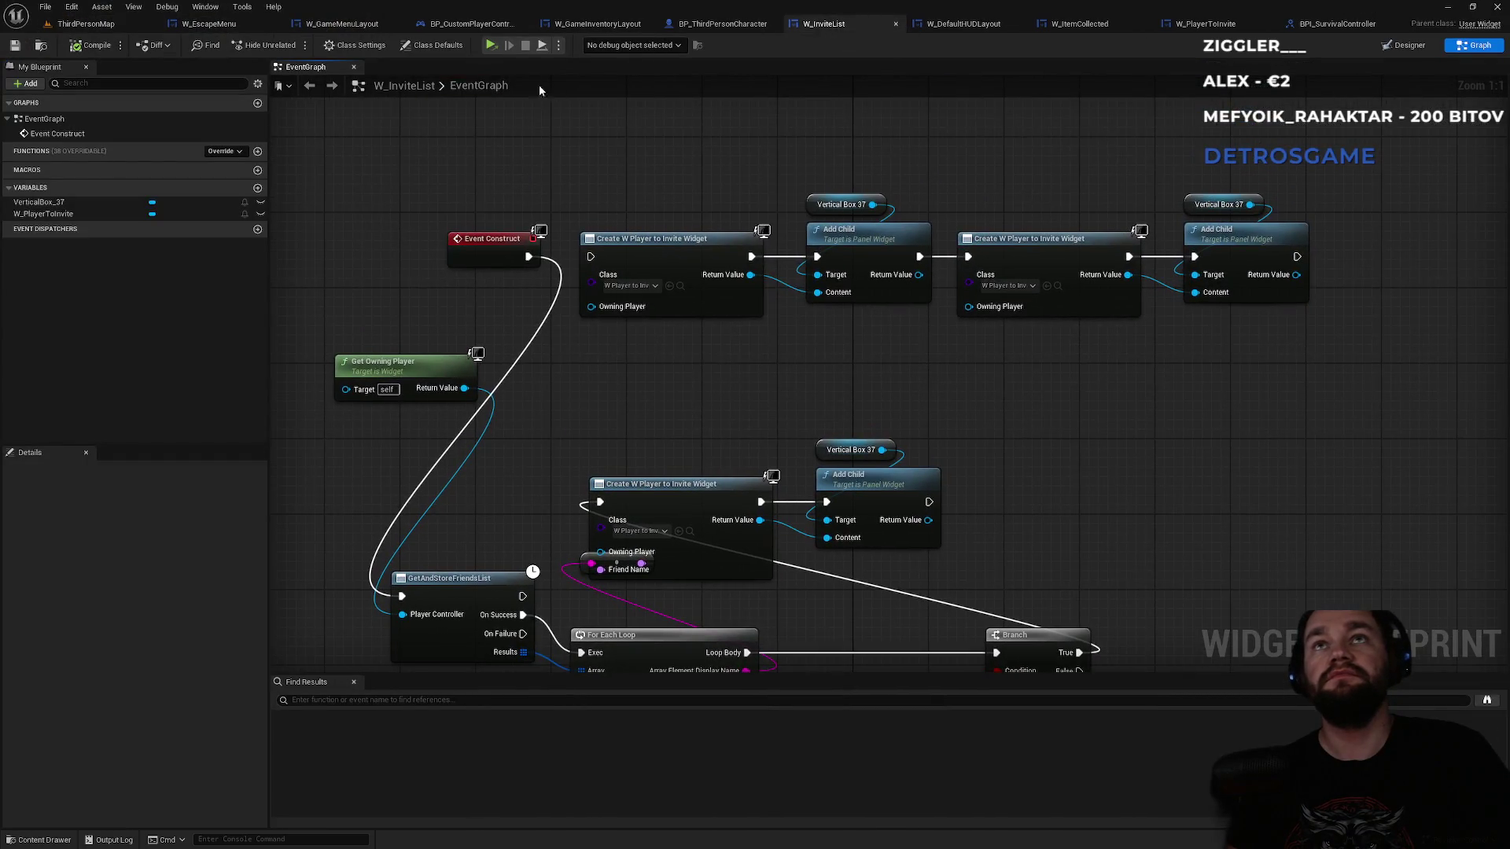
- Delete the placeholder W_PlayerToInvite row in W_InviteList's Designer, then go back to ThirdPersonMap
left_click(1397, 49)
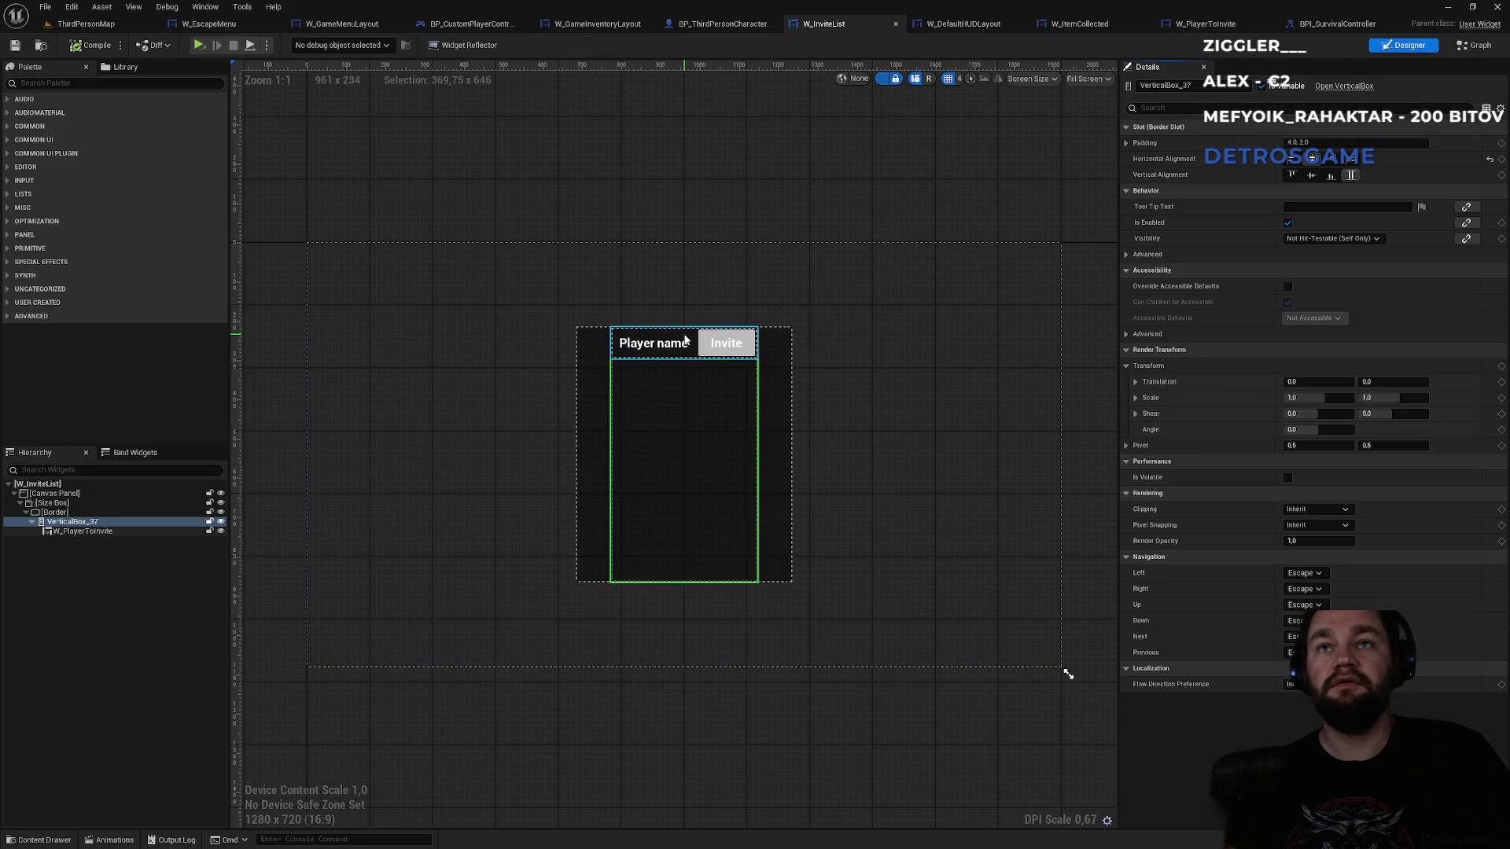
left_click(101, 532)
key("Delete")
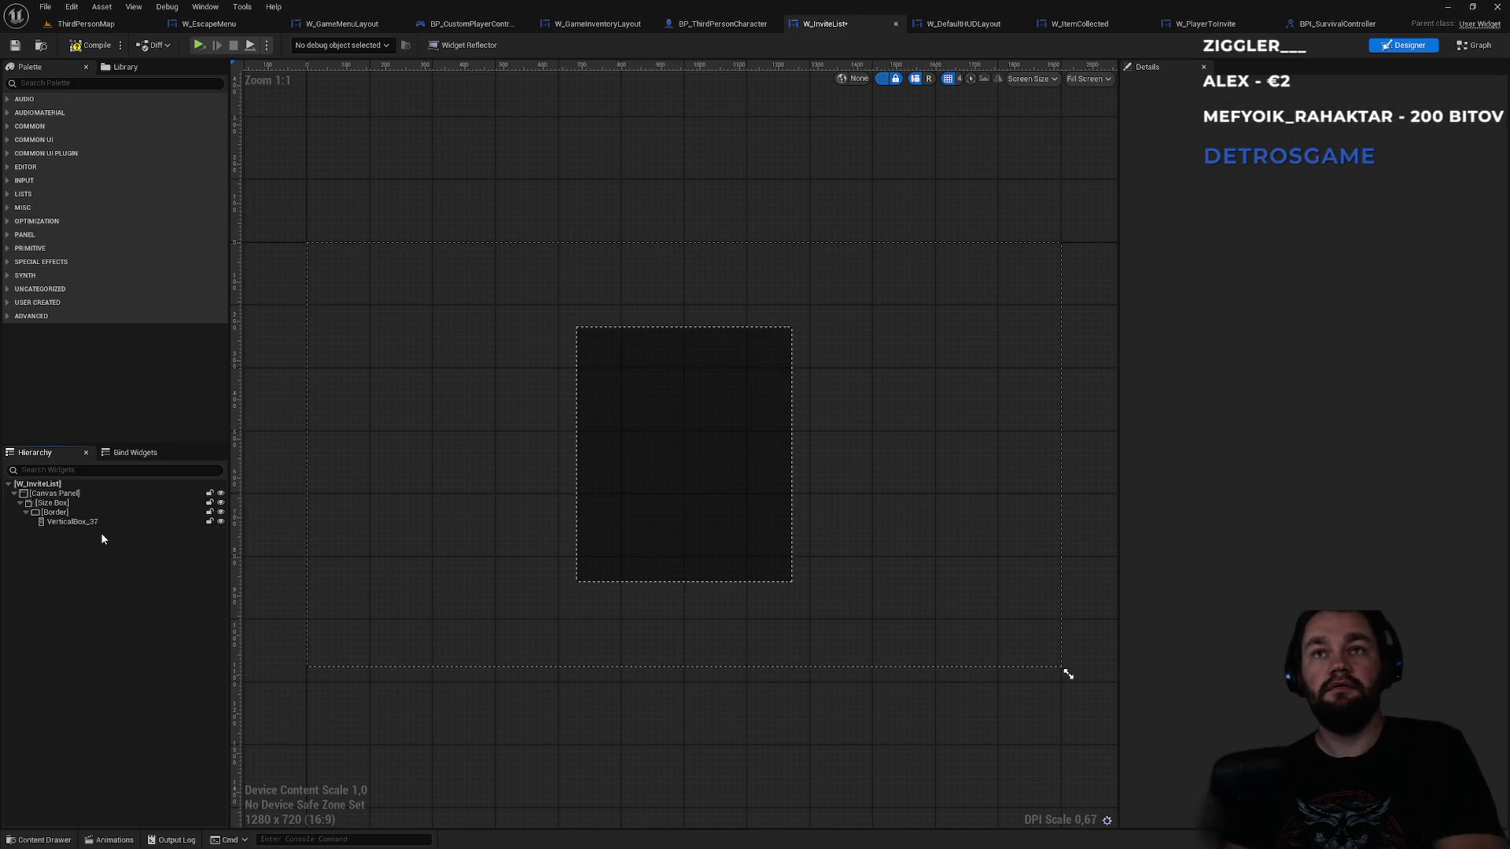
left_click(86, 23)
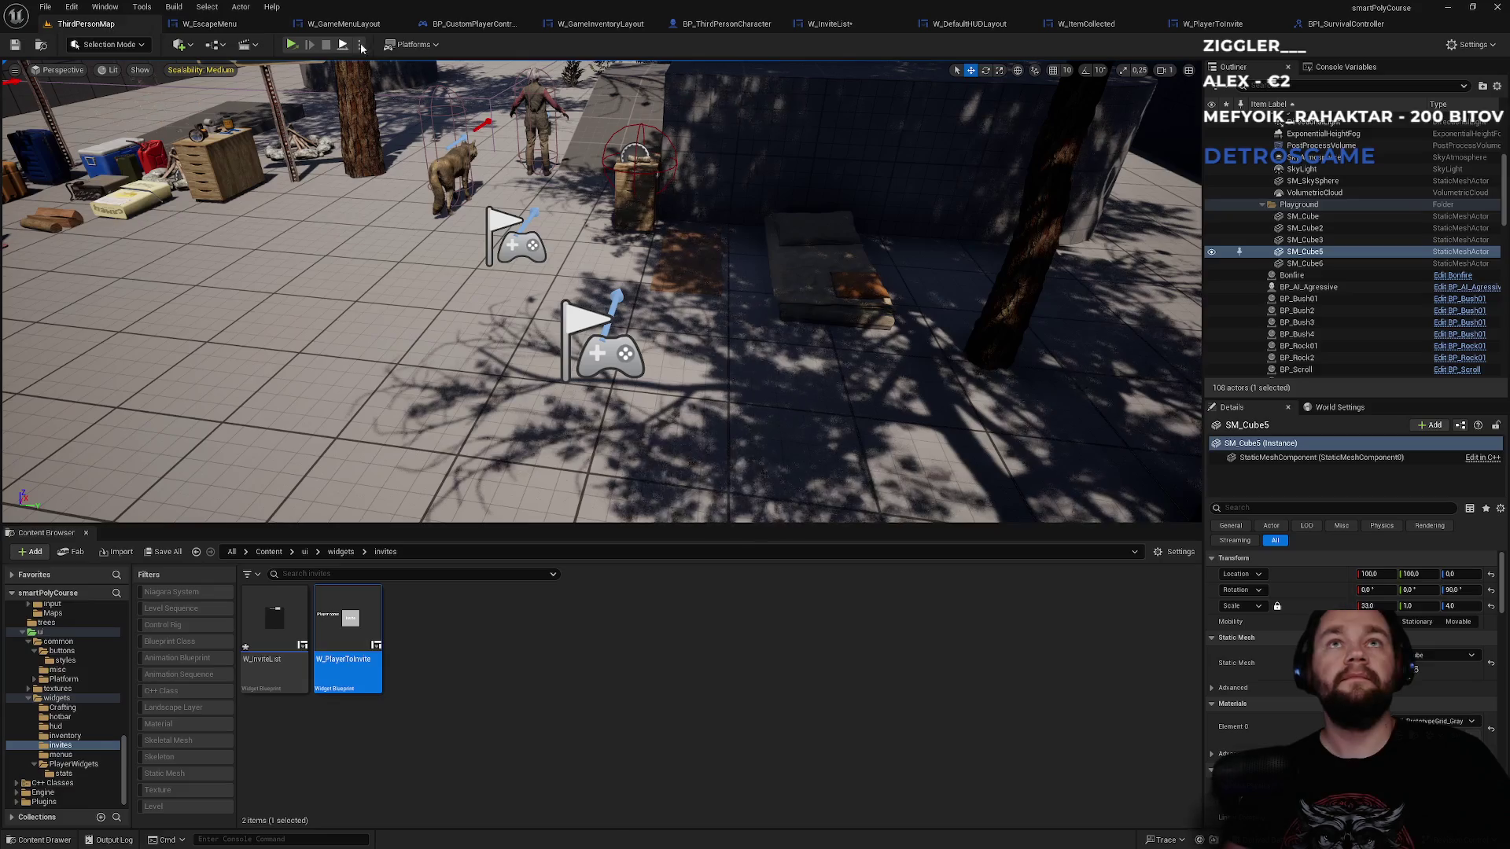
- Start a play-in-editor session, saving the modified W_InviteList when prompted
left_click(418, 45)
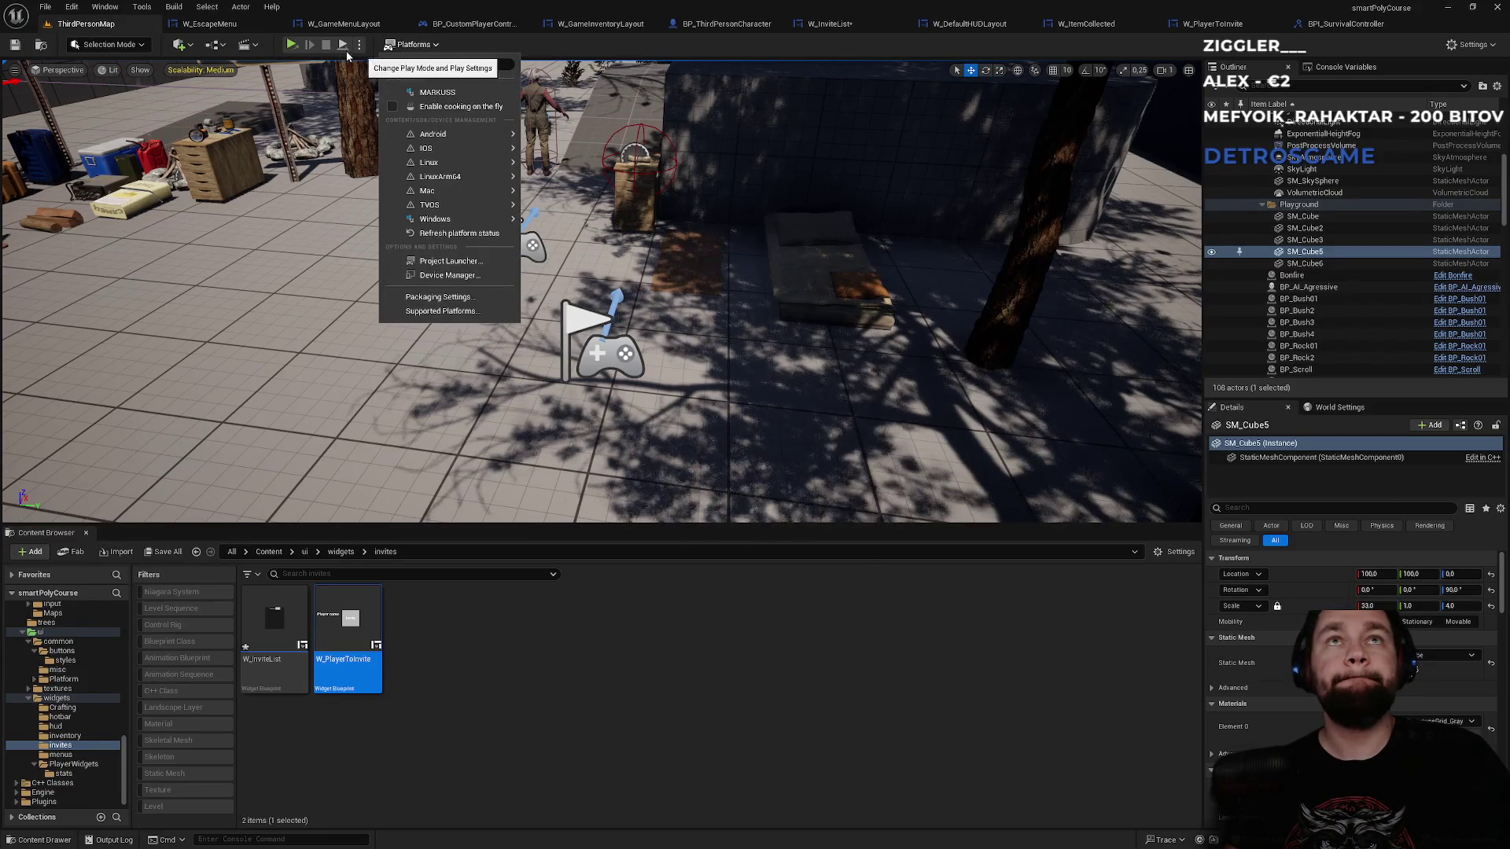
left_click(291, 45)
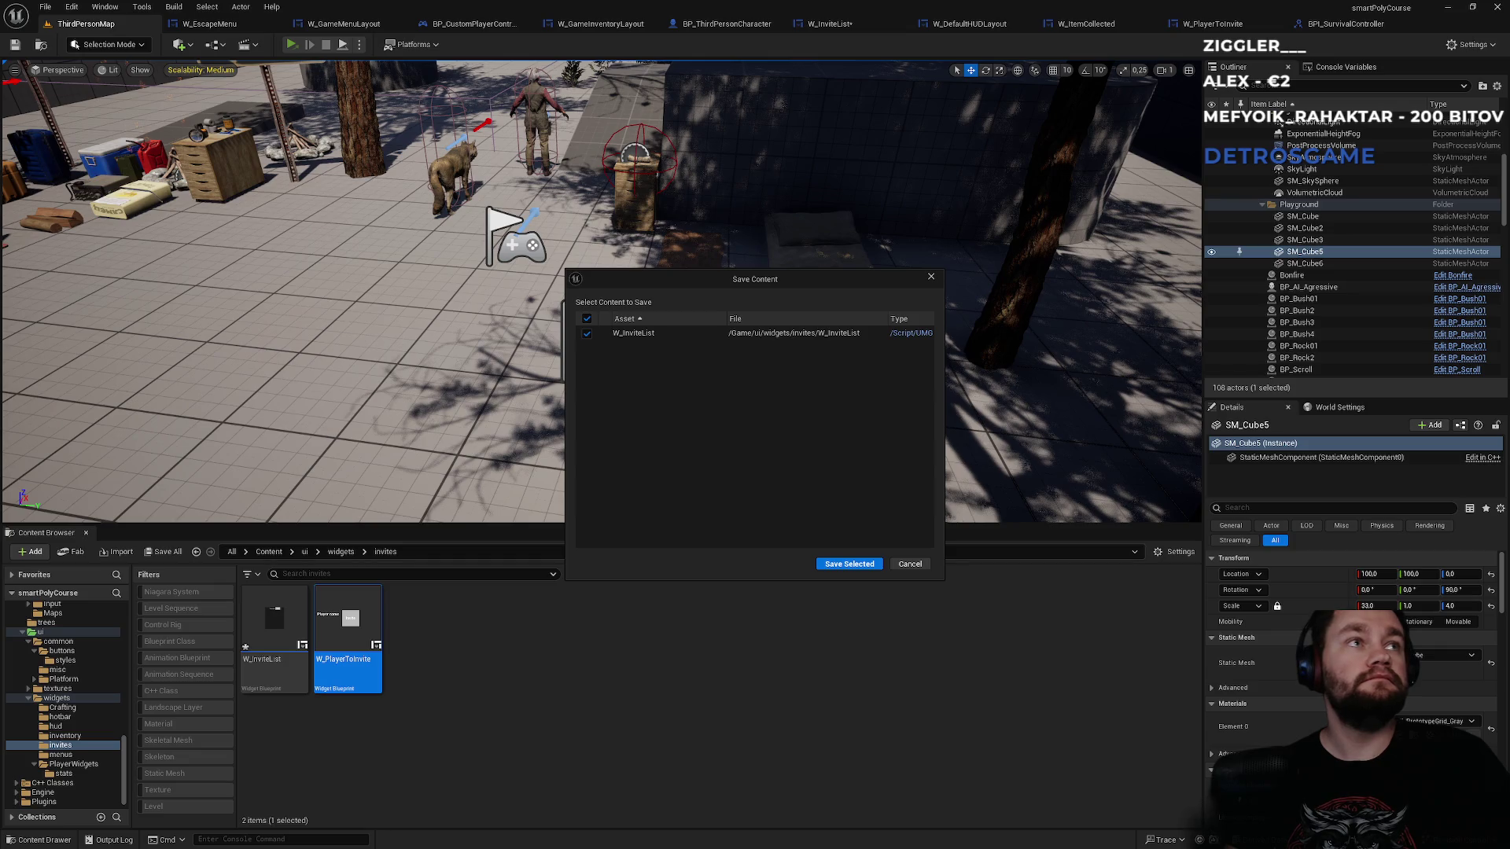
left_click(859, 564)
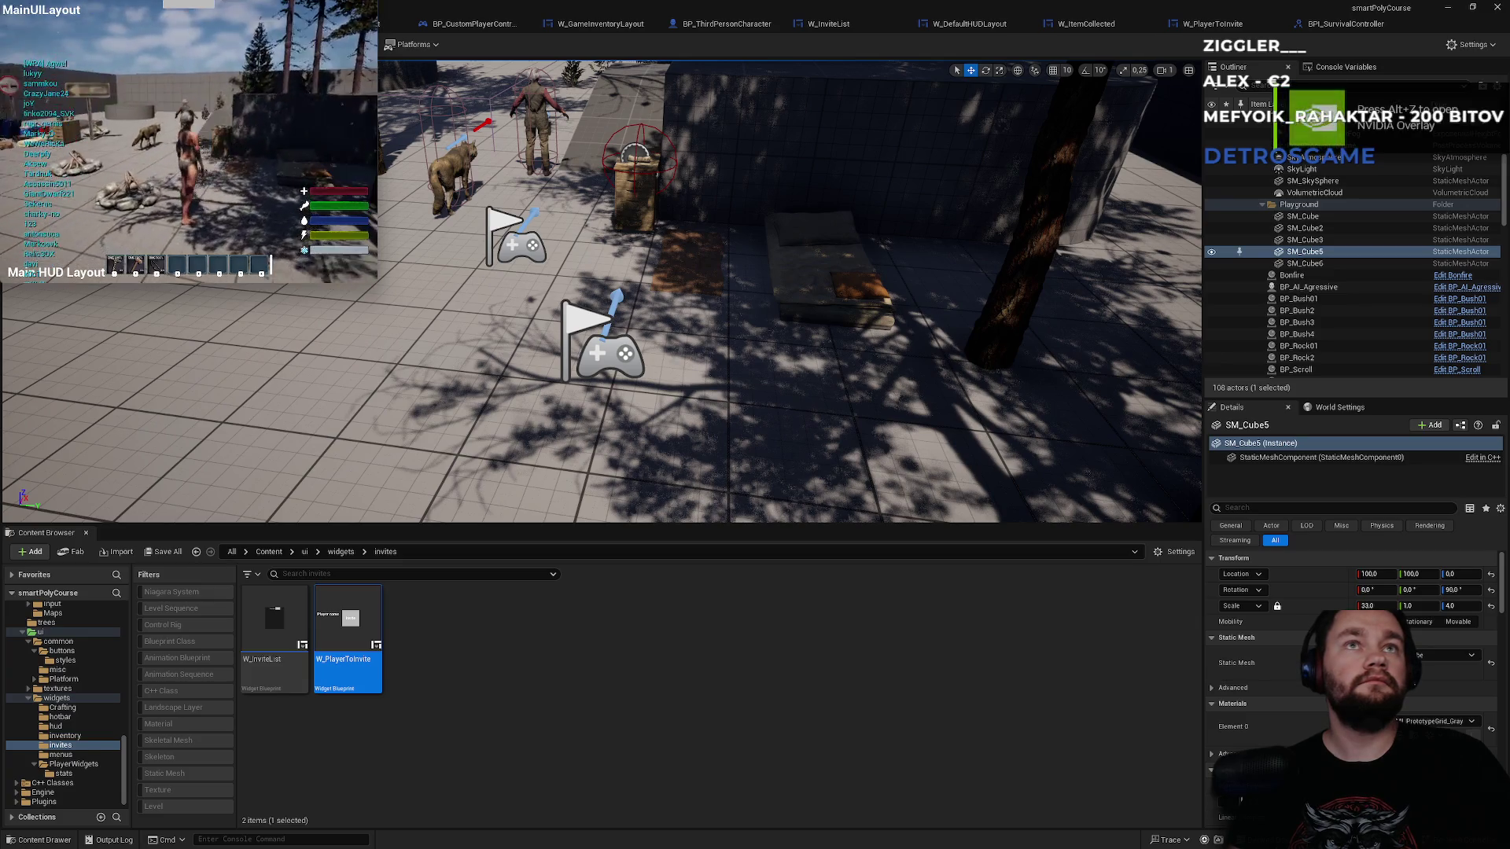
- Open the escape menu's Invite player list, check the three friend rows, then quit
key("Escape")
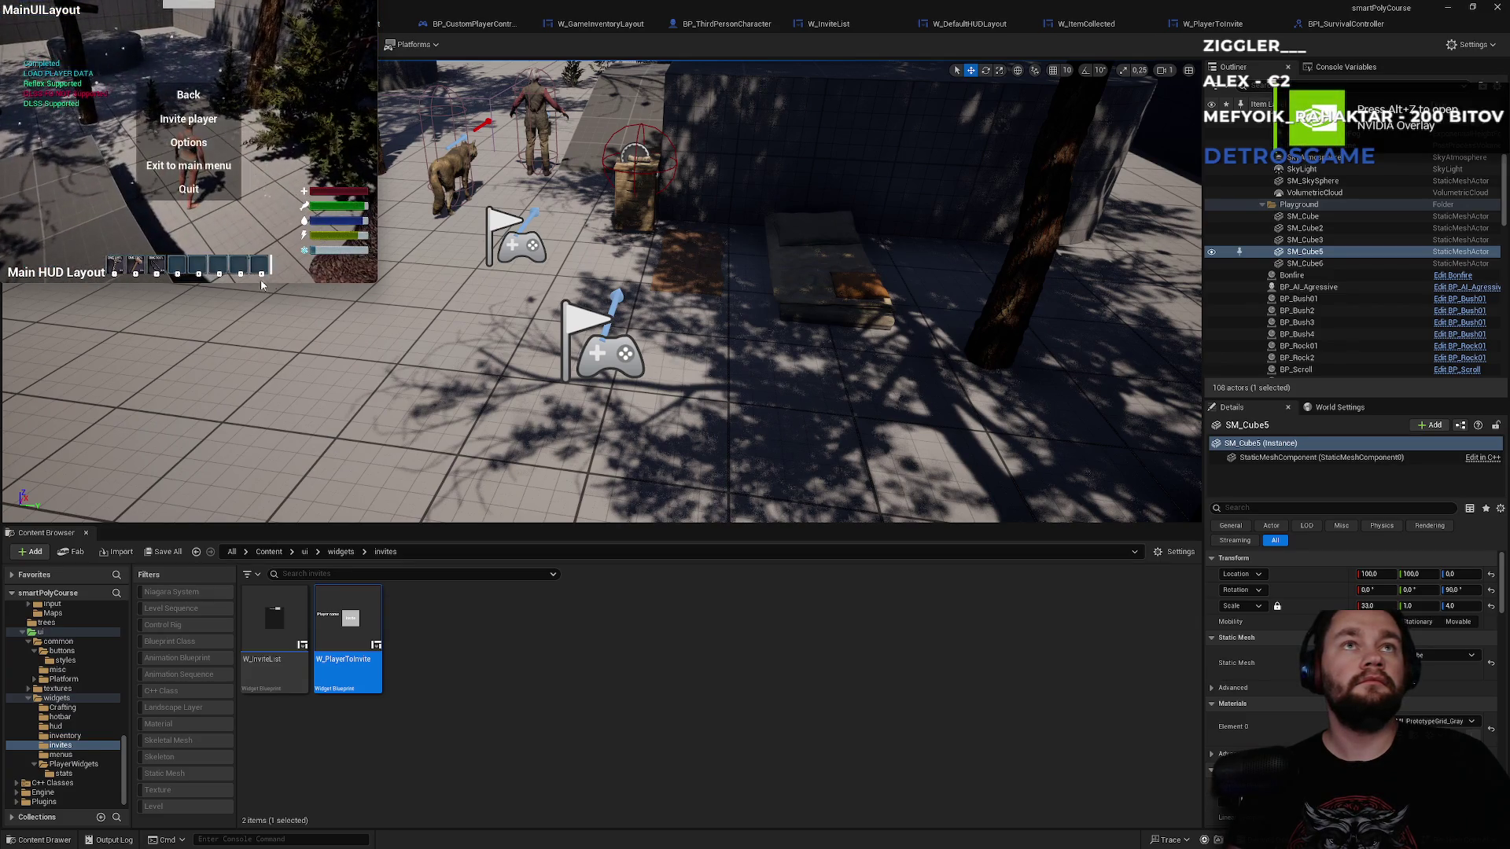
left_click(188, 120)
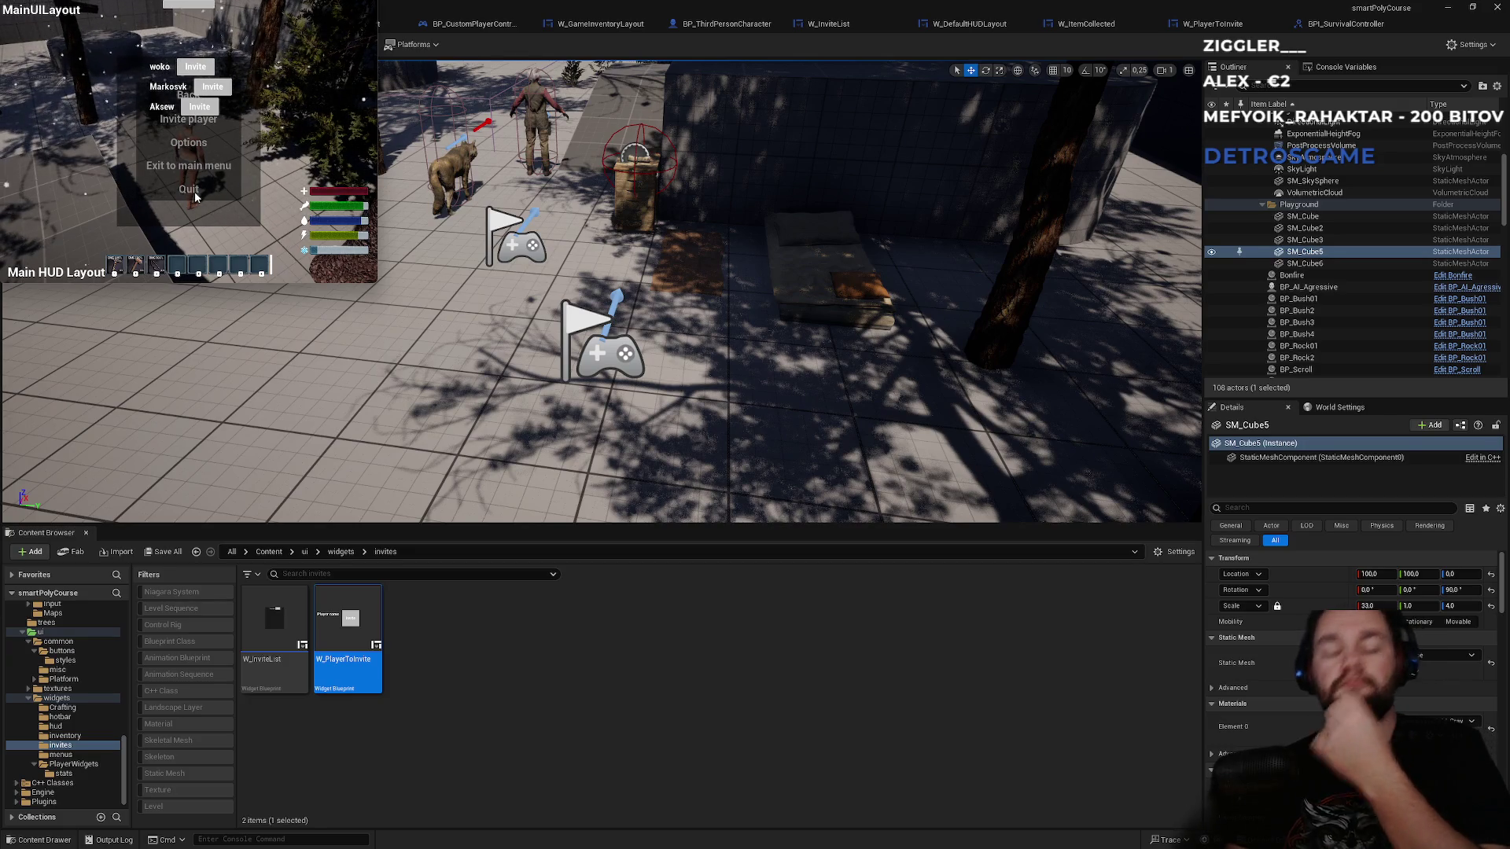
left_click(195, 197)
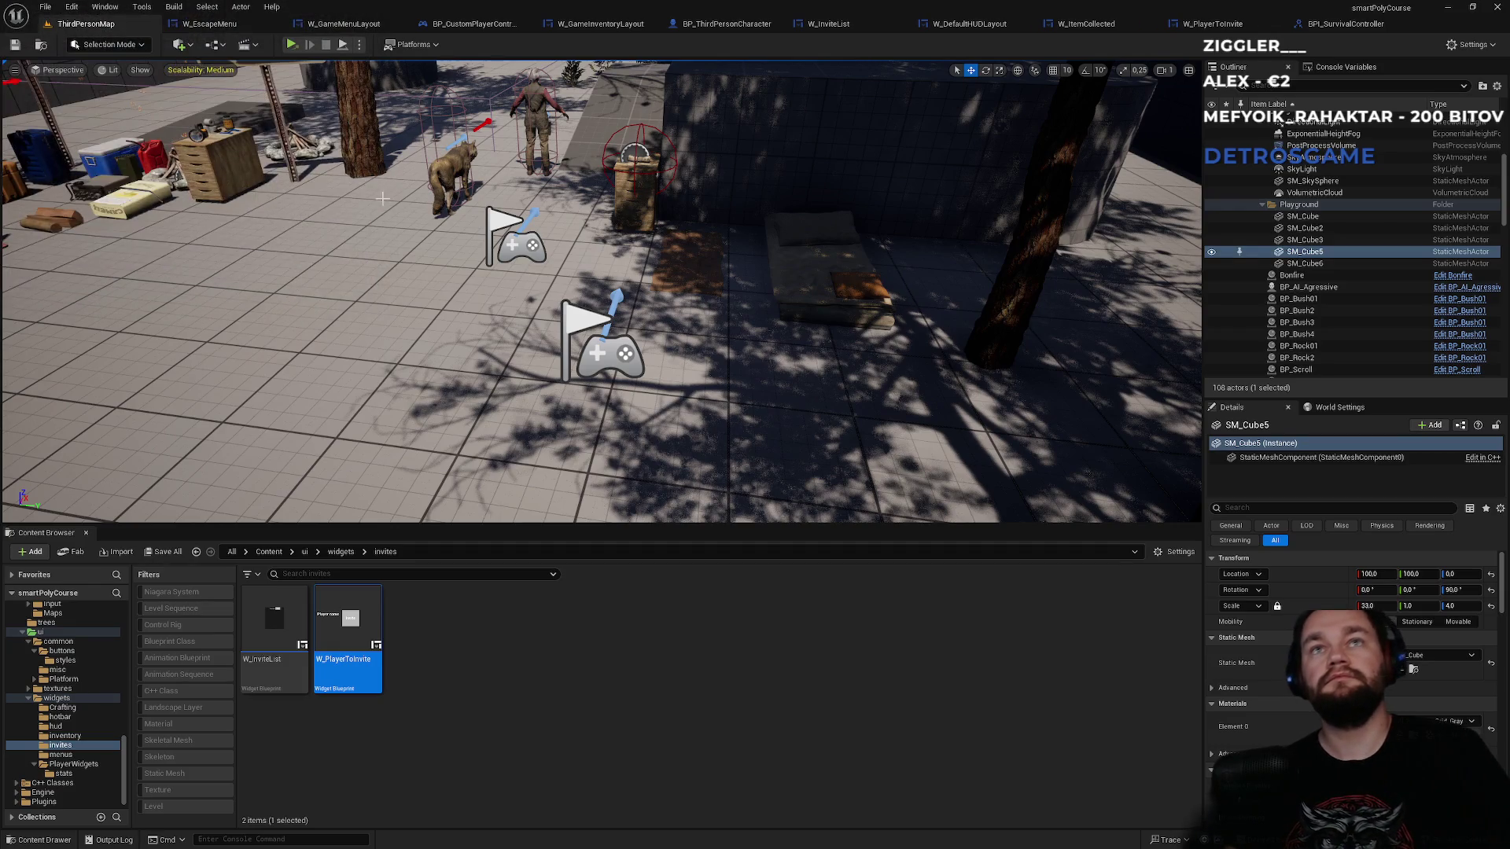
- Look through W_InviteList, BP_ThirdPersonCharacter, BP_CustomPlayerController, W_EscapeMenu and W_ItemCollected, ending on W_PlayerToInvite's graph
left_click(565, 621)
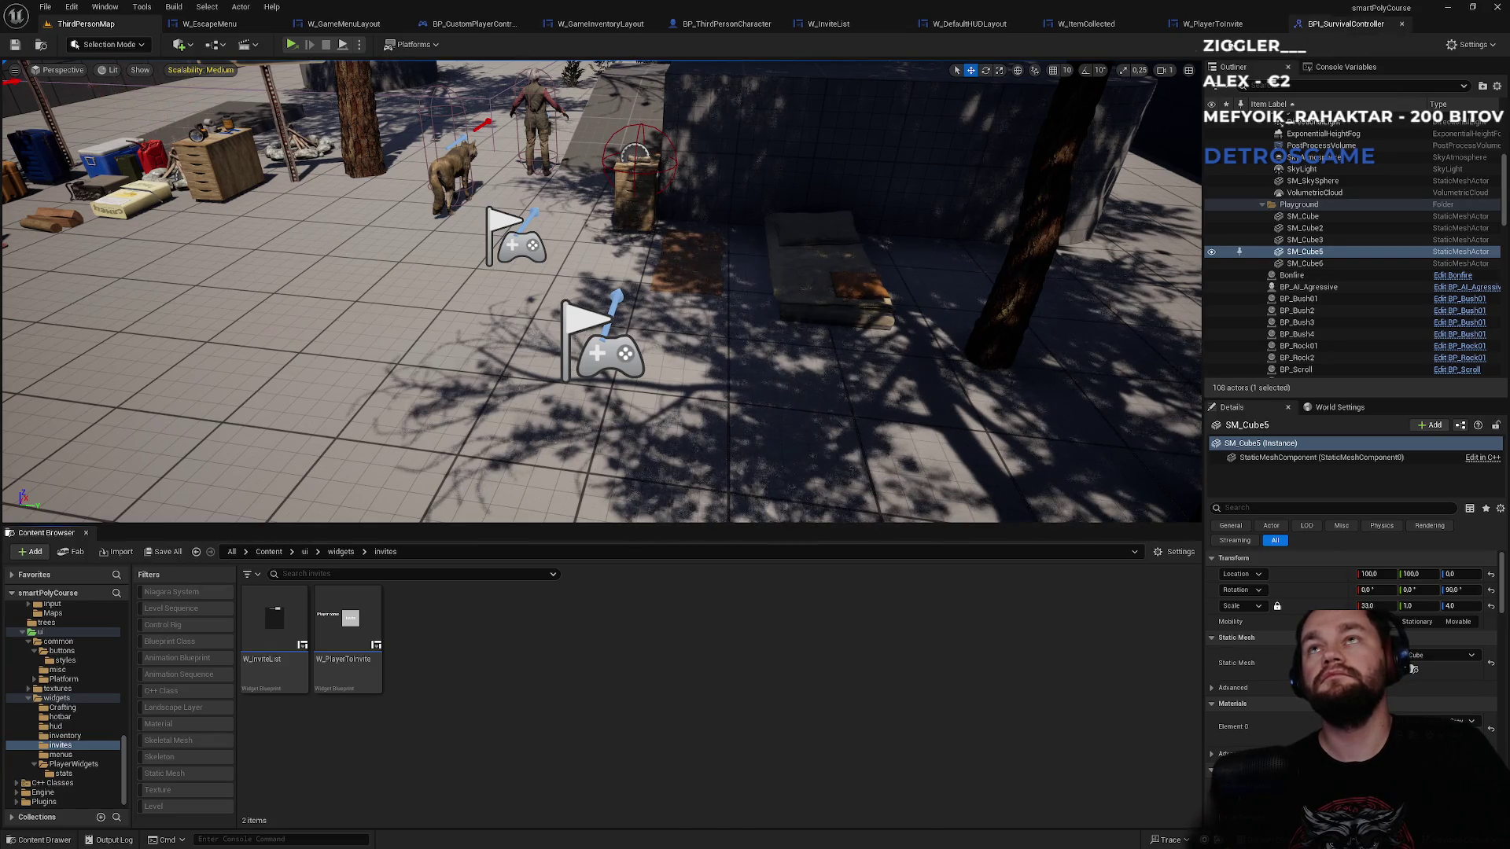
left_click(852, 29)
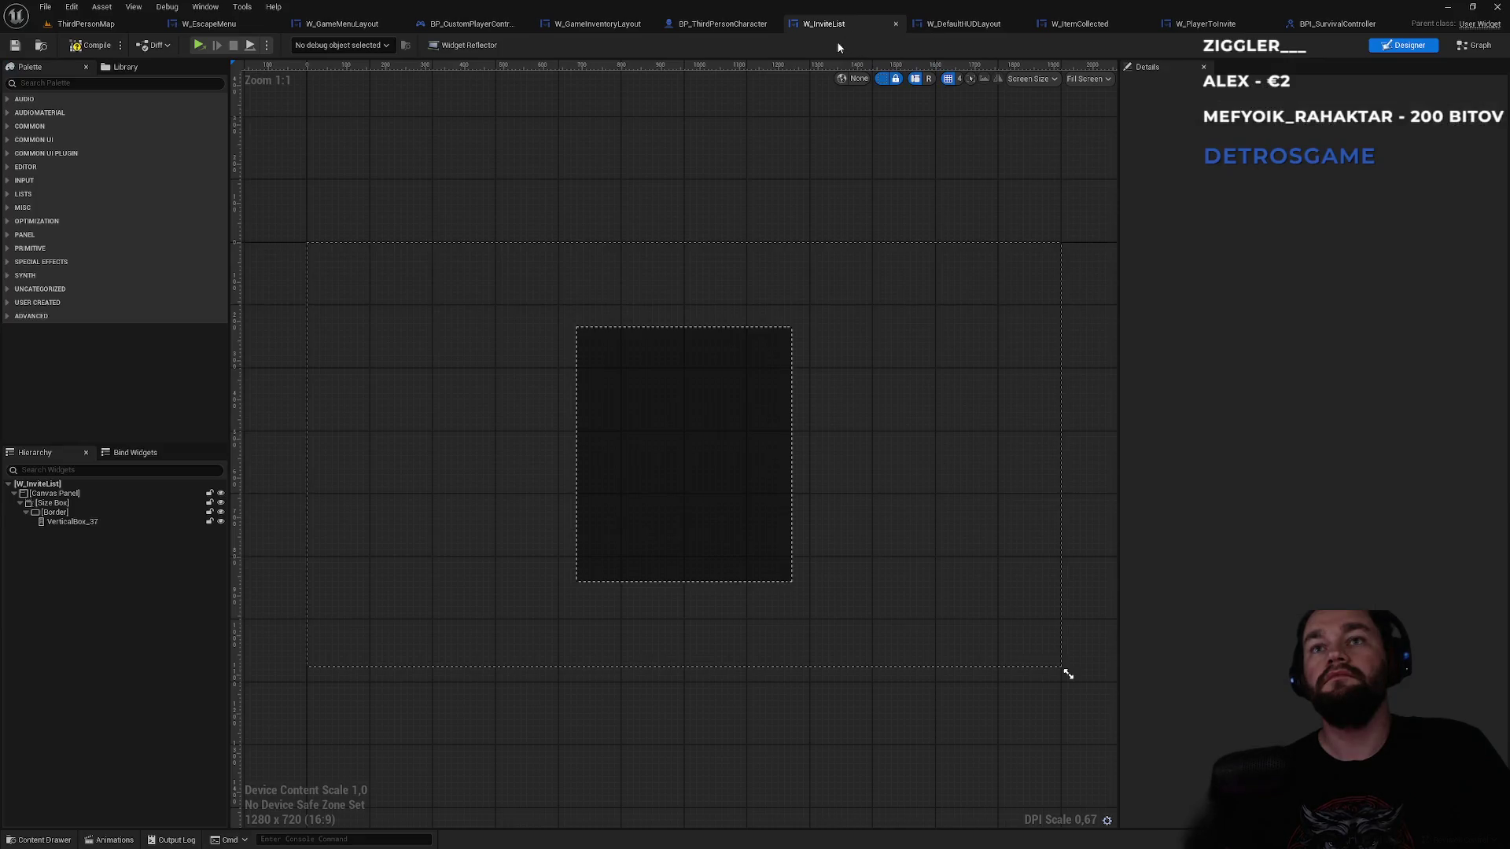
left_click(736, 25)
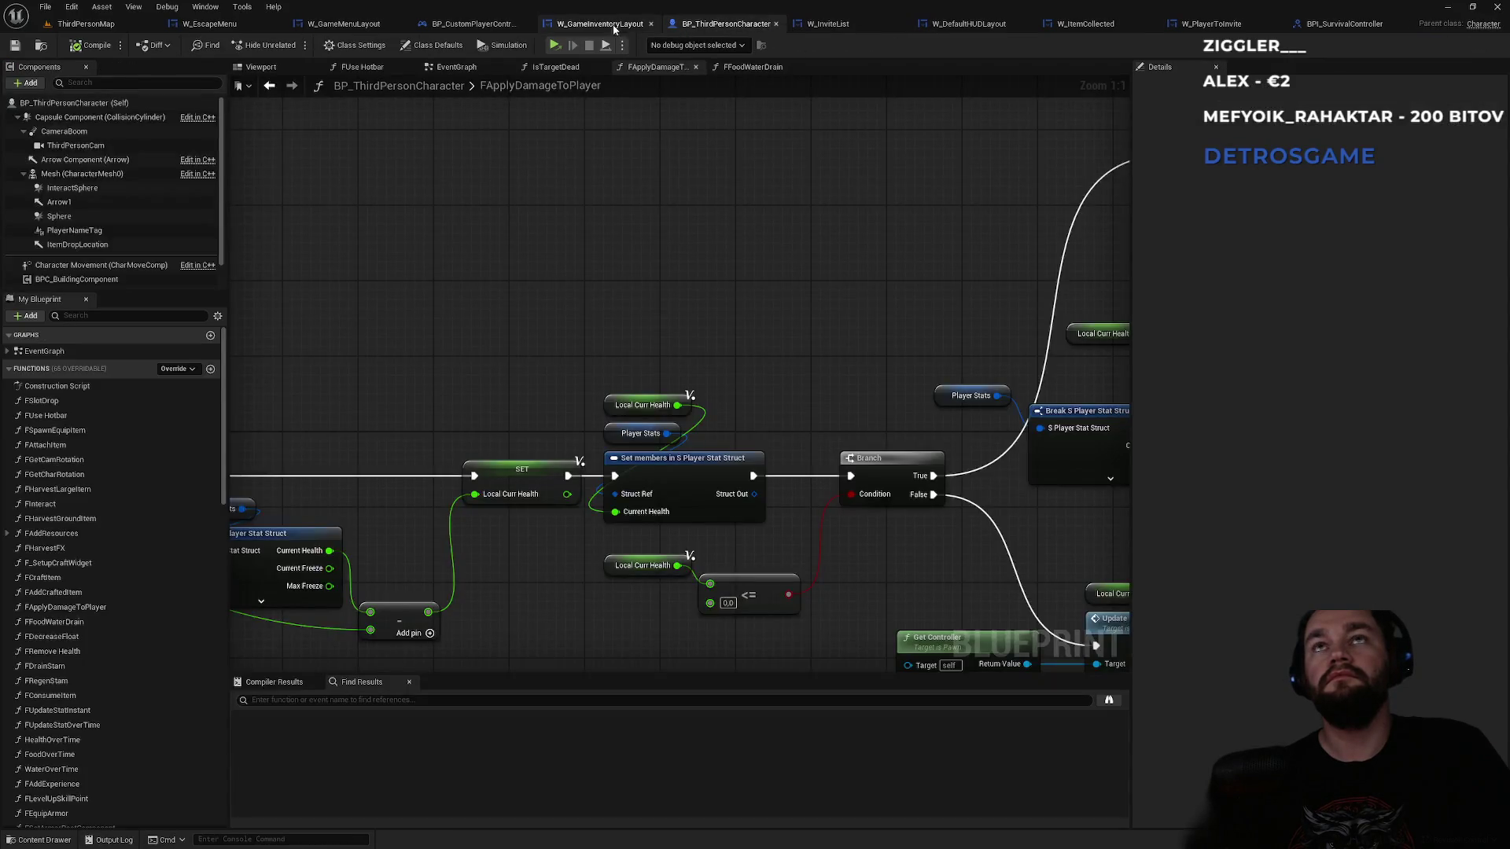
left_click(600, 25)
left_click(484, 25)
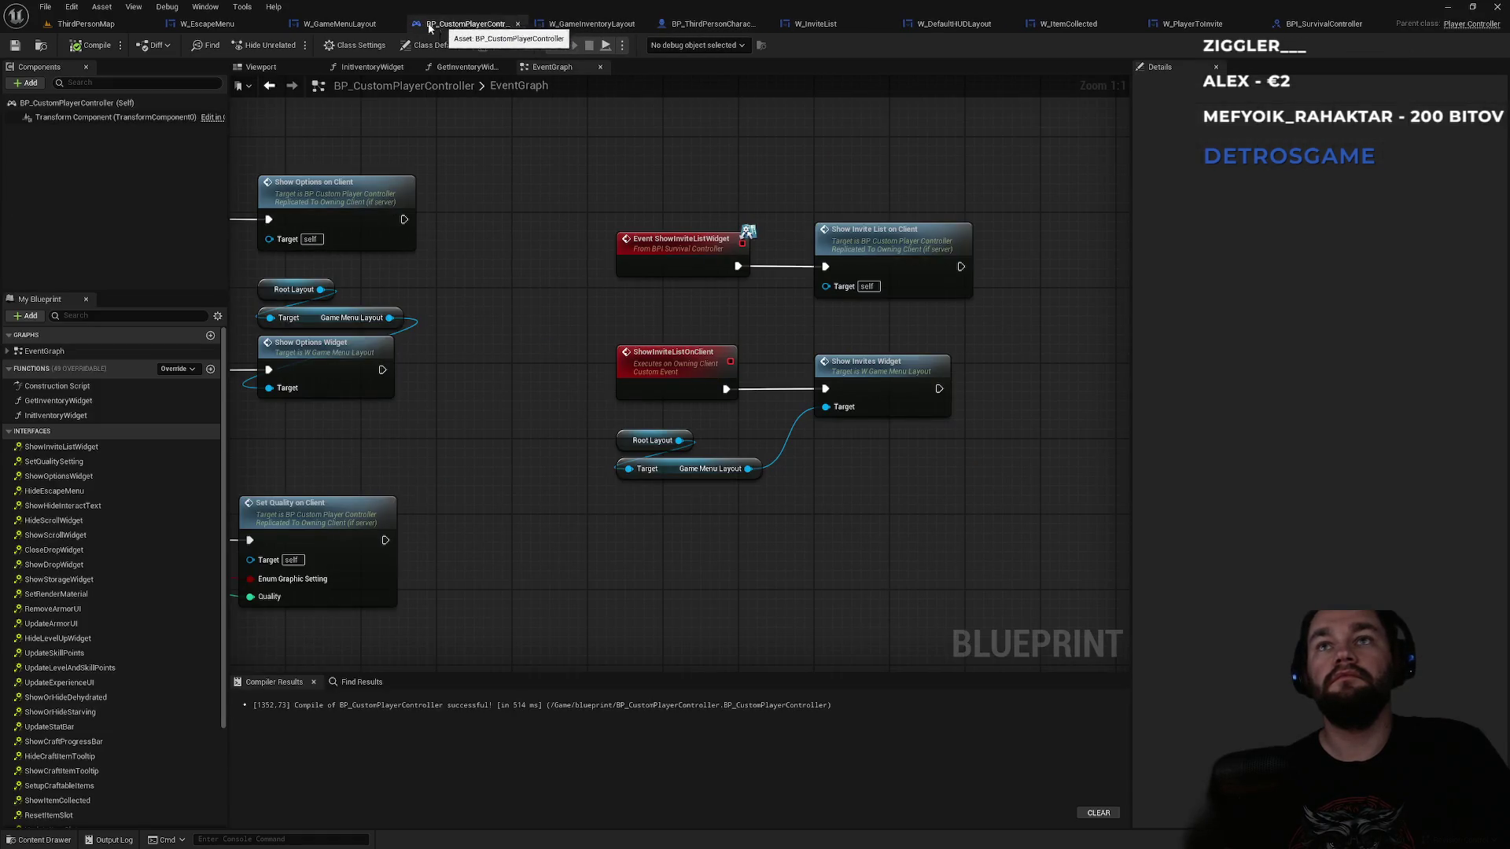
left_click(340, 24)
left_click(214, 30)
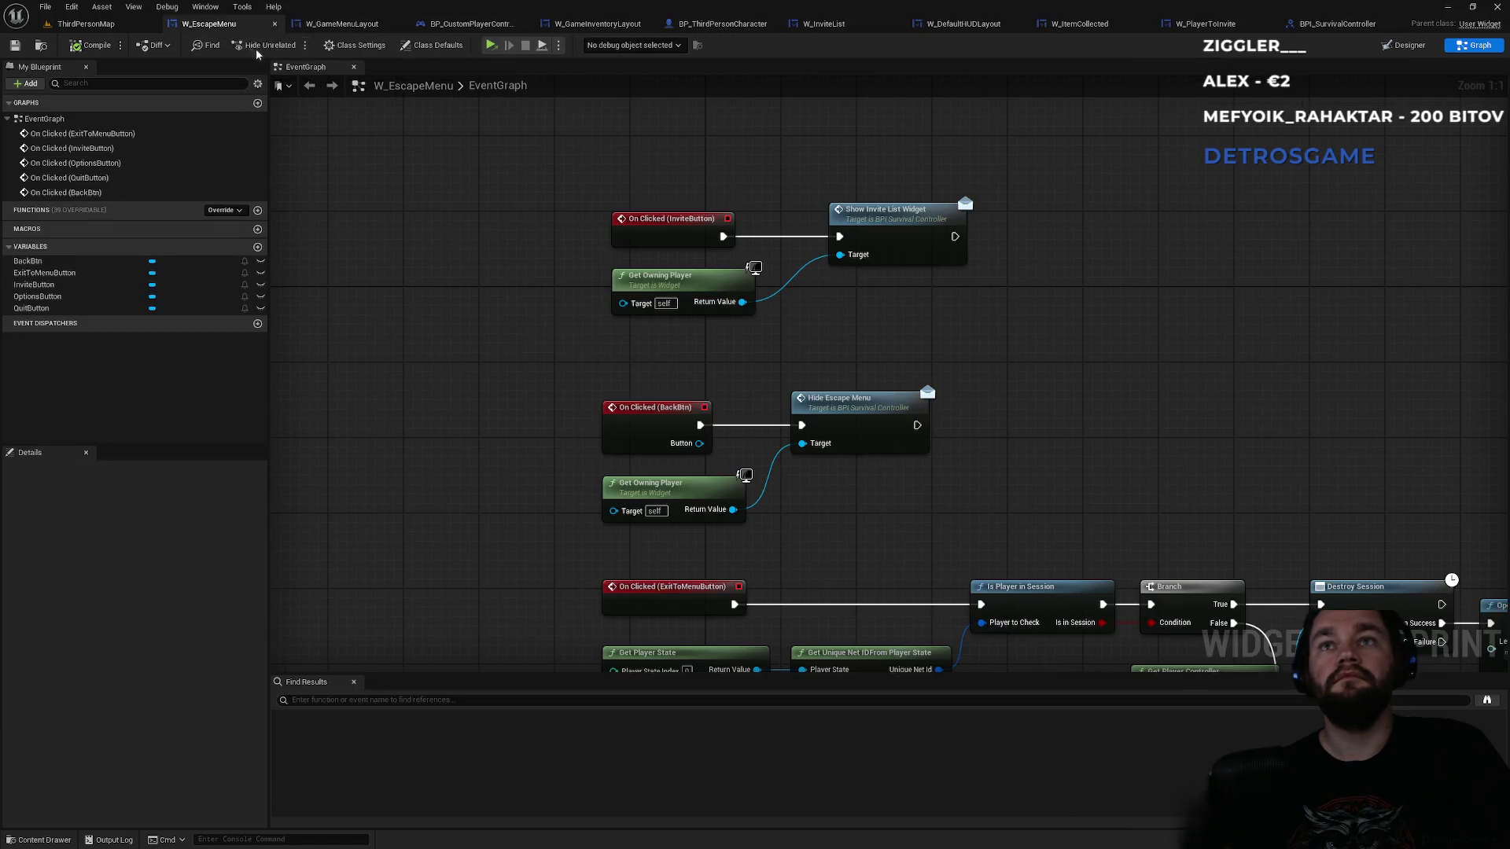
left_click(822, 24)
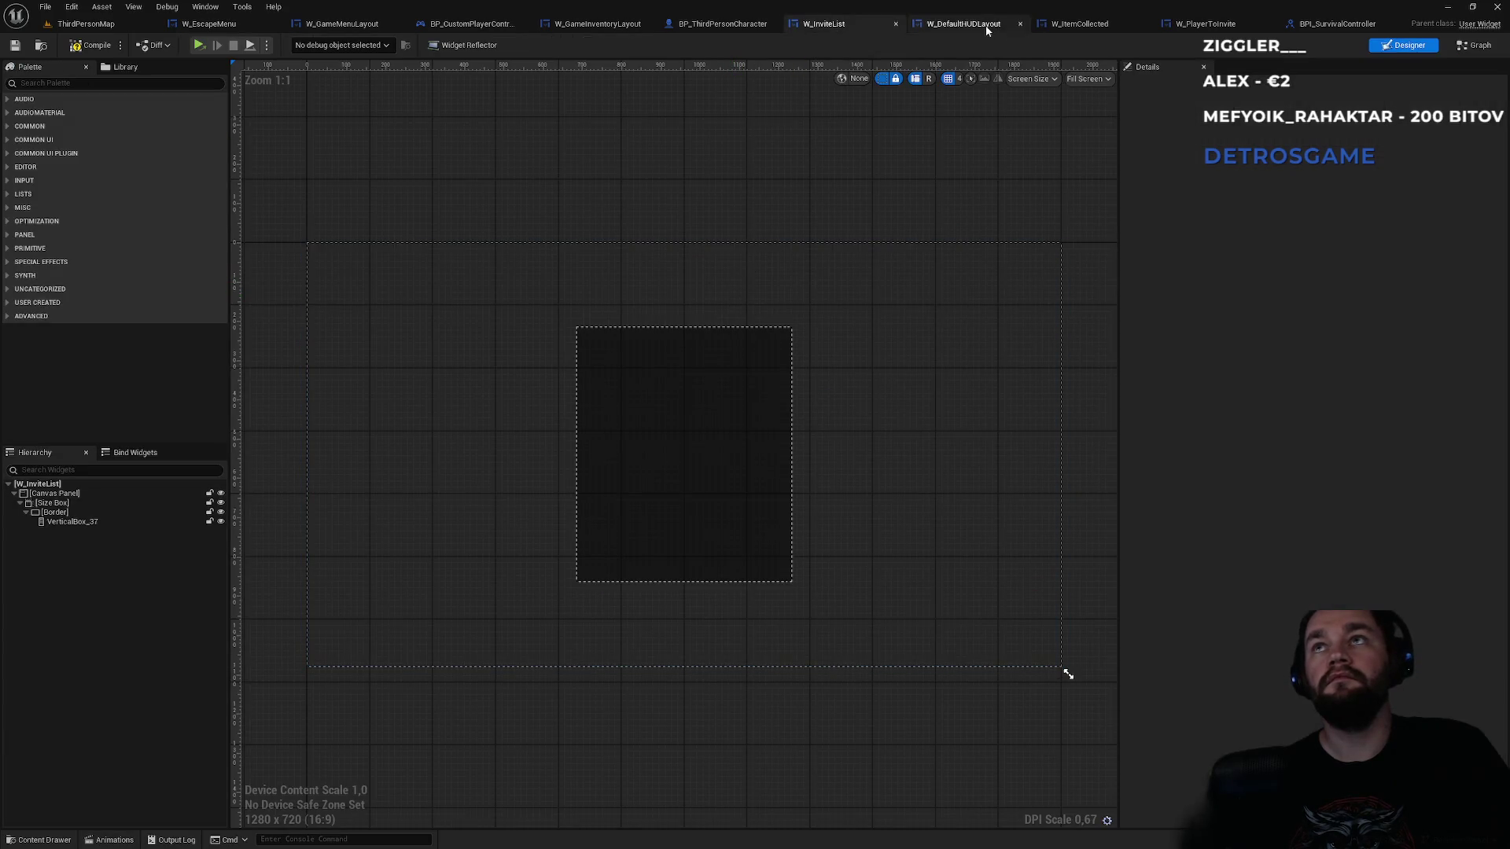
left_click(1085, 25)
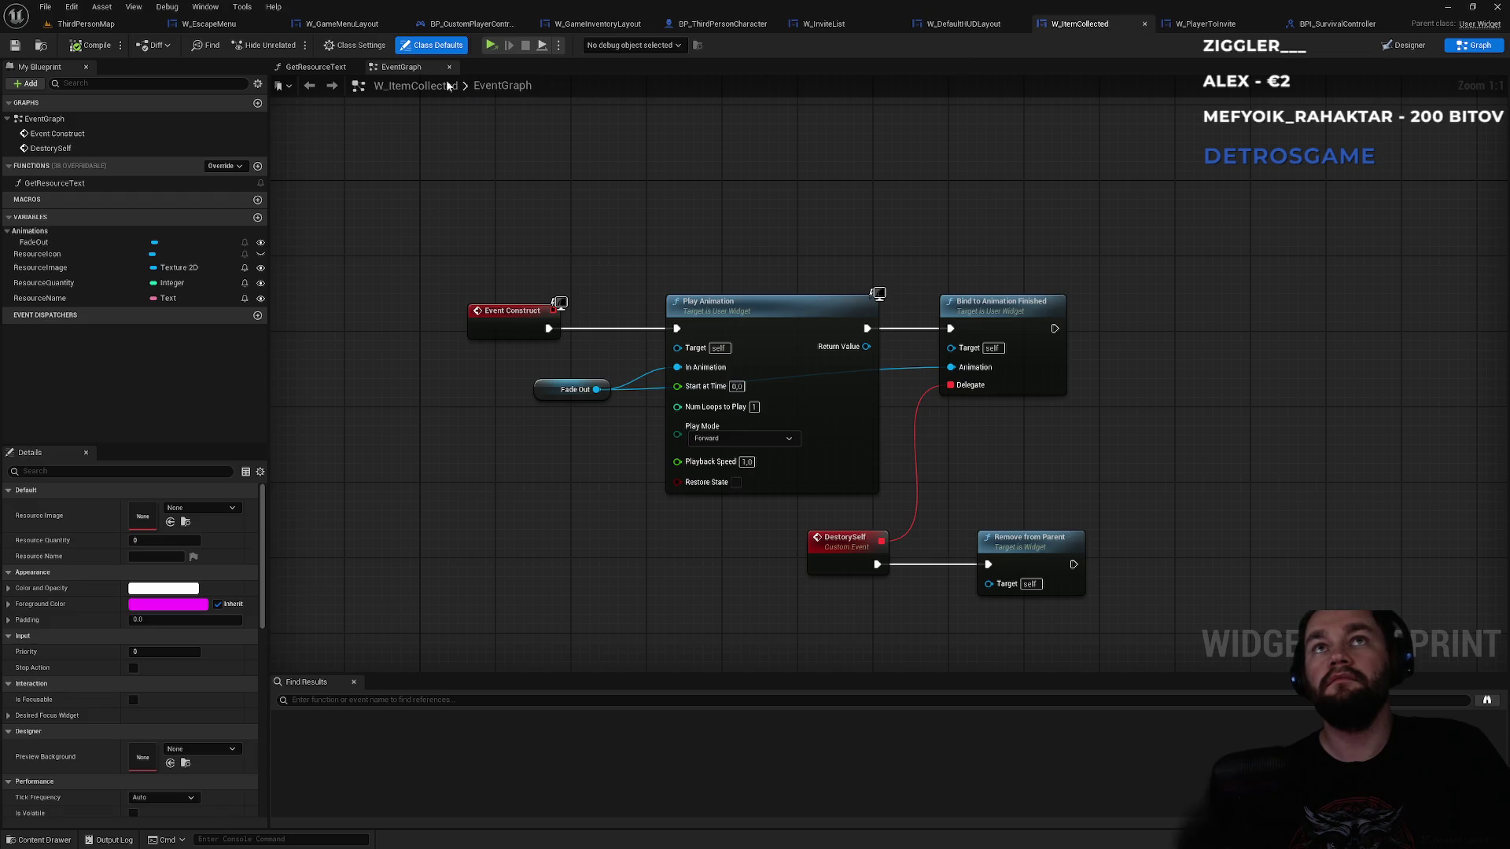
left_click(1204, 24)
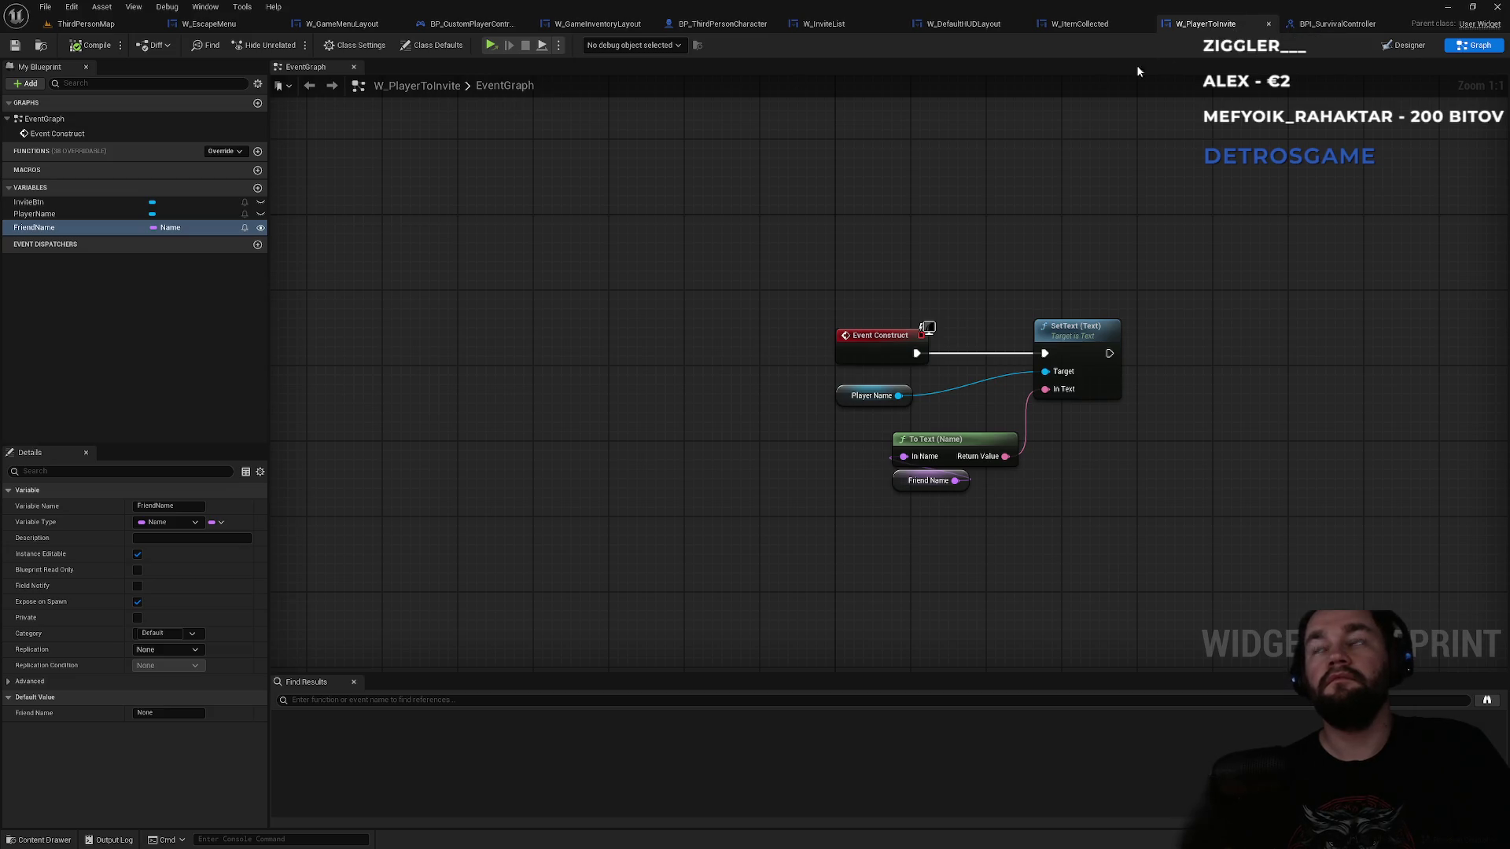
- Inspect the Horizontal Box and Size Box around Player name and Invite in W_PlayerToInvite's Designer
left_click(1405, 46)
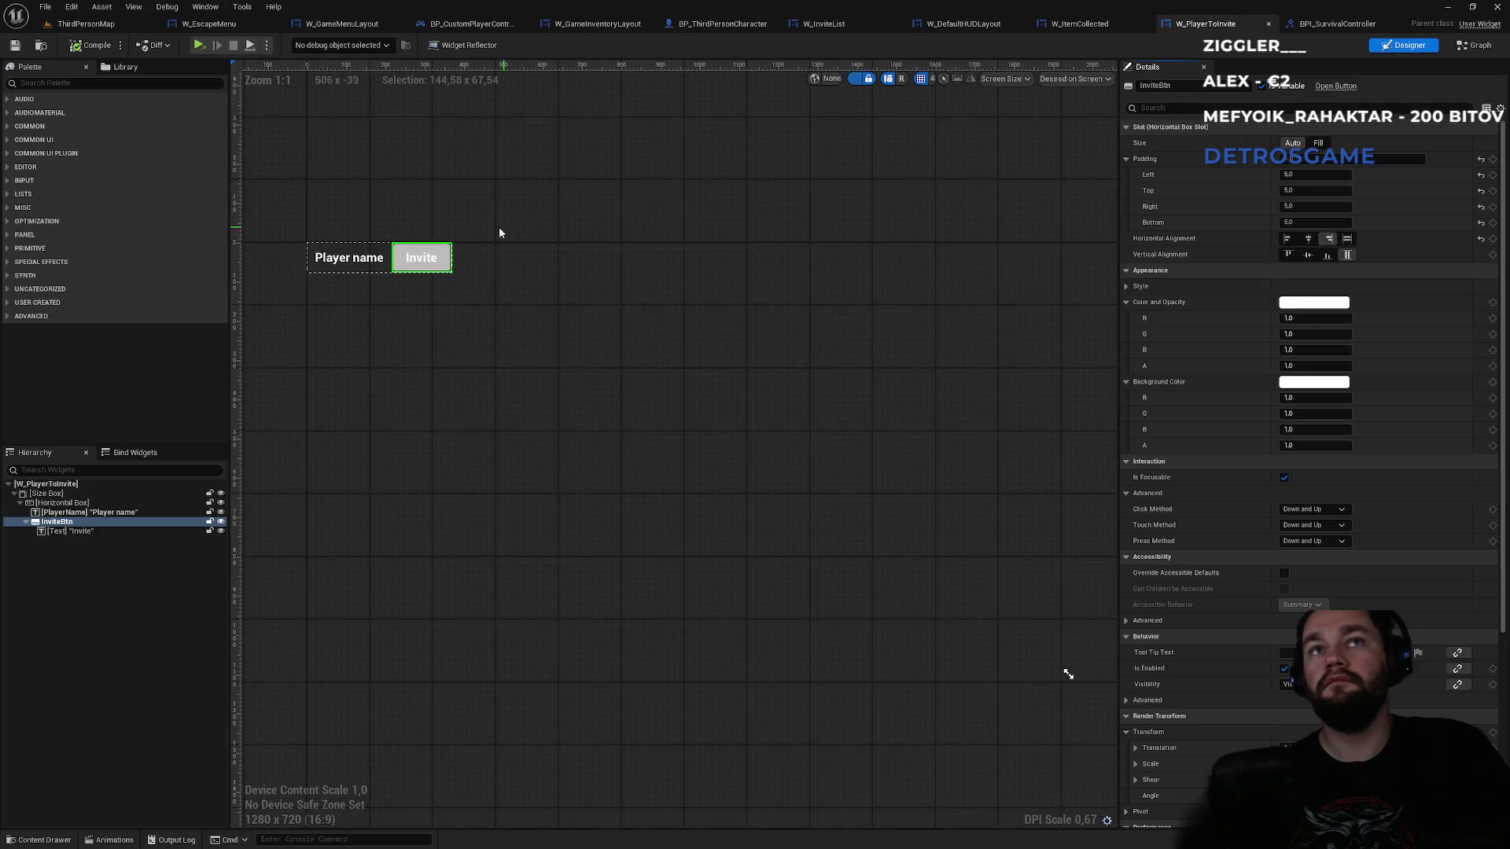
scroll(375, 211, "down", 1)
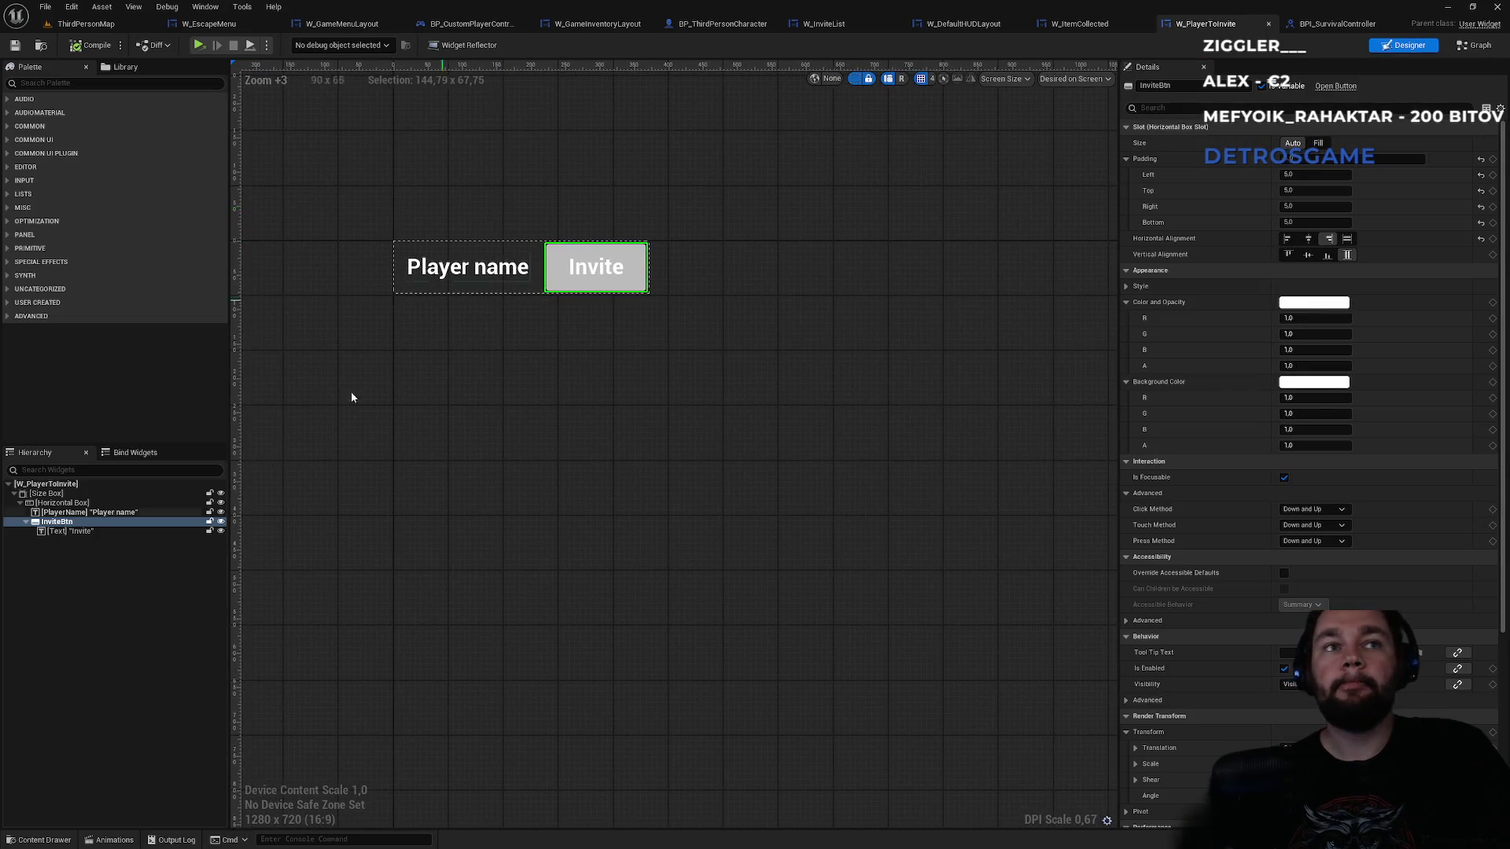
left_click(79, 505)
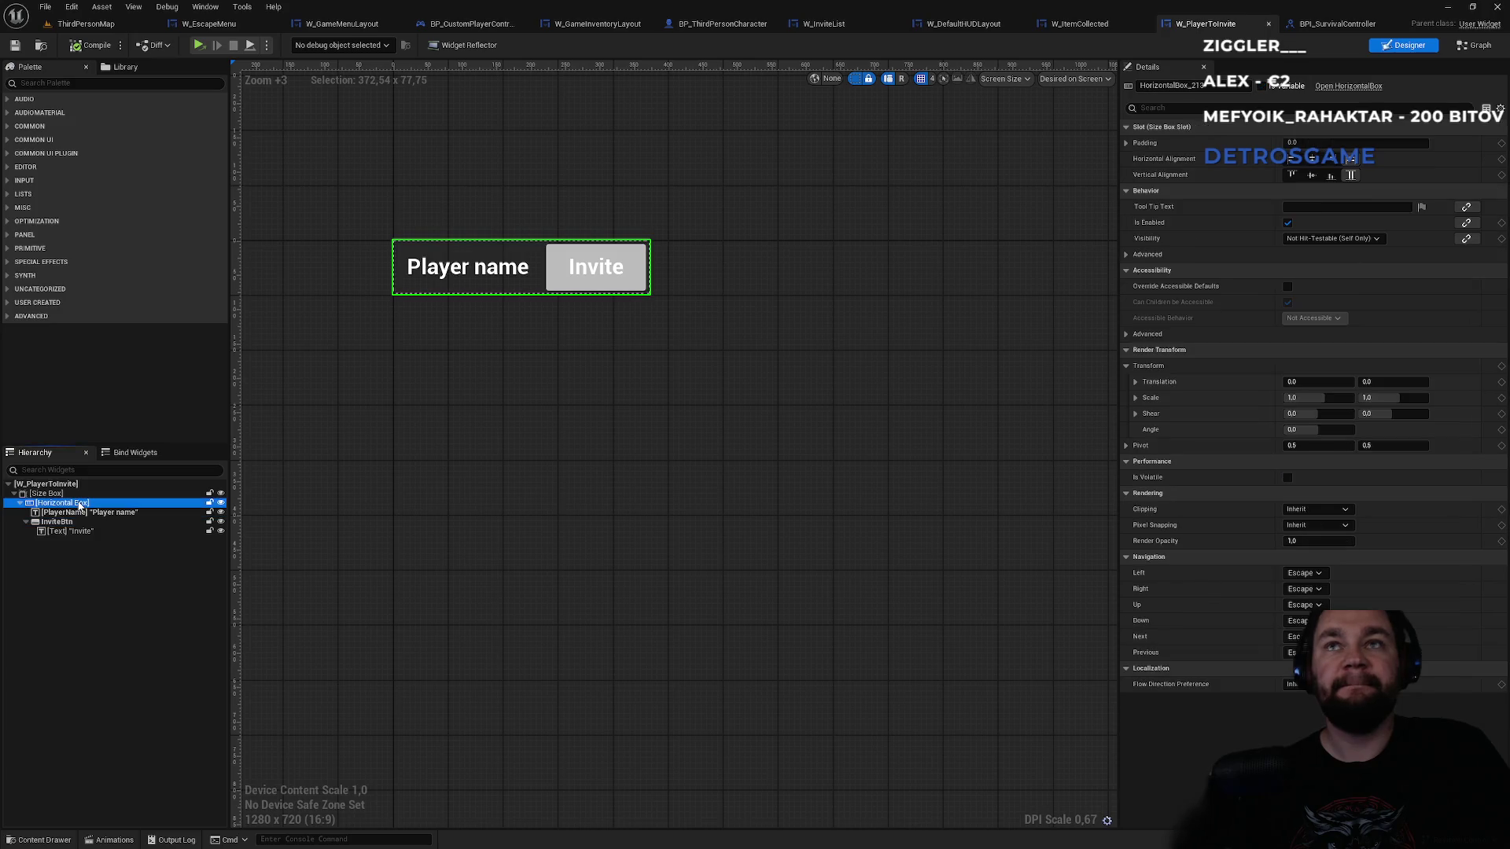
left_click(55, 495)
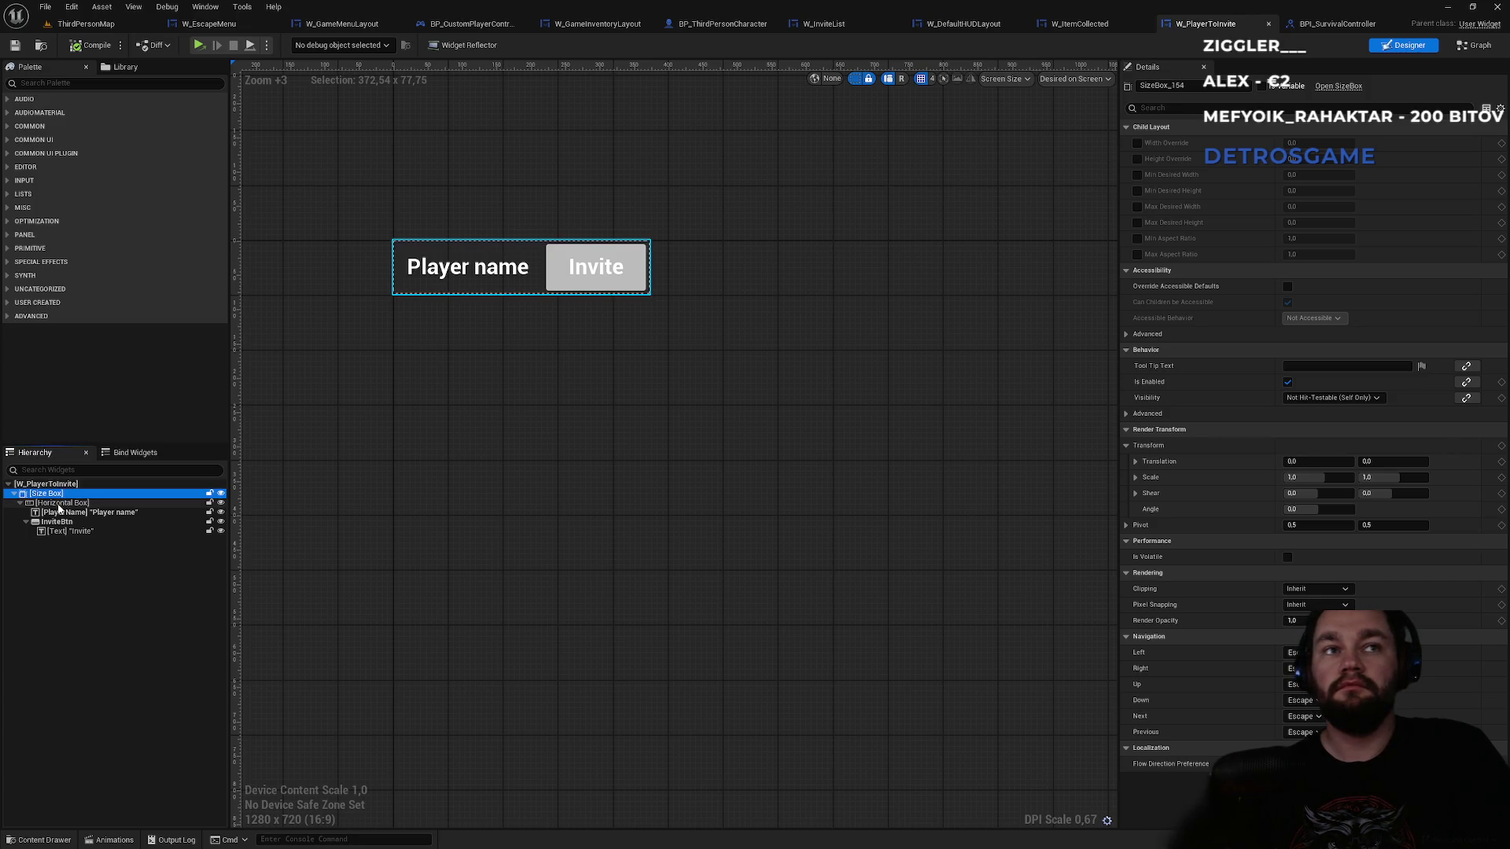
left_click(59, 505)
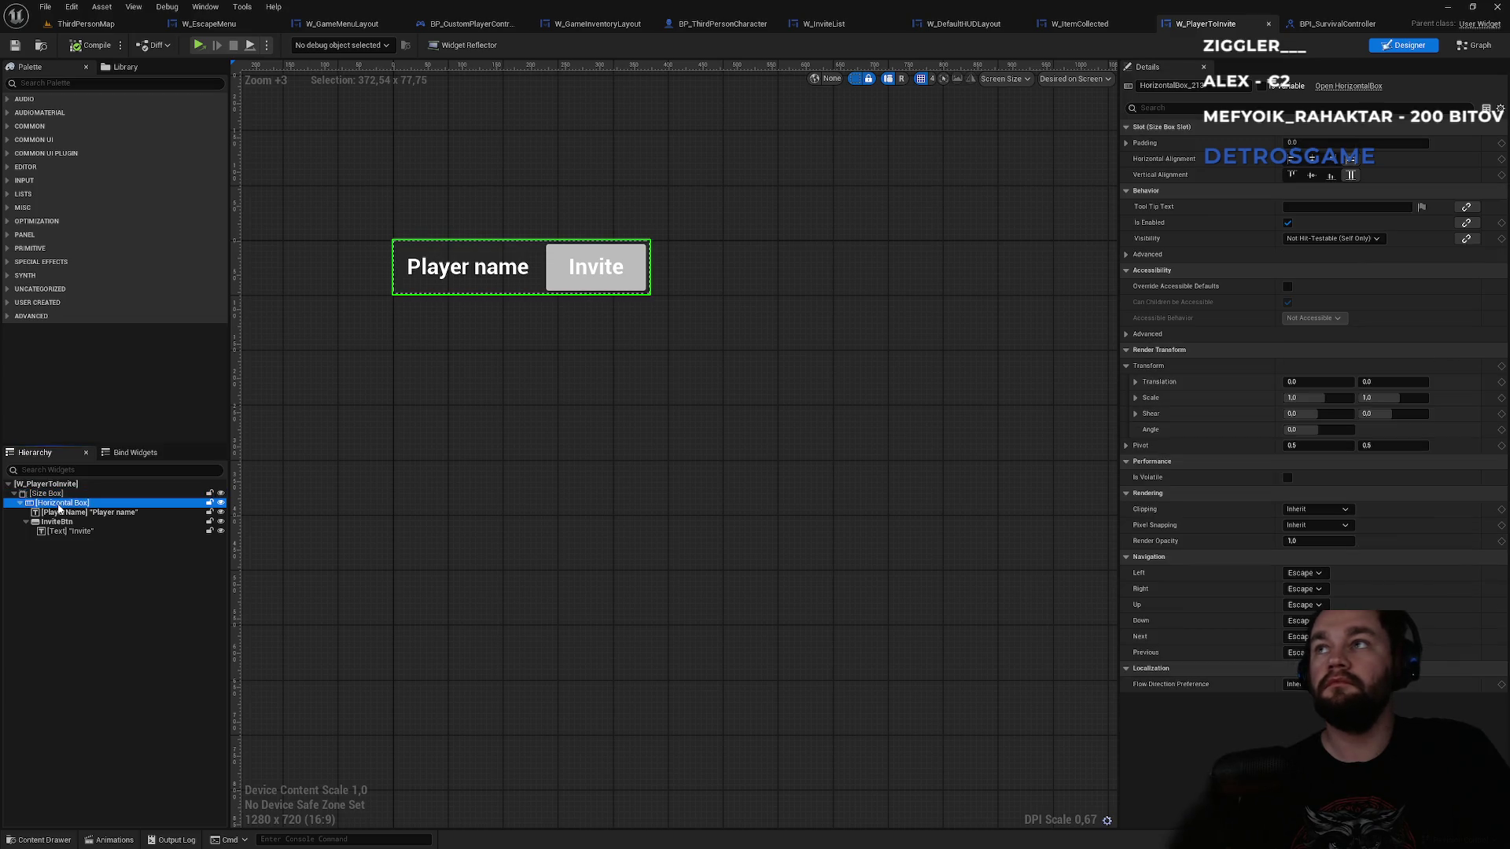
mouse_move(59, 507)
left_mouse_down()
mouse_move(52, 491)
mouse_move(42, 507)
left_mouse_up()
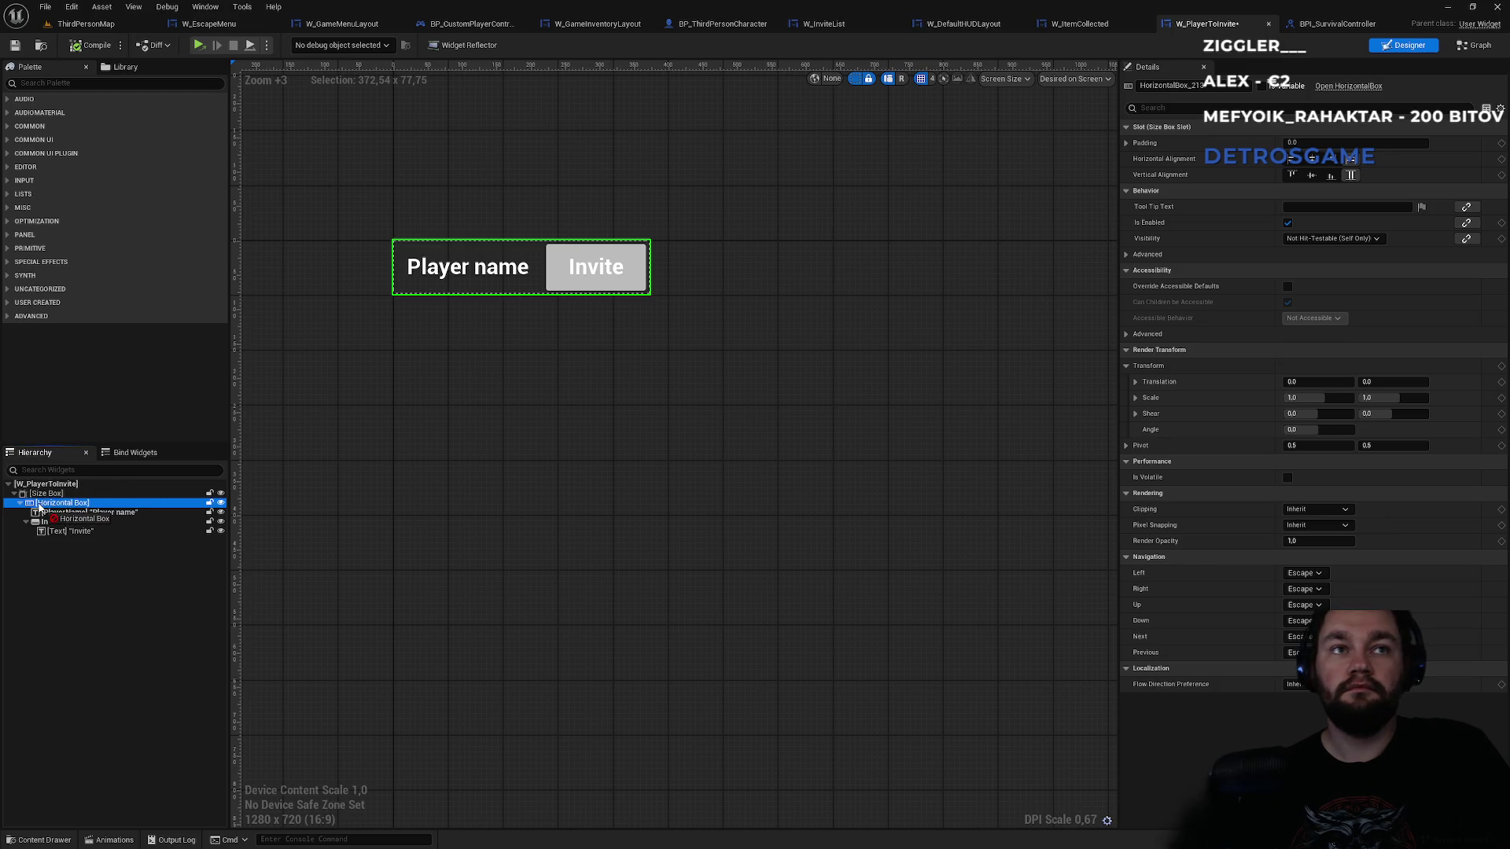
left_click(43, 495)
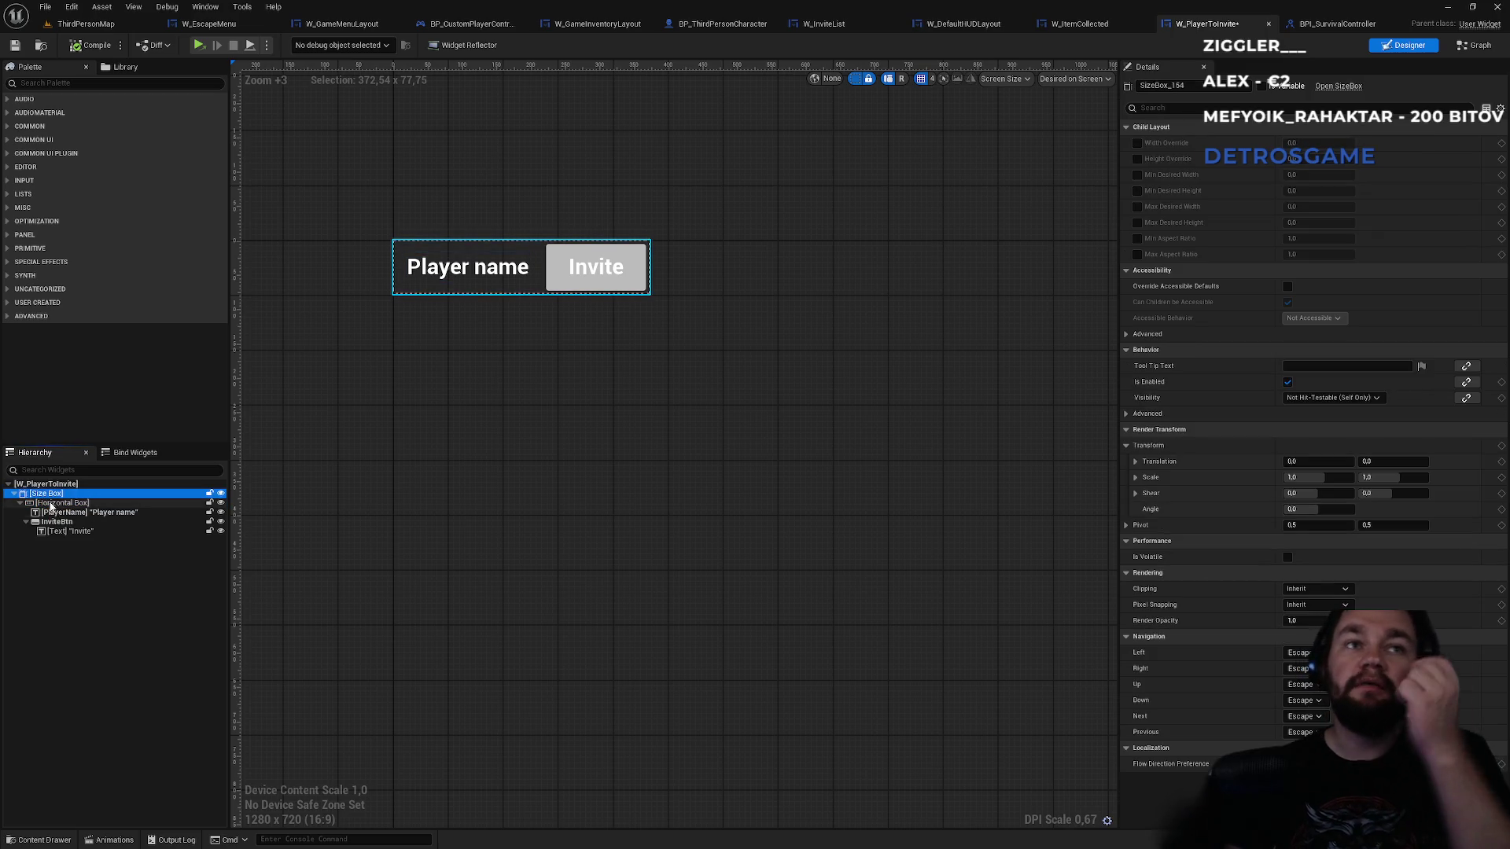